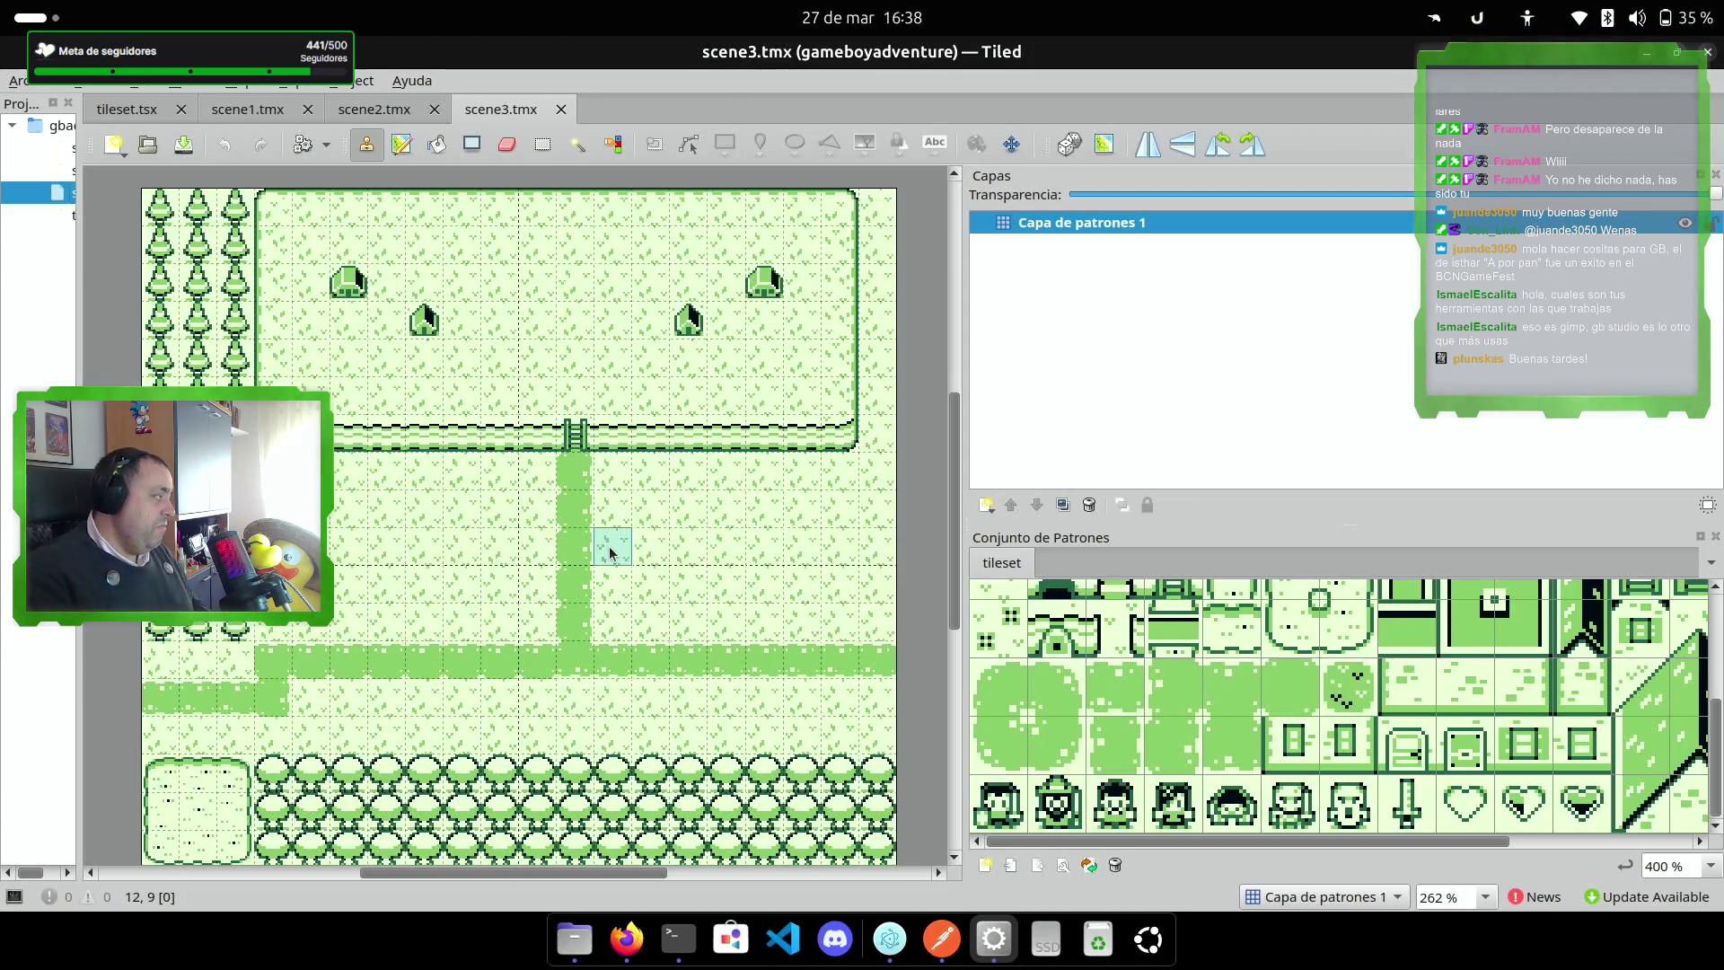
Step: Bring up Tiled's New Map settings (20 × 18 map, 16 px tiles), then switch to Firefox
{"action": "left_click", "coordinate": [20, 82]}
{"action": "mouse_move", "coordinate": [90, 108]}
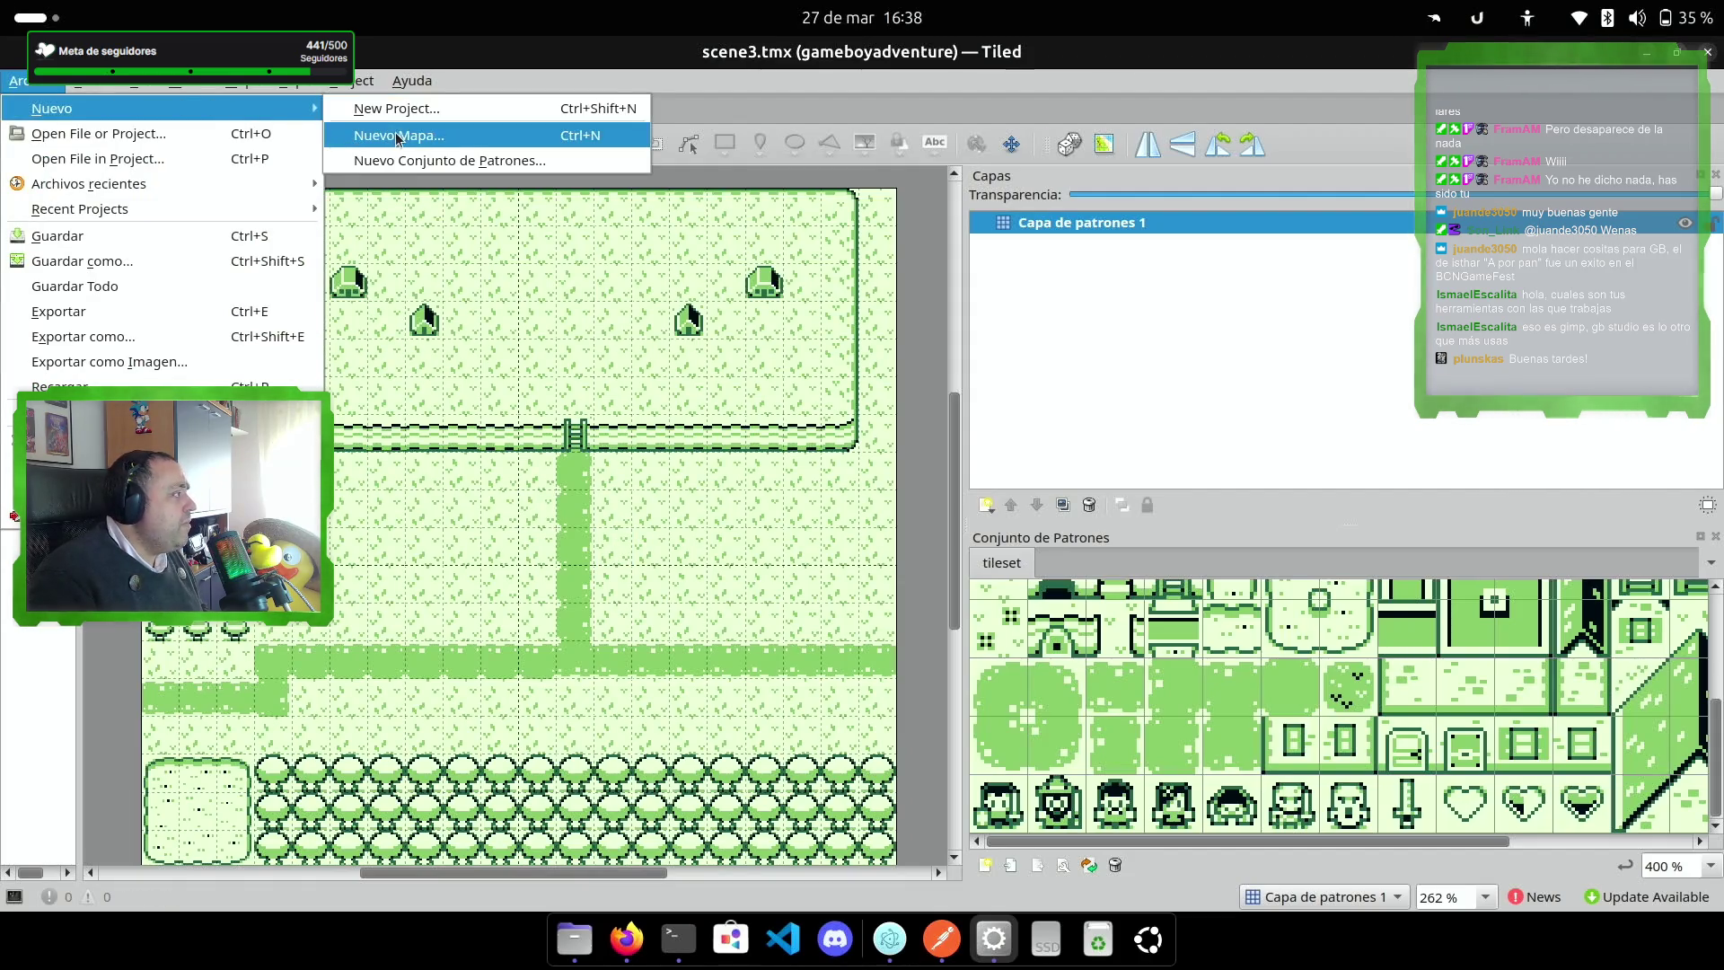
{"action": "left_click", "coordinate": [396, 136]}
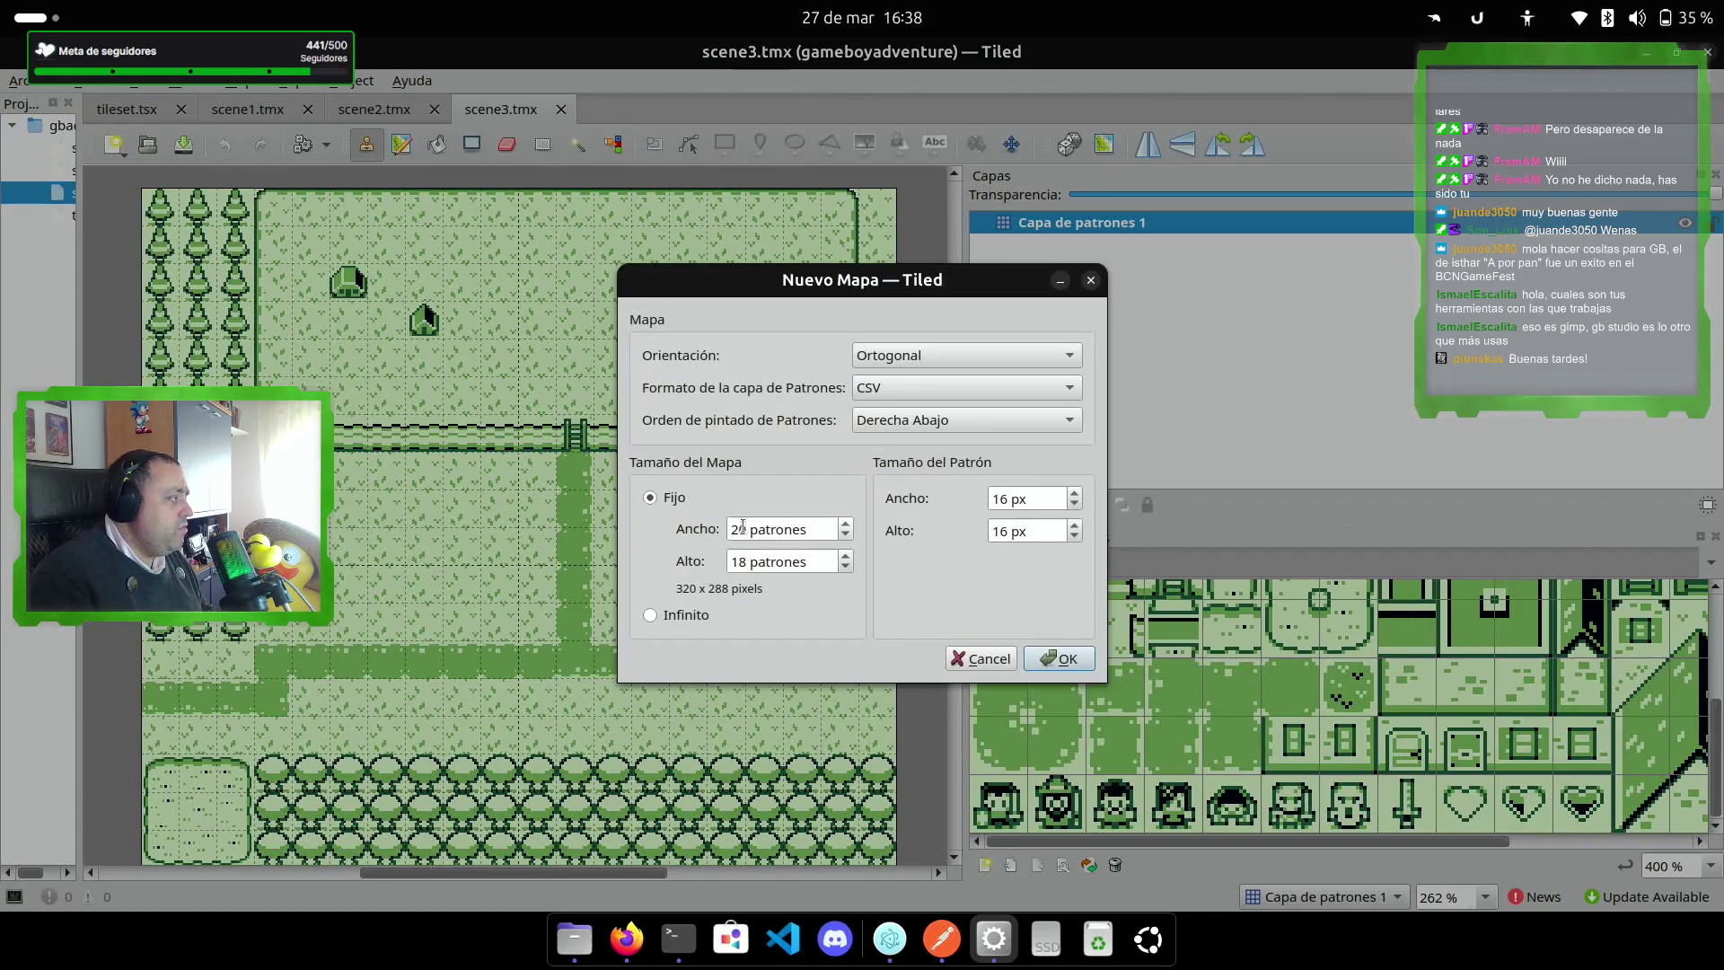
{"action": "left_click", "coordinate": [626, 938]}
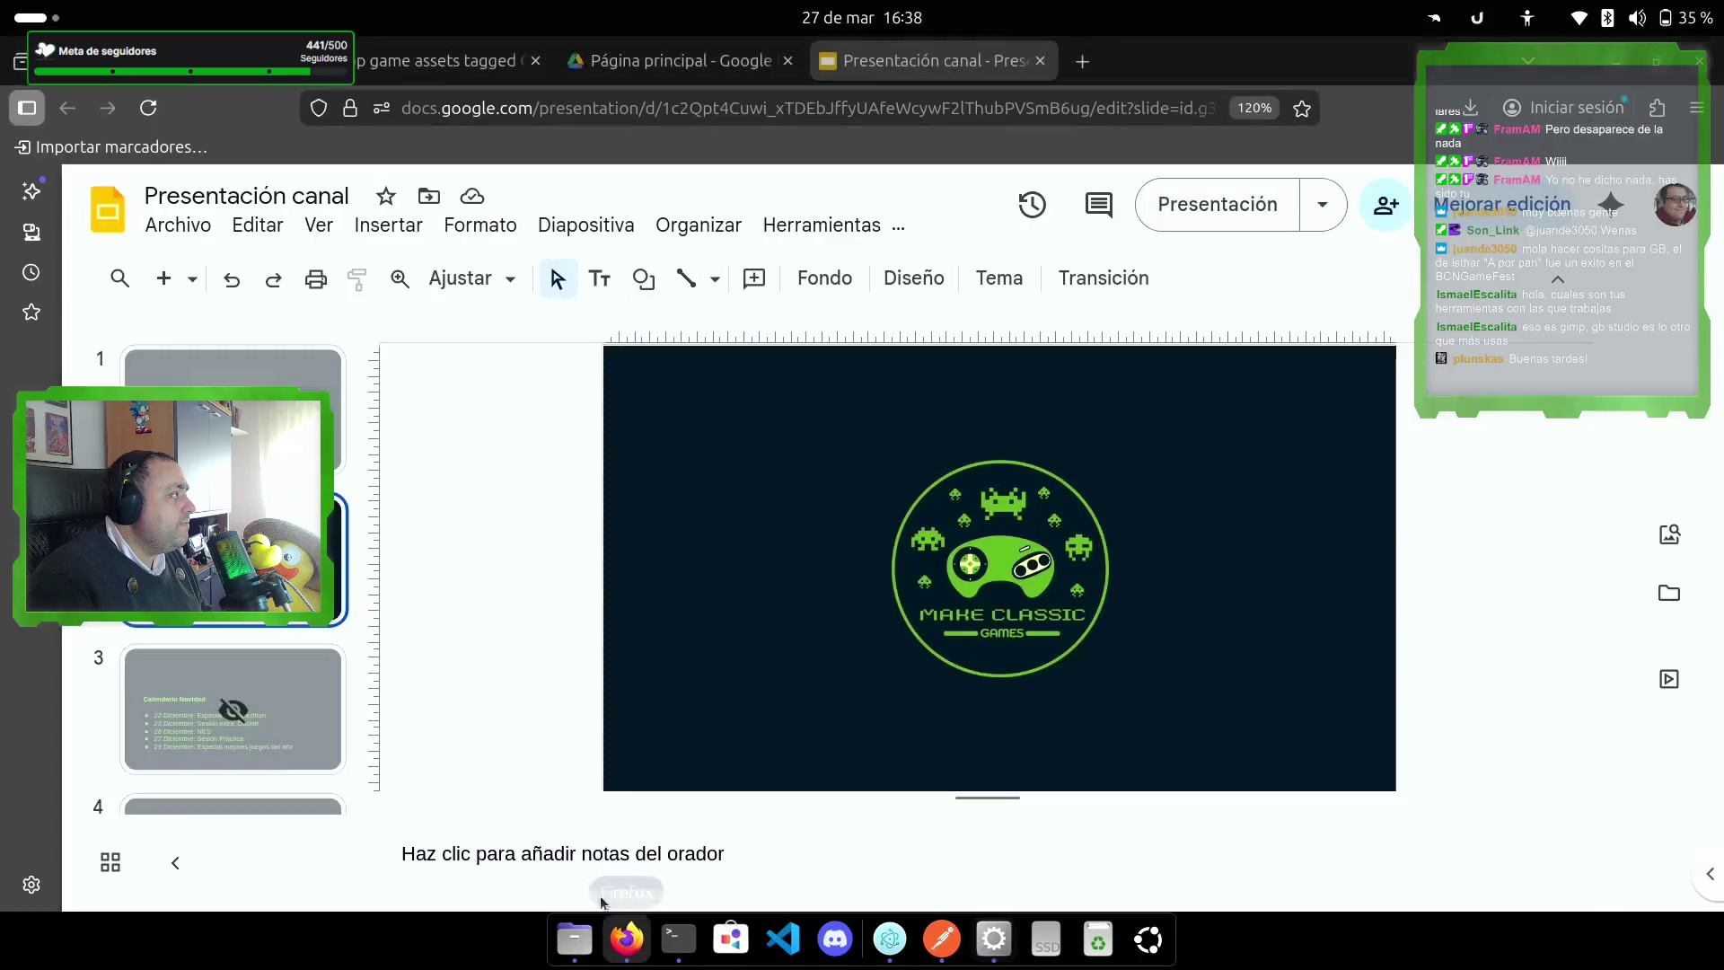
Step: Search Google for 'resolucion game boy' and pick out the 160 × 144 pixel screen size
{"action": "left_click", "coordinate": [1090, 73]}
{"action": "type", "text": "resol"}
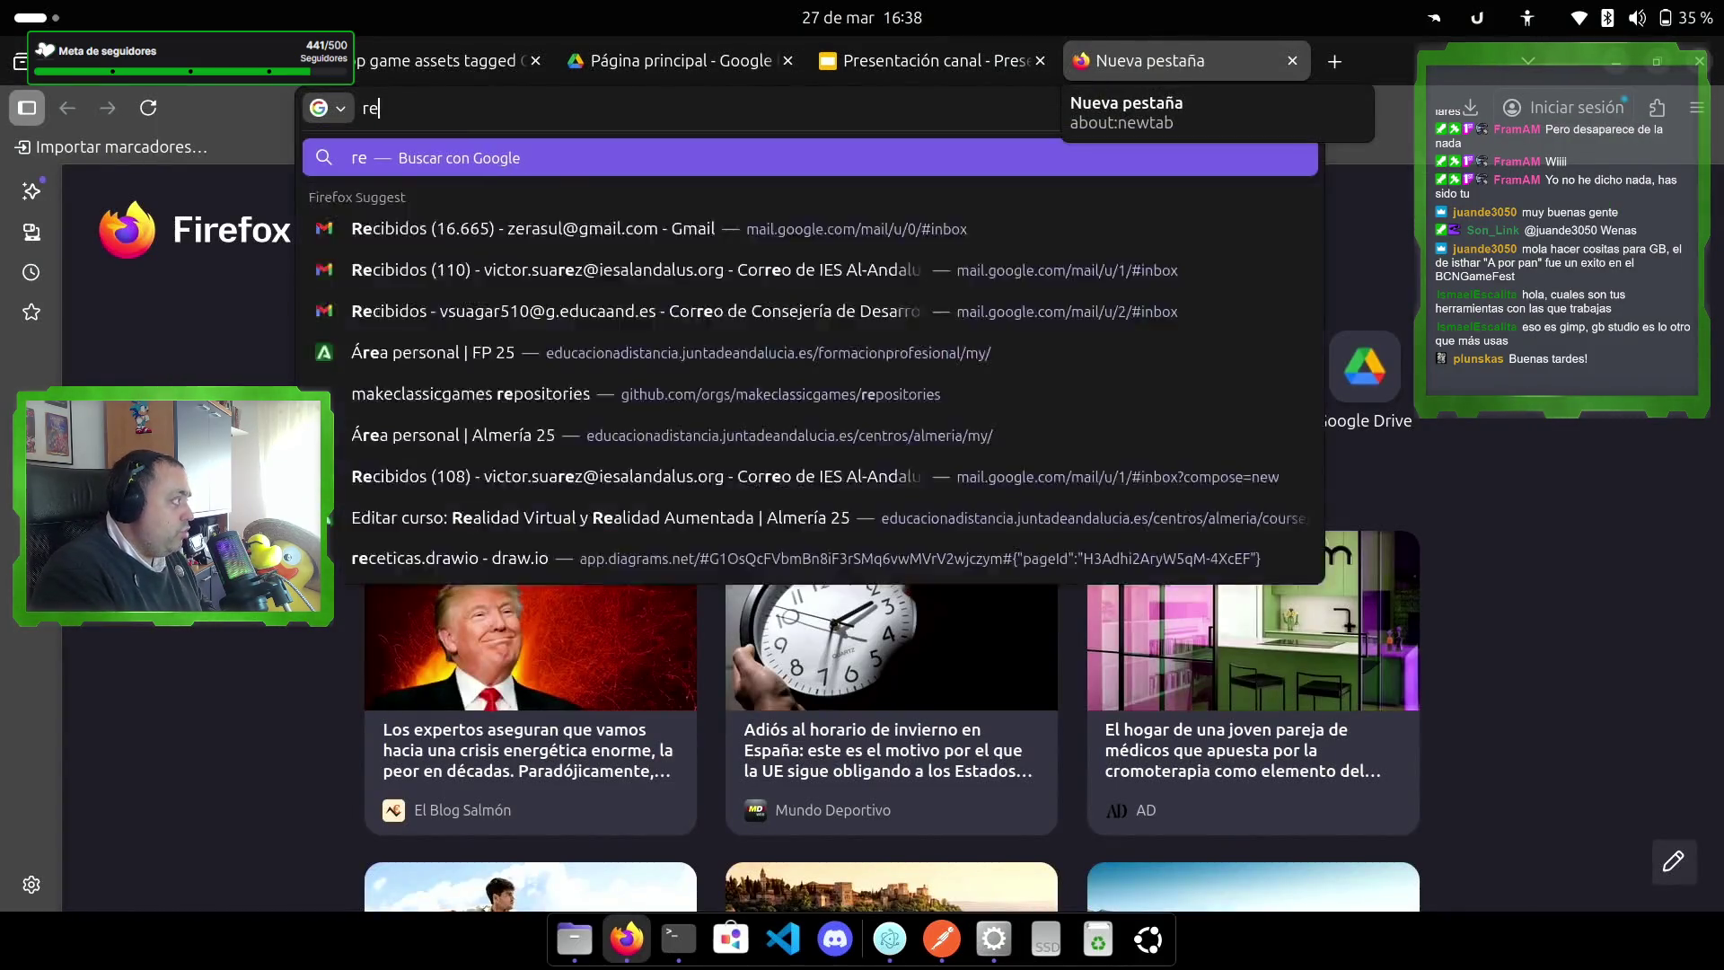
{"action": "type", "text": "ucion game "}
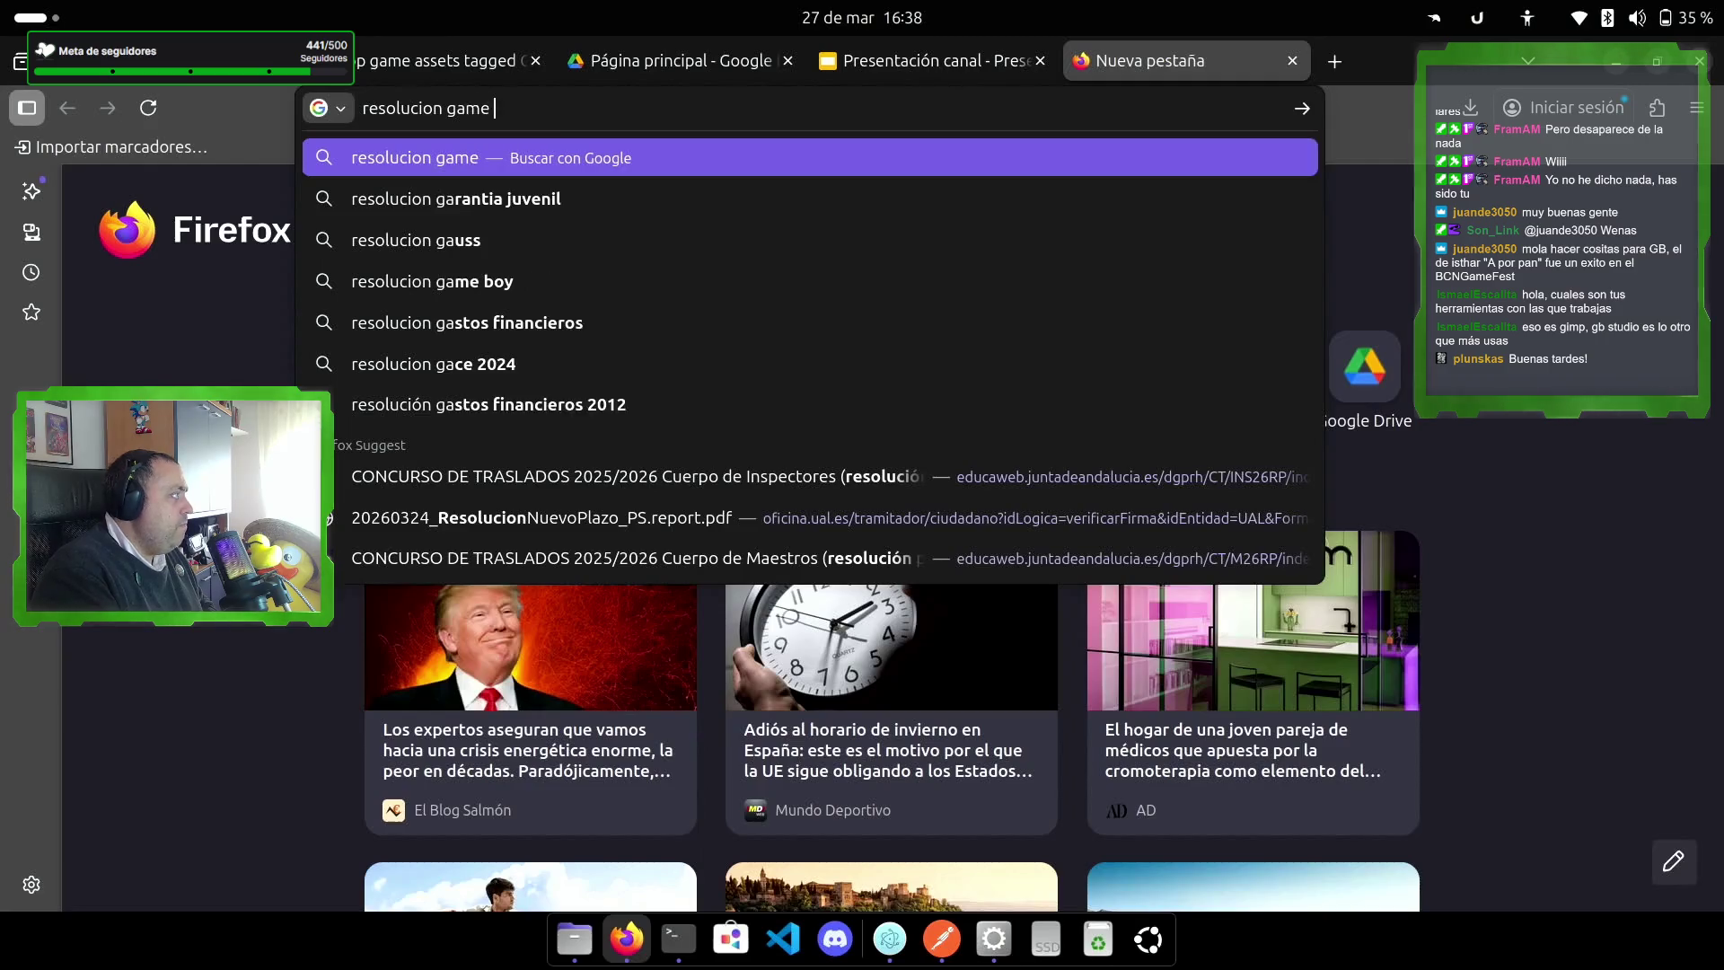
{"action": "type", "text": "boy"}
{"action": "key", "text": "Return"}
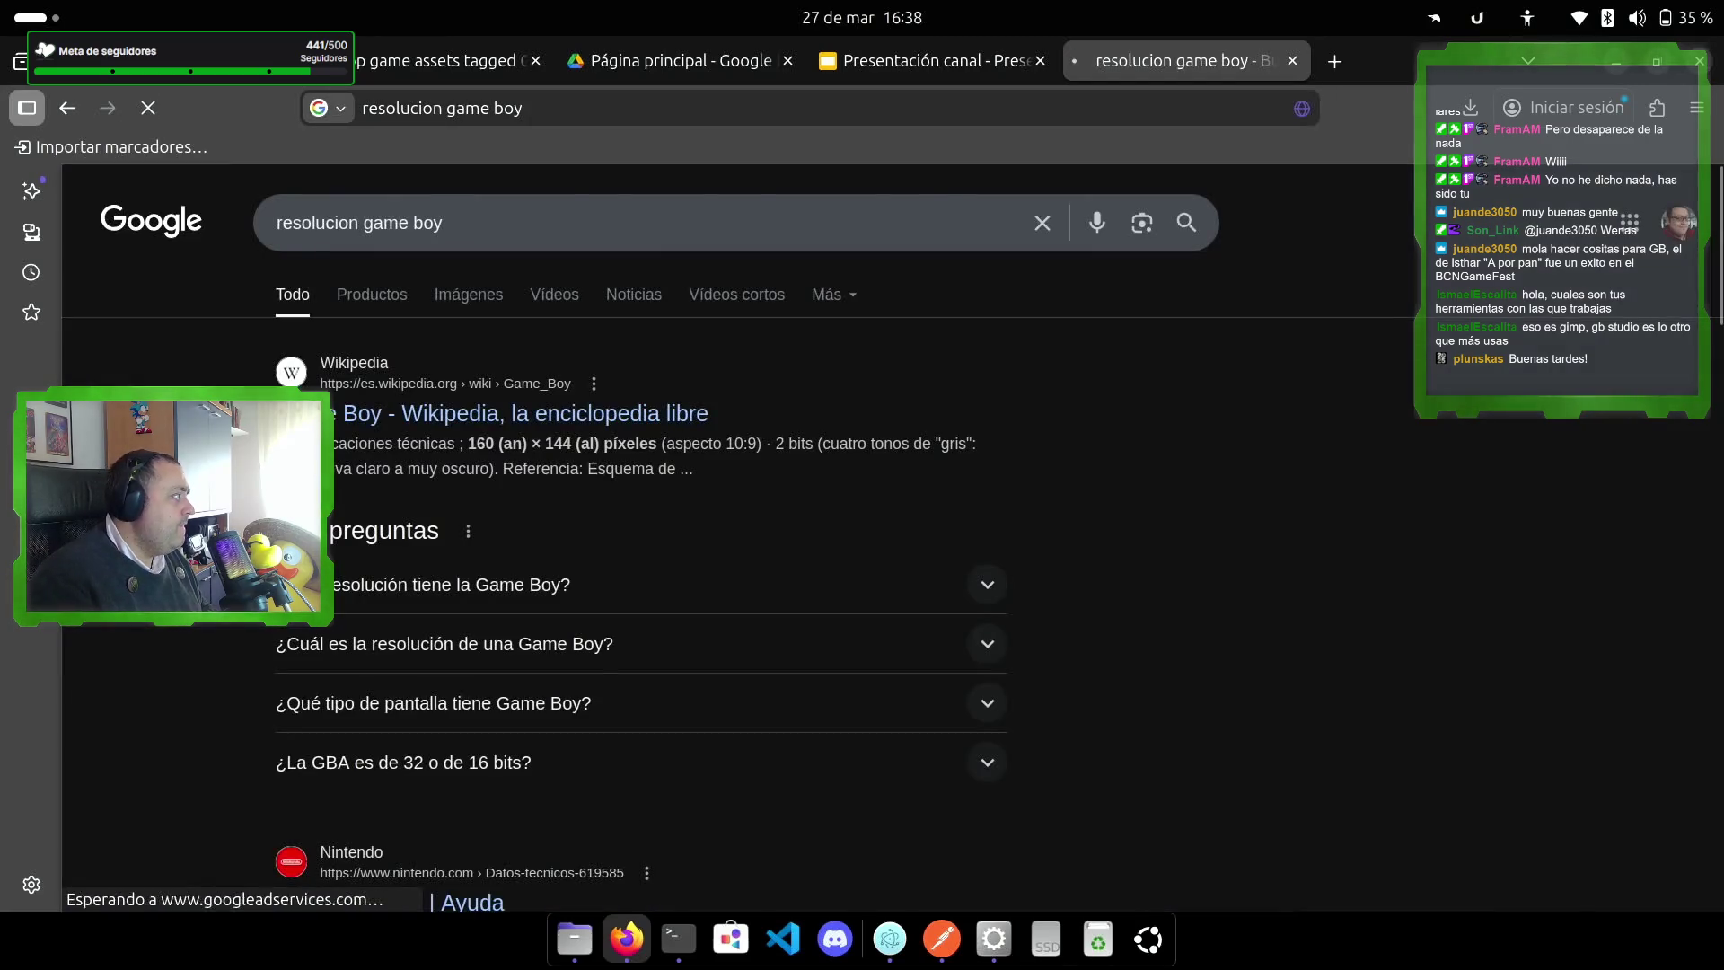
{"action": "double_click", "coordinate": [480, 444]}
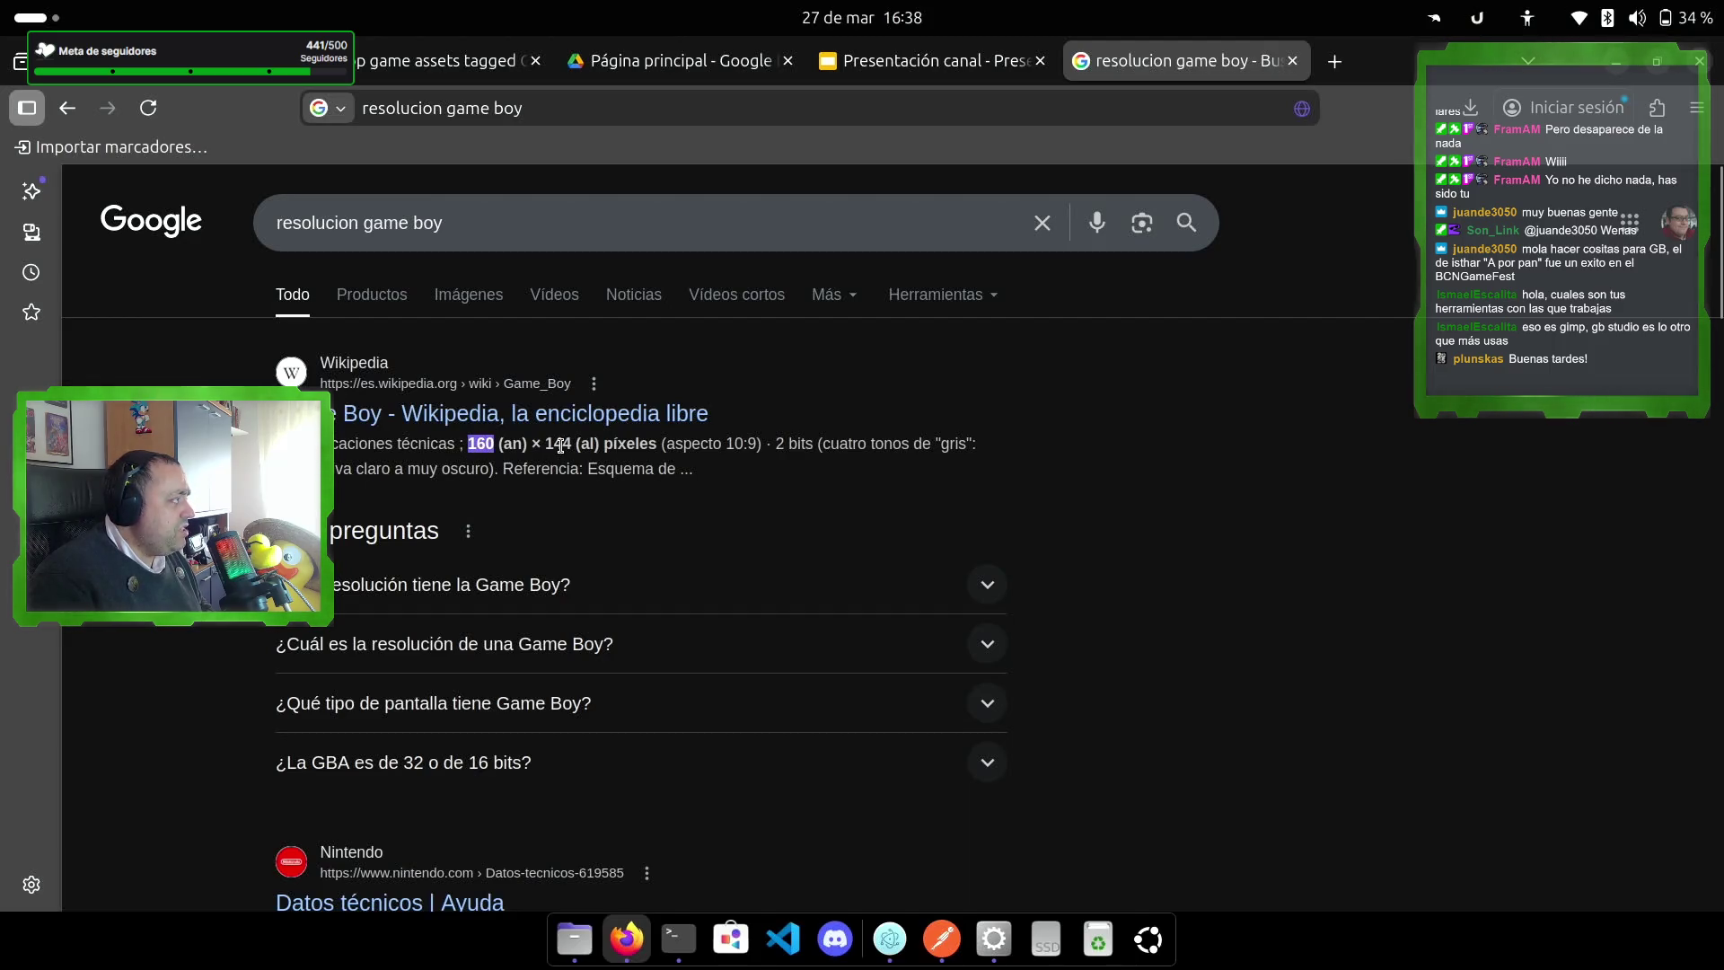
{"action": "double_click", "coordinate": [559, 444]}
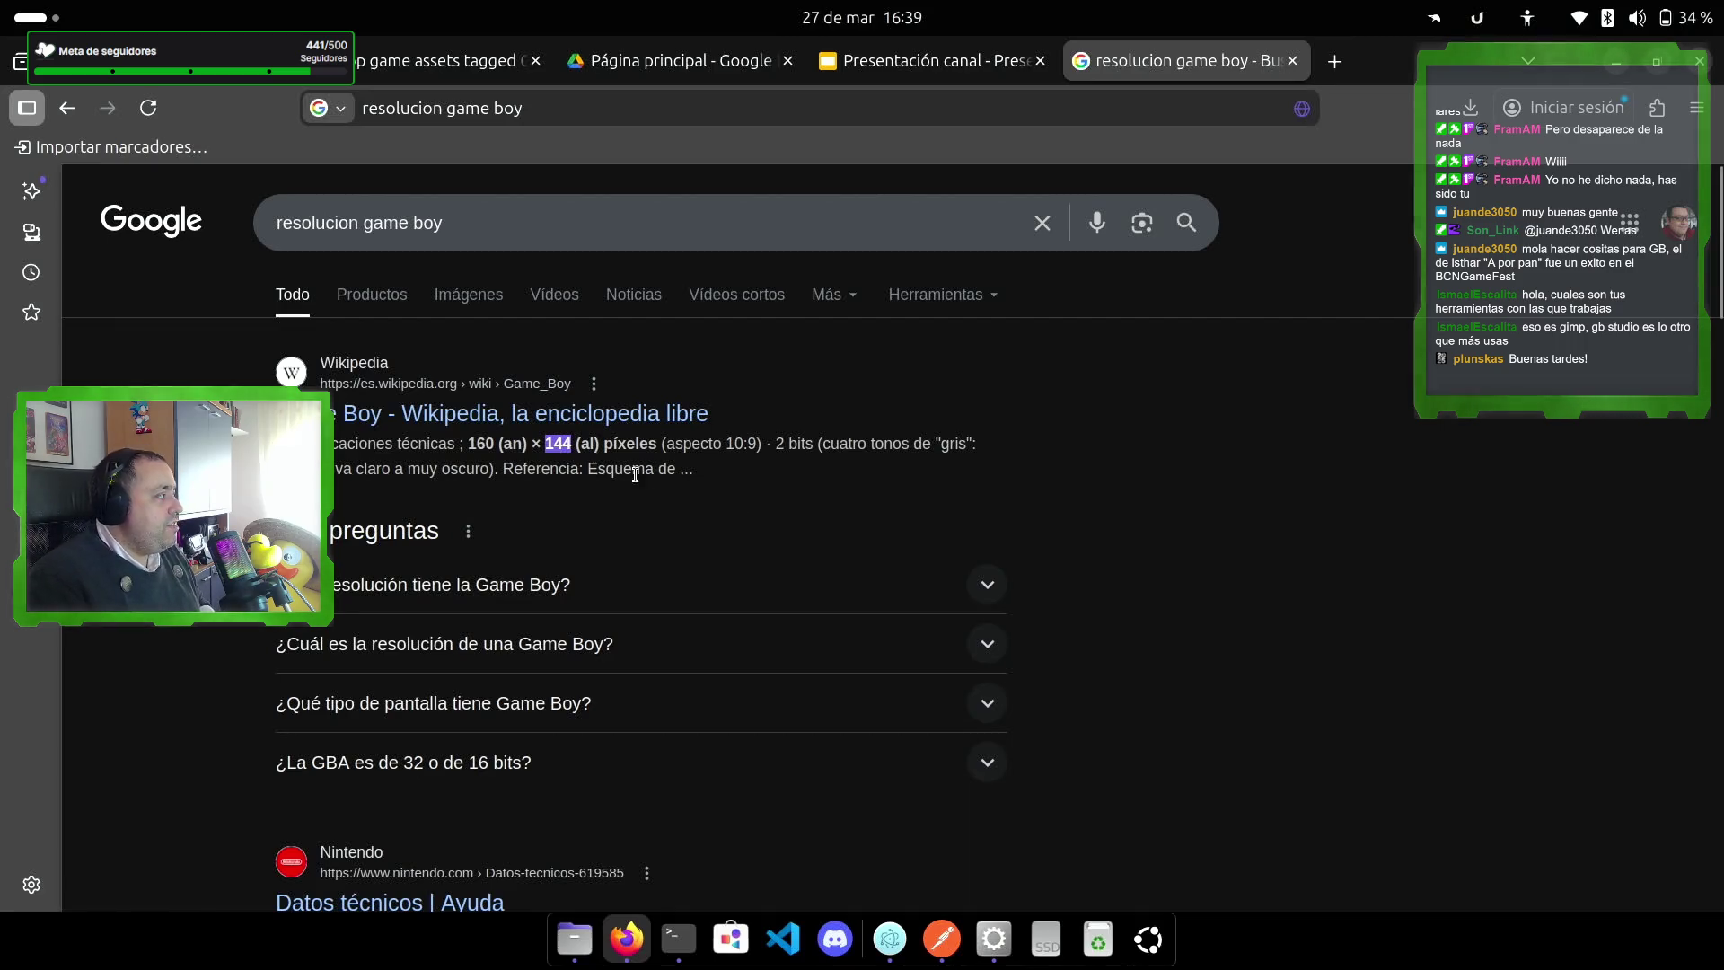
{"action": "left_click", "coordinate": [1149, 939]}
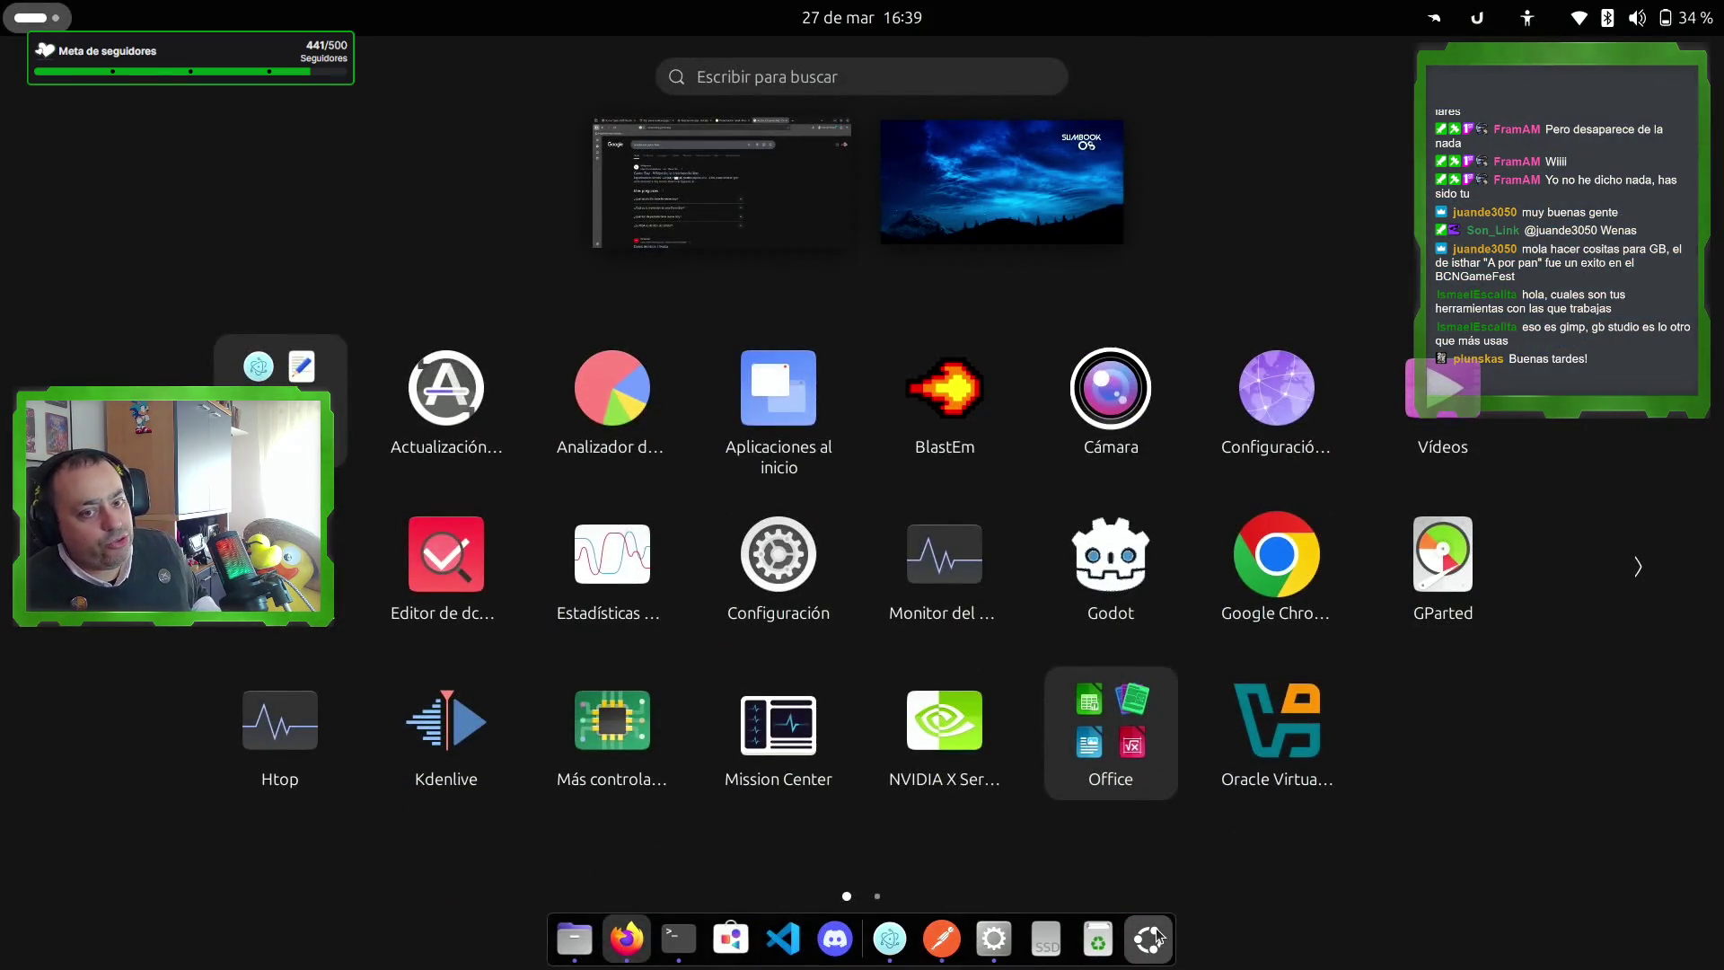
Step: Launch Calculator via 'calc', compute 144 ÷ 8 = 18, then go back to Tiled
{"action": "type", "text": "calc"}
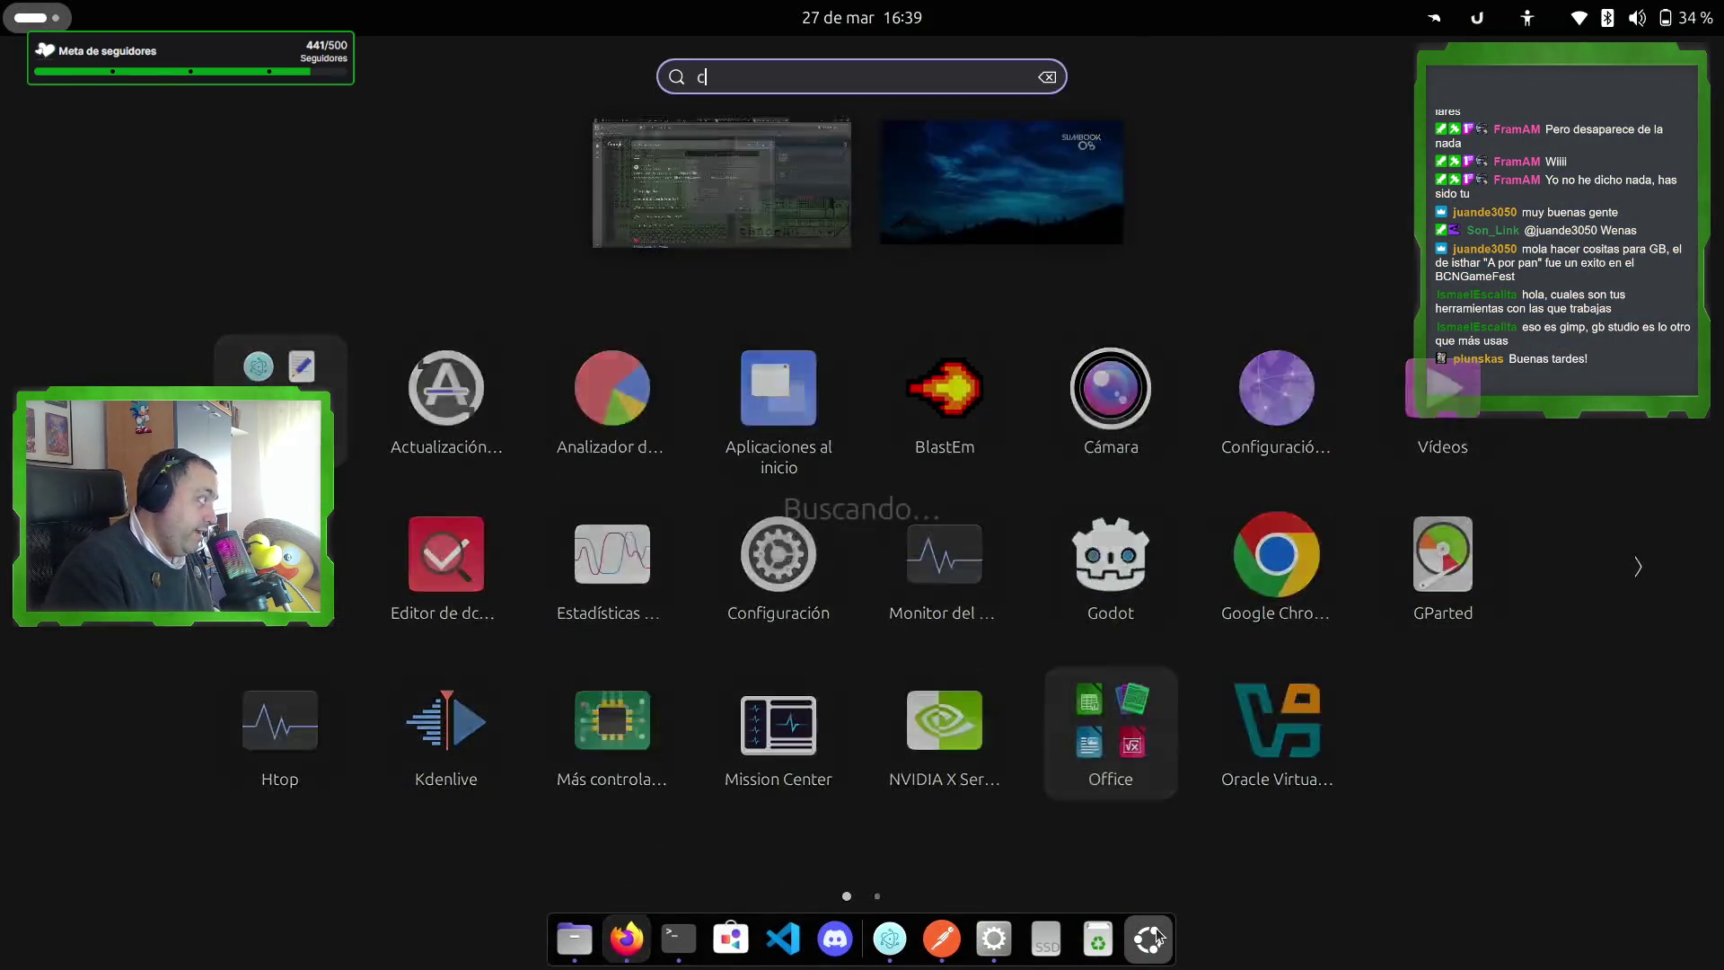
{"action": "key", "text": "Escape"}
{"action": "key", "text": "Escape"}
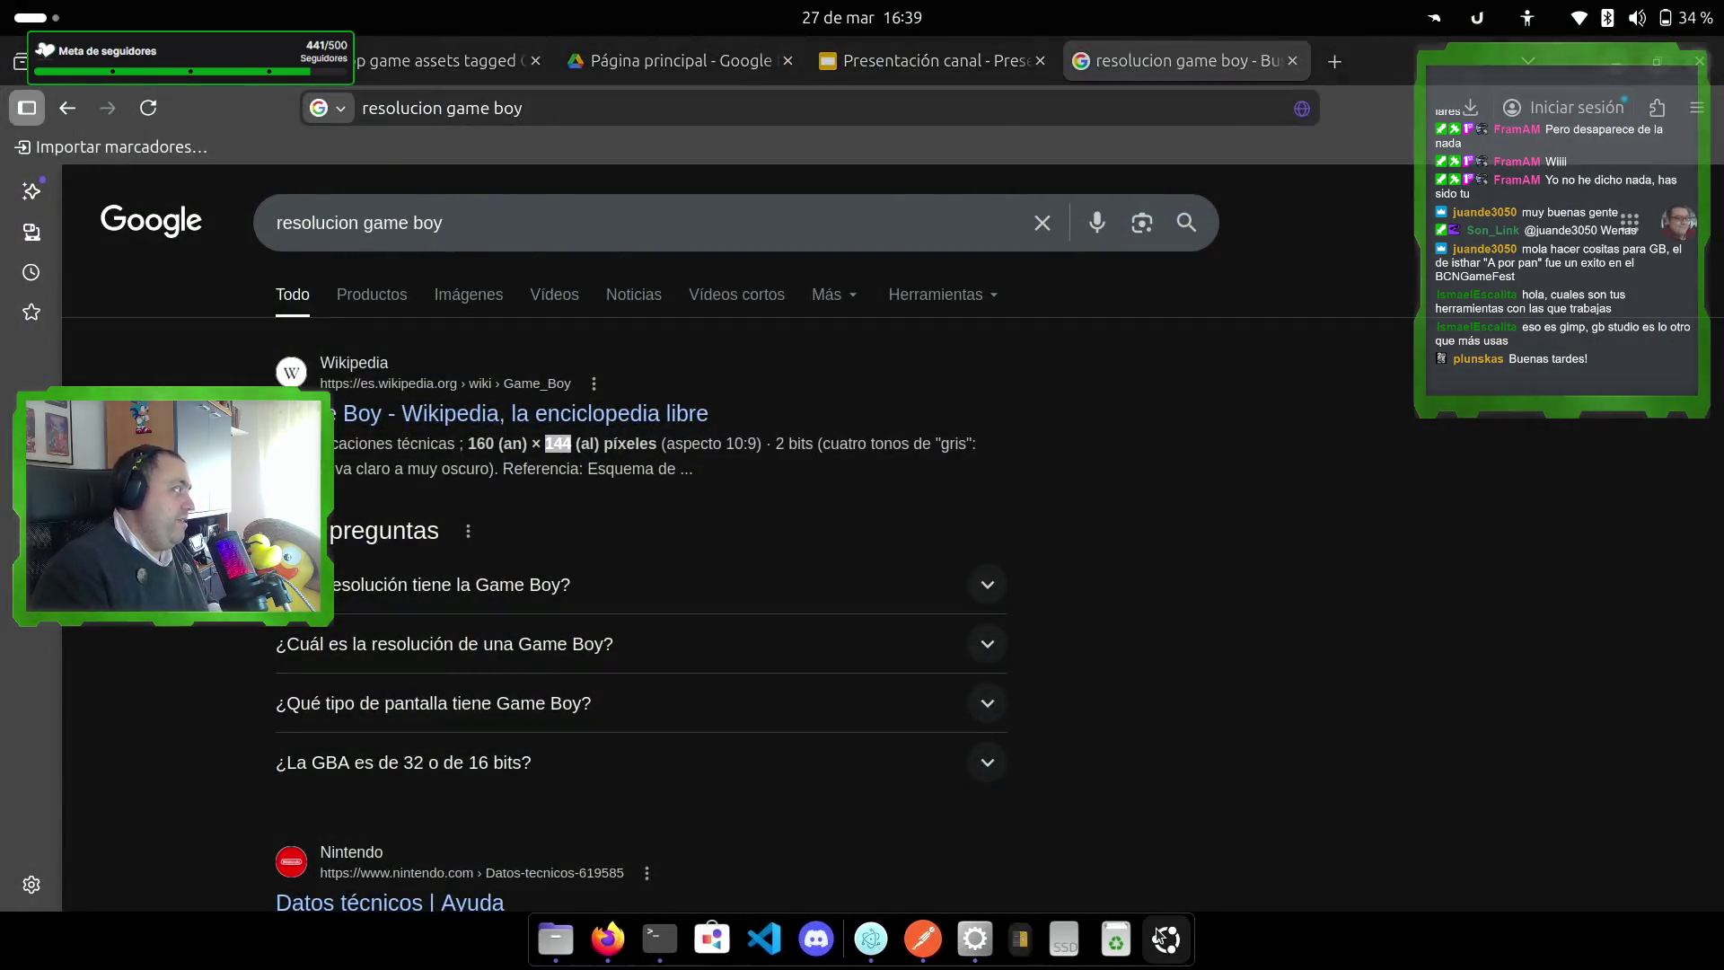
{"action": "type", "text": "1"}
{"action": "type", "text": "4/8"}
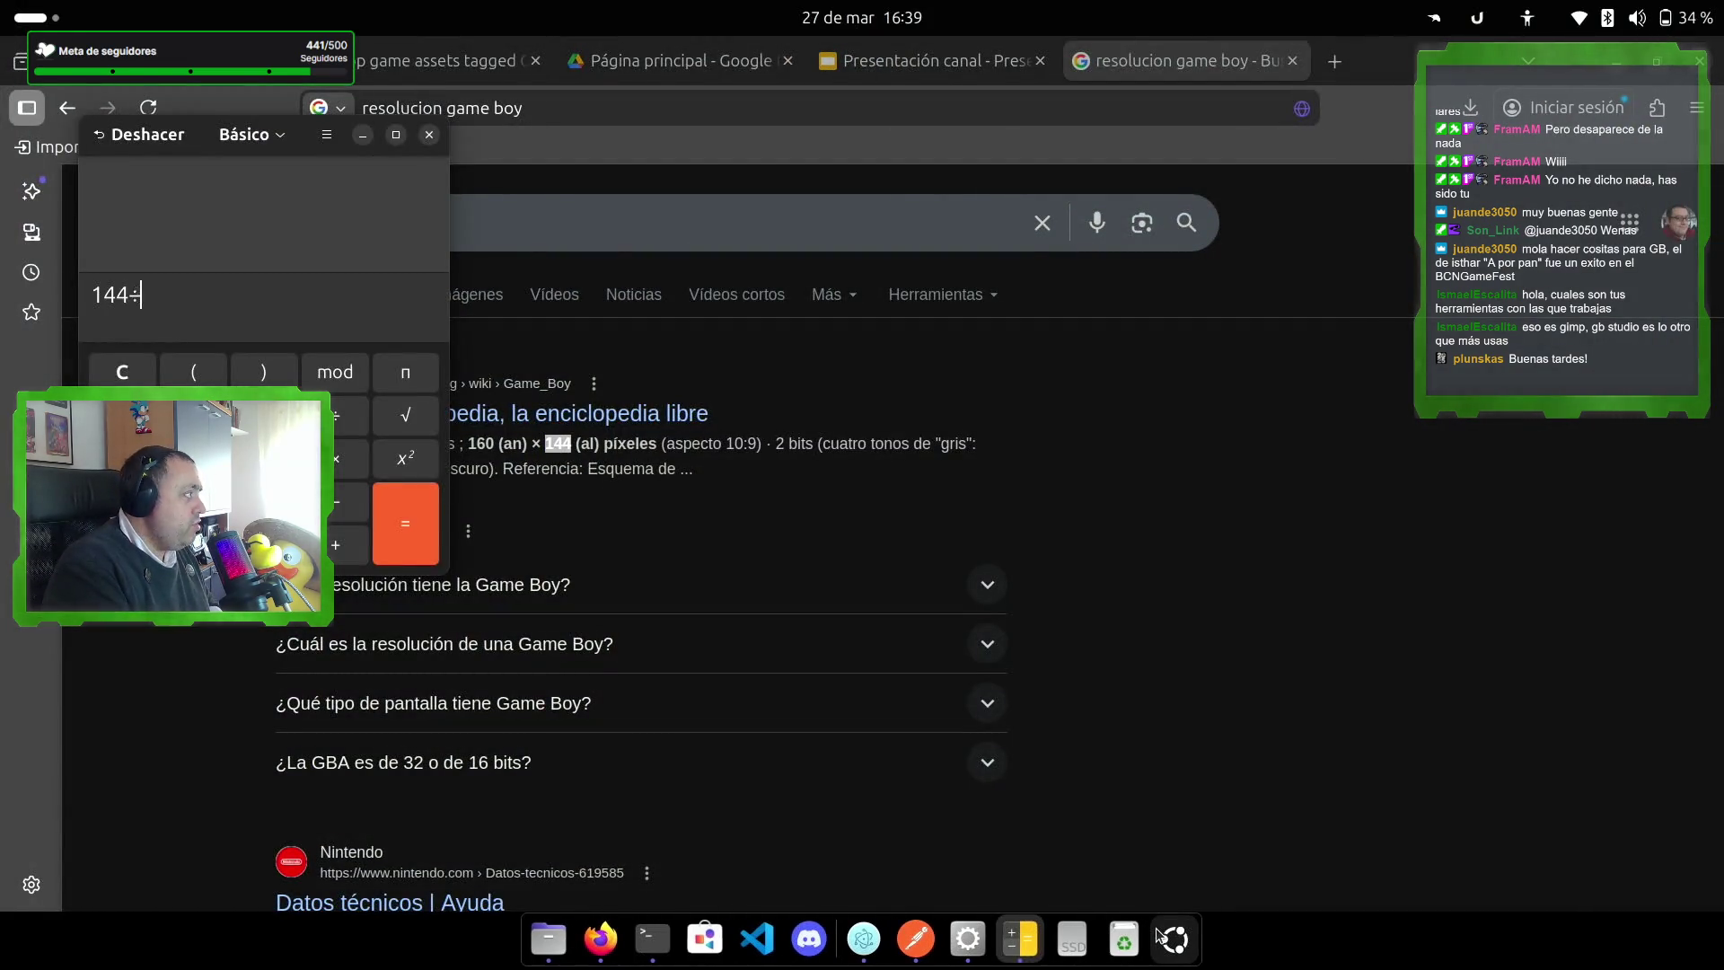
{"action": "key", "text": "Return"}
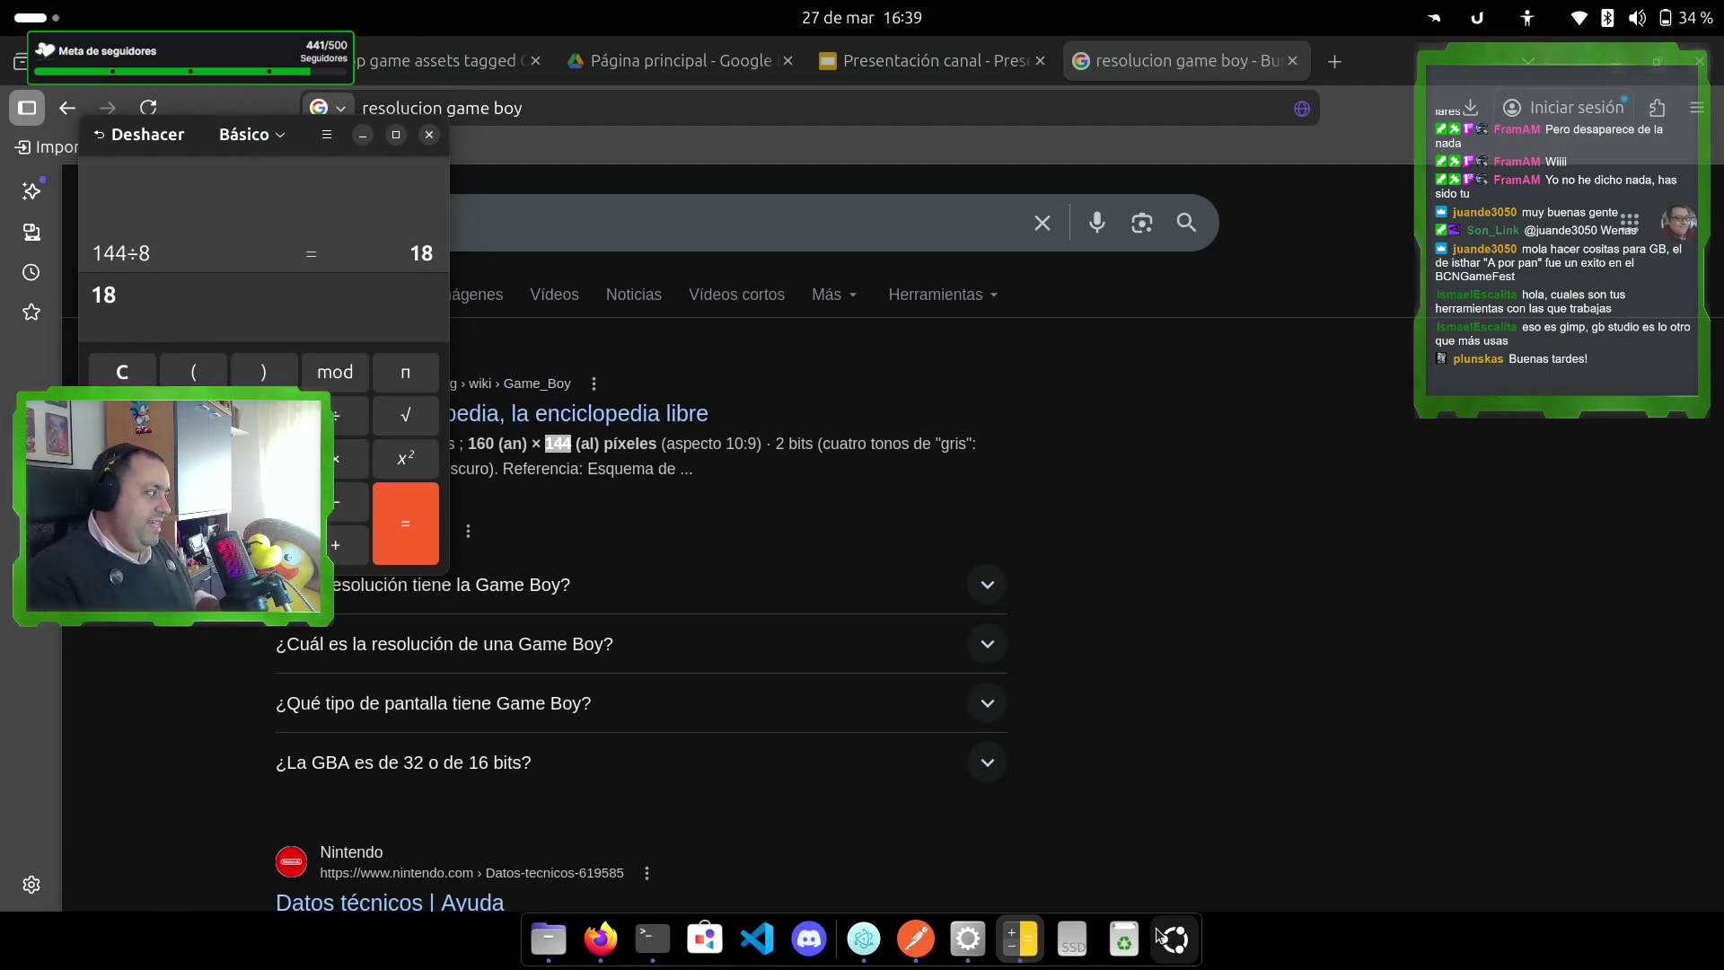
{"action": "left_click", "coordinate": [962, 951]}
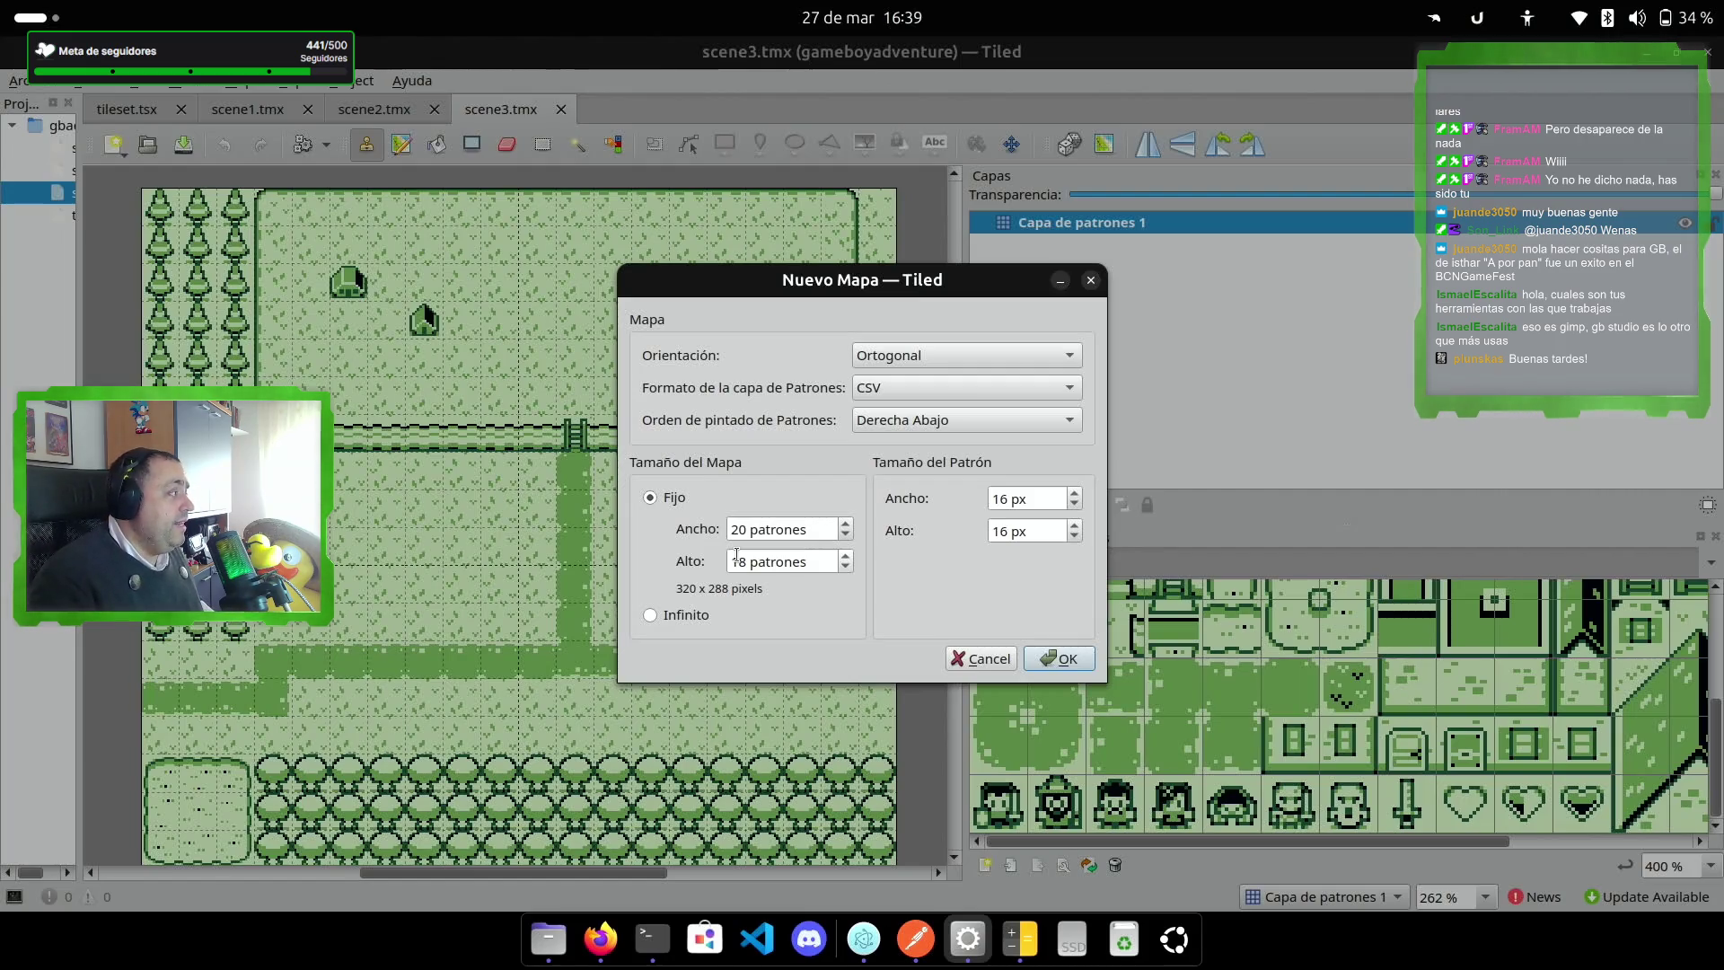
Step: Change the map width to 40 tiles and create the 40 × 18 (640 × 288 px) map
{"action": "double_click", "coordinate": [733, 528]}
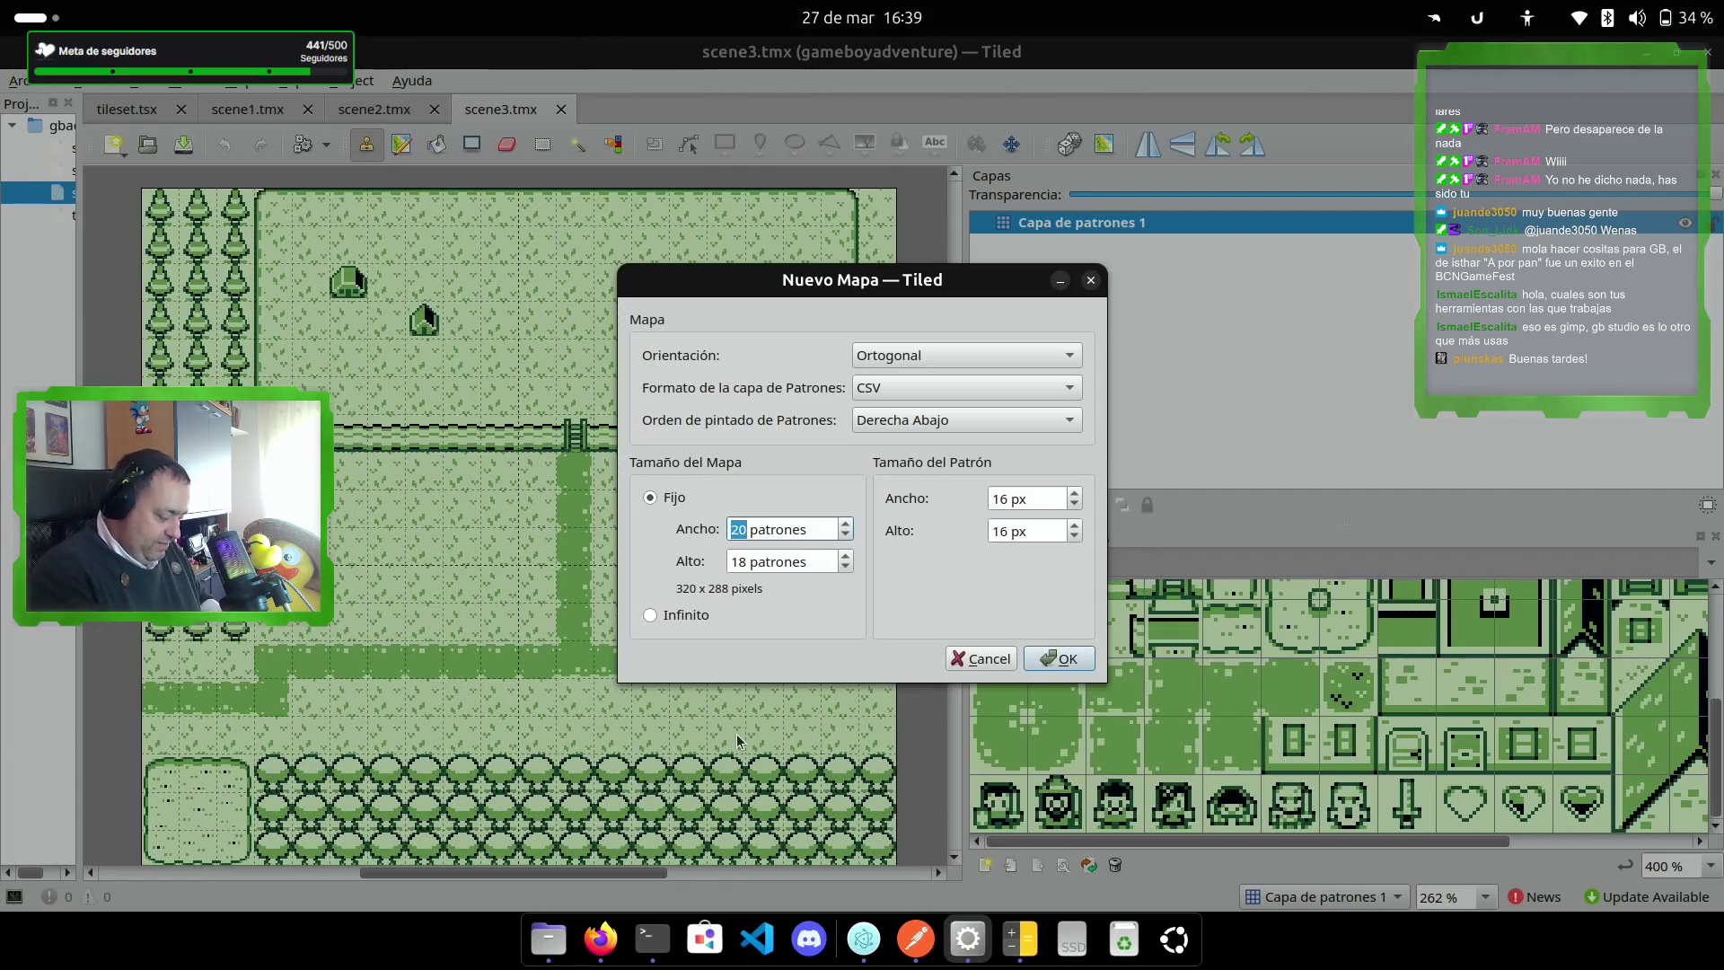
{"action": "type", "text": "40"}
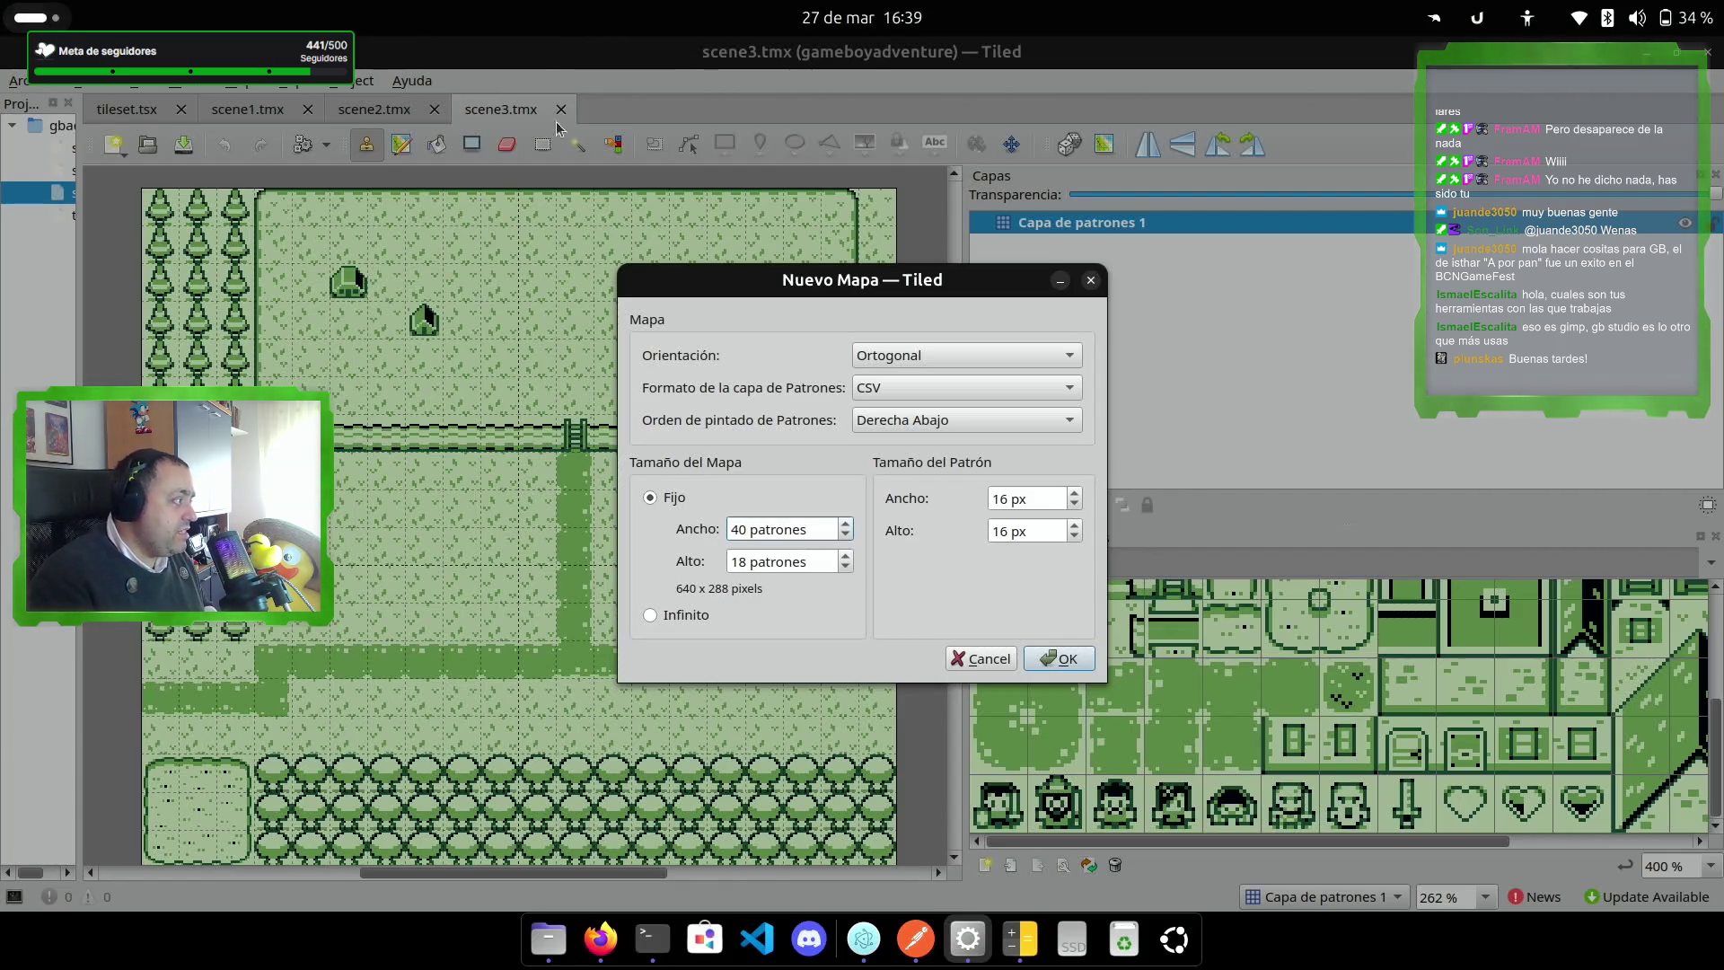
{"action": "left_click", "coordinate": [1078, 664]}
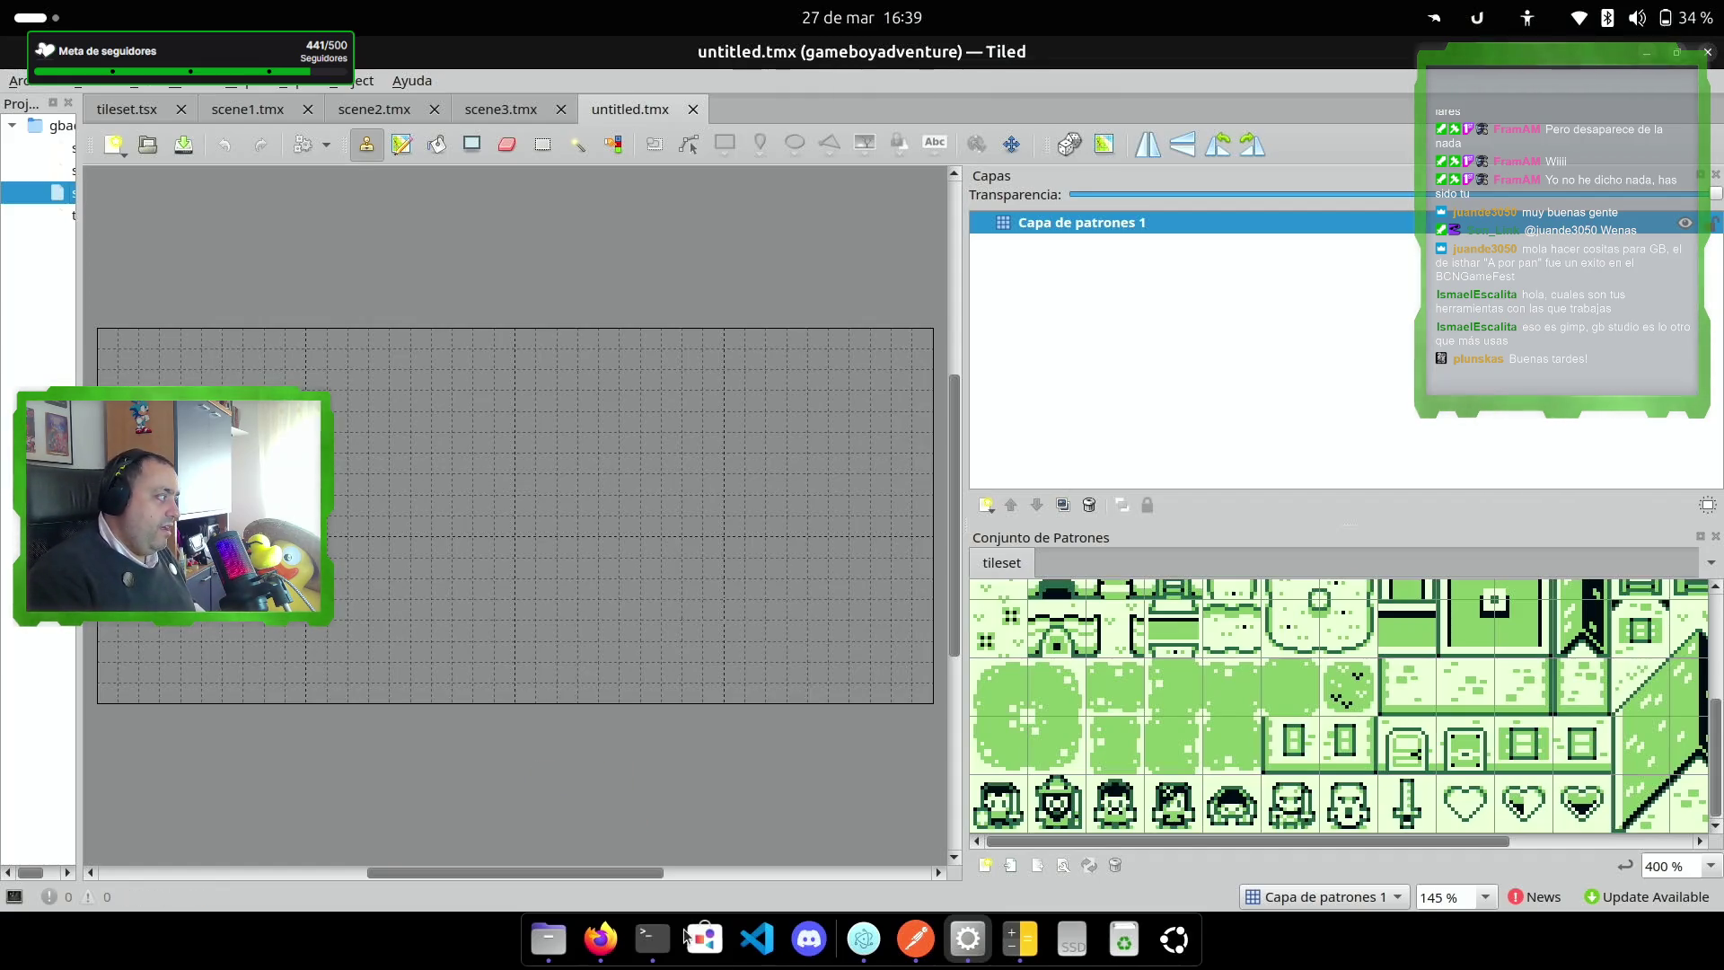
{"action": "left_click", "coordinate": [600, 938]}
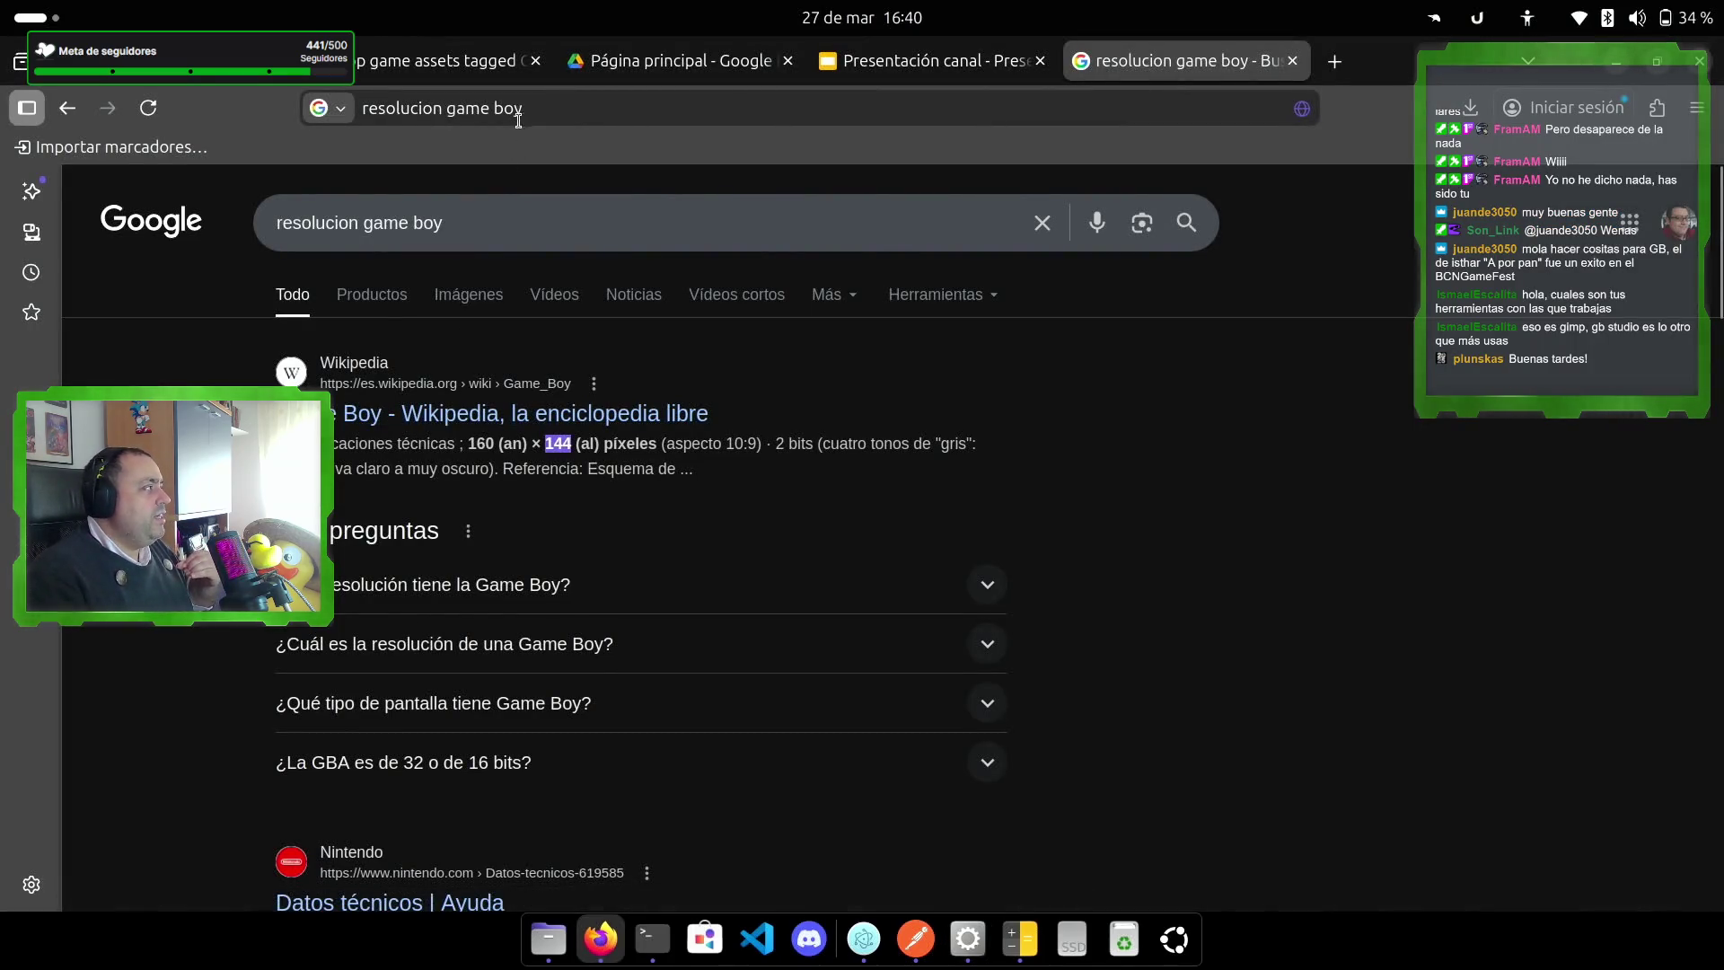
Step: Open the GB Studio docs Scene Limits page and read through its background and sprite tile limits
{"action": "left_click", "coordinate": [215, 60]}
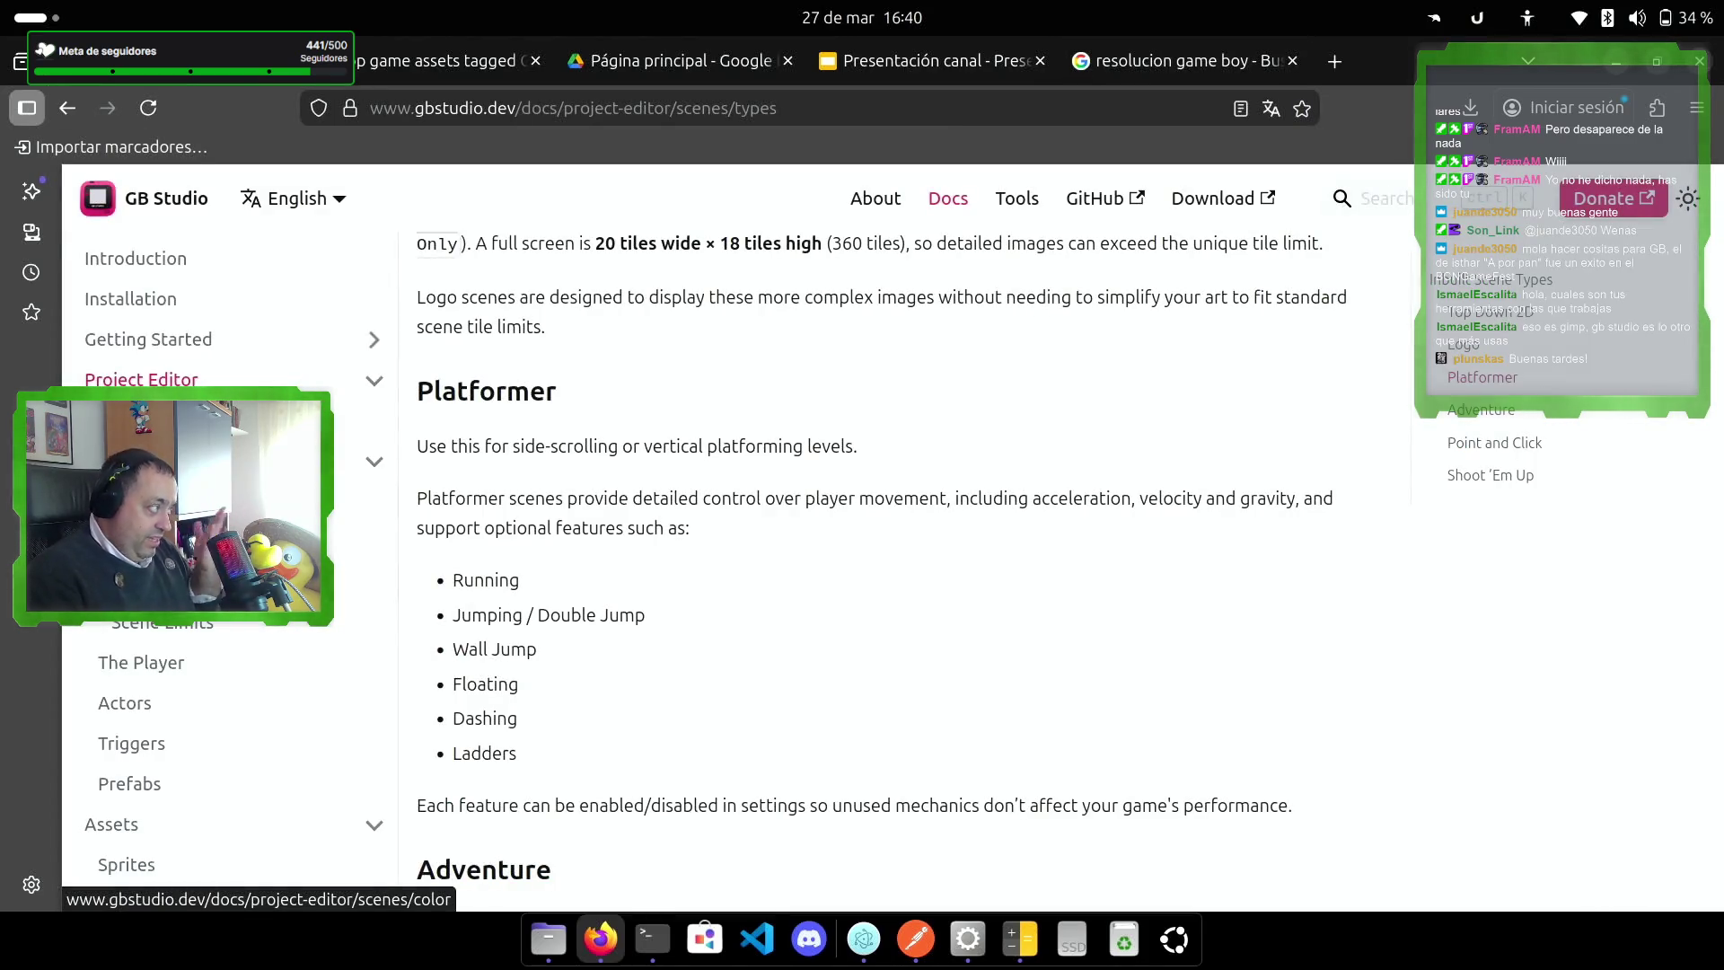
{"action": "scroll", "coordinate": [745, 570], "scroll_direction": "down", "scroll_amount": 5}
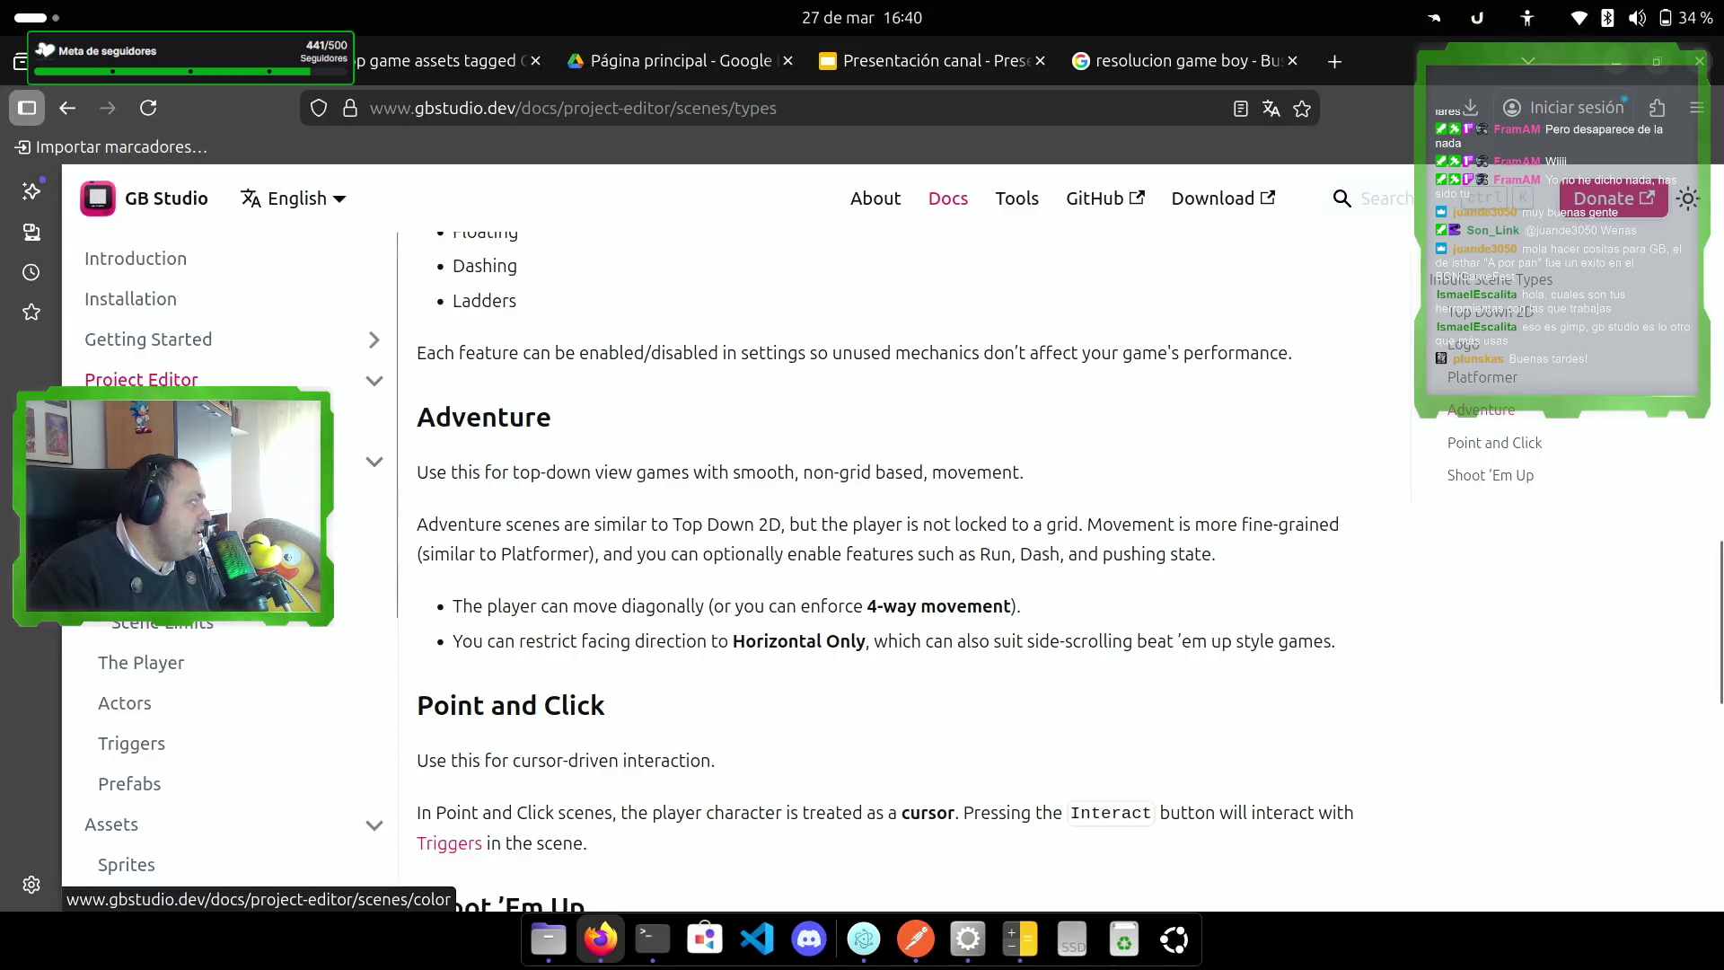
{"action": "left_click", "coordinate": [161, 622]}
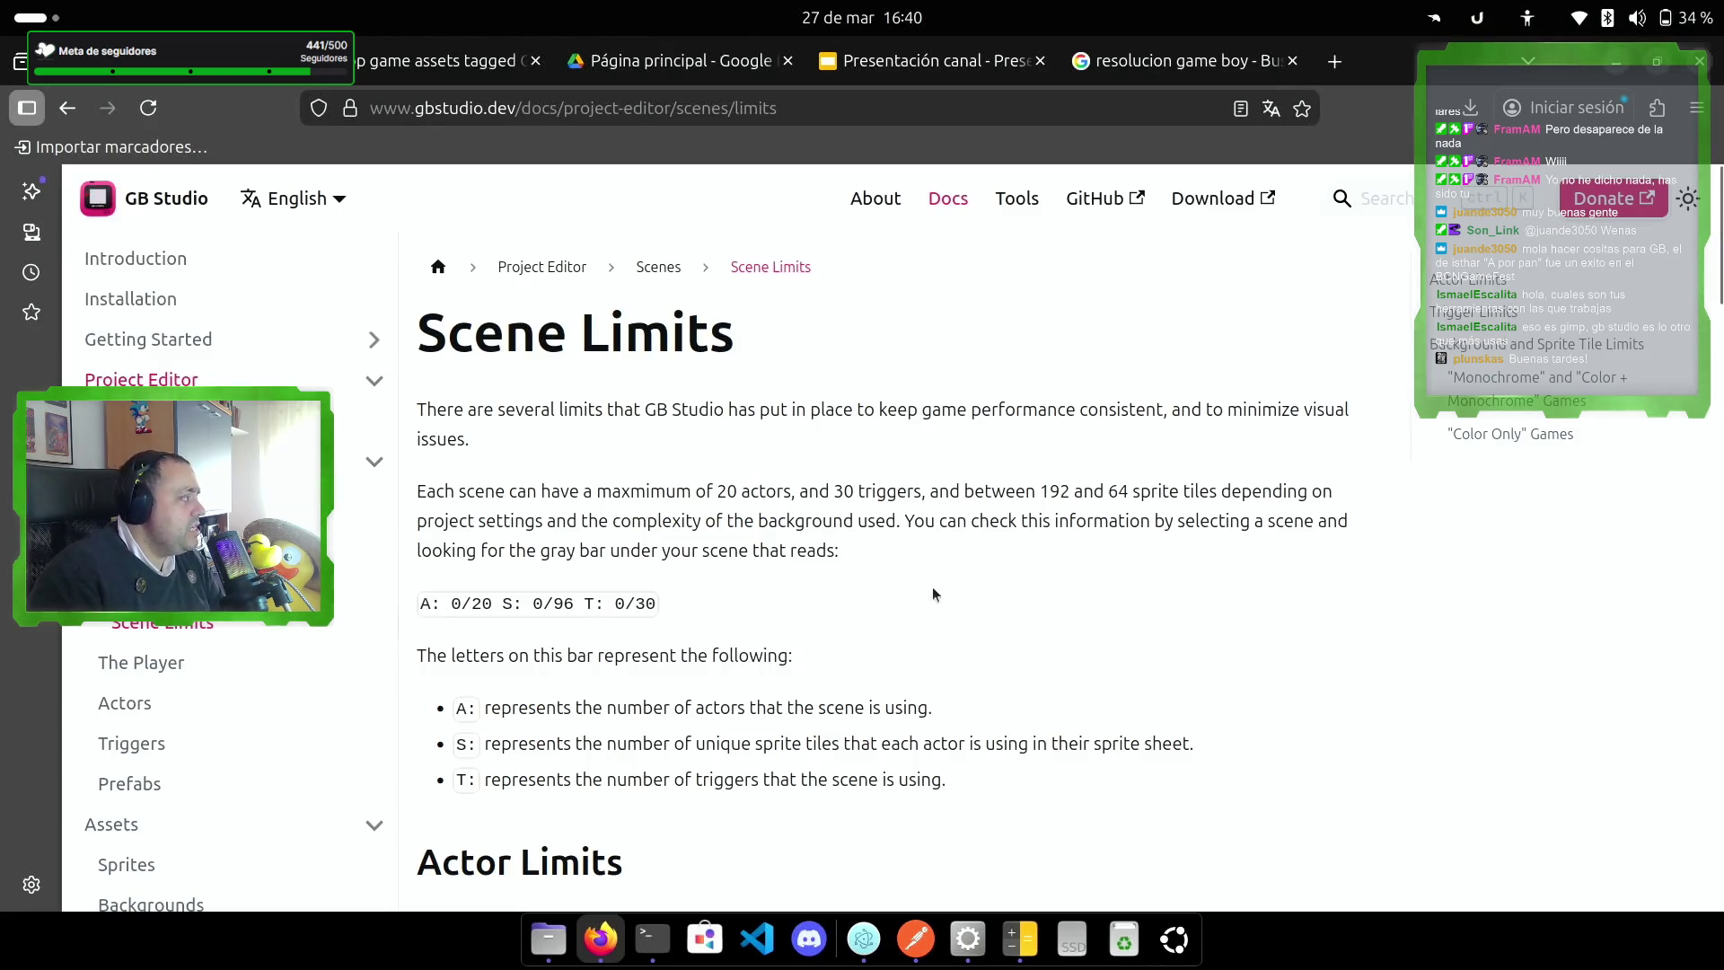
{"action": "scroll", "coordinate": [693, 619], "scroll_direction": "down", "scroll_amount": 2}
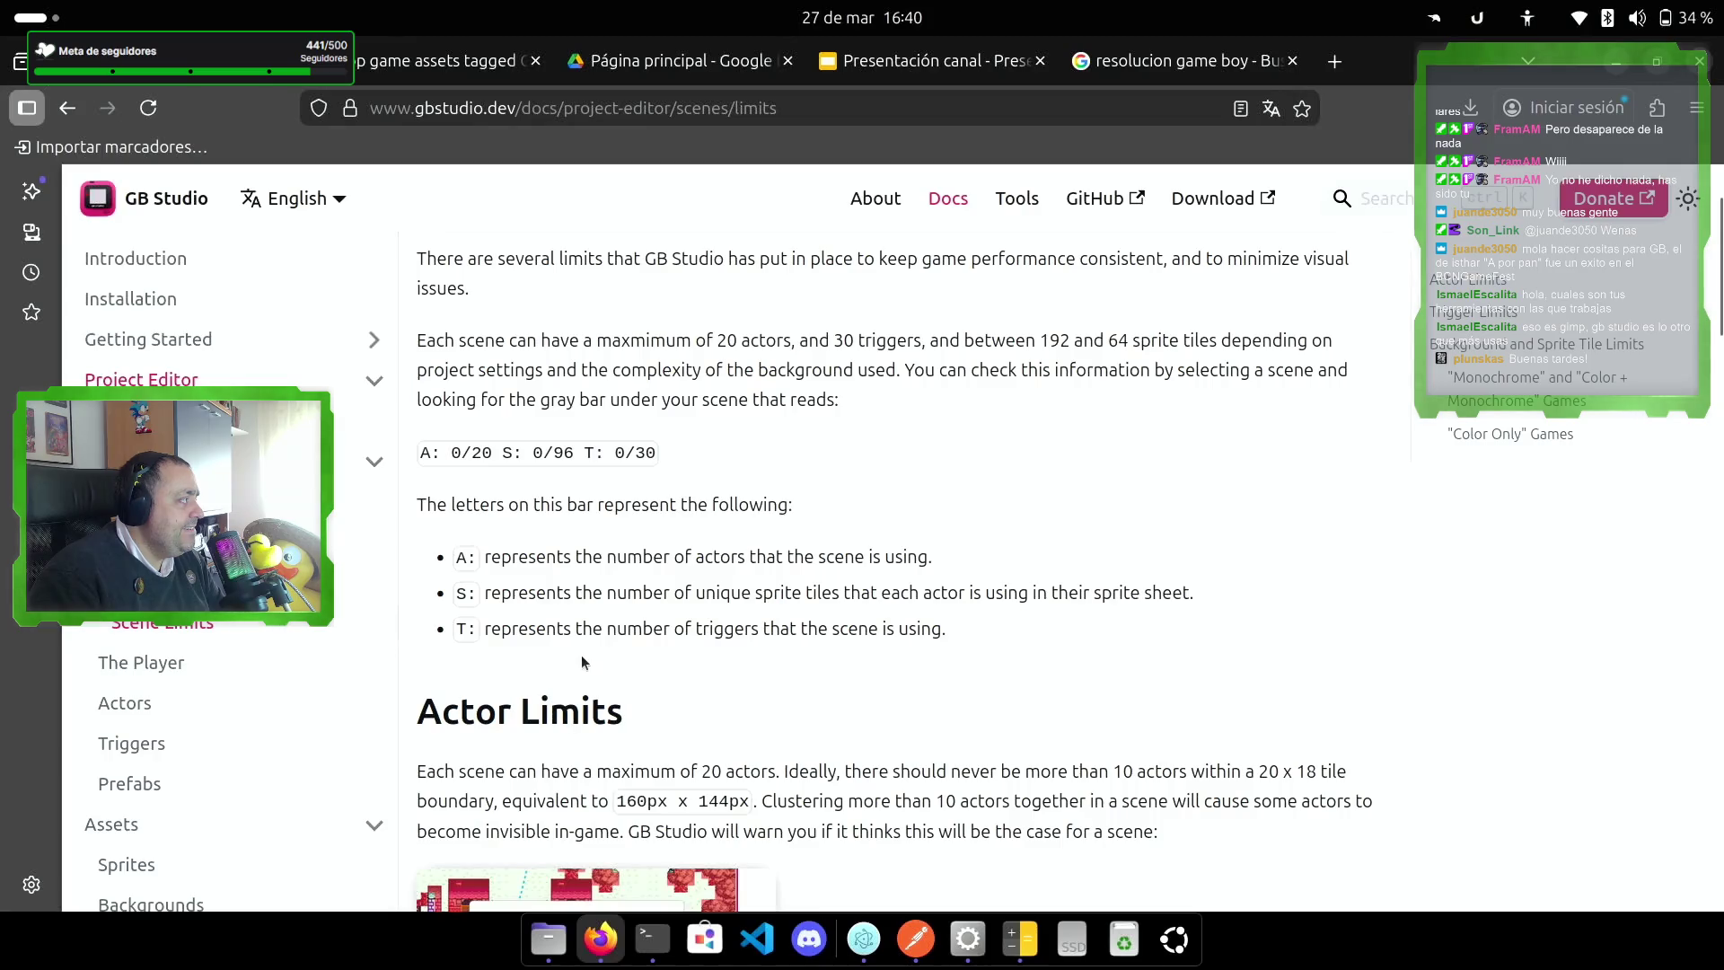
{"action": "scroll", "coordinate": [862, 642], "scroll_direction": "down", "scroll_amount": 10}
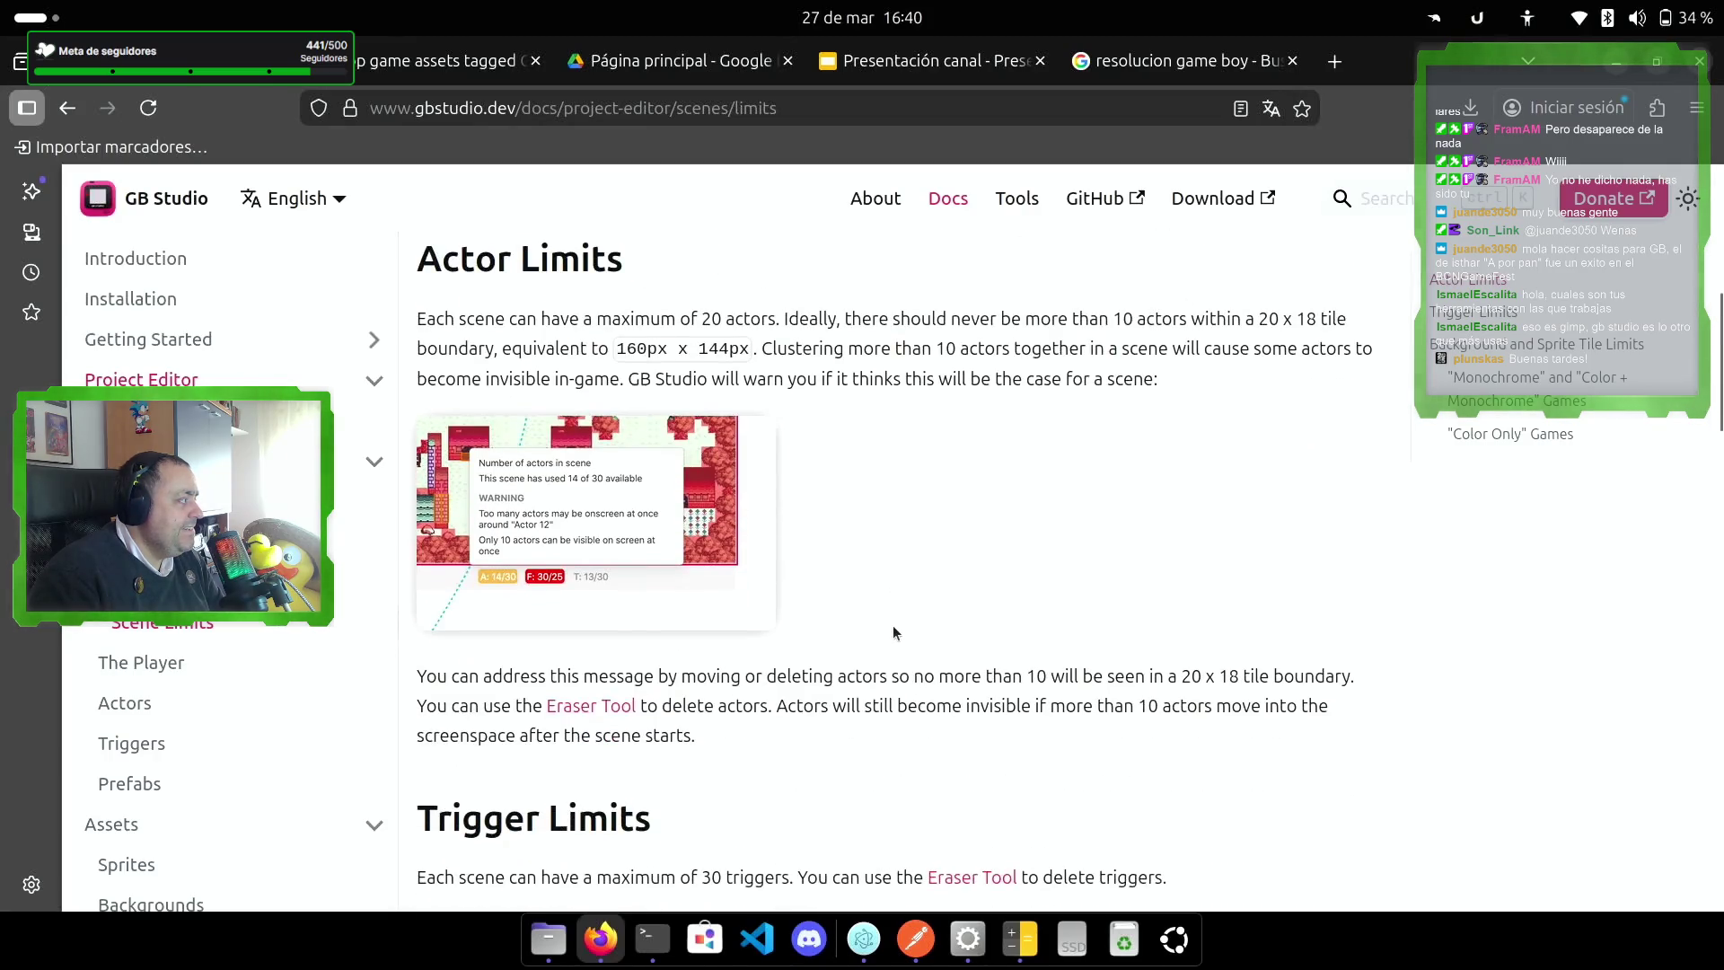
{"action": "scroll", "coordinate": [892, 625], "scroll_direction": "up", "scroll_amount": 2}
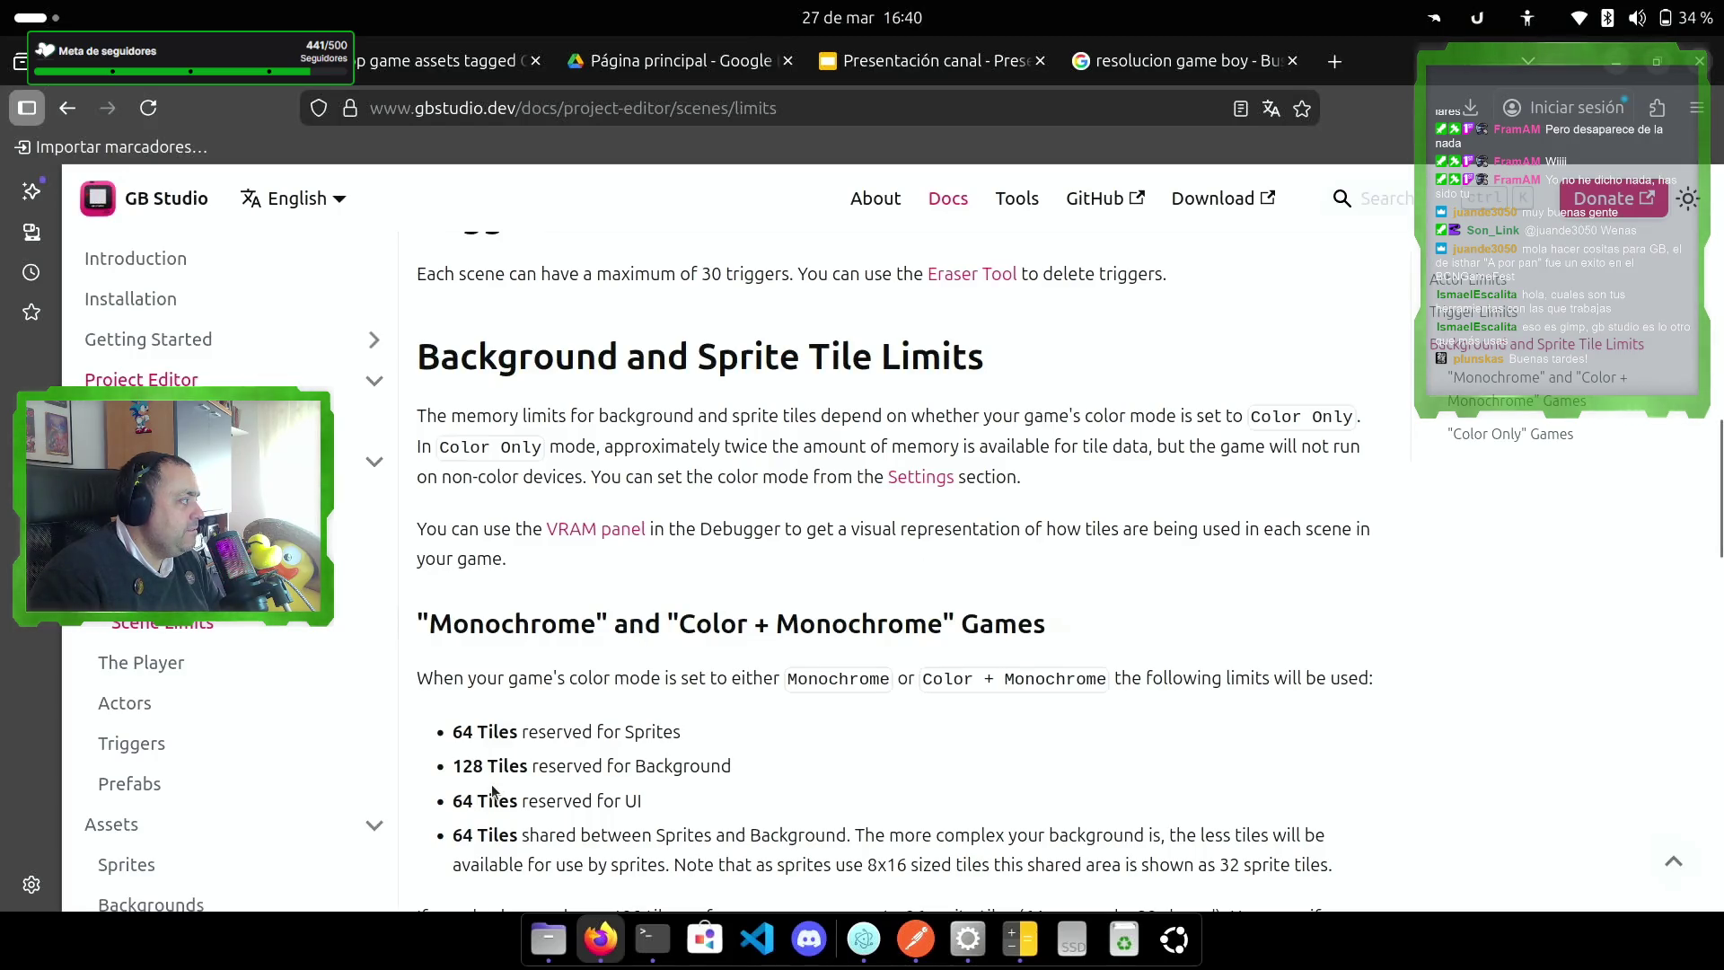
{"action": "scroll", "coordinate": [619, 719], "scroll_direction": "down", "scroll_amount": 3}
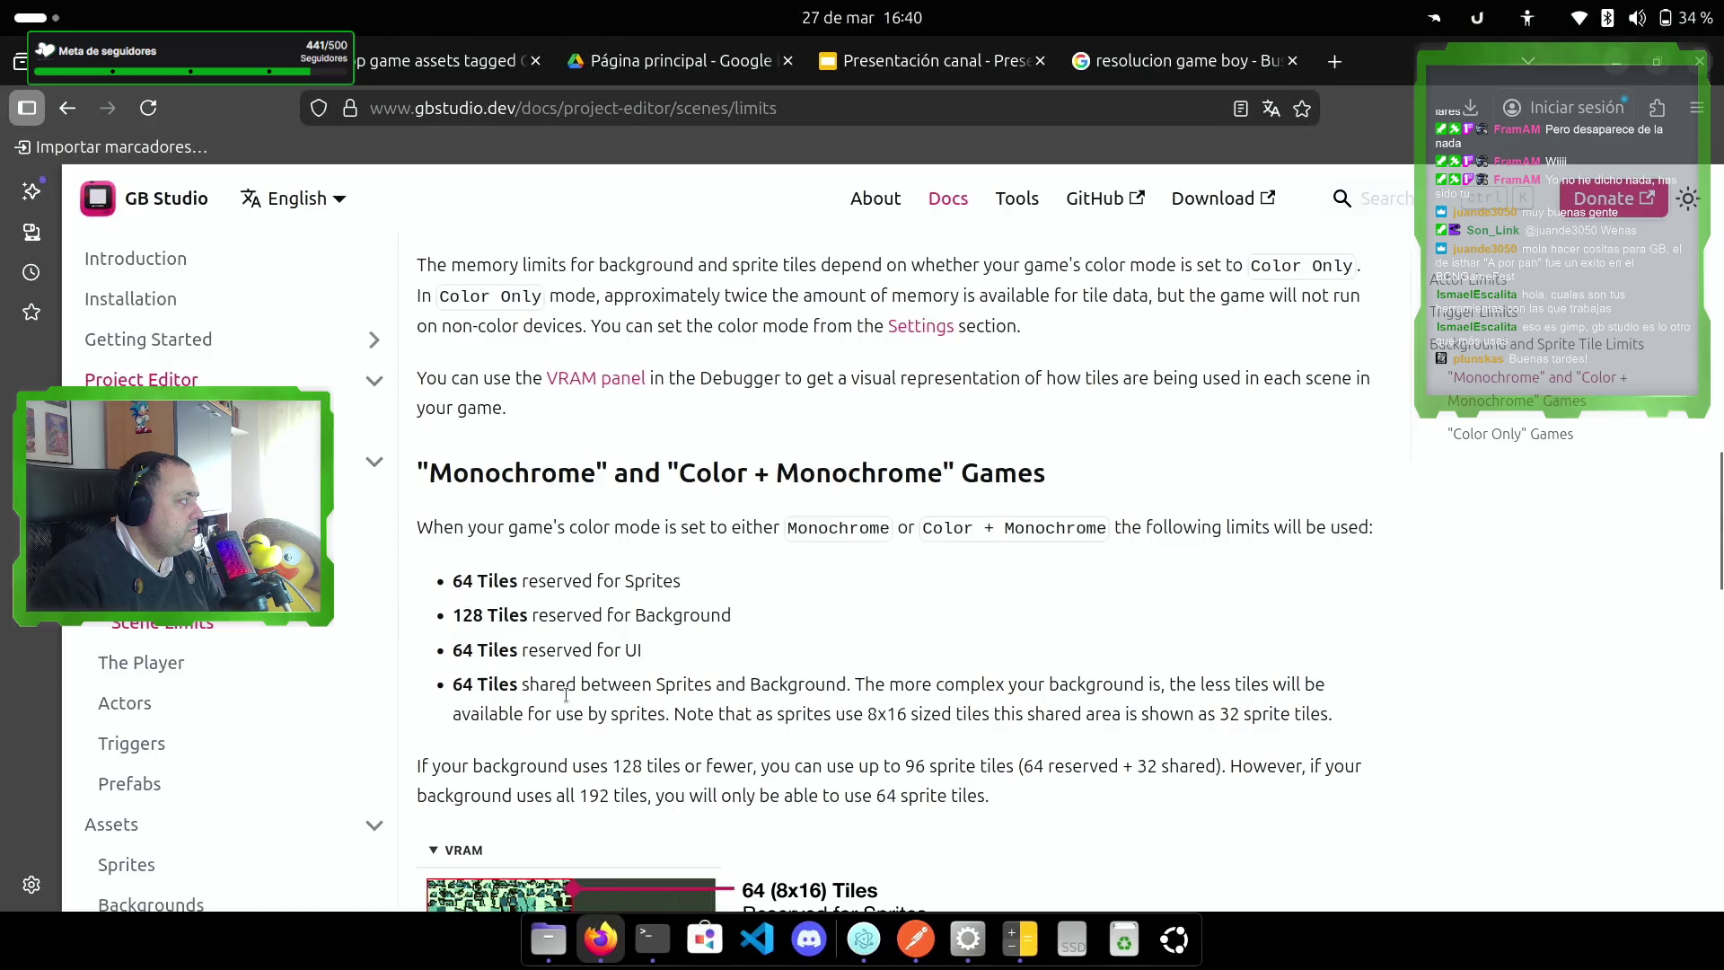
{"action": "scroll", "coordinate": [632, 690], "scroll_direction": "down", "scroll_amount": 5}
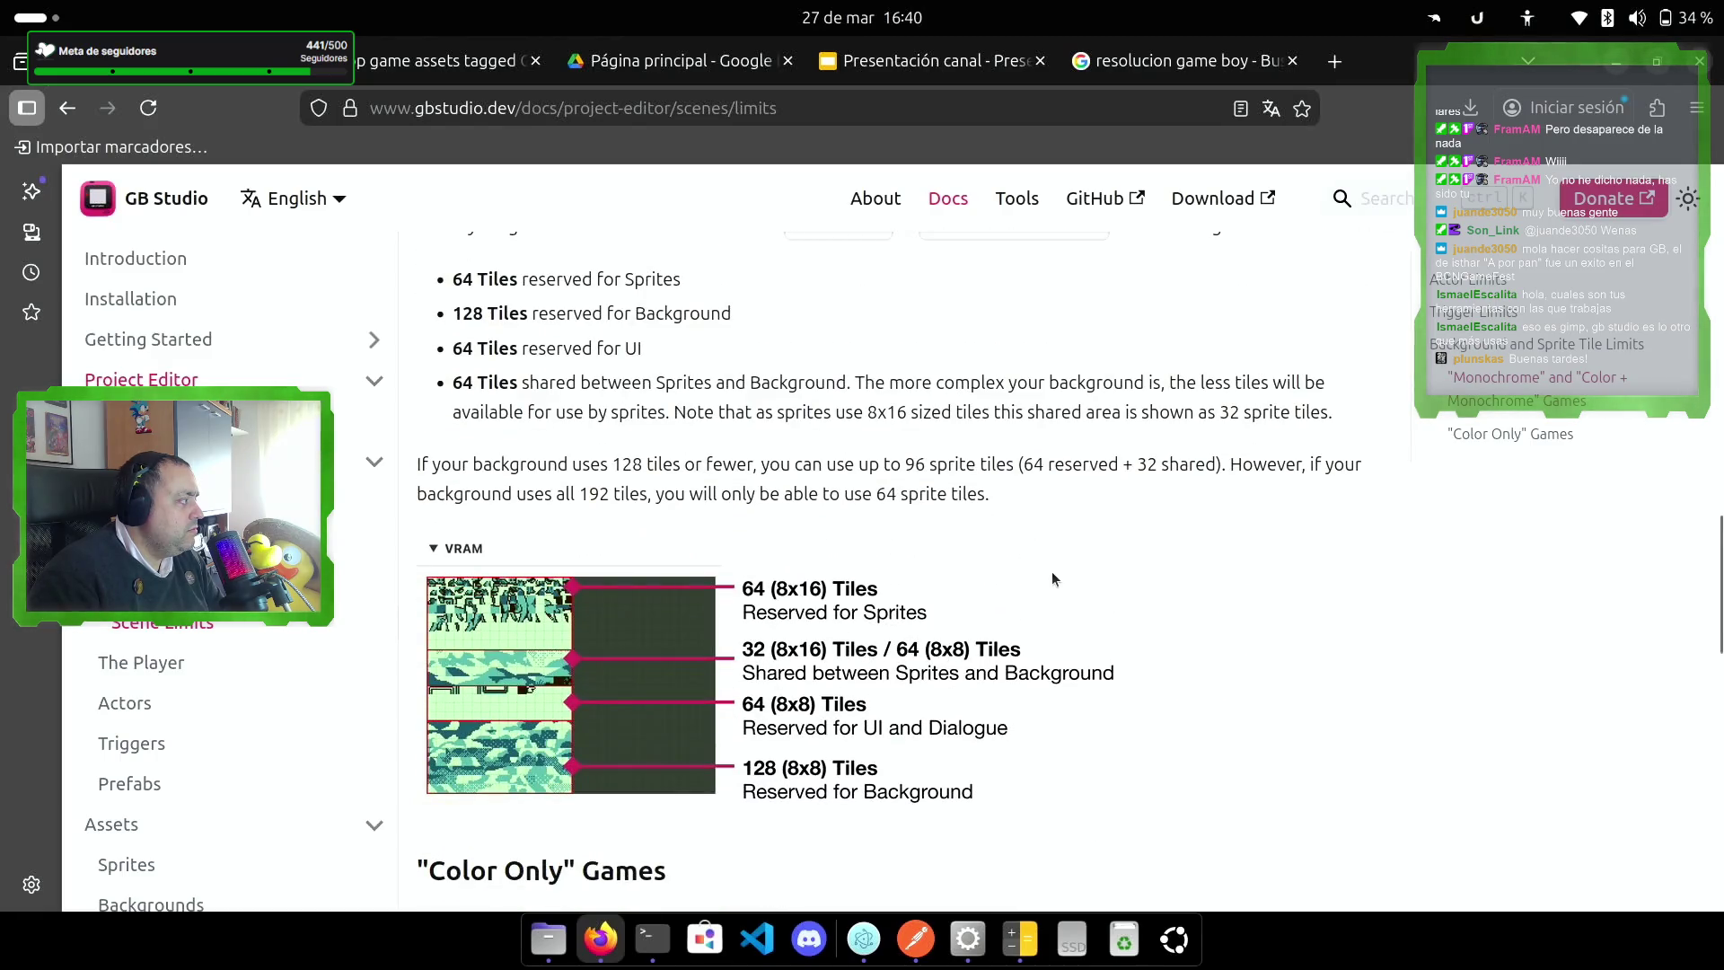
{"action": "scroll", "coordinate": [1053, 579], "scroll_direction": "down", "scroll_amount": 3}
{"action": "scroll", "coordinate": [1053, 579], "scroll_direction": "up", "scroll_amount": 6}
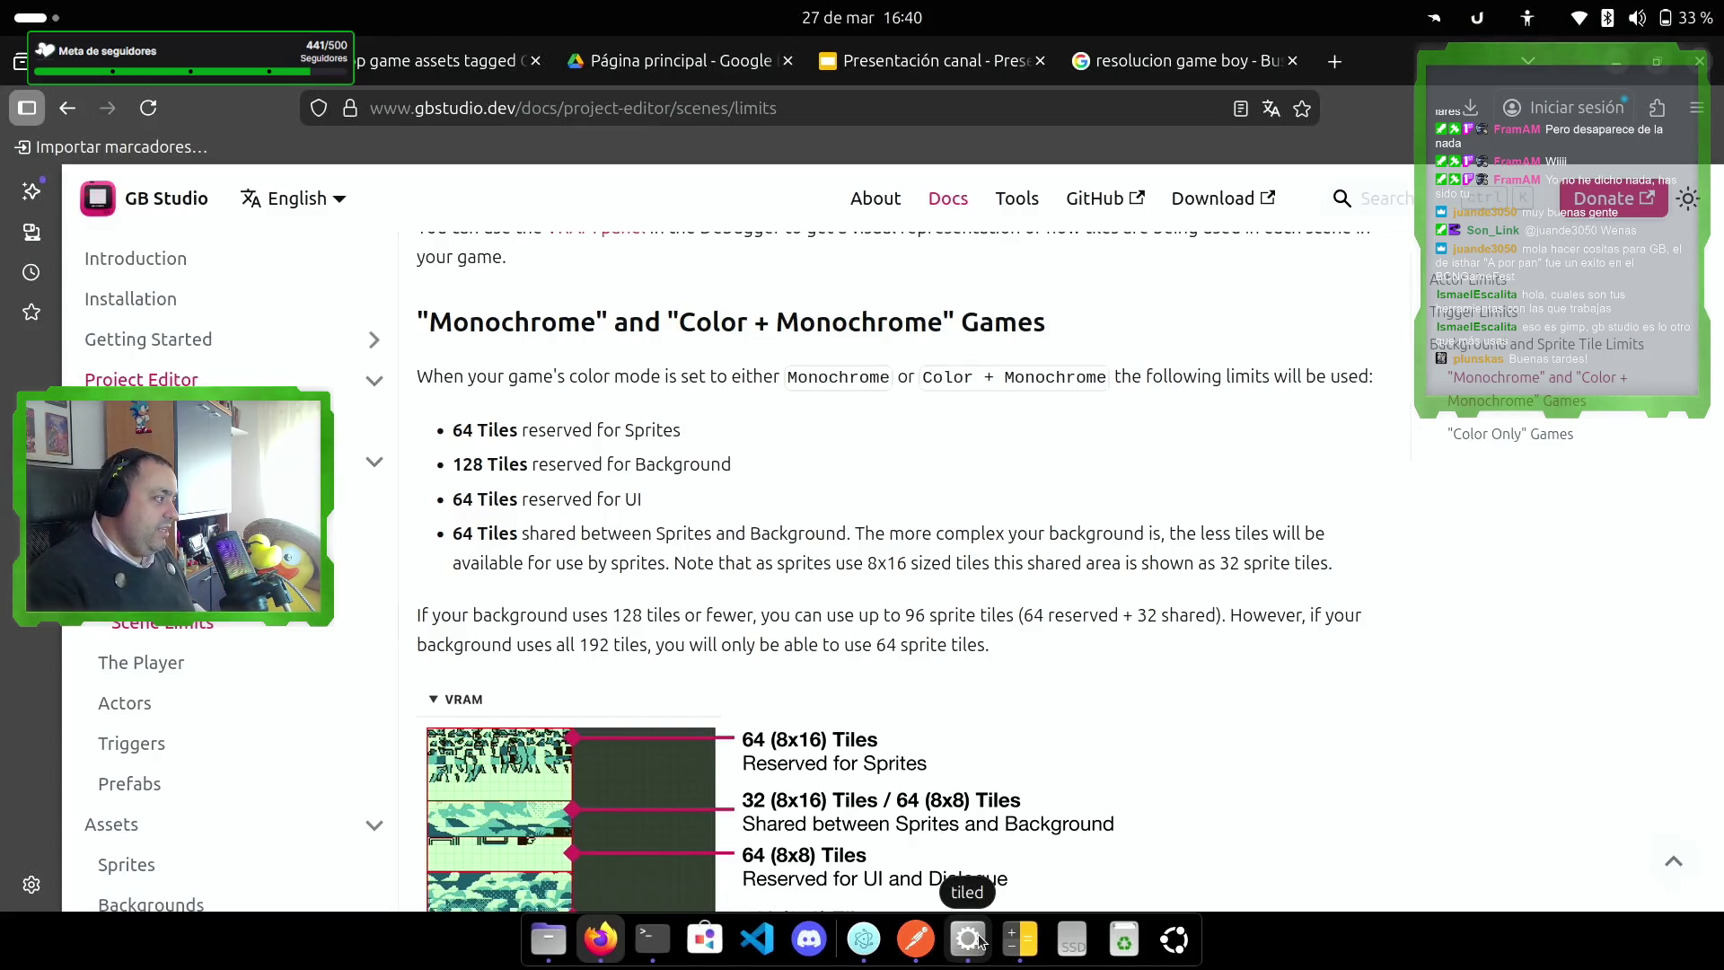
Step: Glance at Tiled, recheck the Color Only limits (256 background, 128 UI, 128 sprite tiles), collapse Project Editor
{"action": "left_click", "coordinate": [968, 940]}
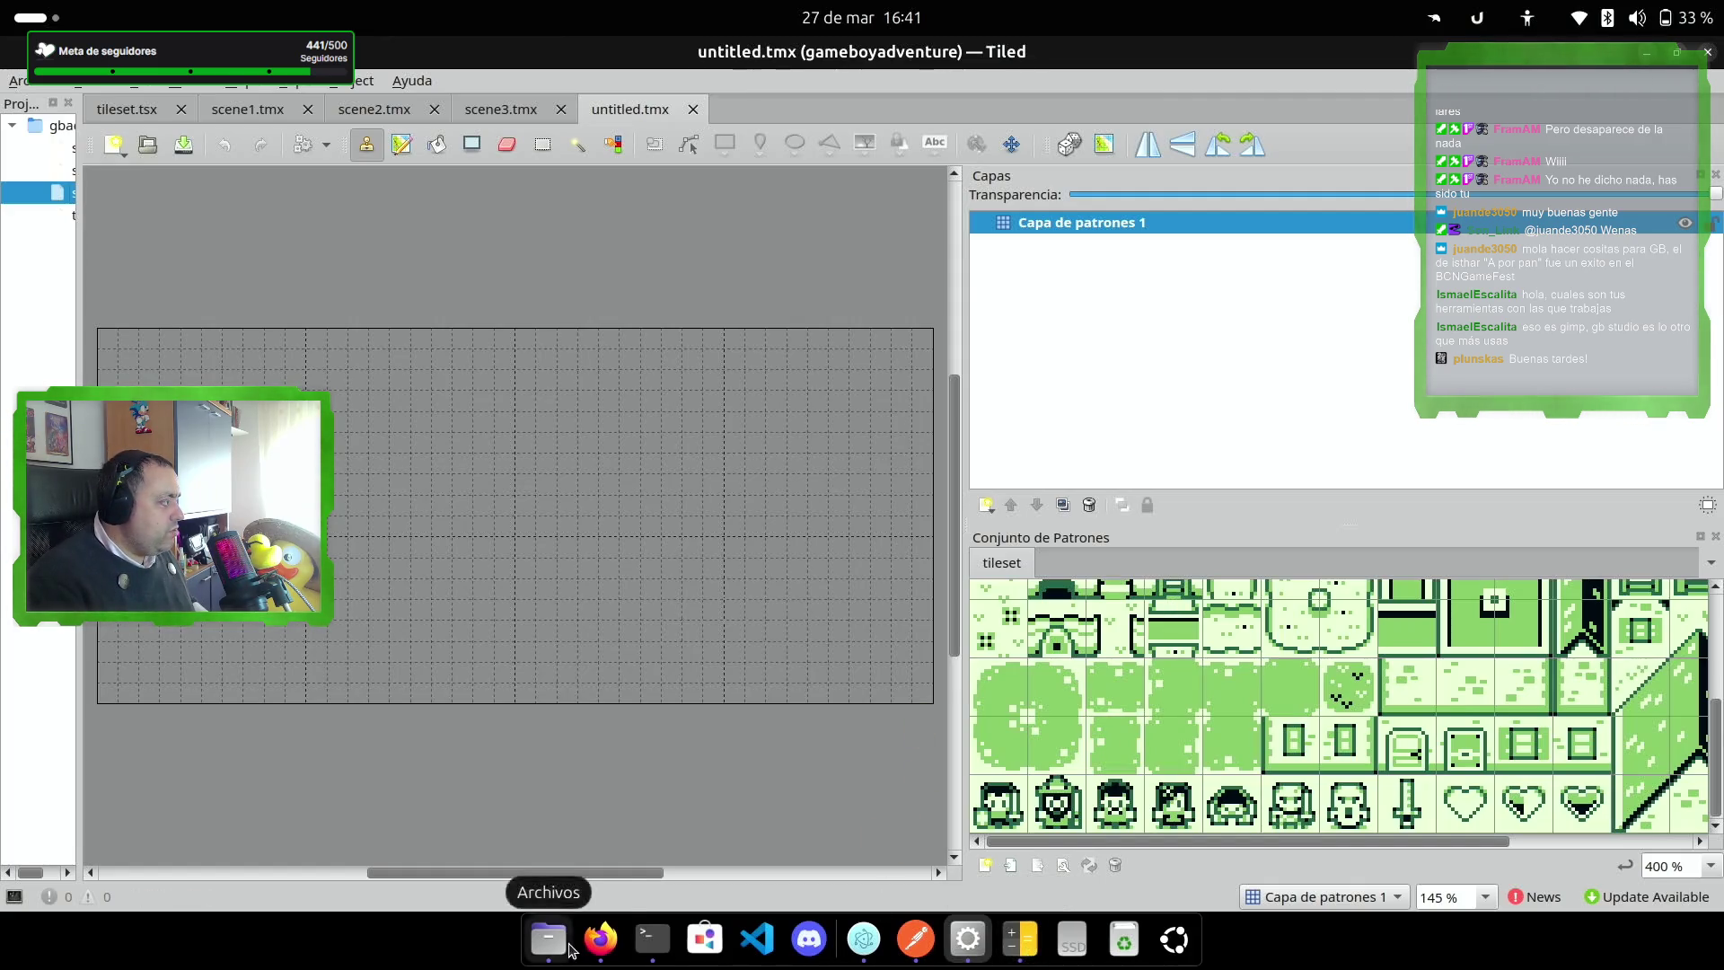
{"action": "left_click", "coordinate": [601, 938]}
{"action": "scroll", "coordinate": [965, 605], "scroll_direction": "down", "scroll_amount": 3}
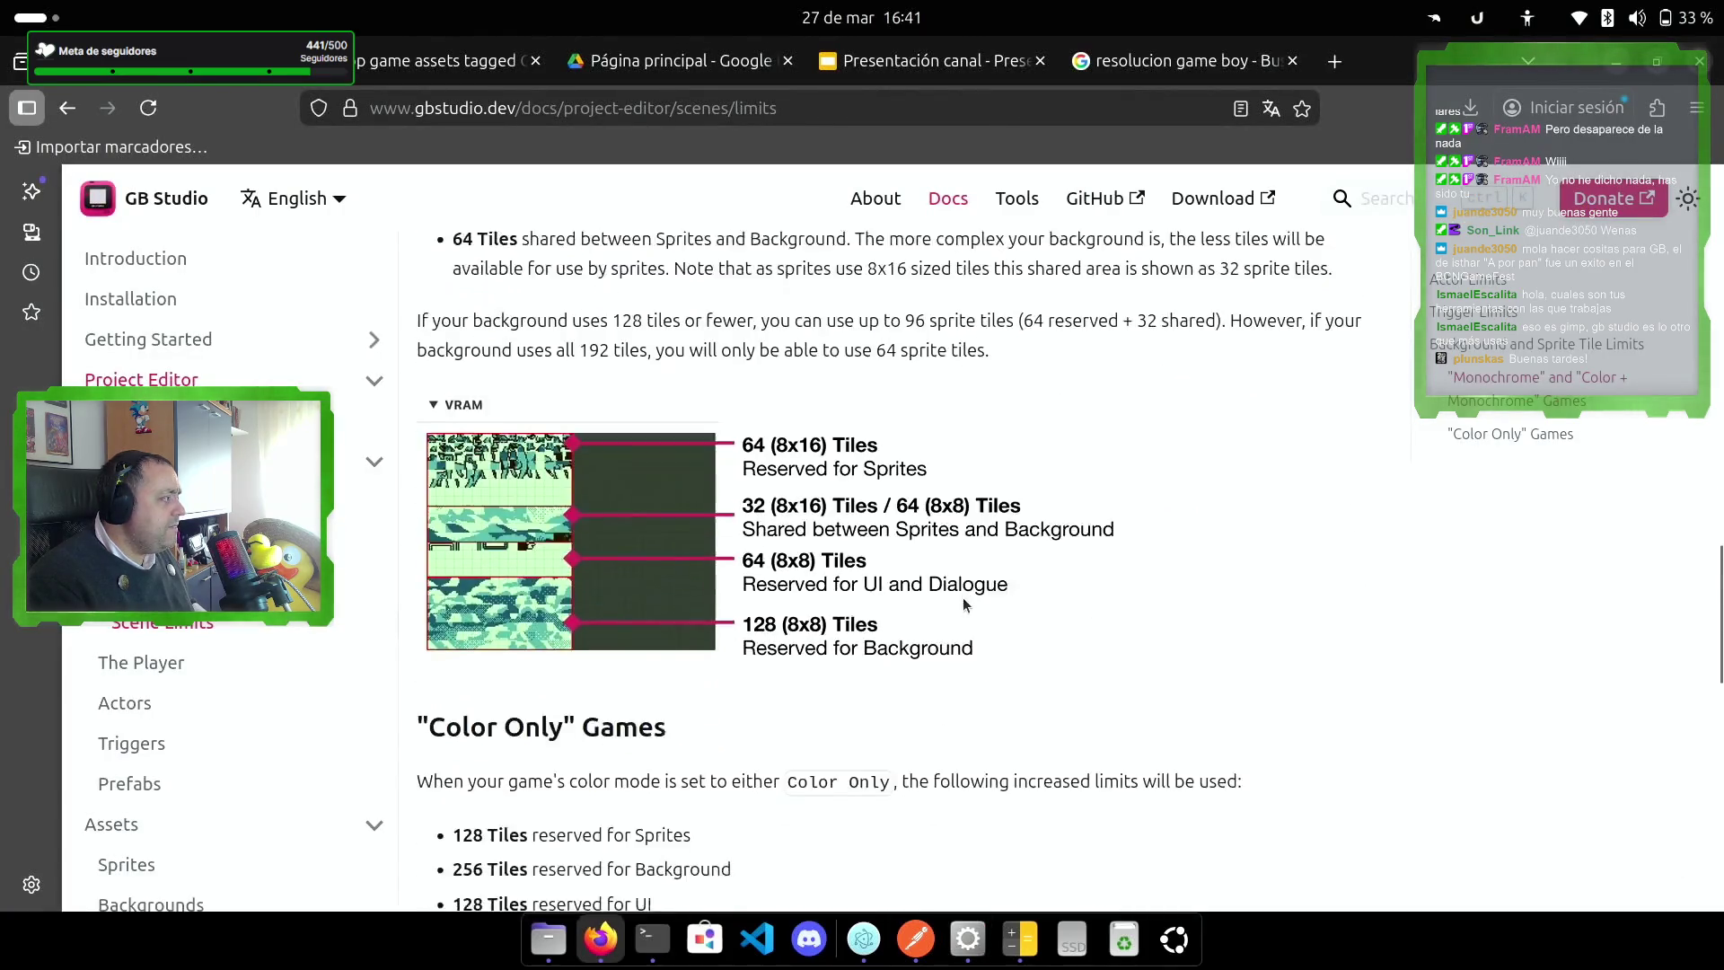
{"action": "scroll", "coordinate": [965, 604], "scroll_direction": "down", "scroll_amount": 10}
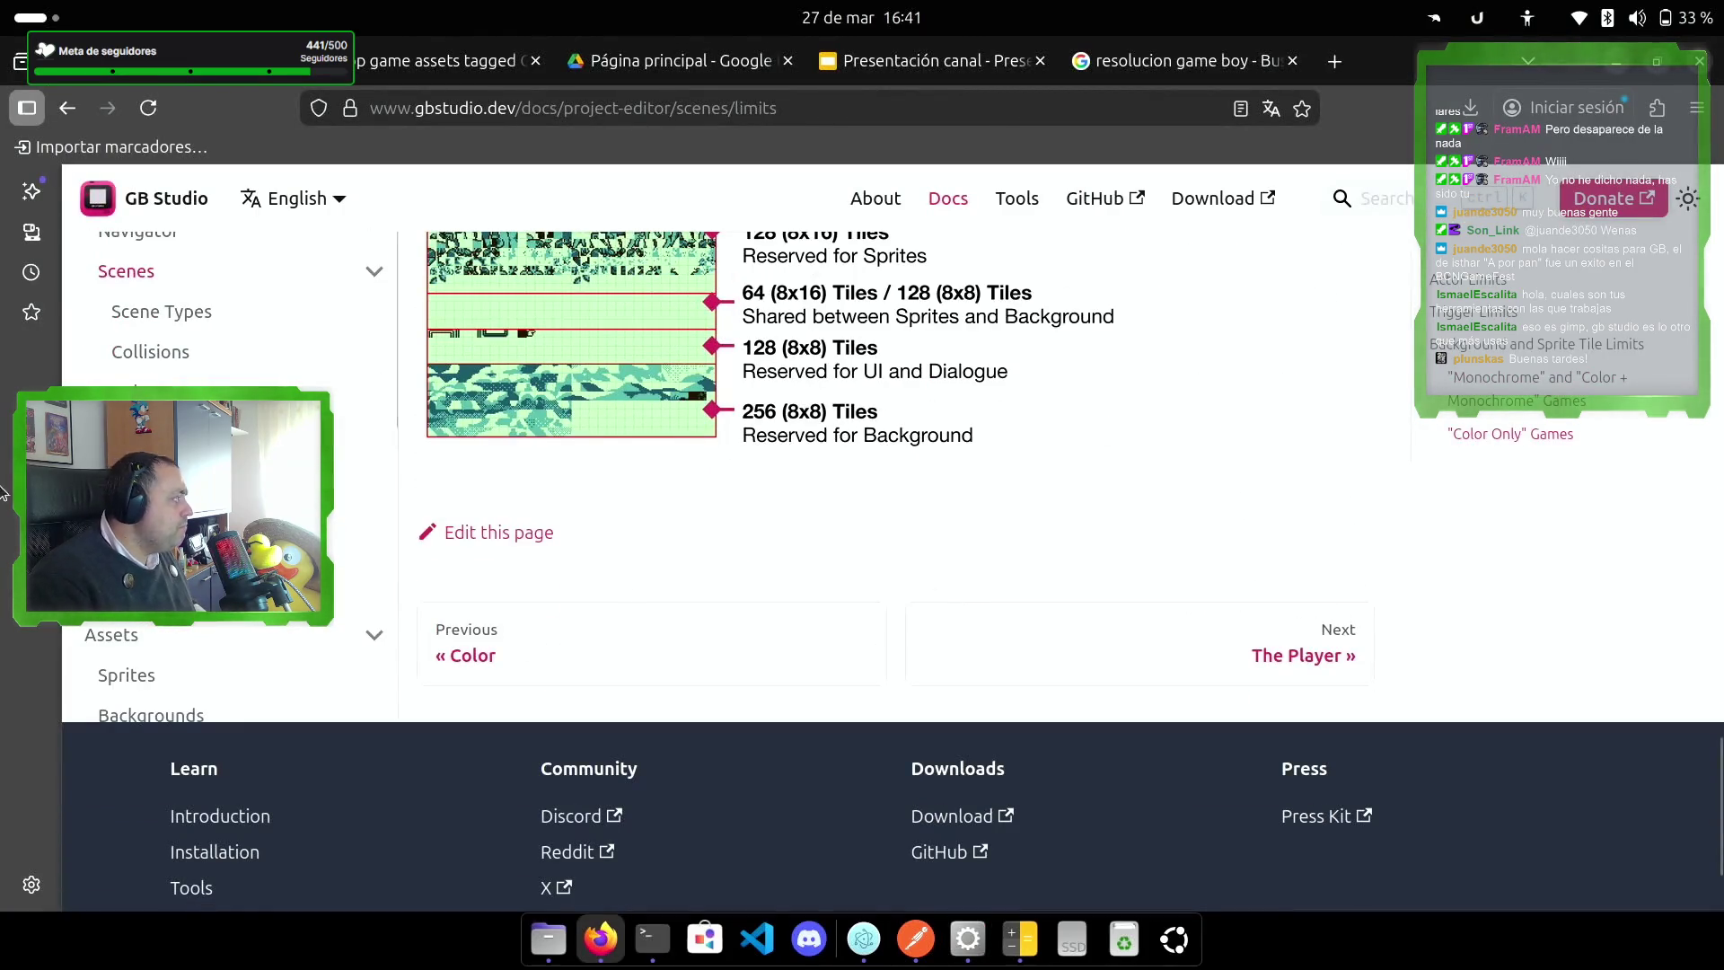
{"action": "scroll", "coordinate": [189, 381], "scroll_direction": "up", "scroll_amount": 3}
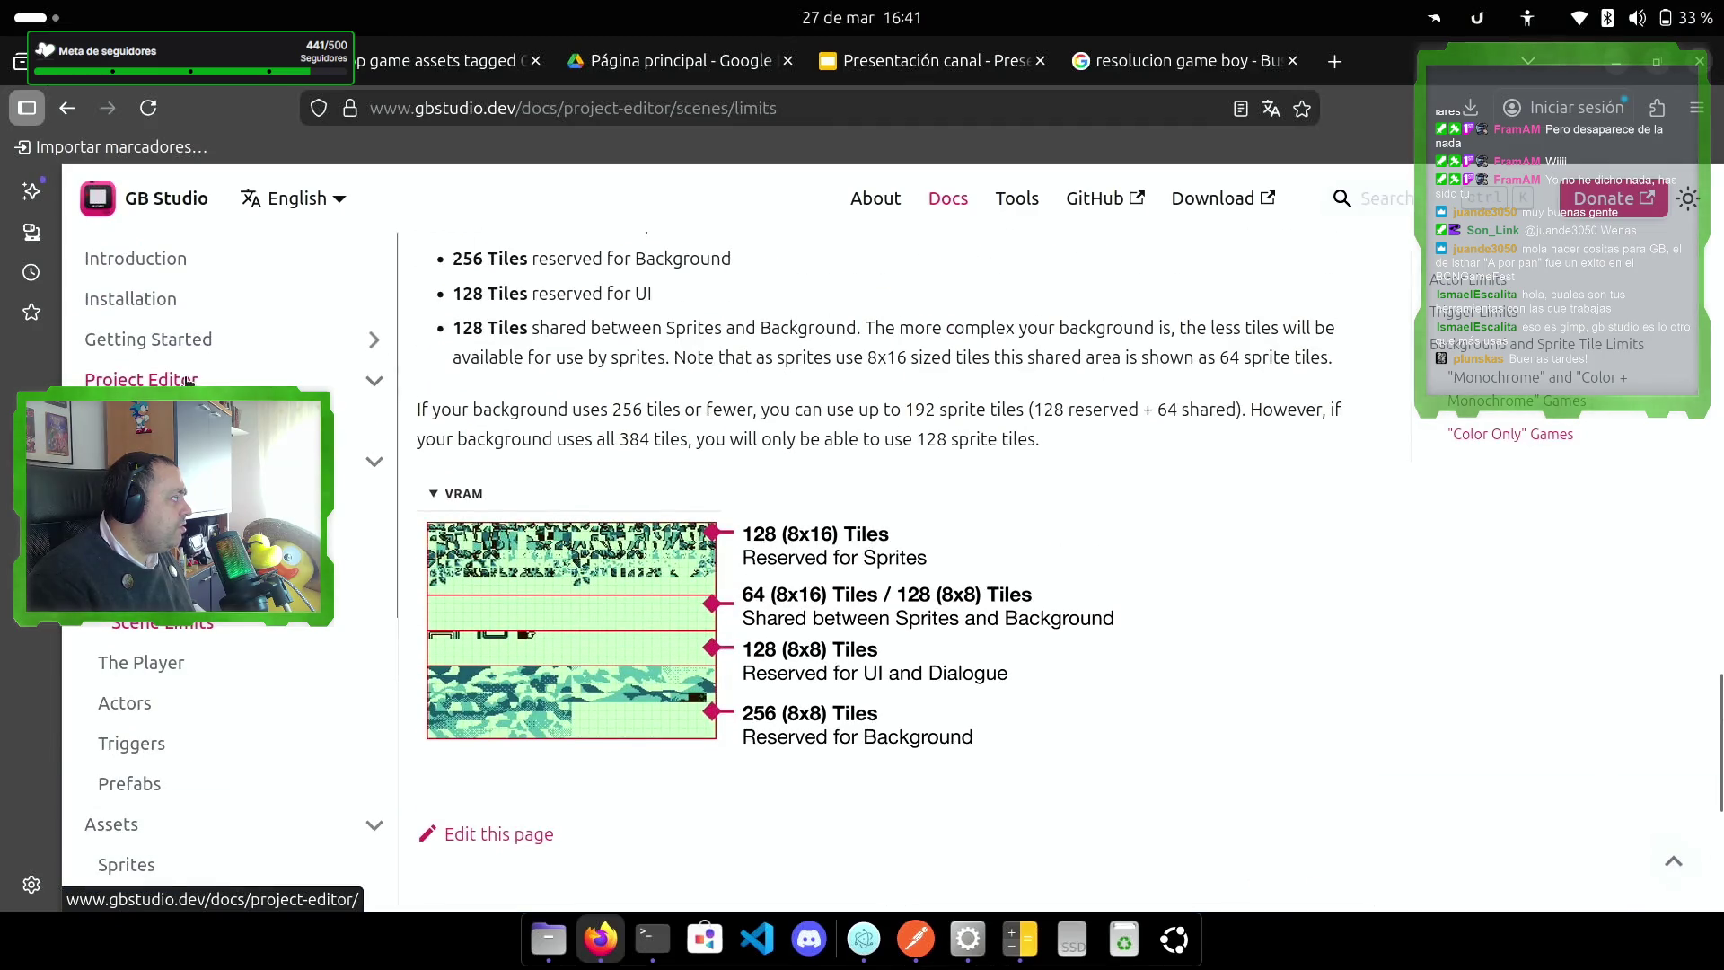
{"action": "left_click", "coordinate": [373, 379]}
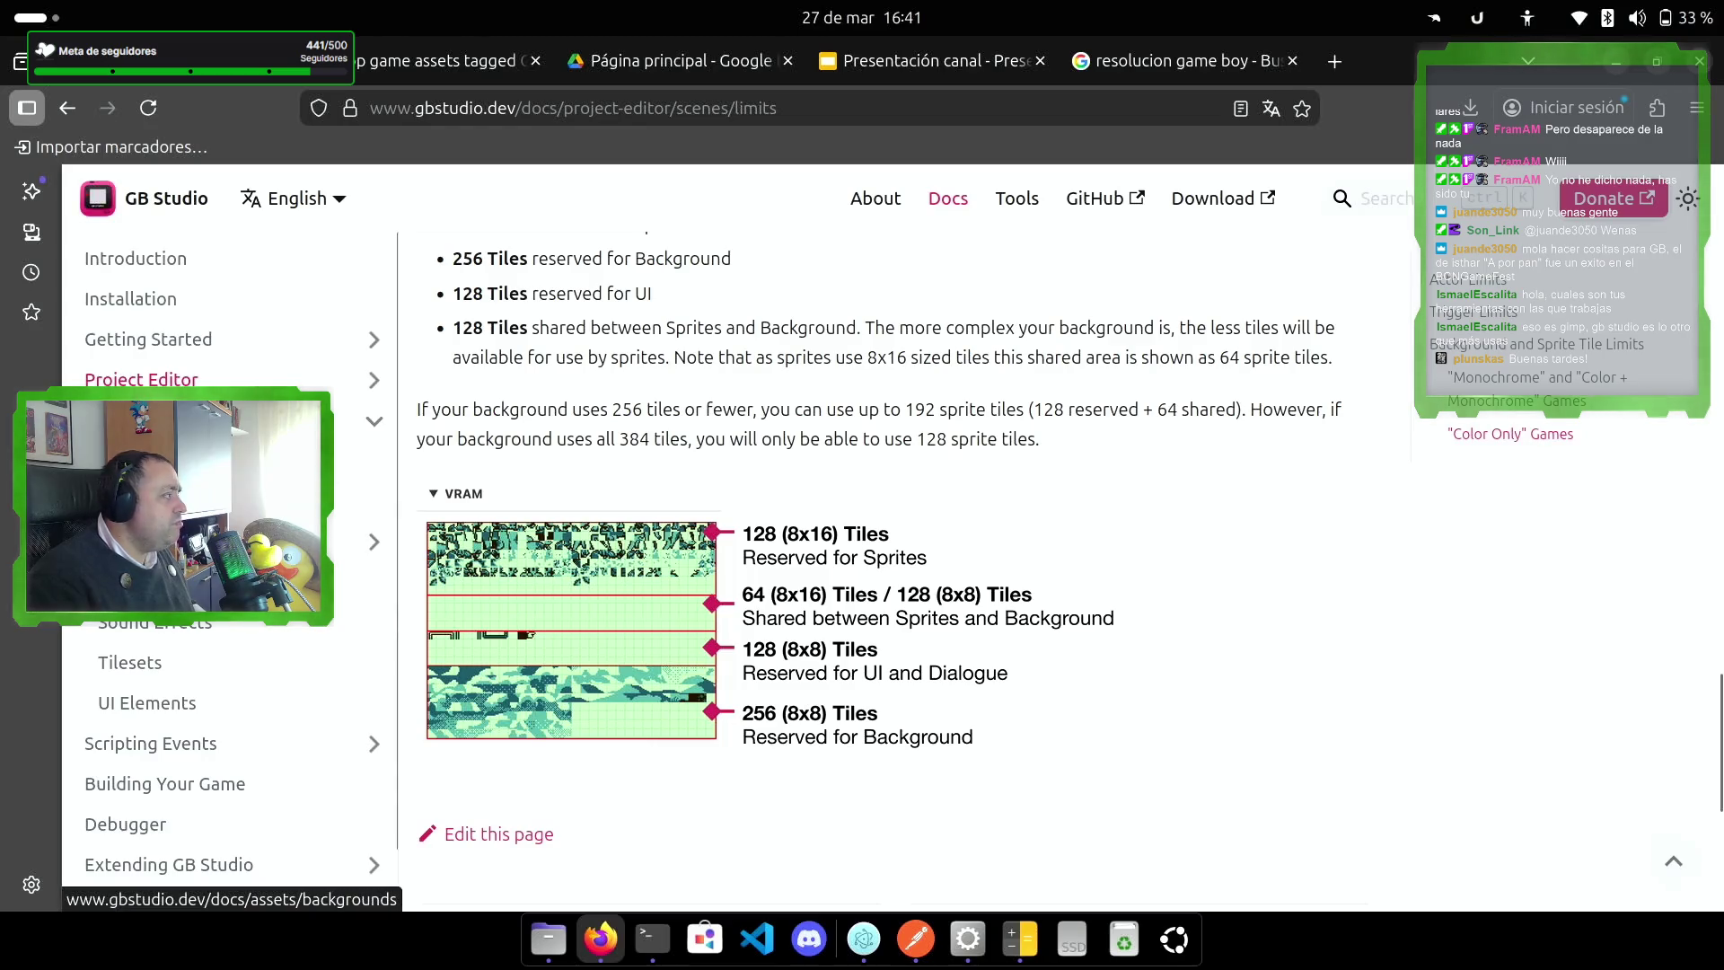
Step: Open the Backgrounds docs page and read the PNG colour rule and 8px-multiple size rule
{"action": "left_click", "coordinate": [134, 459]}
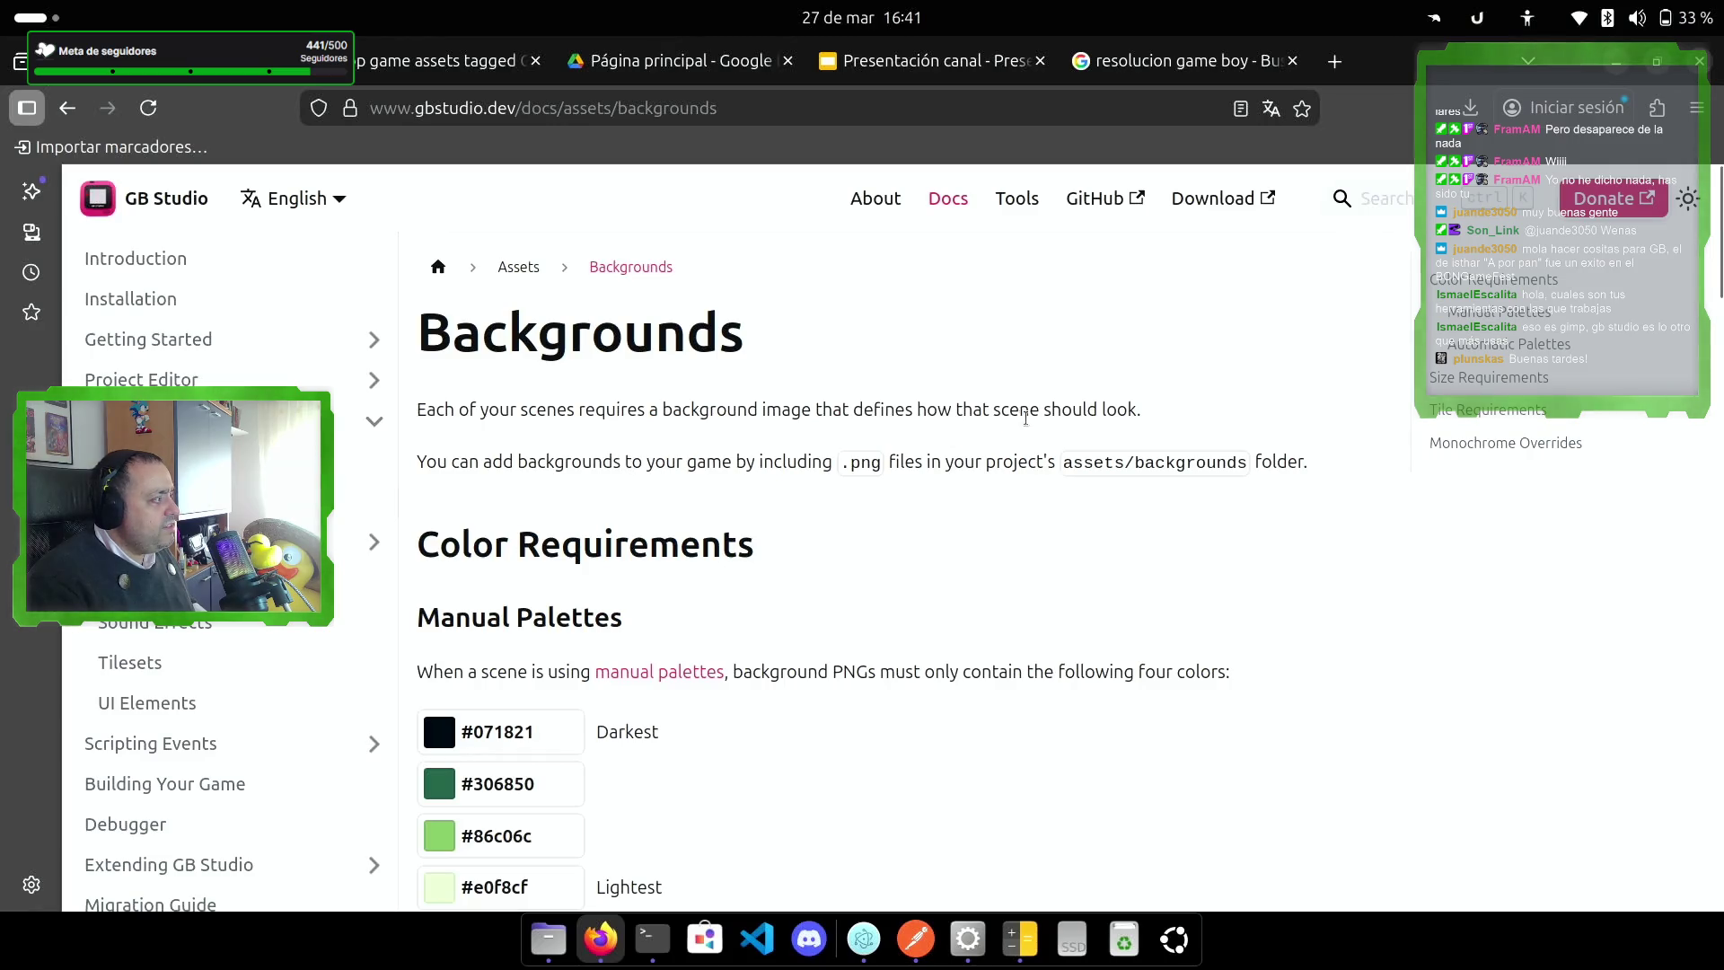
{"action": "scroll", "coordinate": [898, 638], "scroll_direction": "down", "scroll_amount": 3}
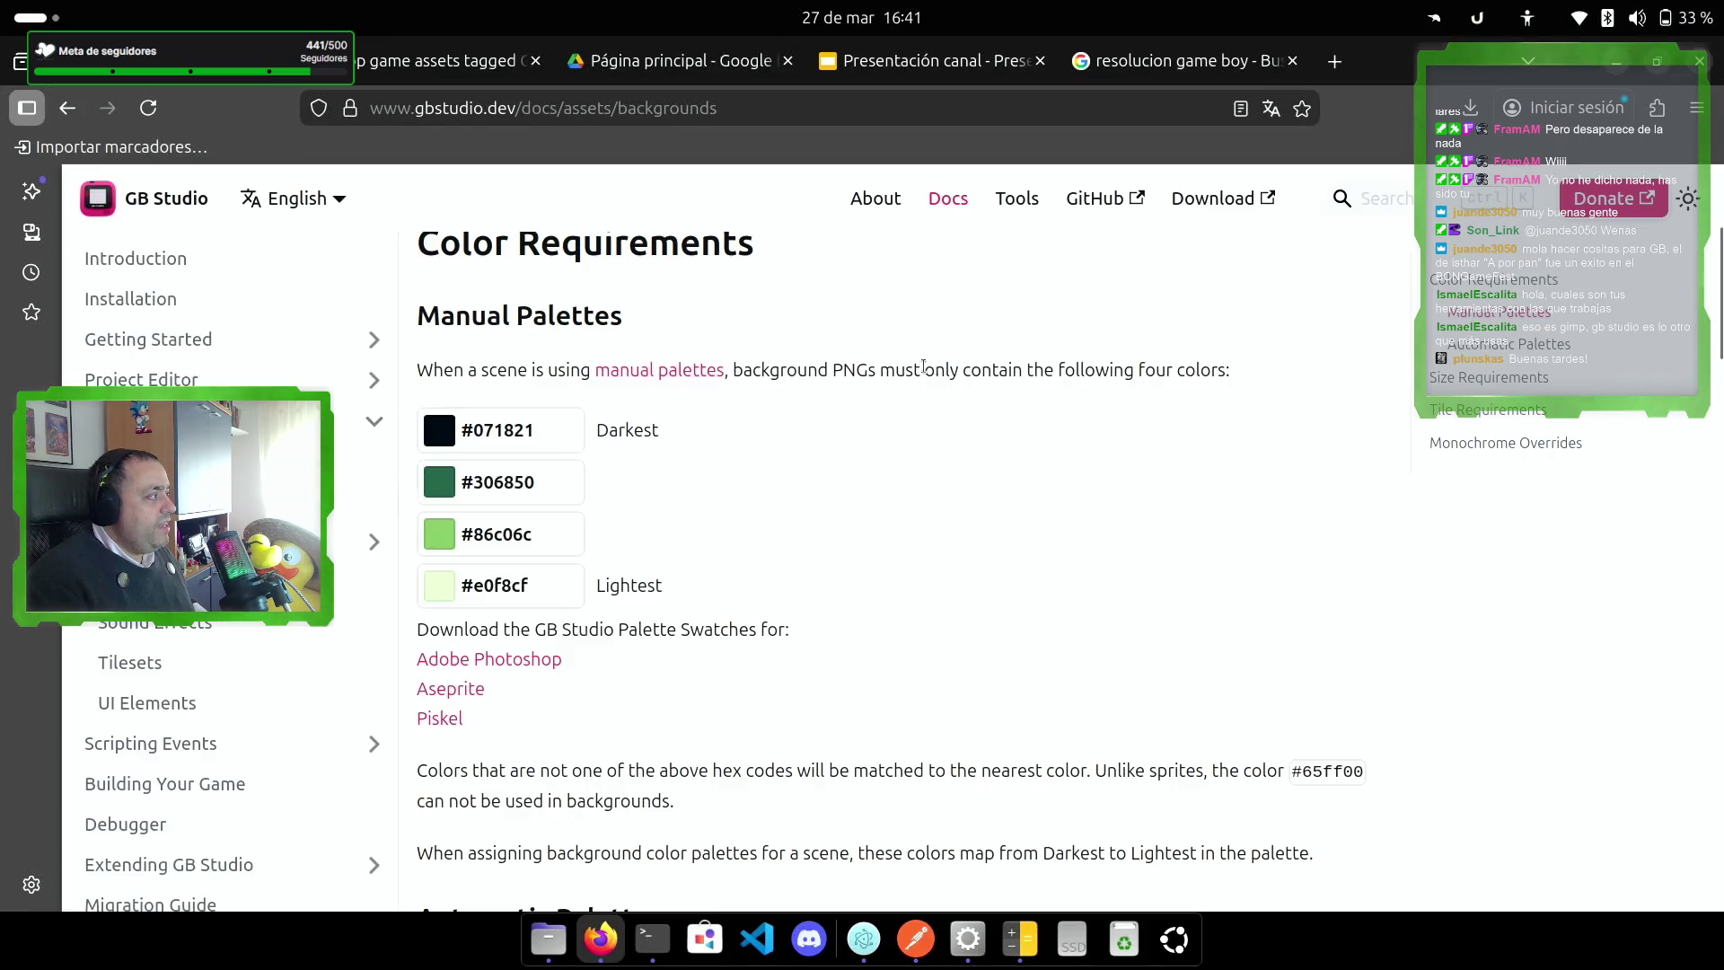
{"action": "left_click_drag", "start_coordinate": [759, 375], "coordinate": [741, 374]}
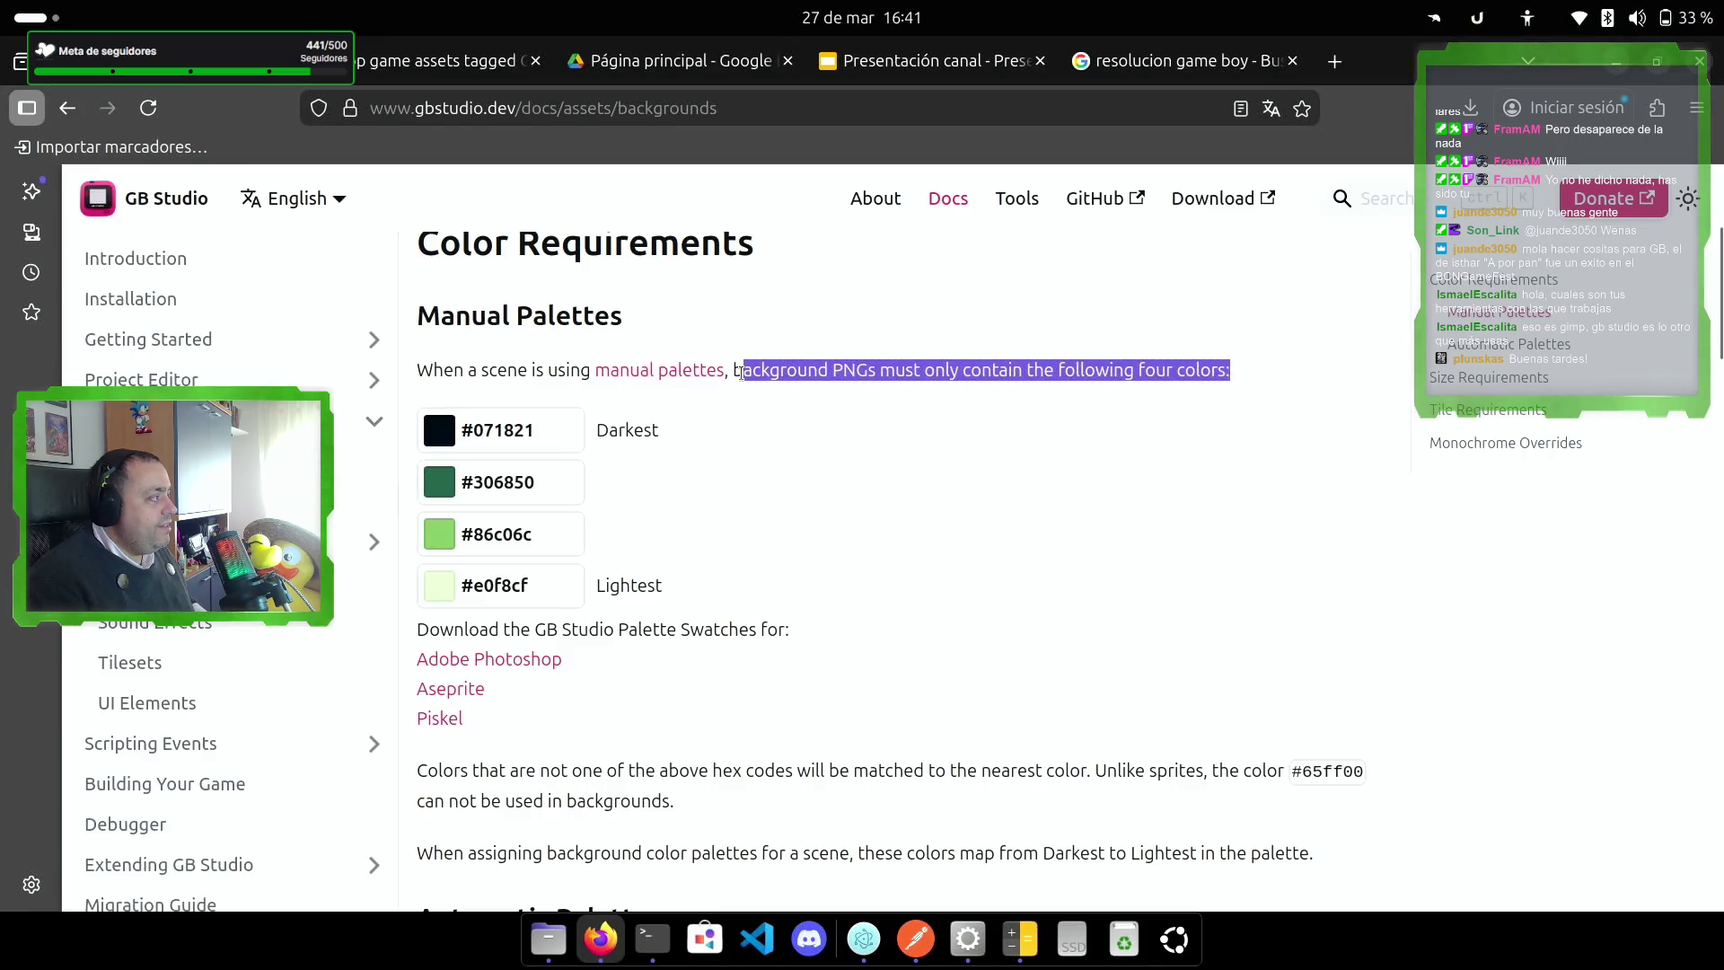
{"action": "left_click", "coordinate": [752, 601]}
{"action": "scroll", "coordinate": [749, 607], "scroll_direction": "down", "scroll_amount": 3}
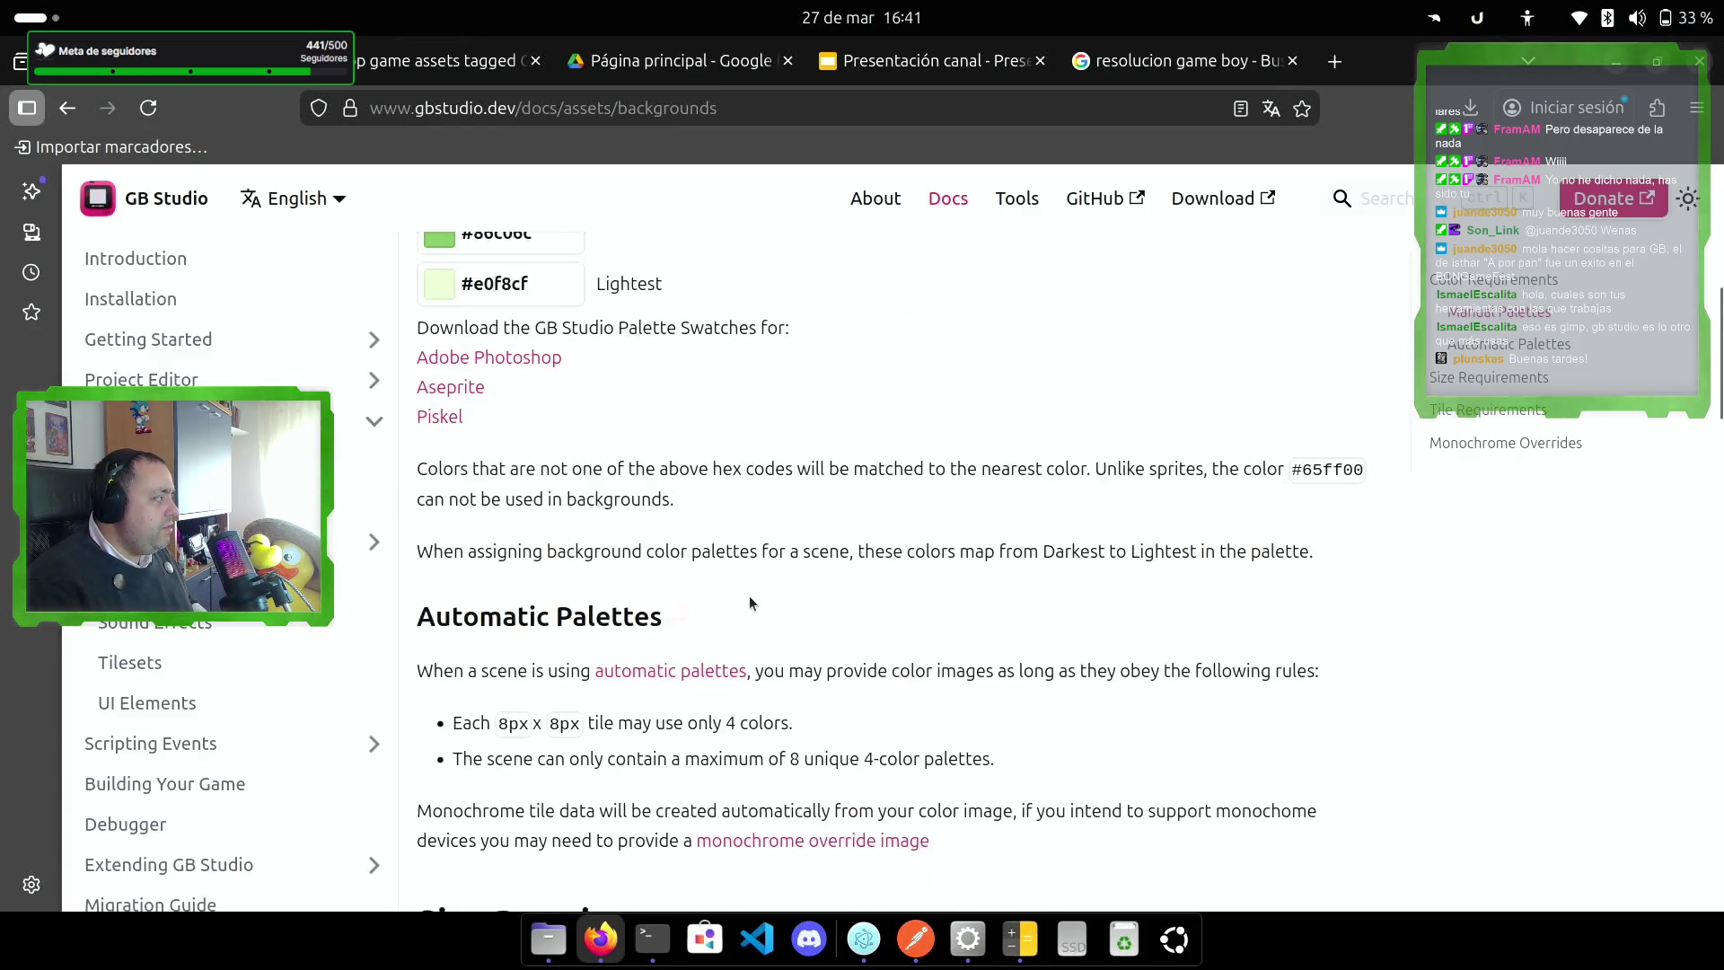
{"action": "scroll", "coordinate": [749, 597], "scroll_direction": "down", "scroll_amount": 2}
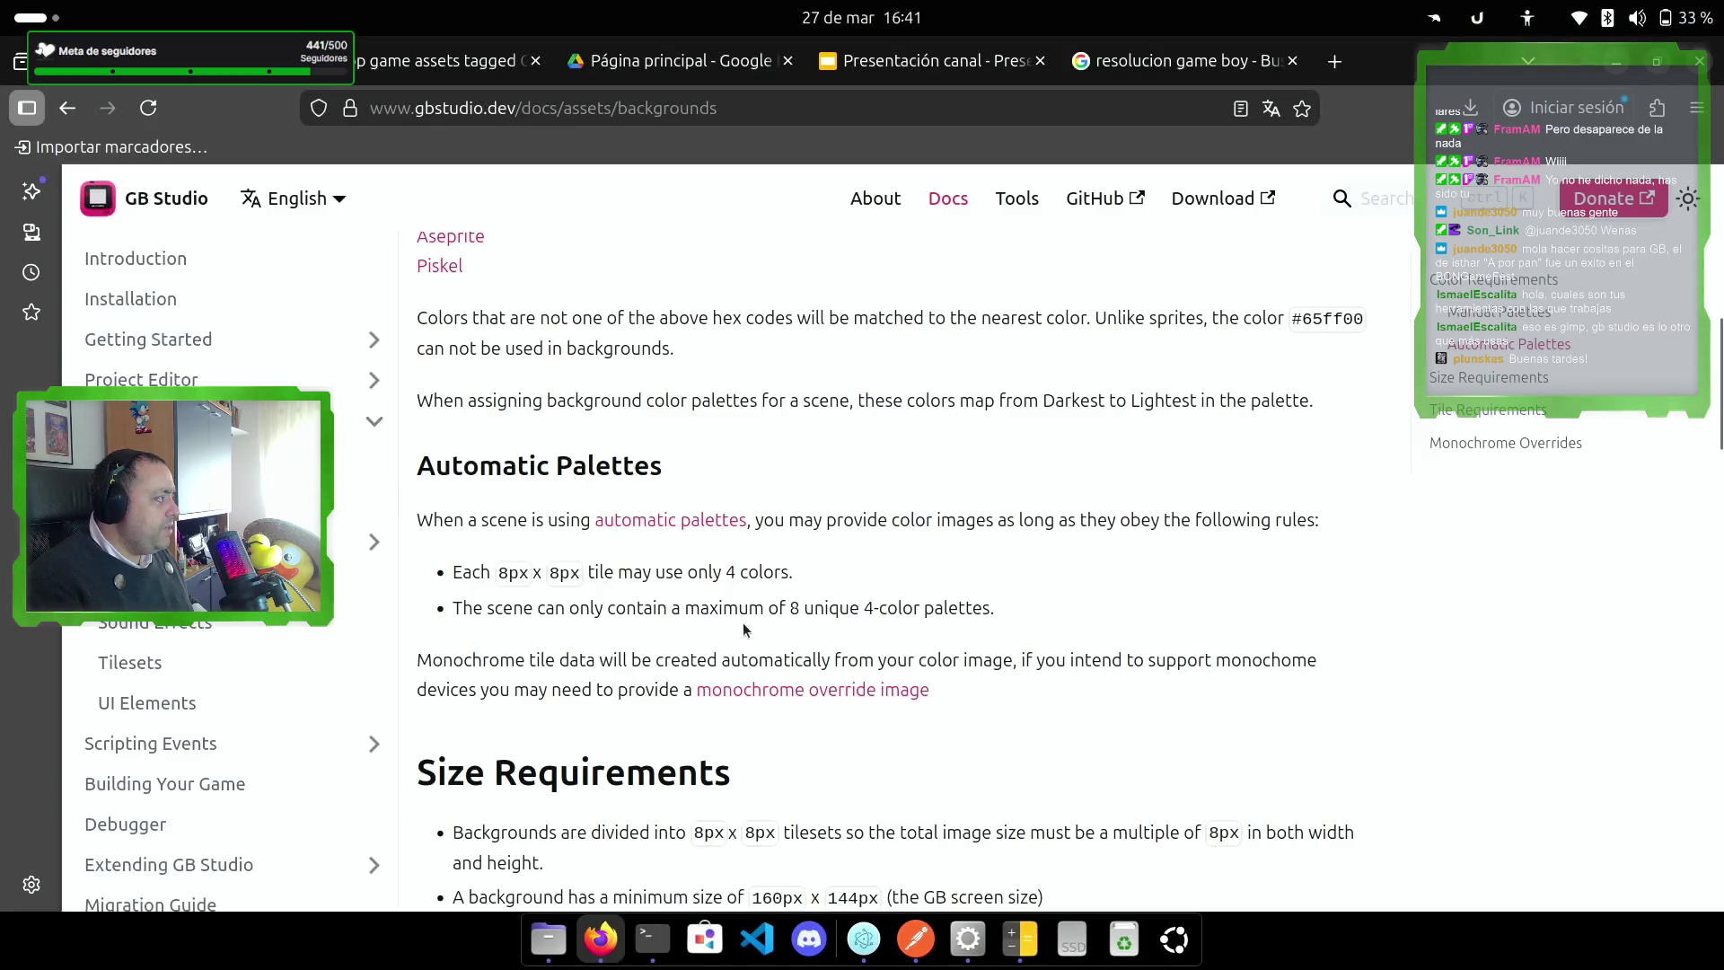
{"action": "scroll", "coordinate": [794, 609], "scroll_direction": "down", "scroll_amount": 4}
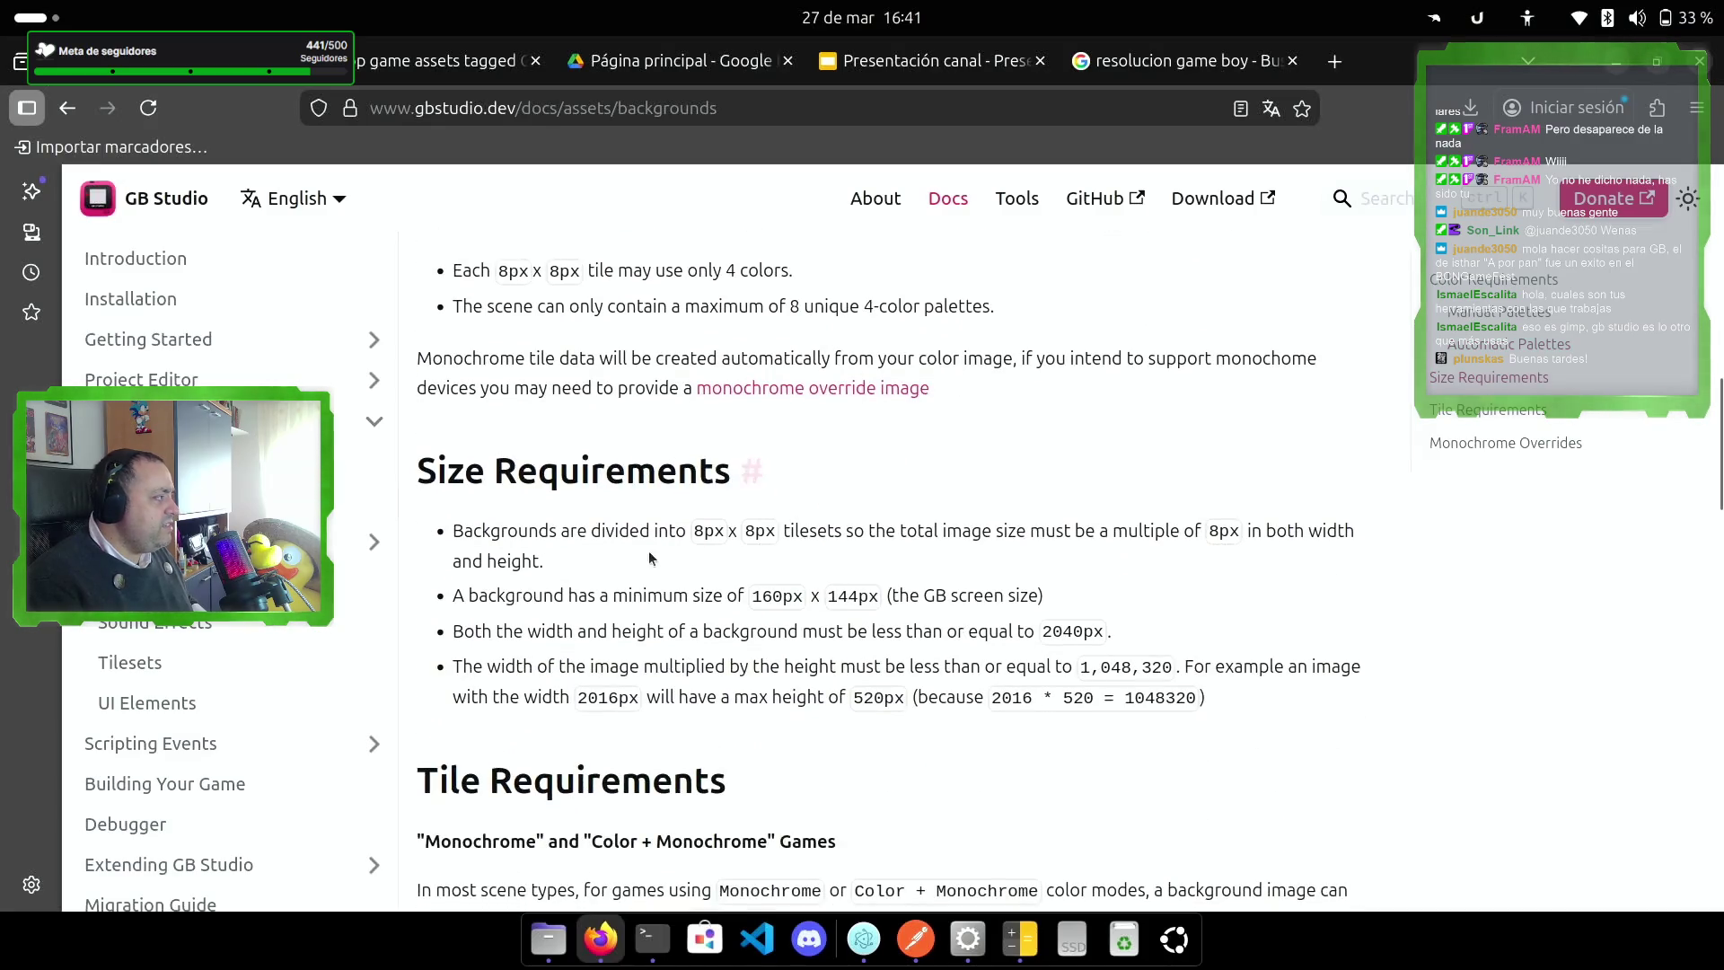
{"action": "mouse_move", "coordinate": [449, 531]}
{"action": "left_mouse_down"}
{"action": "mouse_move", "coordinate": [671, 531]}
{"action": "mouse_move", "coordinate": [671, 555]}
{"action": "left_mouse_up"}
{"action": "left_click", "coordinate": [703, 516]}
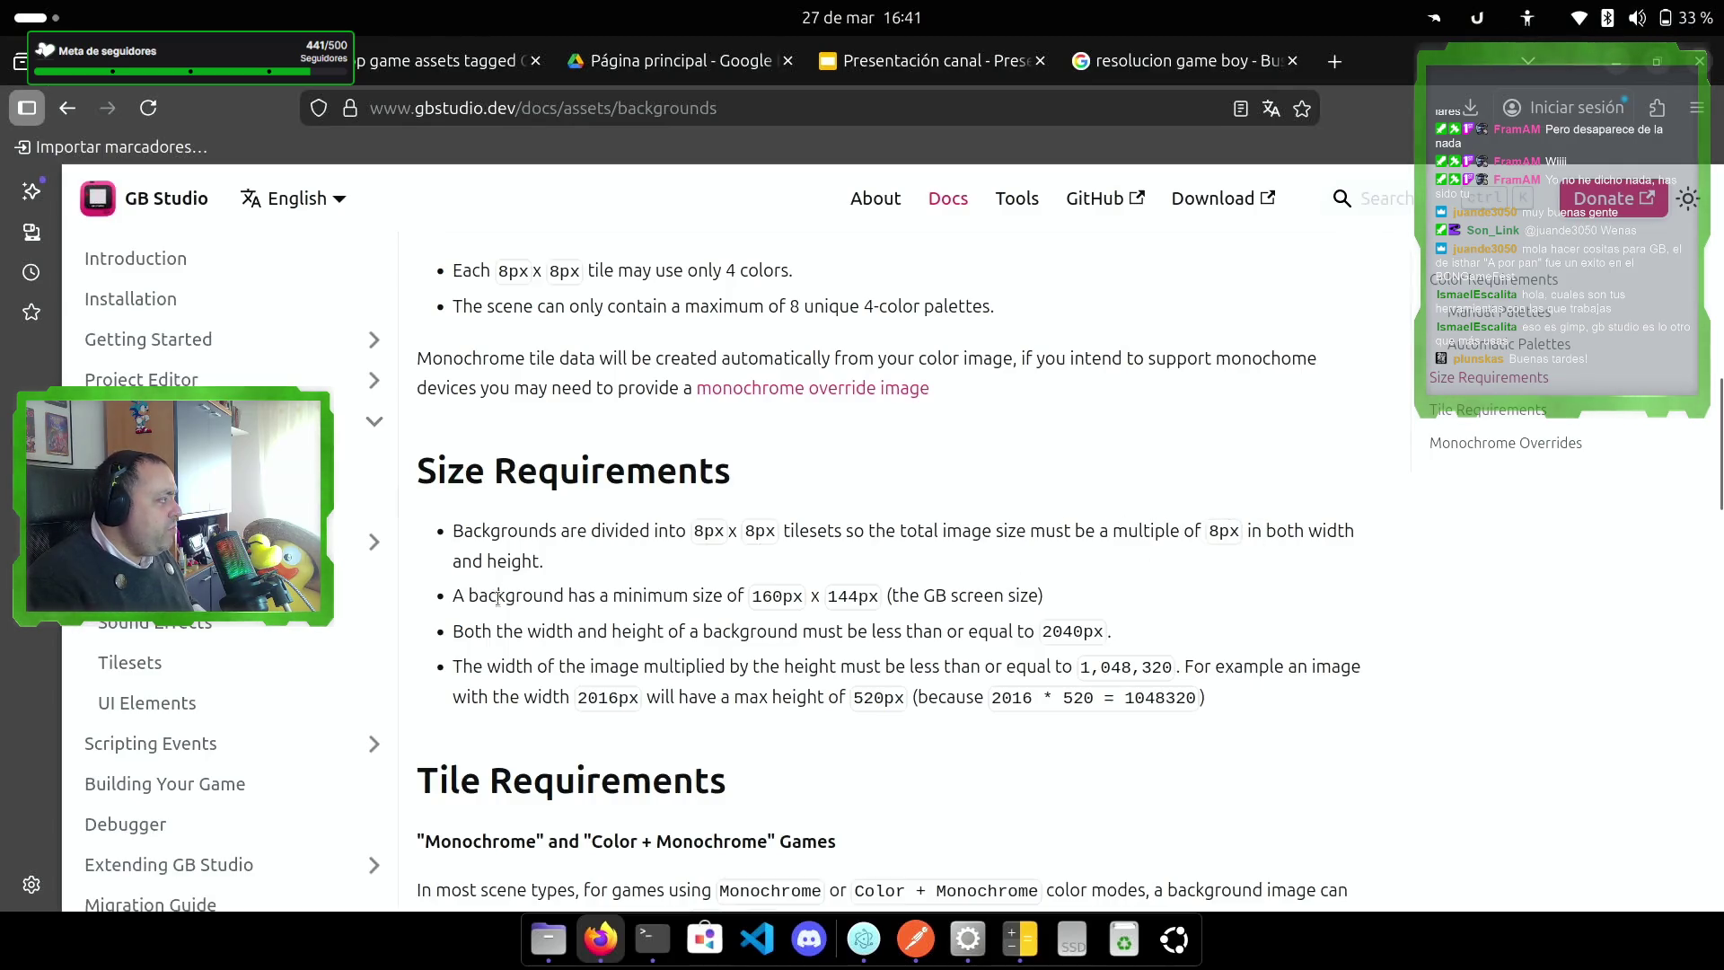
Step: Note the 160px × 144px minimum and 2040px maximum background sizes, then bring up the calculator
{"action": "double_click", "coordinate": [776, 596]}
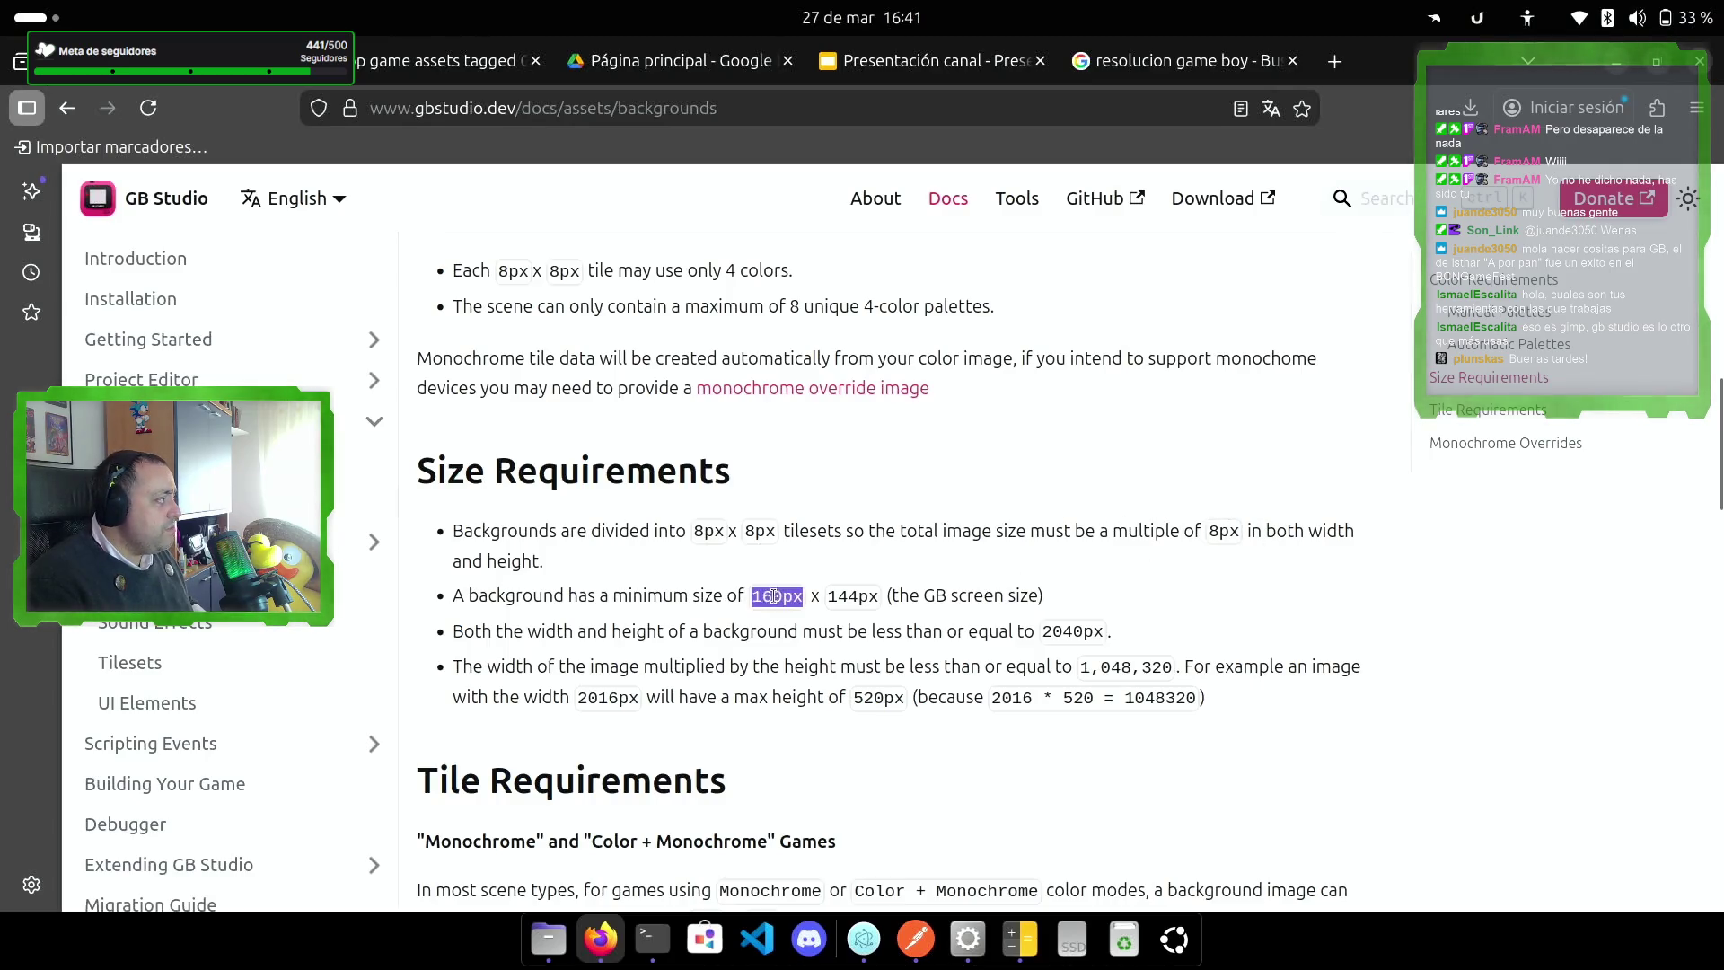
{"action": "double_click", "coordinate": [853, 596]}
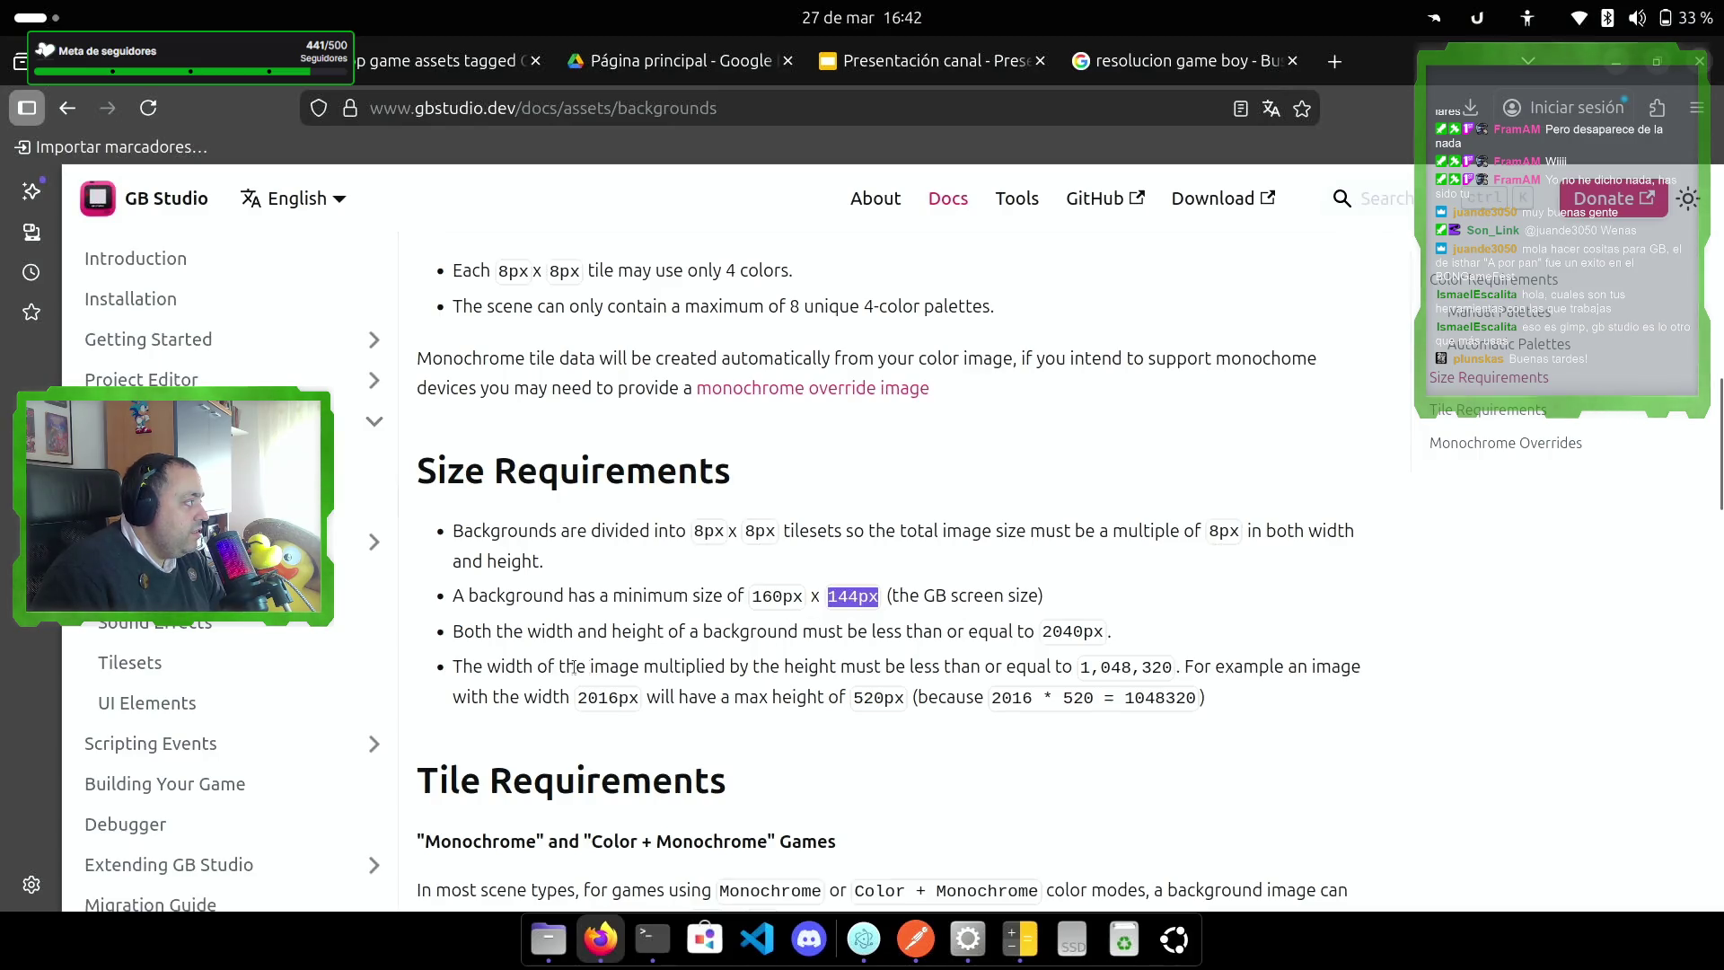
{"action": "mouse_move", "coordinate": [528, 632]}
{"action": "left_mouse_down"}
{"action": "mouse_move", "coordinate": [898, 667]}
{"action": "mouse_move", "coordinate": [1128, 635]}
{"action": "left_mouse_up"}
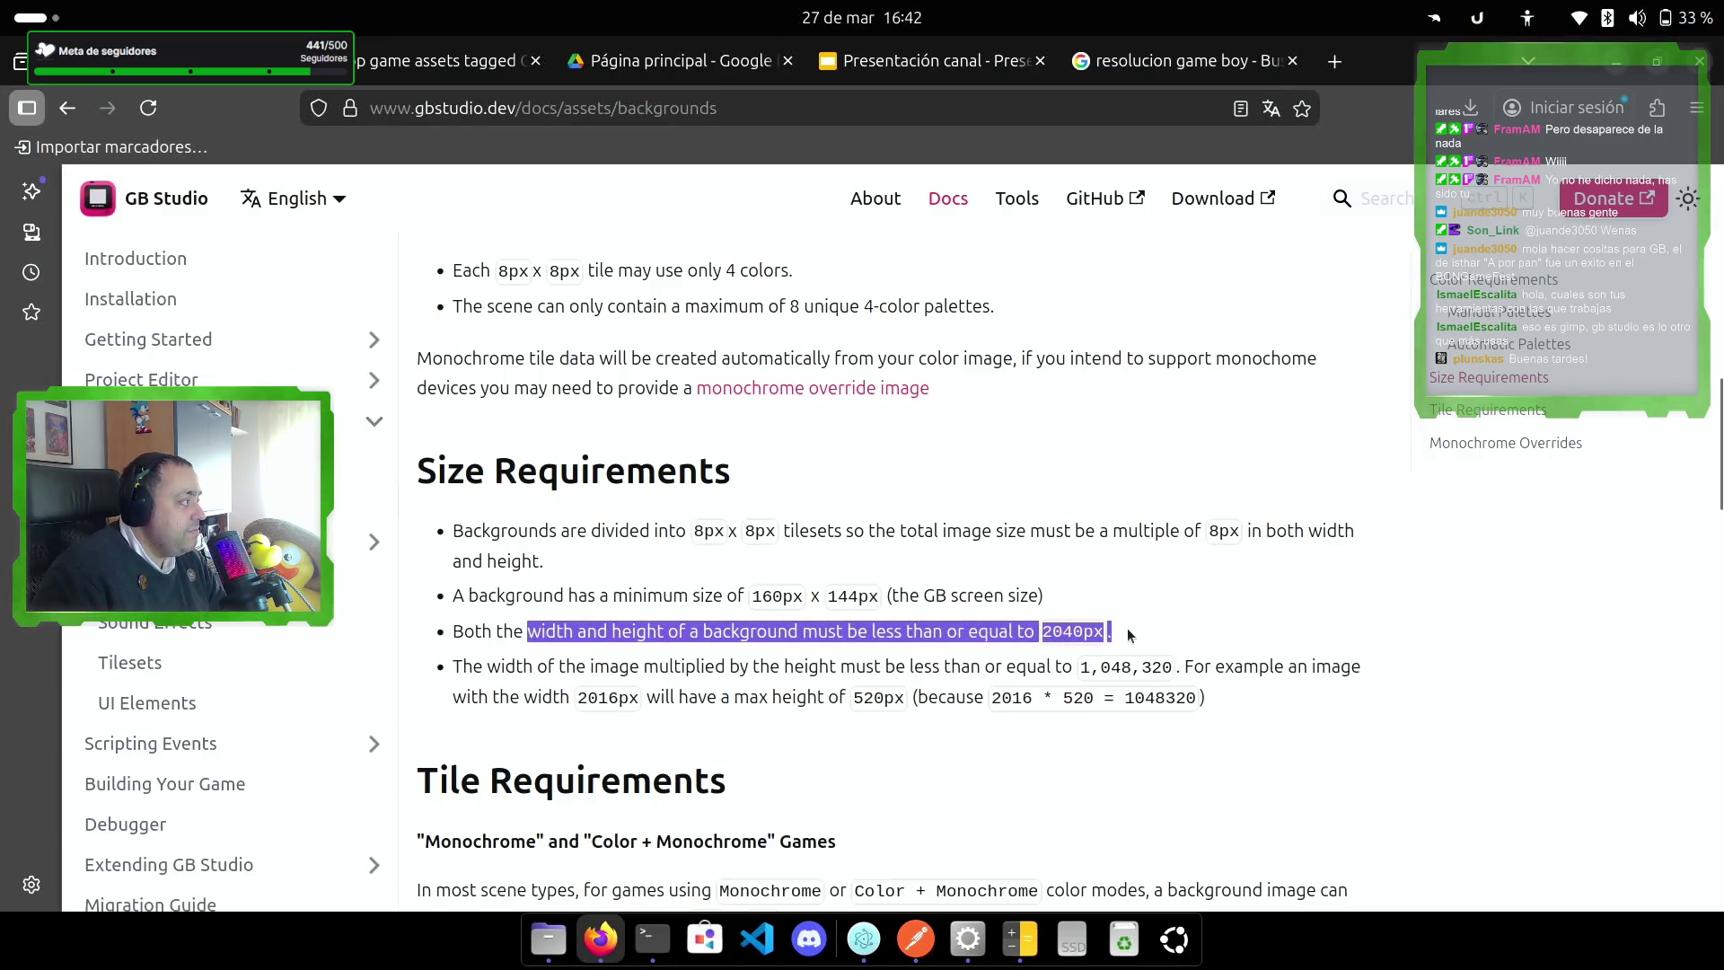
{"action": "left_click", "coordinate": [1135, 628]}
{"action": "double_click", "coordinate": [1072, 631]}
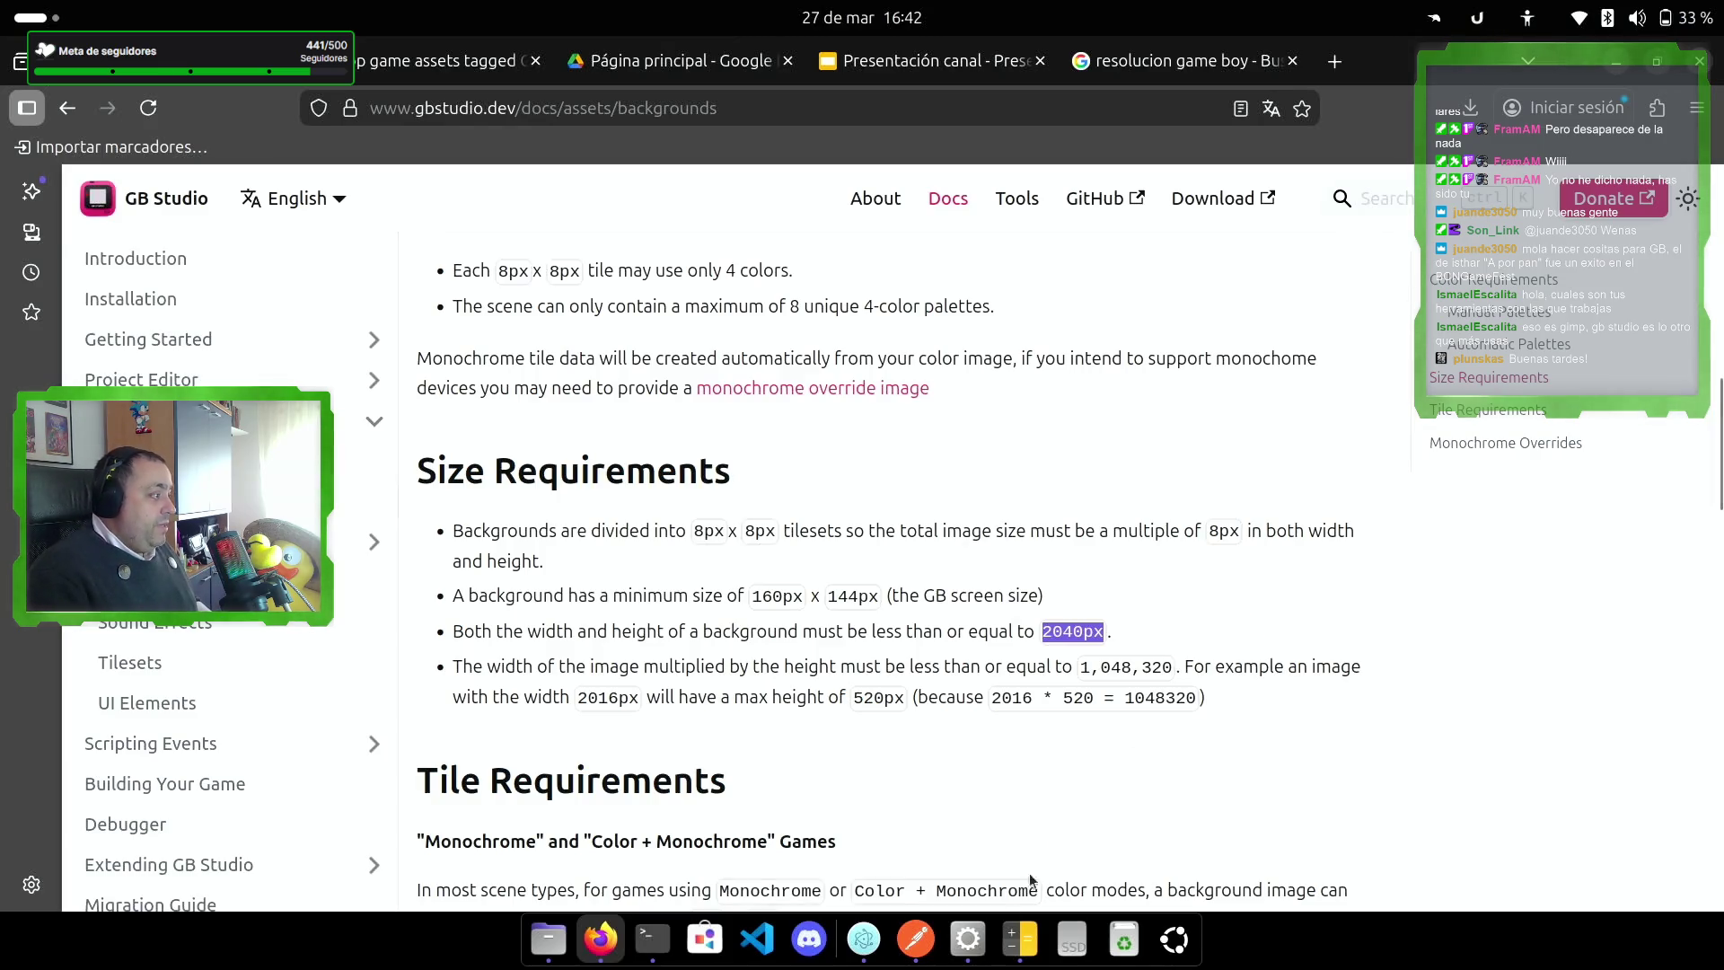
{"action": "left_click", "coordinate": [1019, 945]}
Step: Clear the calculator, compute 40 × 8 = 320, and return to the Backgrounds docs
{"action": "left_click", "coordinate": [132, 374]}
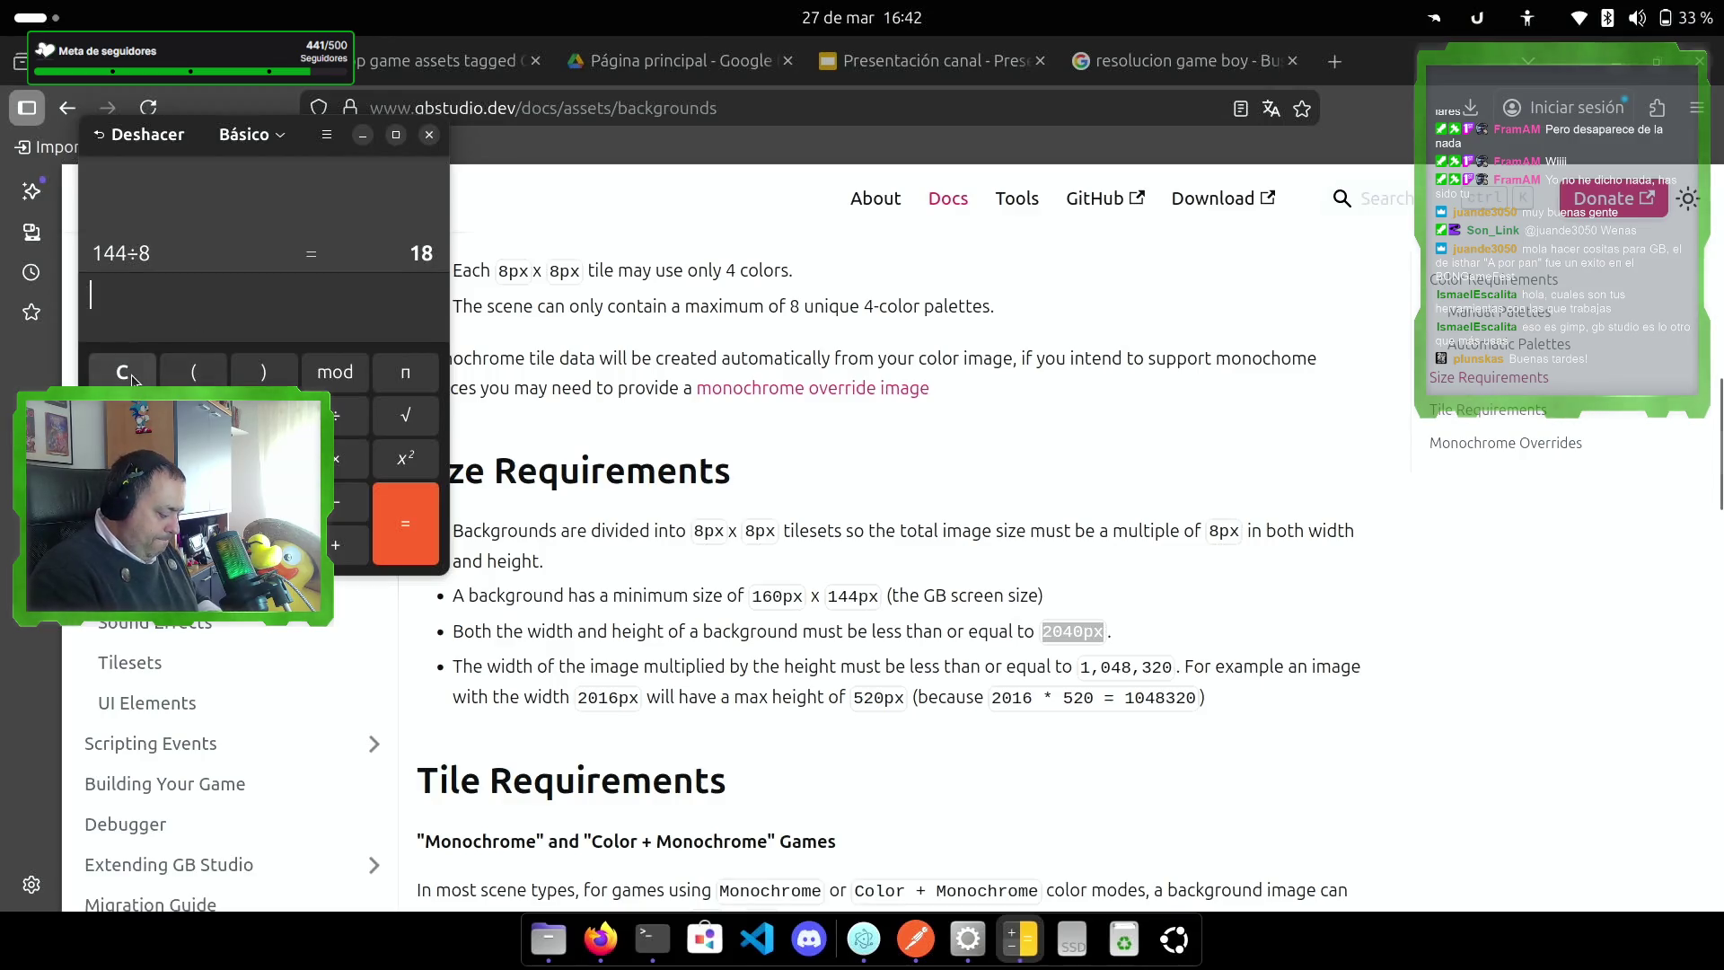
{"action": "type", "text": "40*8"}
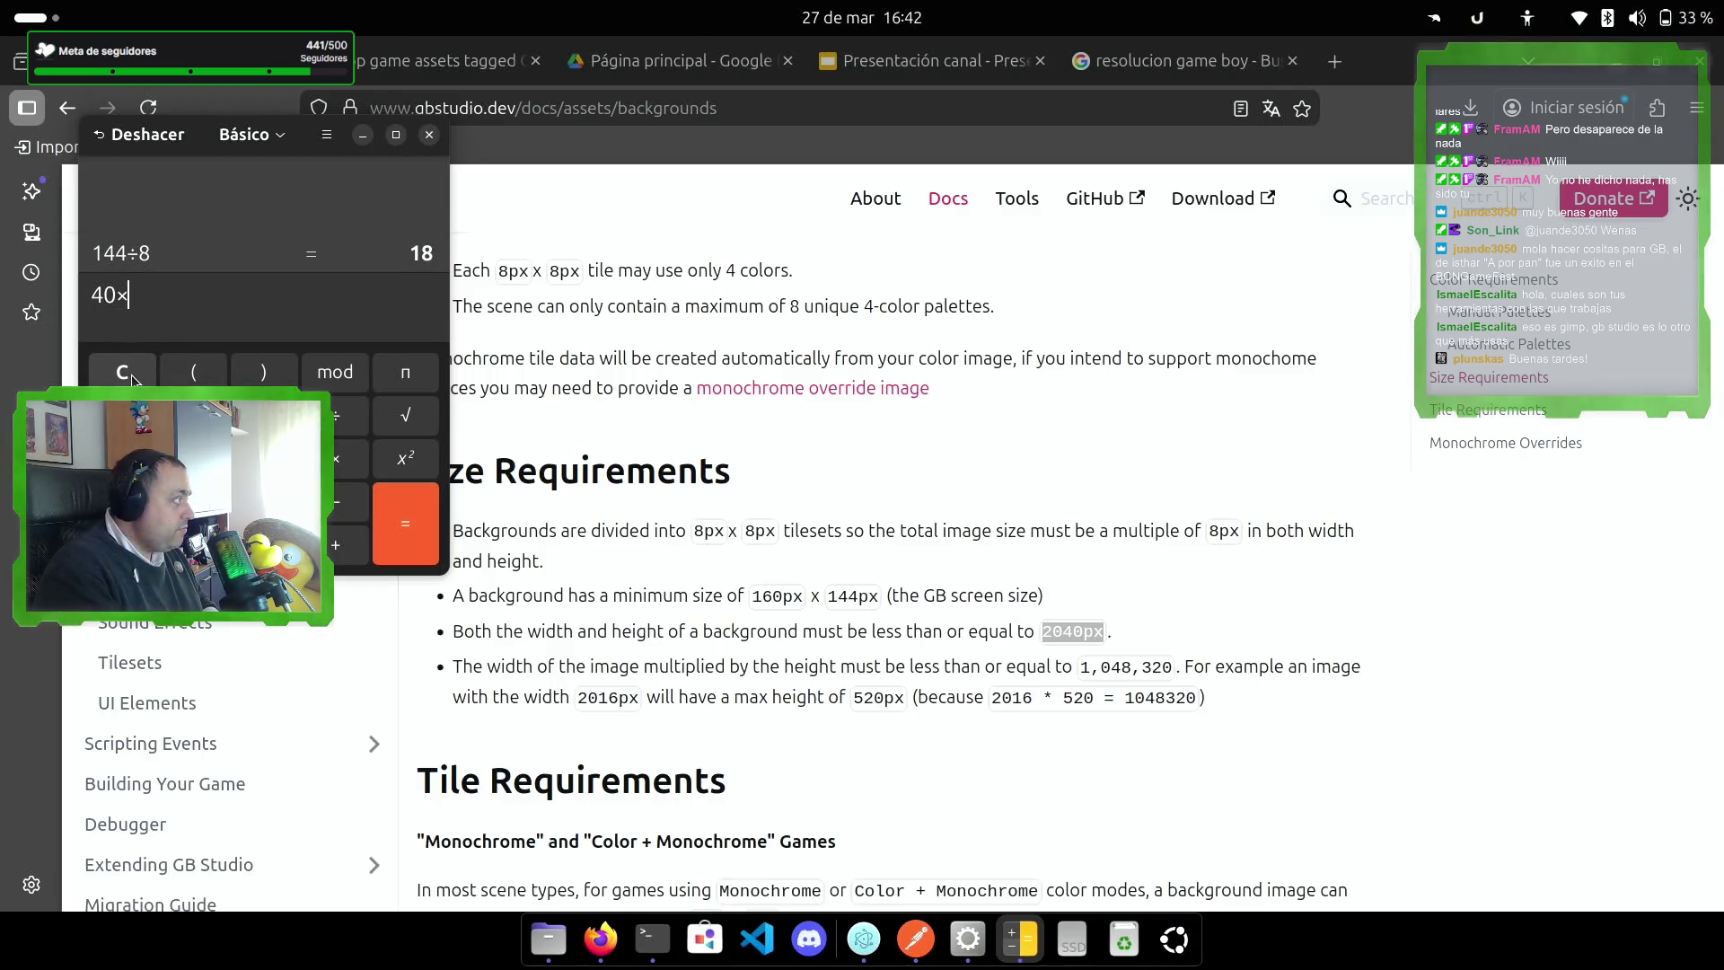
{"action": "key", "text": "Return"}
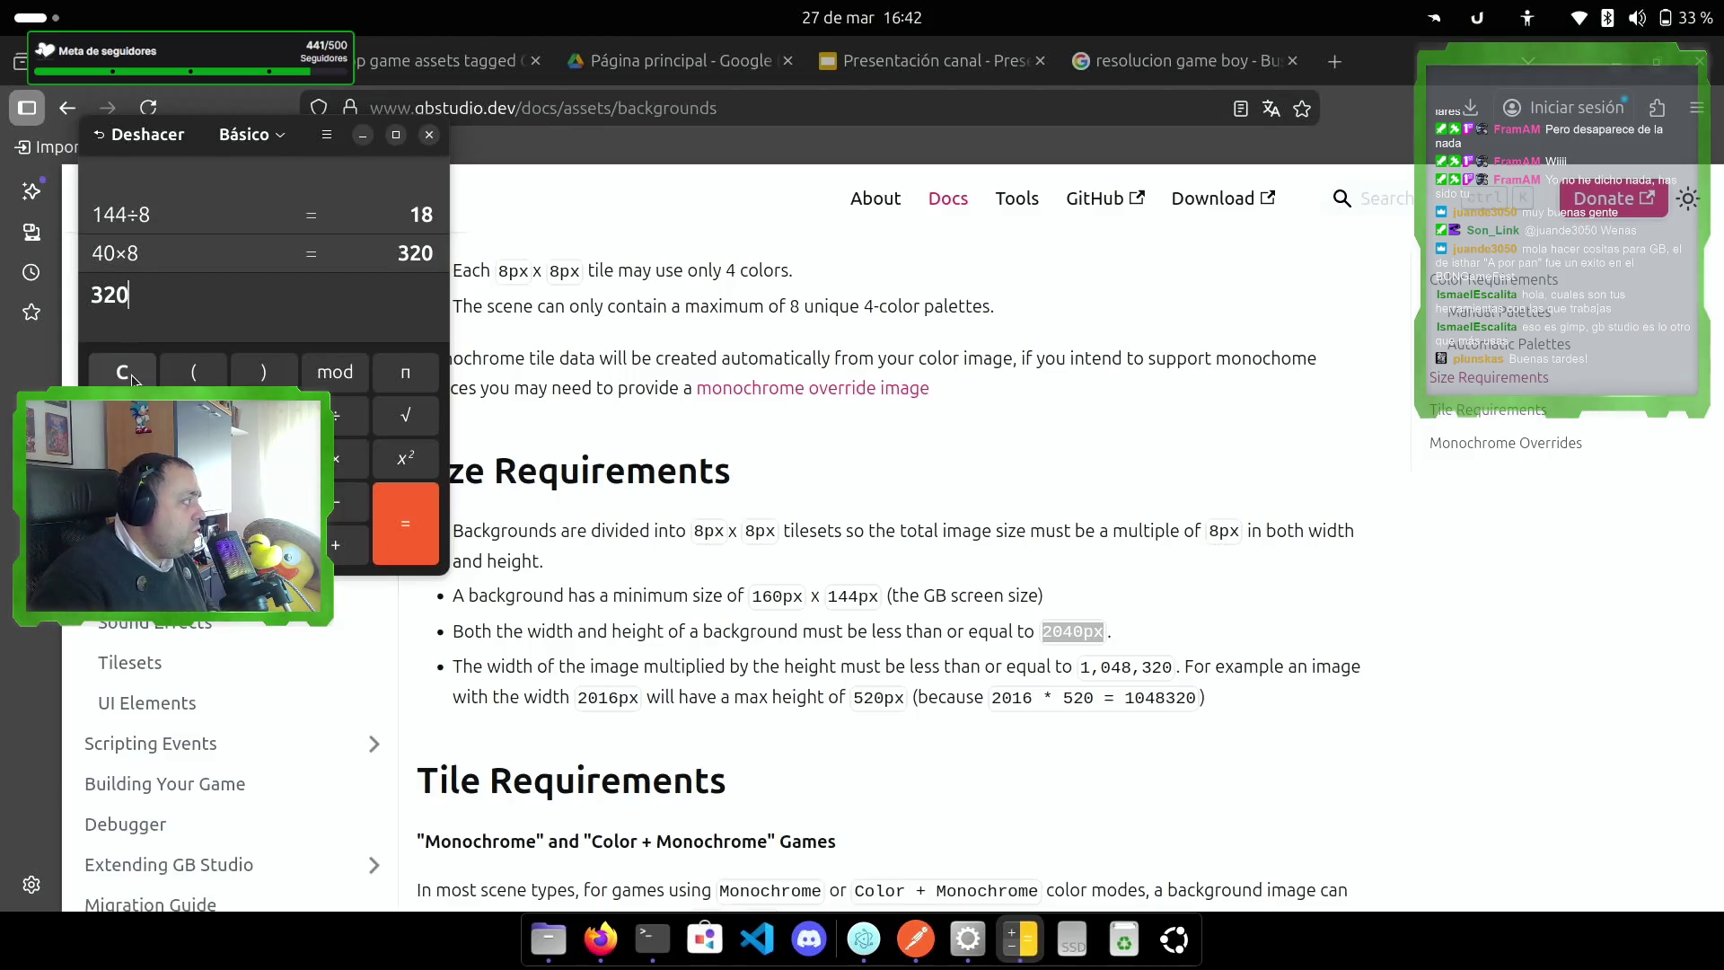
{"action": "left_click", "coordinate": [774, 666]}
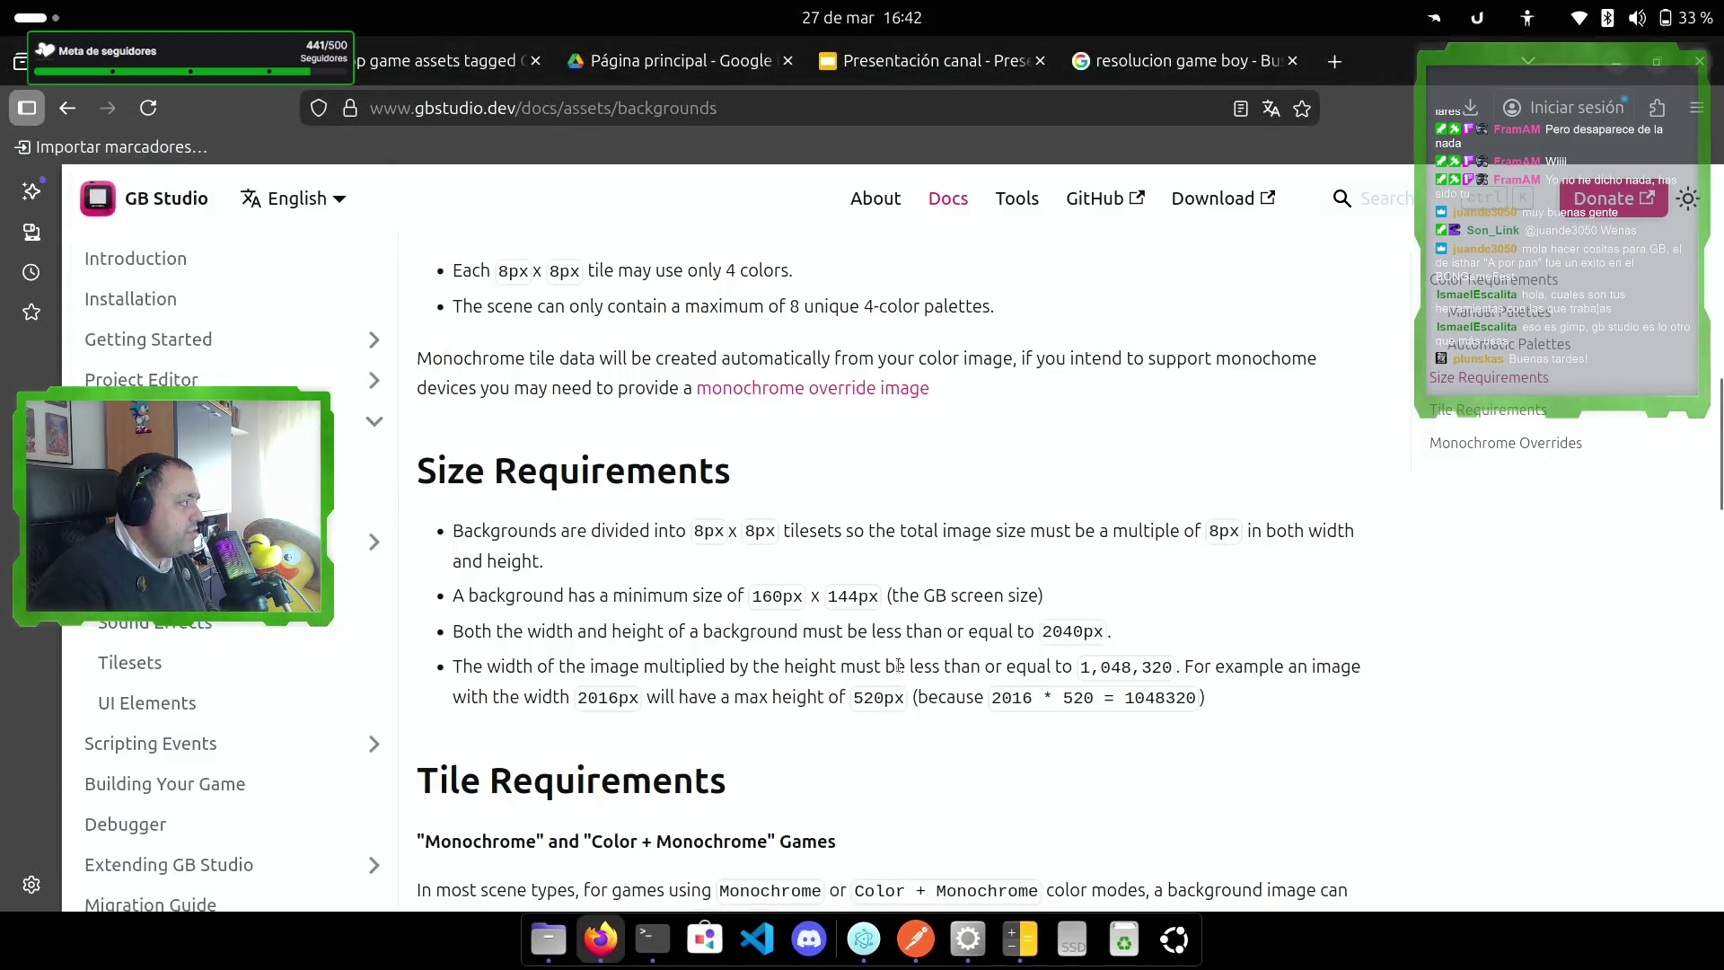
{"action": "scroll", "coordinate": [995, 510], "scroll_direction": "down", "scroll_amount": 3}
{"action": "scroll", "coordinate": [995, 506], "scroll_direction": "down", "scroll_amount": 3}
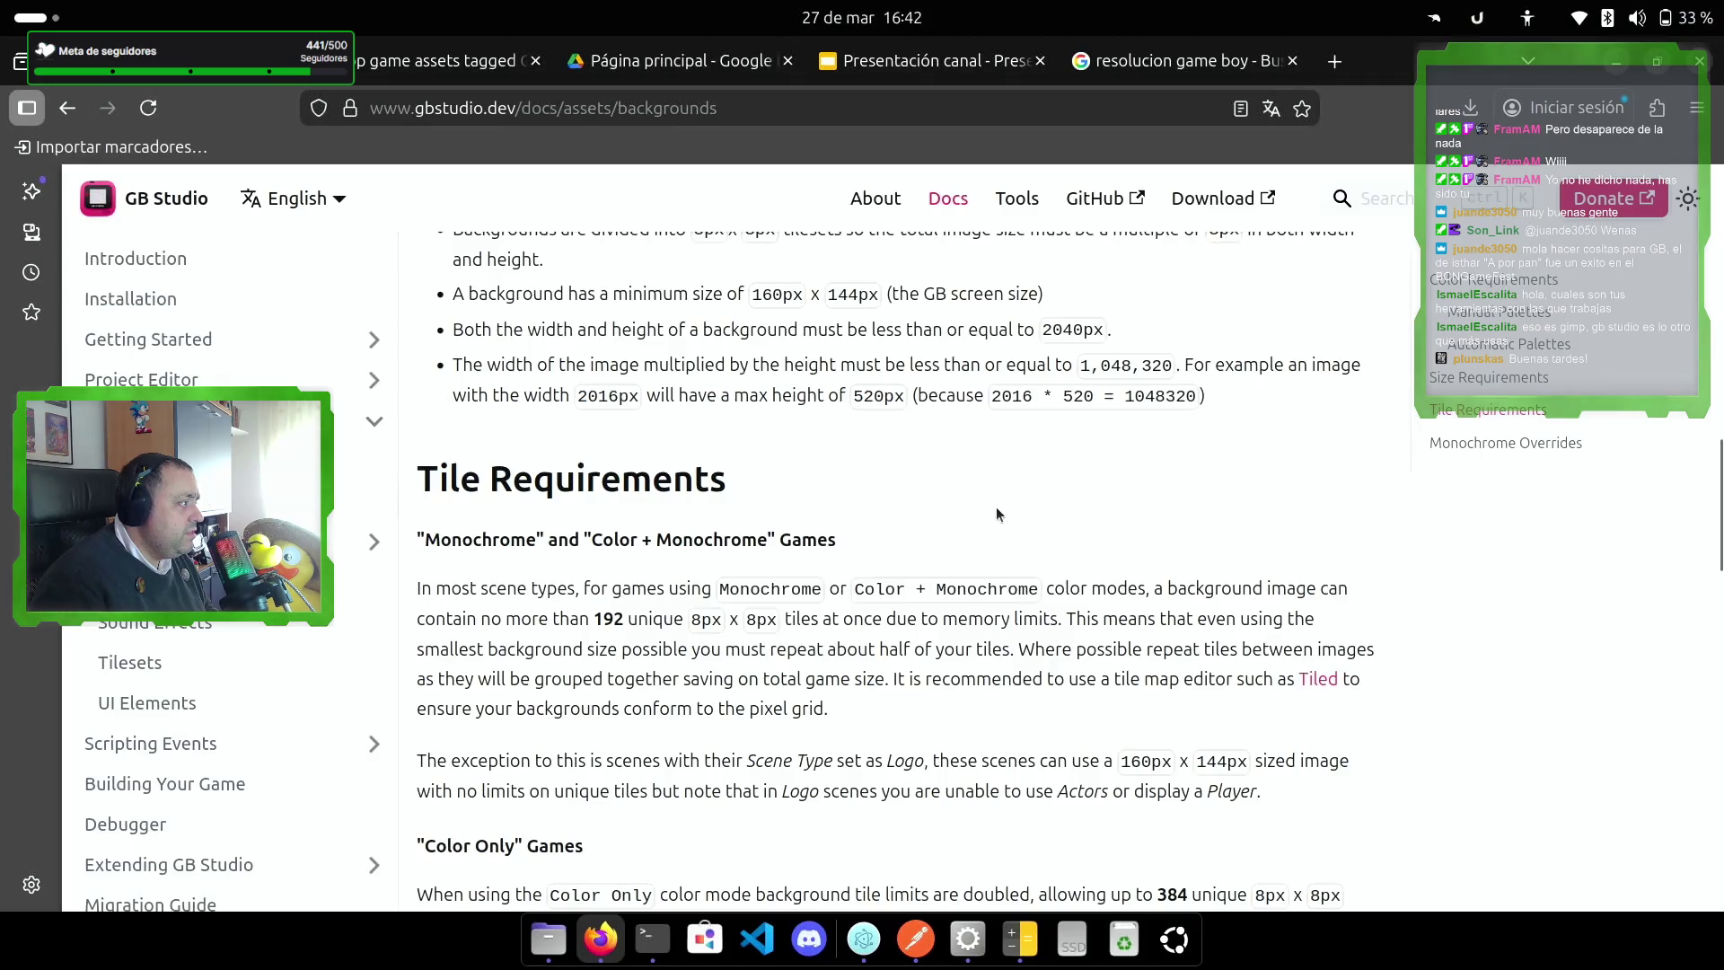
{"action": "mouse_move", "coordinate": [1147, 588]}
{"action": "left_mouse_down"}
{"action": "mouse_move", "coordinate": [858, 648]}
{"action": "mouse_move", "coordinate": [654, 595]}
{"action": "mouse_move", "coordinate": [675, 626]}
{"action": "left_mouse_up"}
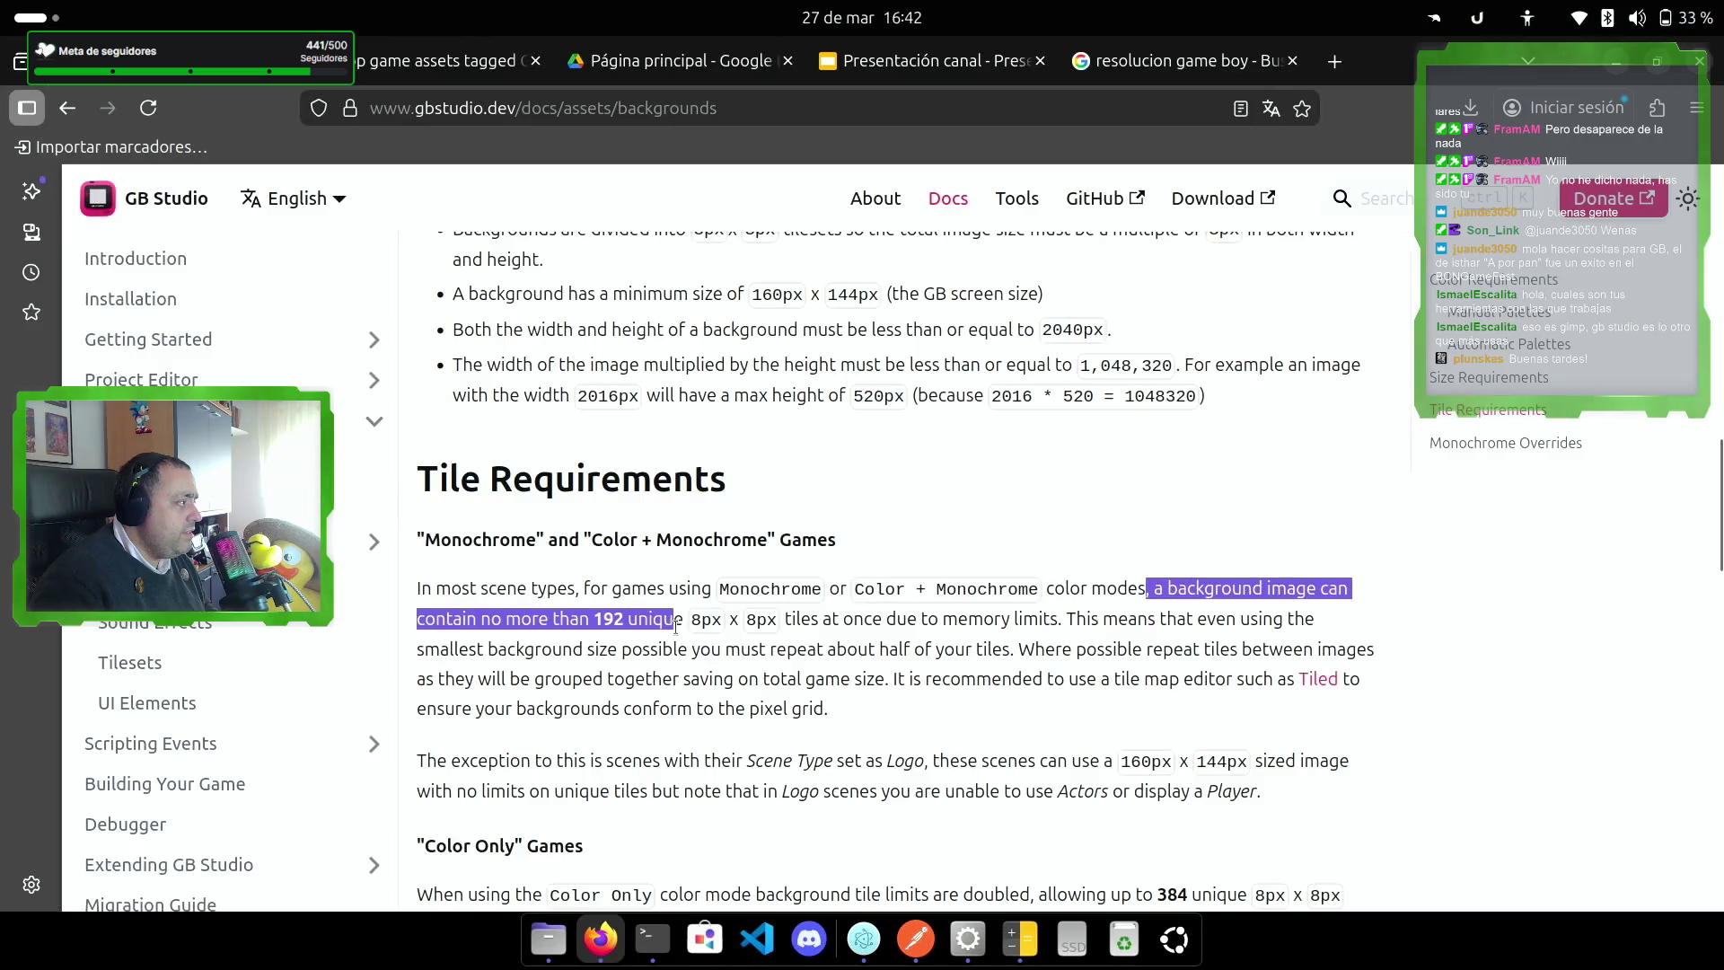
{"action": "left_click", "coordinate": [871, 768]}
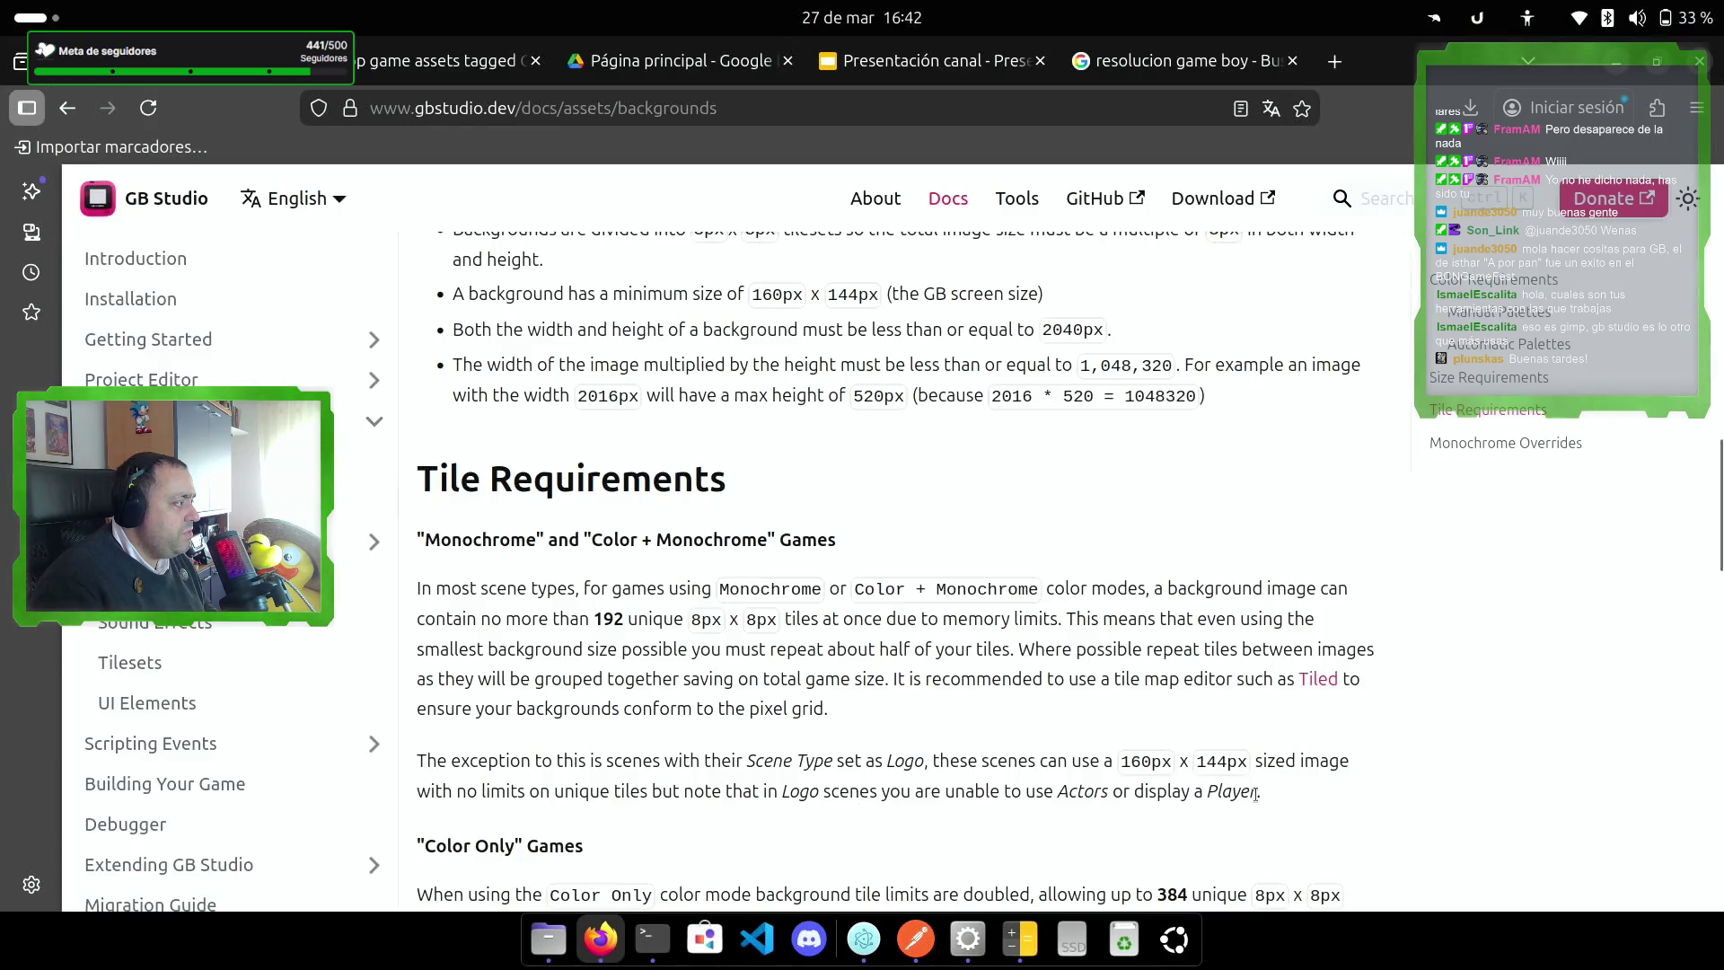
{"action": "scroll", "coordinate": [1306, 810], "scroll_direction": "down", "scroll_amount": 3}
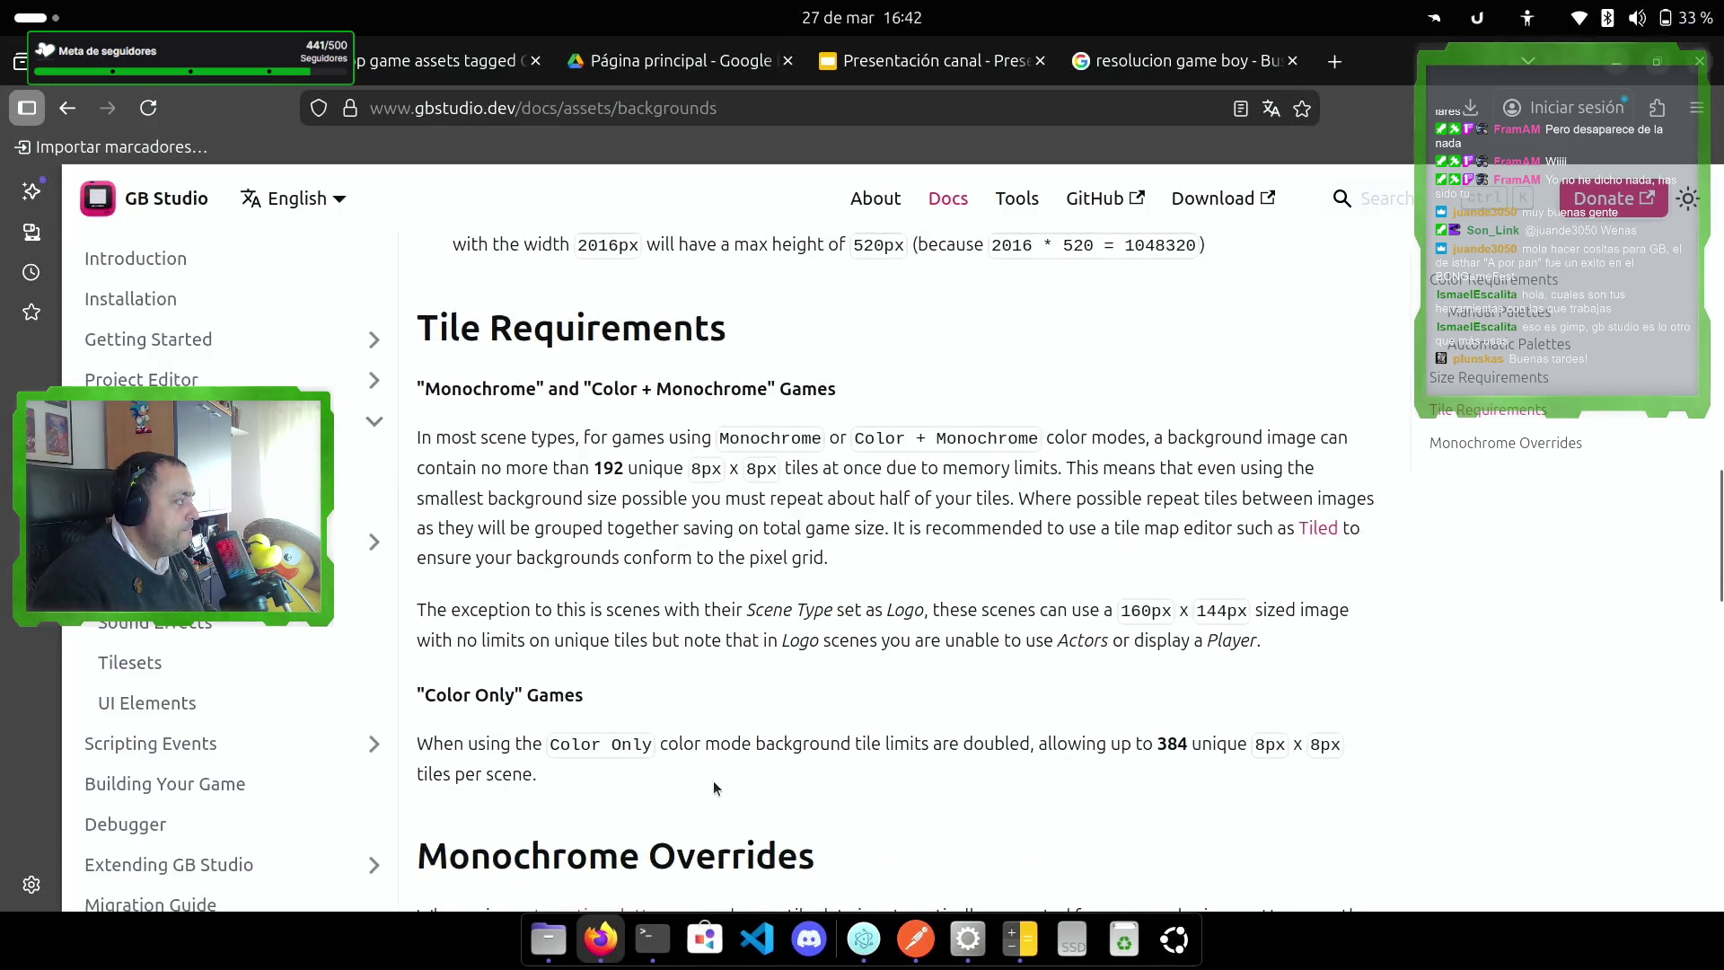
{"action": "scroll", "coordinate": [713, 779], "scroll_direction": "down", "scroll_amount": 6}
{"action": "scroll", "coordinate": [1114, 595], "scroll_direction": "down", "scroll_amount": 3}
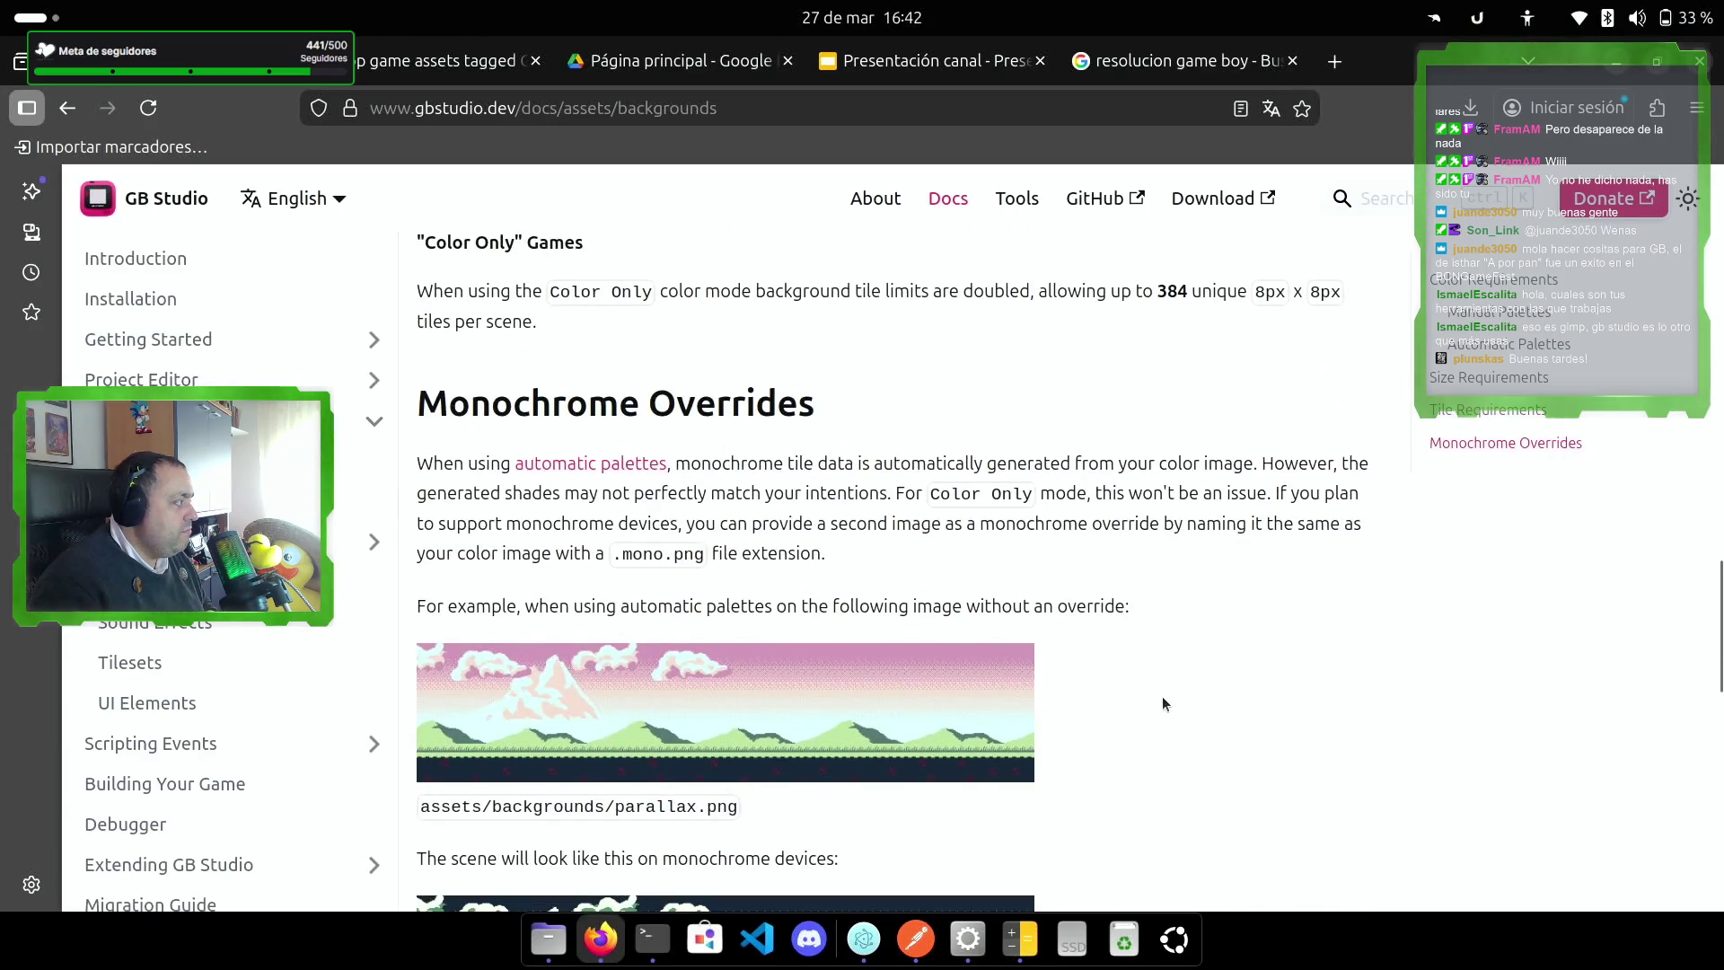
Step: Read the Monochrome Overrides examples and bring up the context menu on the parallax.png image
{"action": "scroll", "coordinate": [1162, 696], "scroll_direction": "down", "scroll_amount": 3}
{"action": "scroll", "coordinate": [1162, 696], "scroll_direction": "down", "scroll_amount": 3}
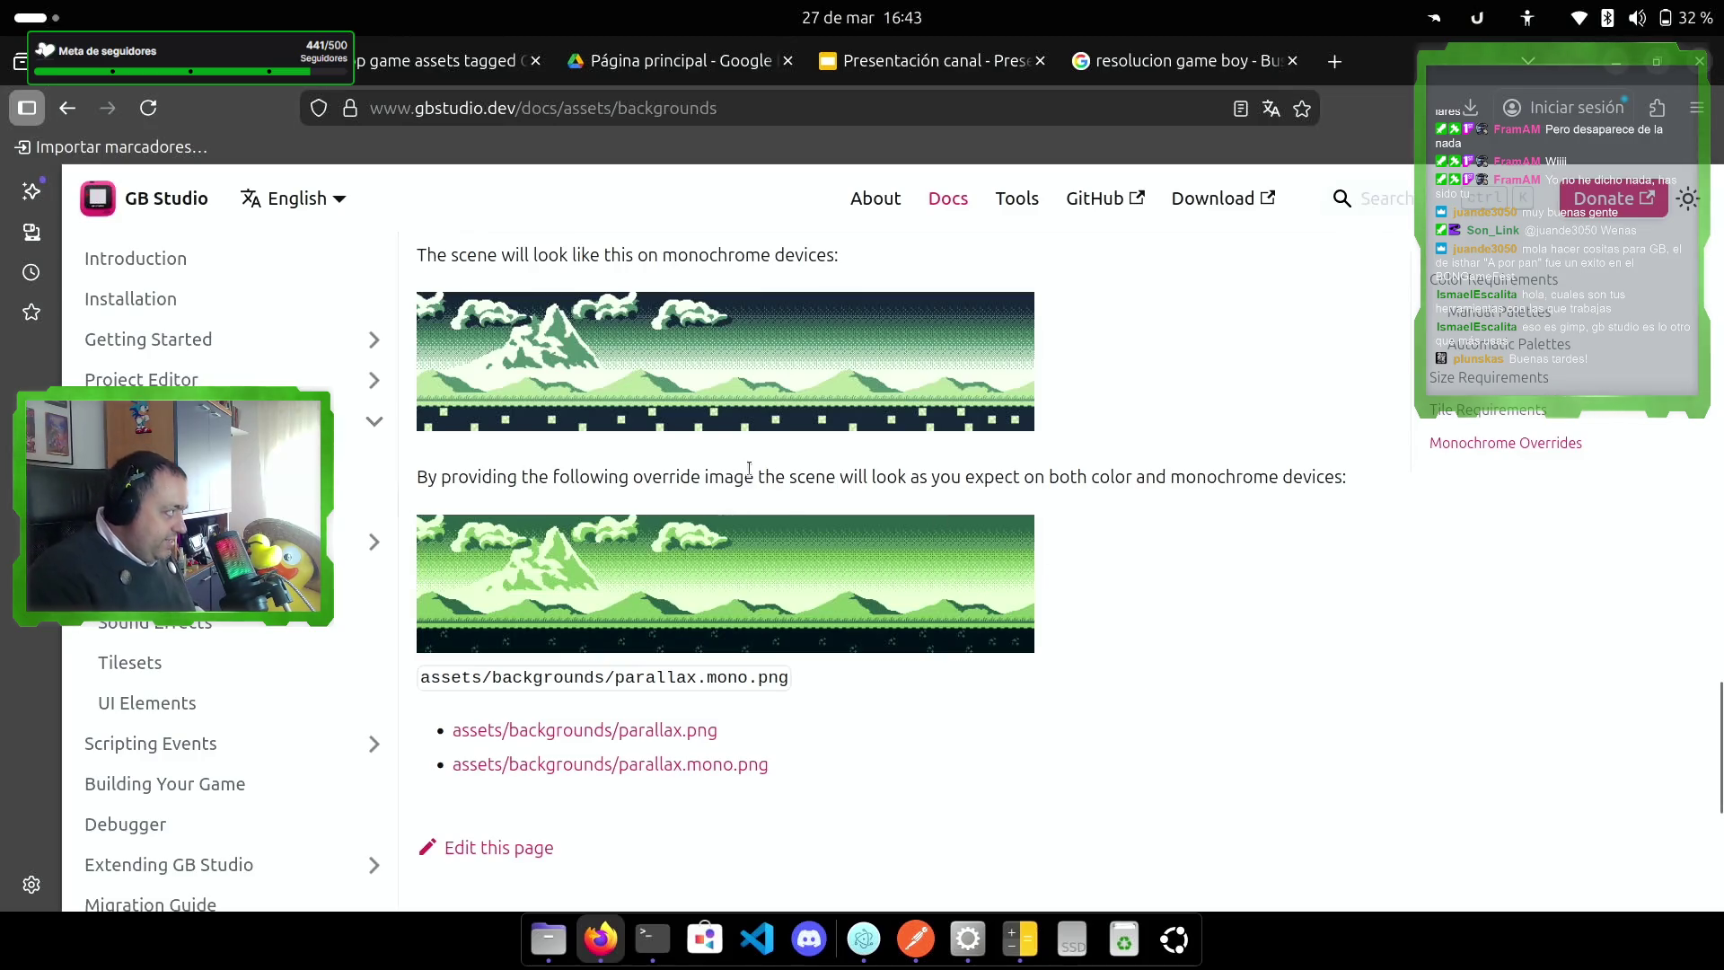
{"action": "scroll", "coordinate": [800, 585], "scroll_direction": "up", "scroll_amount": 3}
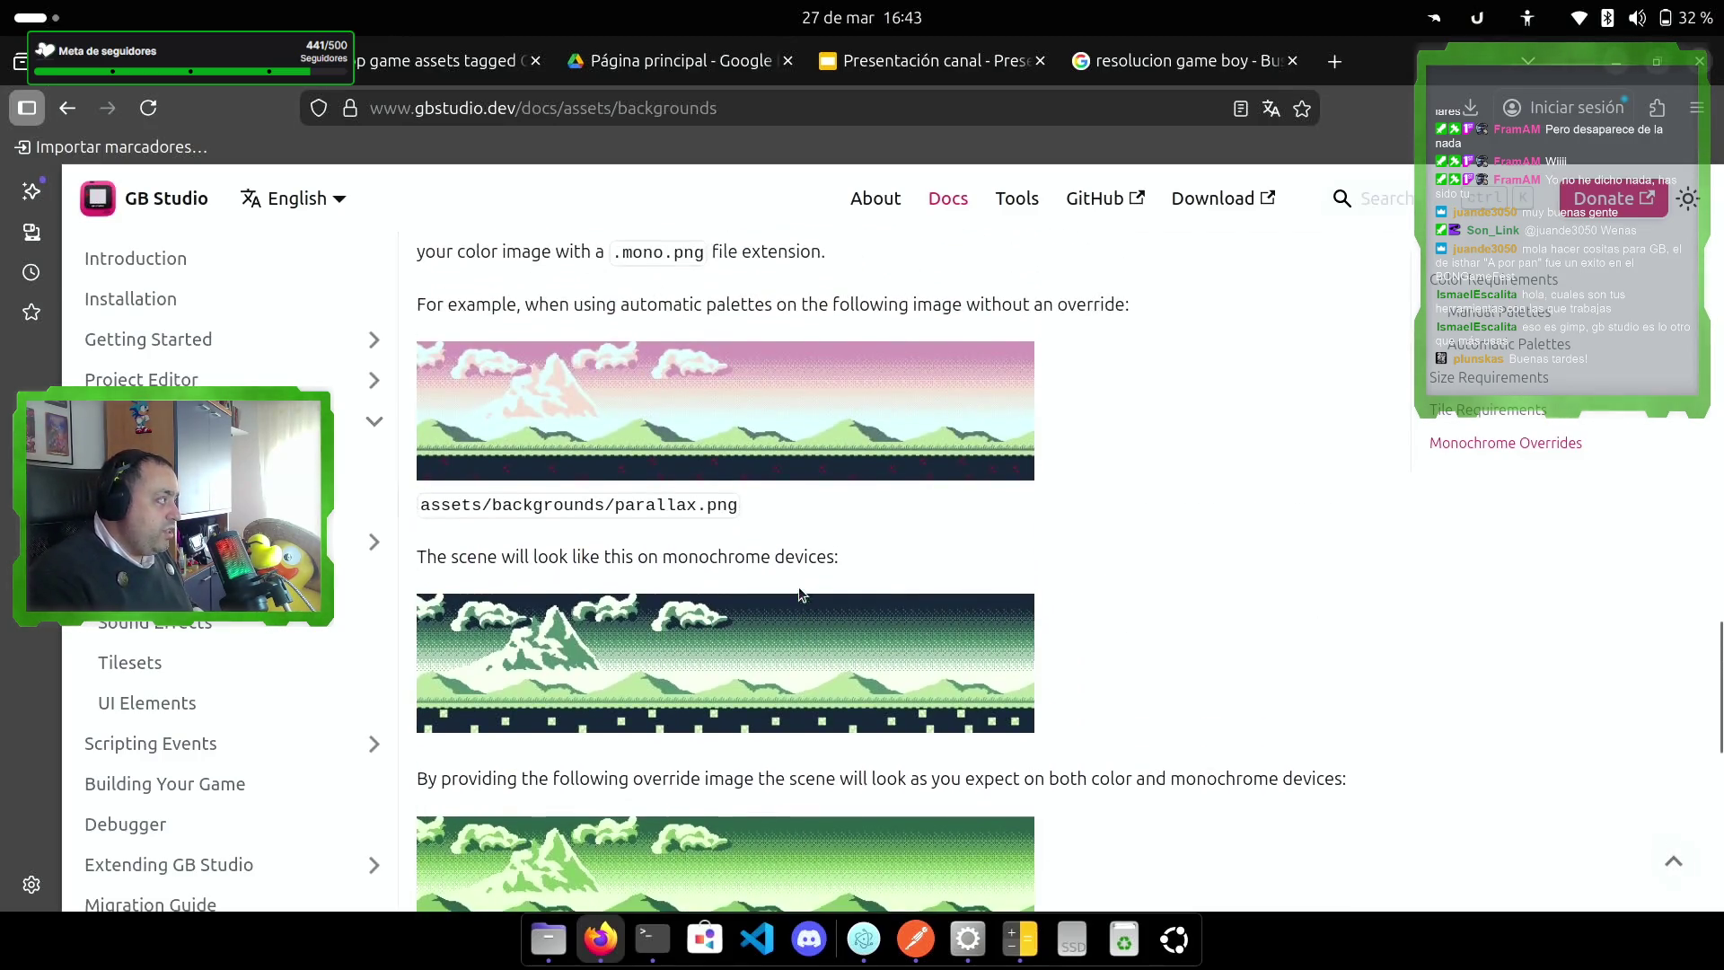
{"action": "scroll", "coordinate": [862, 650], "scroll_direction": "up", "scroll_amount": 3}
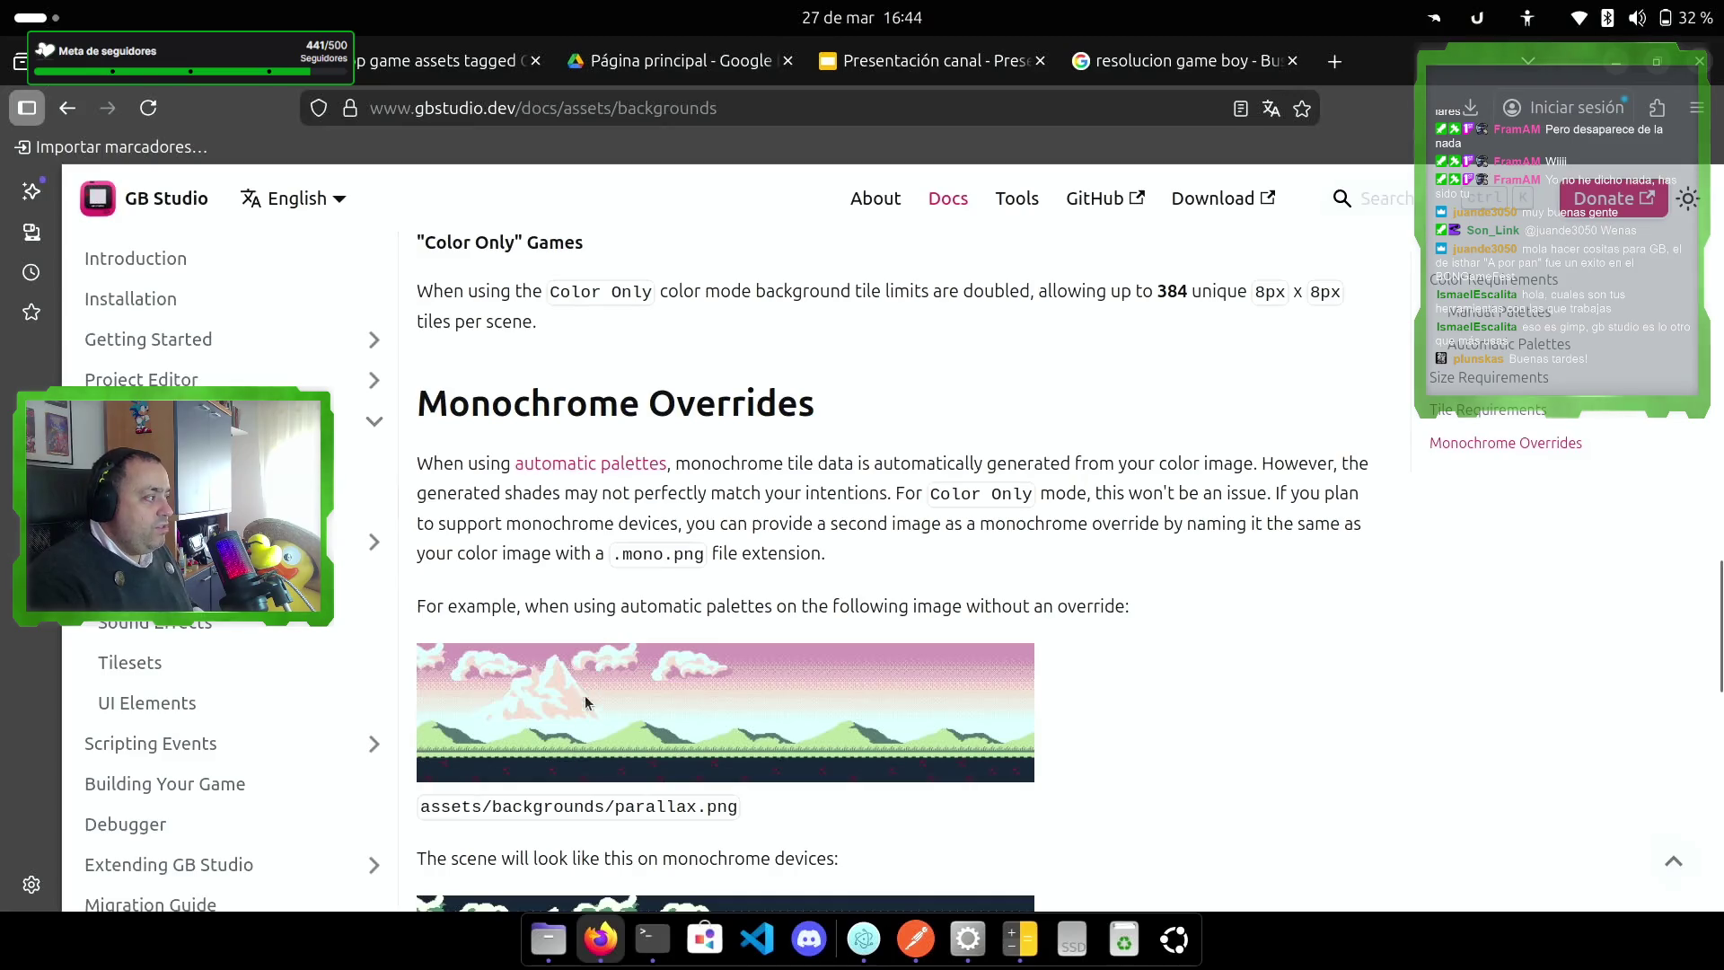
{"action": "right_click", "coordinate": [988, 695]}
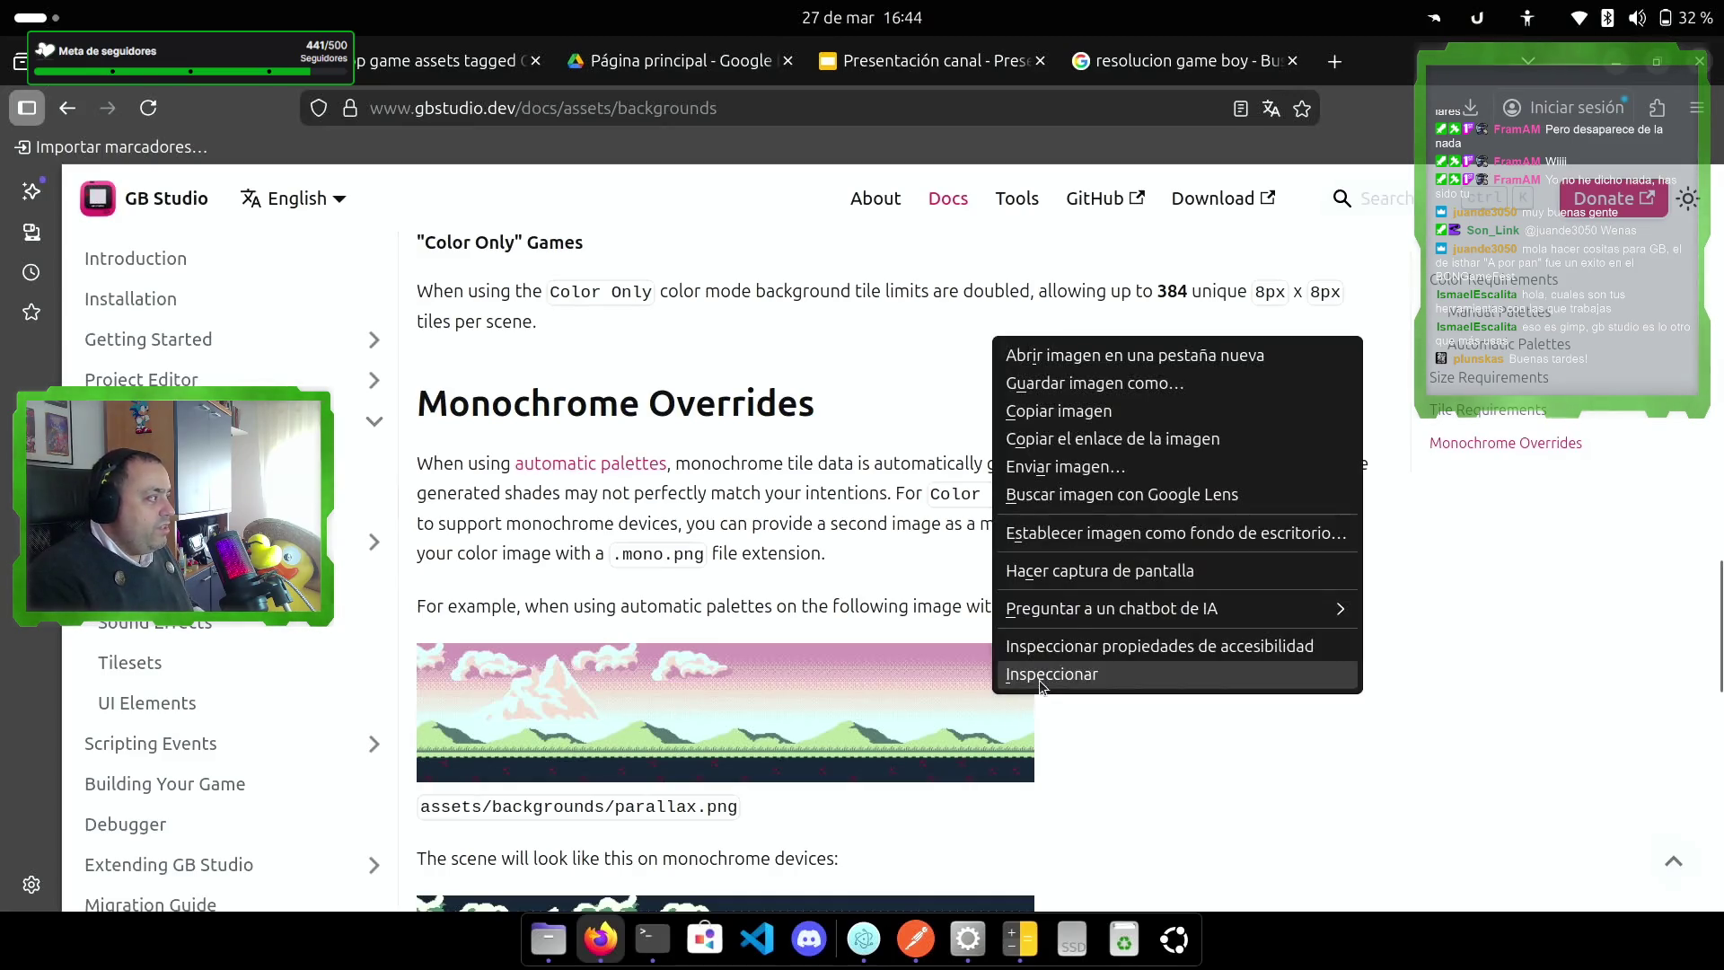
Step: Inspect the parallax.png element to reveal its 640 × 144 size, then return to Tiled
{"action": "left_click", "coordinate": [1078, 680]}
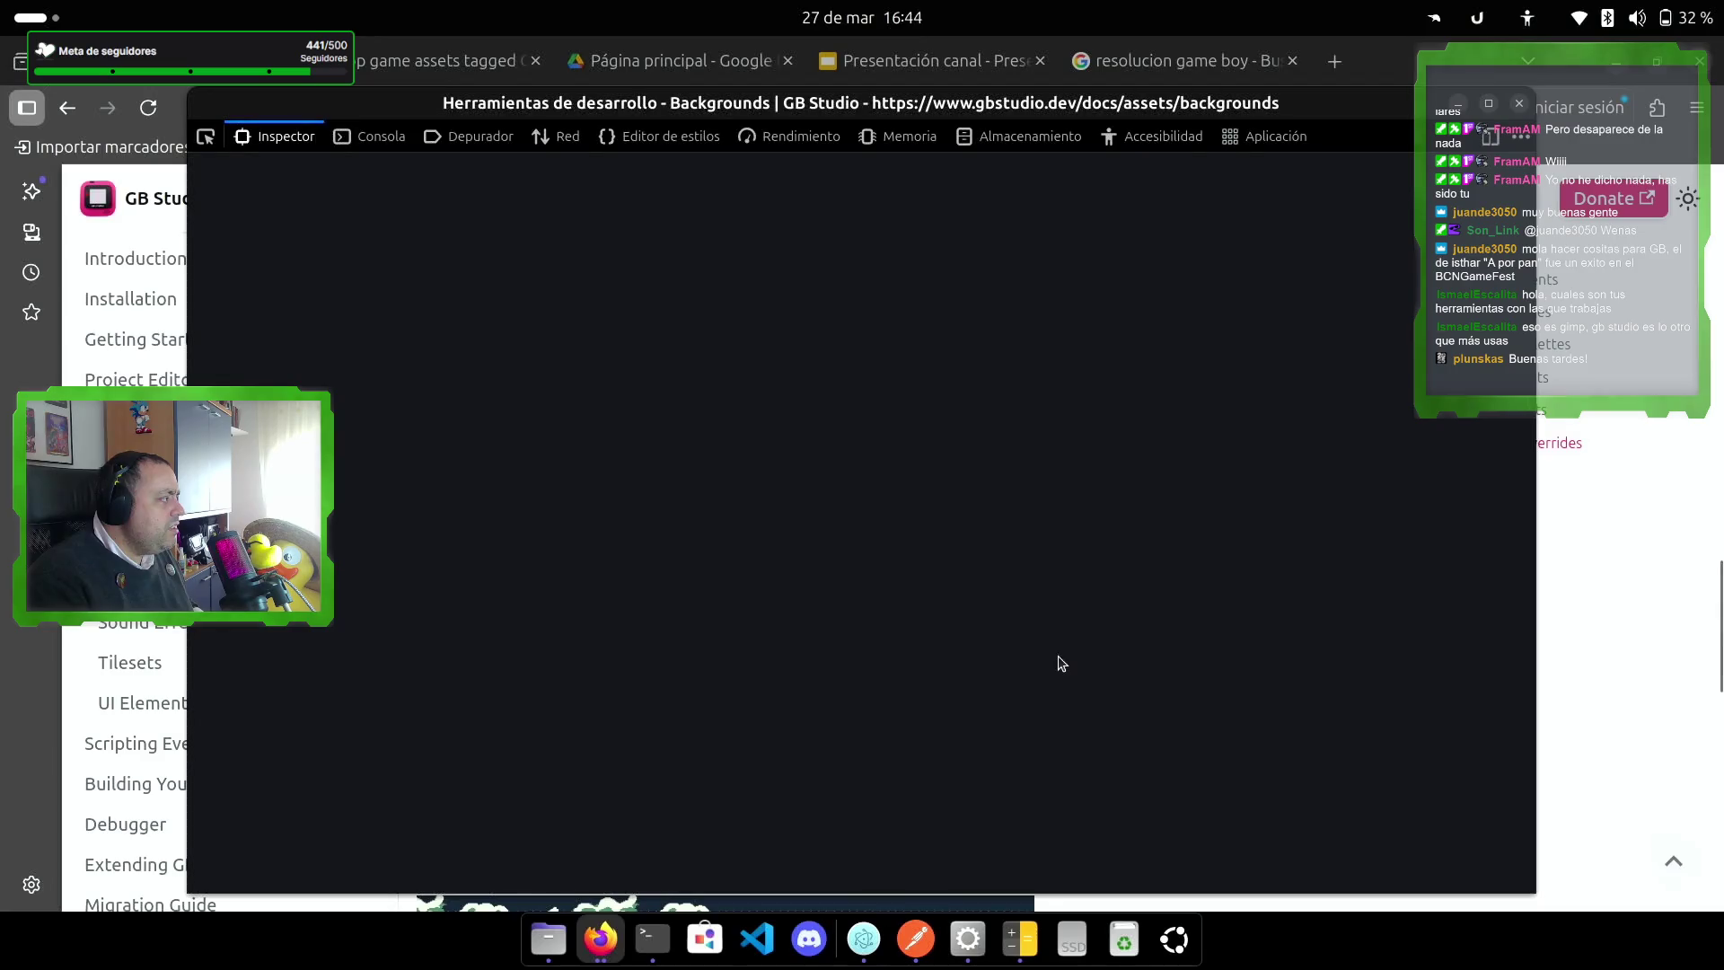
{"action": "mouse_move", "coordinate": [562, 517]}
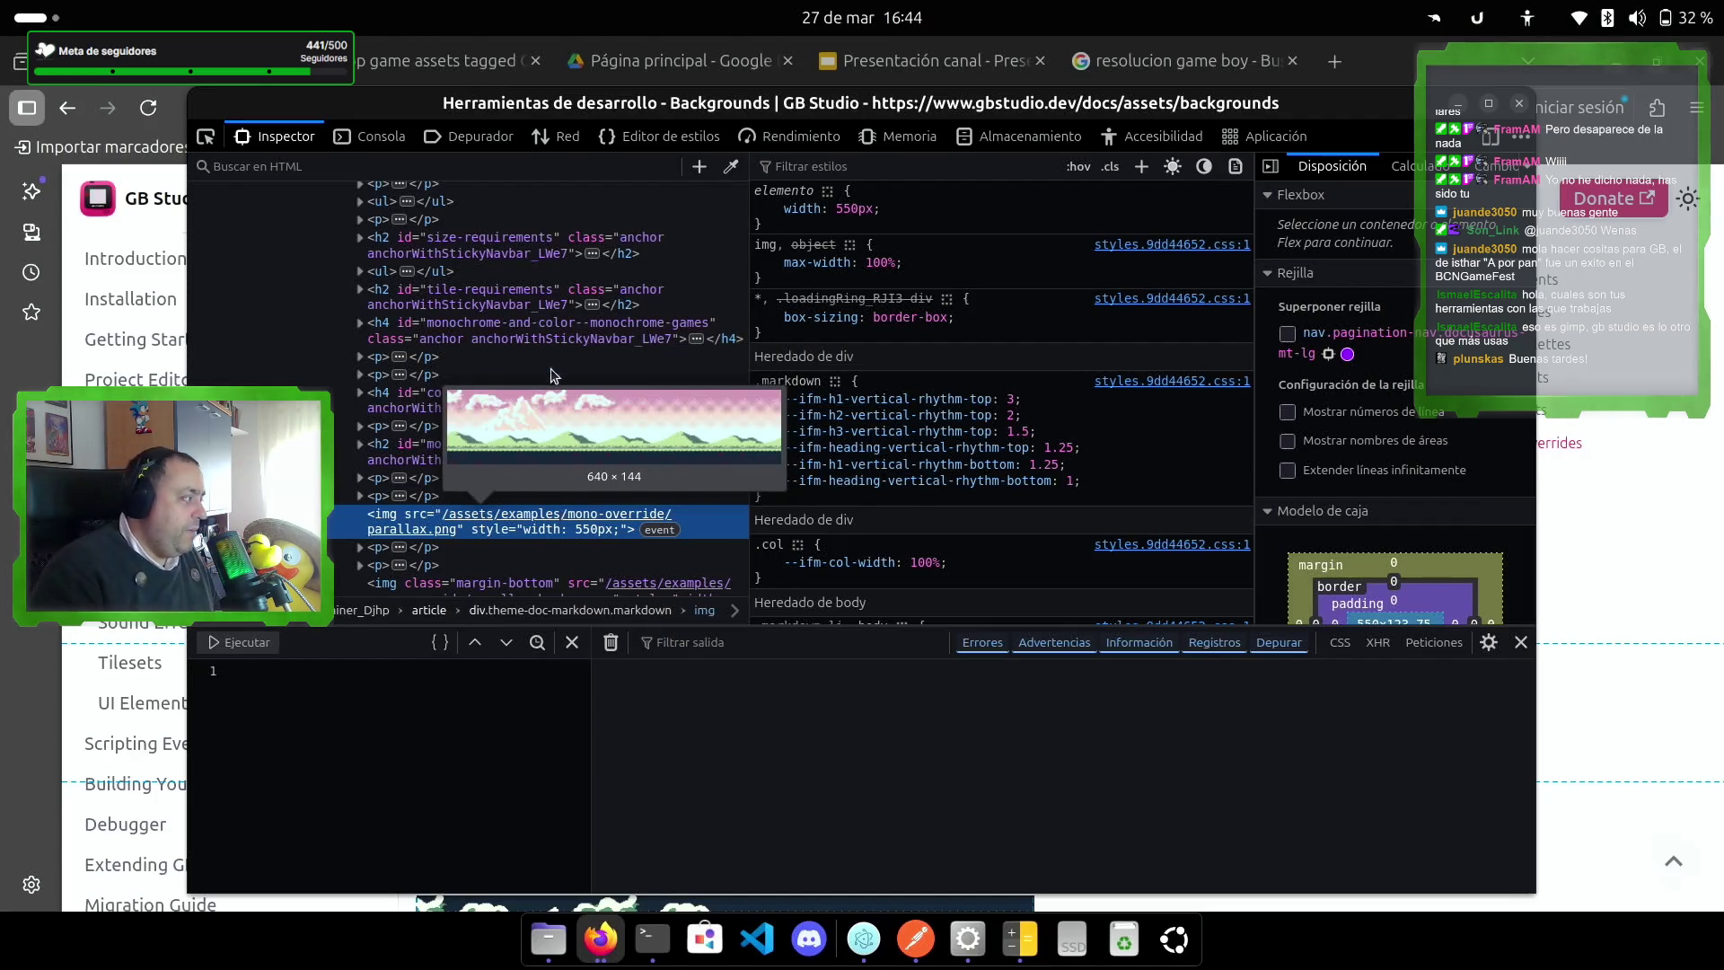
{"action": "left_click", "coordinate": [970, 940]}
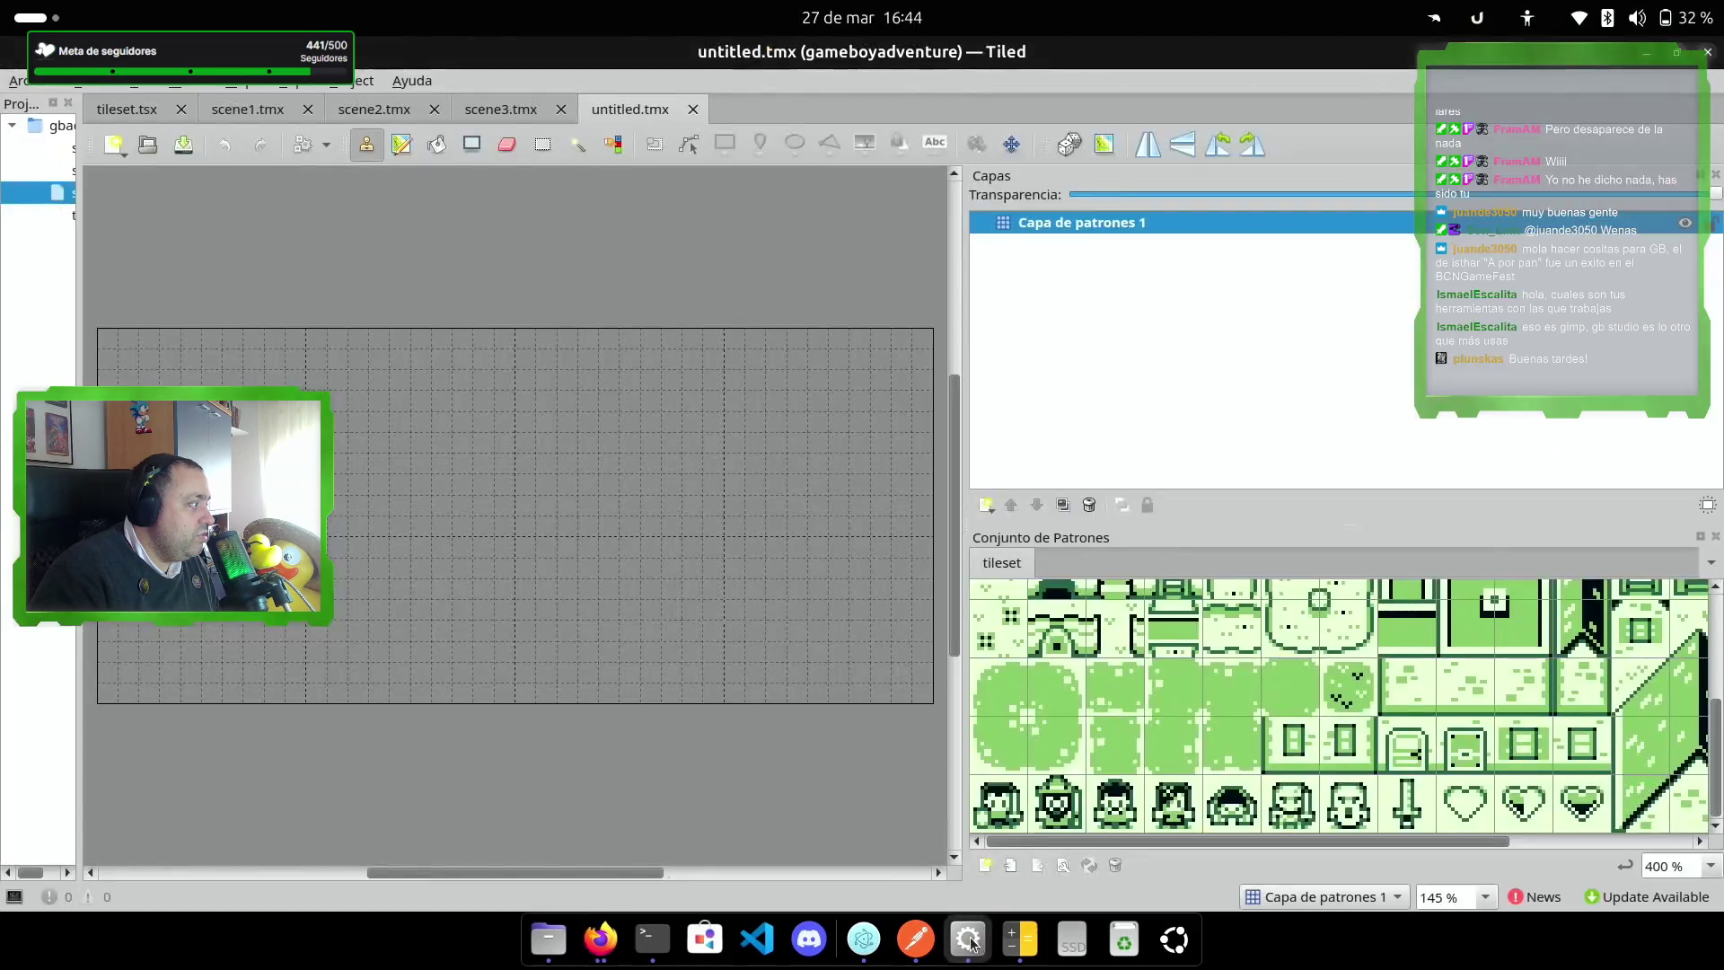
Step: Bucket-fill the entire 40 × 18 map with the plain light grass tile
{"action": "mouse_move", "coordinate": [589, 871]}
{"action": "left_mouse_down"}
{"action": "mouse_move", "coordinate": [460, 871]}
{"action": "mouse_move", "coordinate": [499, 871]}
{"action": "left_mouse_up"}
{"action": "scroll", "coordinate": [1206, 665], "scroll_direction": "up", "scroll_amount": 5}
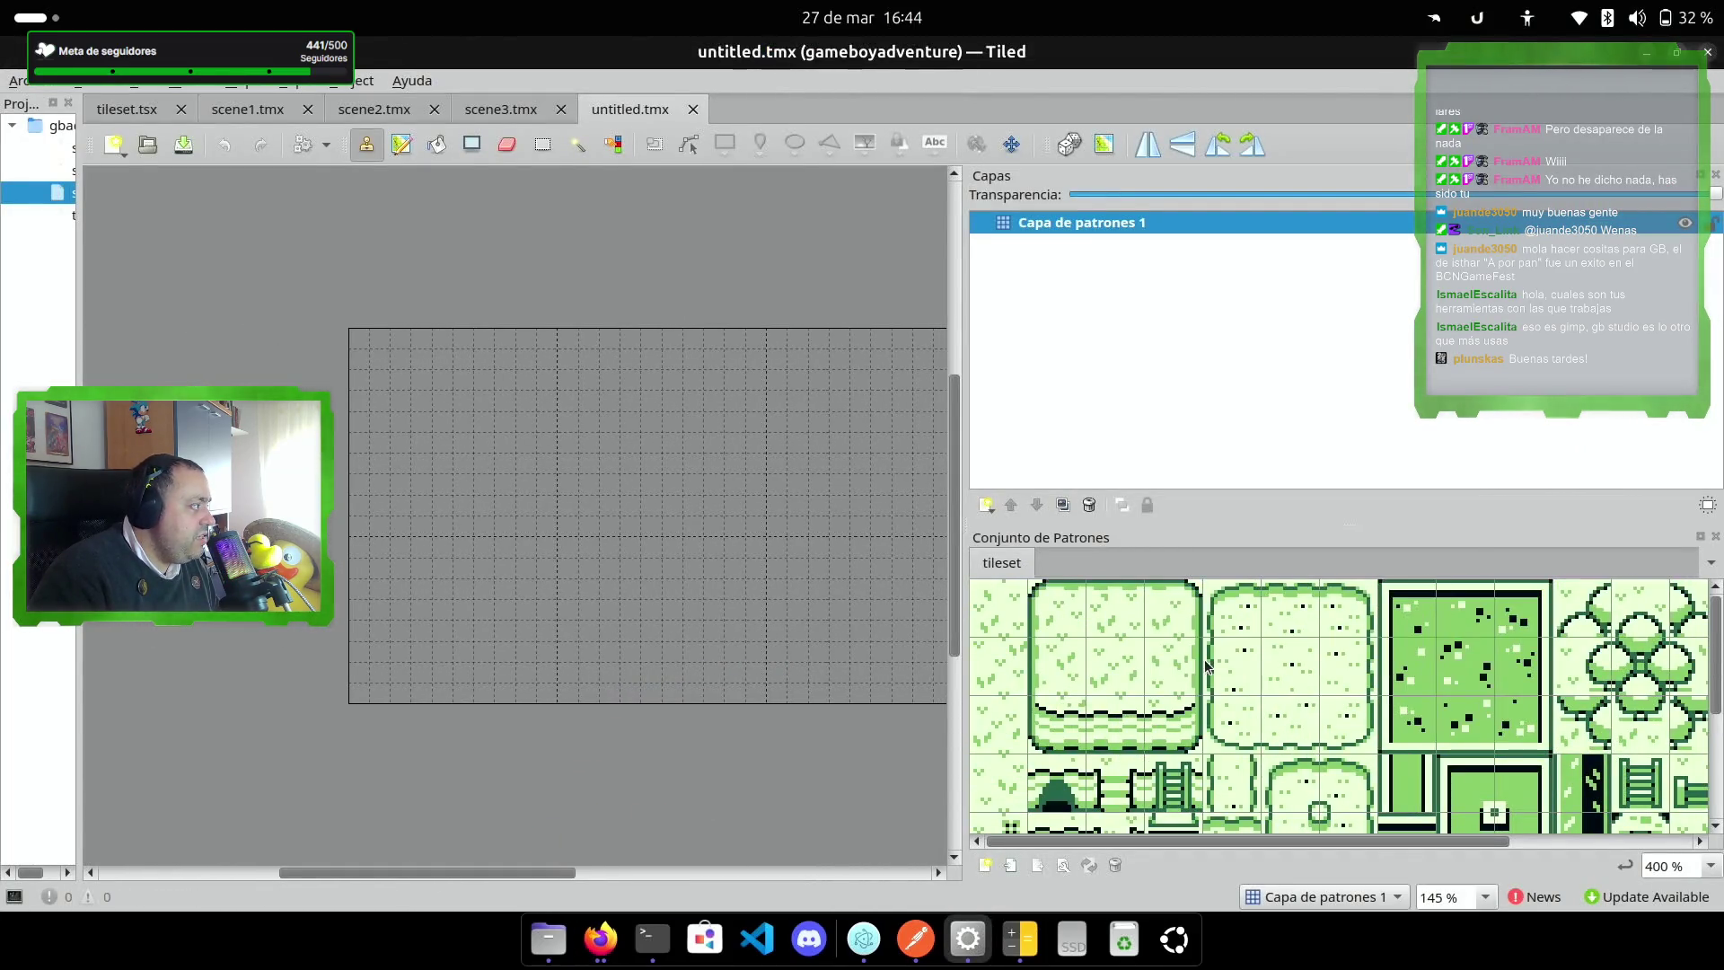
{"action": "left_click", "coordinate": [989, 666]}
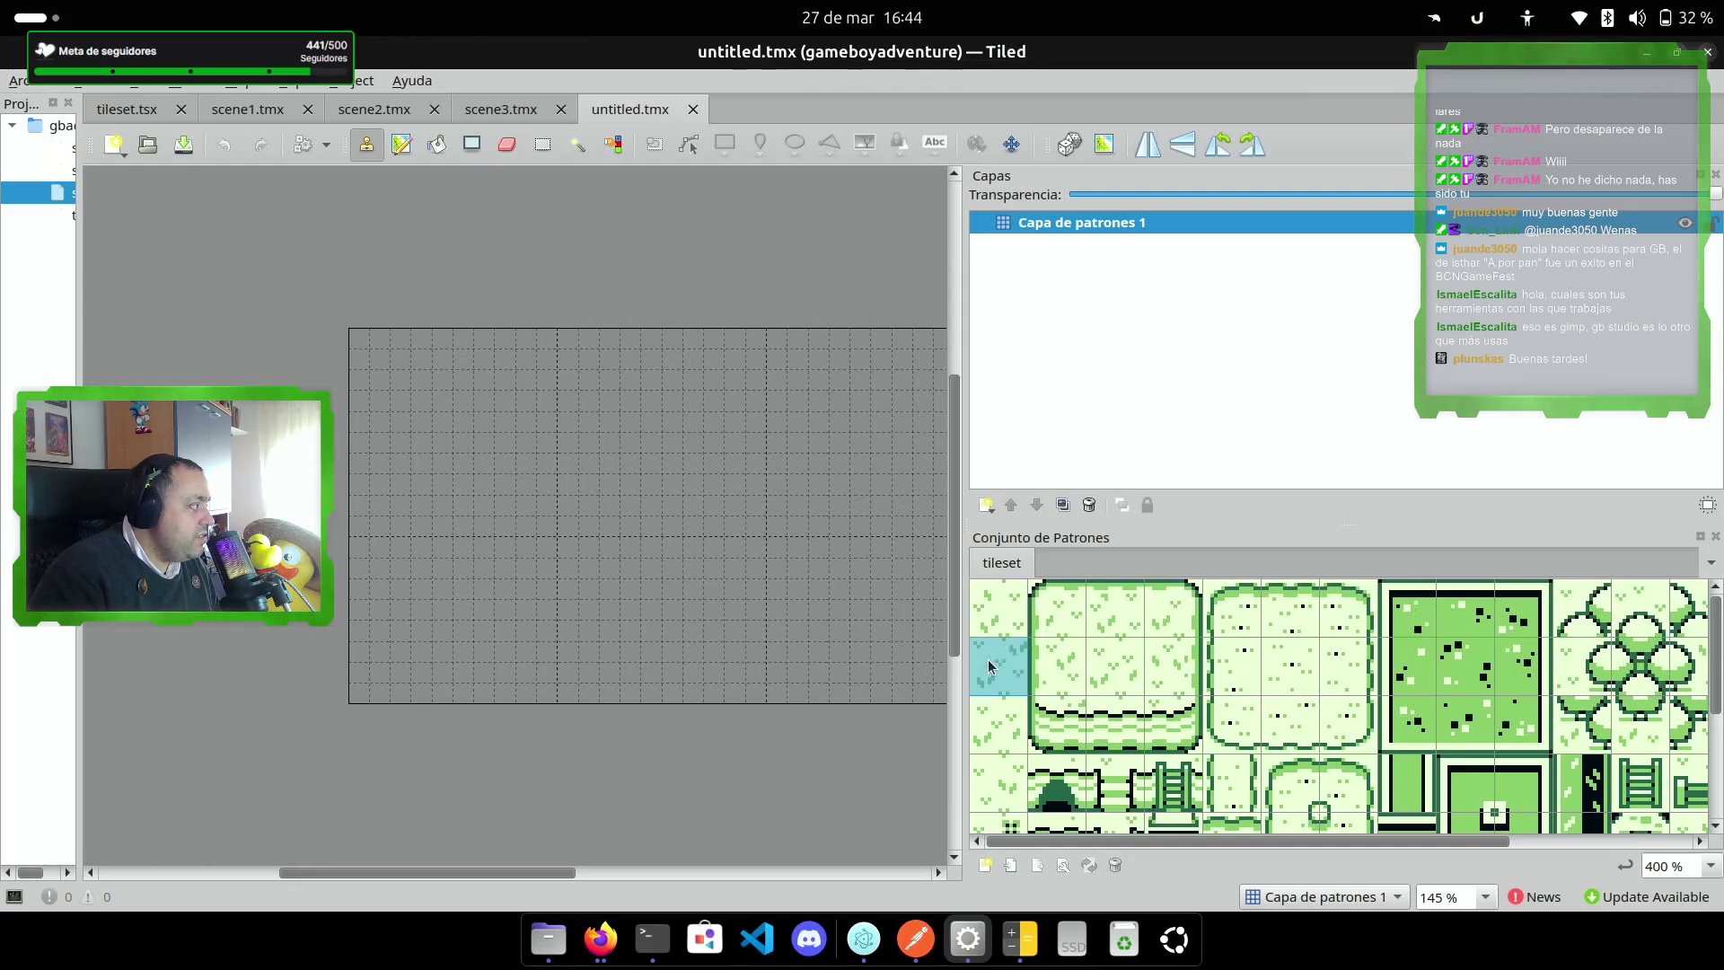
{"action": "left_click", "coordinate": [436, 144]}
{"action": "left_click", "coordinate": [510, 611]}
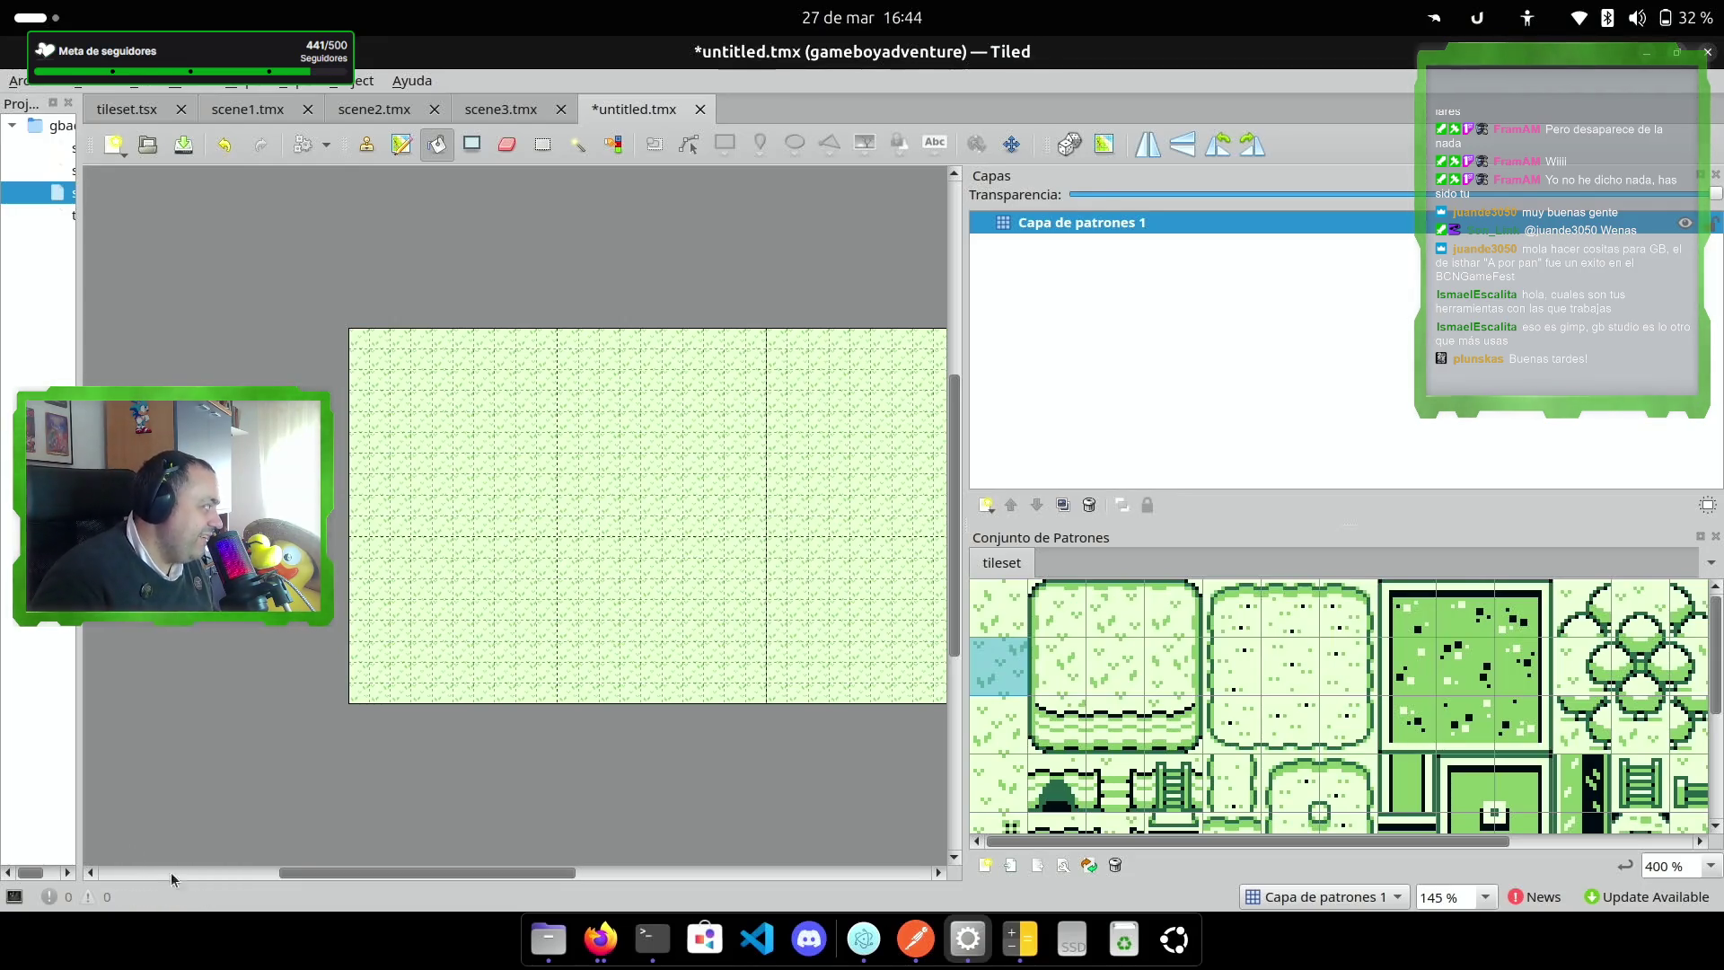
{"action": "mouse_move", "coordinate": [375, 876]}
{"action": "left_mouse_down"}
{"action": "mouse_move", "coordinate": [514, 871]}
{"action": "mouse_move", "coordinate": [372, 880]}
{"action": "mouse_move", "coordinate": [412, 878]}
{"action": "left_mouse_up"}
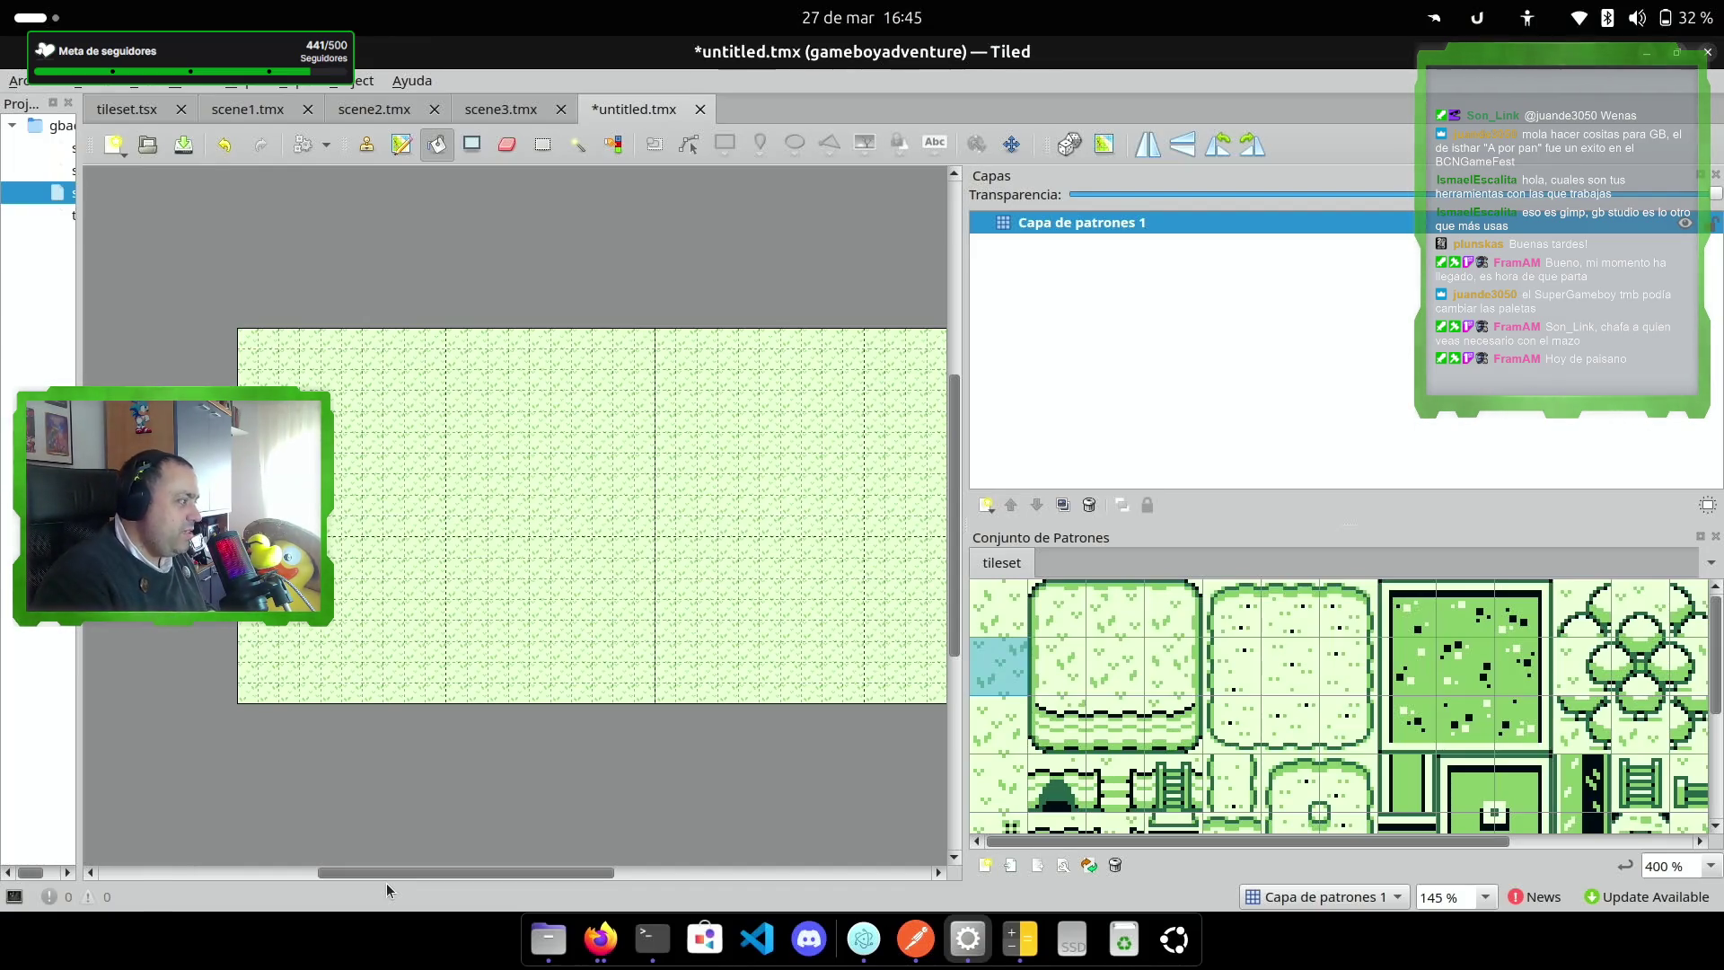
Step: Select the round tree tile in the Tilesets panel as the painting tile
{"action": "scroll", "coordinate": [1423, 674], "scroll_direction": "down", "scroll_amount": 3}
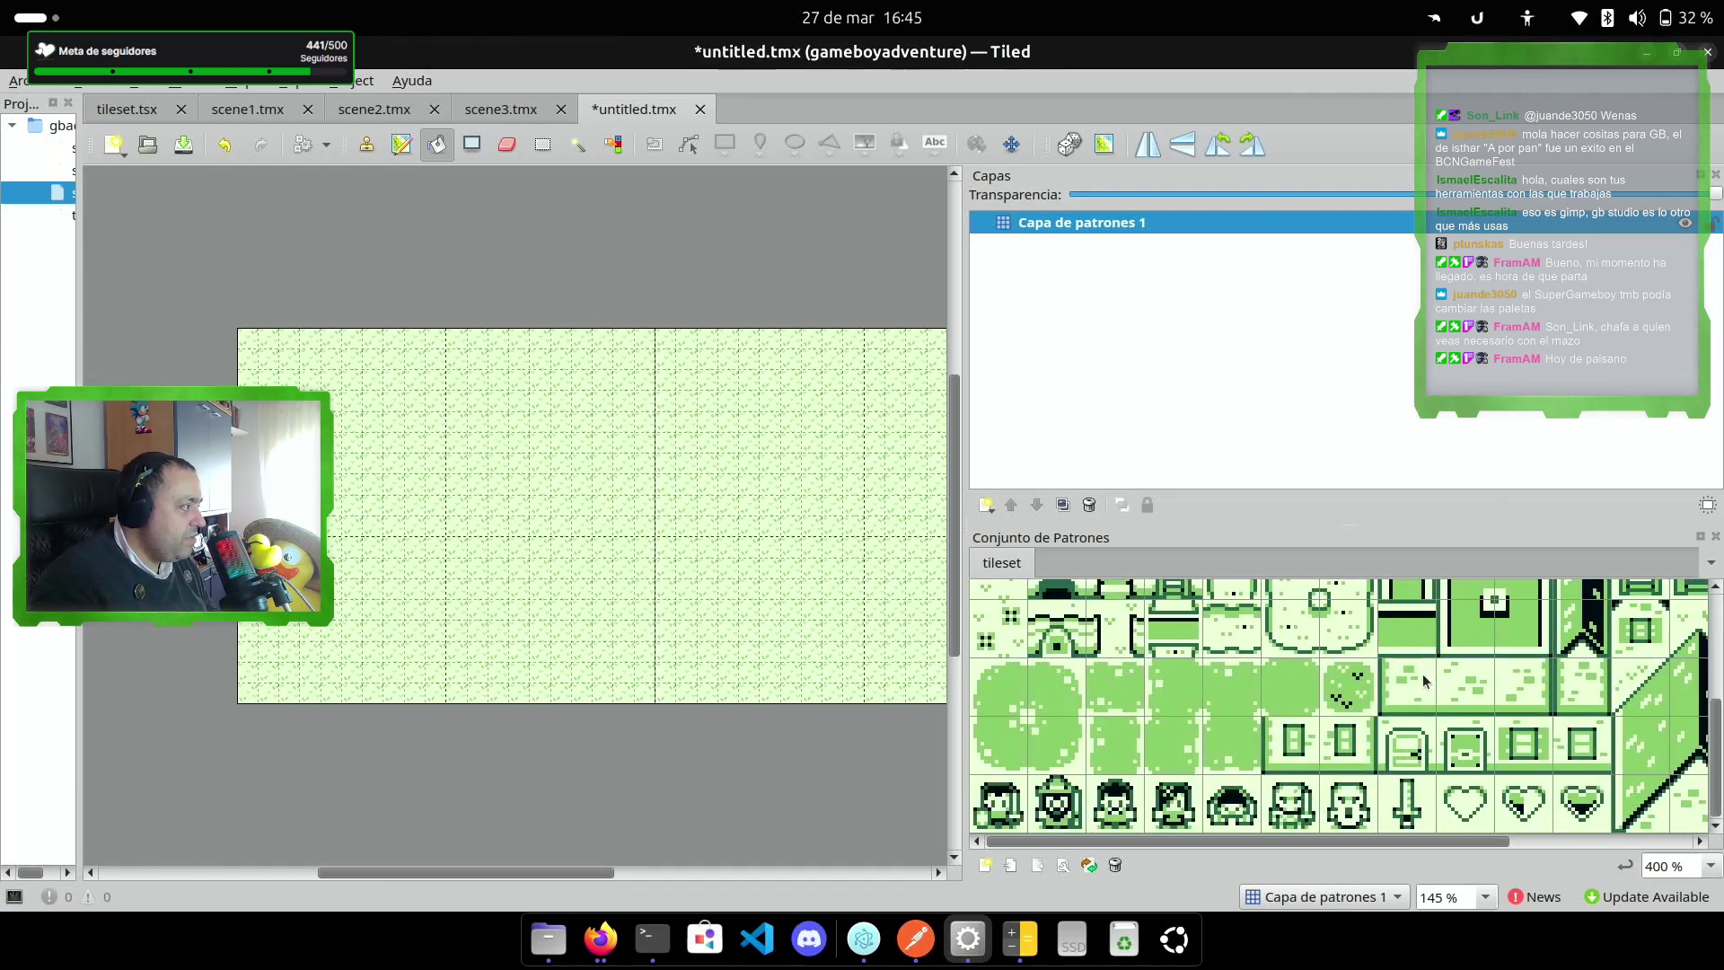
{"action": "left_click_drag", "start_coordinate": [1310, 844], "coordinate": [1491, 844]}
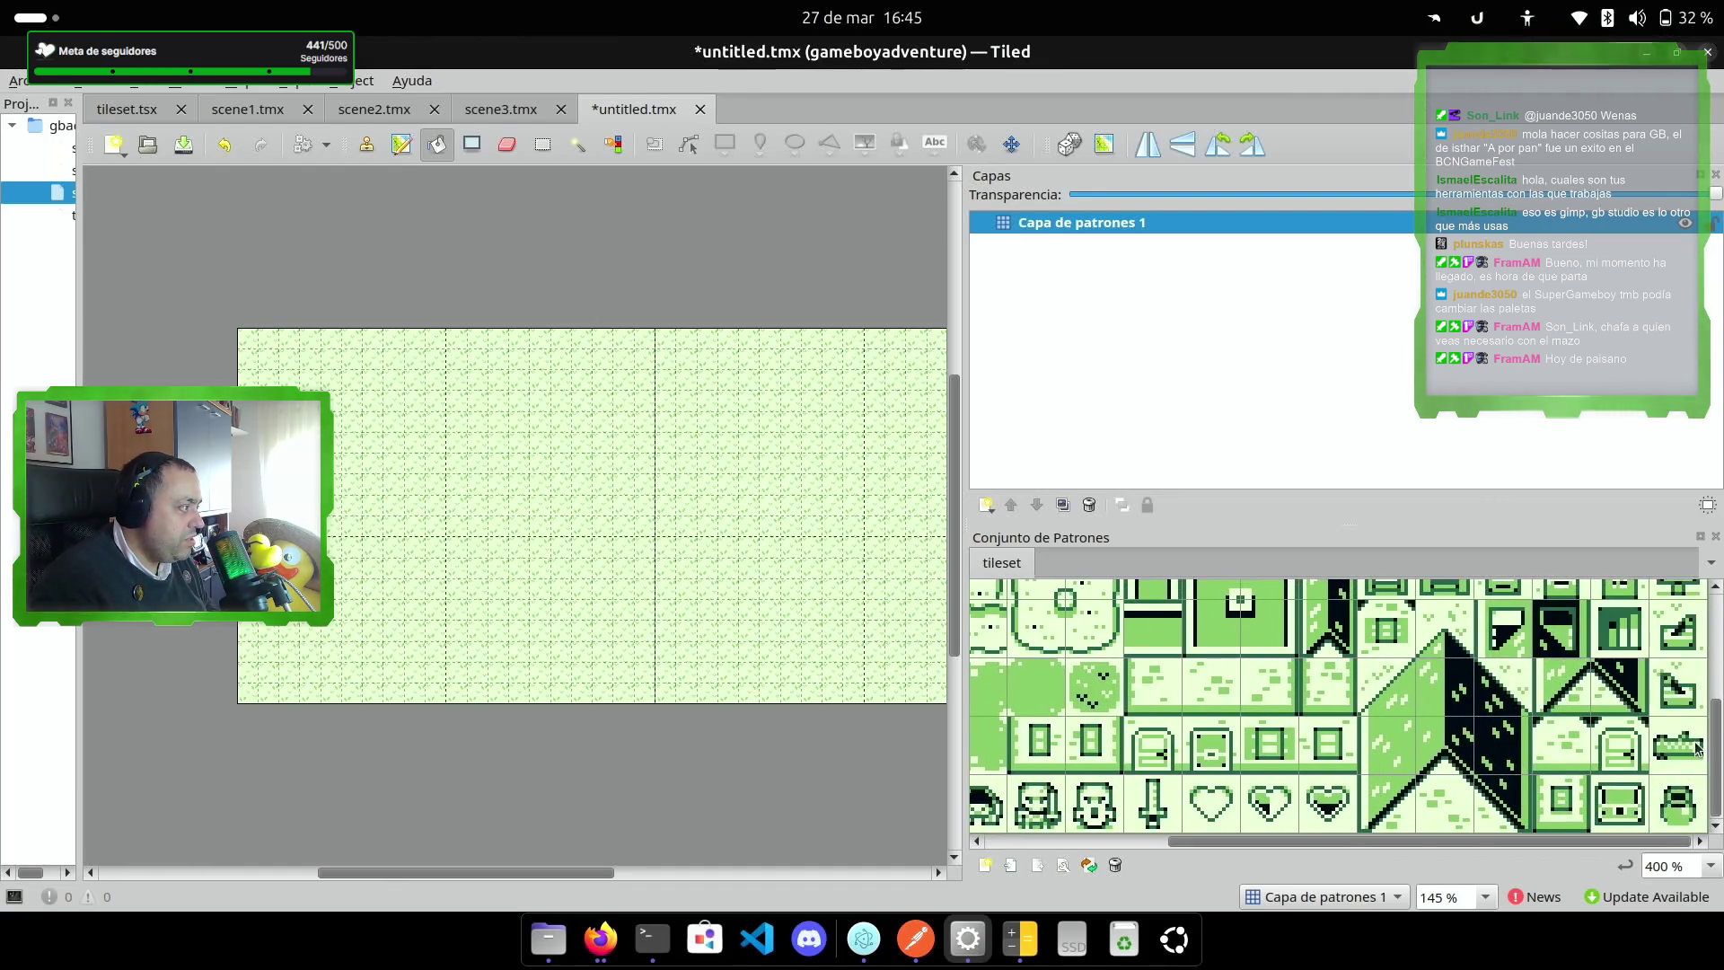
{"action": "scroll", "coordinate": [1550, 613], "scroll_direction": "up", "scroll_amount": 3}
{"action": "left_click", "coordinate": [1551, 591]}
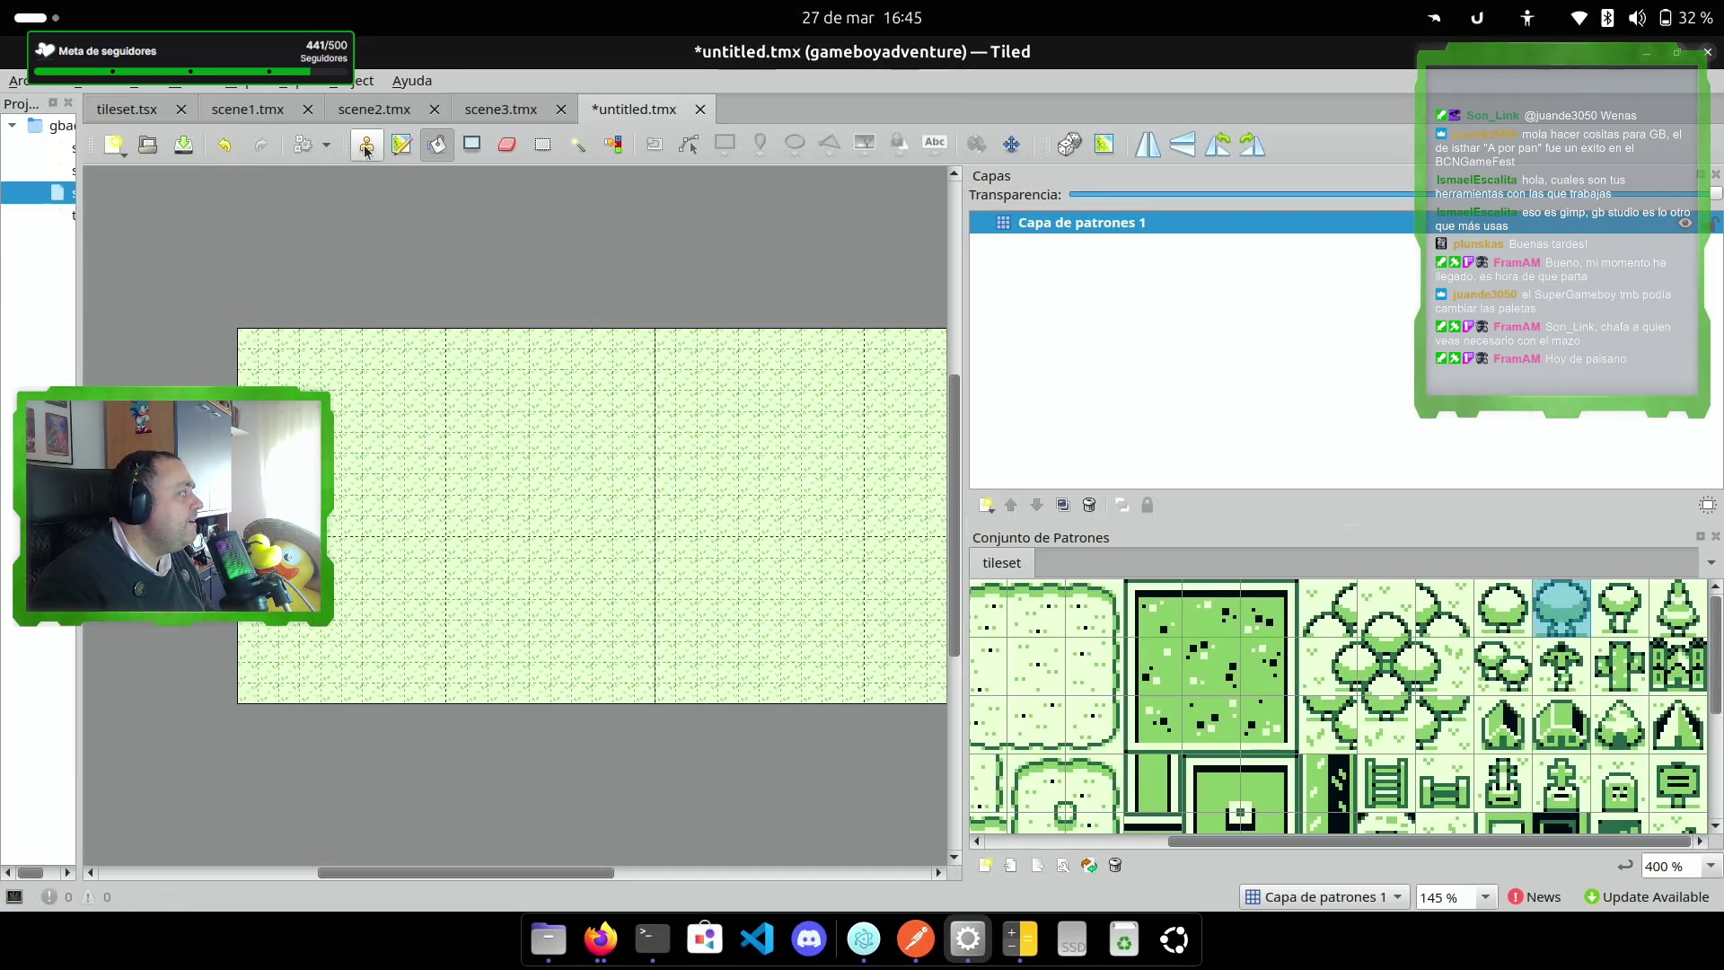
Step: Stamp straight rows of round trees across rows 2 and 15 of the map
{"action": "key", "text": "b"}
{"action": "mouse_move", "coordinate": [488, 873]}
{"action": "left_mouse_down"}
{"action": "mouse_move", "coordinate": [592, 868]}
{"action": "mouse_move", "coordinate": [514, 868]}
{"action": "left_mouse_up"}
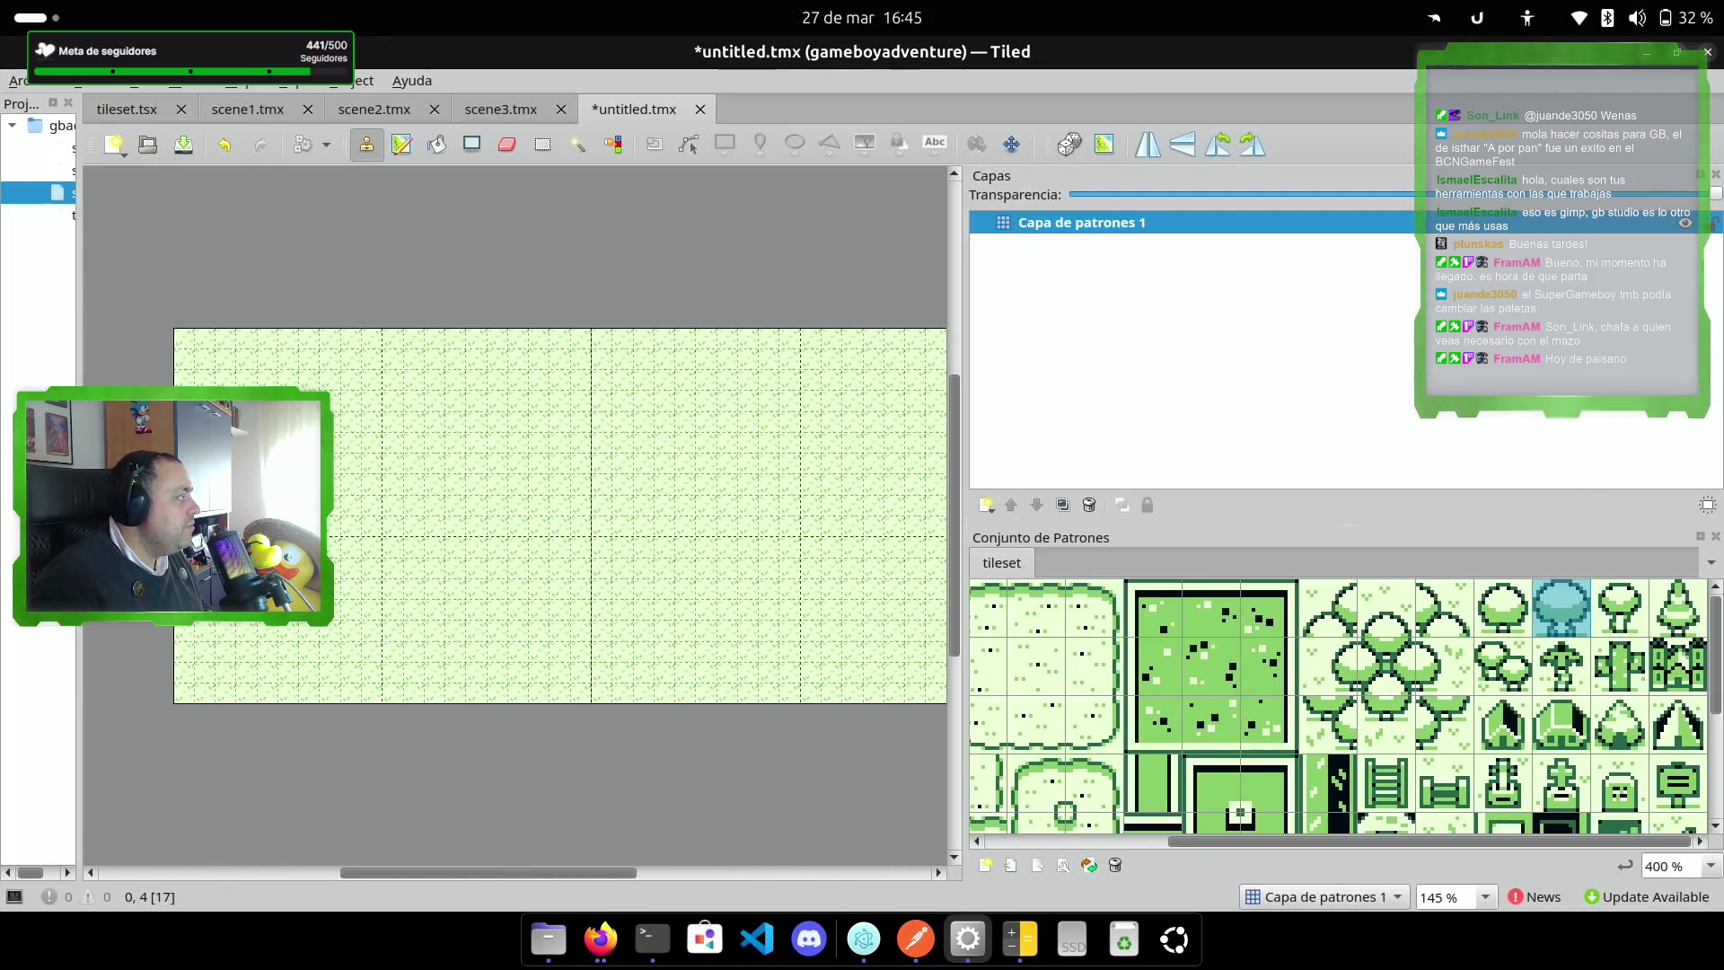
{"action": "left_click", "coordinate": [184, 377]}
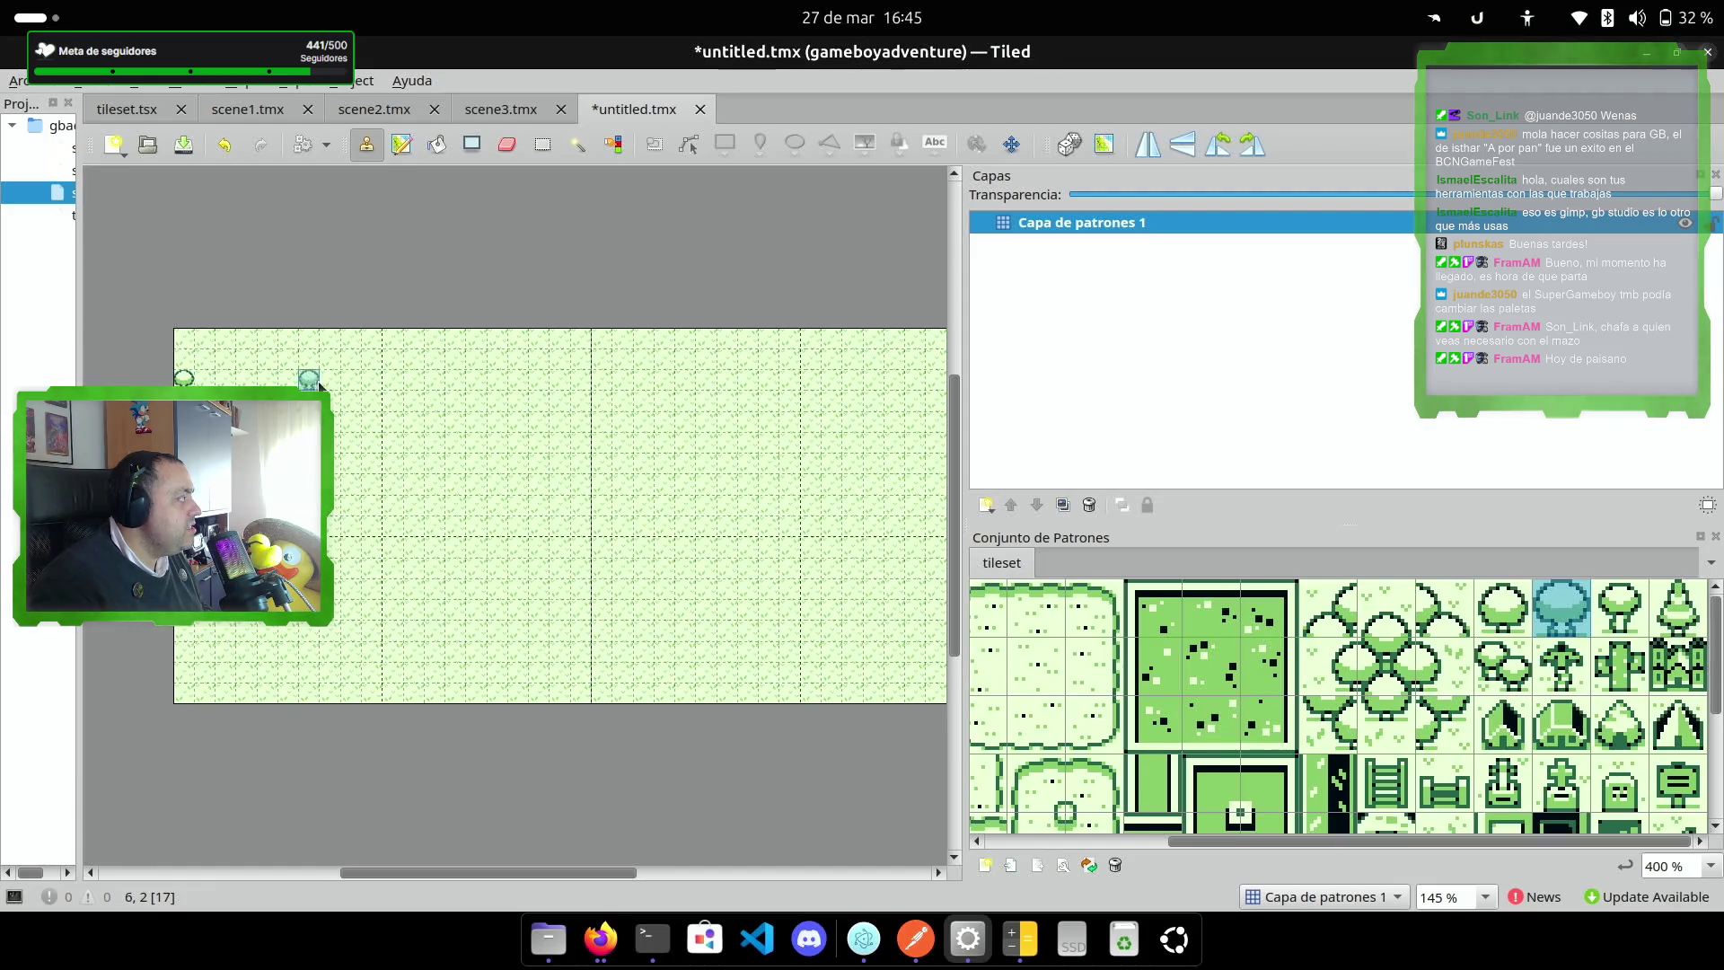
{"action": "left_click_drag", "start_coordinate": [186, 379], "coordinate": [925, 382]}
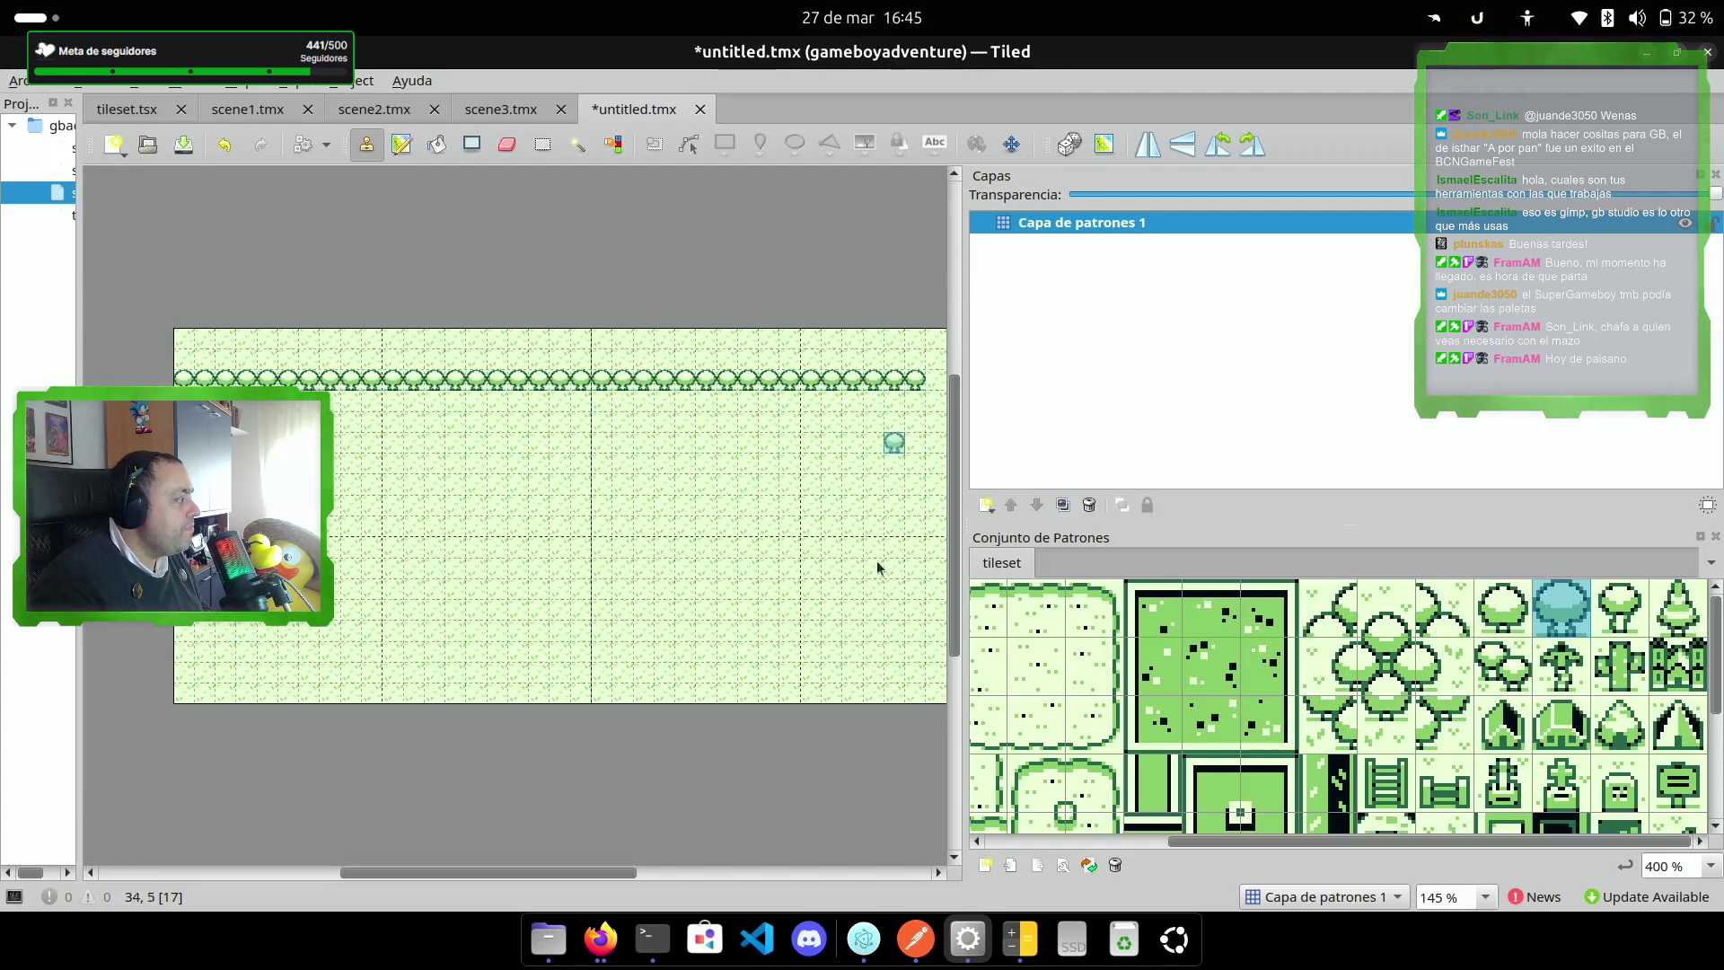
{"action": "left_click_drag", "start_coordinate": [602, 870], "coordinate": [687, 873]}
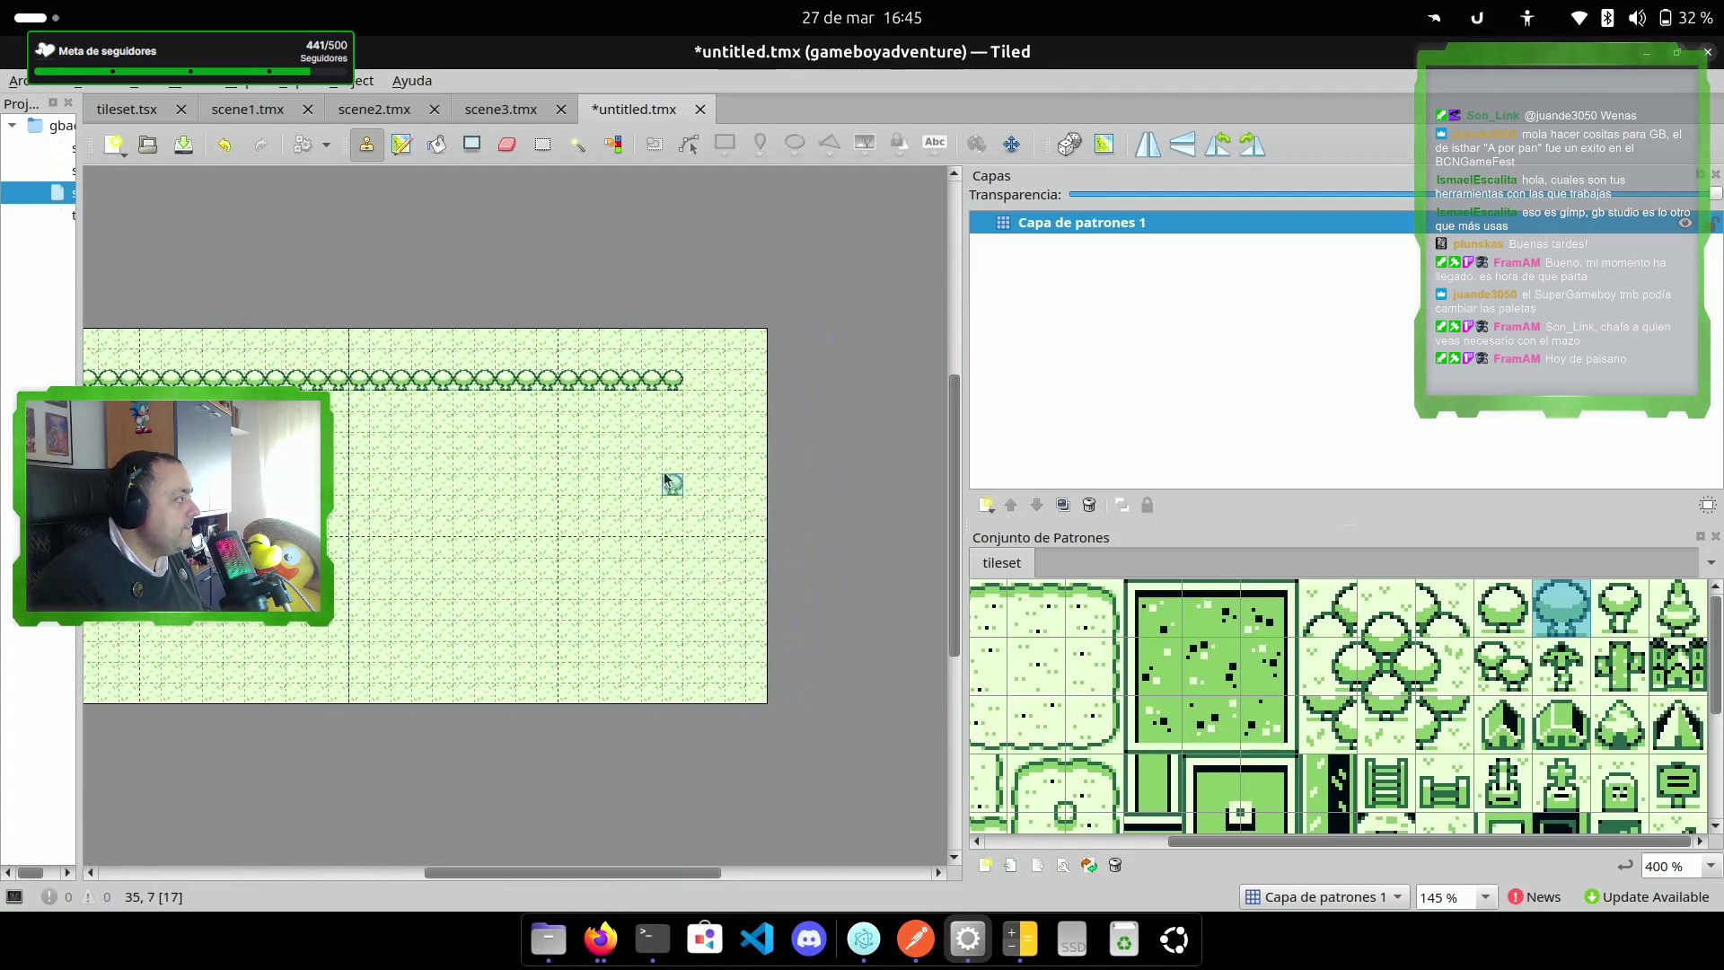
{"action": "left_click_drag", "start_coordinate": [695, 384], "coordinate": [753, 386]}
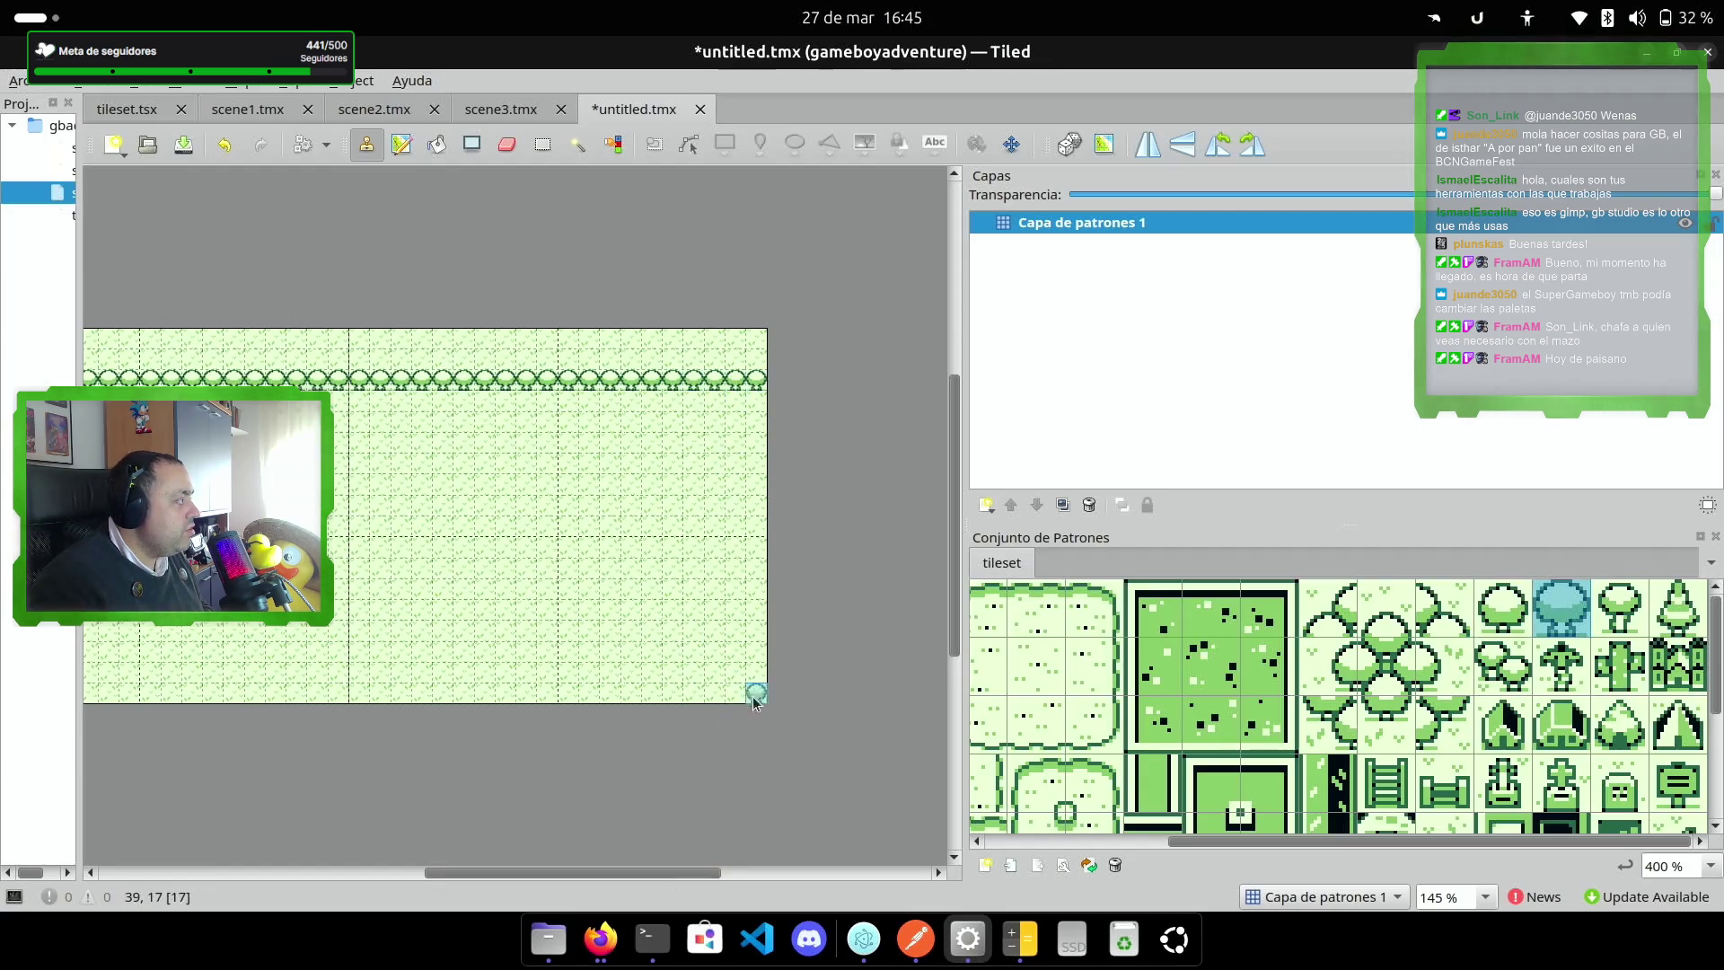
{"action": "left_click", "coordinate": [766, 662]}
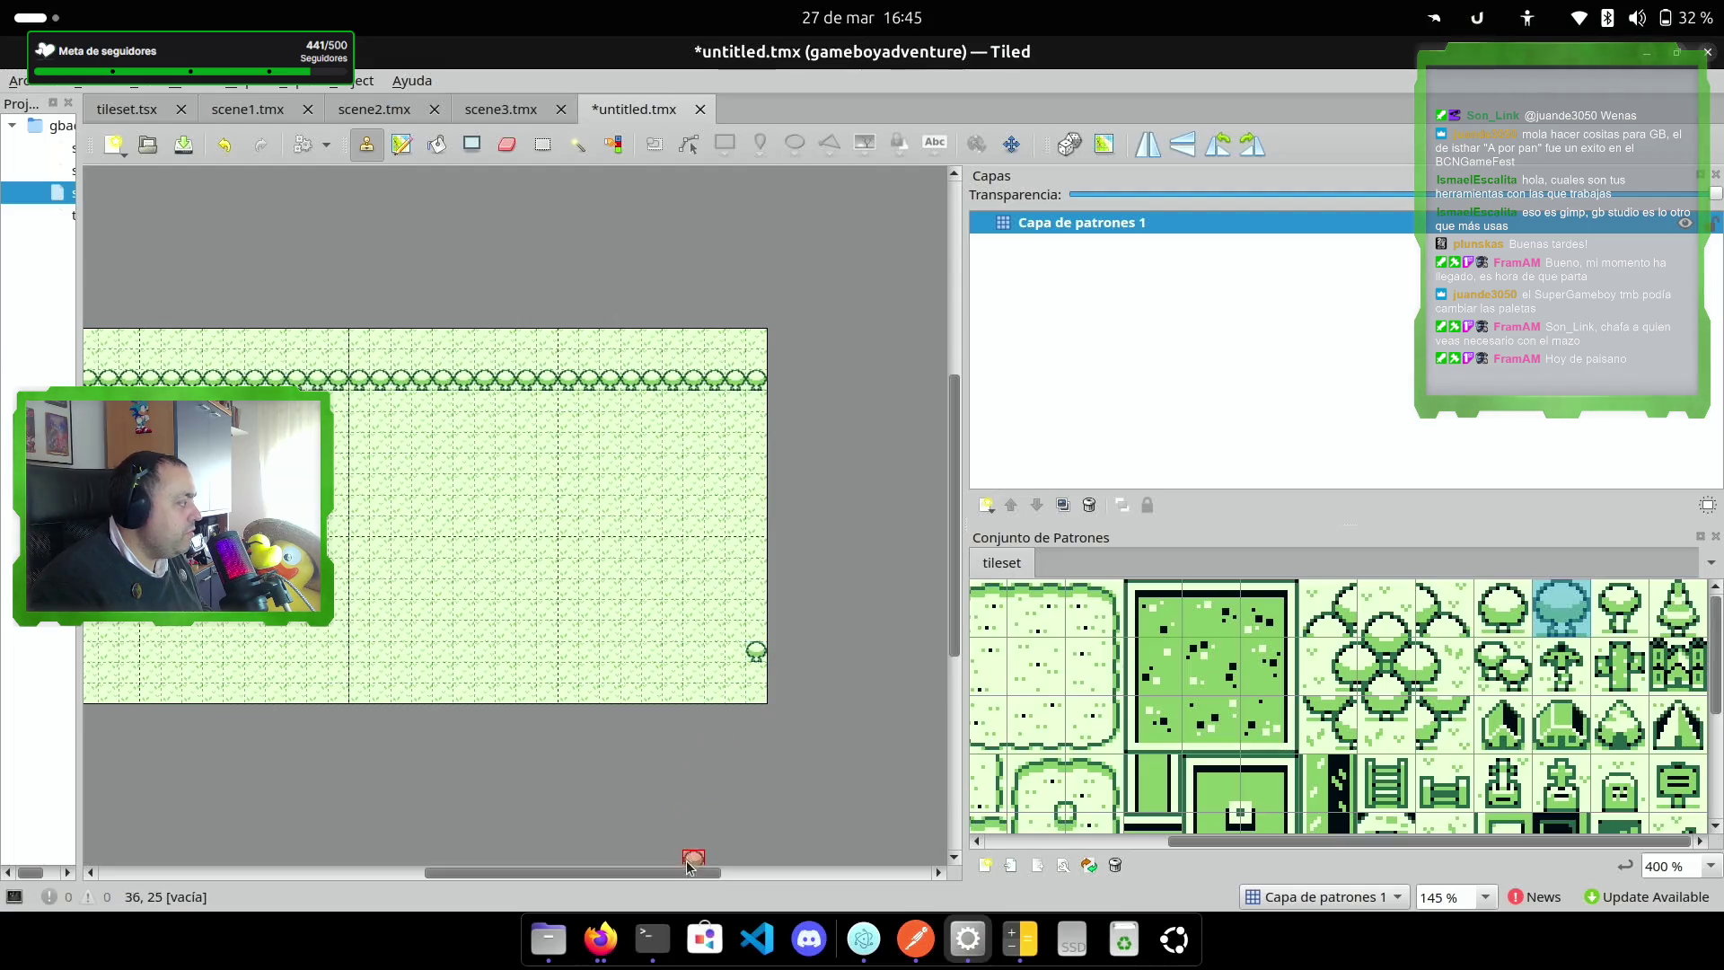
{"action": "mouse_move", "coordinate": [689, 868]}
{"action": "left_mouse_down"}
{"action": "mouse_move", "coordinate": [613, 877]}
{"action": "mouse_move", "coordinate": [650, 874]}
{"action": "mouse_move", "coordinate": [634, 875]}
{"action": "left_mouse_up"}
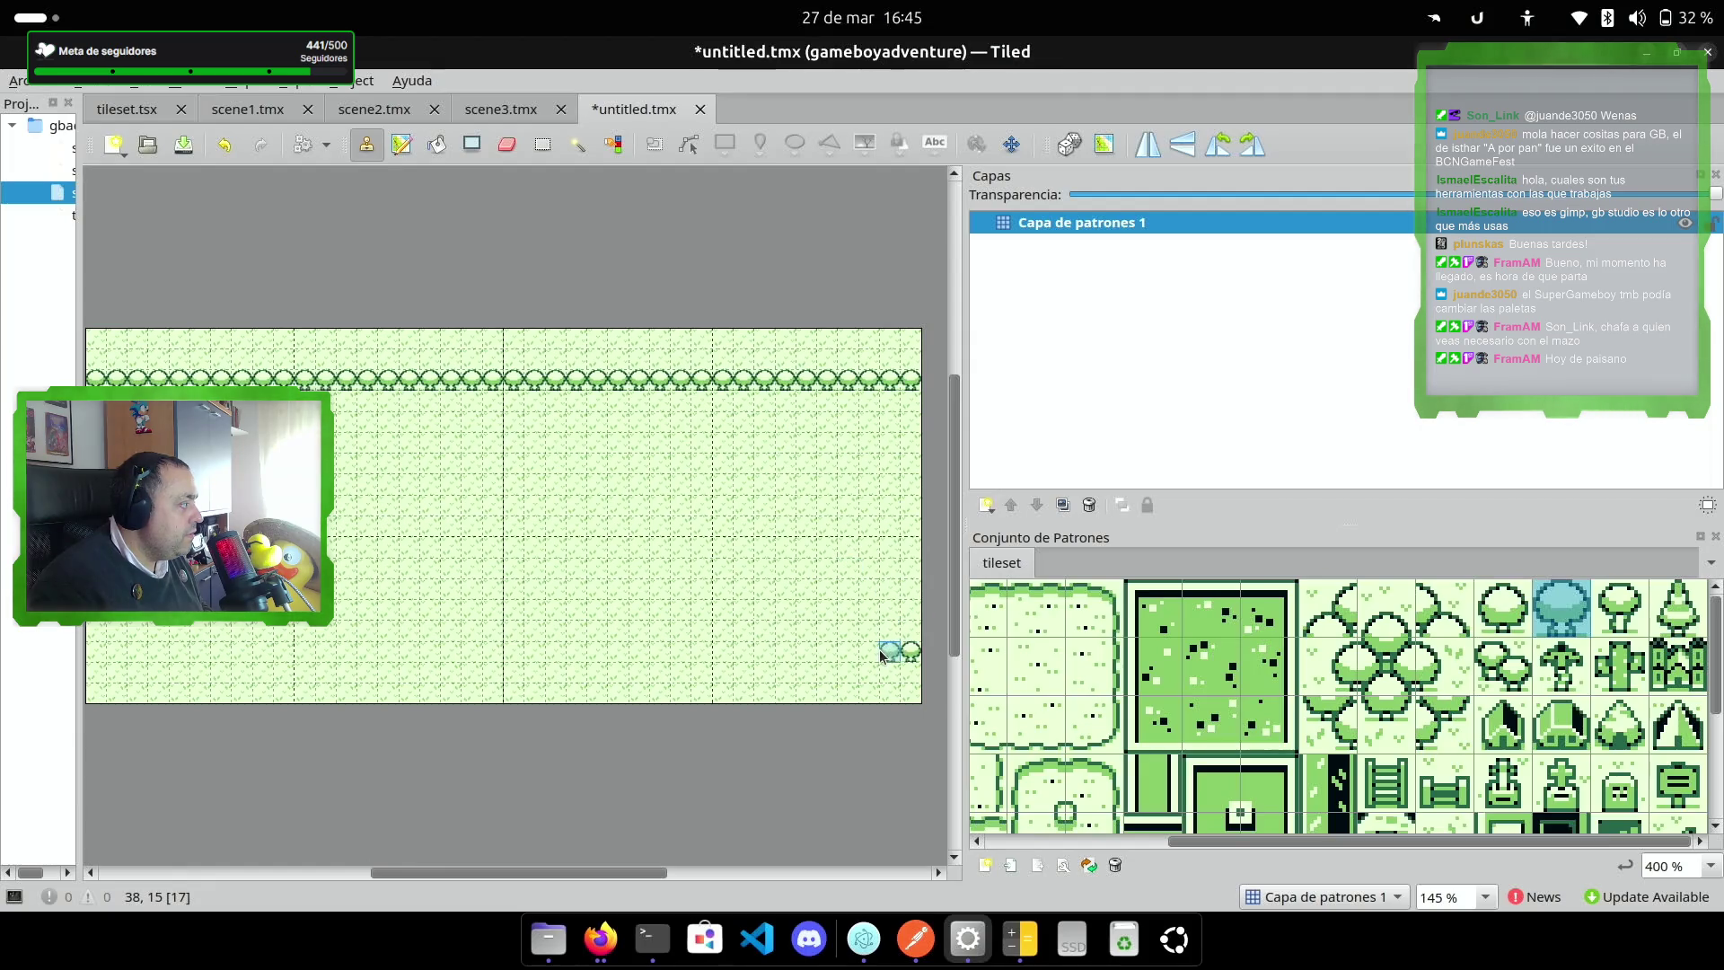
{"action": "key", "text": "shift"}
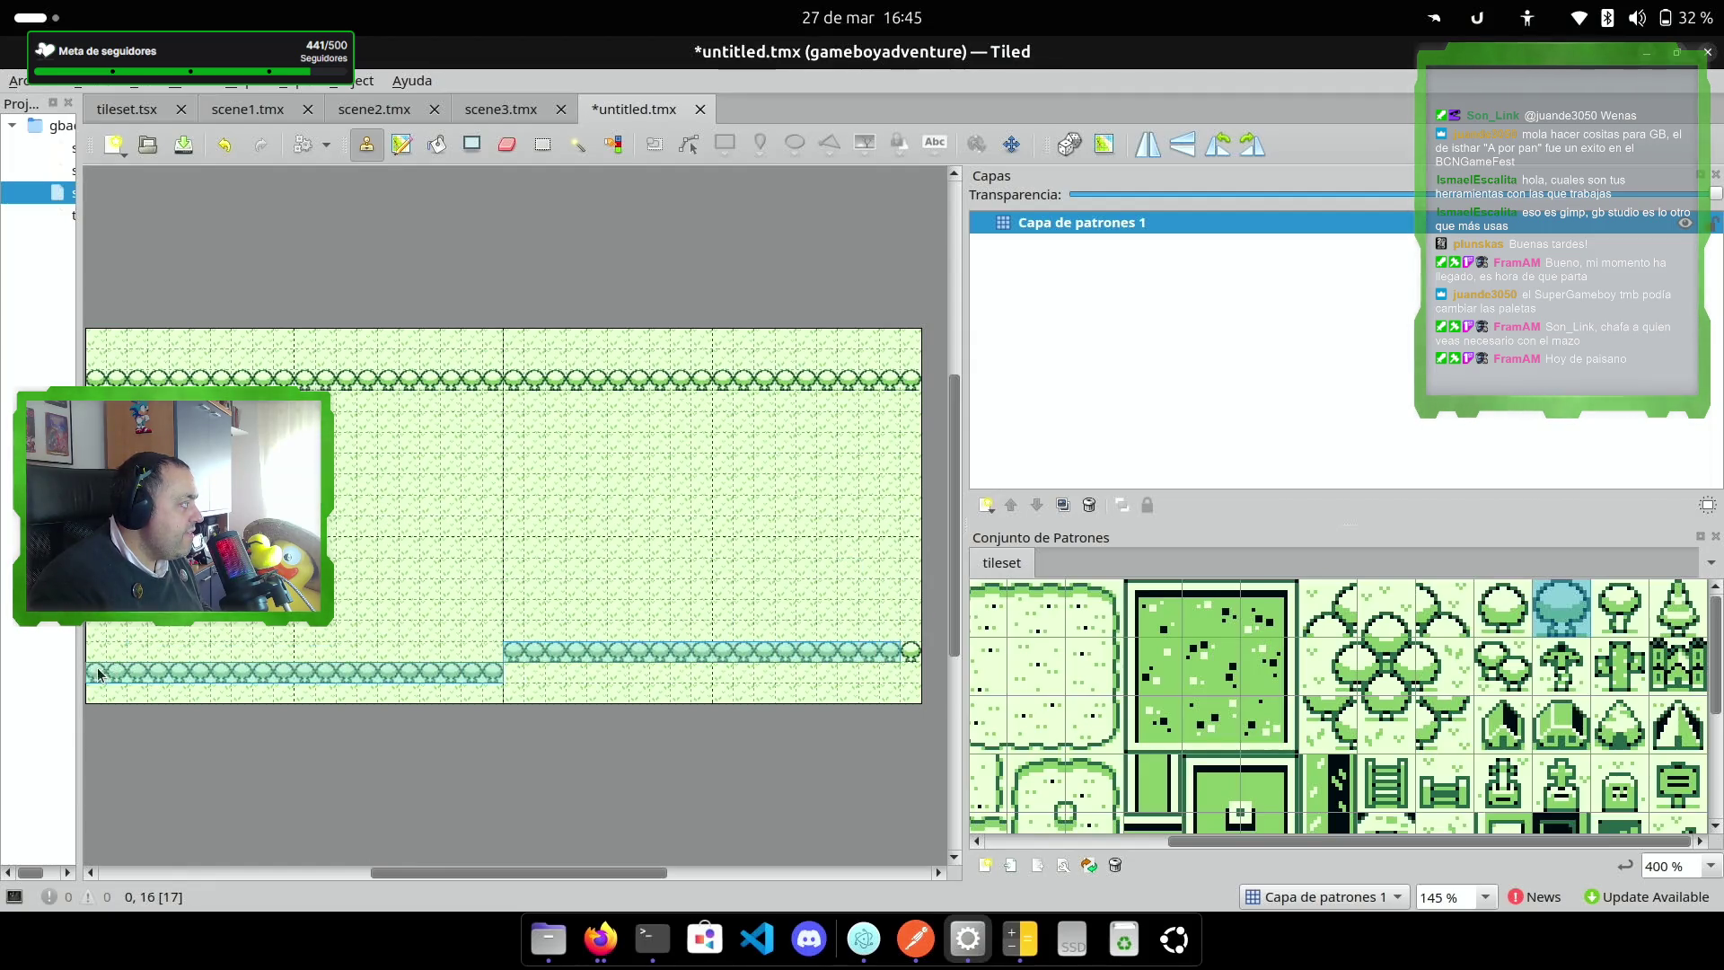
{"action": "left_click", "coordinate": [86, 656], "text": "shift"}
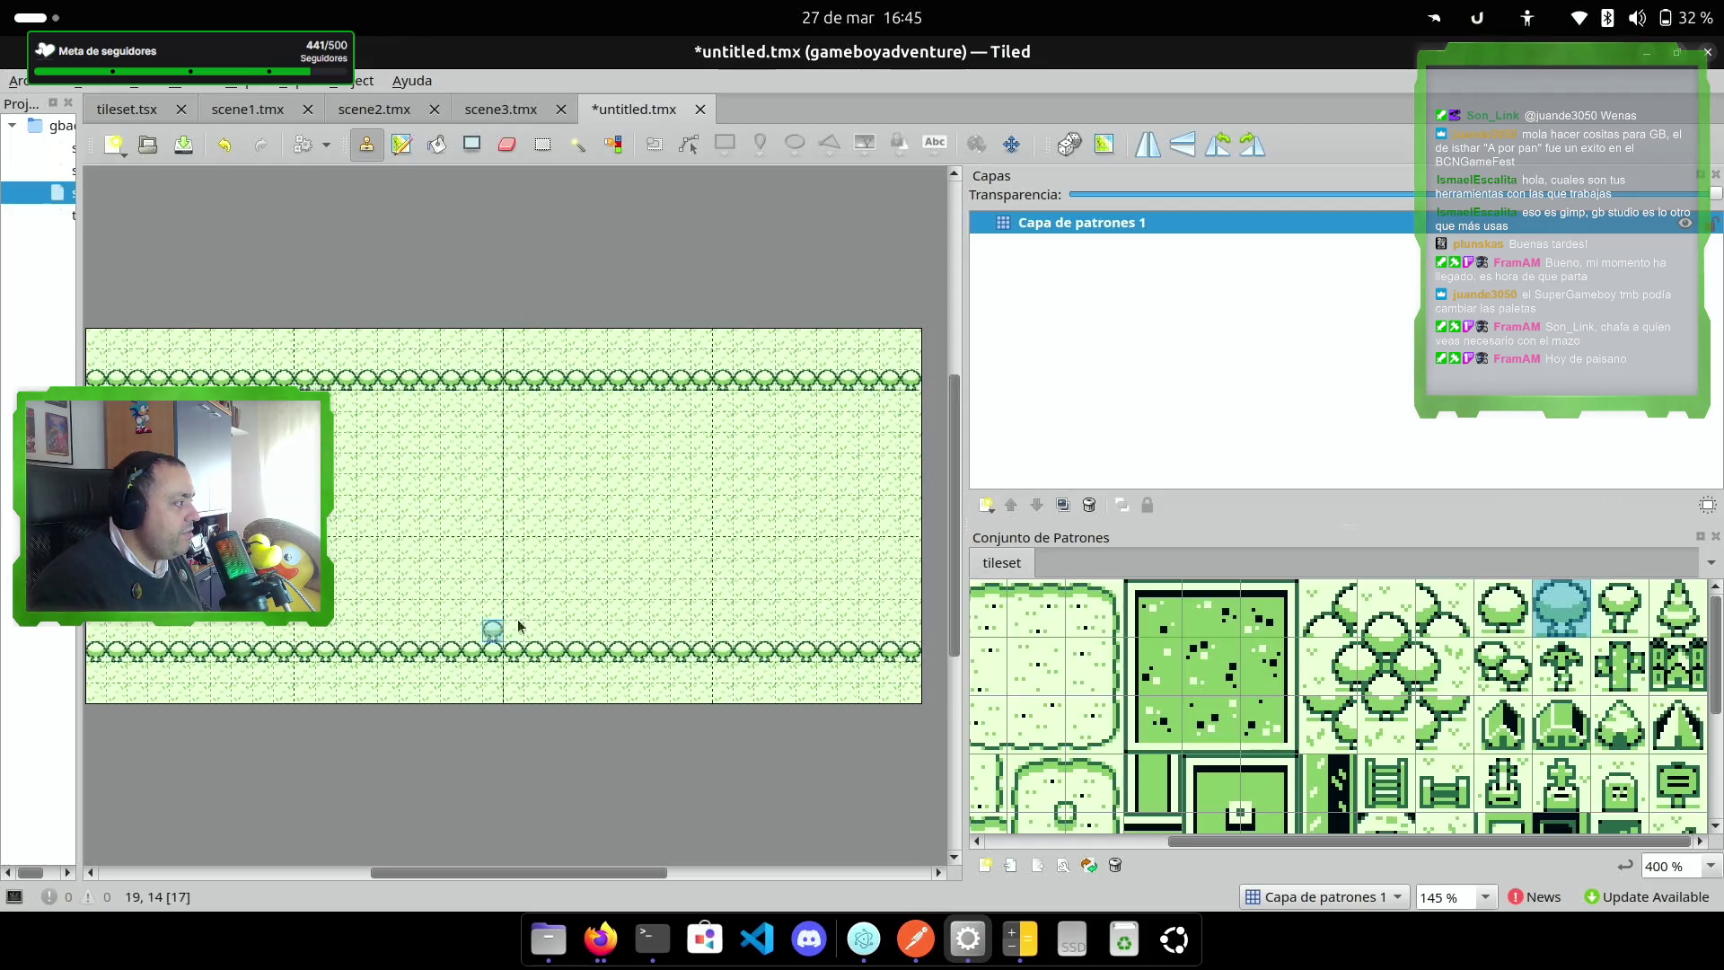
Step: Bucket-fill the grass above row 2 and below row 15 with trees
{"action": "left_click", "coordinate": [438, 145]}
{"action": "left_click", "coordinate": [291, 355]}
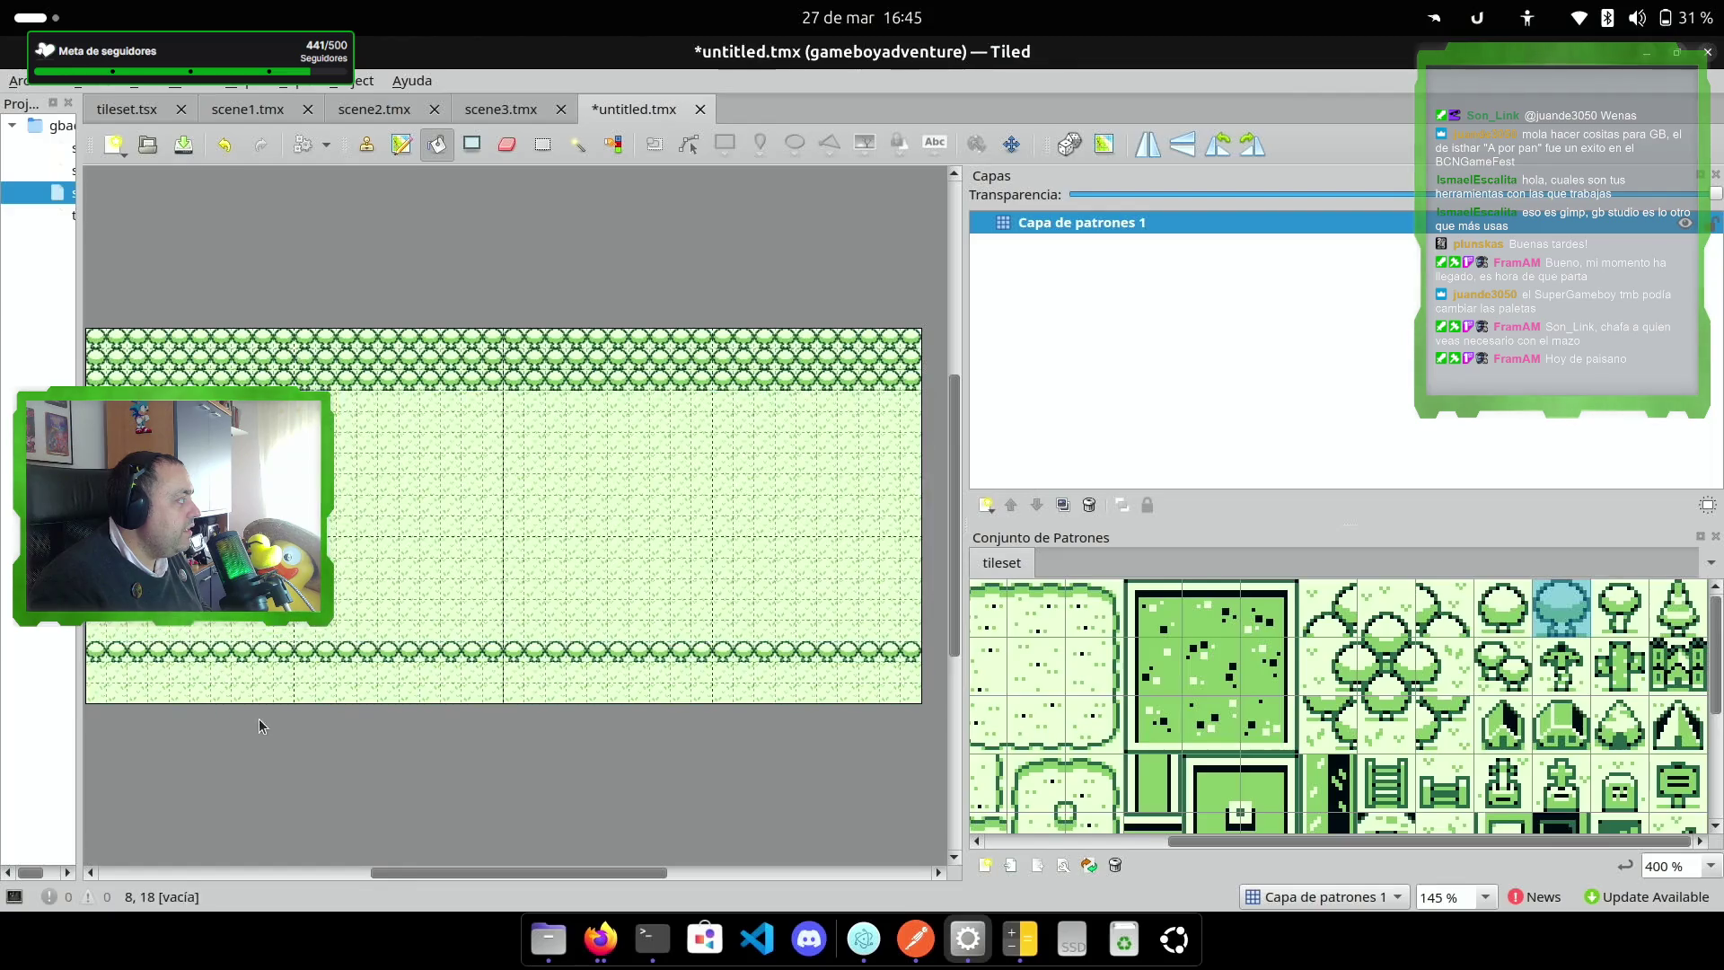
{"action": "left_click", "coordinate": [282, 685]}
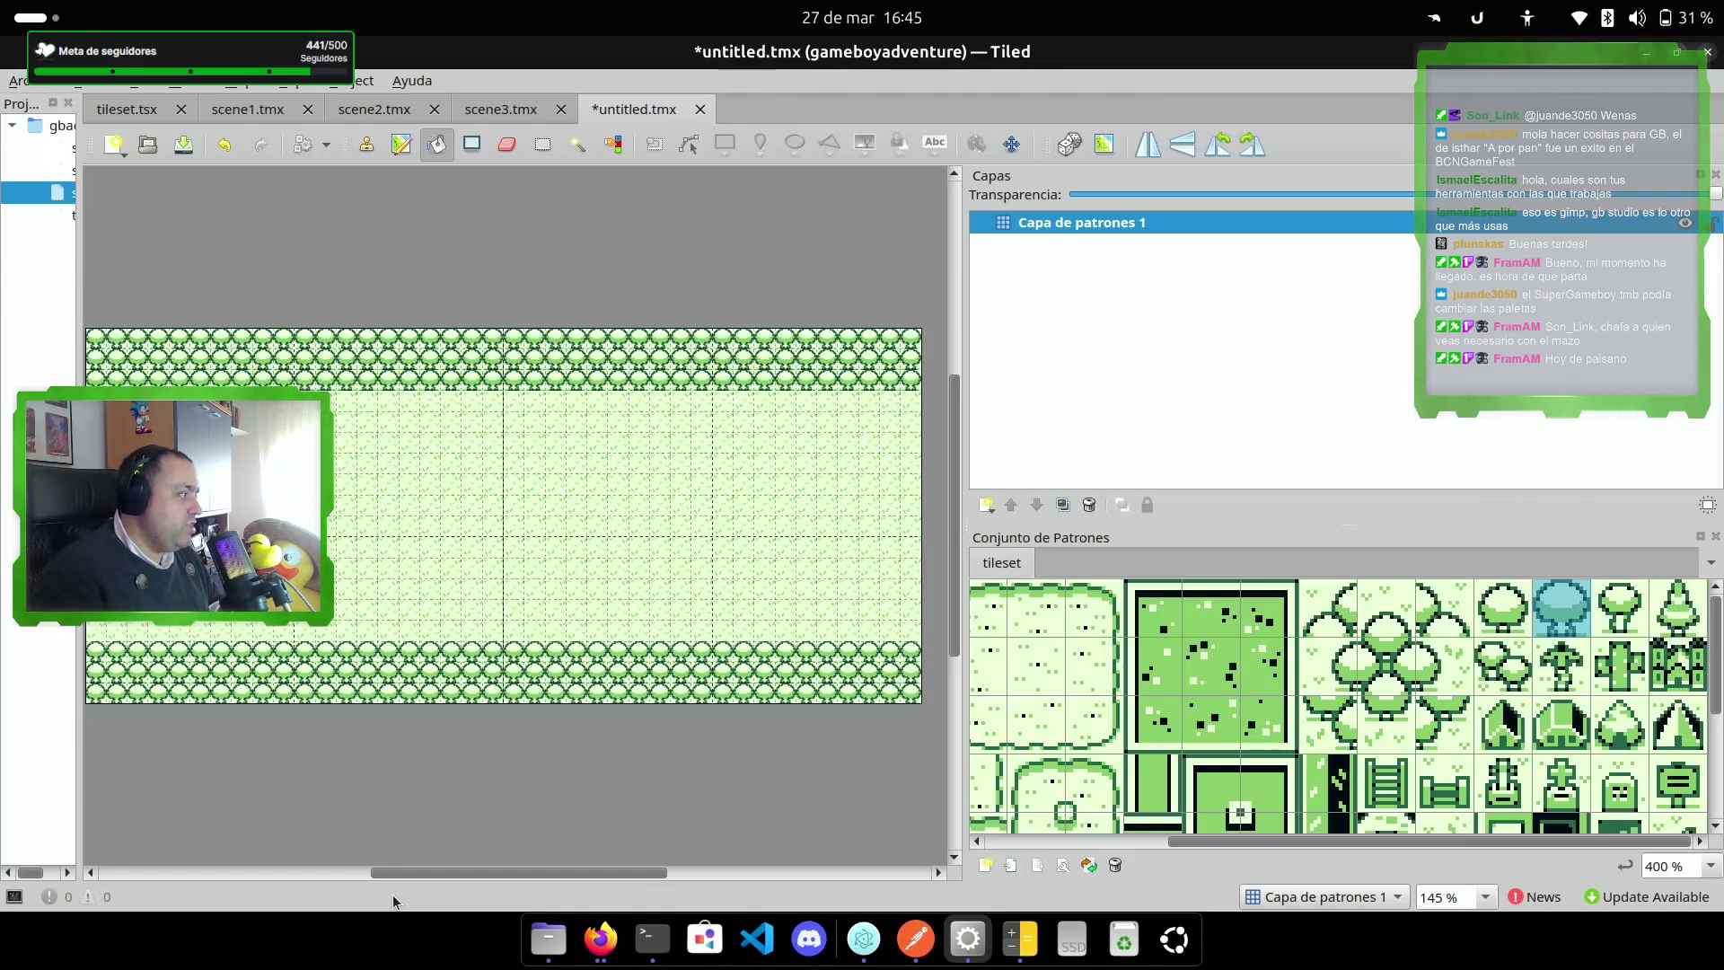
{"action": "scroll", "coordinate": [1505, 739], "scroll_direction": "down", "scroll_amount": 4}
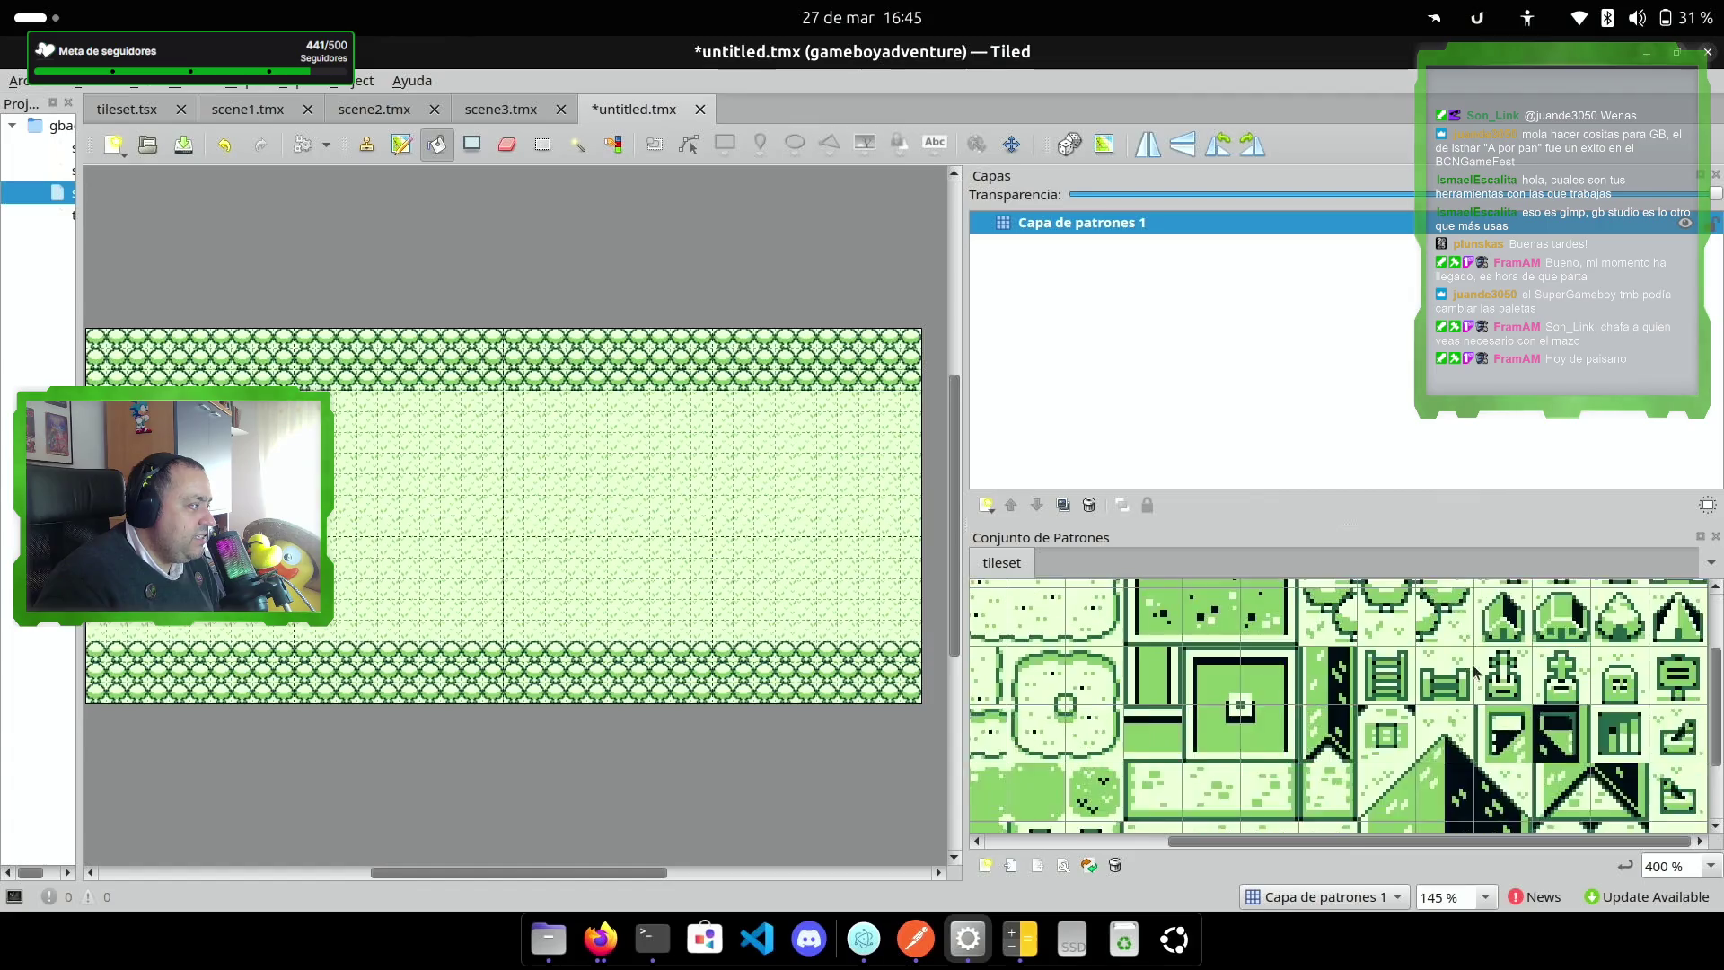
{"action": "scroll", "coordinate": [1467, 731], "scroll_direction": "up", "scroll_amount": 3}
{"action": "scroll", "coordinate": [1467, 731], "scroll_direction": "down", "scroll_amount": 3}
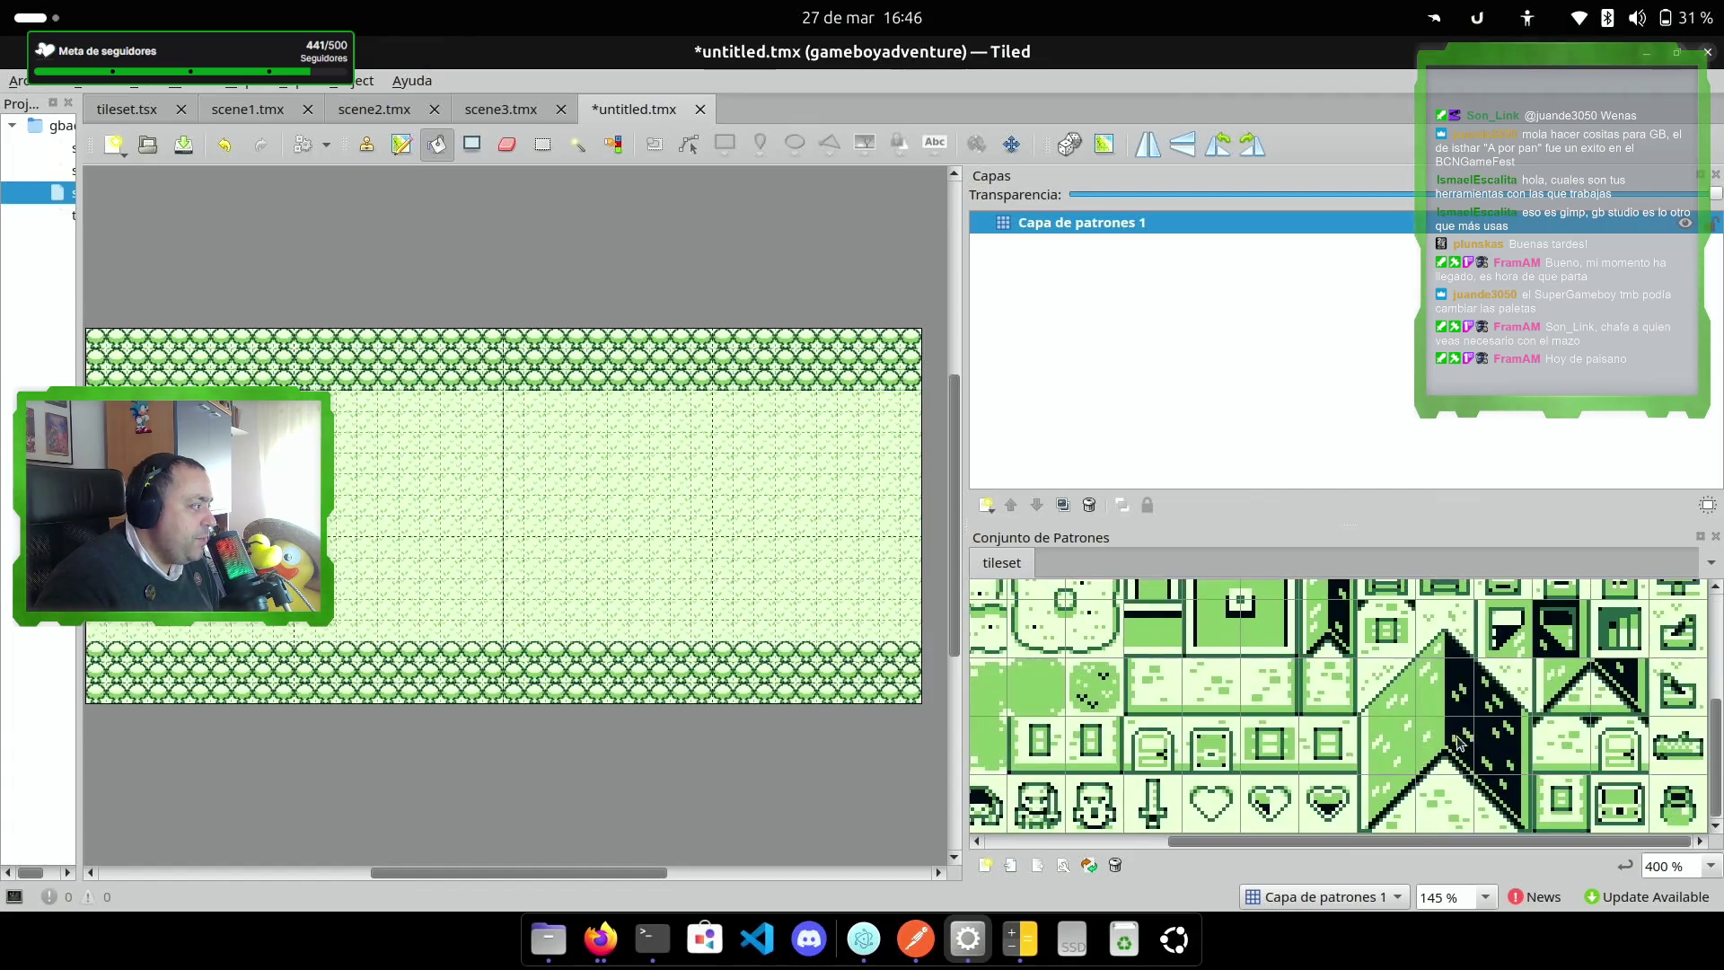
Step: Stamp grass-stripe tiles in full-width lines across rows 5 and 11
{"action": "left_click_drag", "start_coordinate": [1361, 839], "coordinate": [1180, 842]}
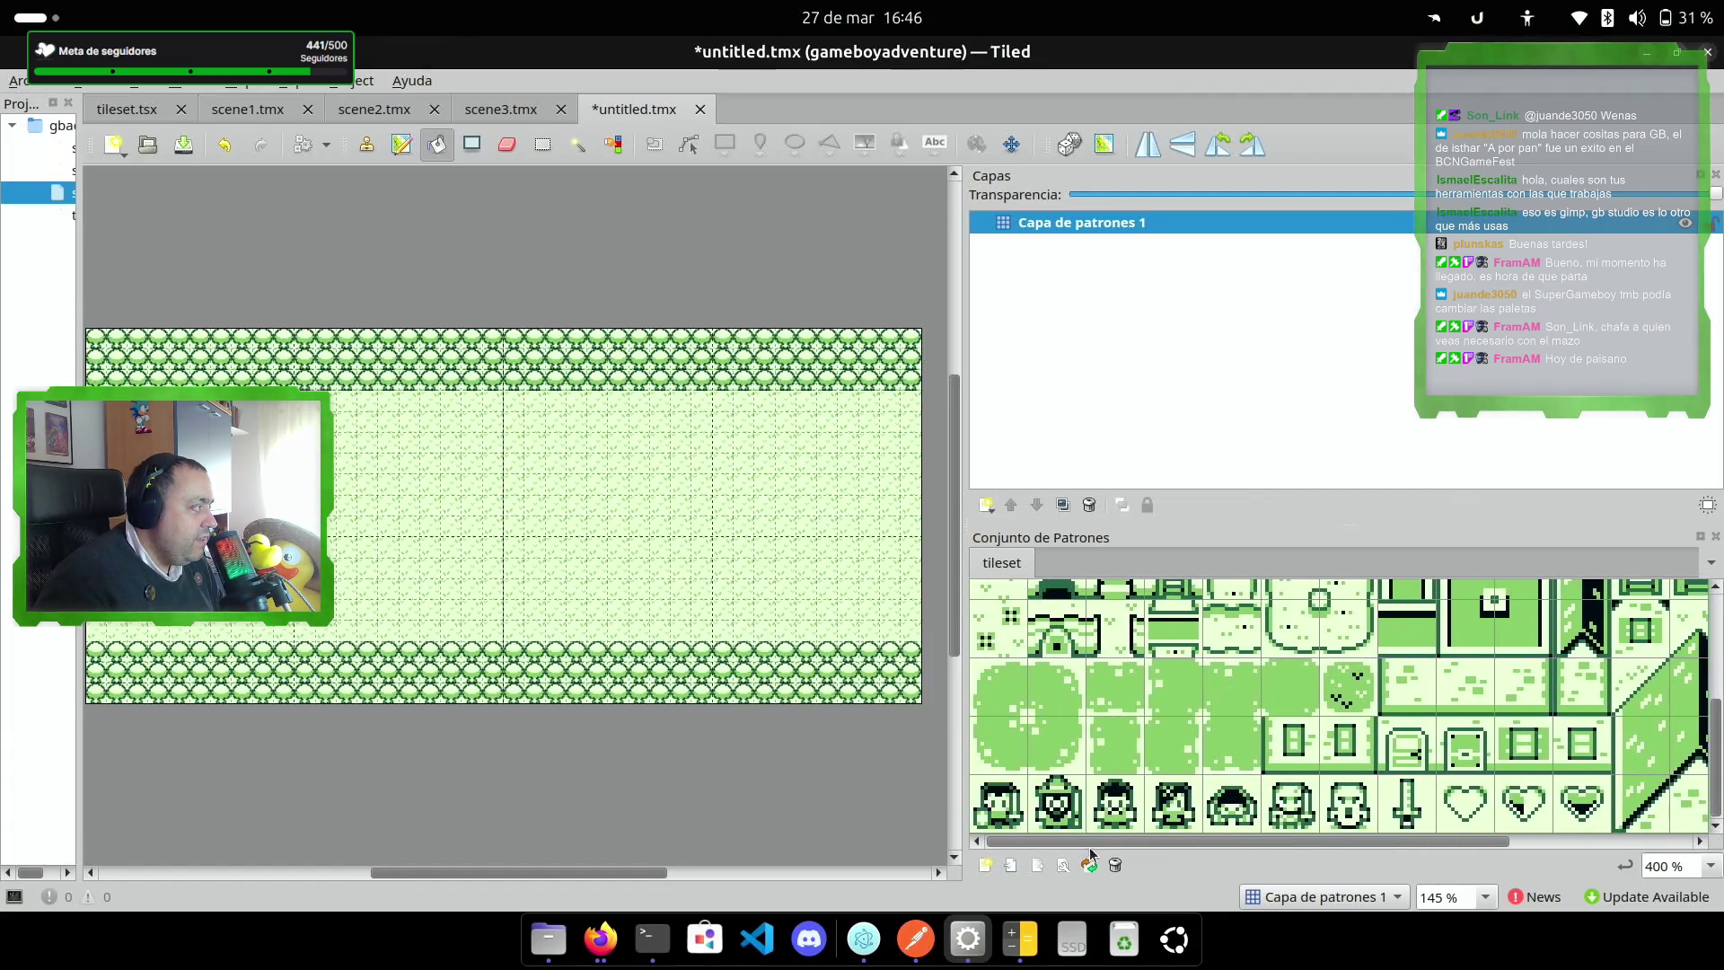
{"action": "left_click", "coordinate": [1113, 689]}
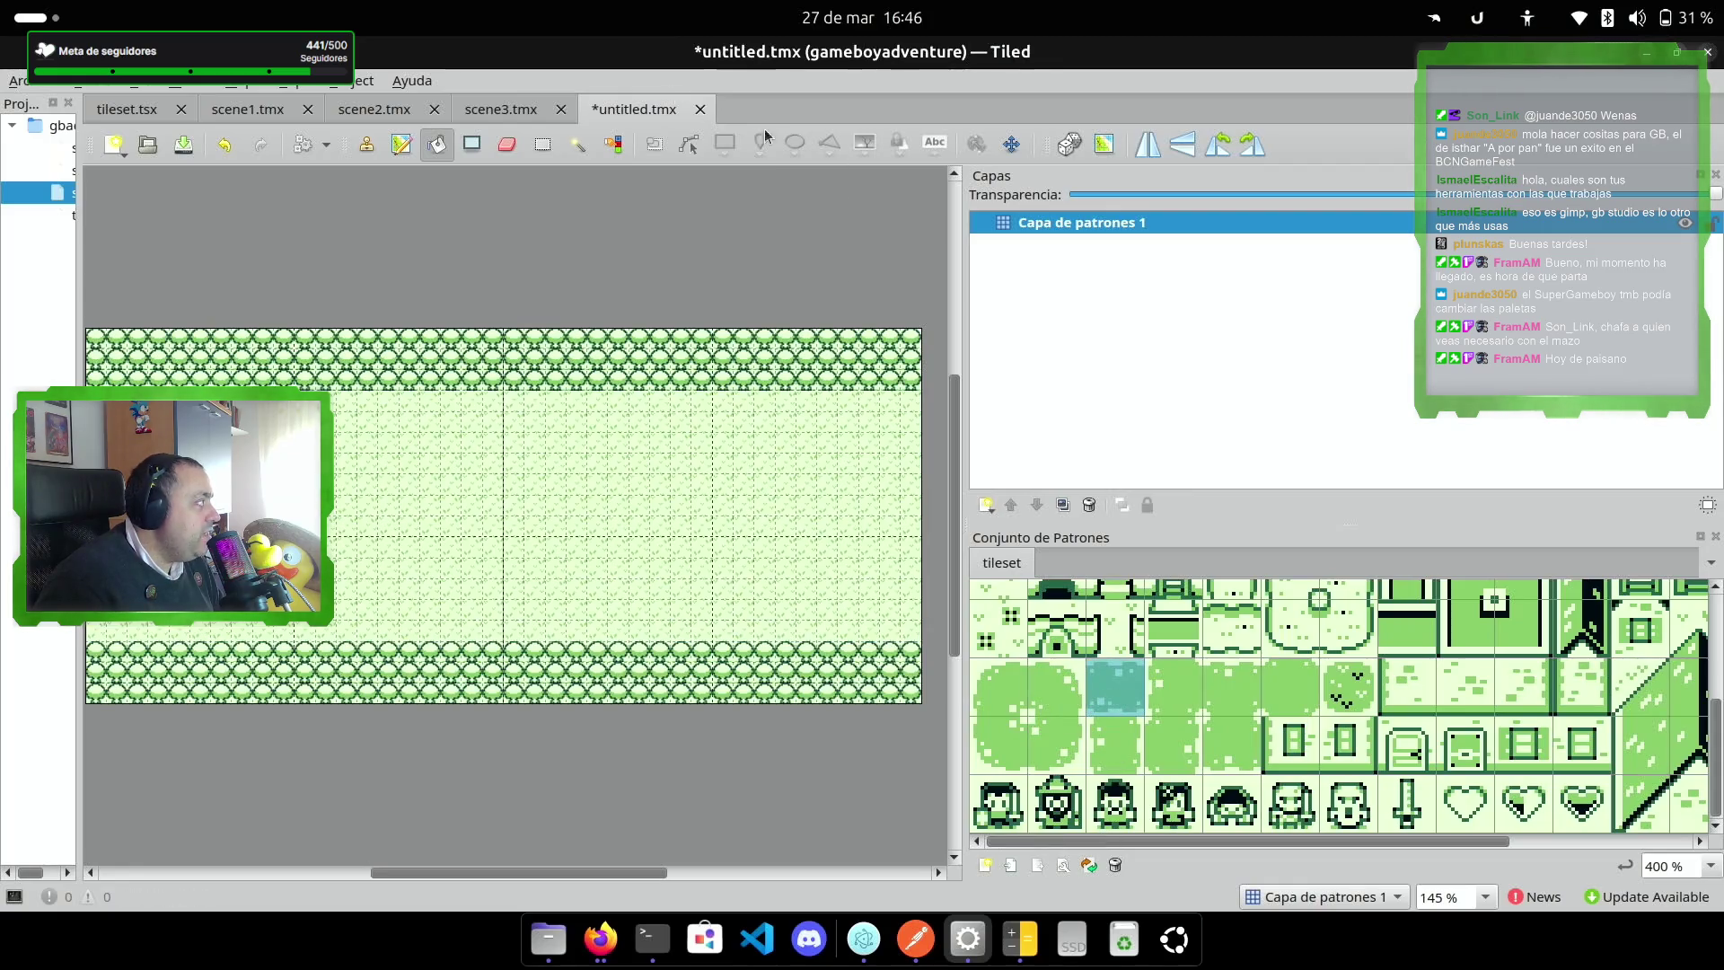
{"action": "left_click", "coordinate": [366, 144]}
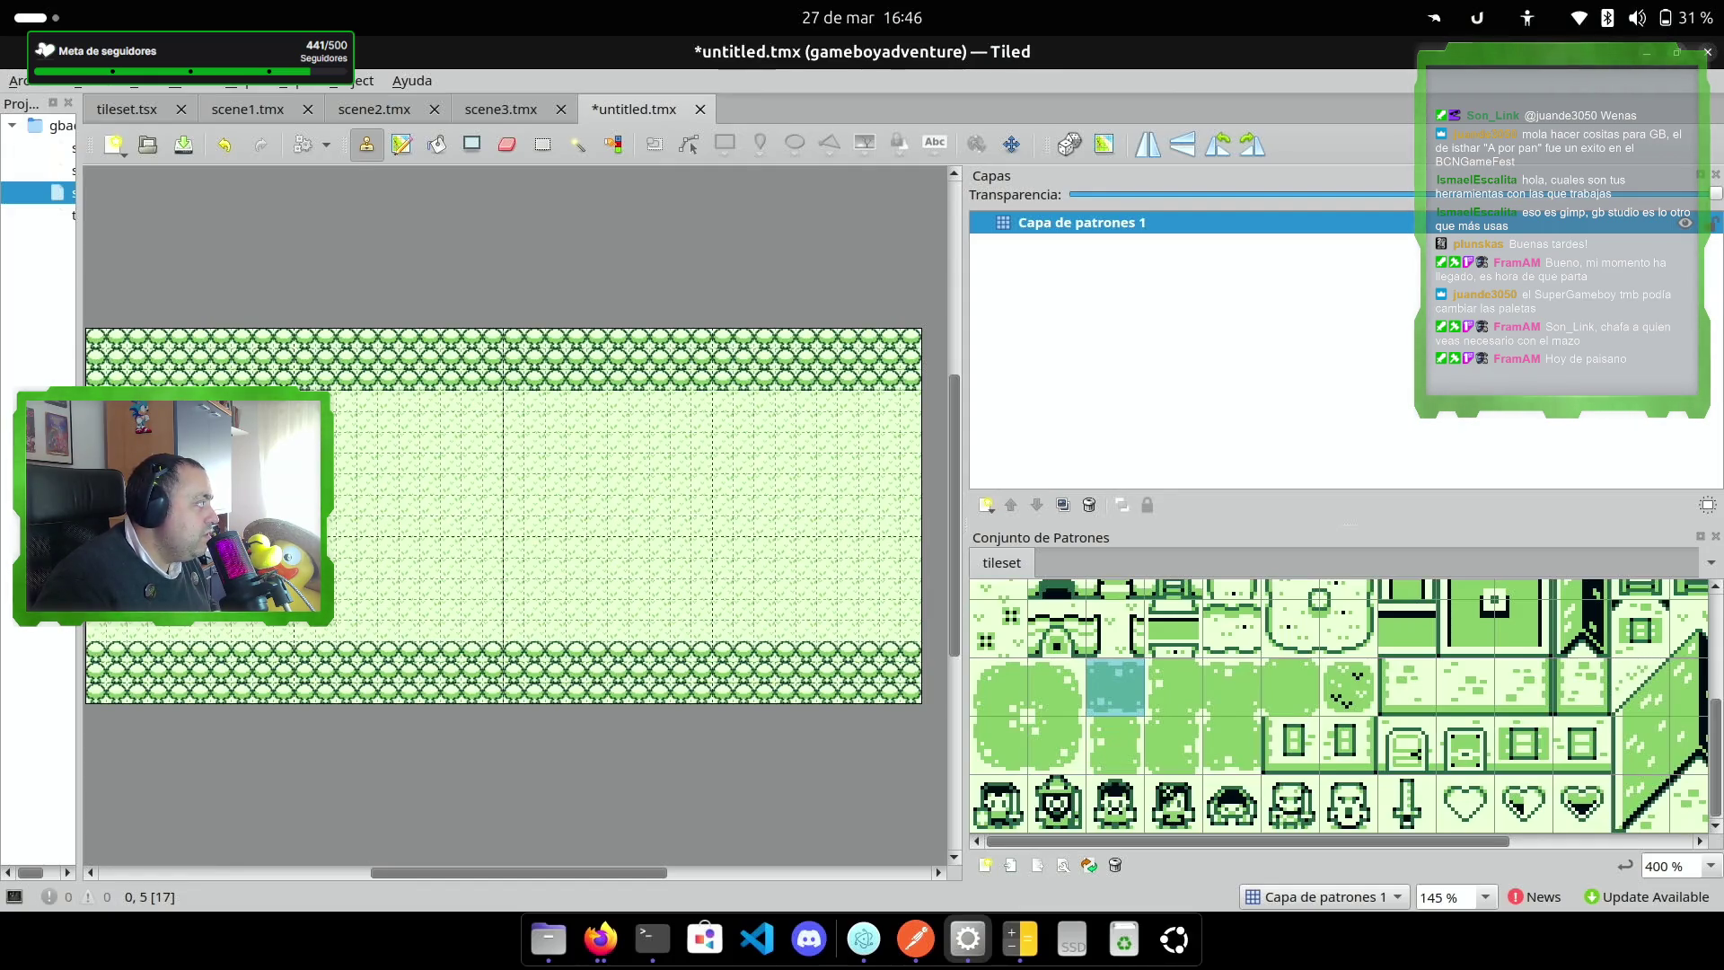
{"action": "left_click_drag", "start_coordinate": [138, 441], "coordinate": [918, 442]}
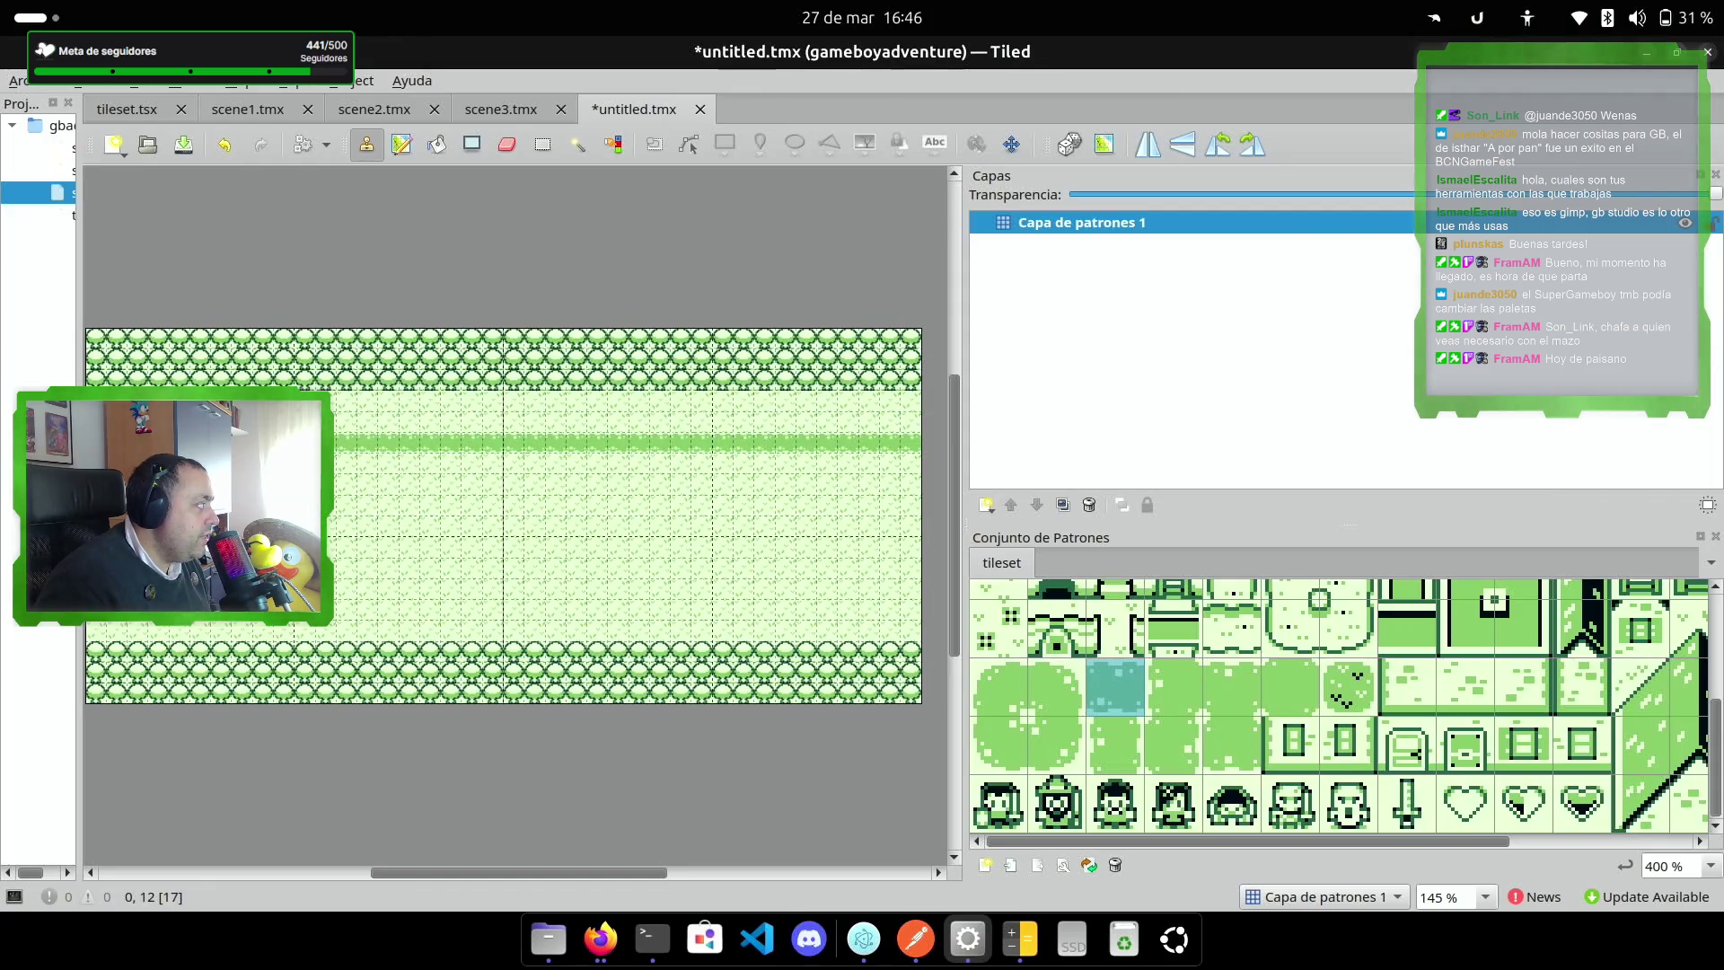
{"action": "left_click_drag", "start_coordinate": [97, 568], "coordinate": [909, 568]}
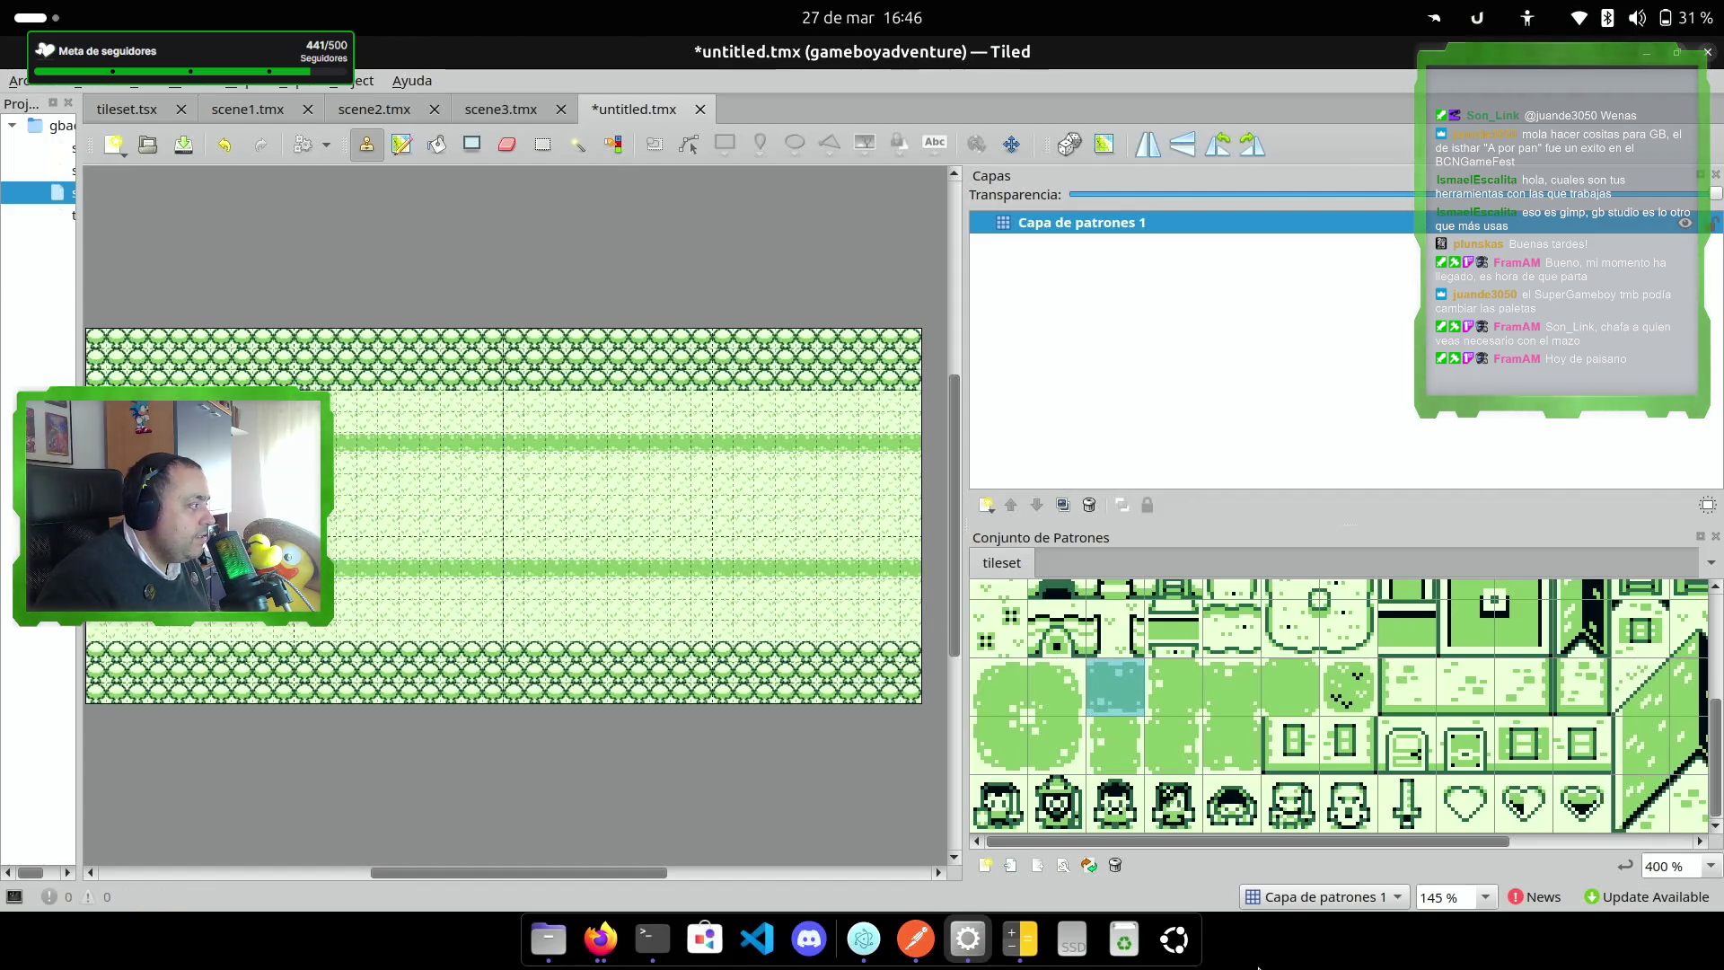
{"action": "left_click_drag", "start_coordinate": [1483, 842], "coordinate": [1711, 841]}
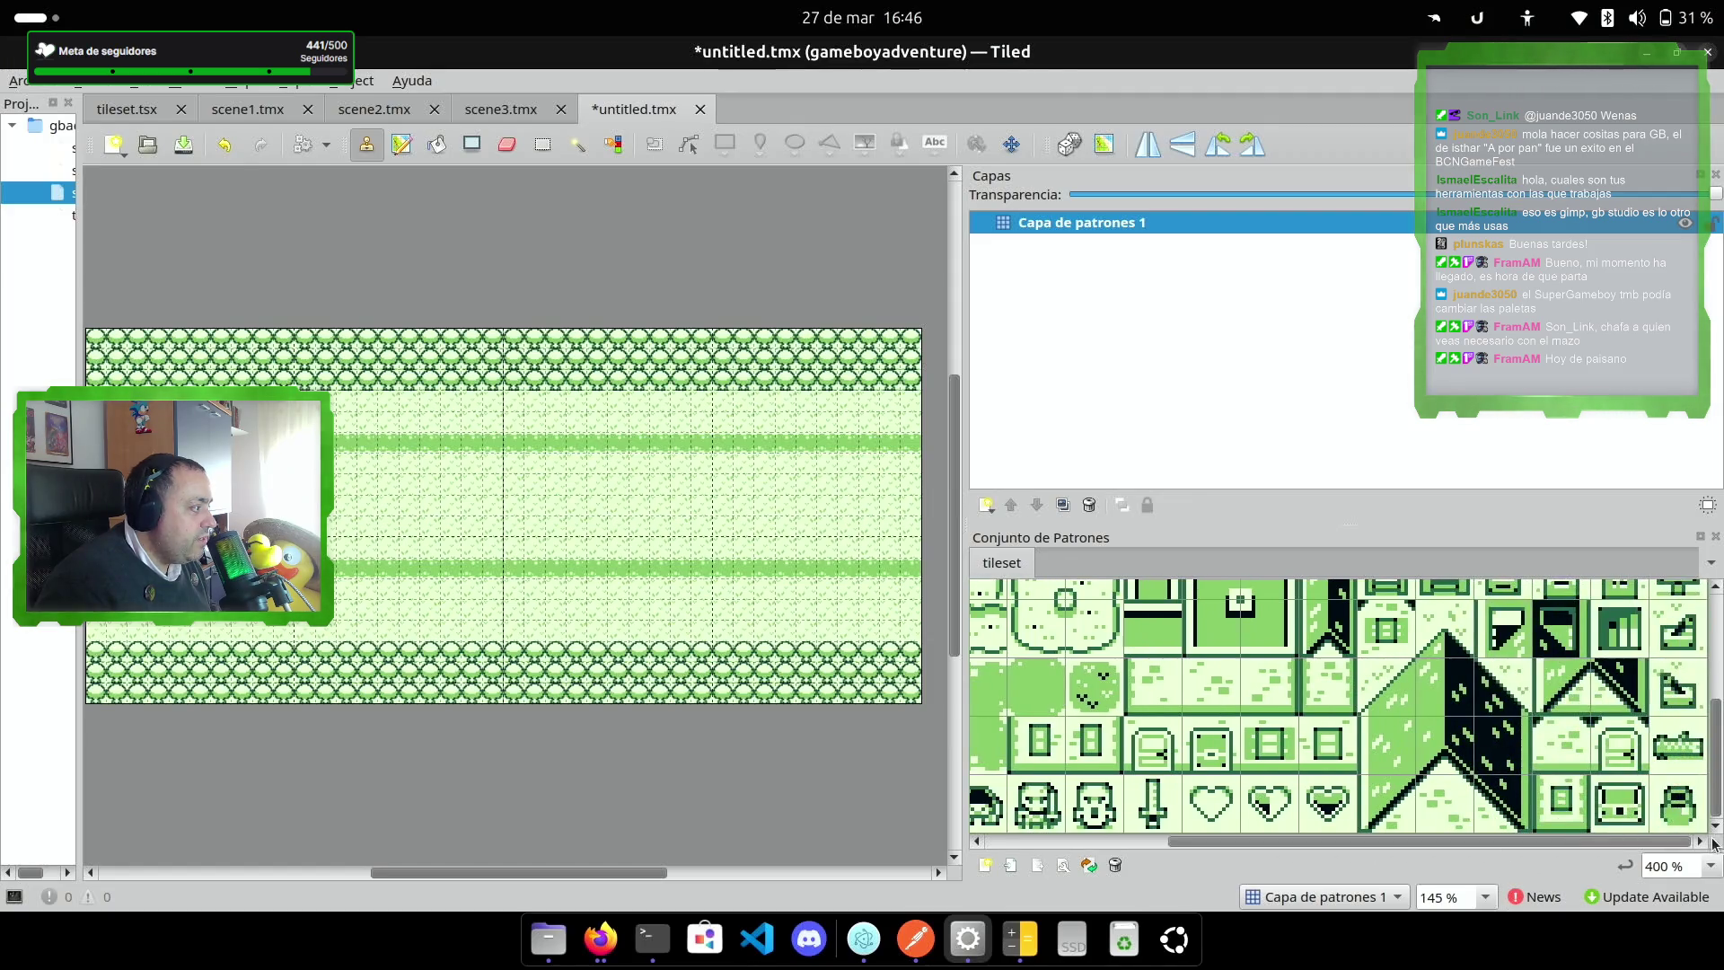
Step: Stamp a small decoration tile near the lower and upper grass stripes
{"action": "left_click", "coordinate": [1680, 750]}
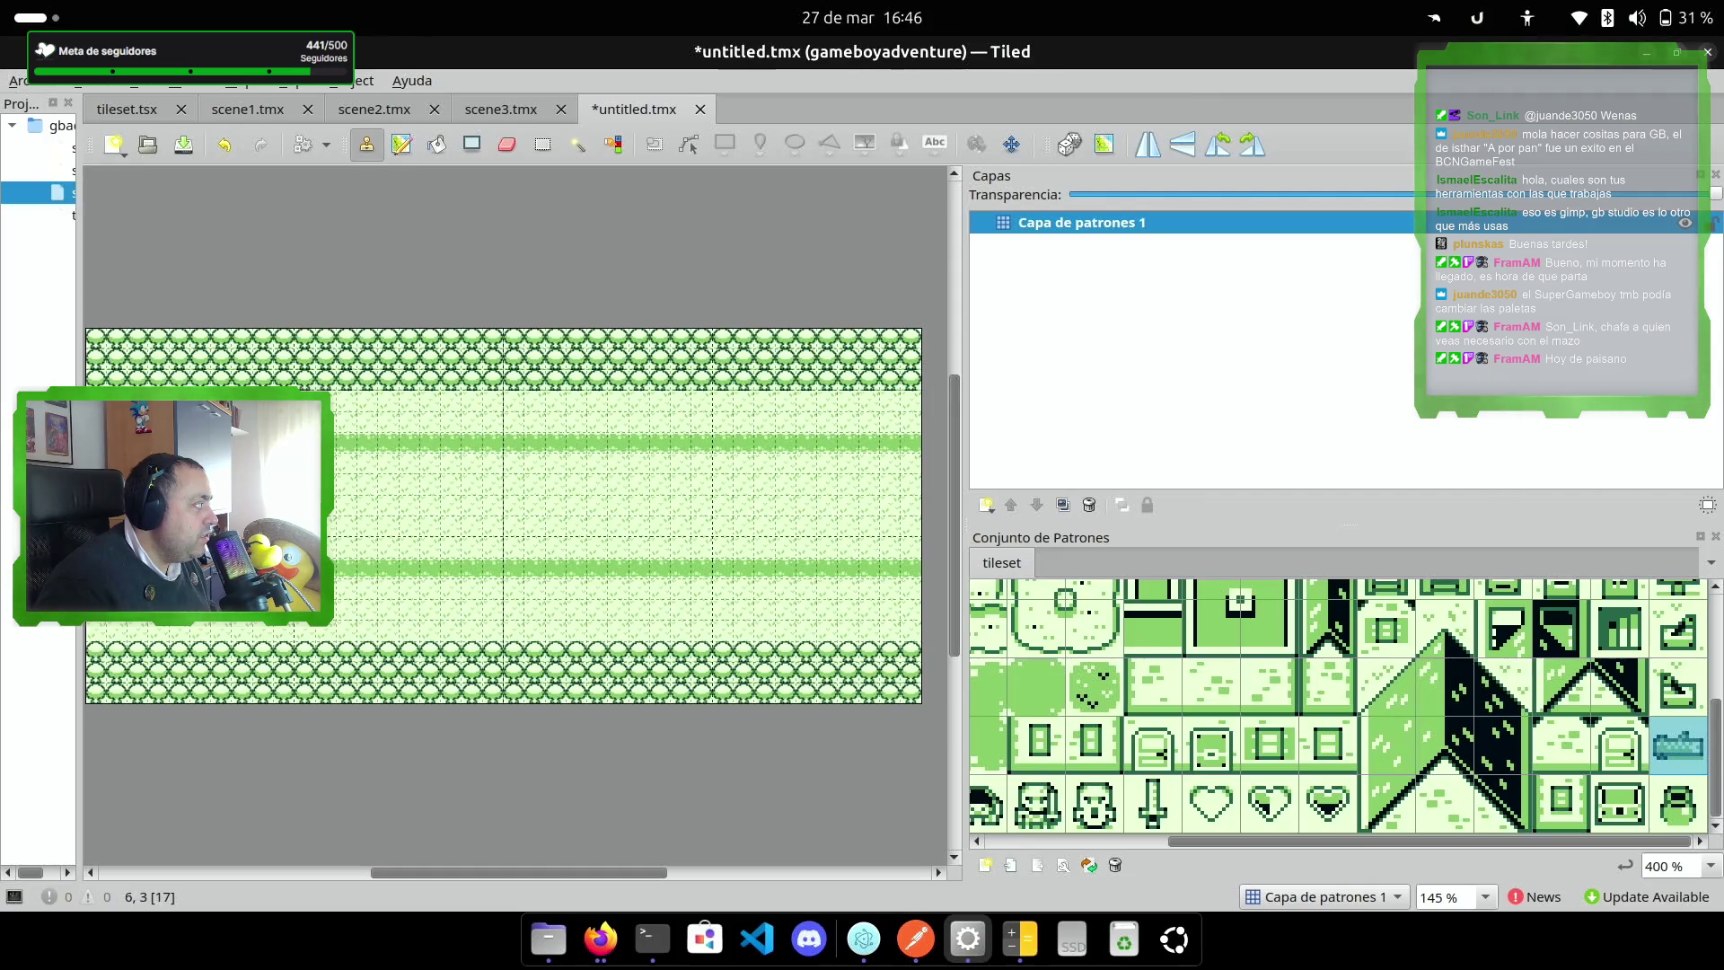
{"action": "left_click", "coordinate": [415, 610]}
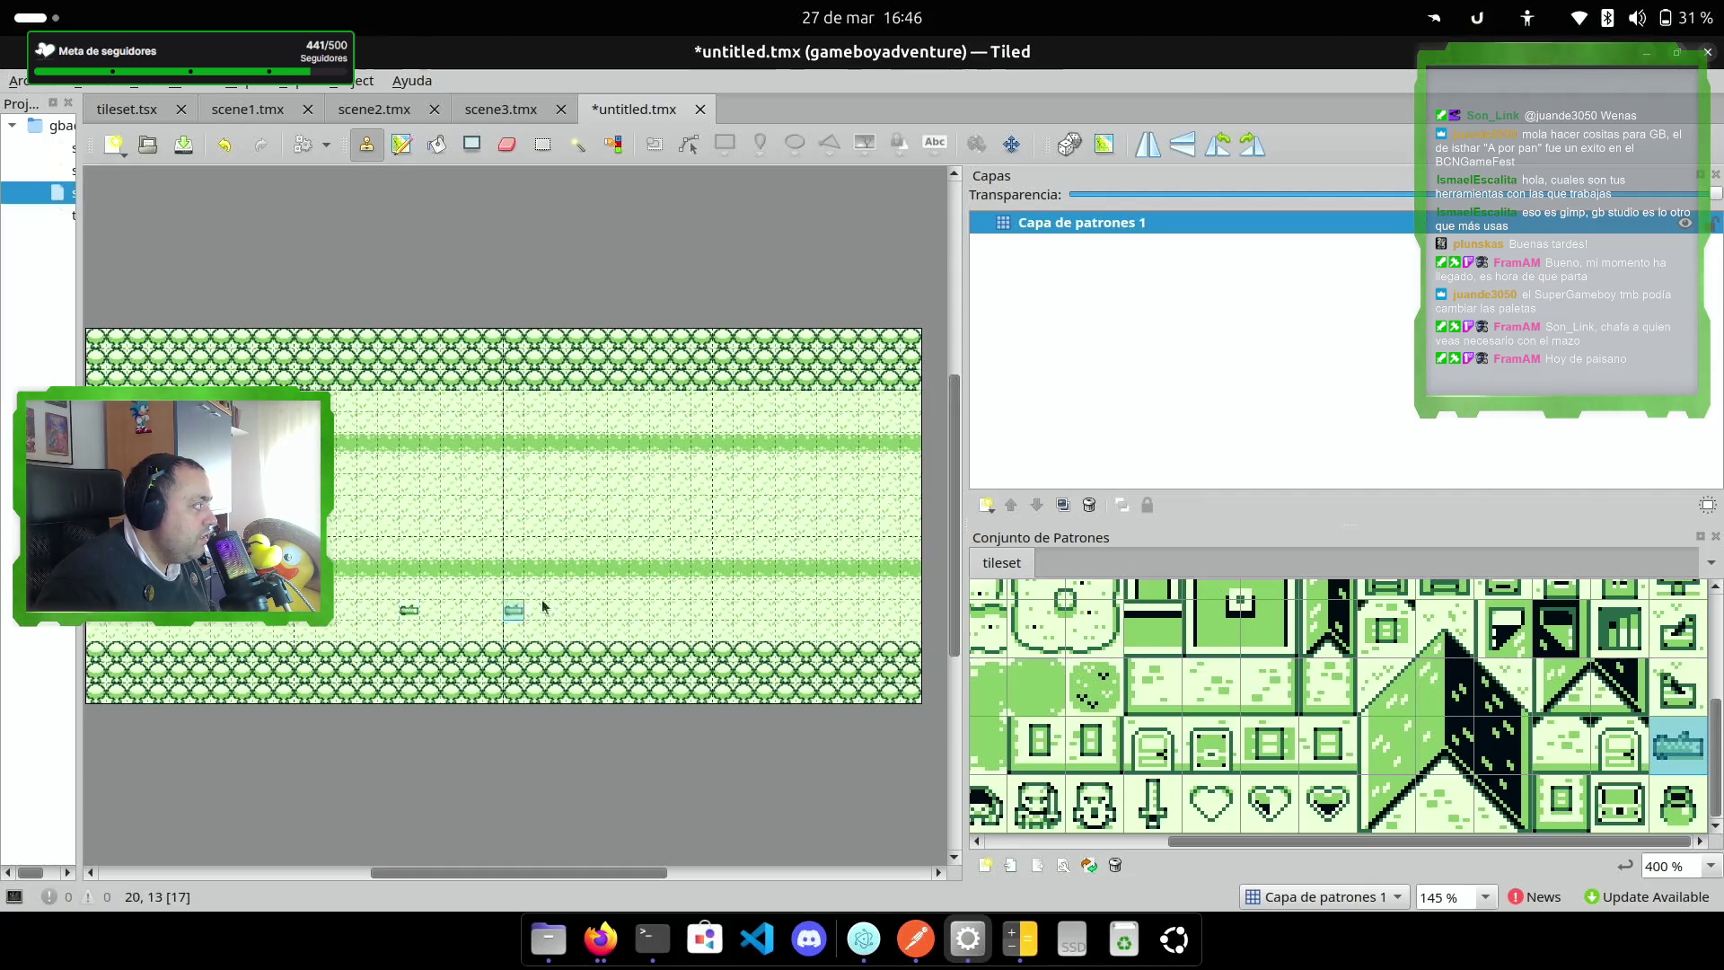
{"action": "left_click", "coordinate": [582, 426]}
{"action": "scroll", "coordinate": [1700, 750], "scroll_direction": "up", "scroll_amount": 1}
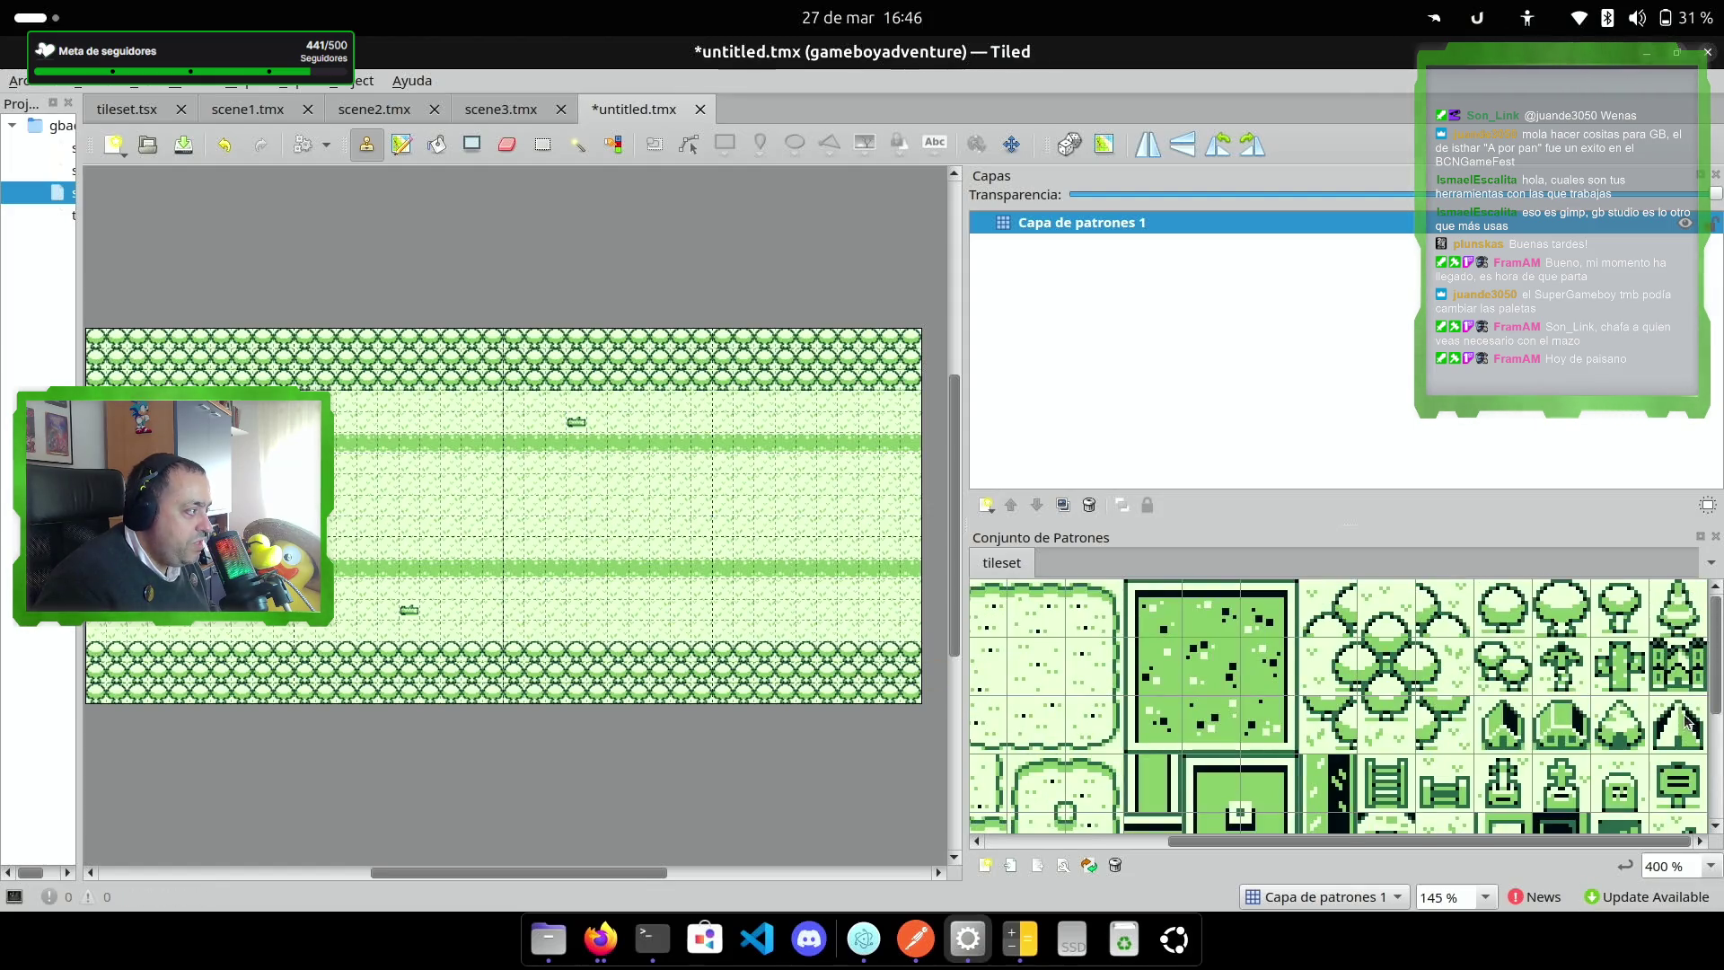
{"action": "scroll", "coordinate": [1518, 617], "scroll_direction": "down", "scroll_amount": 1}
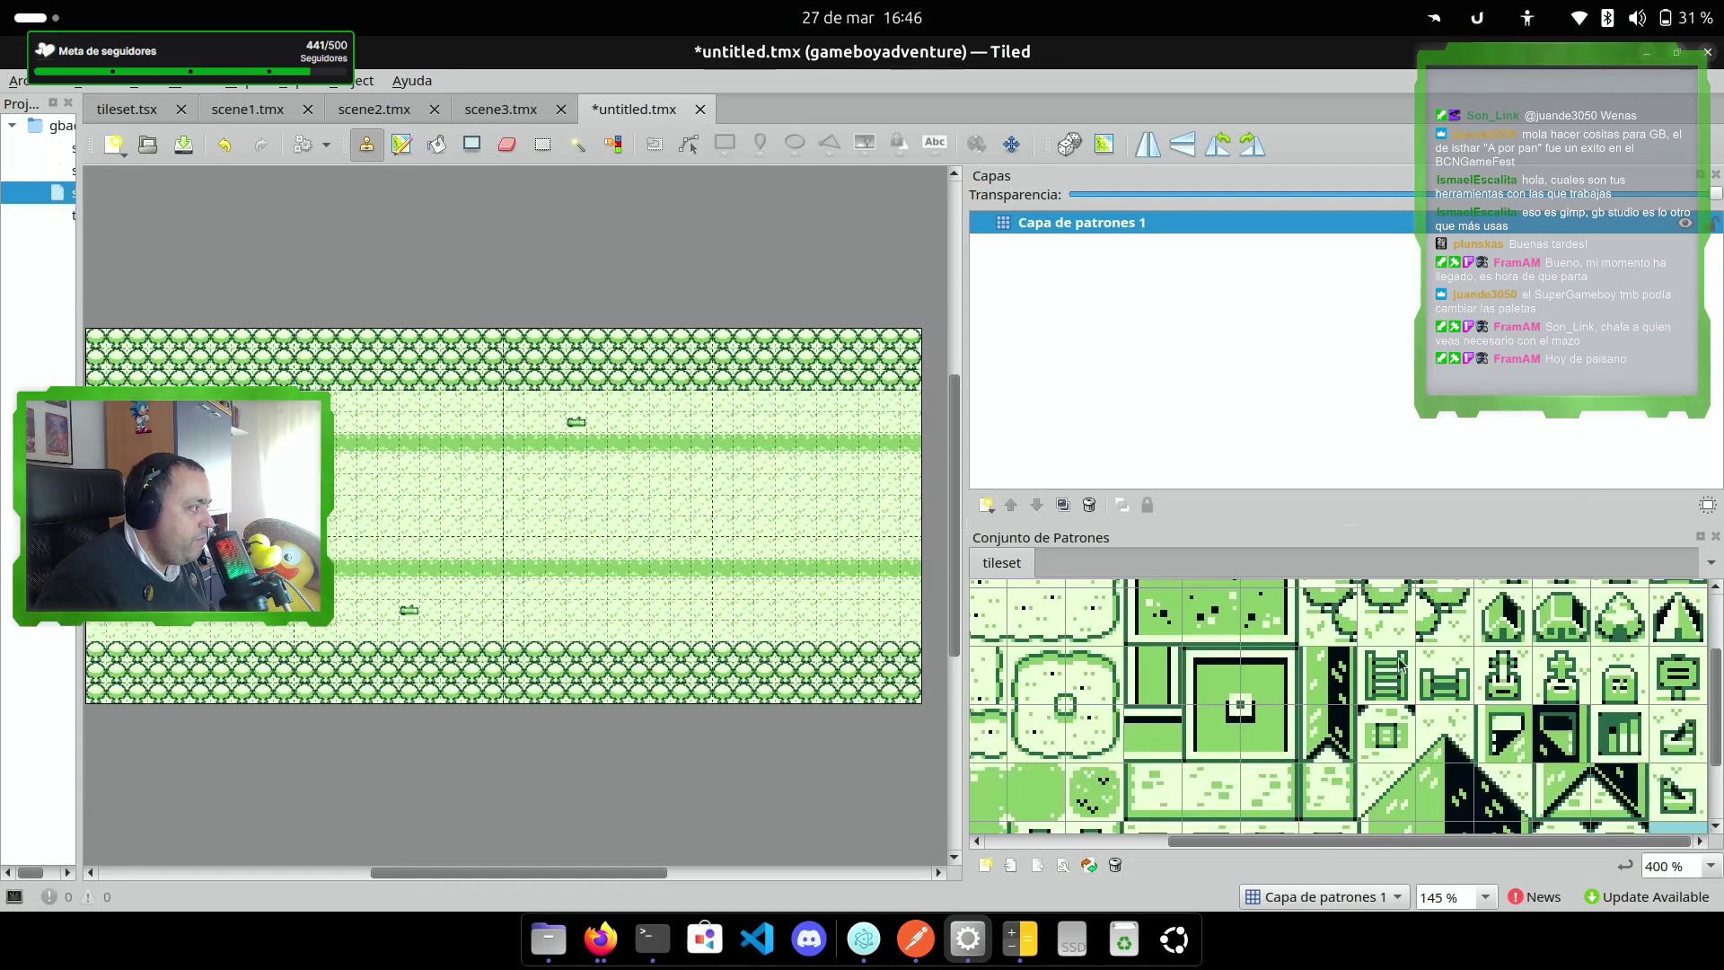
Step: Stamp two small flower tiles side by side at the upper left of the path
{"action": "left_click_drag", "start_coordinate": [1398, 838], "coordinate": [1161, 880]}
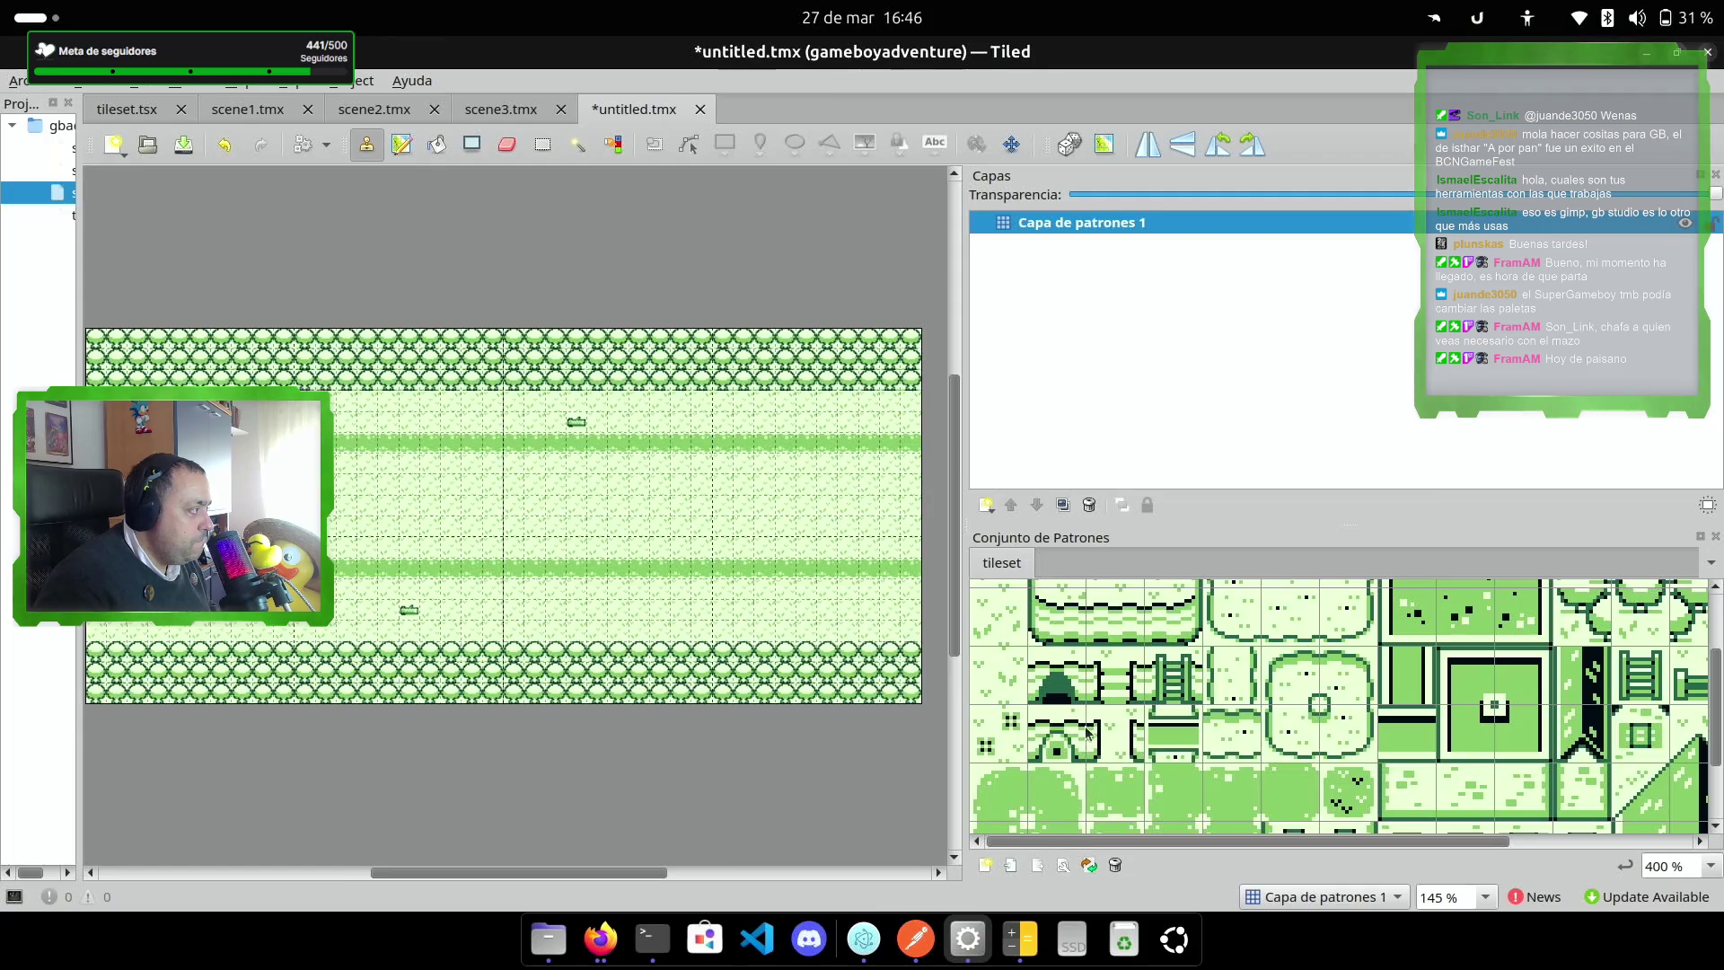
{"action": "scroll", "coordinate": [995, 729], "scroll_direction": "down", "scroll_amount": 1}
{"action": "scroll", "coordinate": [995, 729], "scroll_direction": "up", "scroll_amount": 1}
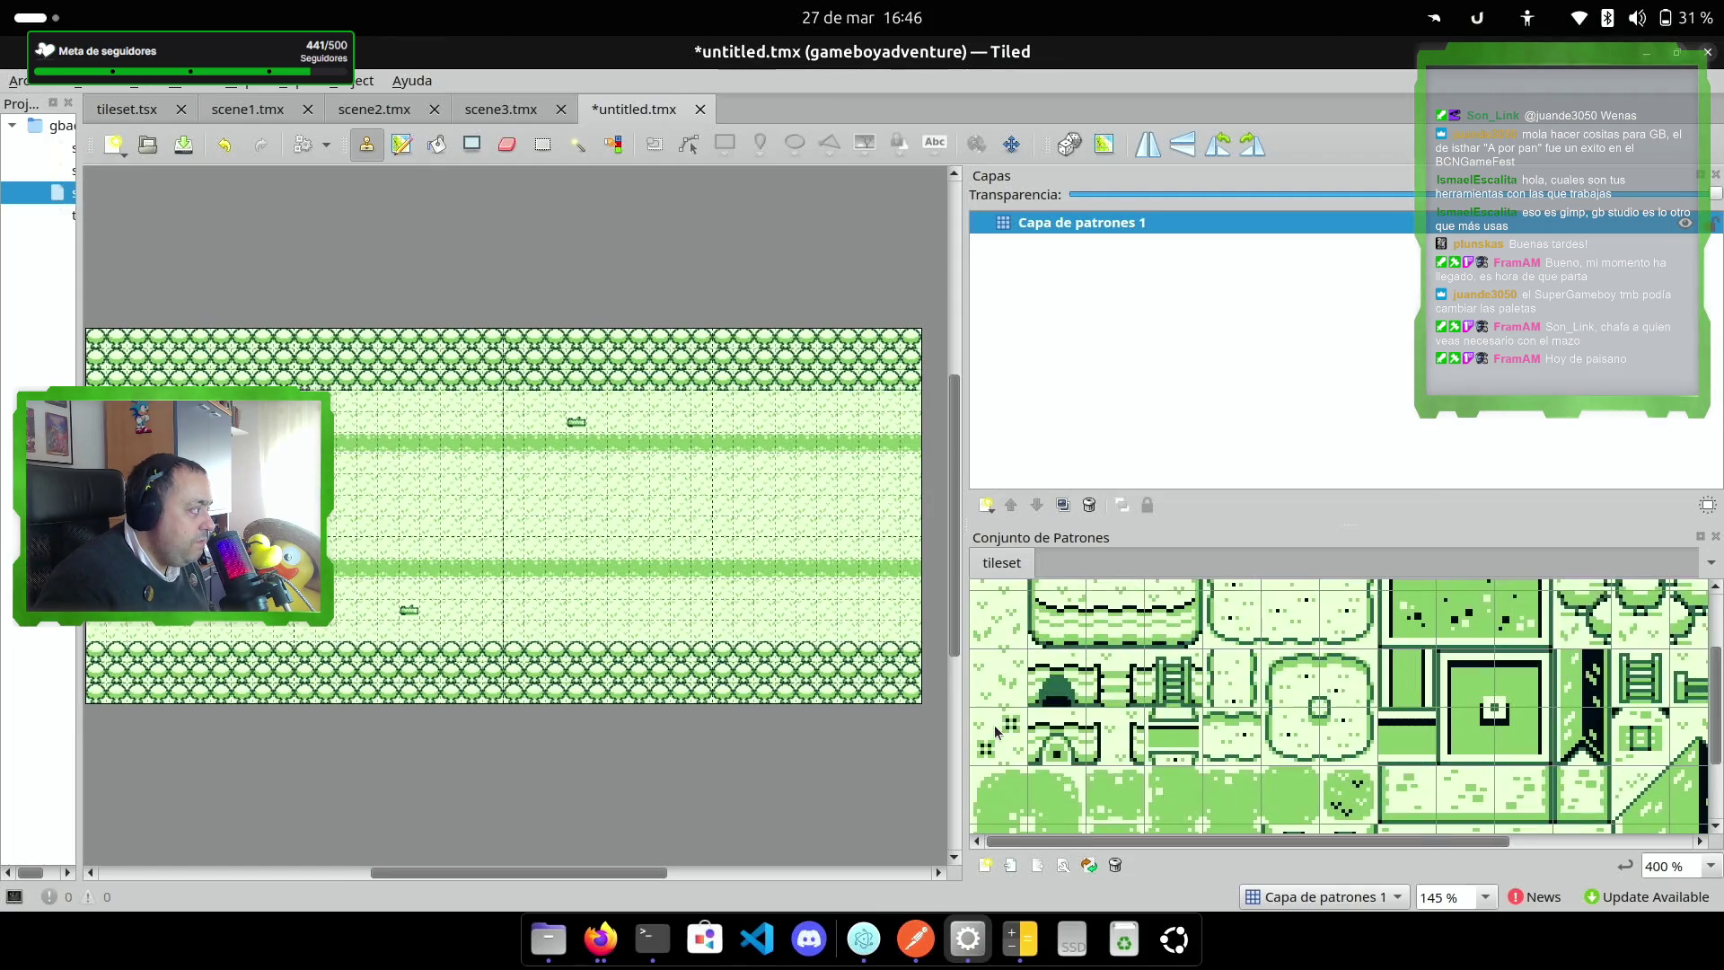
{"action": "left_click", "coordinate": [1005, 743]}
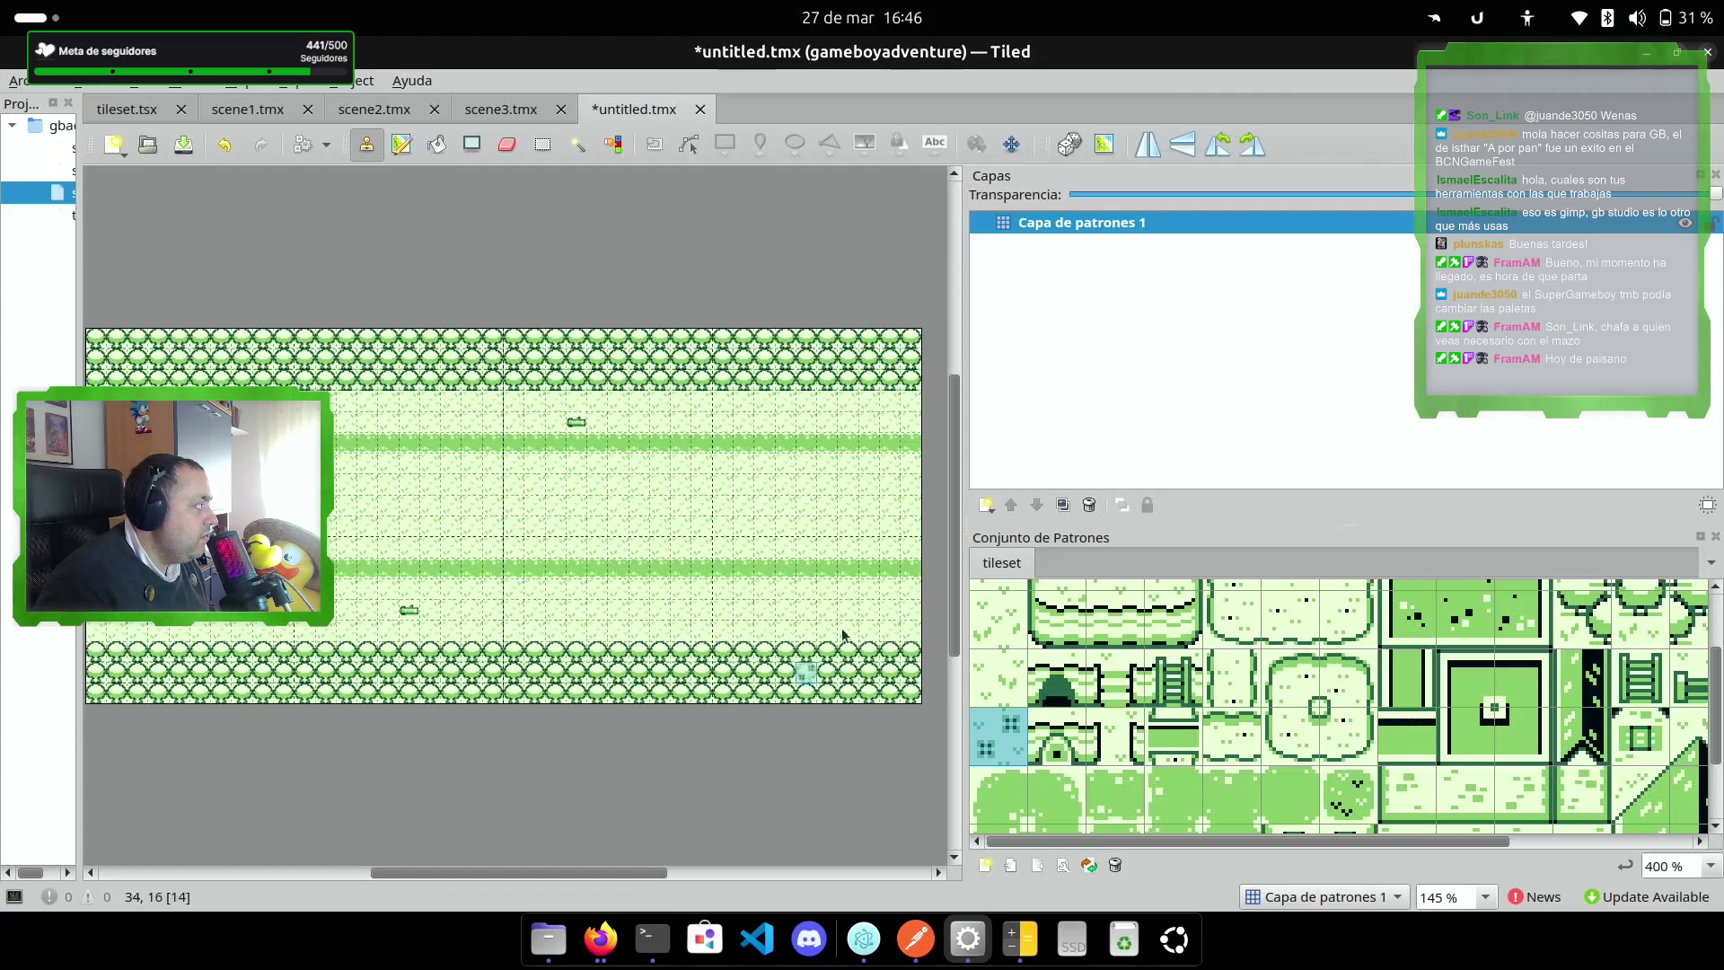
{"action": "left_click", "coordinate": [349, 419]}
{"action": "left_click", "coordinate": [390, 419]}
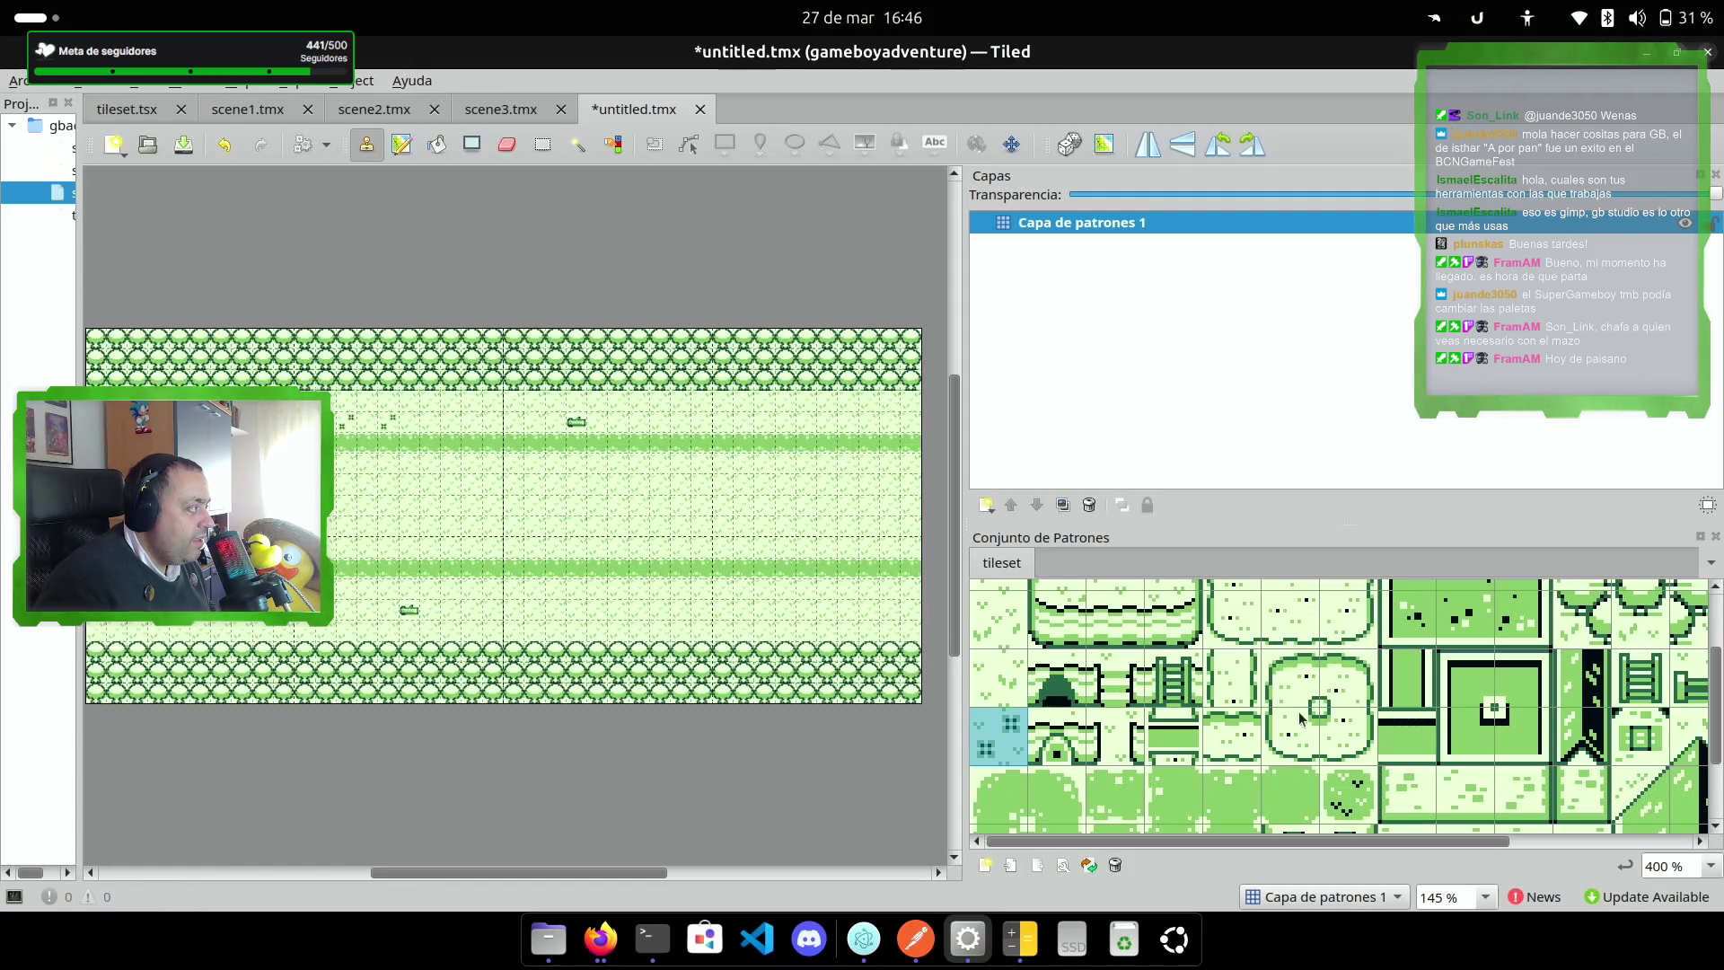
Step: Add another small decoration tile onto the lower grass strip
{"action": "scroll", "coordinate": [1270, 766], "scroll_direction": "down", "scroll_amount": 2}
{"action": "scroll", "coordinate": [1311, 781], "scroll_direction": "up", "scroll_amount": 2}
{"action": "scroll", "coordinate": [1351, 802], "scroll_direction": "down", "scroll_amount": 2}
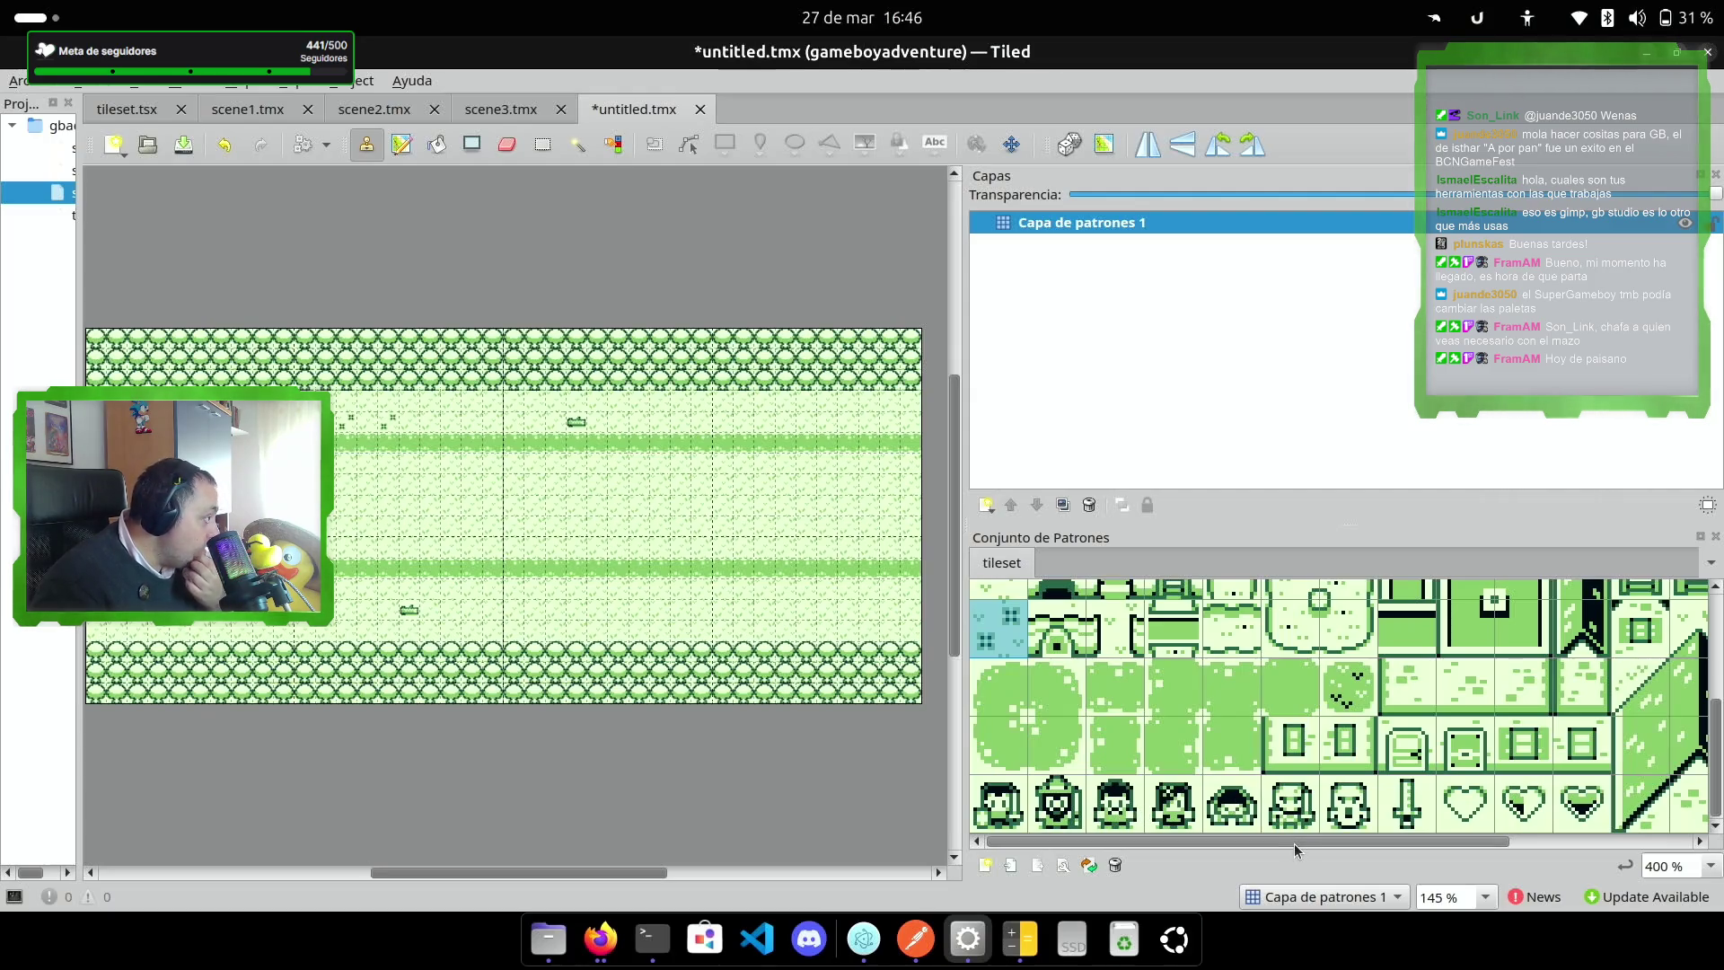
{"action": "left_click_drag", "start_coordinate": [1345, 844], "coordinate": [1525, 849]}
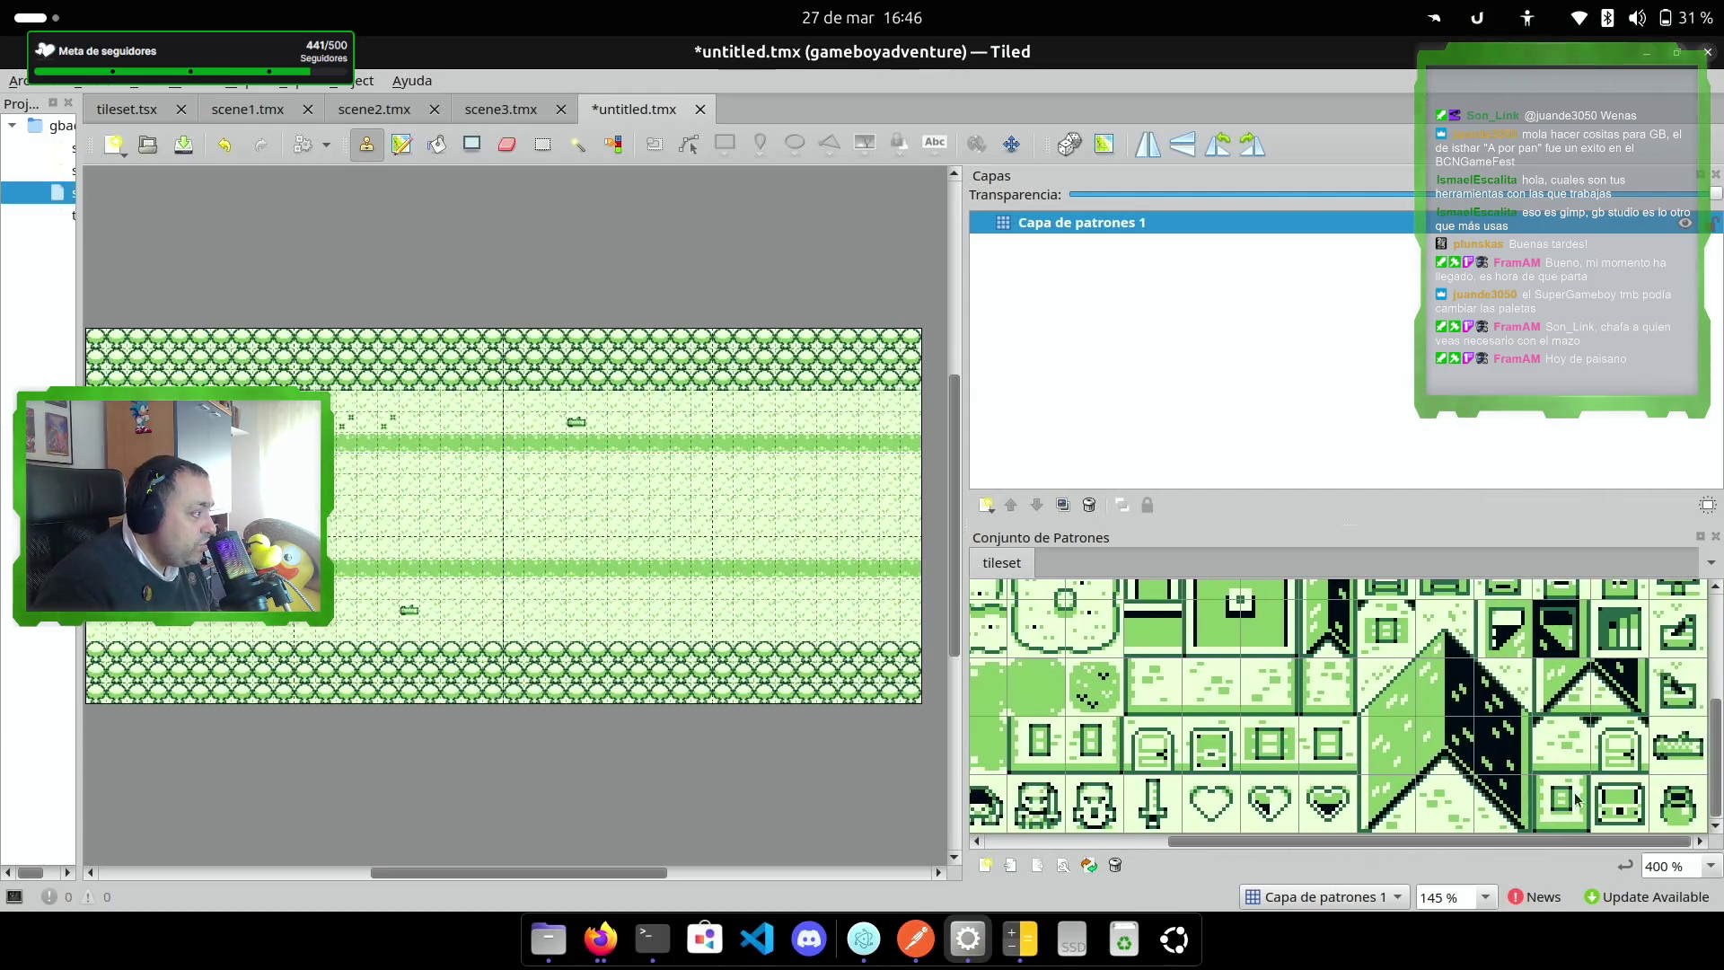
{"action": "scroll", "coordinate": [1678, 764], "scroll_direction": "up", "scroll_amount": 3}
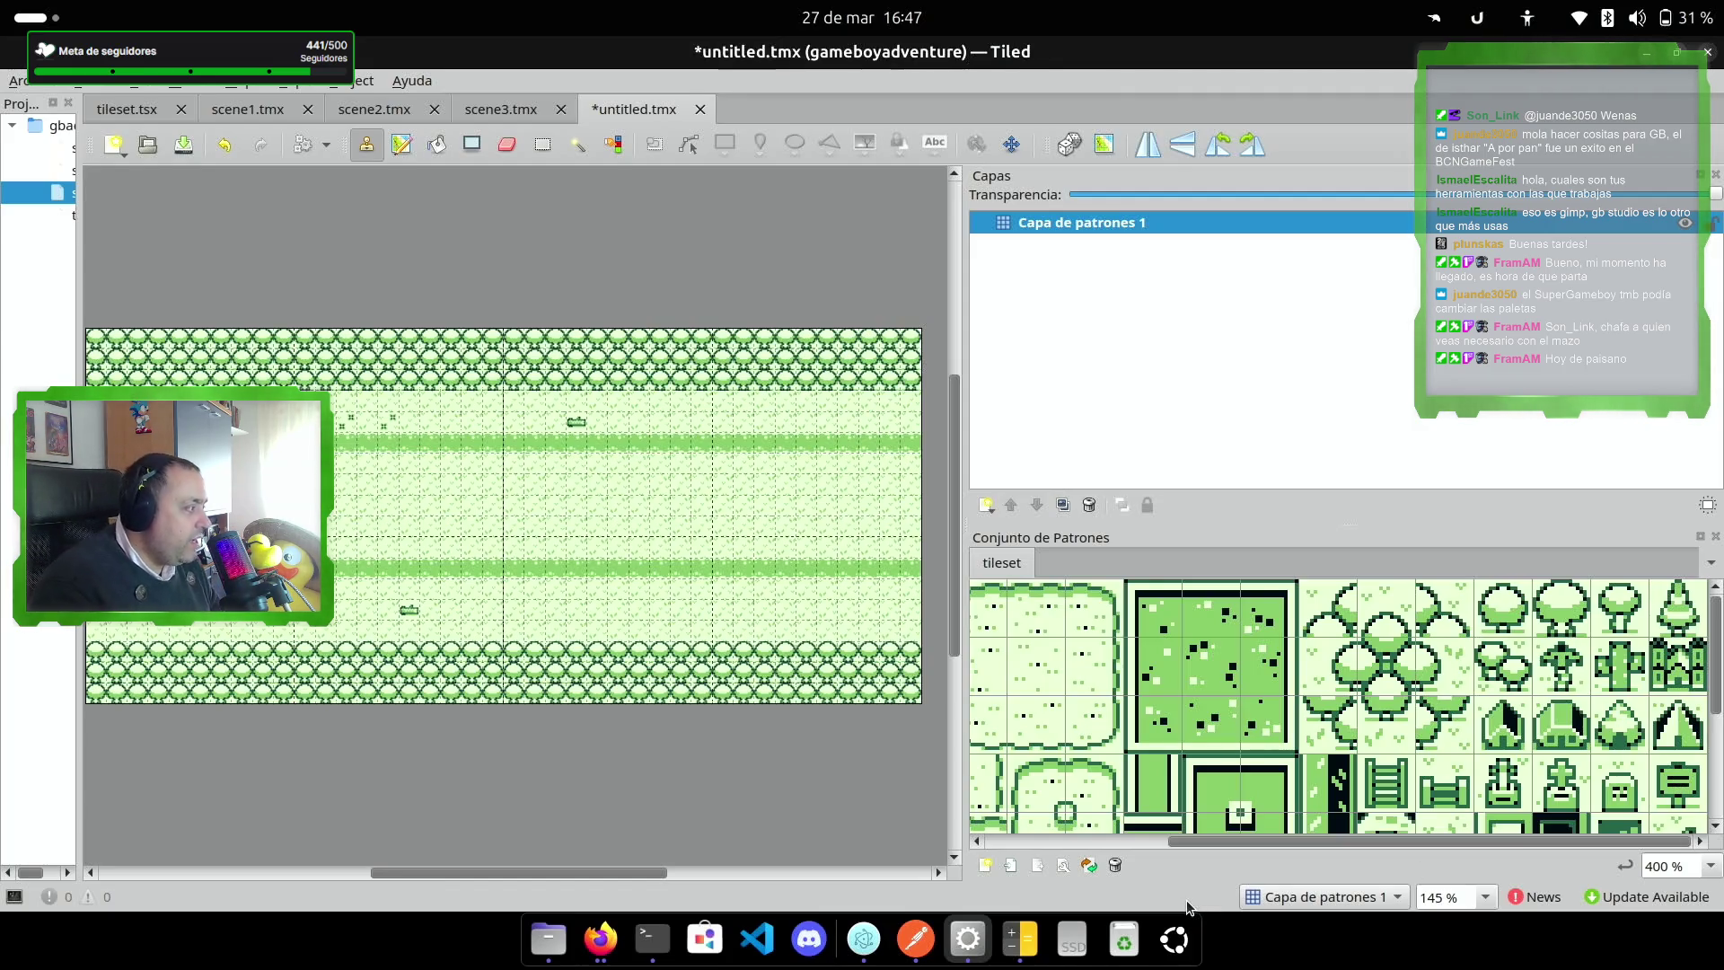
{"action": "scroll", "coordinate": [1710, 768], "scroll_direction": "down", "scroll_amount": 3}
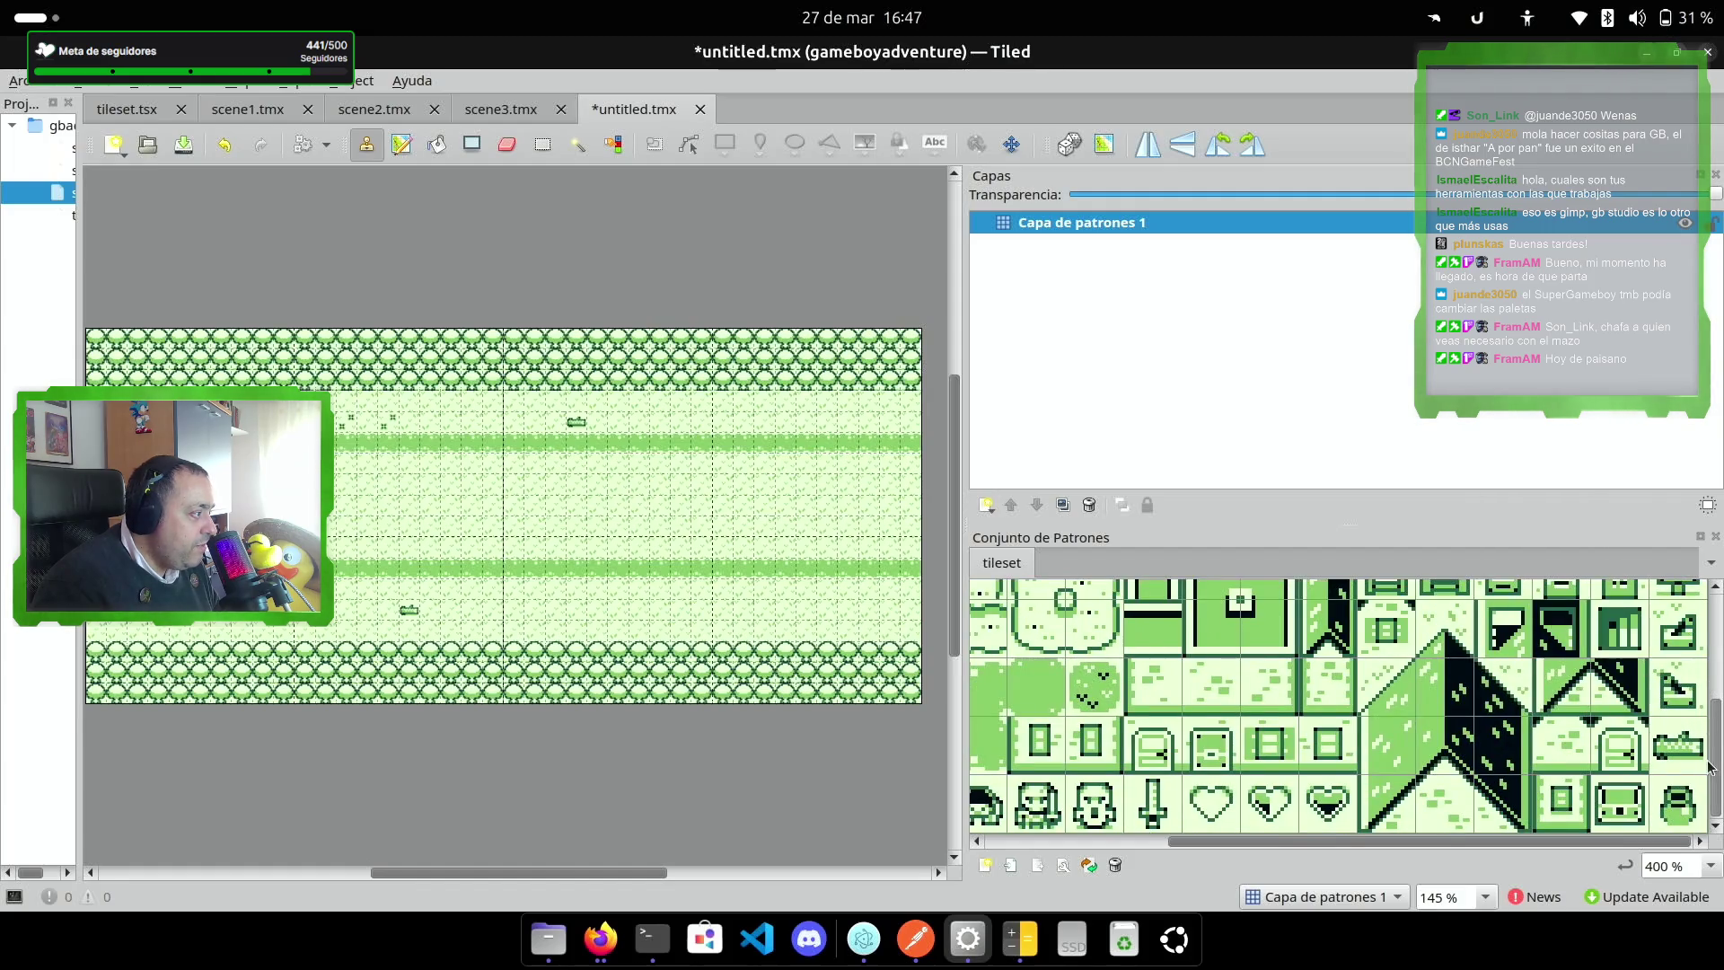
{"action": "left_click", "coordinate": [1695, 747]}
{"action": "left_click", "coordinate": [703, 618]}
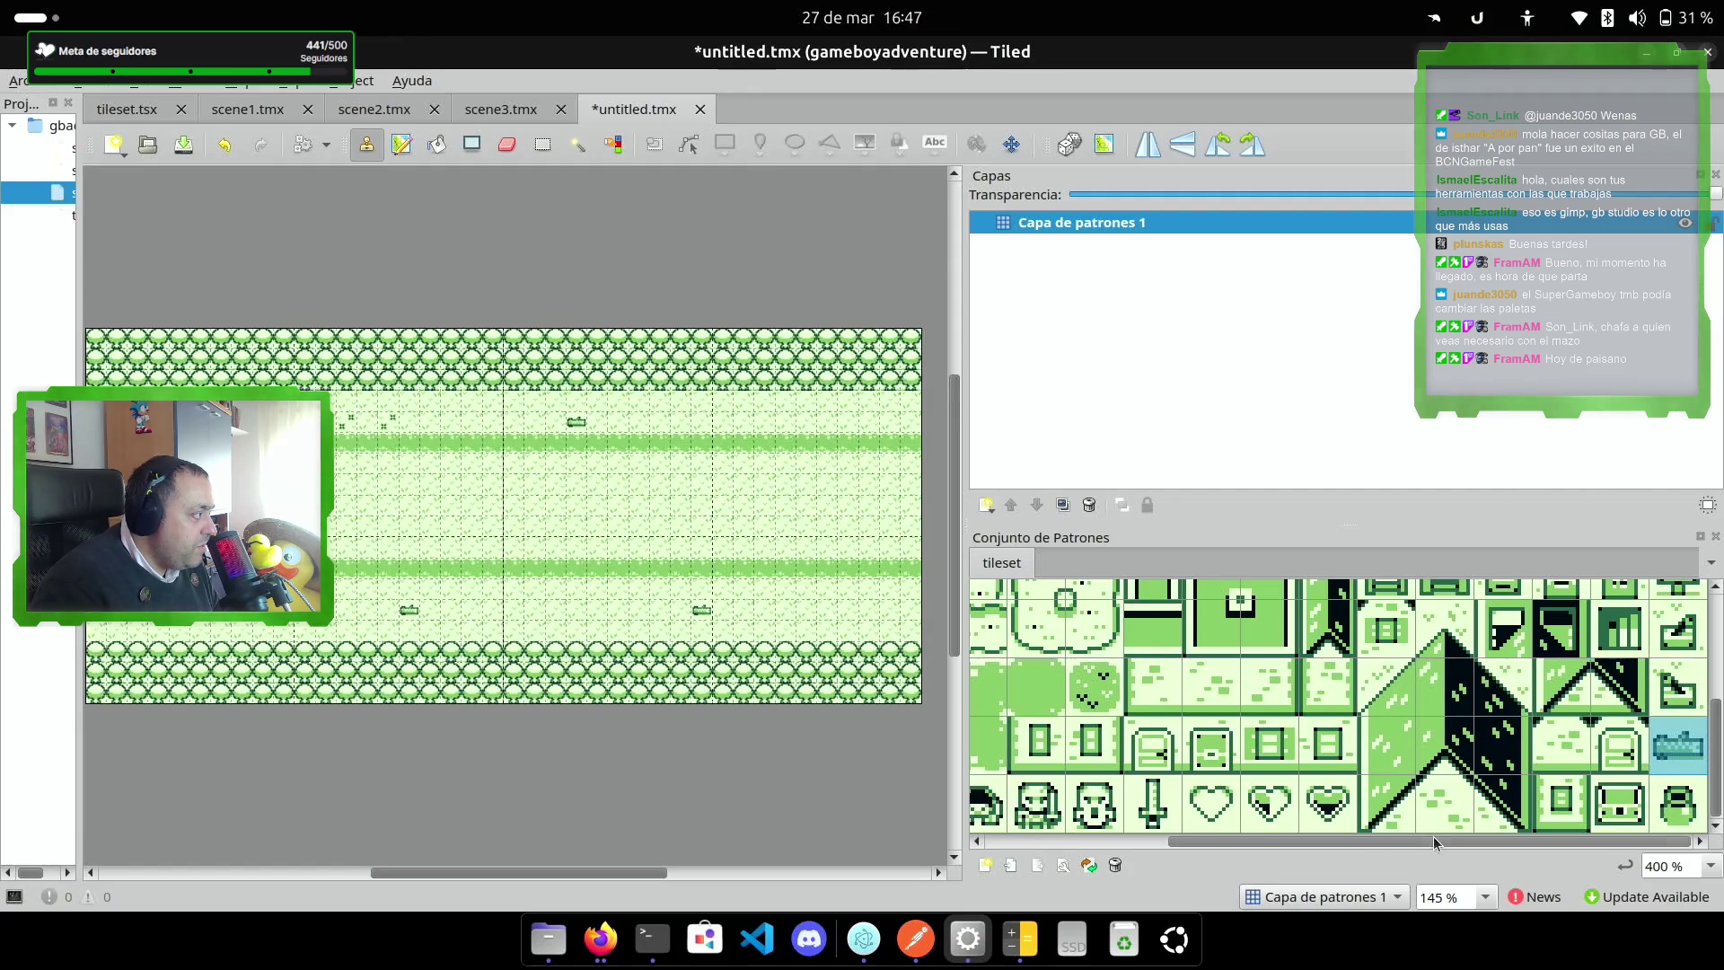
Step: Pick a different tile from the Tilesets panel
{"action": "left_click_drag", "start_coordinate": [1433, 837], "coordinate": [991, 676]}
{"action": "scroll", "coordinate": [988, 692], "scroll_direction": "up", "scroll_amount": 3}
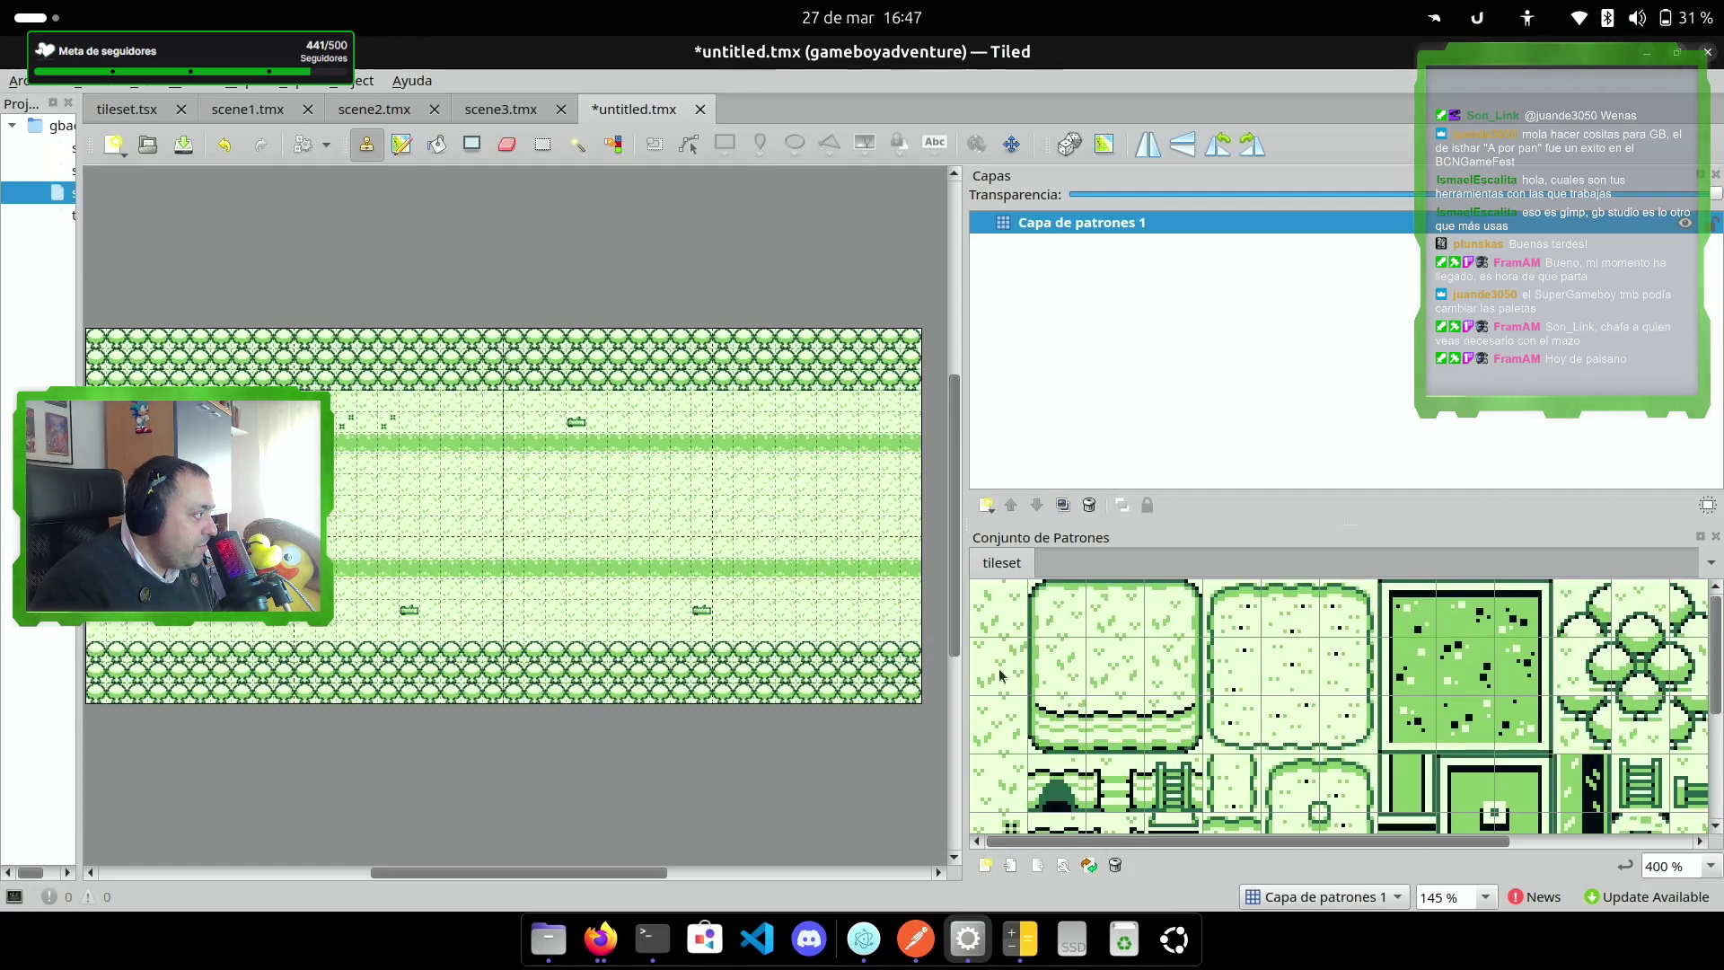
{"action": "left_click", "coordinate": [1016, 729]}
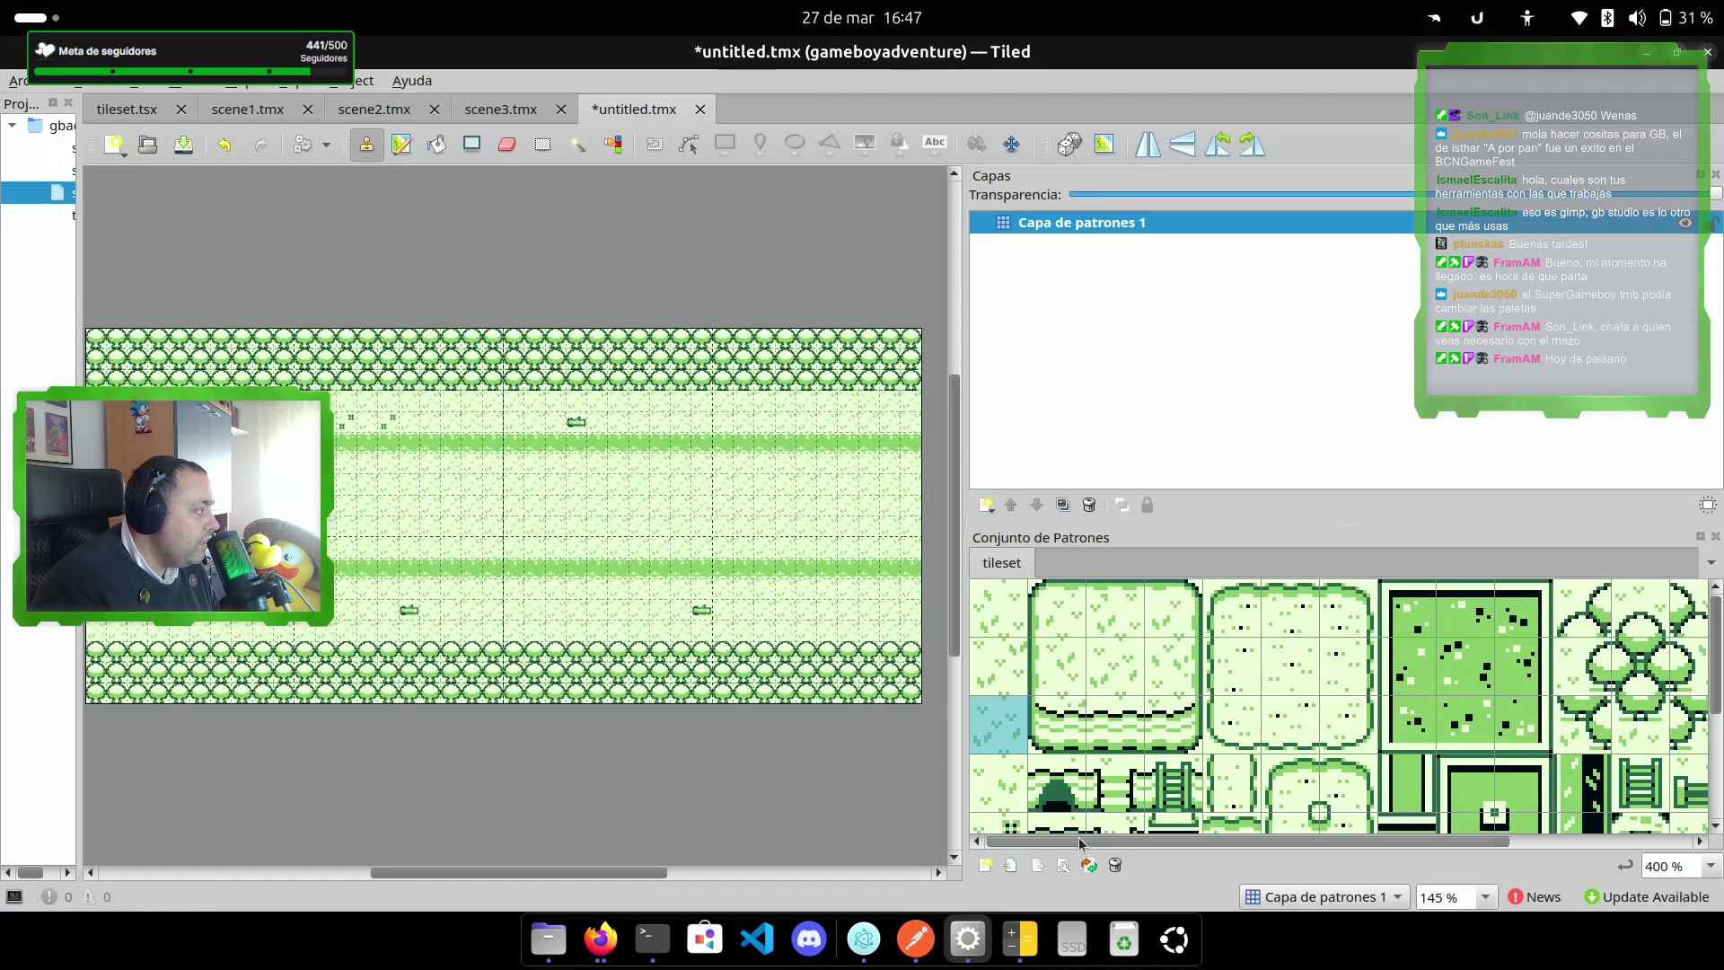
{"action": "scroll", "coordinate": [1179, 721], "scroll_direction": "down", "scroll_amount": 2}
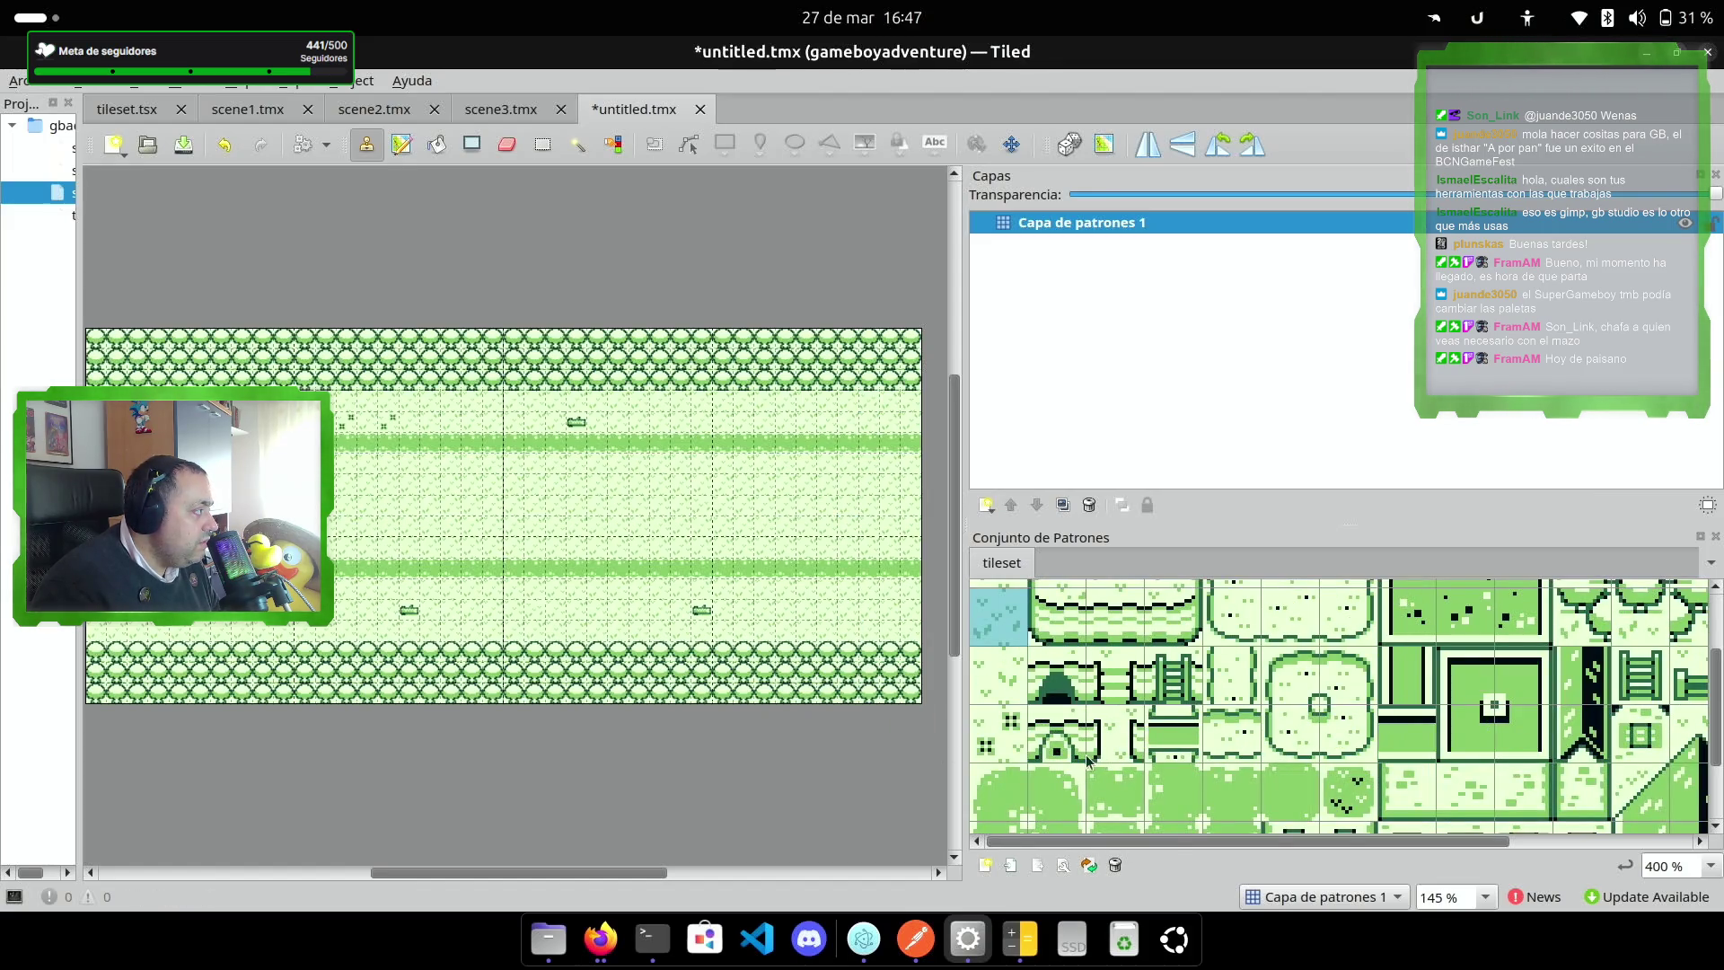
{"action": "scroll", "coordinate": [1301, 774], "scroll_direction": "down", "scroll_amount": 2}
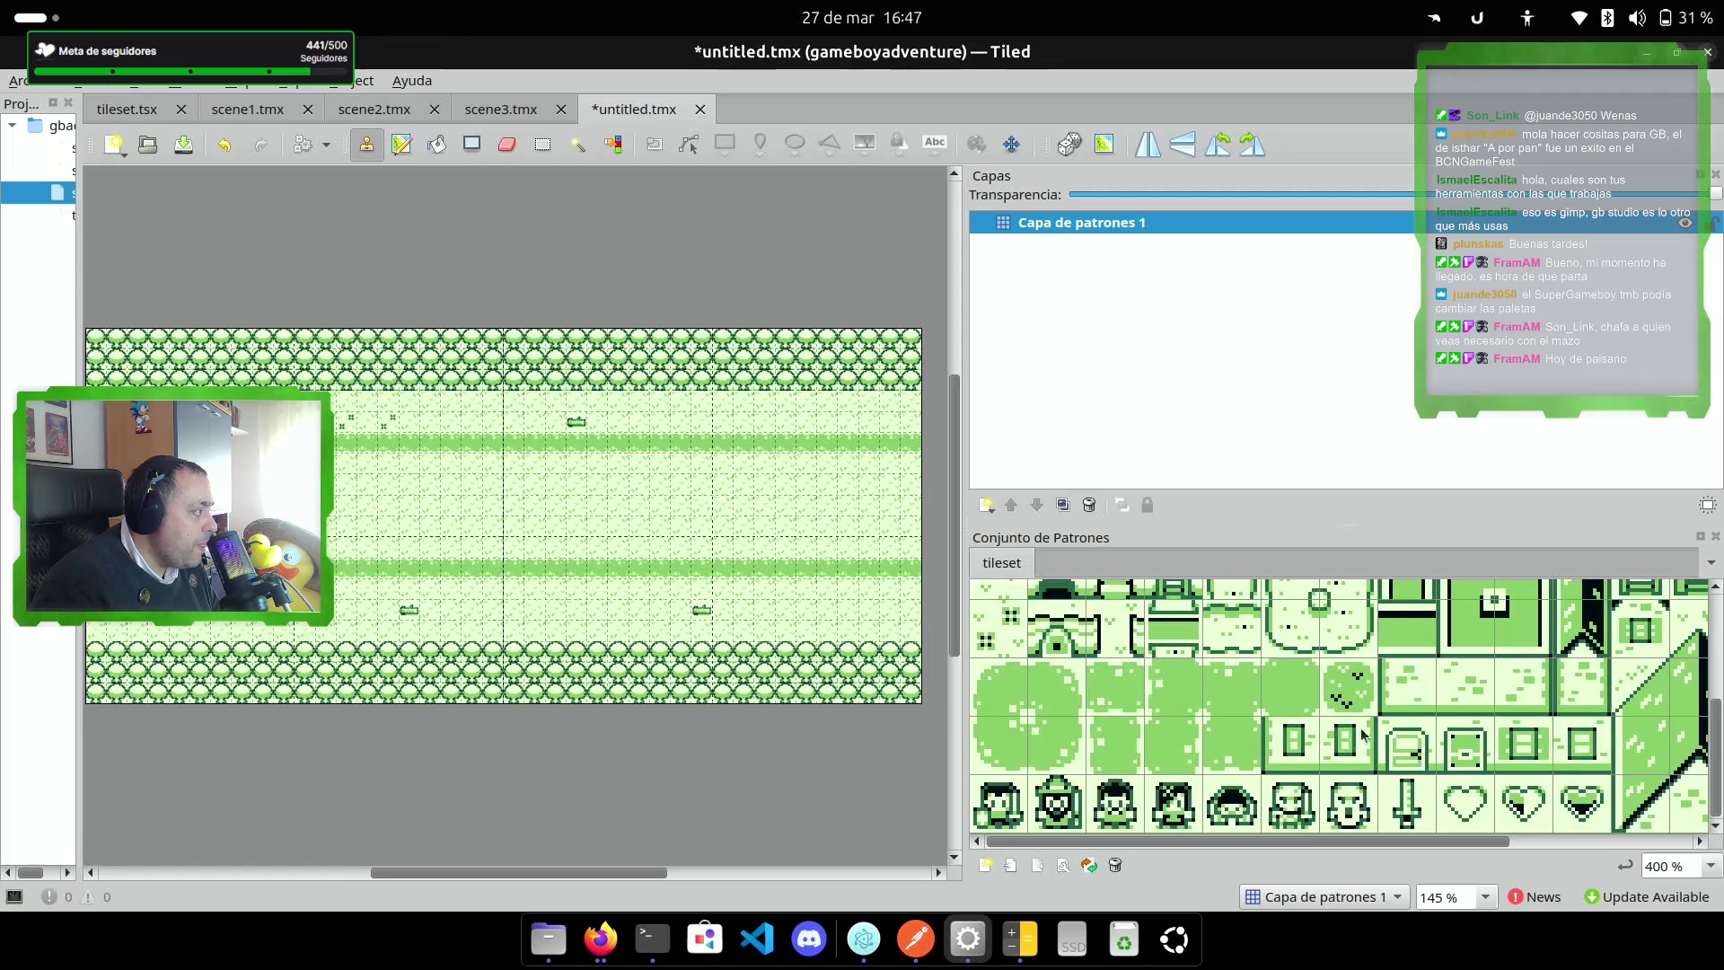
{"action": "left_click_drag", "start_coordinate": [1305, 847], "coordinate": [1490, 844]}
{"action": "scroll", "coordinate": [1639, 714], "scroll_direction": "up", "scroll_amount": 4}
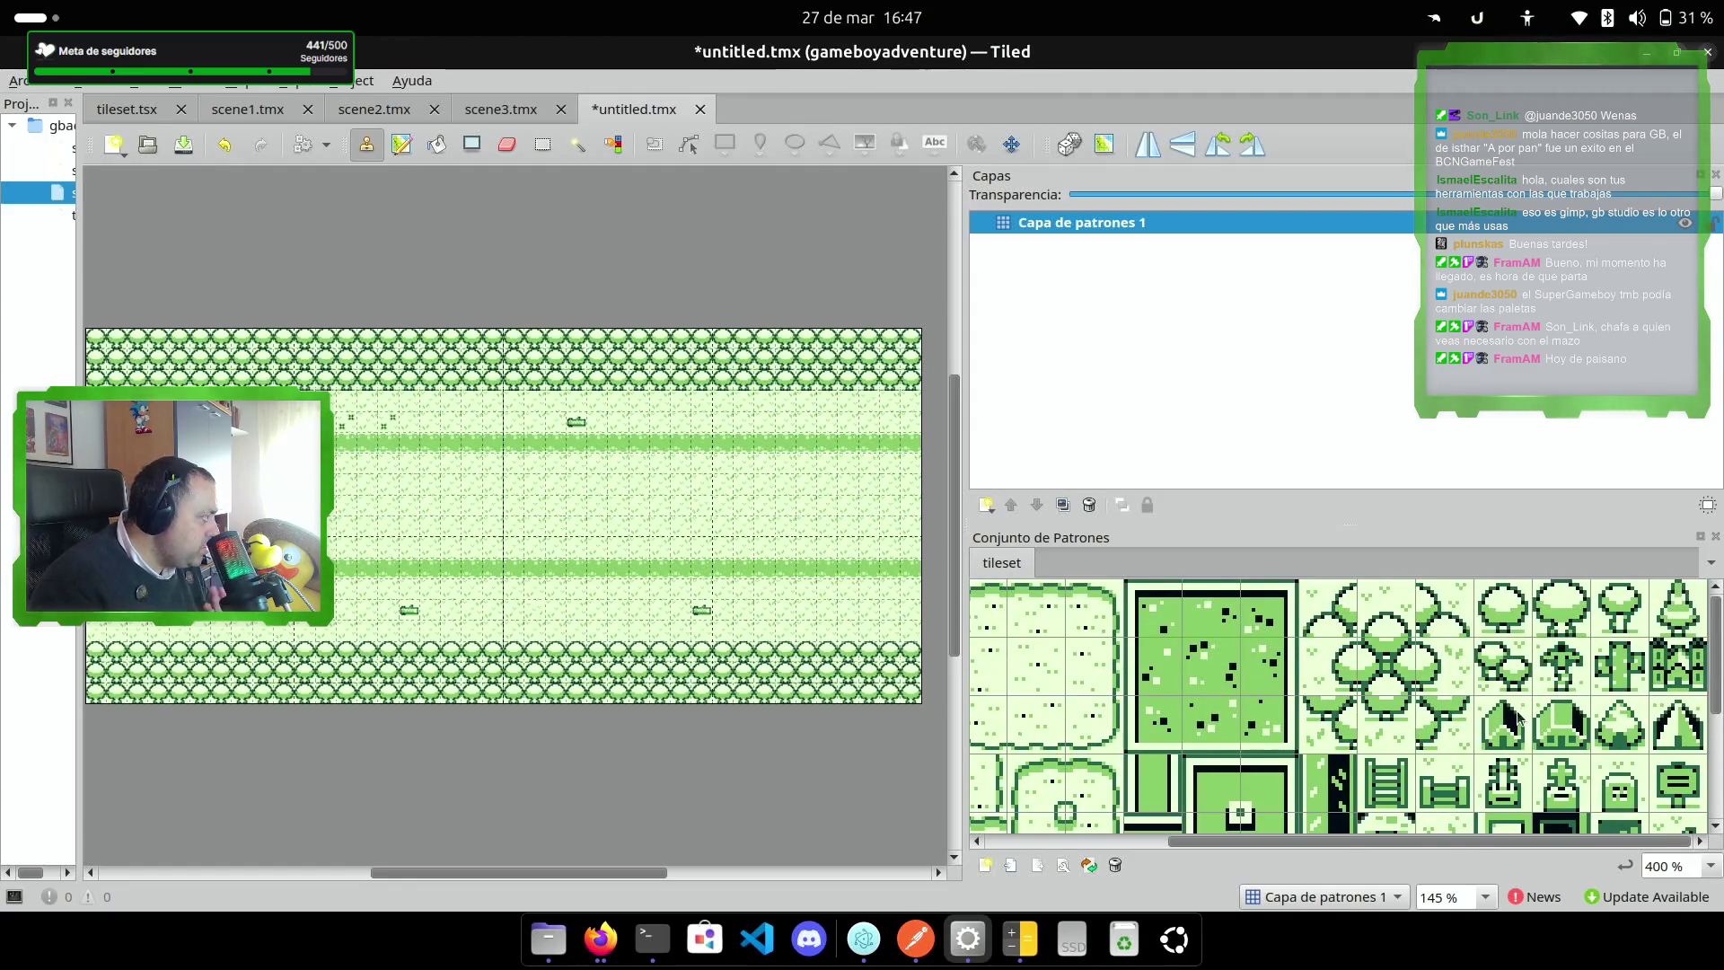
{"action": "mouse_move", "coordinate": [647, 869]}
{"action": "left_mouse_down"}
{"action": "mouse_move", "coordinate": [462, 876]}
{"action": "mouse_move", "coordinate": [637, 865]}
{"action": "left_mouse_up"}
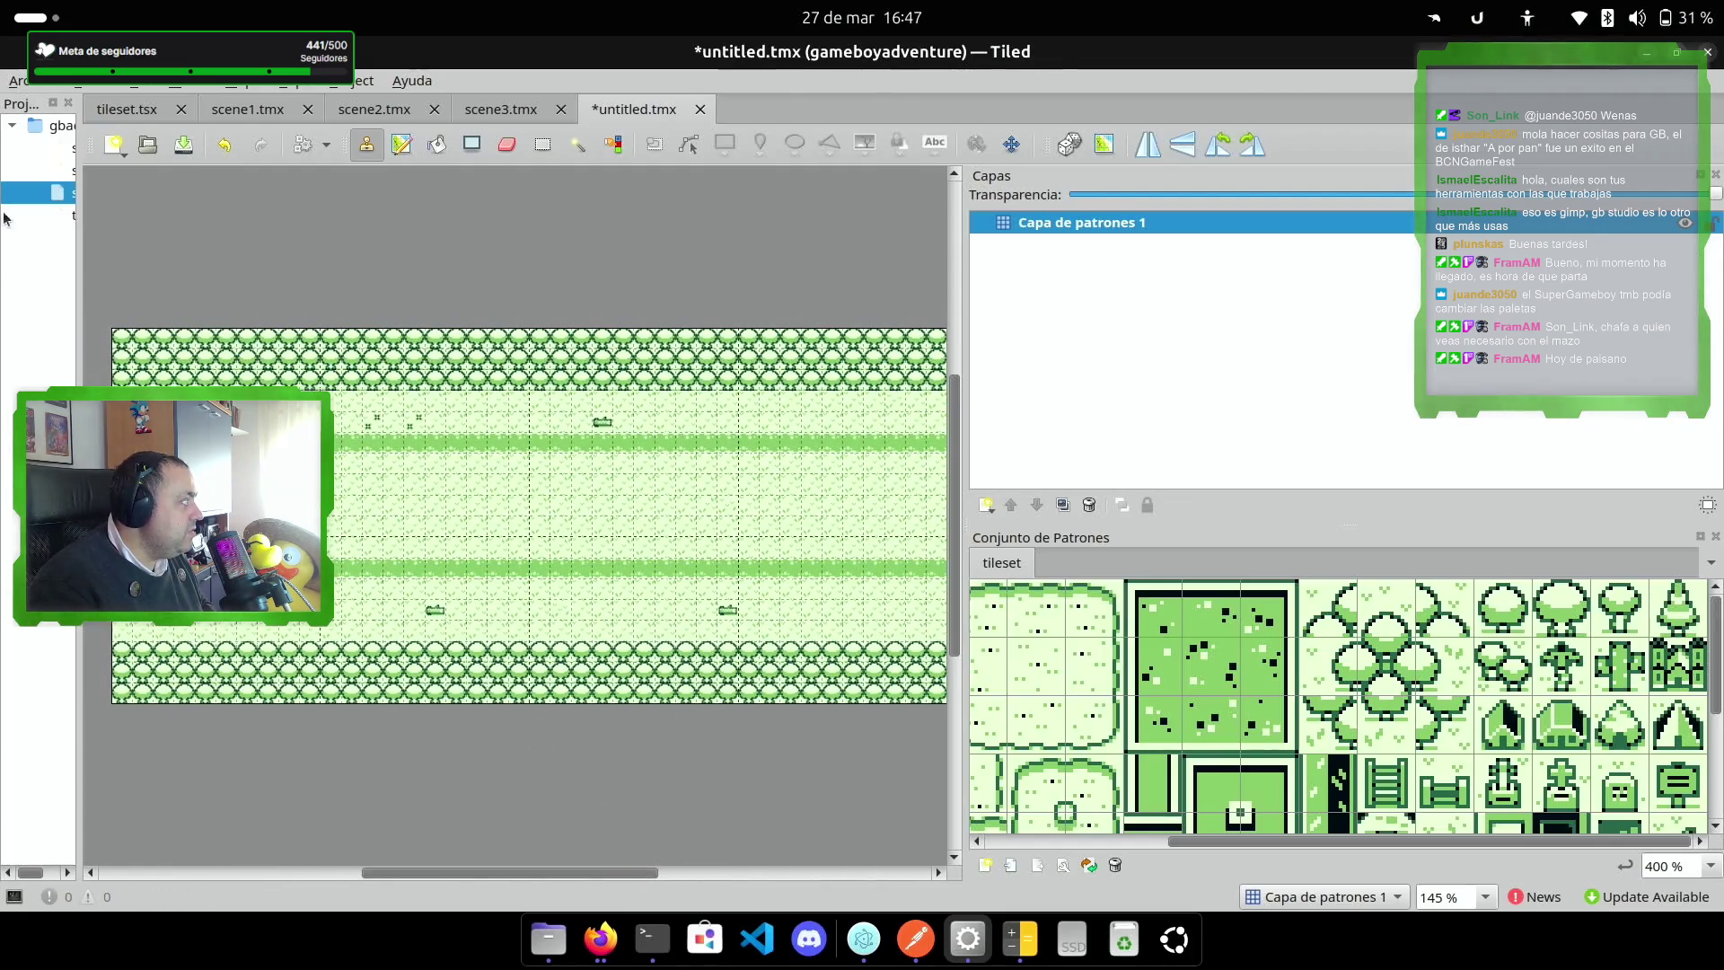
{"action": "left_click", "coordinate": [18, 80]}
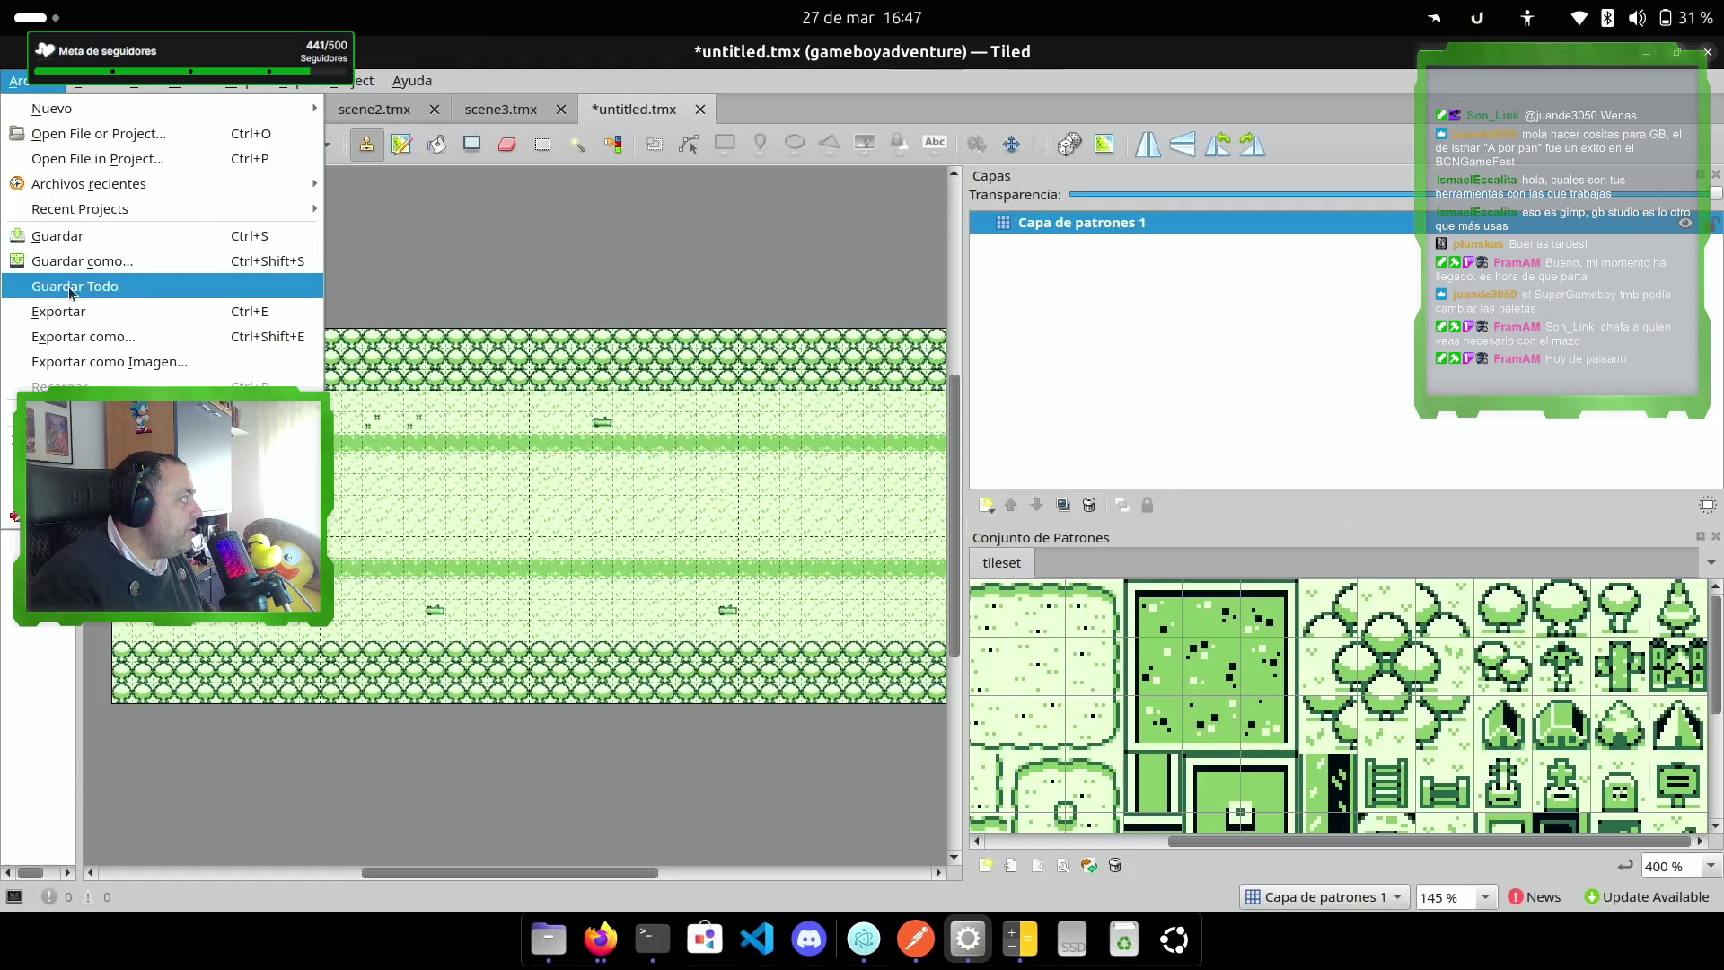
Step: Start Export As Image and browse to gbstudio/testgb2/testgb2/assets/backgrounds
{"action": "left_click", "coordinate": [97, 359]}
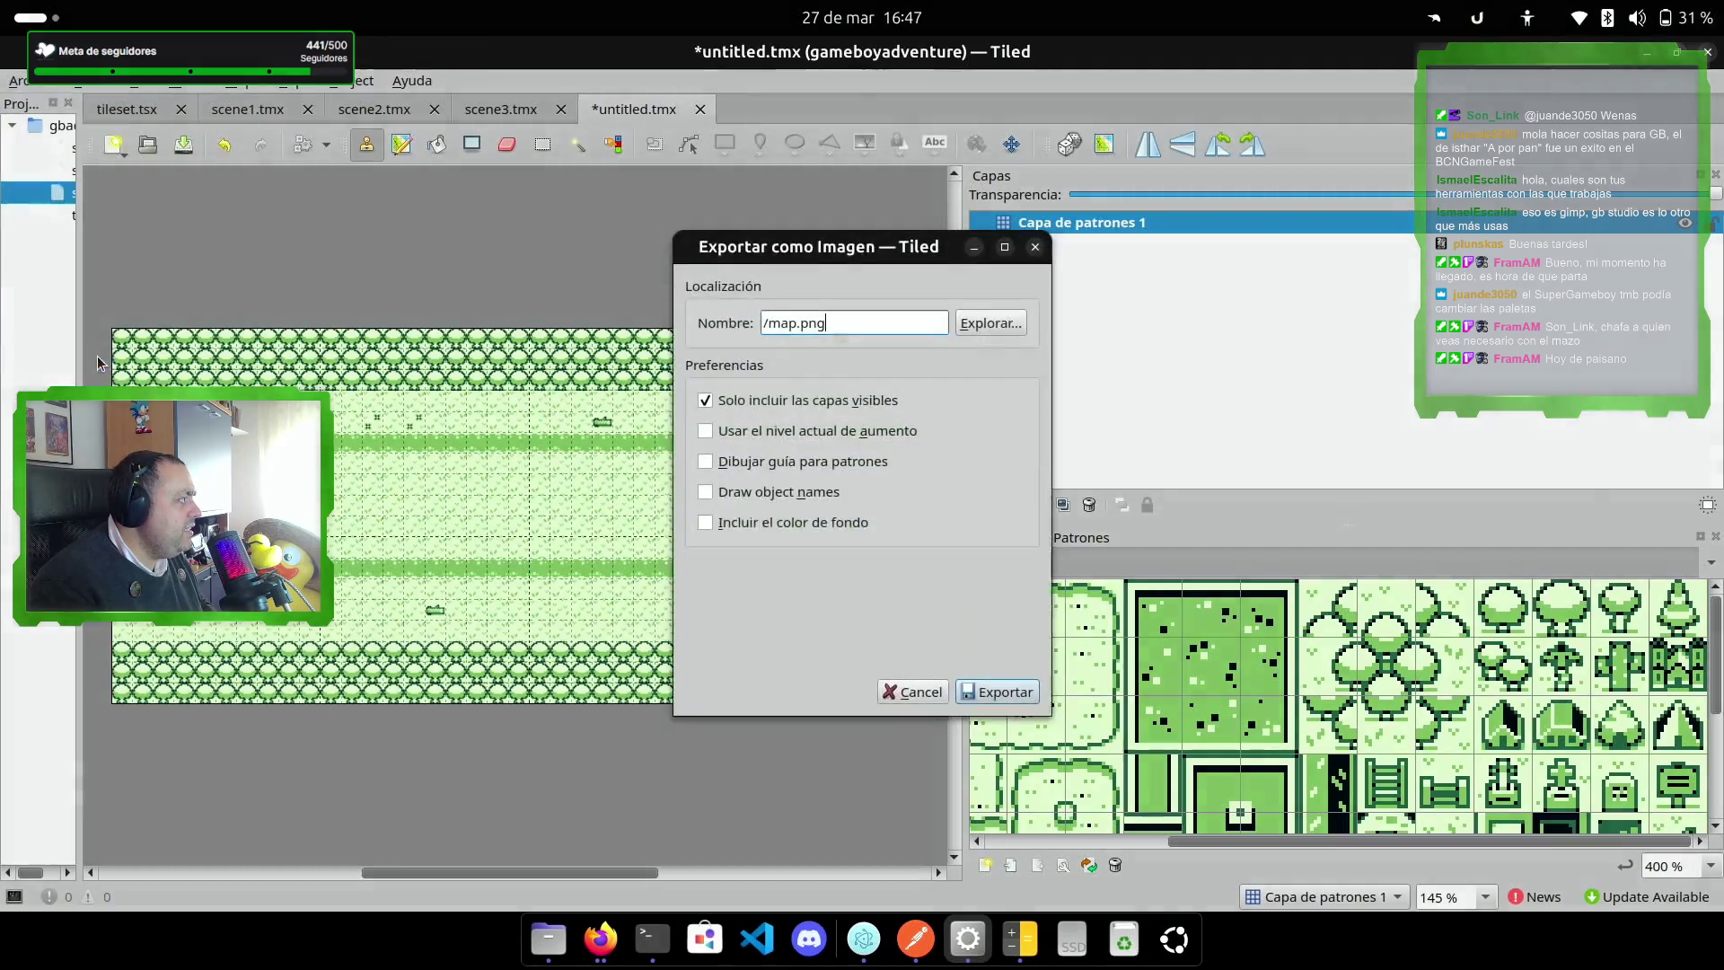
{"action": "left_click", "coordinate": [993, 323]}
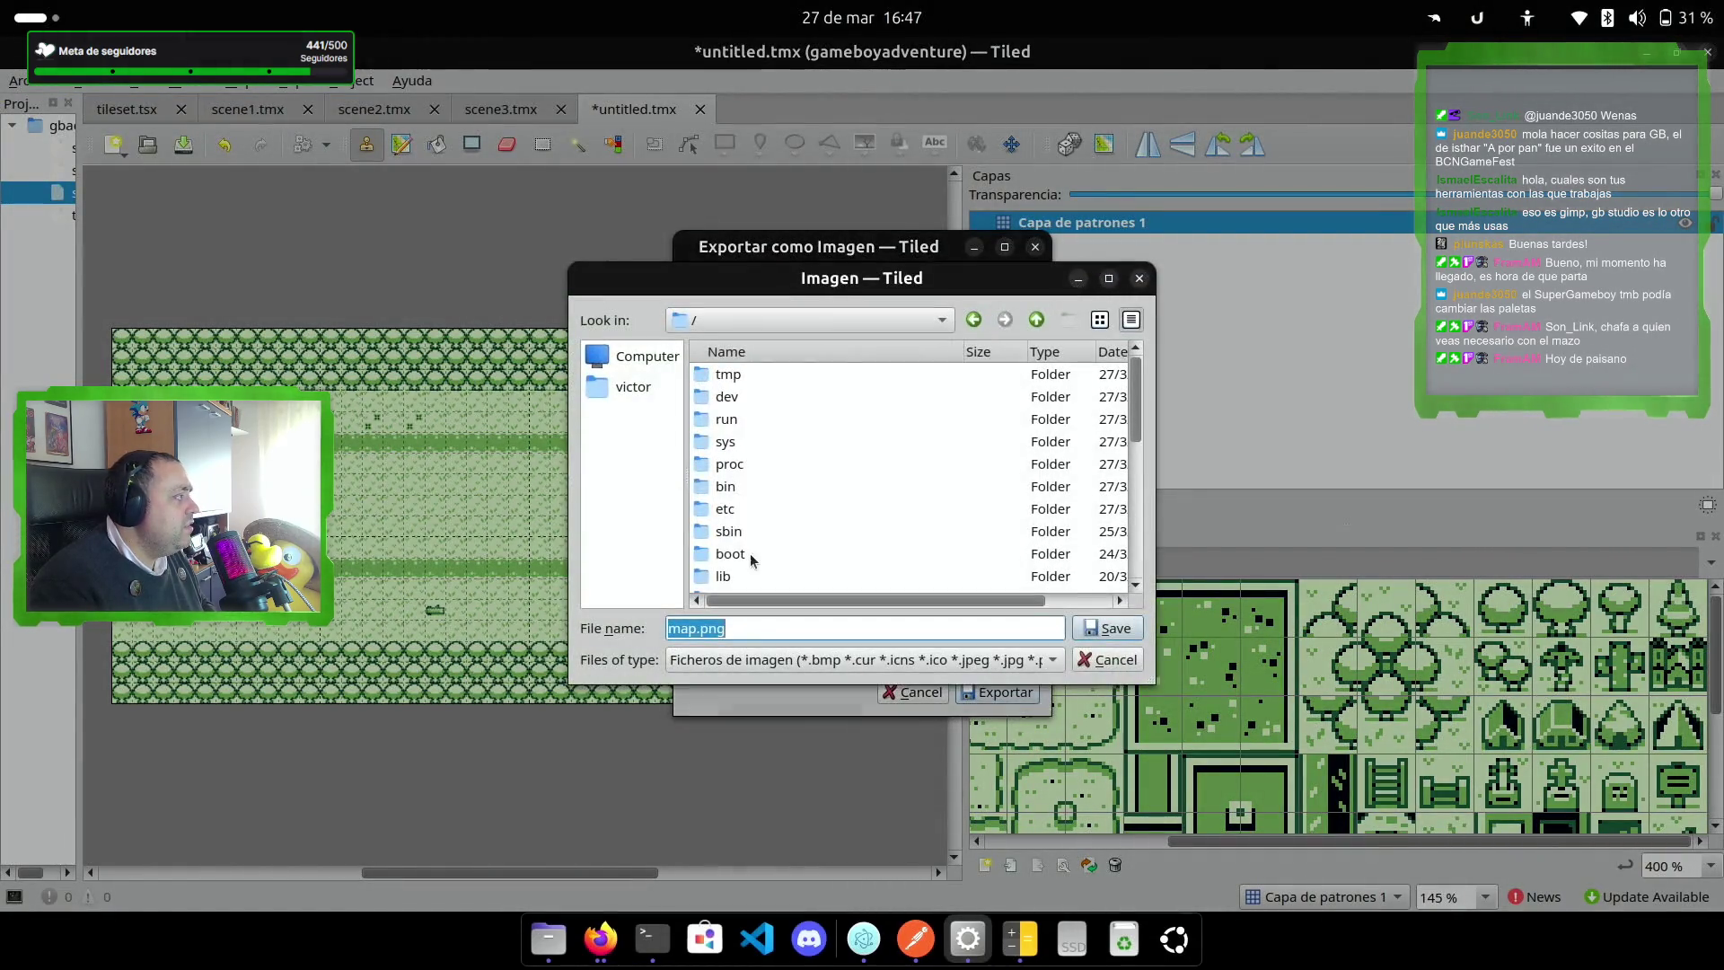
{"action": "left_click", "coordinate": [607, 388]}
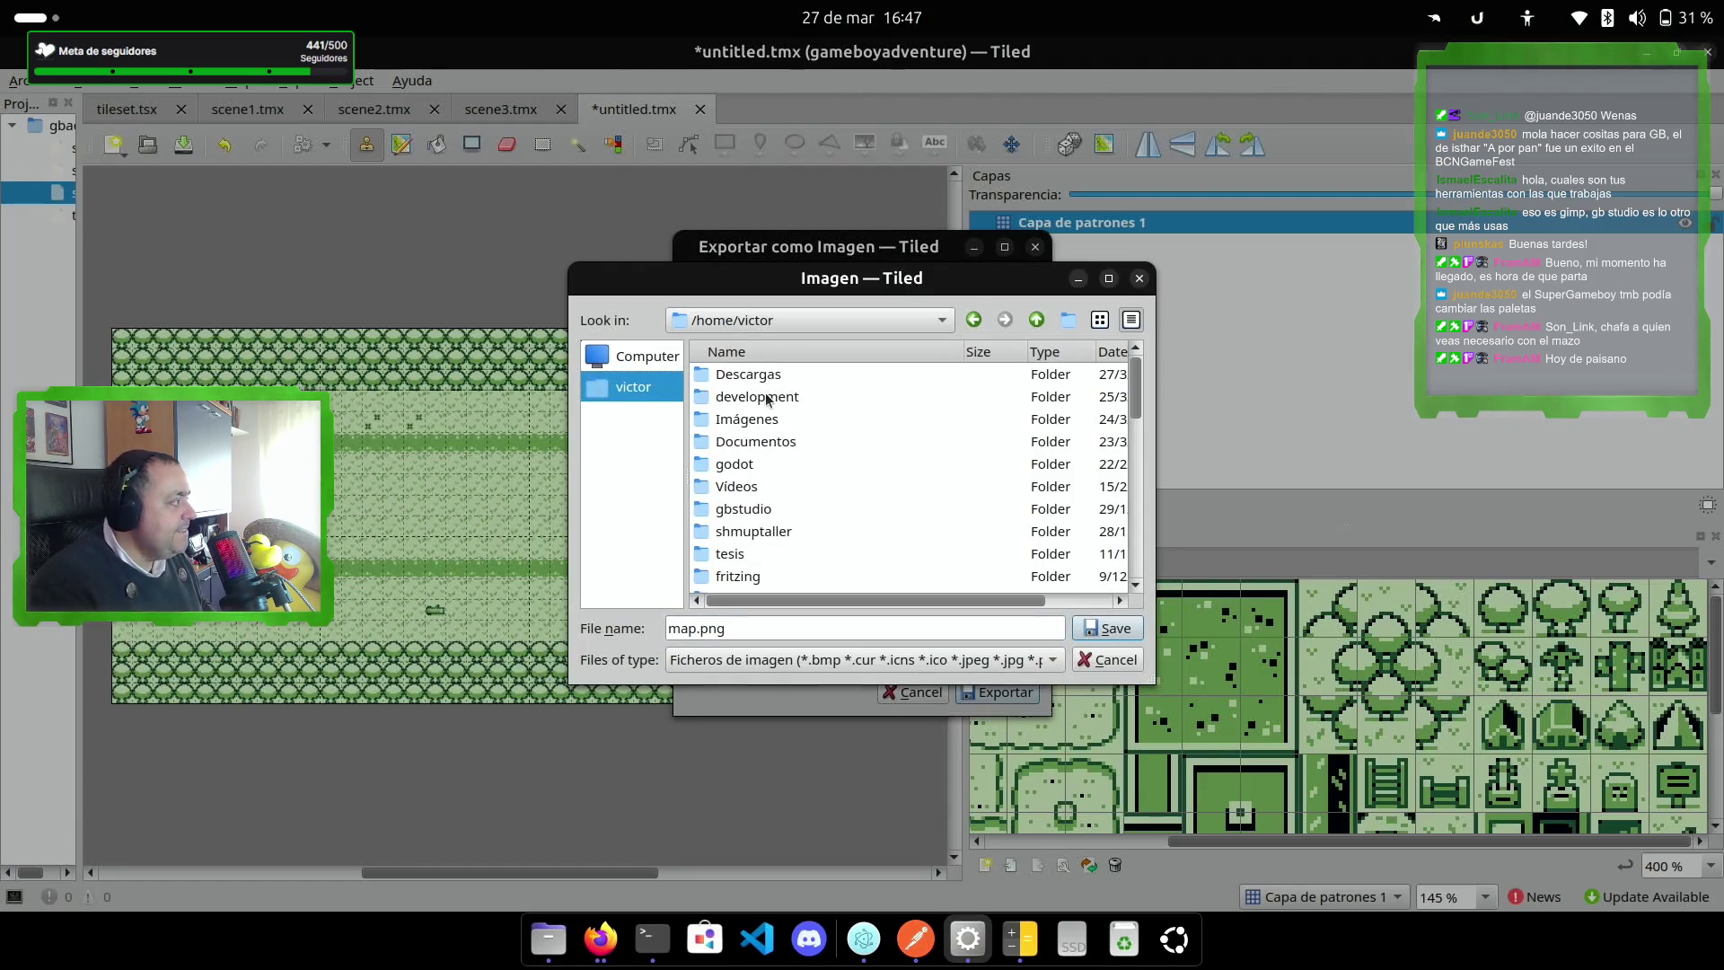
{"action": "double_click", "coordinate": [783, 397]}
{"action": "double_click", "coordinate": [774, 397]}
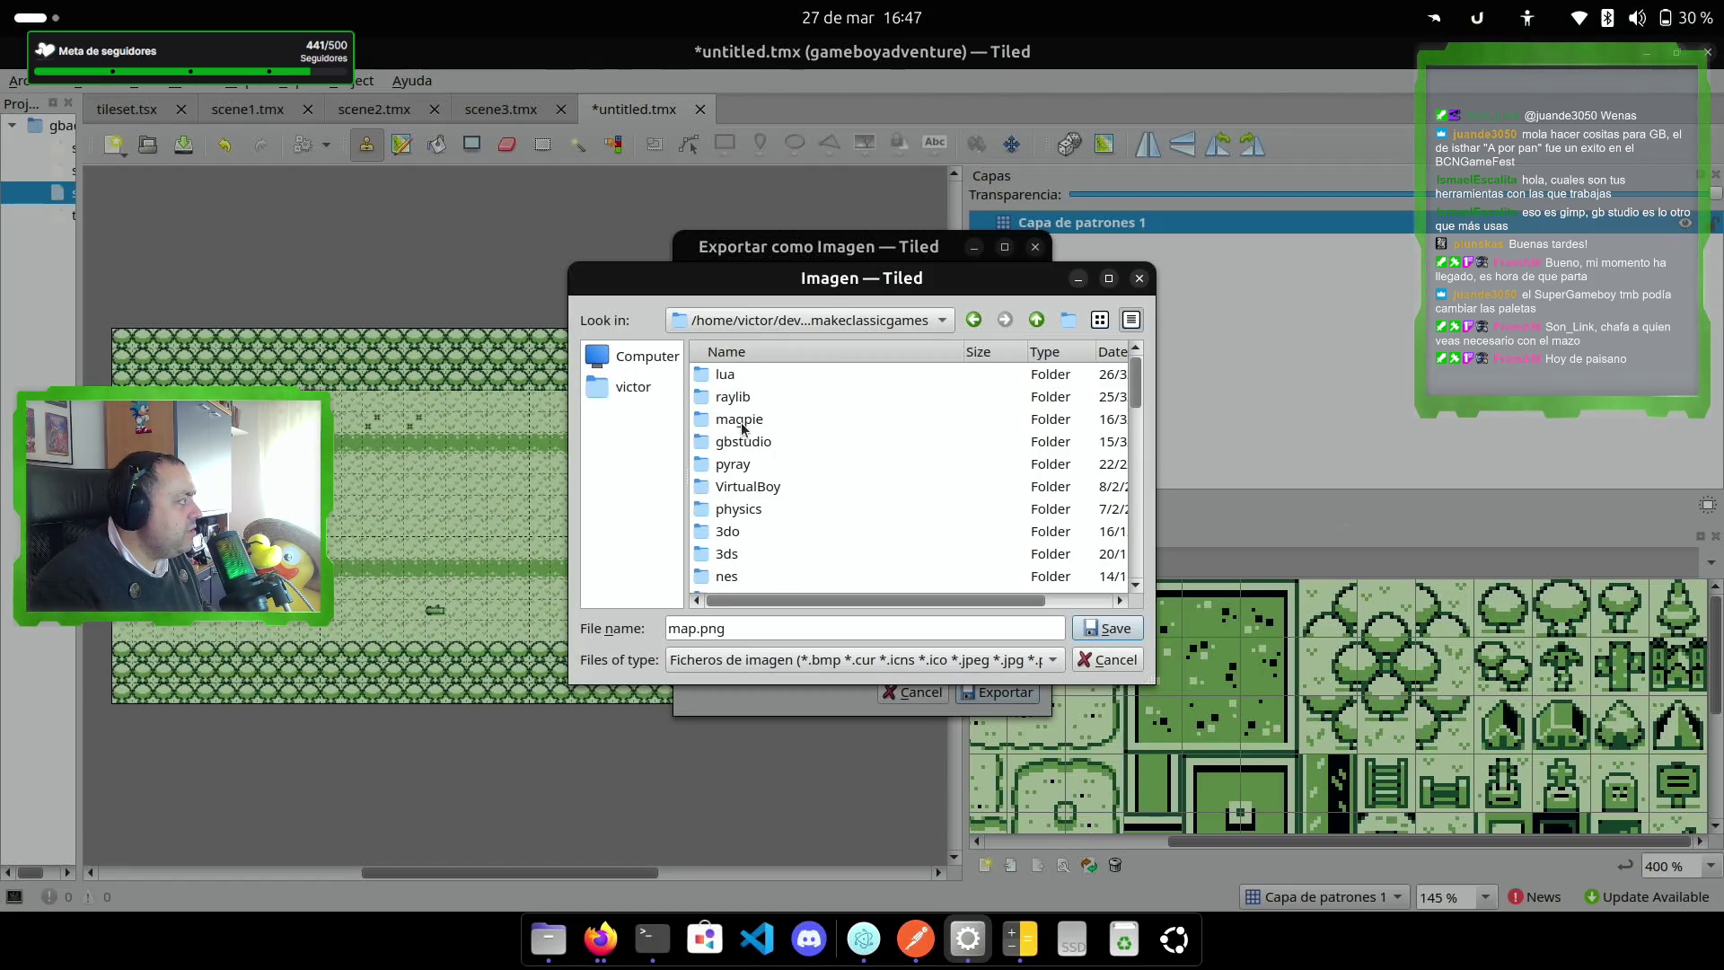
{"action": "double_click", "coordinate": [763, 442]}
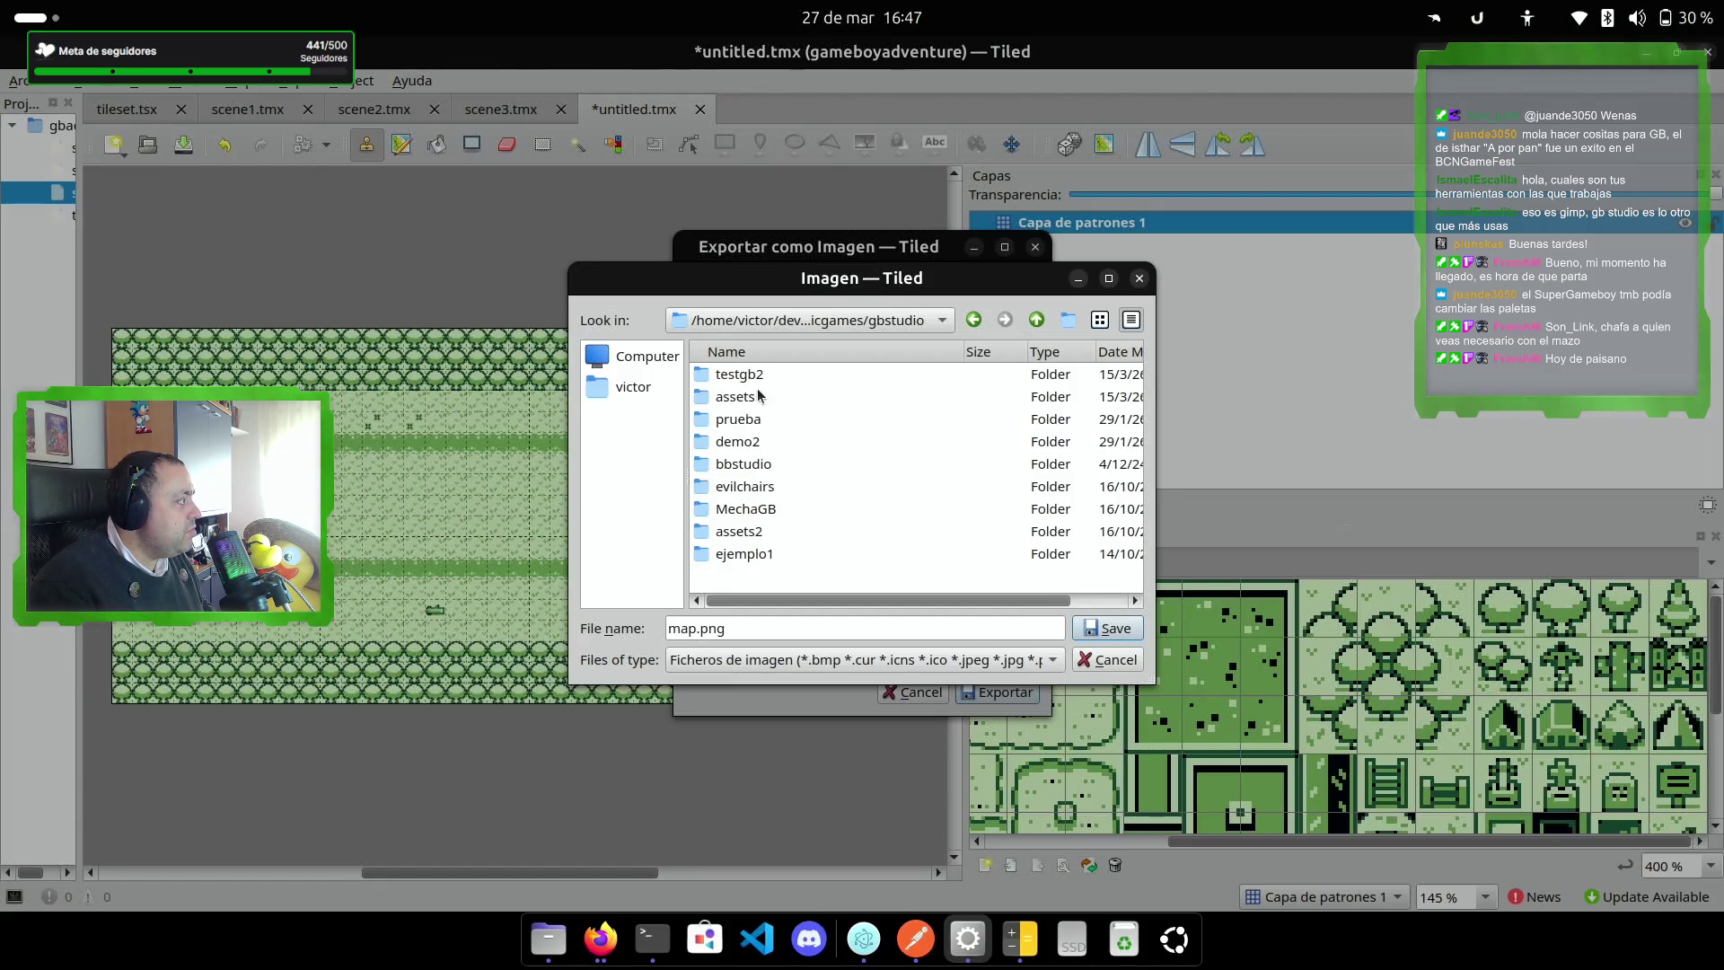
{"action": "left_click", "coordinate": [761, 384]}
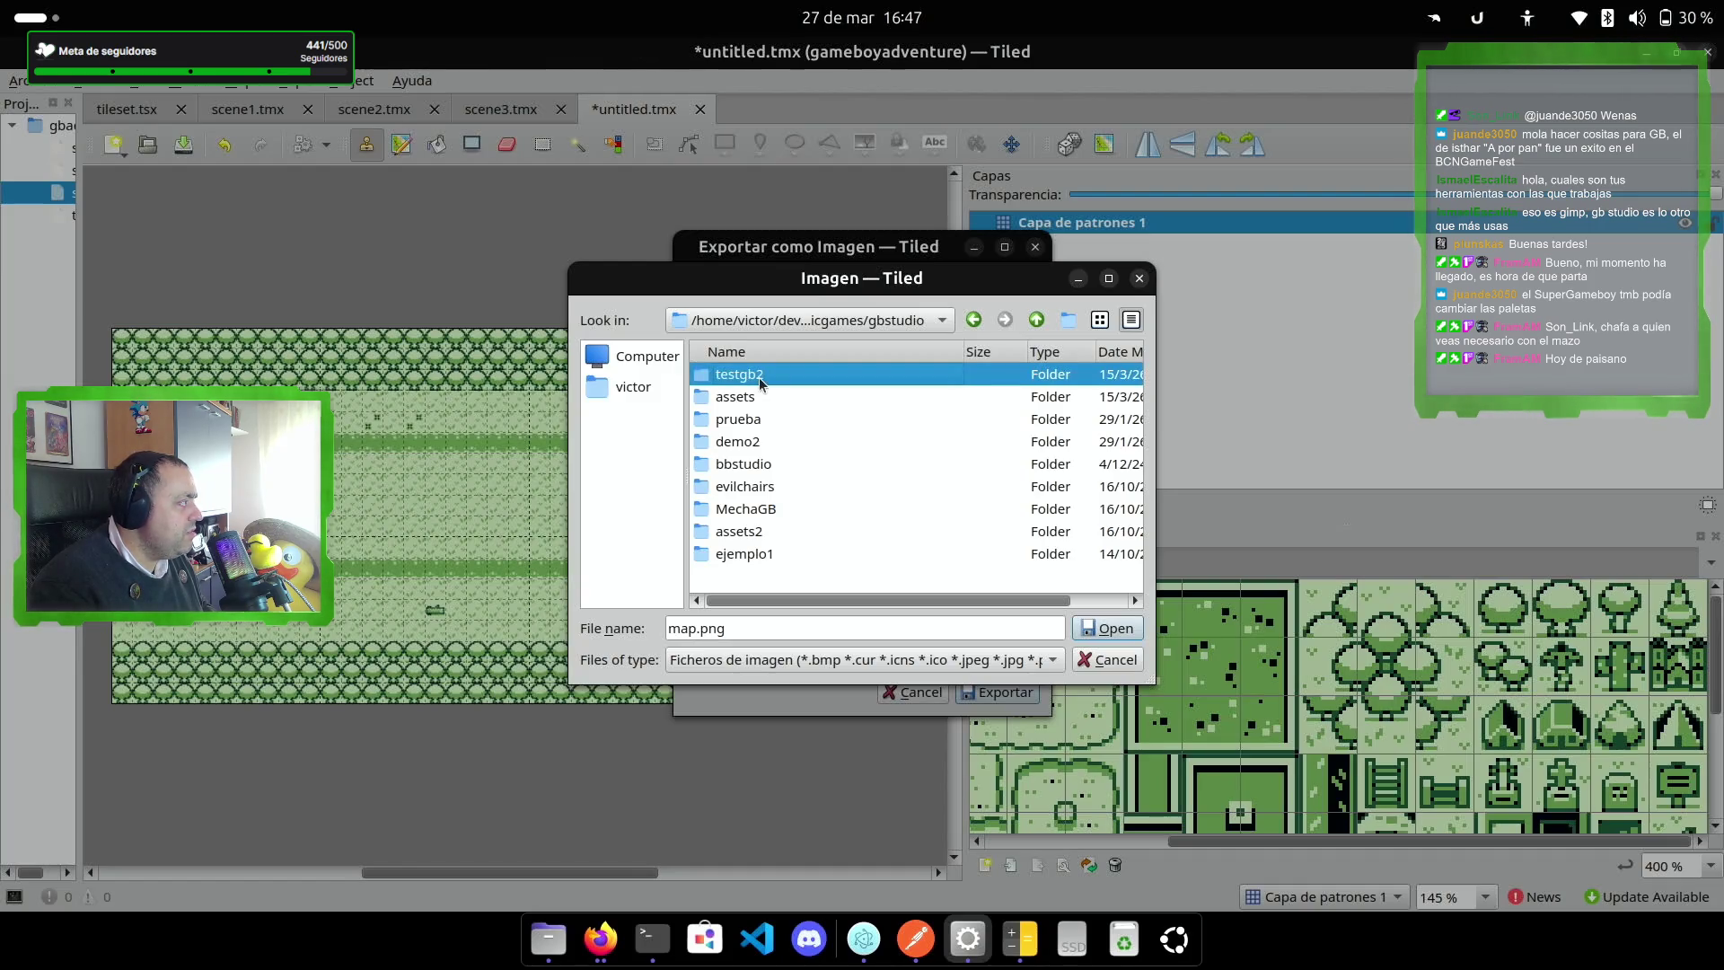
{"action": "double_click", "coordinate": [761, 383]}
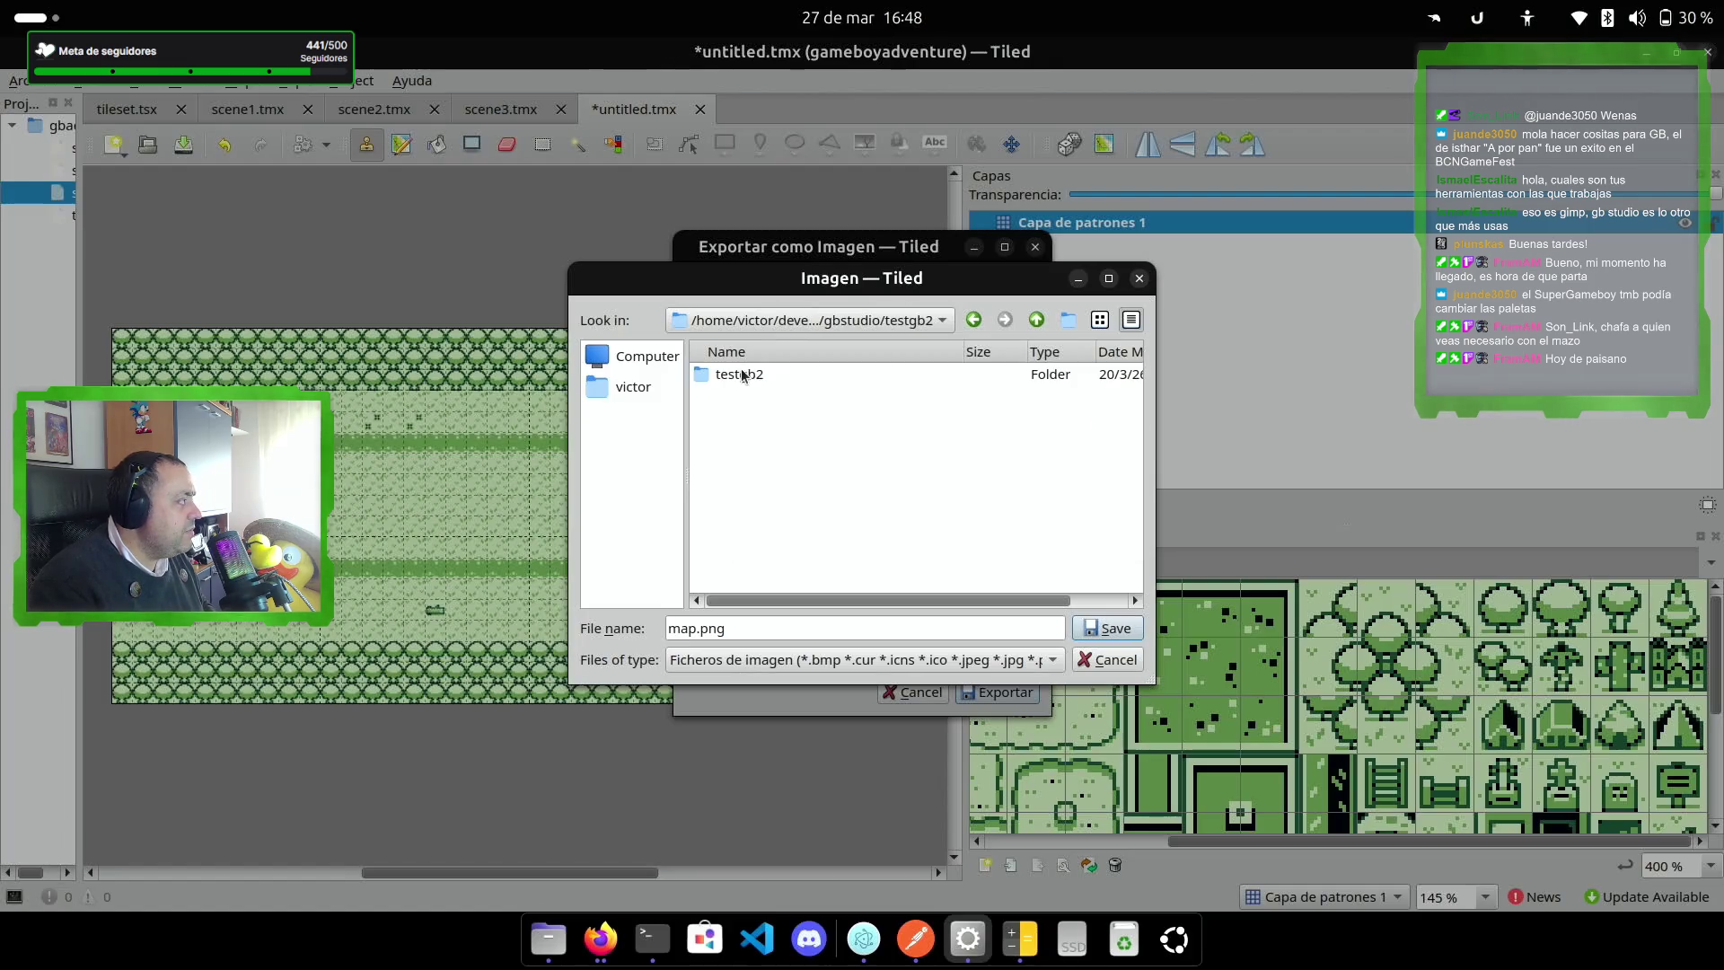
{"action": "double_click", "coordinate": [742, 375]}
{"action": "double_click", "coordinate": [749, 441]}
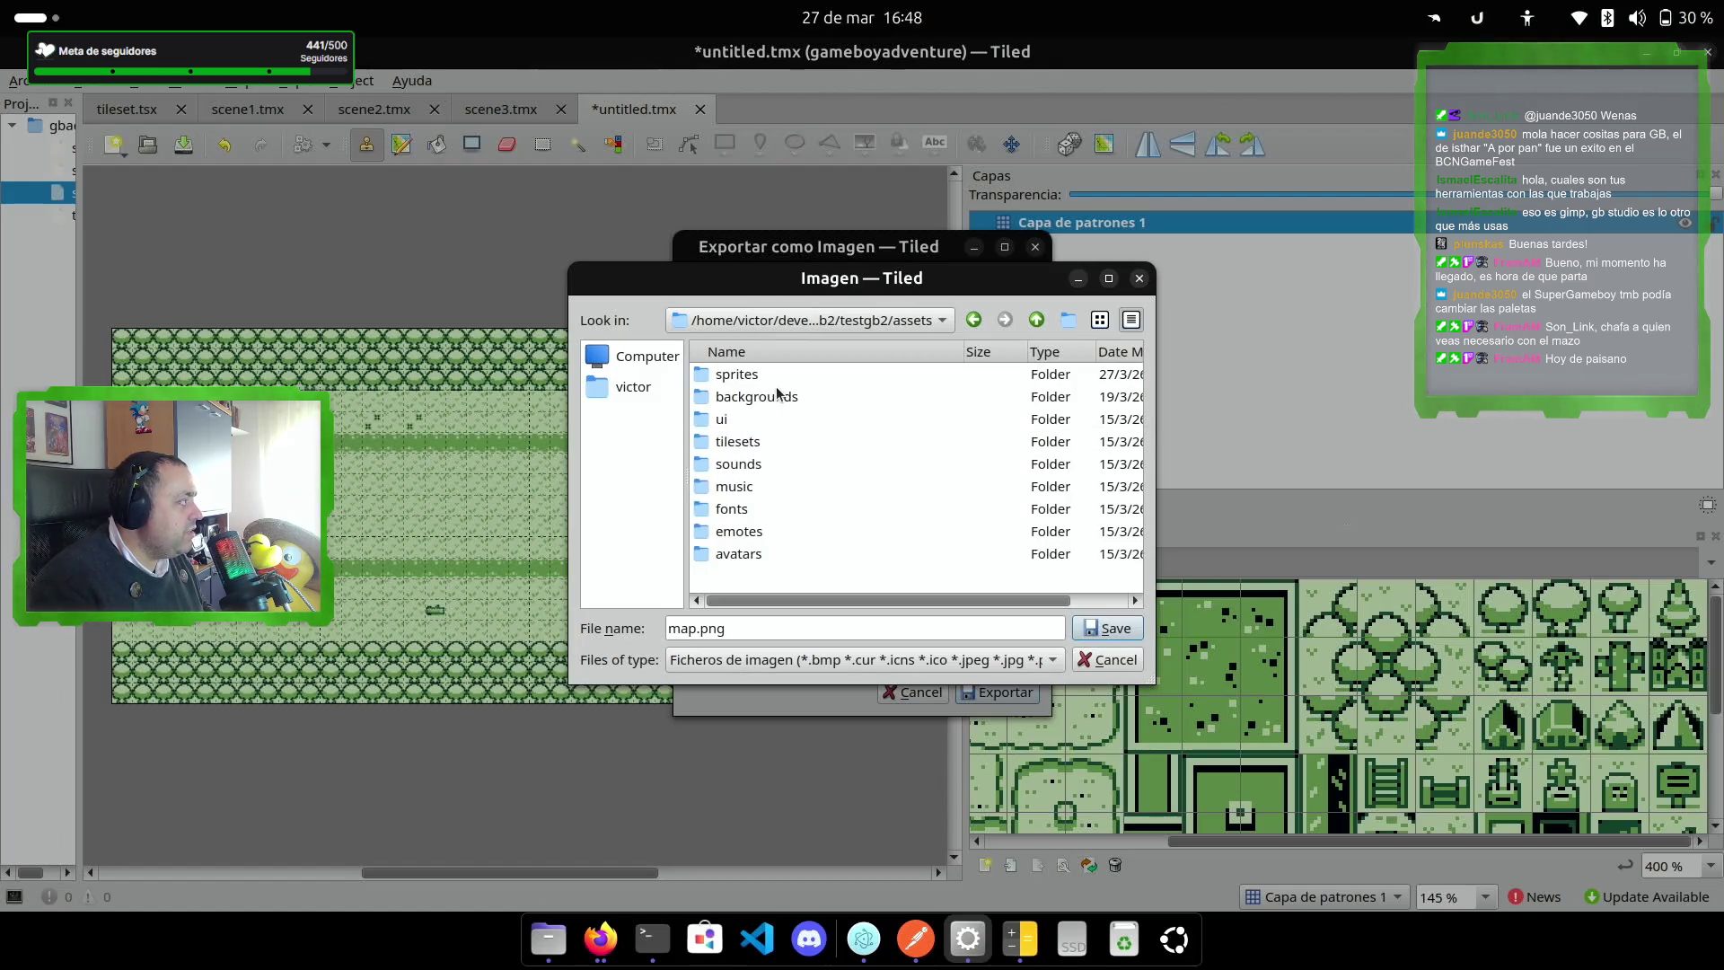
{"action": "double_click", "coordinate": [768, 405]}
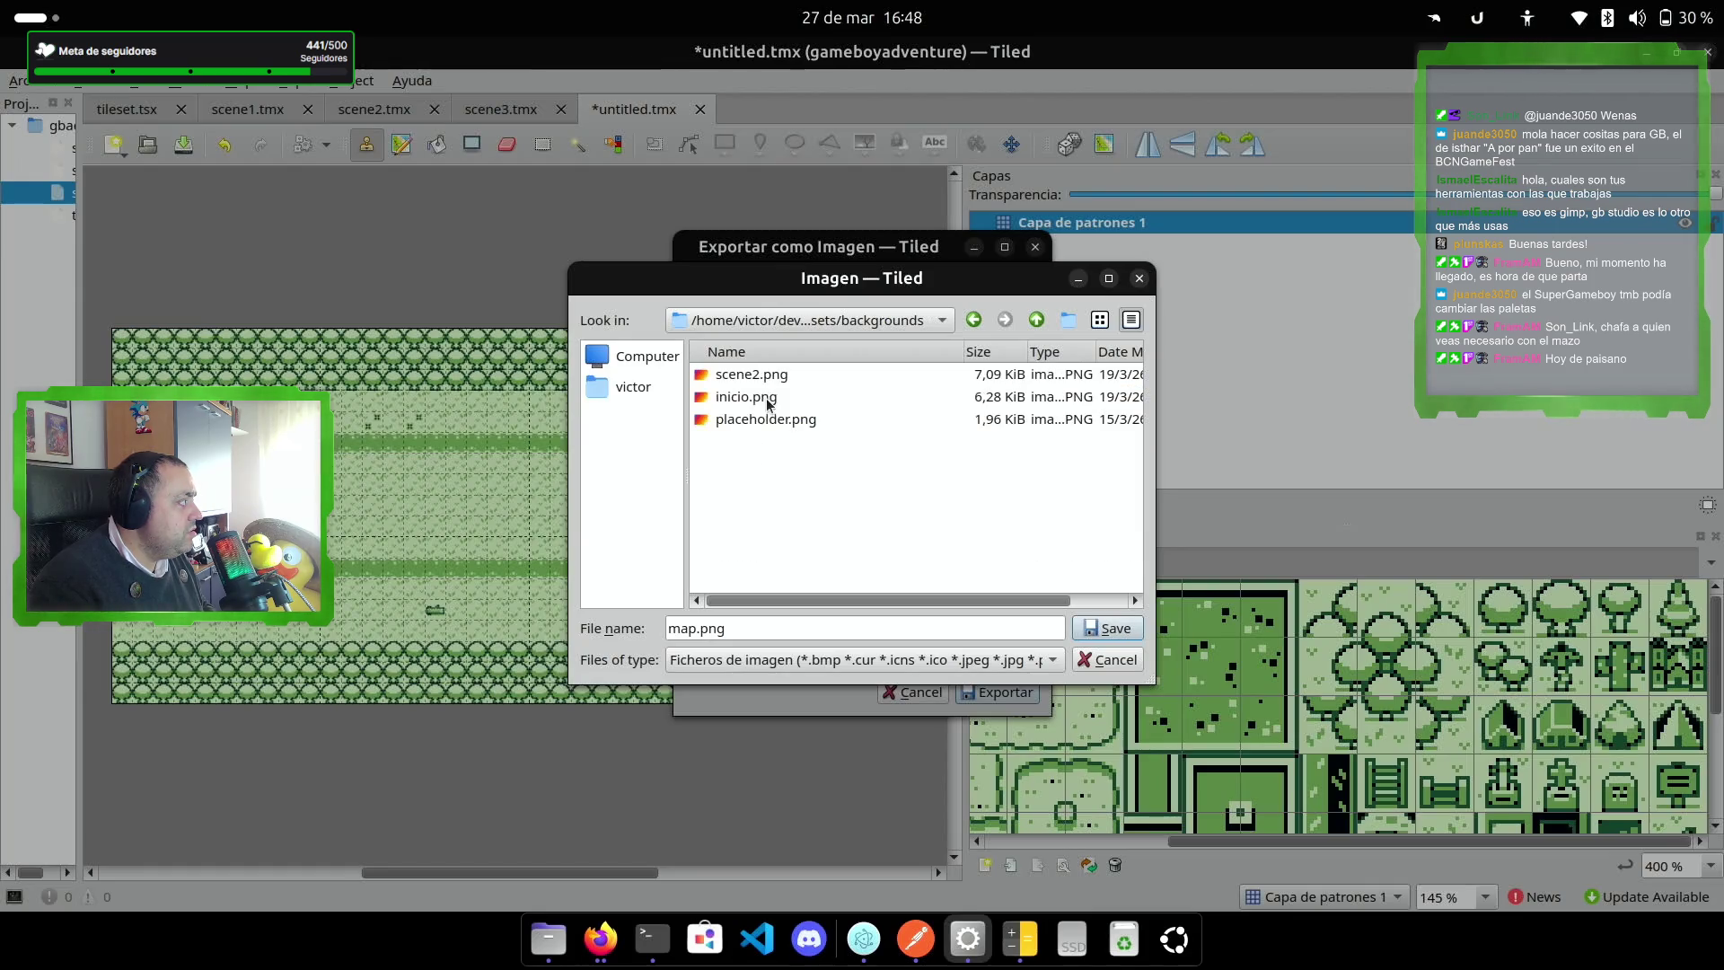
Step: Name the image mapa3.png and export the map
{"action": "left_click", "coordinate": [677, 628]}
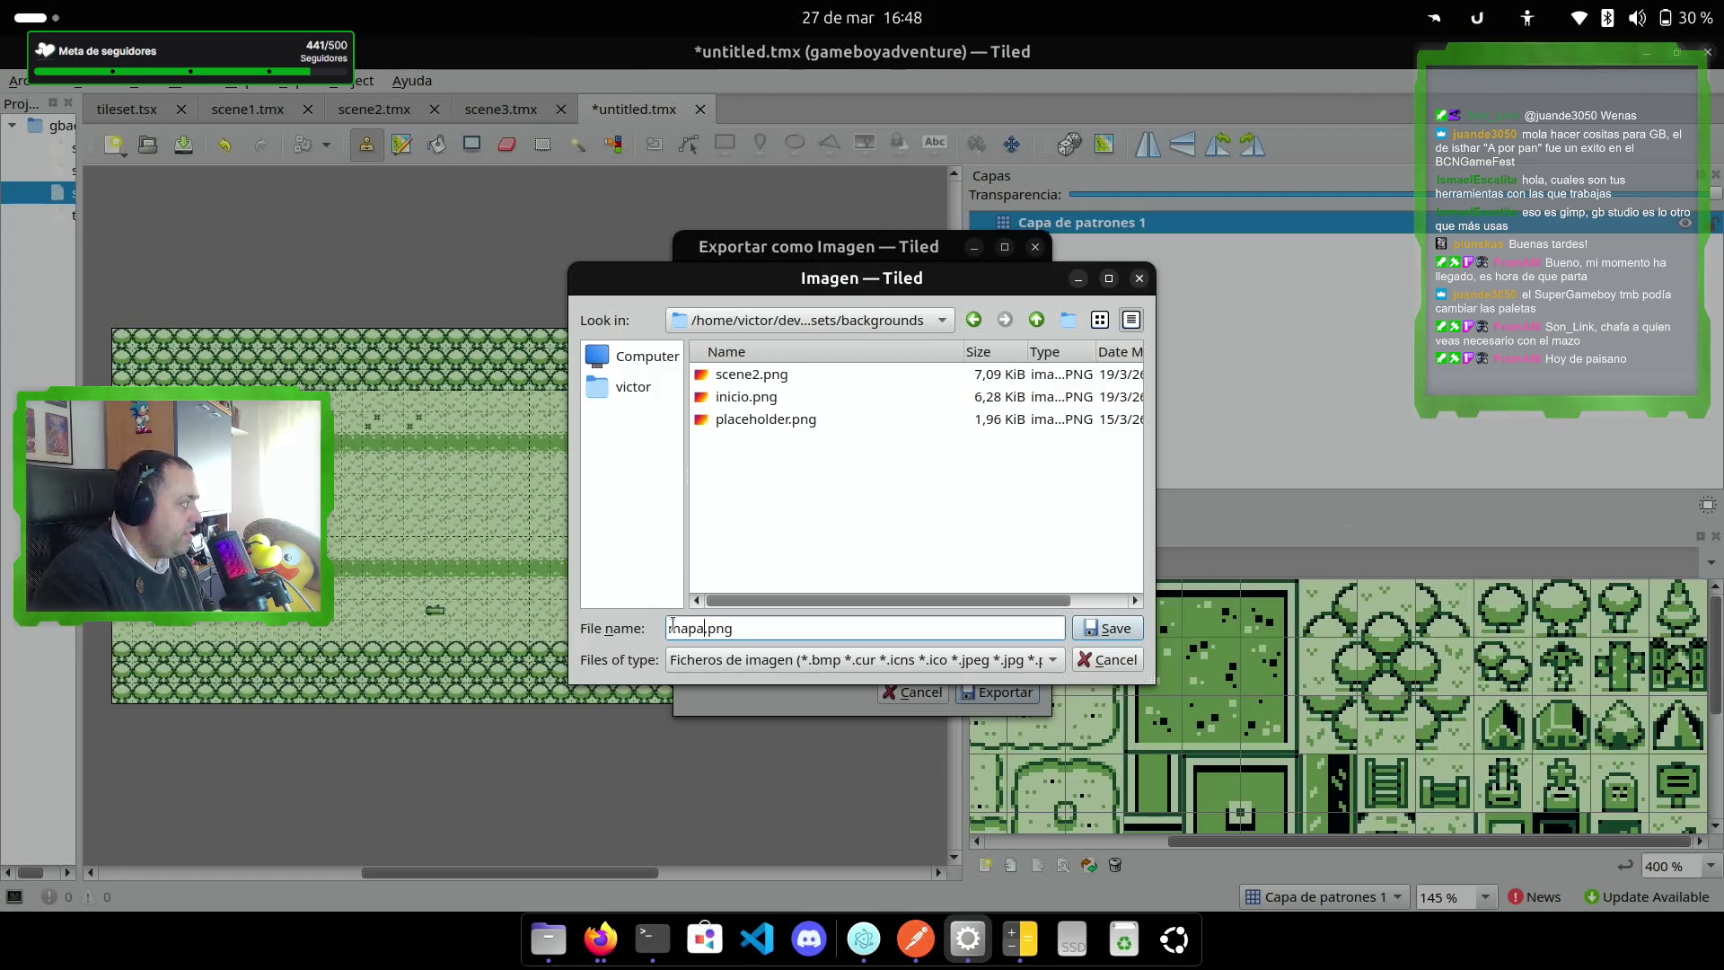
{"action": "key", "text": "Return"}
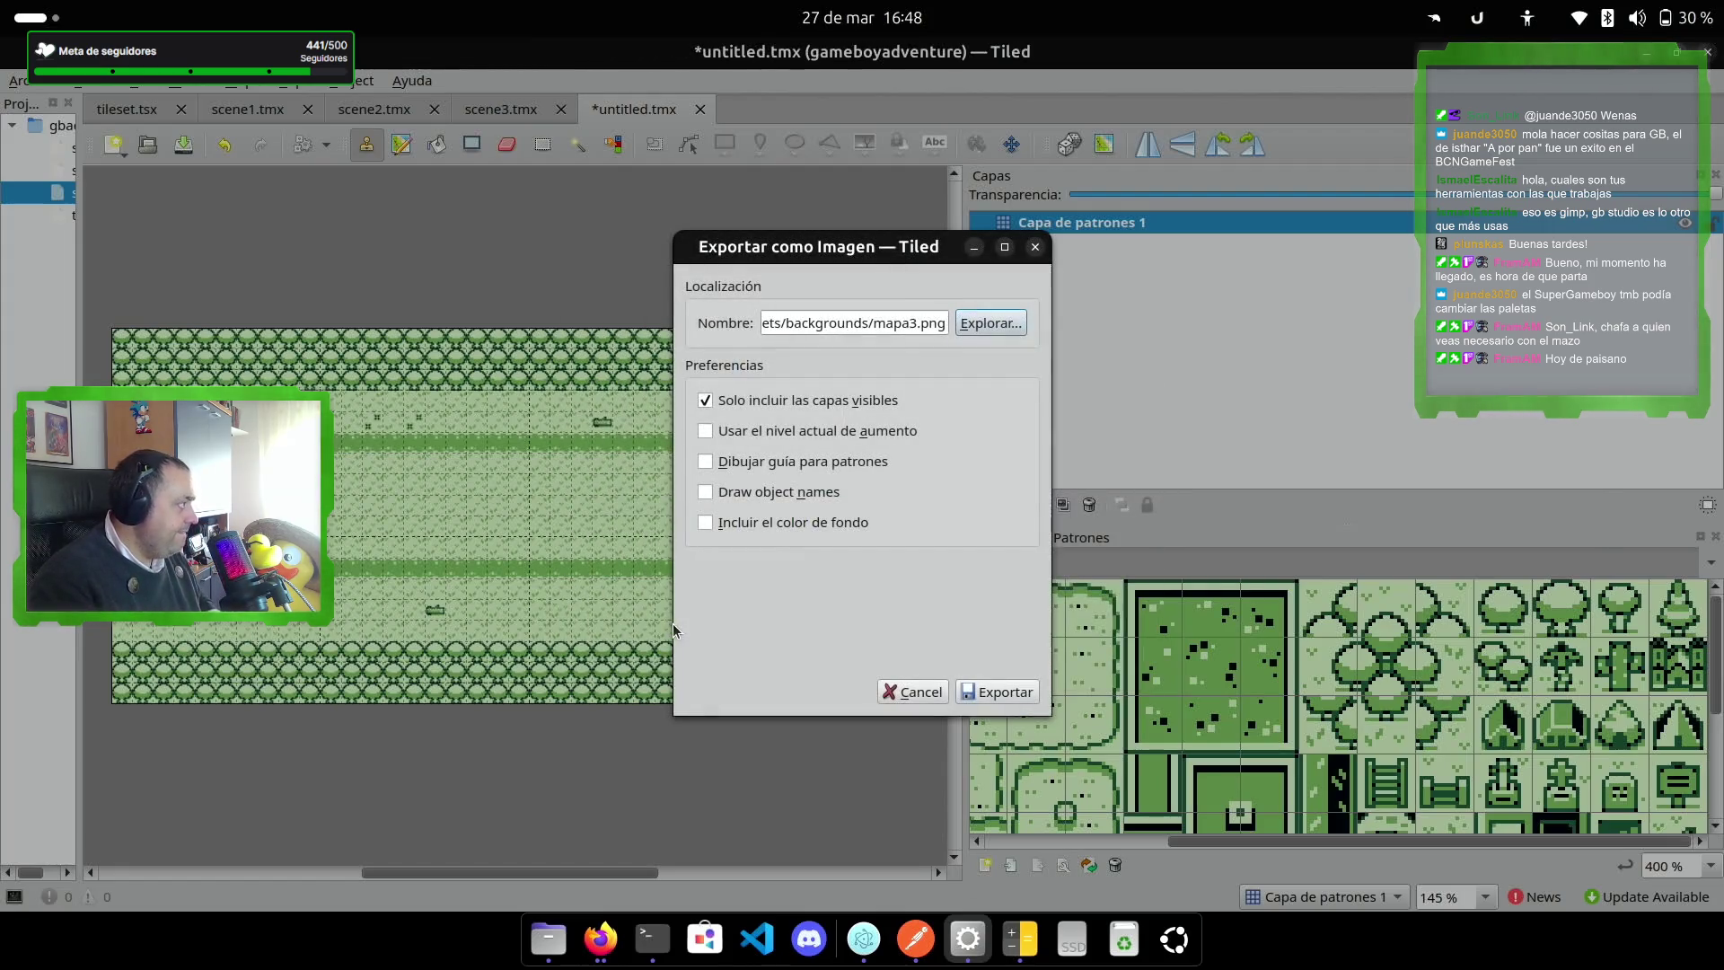
{"action": "left_click", "coordinate": [996, 691]}
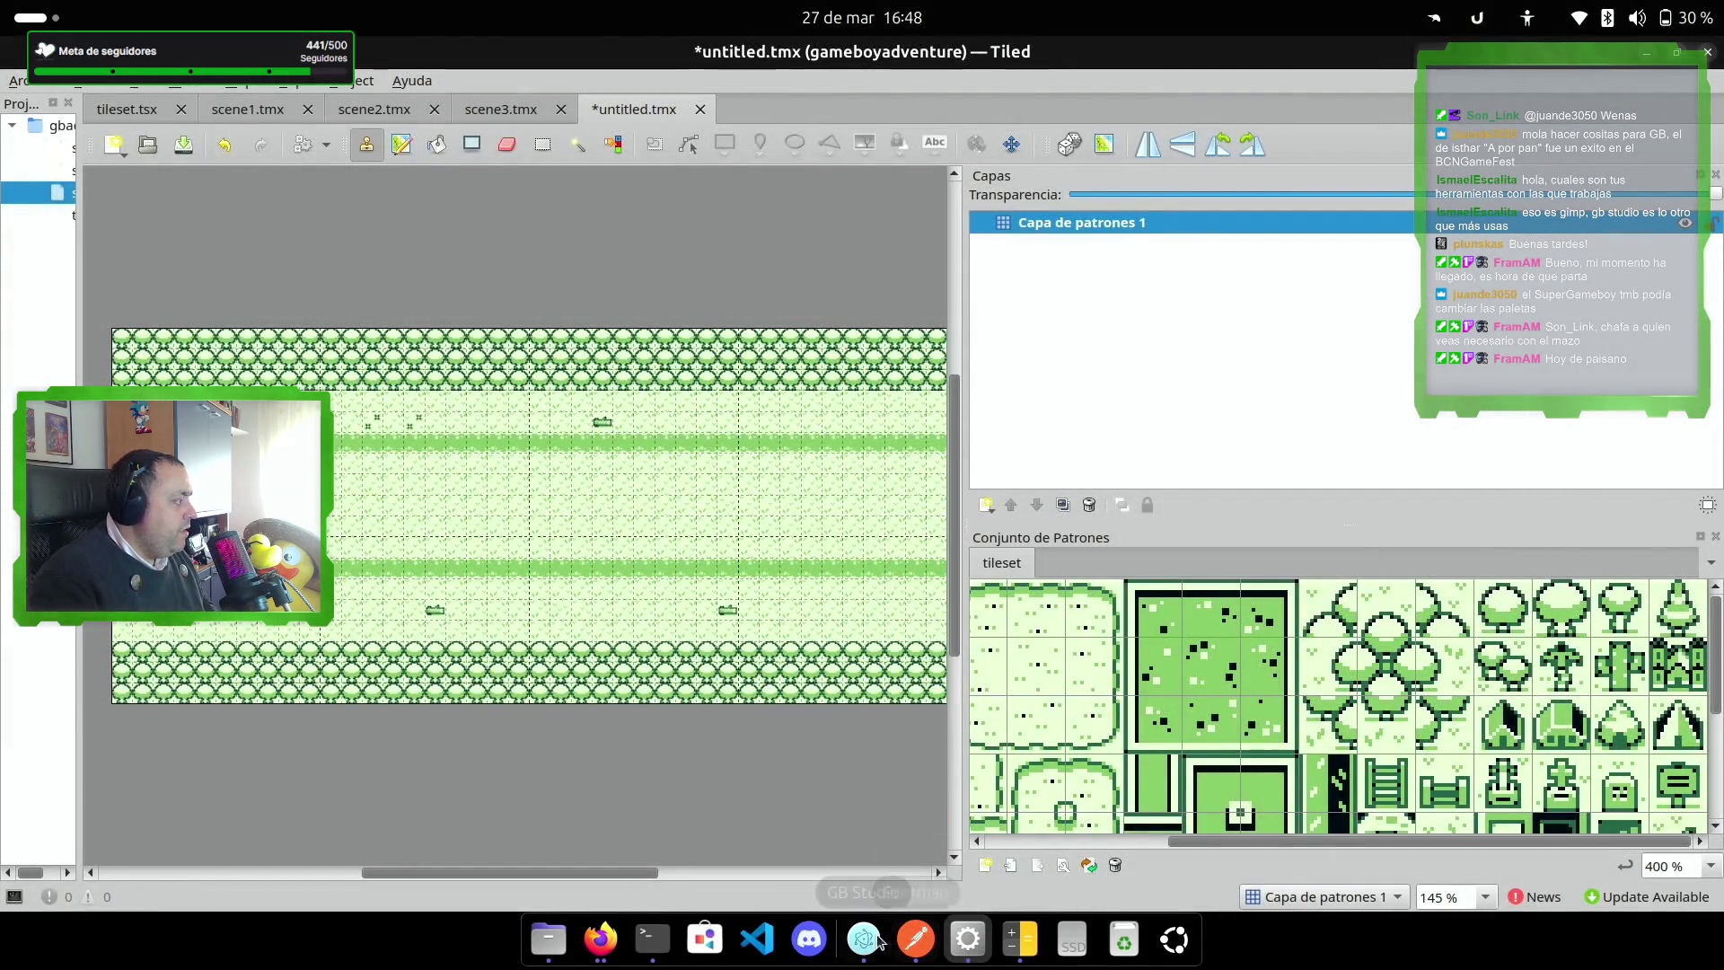
{"action": "left_click", "coordinate": [864, 938]}
{"action": "left_click", "coordinate": [548, 939]}
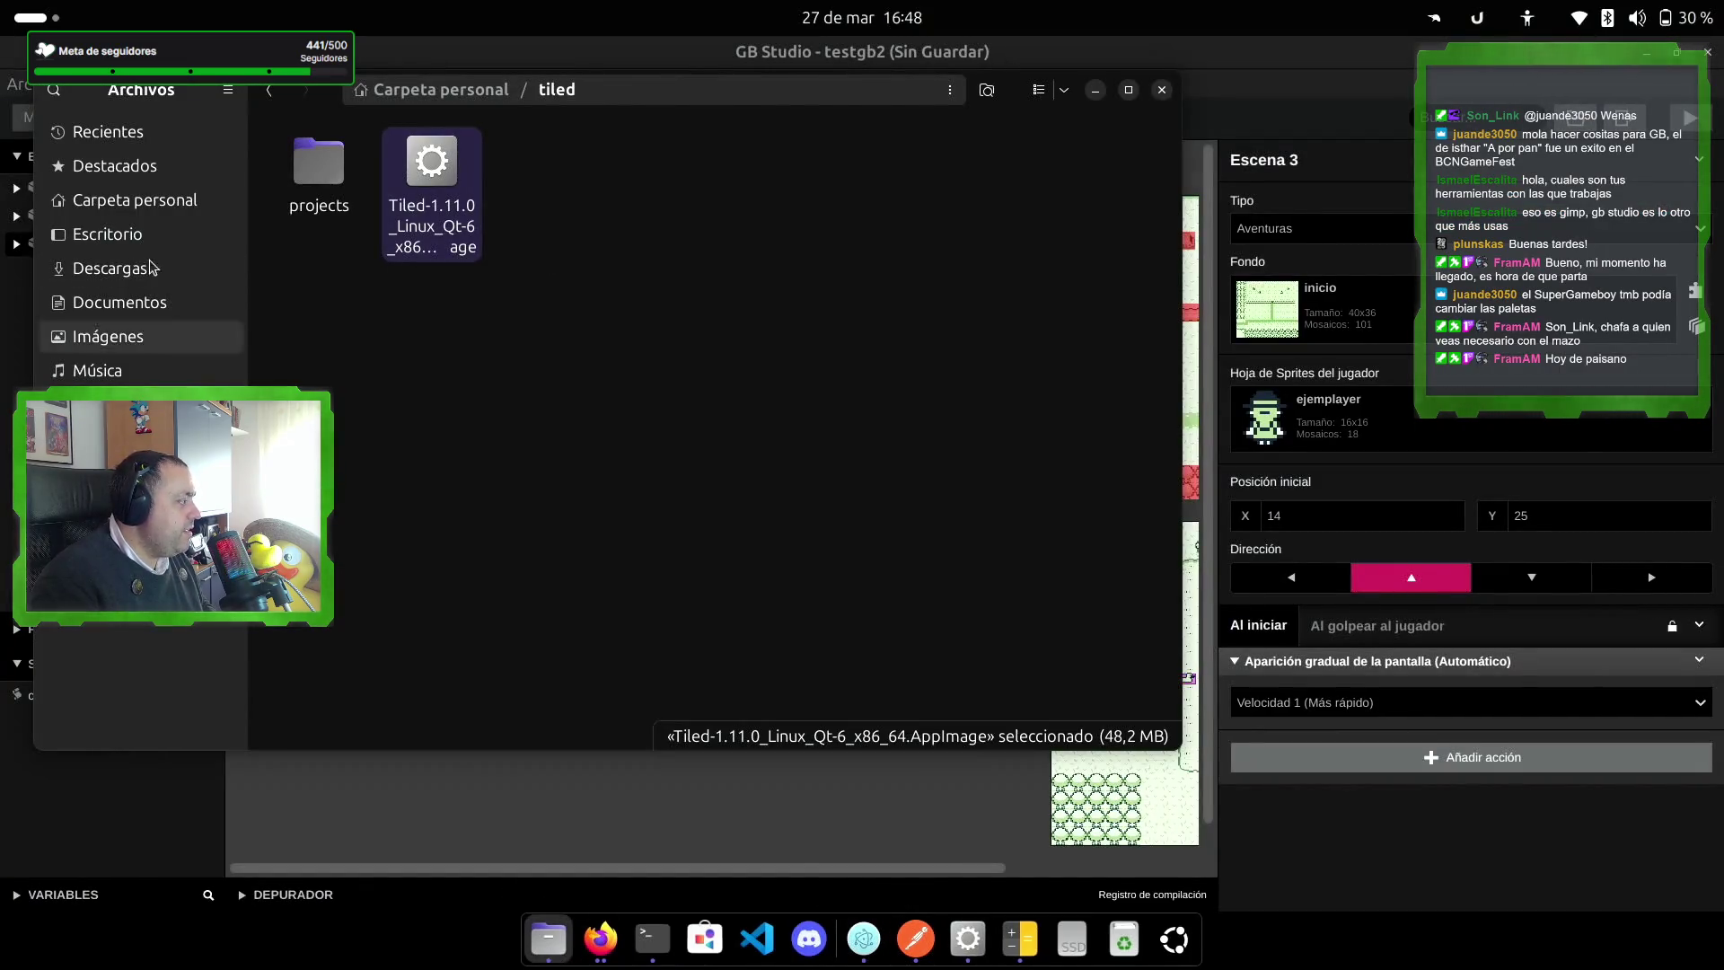
Step: Open mapa3.png from testgb2's assets/backgrounds folder in GIMP via Open With
{"action": "key", "text": "alt+Tab"}
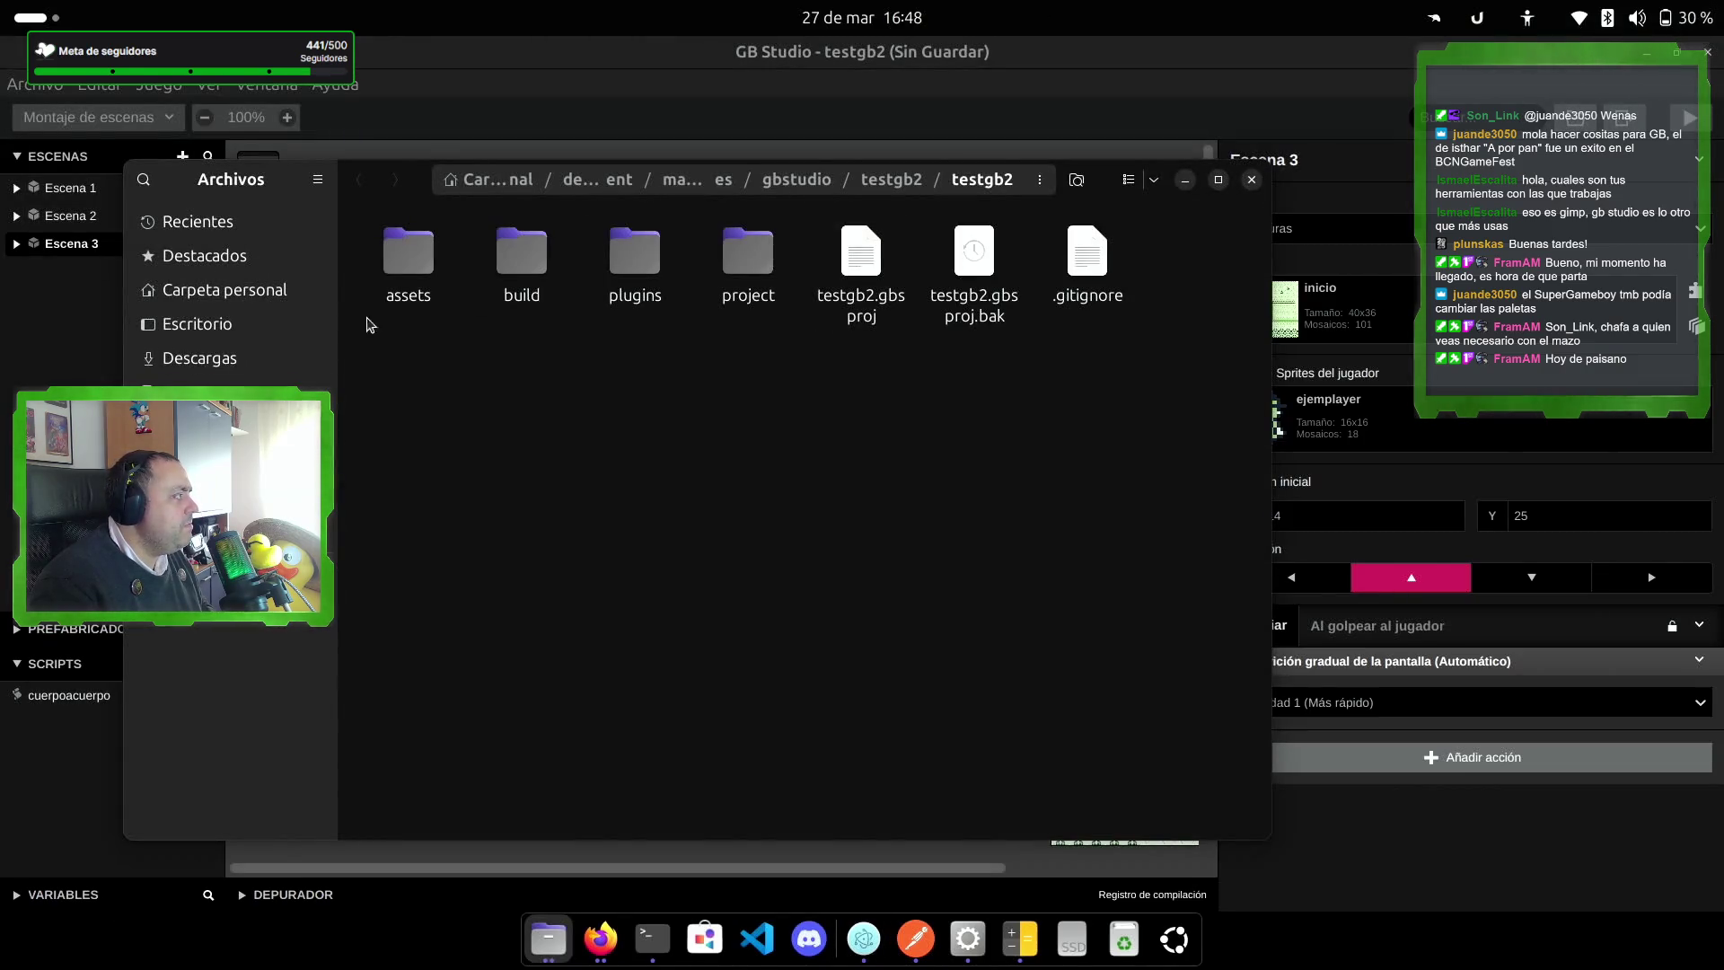
{"action": "double_click", "coordinate": [414, 279]}
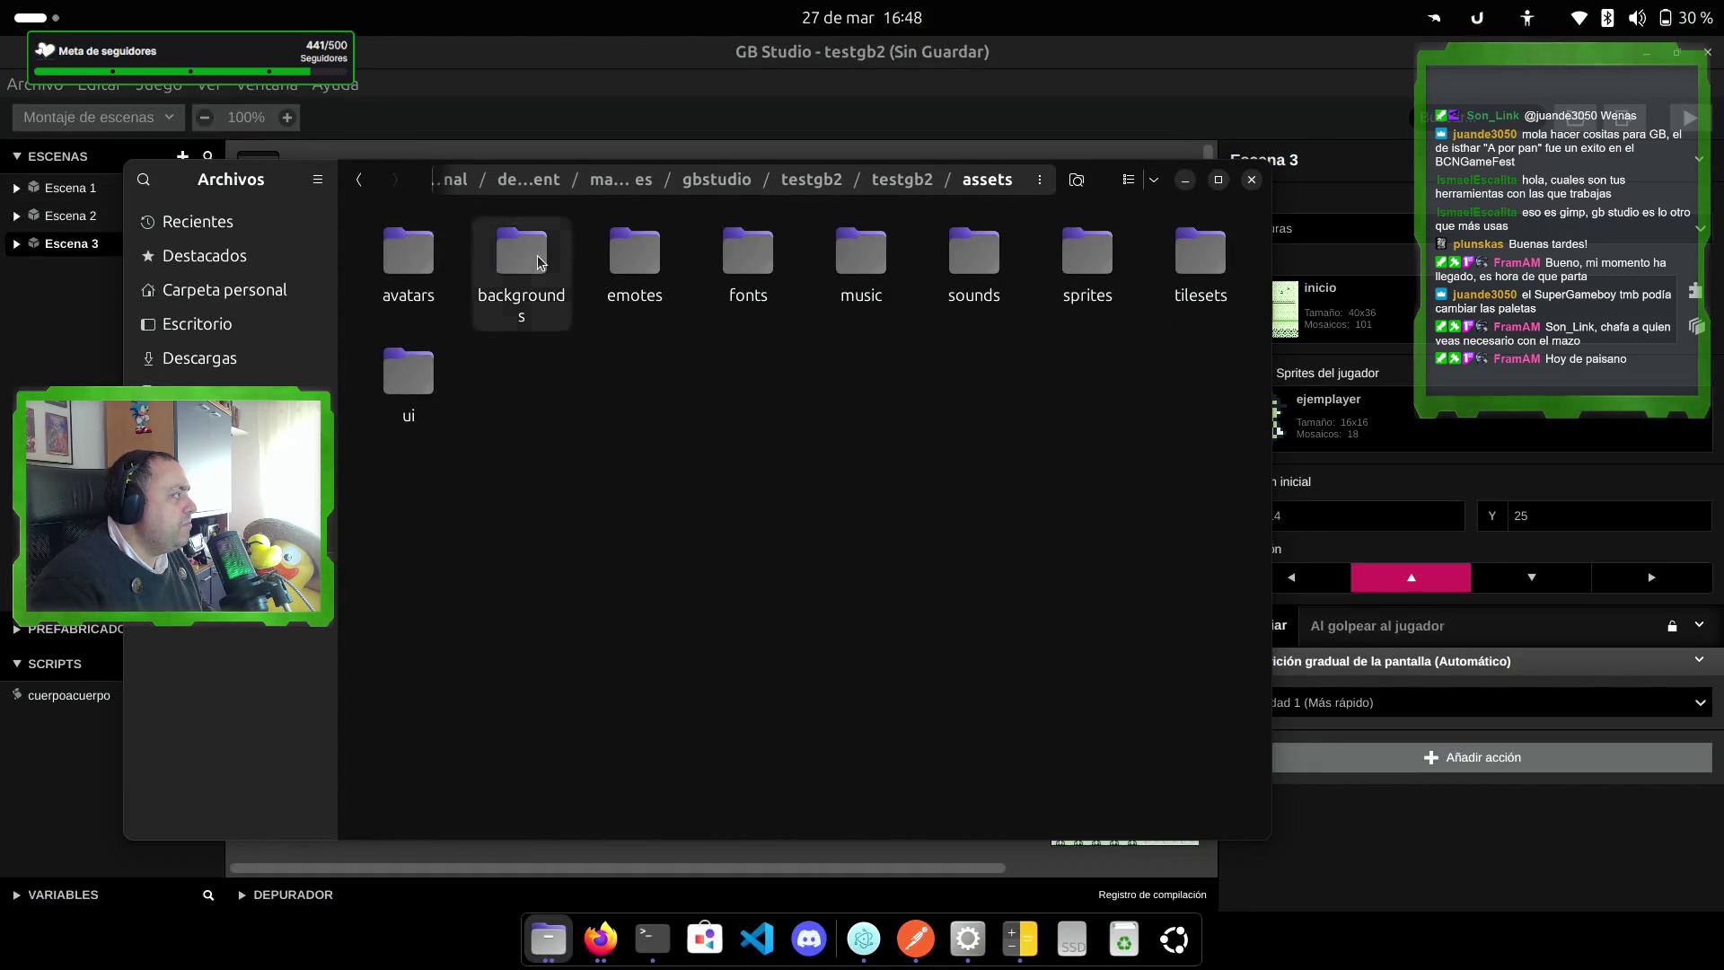
{"action": "double_click", "coordinate": [520, 256]}
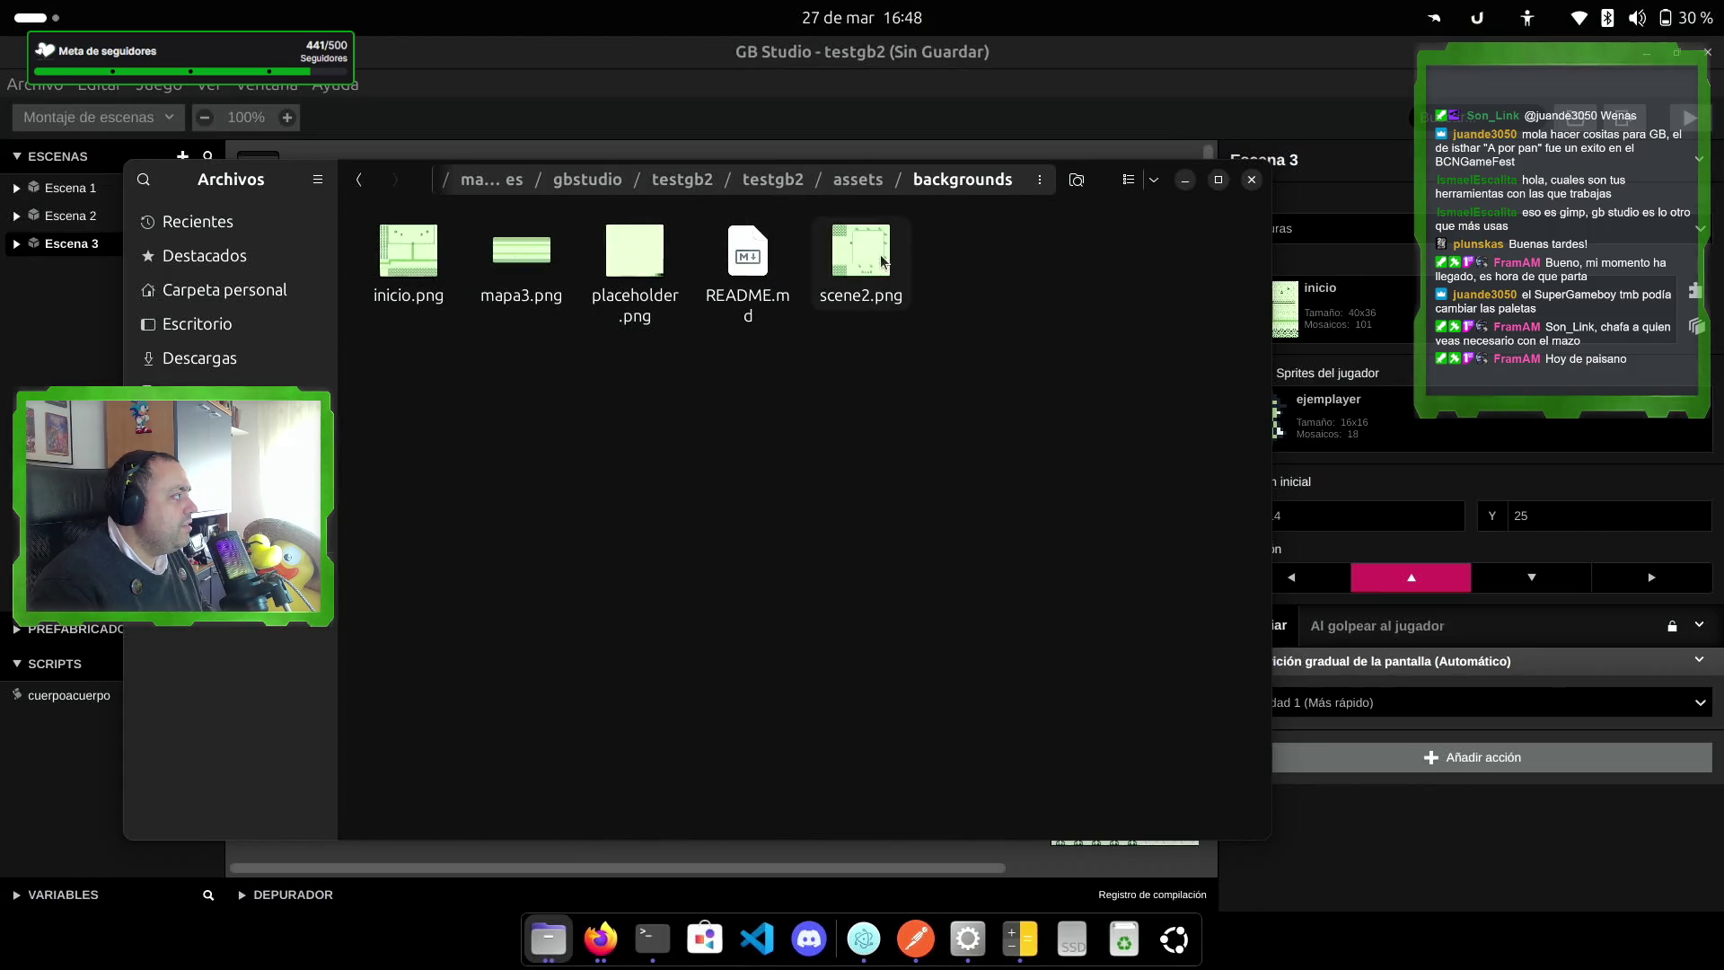
{"action": "right_click", "coordinate": [521, 253]}
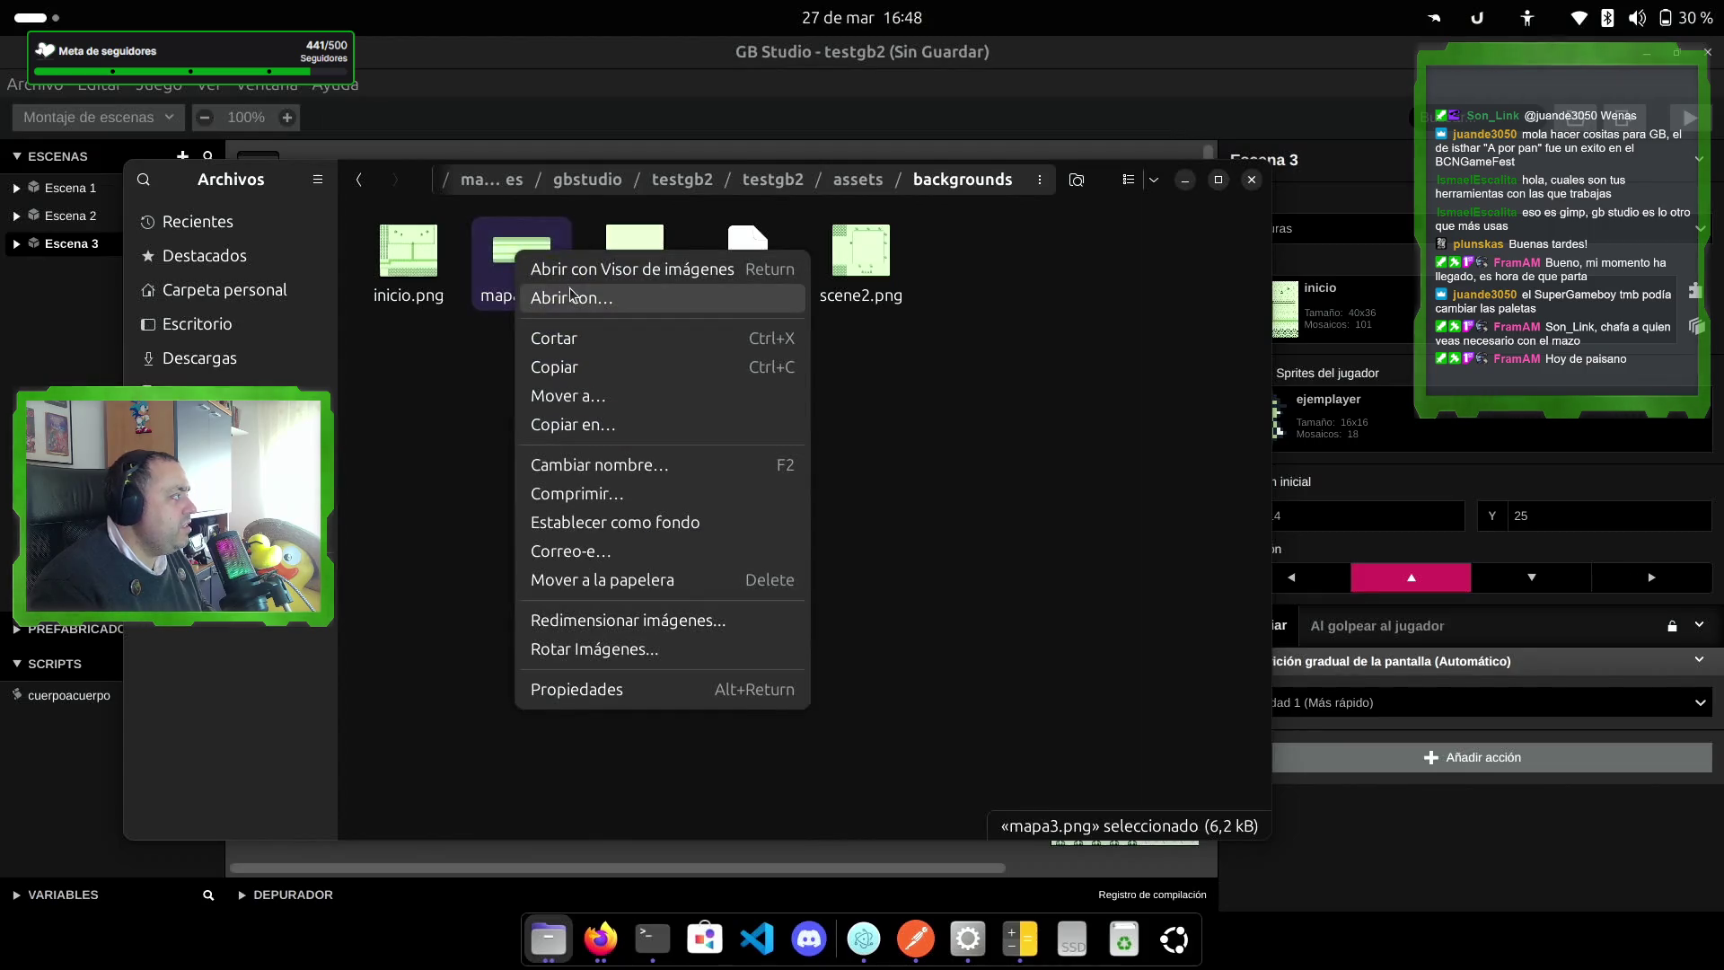
{"action": "left_click", "coordinate": [571, 297]}
{"action": "left_click", "coordinate": [812, 456]}
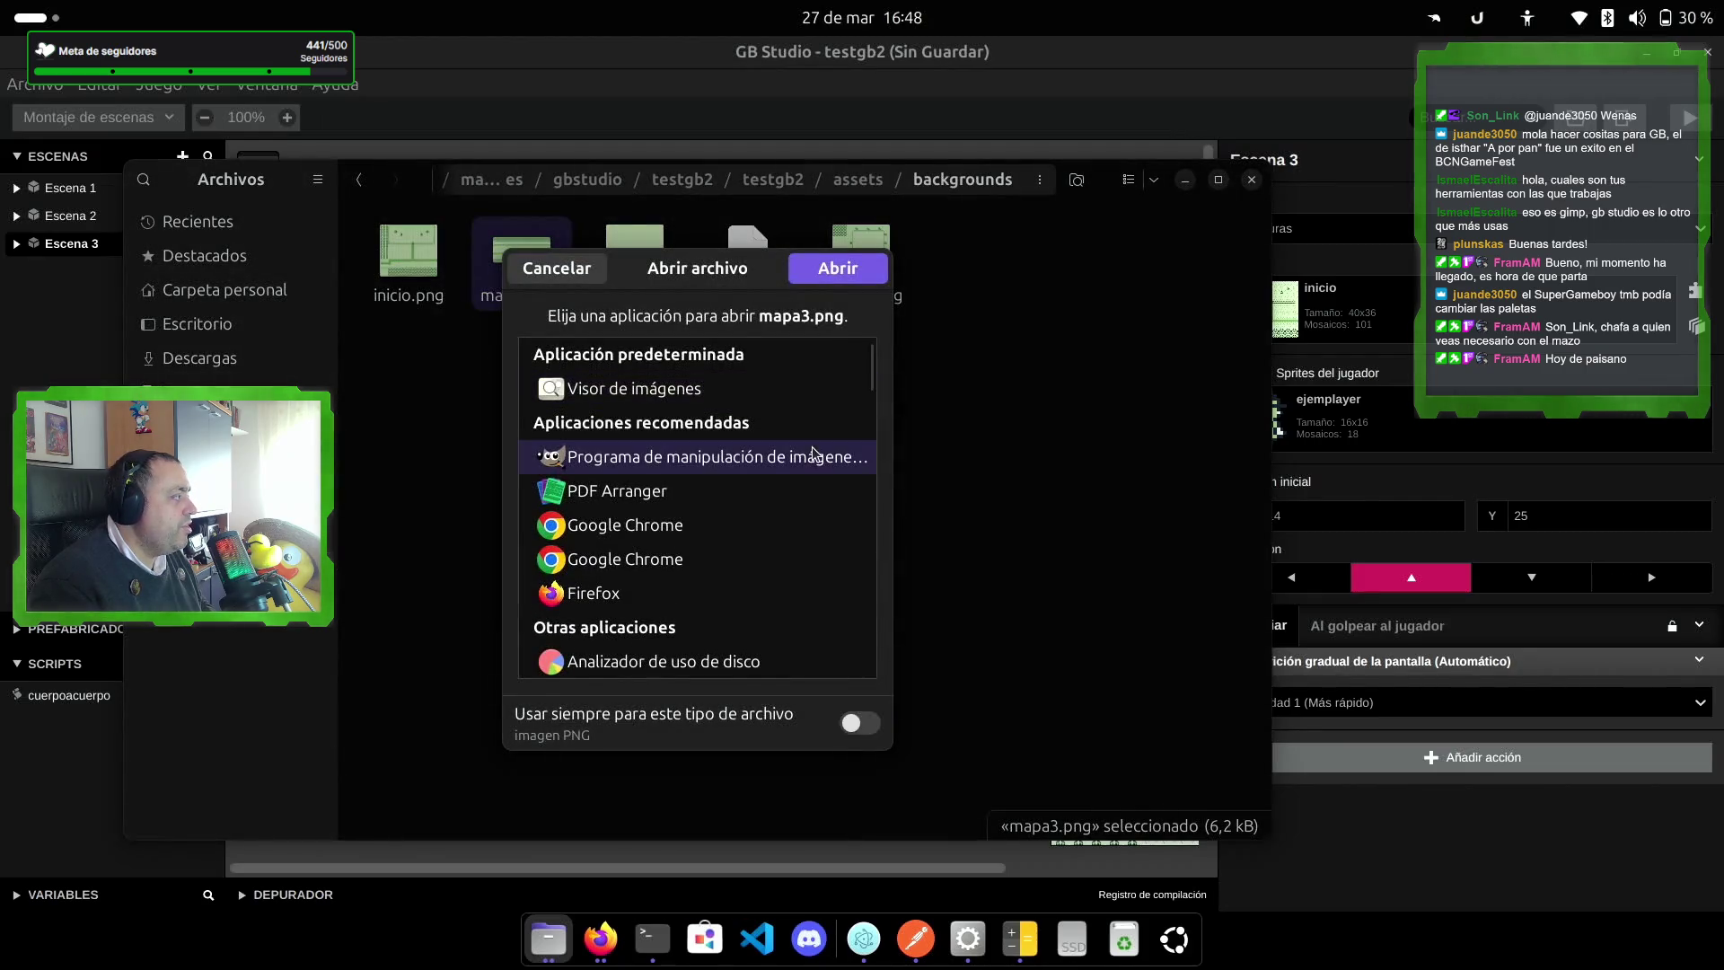
{"action": "left_click", "coordinate": [823, 272]}
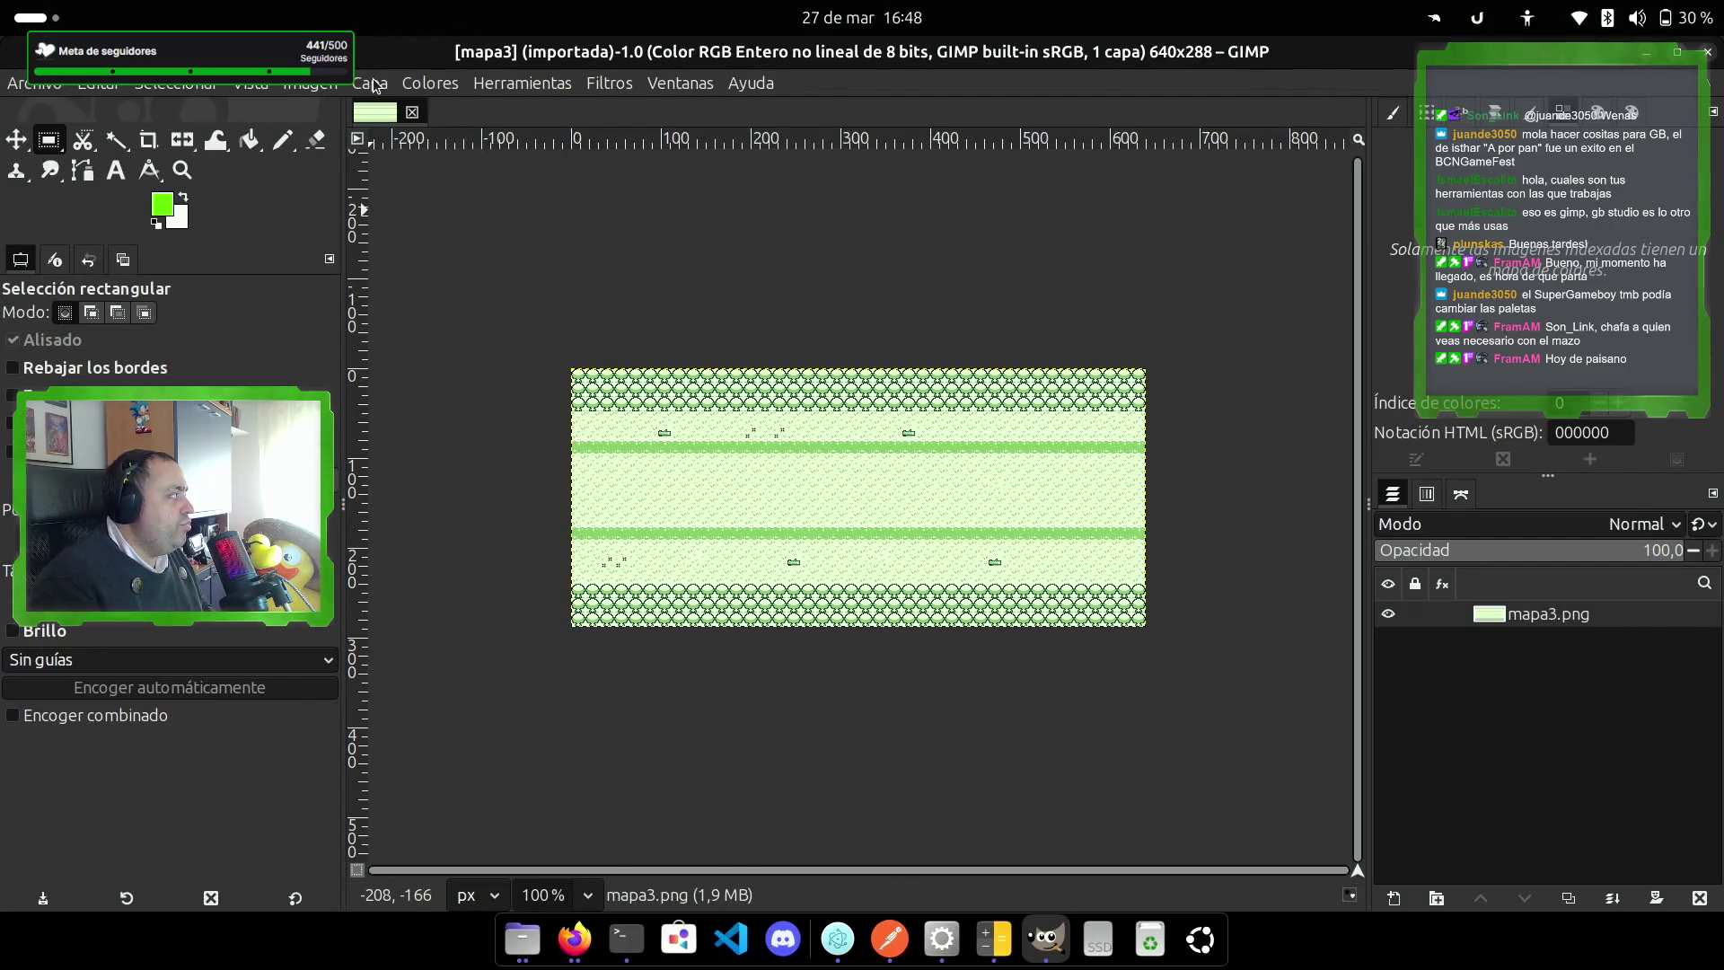
Step: Convert the image to a 4-colour indexed palette
{"action": "left_click", "coordinate": [314, 84]}
{"action": "mouse_move", "coordinate": [431, 139]}
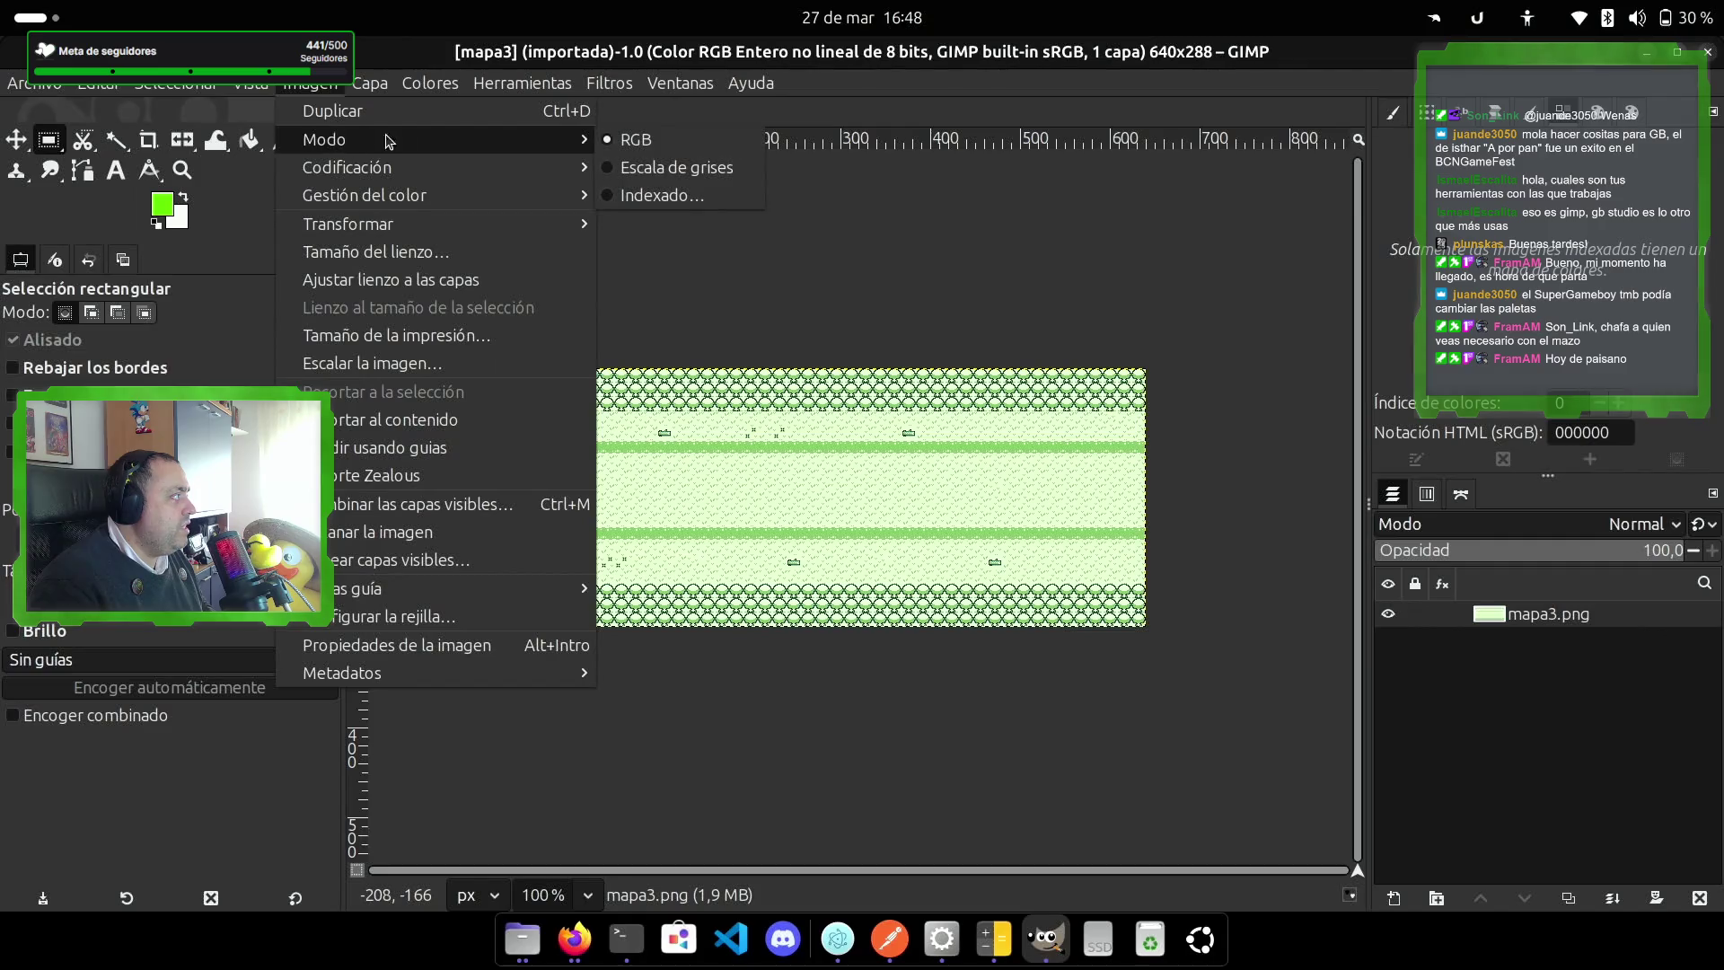
{"action": "left_click", "coordinate": [651, 195]}
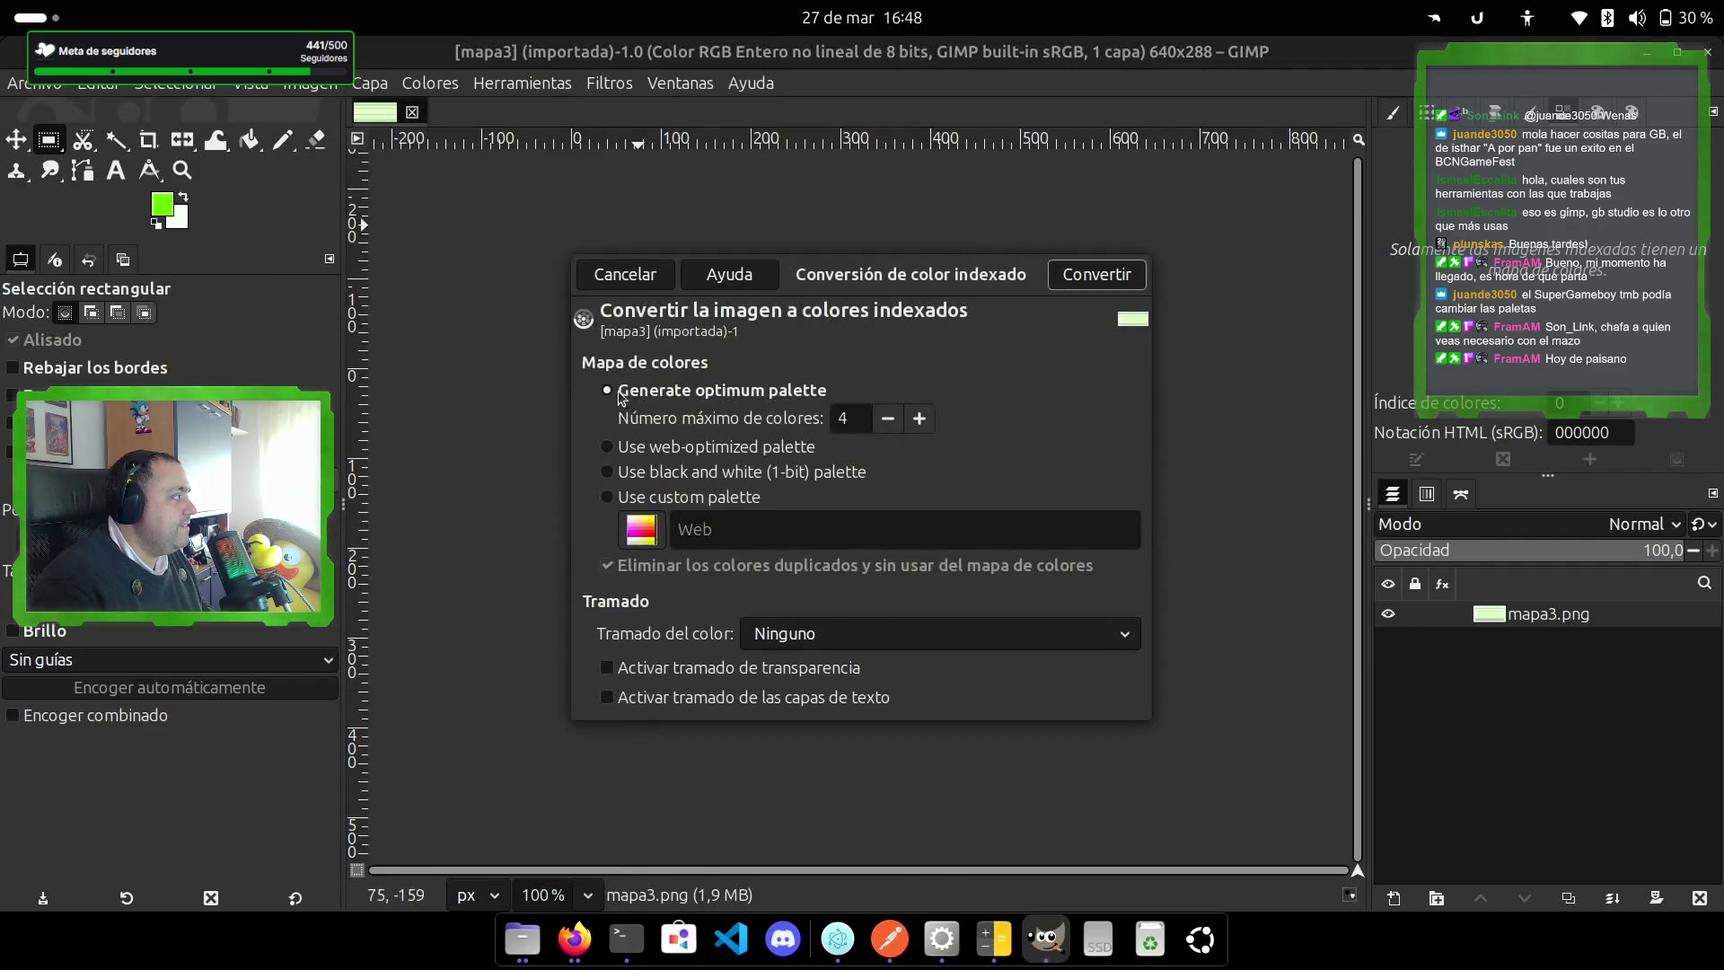
{"action": "left_click", "coordinate": [1101, 280]}
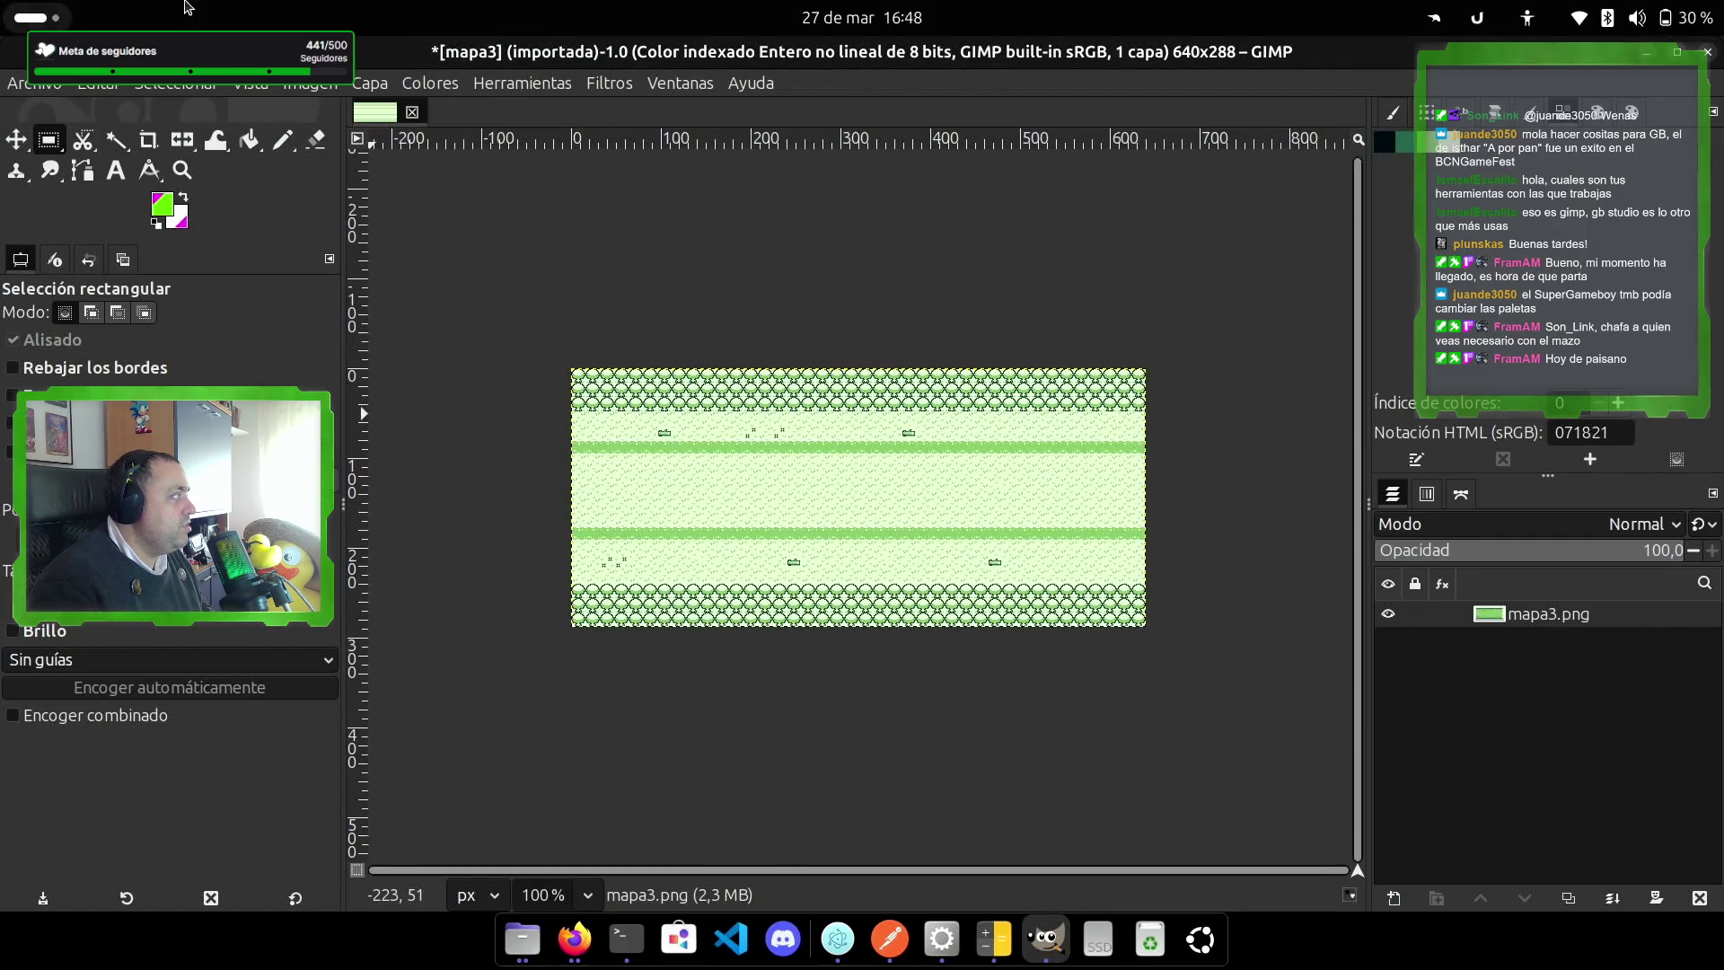
Step: Overwrite mapa3.png, then quit GIMP discarding the unsaved changes
{"action": "left_click", "coordinate": [34, 84]}
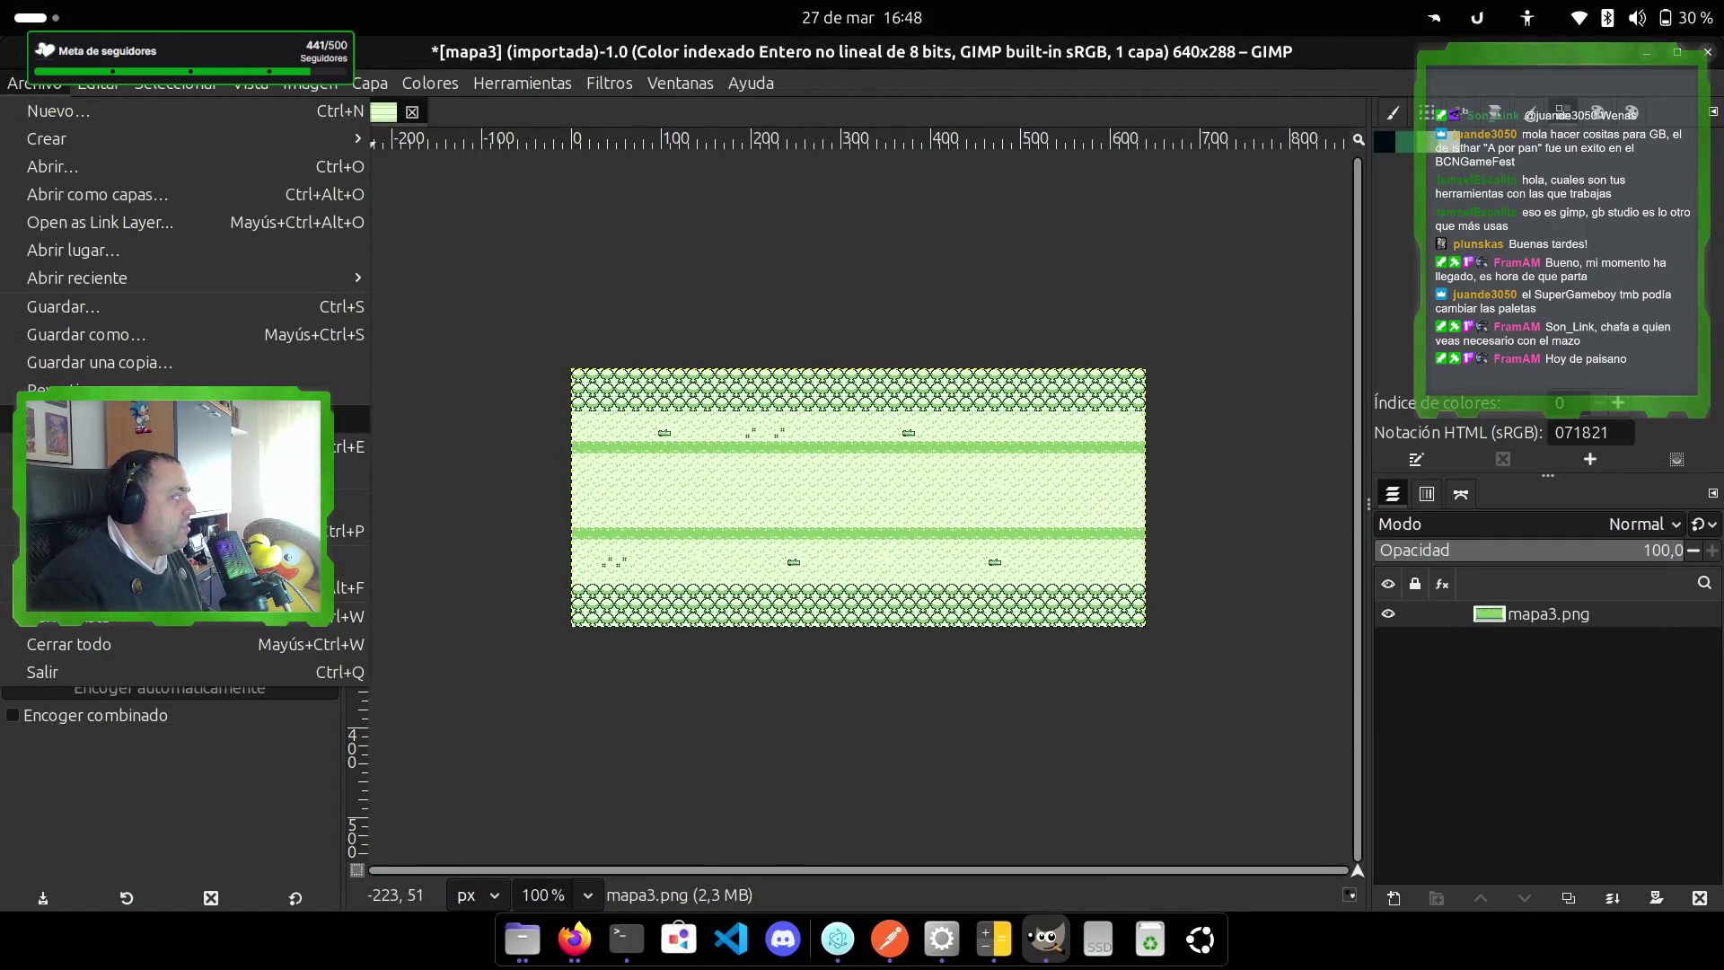
{"action": "left_click", "coordinate": [108, 418]}
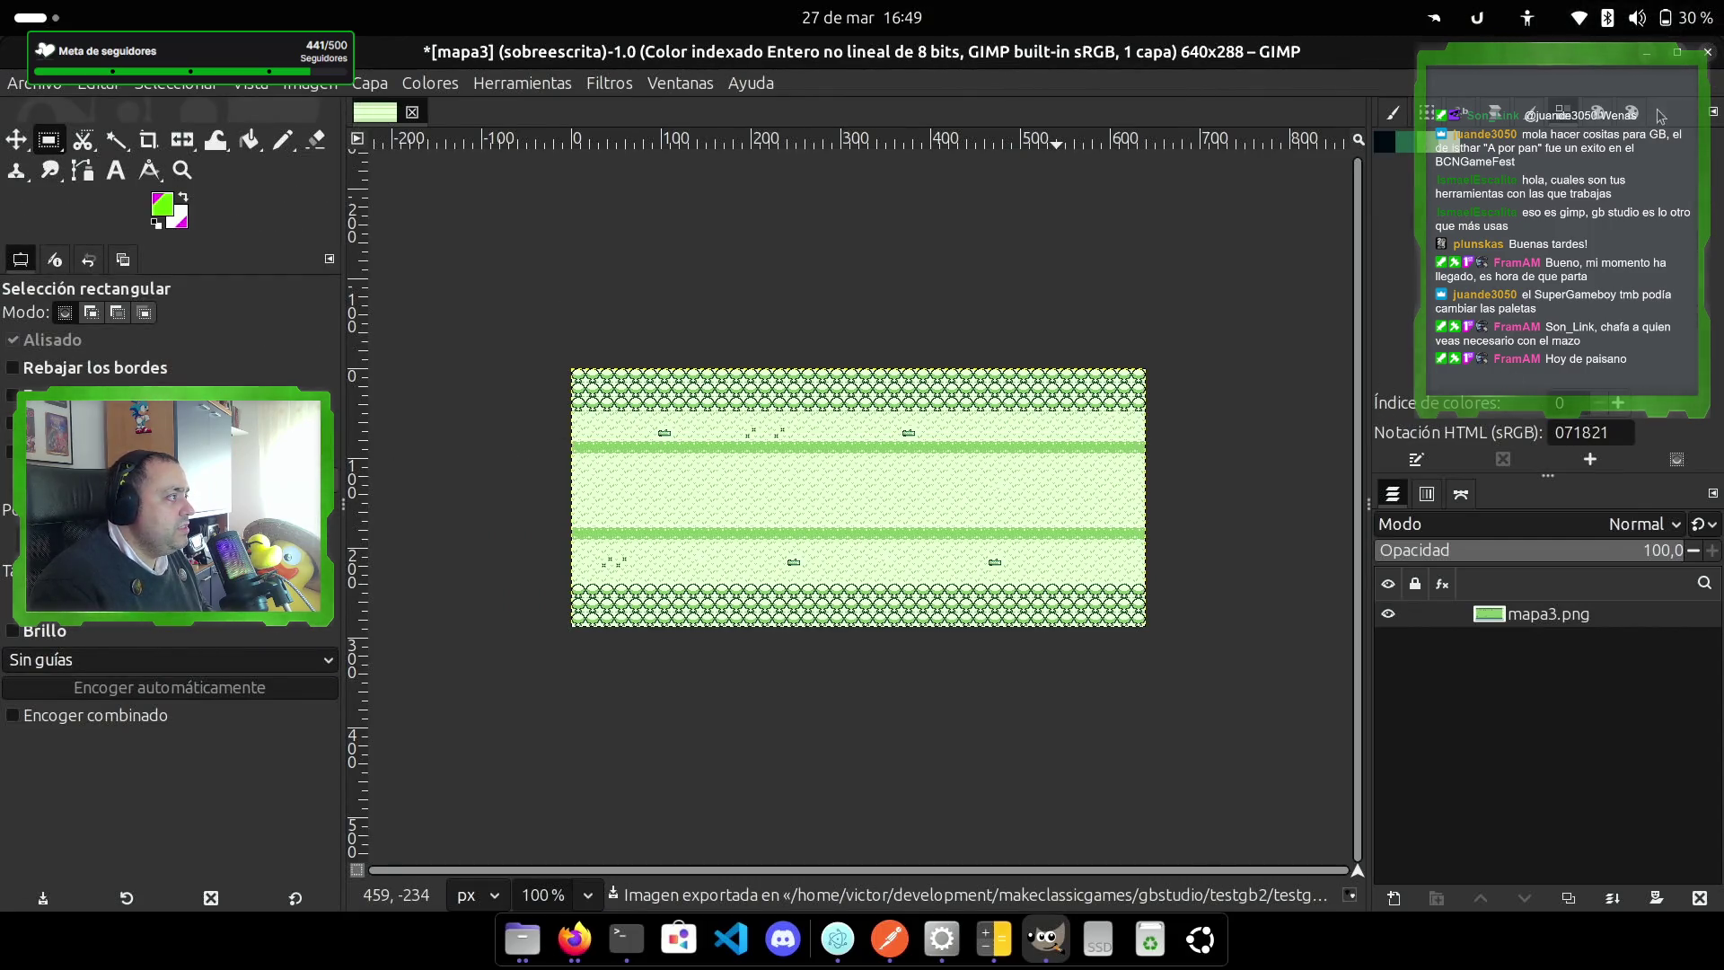
{"action": "left_click", "coordinate": [1710, 54]}
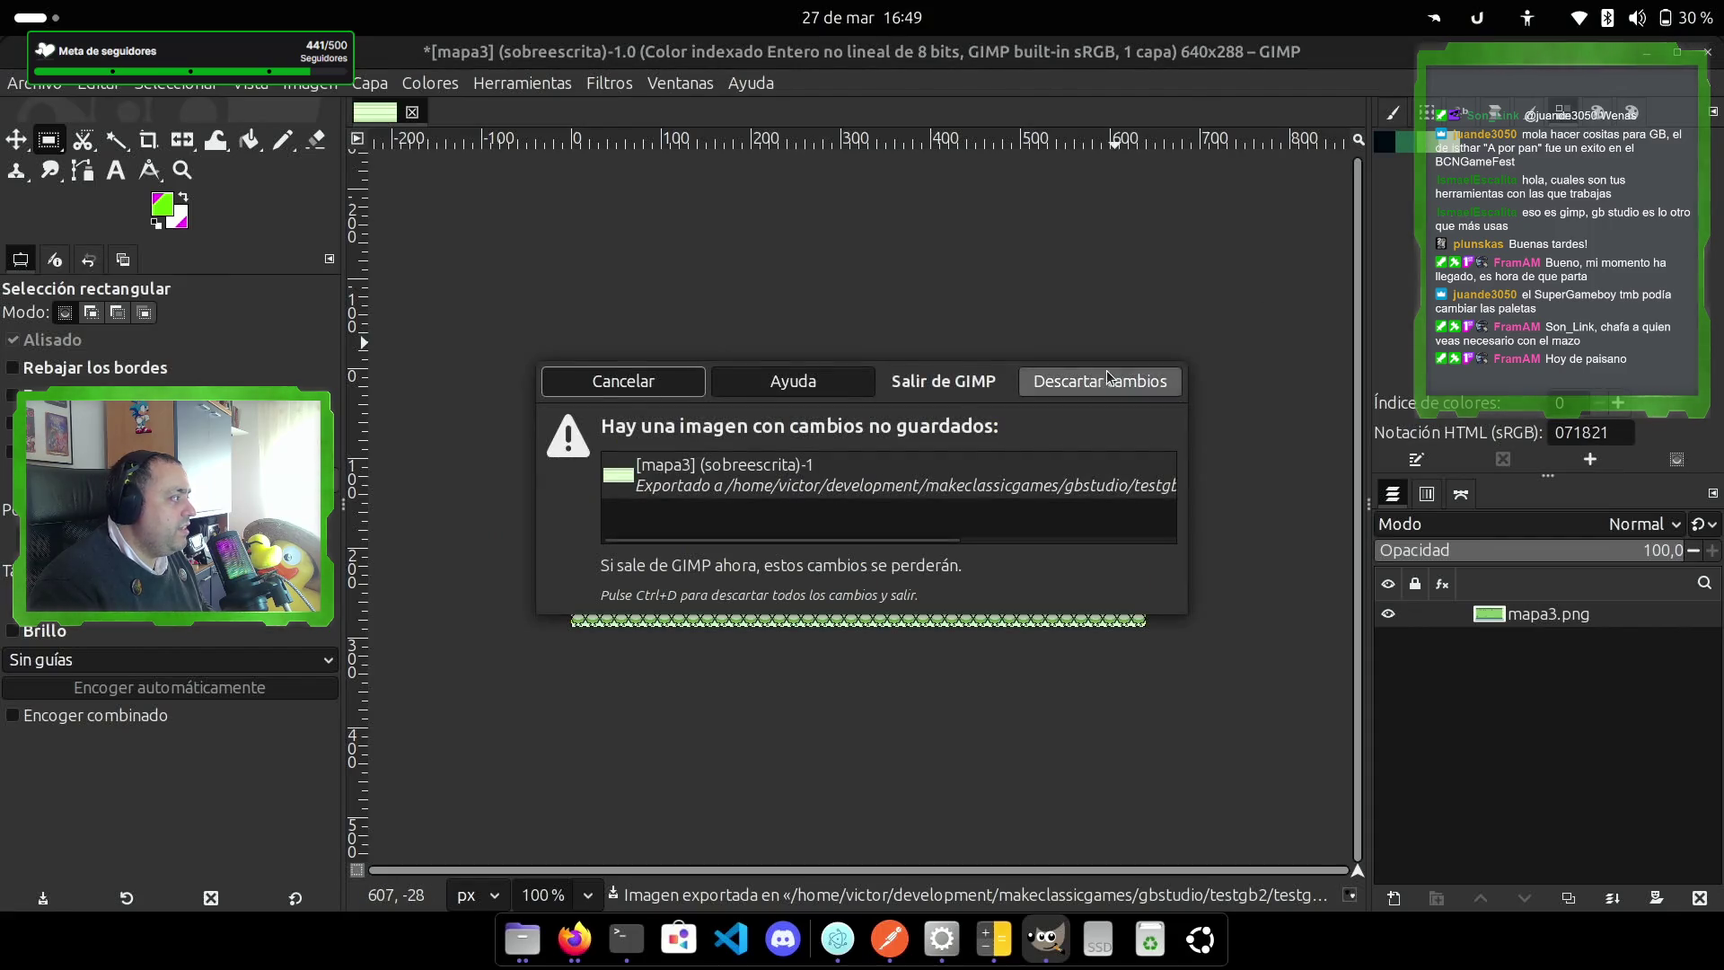
{"action": "left_click", "coordinate": [1107, 377]}
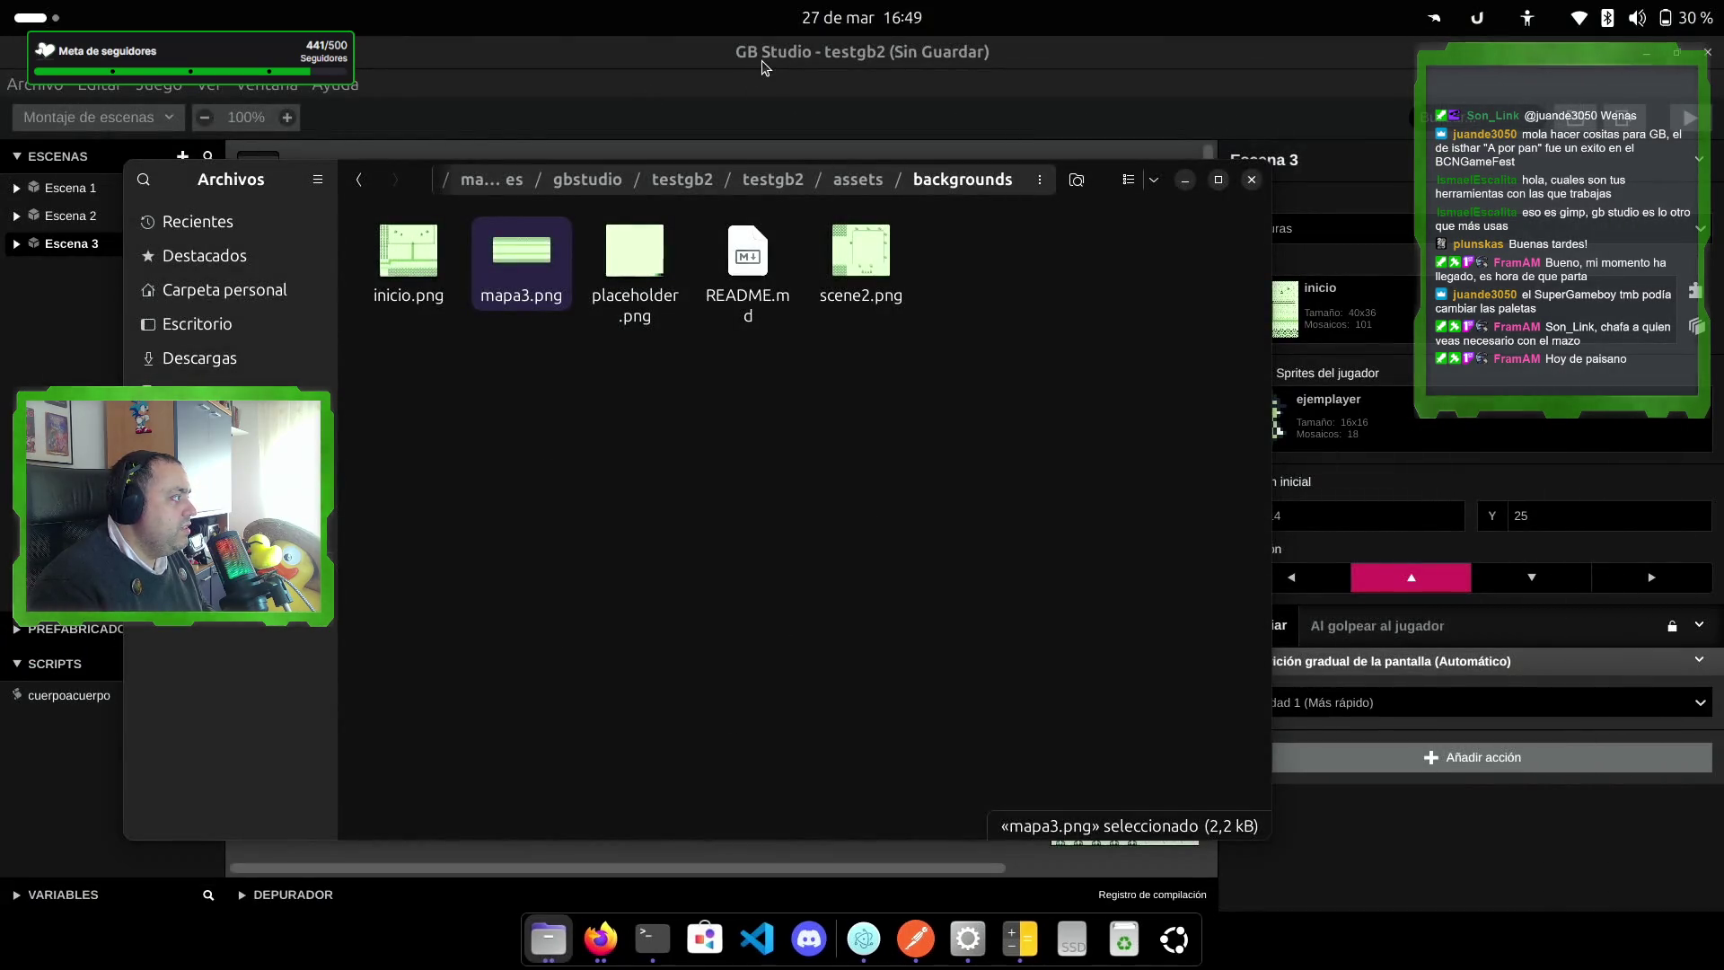
Step: Assign mapa3 as Escena 3's background, reposition the scene, and pick the collision tool
{"action": "left_click", "coordinate": [761, 68]}
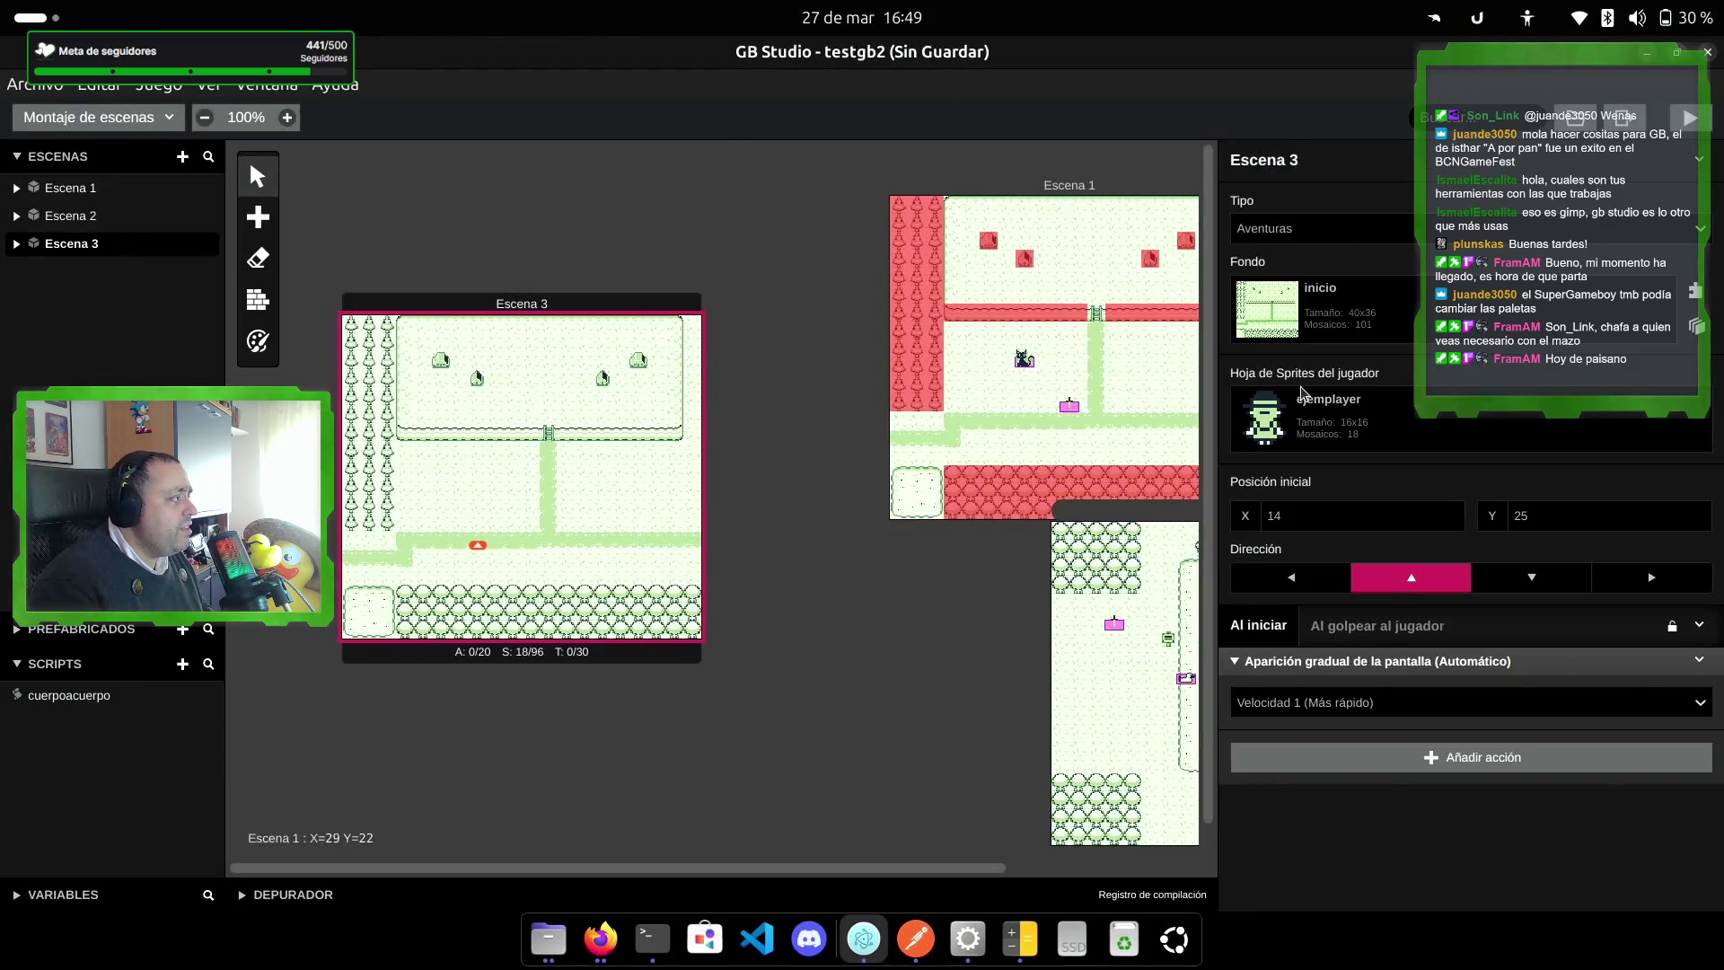
{"action": "left_click", "coordinate": [1279, 308]}
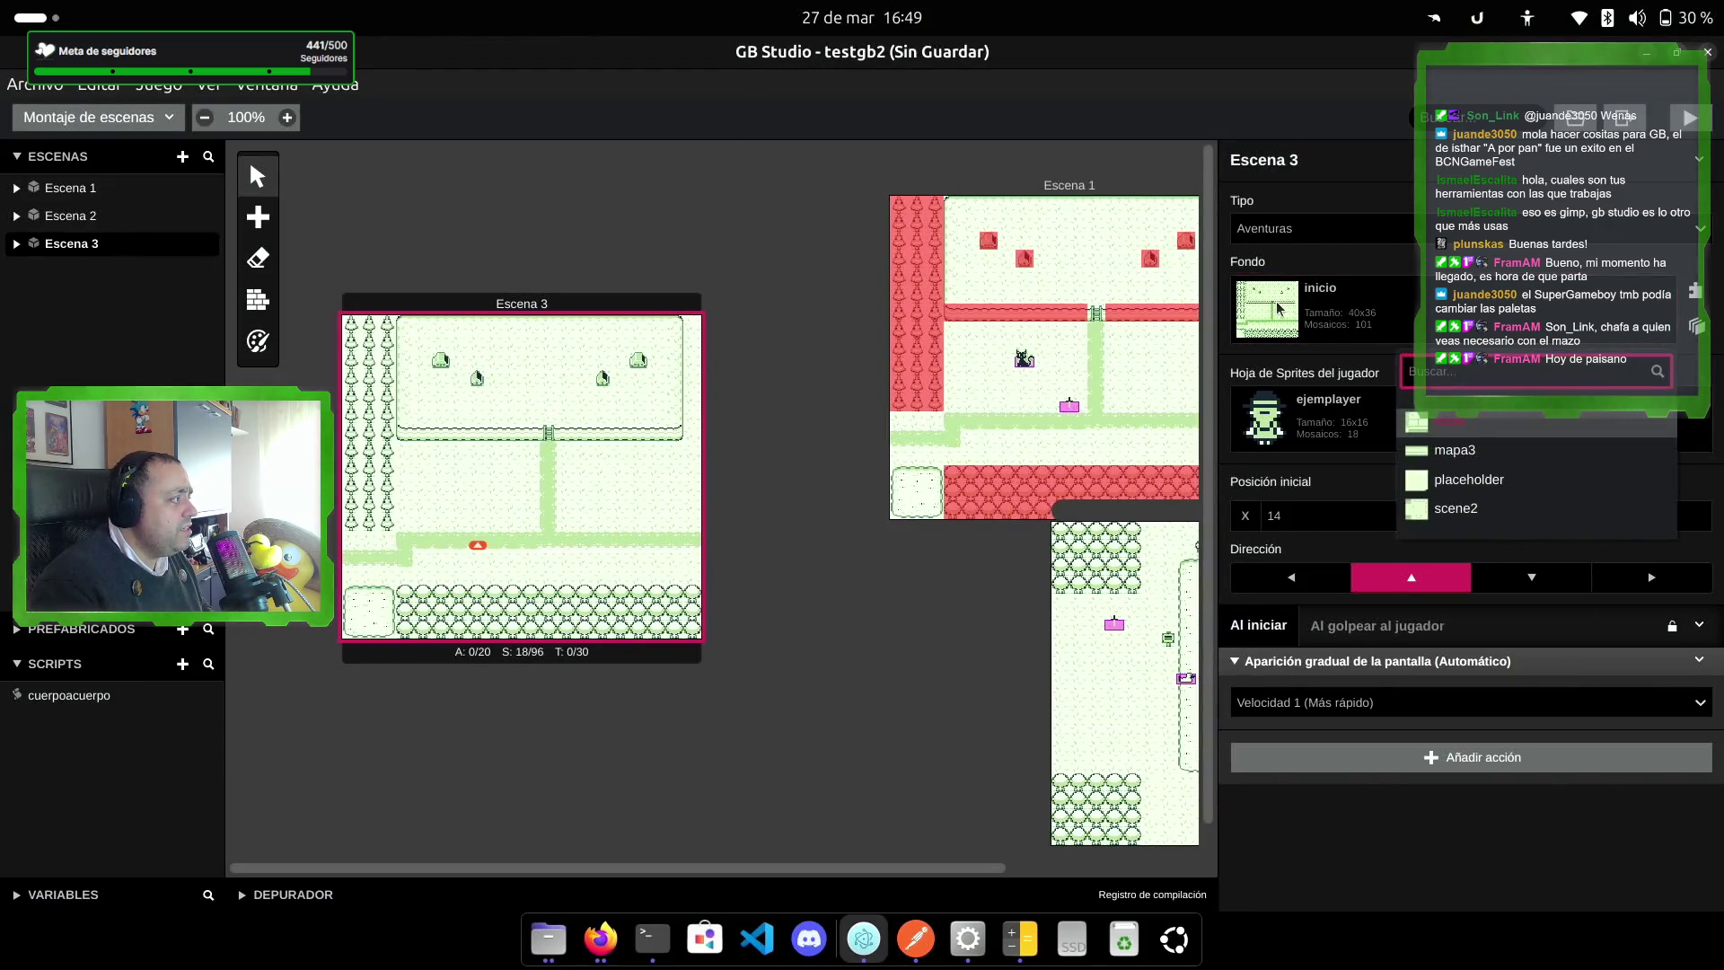
{"action": "left_click", "coordinate": [1516, 456]}
{"action": "left_click_drag", "start_coordinate": [665, 302], "coordinate": [506, 537]}
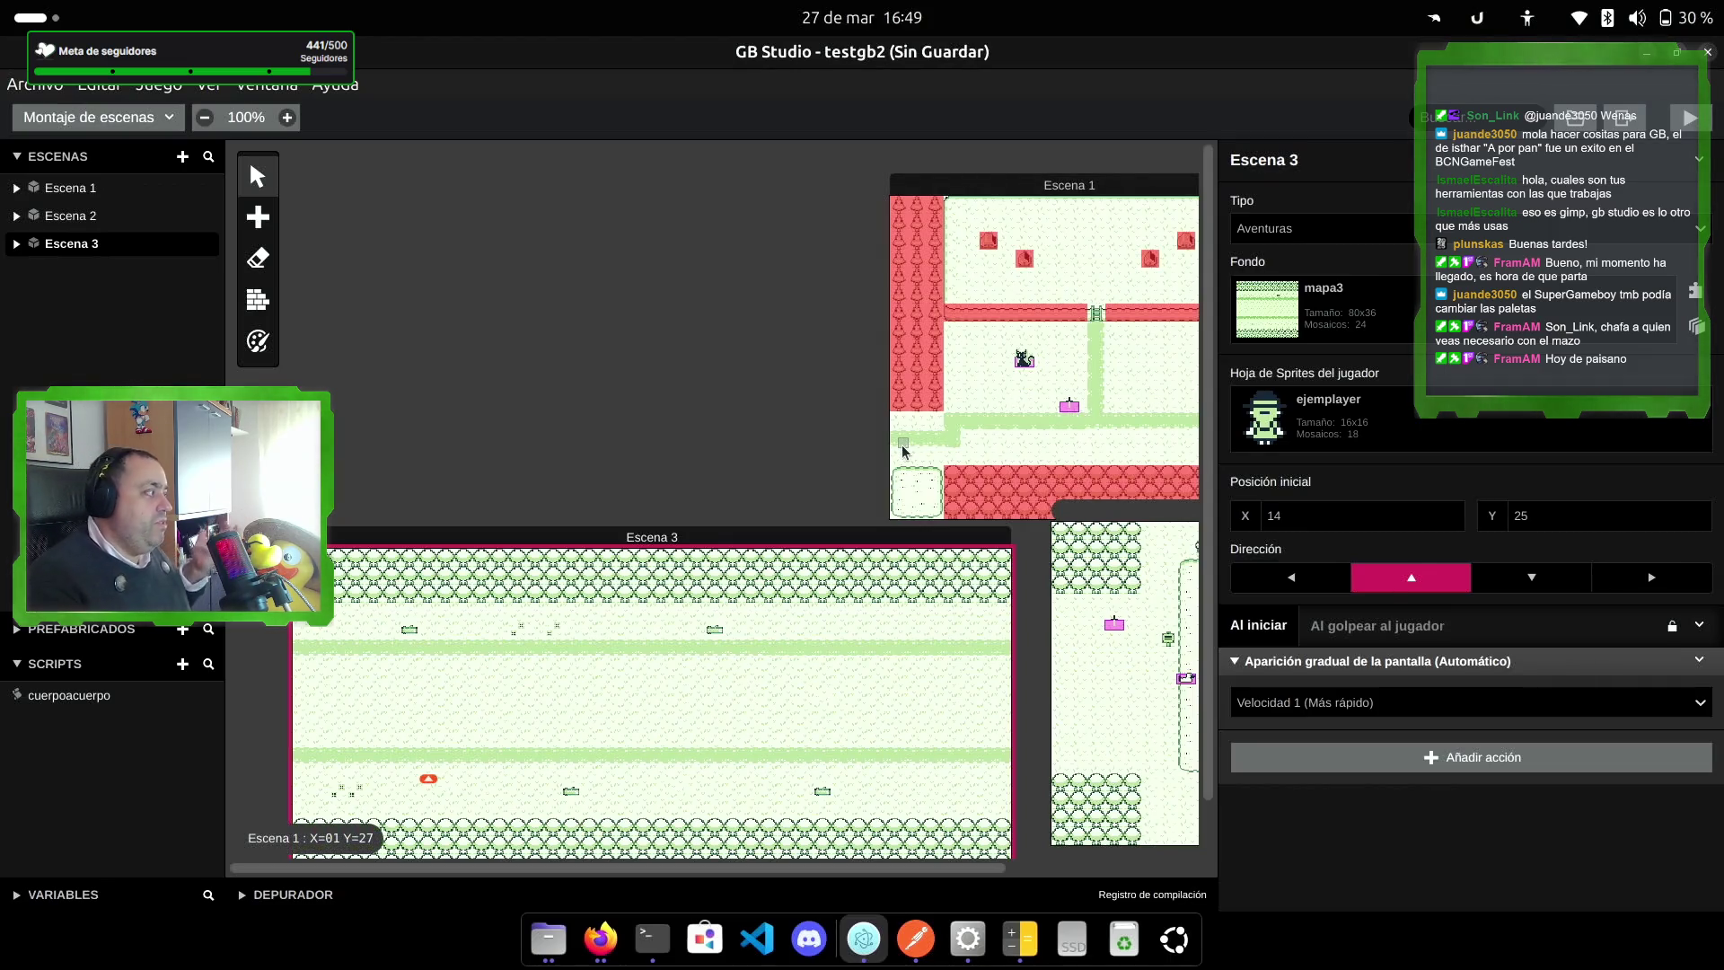
{"action": "left_click_drag", "start_coordinate": [732, 532], "coordinate": [824, 360]}
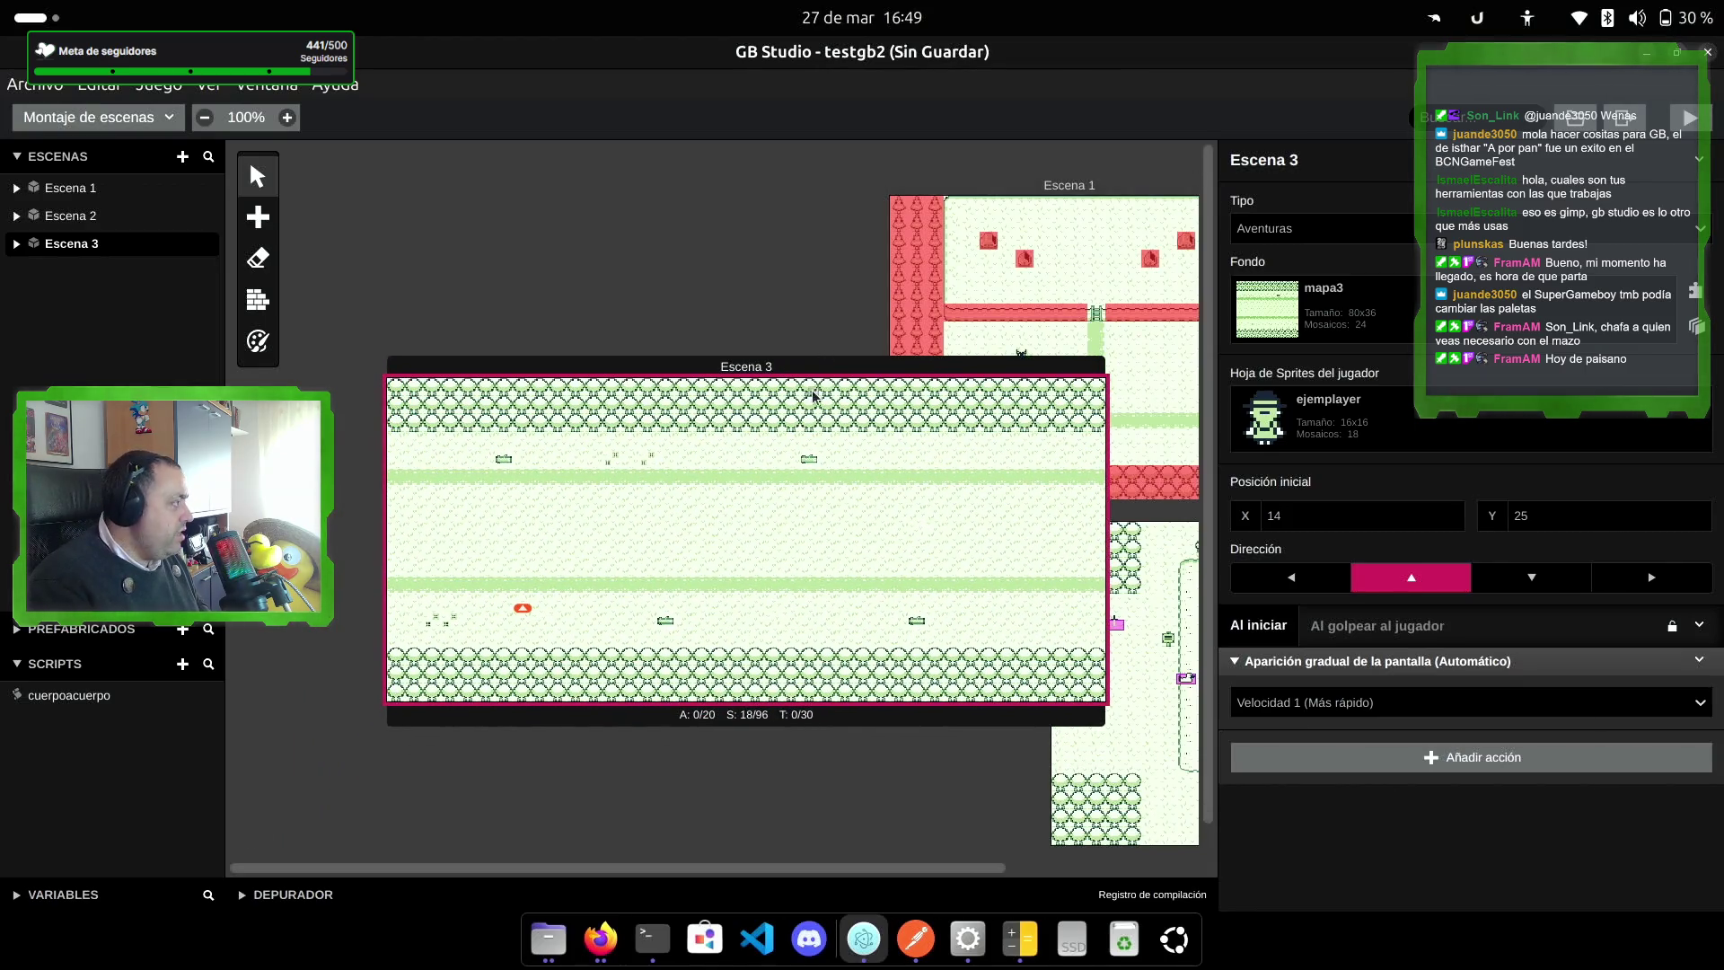
{"action": "left_click", "coordinate": [258, 302]}
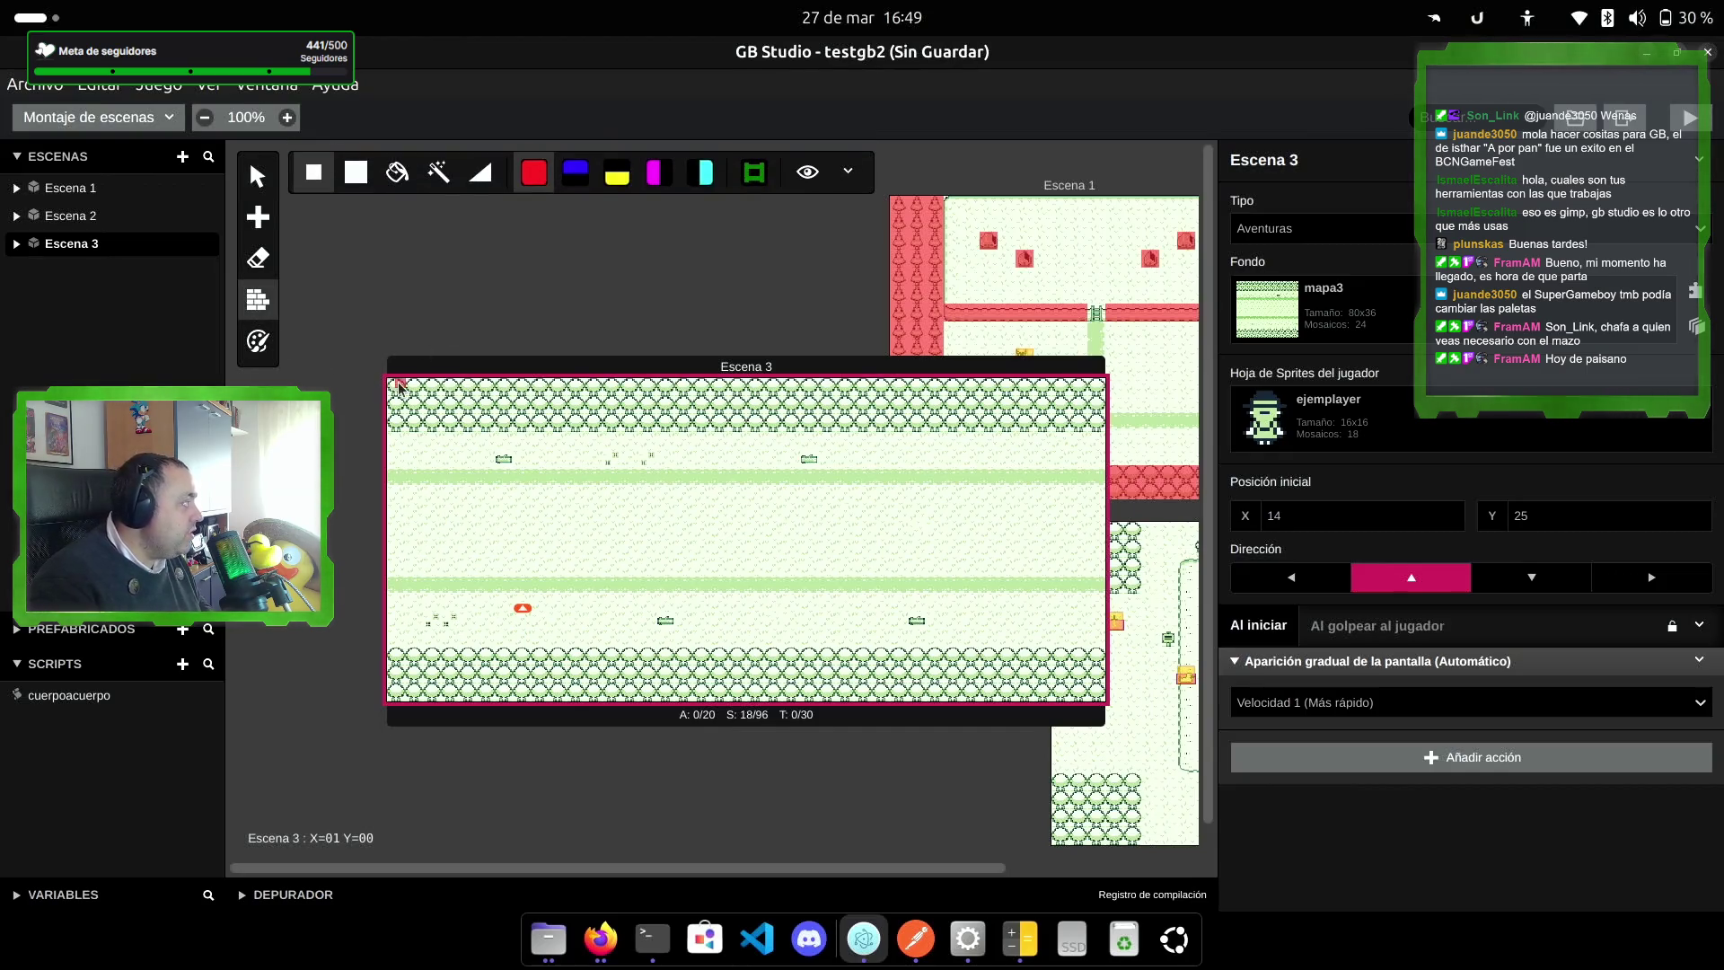
Step: Paint solid collisions across the top two tree rows of Escena 3
{"action": "left_click", "coordinate": [364, 170]}
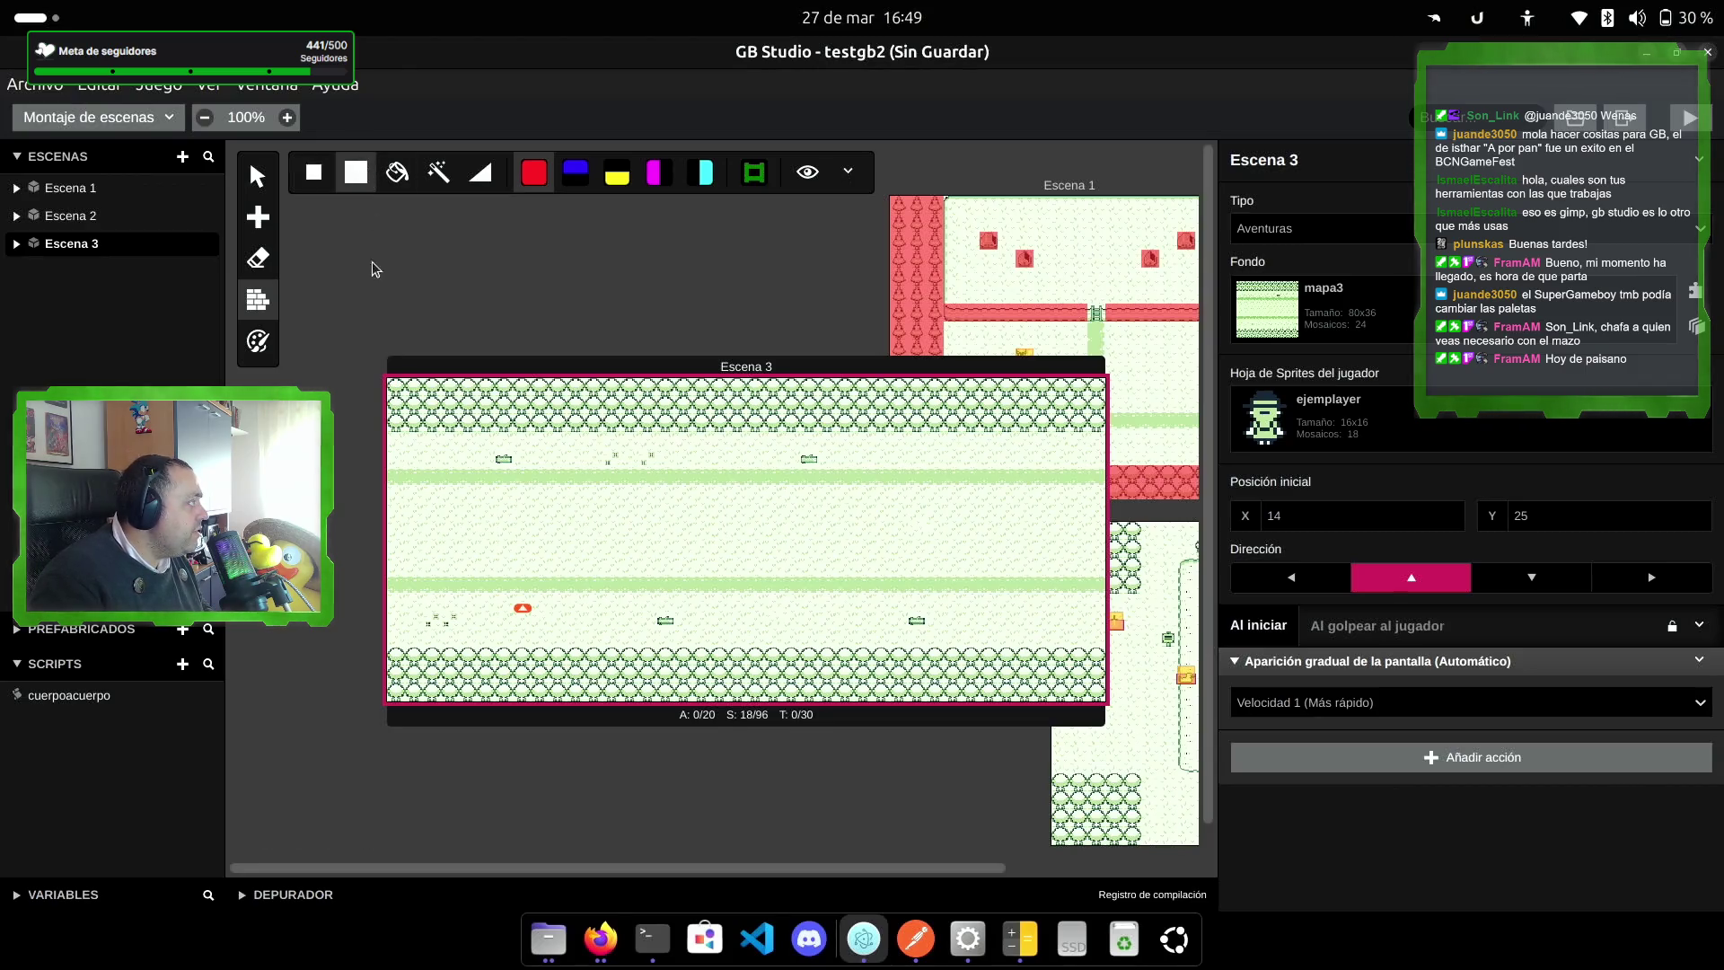
{"action": "left_click", "coordinate": [410, 392]}
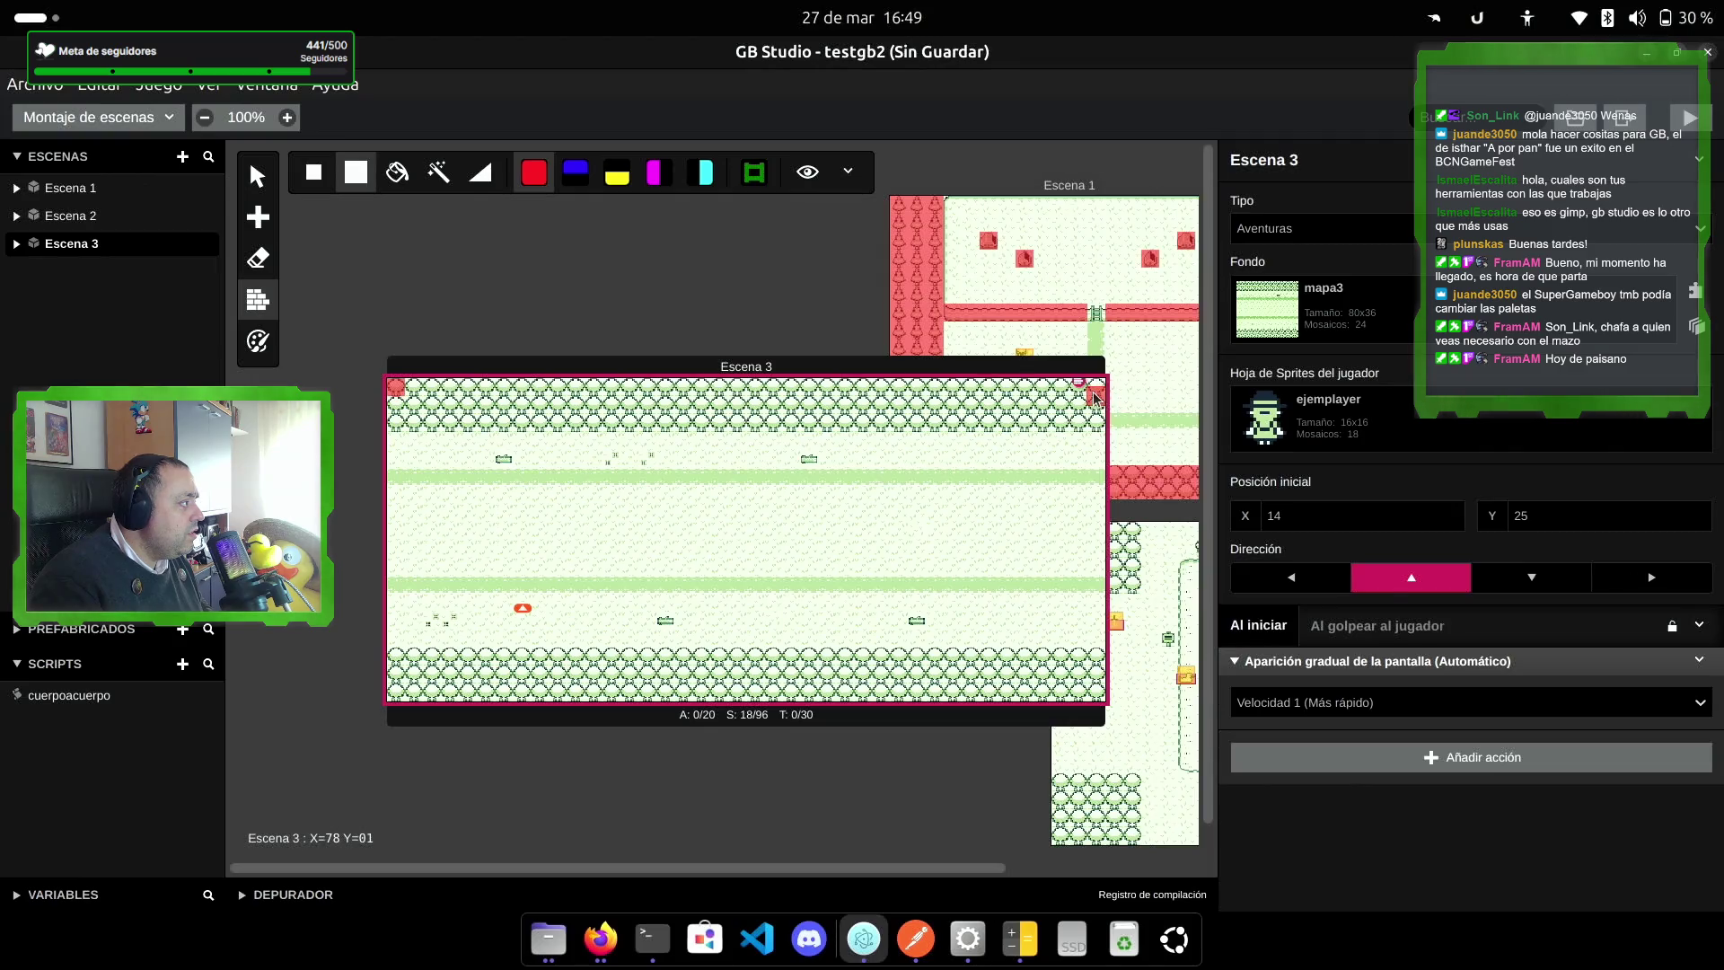
{"action": "left_click", "coordinate": [1096, 394], "text": "shift"}
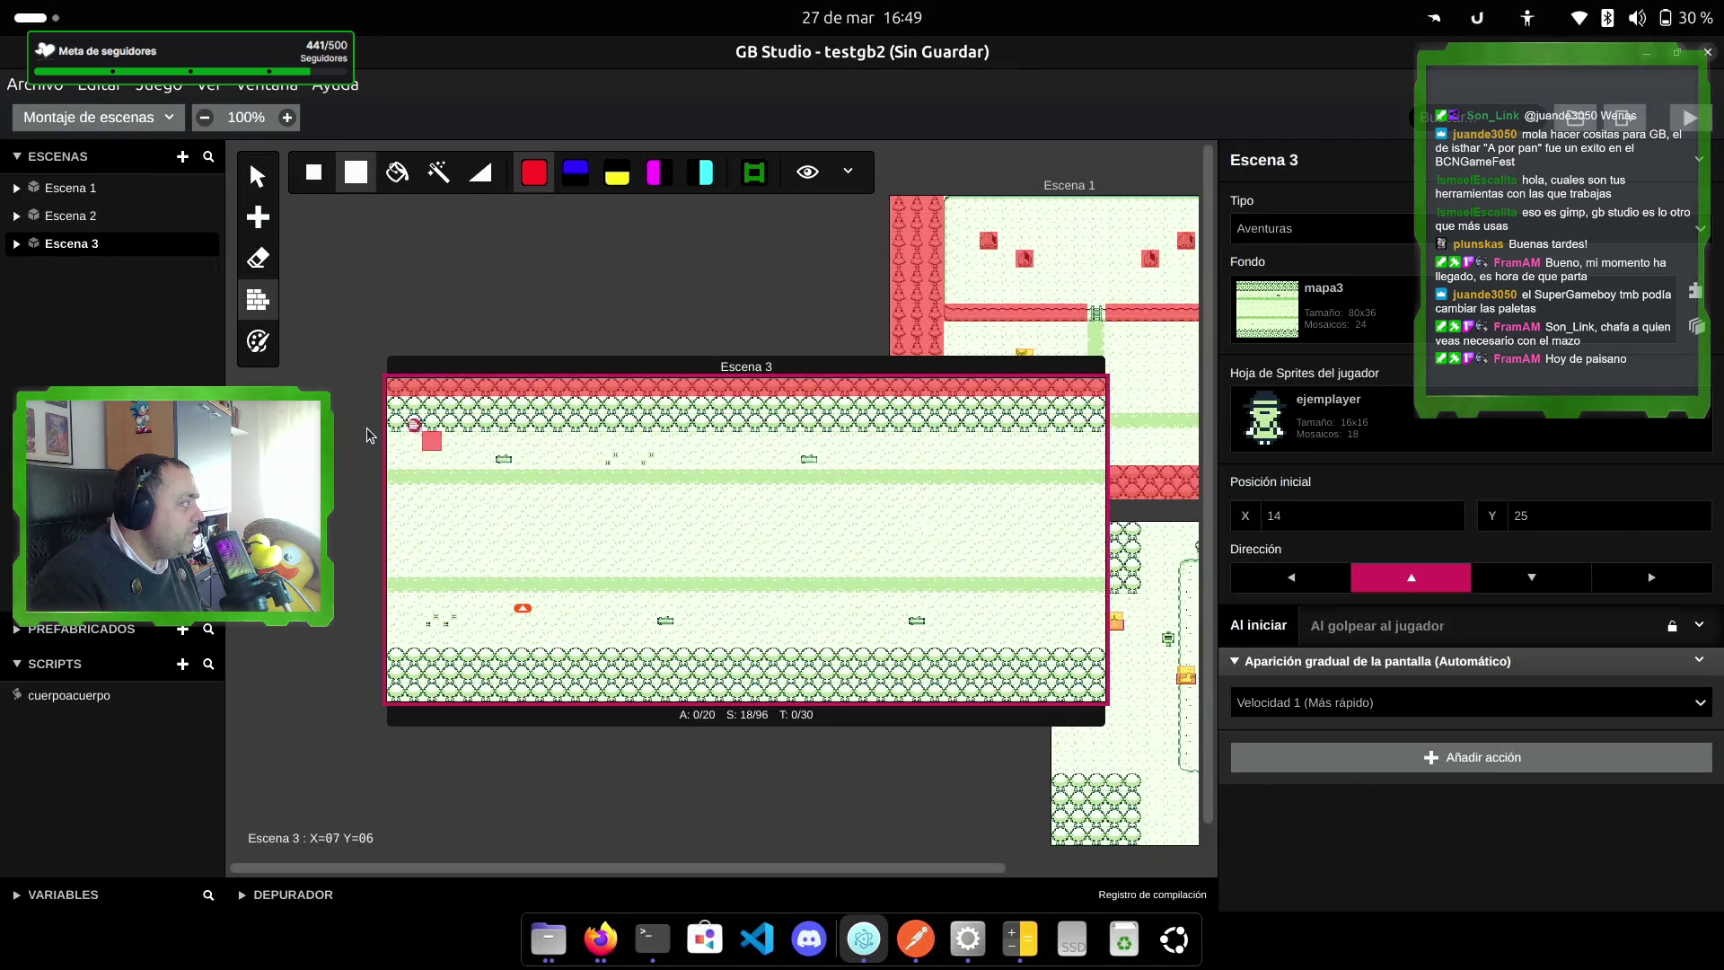
{"action": "left_click", "coordinate": [609, 434], "text": "shift"}
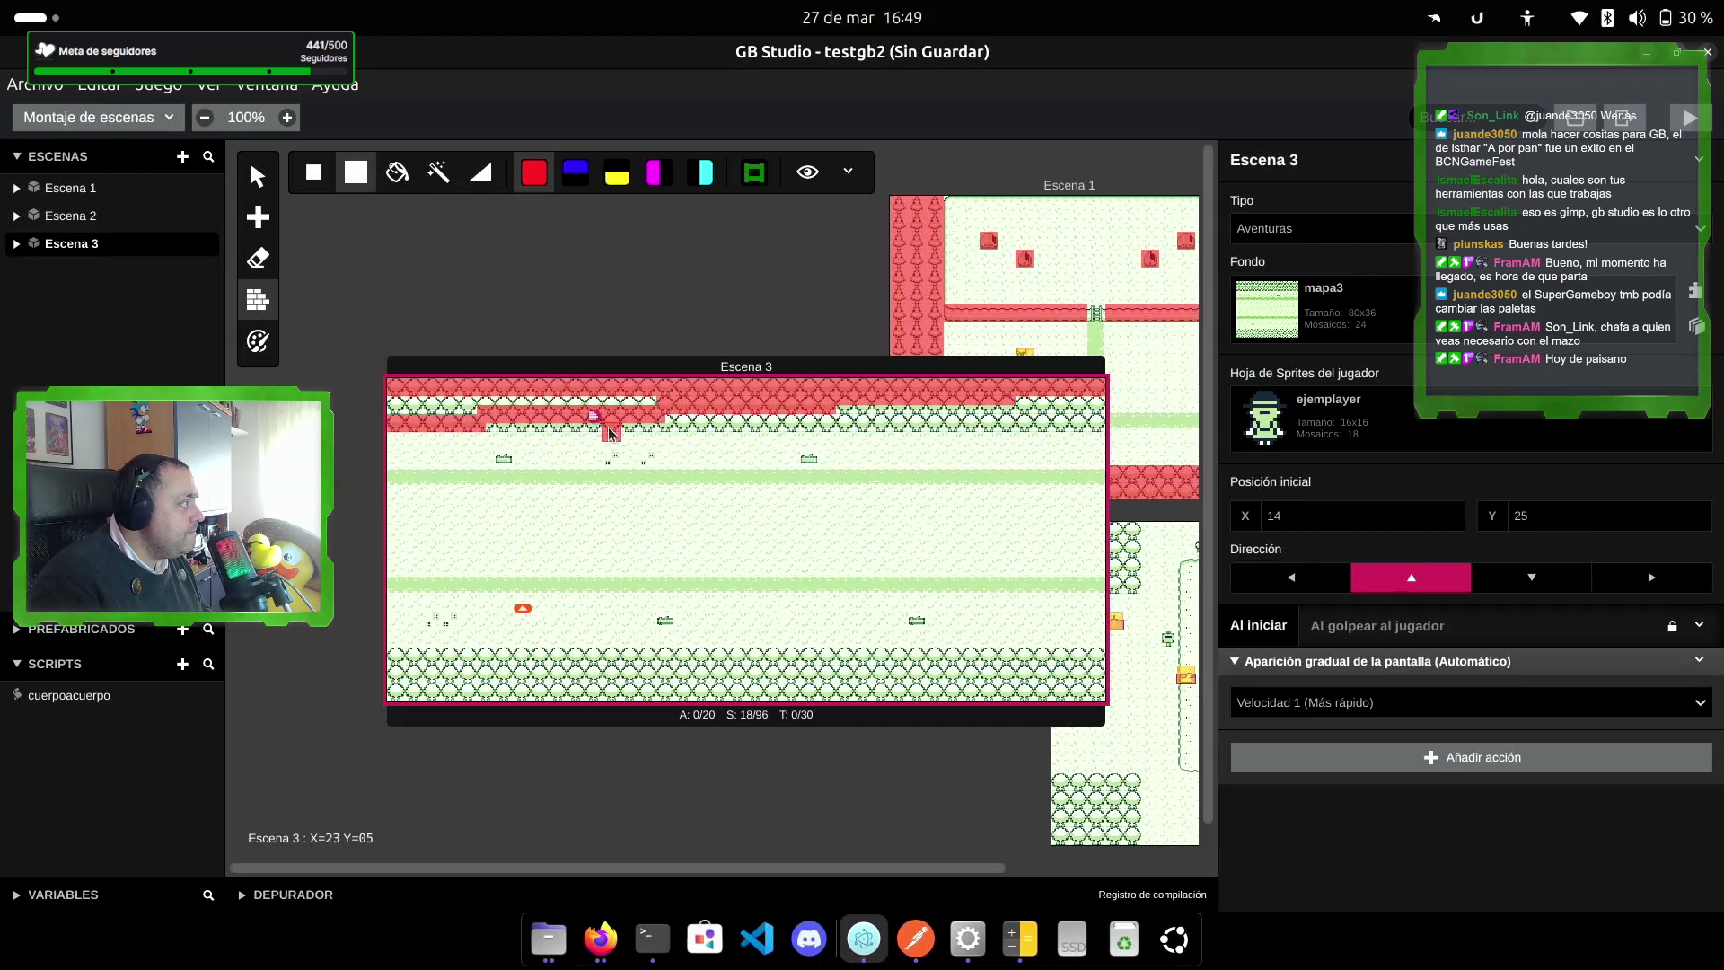
{"action": "left_click", "coordinate": [1090, 420], "text": "shift"}
{"action": "left_click_drag", "start_coordinate": [1095, 409], "coordinate": [796, 406]}
{"action": "mouse_move", "coordinate": [655, 407]}
{"action": "left_mouse_down"}
{"action": "mouse_move", "coordinate": [405, 413]}
{"action": "mouse_move", "coordinate": [539, 406]}
{"action": "left_mouse_up"}
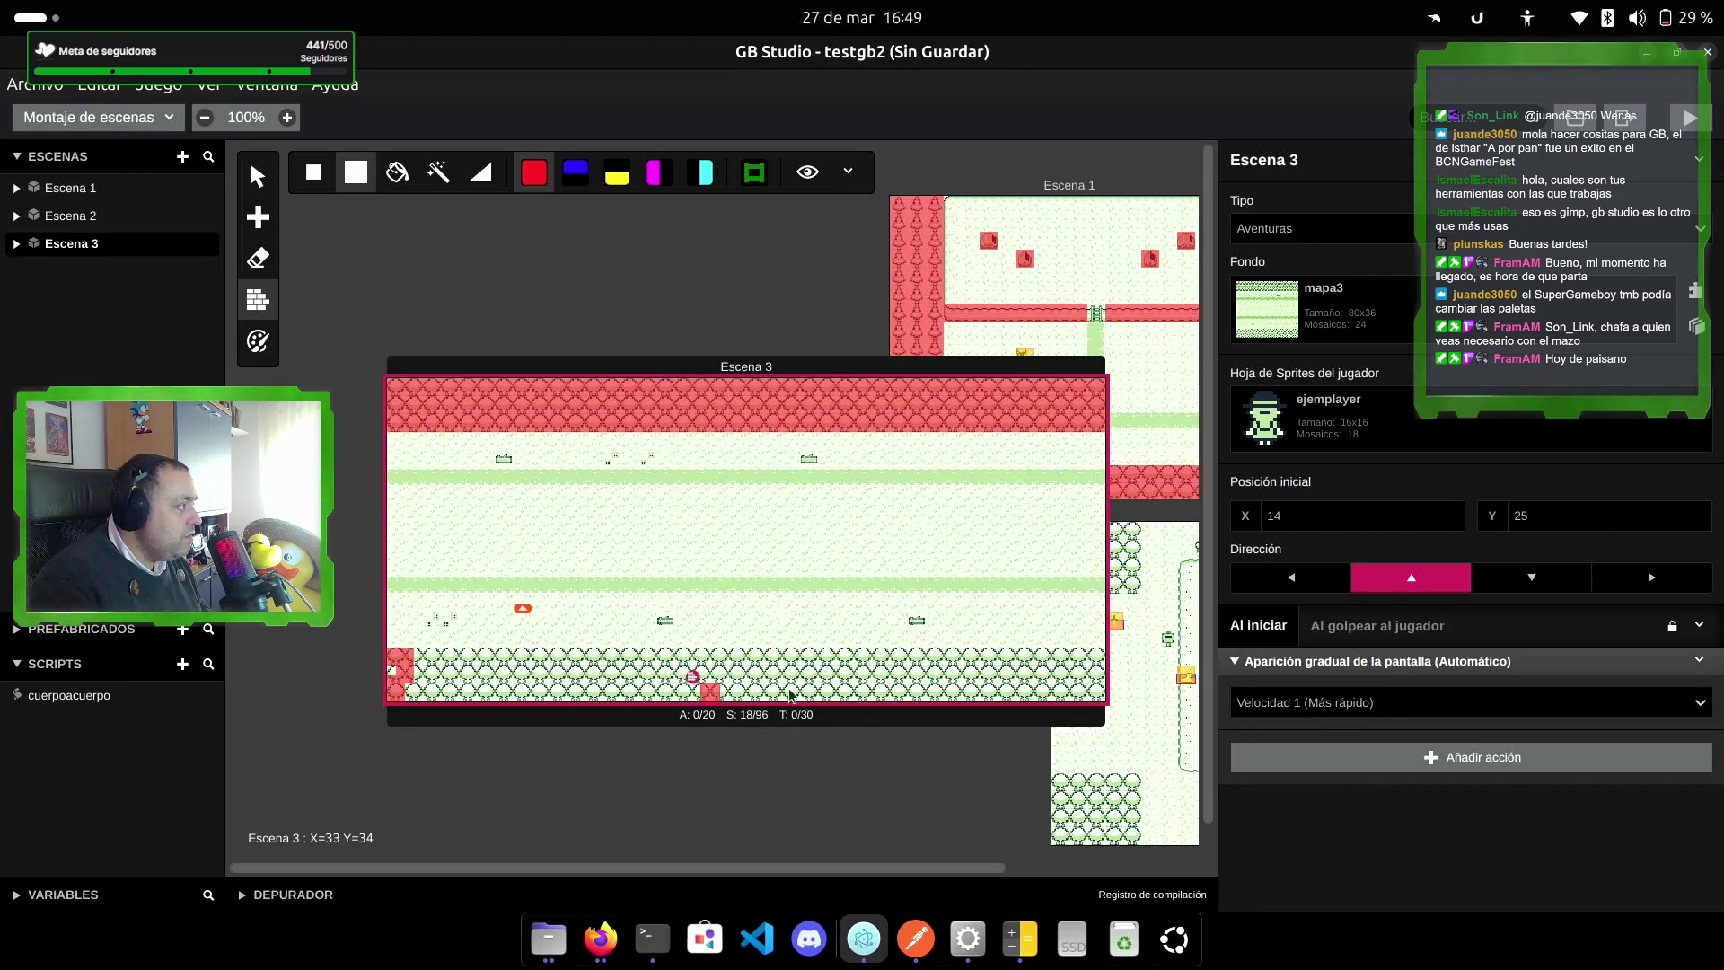
Step: Make the bottom tree rows solid, flood-filling the last green row
{"action": "left_click", "coordinate": [1089, 690]}
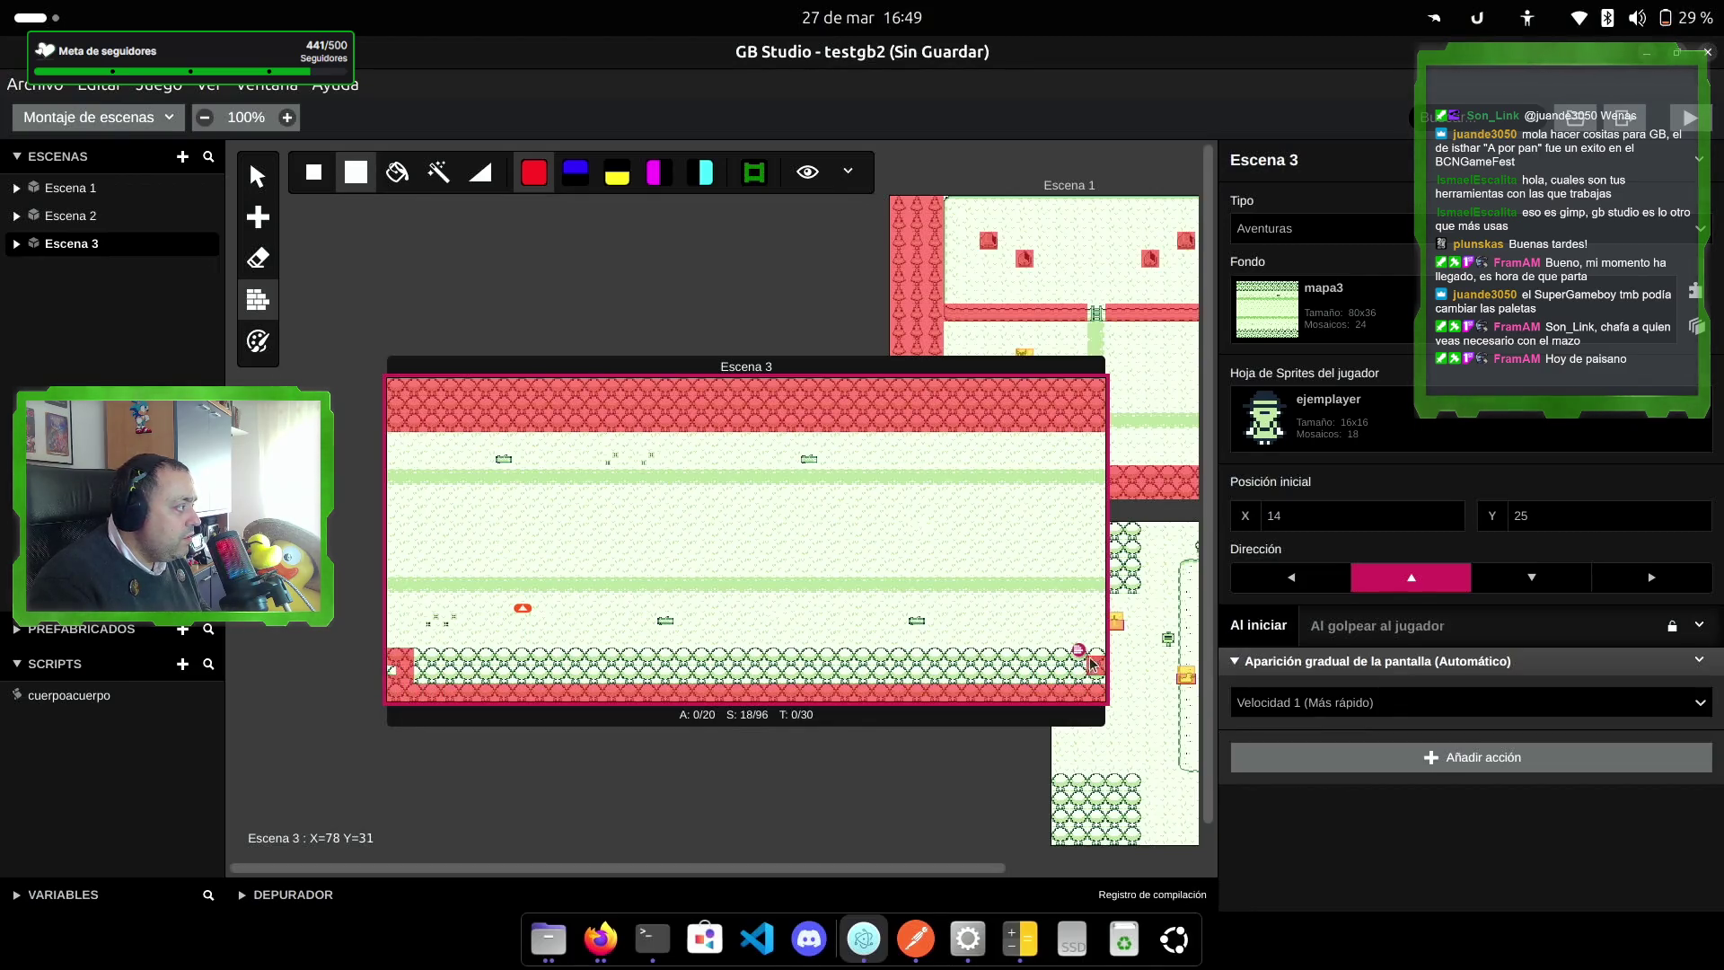
{"action": "left_click", "coordinate": [1089, 656]}
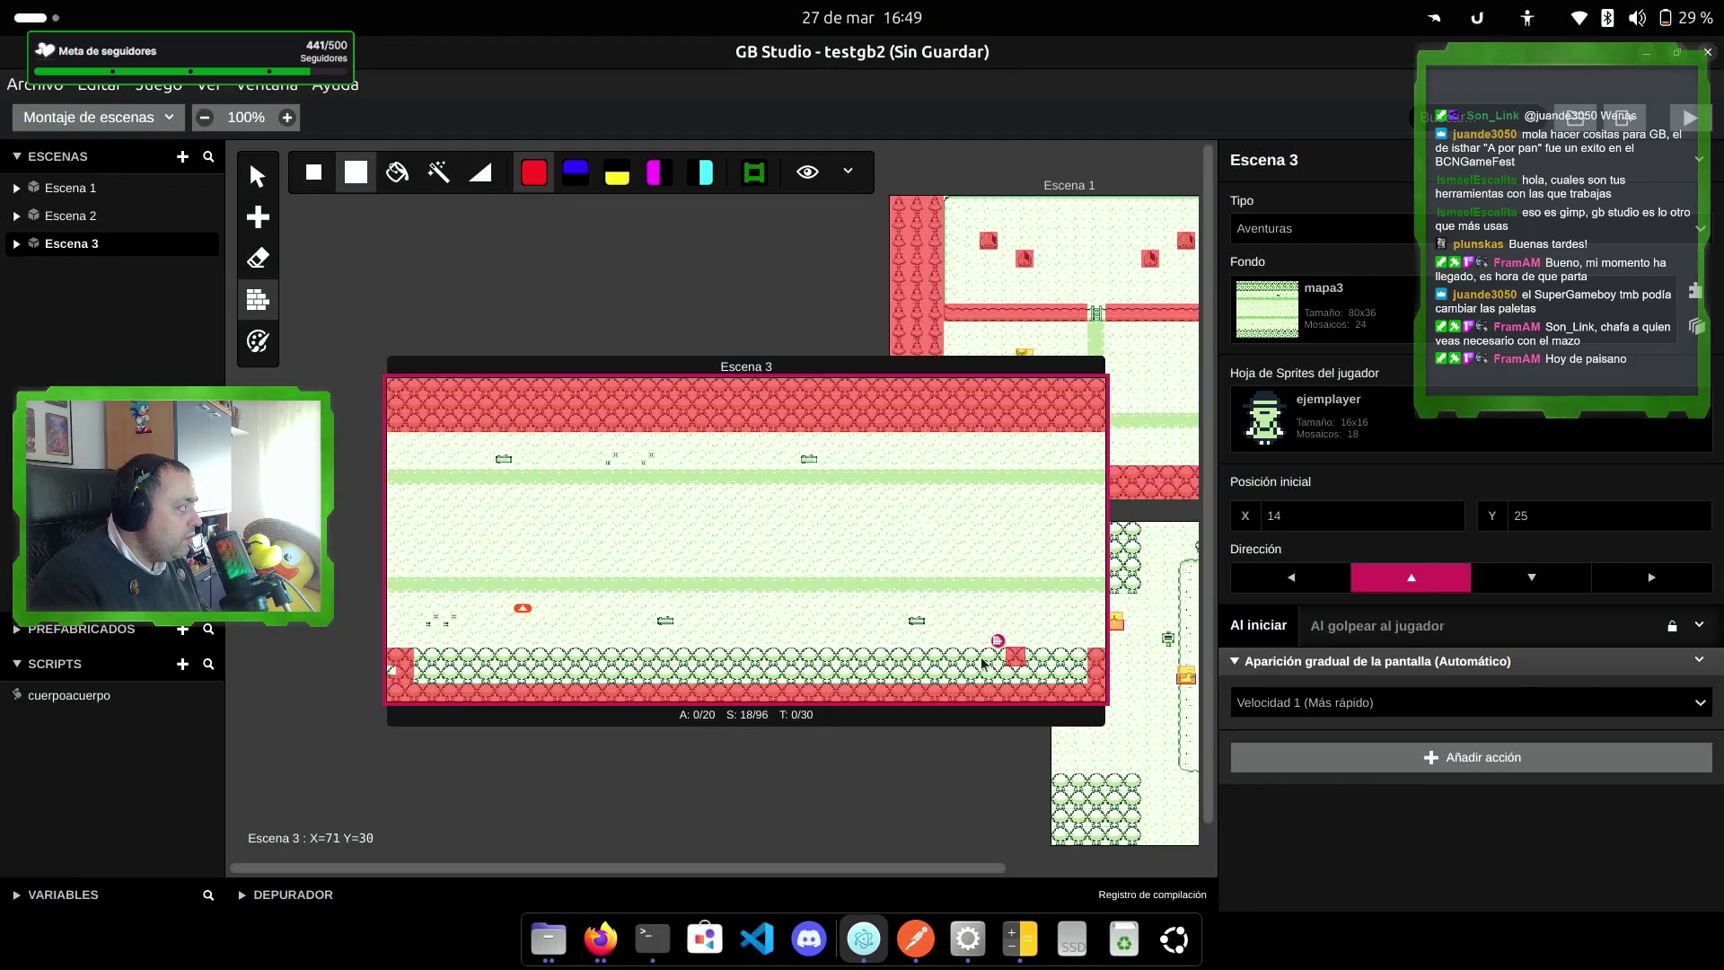
{"action": "left_click", "coordinate": [424, 658]}
{"action": "left_click", "coordinate": [401, 664]}
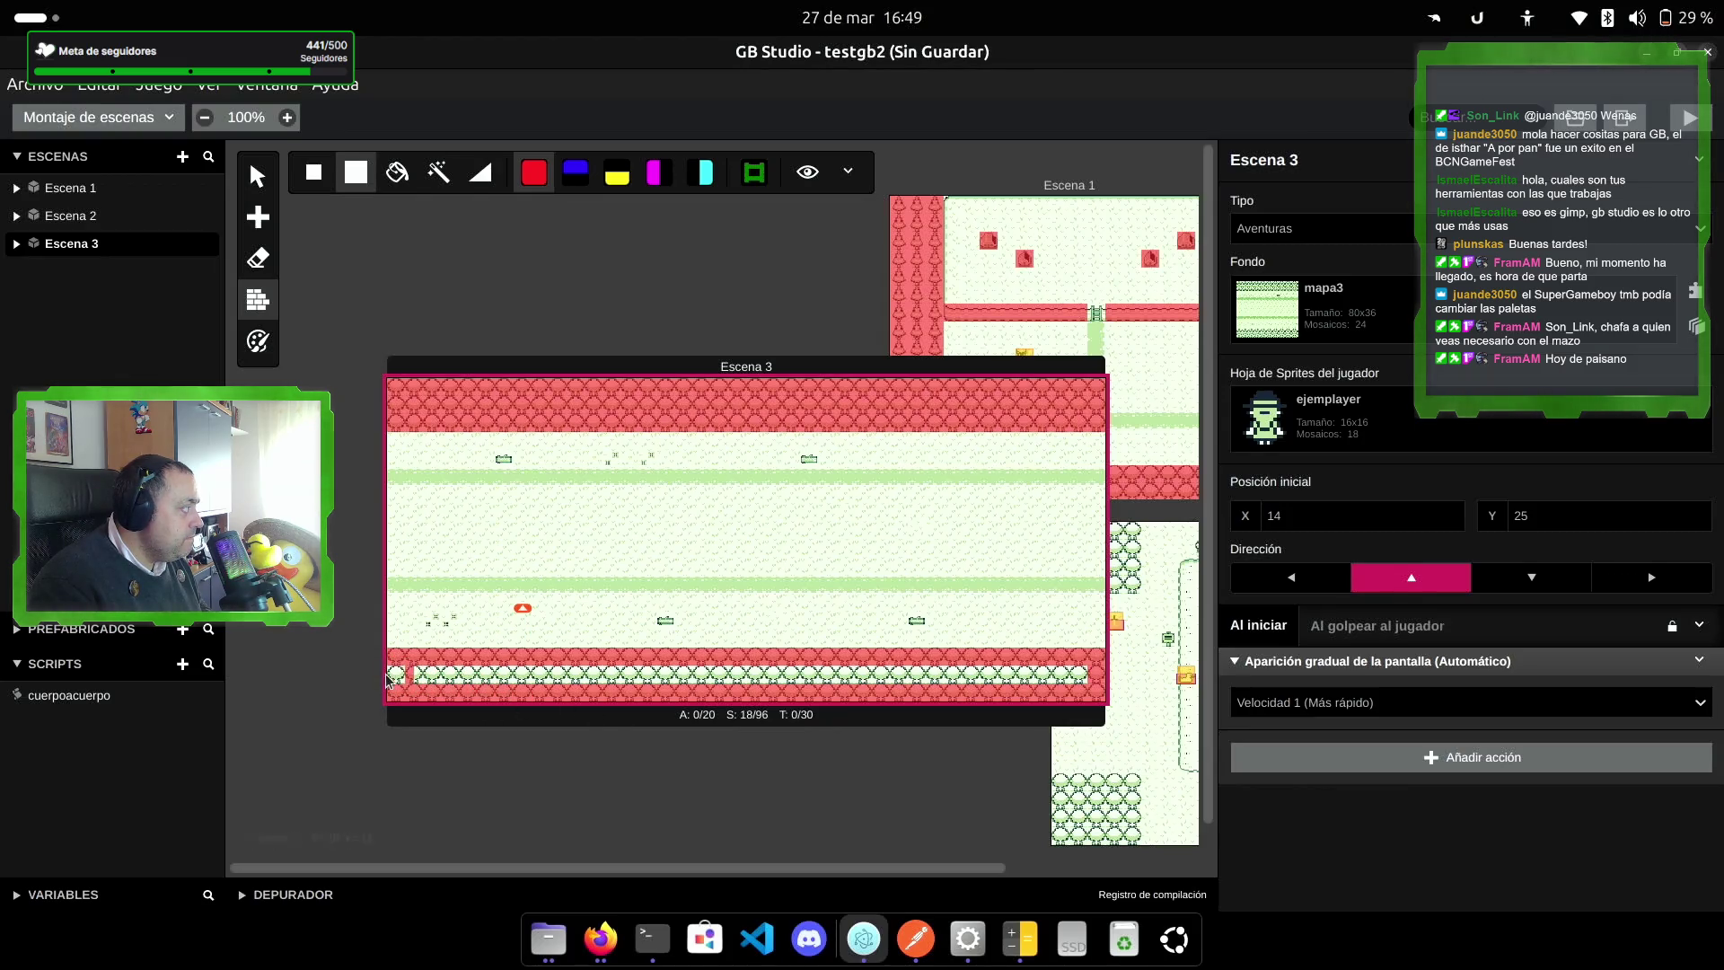
{"action": "left_click_drag", "start_coordinate": [405, 674], "coordinate": [393, 676]}
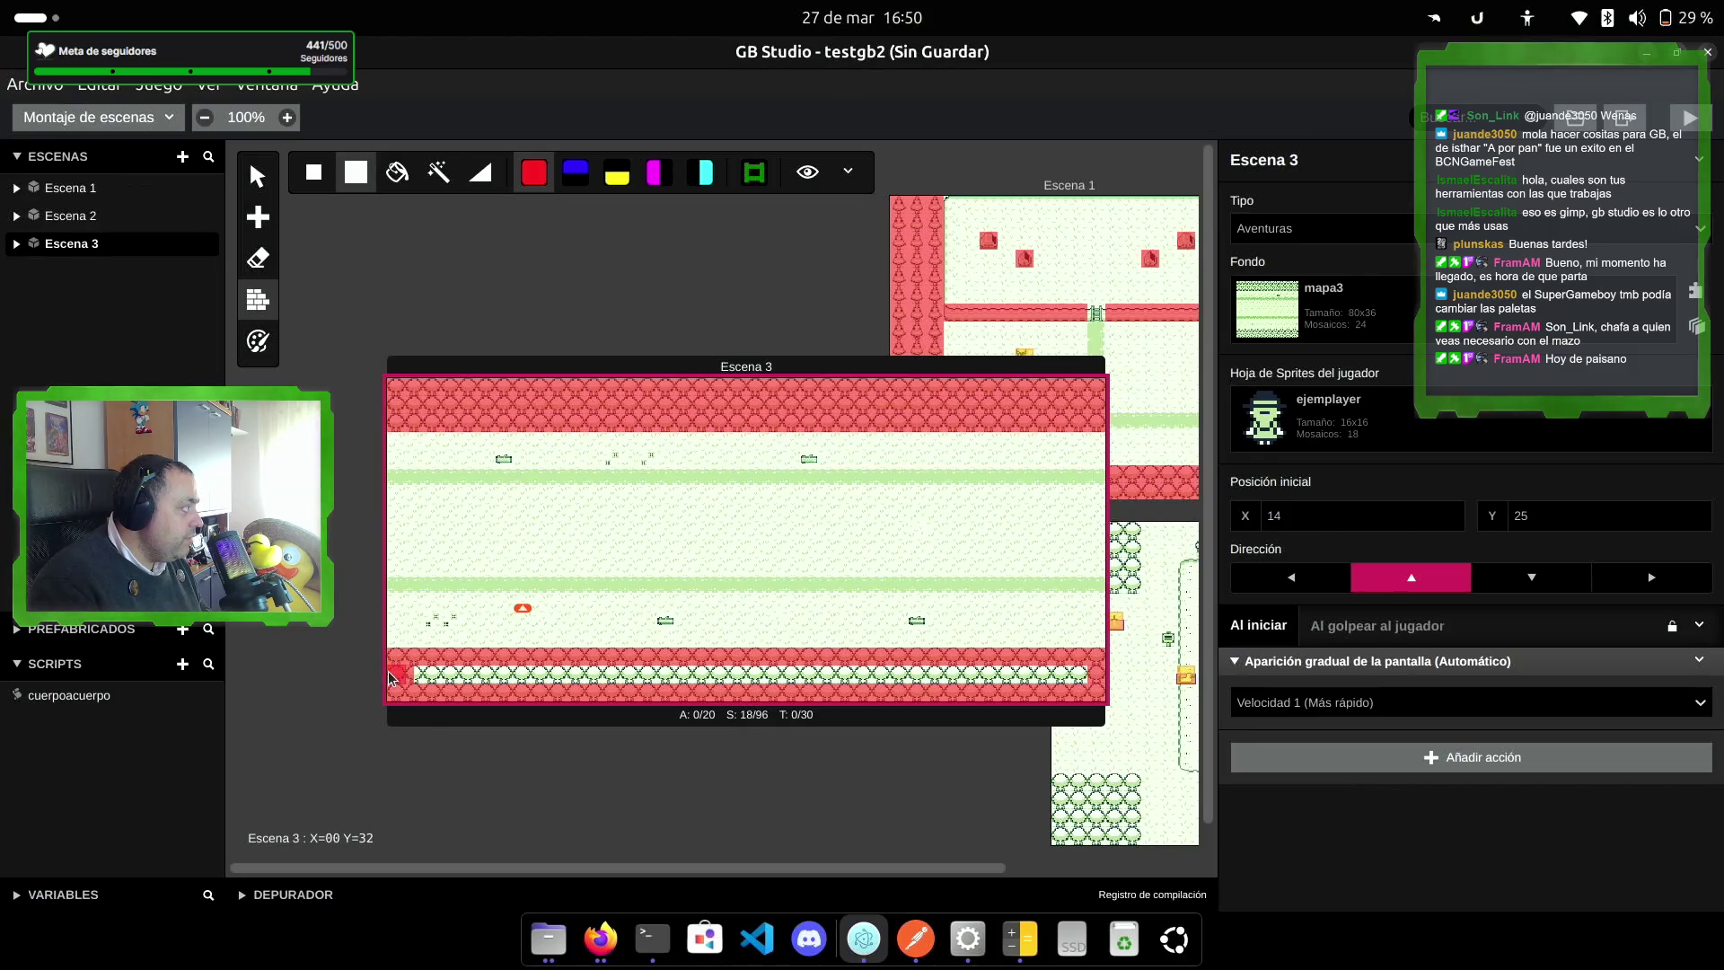
{"action": "left_click", "coordinate": [397, 172]}
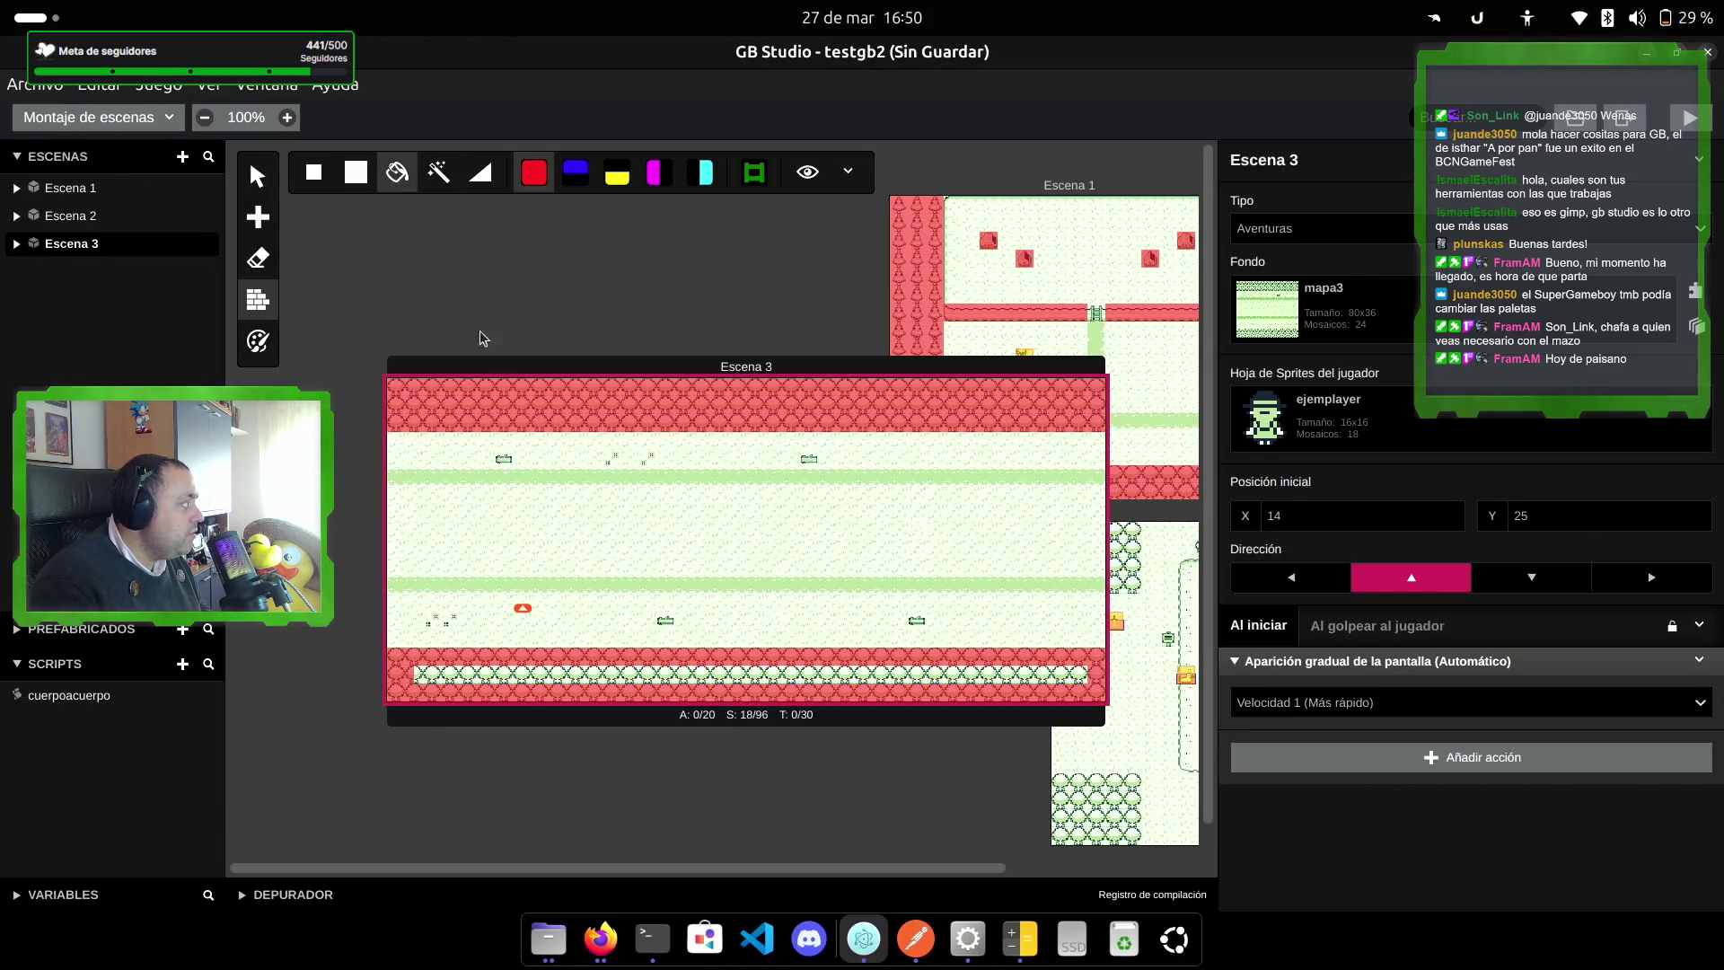
{"action": "left_click", "coordinate": [552, 673]}
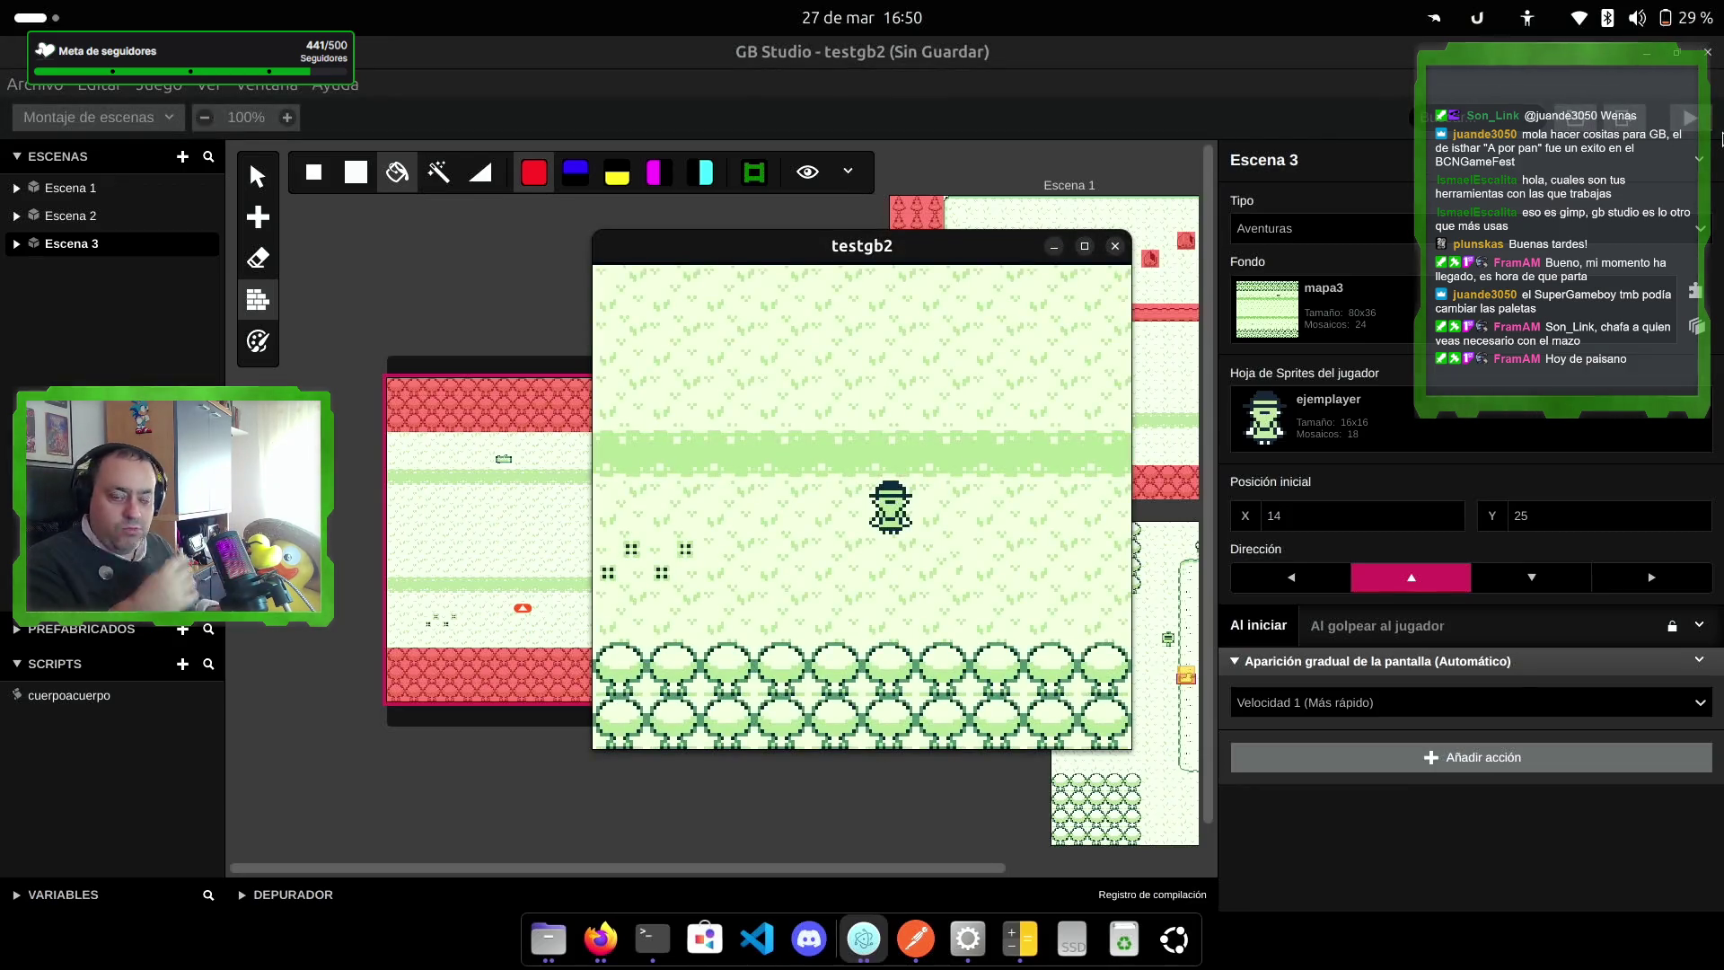
{"action": "key", "text": "Left"}
{"action": "key", "text": "Down"}
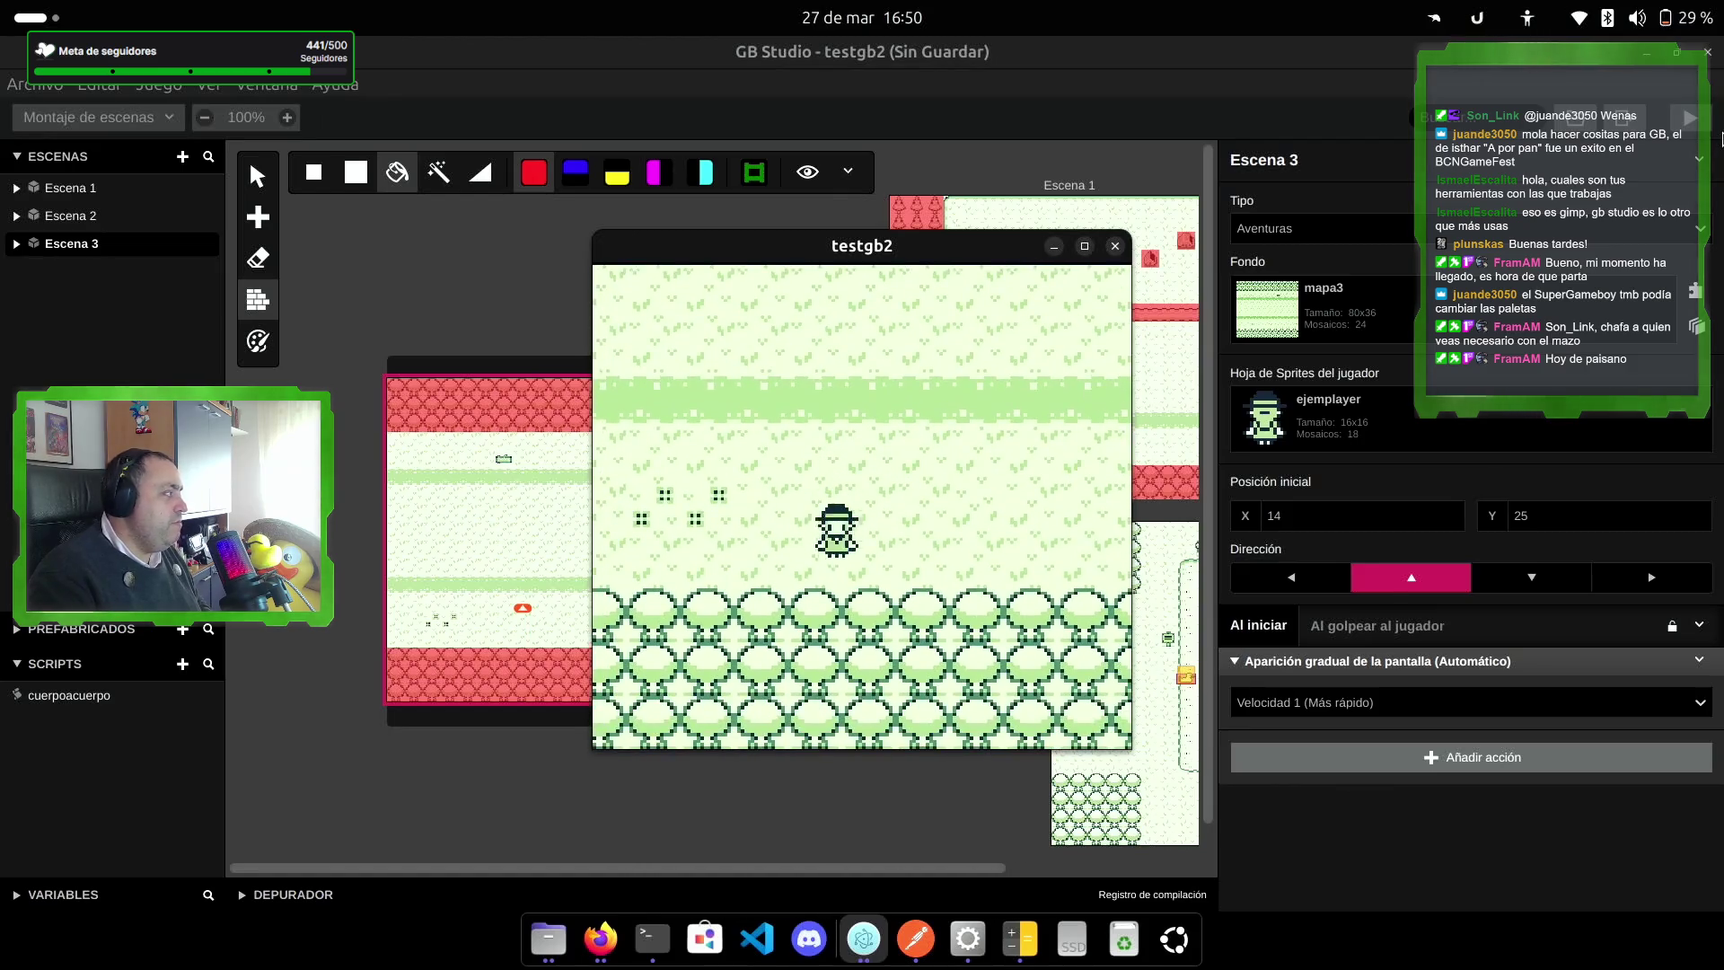
{"action": "key", "text": "Left"}
{"action": "key", "text": "Up"}
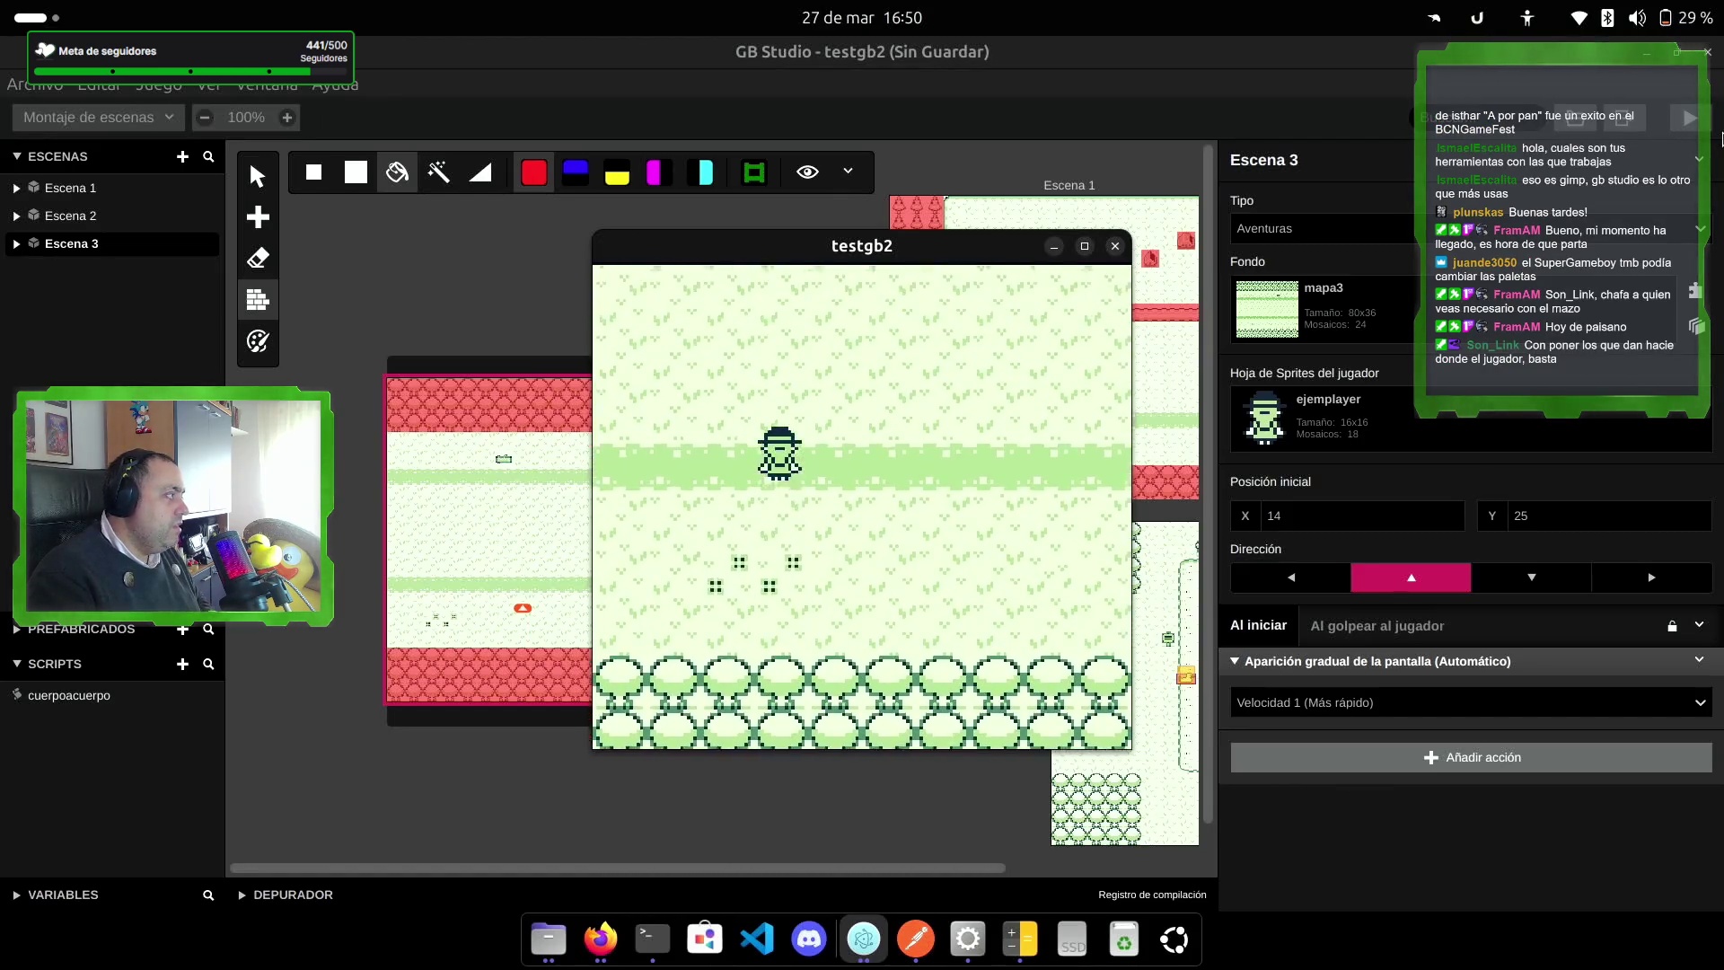
{"action": "key", "text": "Up"}
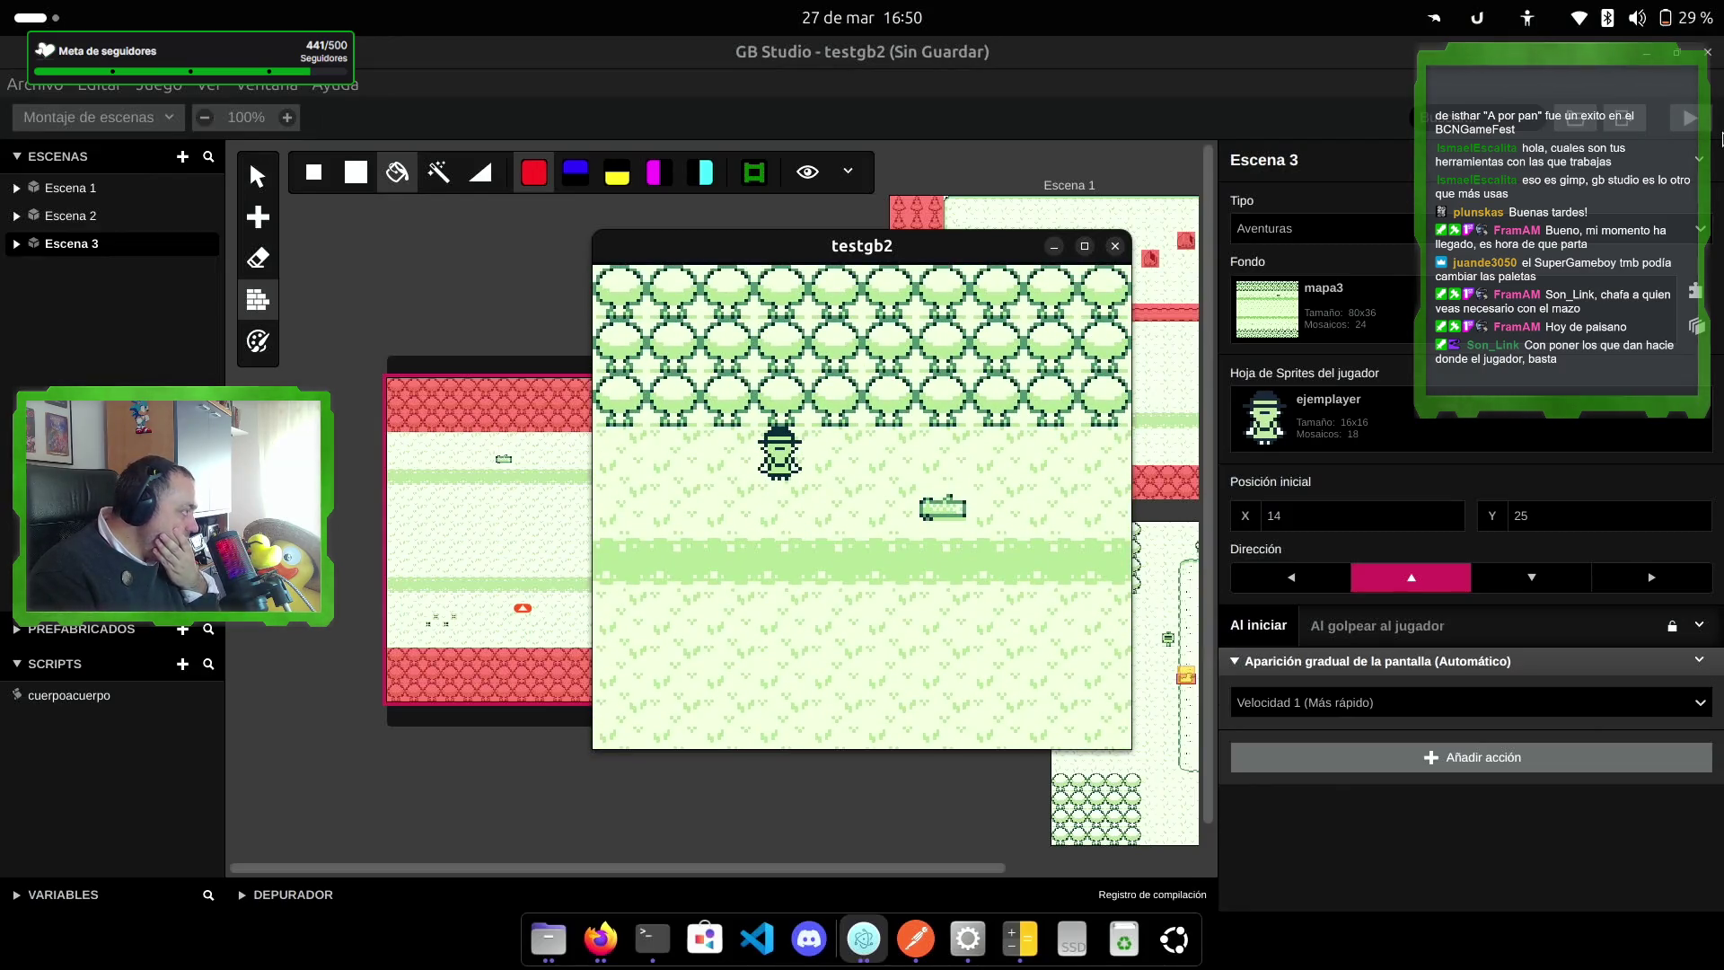
{"action": "key", "text": "Down"}
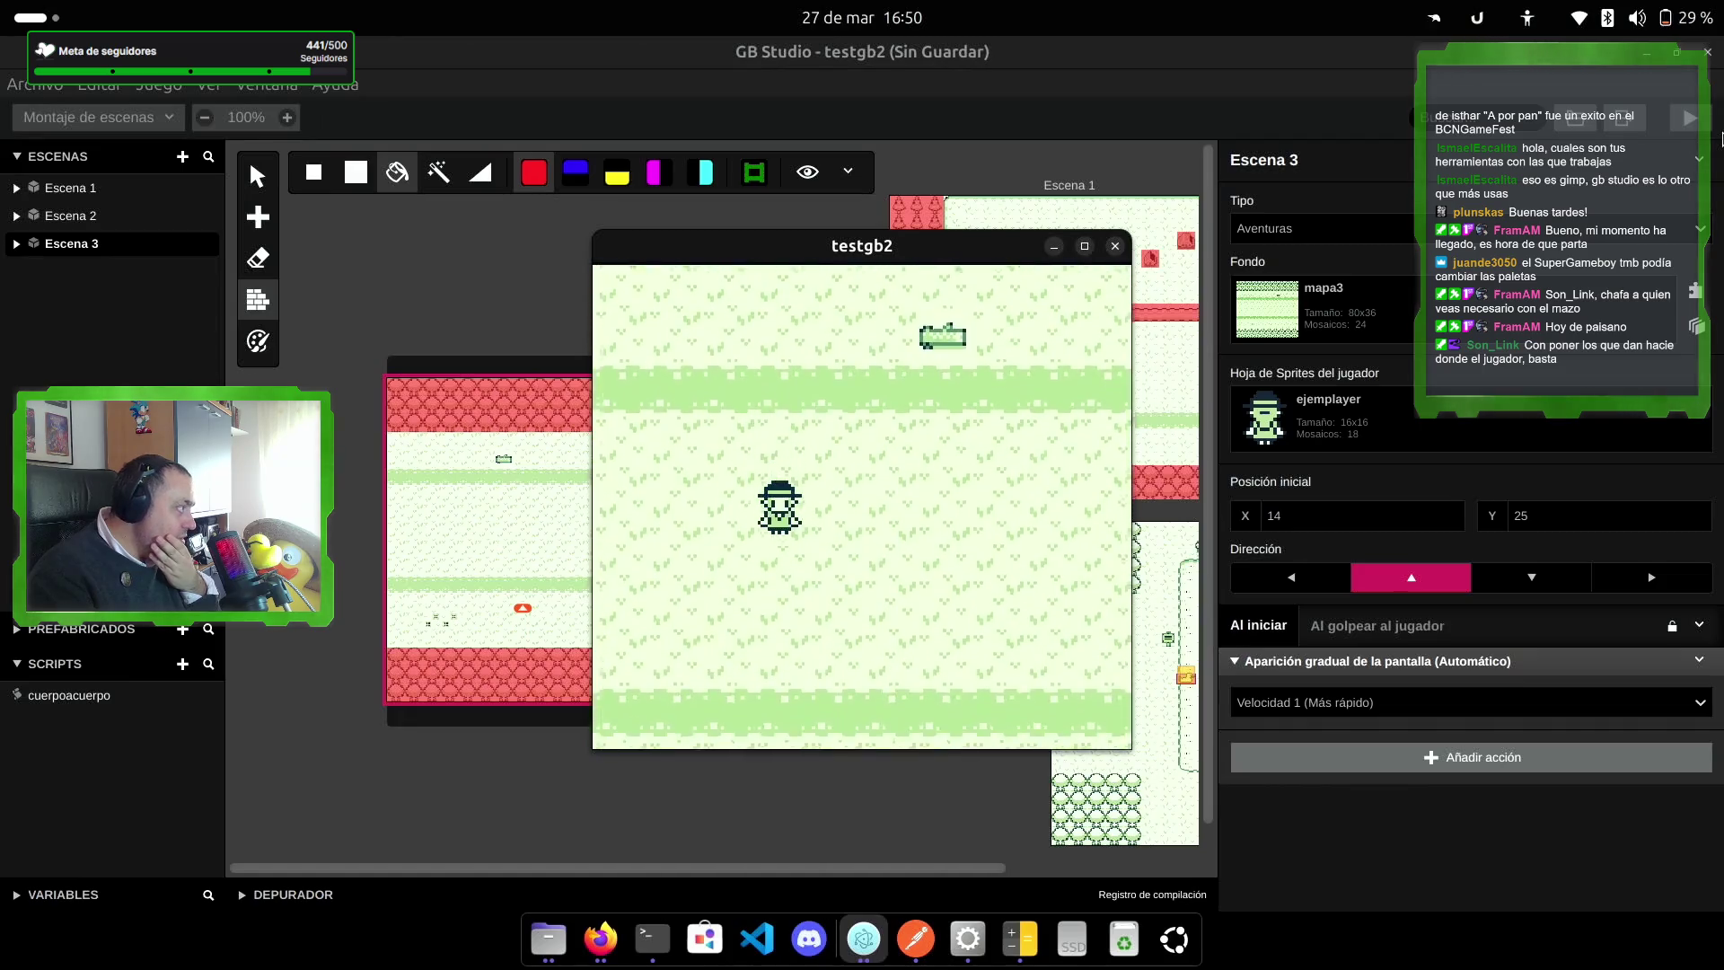
{"action": "key", "text": "Down"}
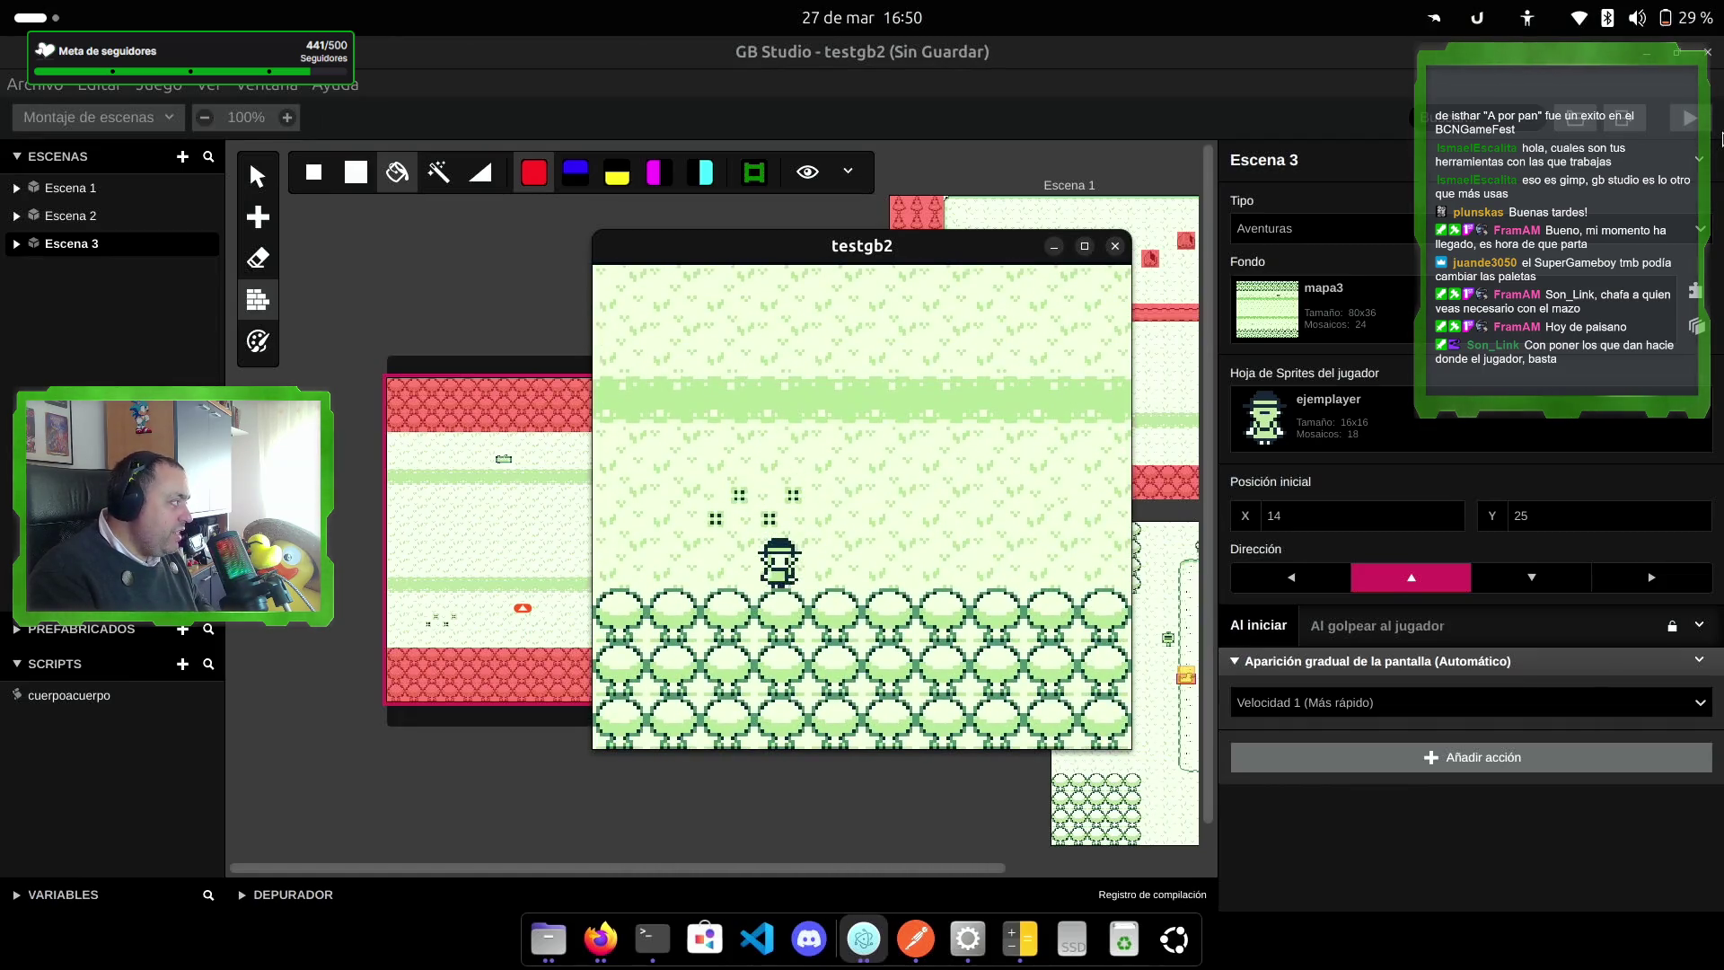
{"action": "key", "text": "Up"}
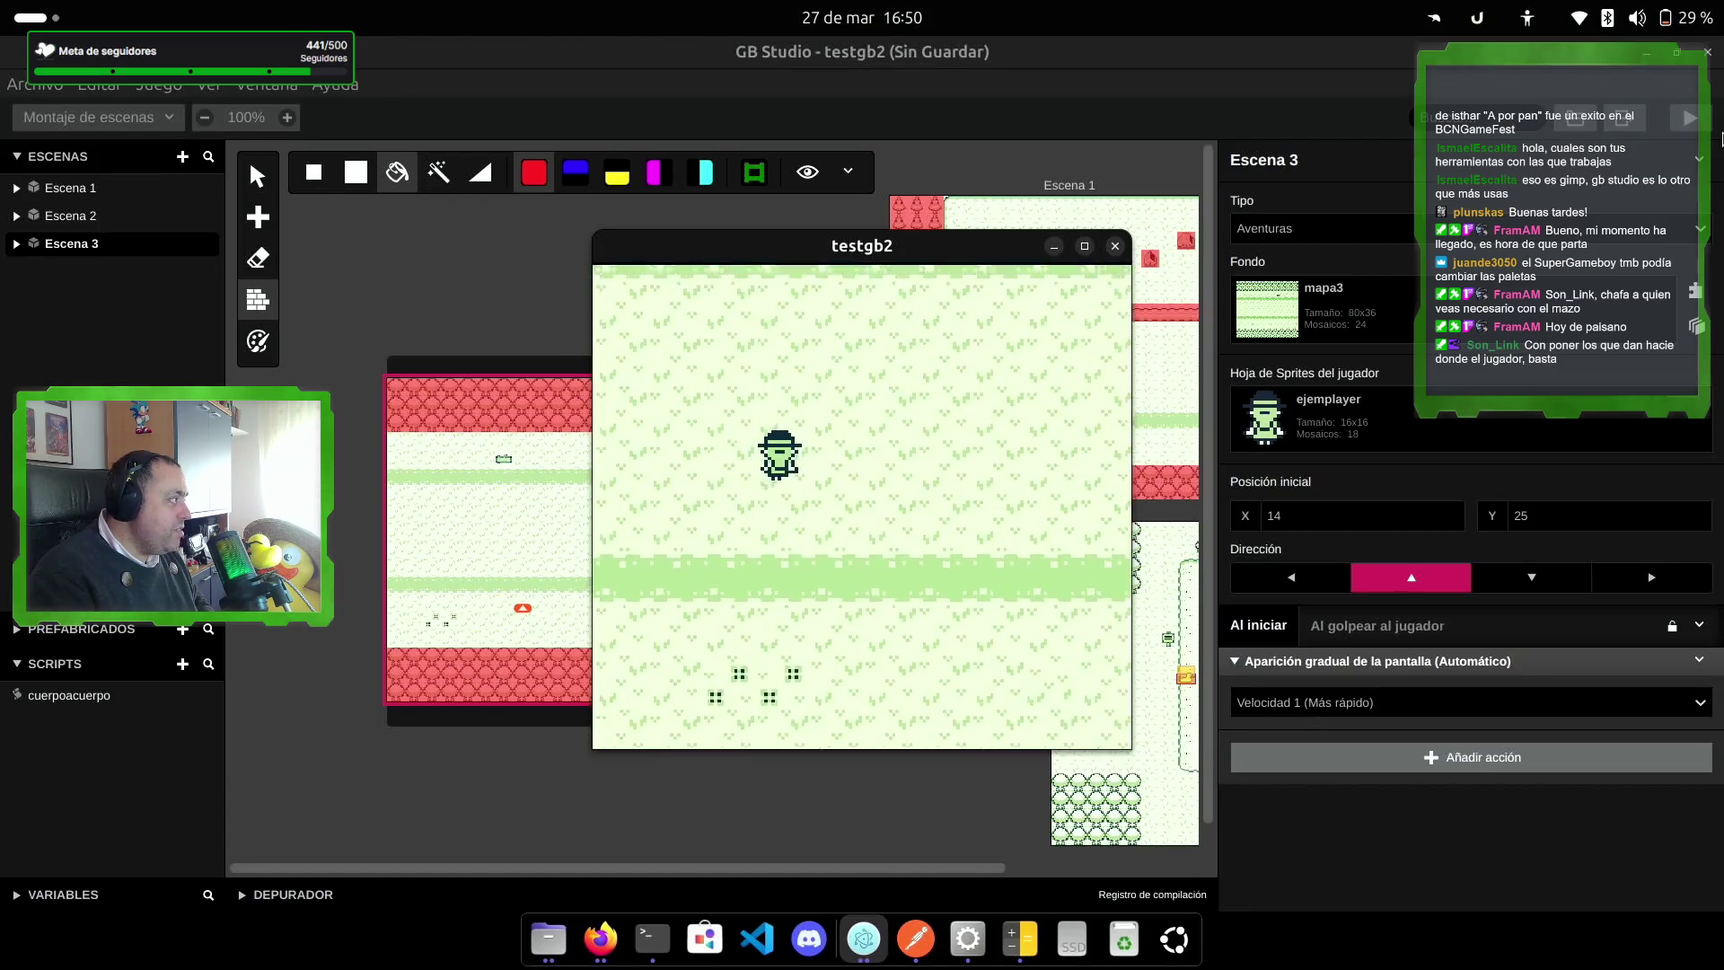
{"action": "key", "text": "Down"}
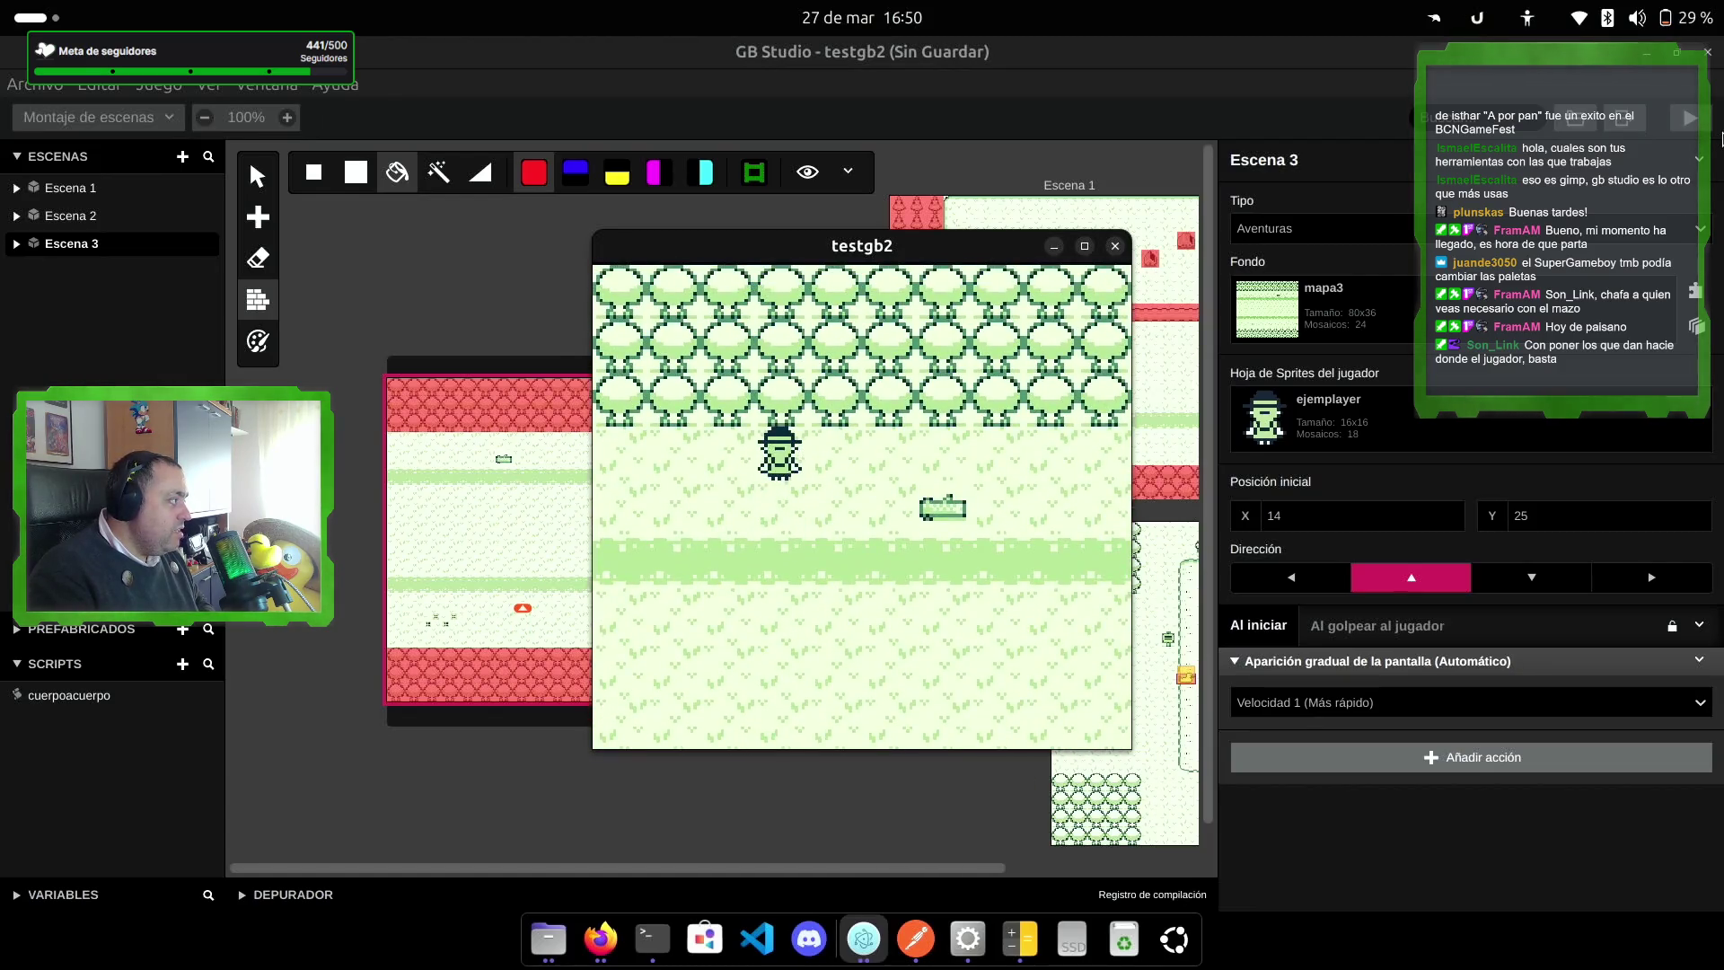
{"action": "key", "text": "Down"}
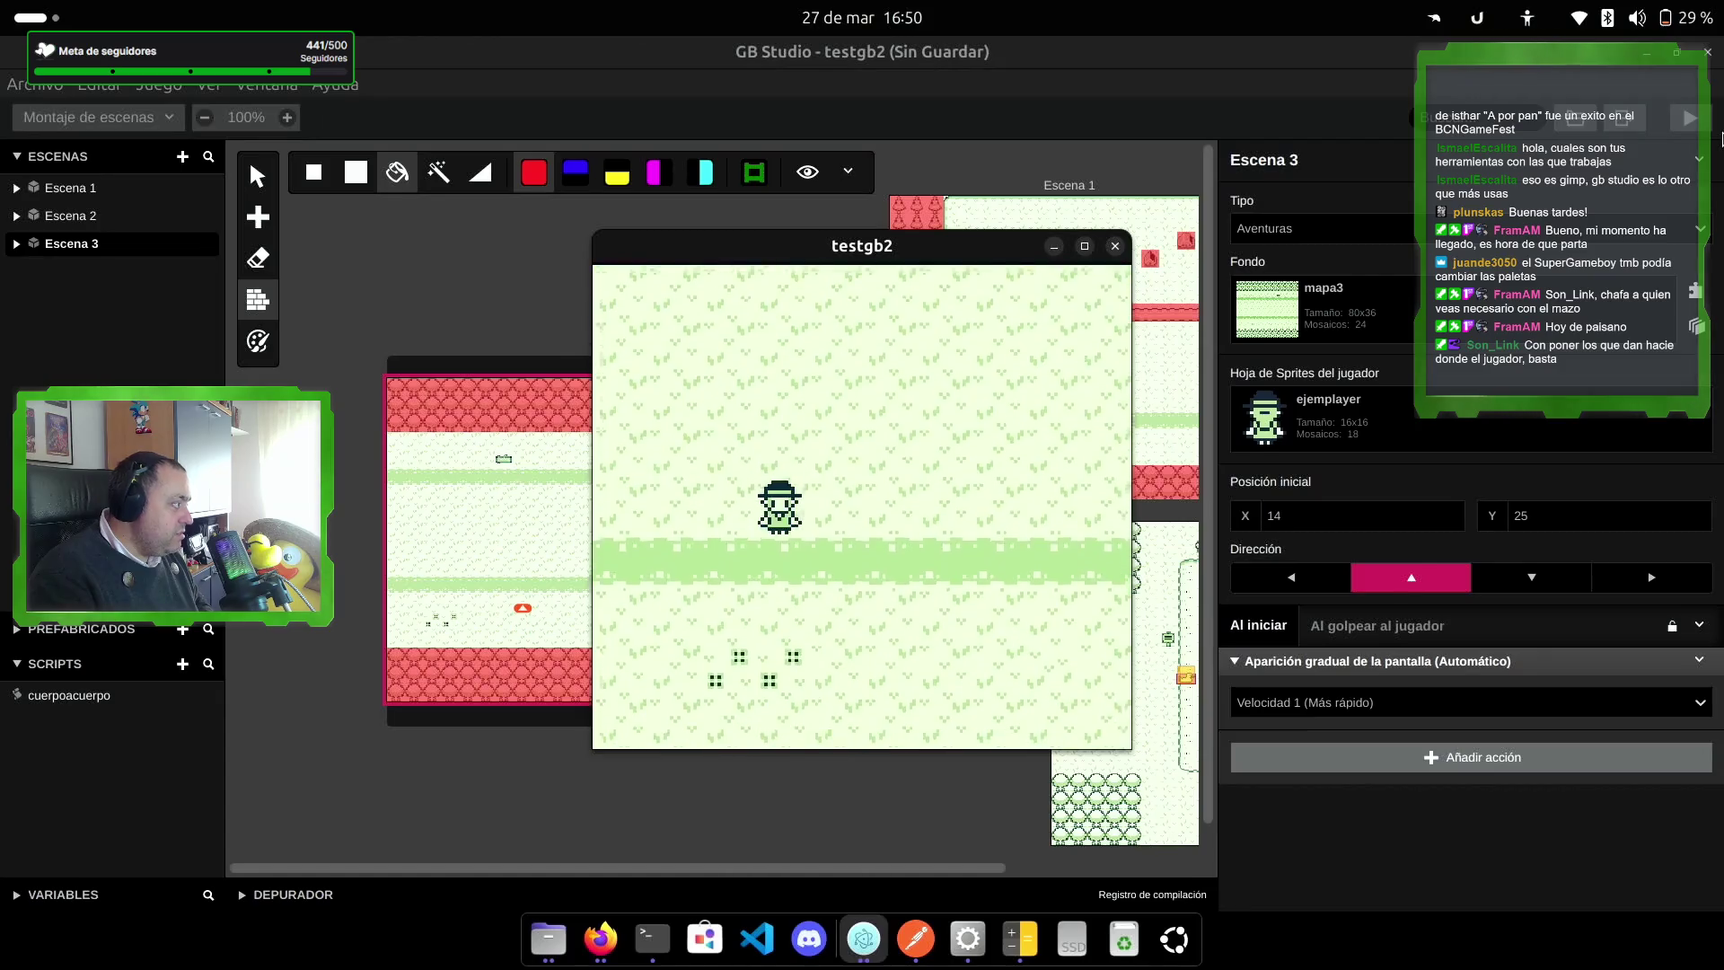
{"action": "key", "text": "Down"}
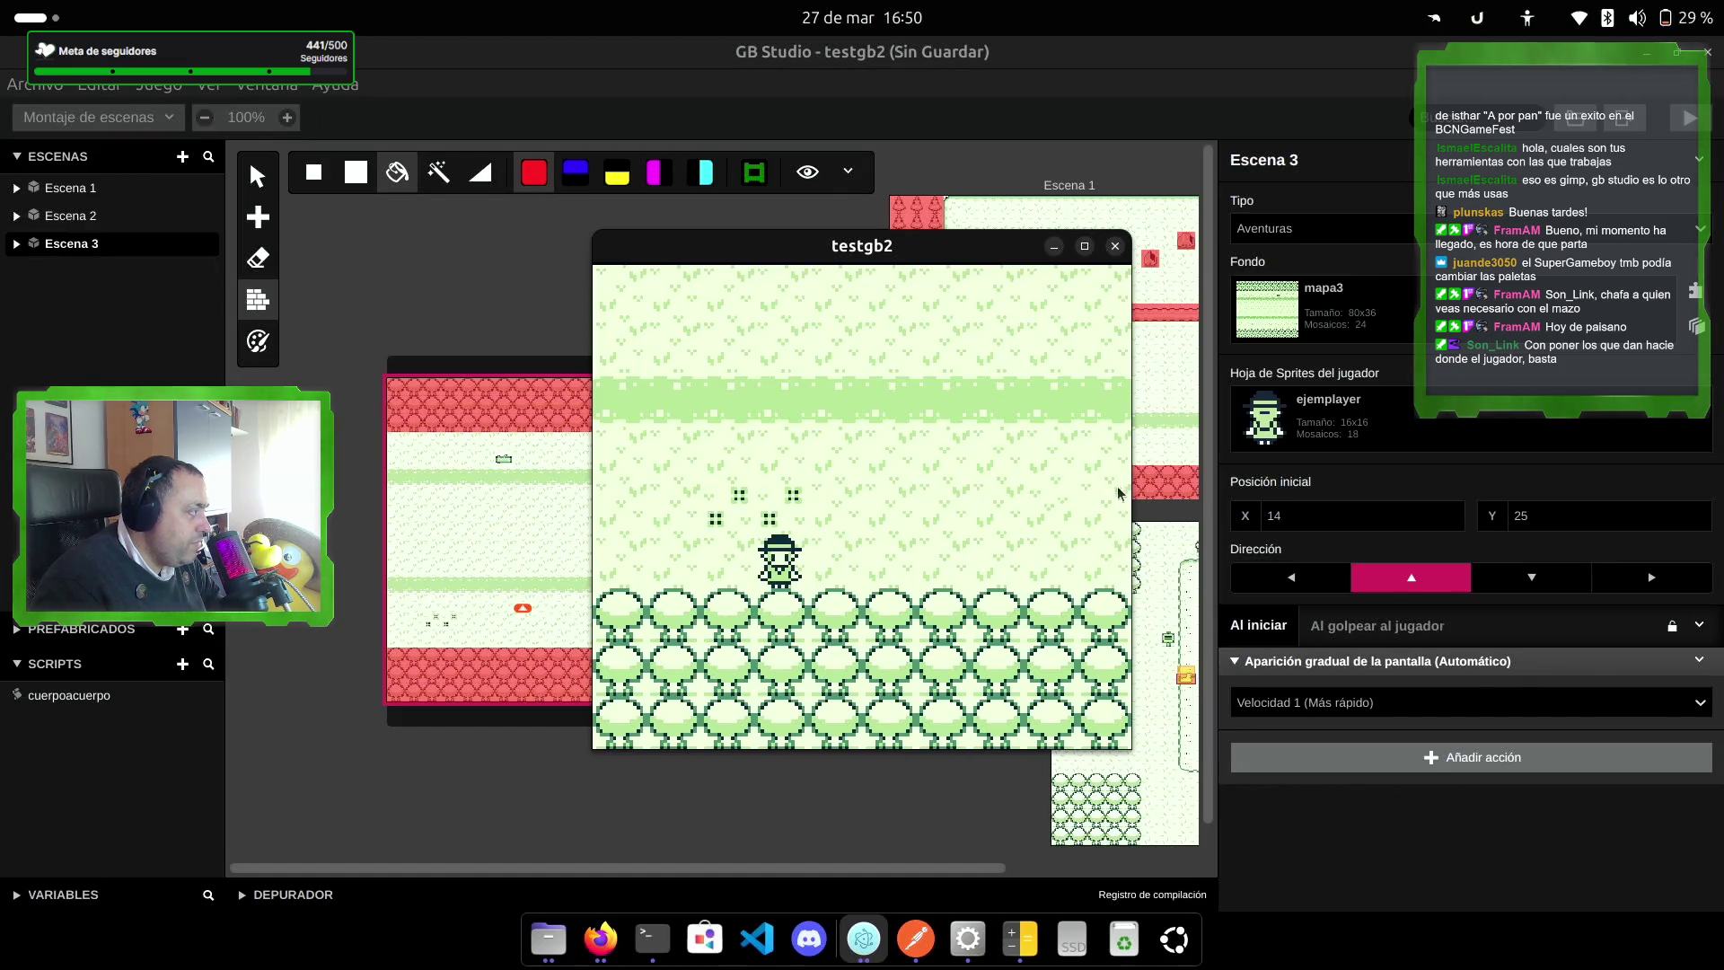
{"action": "left_click", "coordinate": [1114, 245]}
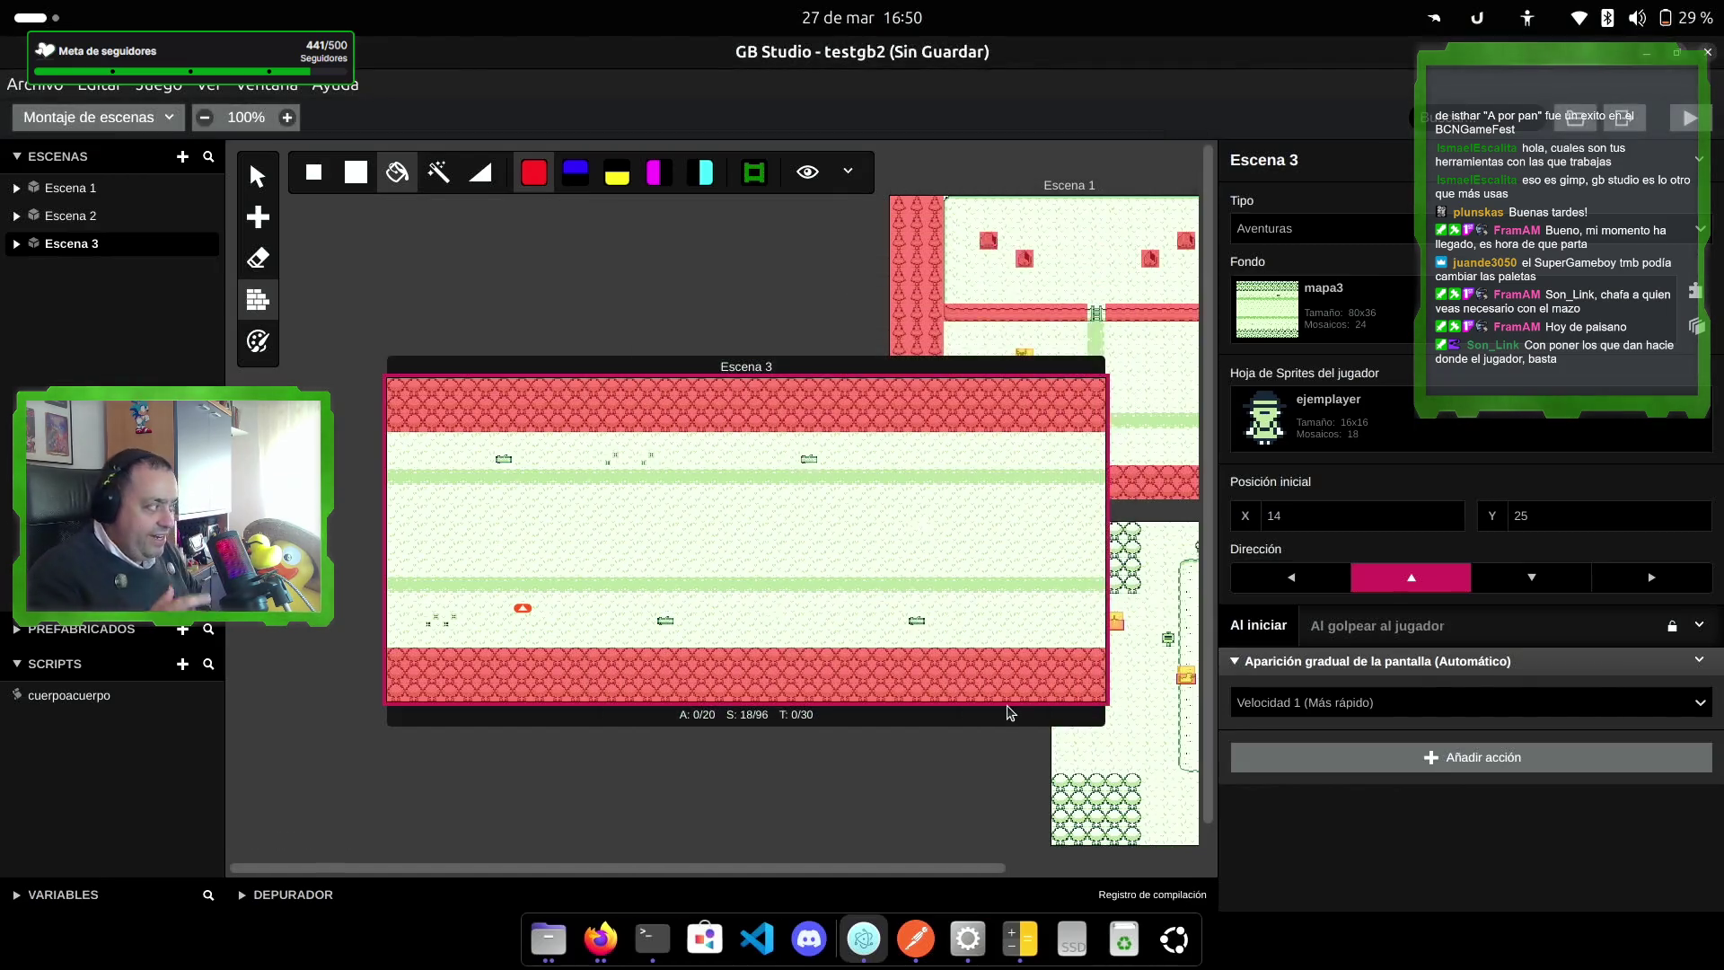
Step: Place a tree tile at map position 5,14 in Tiled, then return to GB Studio
{"action": "left_click", "coordinate": [941, 933]}
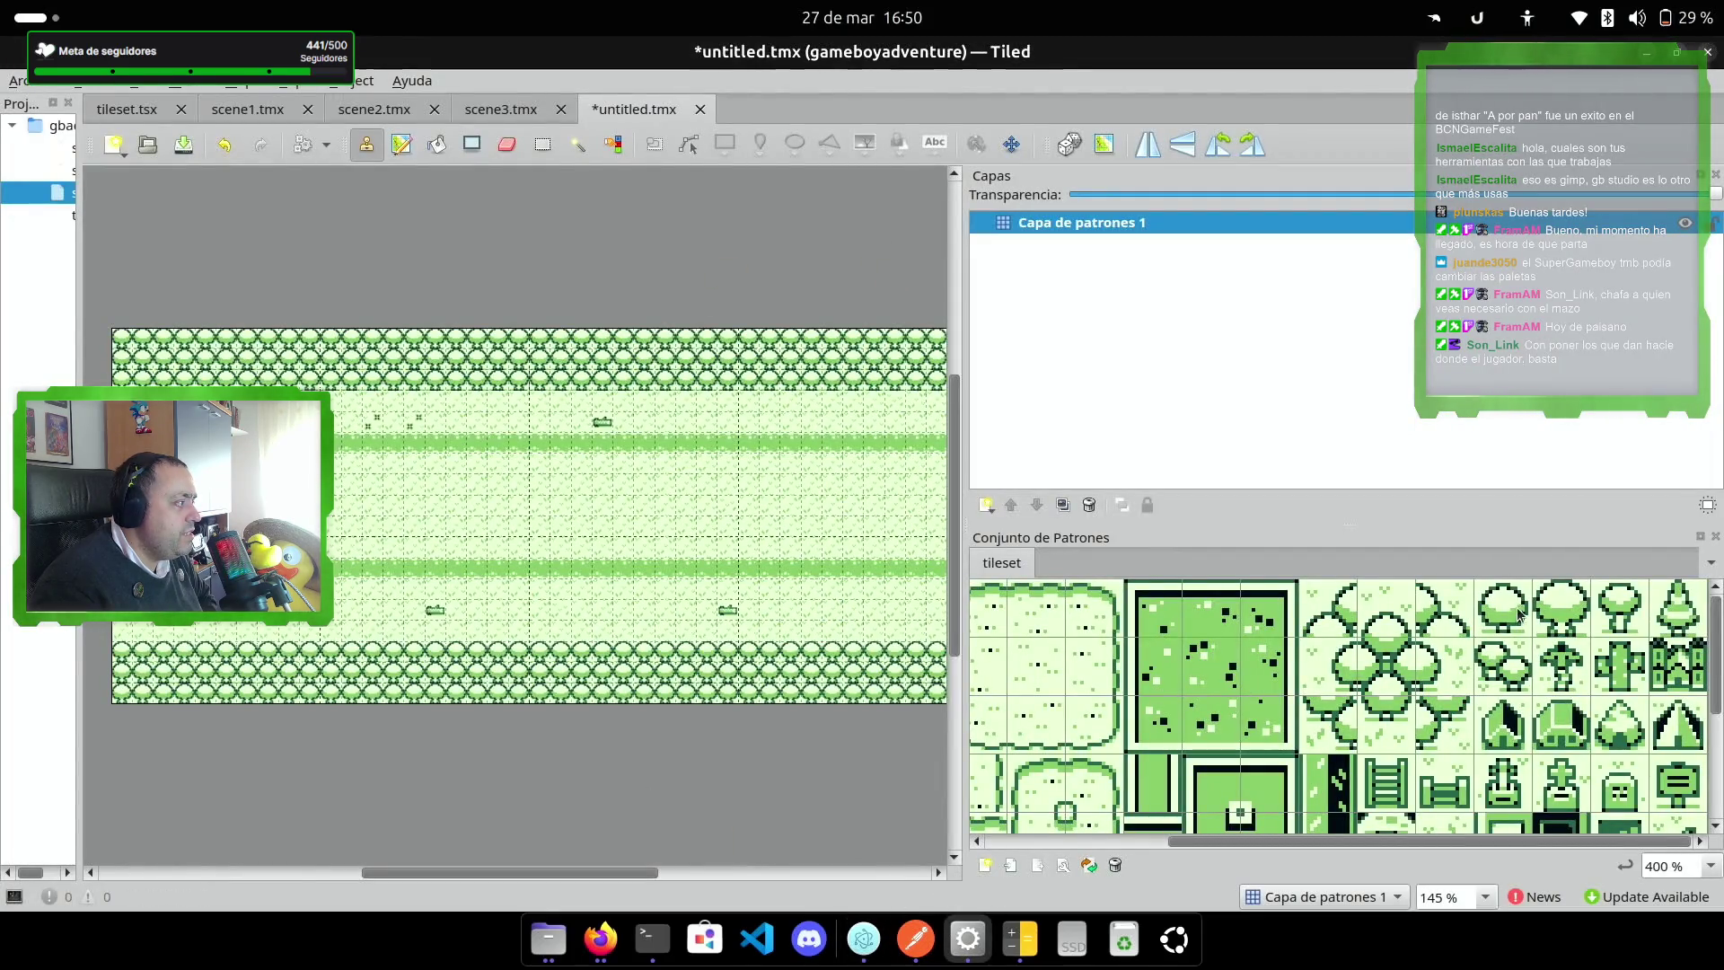
{"action": "left_click", "coordinate": [1559, 602]}
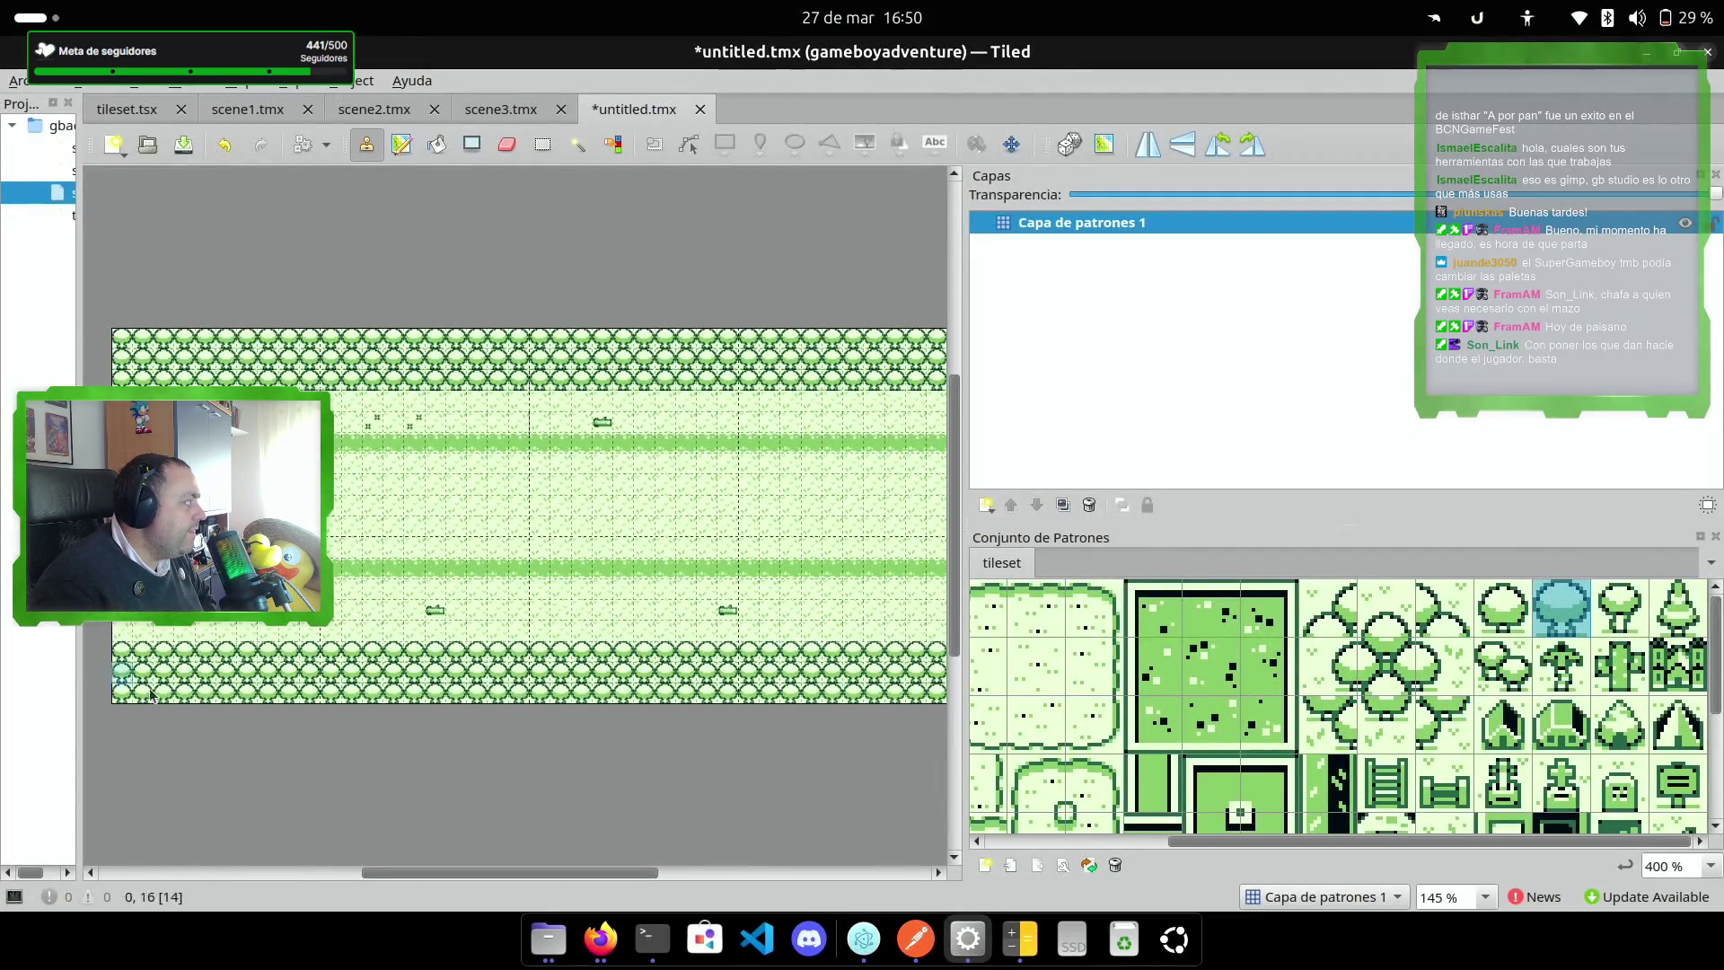
{"action": "left_click", "coordinate": [218, 631]}
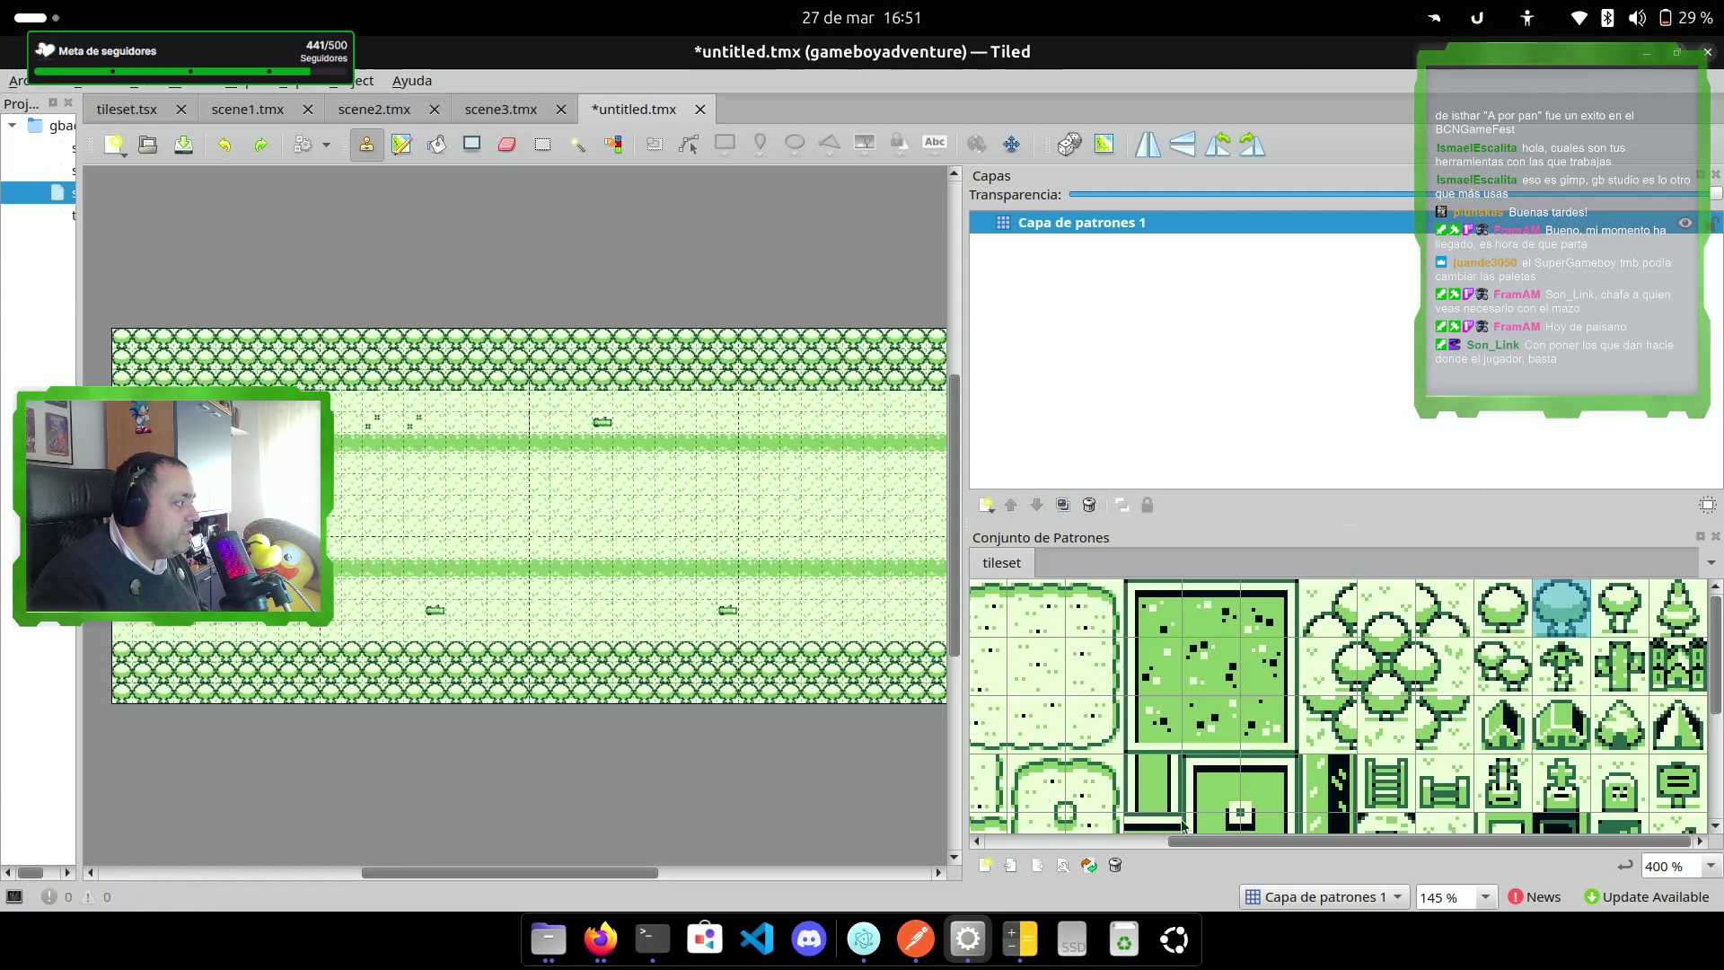
{"action": "left_click", "coordinate": [864, 939]}
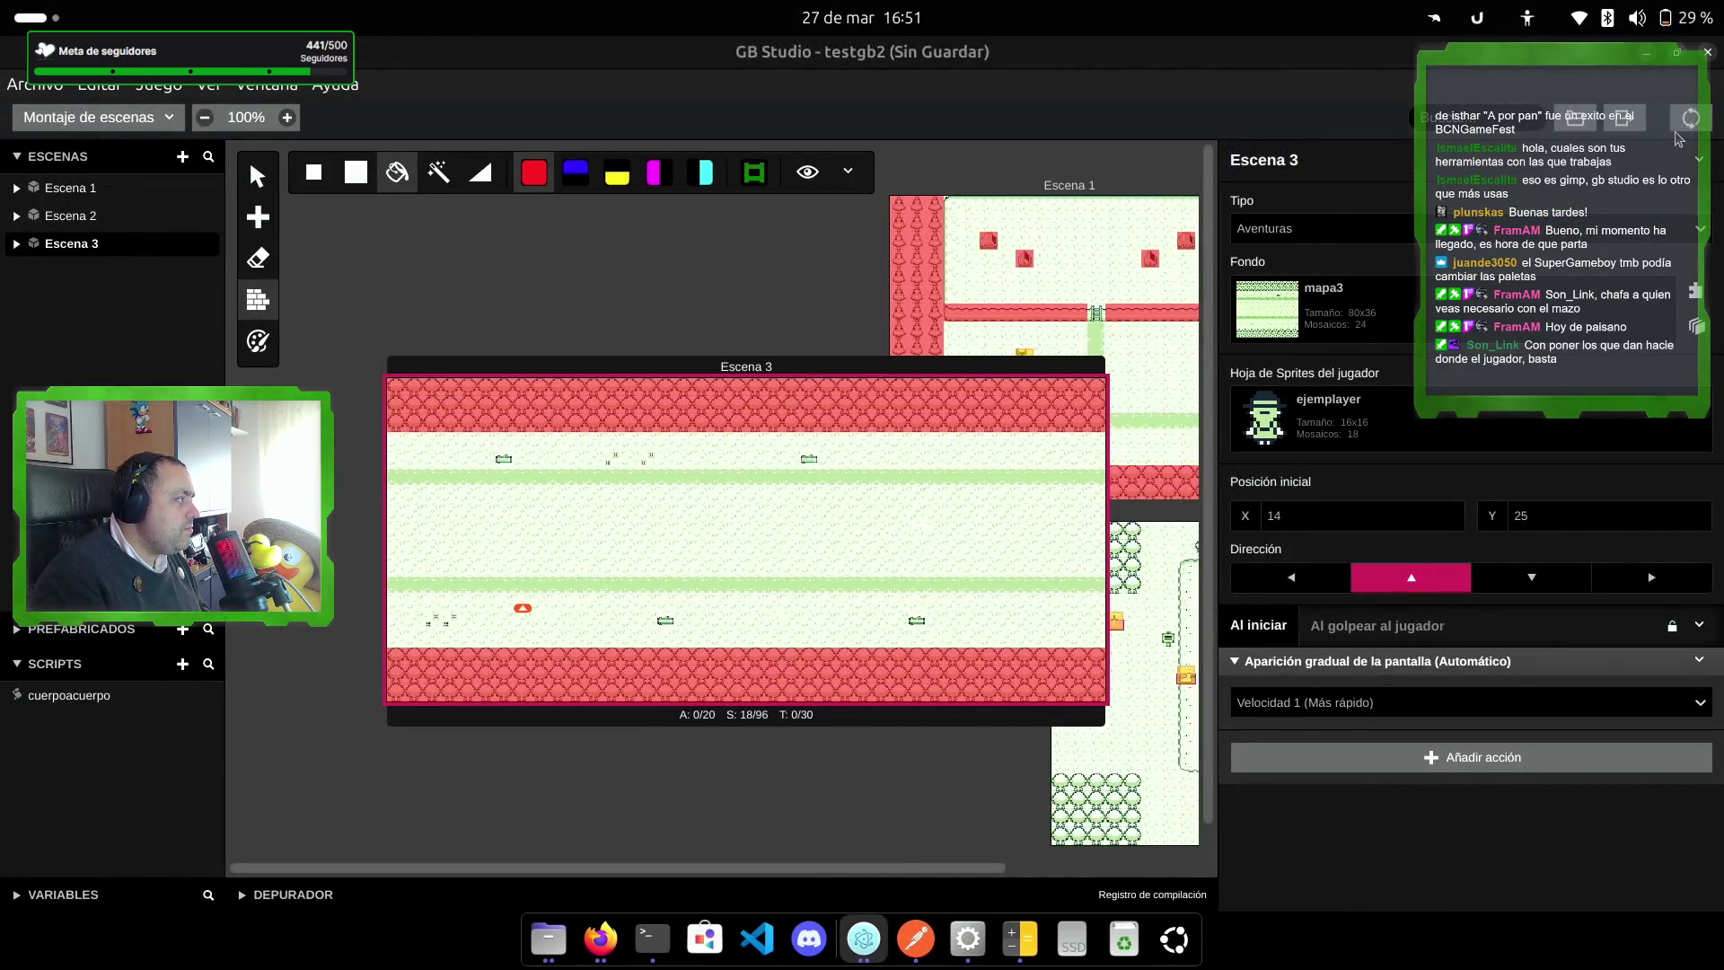
Step: Walk the player left, down, right and up along Escena 3's path, then return to Tiled
{"action": "key", "text": "Left"}
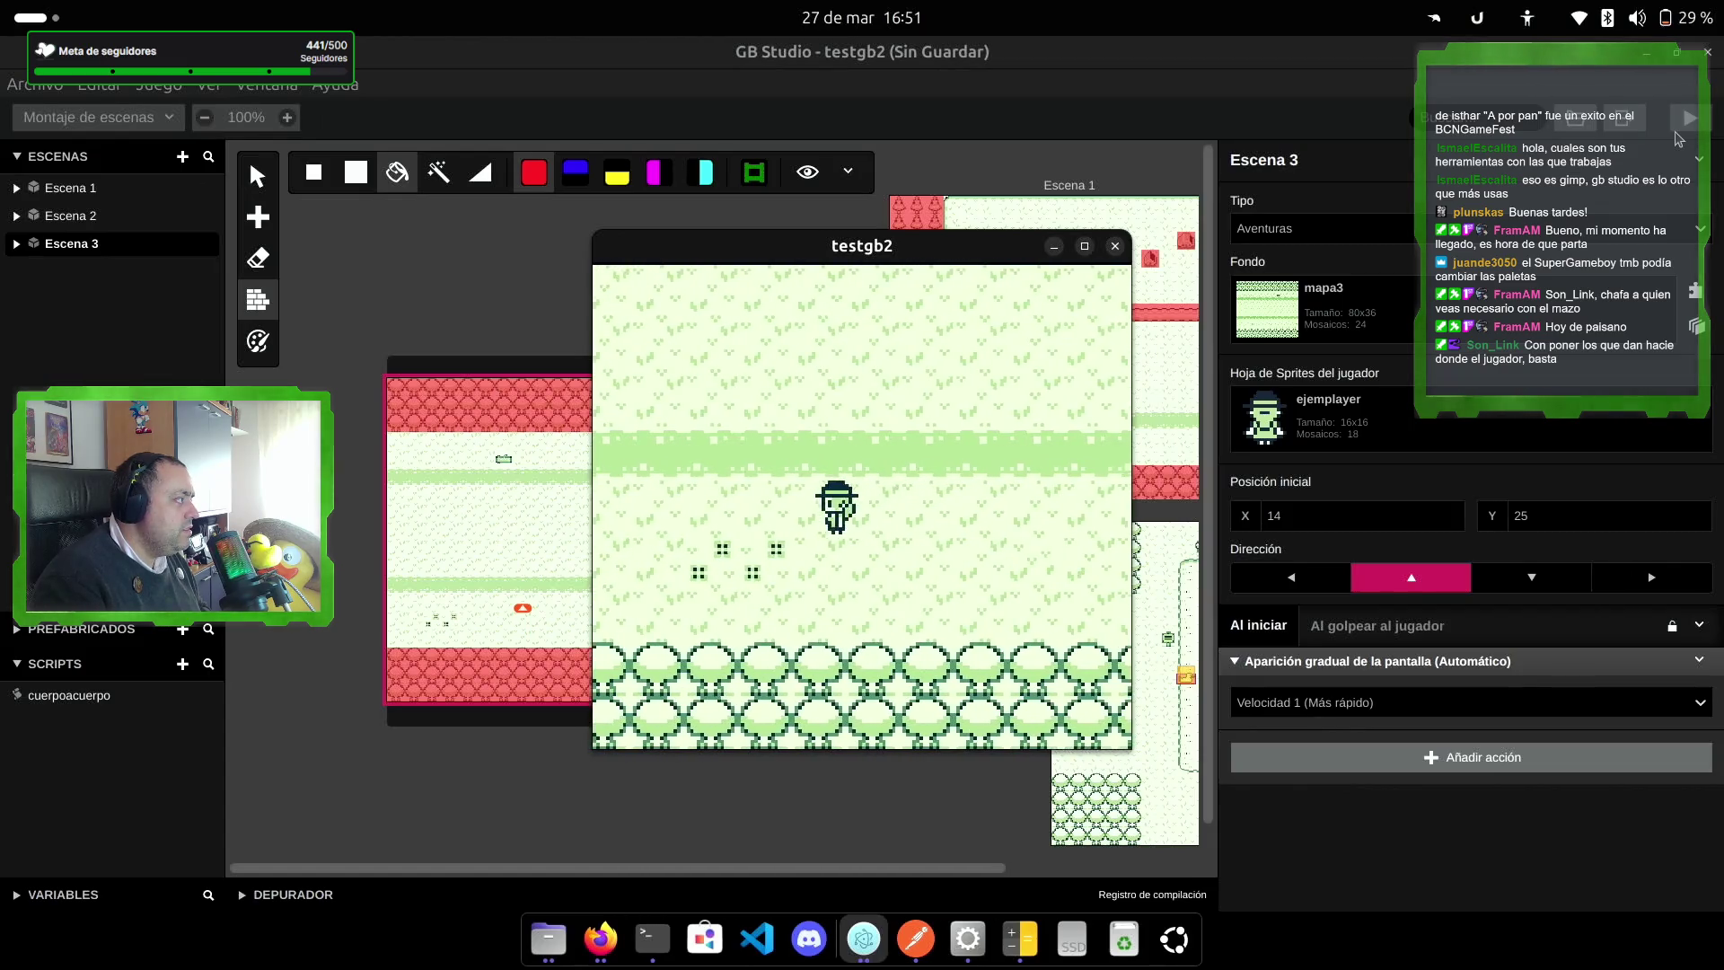
{"action": "key", "text": "Down"}
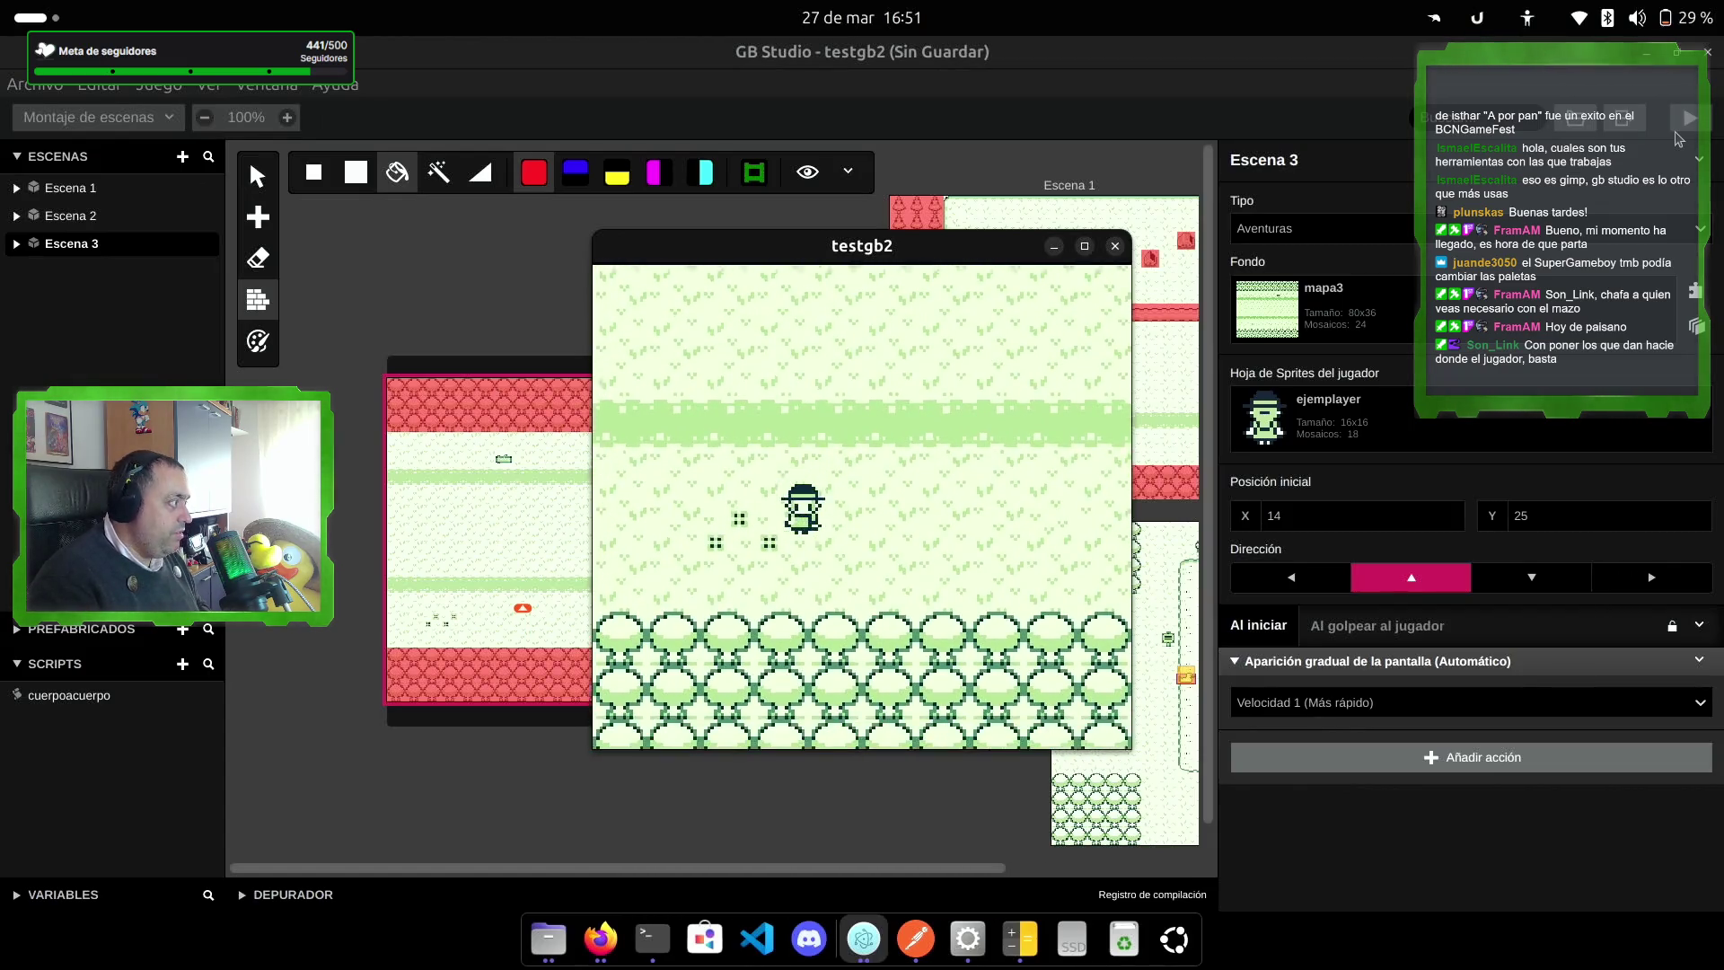
{"action": "key", "text": "Right"}
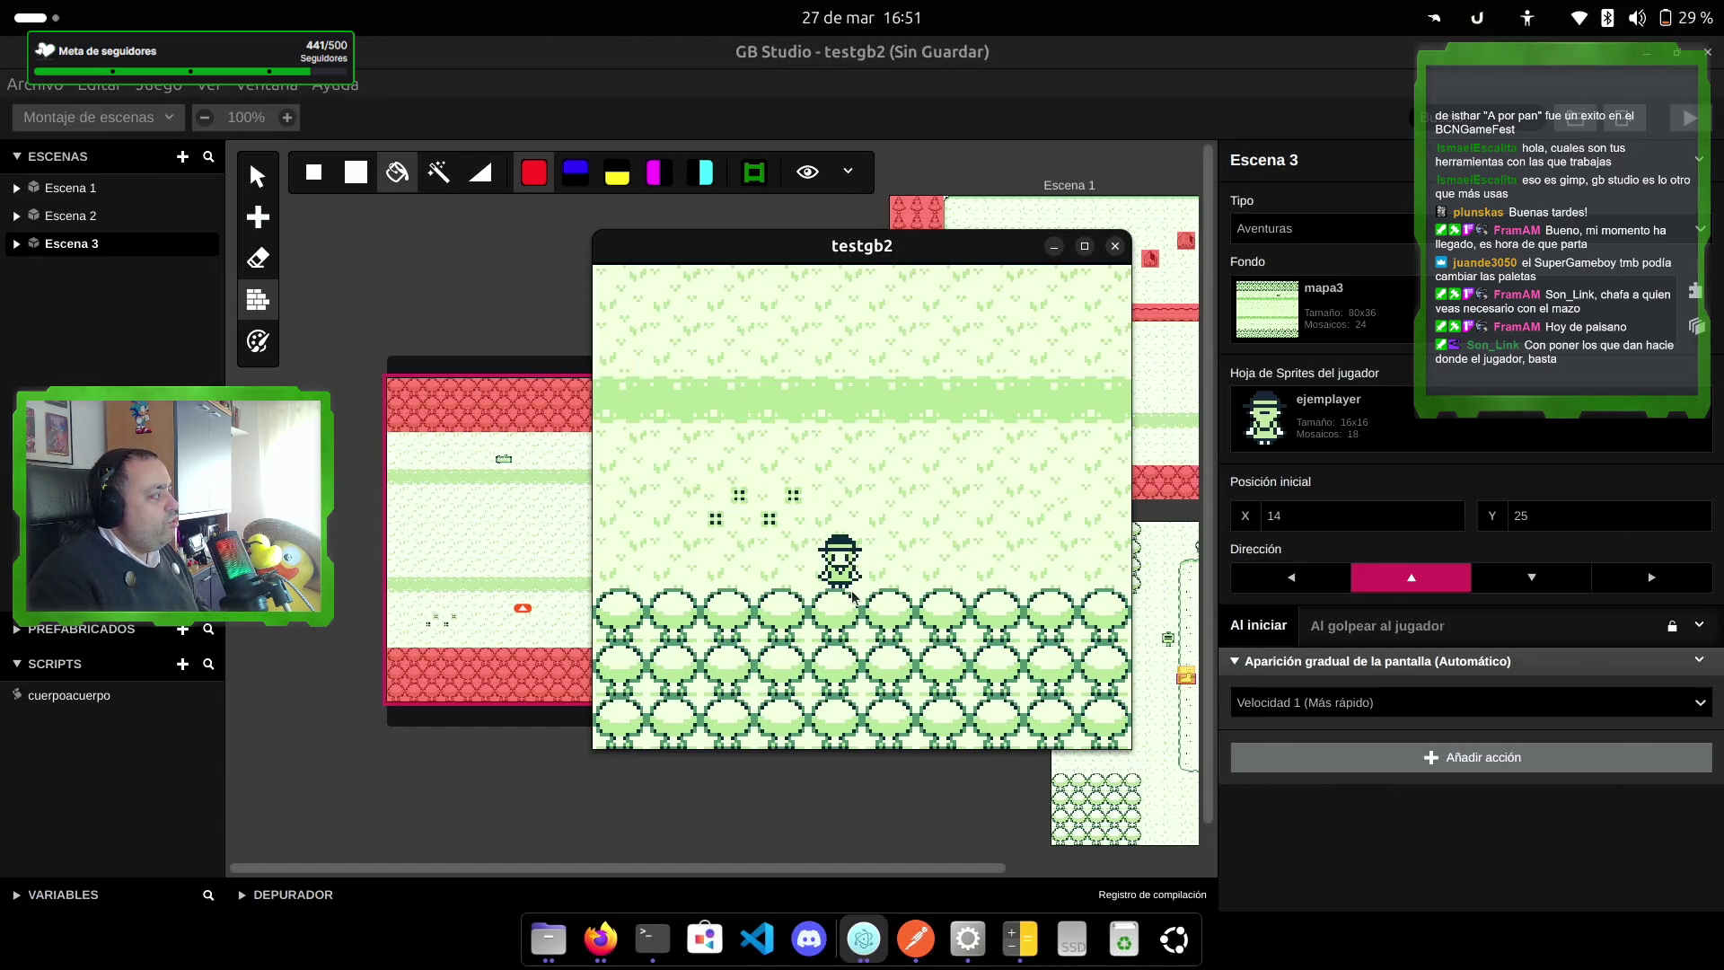
{"action": "key", "text": "Up"}
{"action": "key", "text": "Down"}
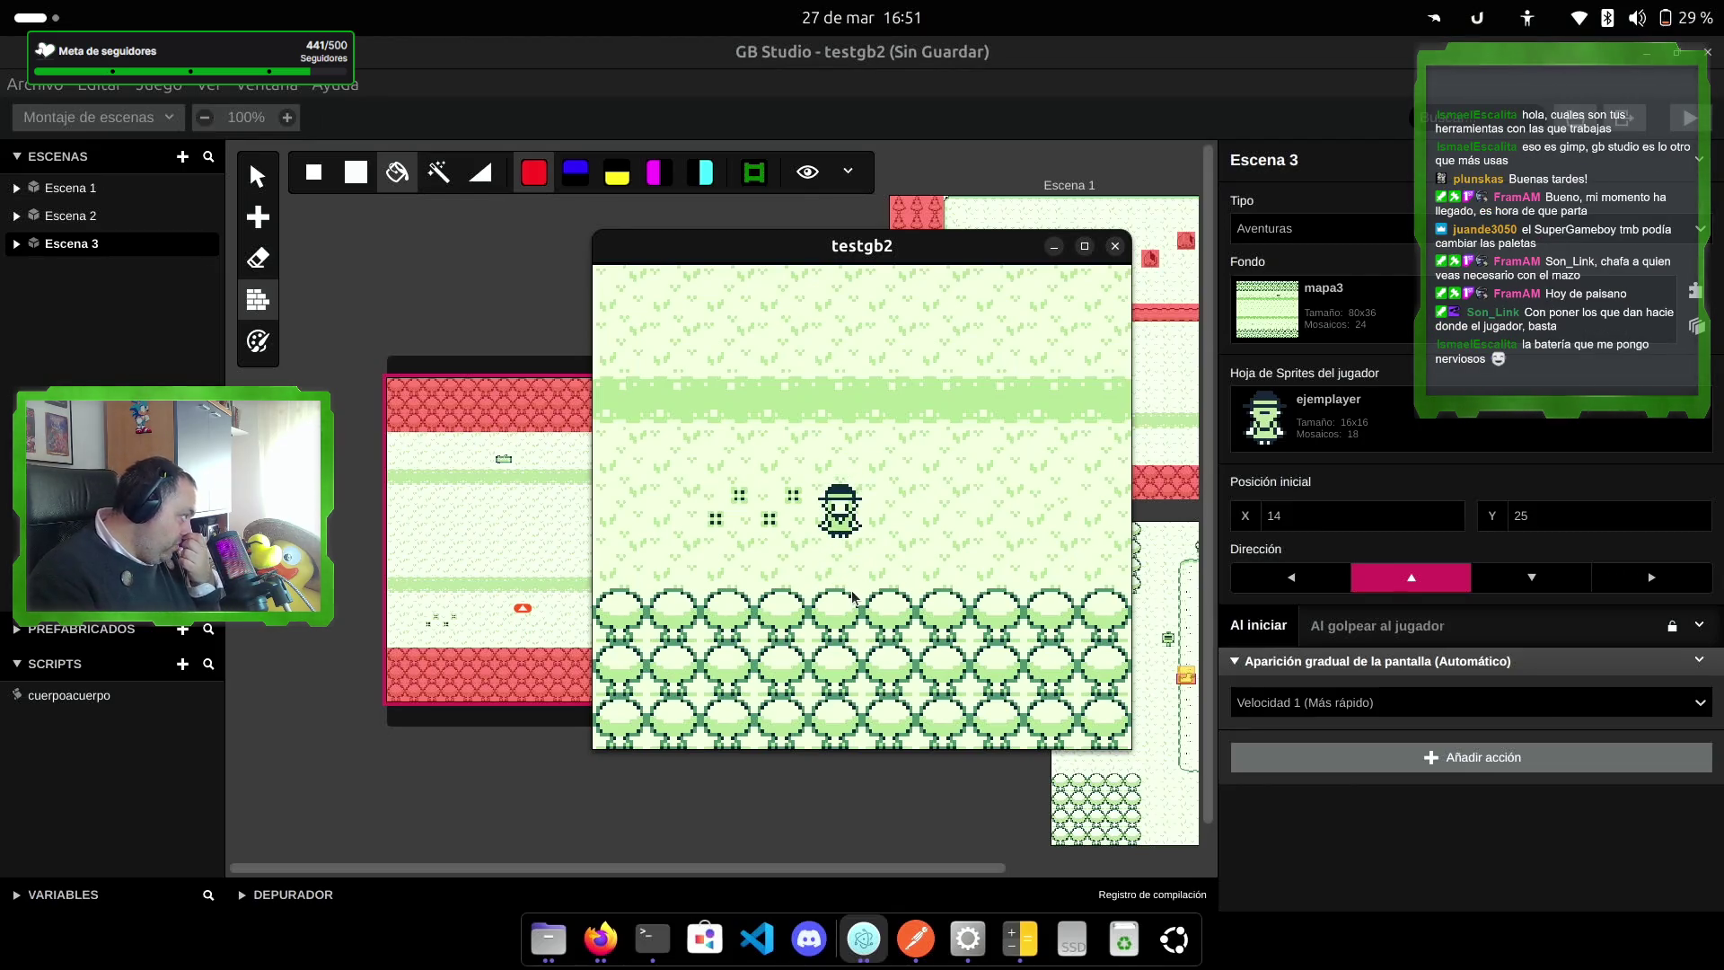
{"action": "key", "text": "Up"}
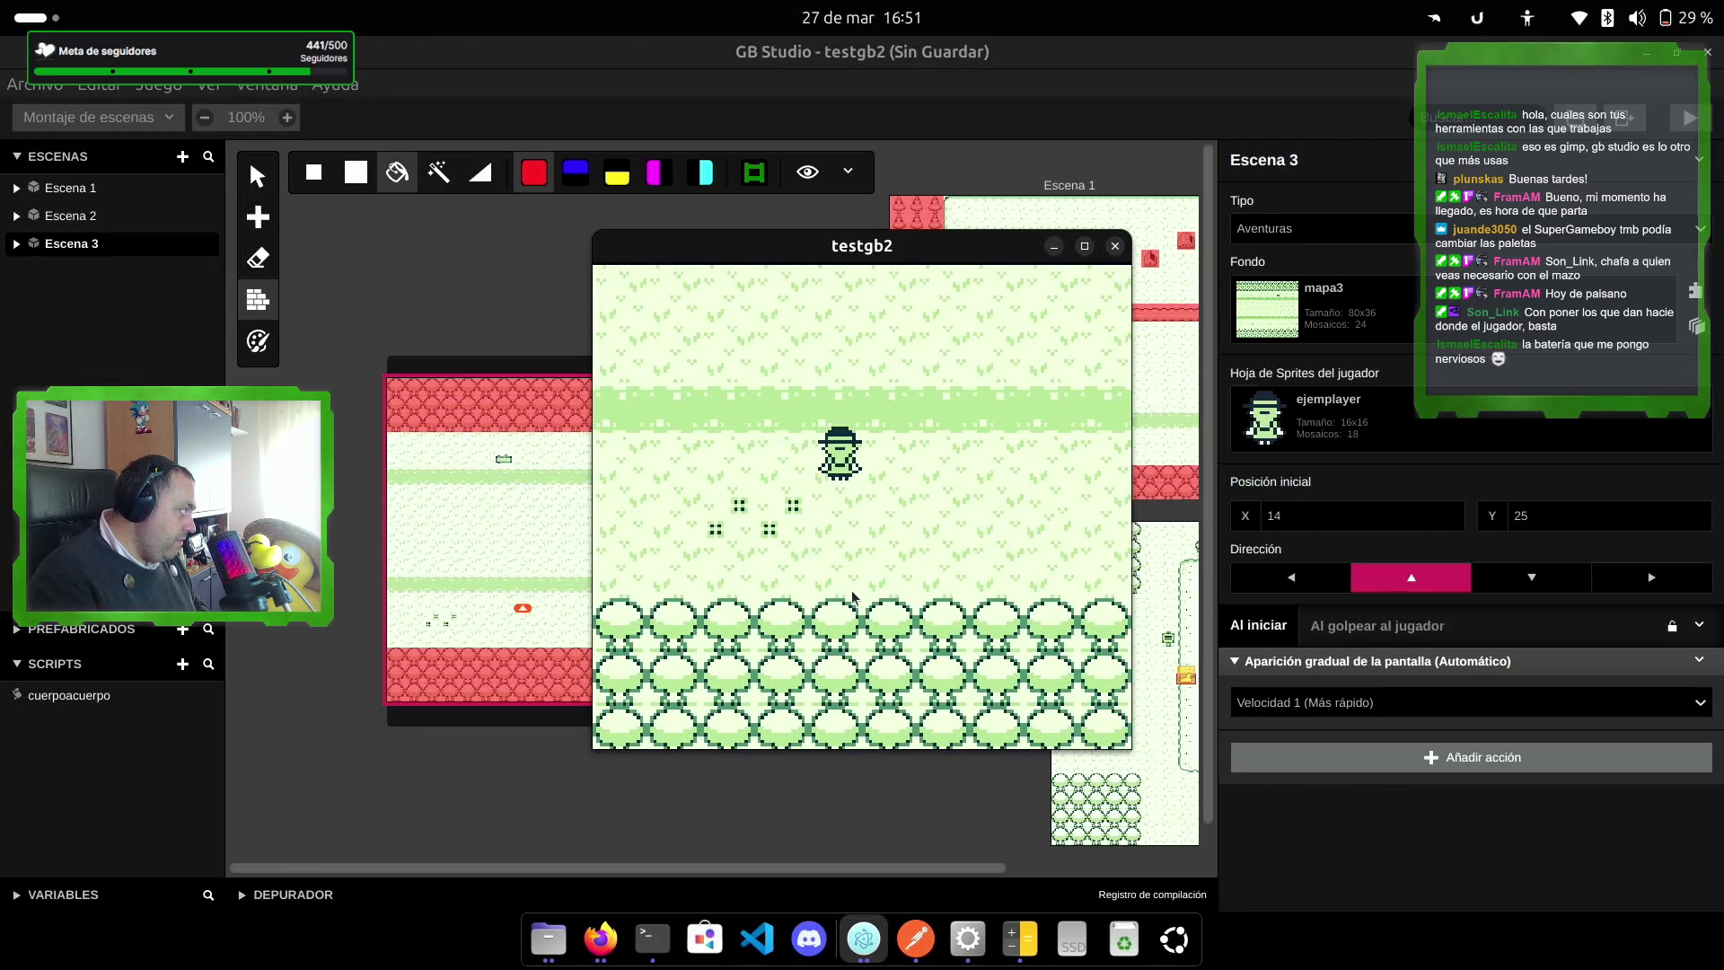
{"action": "key", "text": "Up"}
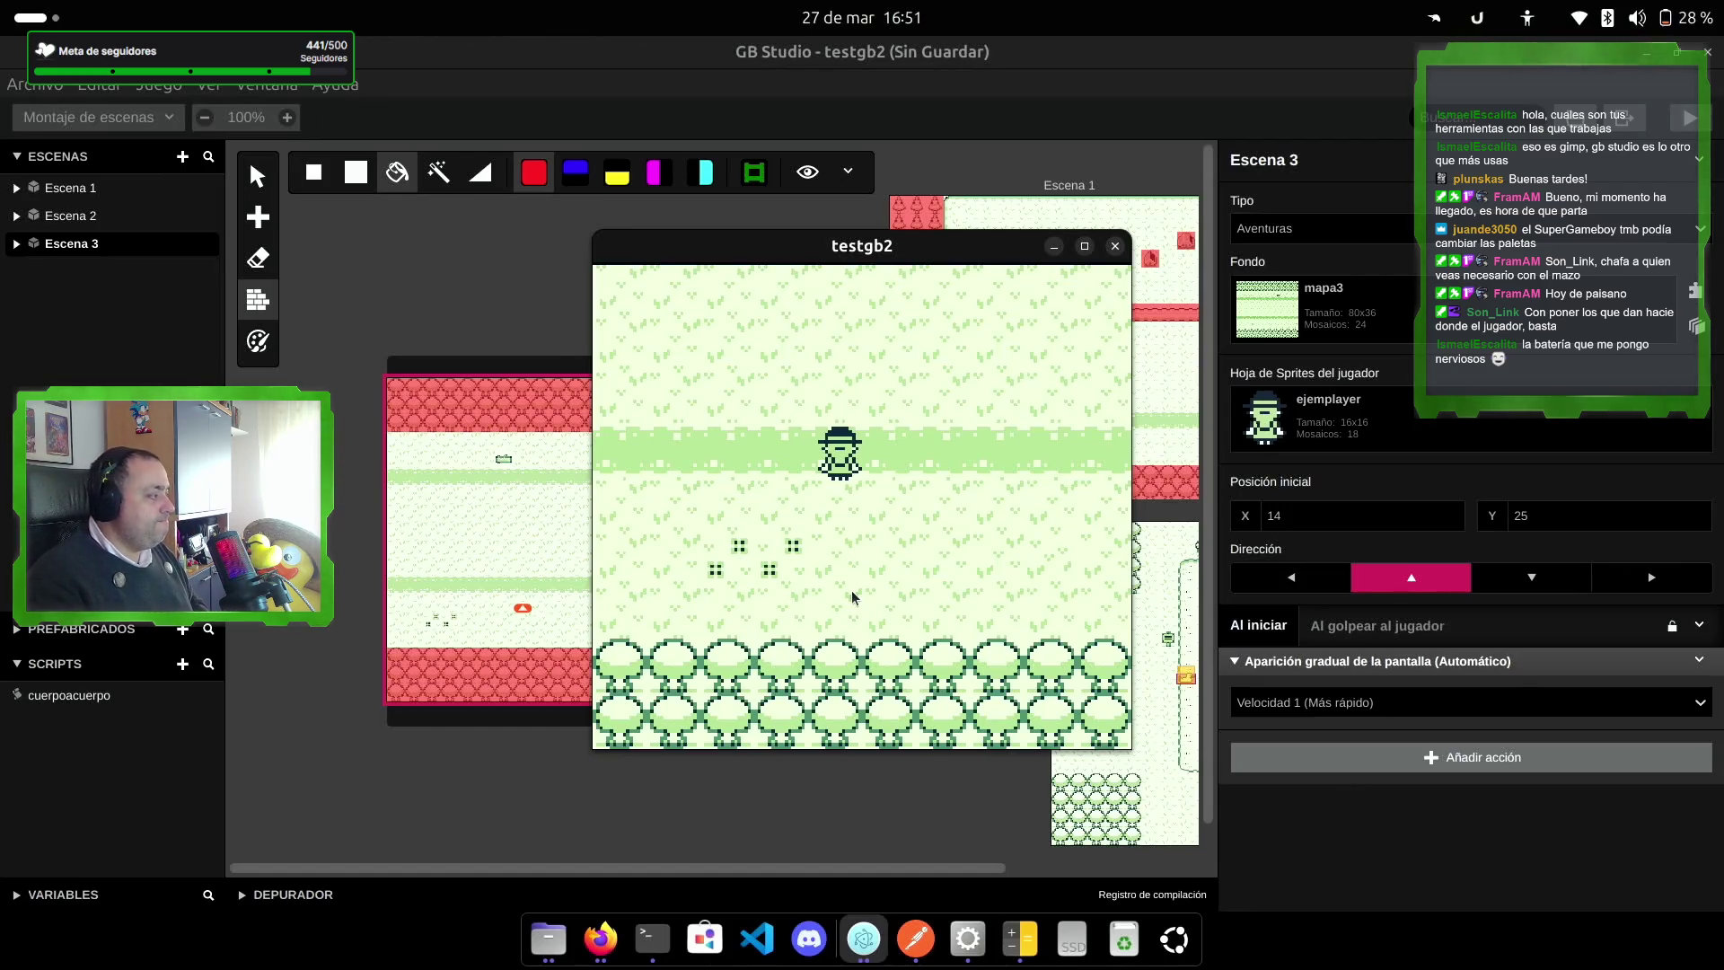
{"action": "left_click", "coordinate": [925, 939]}
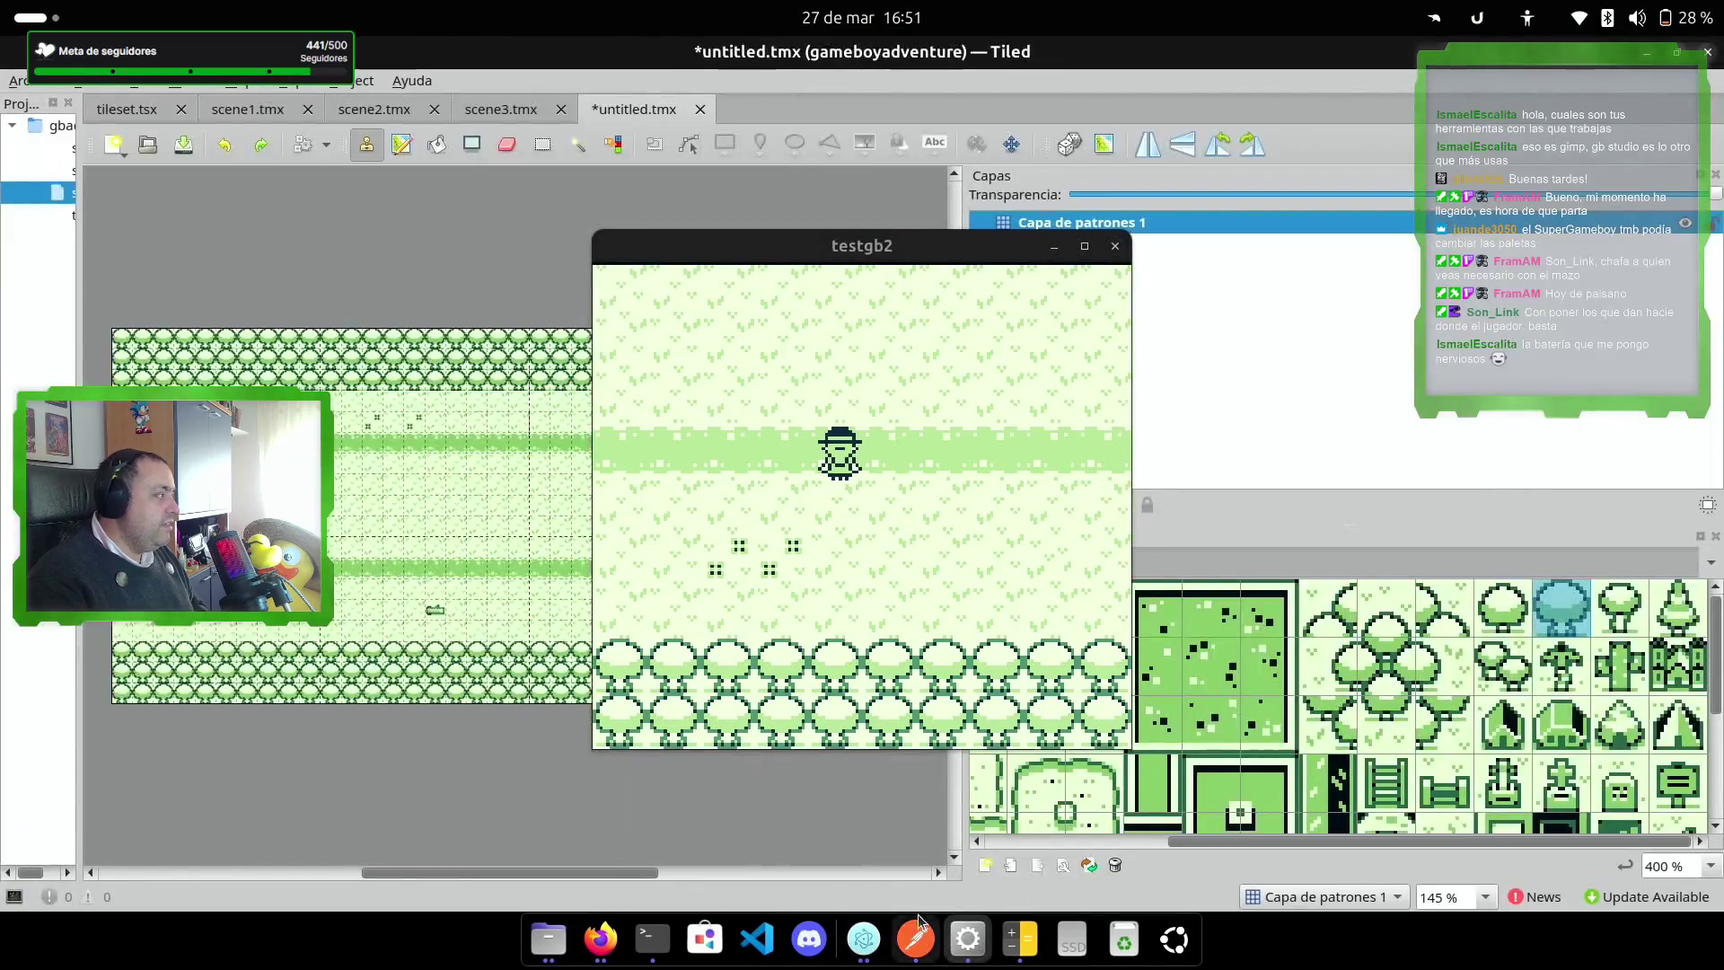
Step: Close the testgb2 game and open scene3.tmx from a widened Project panel
{"action": "left_click", "coordinate": [1116, 247]}
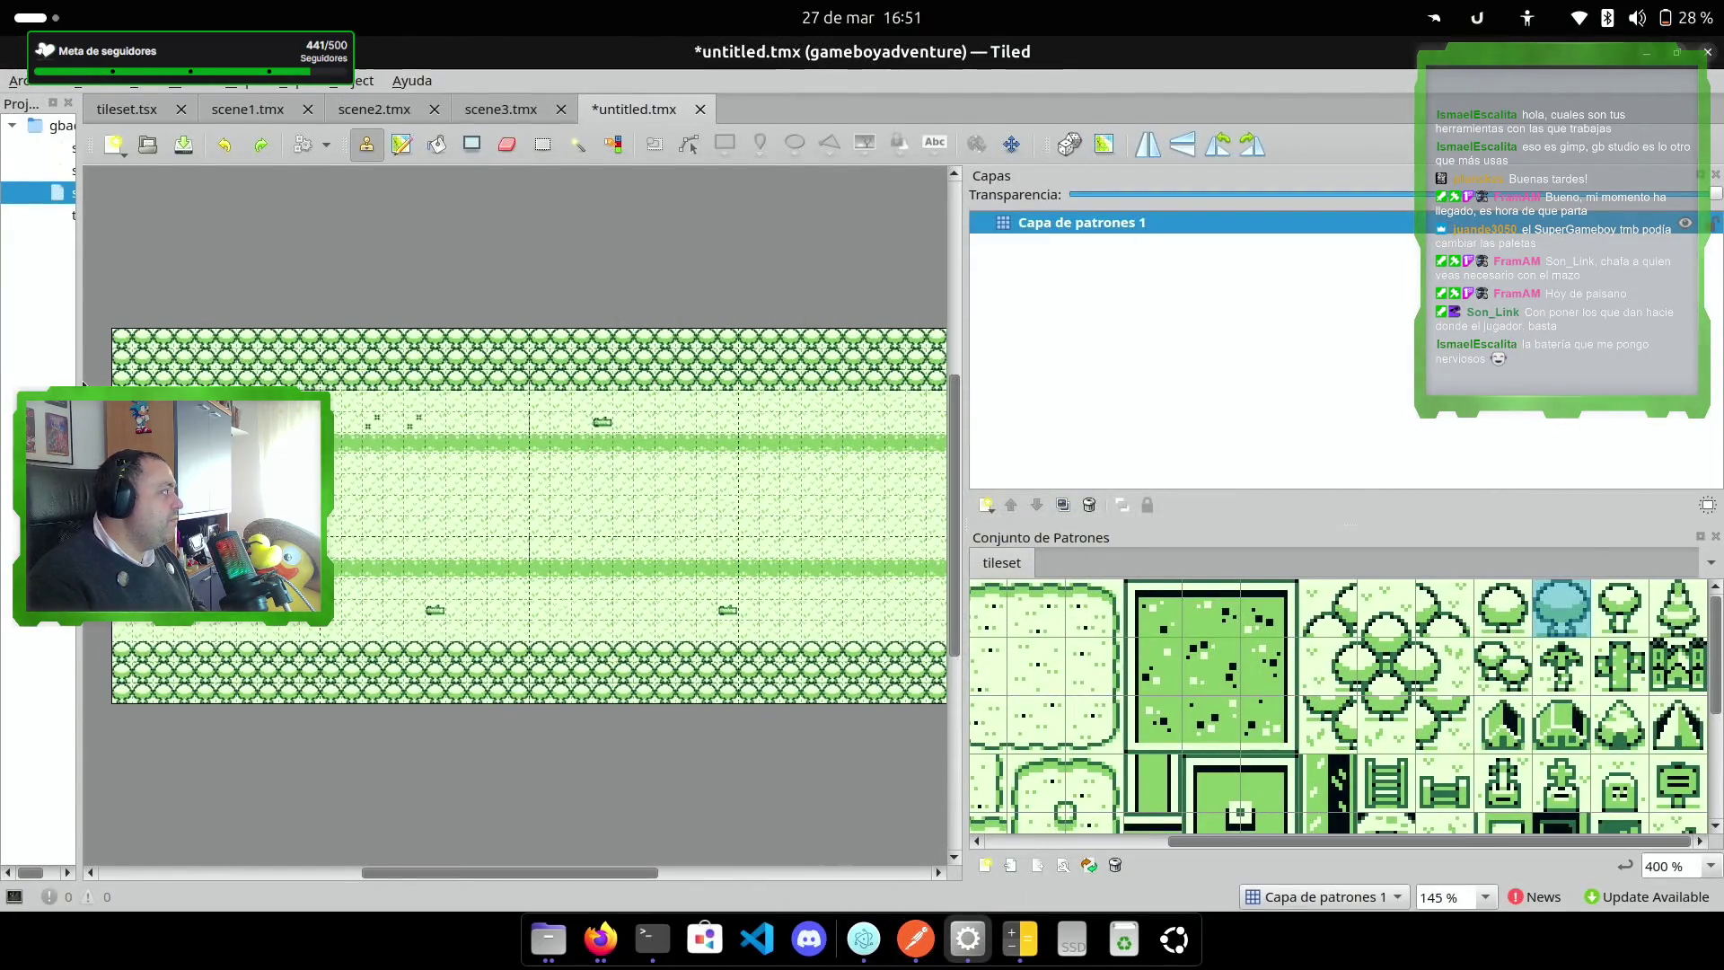
{"action": "left_click_drag", "start_coordinate": [79, 216], "coordinate": [455, 224]}
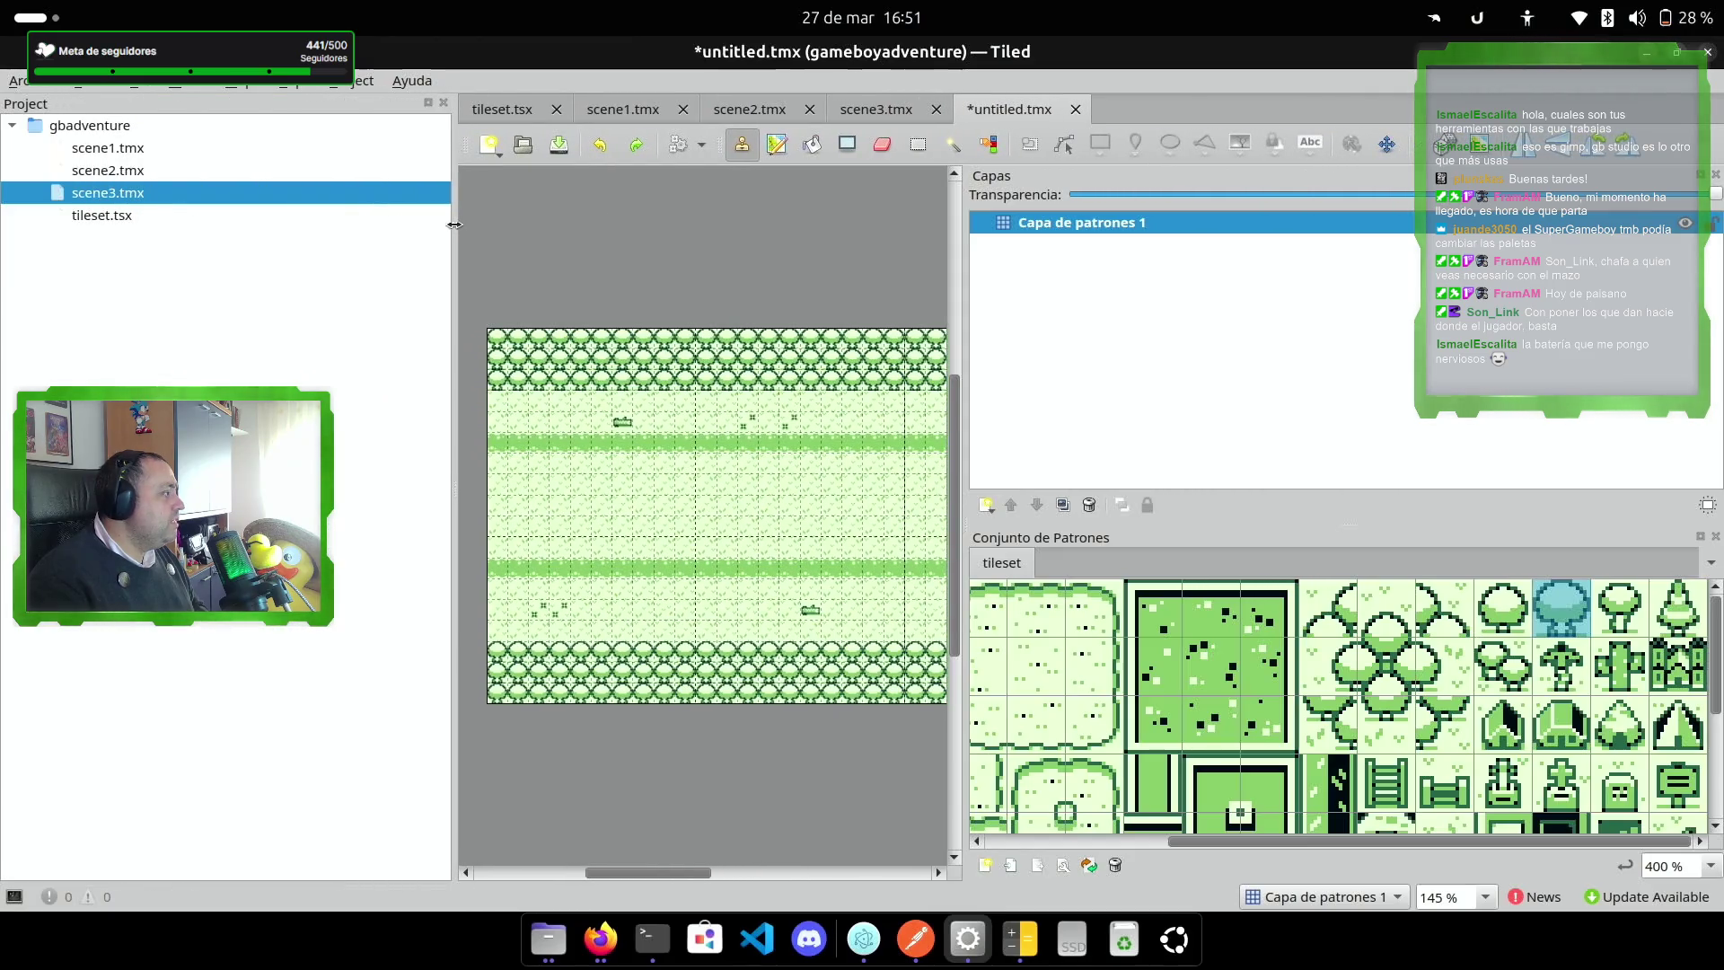
{"action": "double_click", "coordinate": [239, 201]}
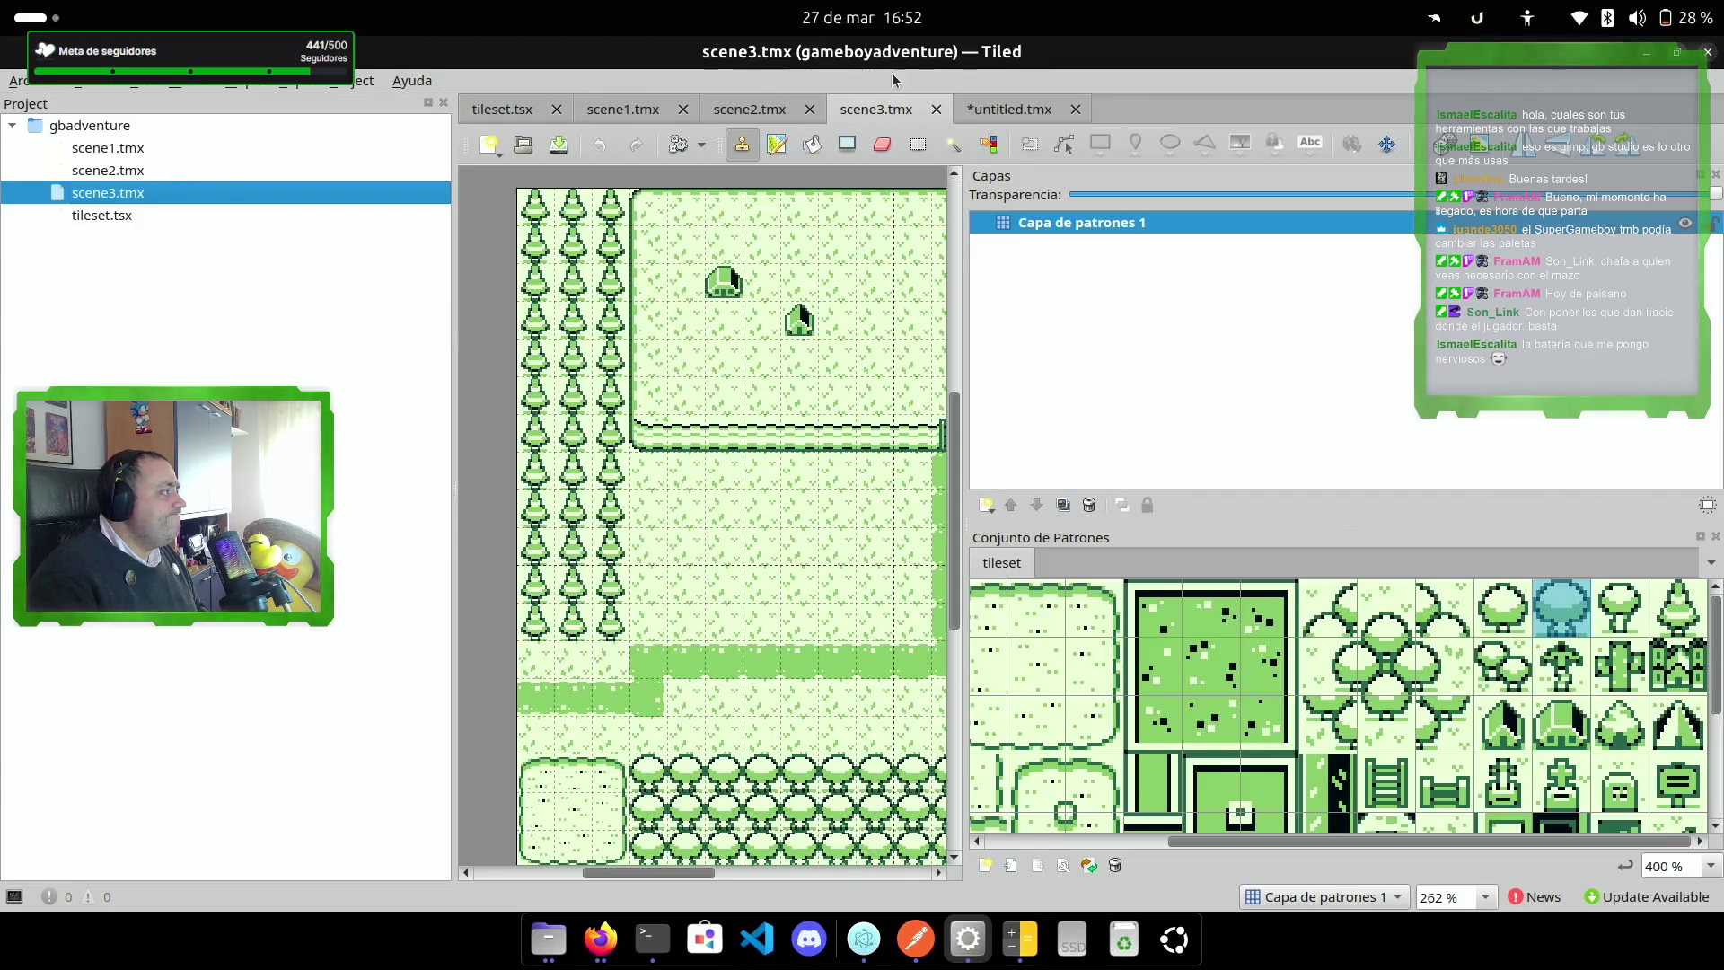
Step: Return to the untitled.tmx map and narrow the Project panel to enlarge the map view
{"action": "left_click", "coordinate": [1008, 108]}
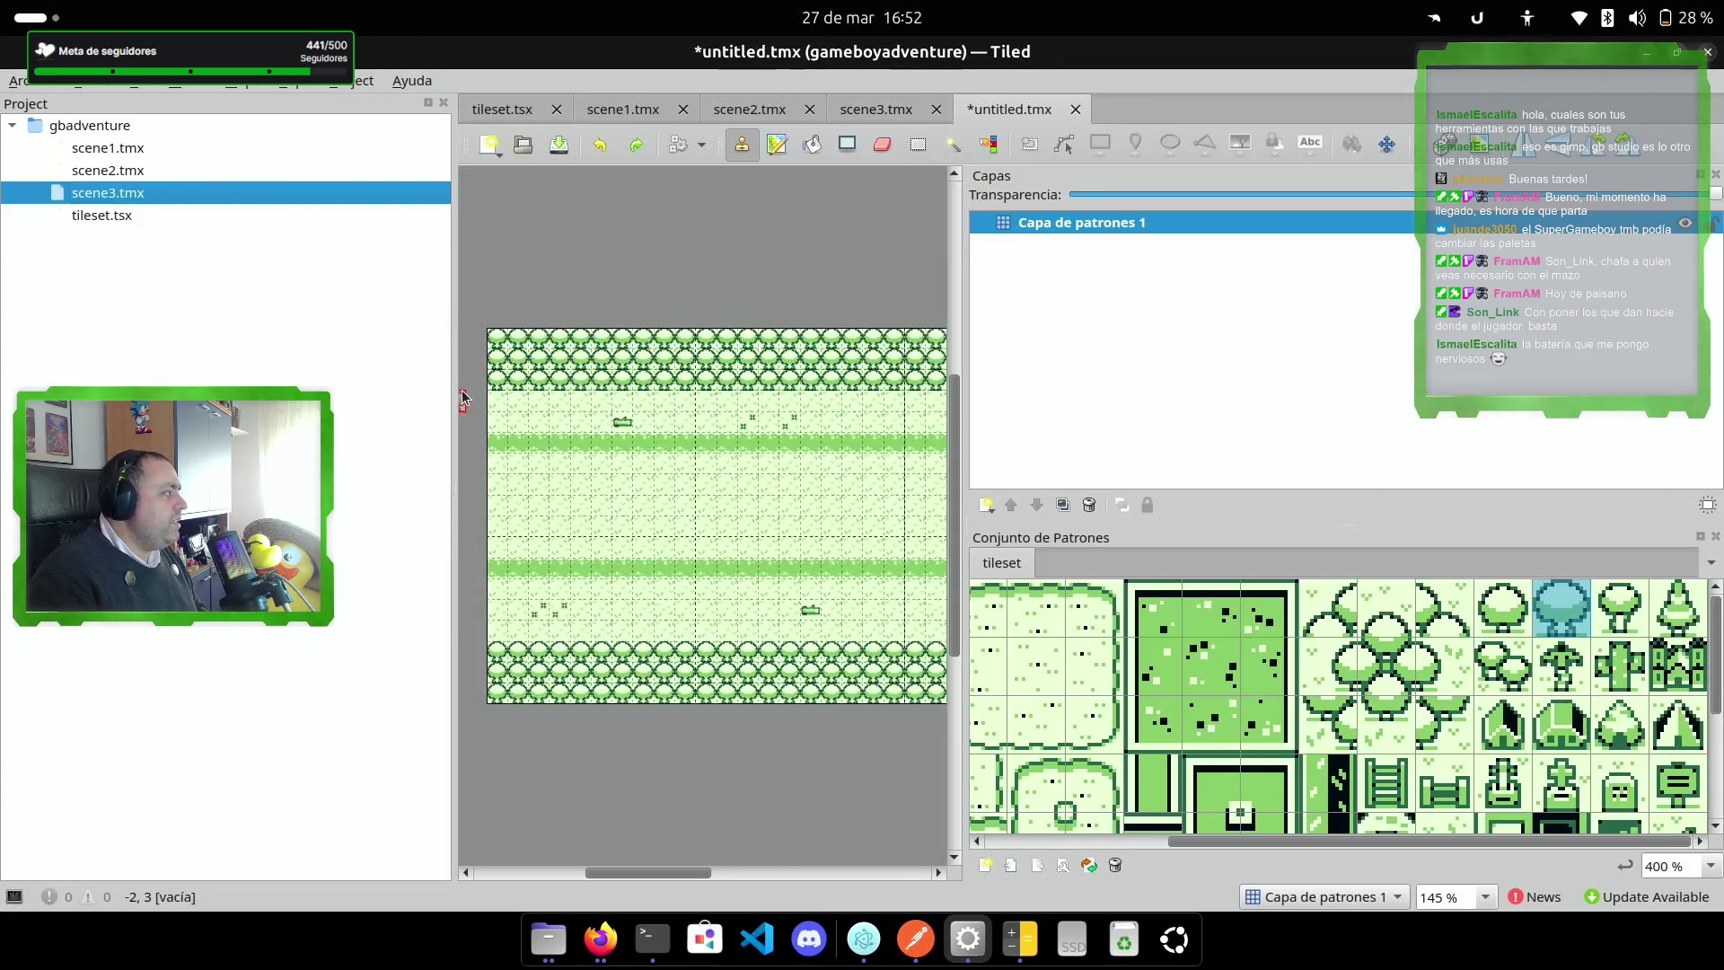
{"action": "left_click_drag", "start_coordinate": [449, 387], "coordinate": [206, 384]}
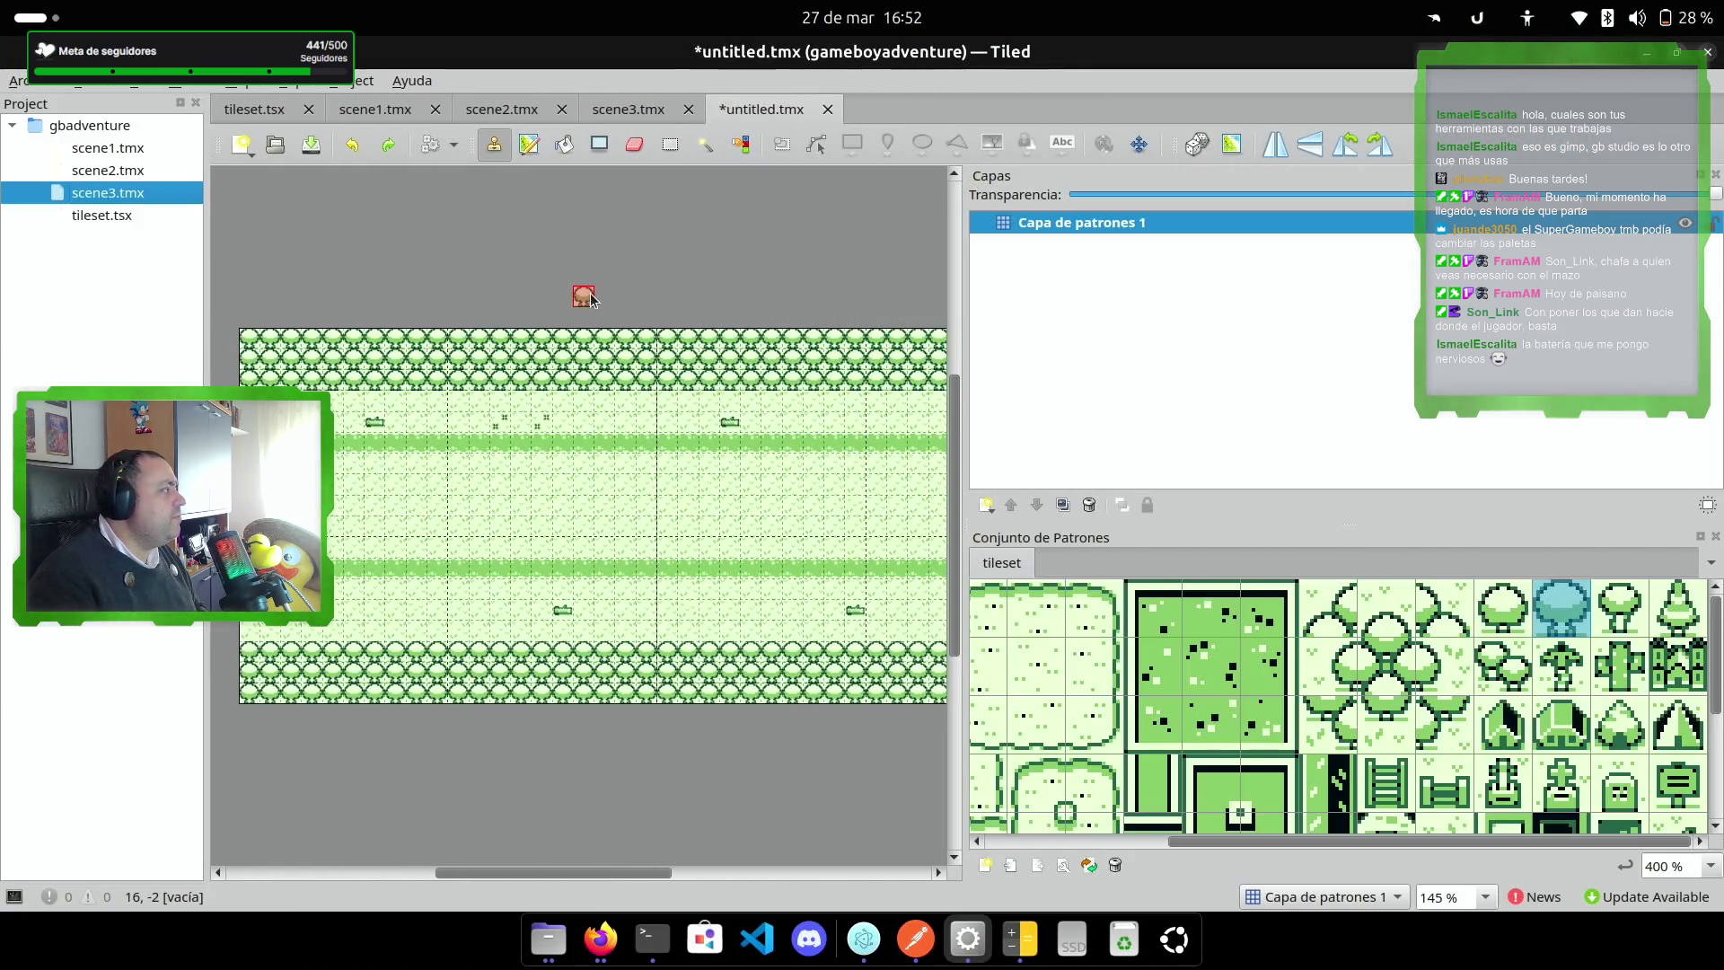
{"action": "left_click", "coordinate": [139, 83]}
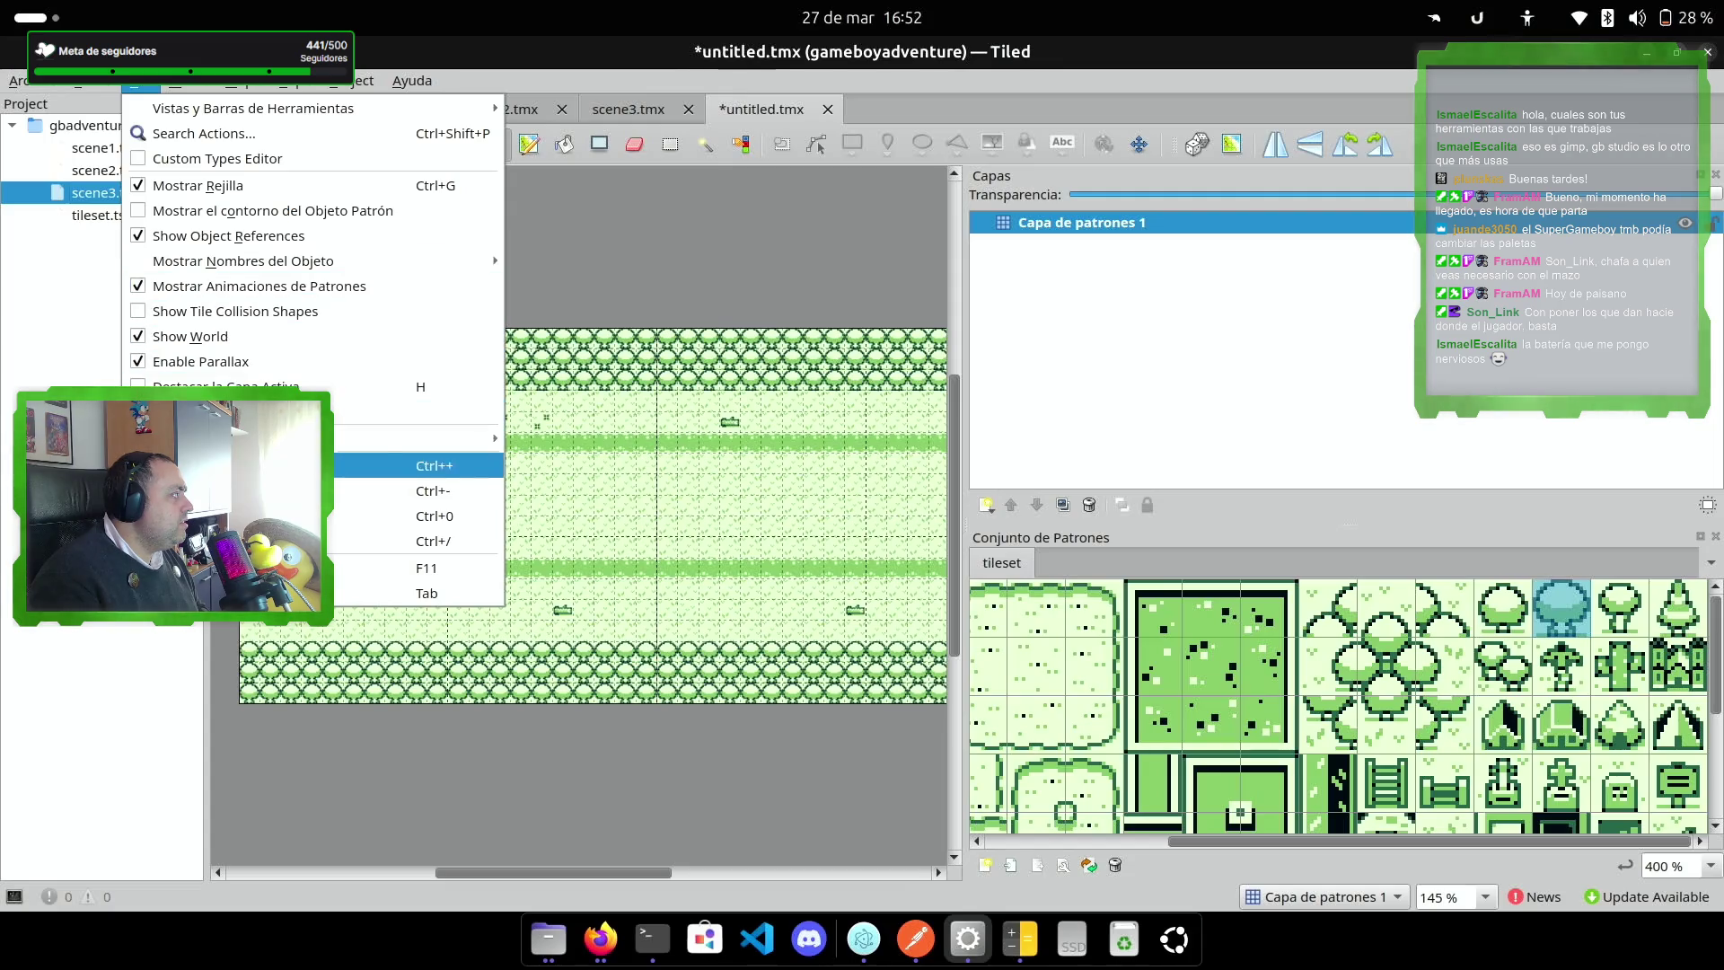
Step: Pick up the grass tile from the map with a right-click
{"action": "mouse_move", "coordinate": [306, 86]}
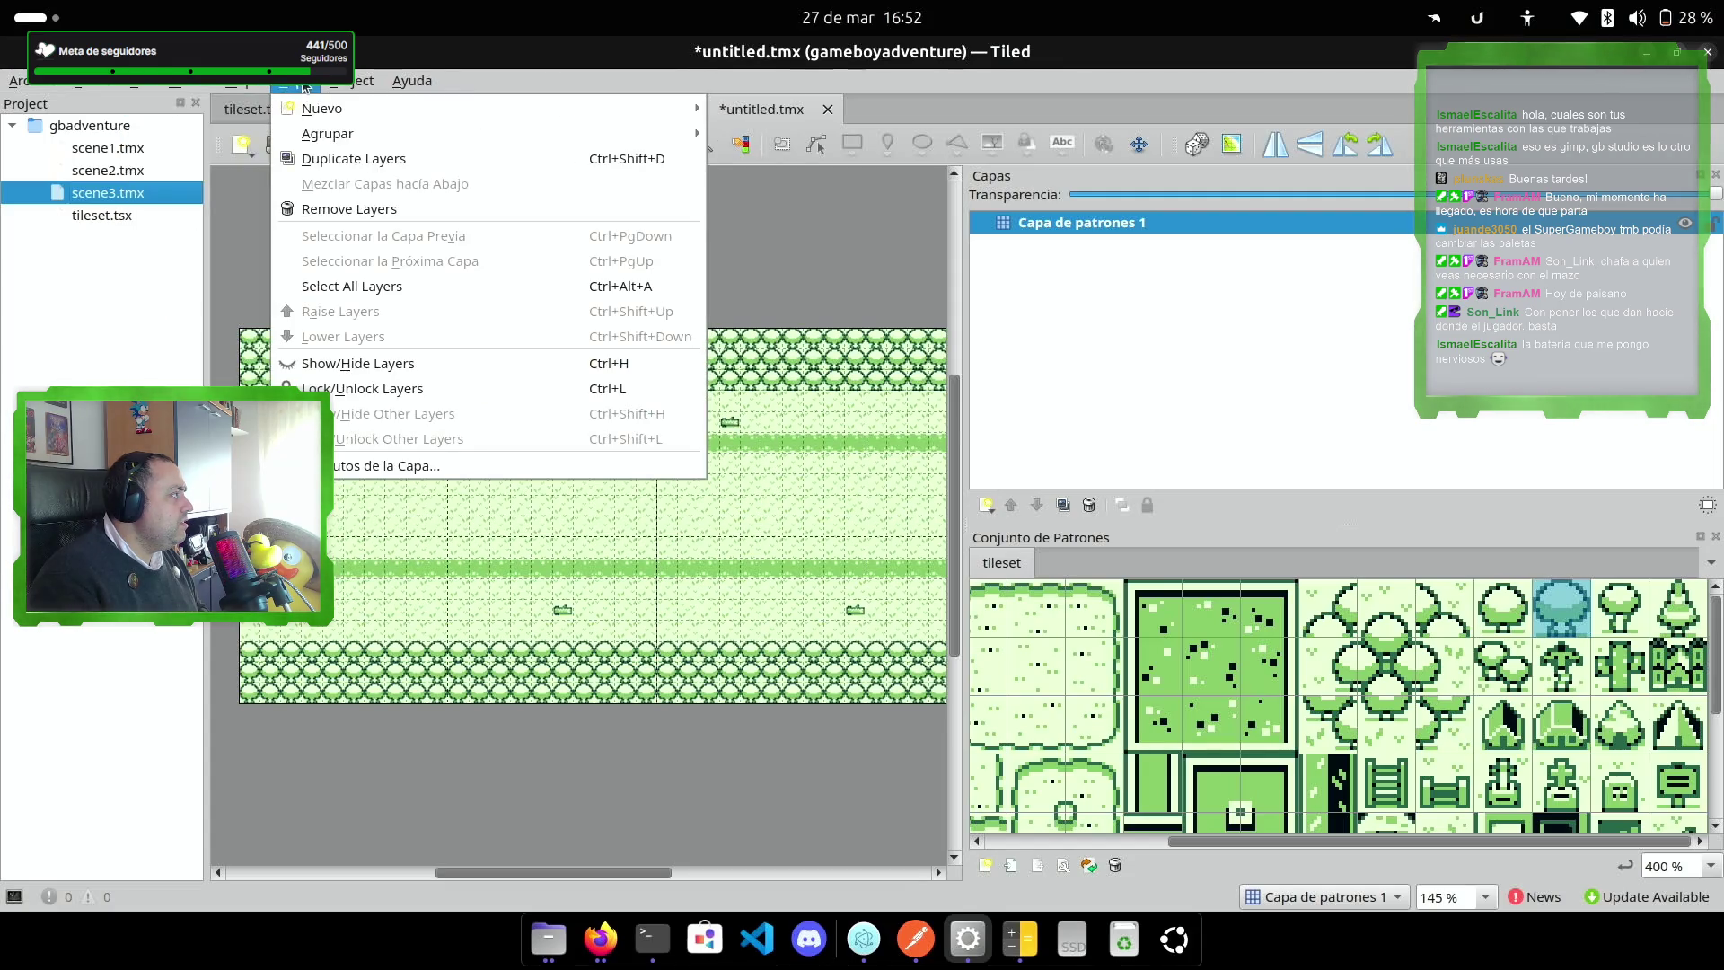
{"action": "mouse_move", "coordinate": [106, 87]}
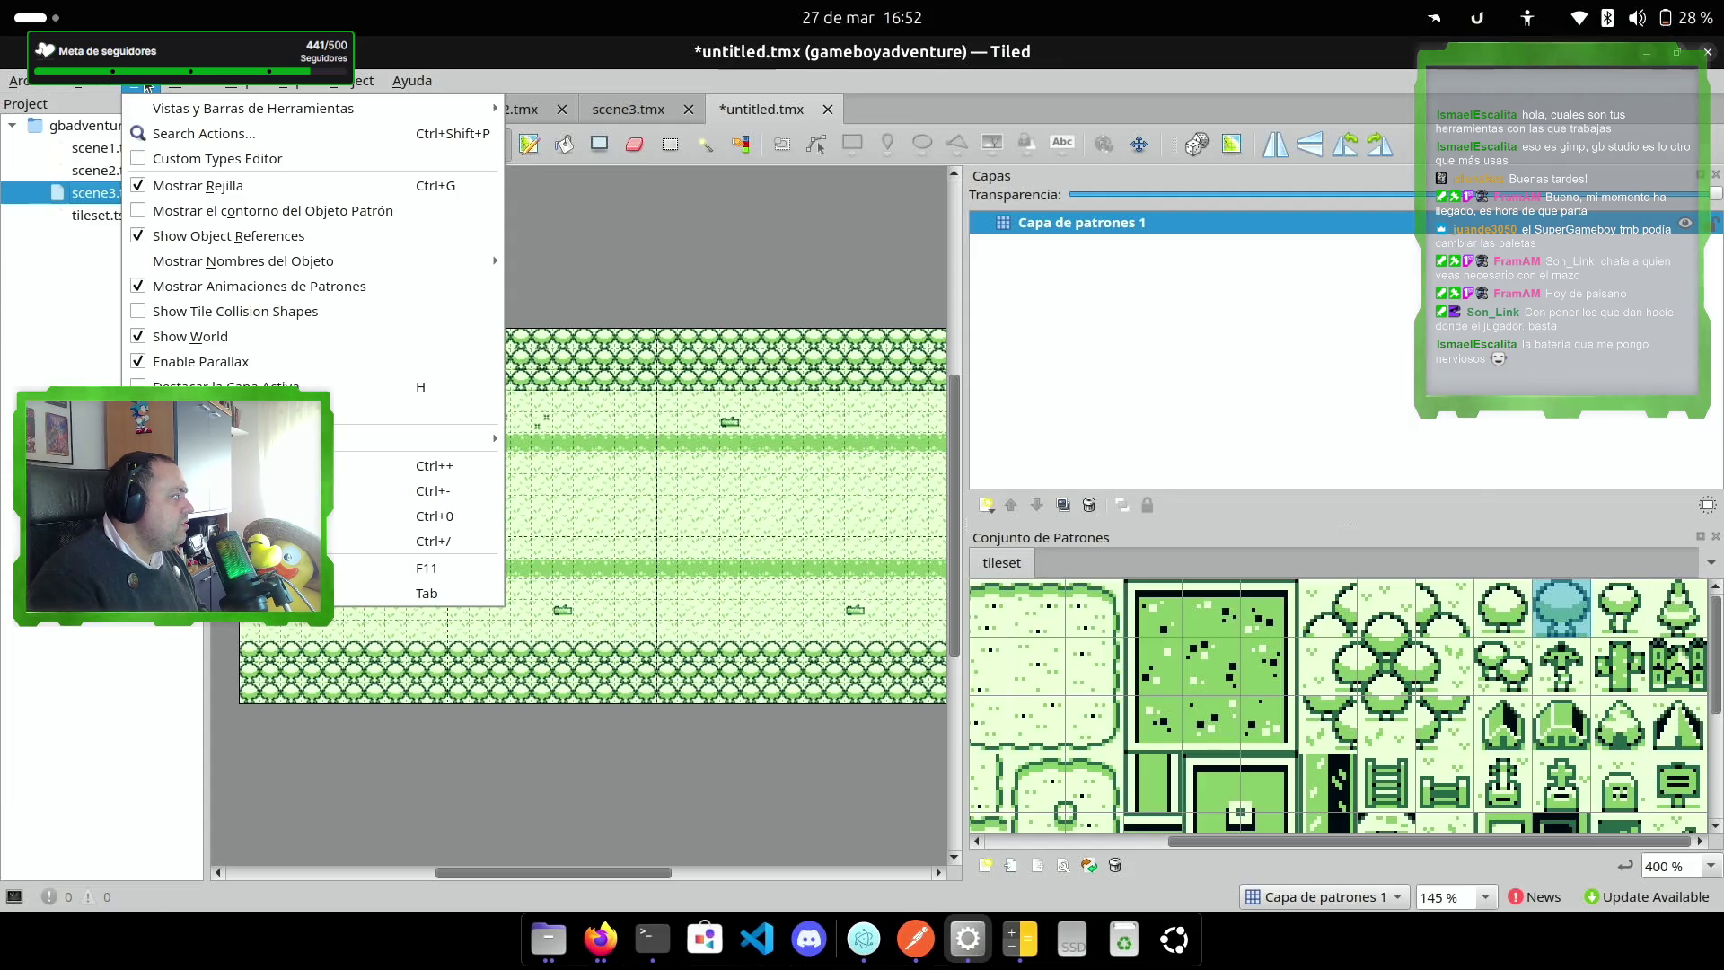
{"action": "left_click", "coordinate": [147, 87]}
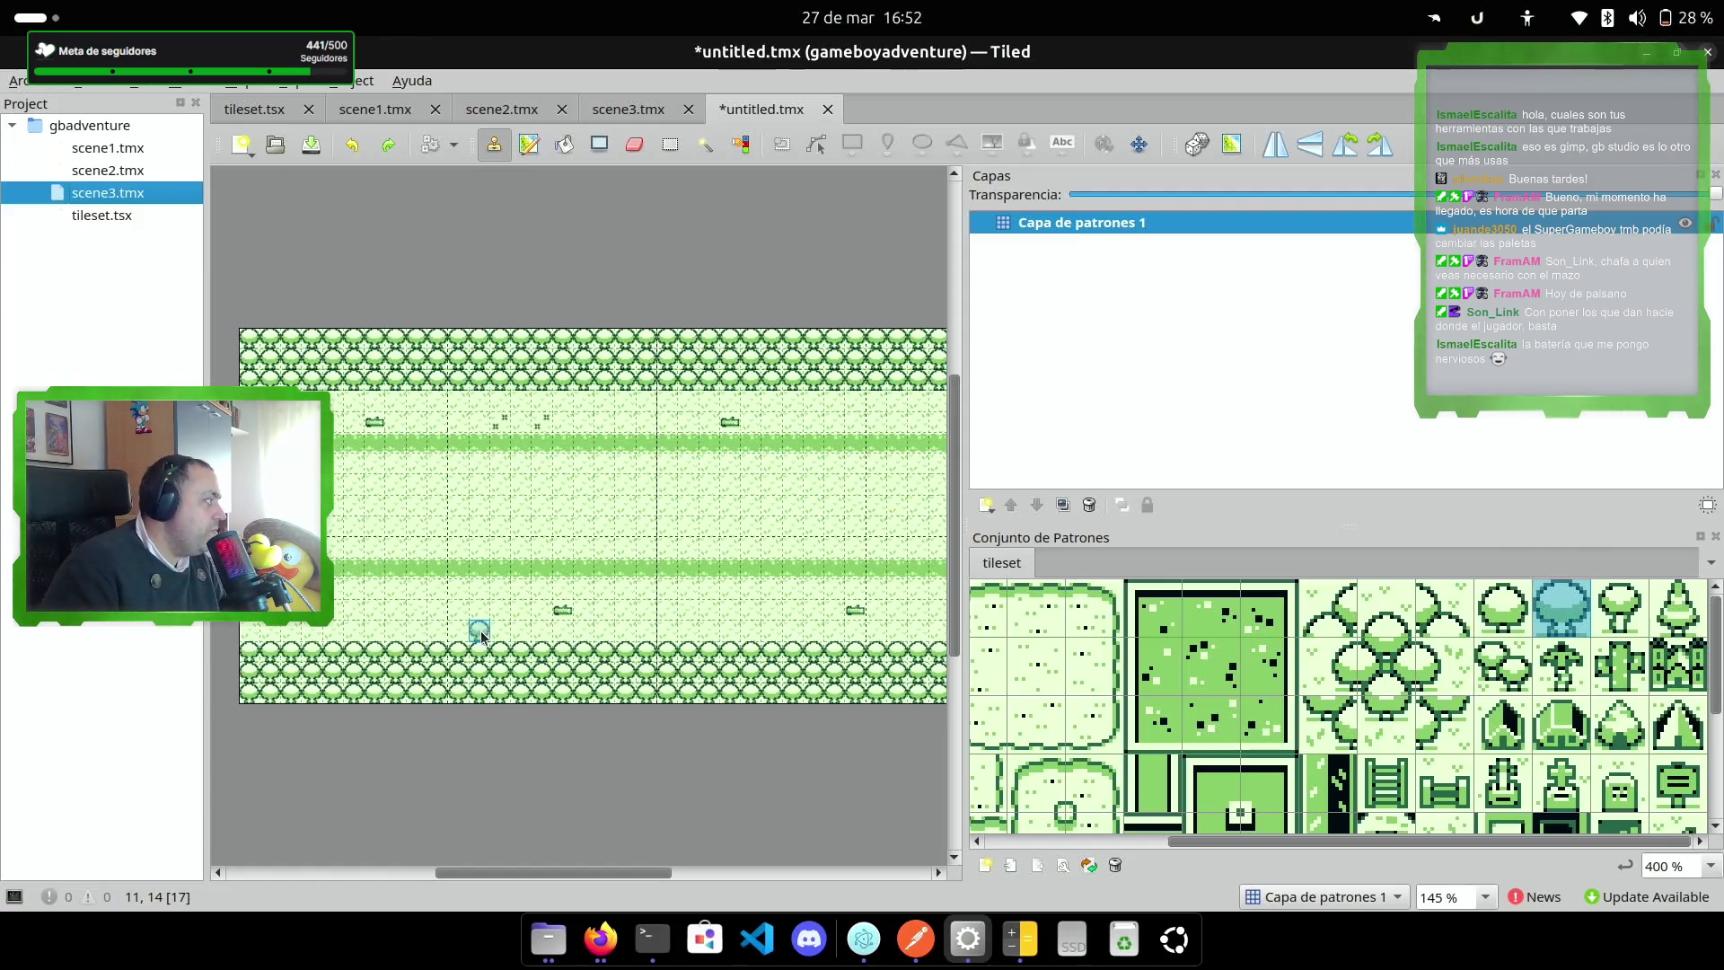
{"action": "right_click", "coordinate": [458, 600]}
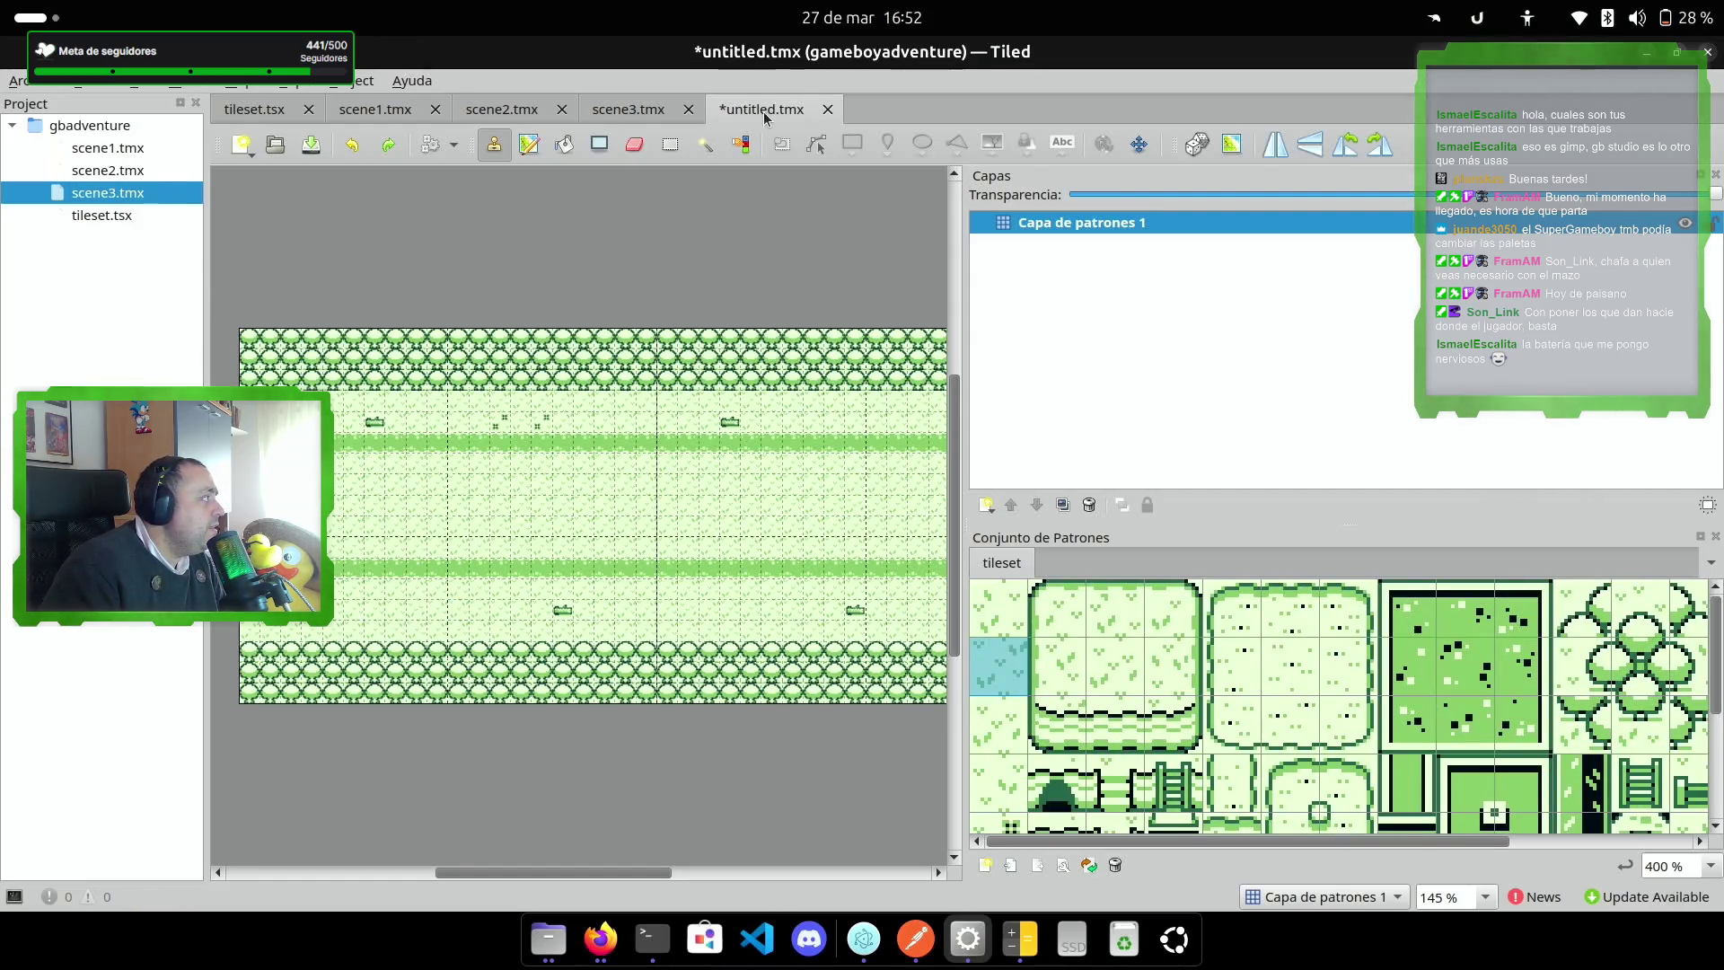
Step: Show the Atributos panel from View > Vistas y Barras de Herramientas
{"action": "left_click", "coordinate": [141, 83]}
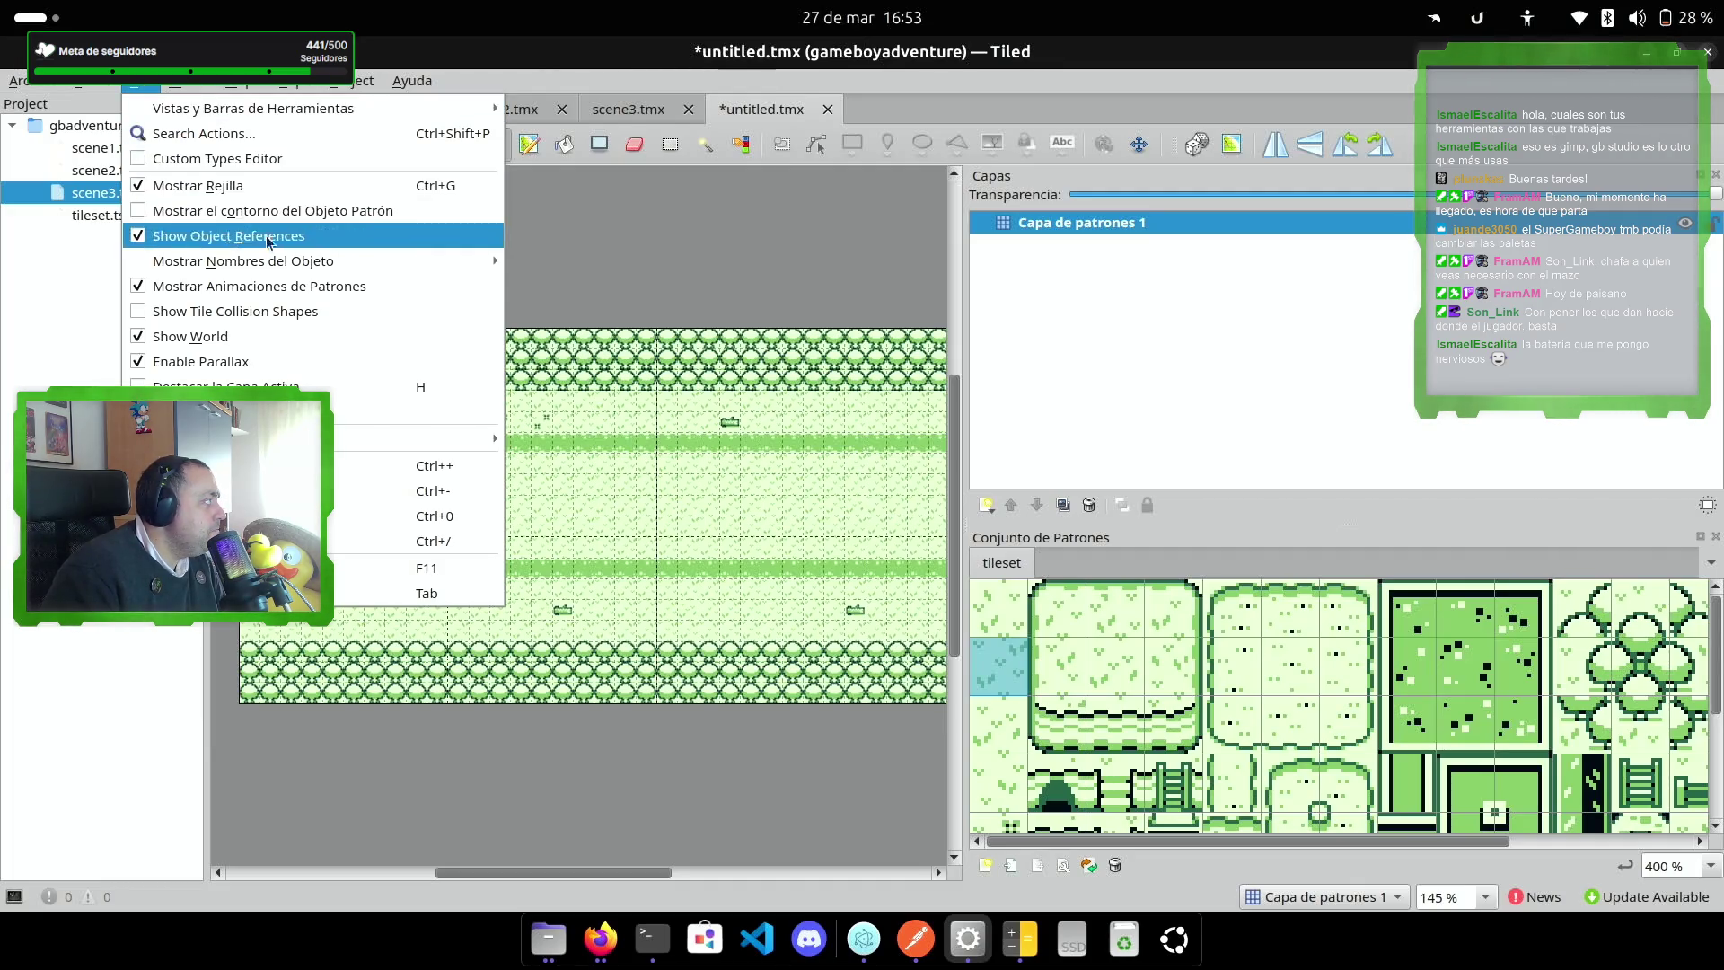
{"action": "mouse_move", "coordinate": [270, 261]}
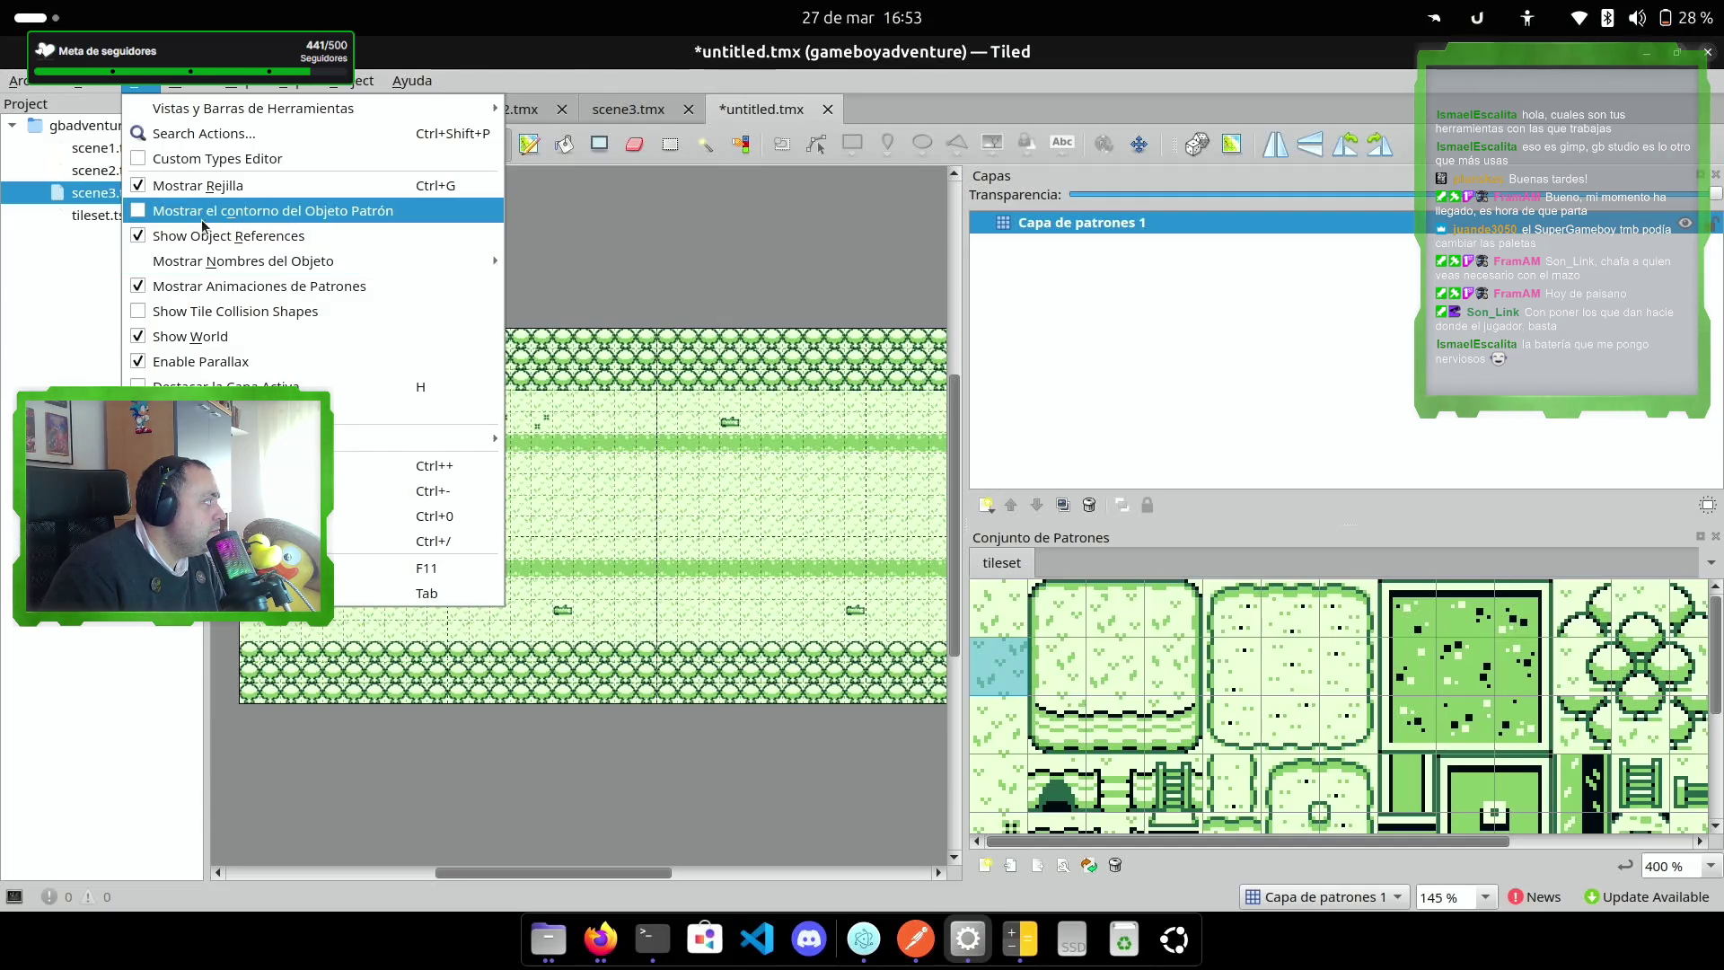
{"action": "mouse_move", "coordinate": [269, 108]}
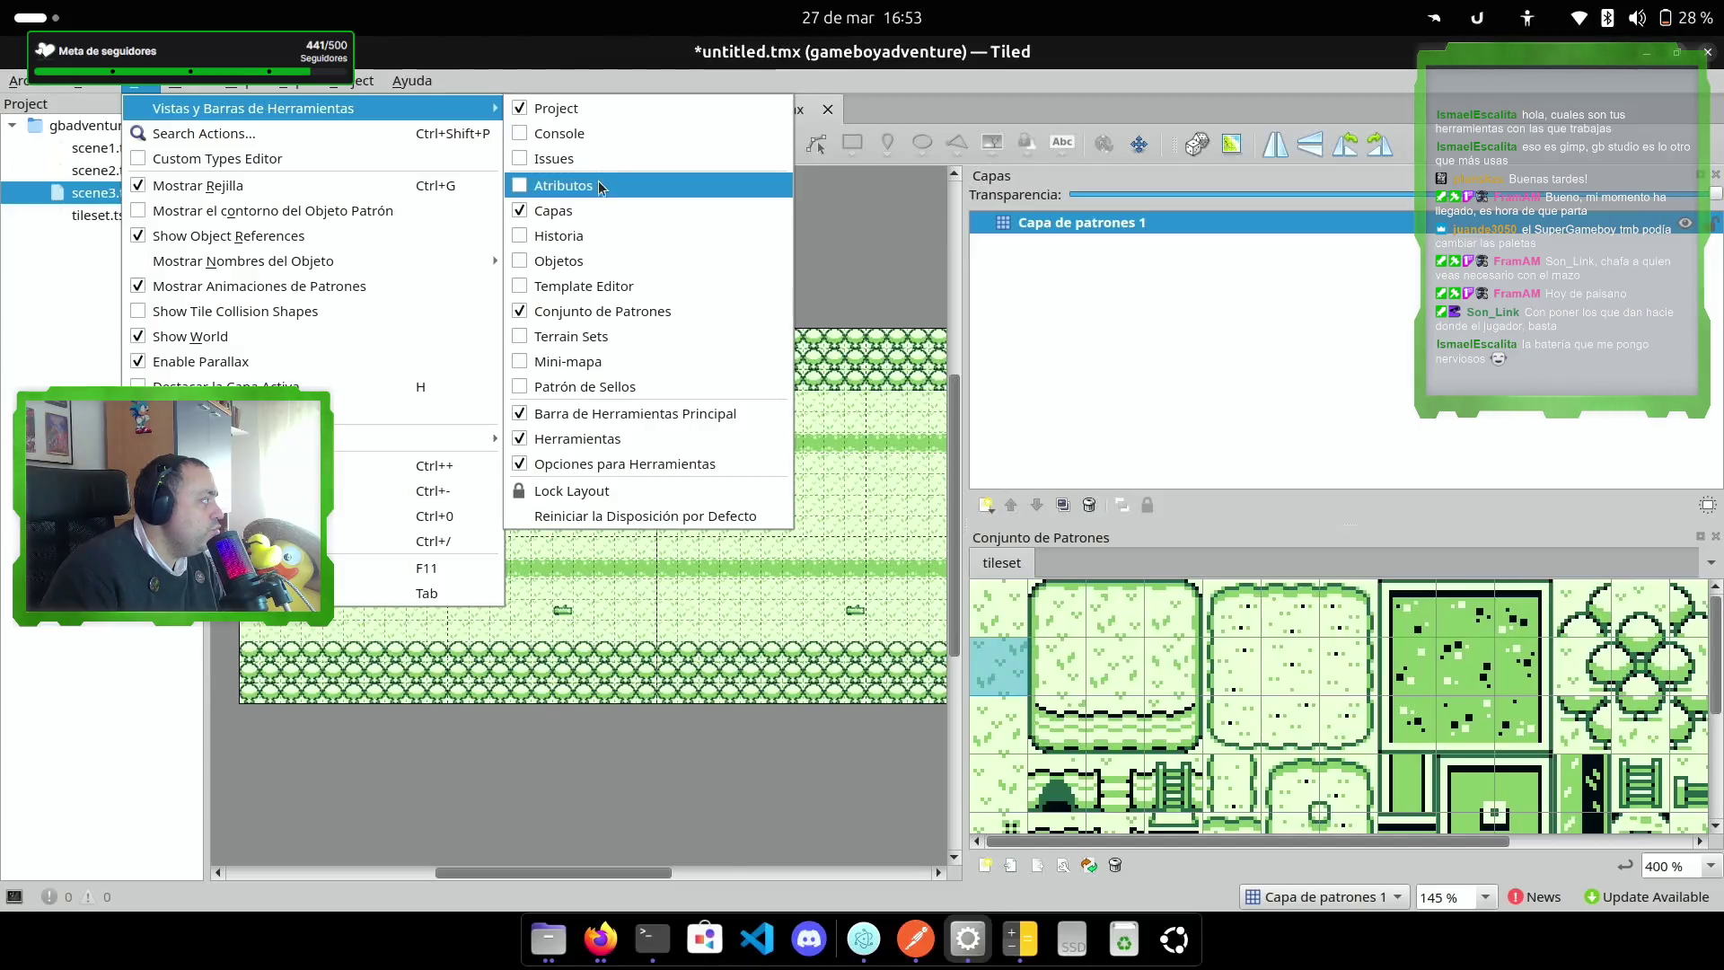
{"action": "left_click", "coordinate": [557, 182]}
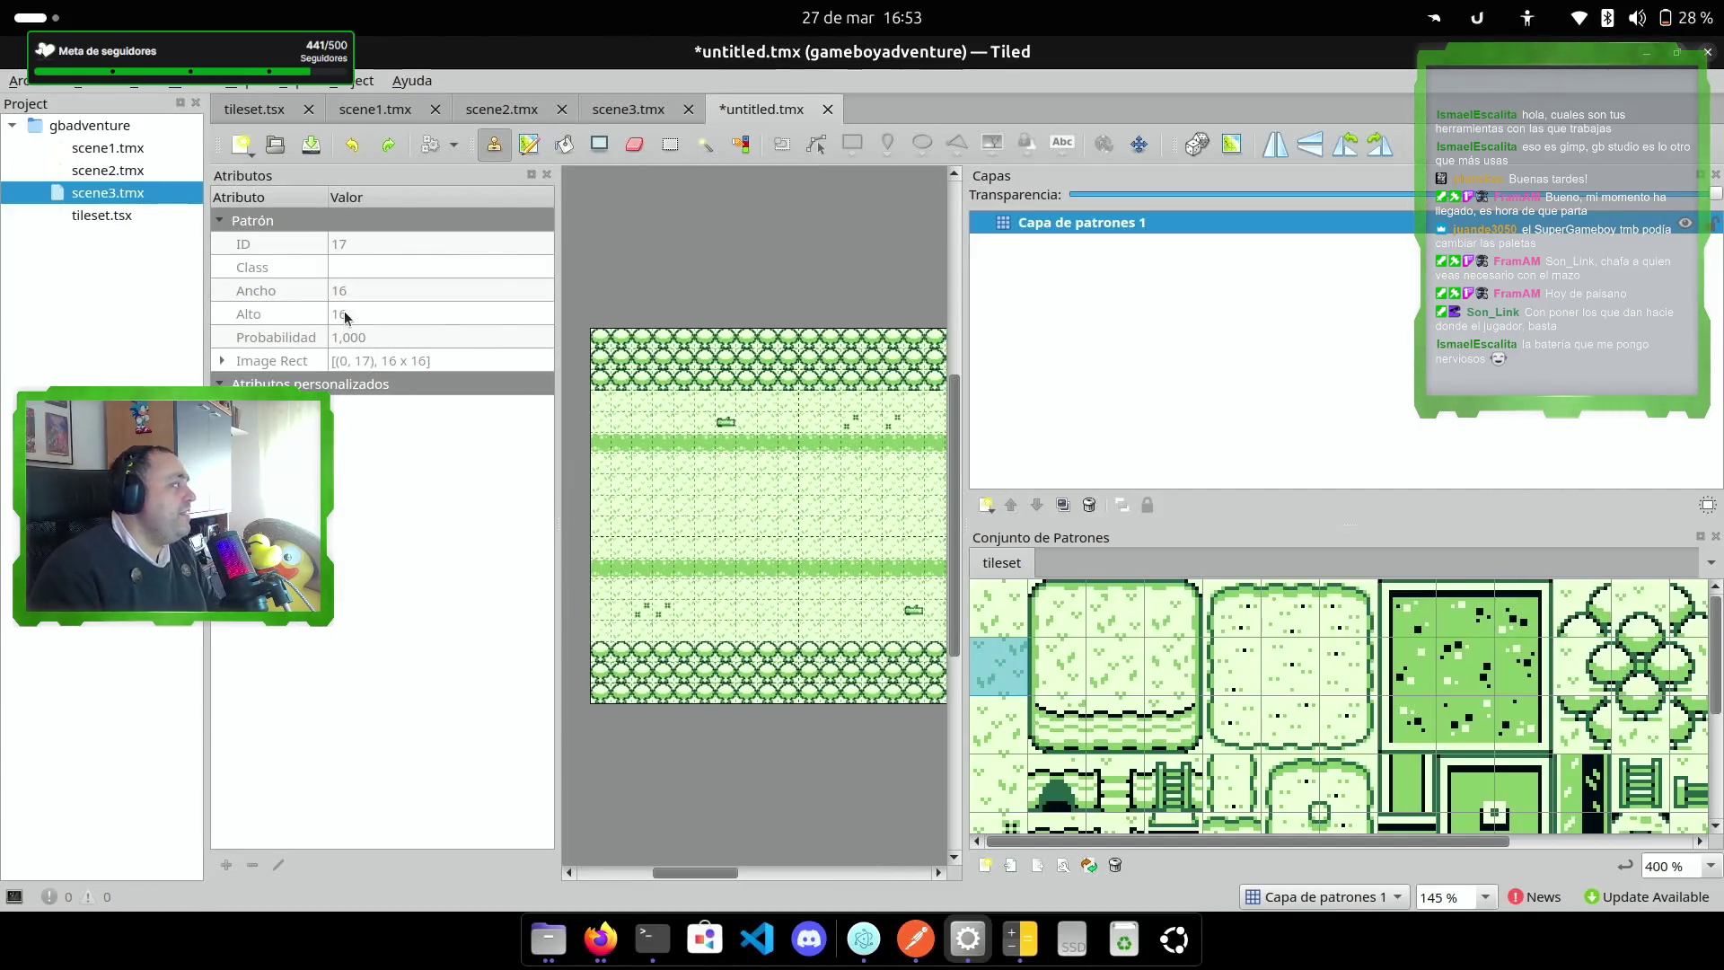
Step: Expand Image Rect, confirming tile 17 is 16 × 16 pixels at 0, 17
{"action": "left_click", "coordinate": [222, 361]}
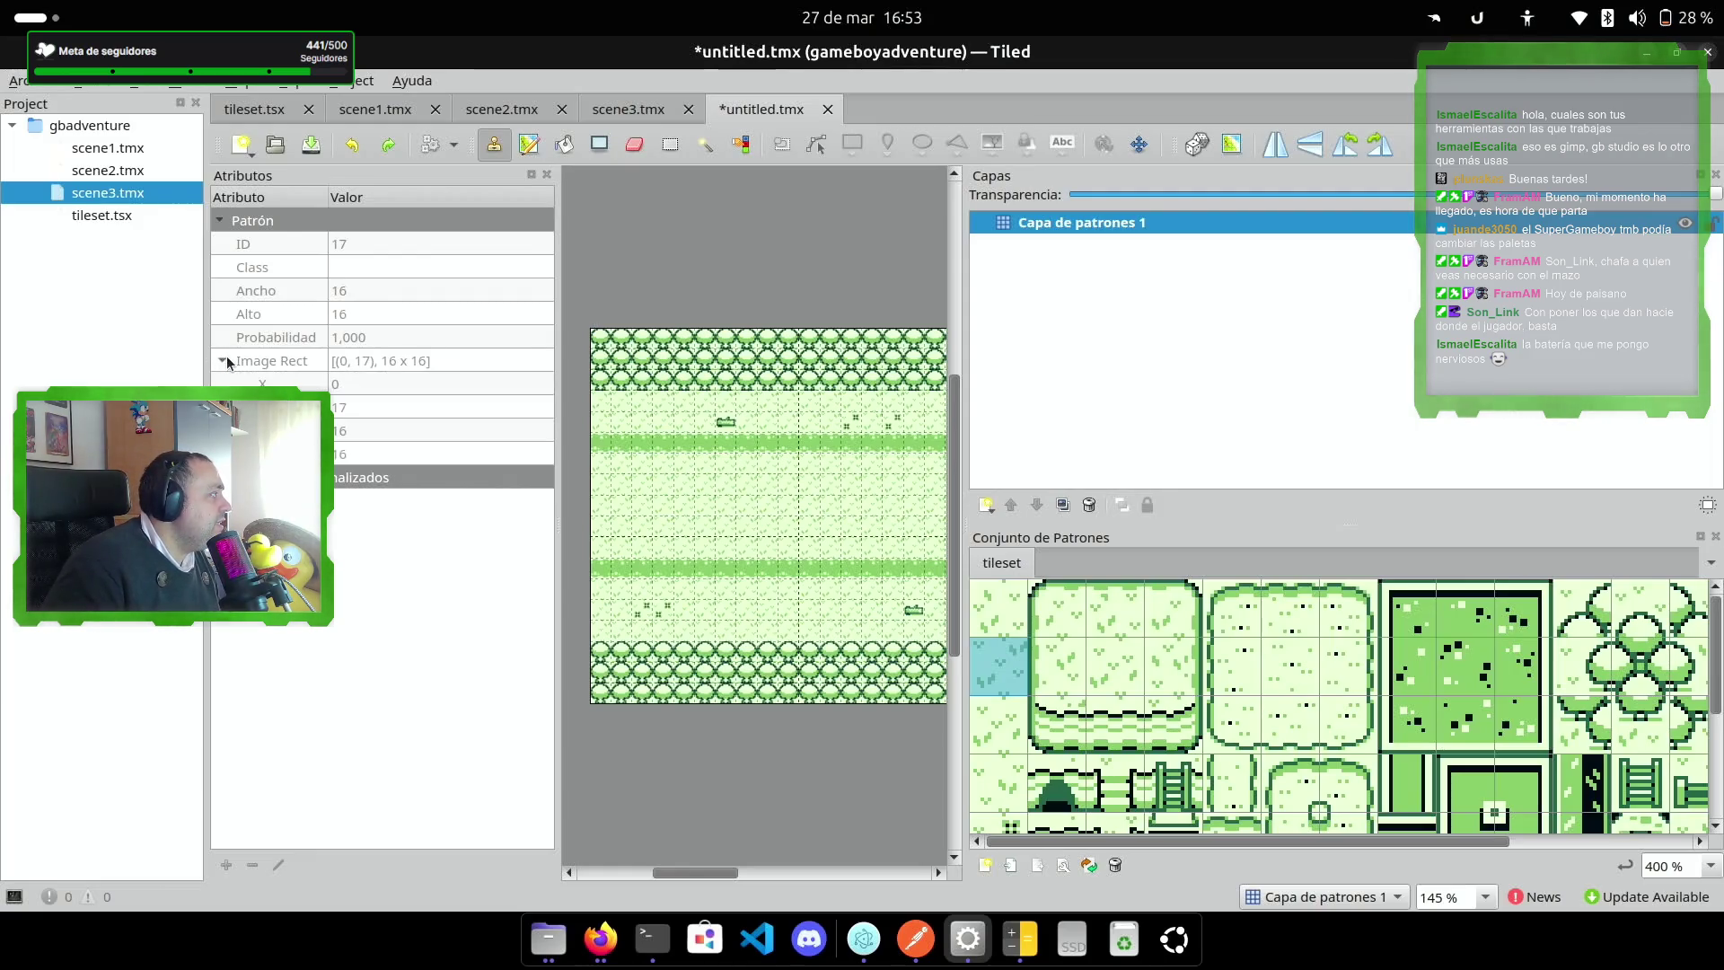
{"action": "double_click", "coordinate": [397, 365]}
{"action": "left_click", "coordinate": [304, 384]}
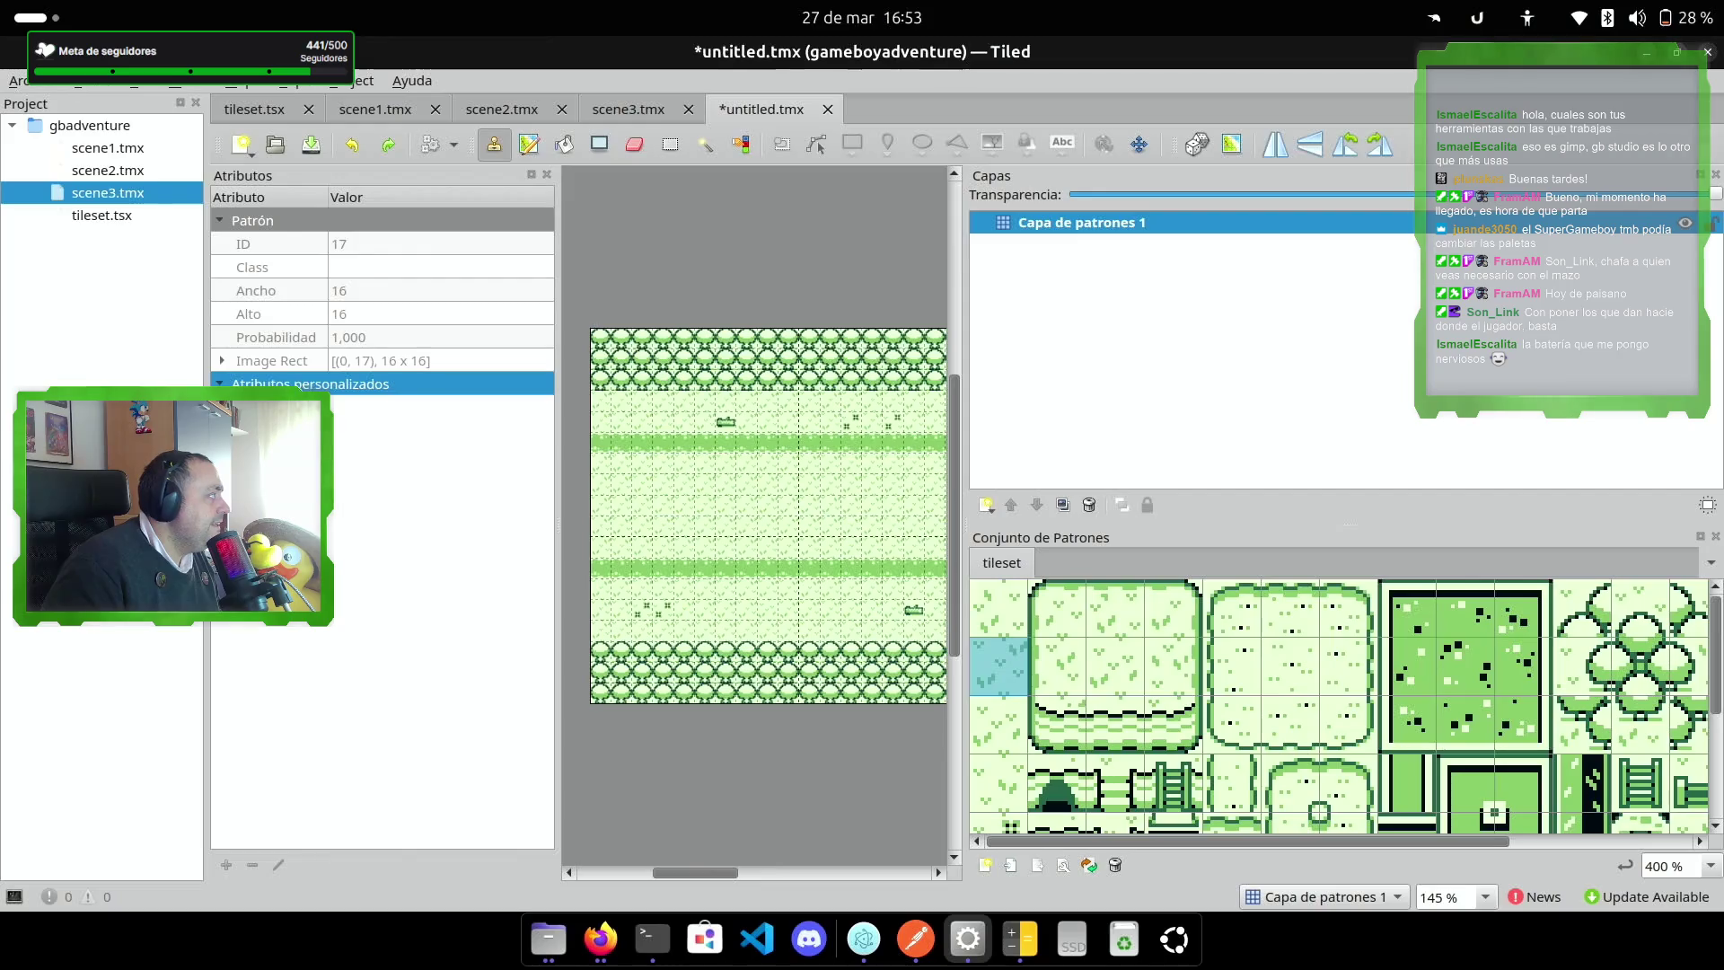
{"action": "double_click", "coordinate": [365, 355]}
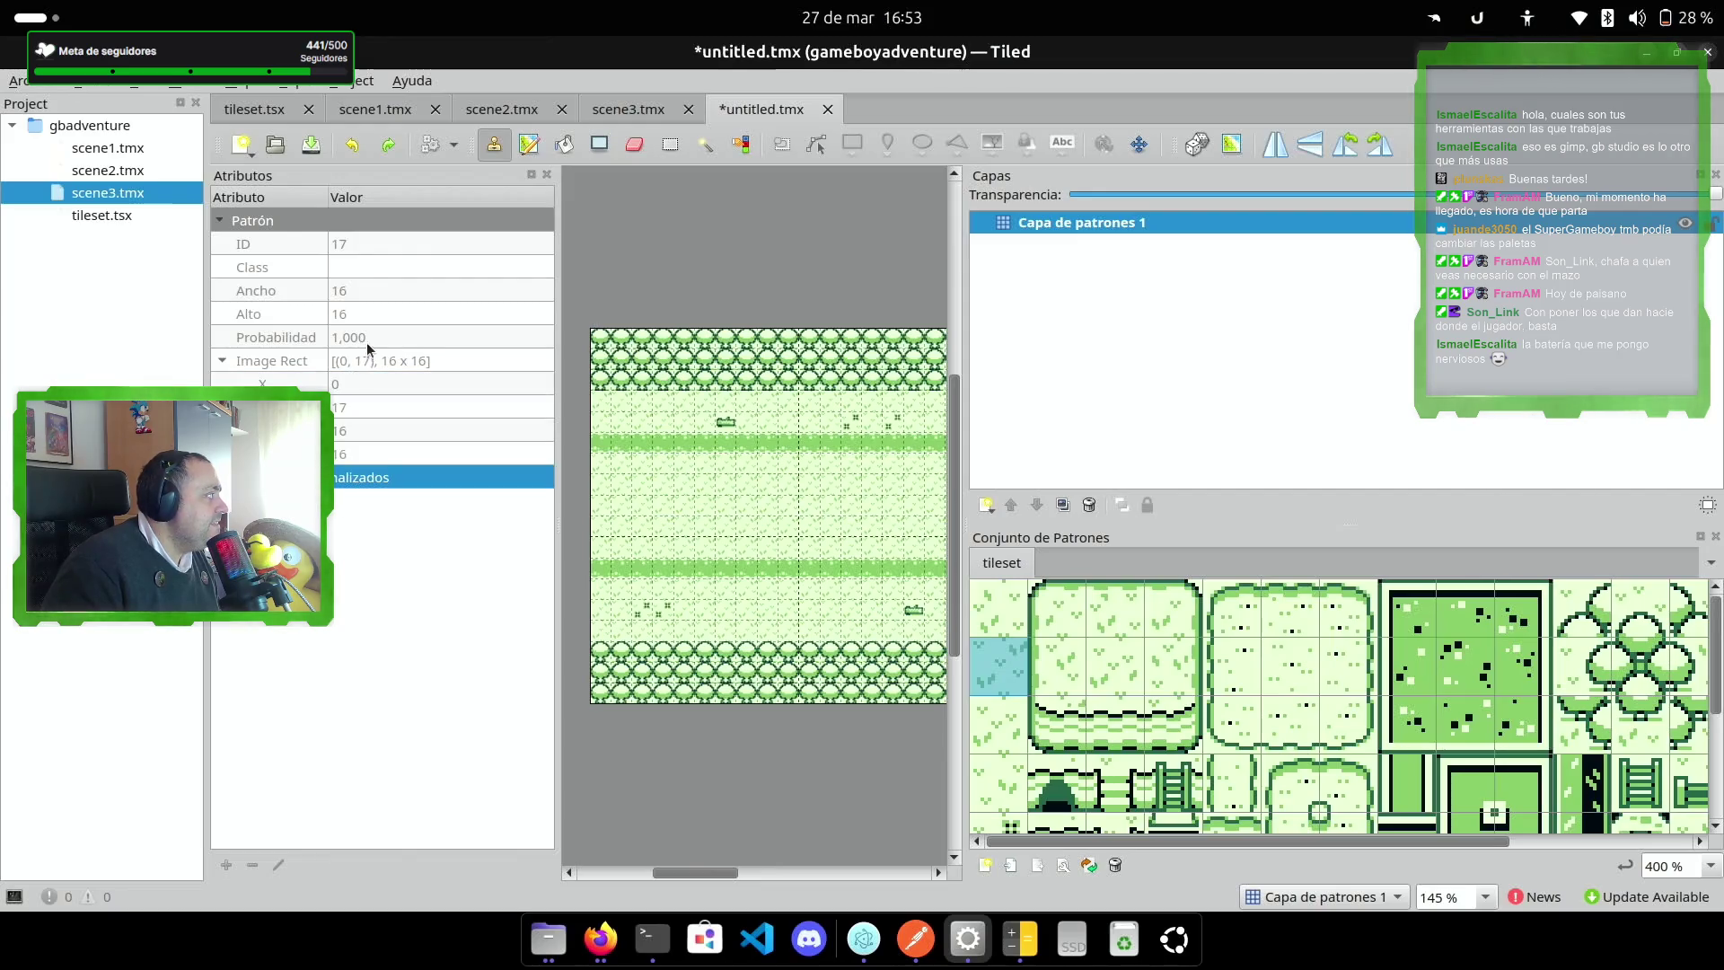
{"action": "left_click", "coordinate": [827, 108]}
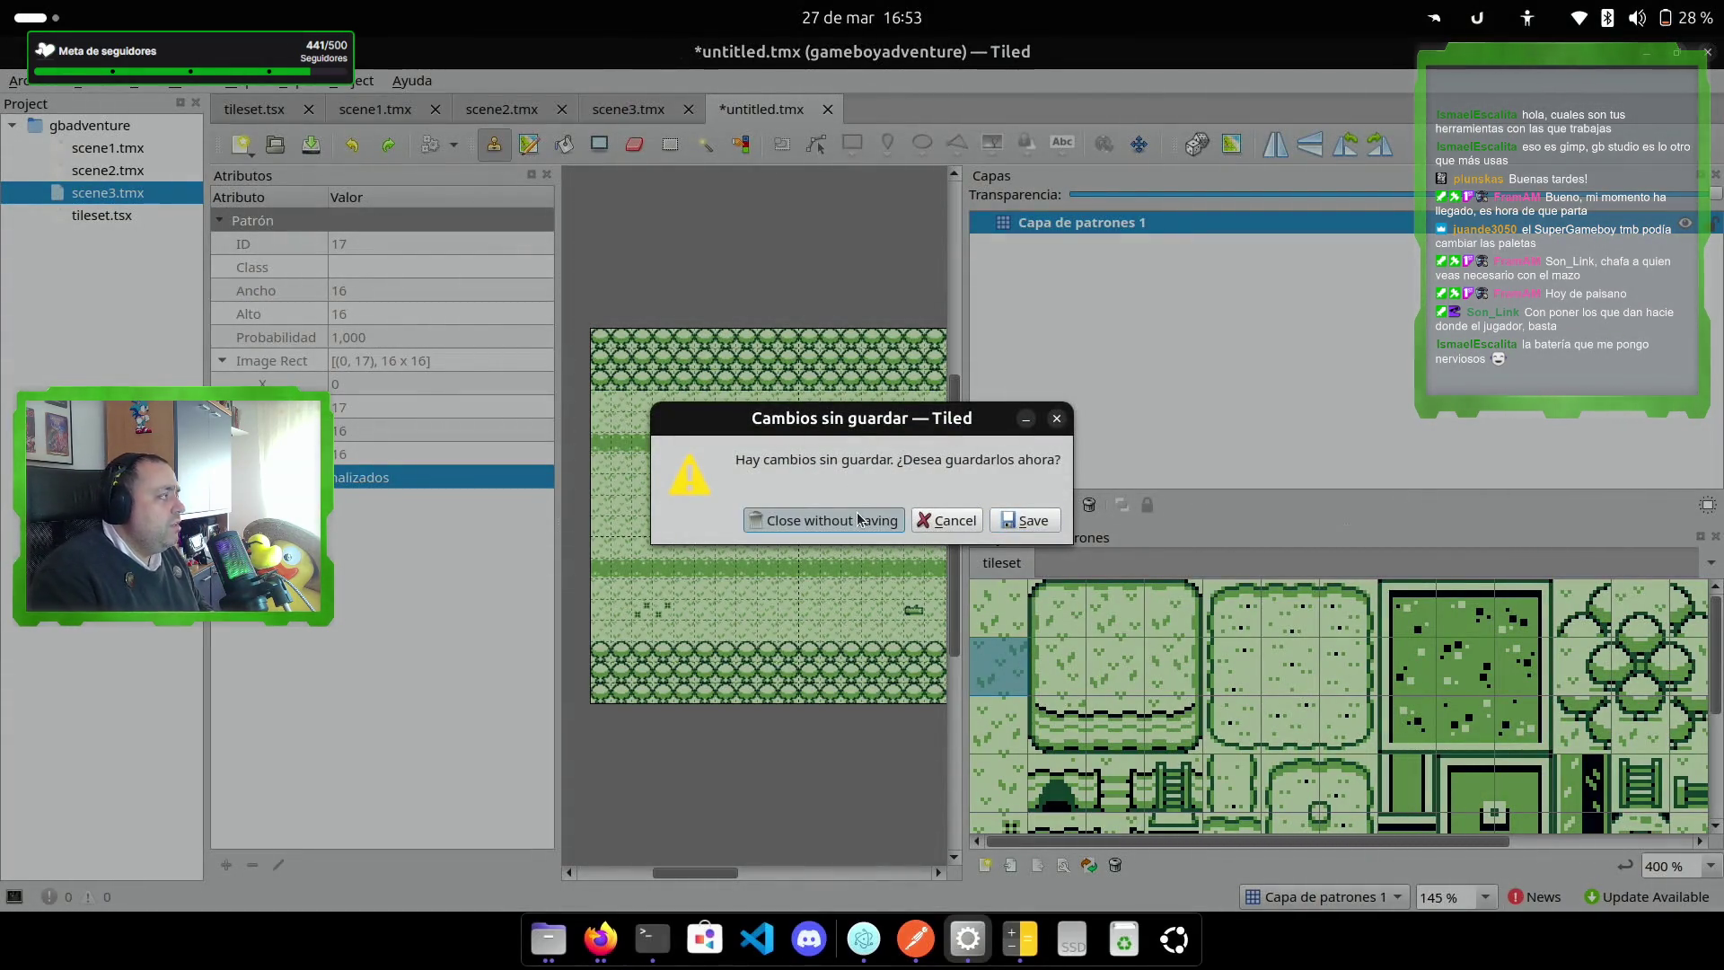
Step: Discard the unsaved untitled map and start a new map
{"action": "left_click", "coordinate": [858, 519]}
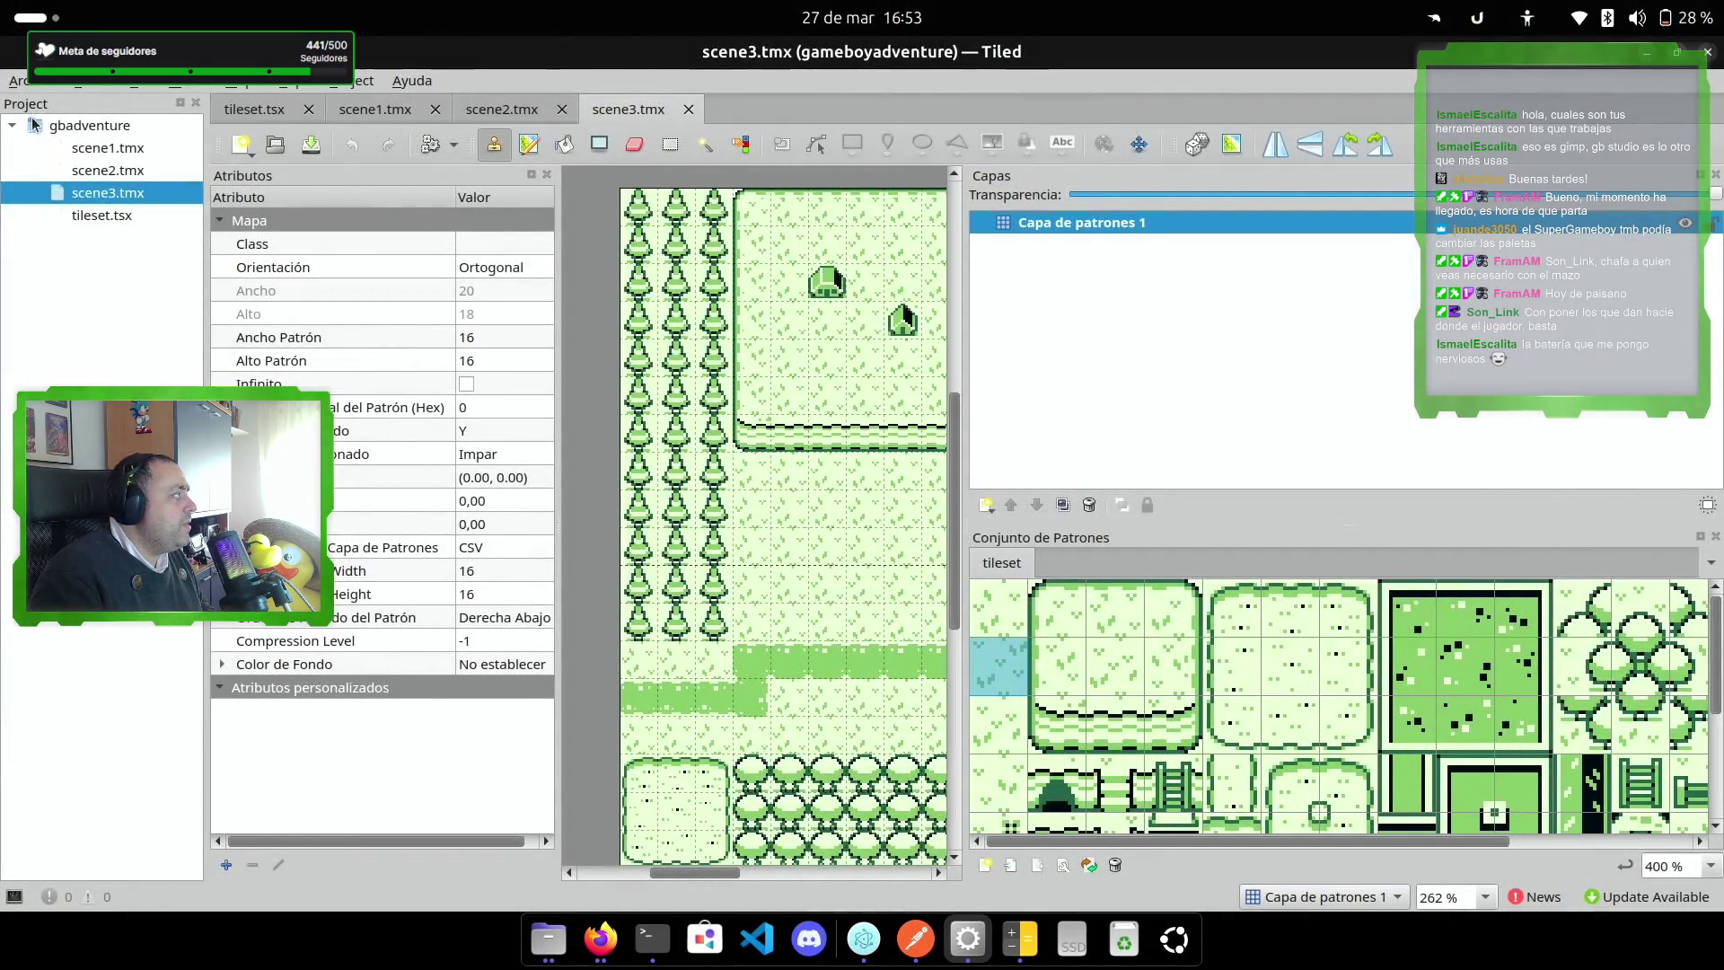
{"action": "left_click", "coordinate": [20, 81]}
{"action": "mouse_move", "coordinate": [180, 108]}
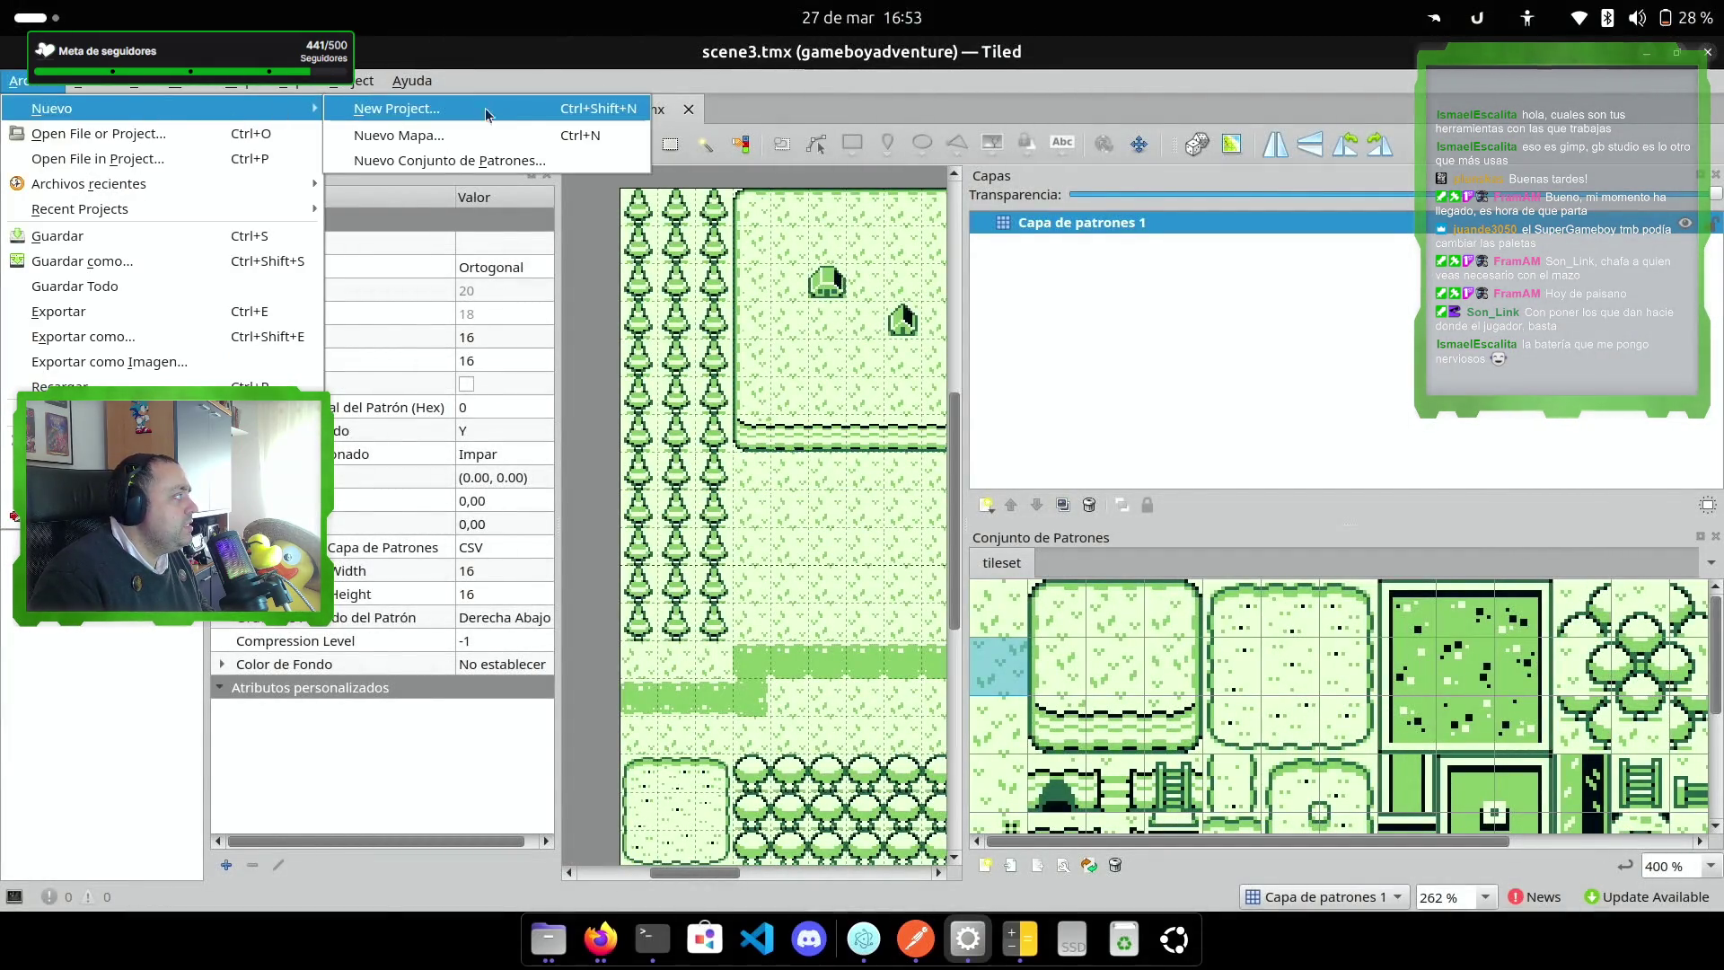
{"action": "left_click", "coordinate": [512, 137]}
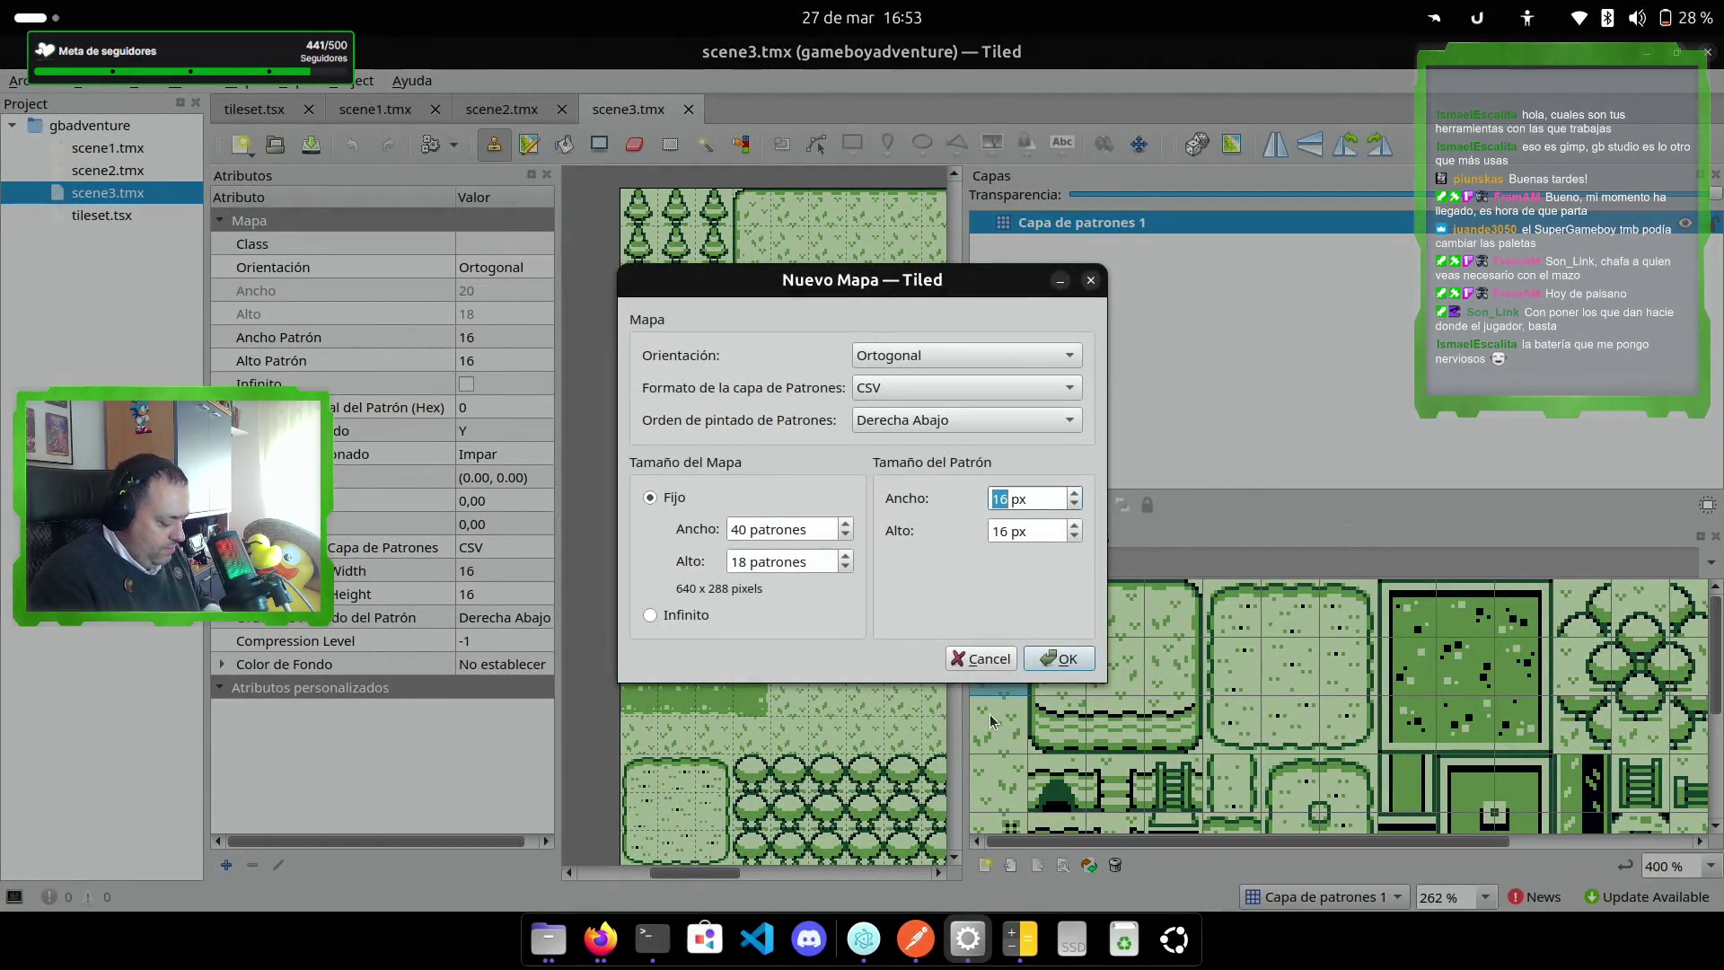
{"action": "type", "text": "8"}
Step: Make the new map 60 × 18 tiles with an 8 px tile size
{"action": "double_click", "coordinate": [998, 531]}
{"action": "left_click", "coordinate": [742, 563]}
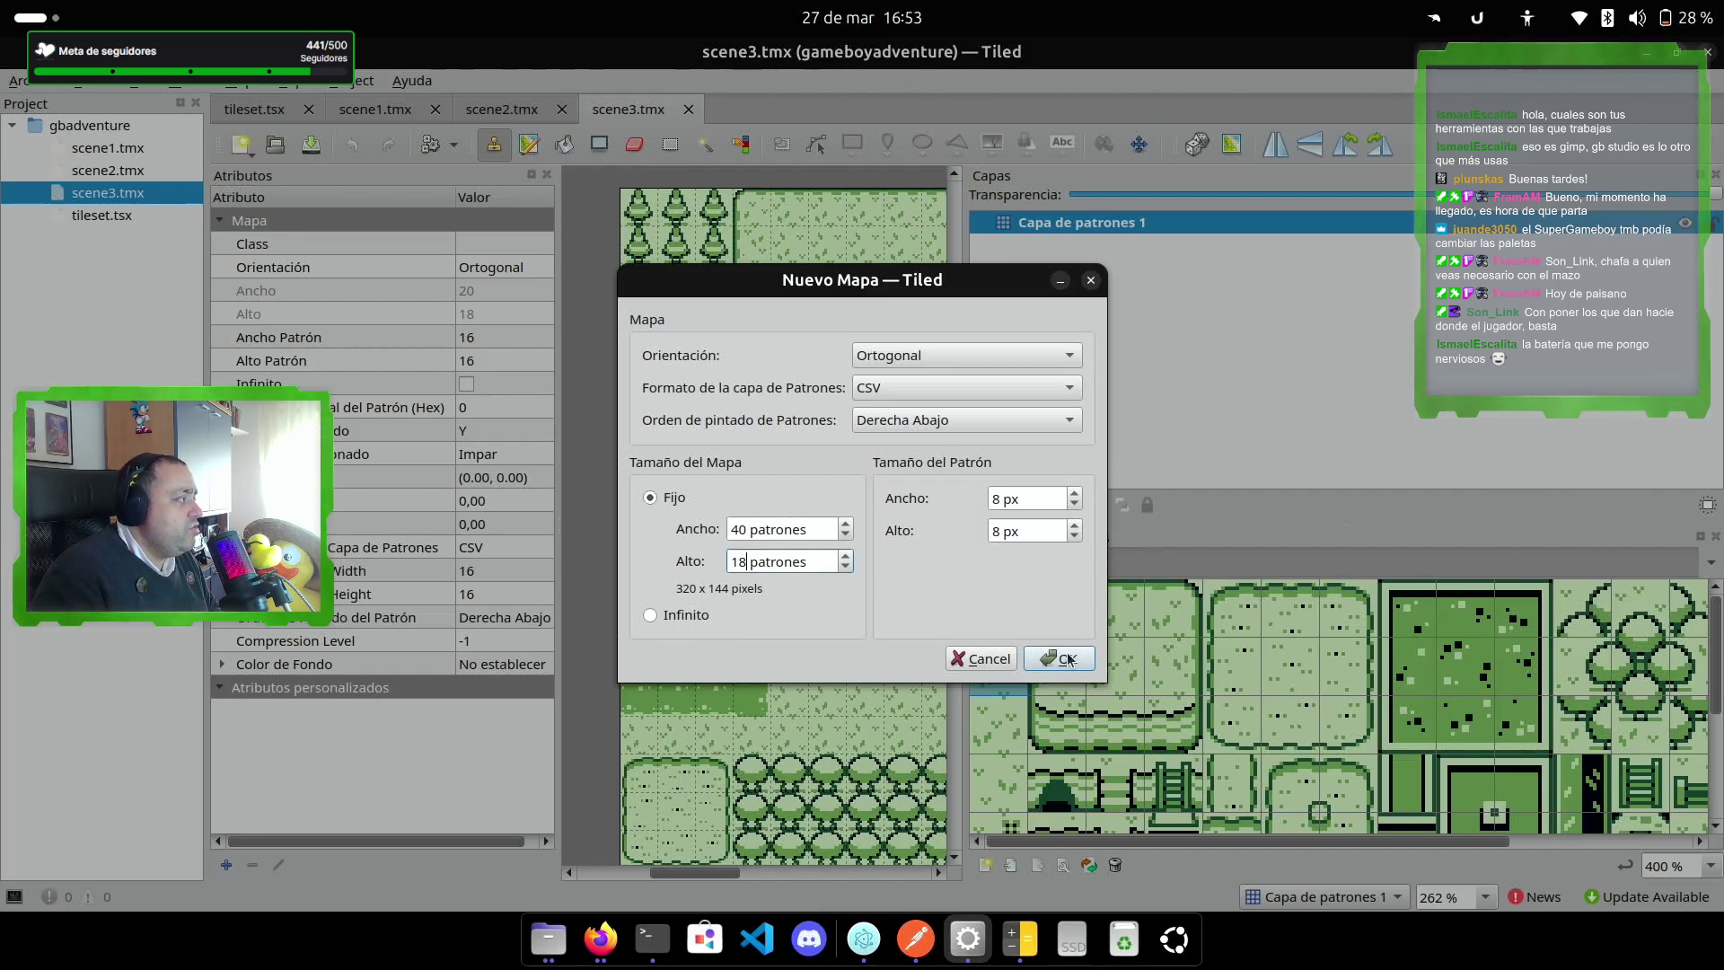
{"action": "left_click", "coordinate": [736, 534]}
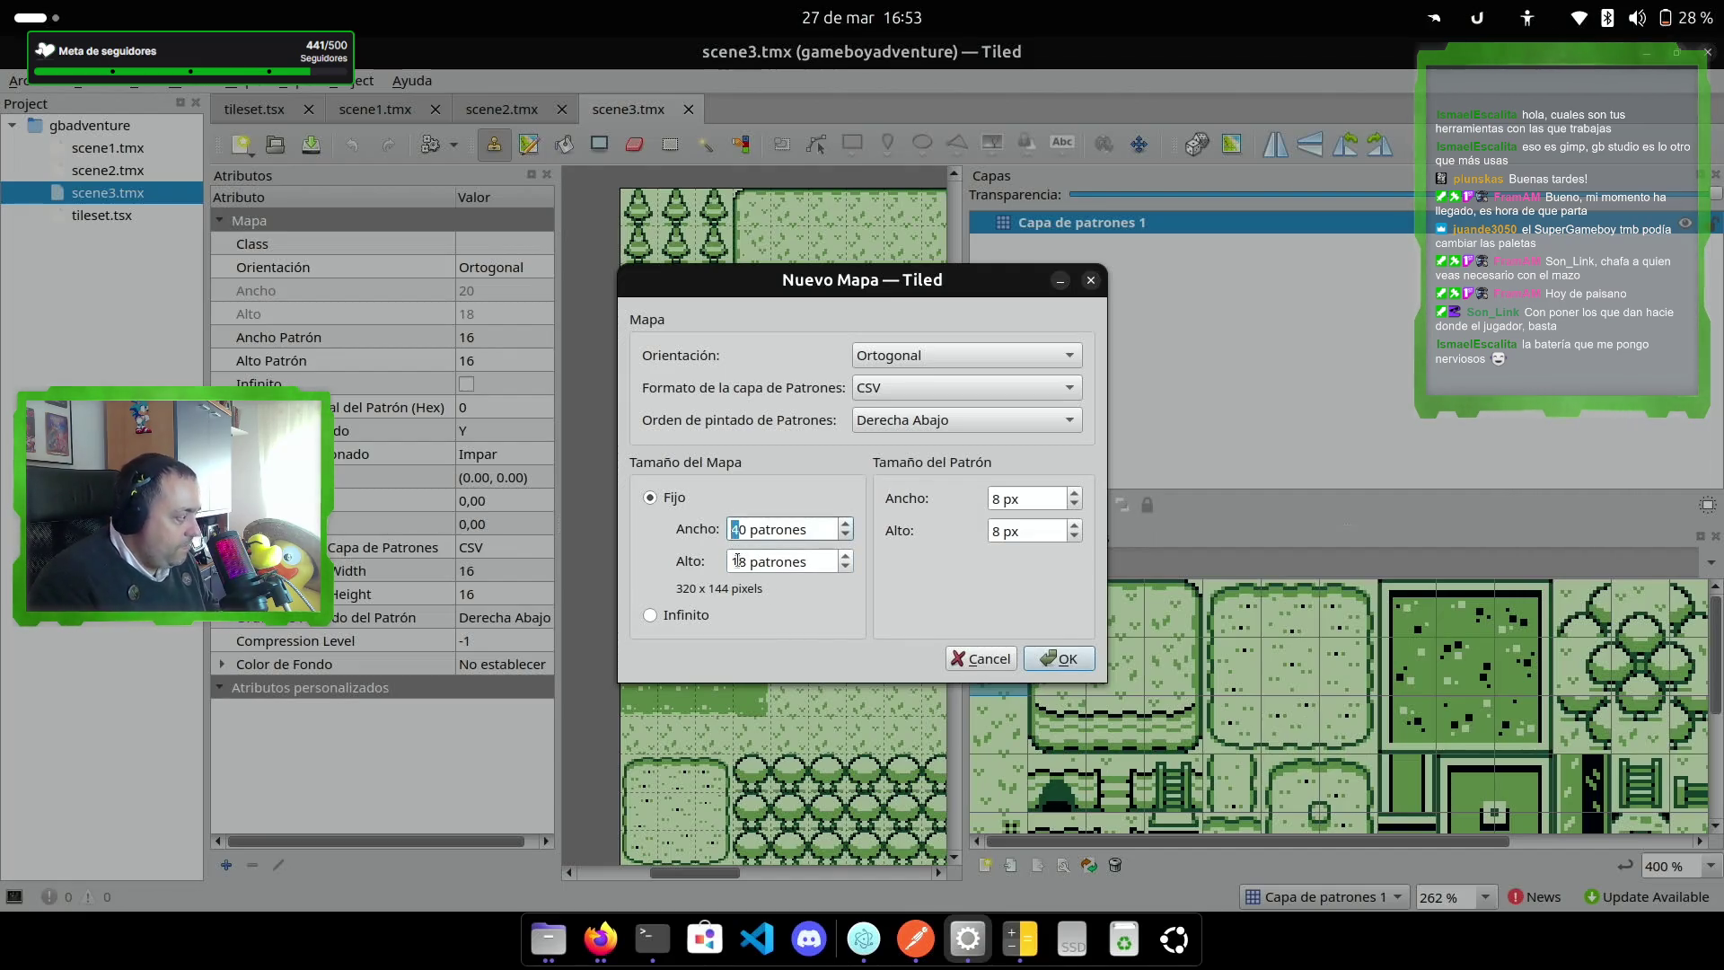
{"action": "type", "text": "6"}
{"action": "left_click", "coordinate": [751, 561]}
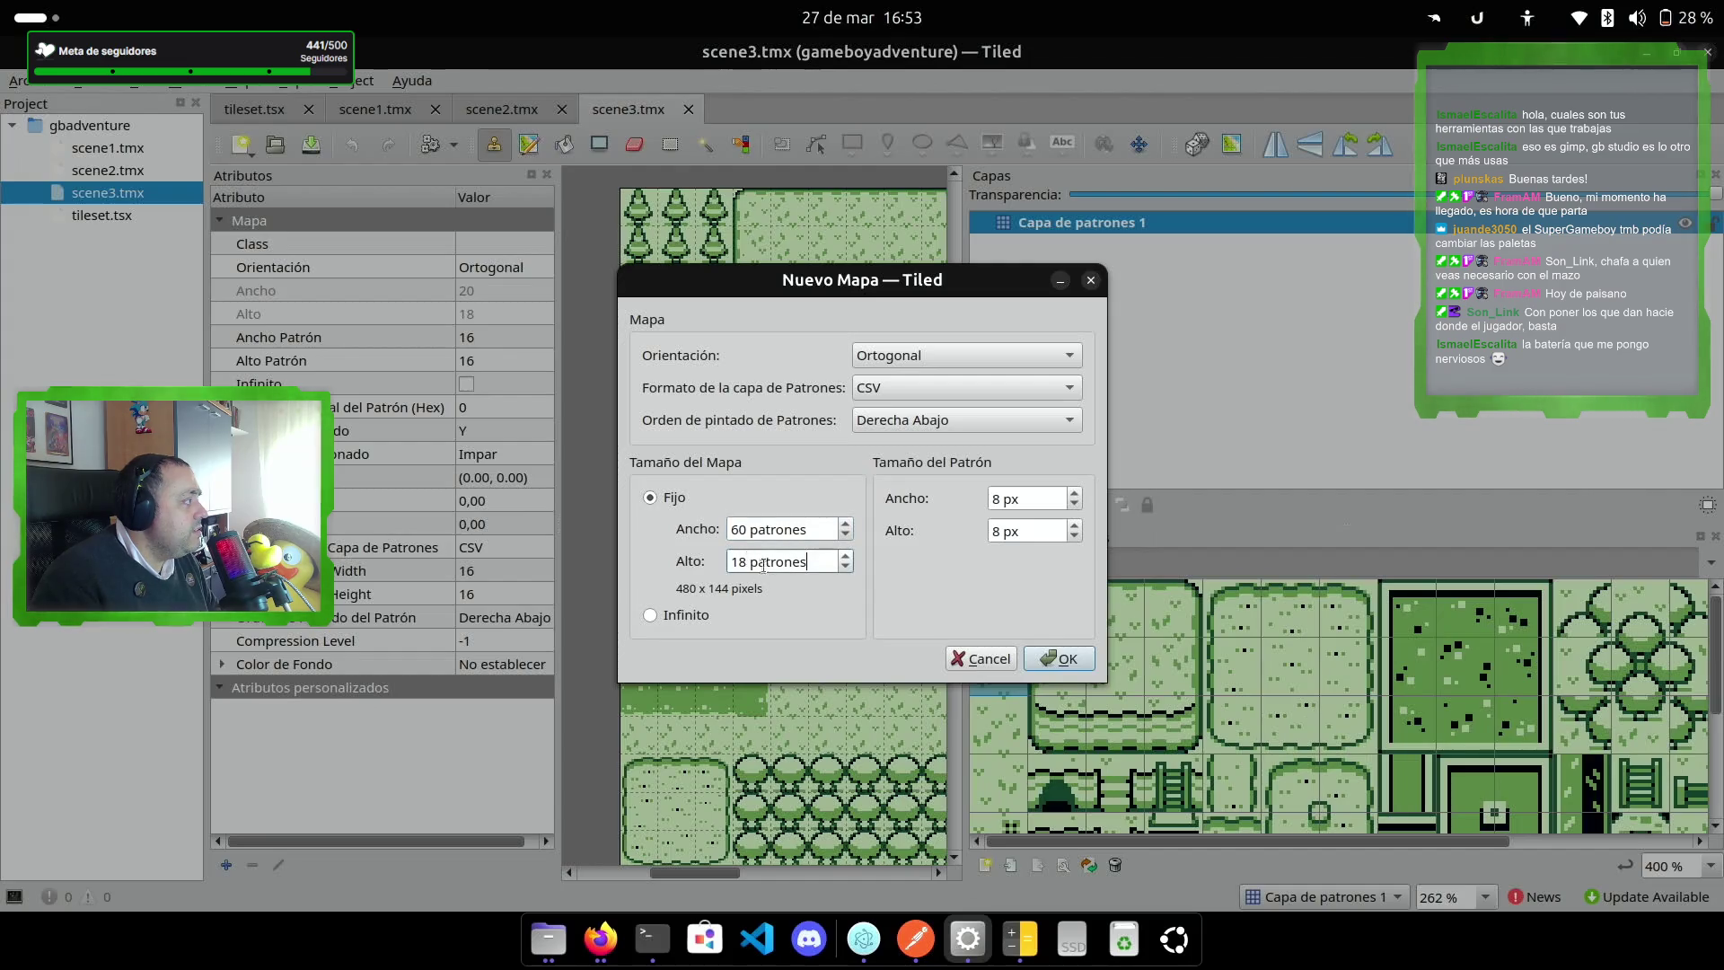
{"action": "left_click", "coordinate": [1060, 659]}
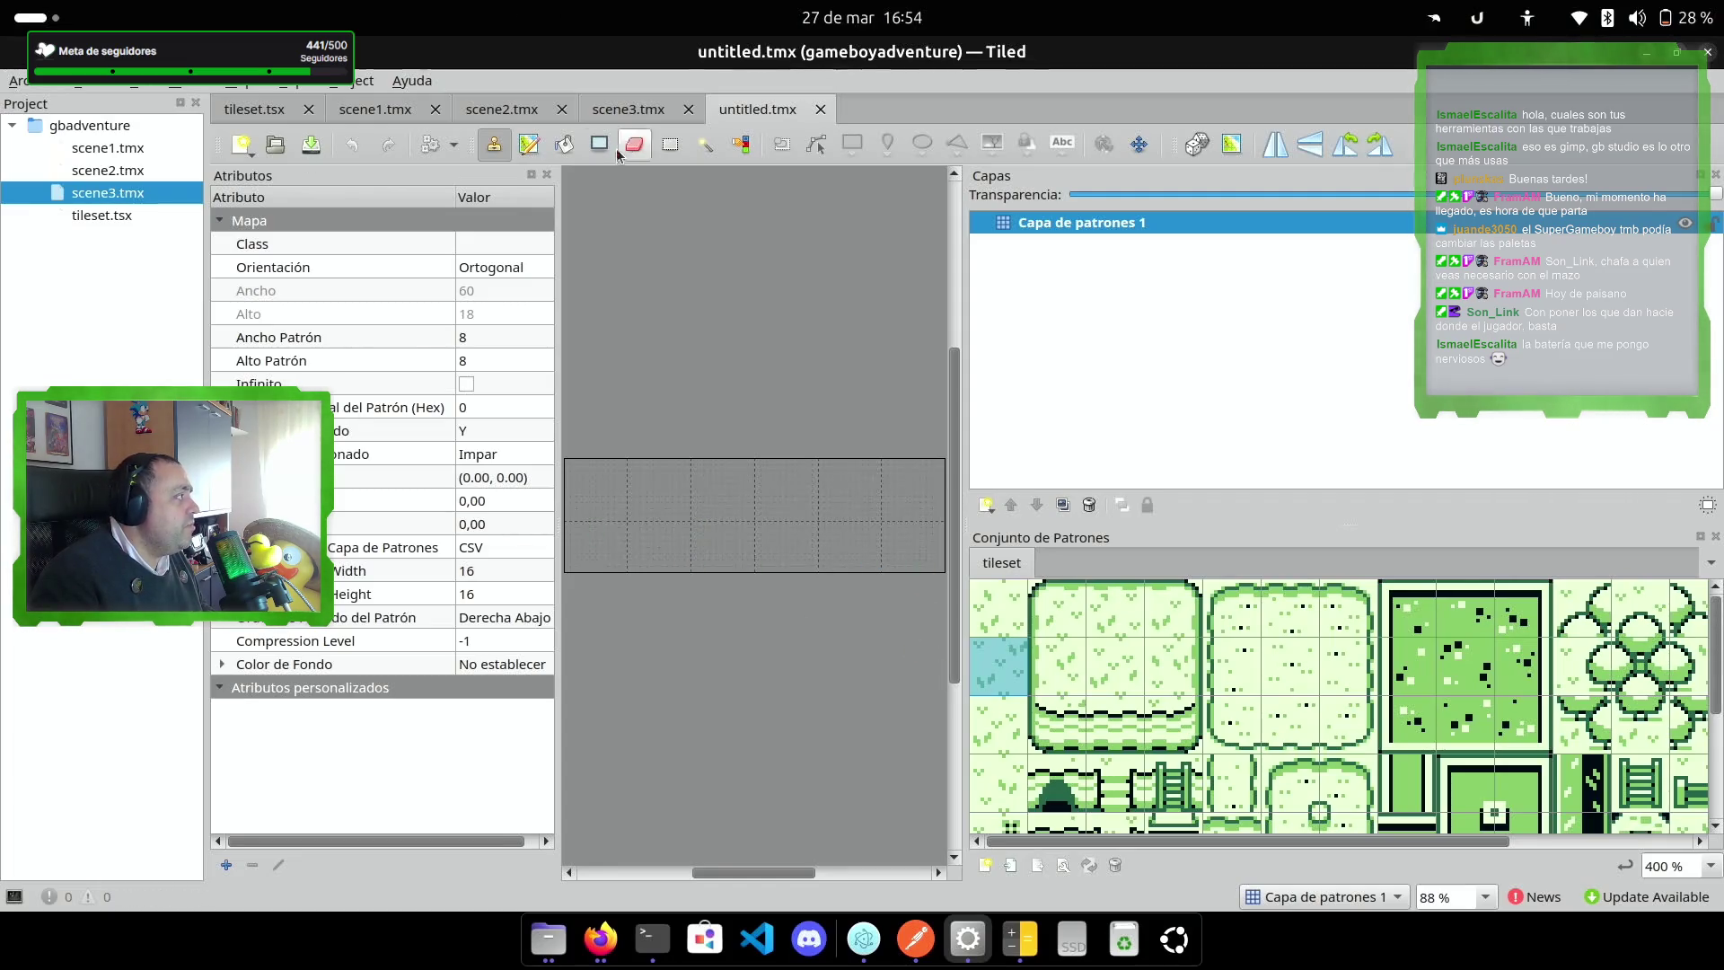
{"action": "left_click", "coordinate": [564, 144]}
Step: Flood-fill the whole new map with the light-green grass tile
{"action": "left_click", "coordinate": [653, 550]}
{"action": "left_click", "coordinate": [653, 550]}
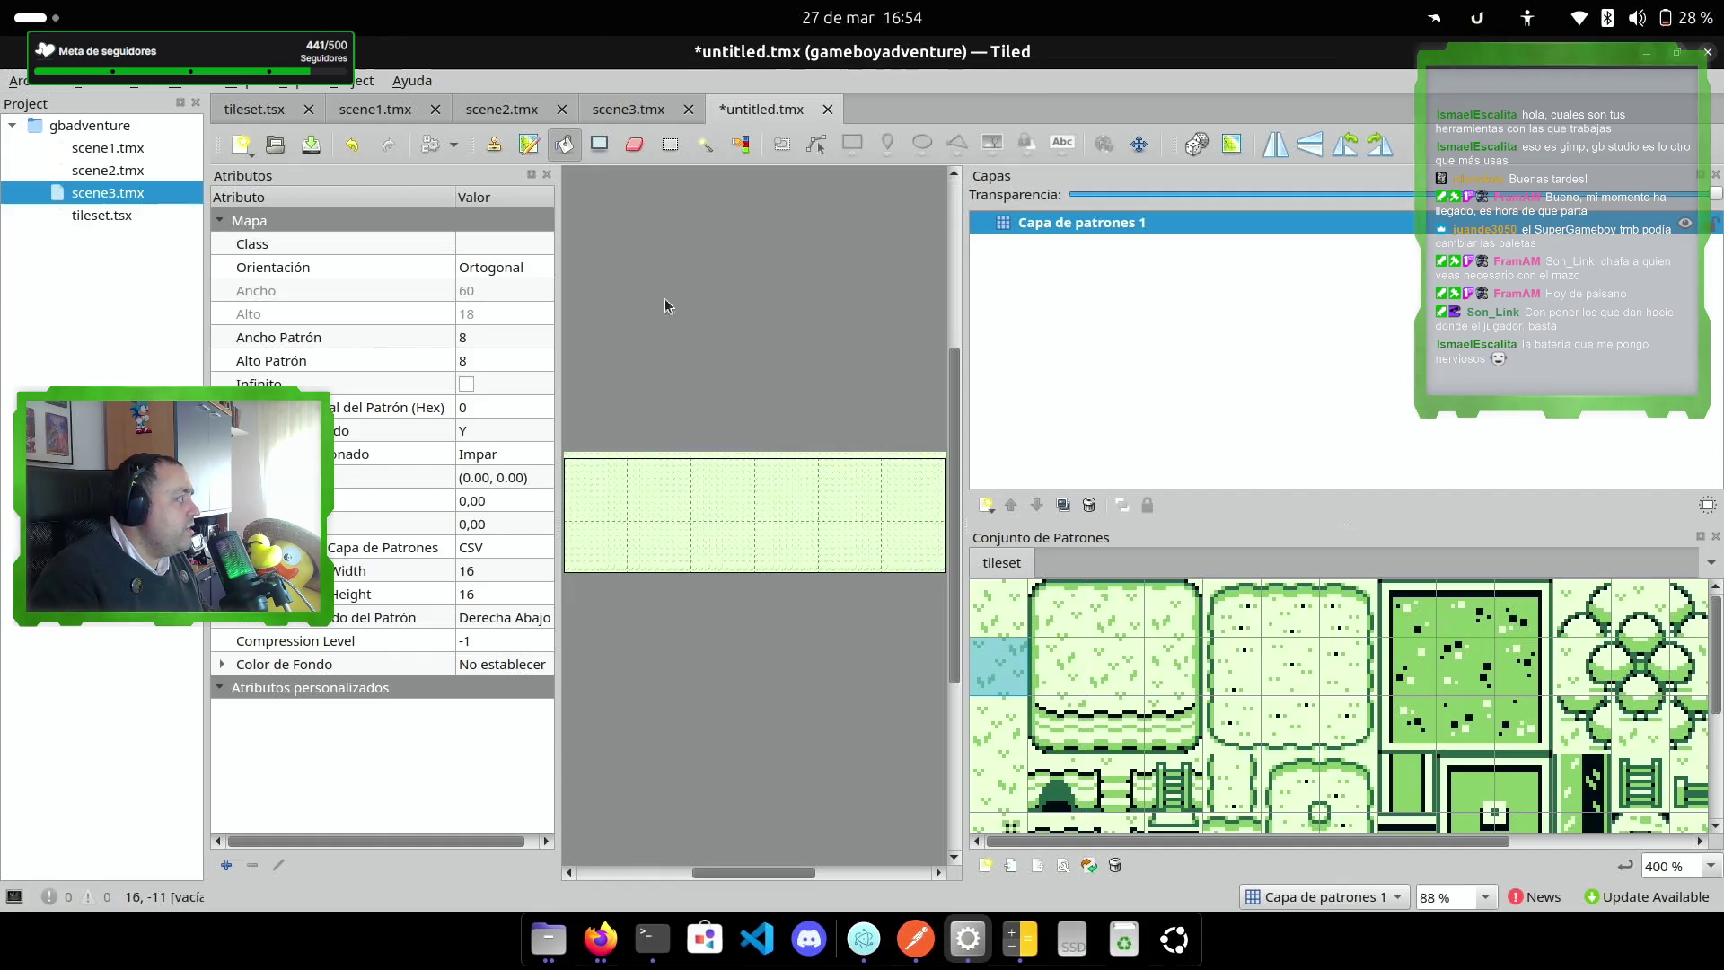
{"action": "scroll", "coordinate": [761, 452], "scroll_direction": "up", "scroll_amount": 4}
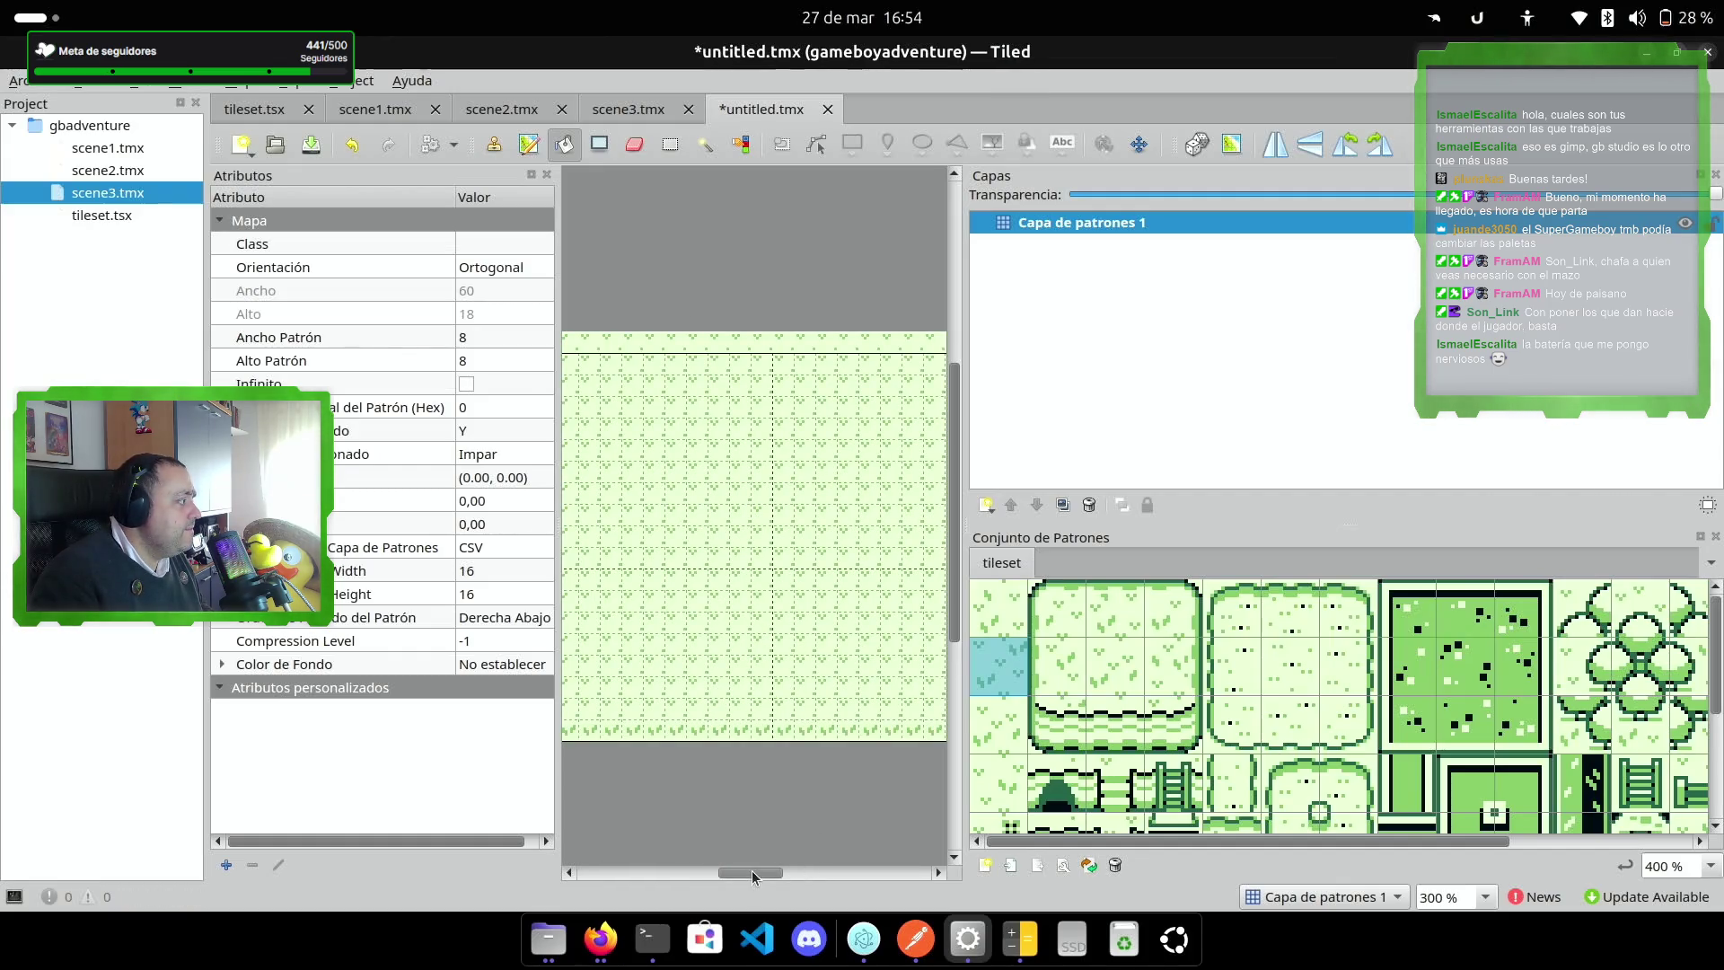
{"action": "mouse_move", "coordinate": [751, 869]}
{"action": "left_mouse_down"}
{"action": "mouse_move", "coordinate": [570, 880]}
{"action": "mouse_move", "coordinate": [652, 886]}
{"action": "left_mouse_up"}
{"action": "scroll", "coordinate": [628, 702], "scroll_direction": "down", "scroll_amount": 1}
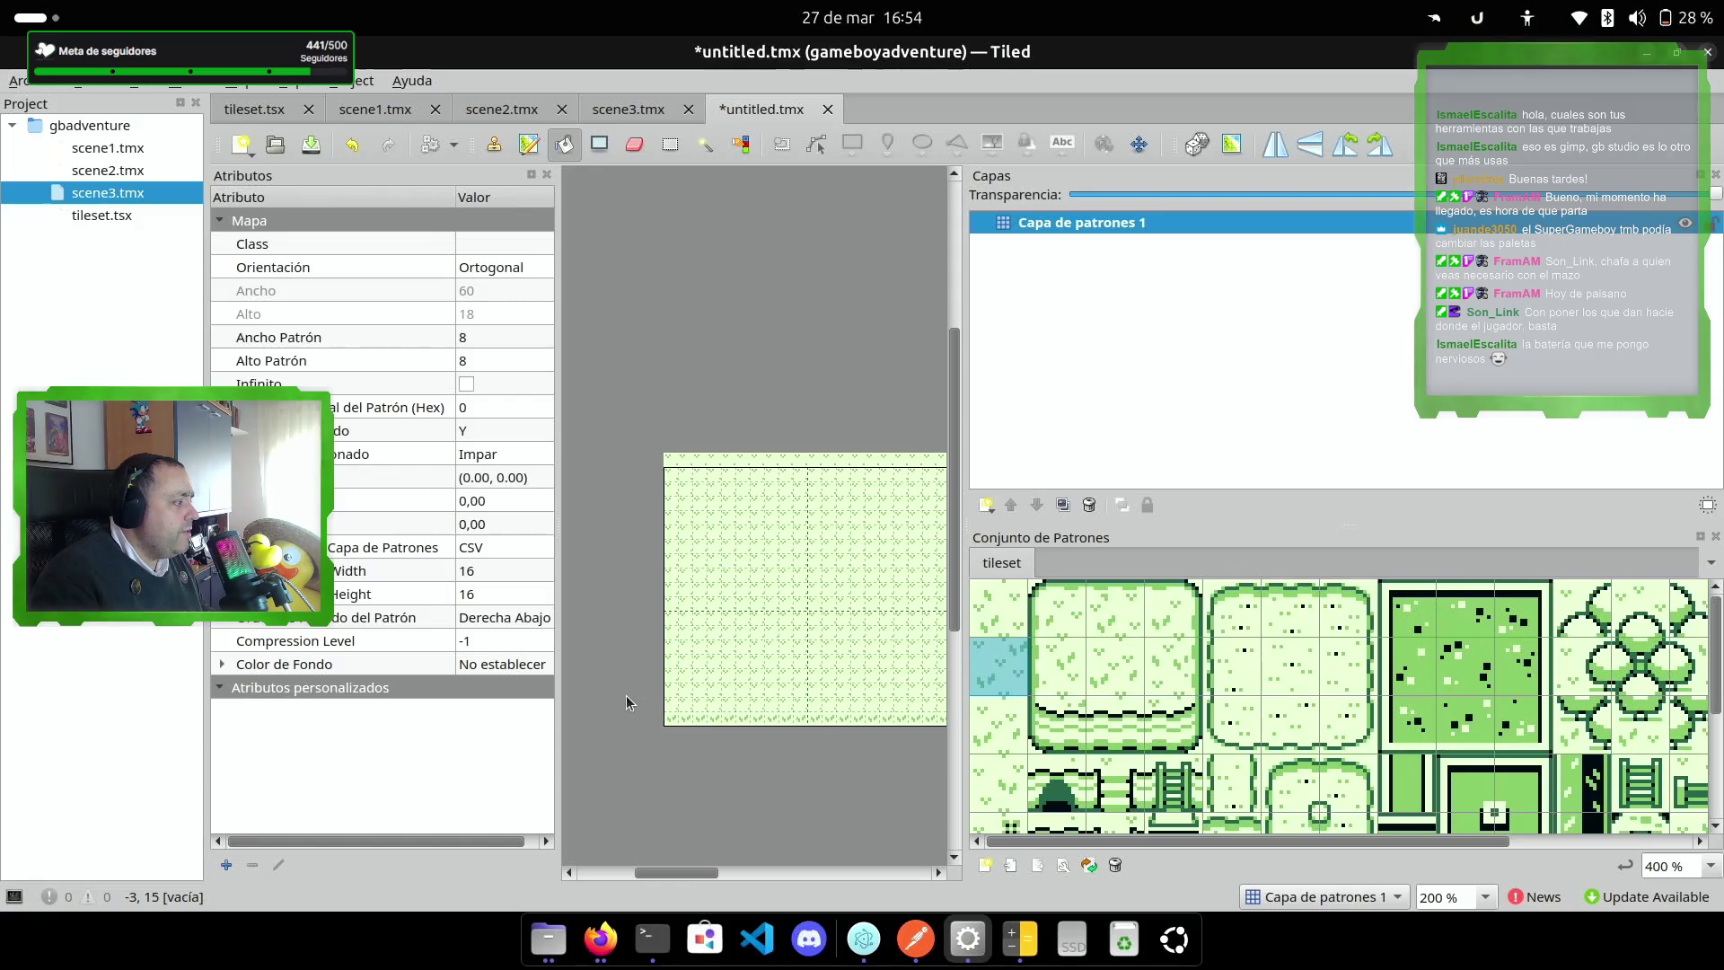
{"action": "left_click_drag", "start_coordinate": [1411, 837], "coordinate": [1590, 839]}
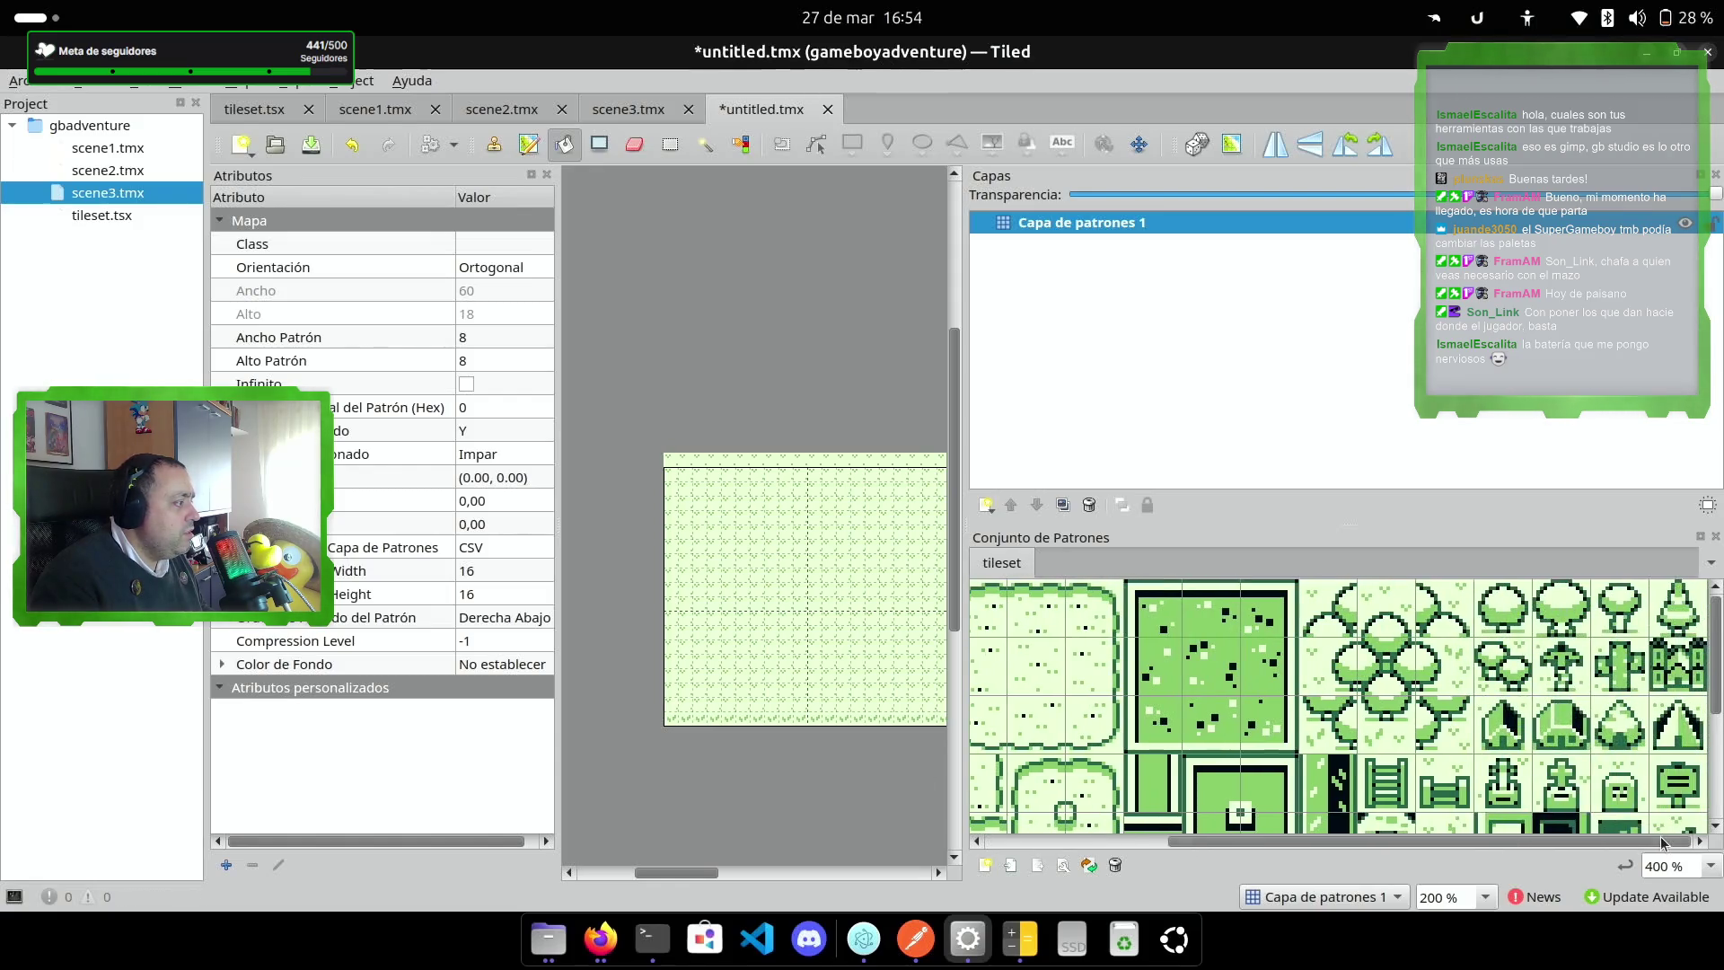
Step: Stamp a tree tile at the map's top-left corner, 0,0
{"action": "left_click", "coordinate": [1554, 616]}
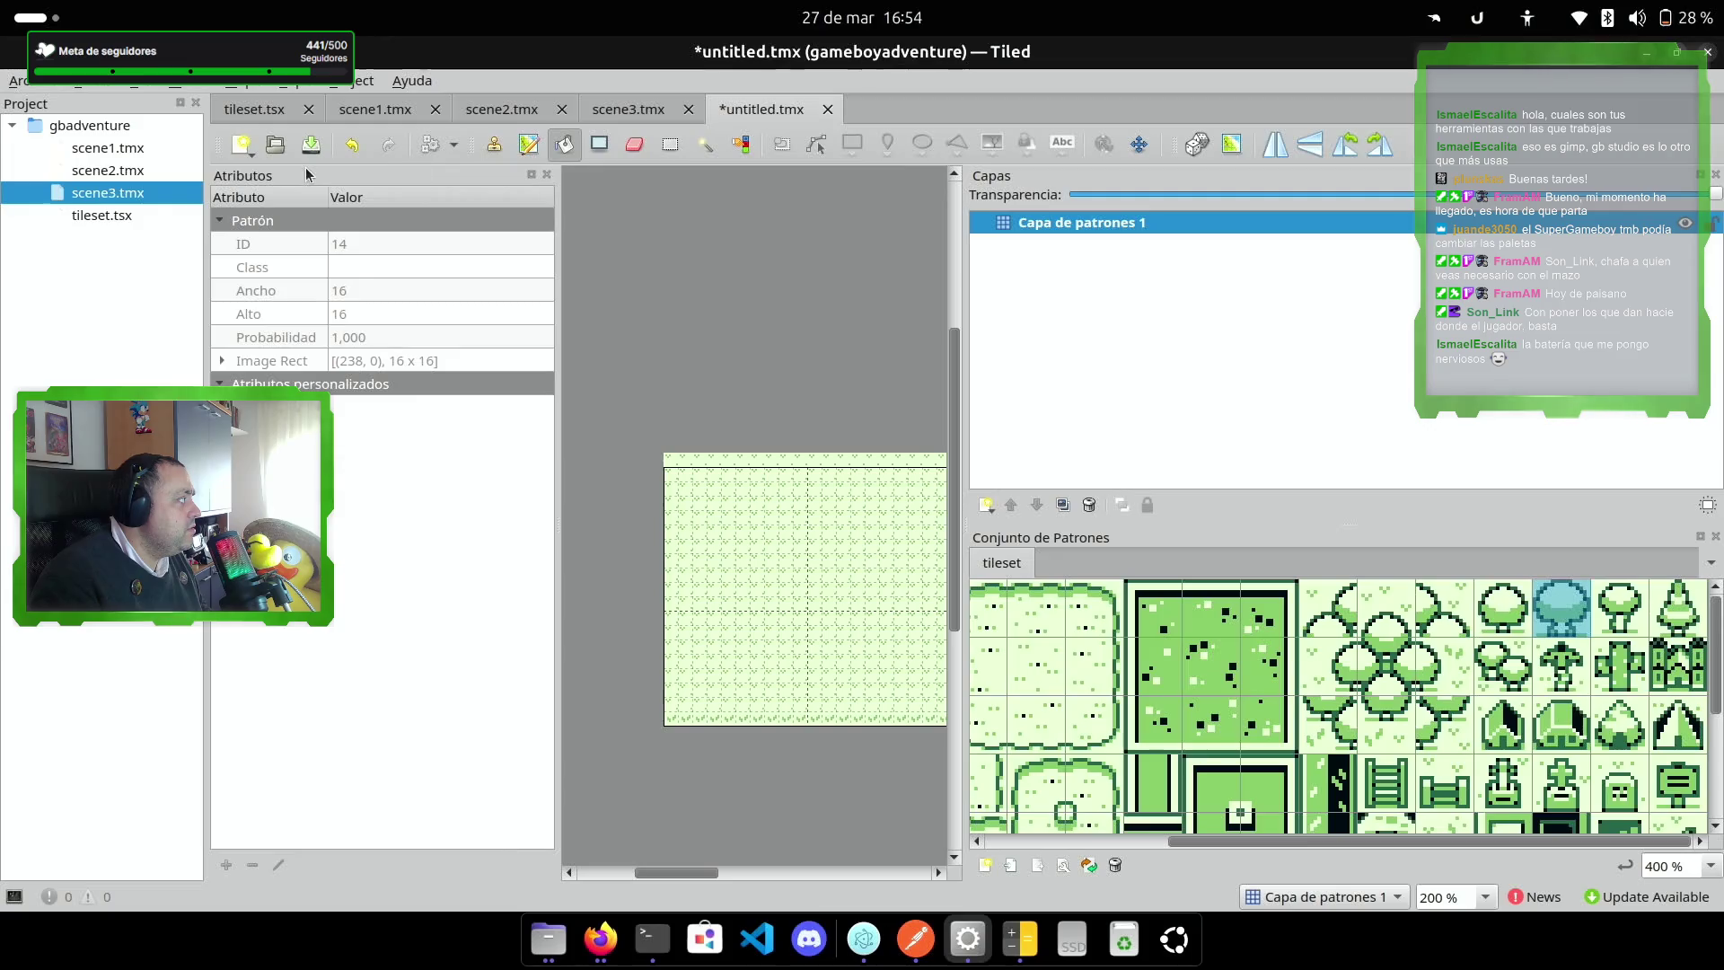
{"action": "left_click", "coordinate": [493, 144]}
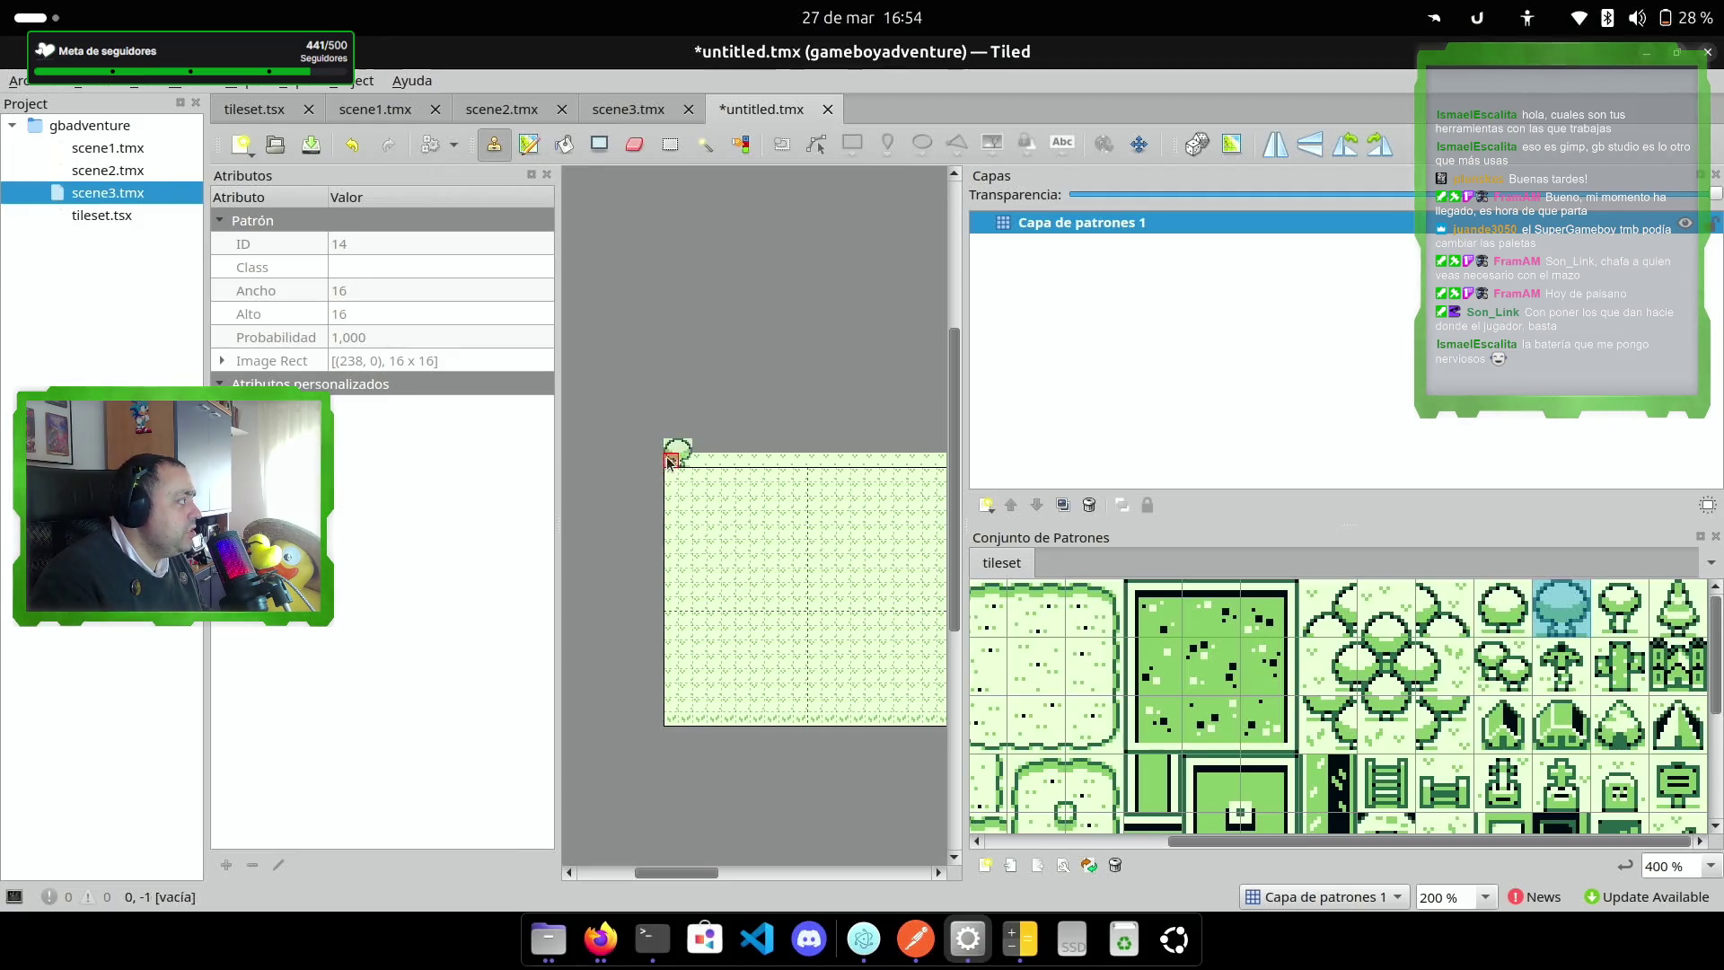
{"action": "left_click", "coordinate": [671, 485]}
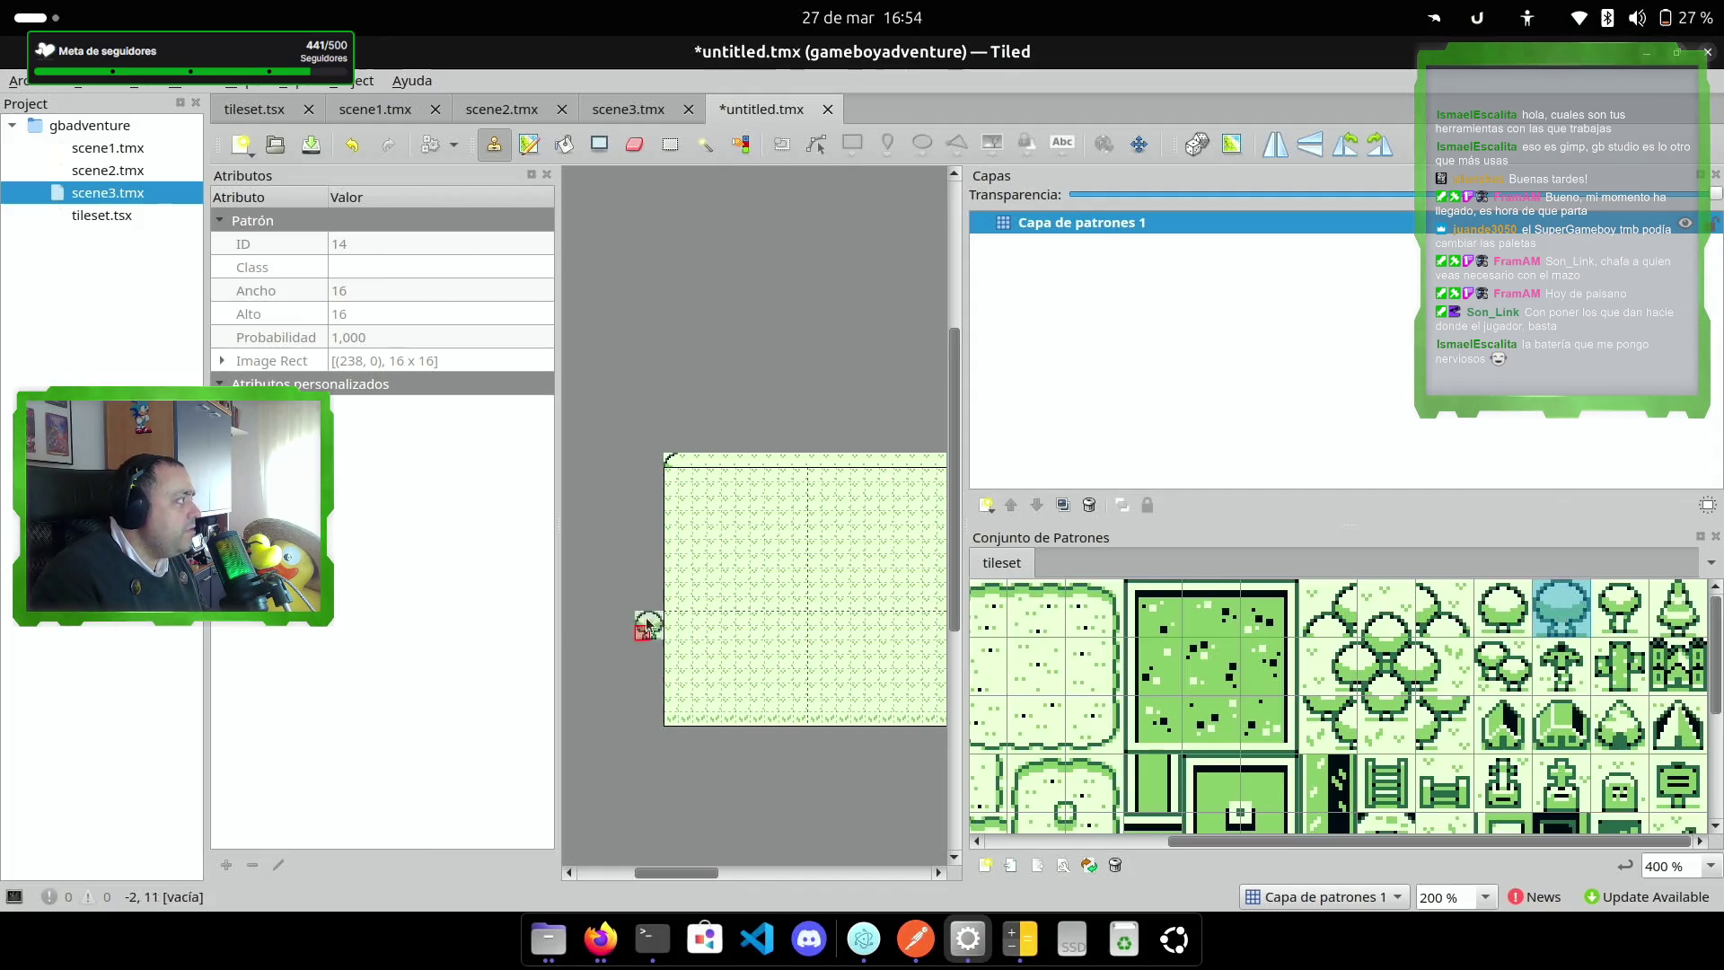
{"action": "left_click", "coordinate": [529, 145]}
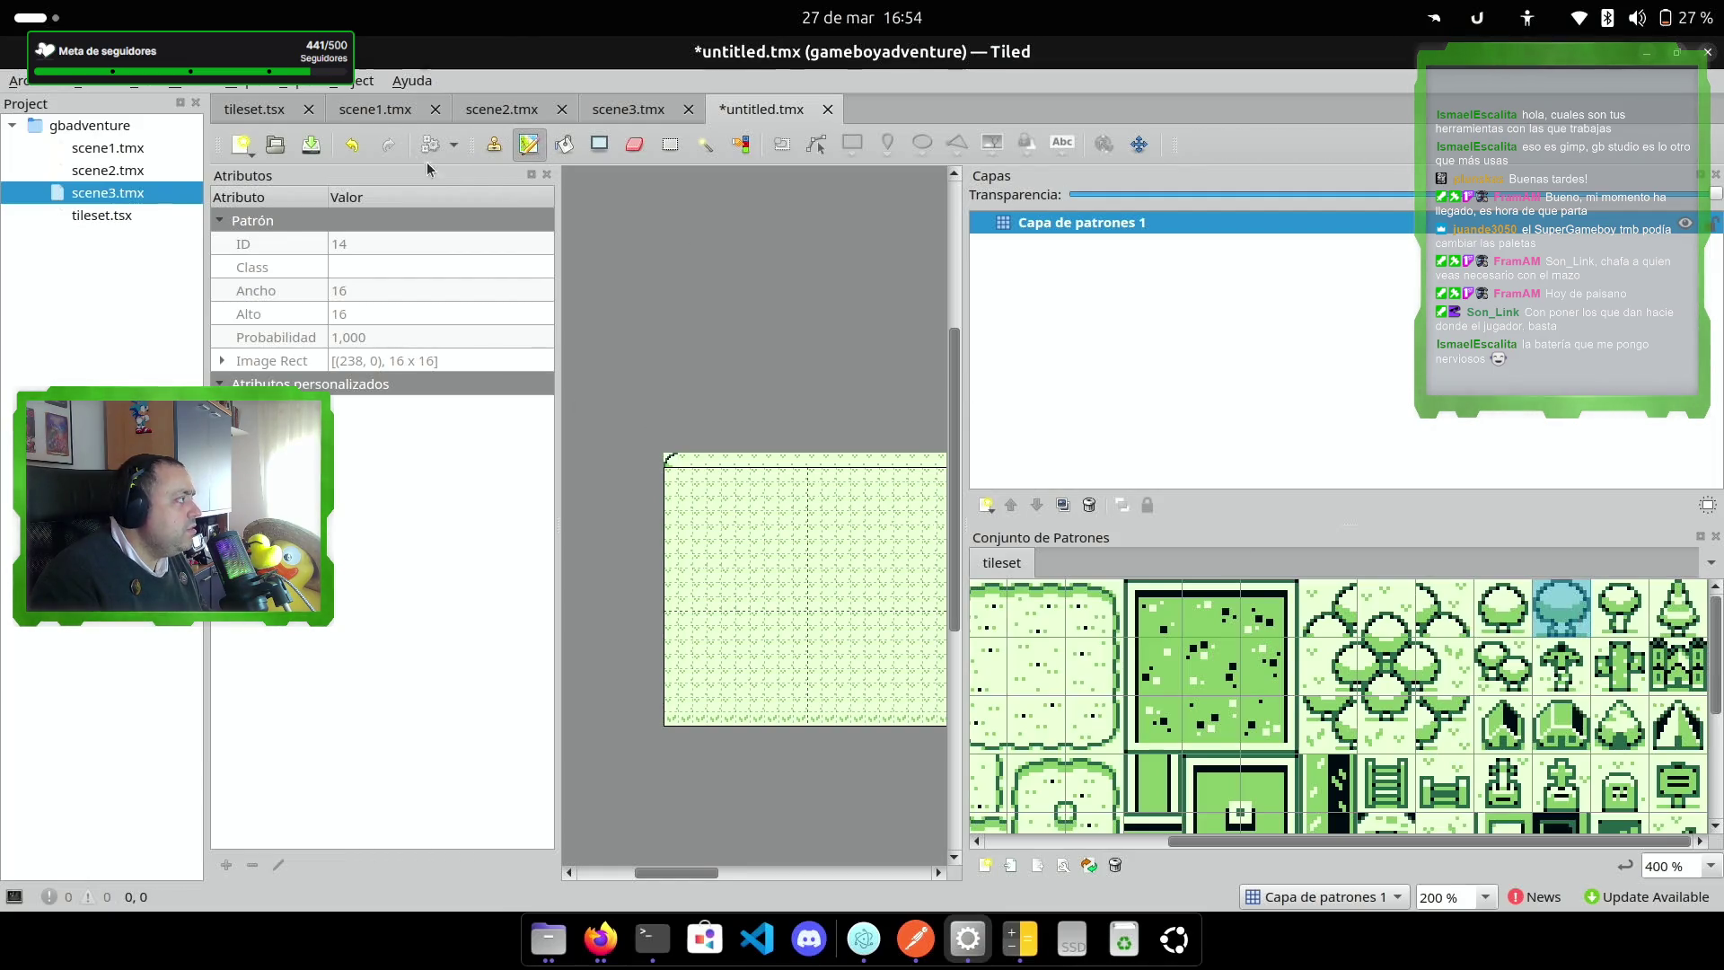
{"action": "left_click", "coordinate": [494, 146]}
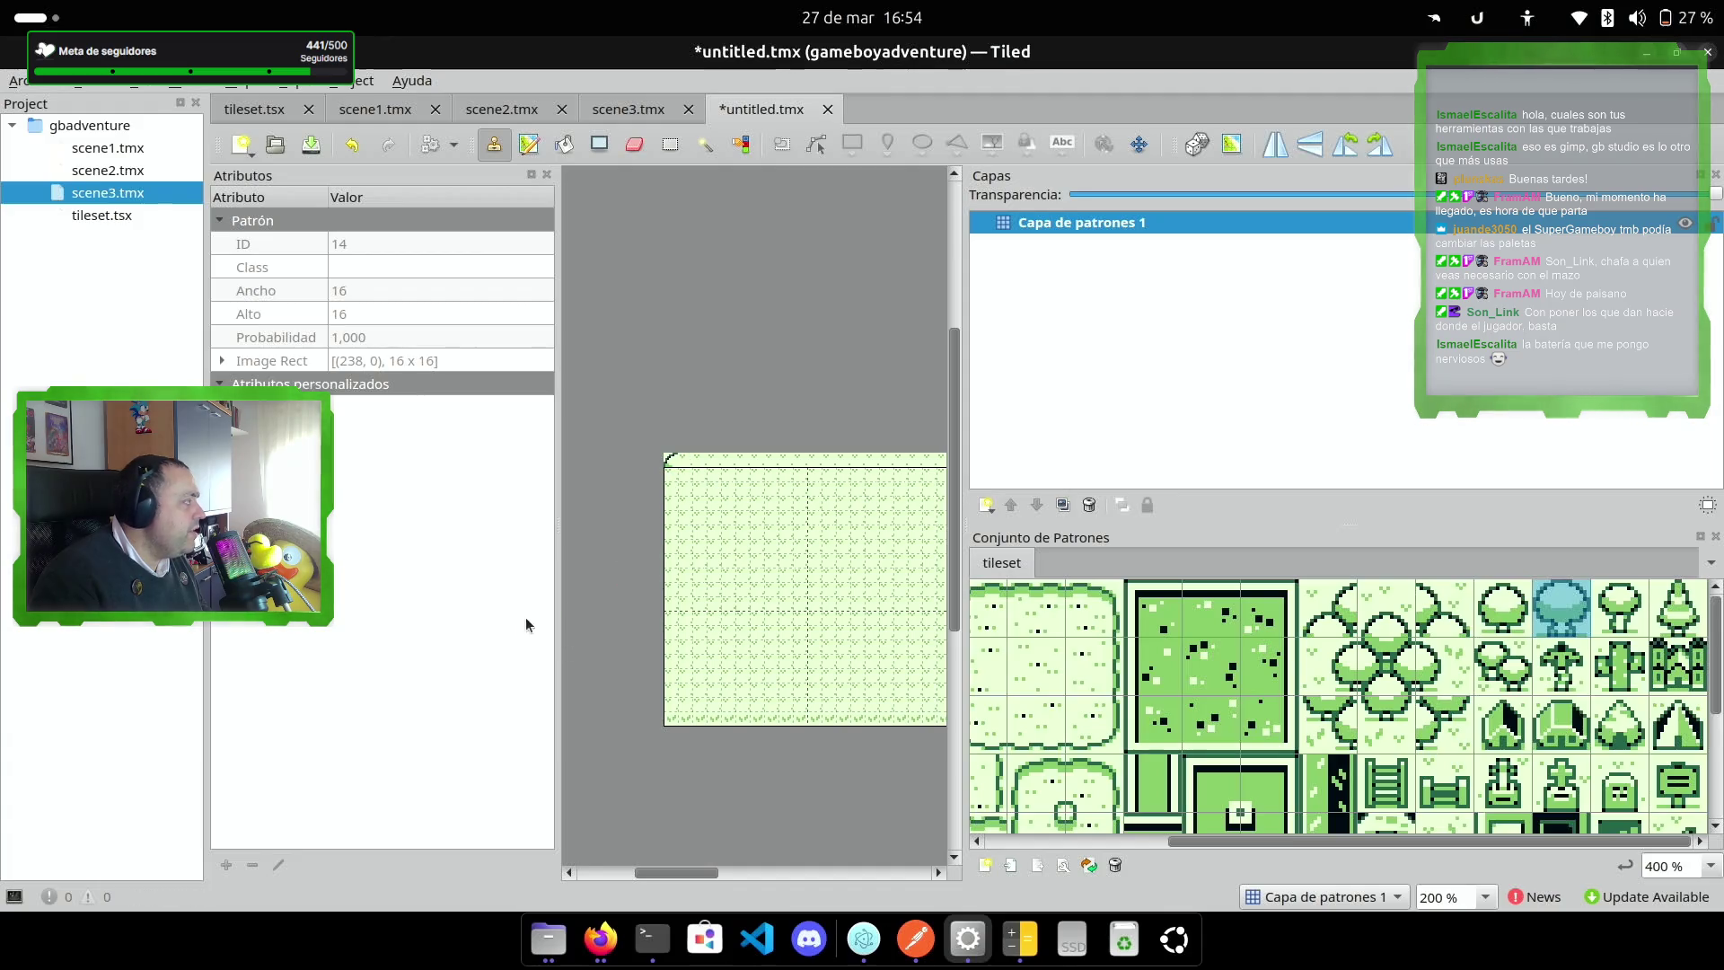
Step: Resize the side panel and open scene3.tmx from the Project list for reference
{"action": "left_click_drag", "start_coordinate": [558, 391], "coordinate": [331, 391]}
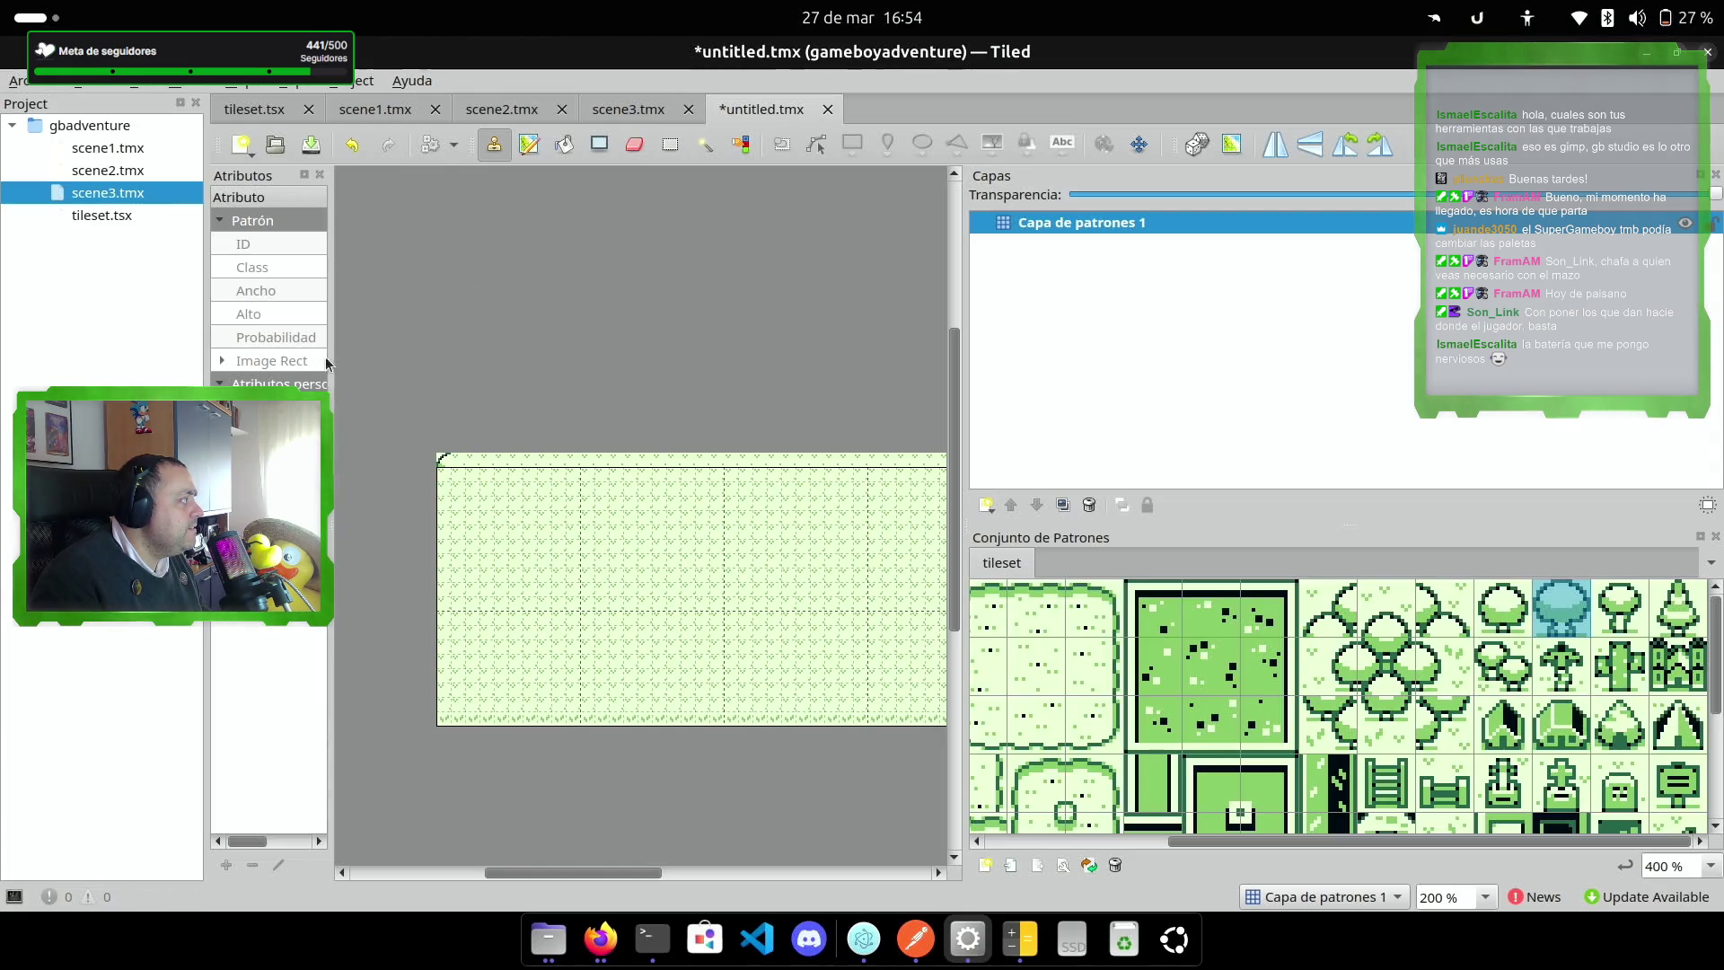
{"action": "left_click_drag", "start_coordinate": [331, 358], "coordinate": [590, 358]}
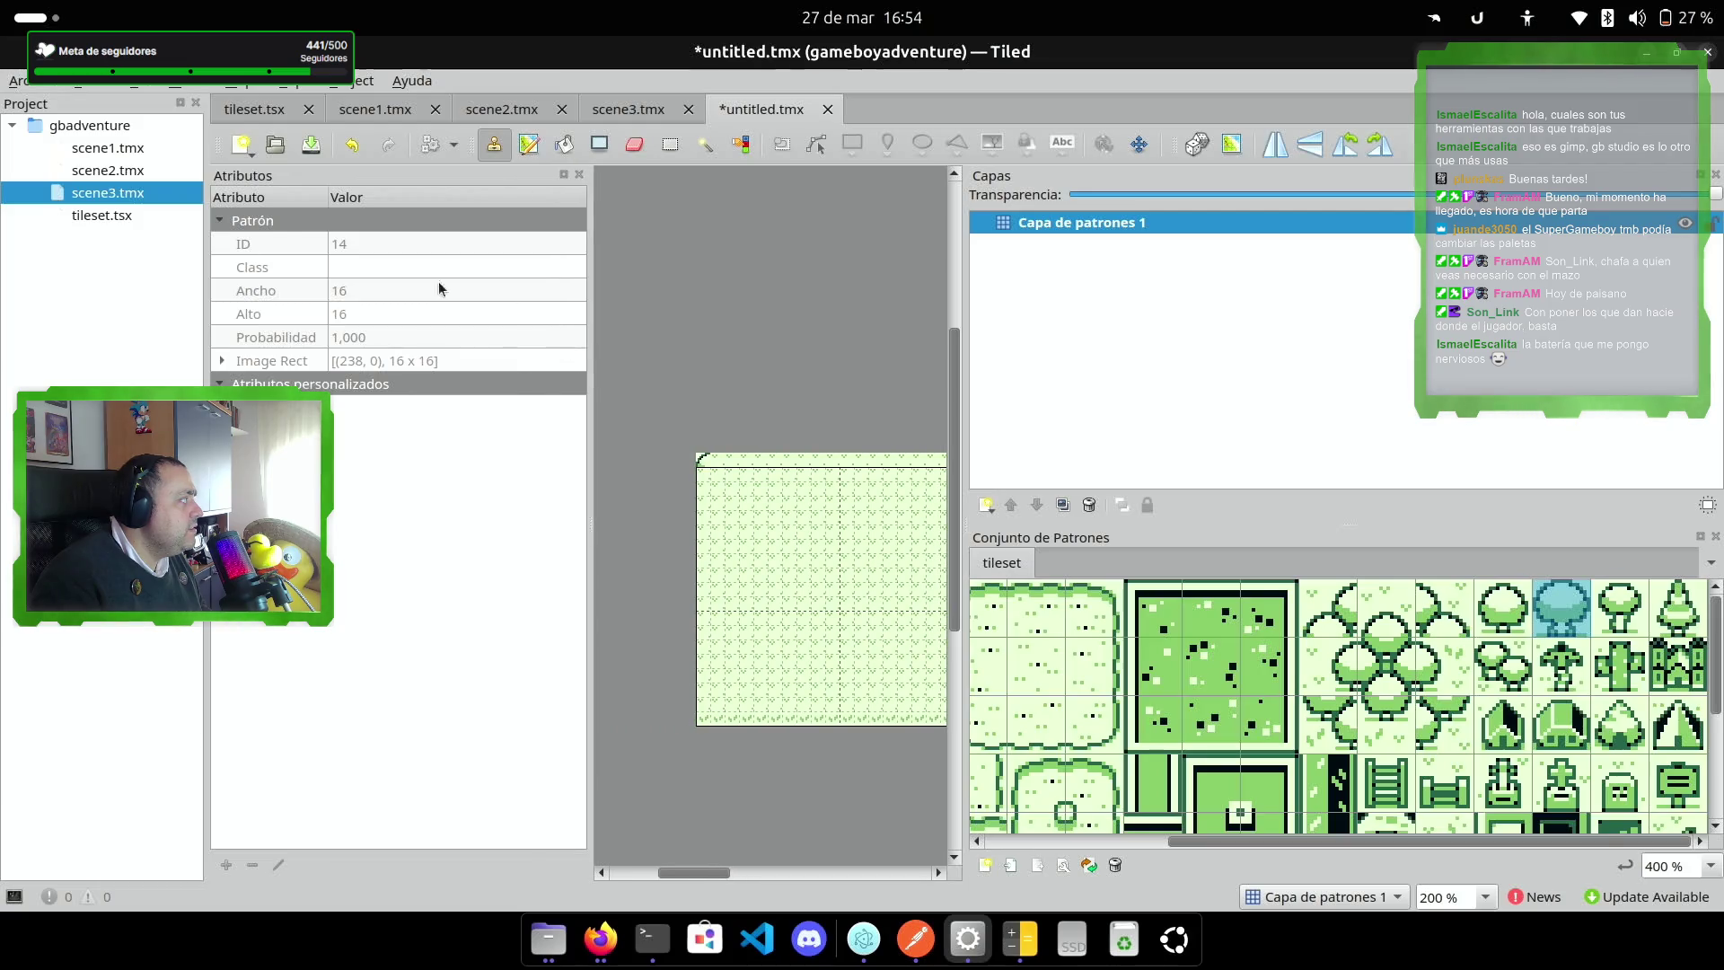
{"action": "left_click", "coordinate": [99, 216]}
{"action": "double_click", "coordinate": [112, 194]}
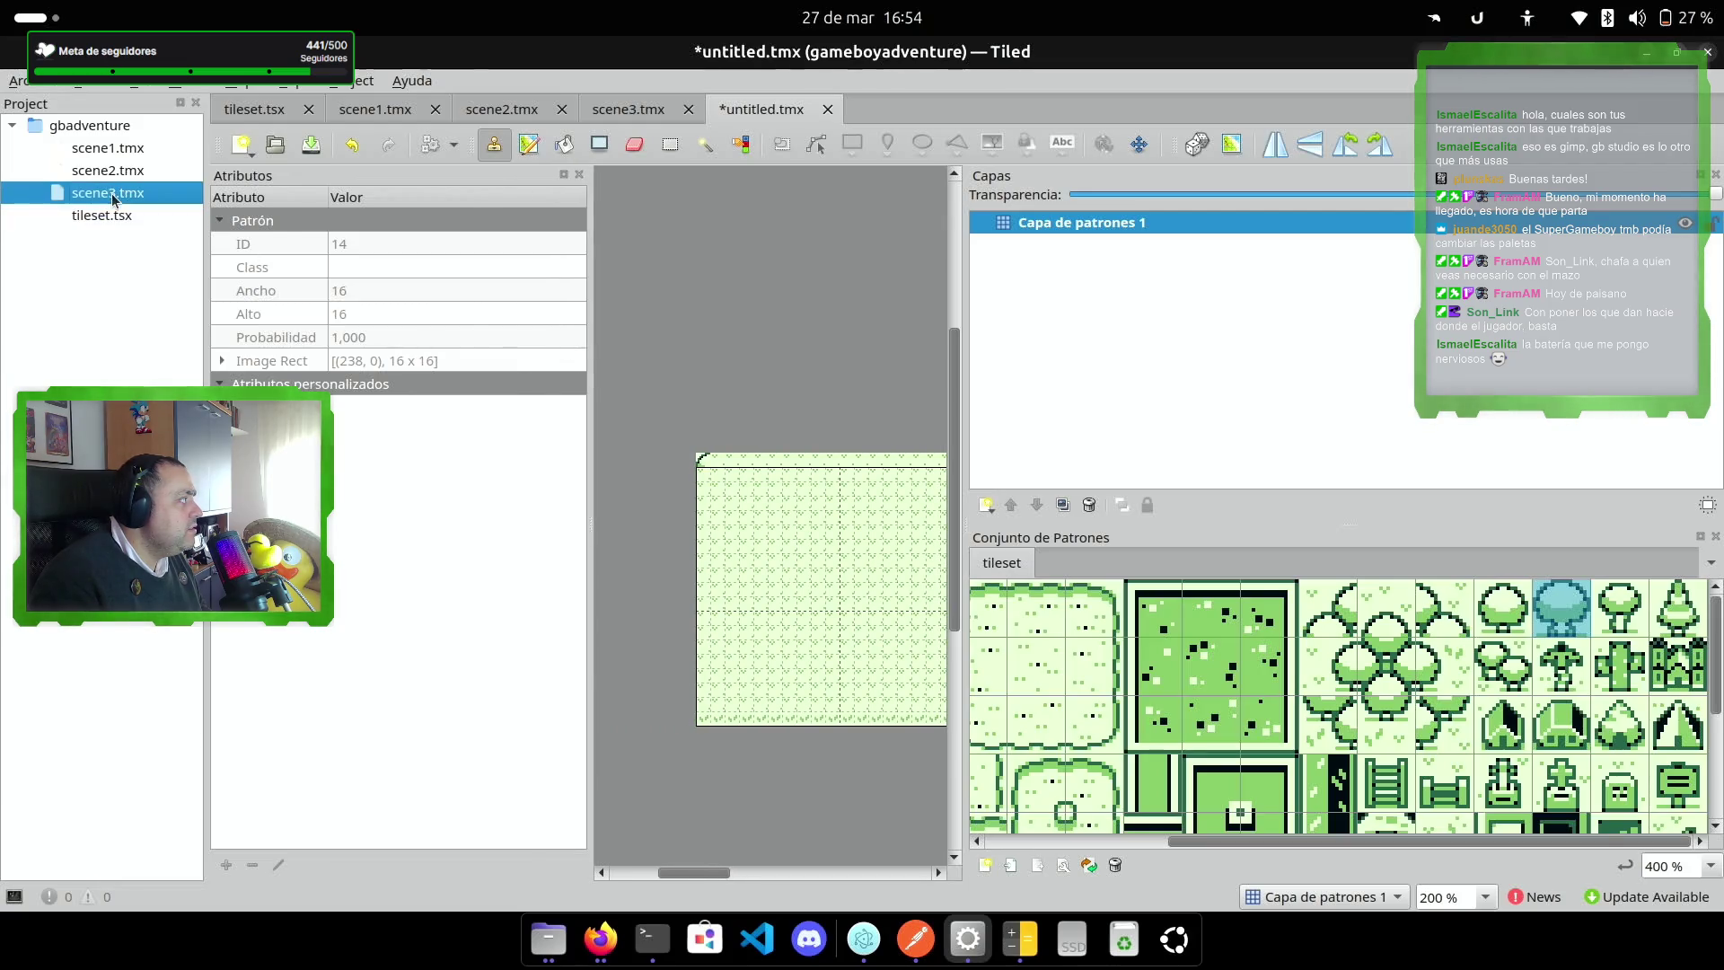
Step: Back on untitled.tmx, replace the top-left corner tile with plain grass tile 17
{"action": "left_click", "coordinate": [747, 109]}
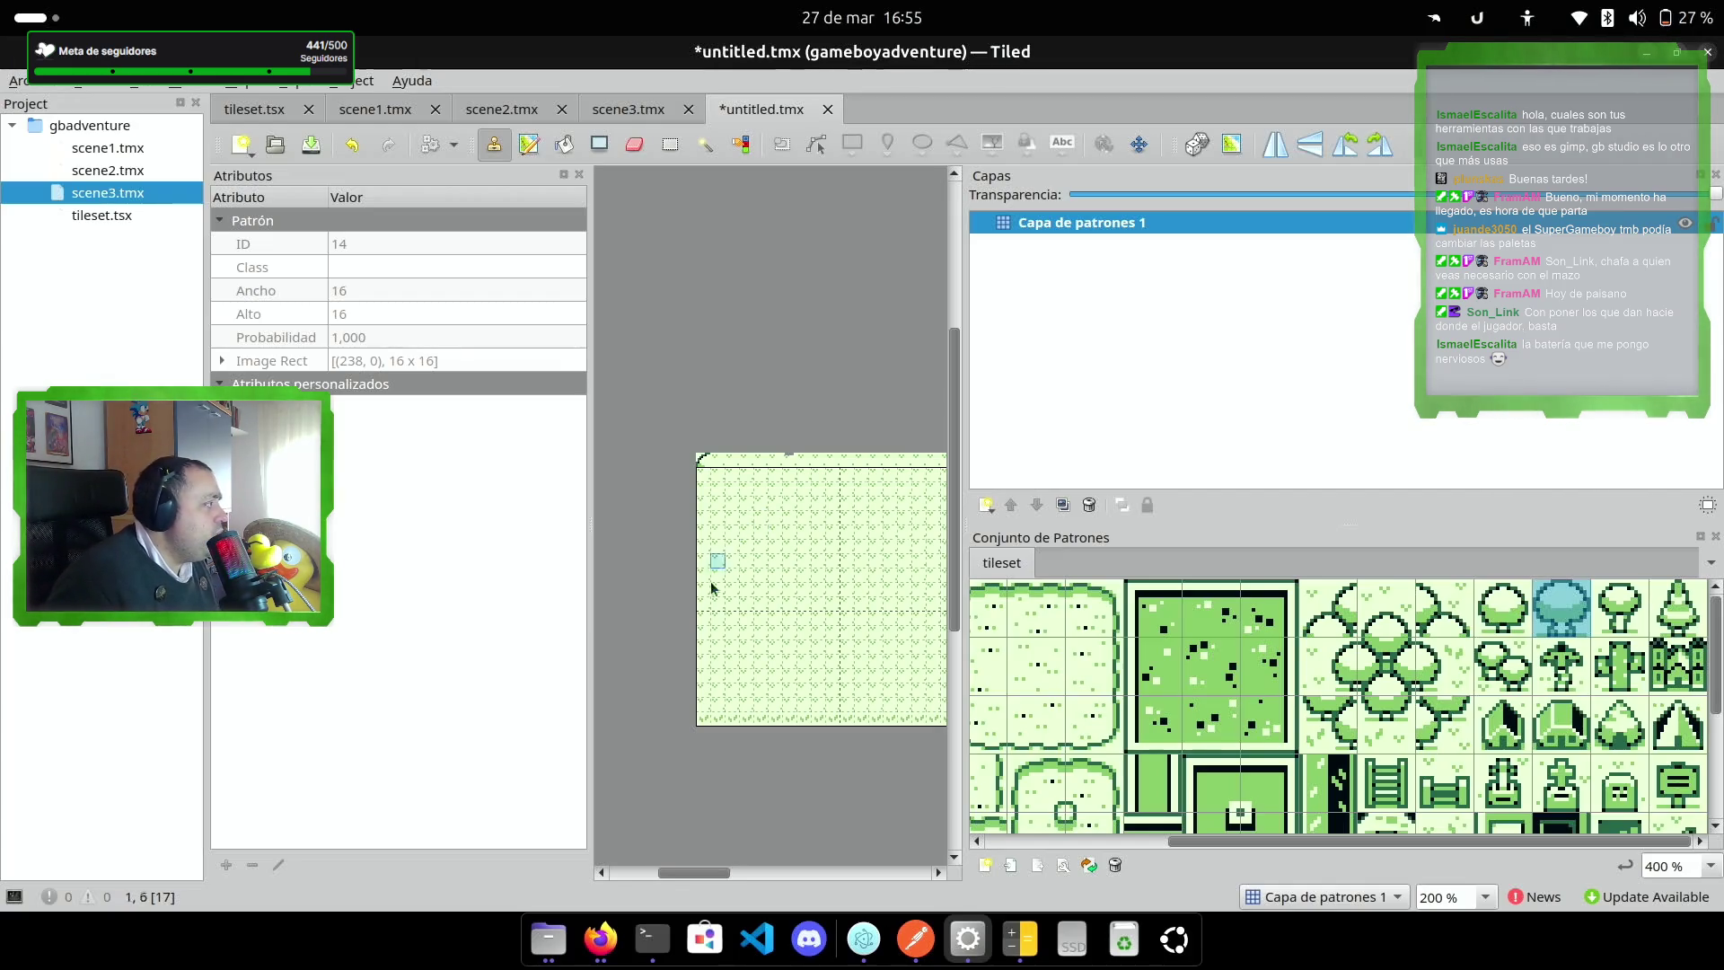
{"action": "scroll", "coordinate": [773, 516], "scroll_direction": "up", "scroll_amount": 3, "text": "ctrl"}
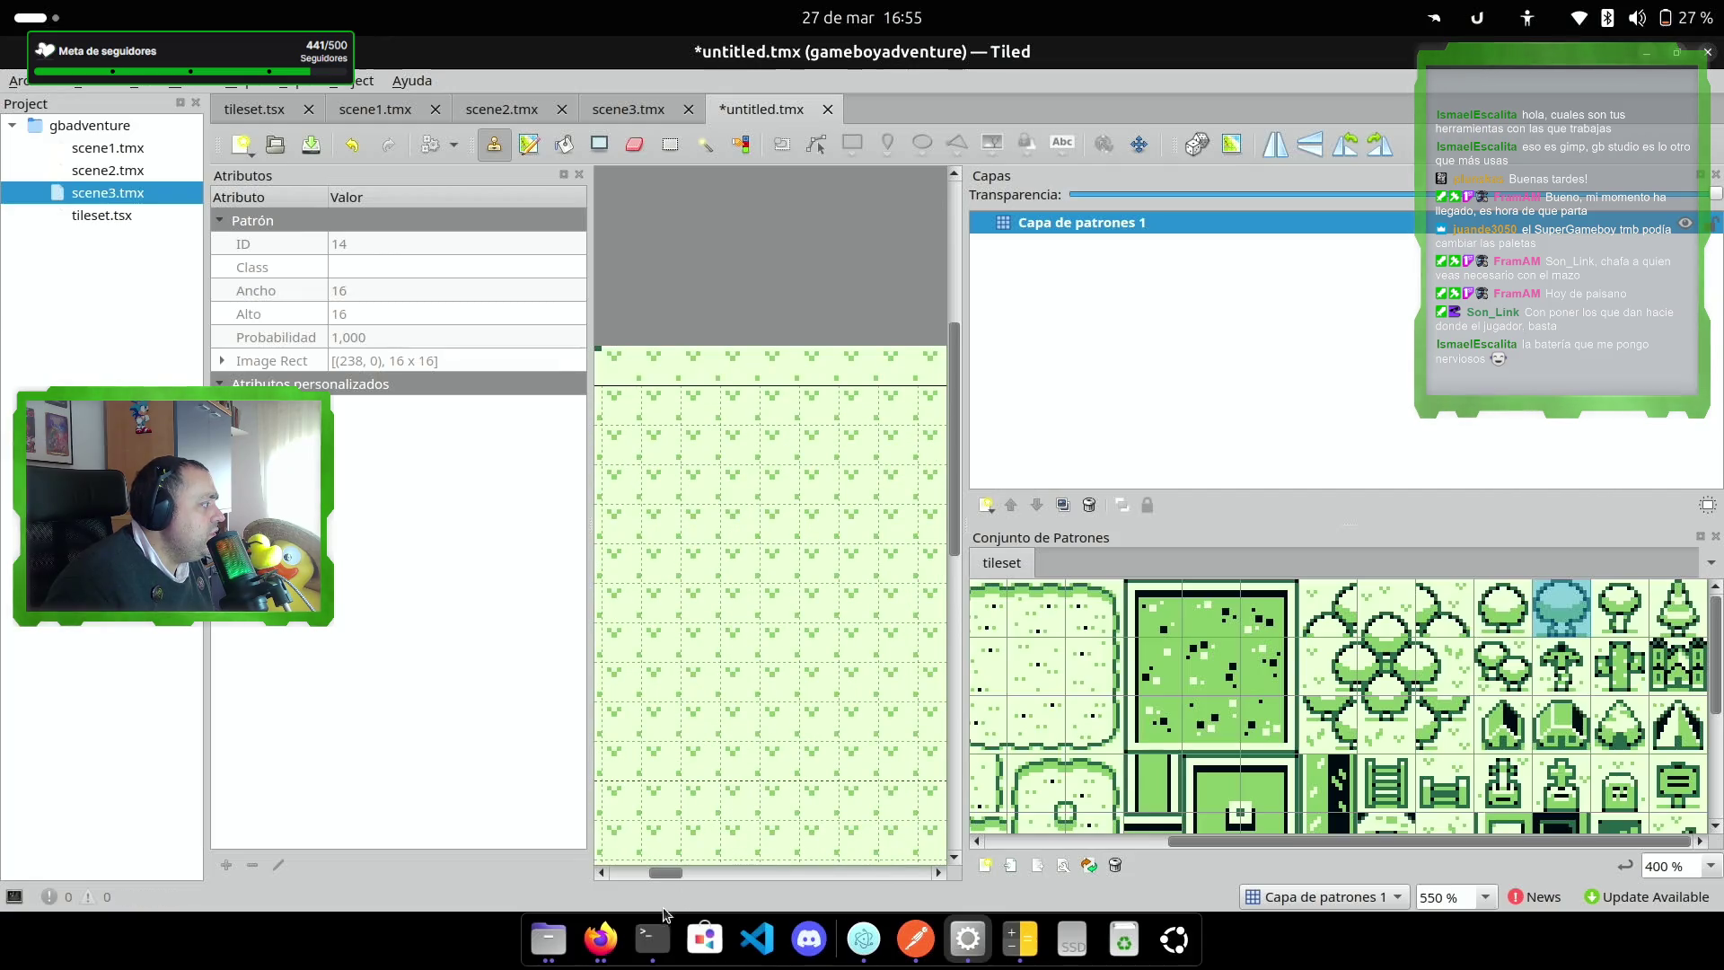
{"action": "mouse_move", "coordinate": [675, 880]}
{"action": "left_mouse_down"}
{"action": "mouse_move", "coordinate": [639, 877]}
{"action": "mouse_move", "coordinate": [662, 877]}
{"action": "left_mouse_up"}
{"action": "scroll", "coordinate": [1109, 700], "scroll_direction": "left", "scroll_amount": 3}
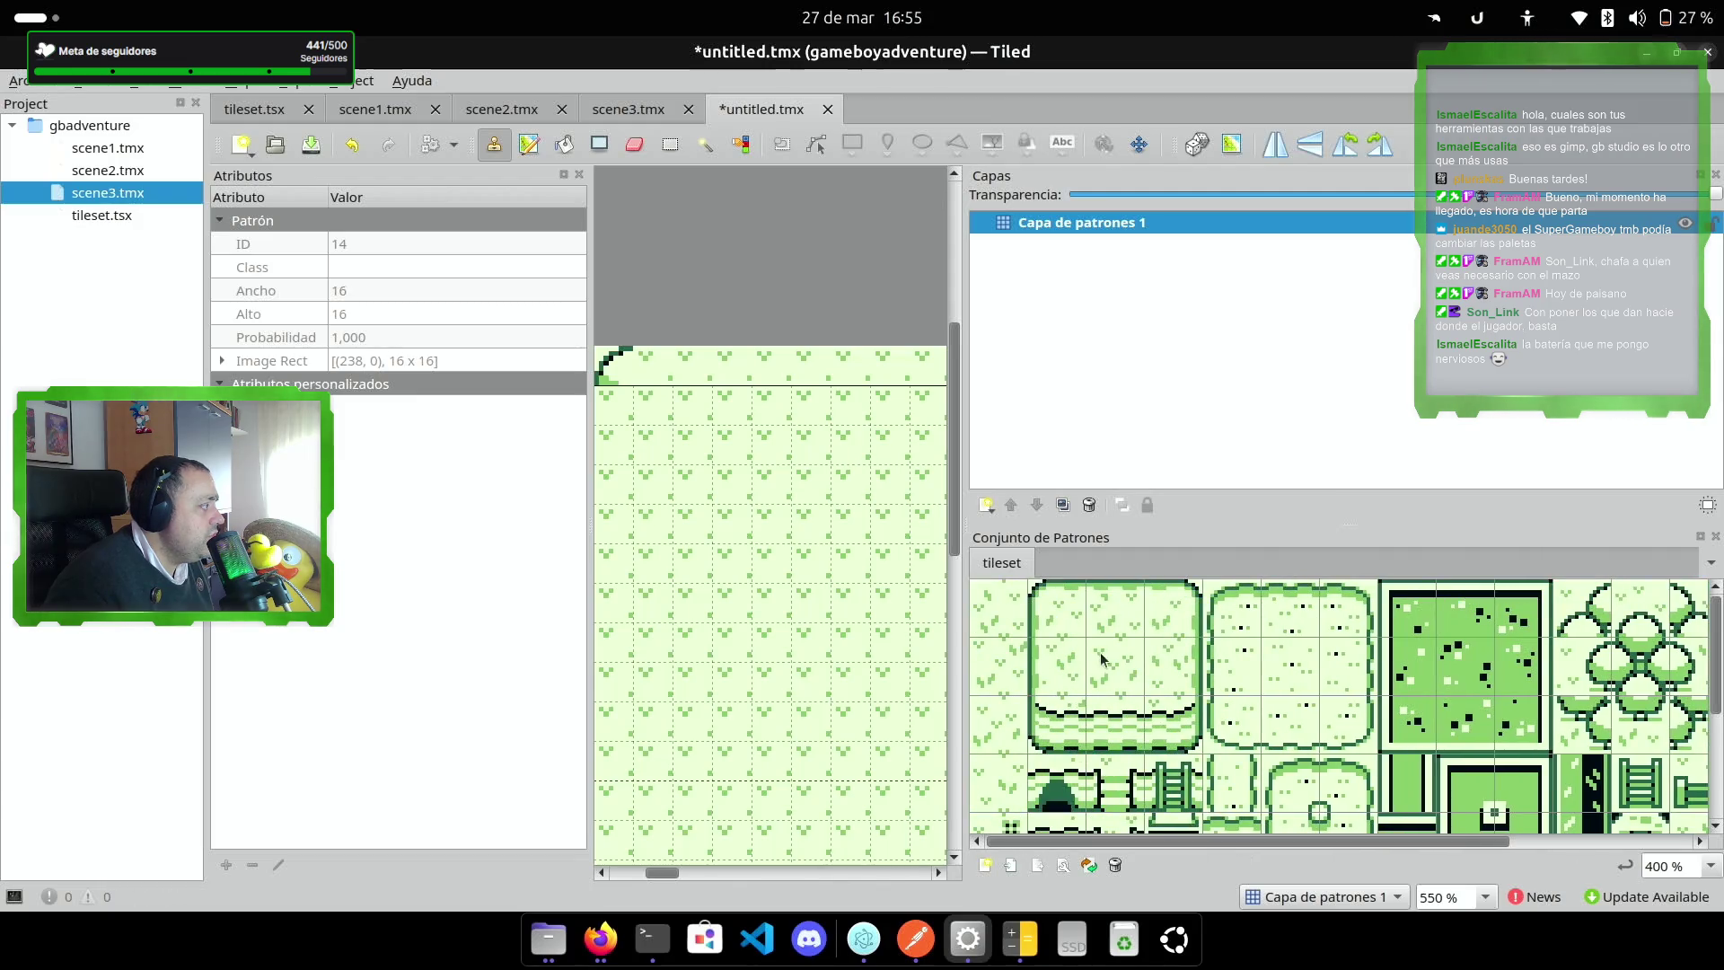
{"action": "left_click", "coordinate": [1005, 669]}
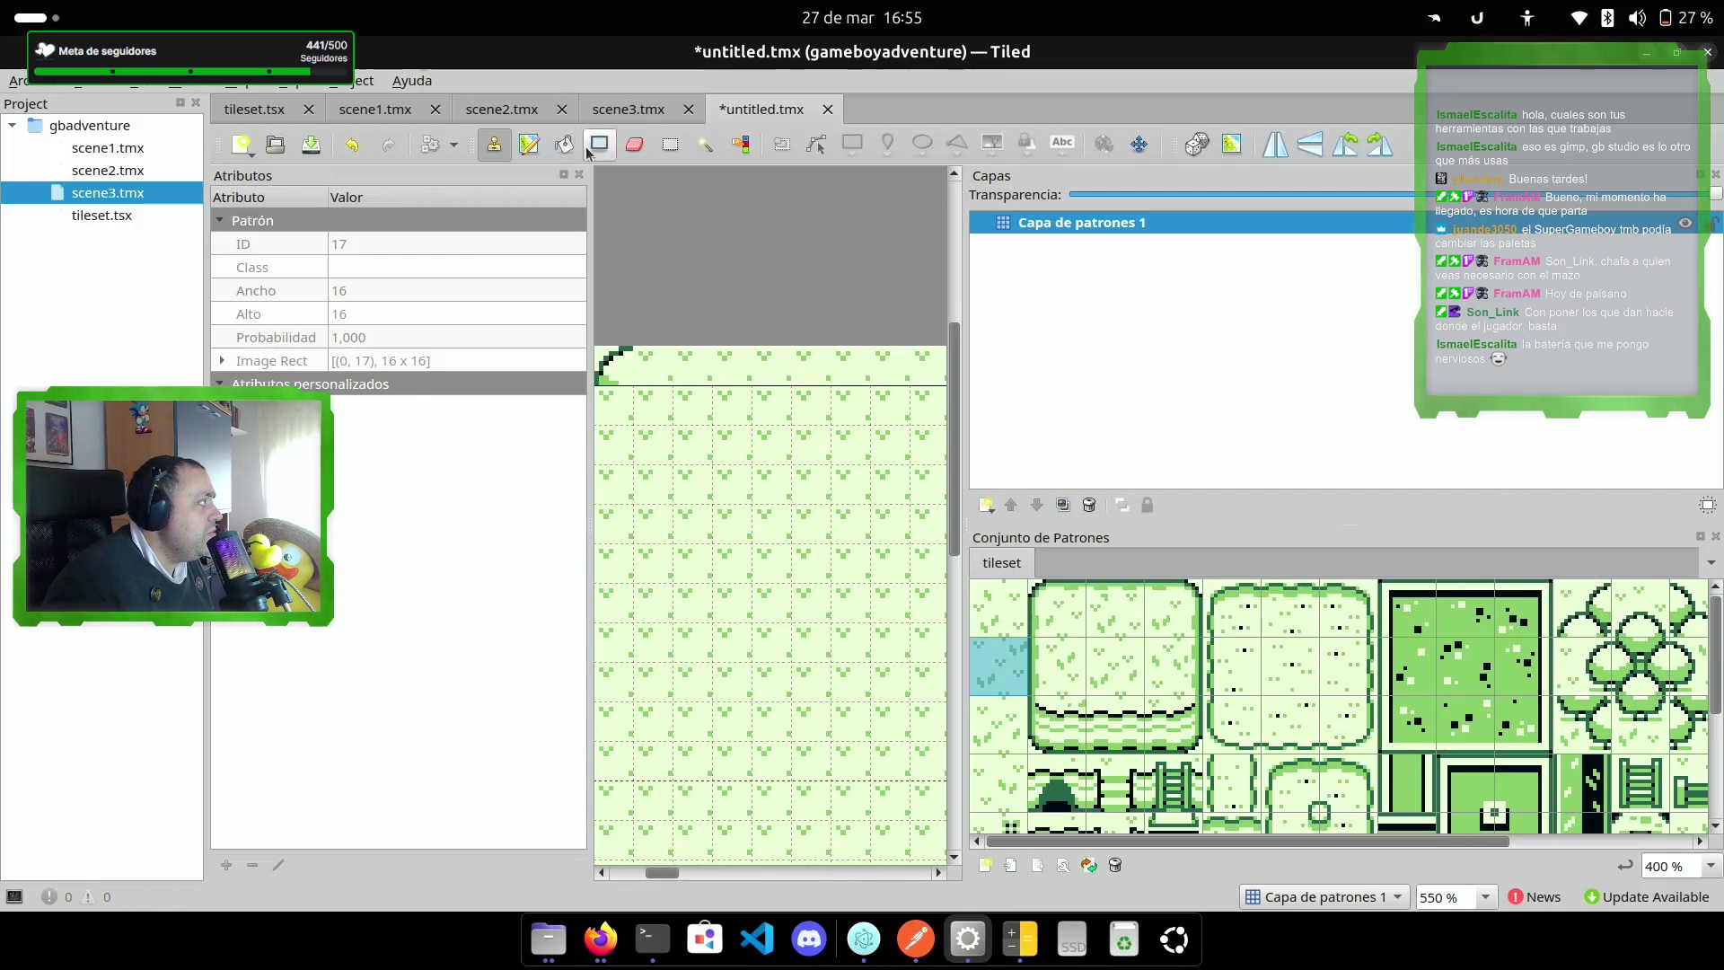
{"action": "left_click", "coordinate": [613, 368]}
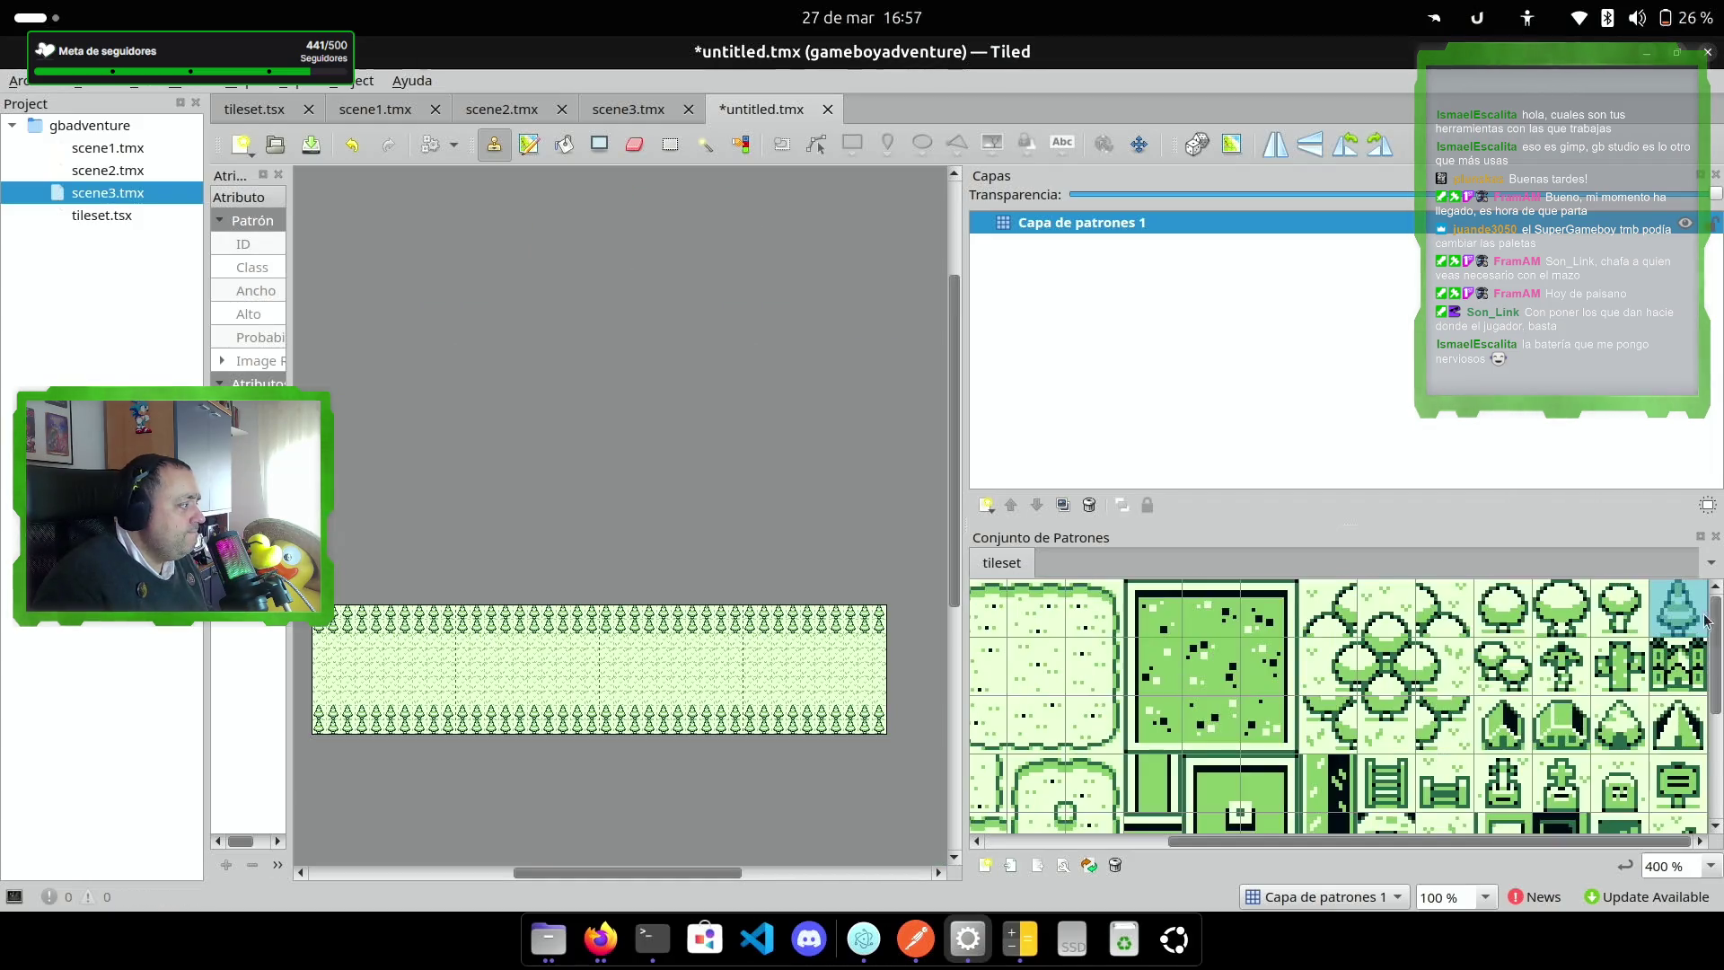
Step: Stamp a small bench tile on the right part of the grass
{"action": "scroll", "coordinate": [1585, 624], "scroll_direction": "down", "scroll_amount": 3}
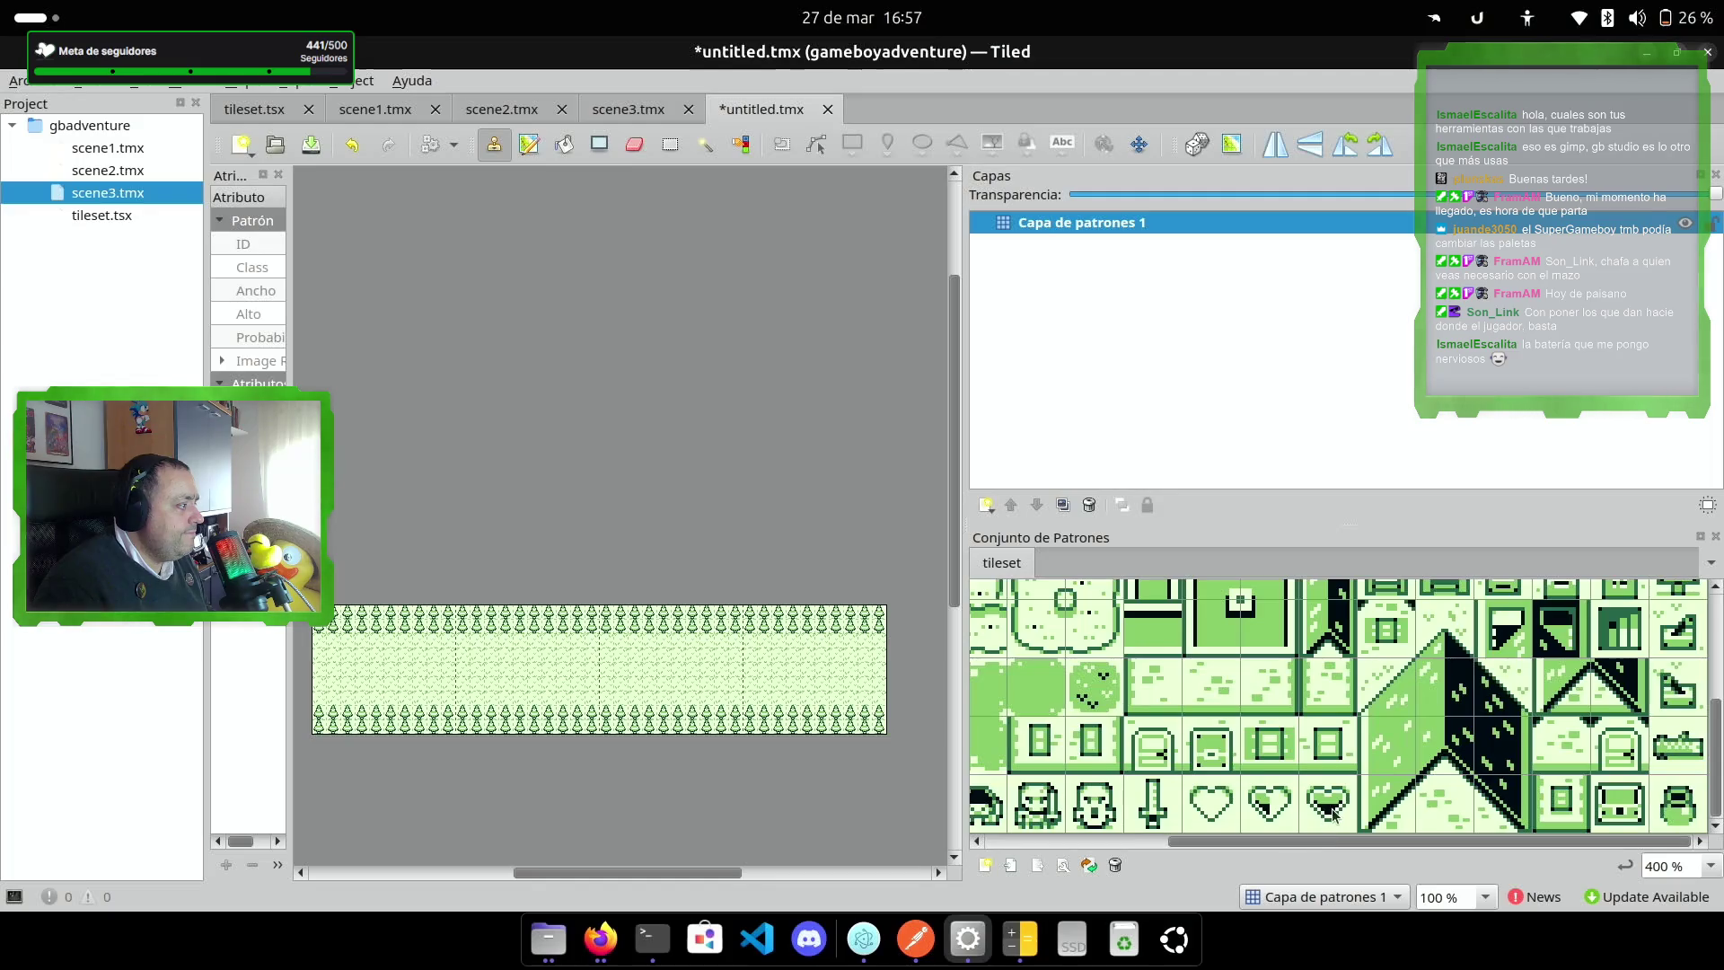
{"action": "left_click", "coordinate": [1679, 745]}
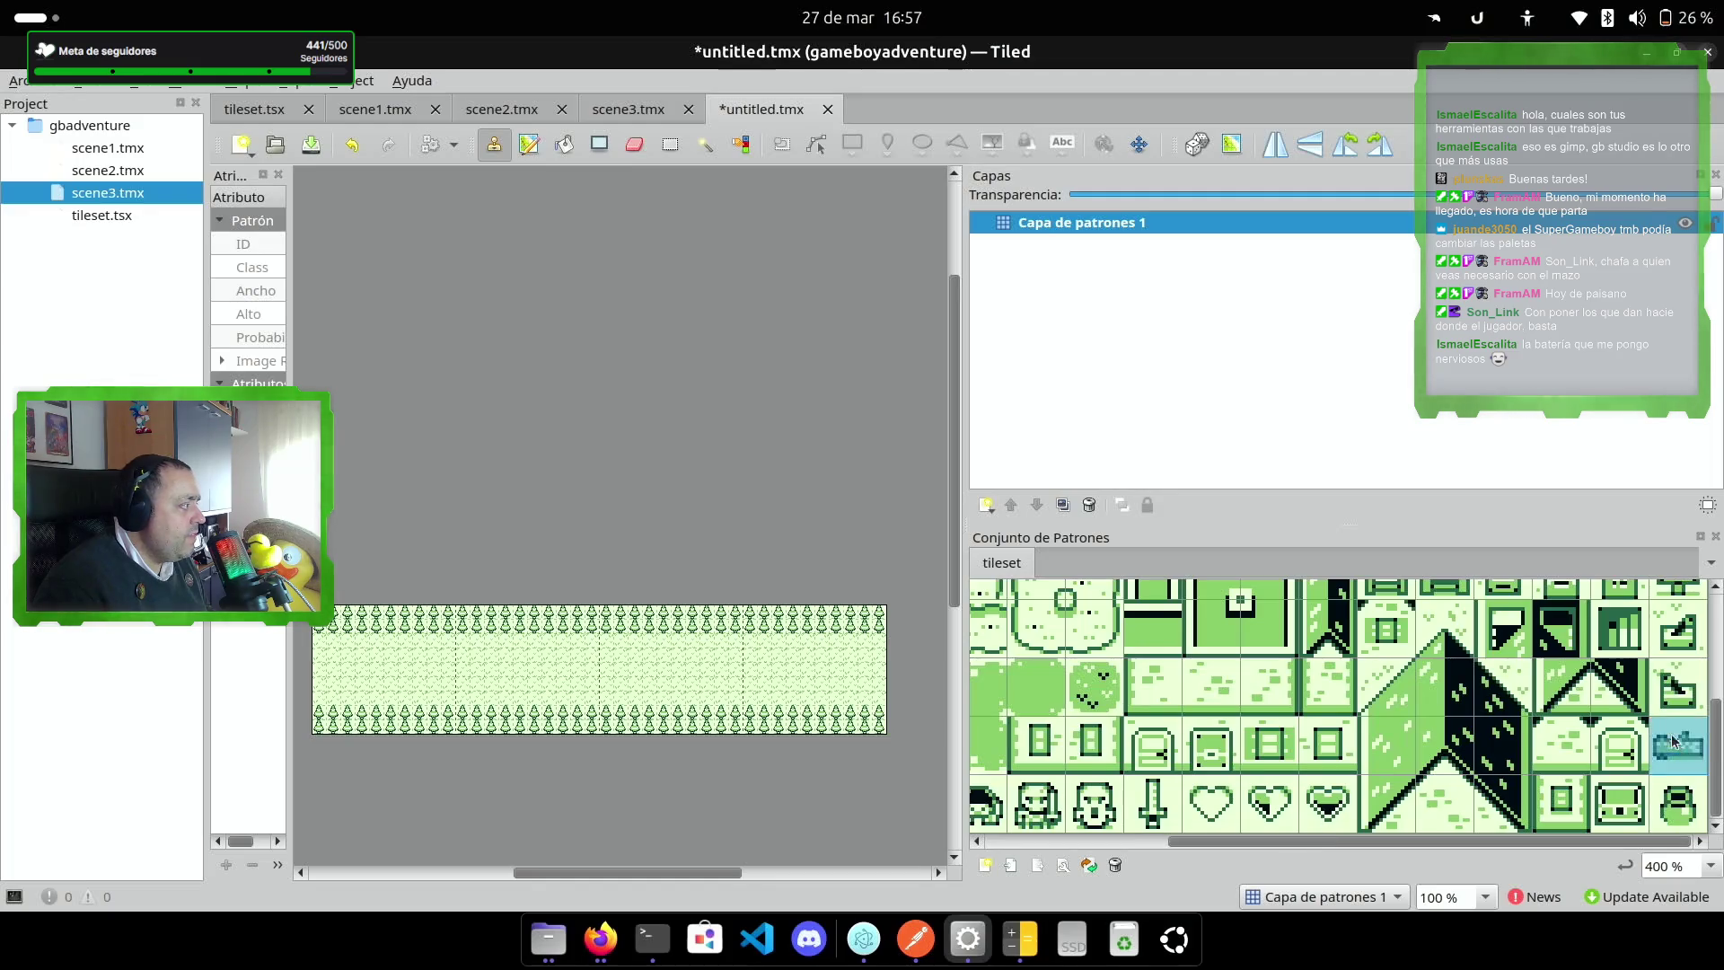
{"action": "left_click", "coordinate": [797, 658]}
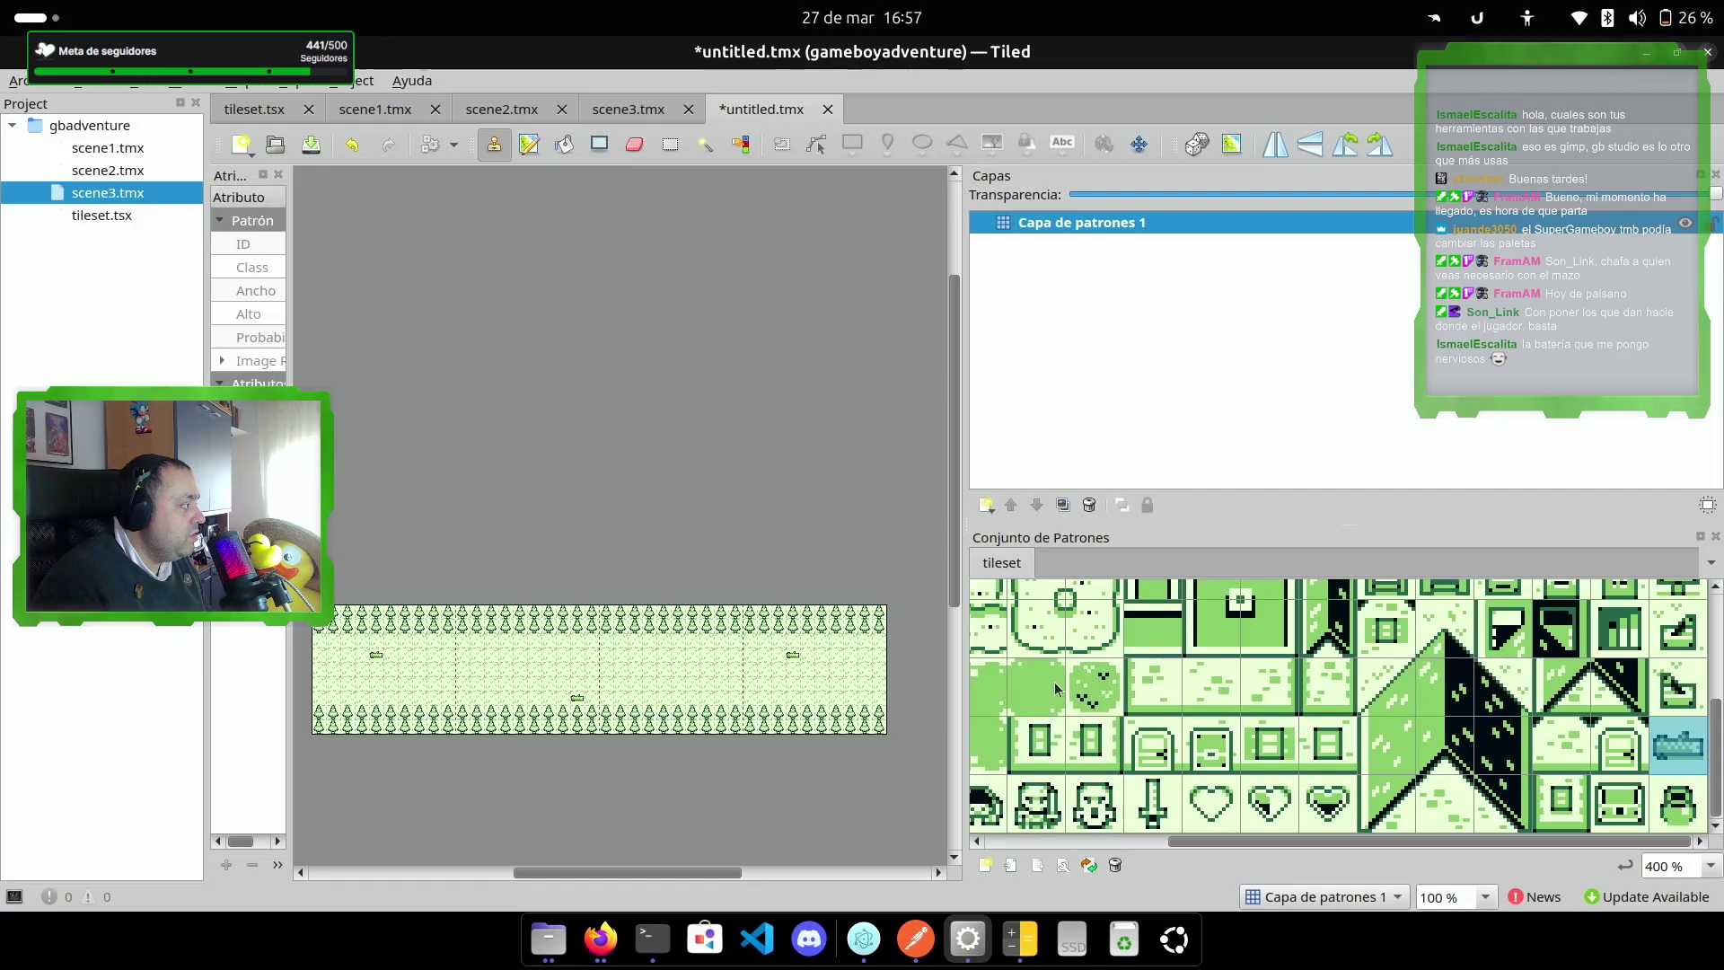
Step: Paint a path-border strip across row 4, redoing it with a different tile
{"action": "left_click", "coordinate": [1070, 839]}
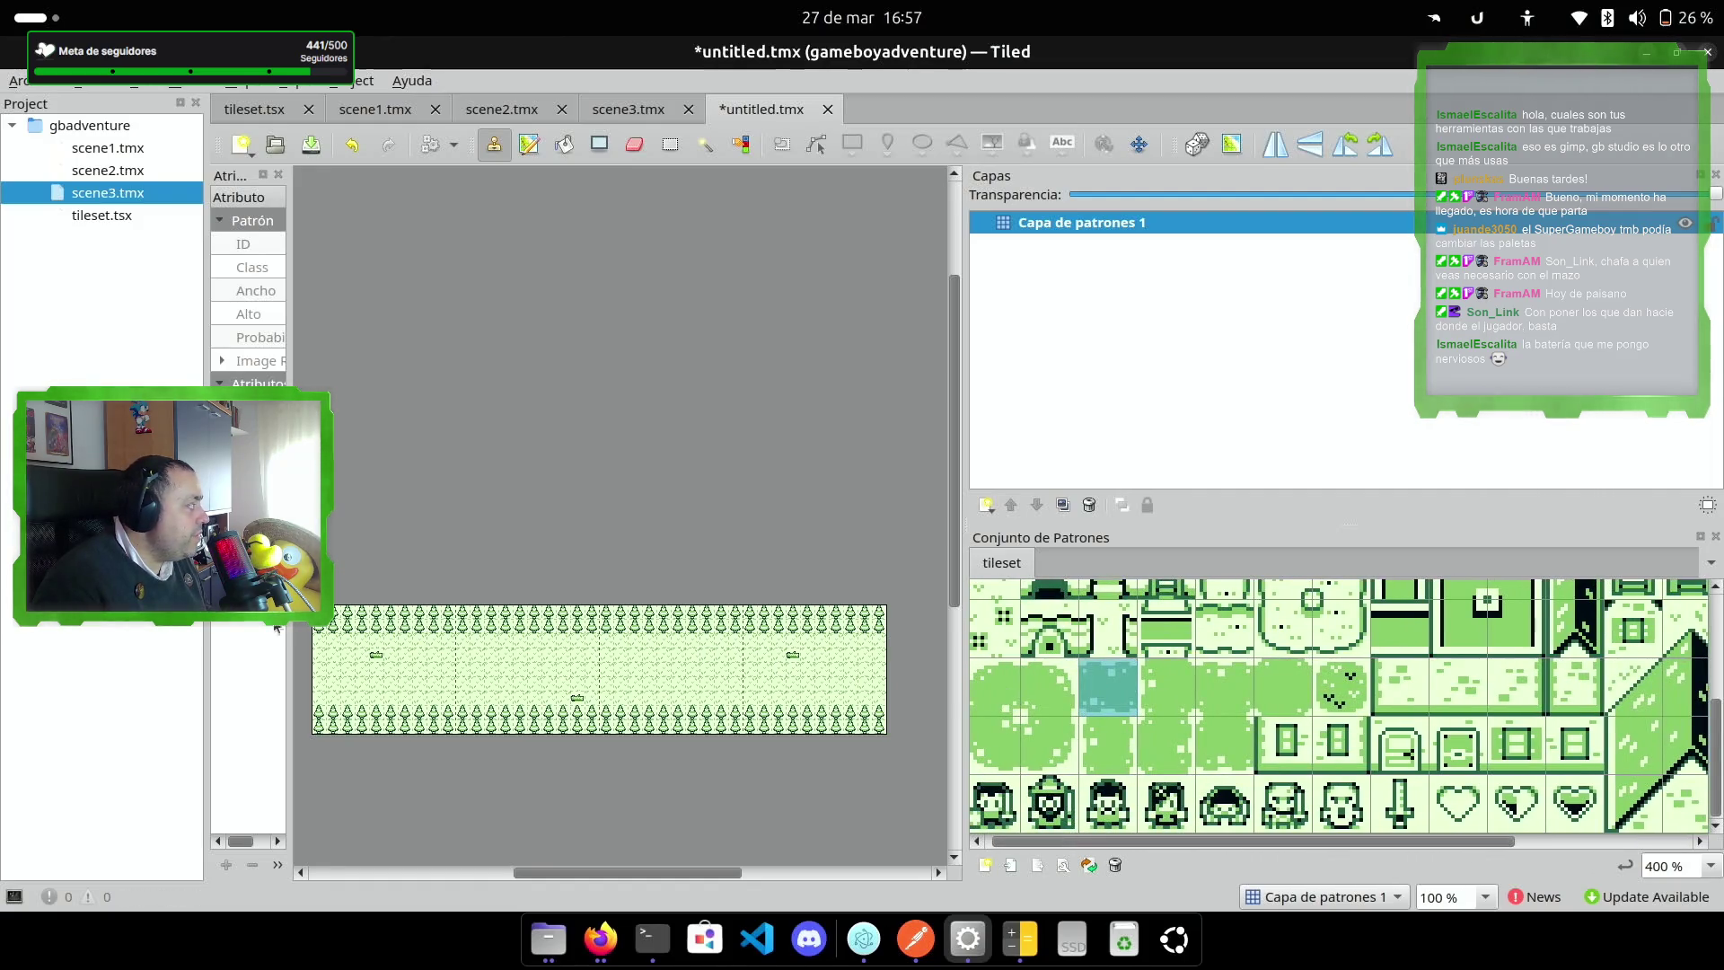
{"action": "left_click_drag", "start_coordinate": [322, 676], "coordinate": [875, 675]}
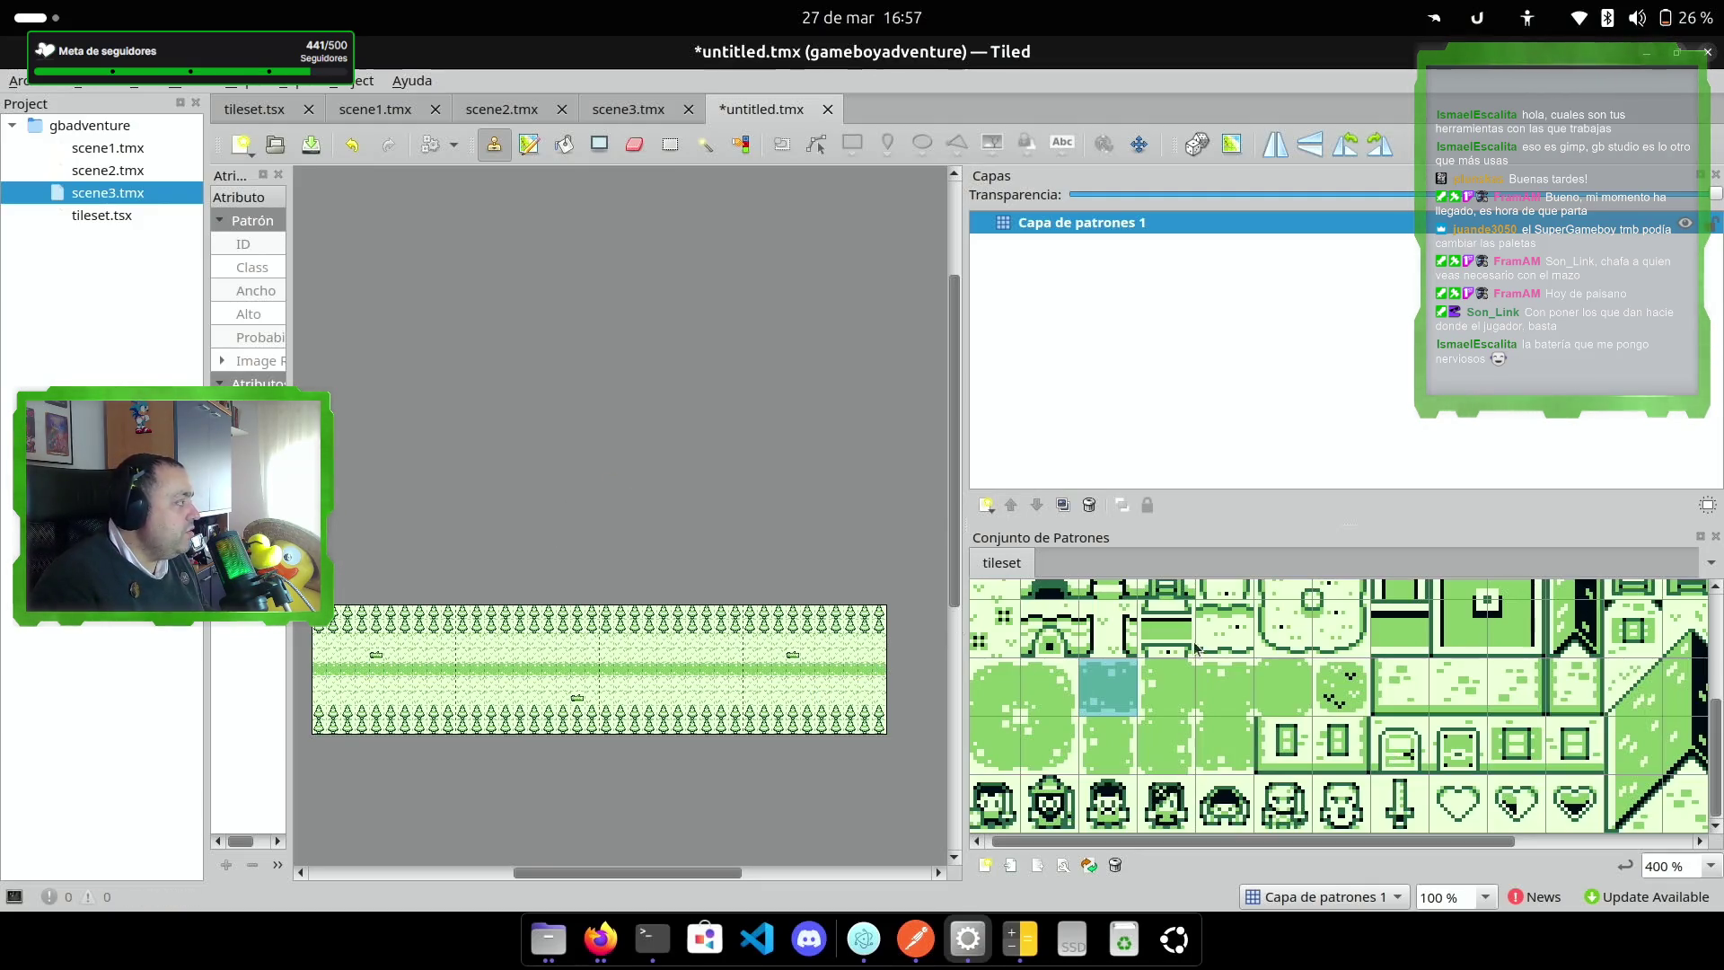
{"action": "key", "text": "ctrl+z"}
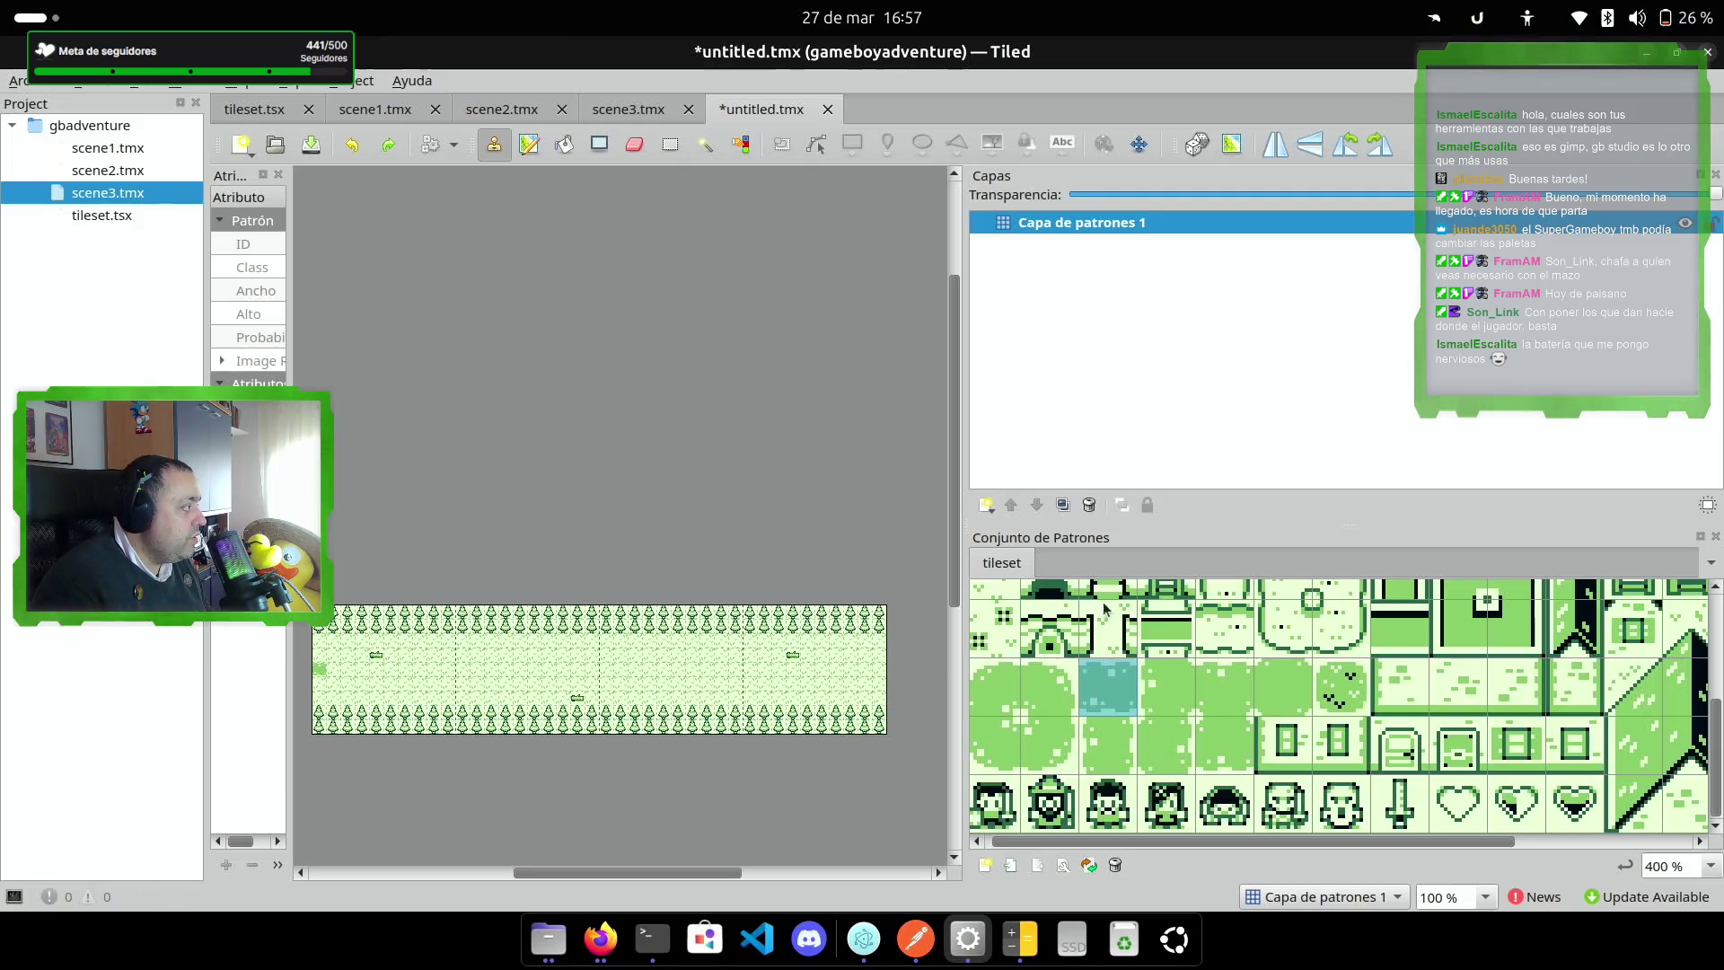
{"action": "left_click", "coordinate": [1226, 629]}
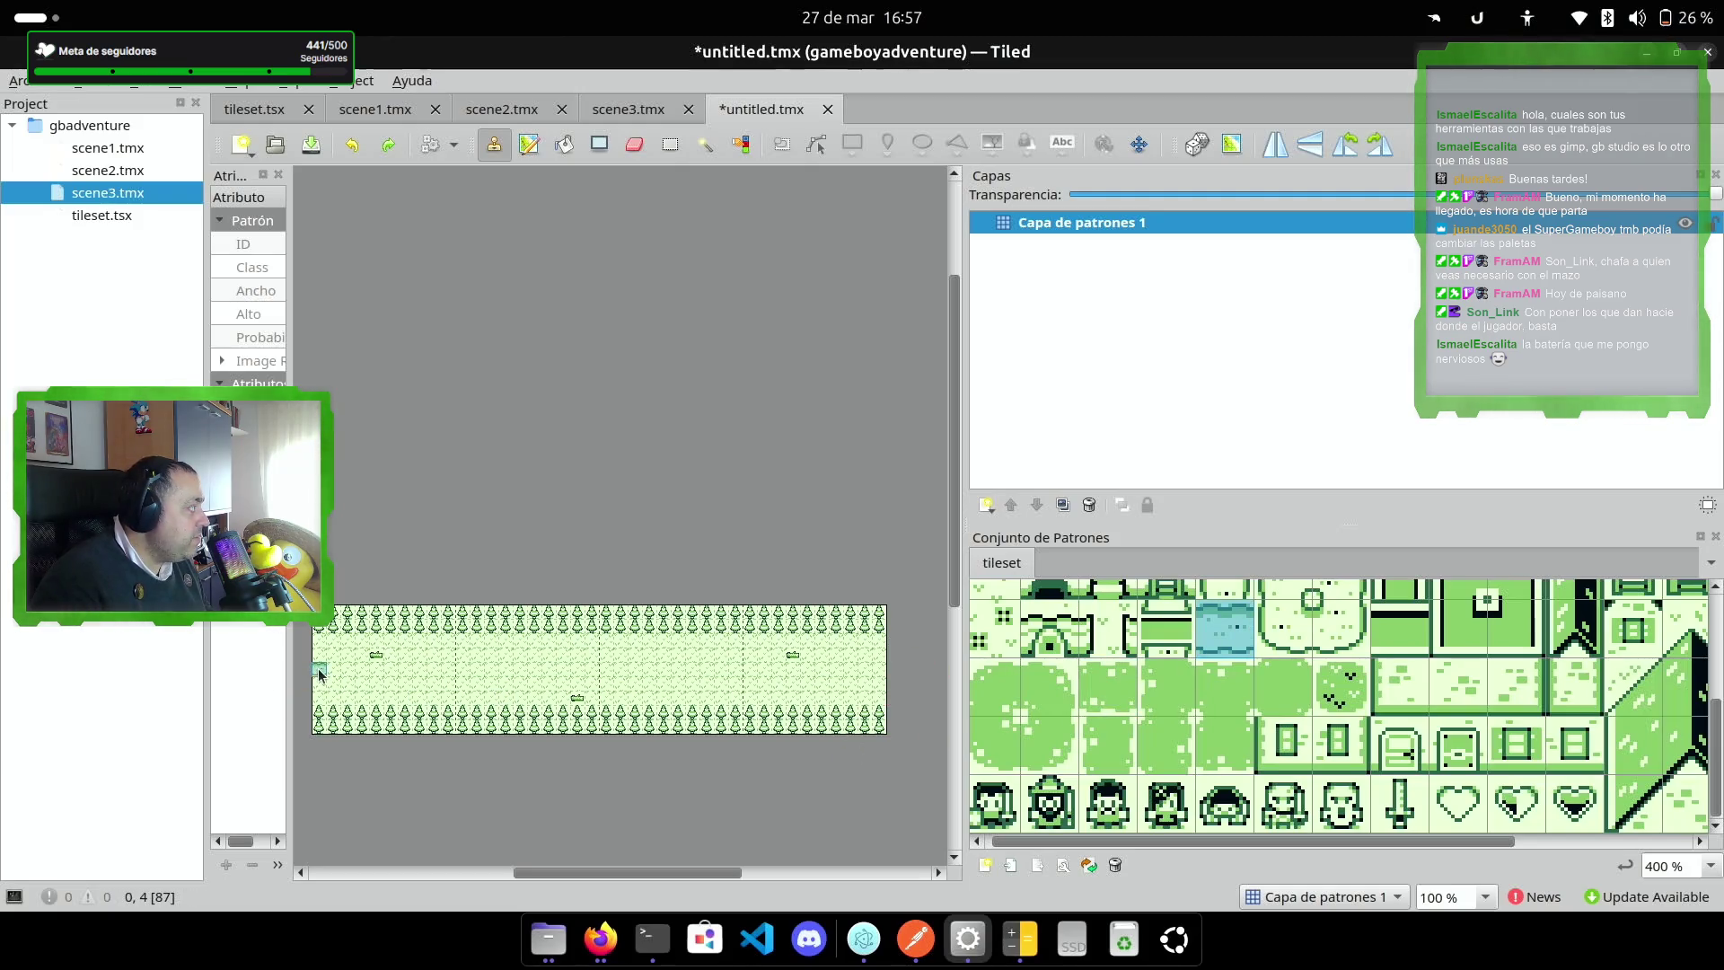
{"action": "left_click_drag", "start_coordinate": [319, 671], "coordinate": [876, 678]}
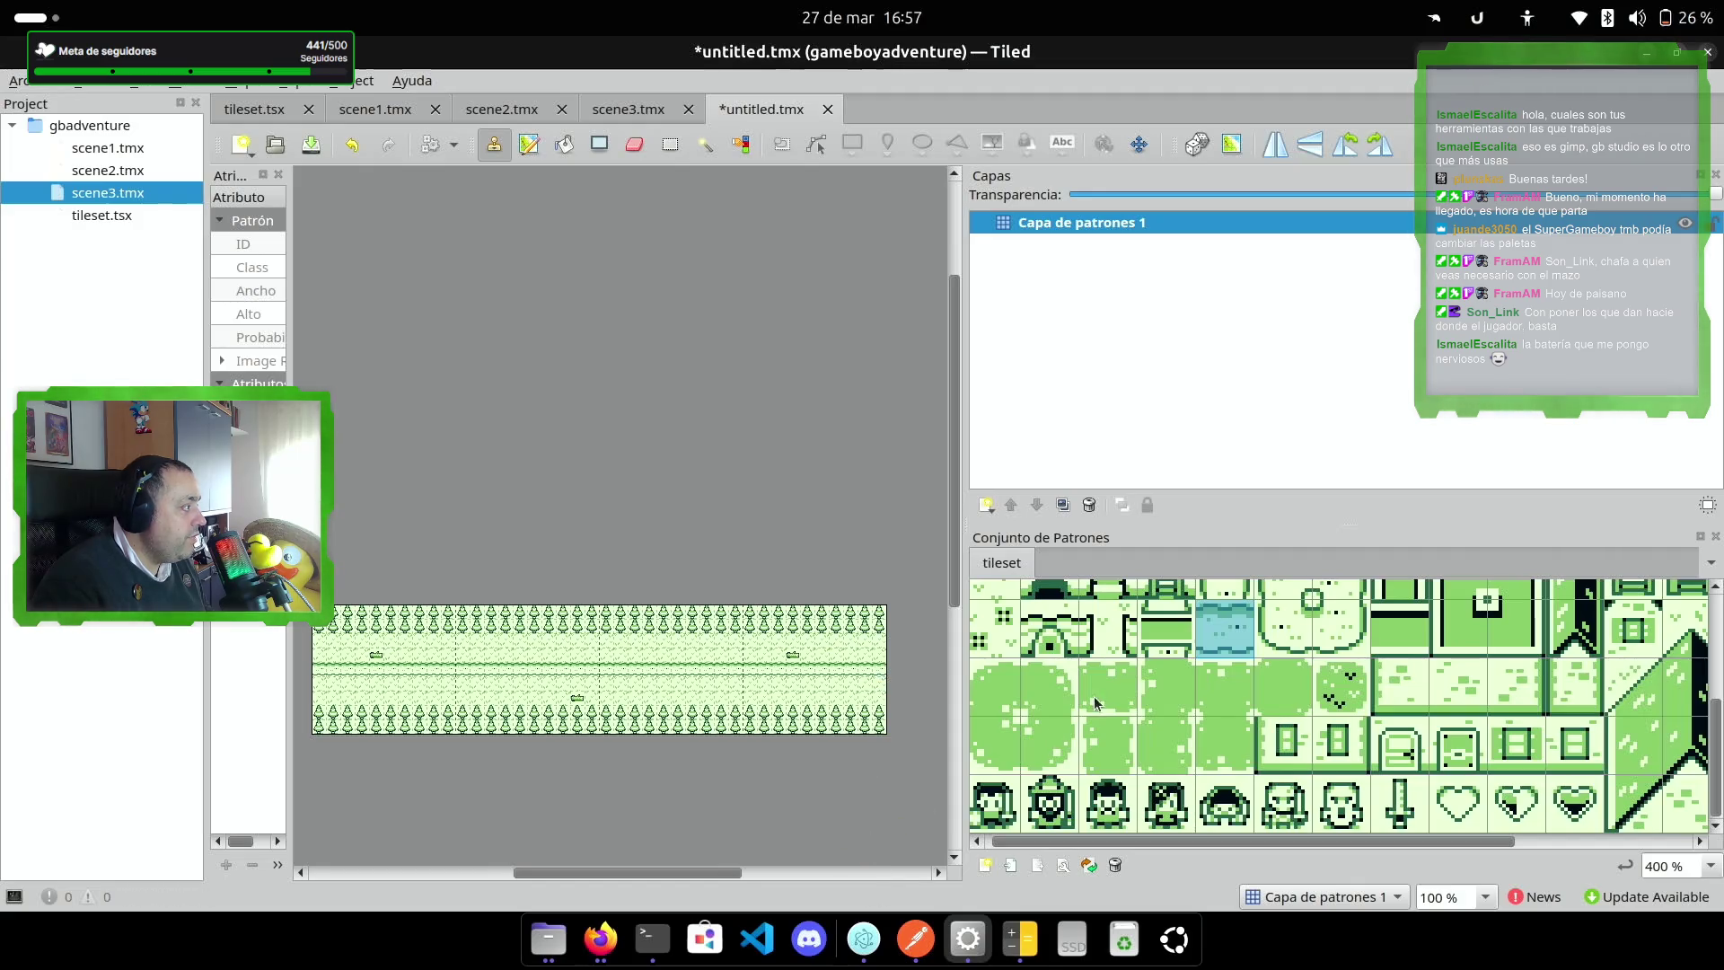
{"action": "scroll", "coordinate": [1094, 697], "scroll_direction": "up", "scroll_amount": 3}
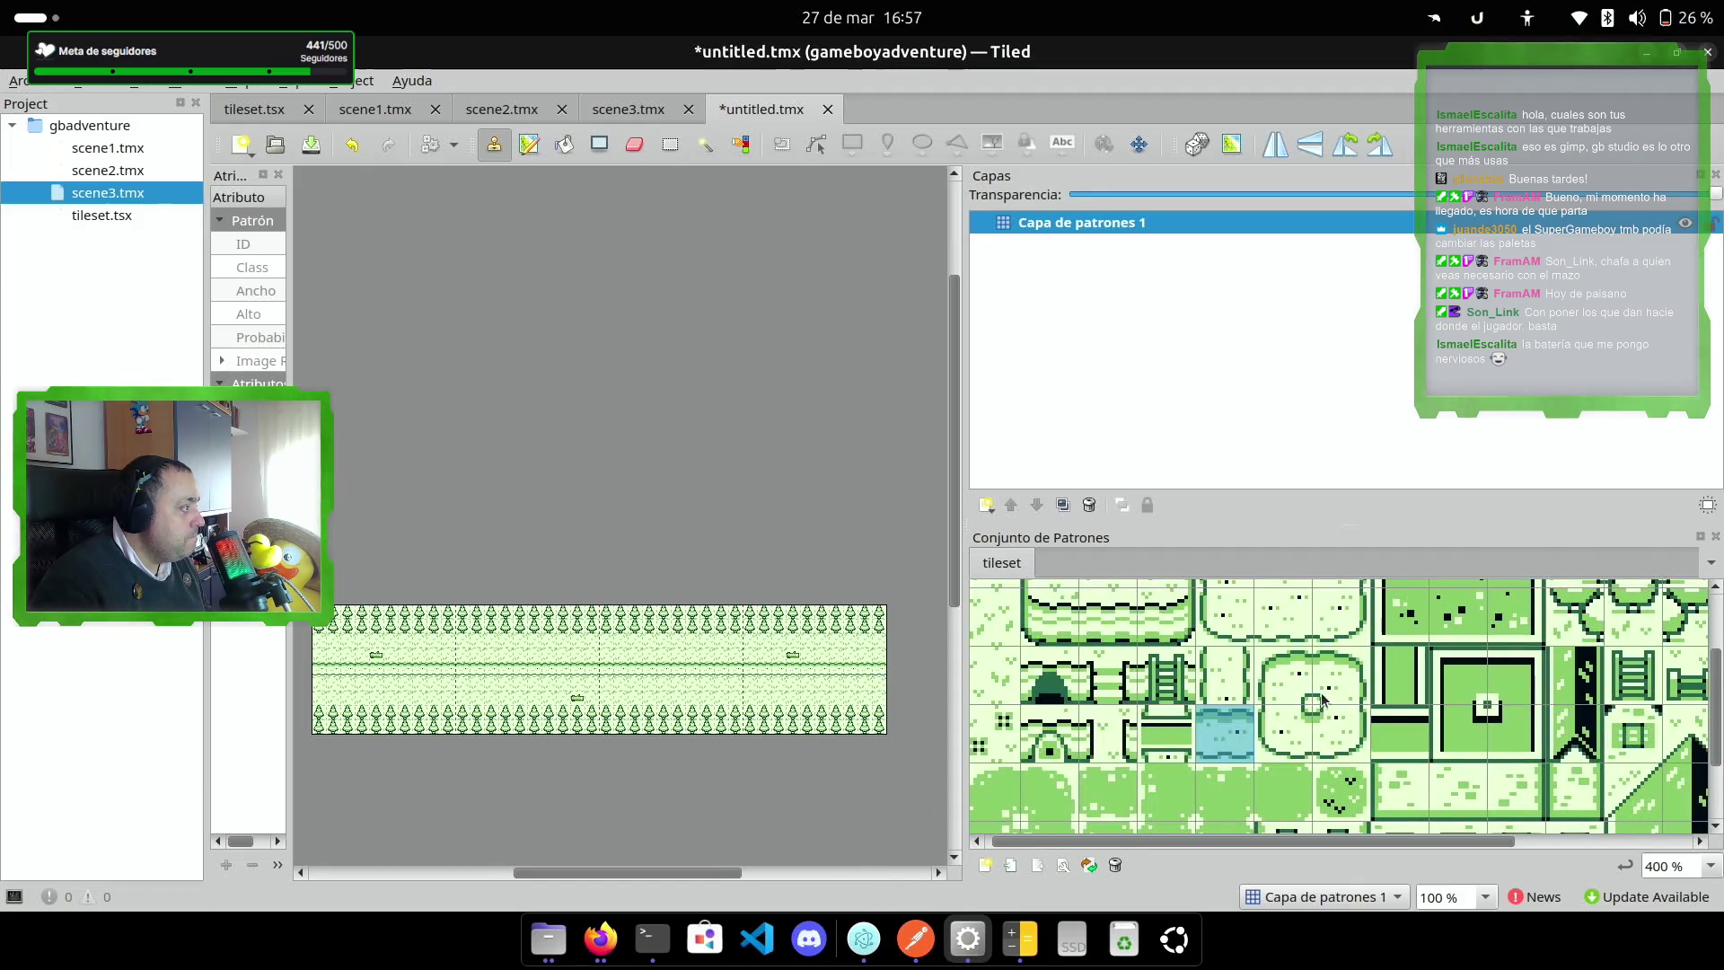
{"action": "scroll", "coordinate": [1322, 702], "scroll_direction": "up", "scroll_amount": 2}
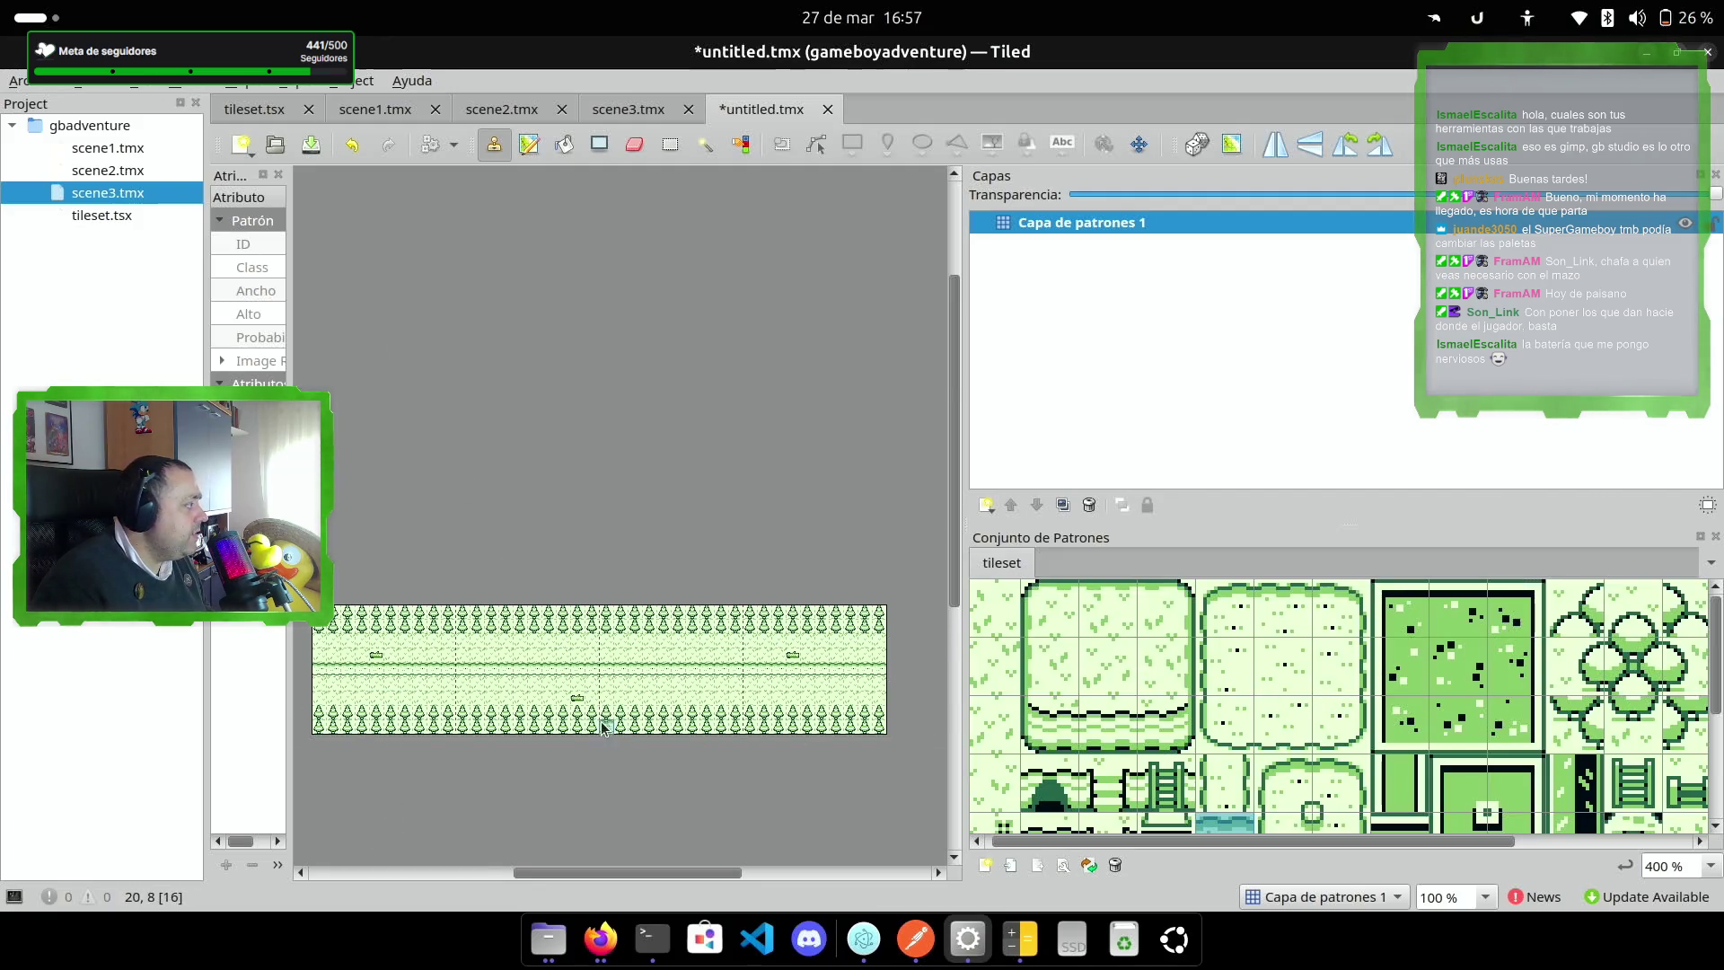
{"action": "scroll", "coordinate": [601, 728], "scroll_direction": "up", "scroll_amount": 4}
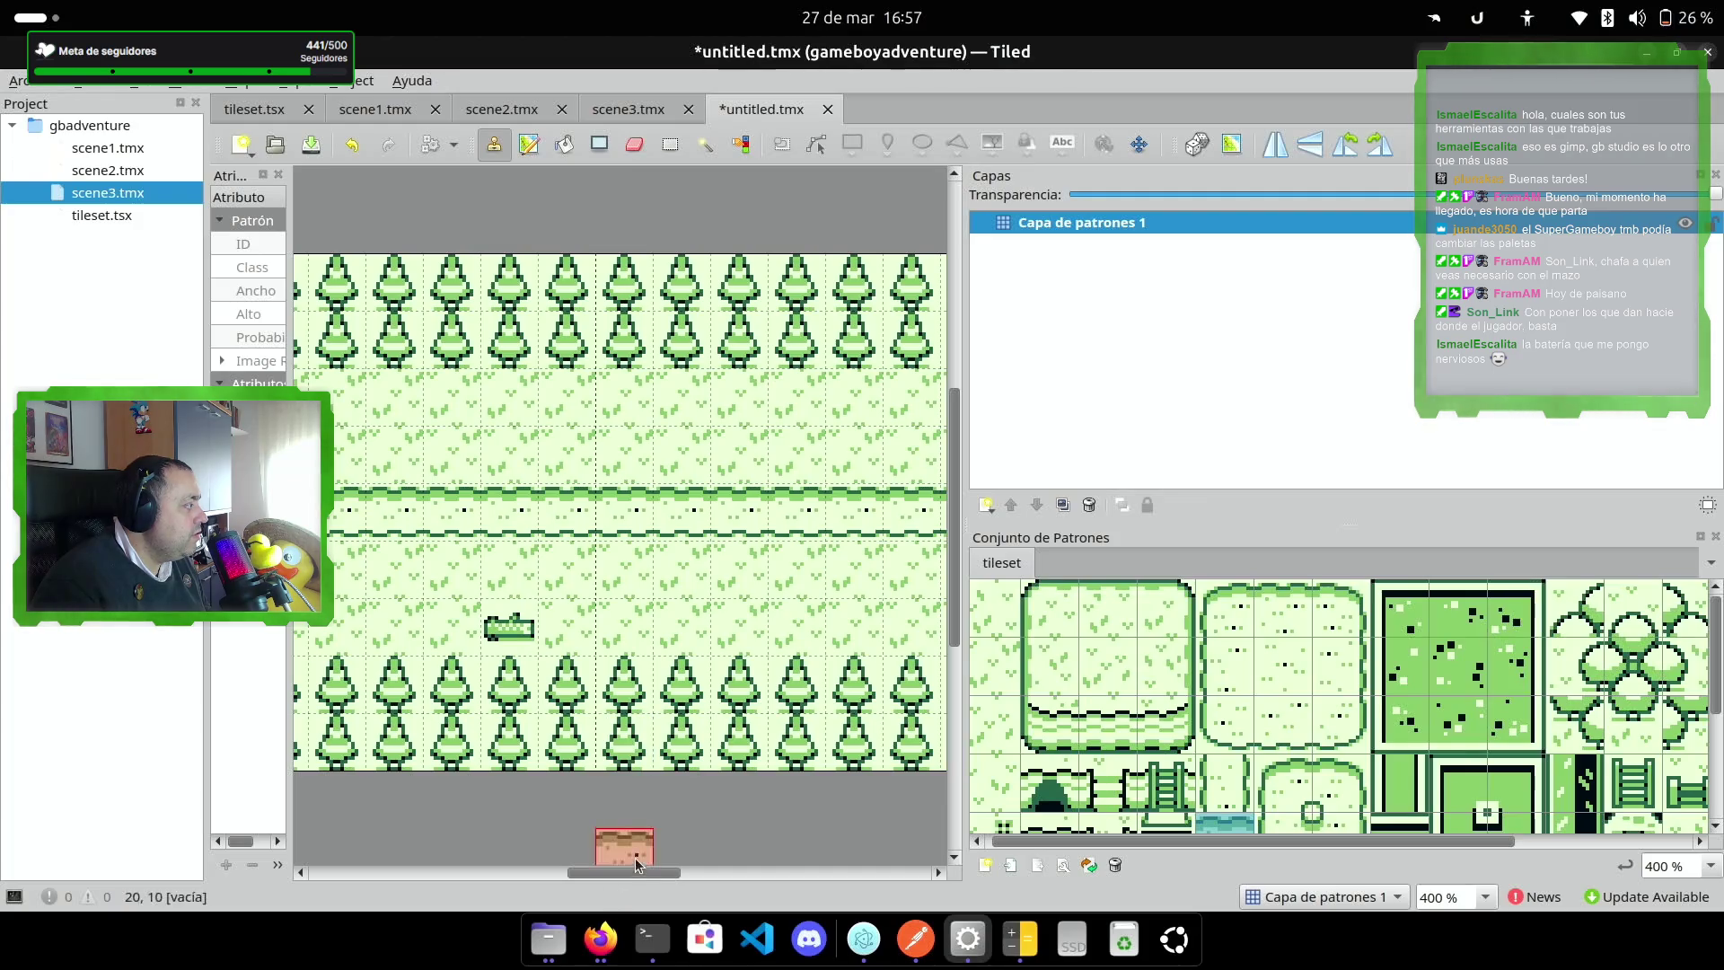
Step: Pick the dotted flower tile and stamp the first flowers onto the grass
{"action": "left_click_drag", "start_coordinate": [634, 872], "coordinate": [455, 880]}
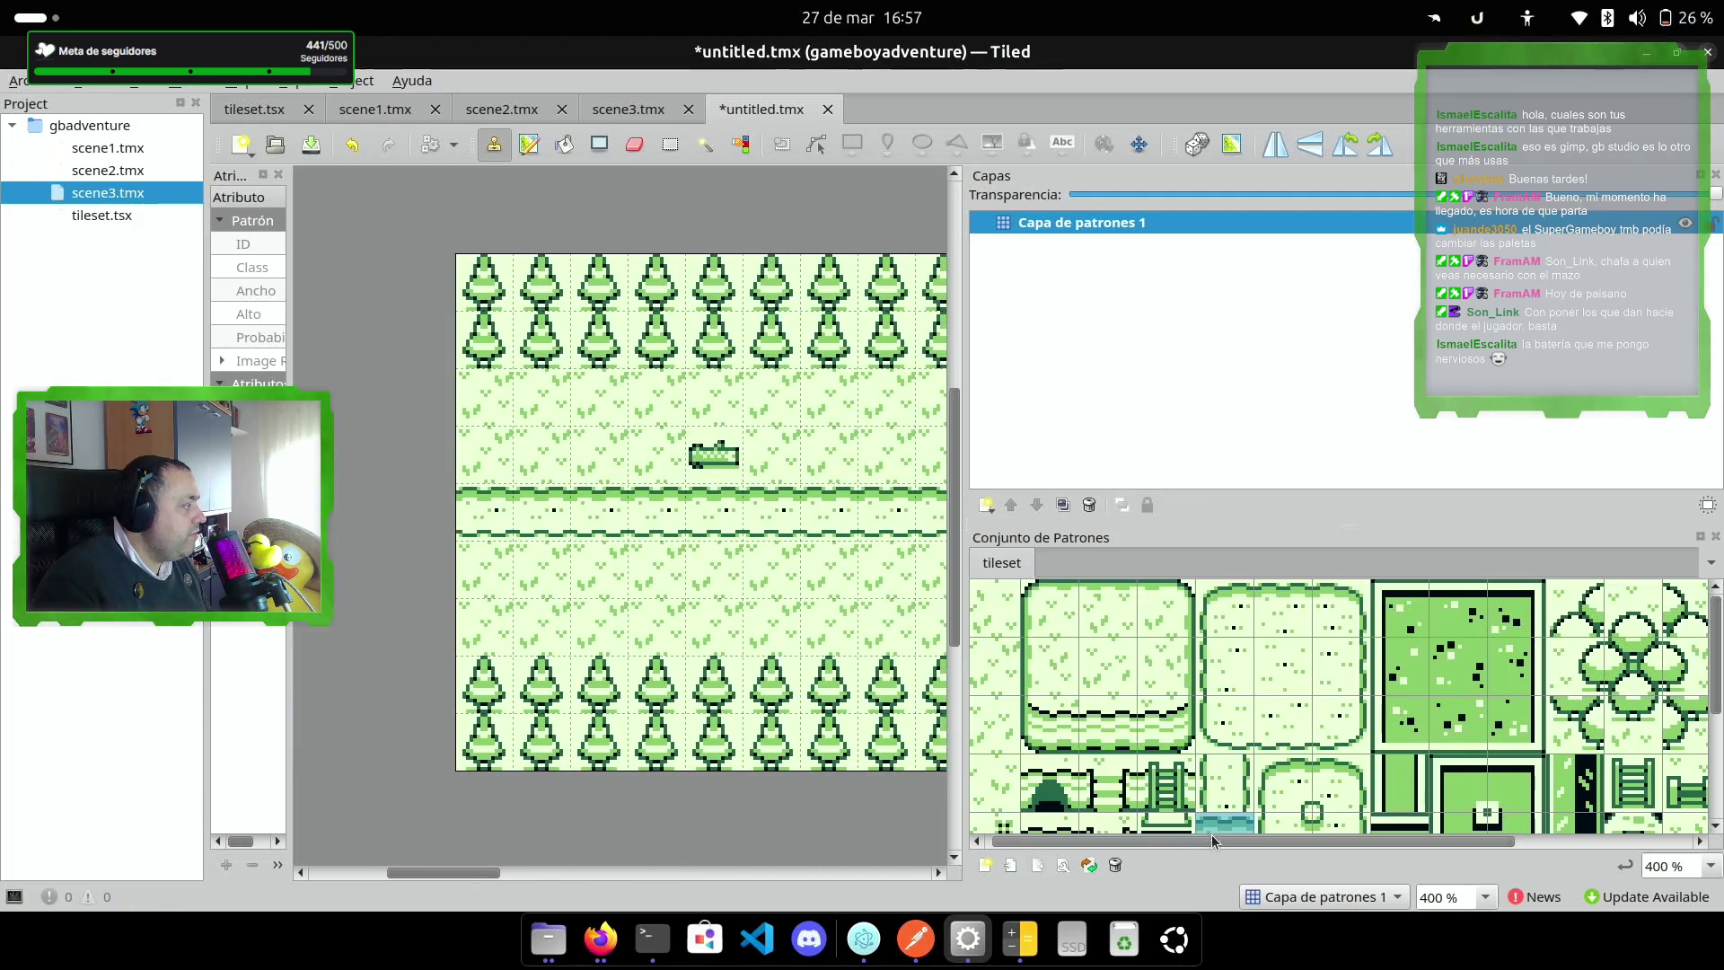
{"action": "left_click_drag", "start_coordinate": [1233, 841], "coordinate": [1227, 842]}
{"action": "left_click", "coordinate": [997, 822]}
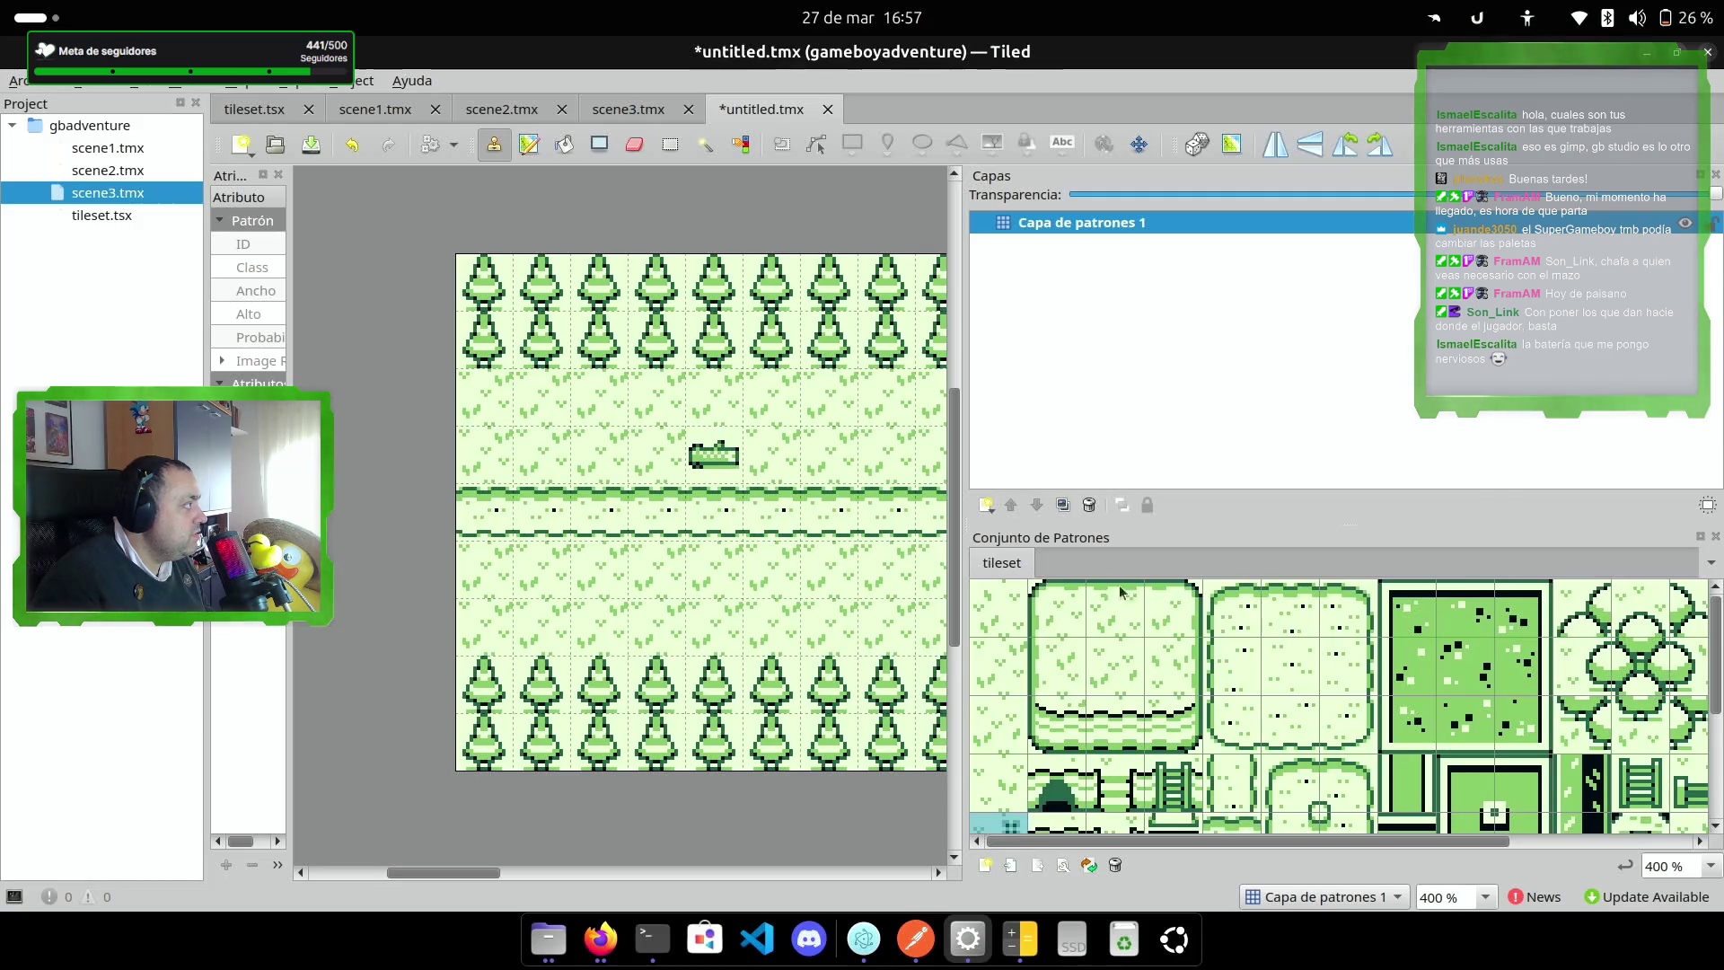
{"action": "left_click", "coordinate": [542, 453]}
{"action": "left_click", "coordinate": [770, 569]}
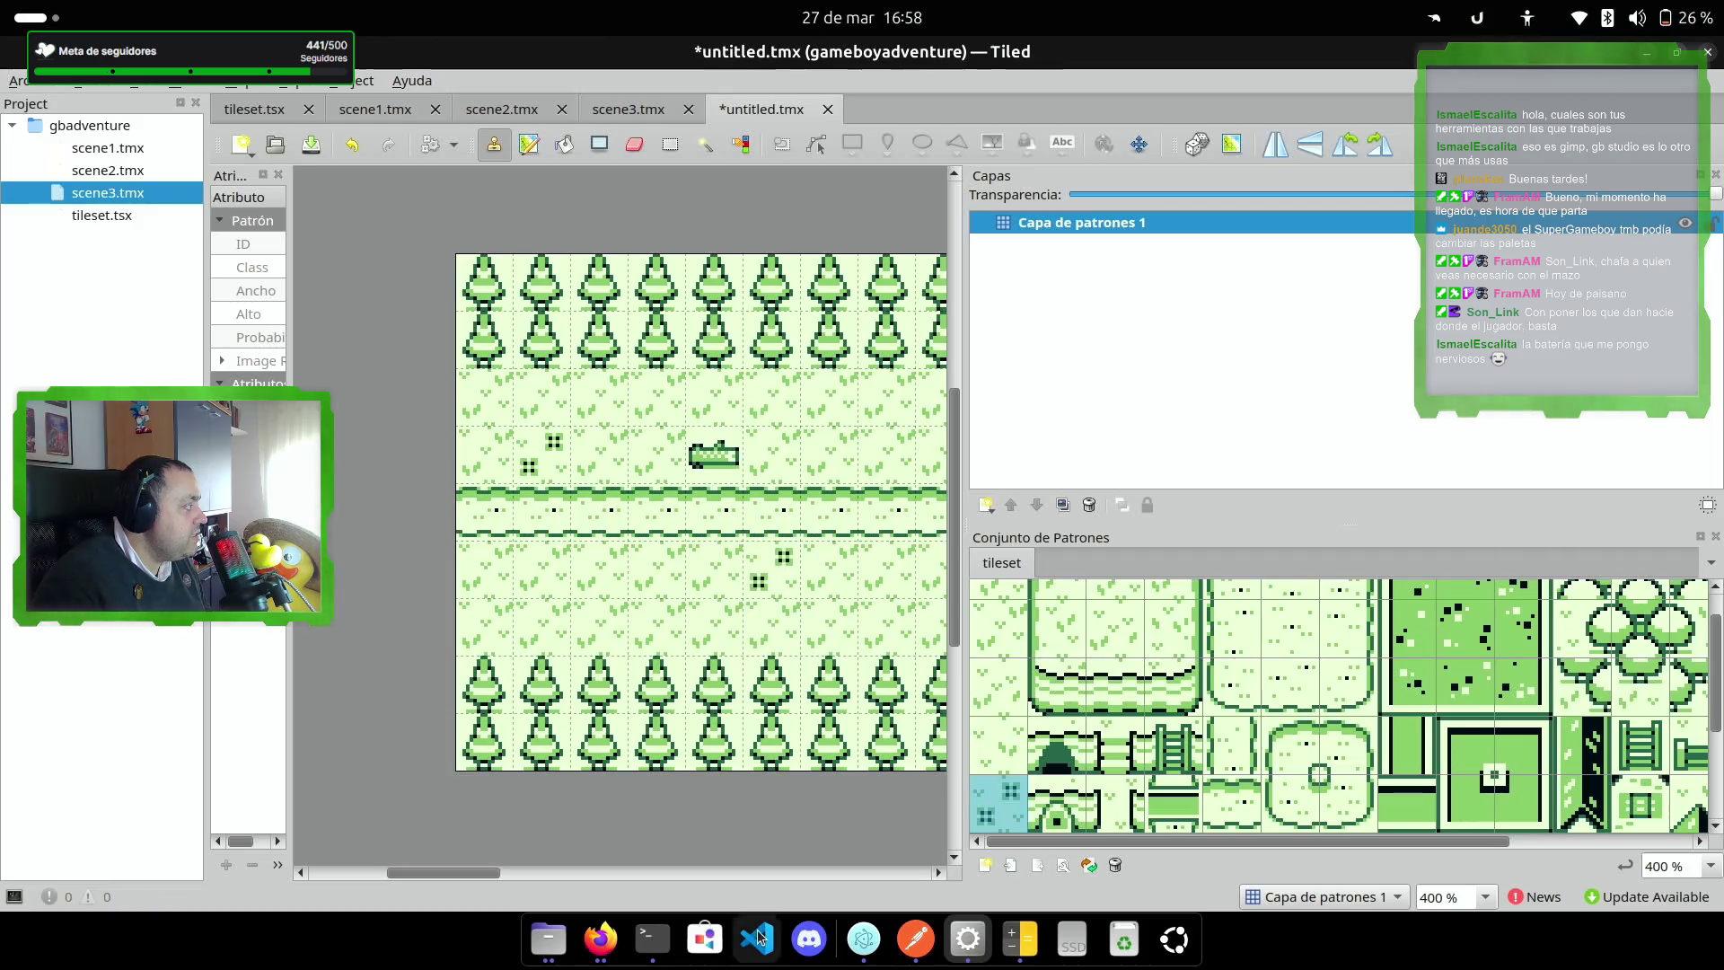
Step: Scatter more flower tiles above and below the path along the whole map
{"action": "left_click_drag", "start_coordinate": [476, 873], "coordinate": [544, 873]}
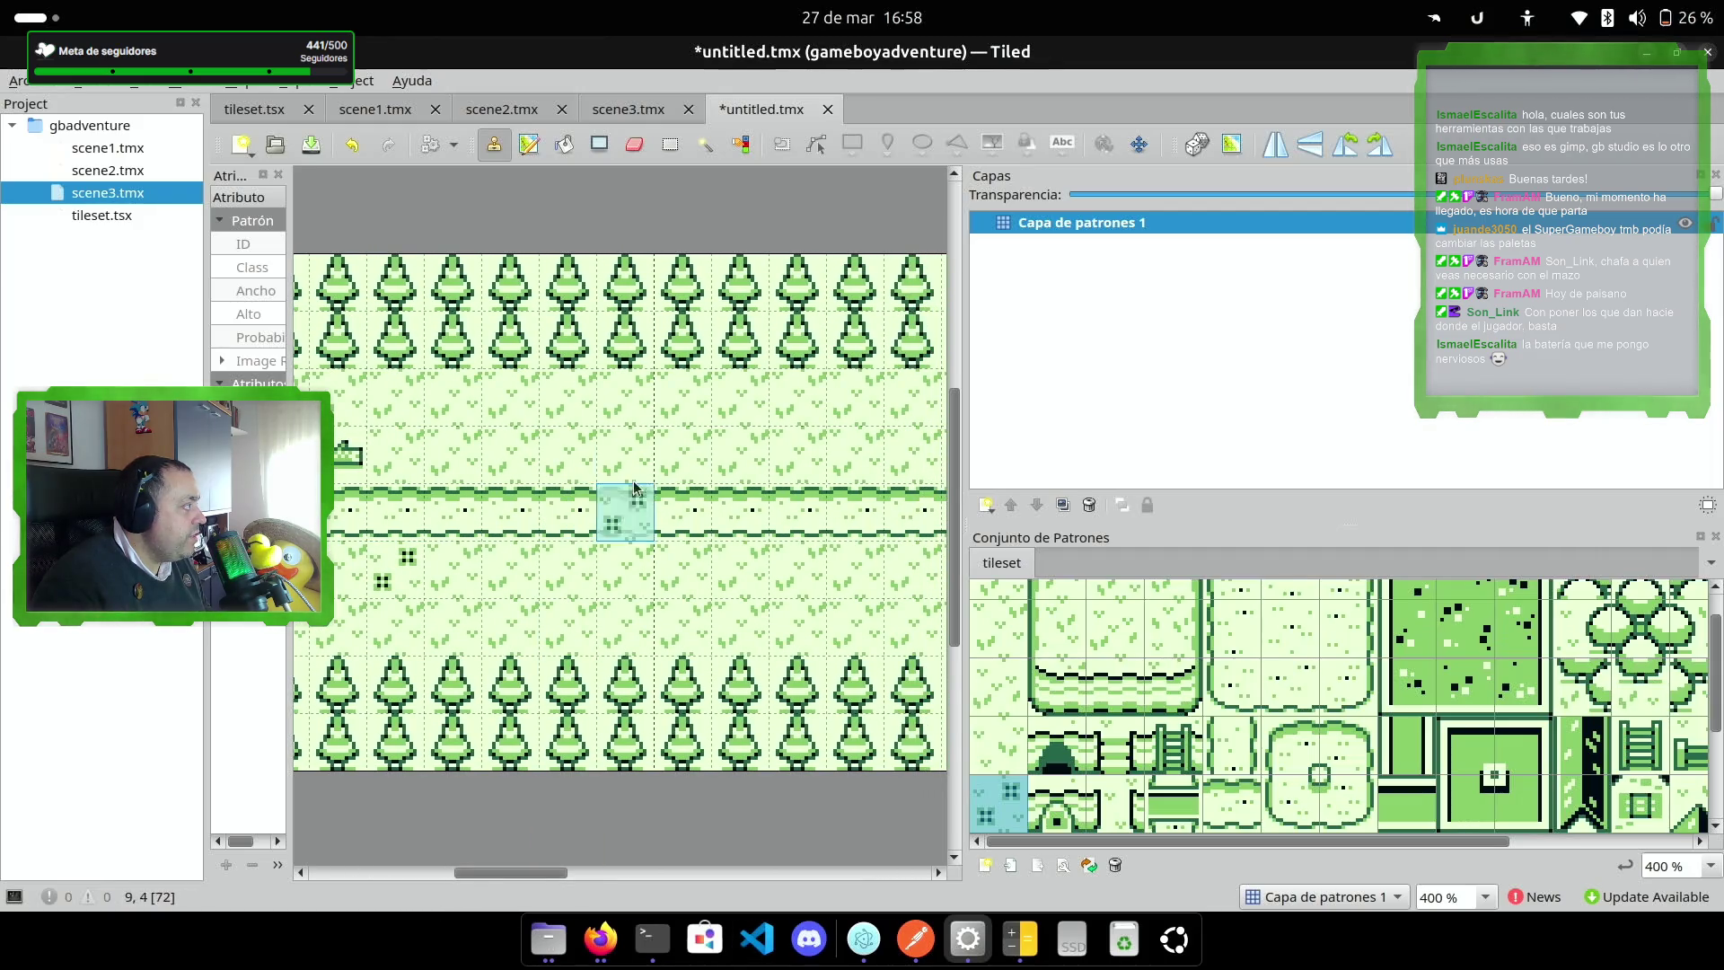
{"action": "left_click", "coordinate": [685, 456]}
{"action": "left_click", "coordinate": [855, 569]}
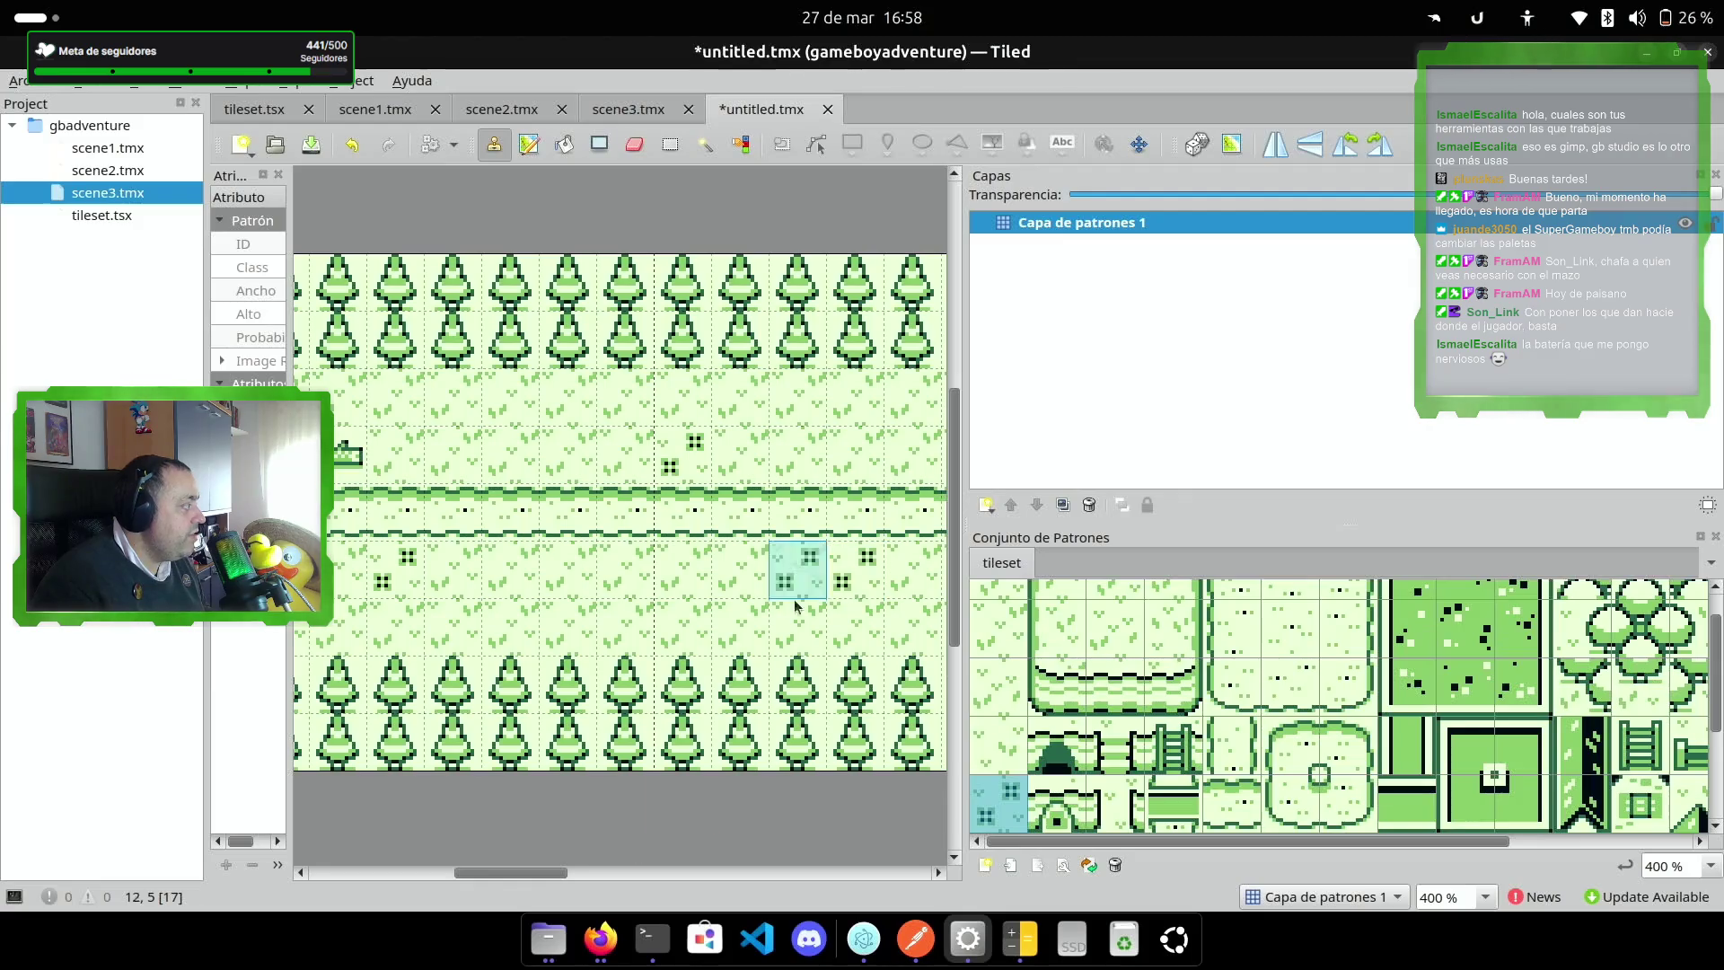
{"action": "left_click_drag", "start_coordinate": [513, 871], "coordinate": [671, 873]}
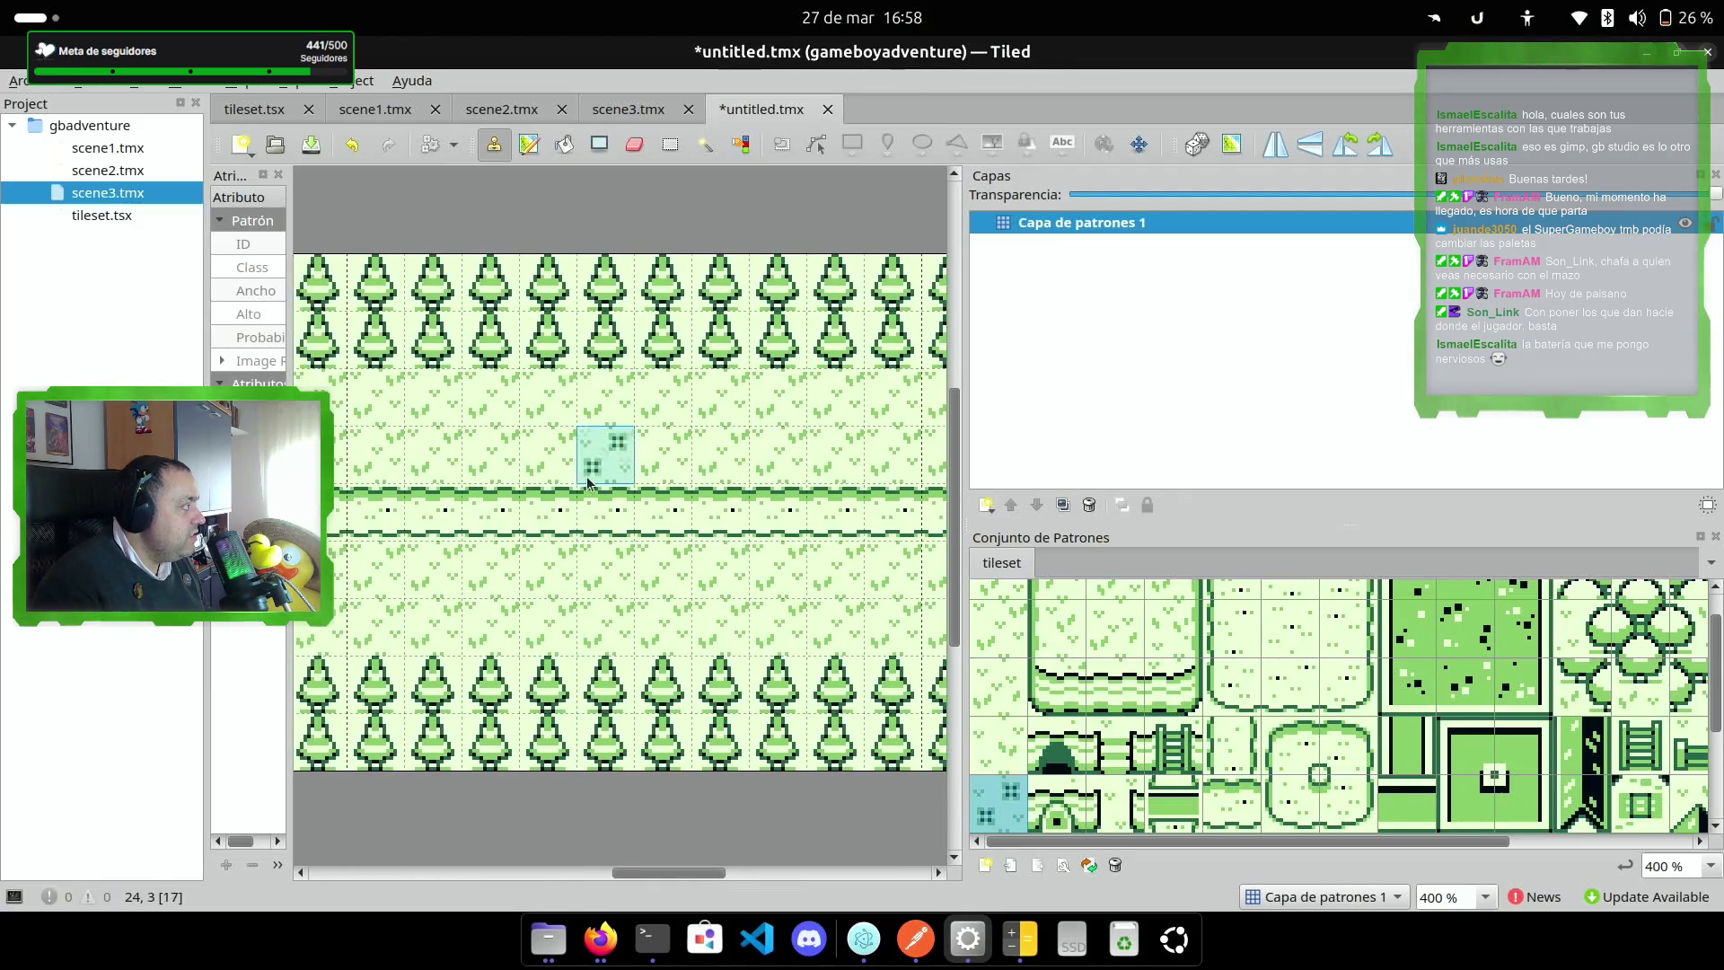
{"action": "left_click", "coordinate": [431, 570]}
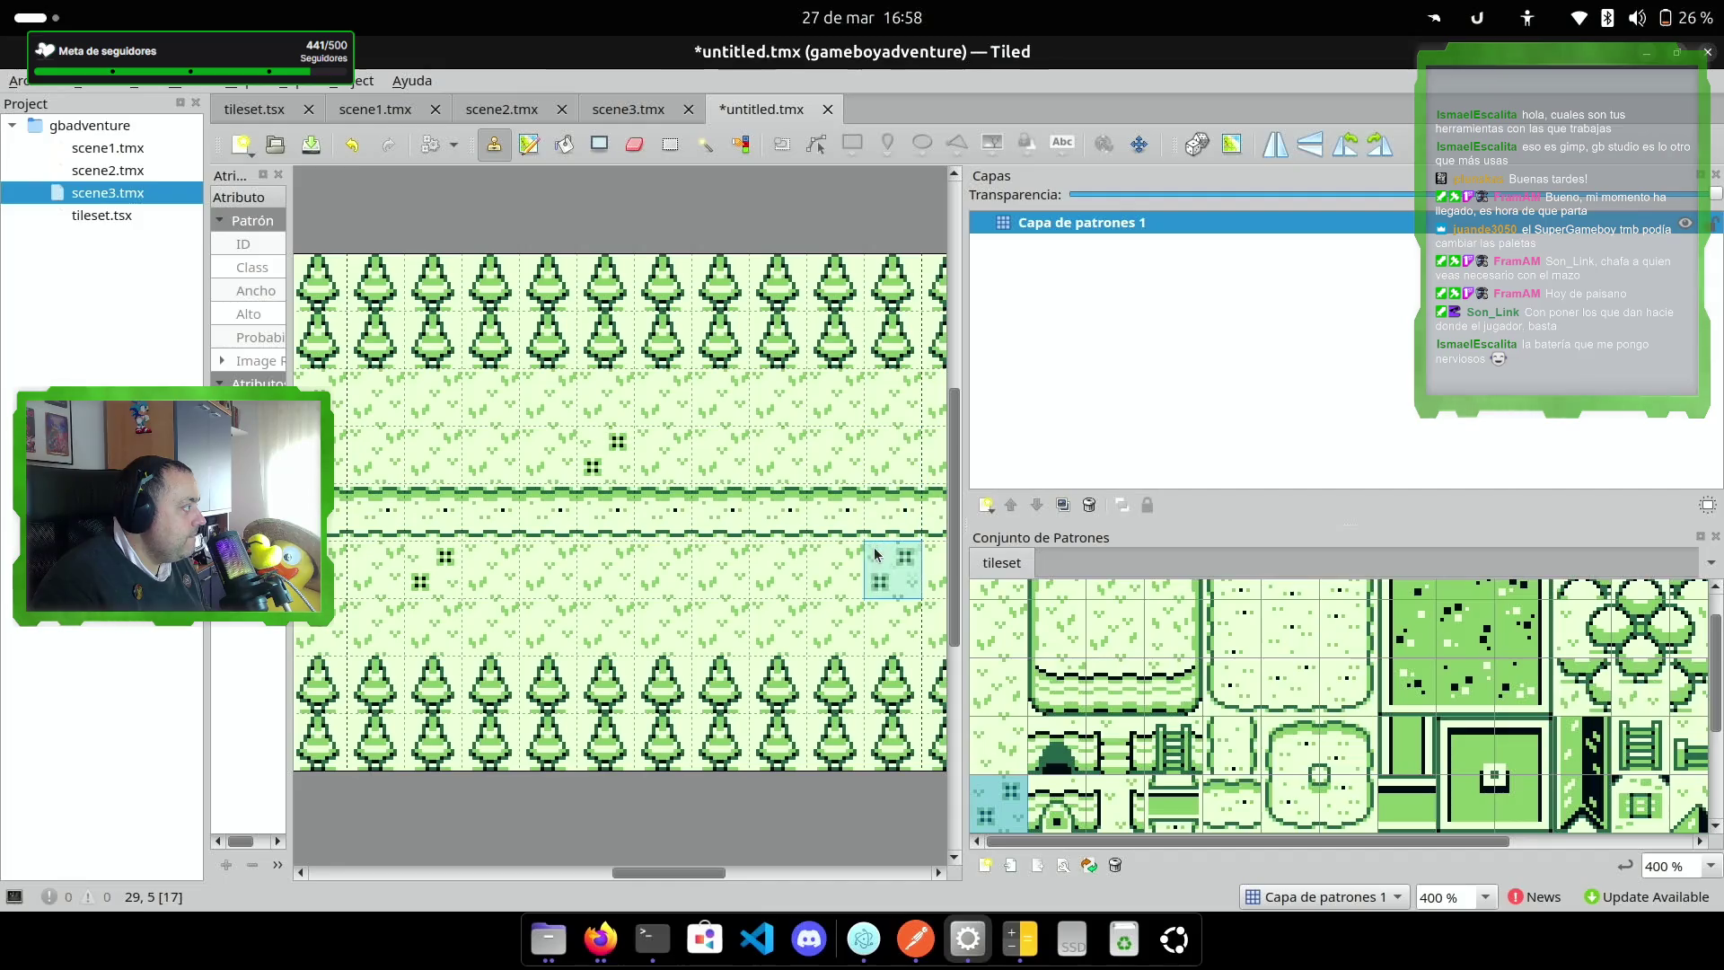
{"action": "left_click_drag", "start_coordinate": [703, 873], "coordinate": [796, 887]}
{"action": "left_click", "coordinate": [635, 453]}
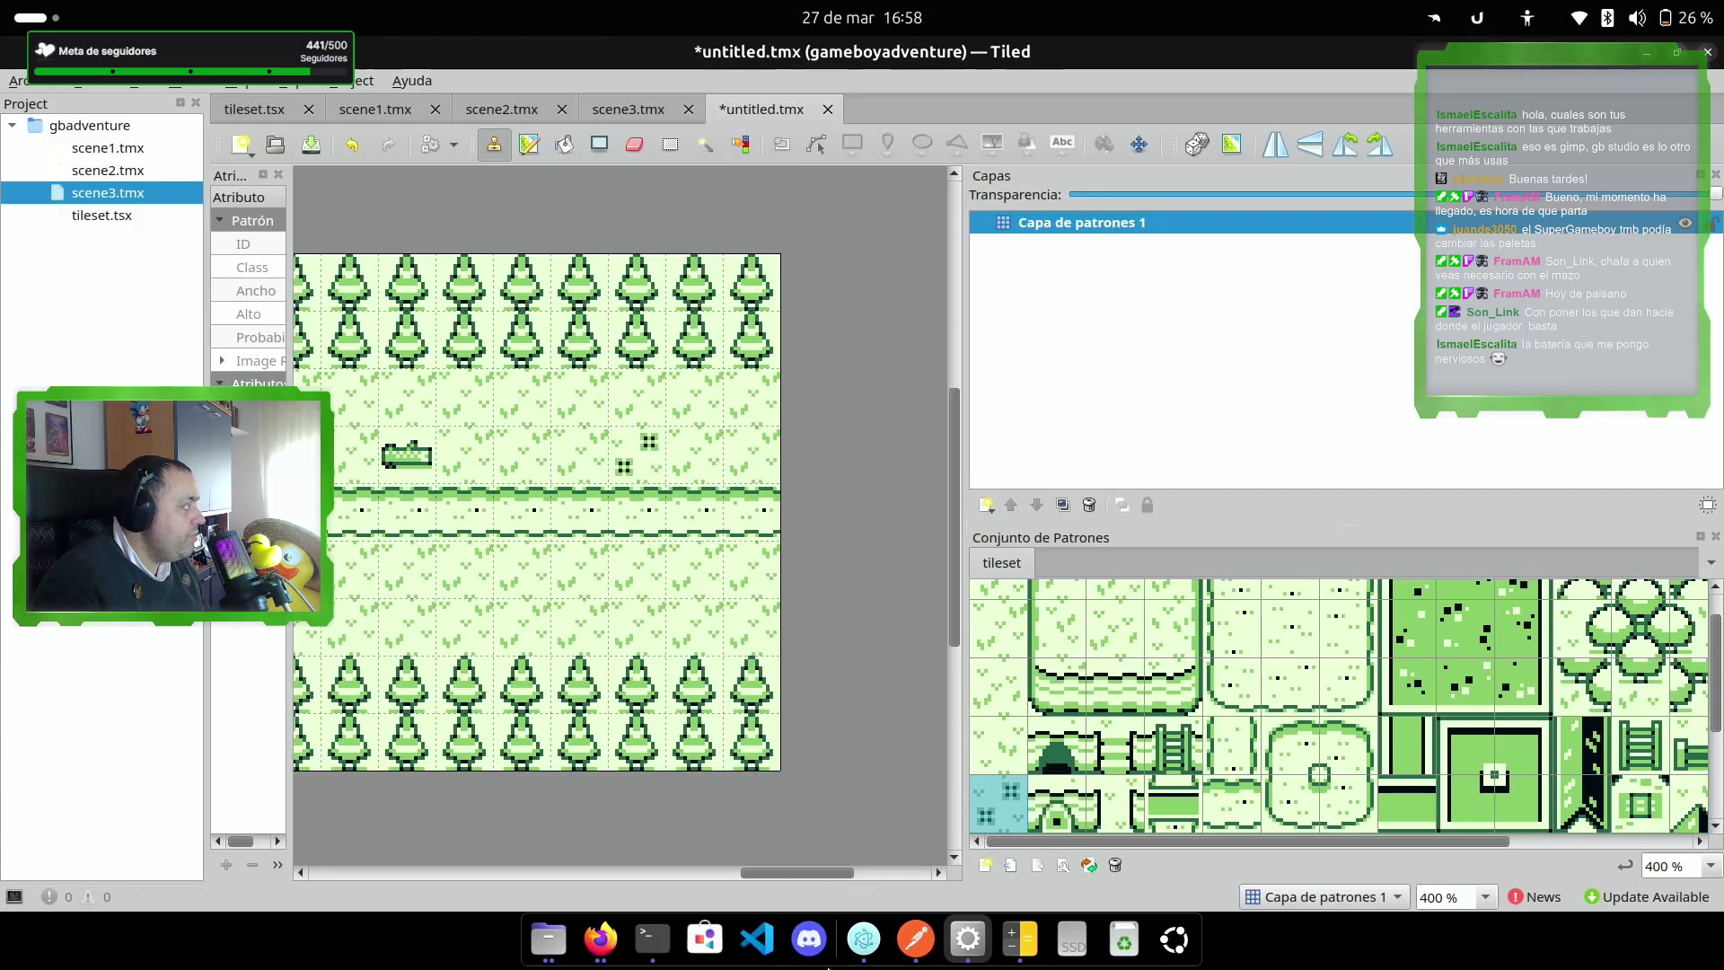
{"action": "mouse_move", "coordinate": [797, 869]}
{"action": "left_mouse_down"}
{"action": "mouse_move", "coordinate": [331, 886]}
{"action": "mouse_move", "coordinate": [564, 886]}
{"action": "mouse_move", "coordinate": [404, 876]}
{"action": "left_mouse_up"}
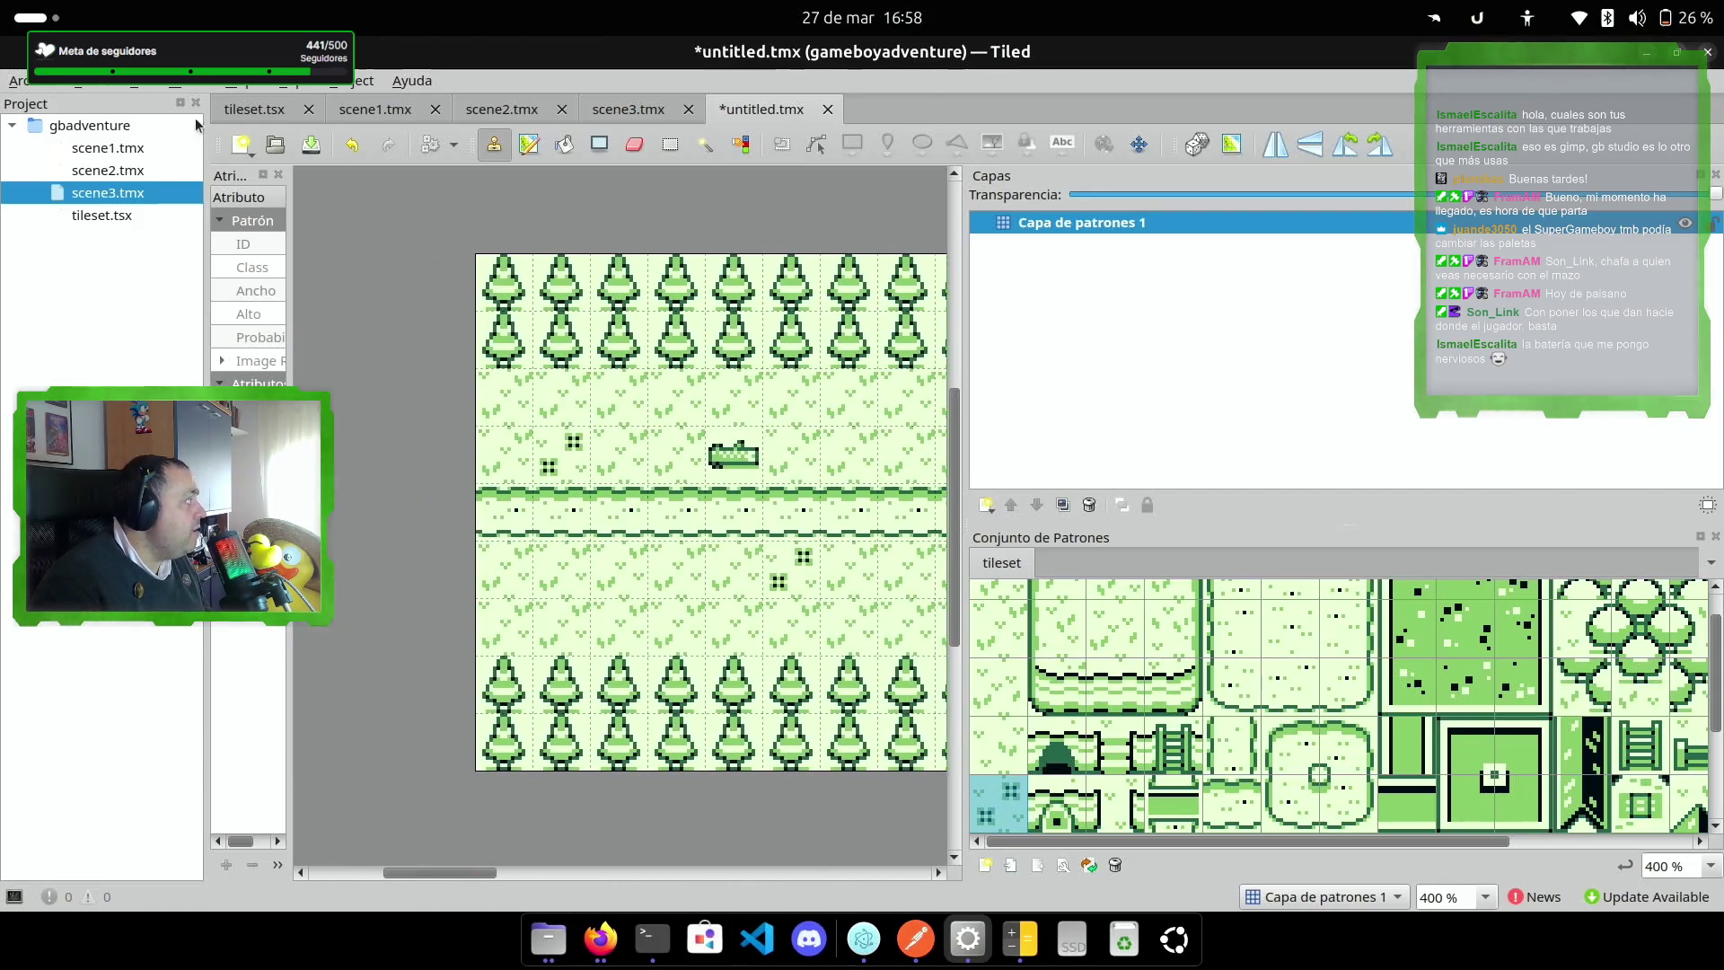
{"action": "left_click", "coordinate": [19, 85]}
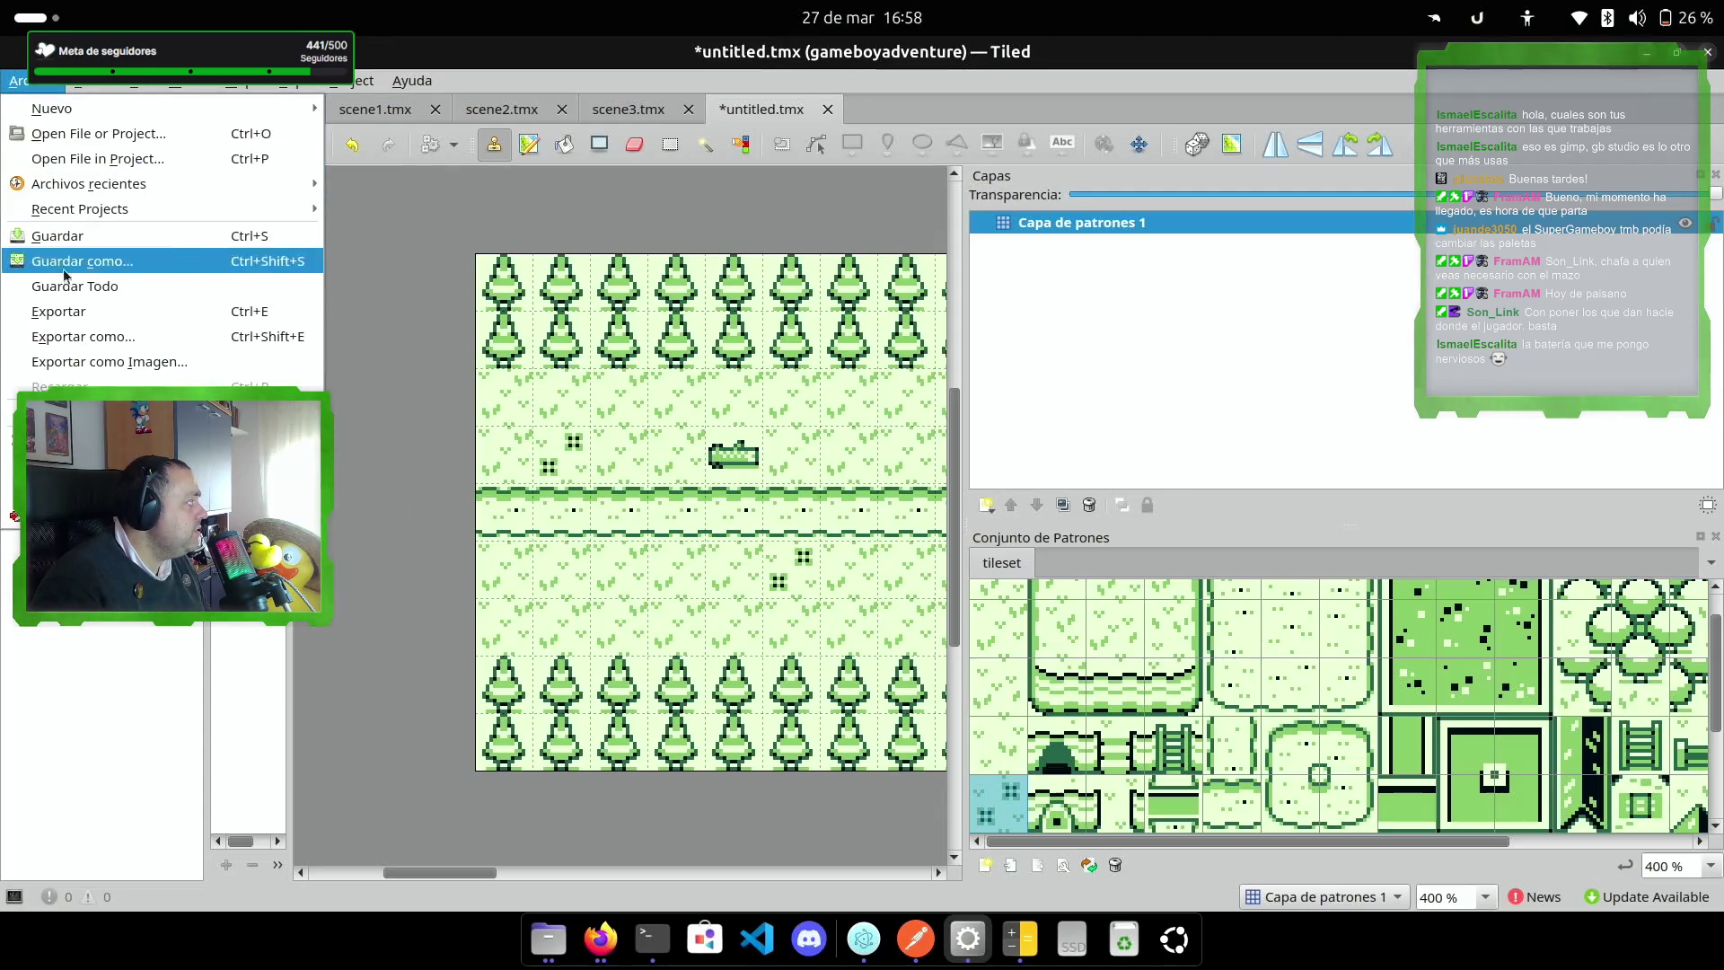
Step: Export the map as an image, overwriting mapa3.png in the backgrounds folder
{"action": "left_click", "coordinate": [99, 366]}
{"action": "left_click", "coordinate": [990, 323]}
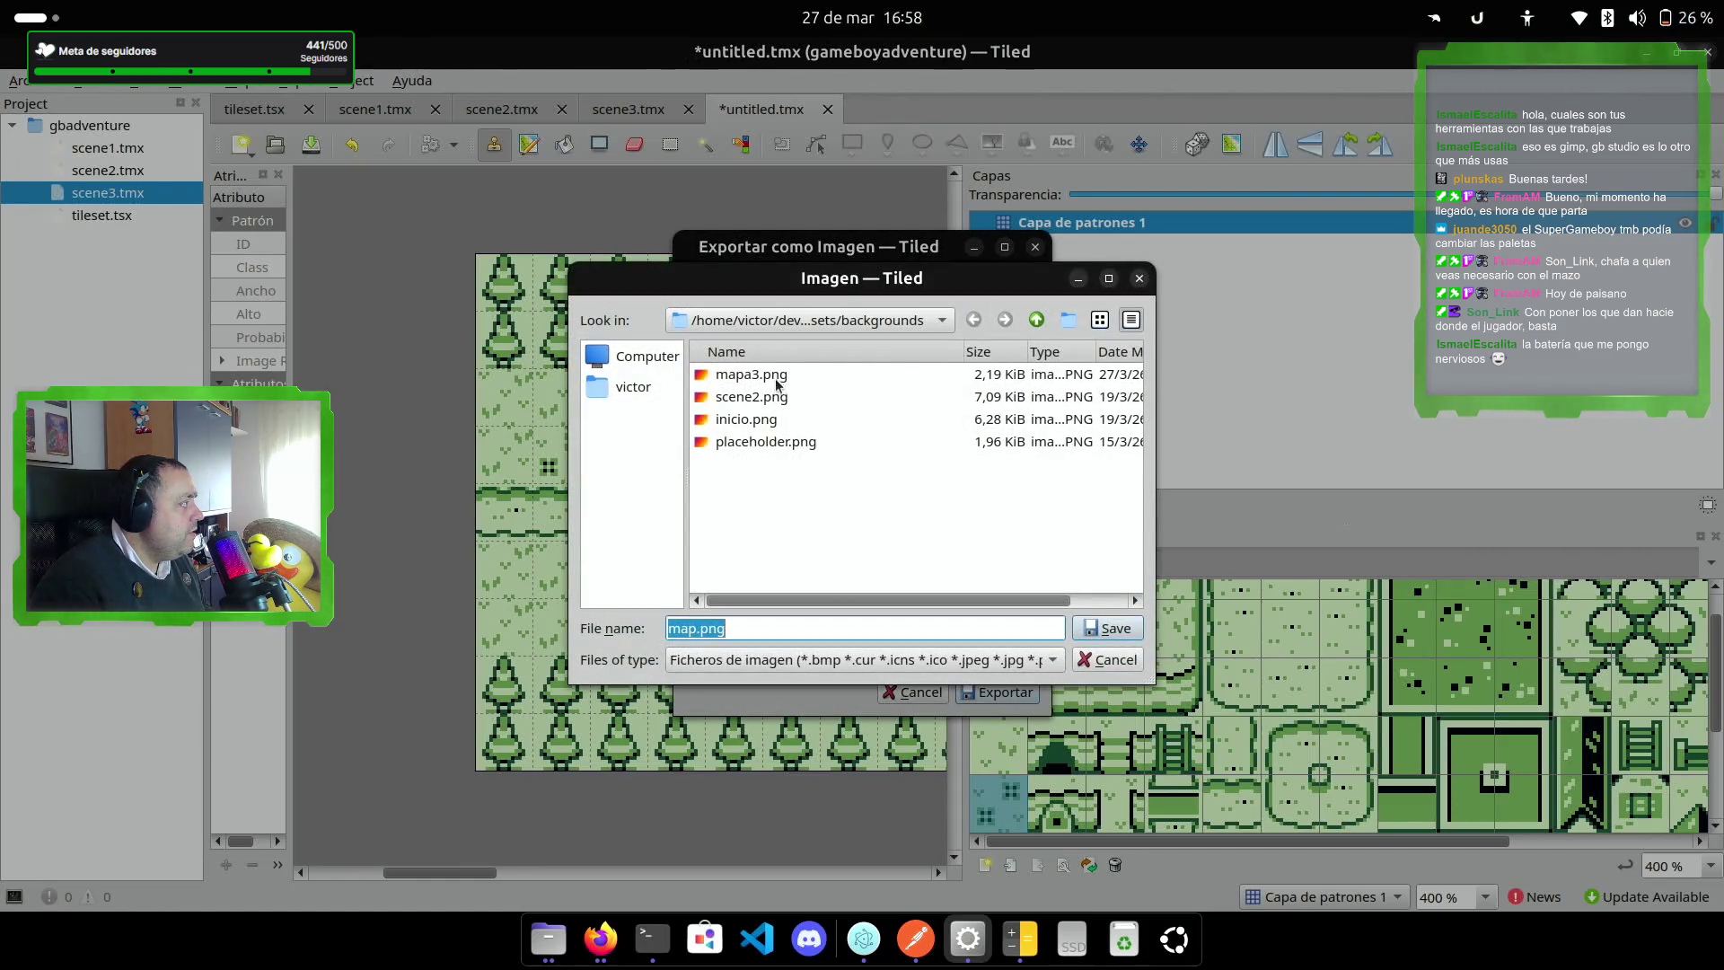
{"action": "left_click", "coordinate": [776, 383]}
{"action": "left_click", "coordinate": [1112, 627]}
{"action": "left_click", "coordinate": [1023, 689]}
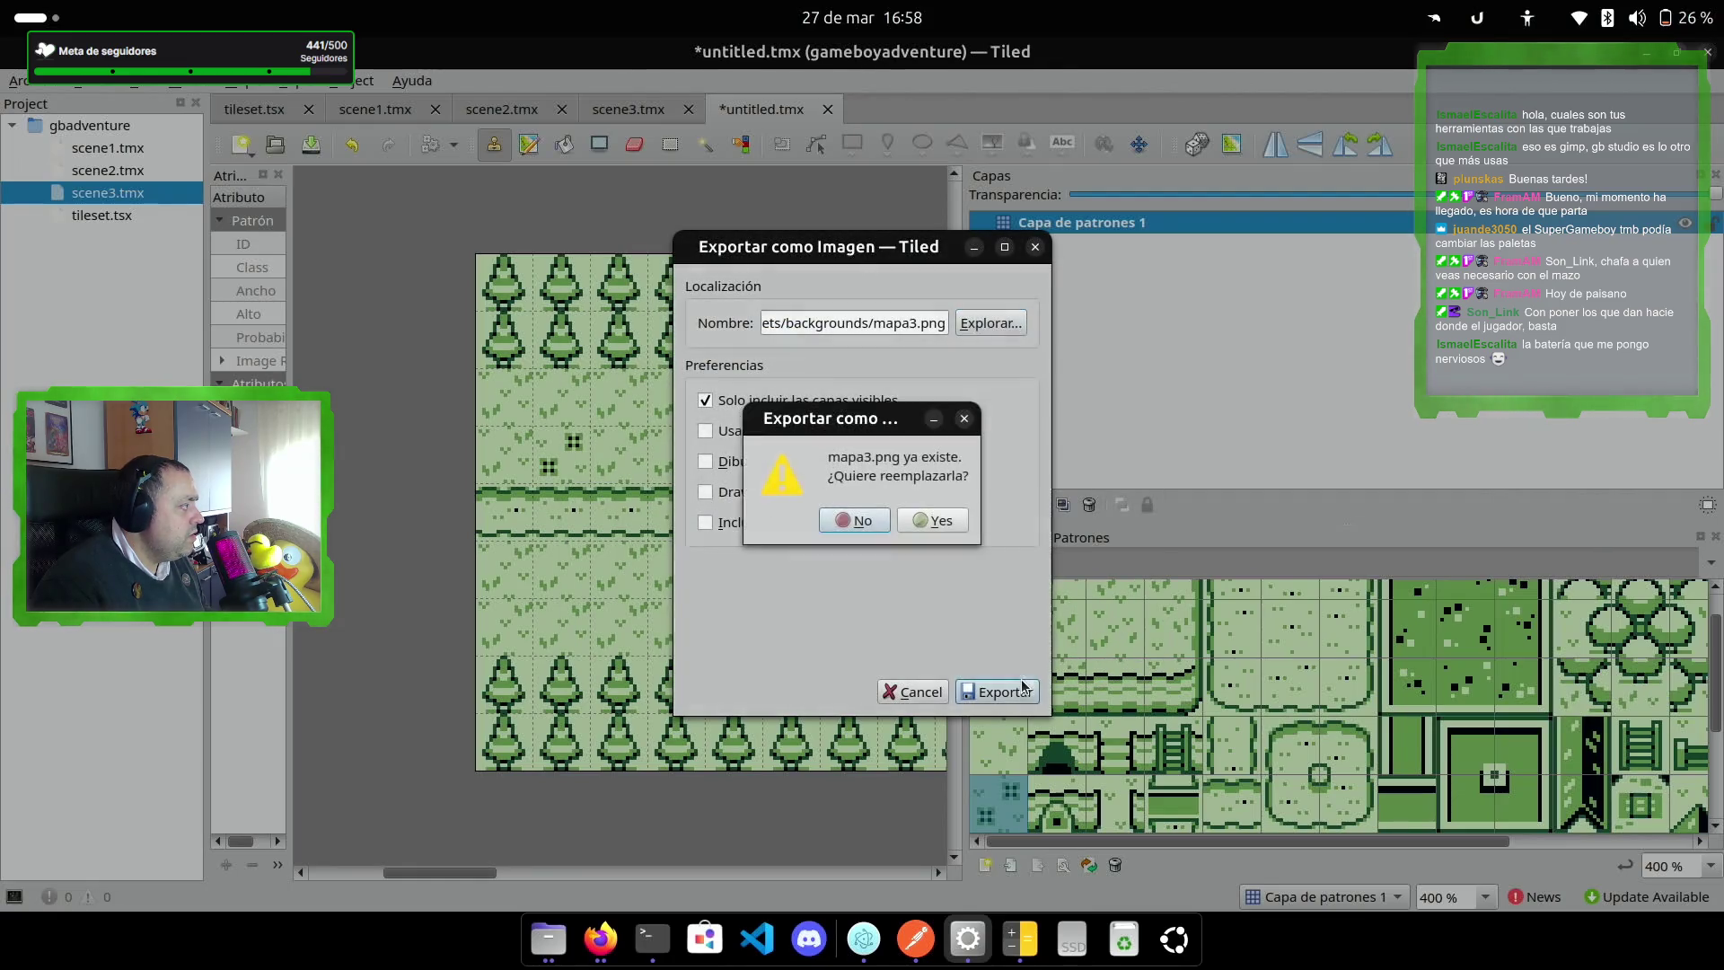
{"action": "left_click", "coordinate": [924, 536]}
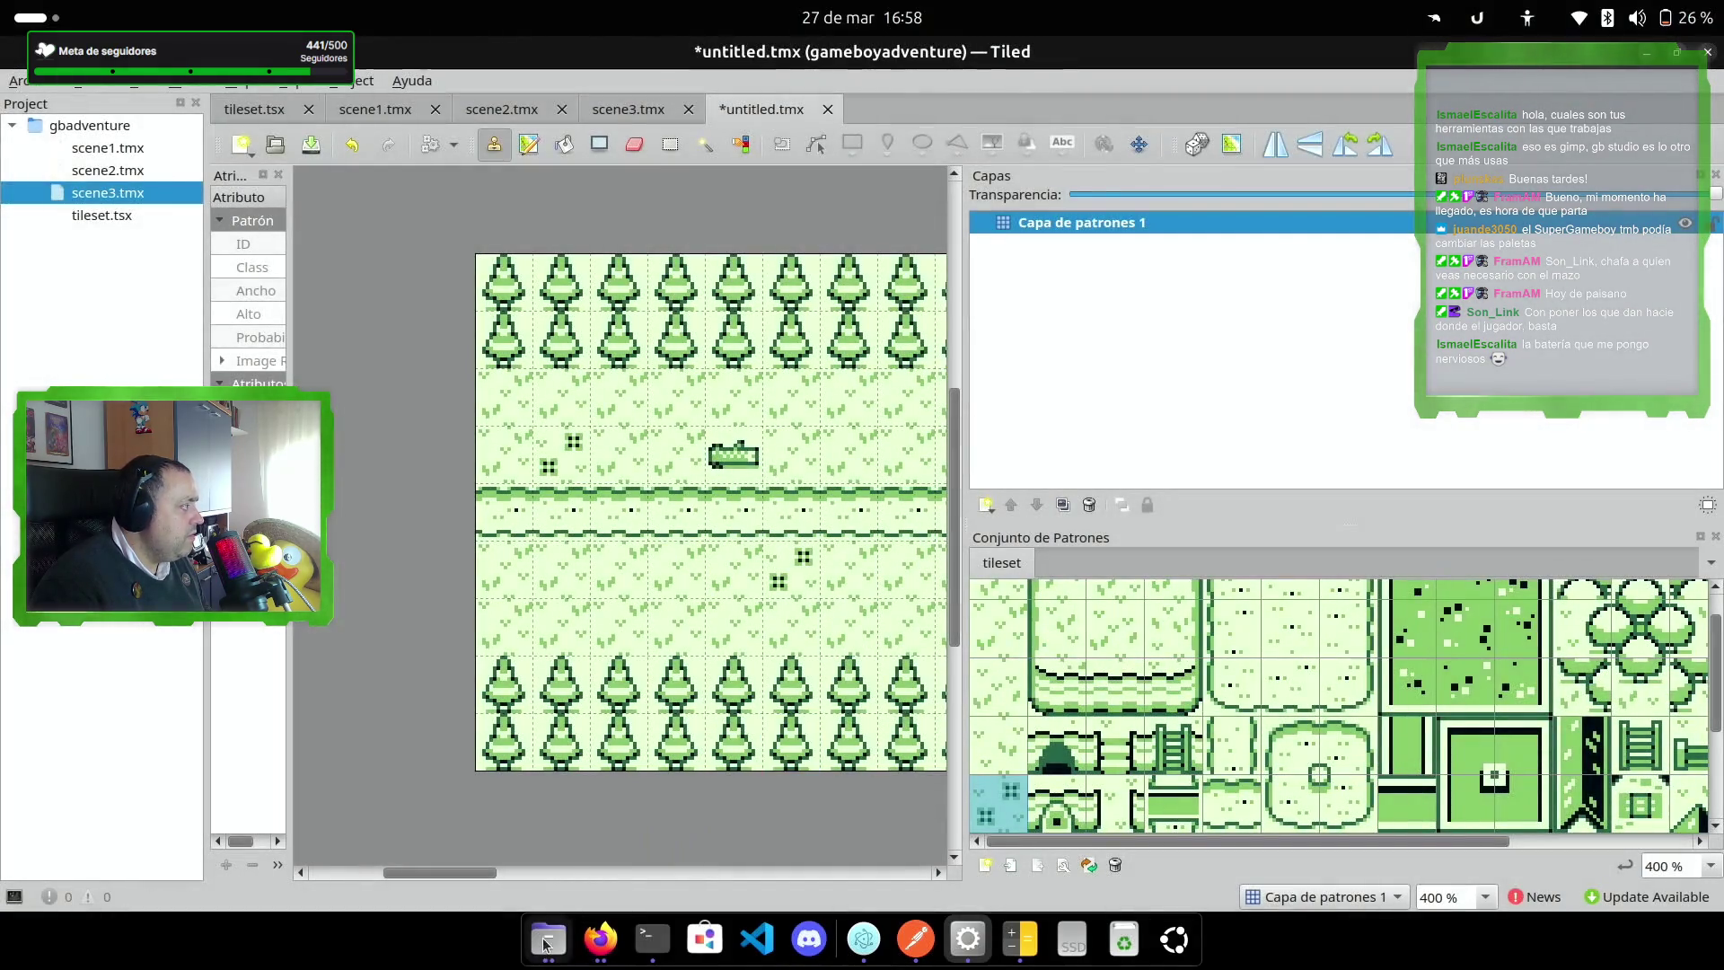
{"action": "left_click", "coordinate": [548, 939]}
Step: Open mapa3.png with Programa de manipulación de imágenes (GIMP) via Abrir con…
{"action": "right_click", "coordinate": [520, 244]}
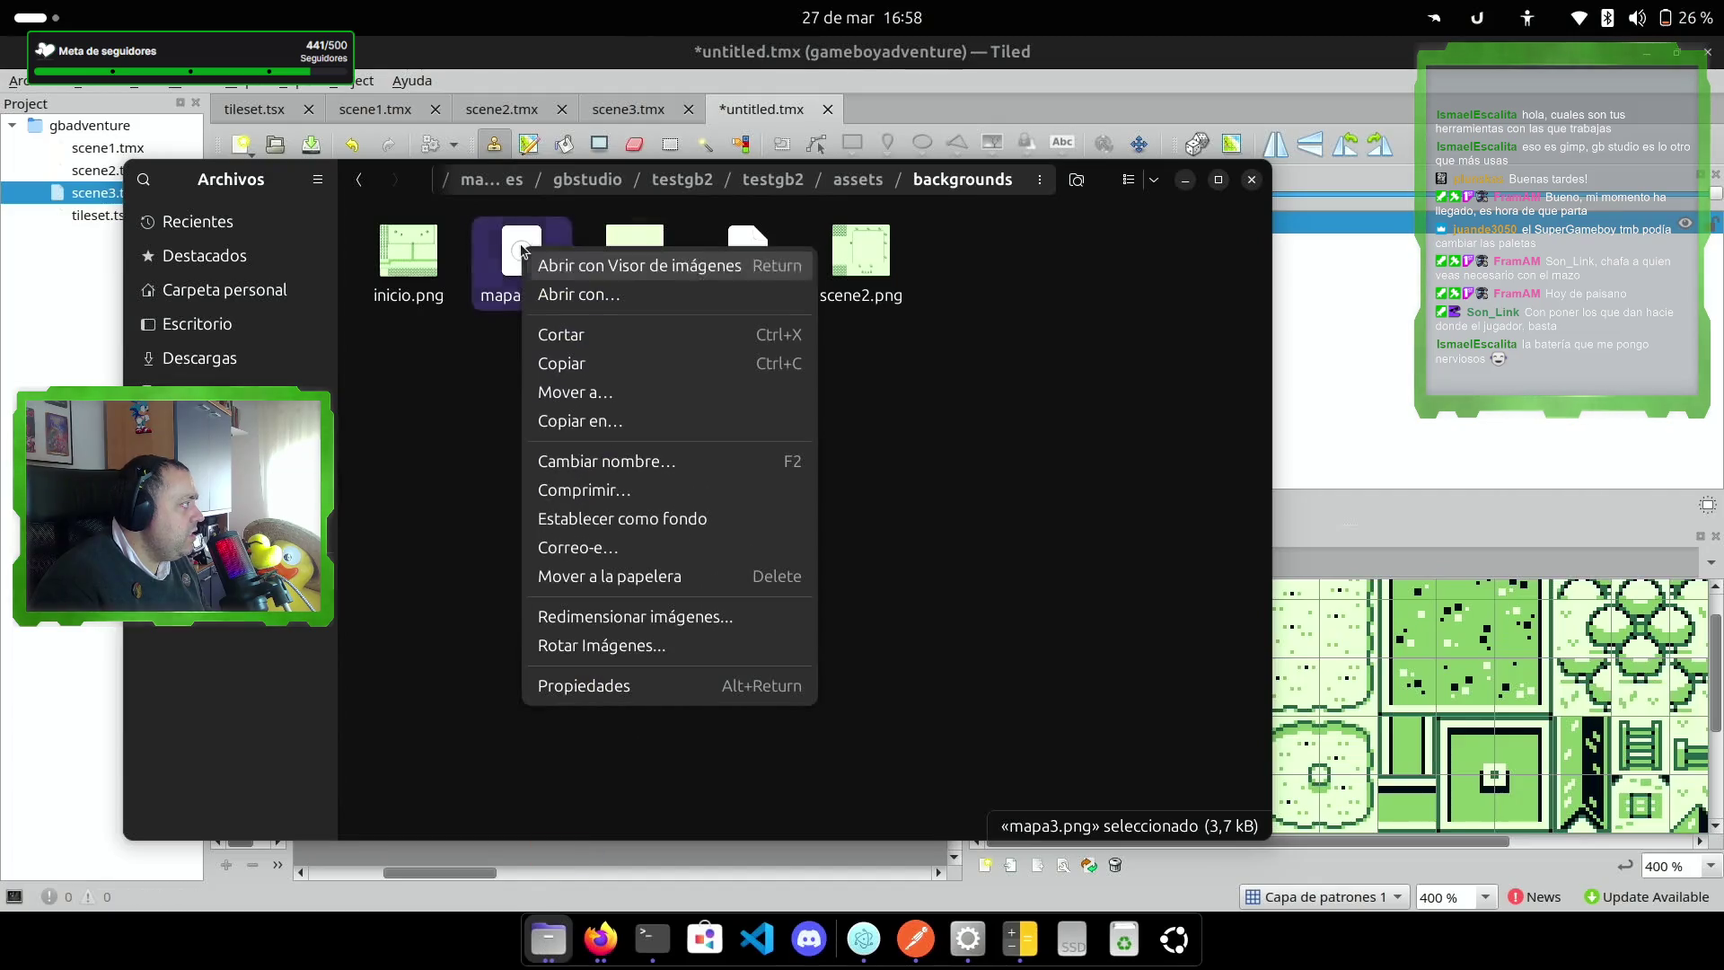
{"action": "left_click", "coordinate": [618, 297]}
{"action": "left_click", "coordinate": [683, 463]}
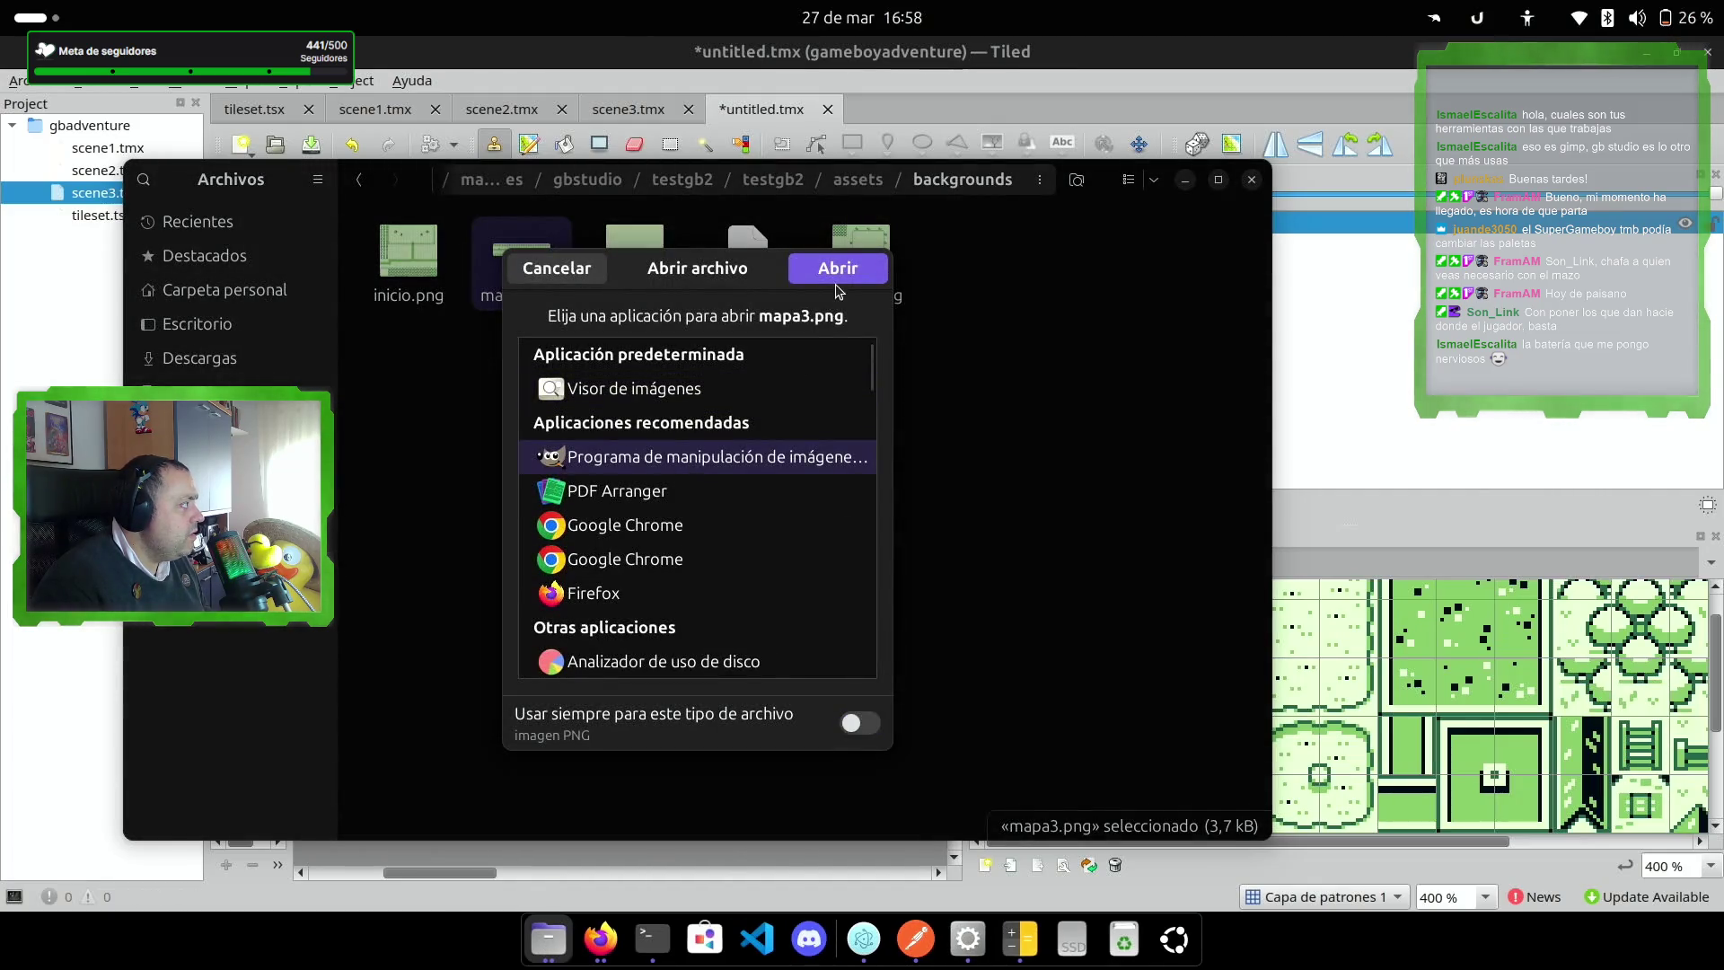
{"action": "left_click", "coordinate": [836, 283]}
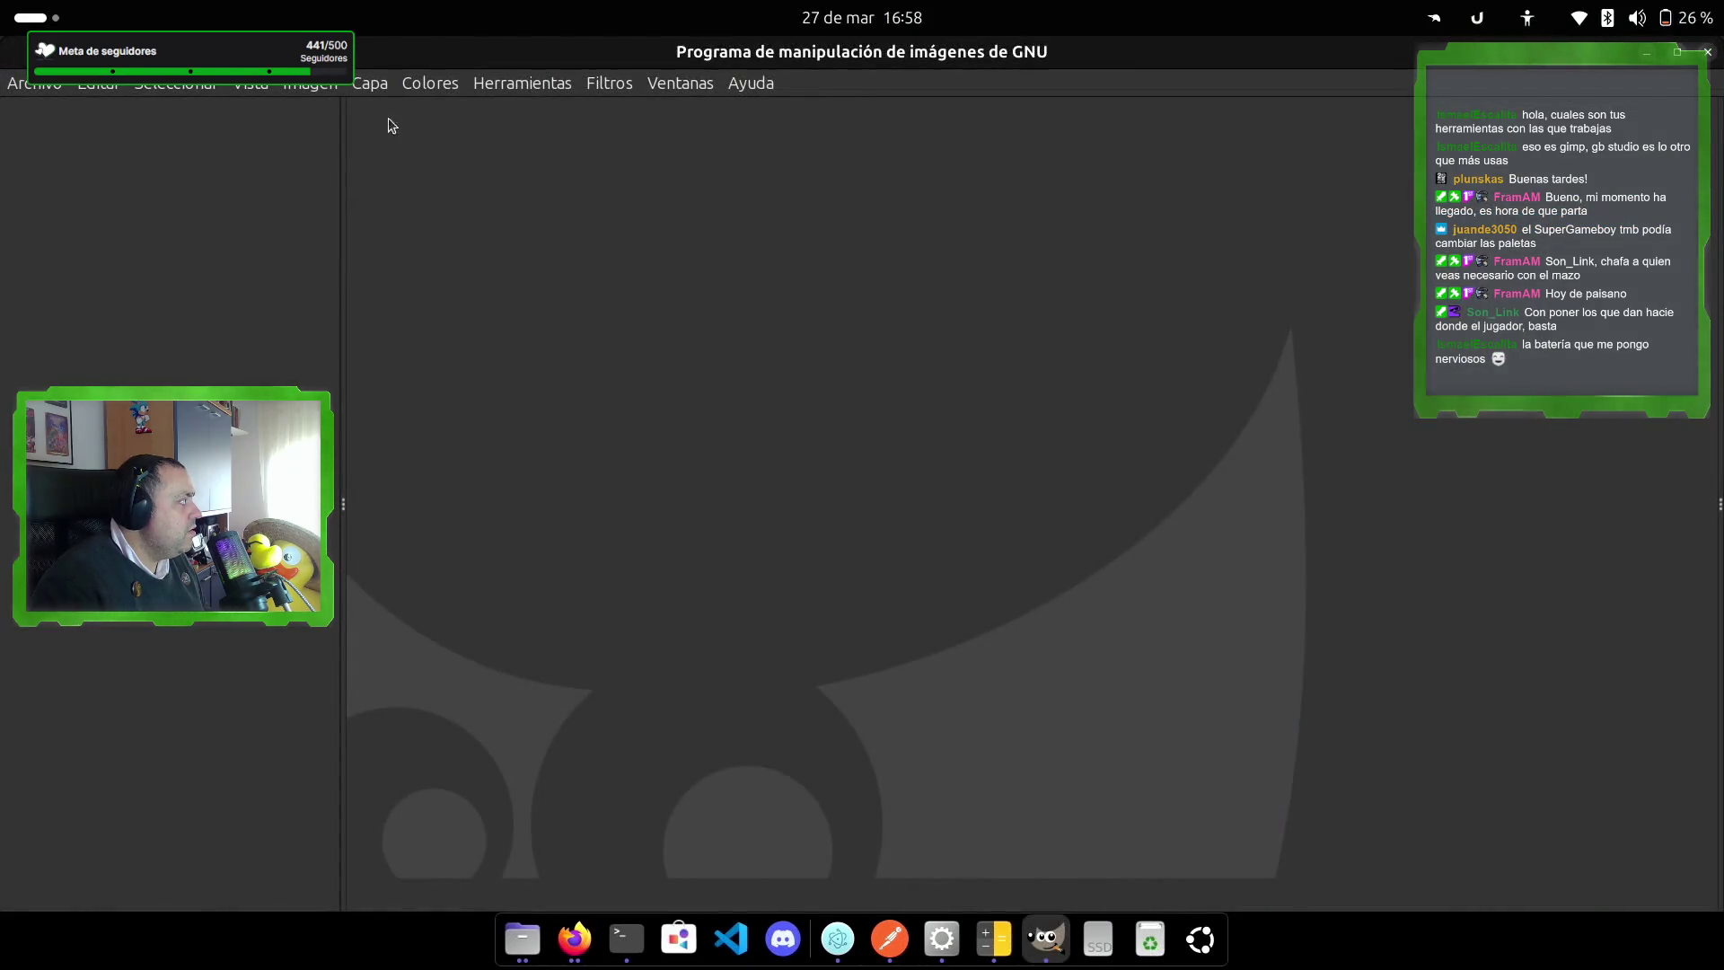
Step: Convert mapa3.png to indexed colour mode in GIMP
{"action": "left_click", "coordinate": [320, 88]}
{"action": "mouse_move", "coordinate": [368, 140]}
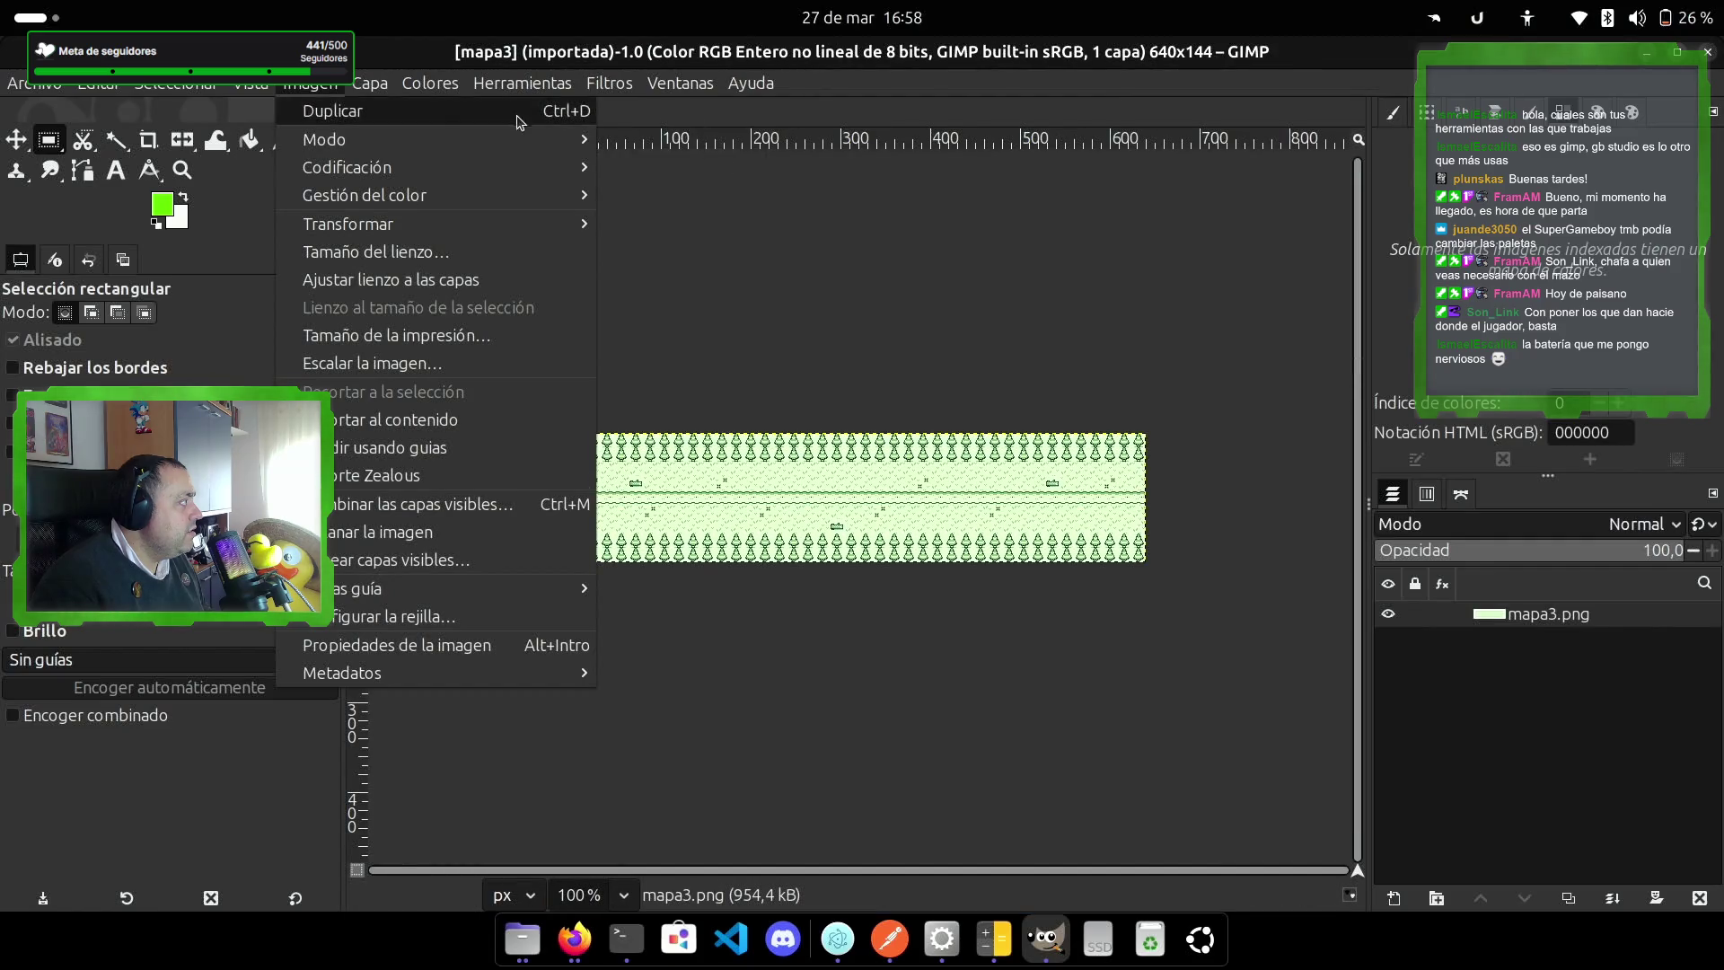
{"action": "left_click", "coordinate": [665, 195]}
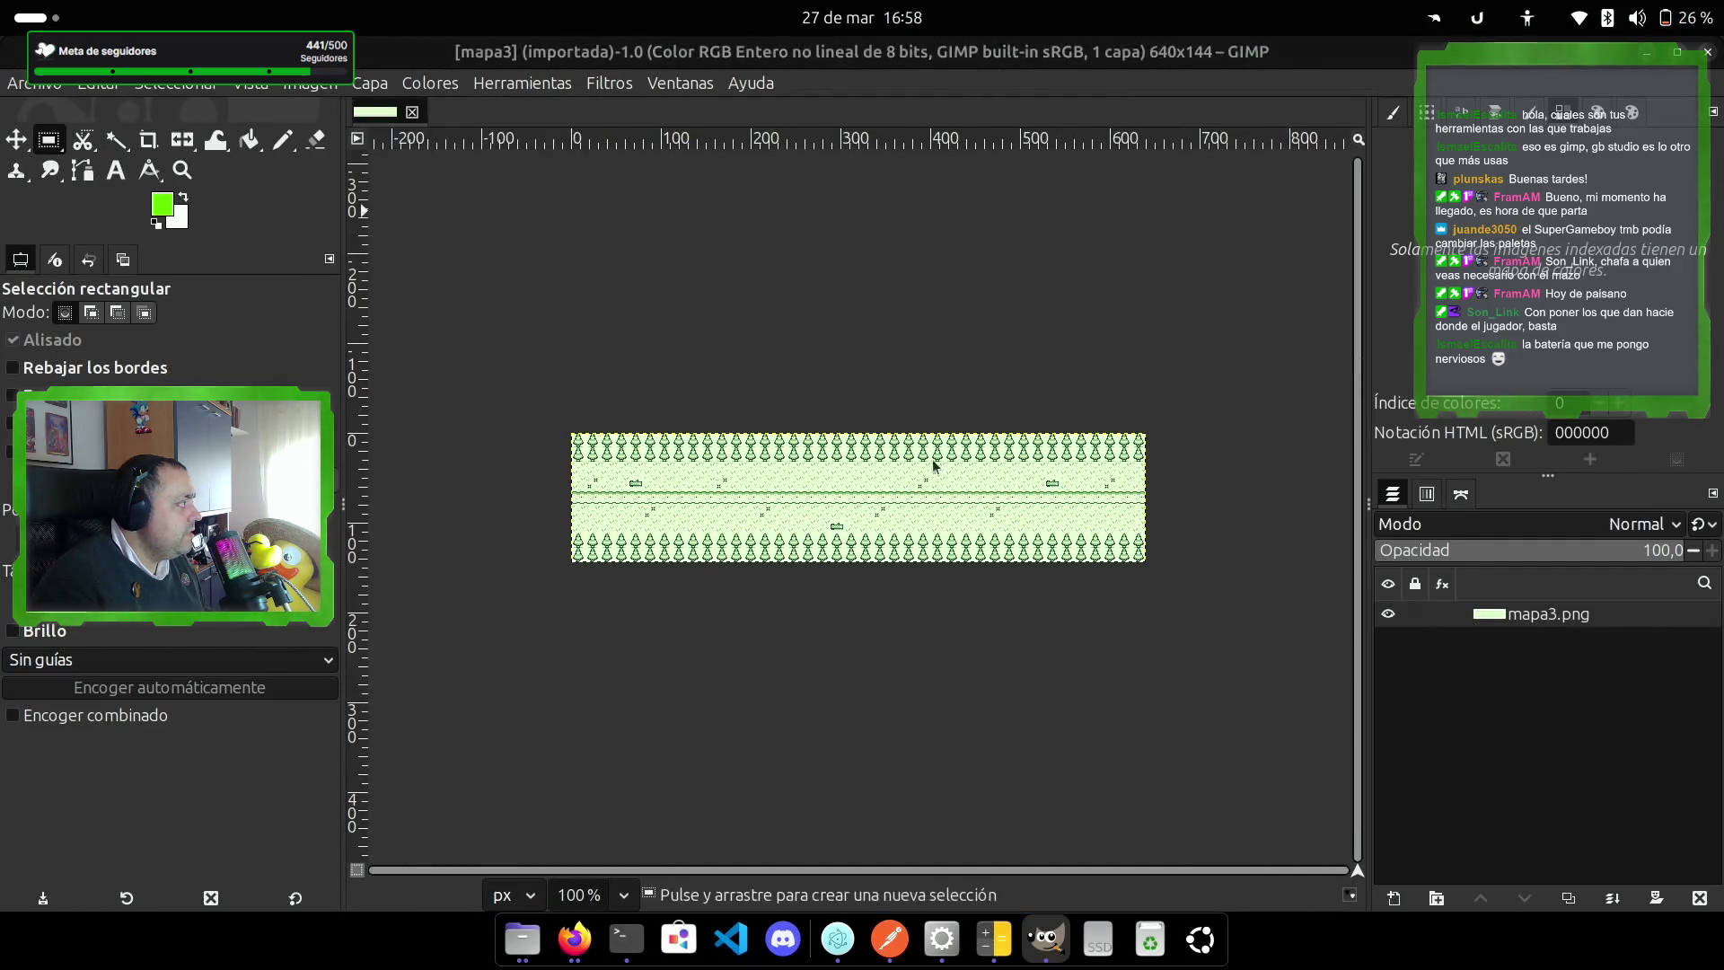
{"action": "left_click", "coordinate": [1083, 286]}
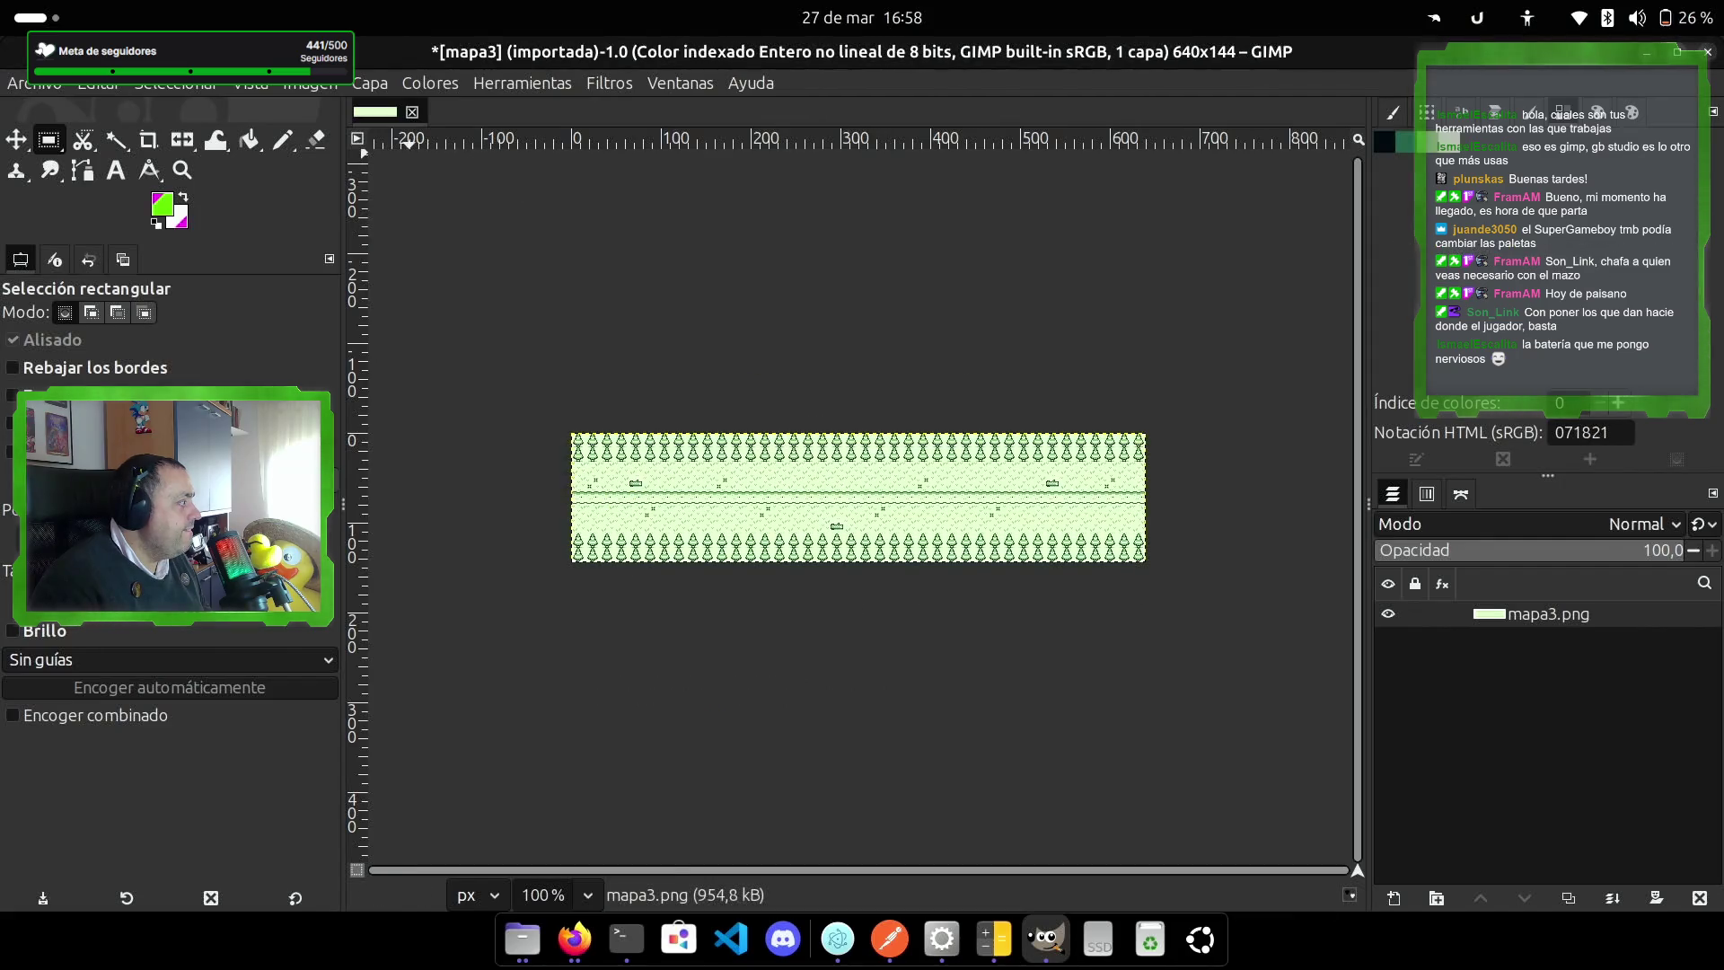
Step: Overwrite mapa3.png with the indexed version, then quit GIMP discarding changes
{"action": "left_click", "coordinate": [30, 85]}
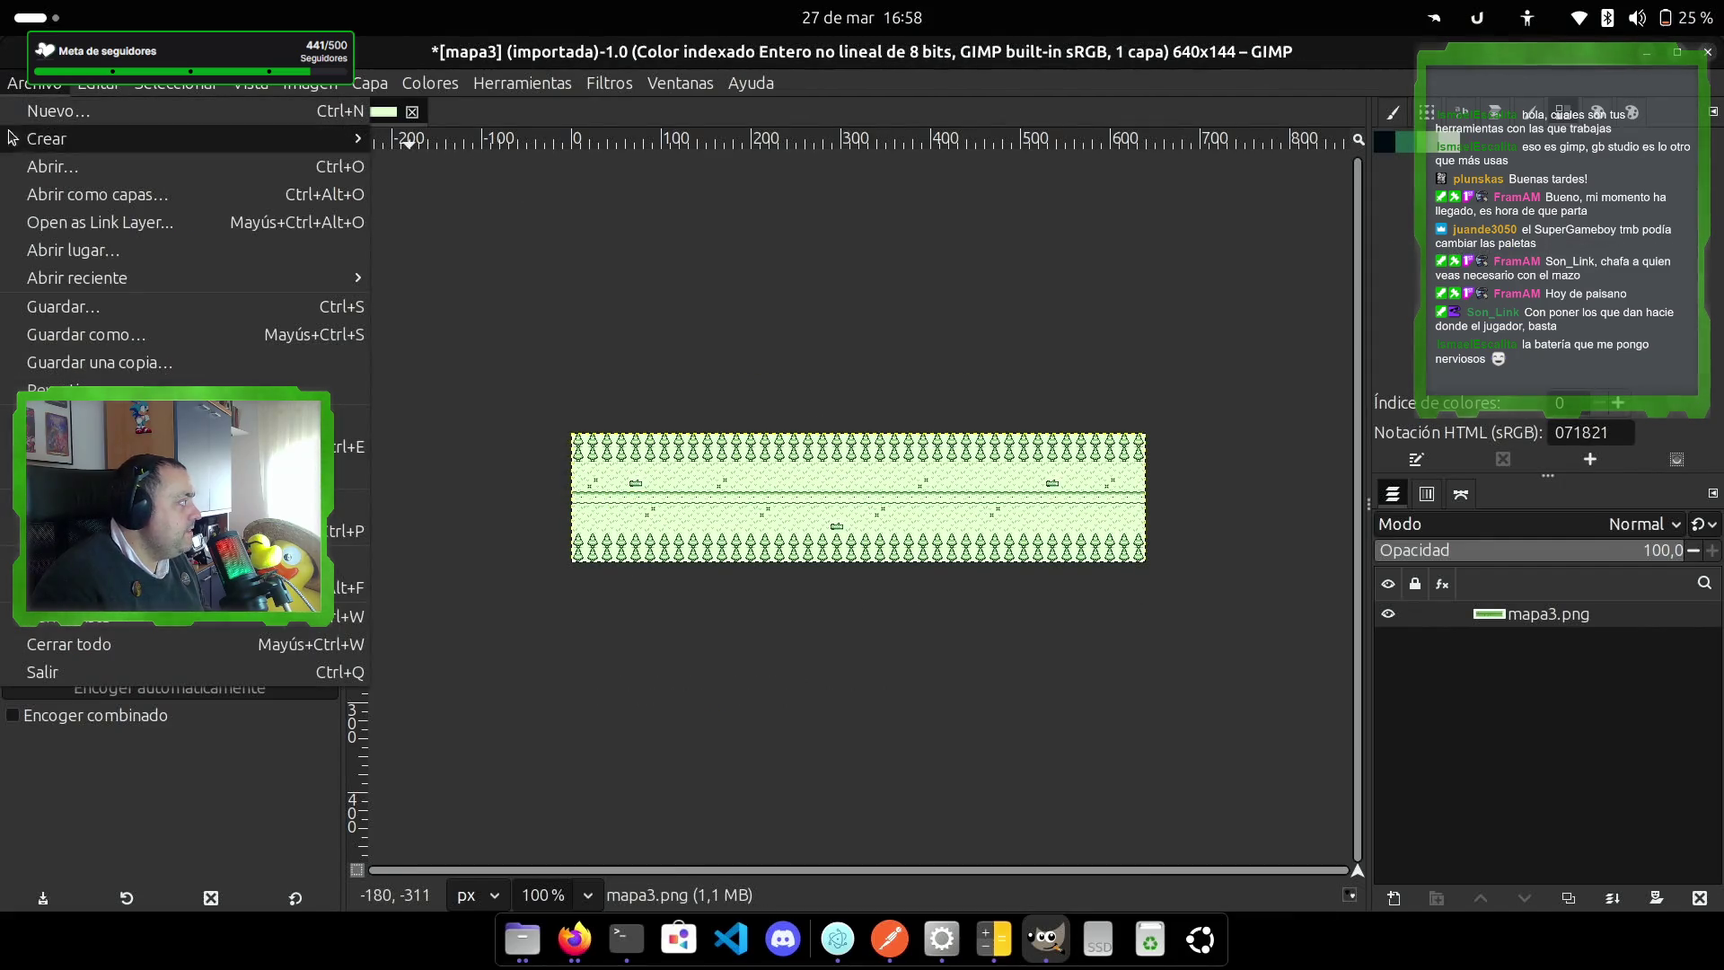
{"action": "left_click", "coordinate": [135, 418]}
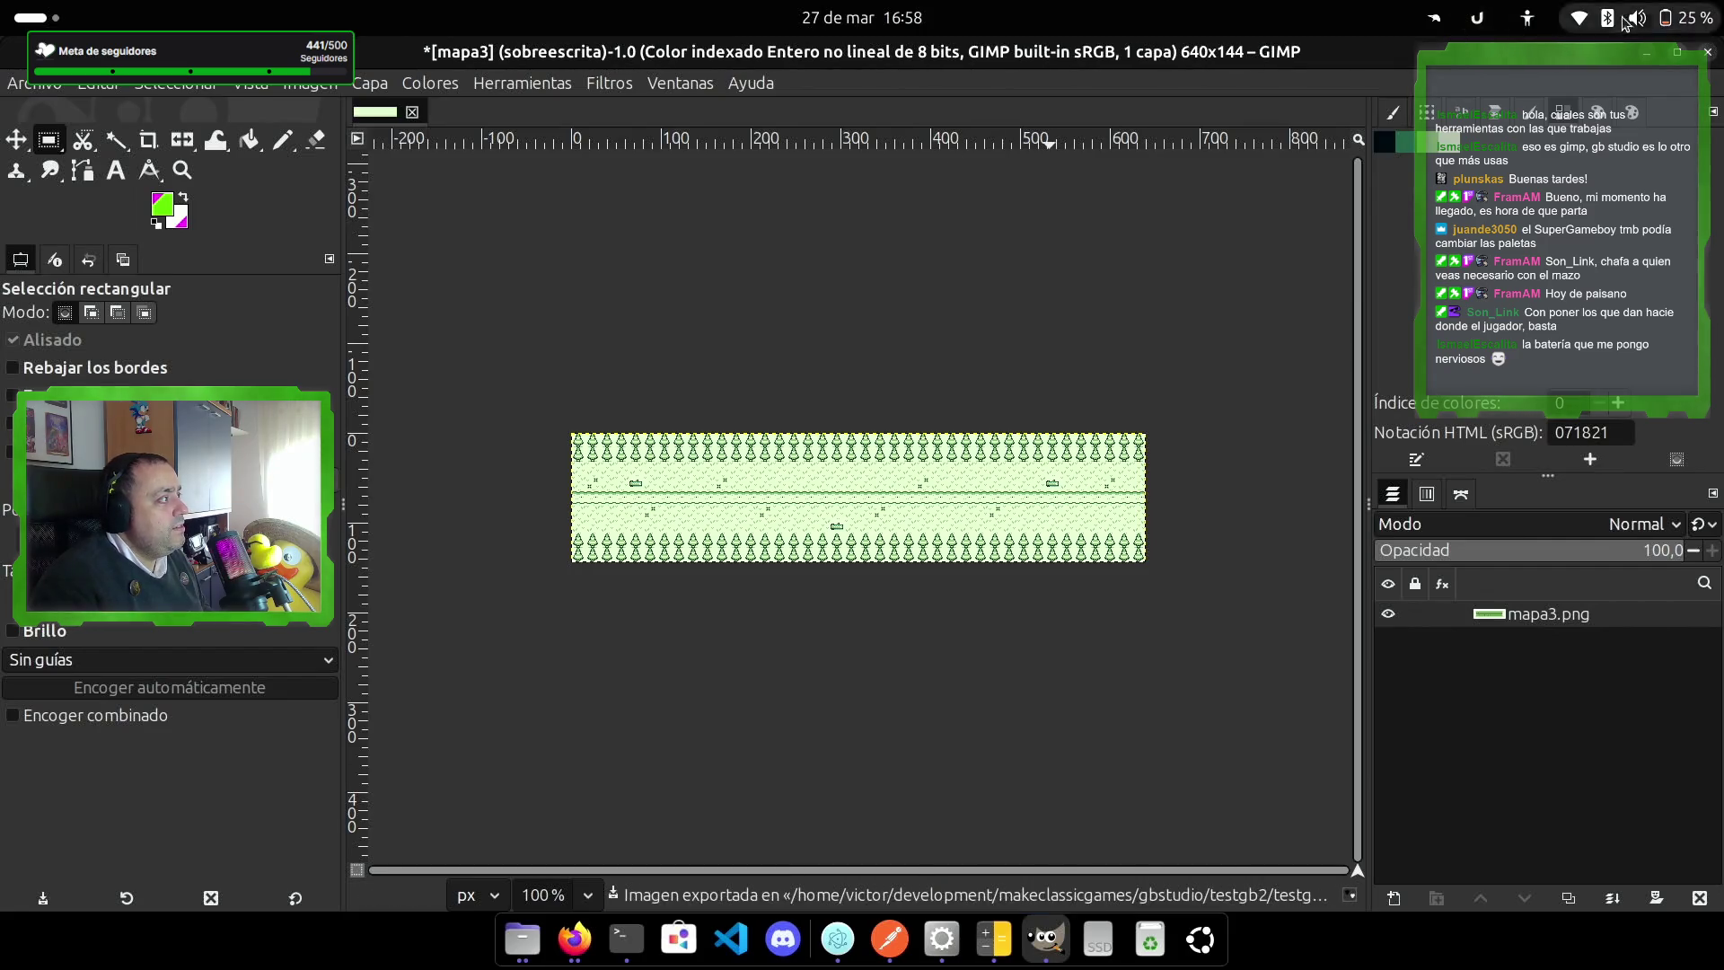
{"action": "left_click", "coordinate": [1708, 52]}
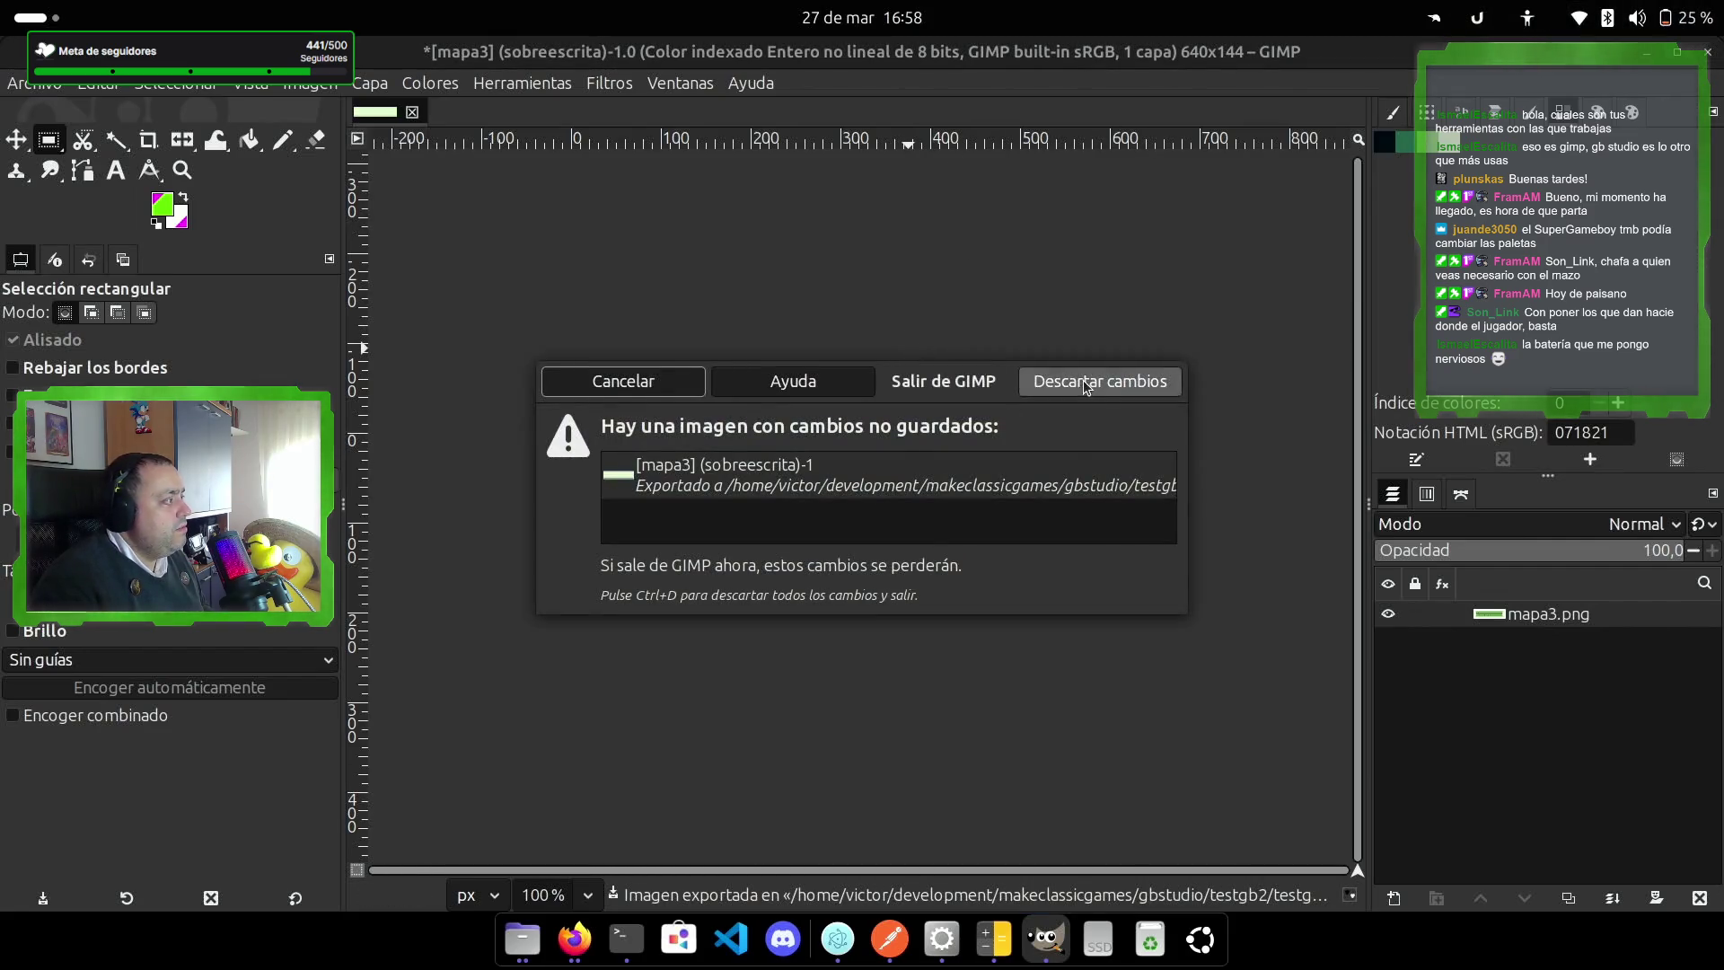
{"action": "left_click", "coordinate": [1083, 379]}
{"action": "left_click", "coordinate": [863, 938]}
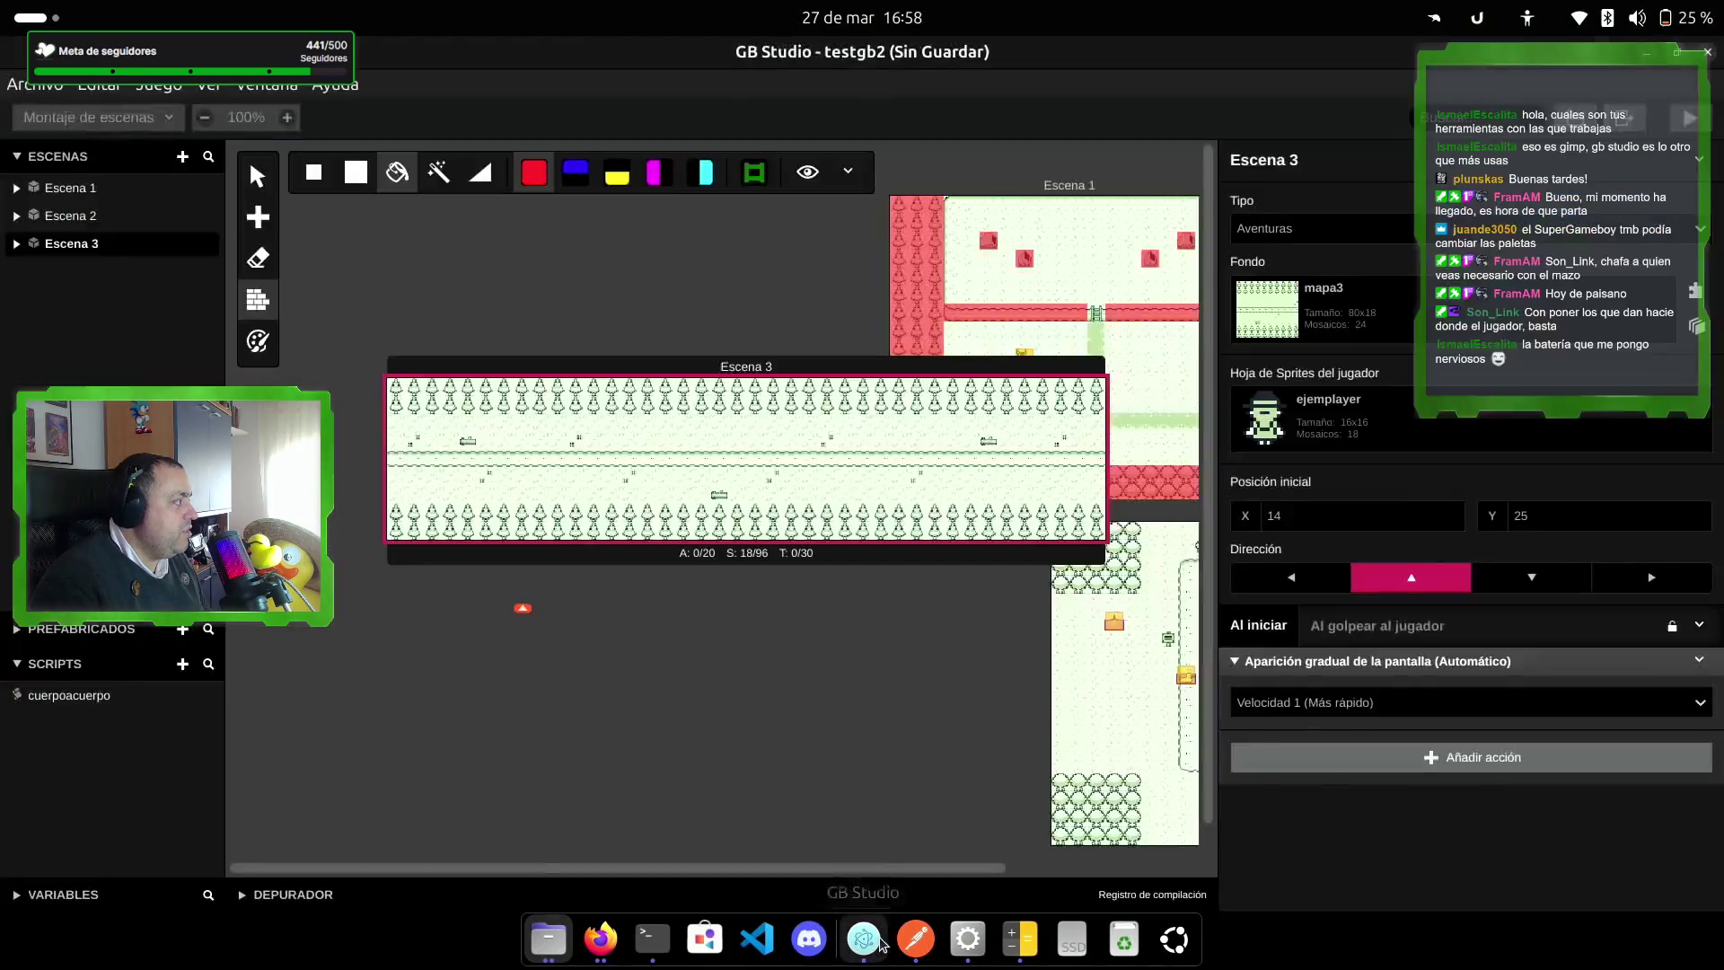
Step: Move Escena 3 lower in the world view and set the player start to face right
{"action": "left_click_drag", "start_coordinate": [698, 382], "coordinate": [603, 543]}
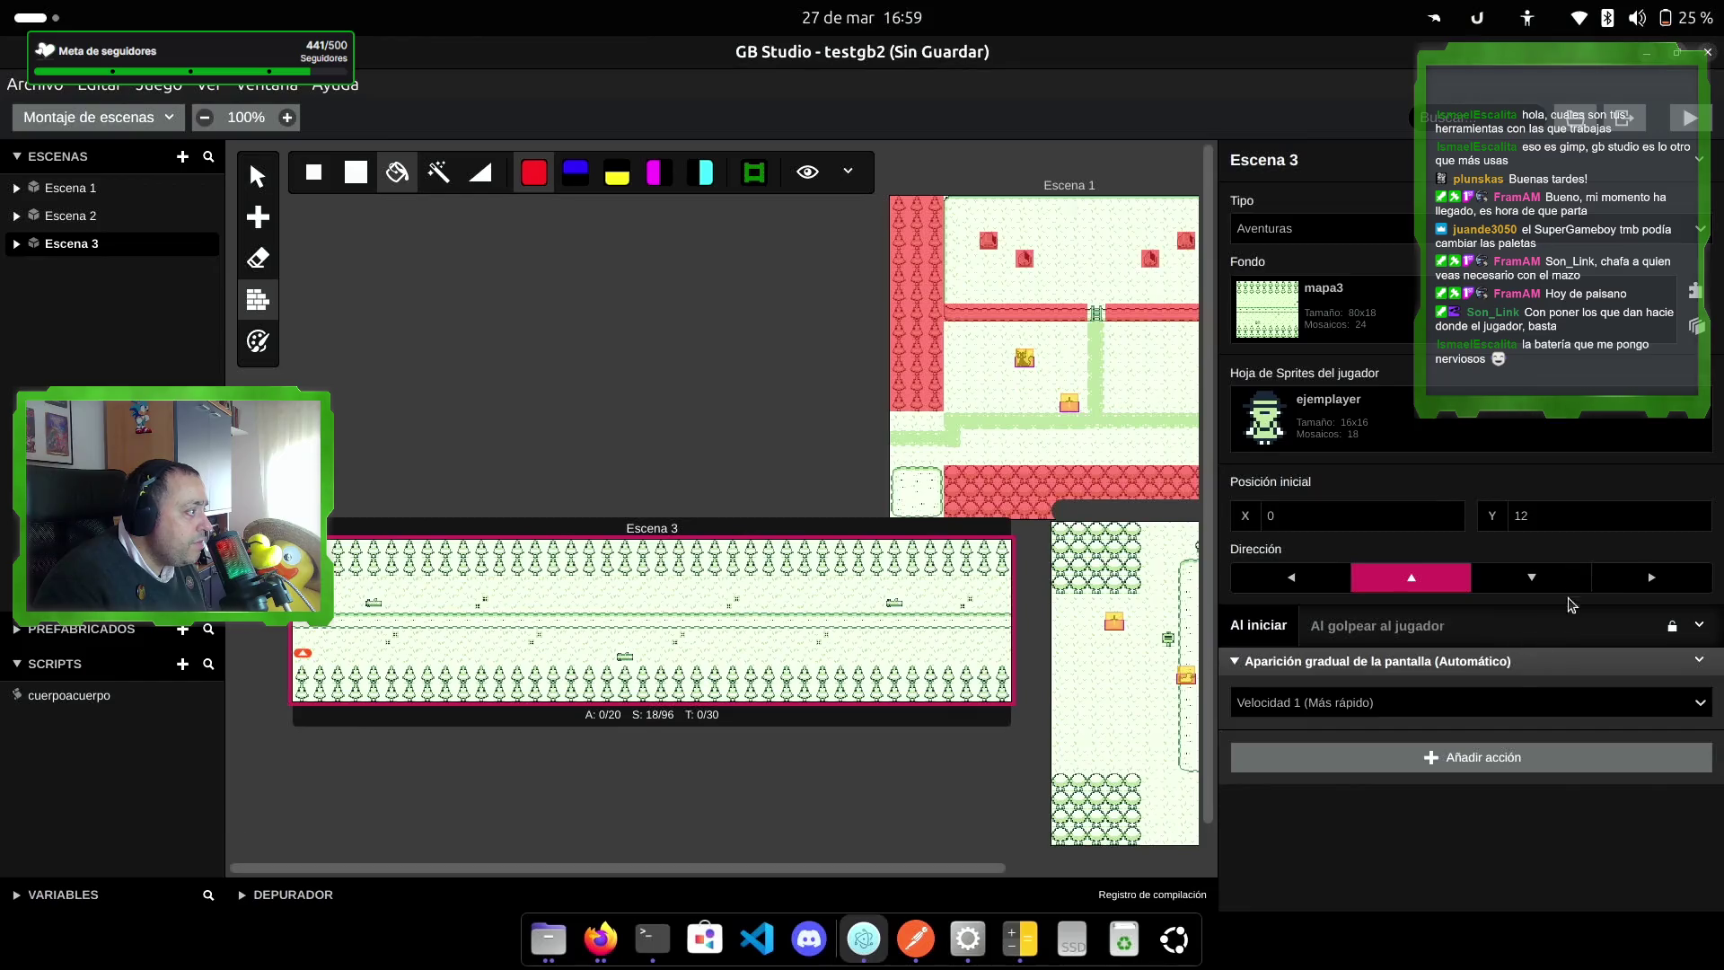
{"action": "left_click", "coordinate": [1640, 582]}
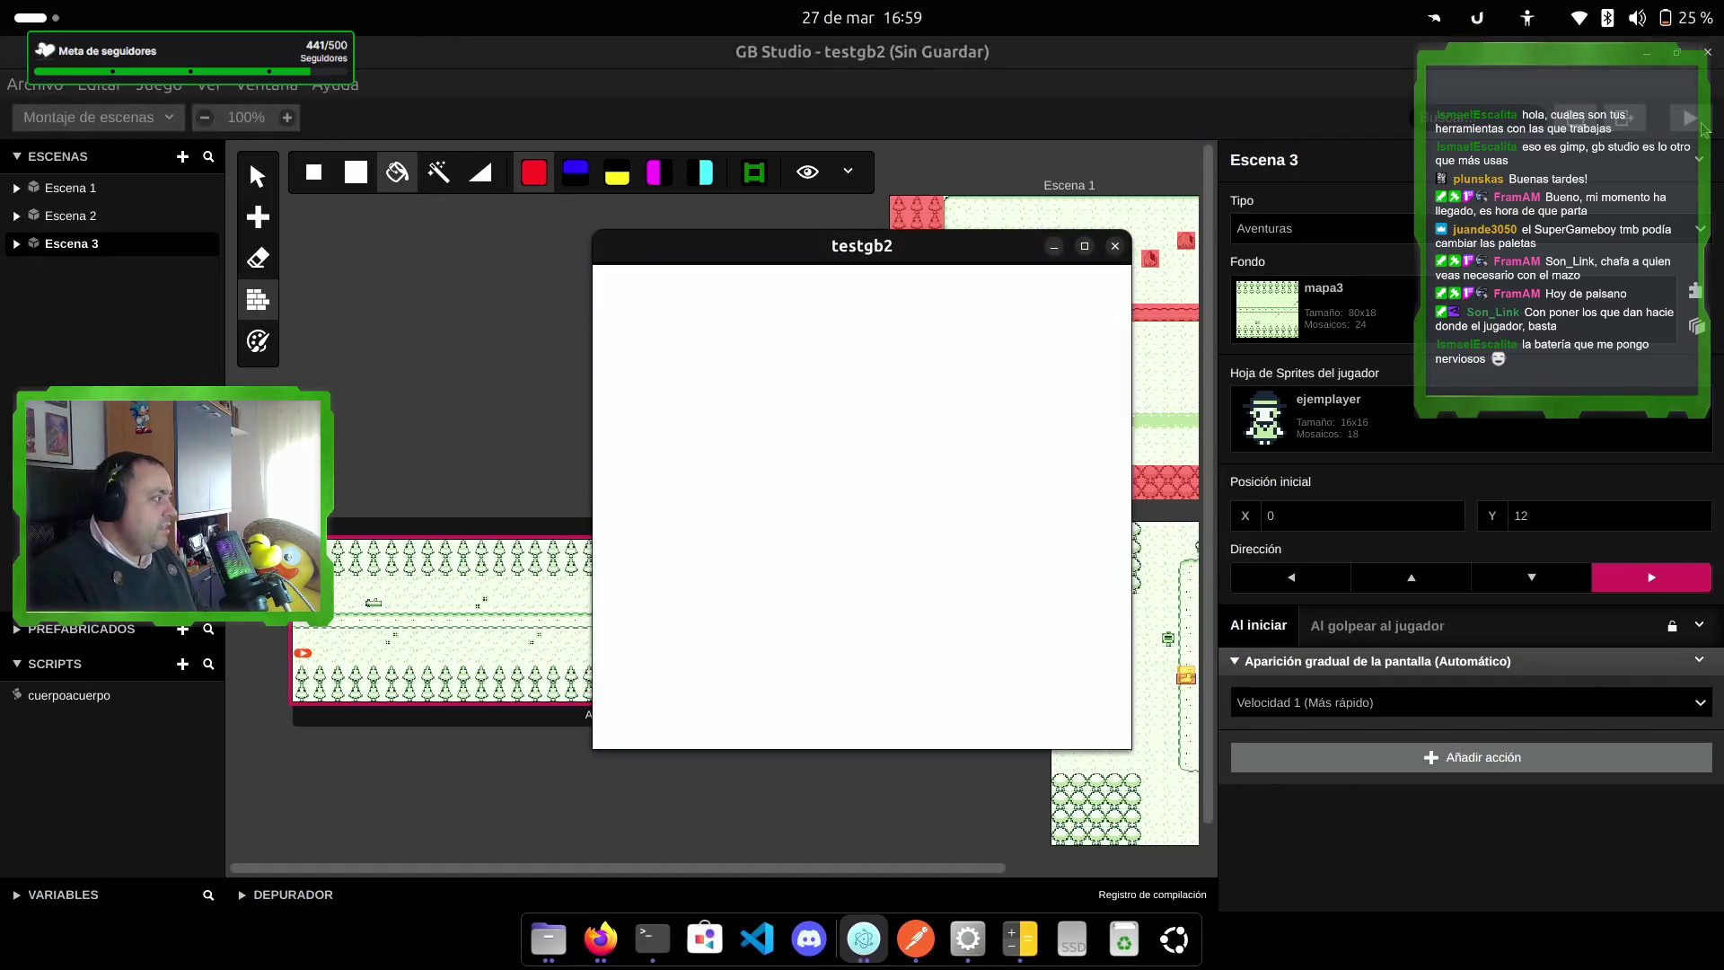
Step: Walk the player right across mapa3, moving up and down between grass, path and trees
{"action": "key", "text": "Right"}
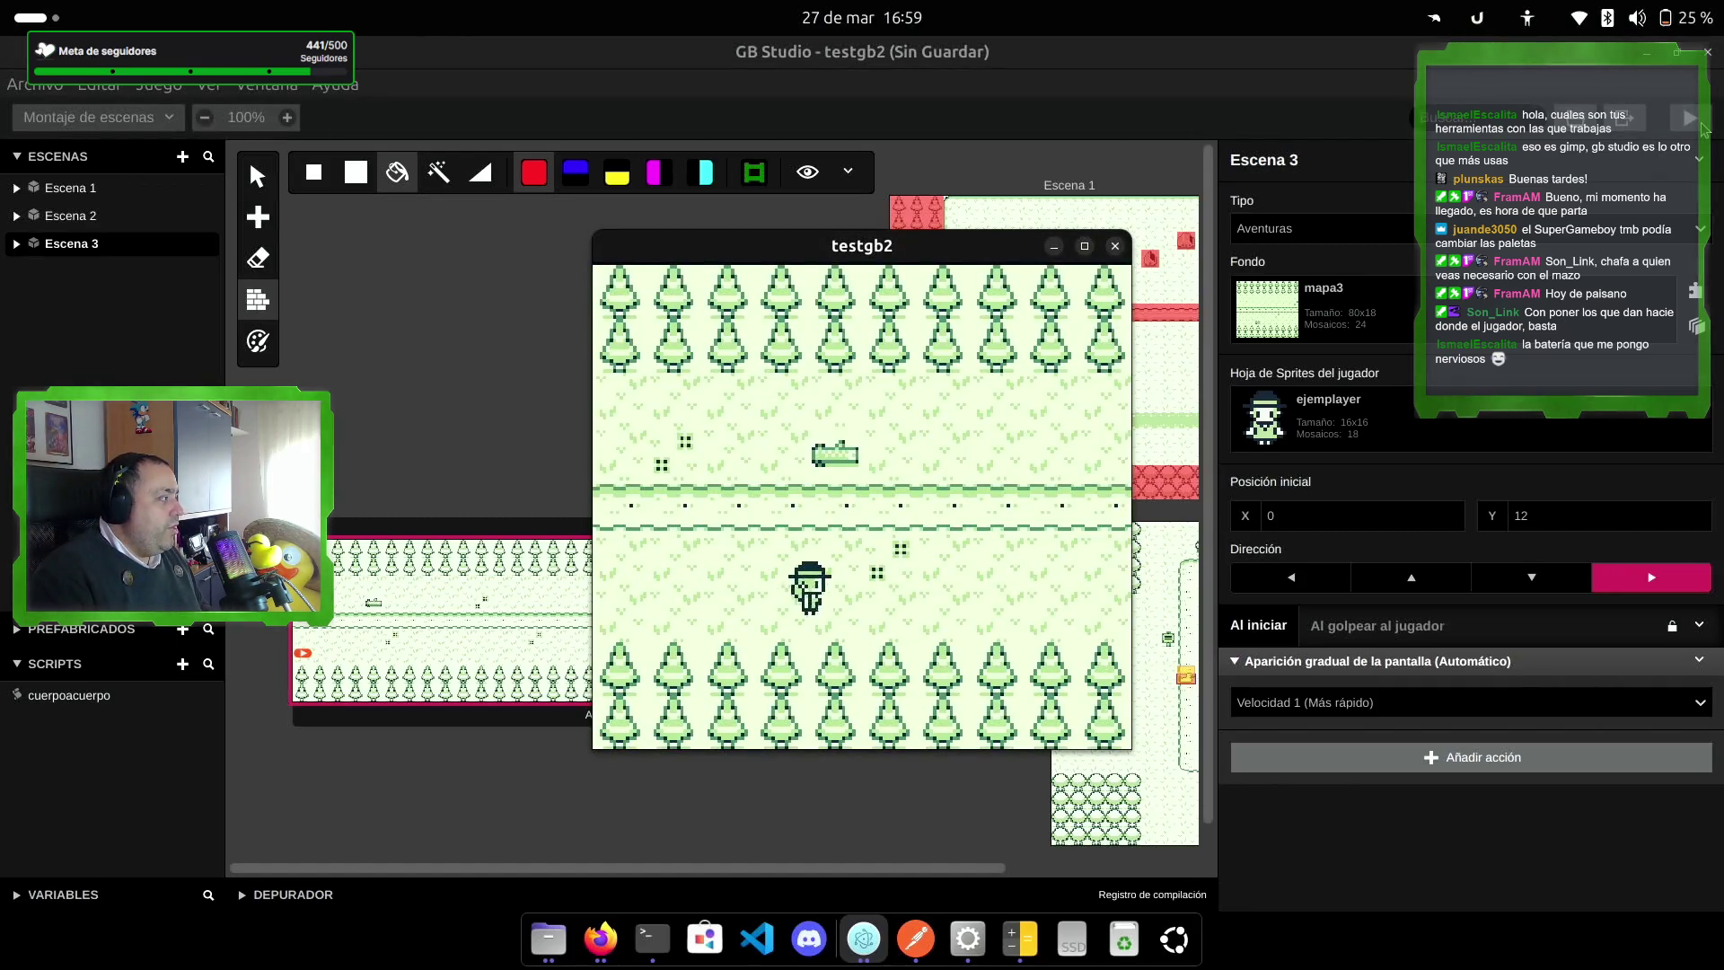
{"action": "key", "text": "Up"}
{"action": "key", "text": "Up"}
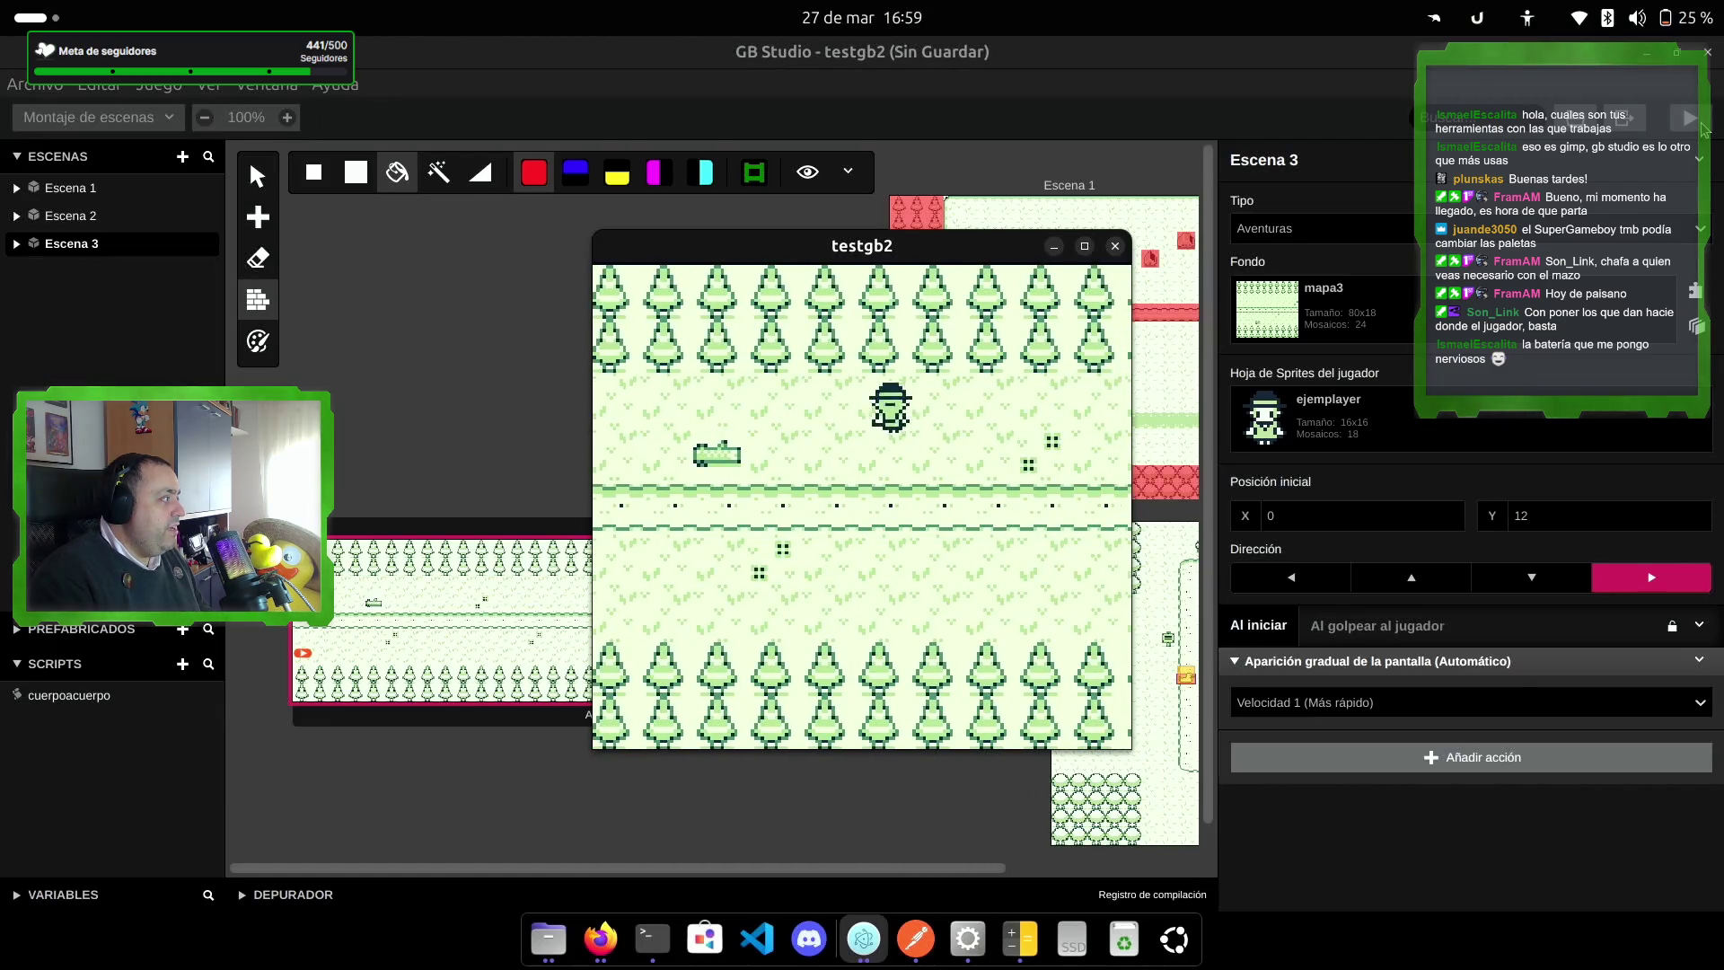
{"action": "key", "text": "Down"}
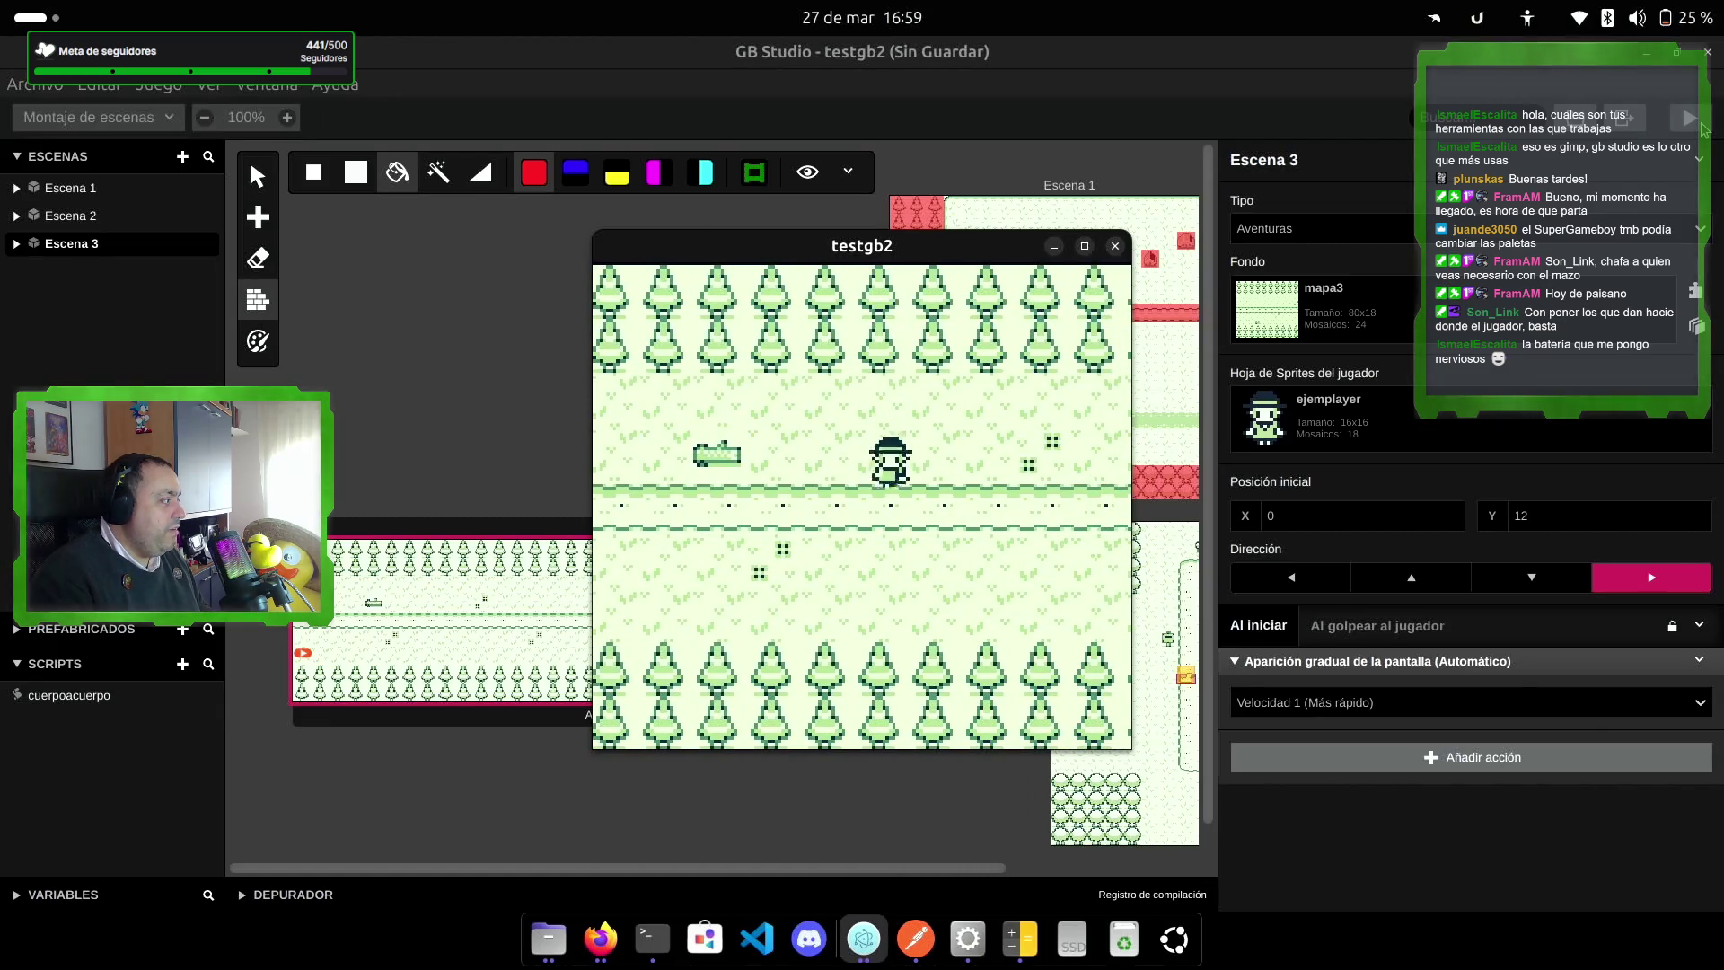
{"action": "key", "text": "Up"}
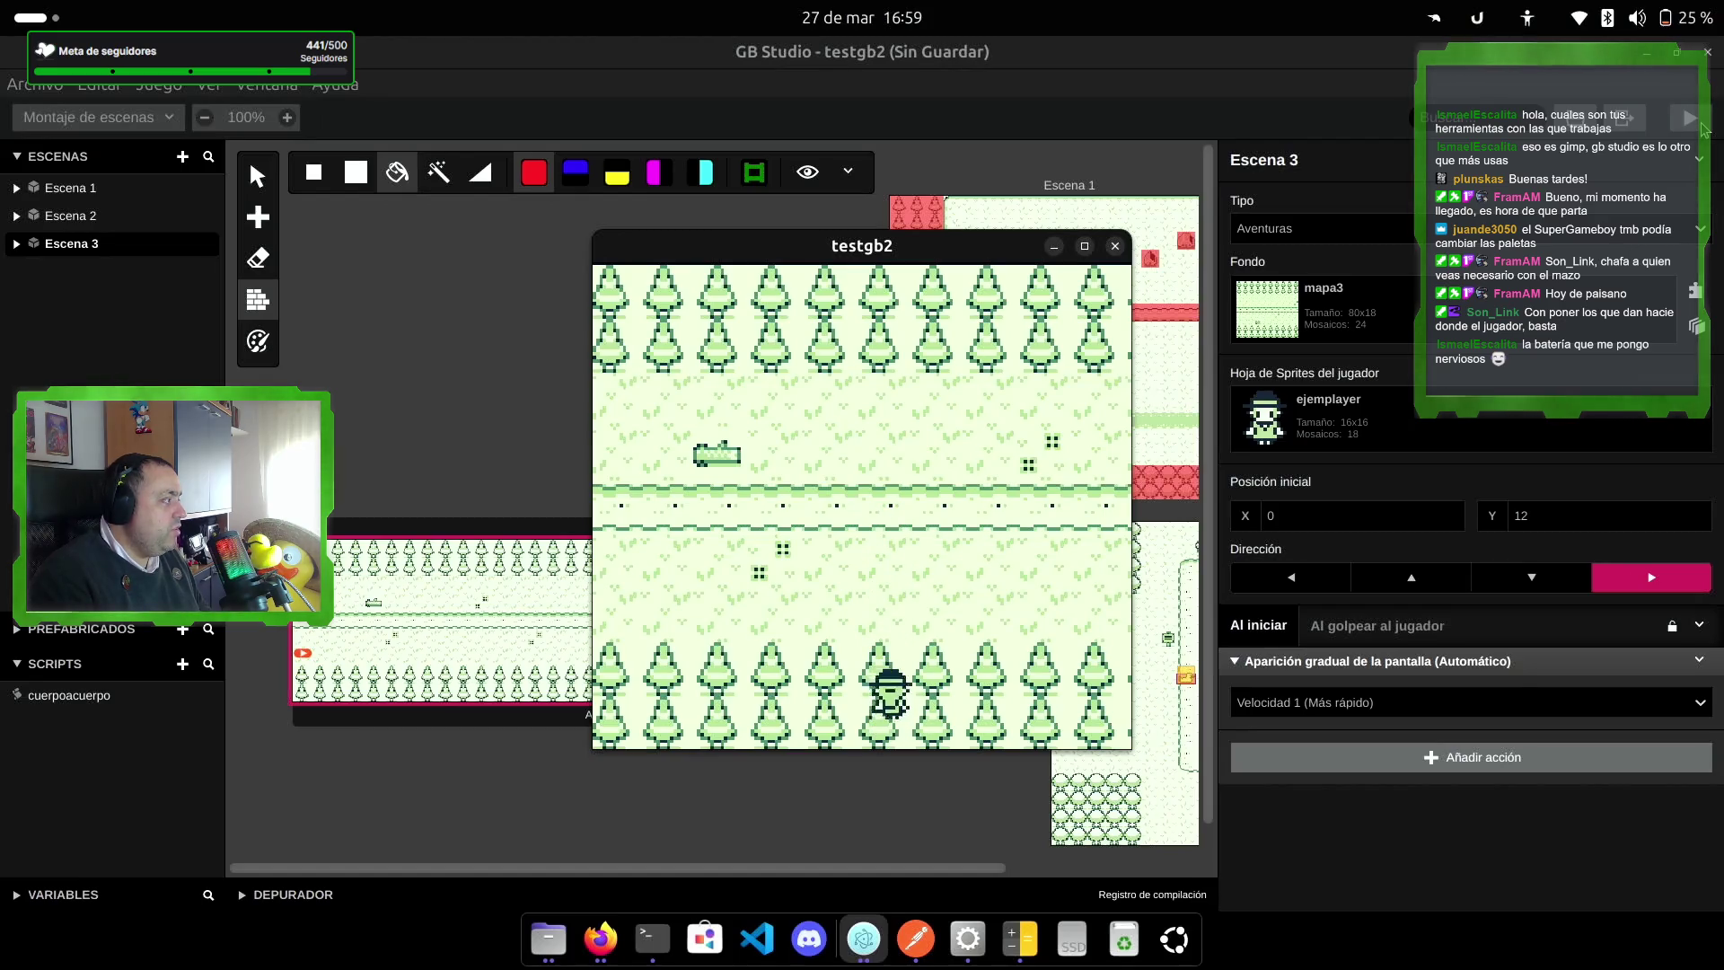
{"action": "key", "text": "Right"}
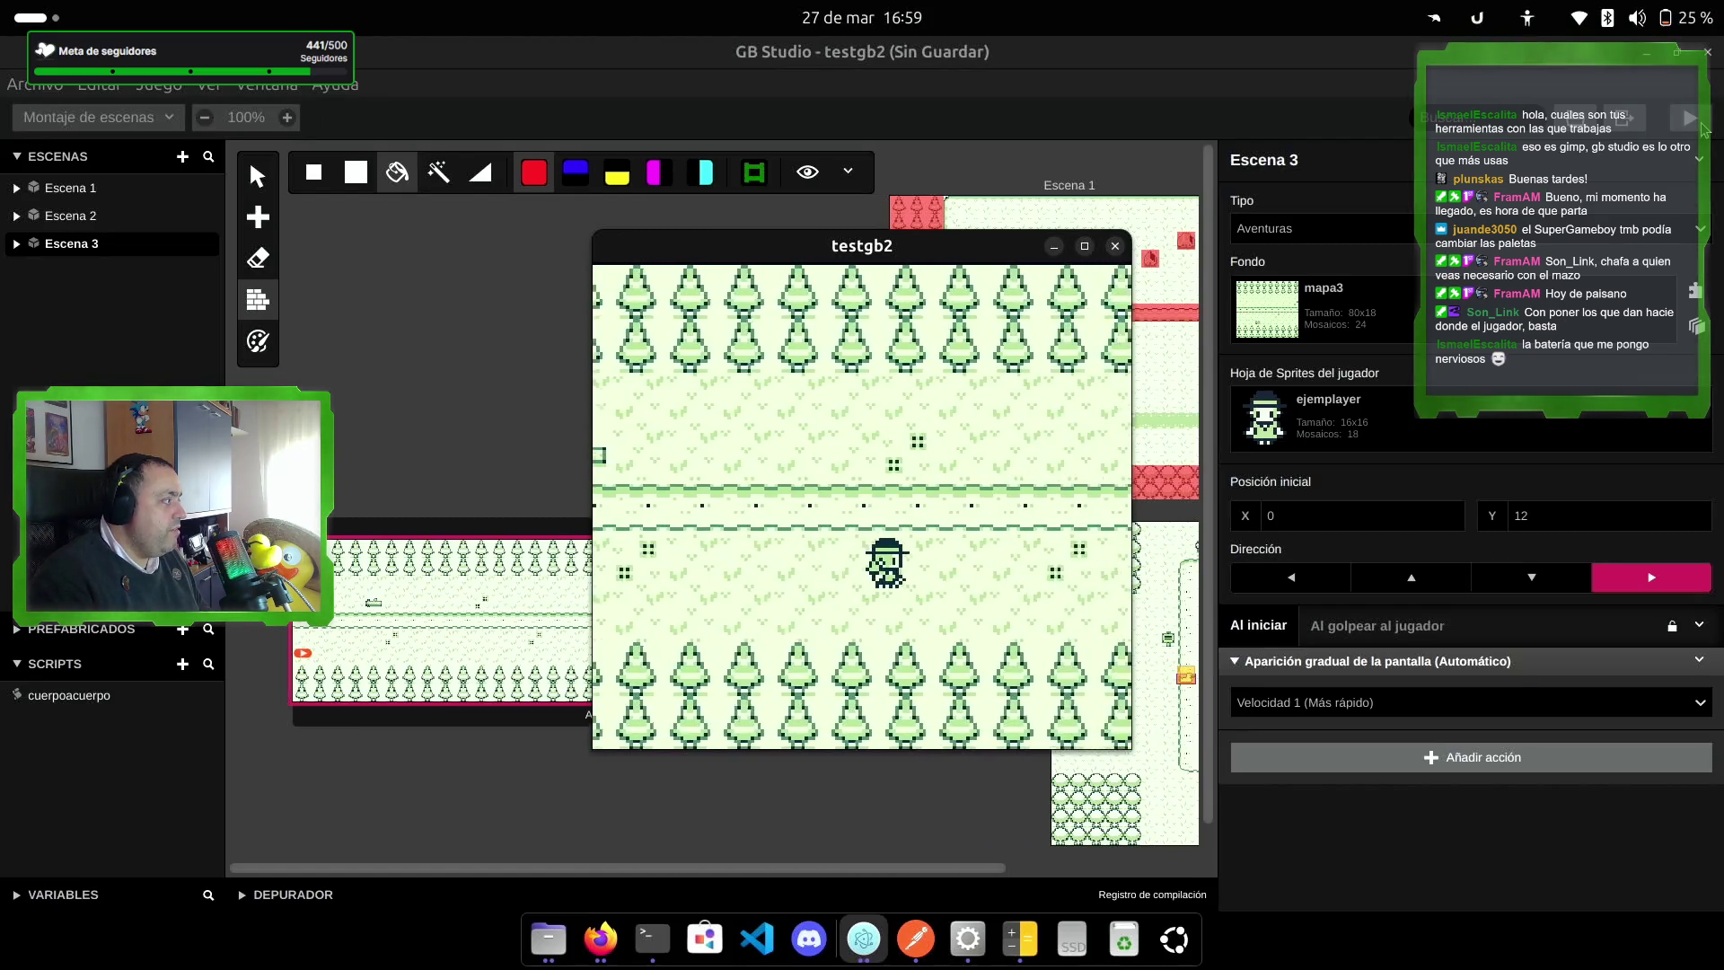
{"action": "key", "text": "Up"}
{"action": "key", "text": "Right"}
{"action": "key", "text": "Down"}
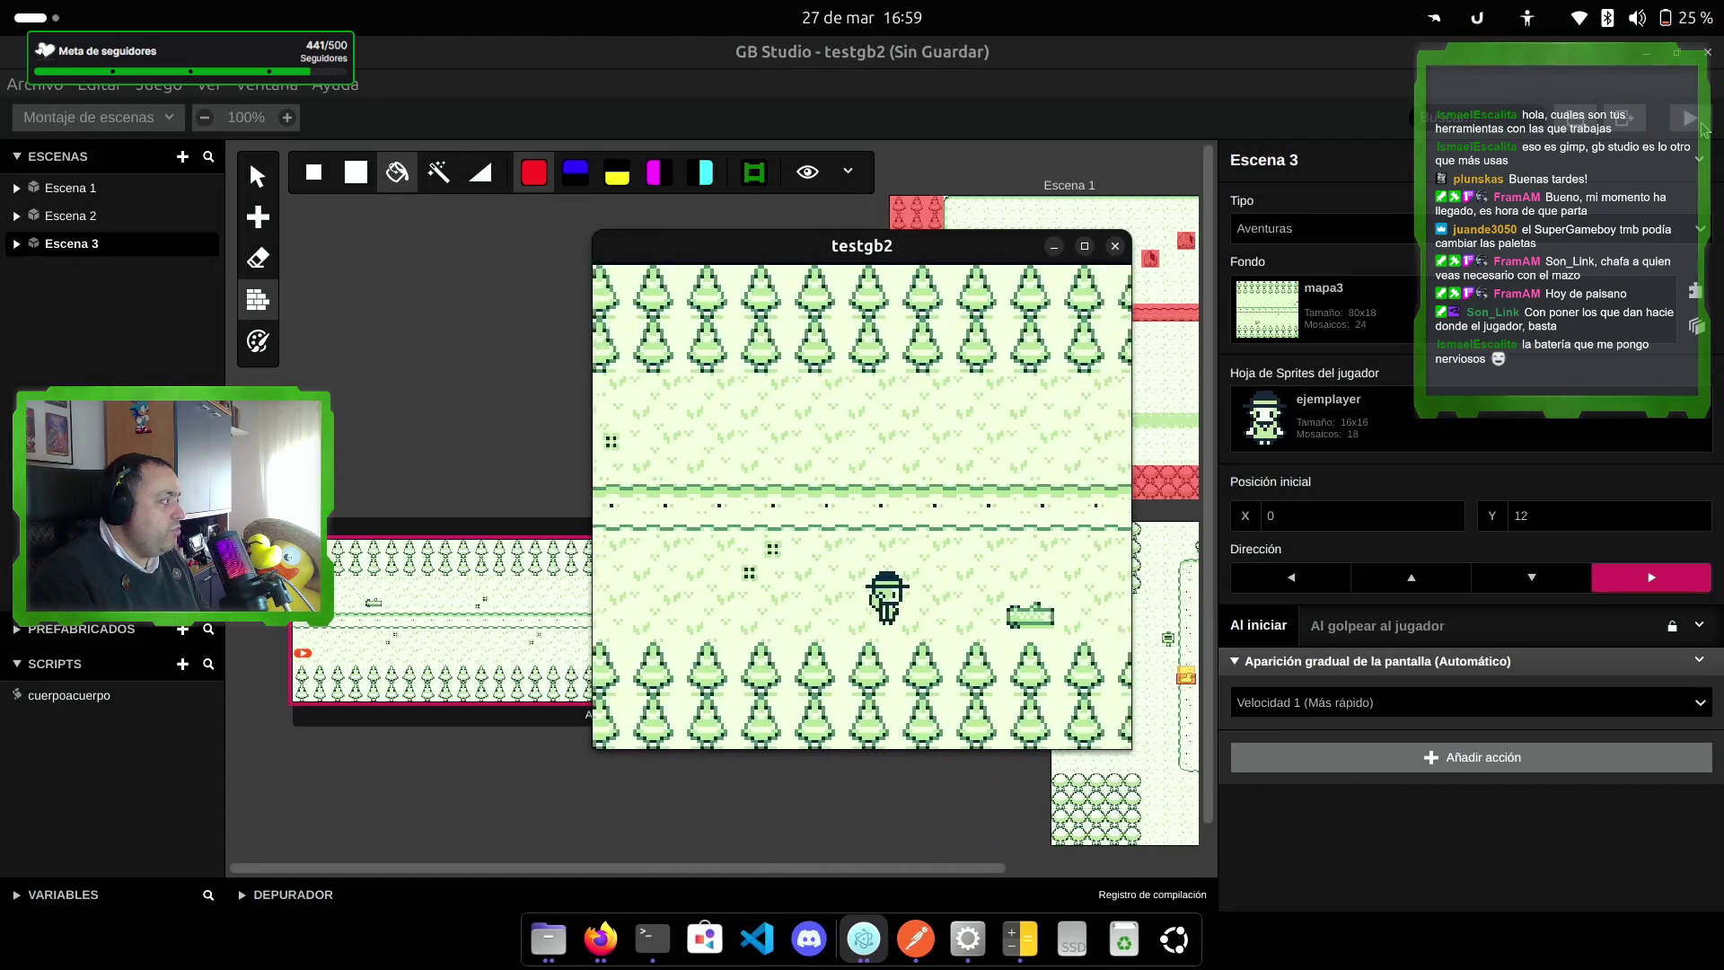
{"action": "key", "text": "Right"}
{"action": "key", "text": "Up"}
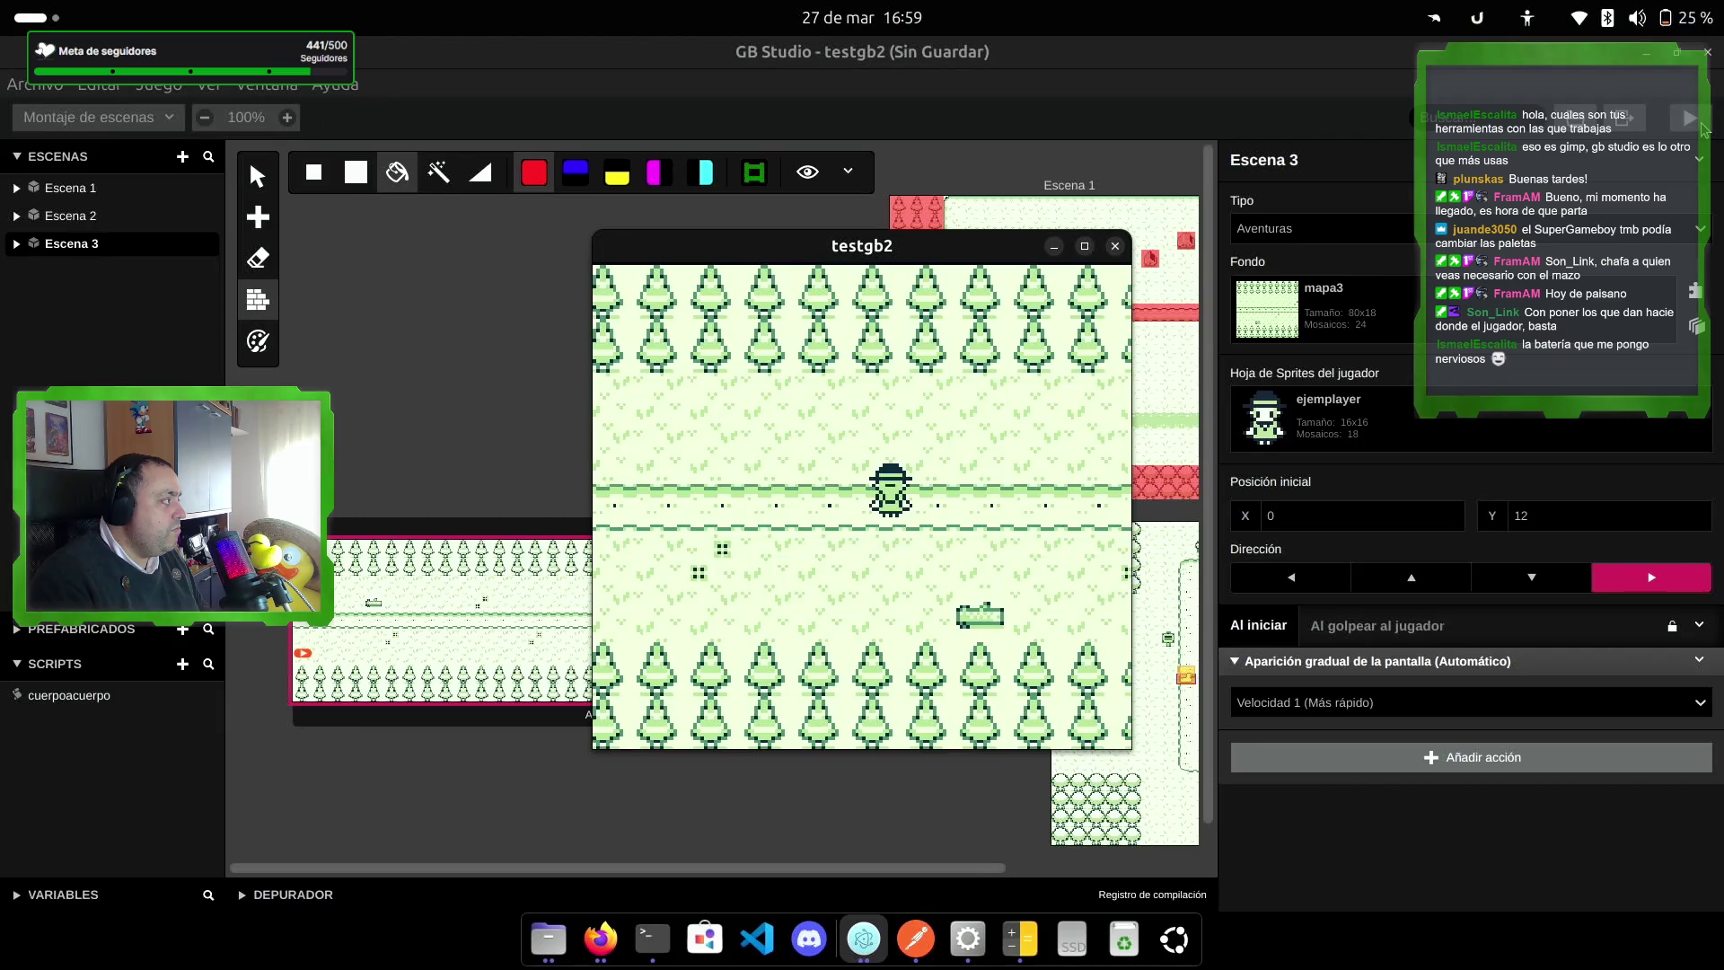
{"action": "key", "text": "Up"}
{"action": "key", "text": "Down"}
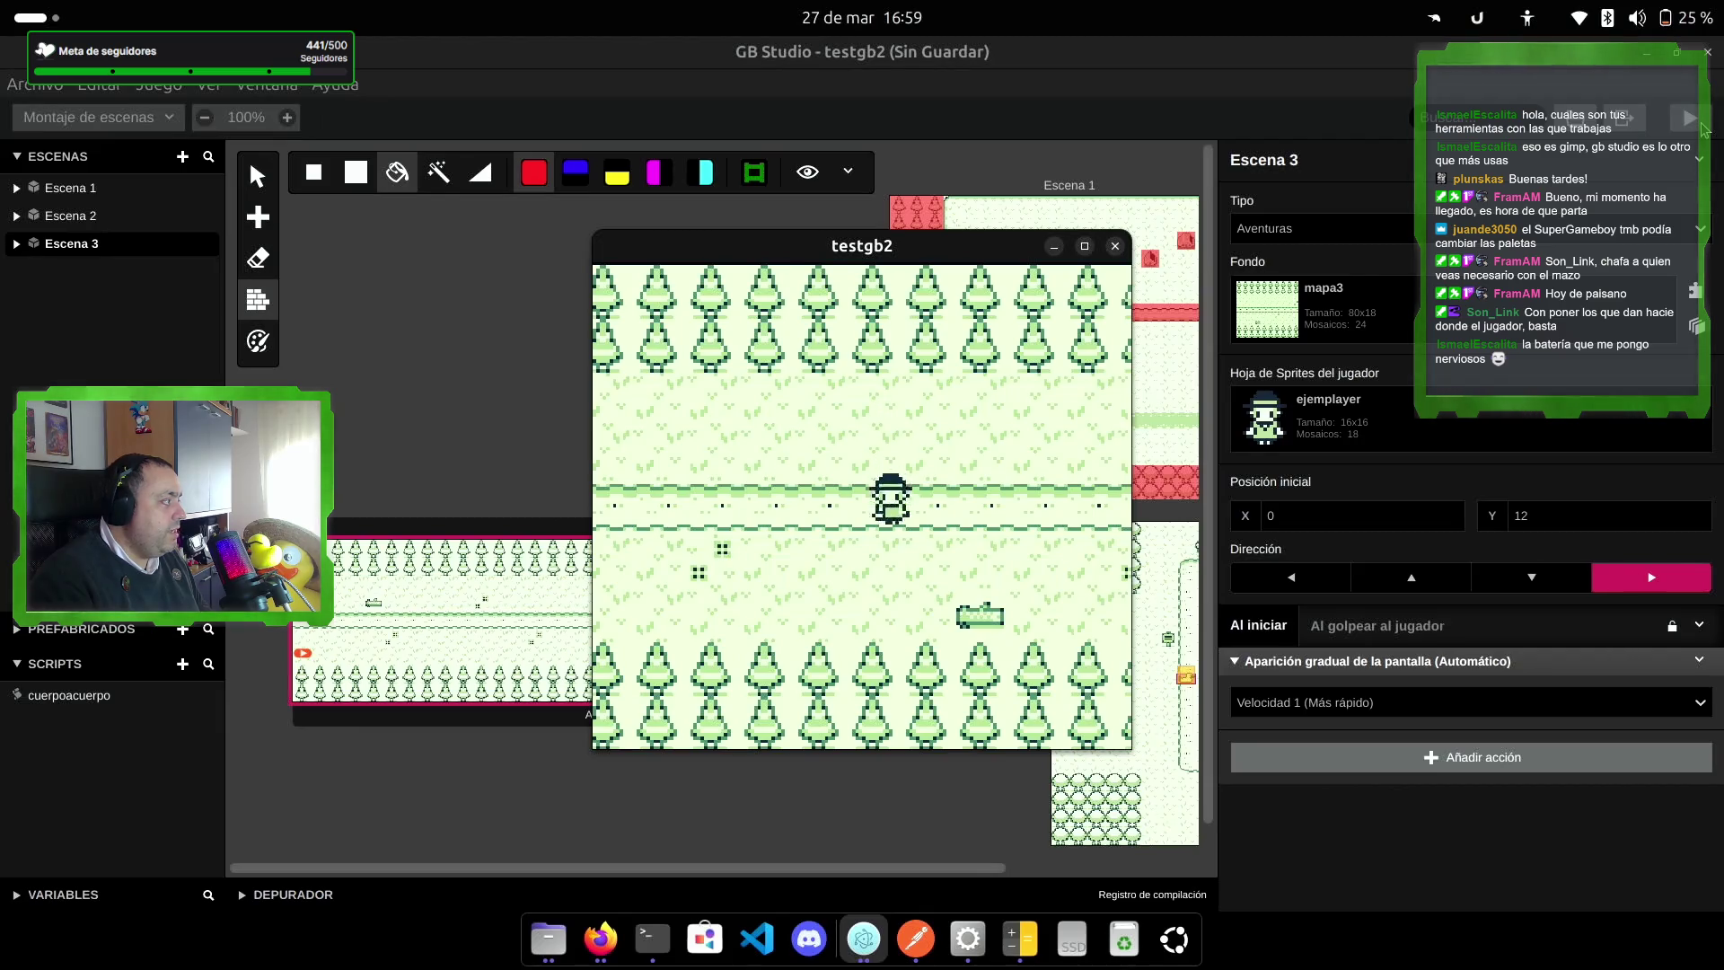
{"action": "key", "text": "Left"}
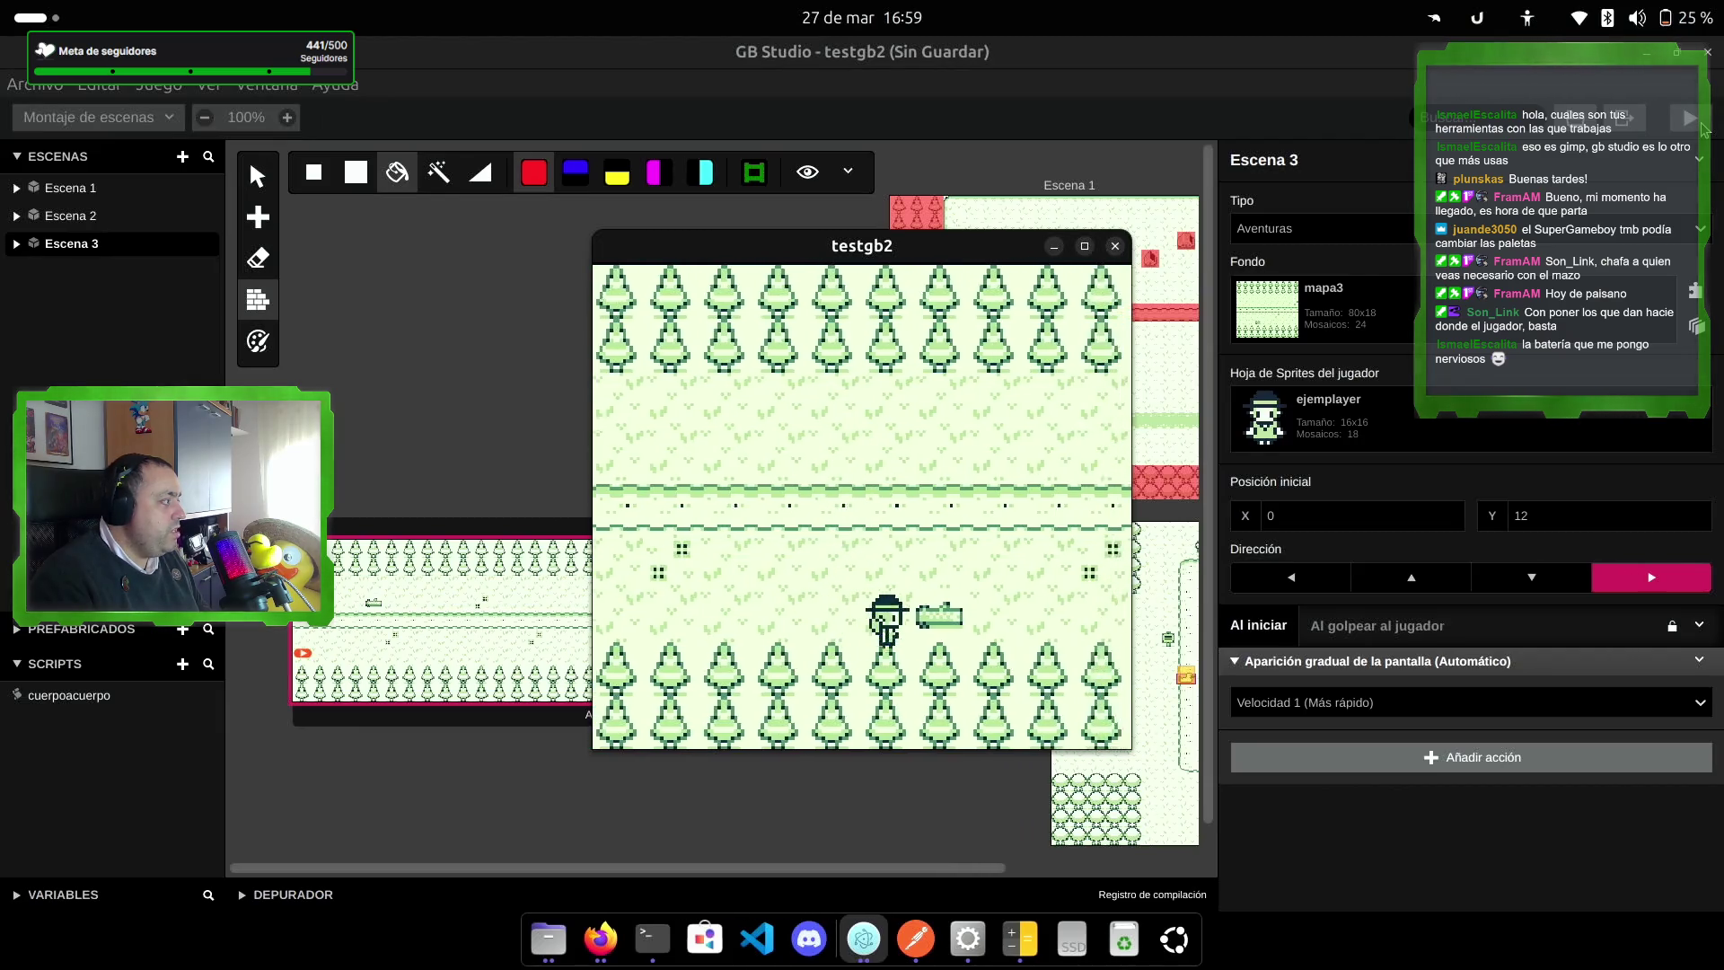
{"action": "key", "text": "Right"}
{"action": "key", "text": "Up"}
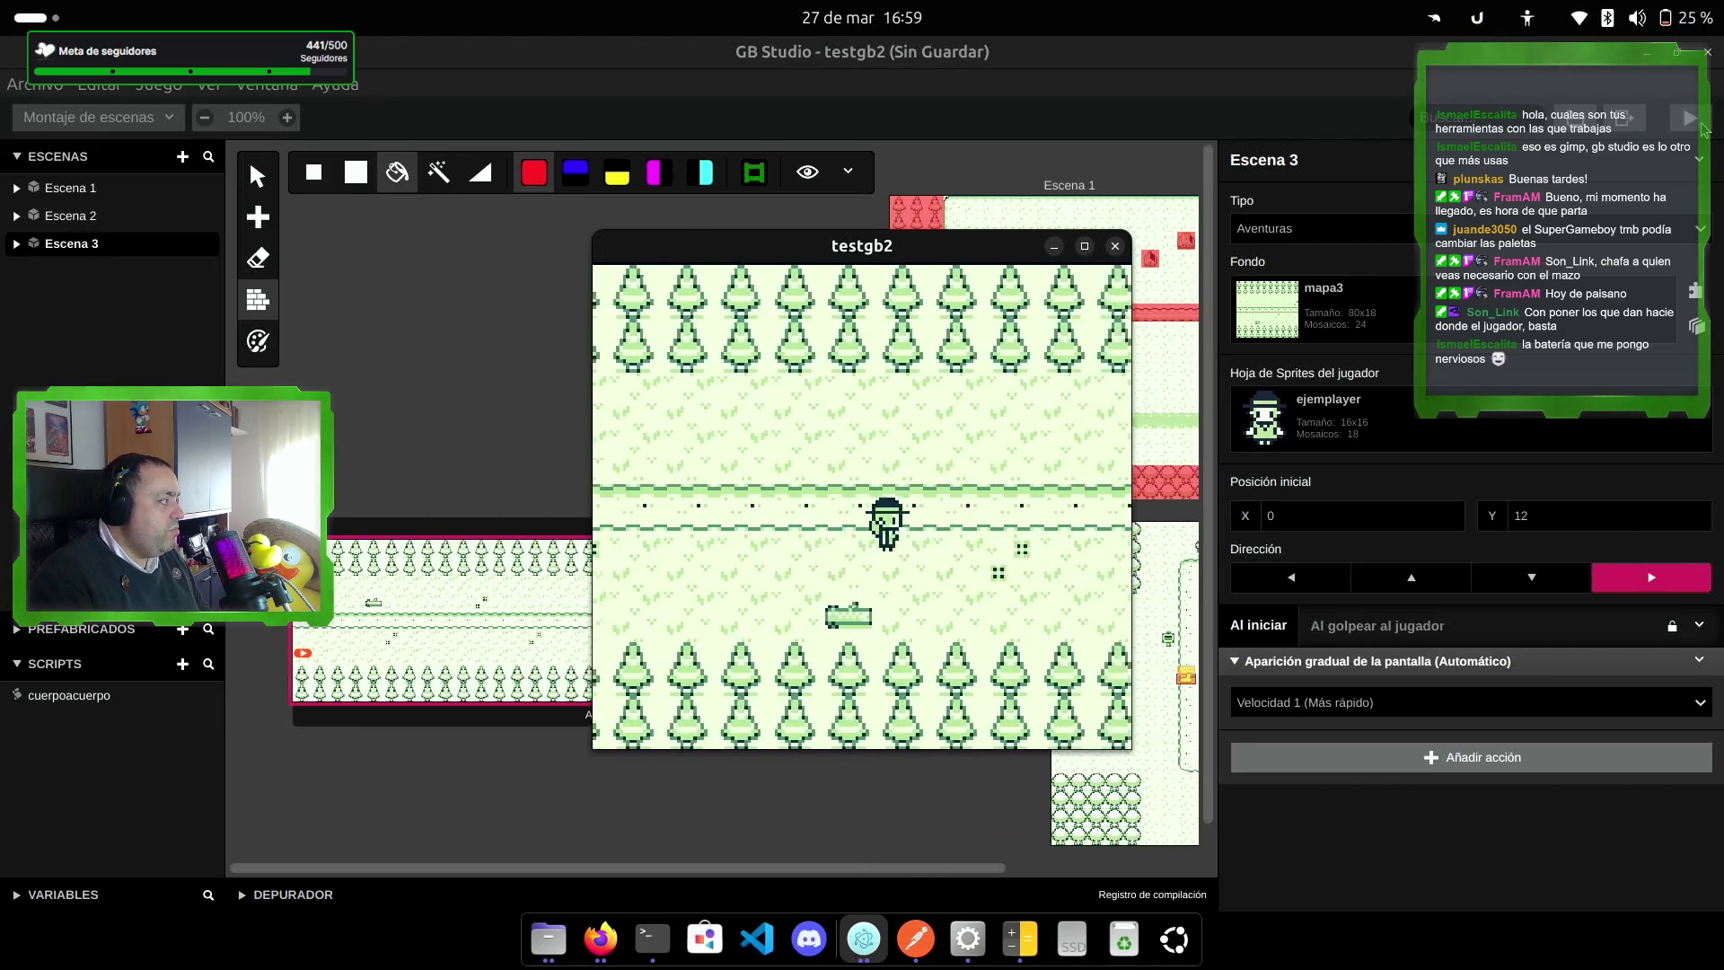
{"action": "key", "text": "Right"}
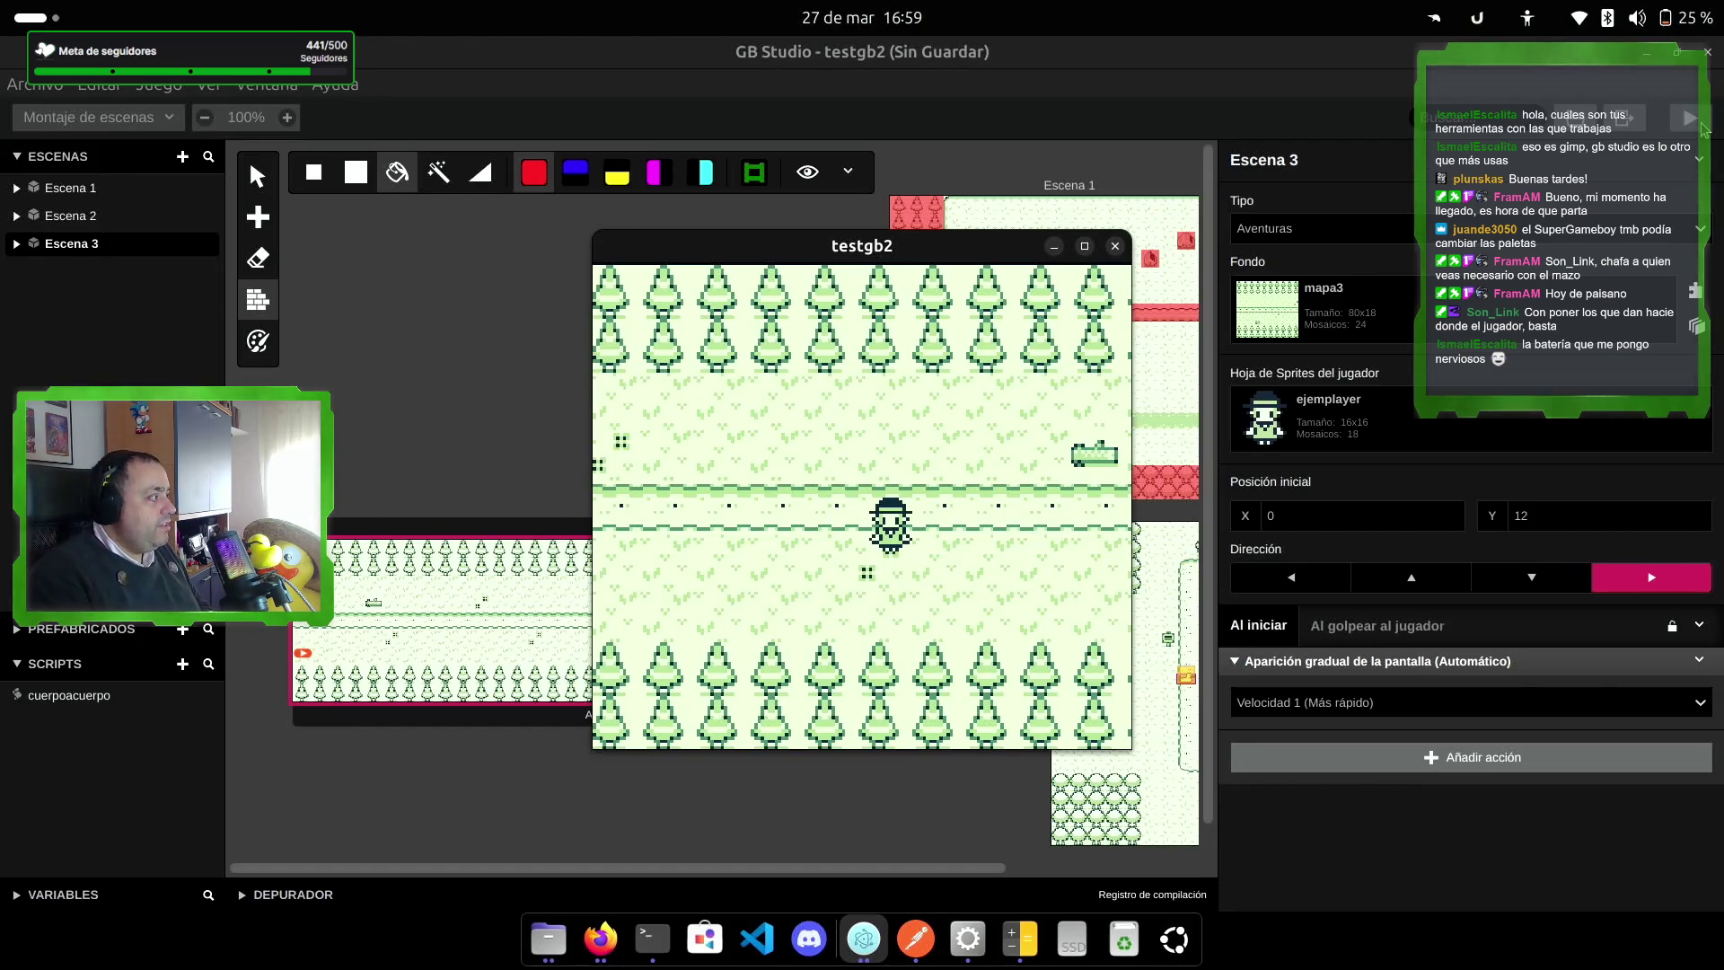
Step: Walk the player back left along the path across Escena 3, then right again
{"action": "key", "text": "Left"}
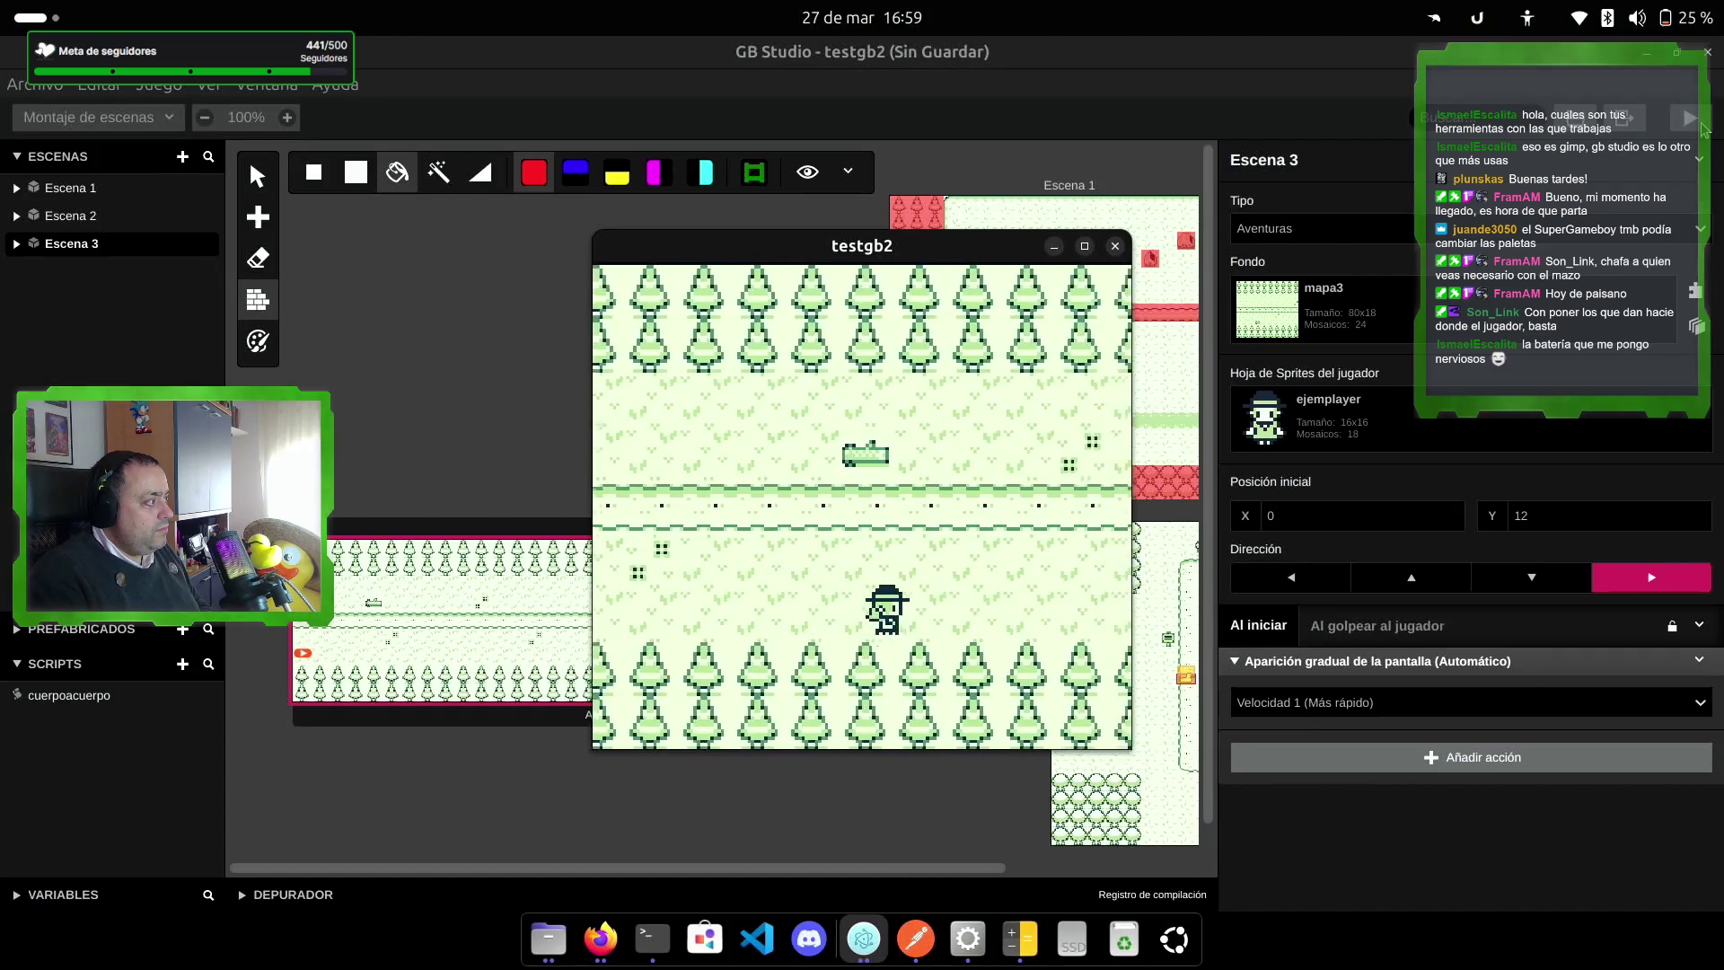
{"action": "key", "text": "Up"}
{"action": "key", "text": "Right"}
{"action": "key", "text": "Up"}
{"action": "key", "text": "Up"}
{"action": "key", "text": "Down"}
{"action": "key", "text": "Left"}
{"action": "key", "text": "Left"}
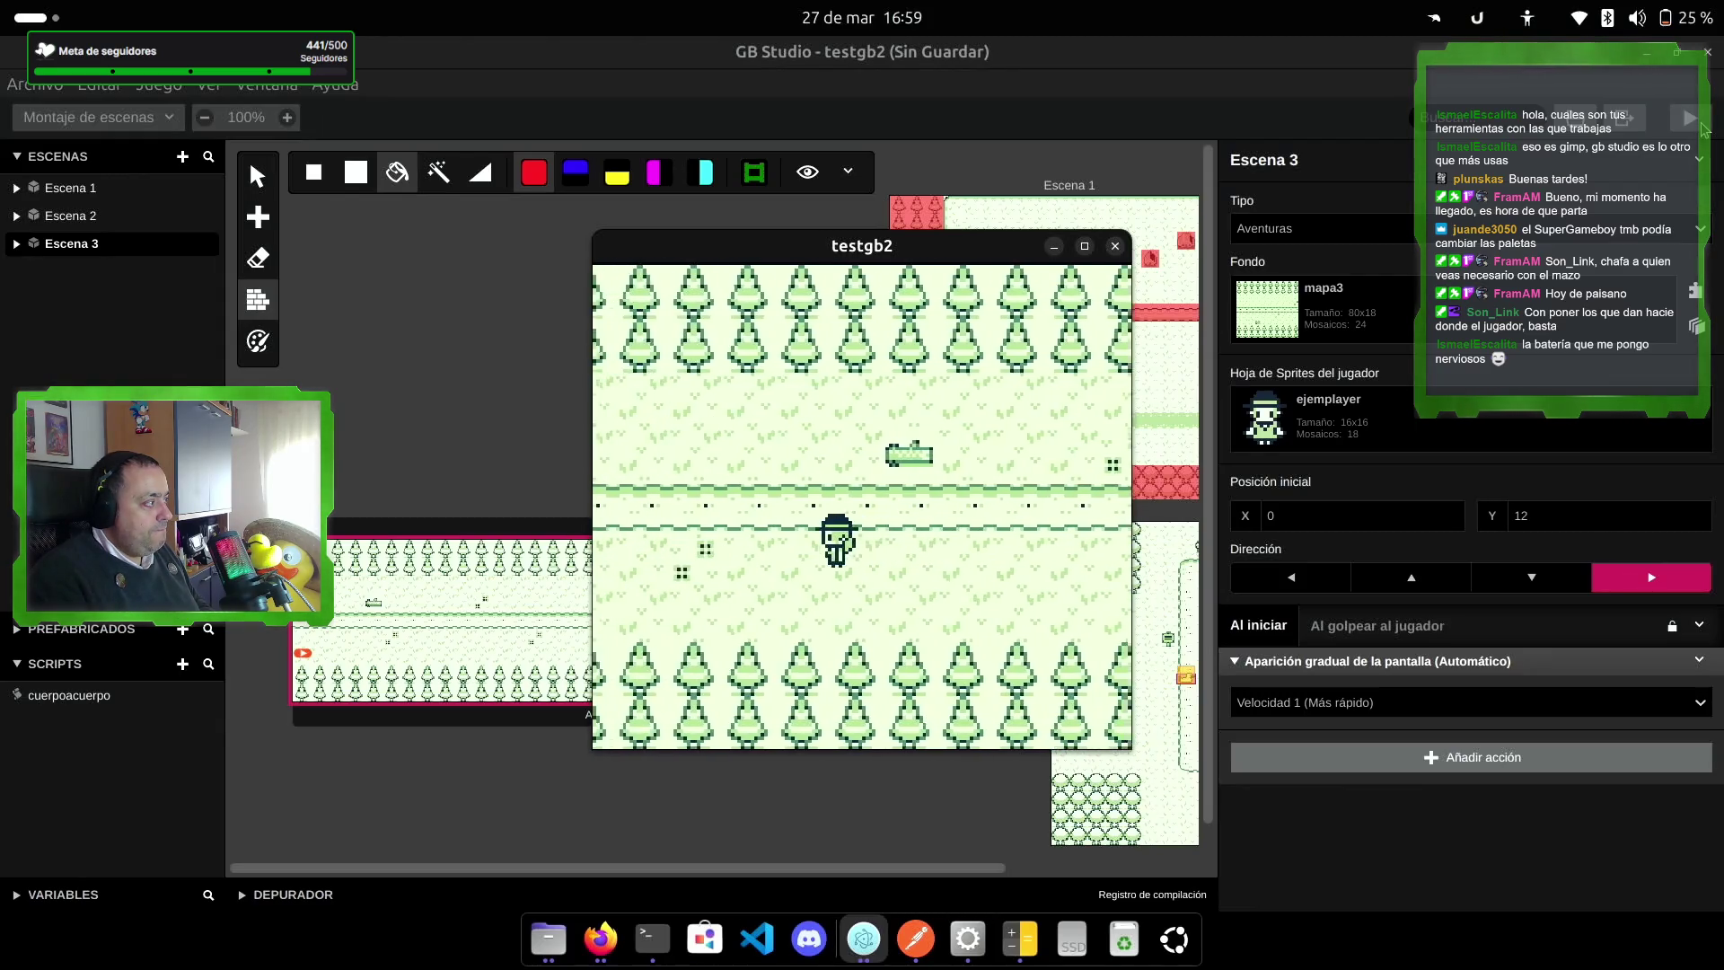
{"action": "key", "text": "Left"}
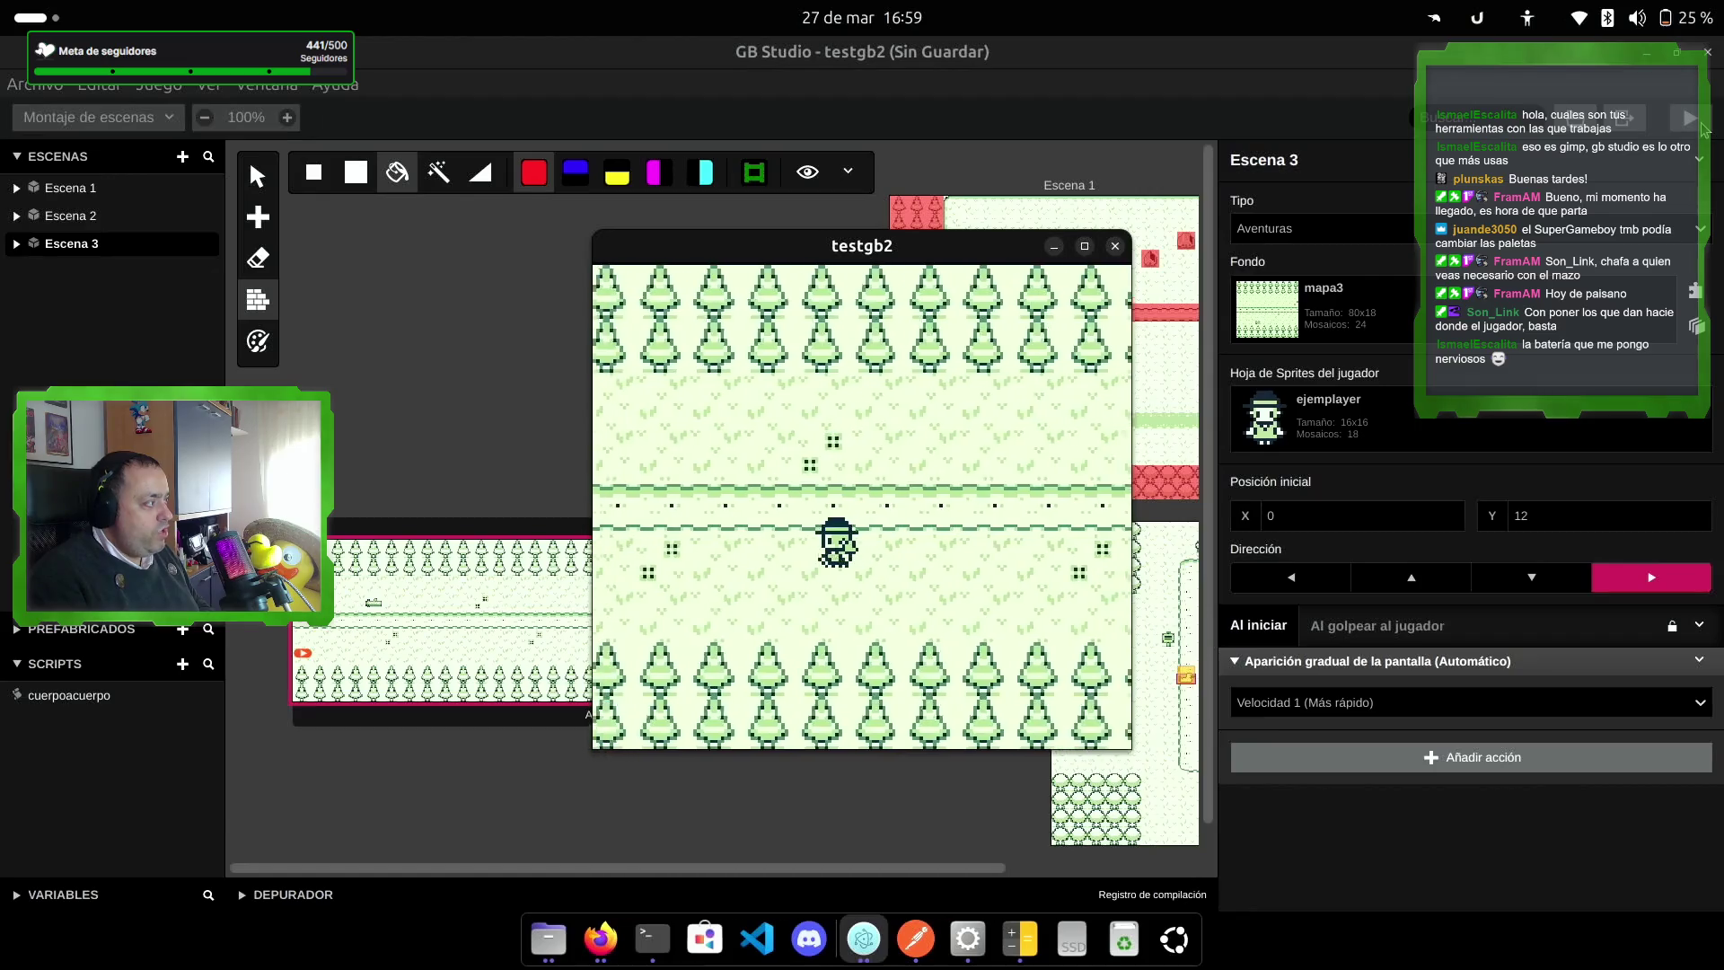
{"action": "key", "text": "Left"}
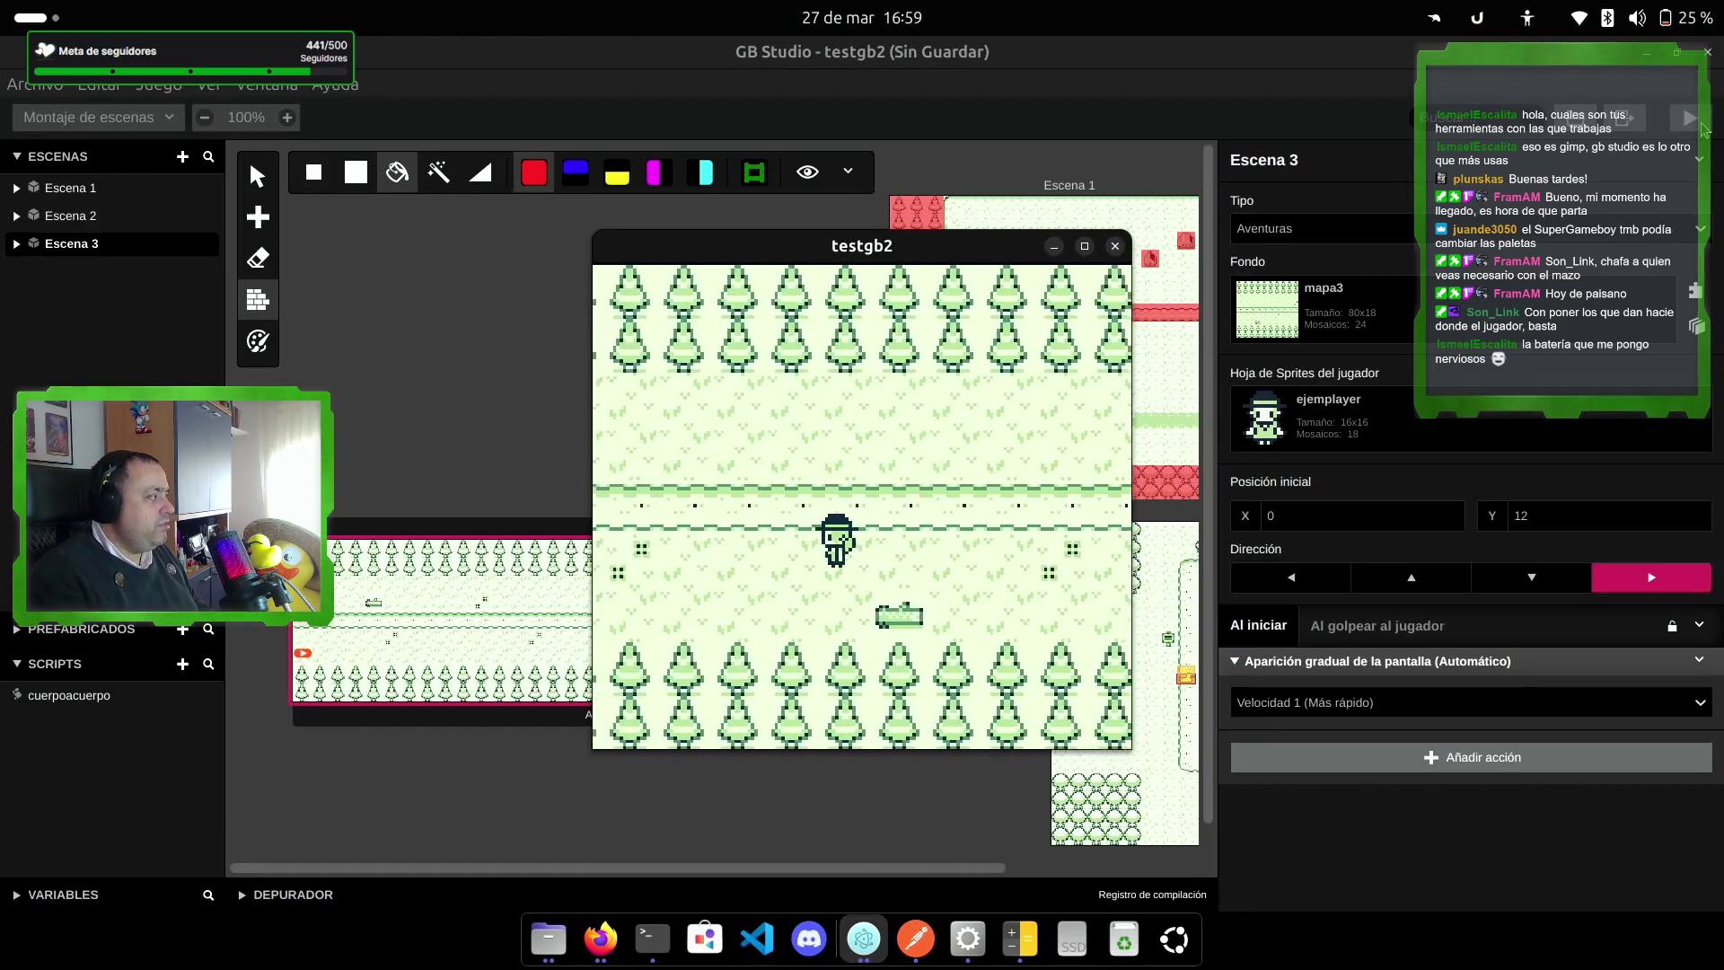
{"action": "key", "text": "Left"}
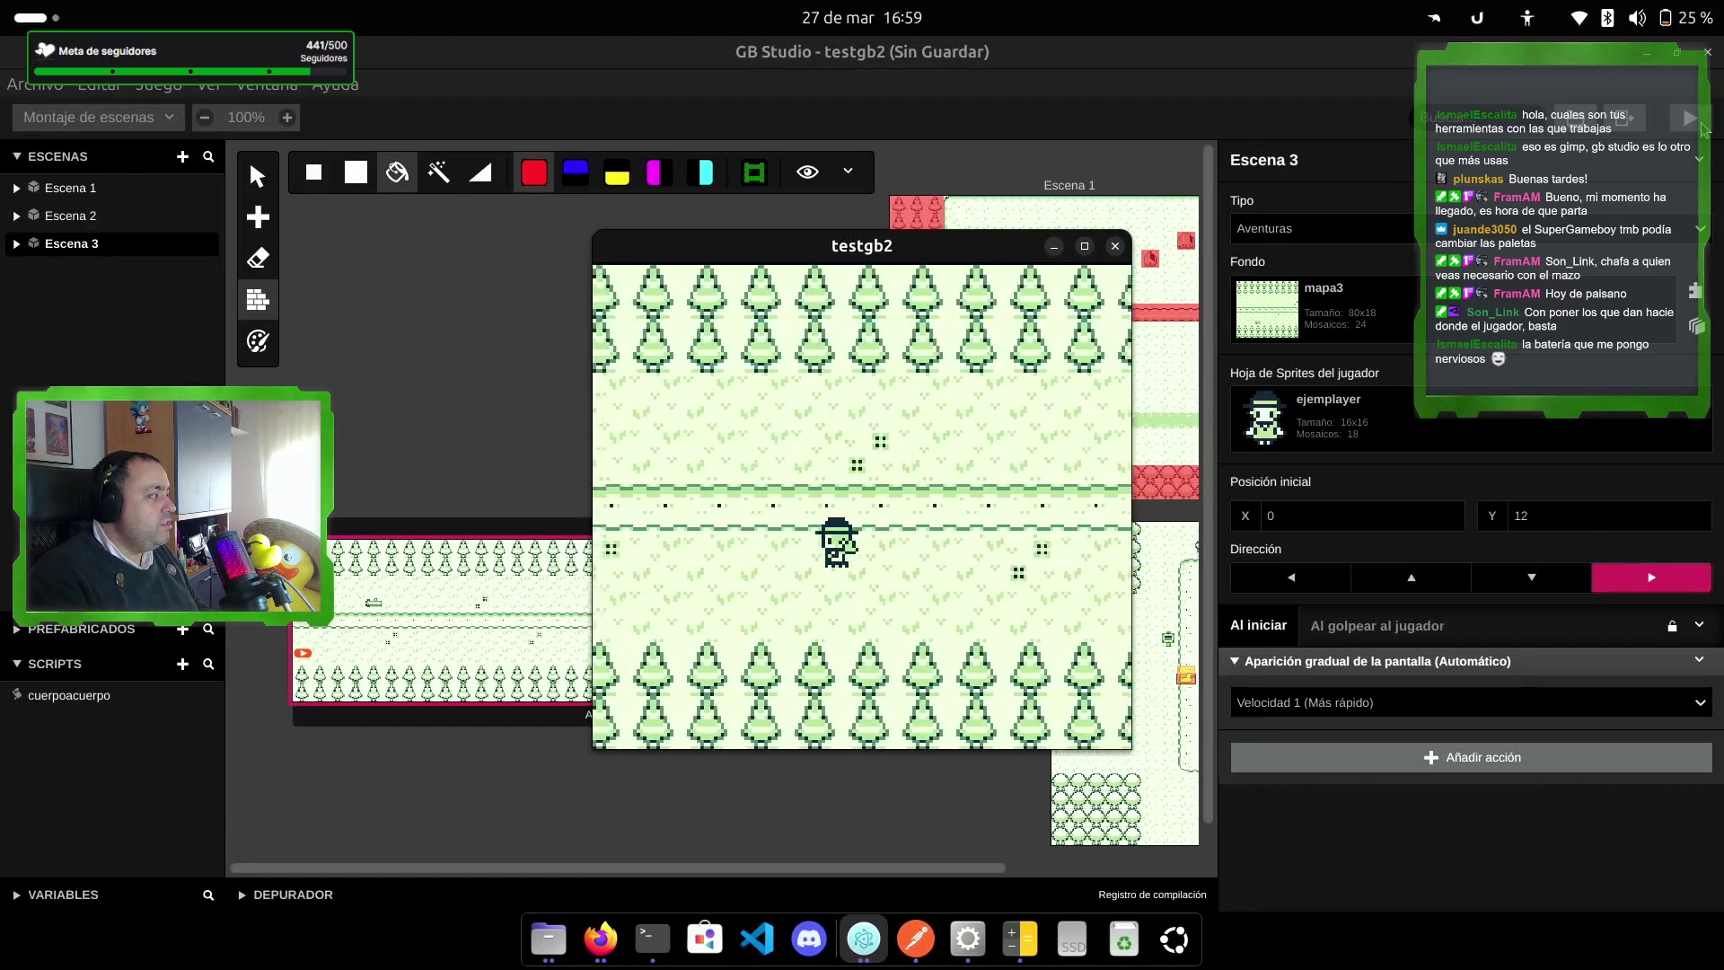
{"action": "key", "text": "Left"}
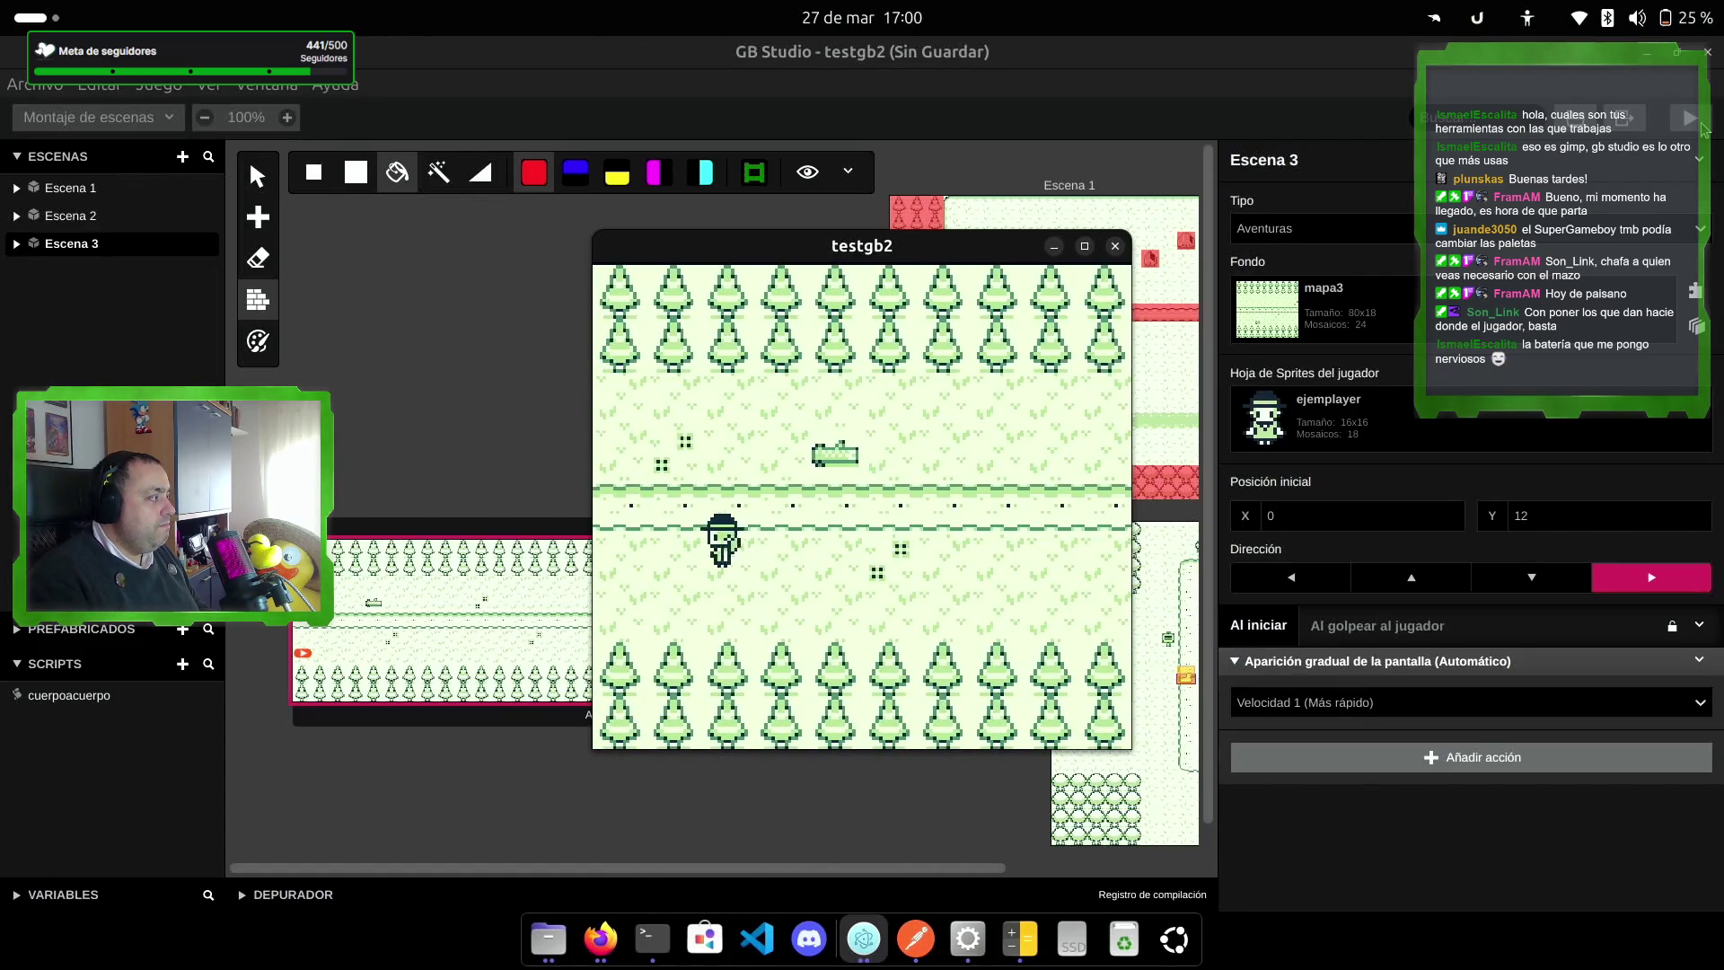
{"action": "key", "text": "Right"}
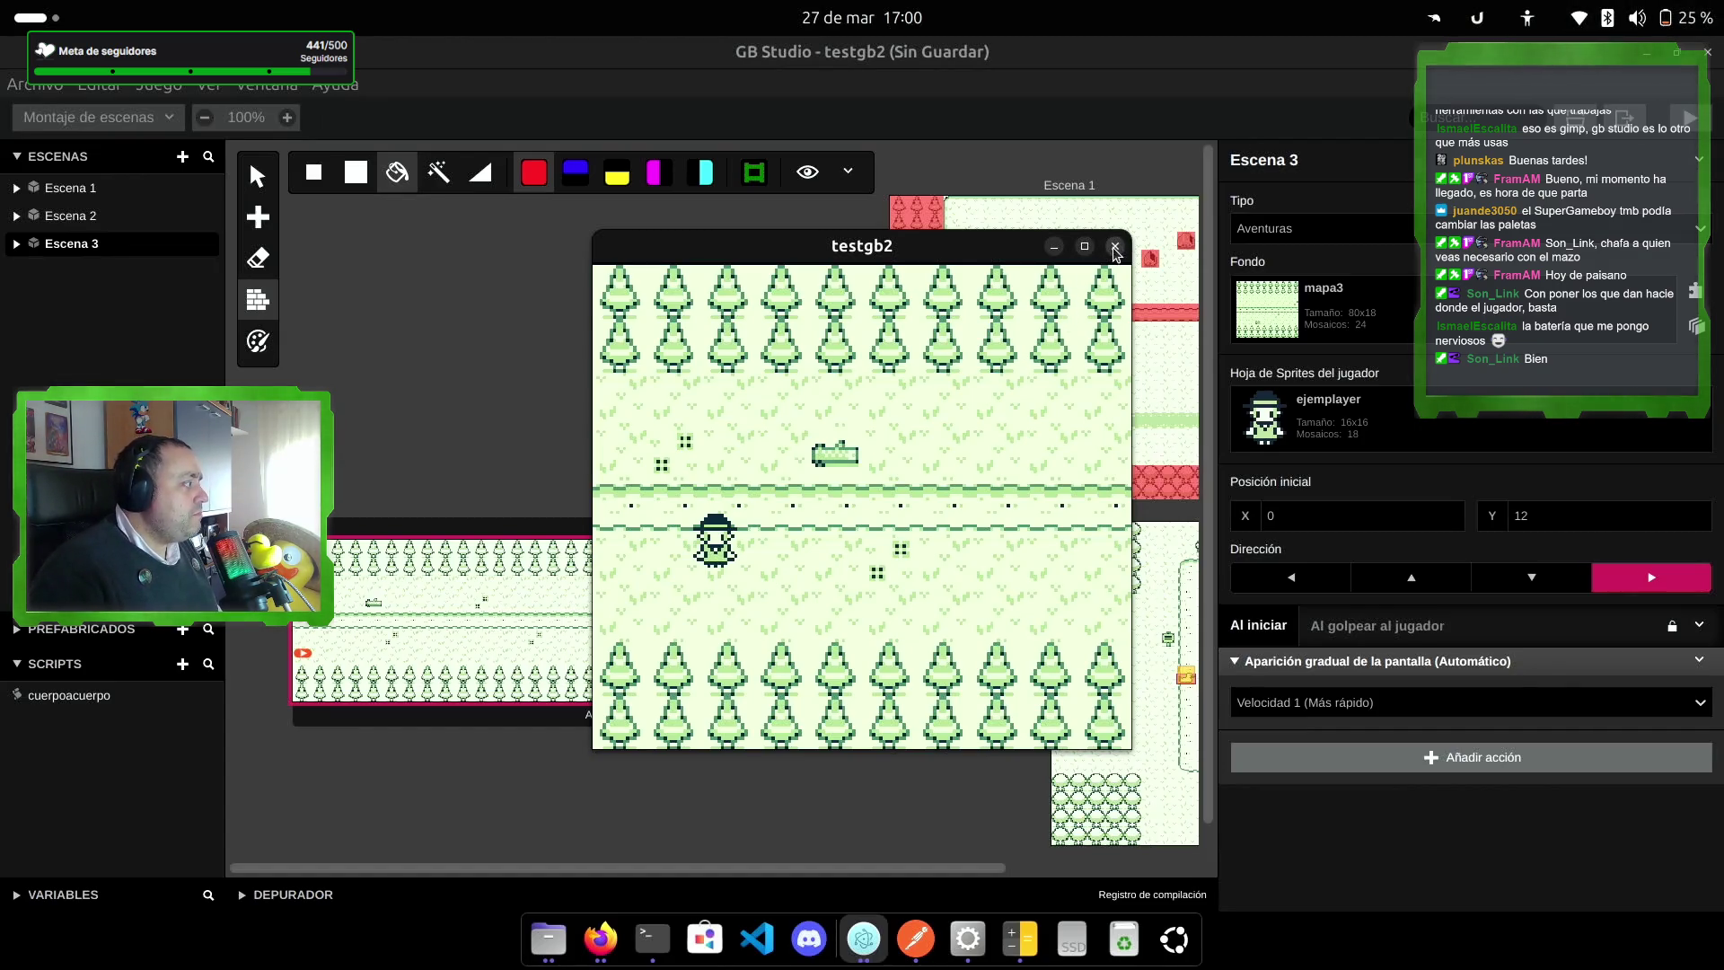
Step: Close the playtest and paint top tree rows Y=00–02 solid, undoing the stray left-edge strip
{"action": "left_click", "coordinate": [1116, 246]}
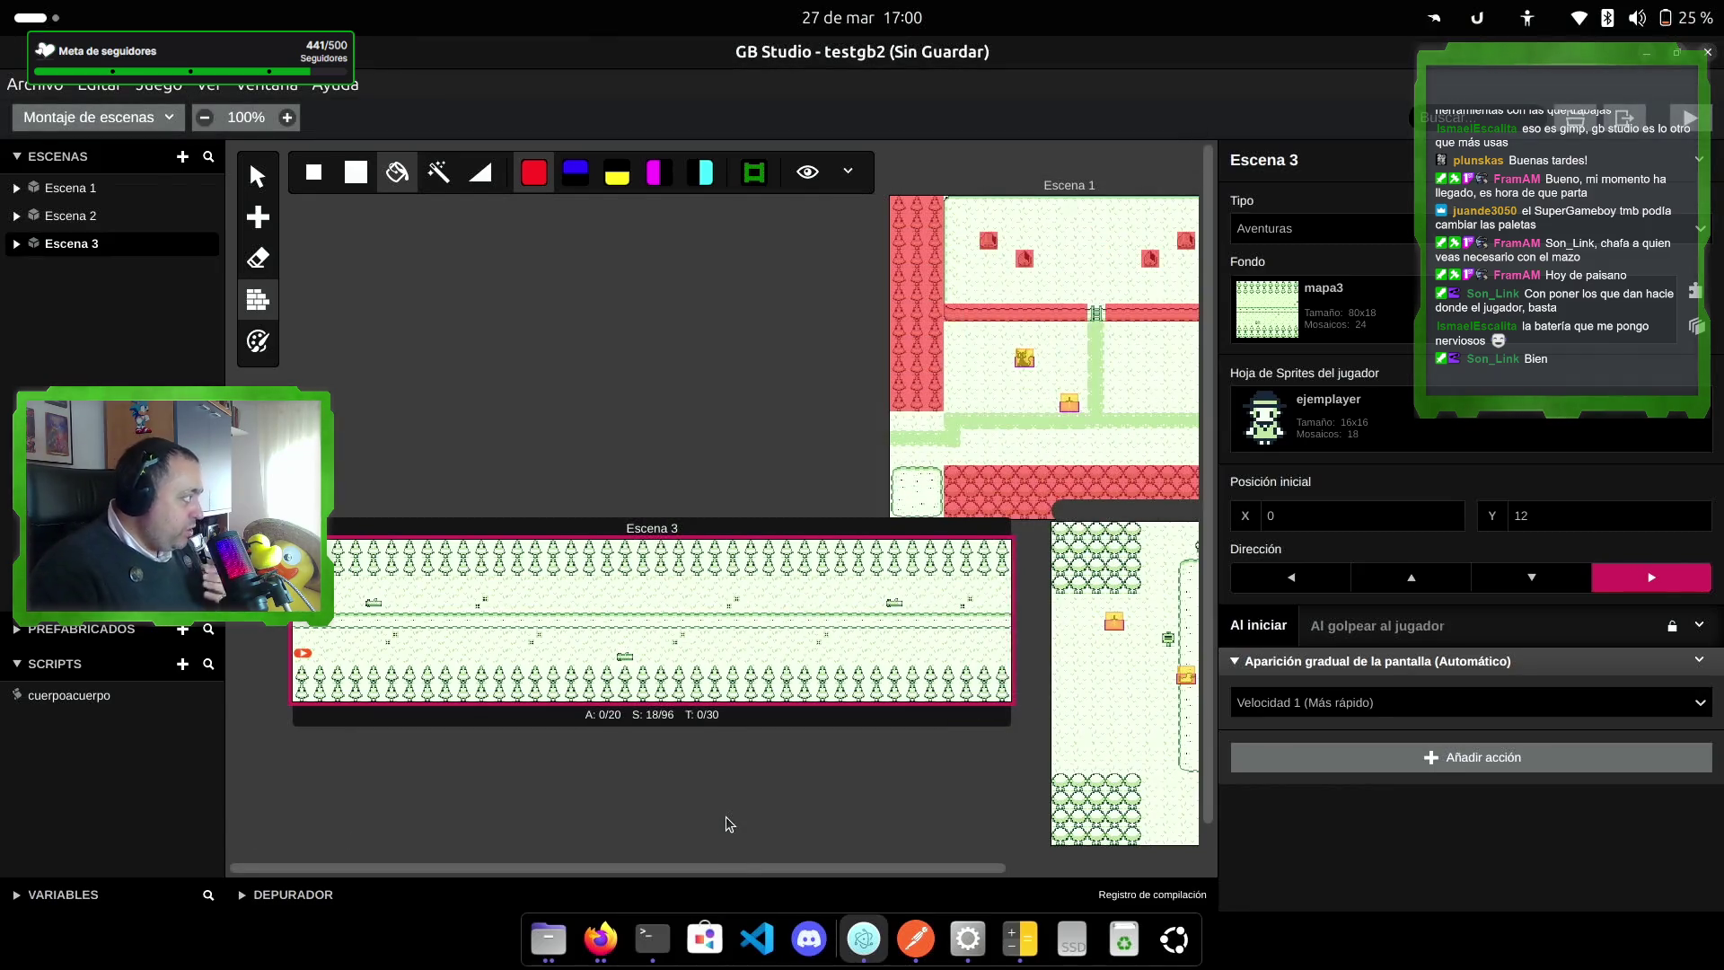
{"action": "left_click", "coordinate": [356, 178]}
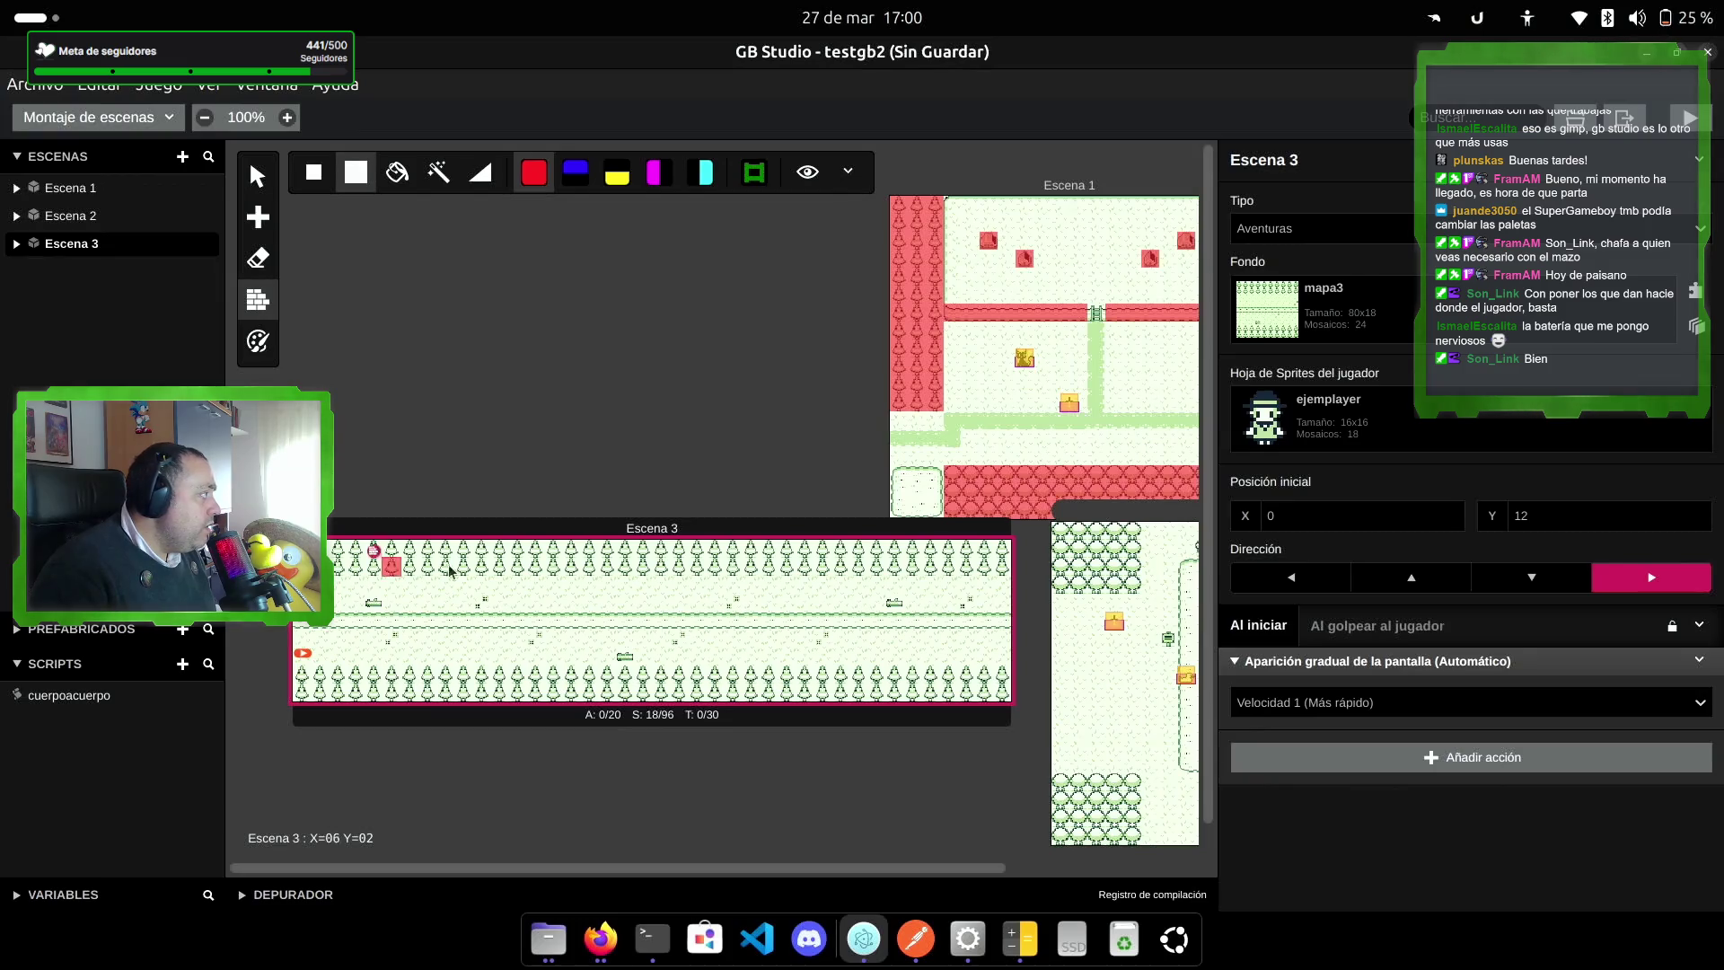
{"action": "left_click", "coordinate": [1004, 567], "text": "shift"}
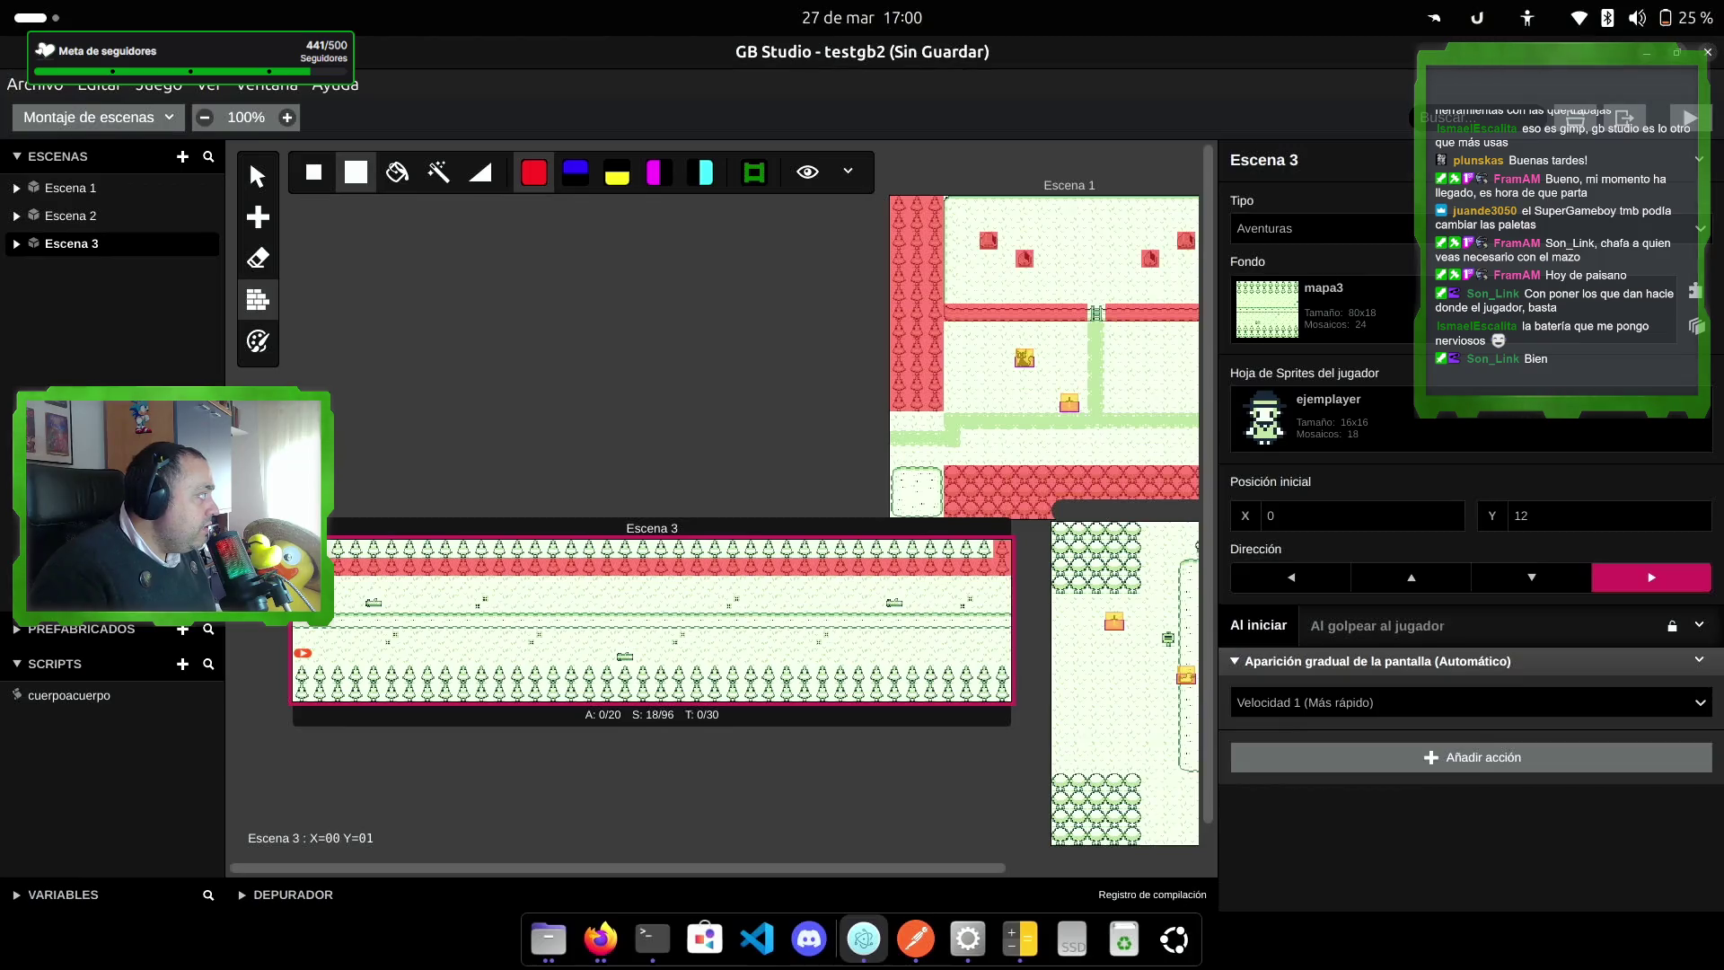
{"action": "left_click", "coordinate": [333, 542], "text": "shift"}
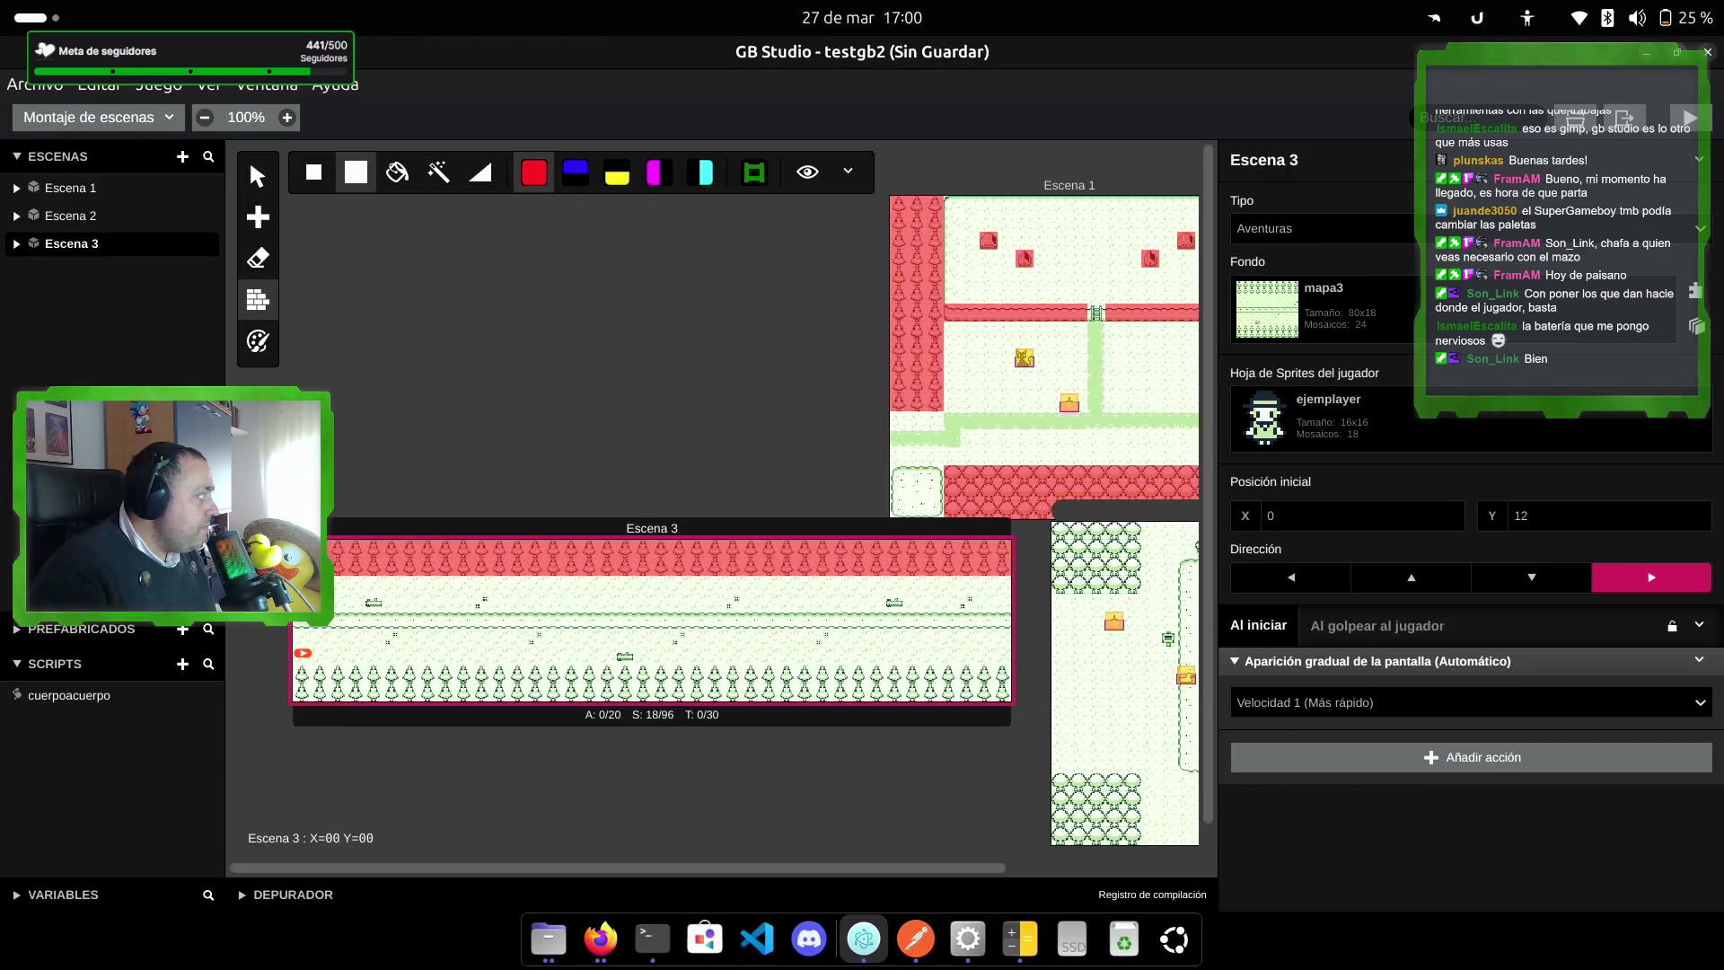
{"action": "left_click", "coordinate": [301, 693], "text": "shift"}
{"action": "key", "text": "ctrl+z"}
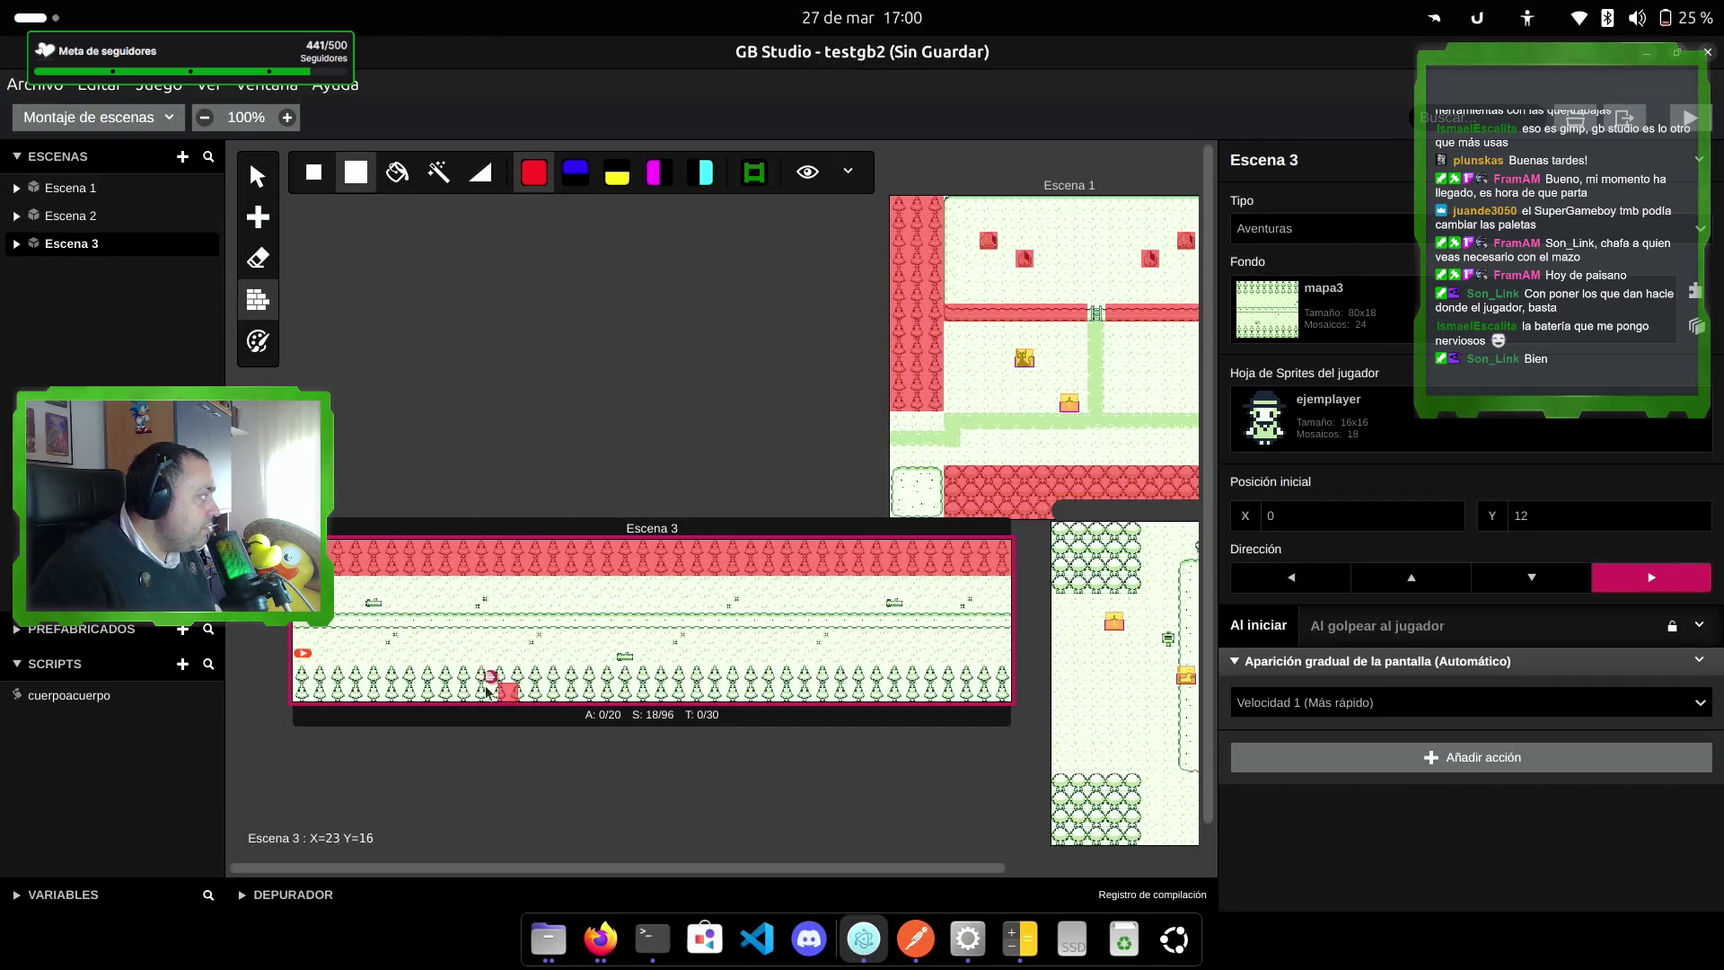
Step: Paint the bottom tree rows Y=14–15 solid across Escena 3 and save the project
{"action": "left_click", "coordinate": [303, 692]}
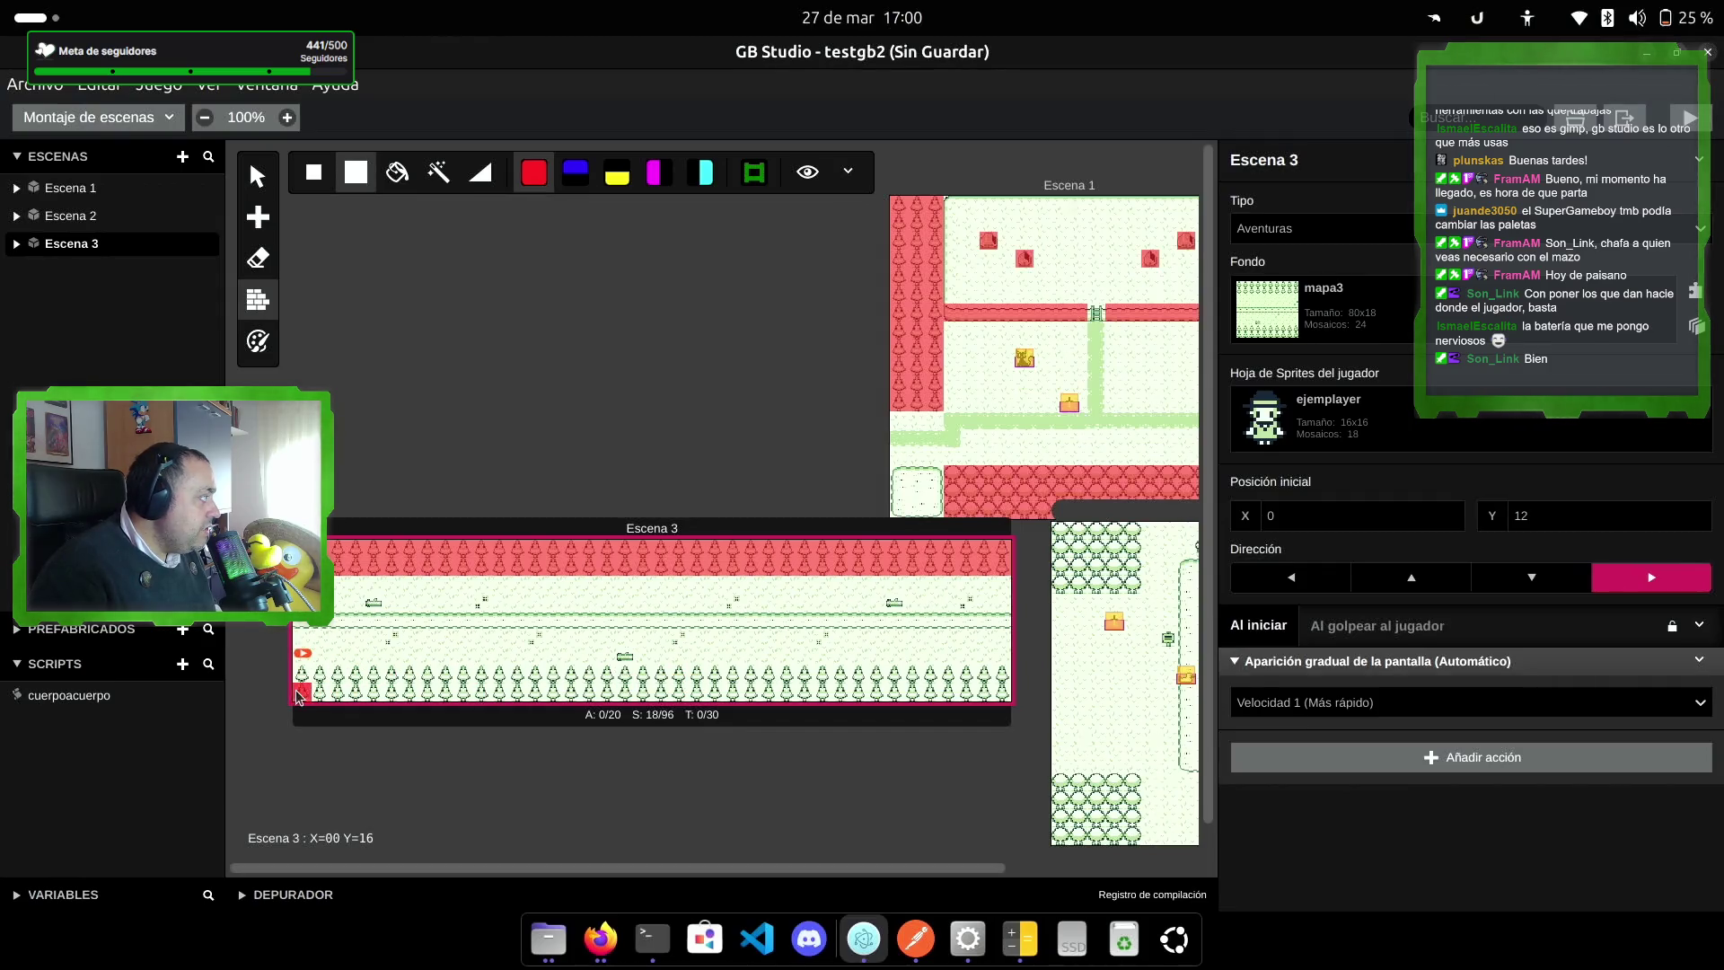
{"action": "left_click", "coordinate": [999, 693], "text": "shift"}
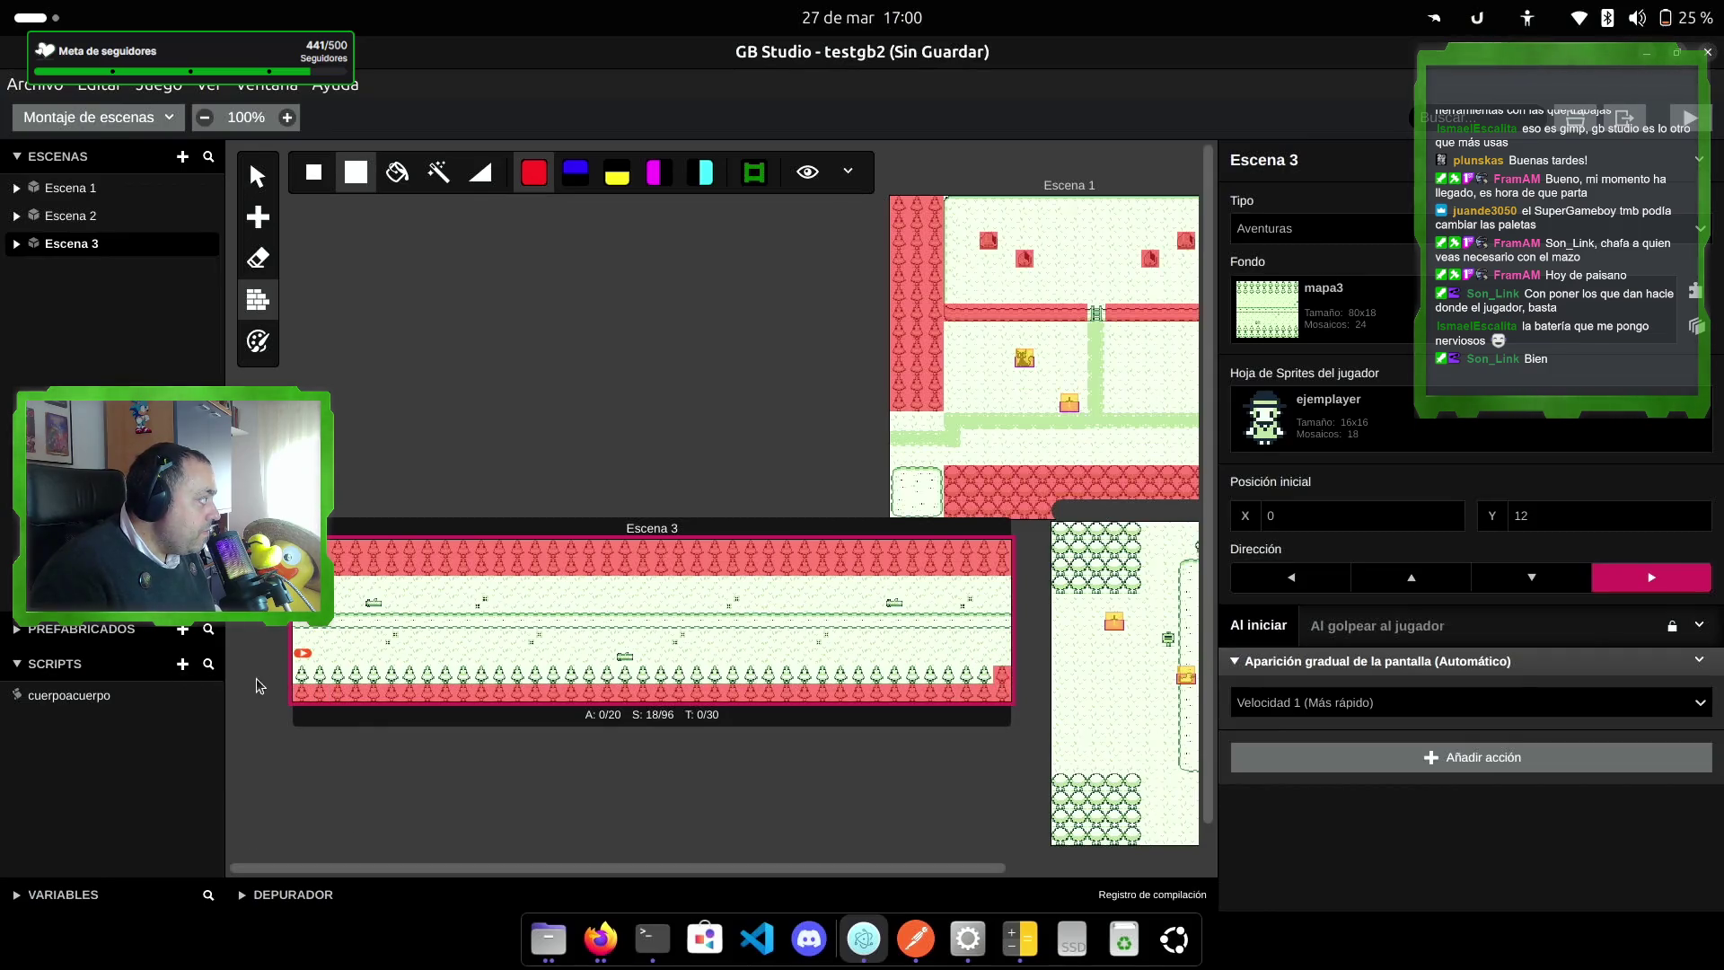
{"action": "left_click", "coordinate": [302, 674], "text": "shift"}
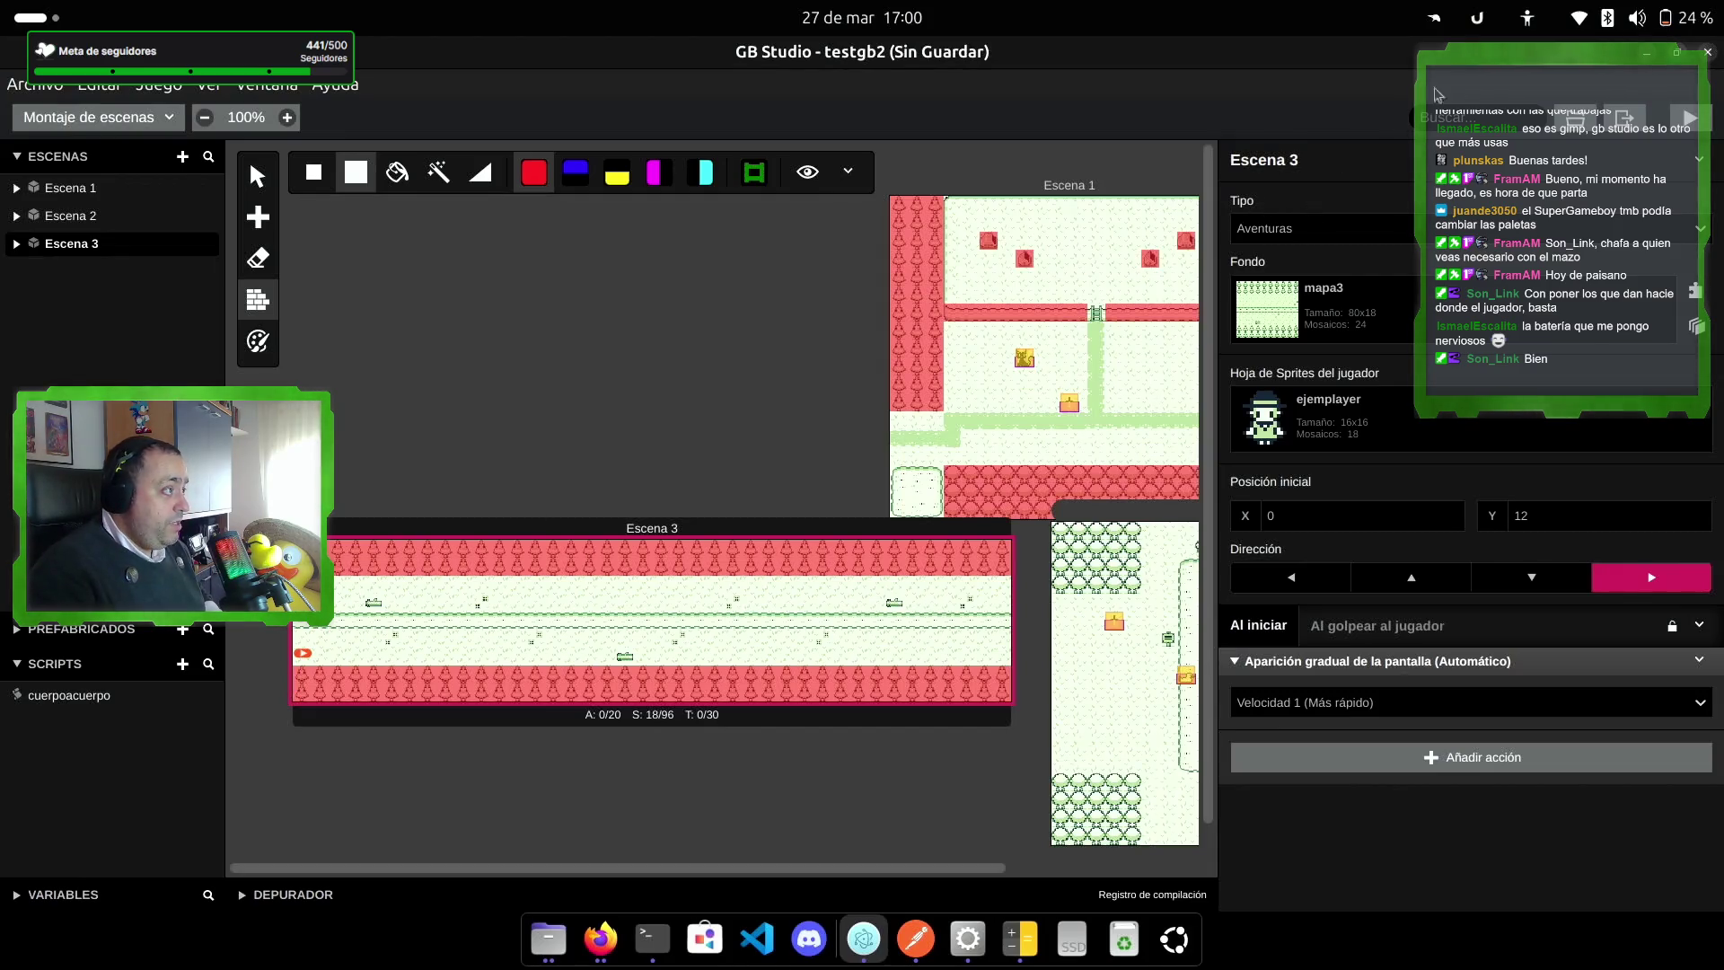
{"action": "key", "text": "ctrl+s"}
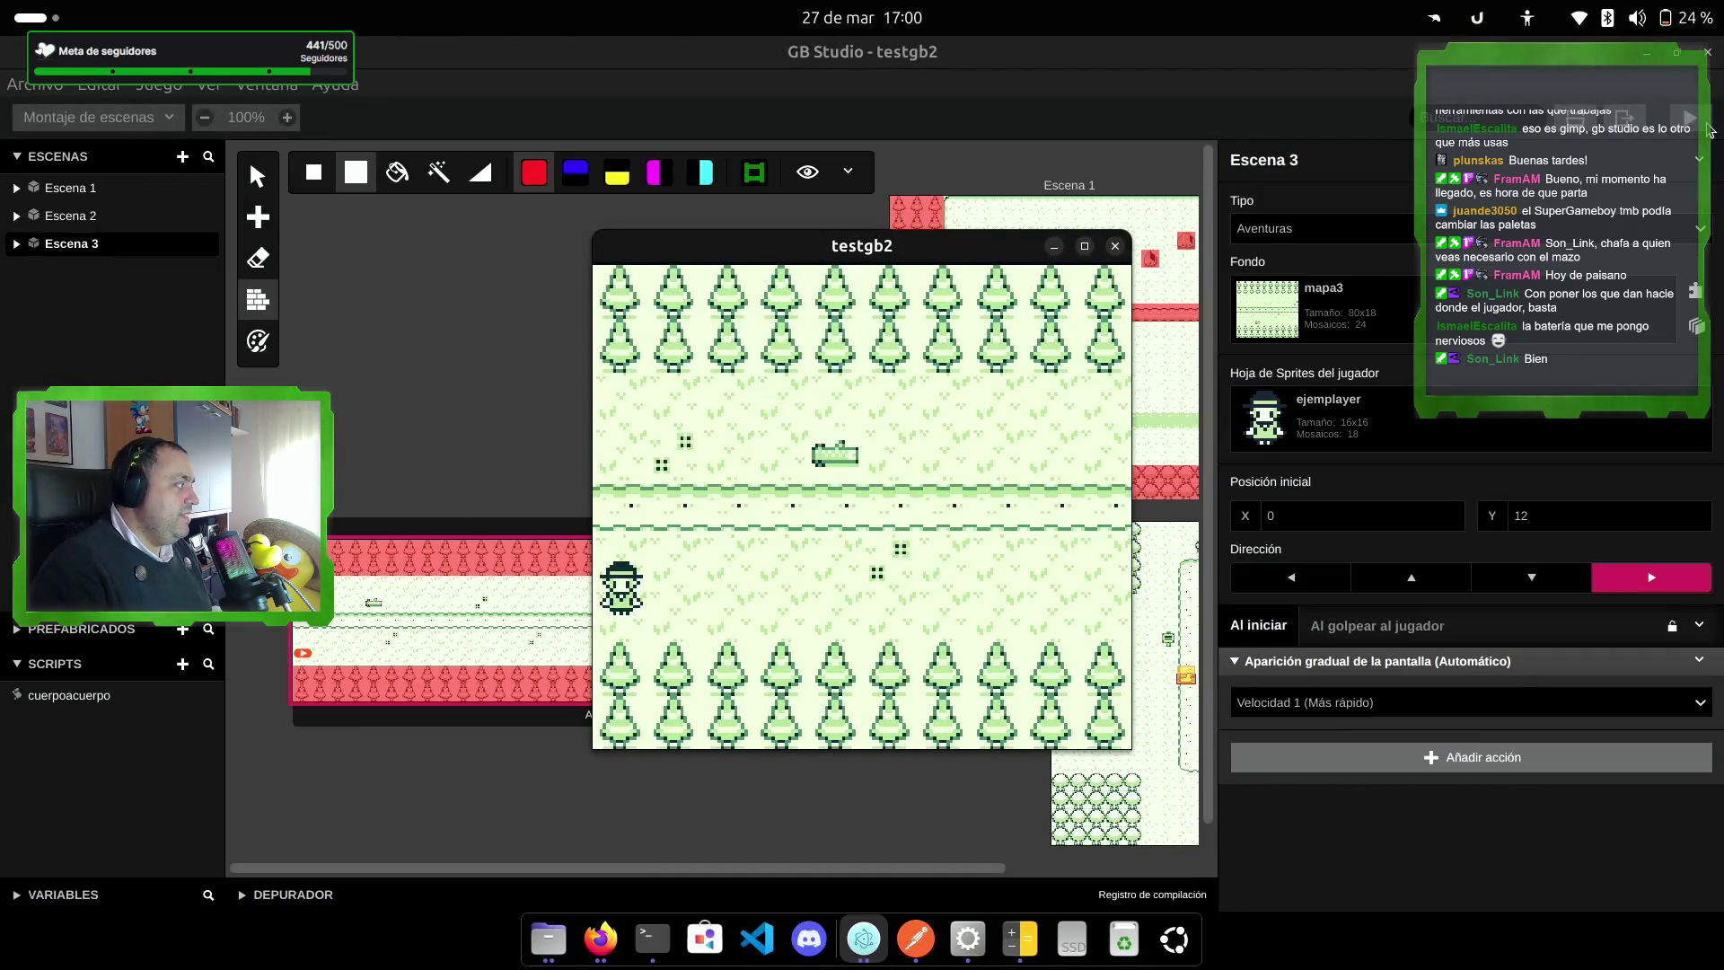
Step: Walk the player into the top and bottom tree rows to check they block movement
{"action": "key", "text": "Up"}
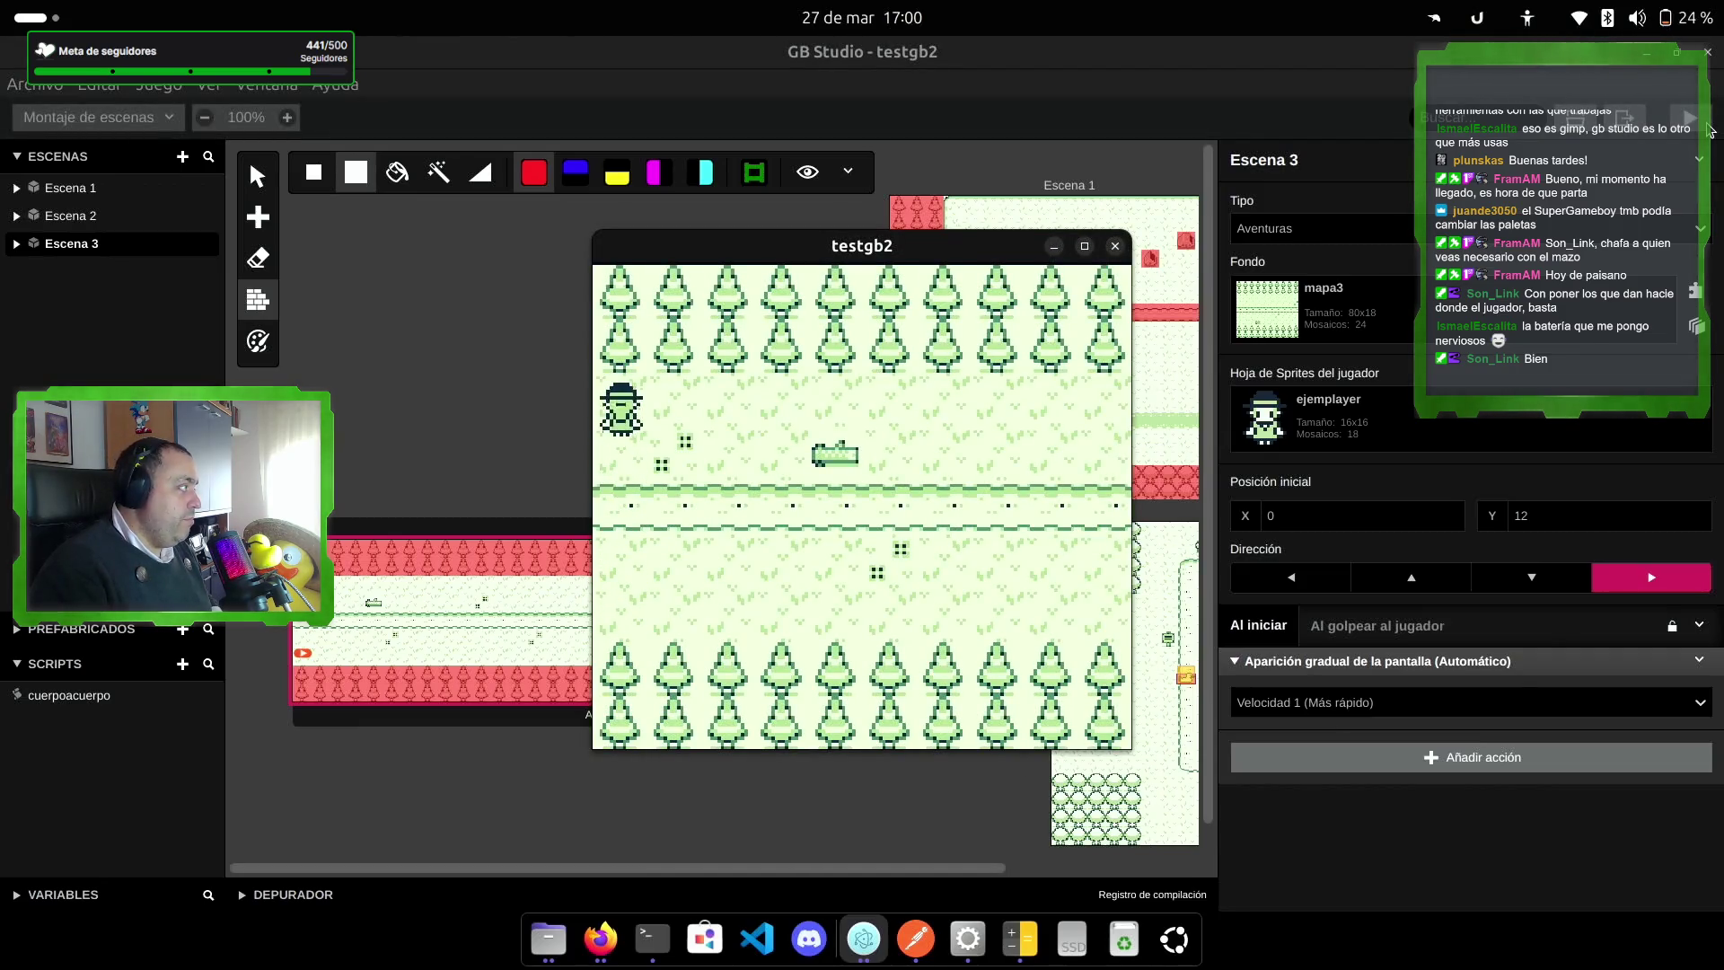
{"action": "key", "text": "Right"}
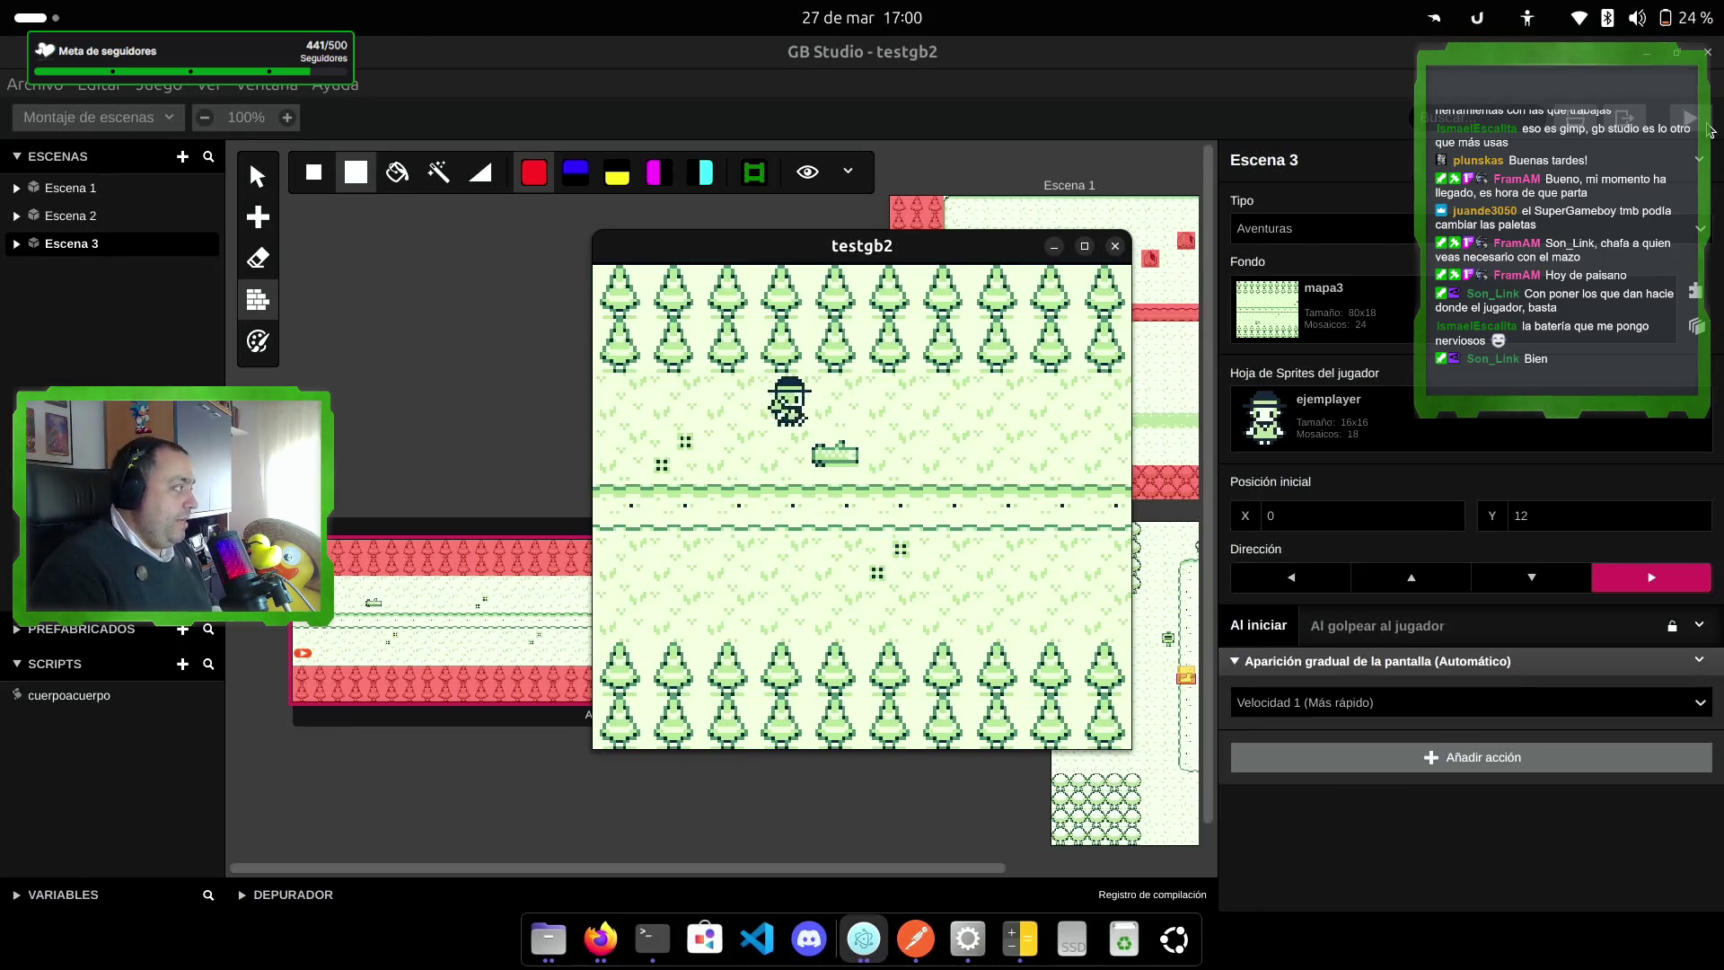
{"action": "key", "text": "Down"}
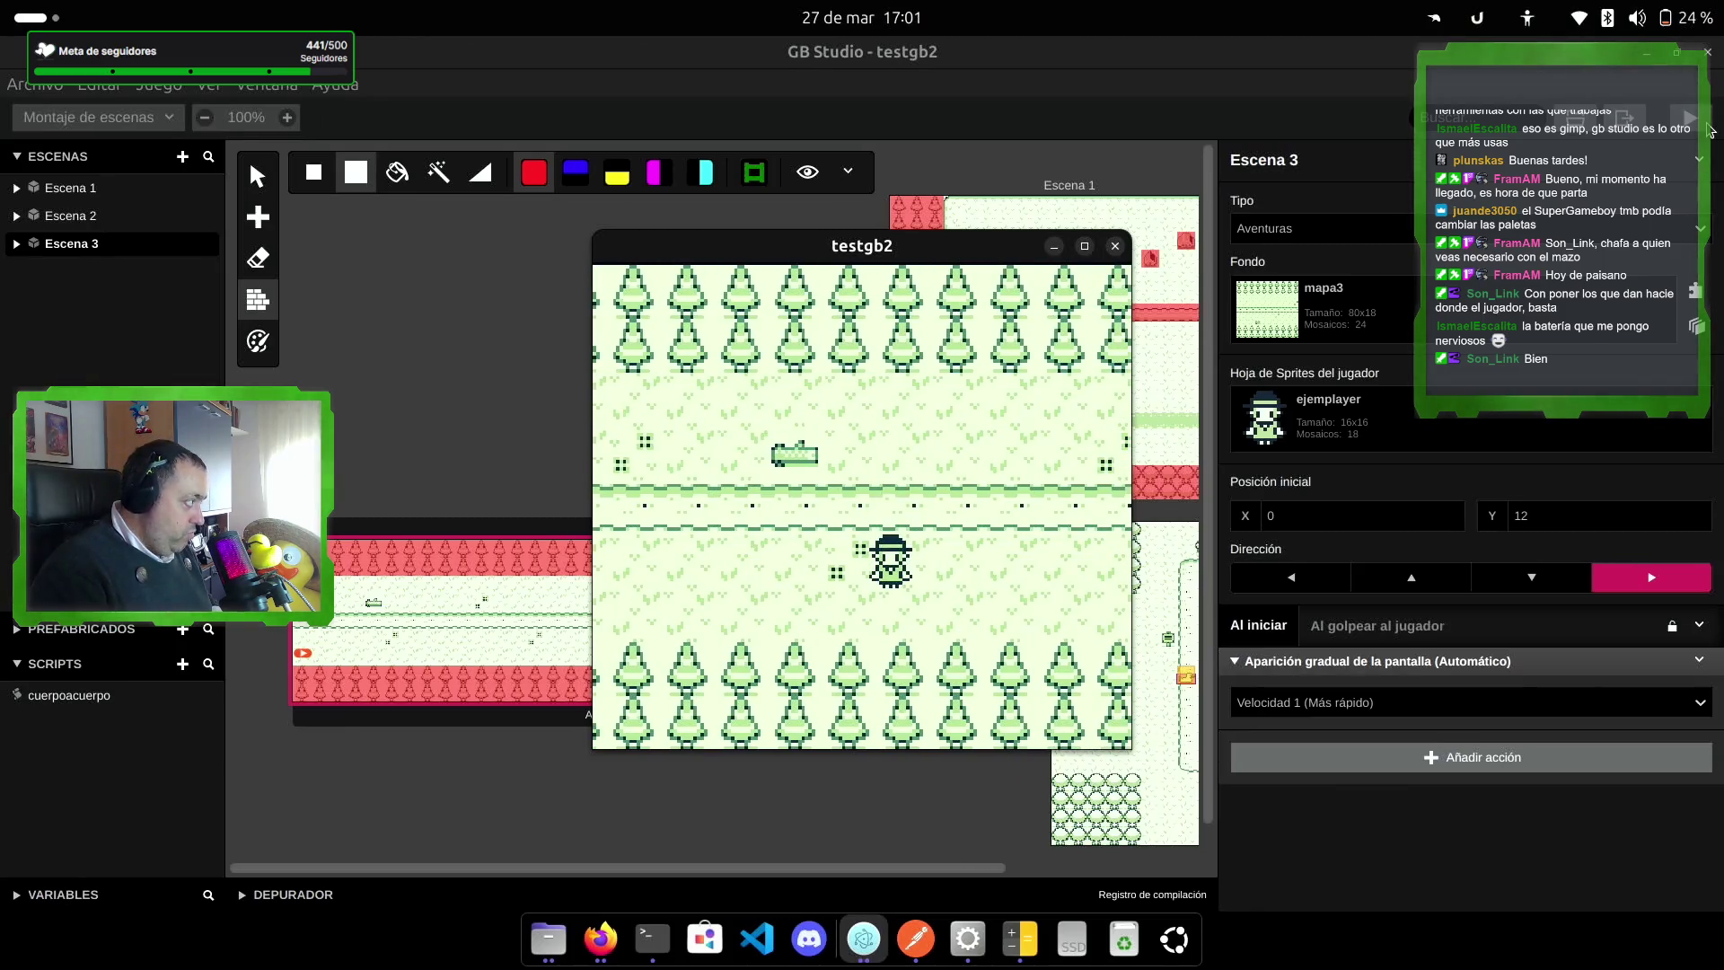
{"action": "key", "text": "Left"}
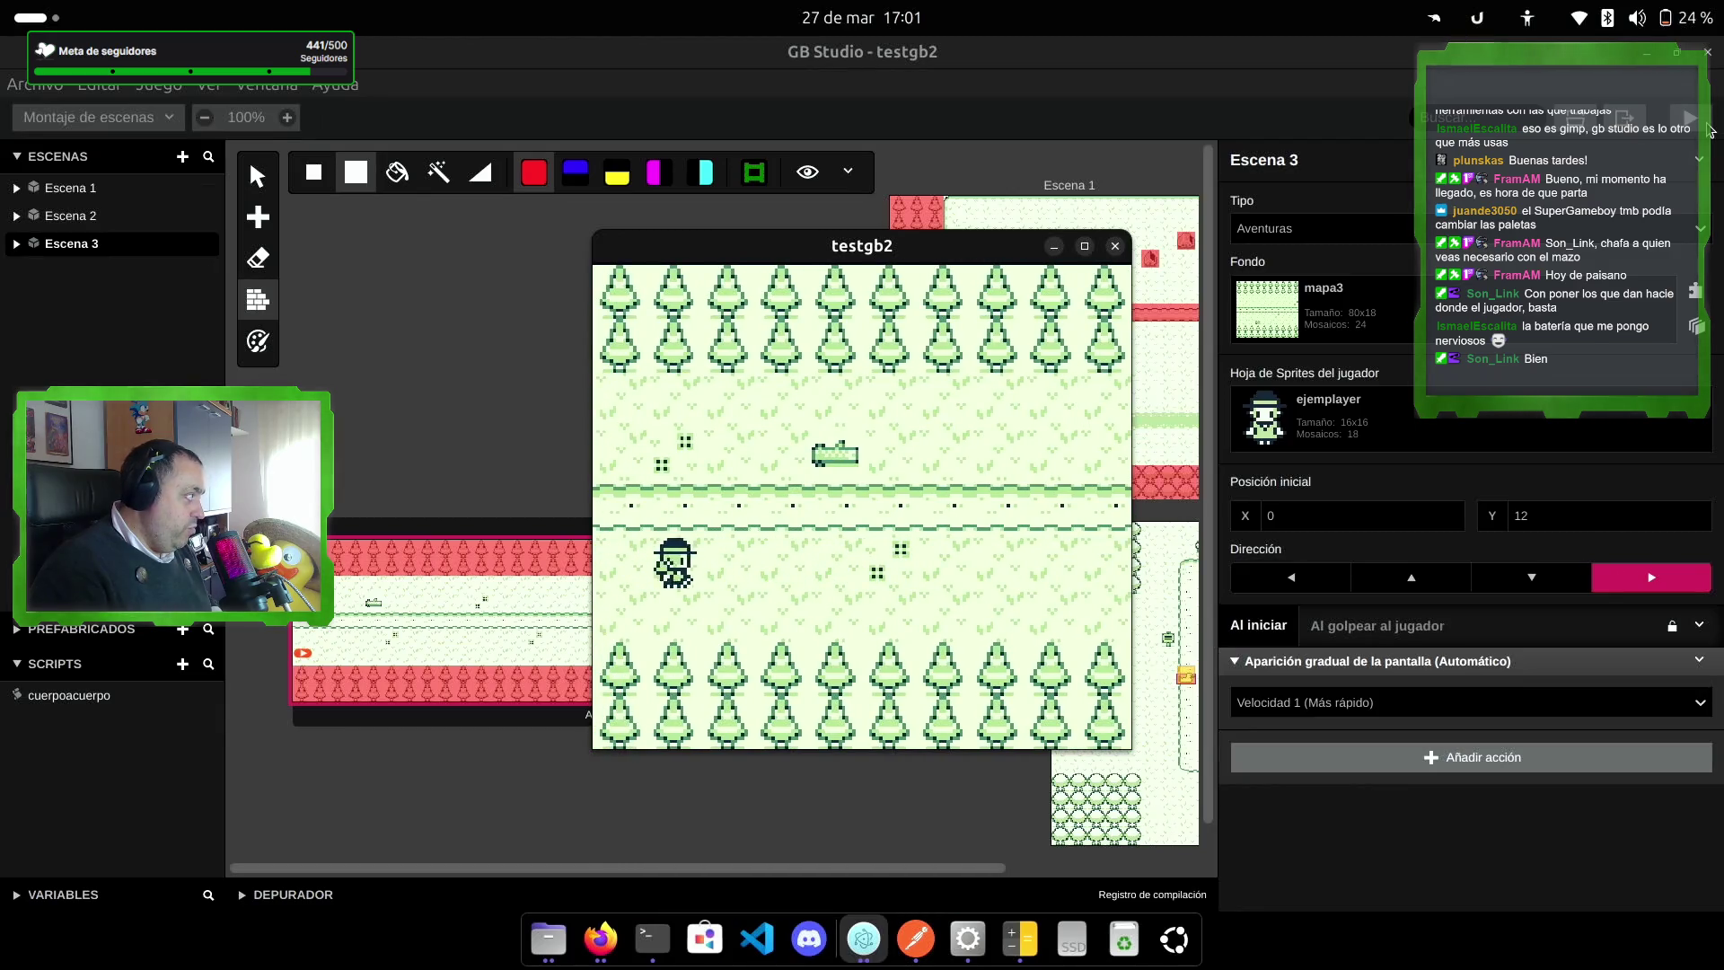
{"action": "key", "text": "Up"}
{"action": "key", "text": "Up"}
{"action": "key", "text": "Down"}
{"action": "key", "text": "Right"}
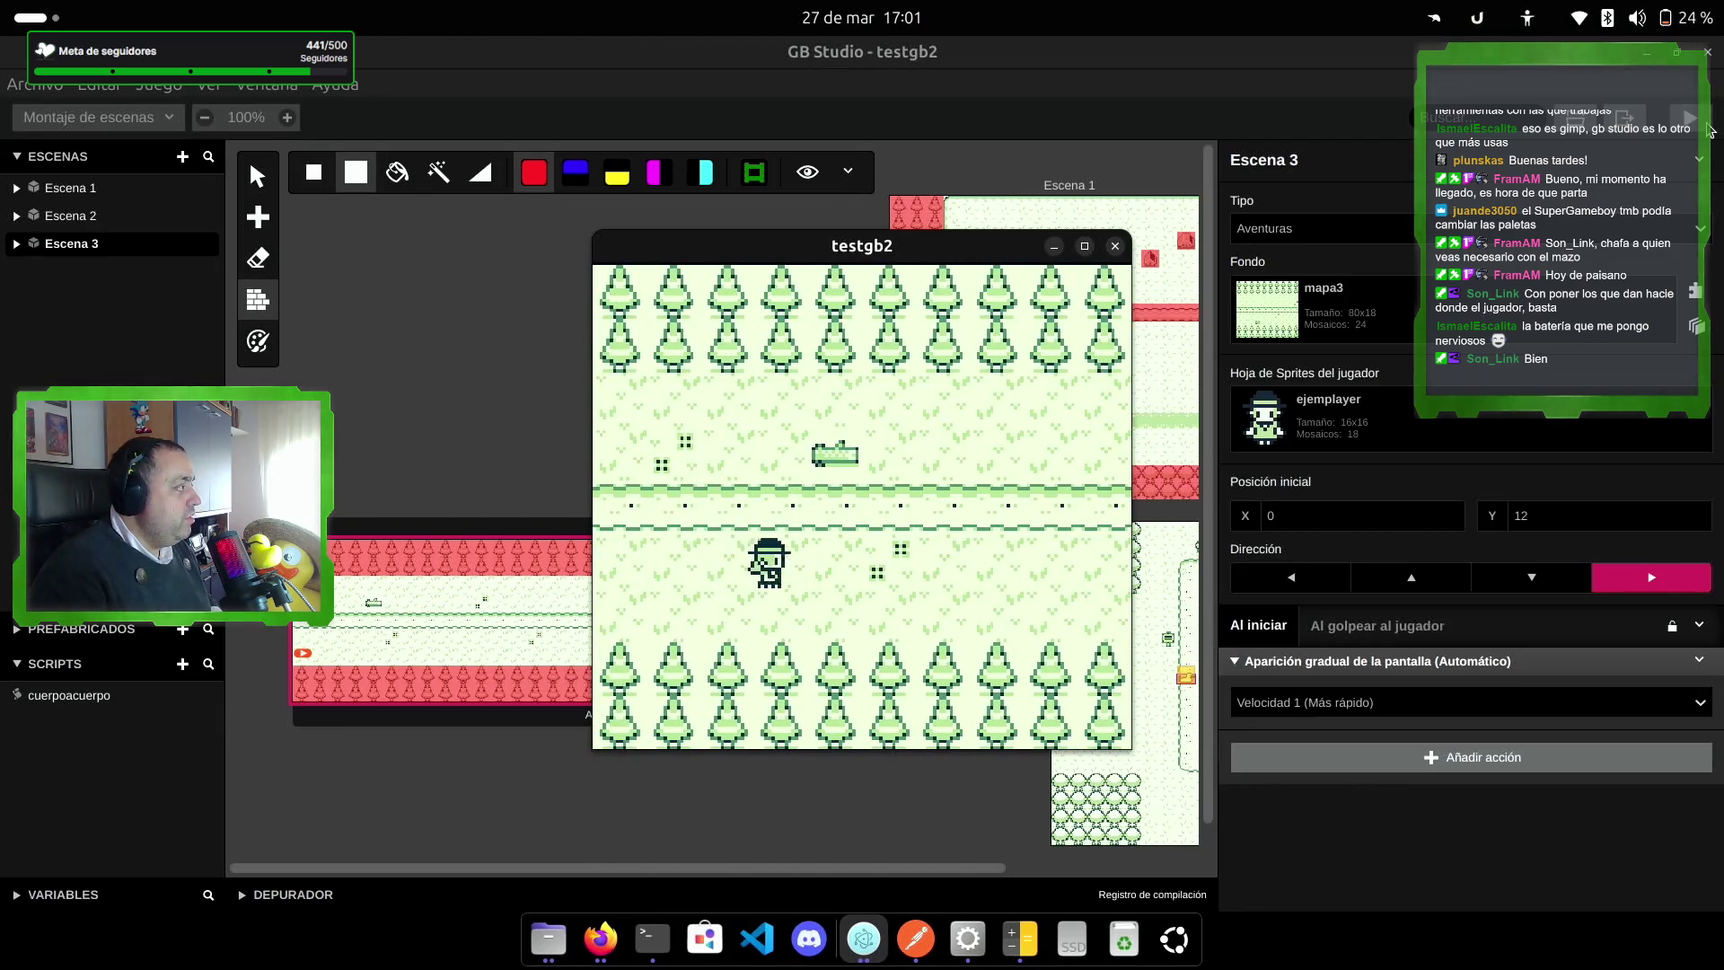
{"action": "key", "text": "Right"}
{"action": "key", "text": "Down"}
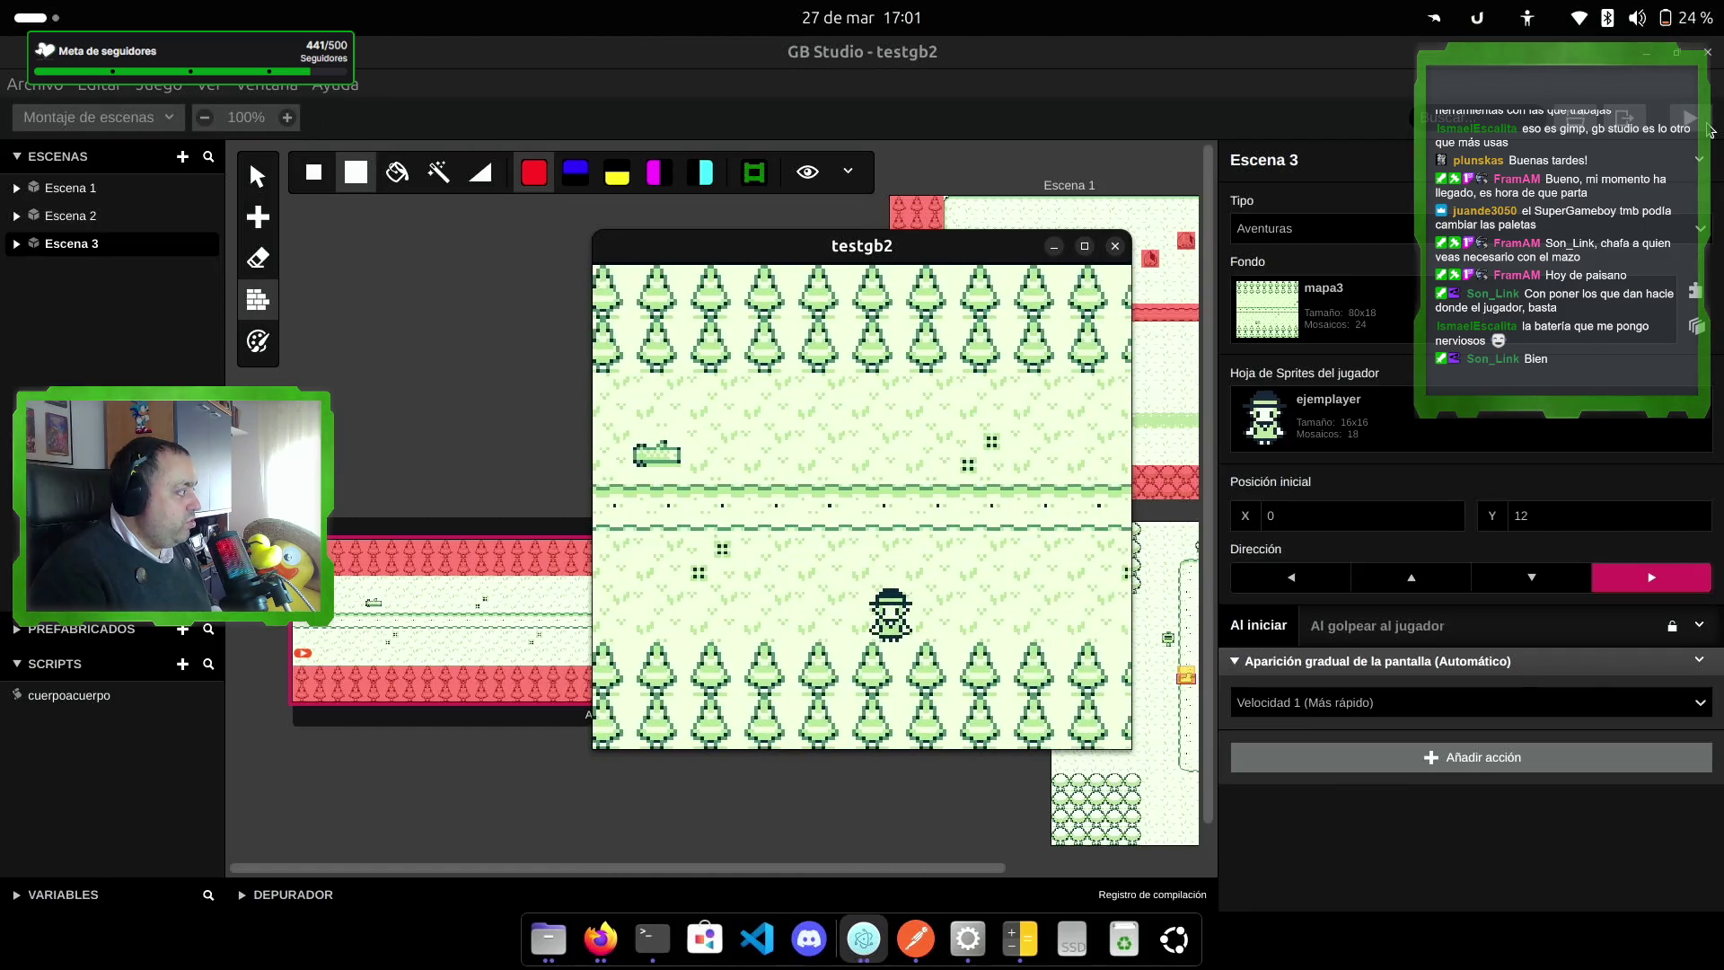
{"action": "key", "text": "Right"}
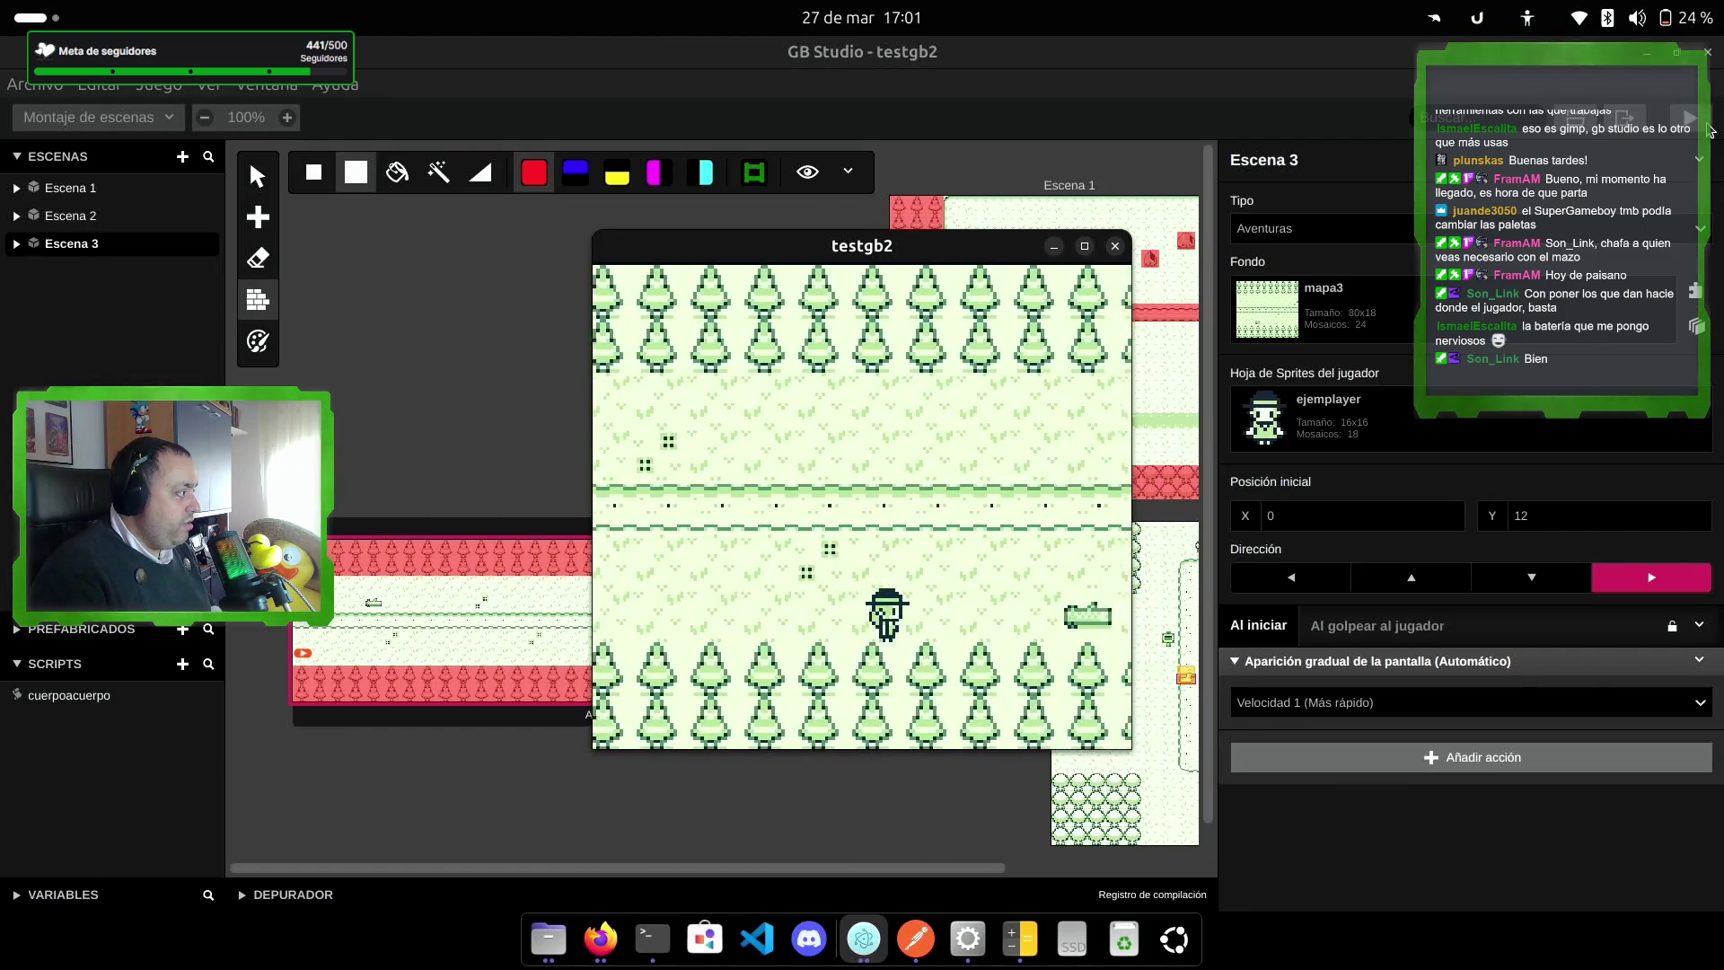
{"action": "key", "text": "Right"}
Step: Walk the player right along the grass path, then back left across Escena 3
{"action": "key", "text": "Left"}
{"action": "key", "text": "Up"}
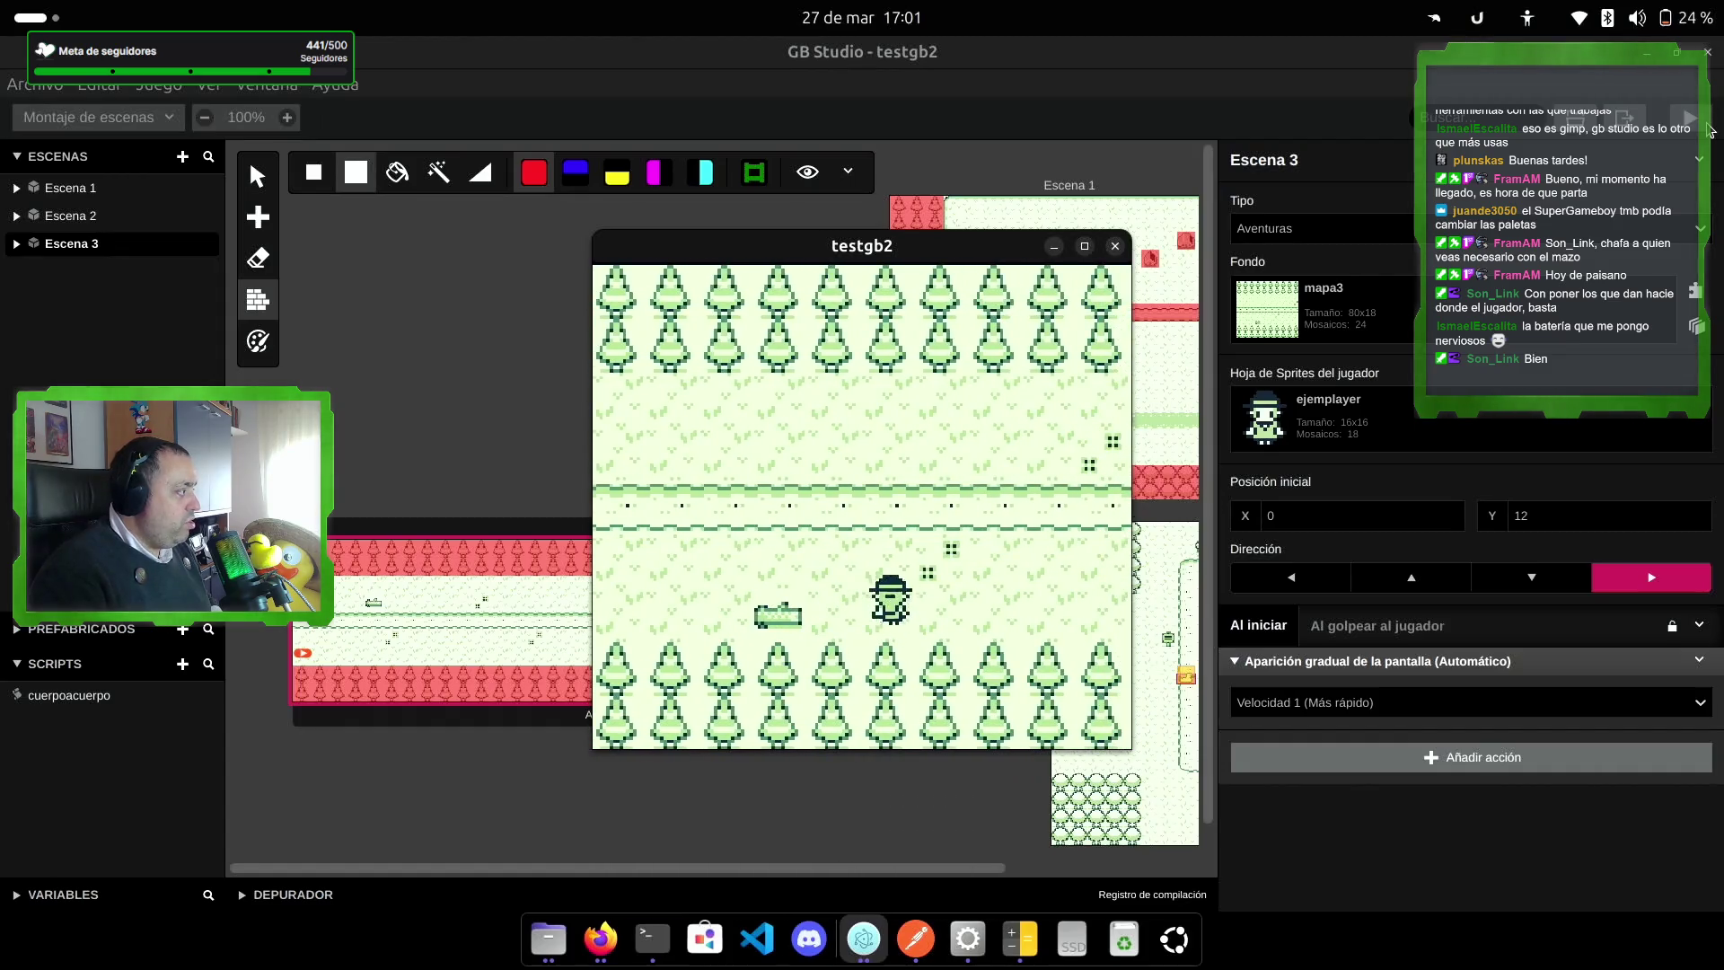
{"action": "key", "text": "Right"}
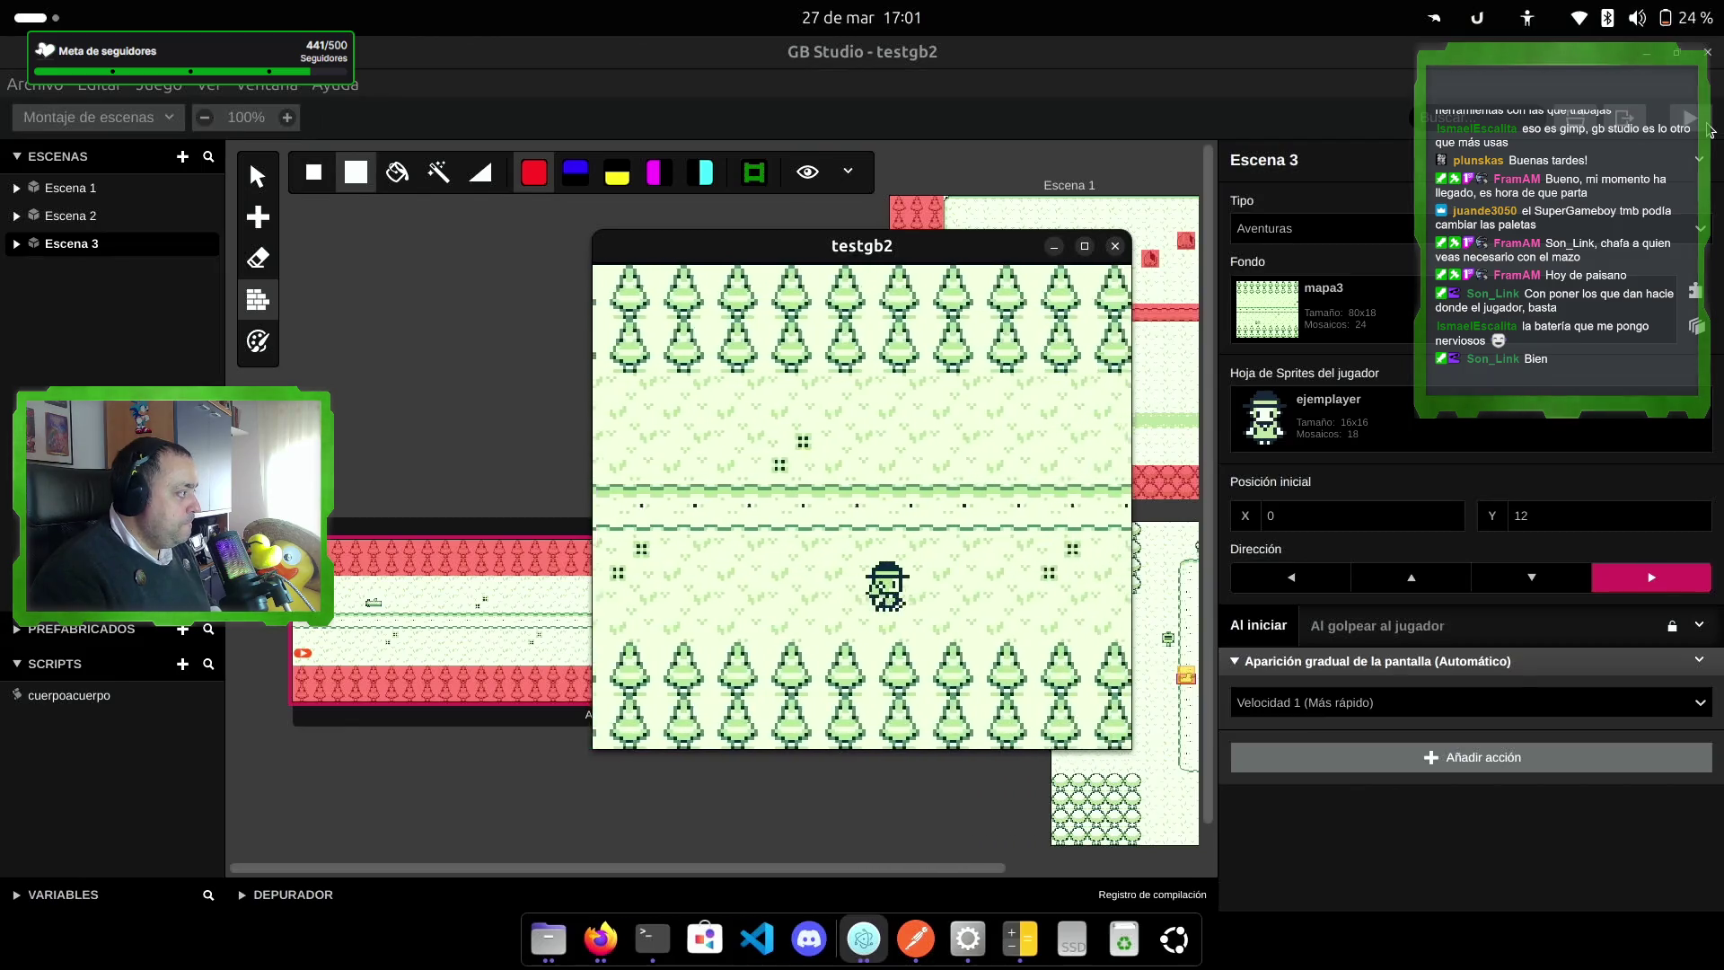
{"action": "key", "text": "Right"}
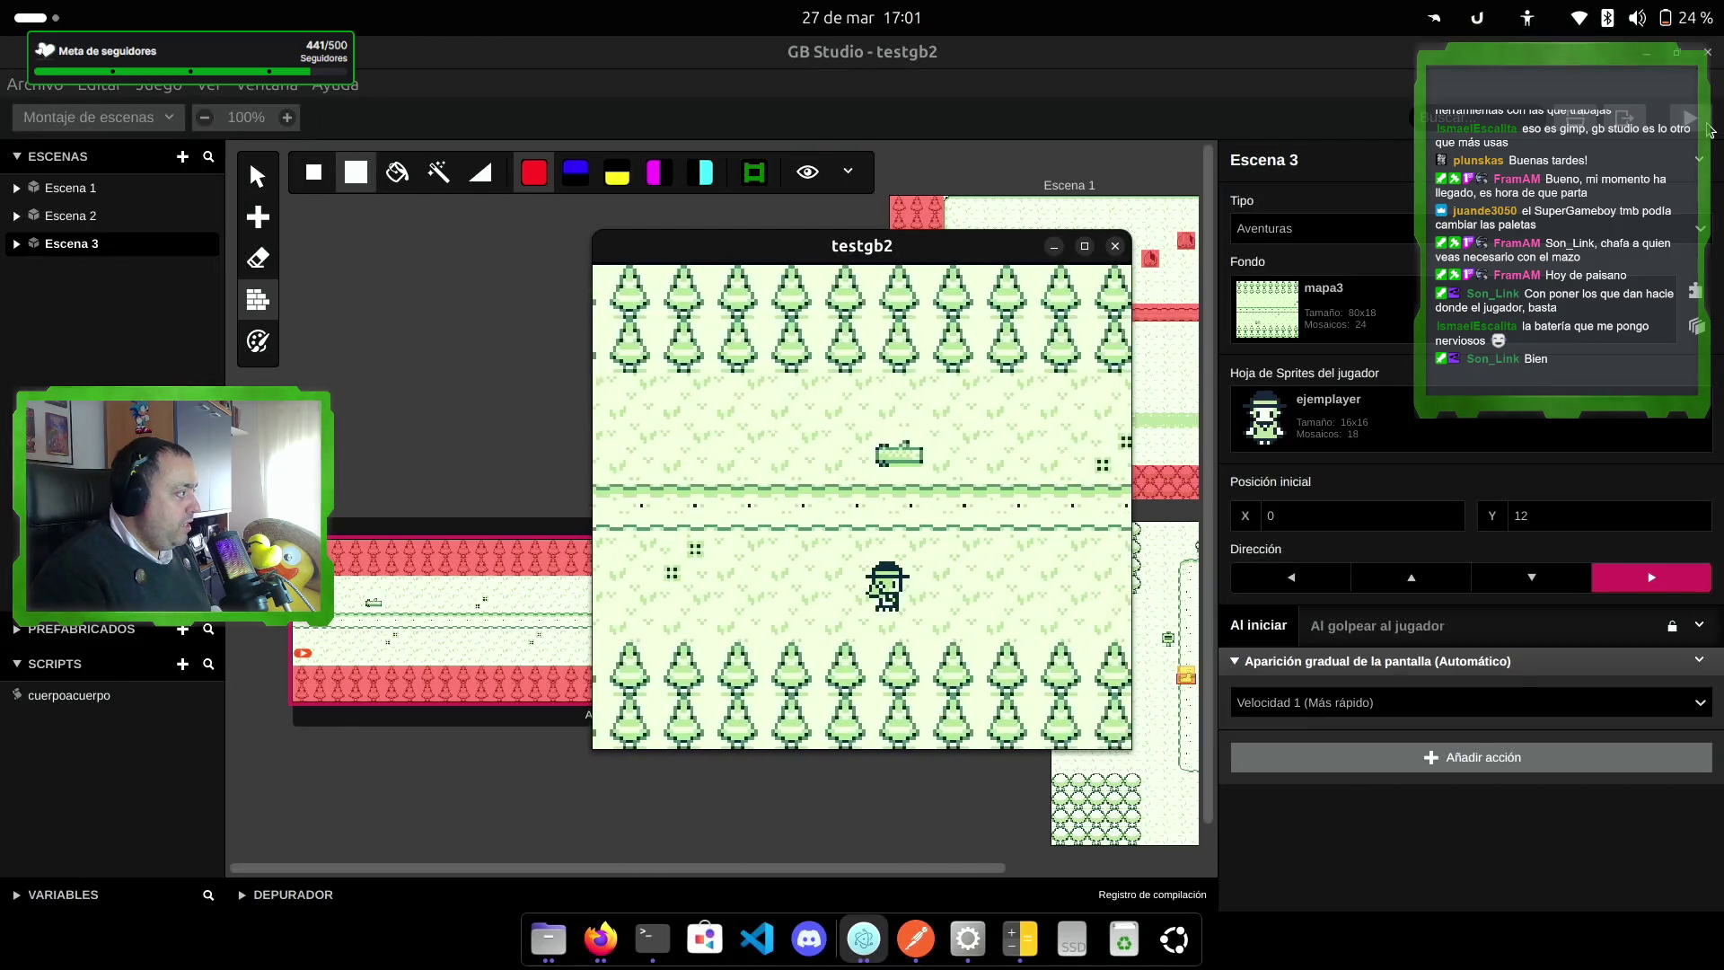
{"action": "key", "text": "Right"}
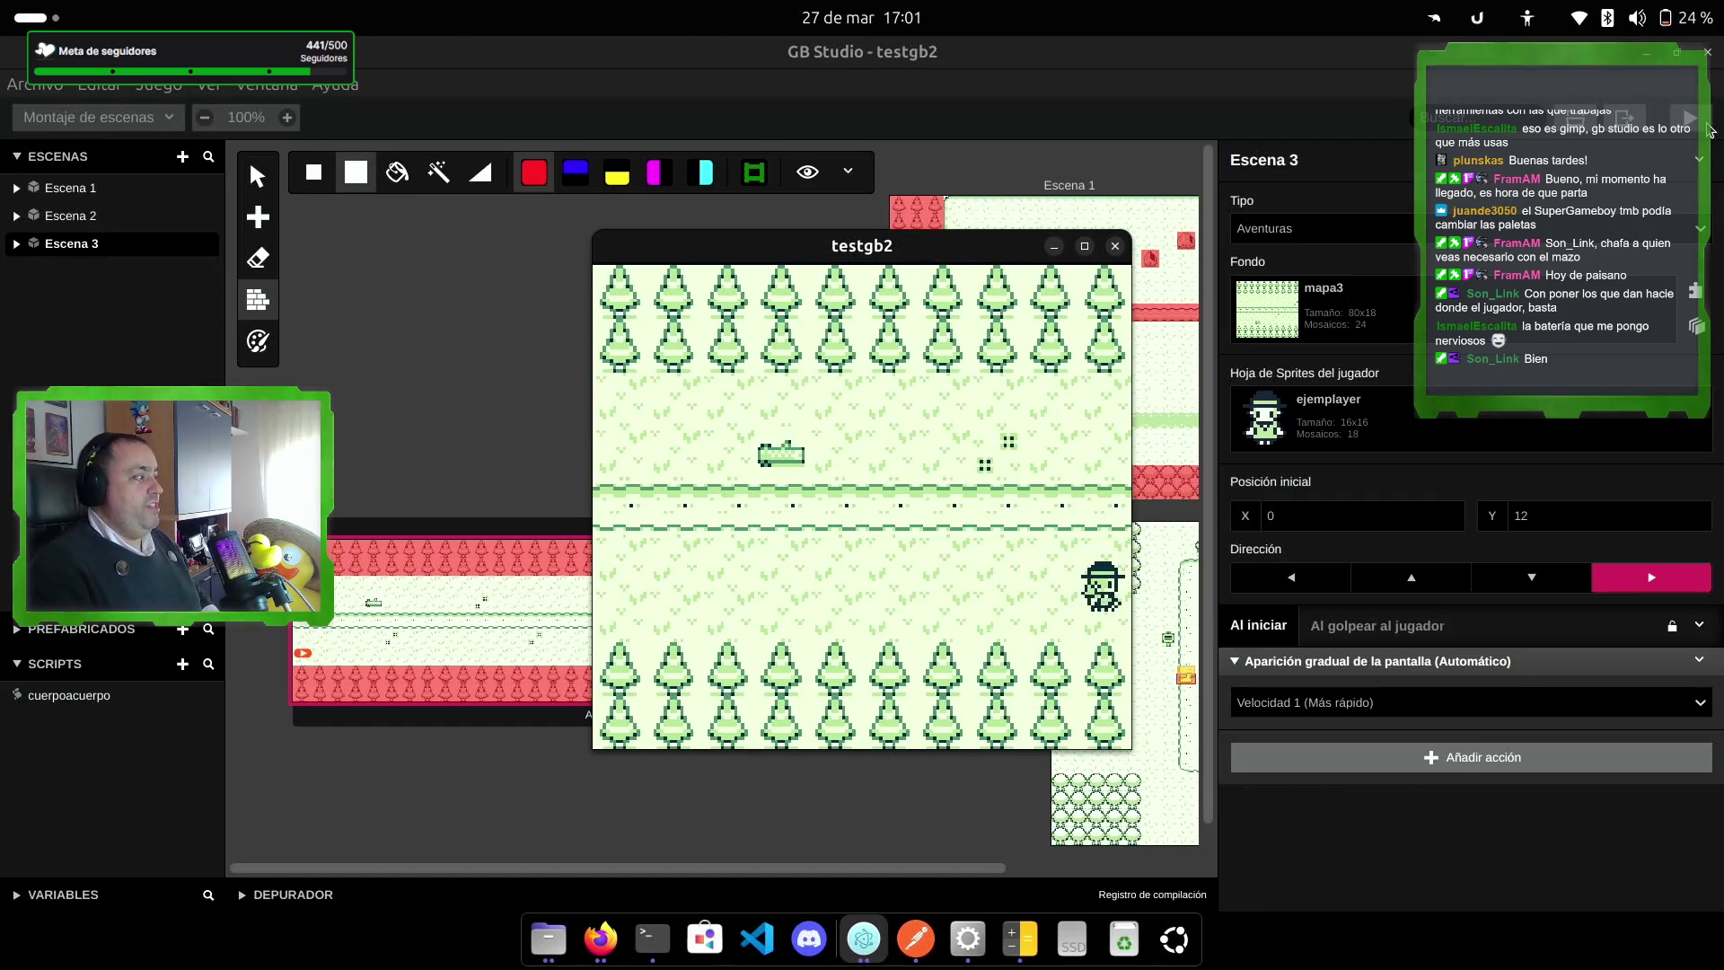
{"action": "key", "text": "Left"}
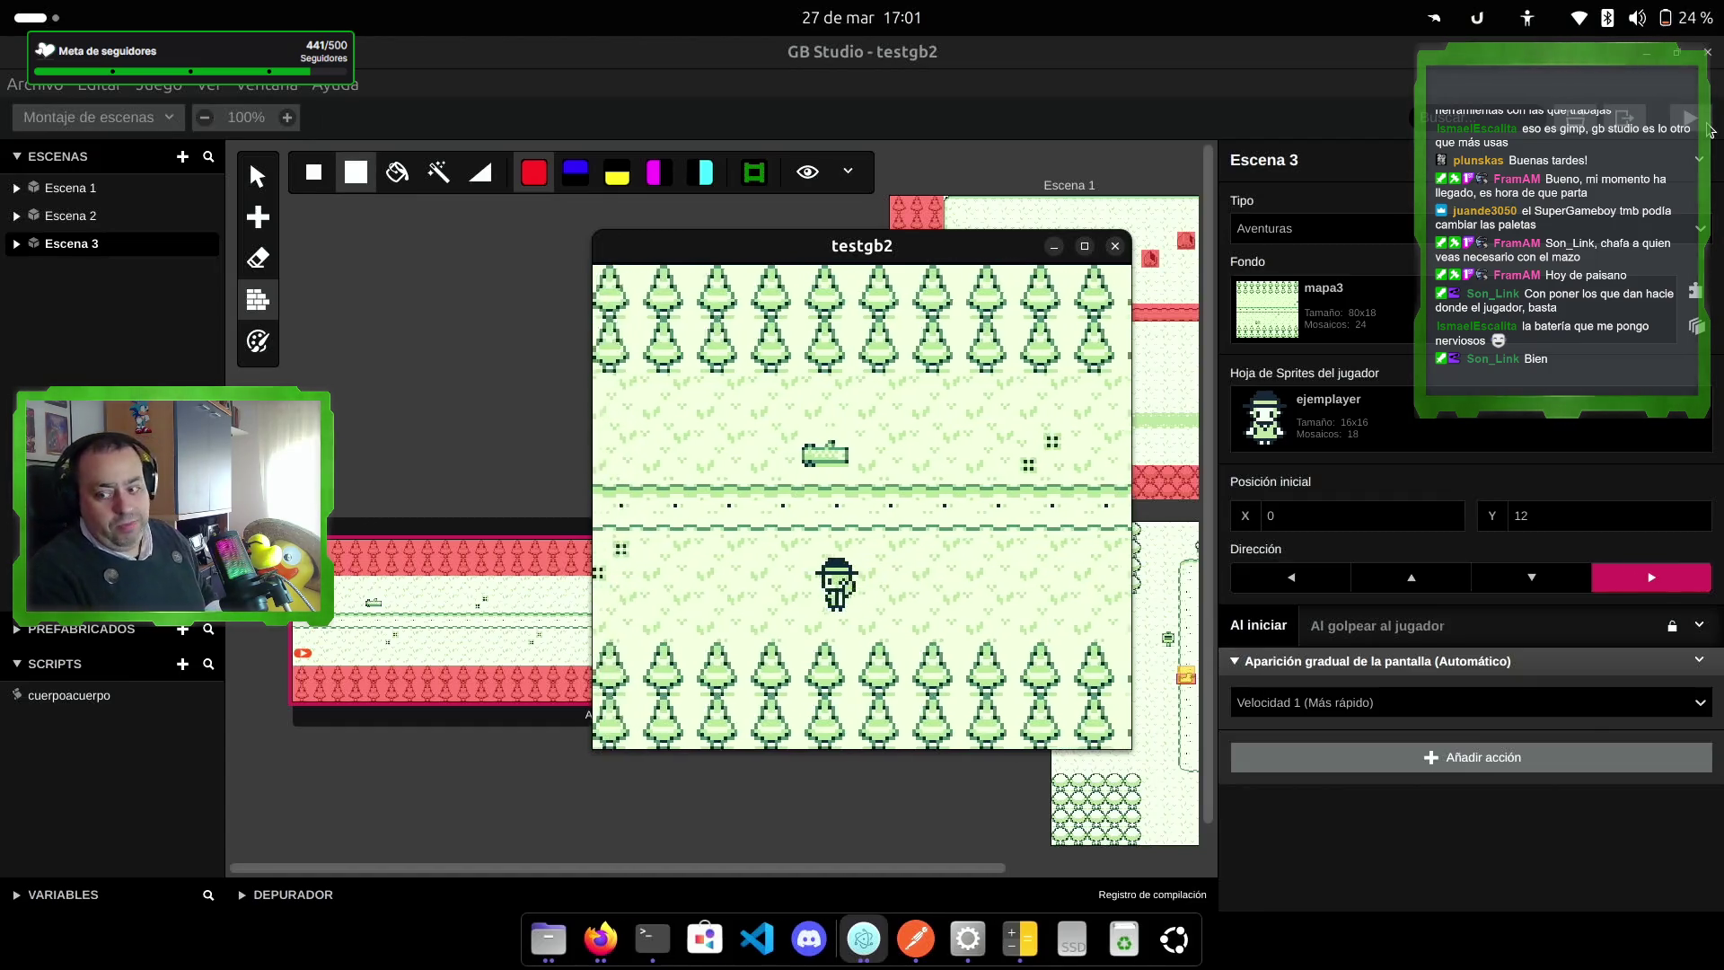
{"action": "key", "text": "Left"}
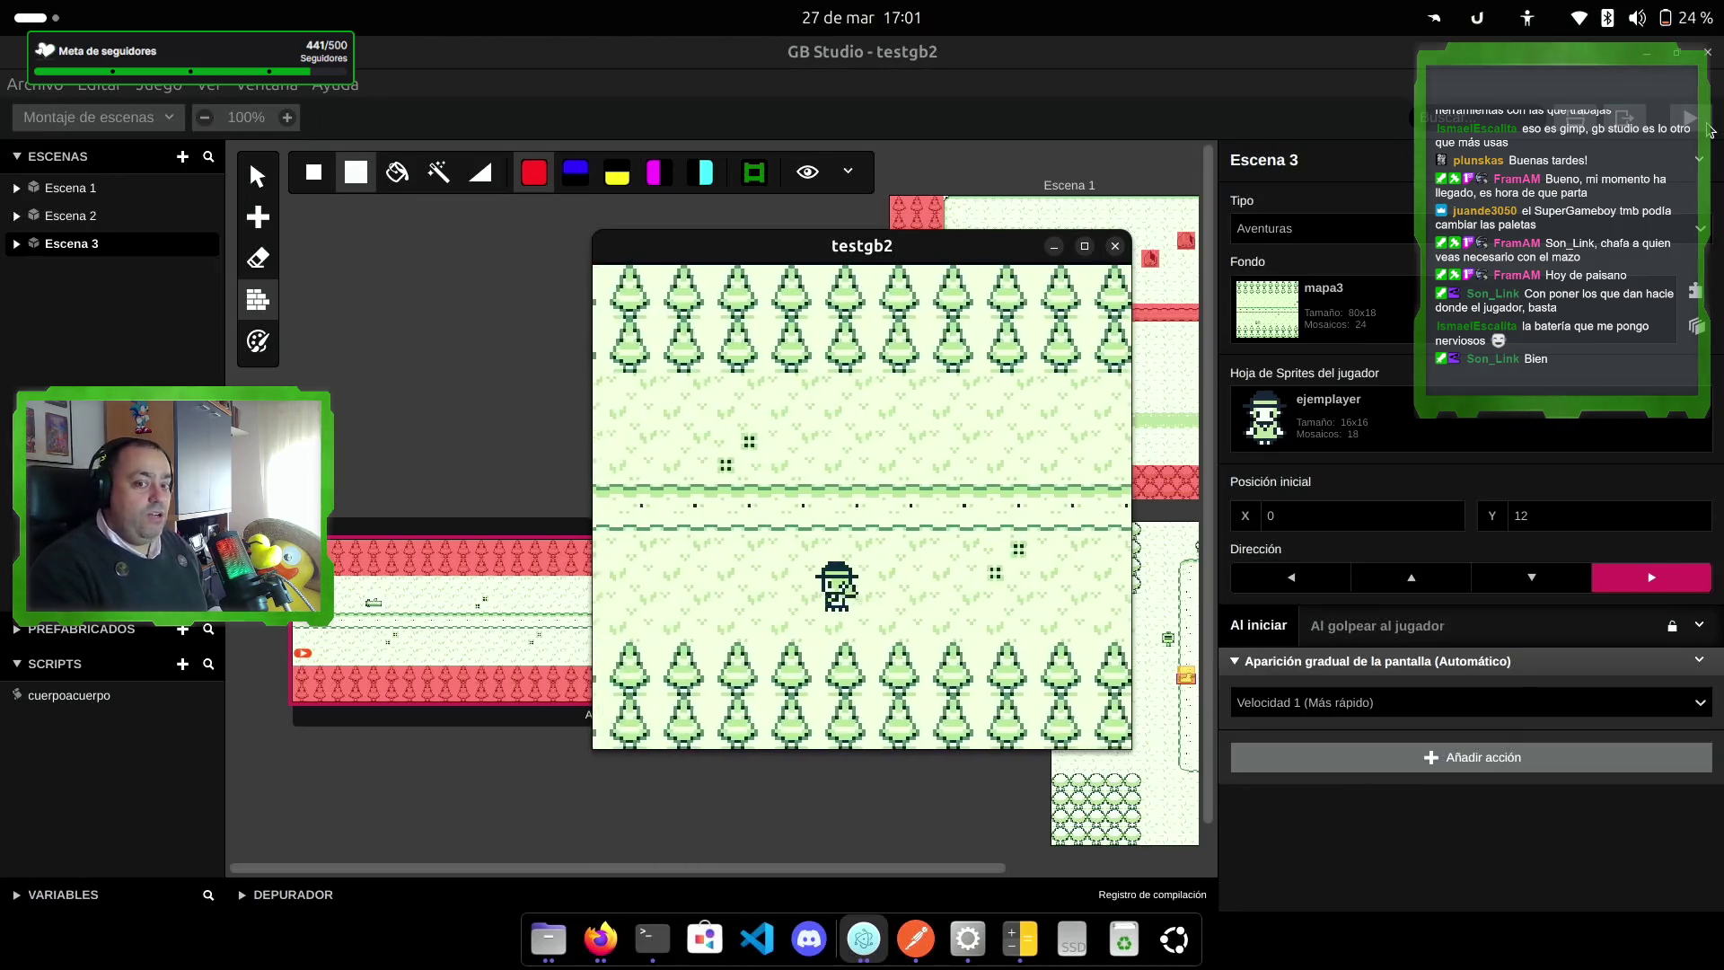
{"action": "key", "text": "Left"}
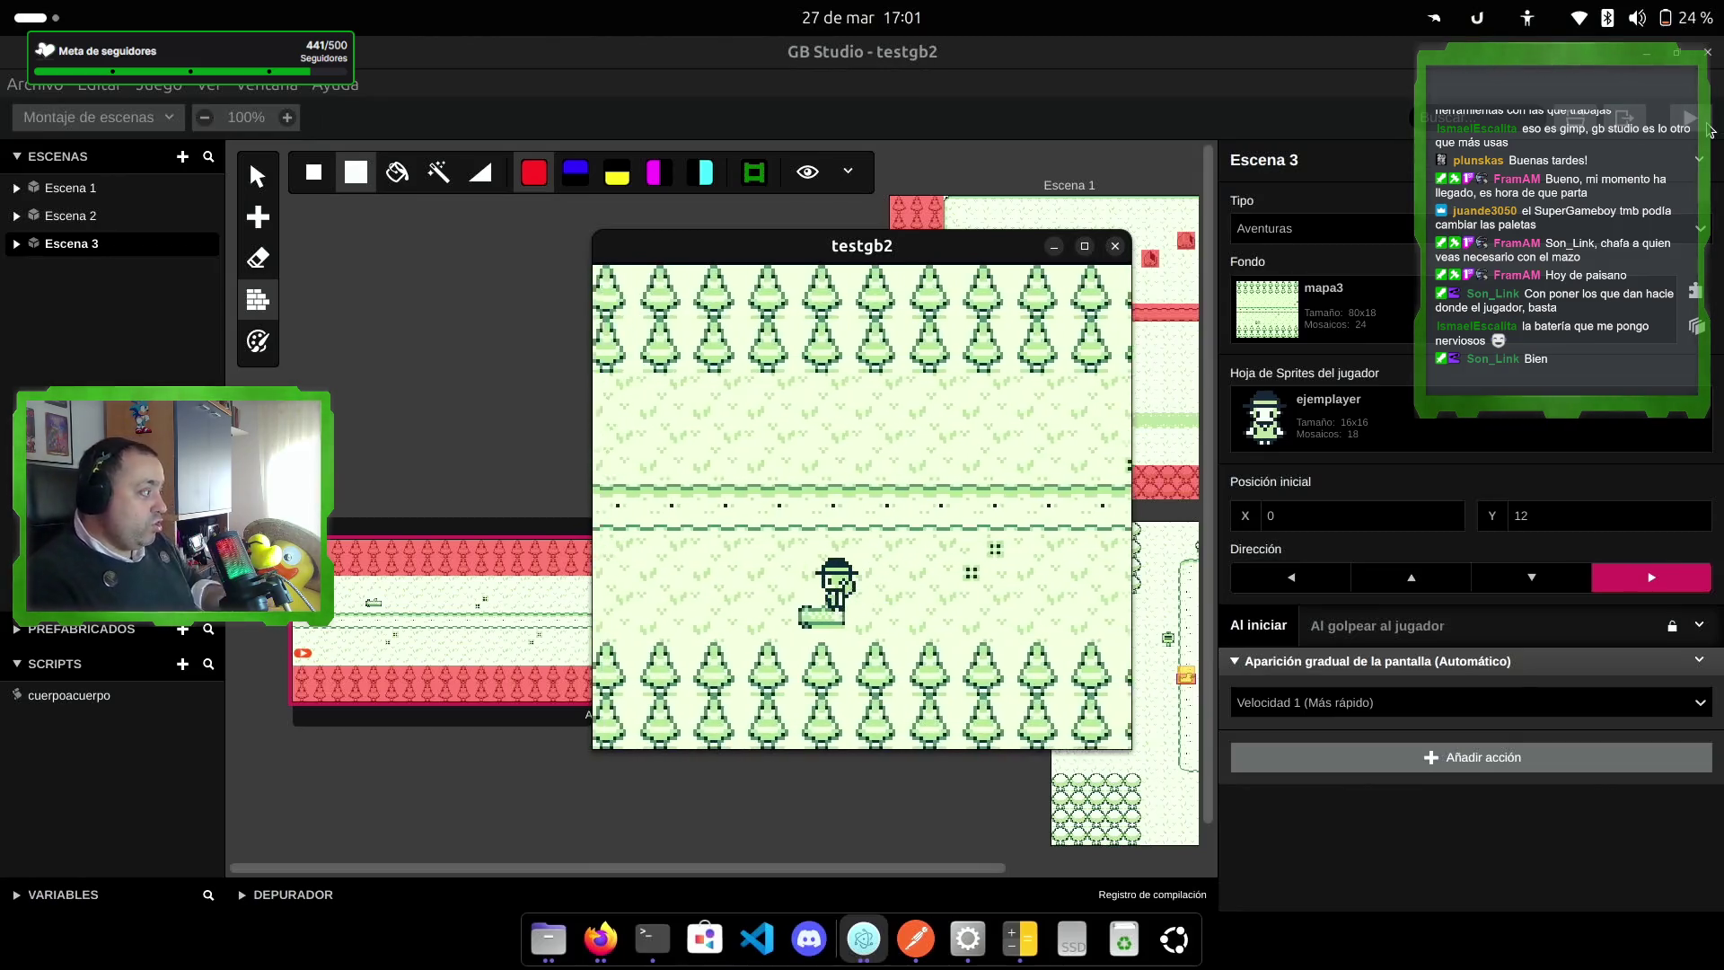
{"action": "key", "text": "Left"}
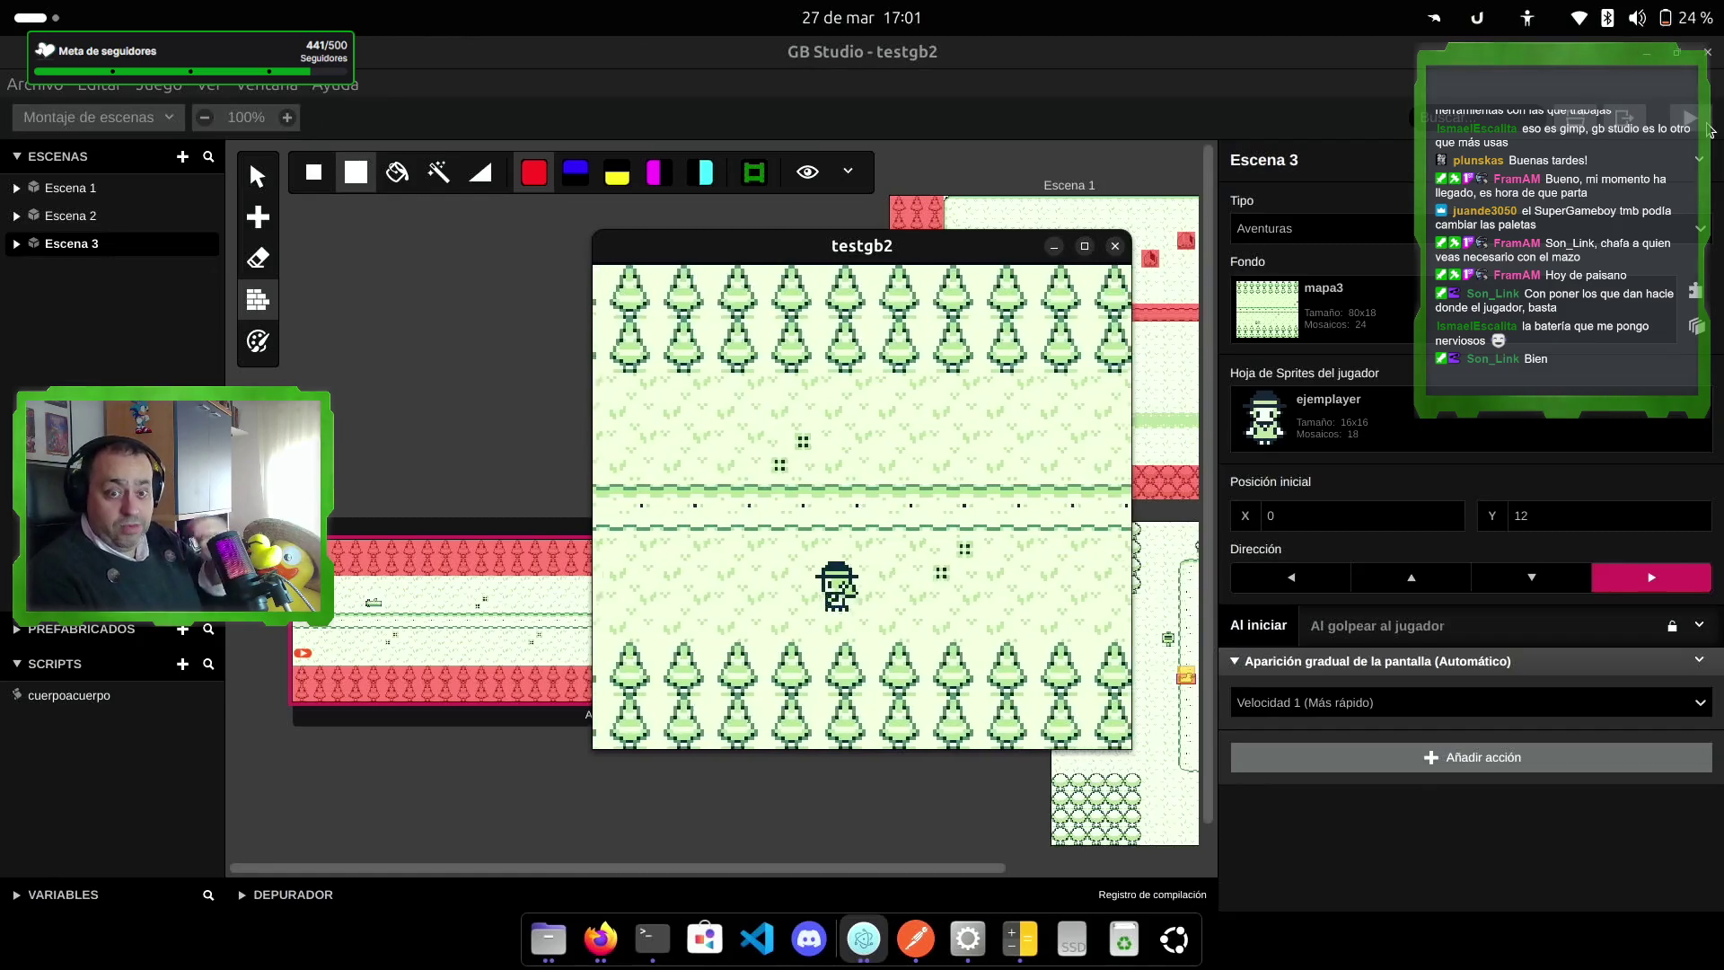
{"action": "key", "text": "Left"}
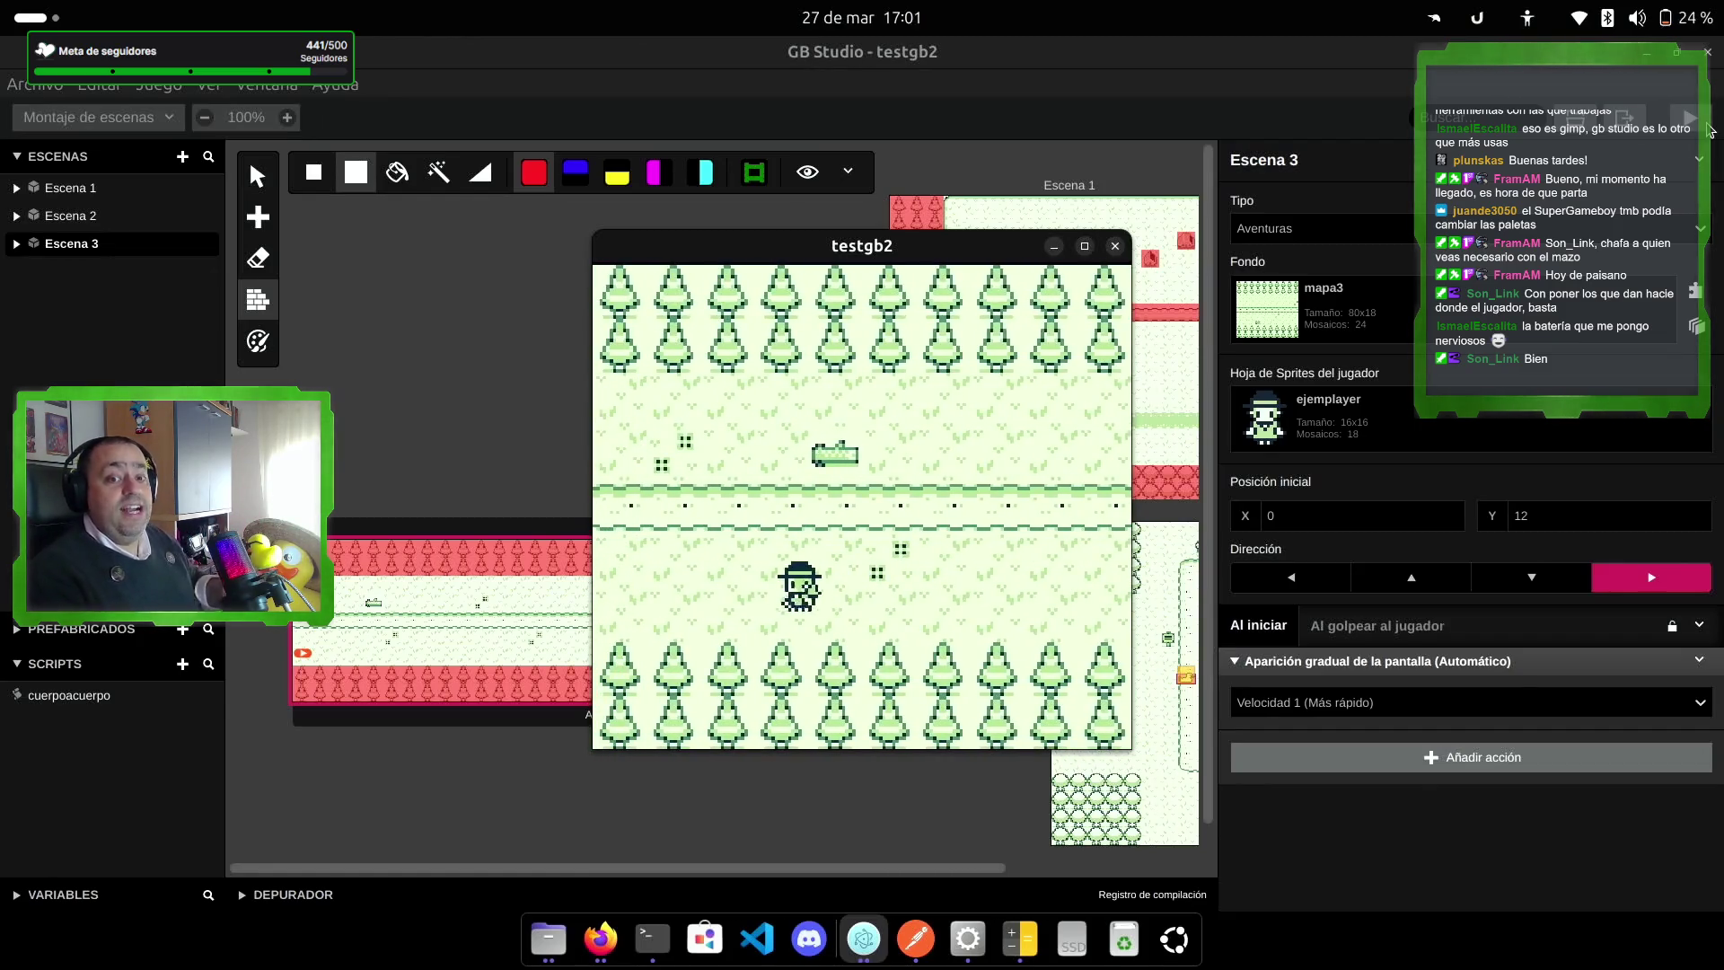
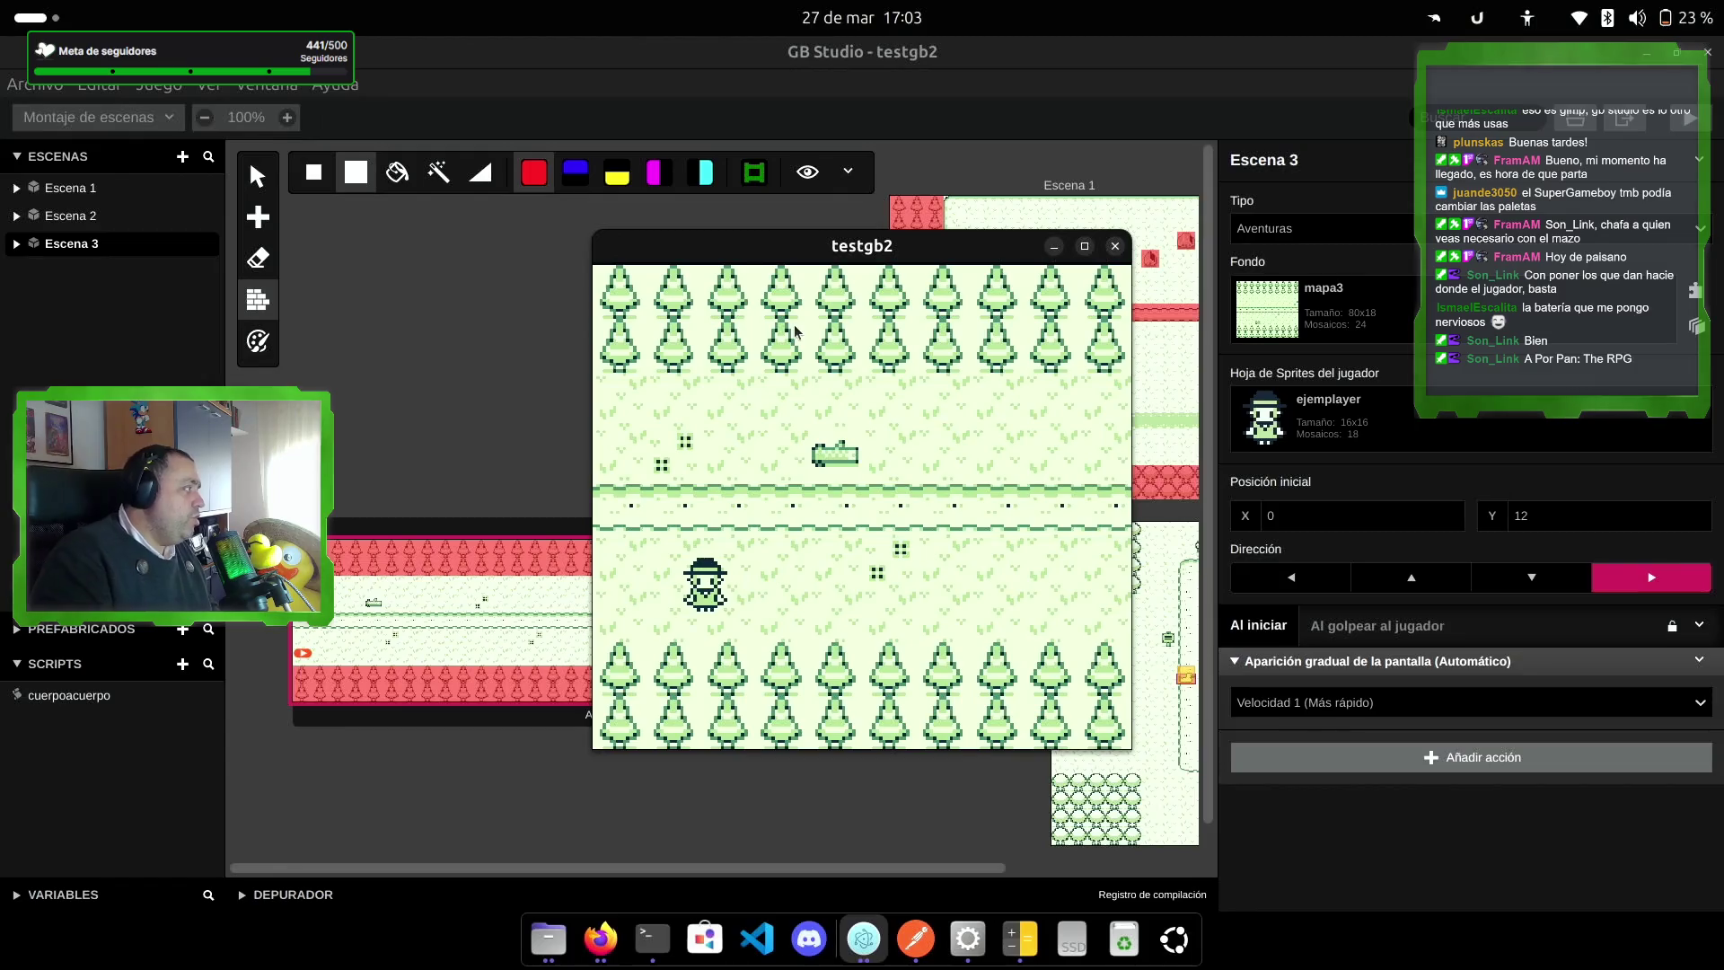
Step: Walk the player around testgb2, close the game window, and drag Escena 3 lower on the map
{"action": "key", "text": "Right"}
{"action": "key", "text": "Left"}
{"action": "key", "text": "Right"}
{"action": "key", "text": "Up"}
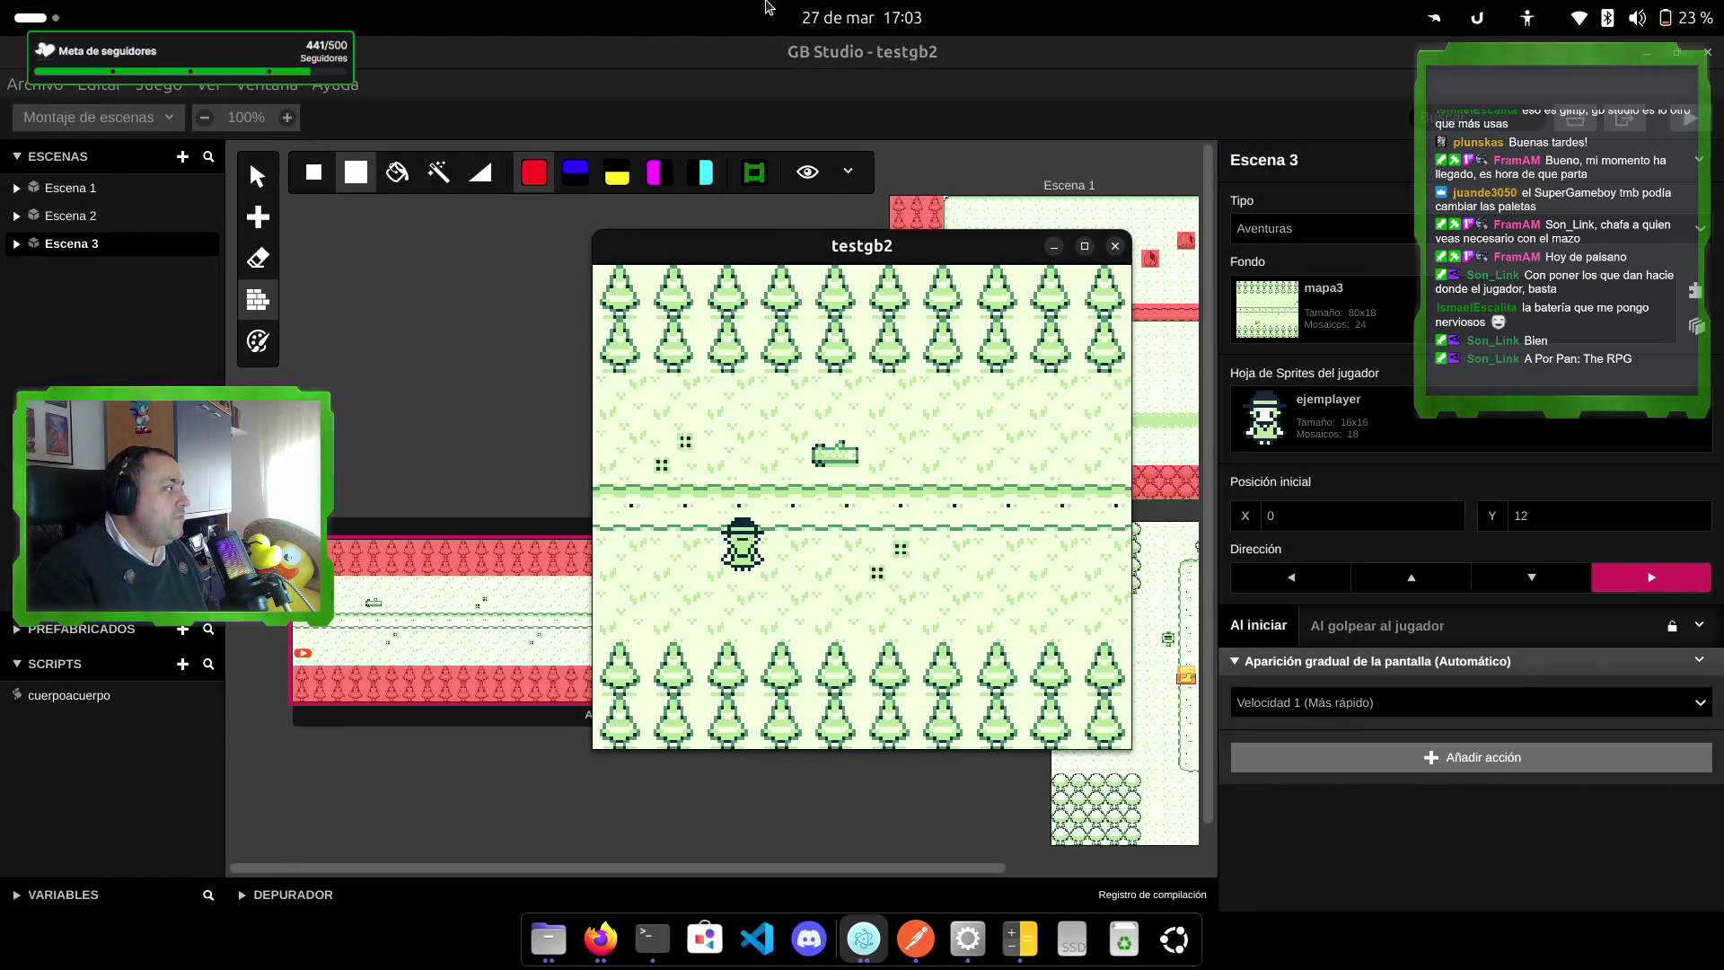
{"action": "left_click", "coordinate": [1123, 248]}
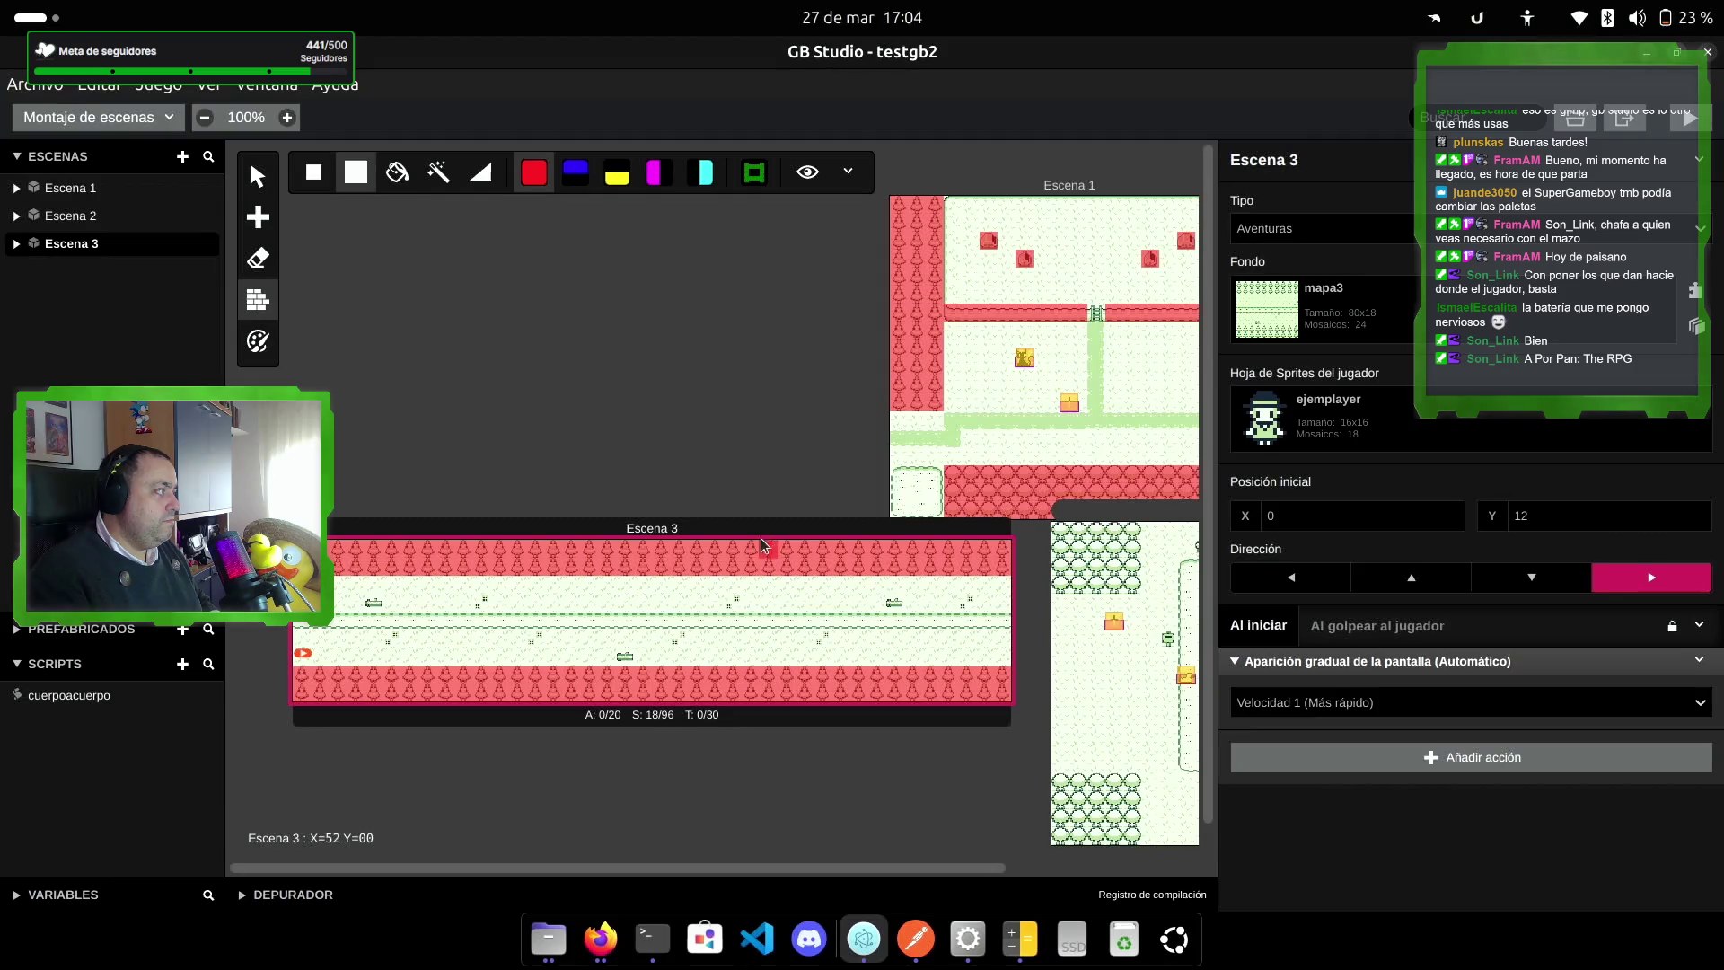
{"action": "left_click_drag", "start_coordinate": [716, 539], "coordinate": [715, 583]}
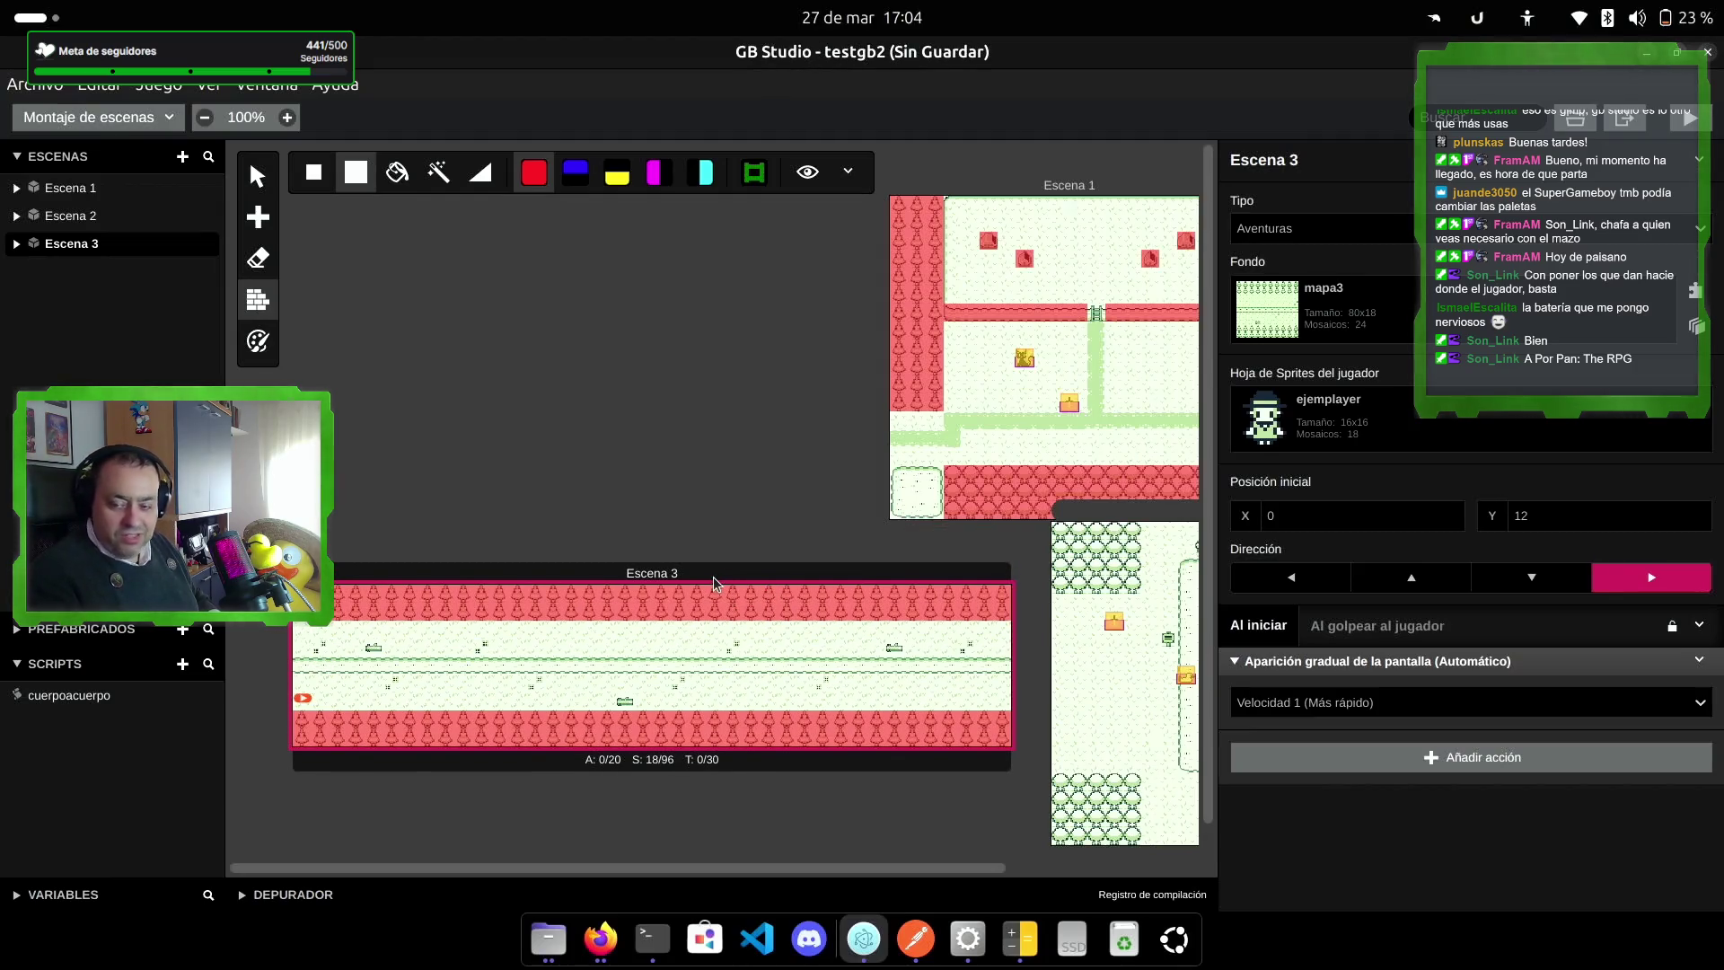
Step: Switch to the Select tool, adjust the Escena 3 view, and bring Firefox's developer tools forward
{"action": "scroll", "coordinate": [368, 648], "scroll_direction": "up", "scroll_amount": 5}
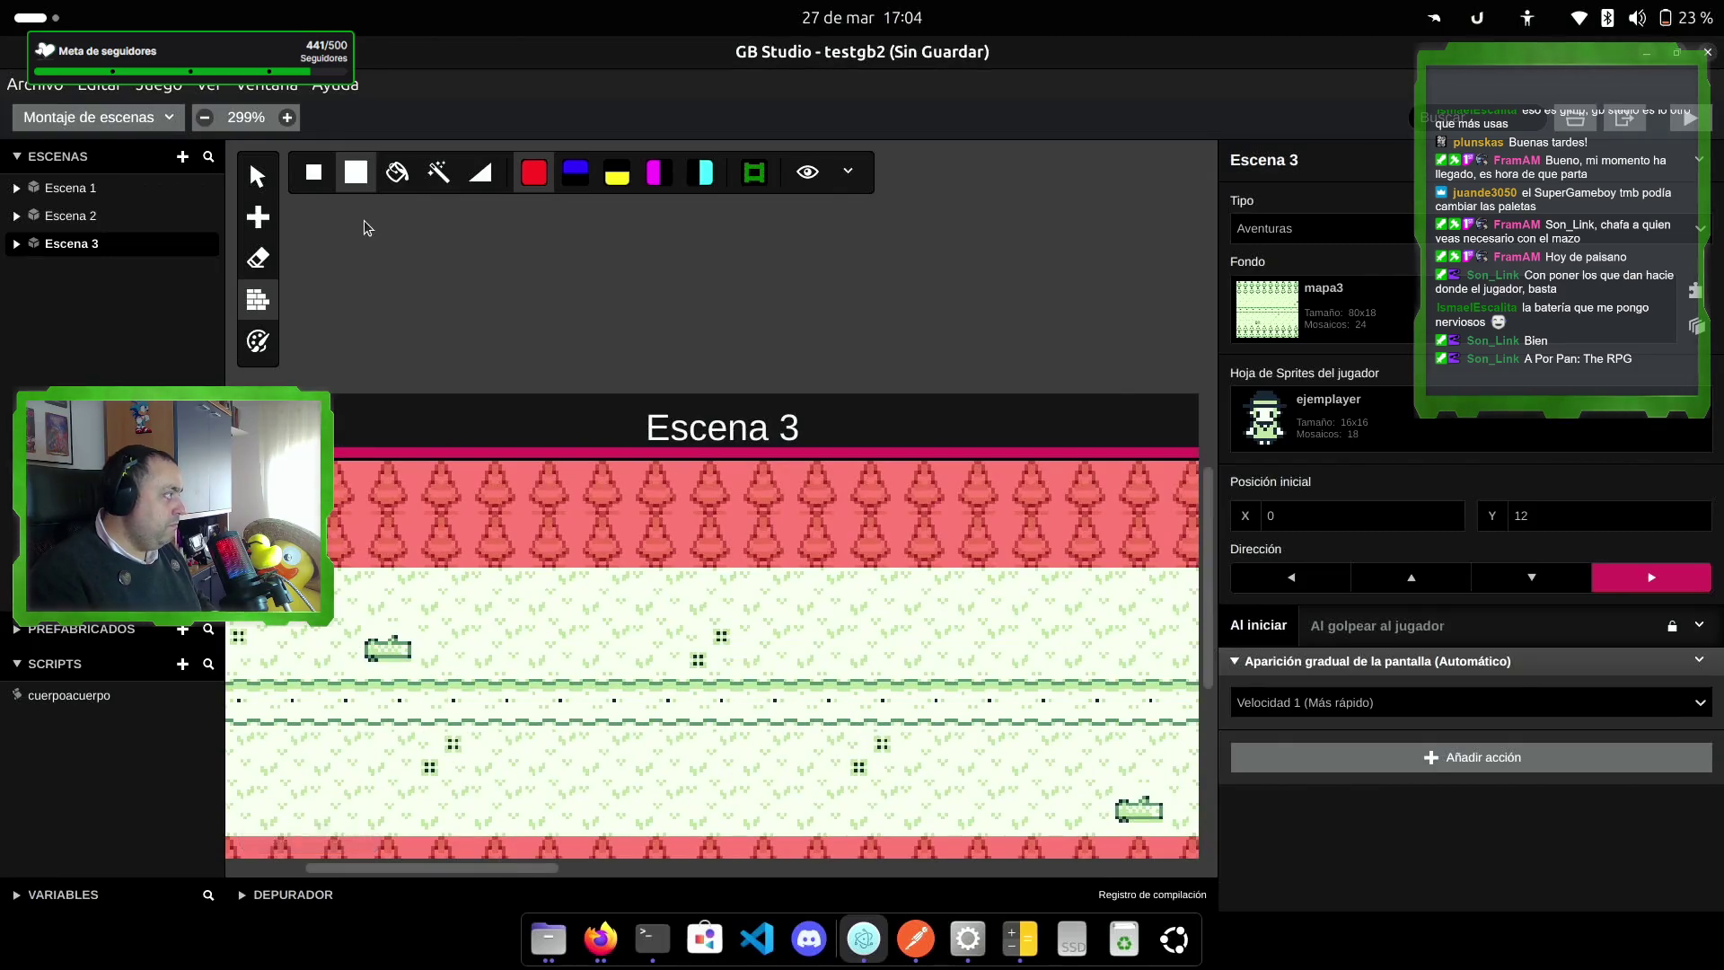
{"action": "left_click", "coordinate": [258, 176]}
{"action": "scroll", "coordinate": [741, 743], "scroll_direction": "down", "scroll_amount": 1}
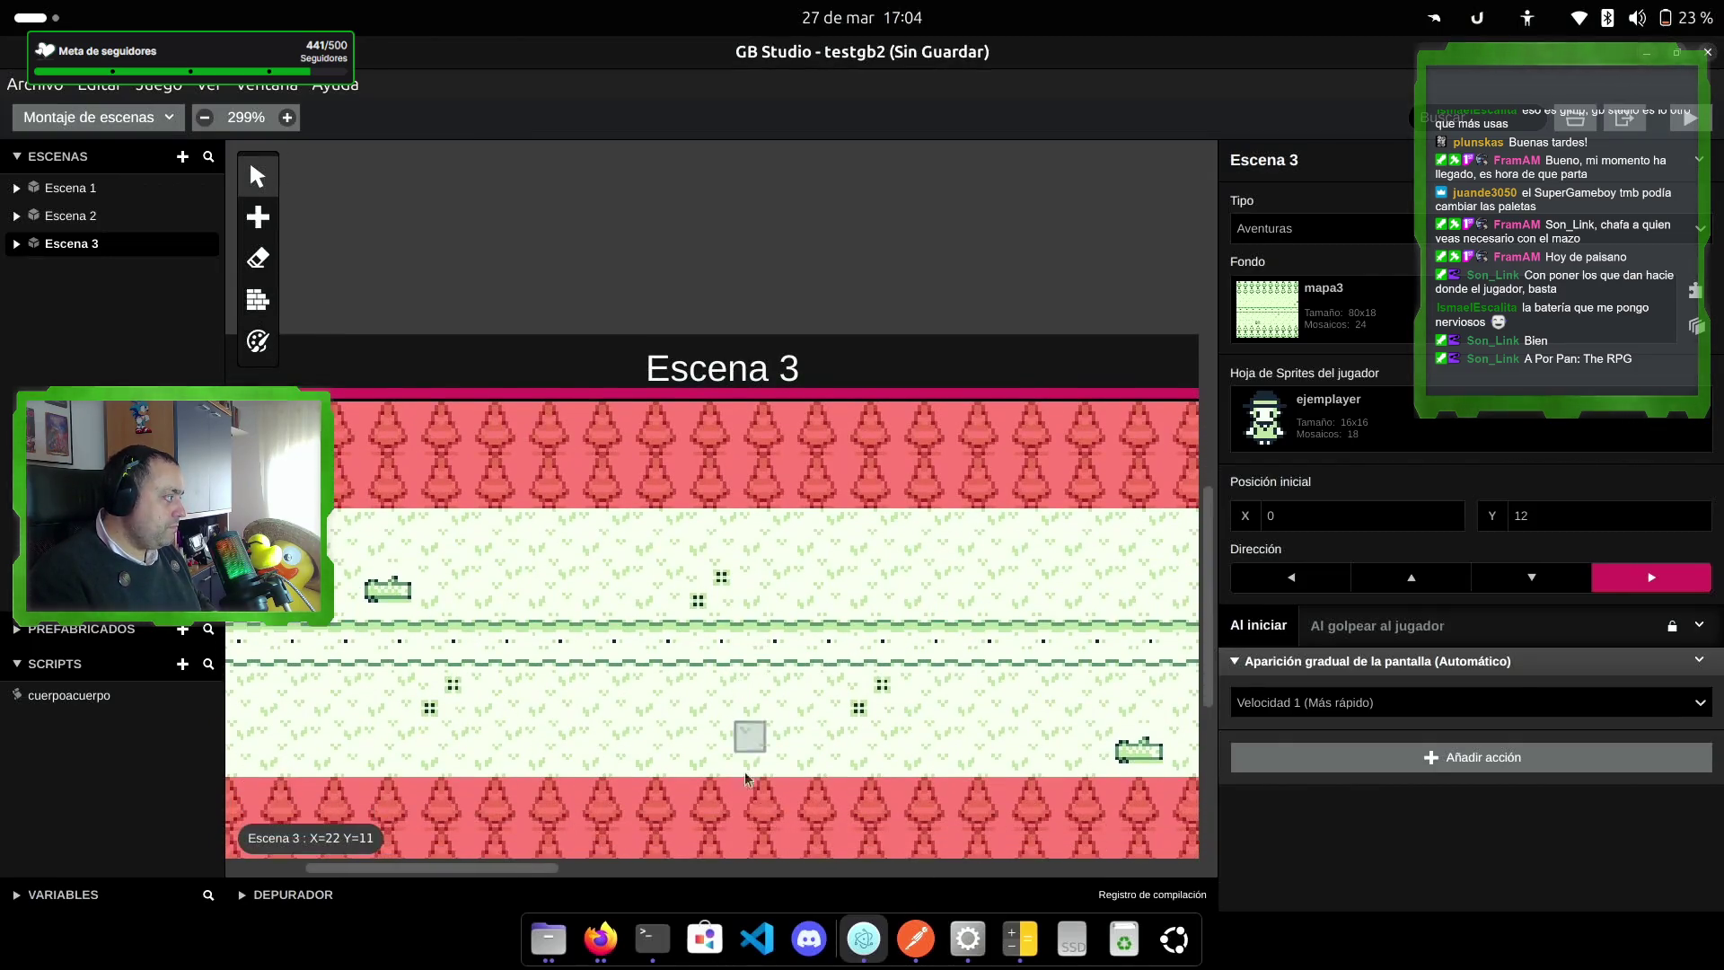
{"action": "mouse_move", "coordinate": [464, 868]}
{"action": "left_mouse_down"}
{"action": "mouse_move", "coordinate": [283, 870]}
{"action": "mouse_move", "coordinate": [571, 869]}
{"action": "mouse_move", "coordinate": [794, 825]}
{"action": "mouse_move", "coordinate": [415, 825]}
{"action": "left_mouse_up"}
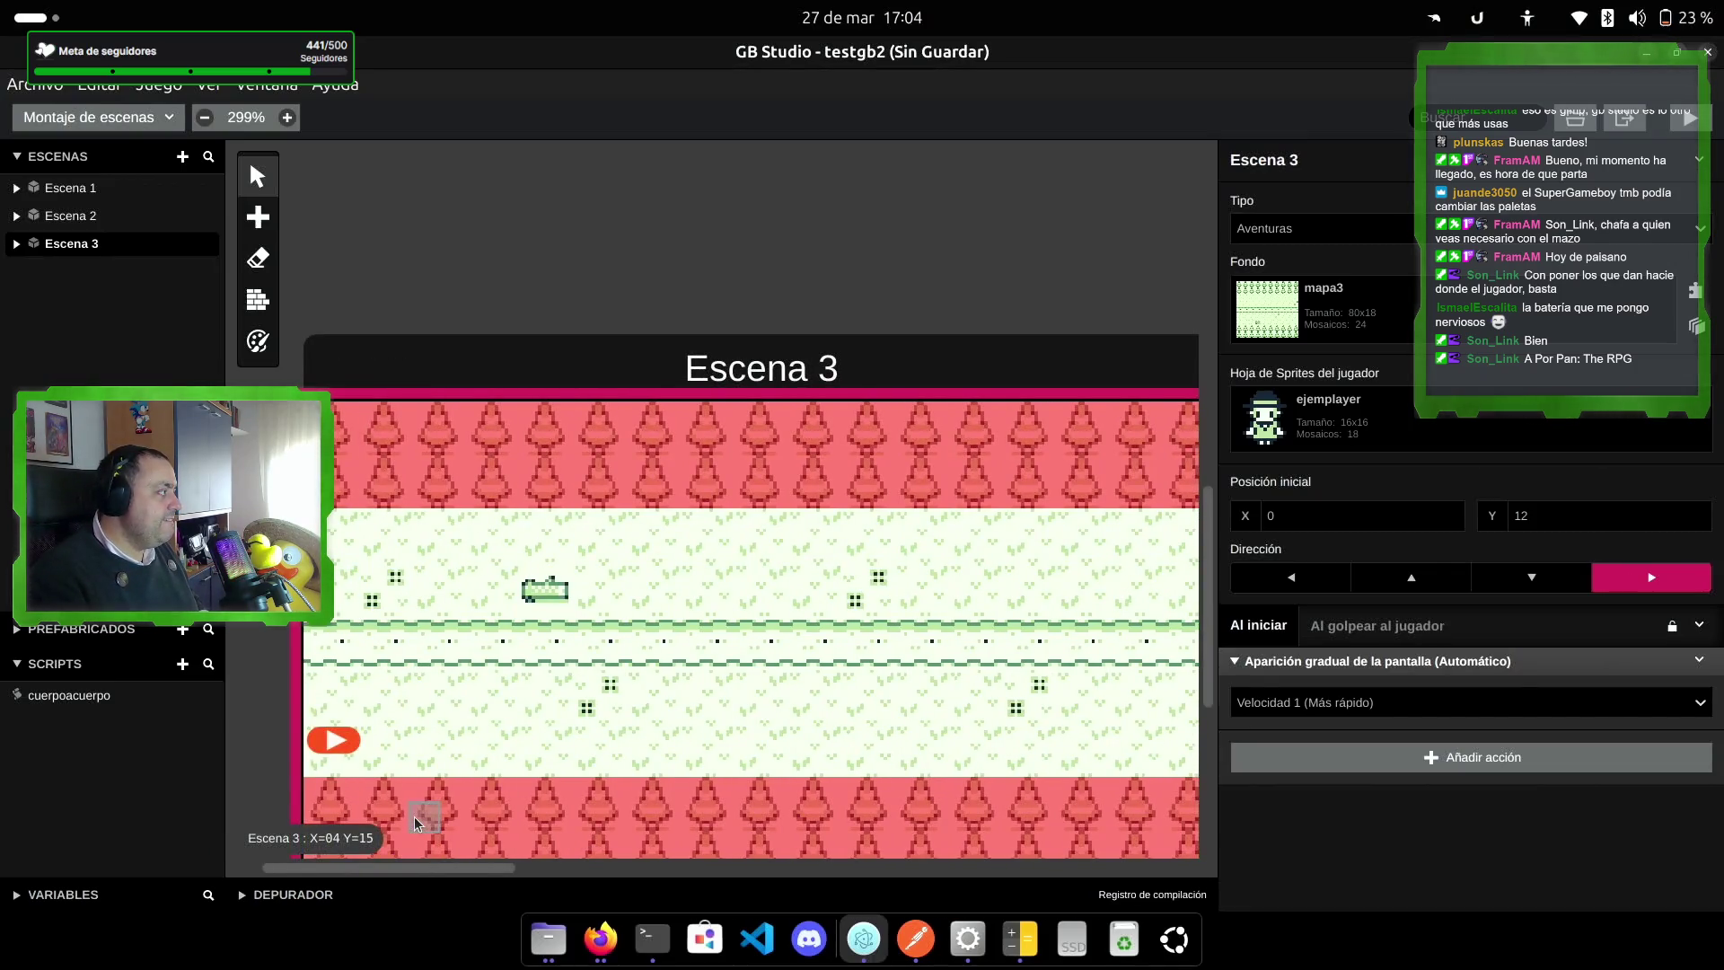
{"action": "left_click", "coordinate": [601, 938]}
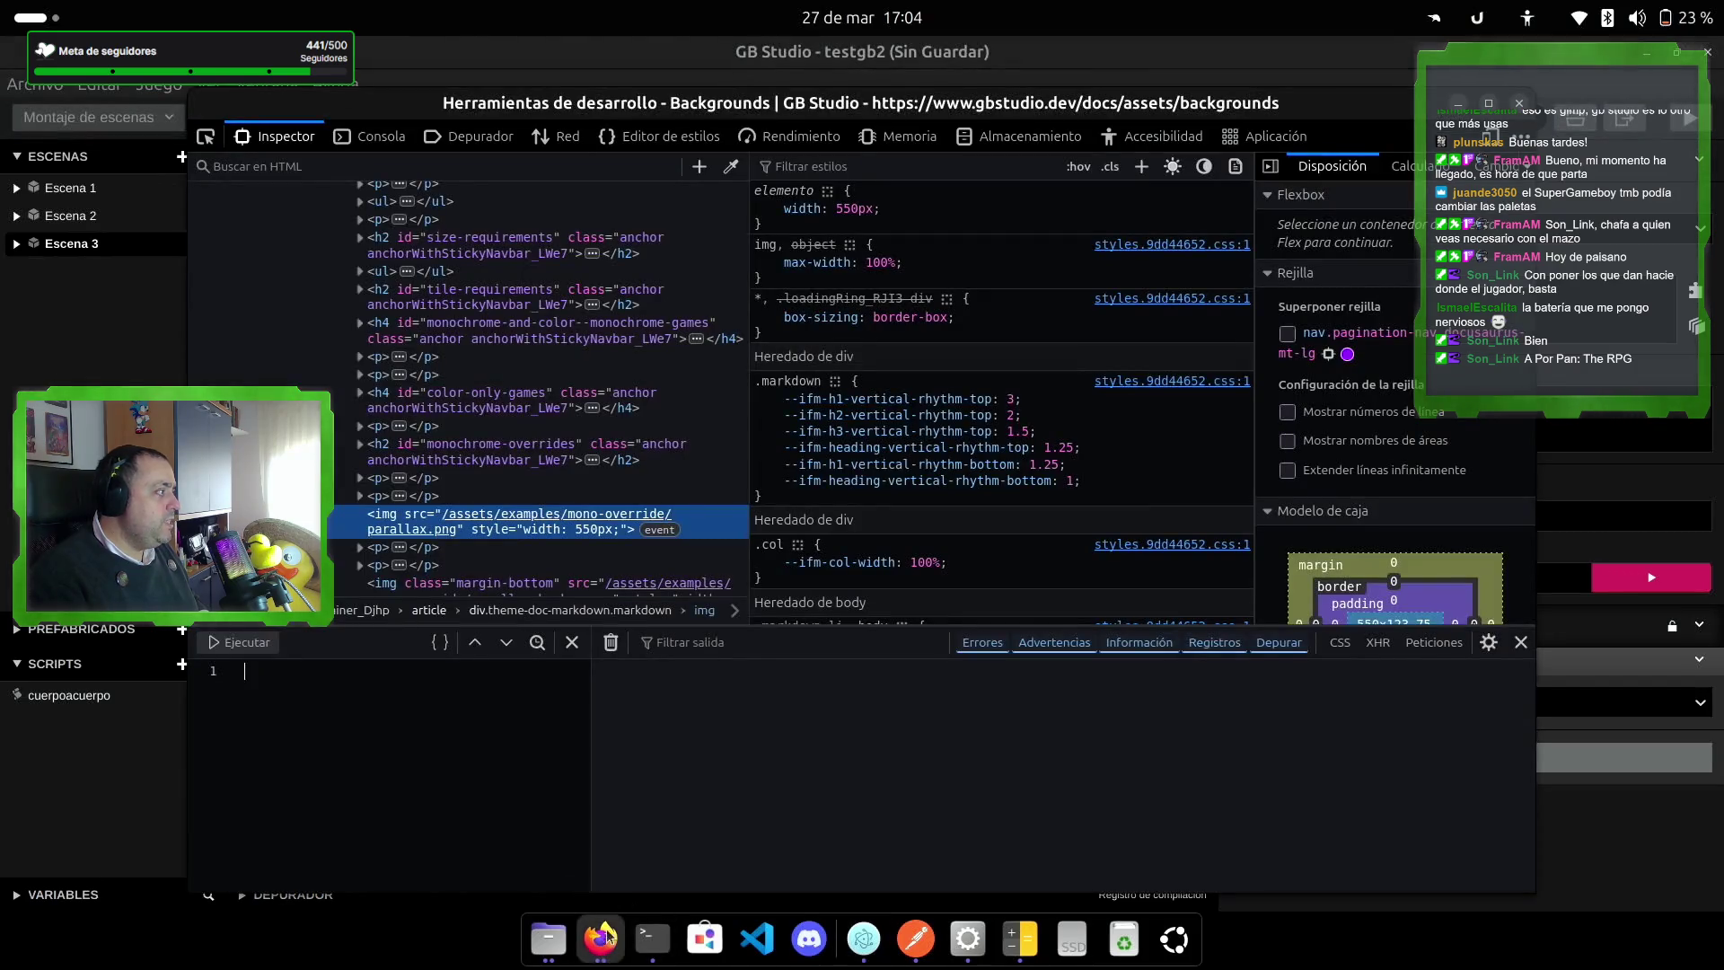
Step: Close Firefox's developer tools and bring the Files window forward
{"action": "left_click", "coordinate": [1521, 102]}
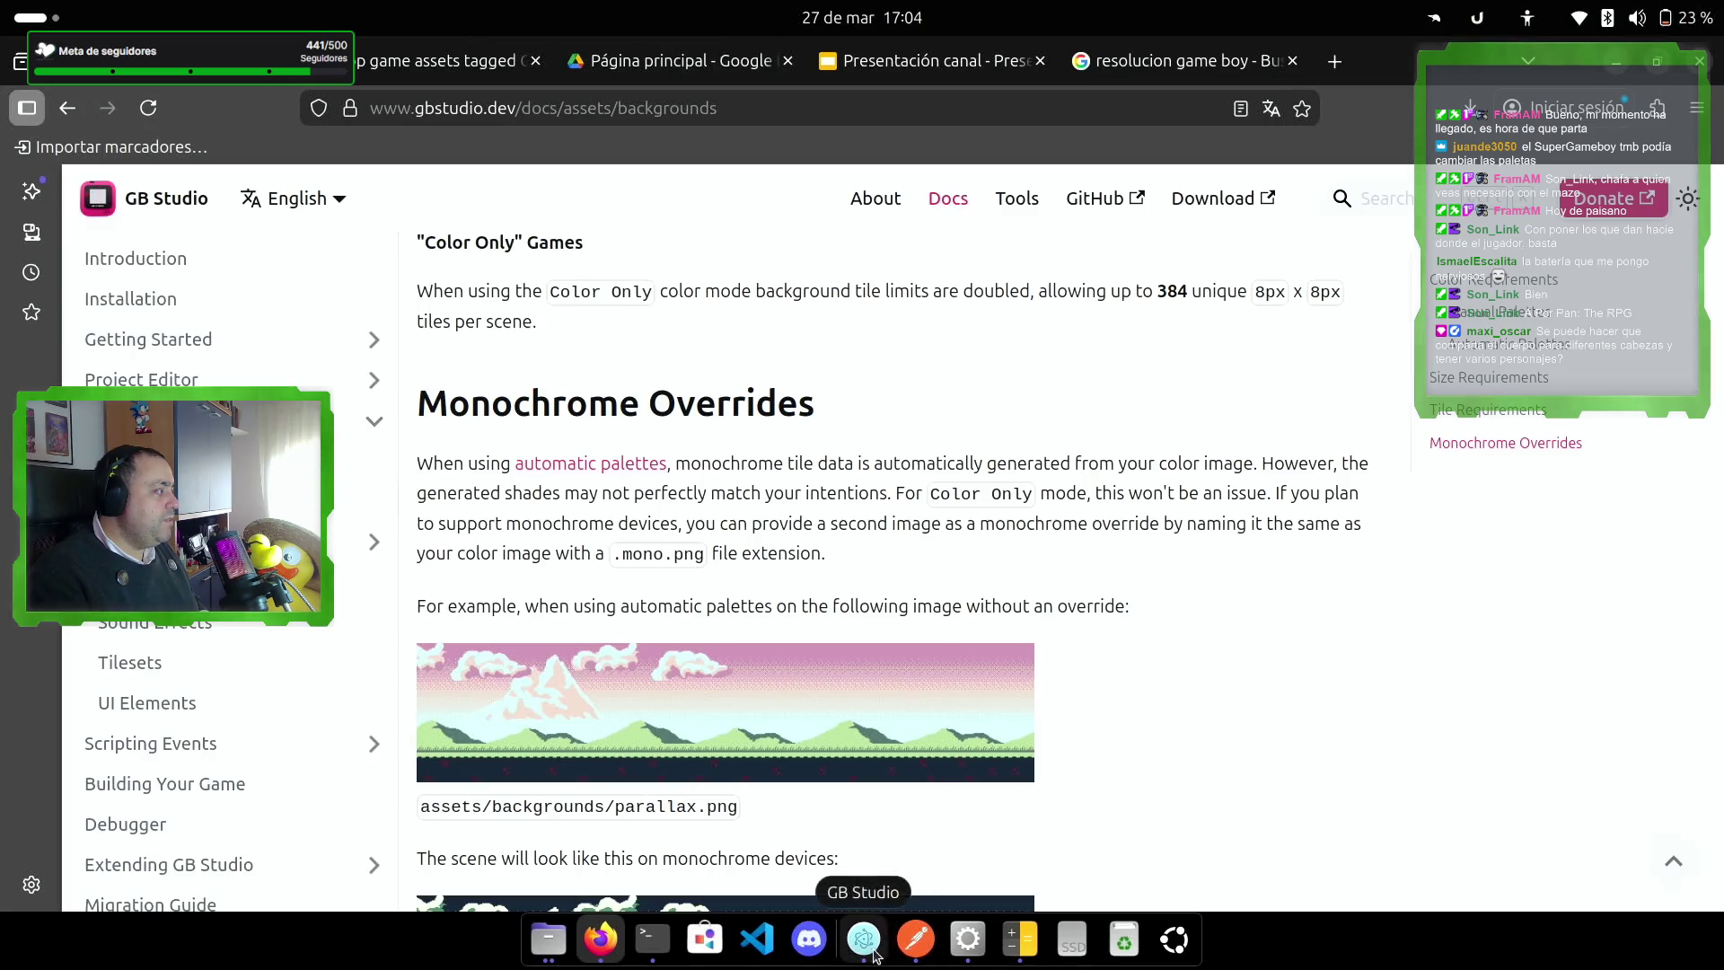
{"action": "left_click", "coordinate": [548, 939]}
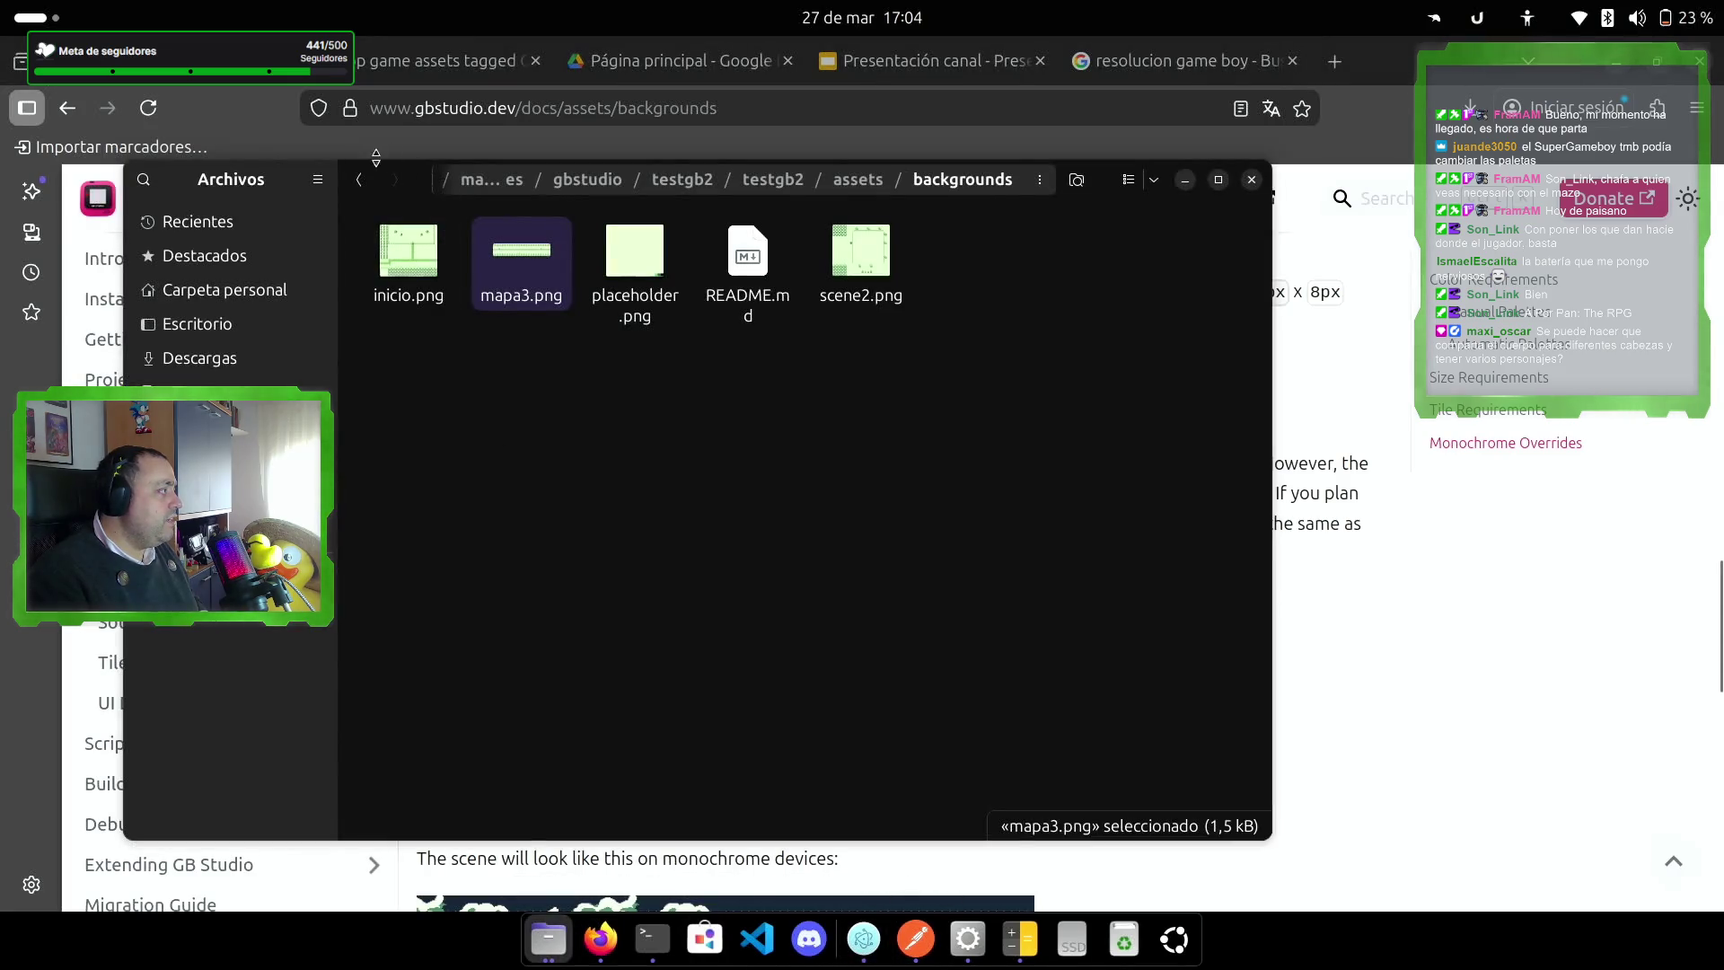
{"action": "left_click", "coordinate": [550, 932]}
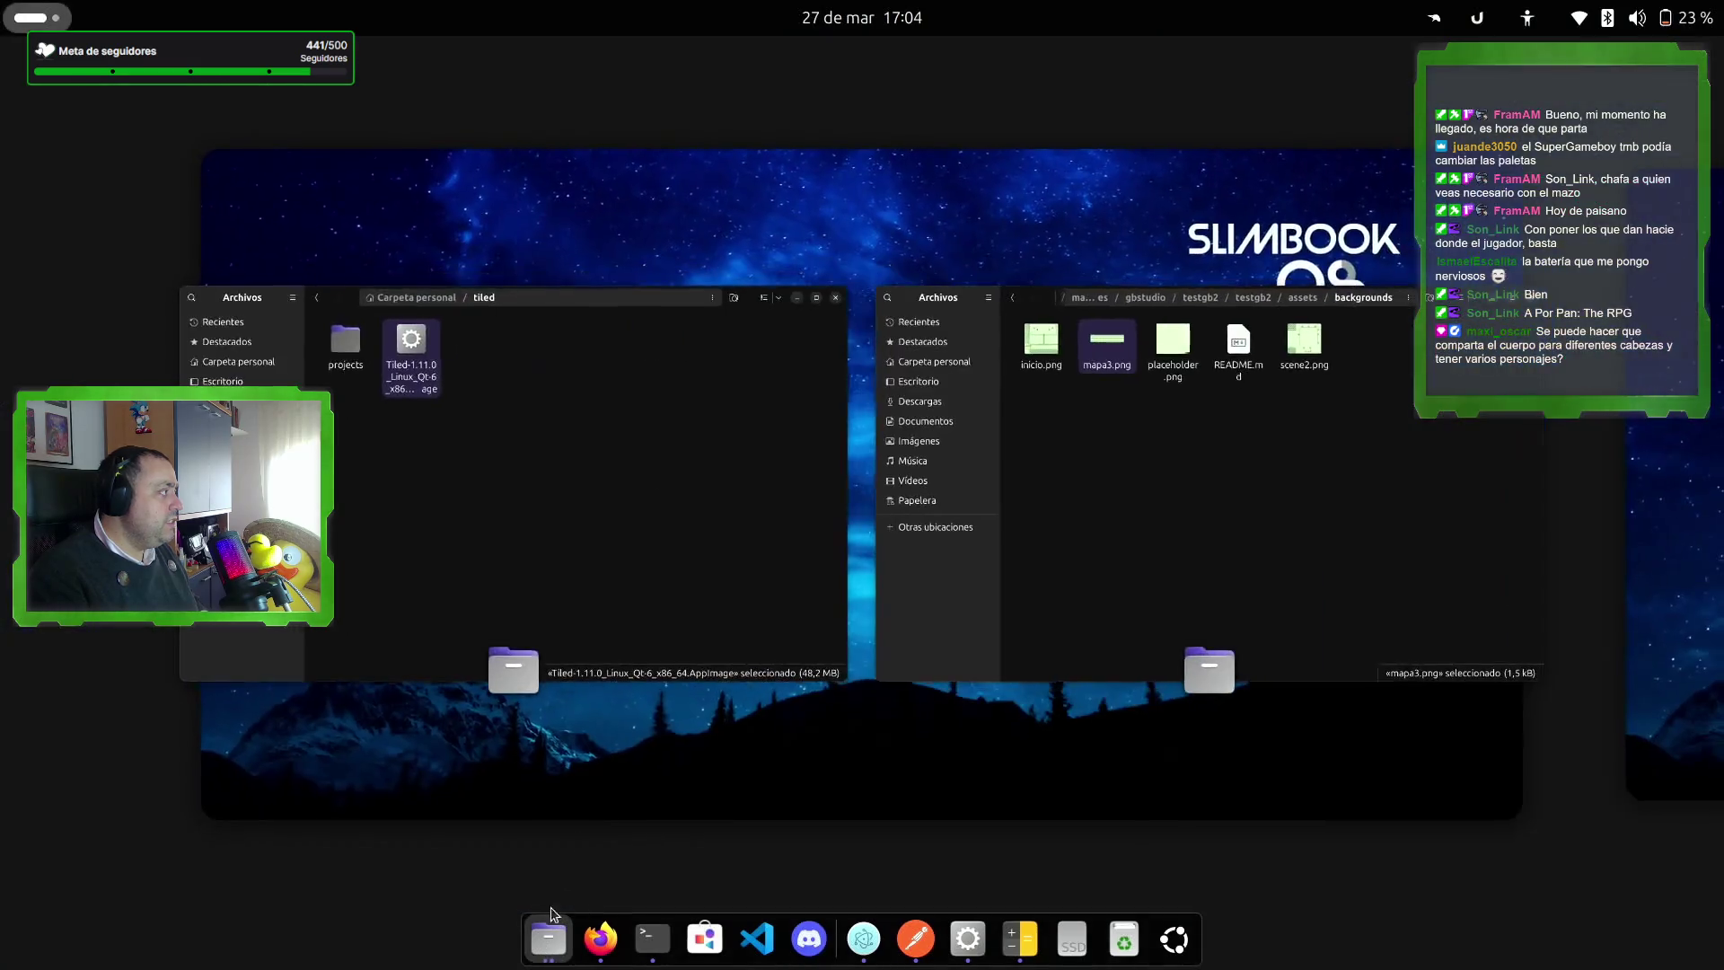
{"action": "left_click", "coordinate": [535, 481]}
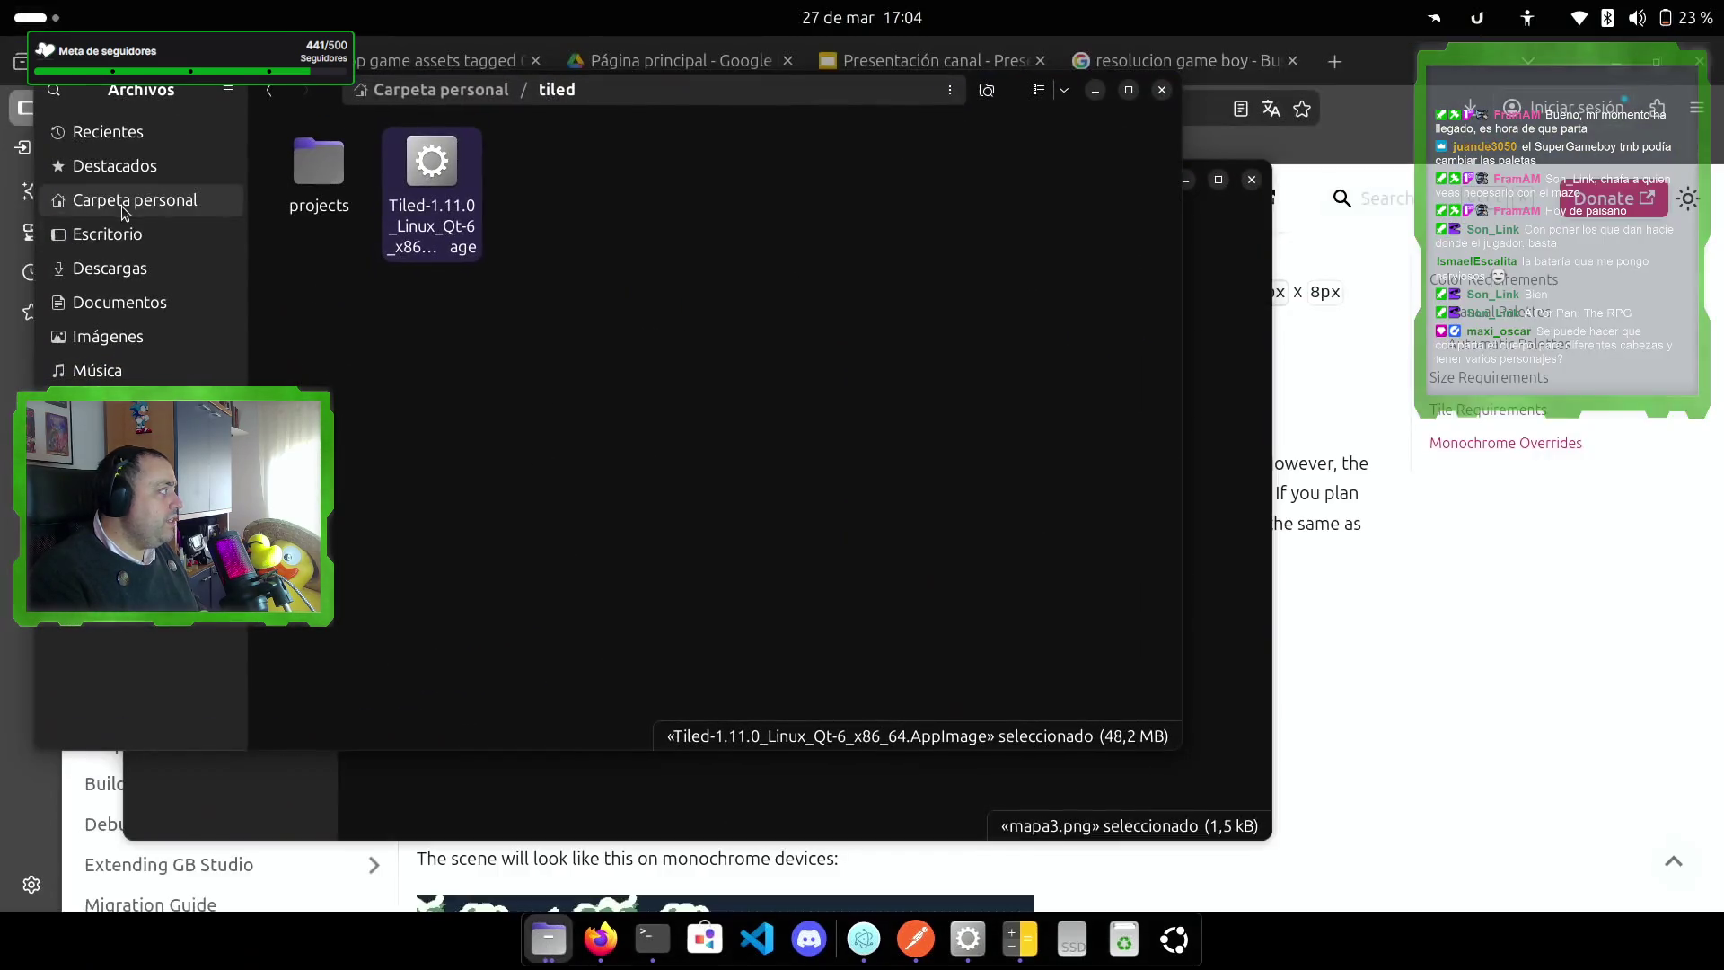
Step: Navigate Descargas > 16x16-RPG-characters > sprites > old-style and open 06-conjurer.png
{"action": "left_click", "coordinate": [119, 270]}
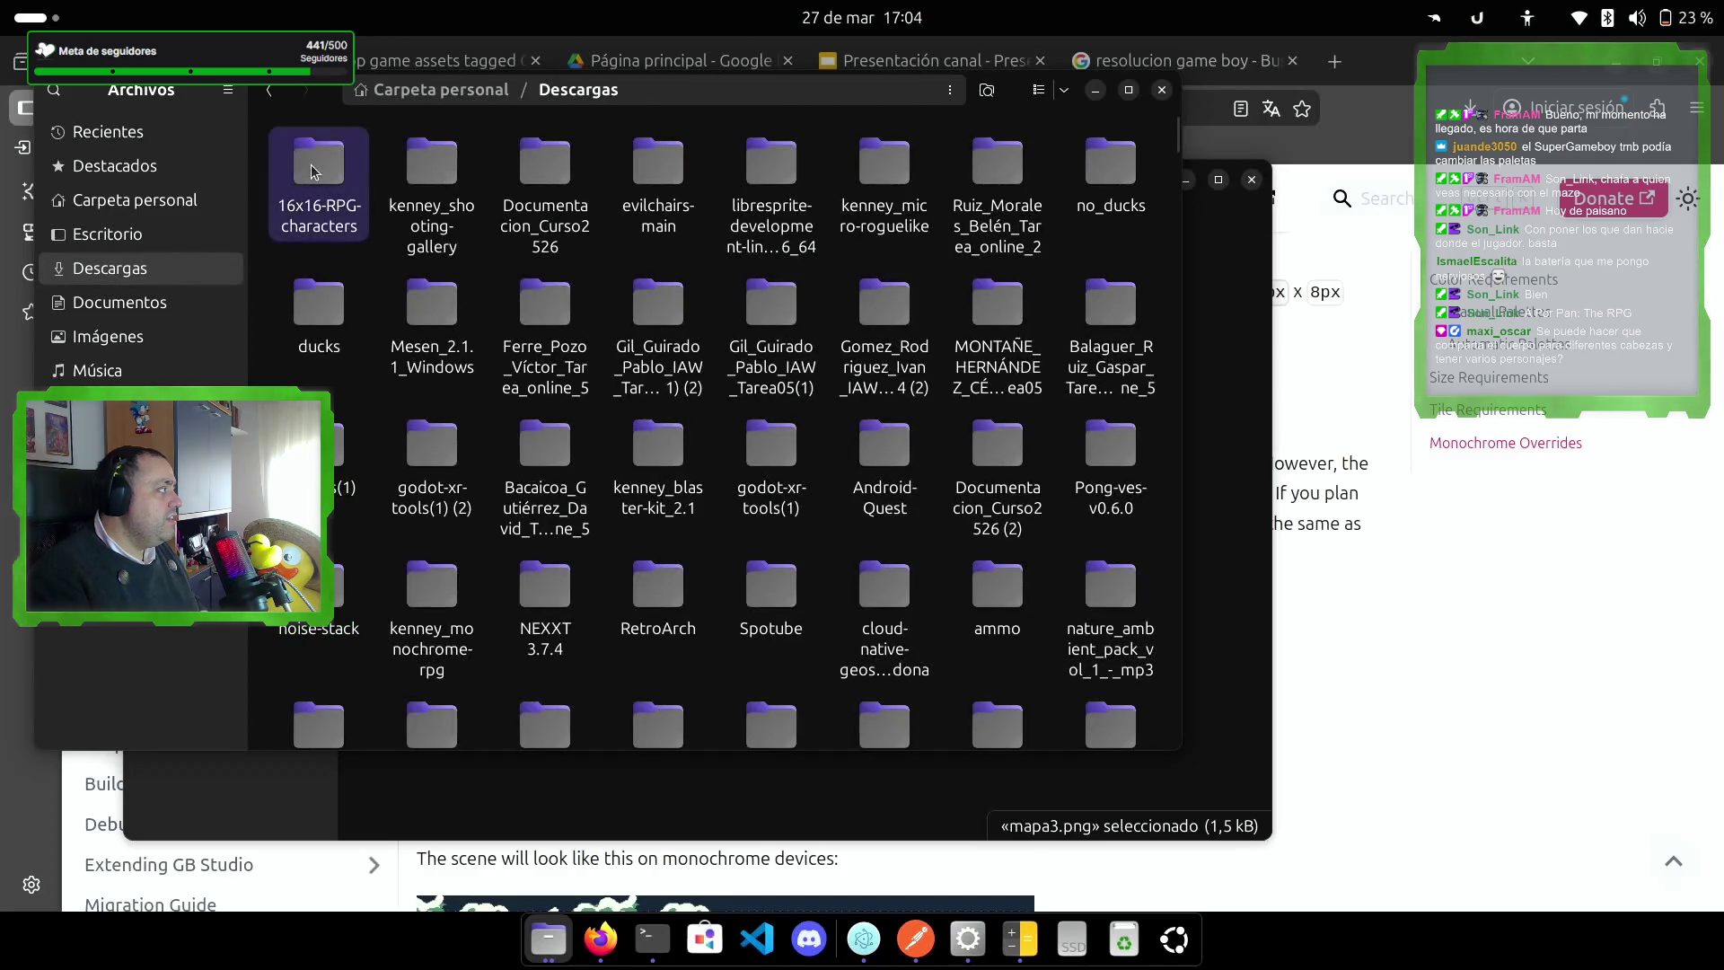
{"action": "double_click", "coordinate": [314, 172]}
{"action": "double_click", "coordinate": [295, 158]}
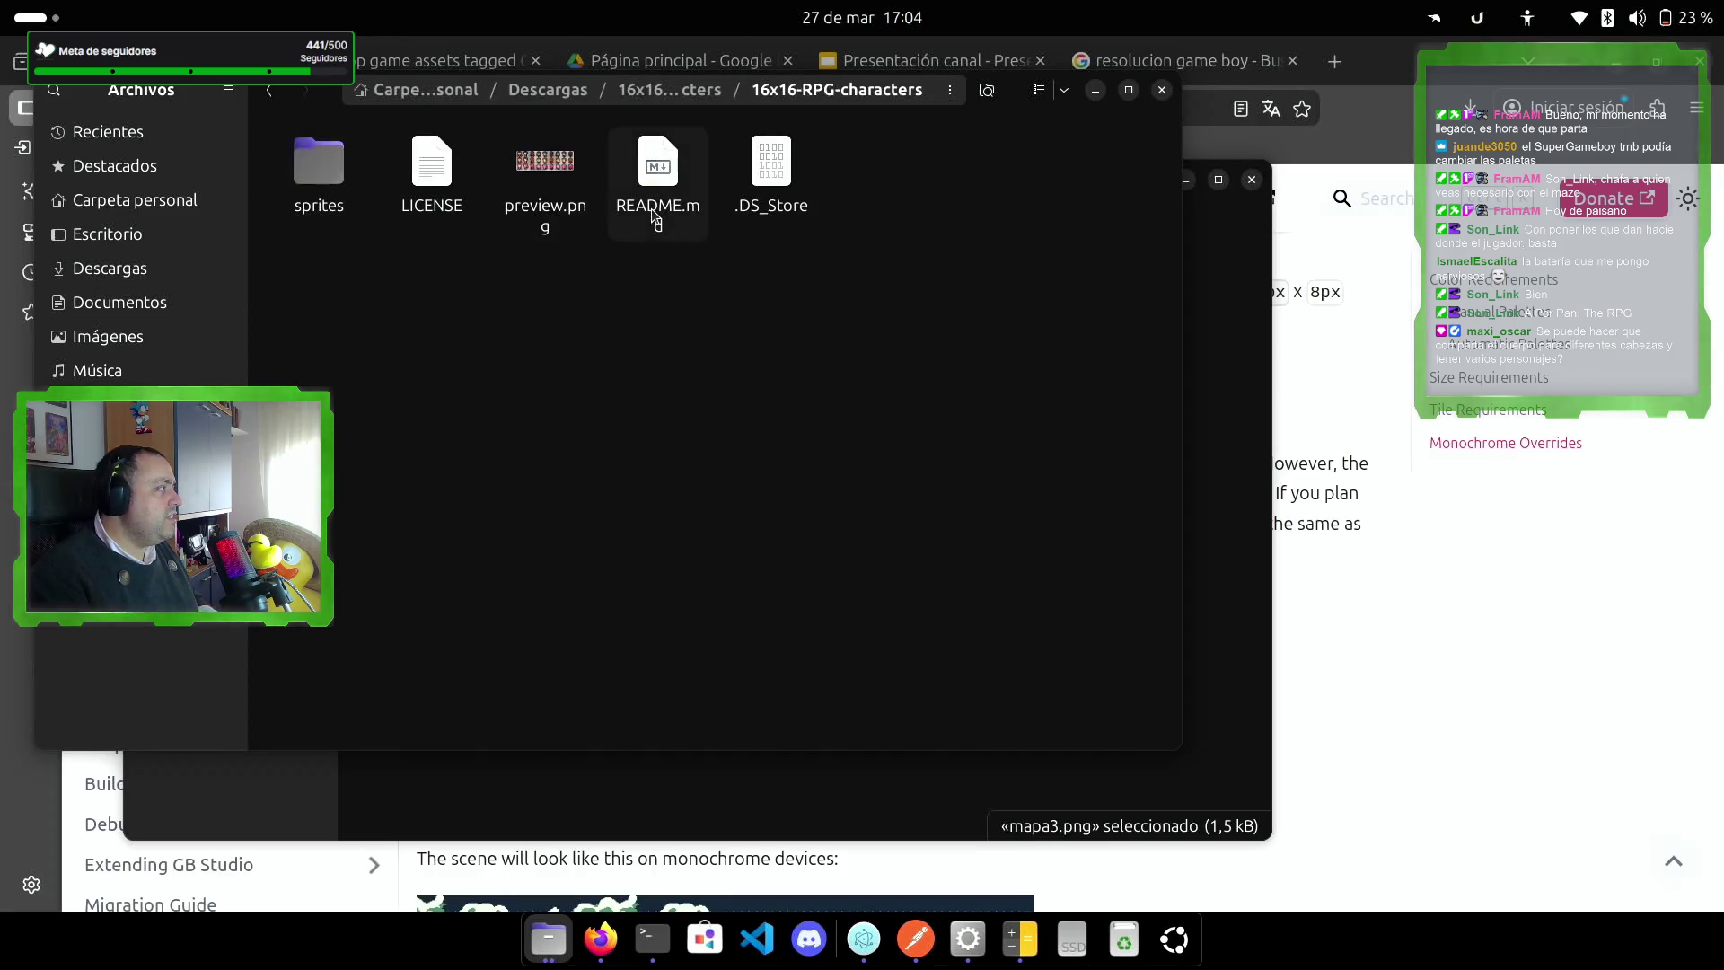
{"action": "double_click", "coordinate": [298, 170]}
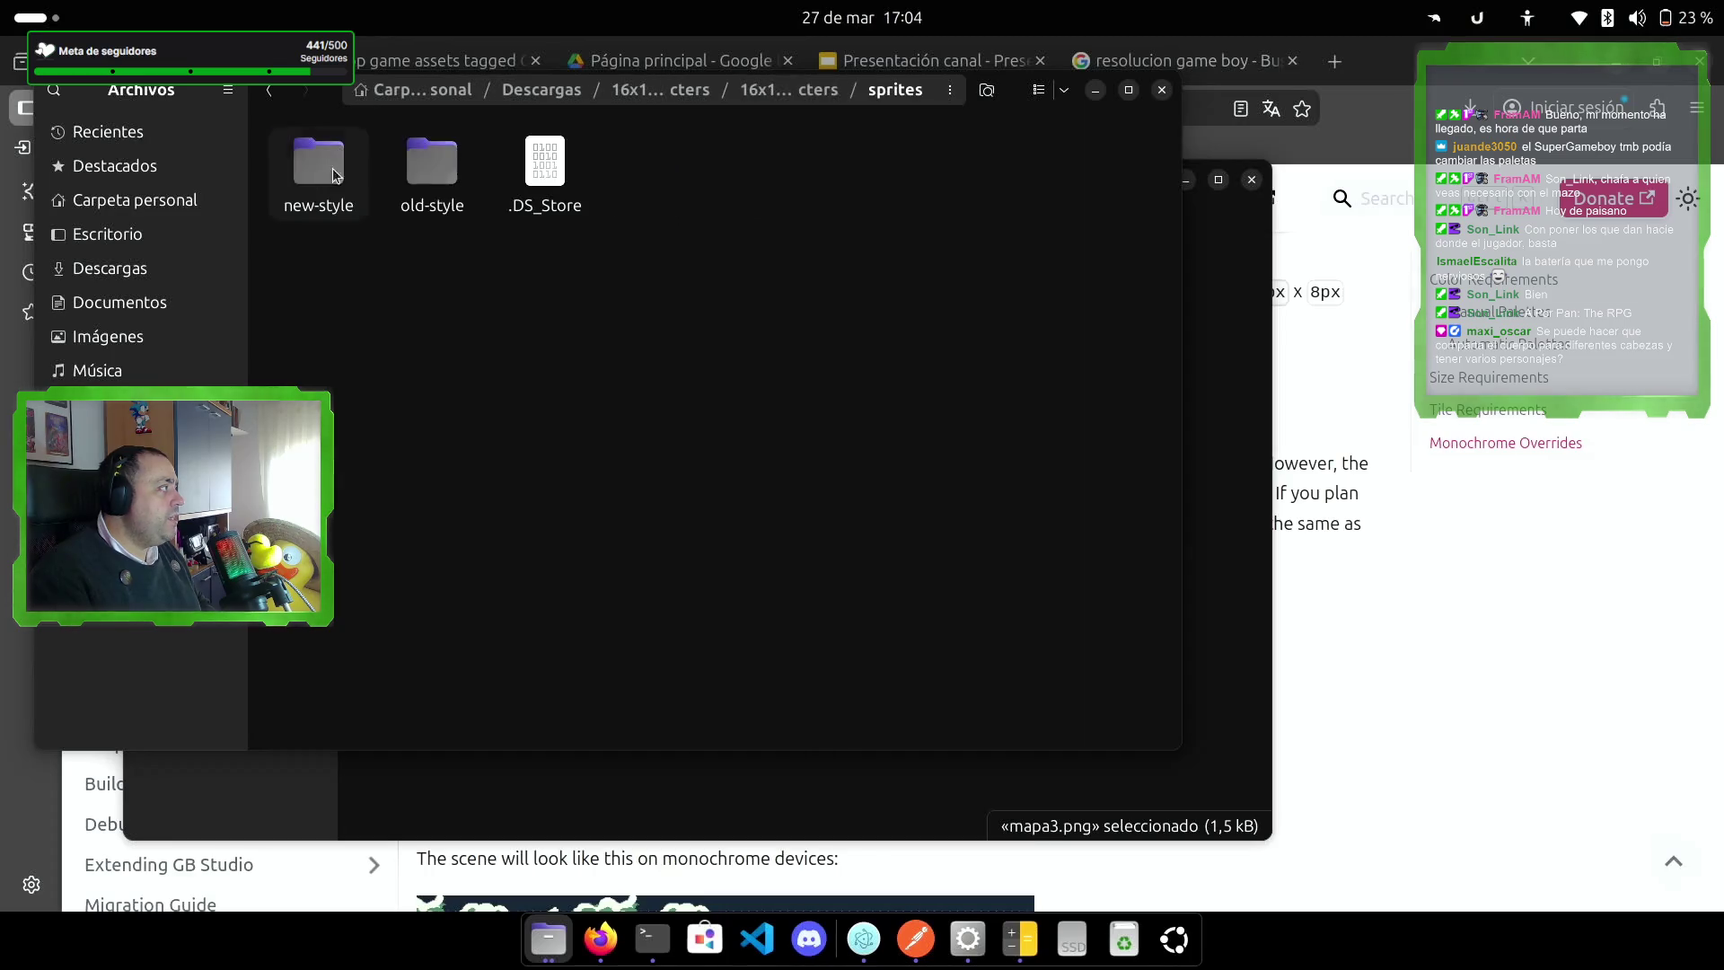
{"action": "double_click", "coordinate": [432, 164]}
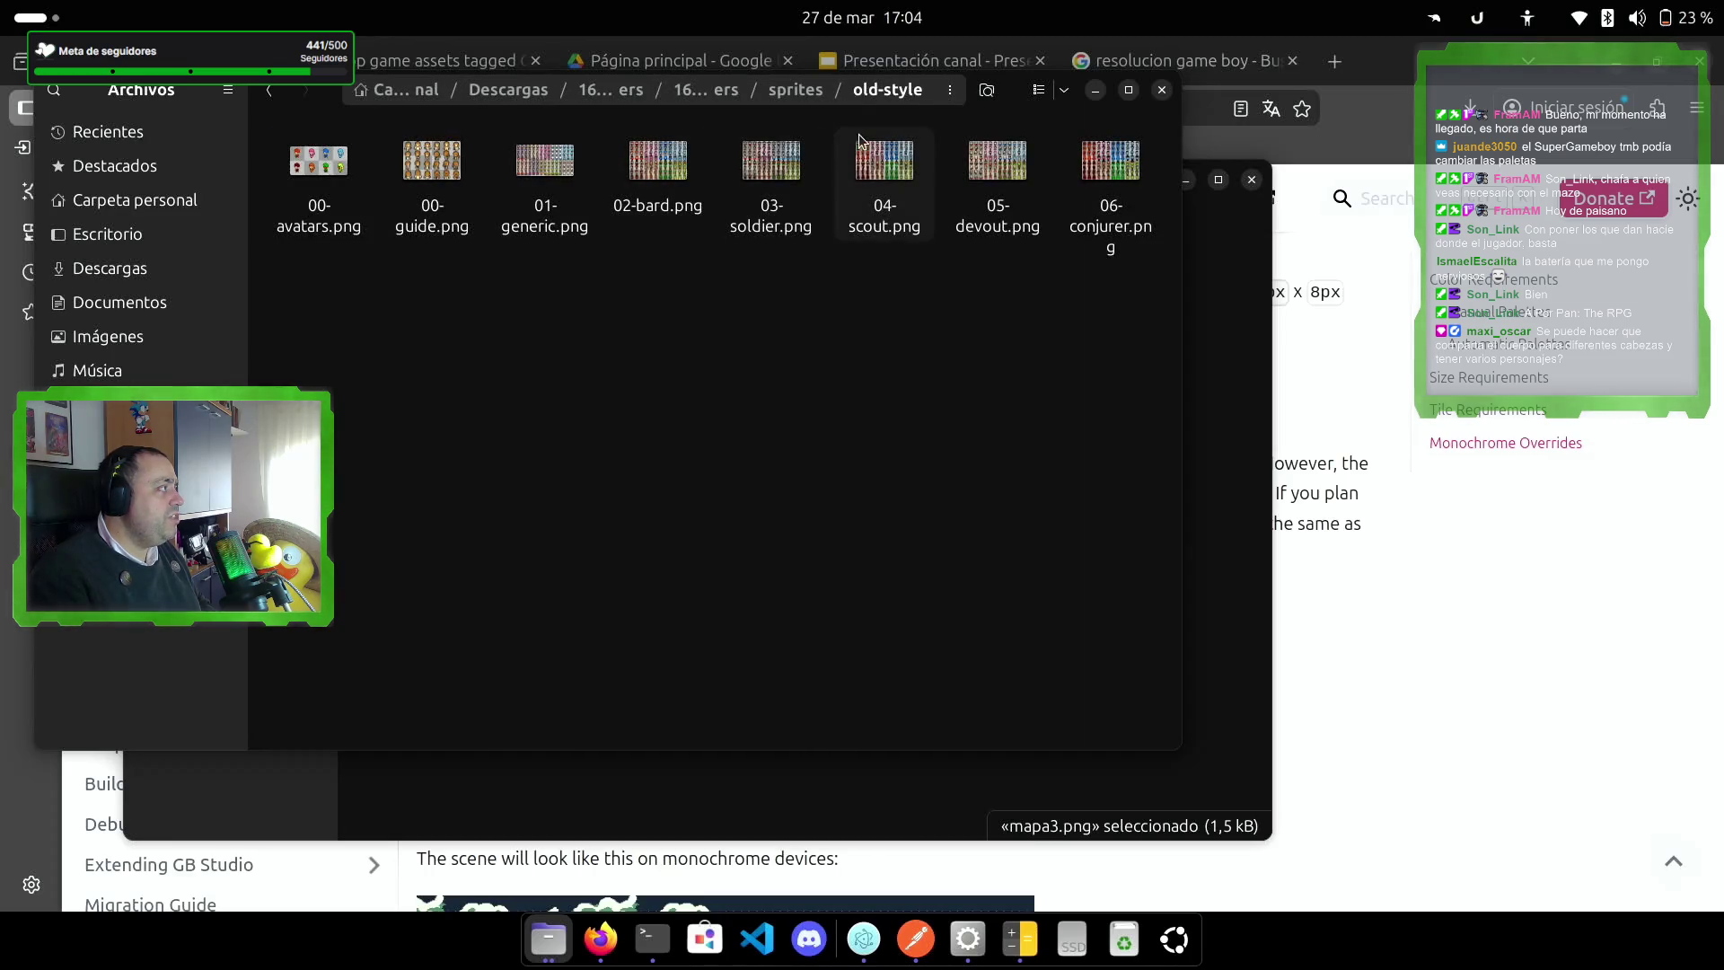
{"action": "double_click", "coordinate": [1119, 172]}
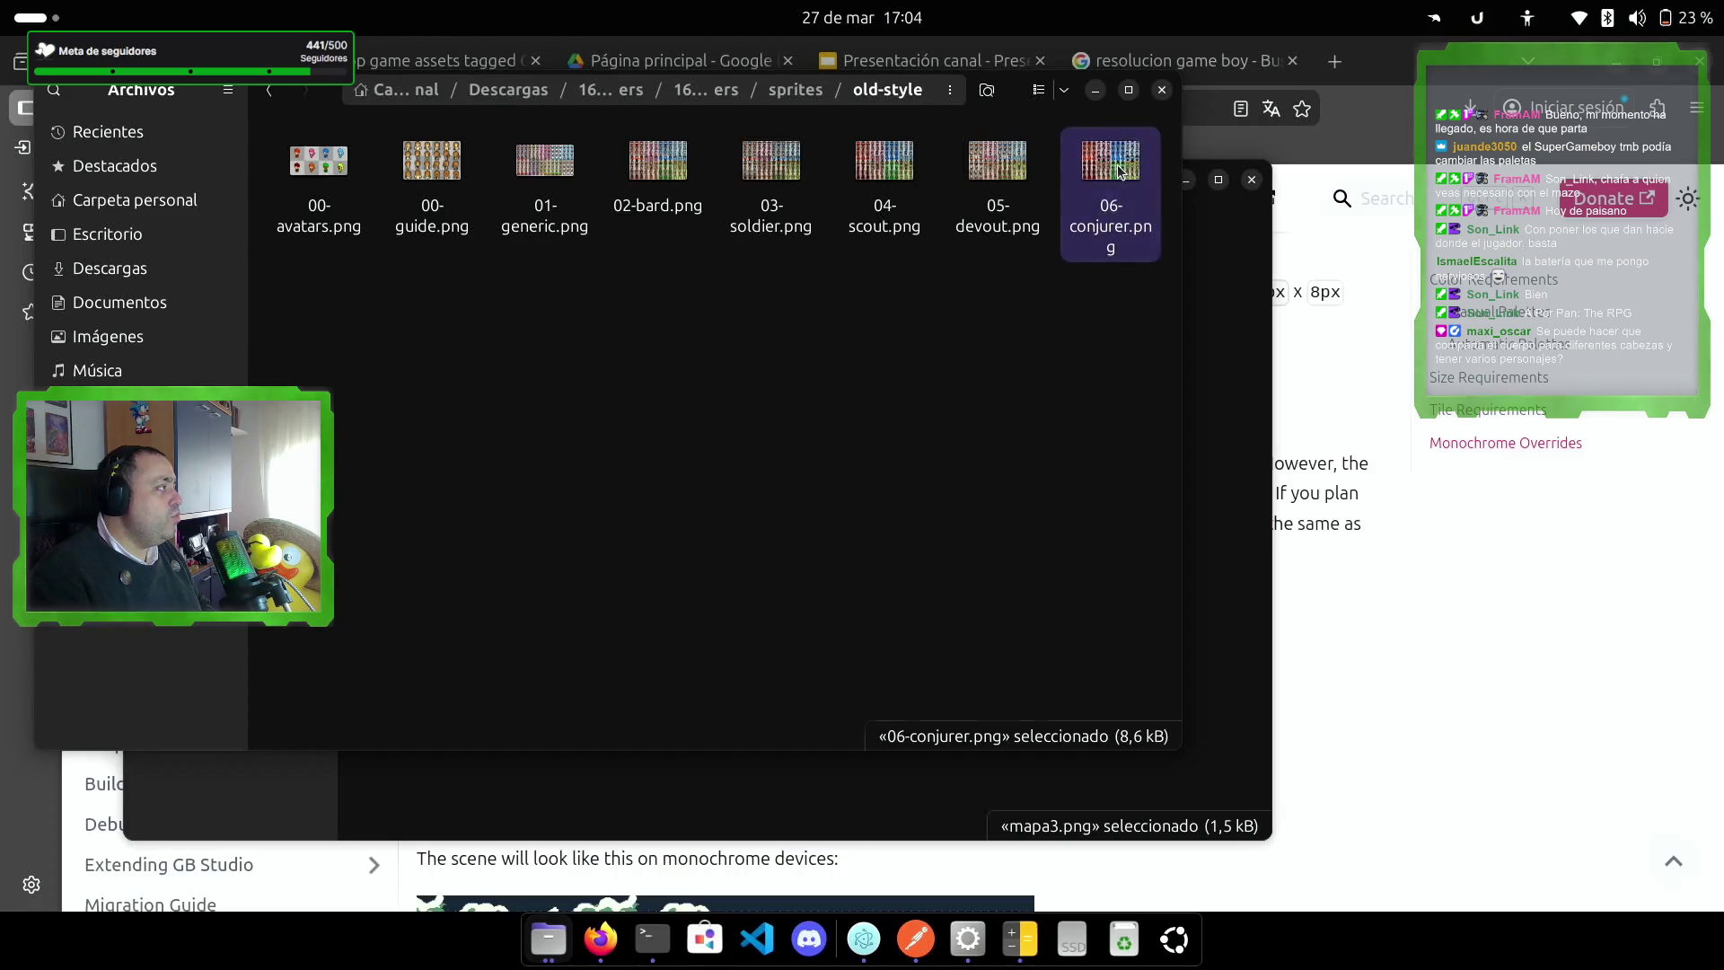
{"action": "scroll", "coordinate": [722, 513], "scroll_direction": "up", "scroll_amount": 4}
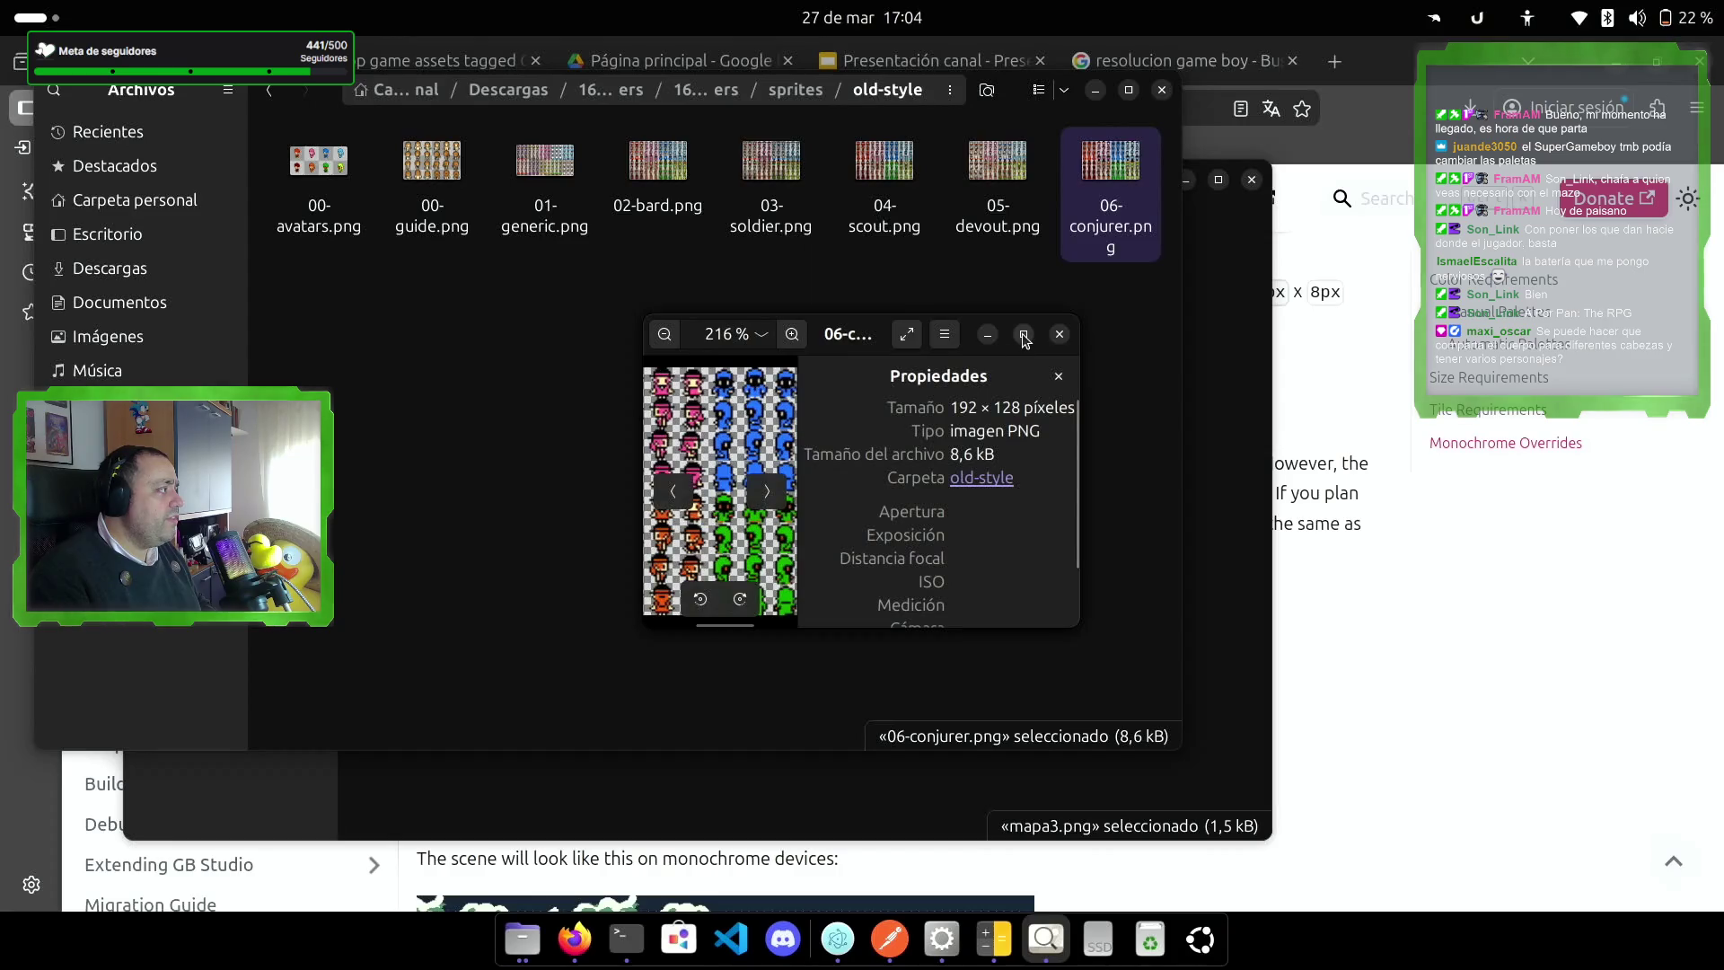
Step: Maximize the 06-conjurer.png preview to review the sprites, then close it
{"action": "left_click", "coordinate": [1024, 334]}
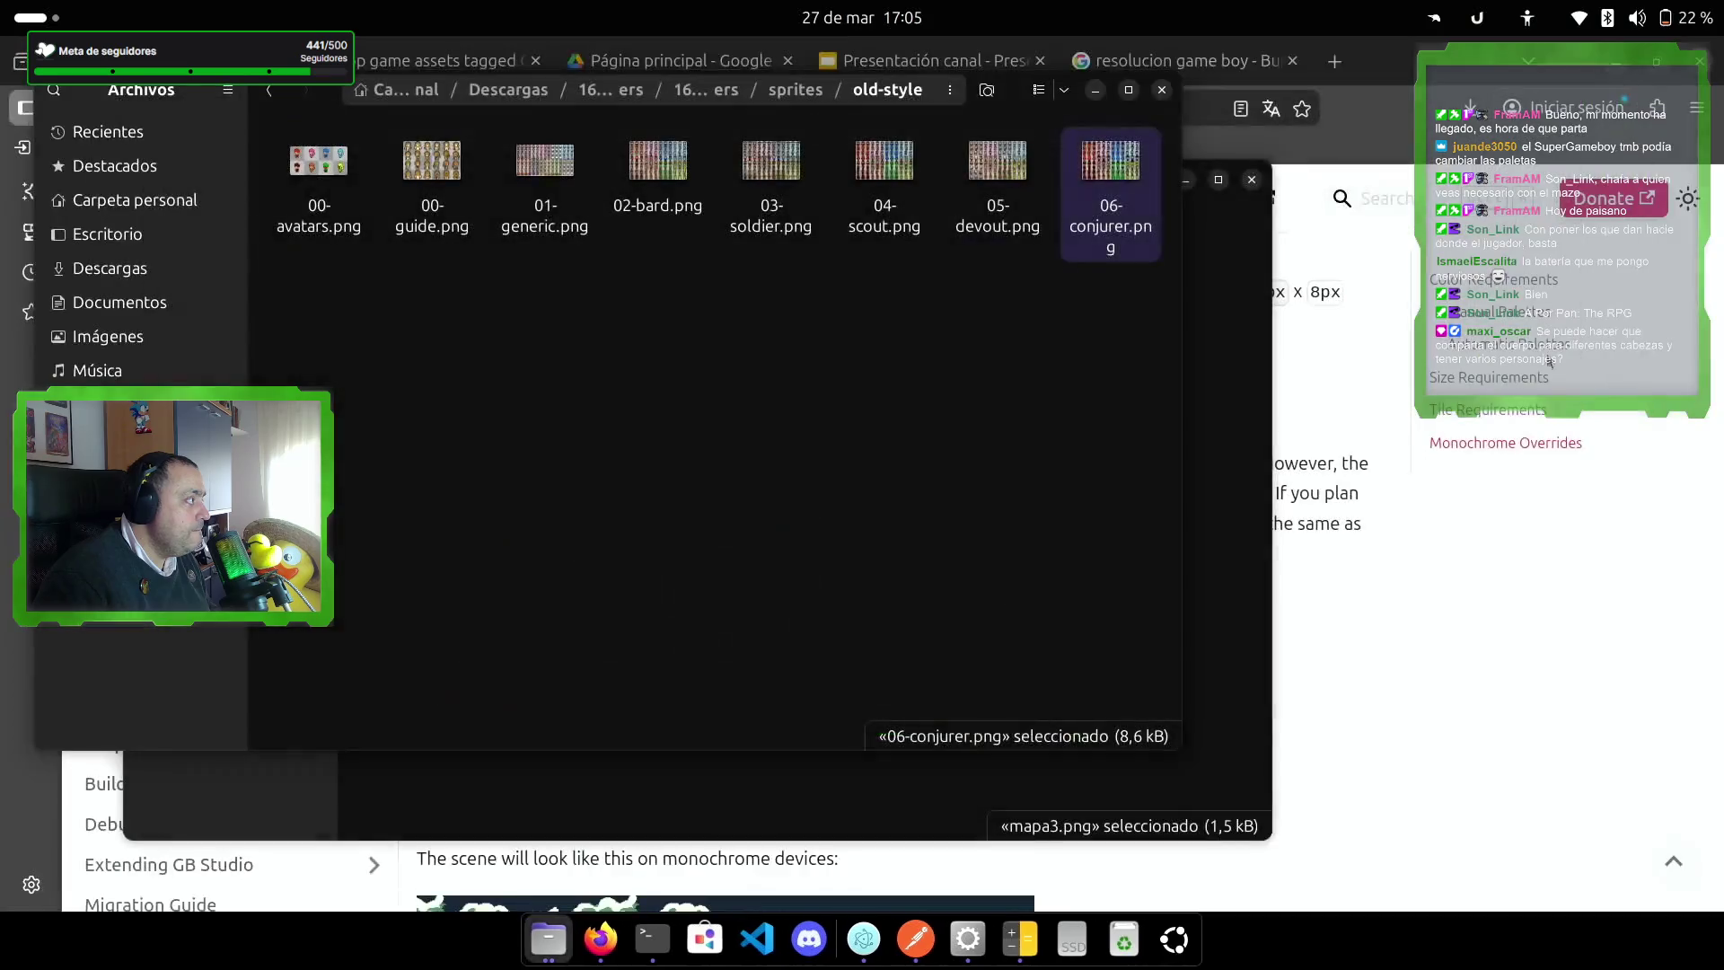
{"action": "left_click", "coordinate": [1703, 56]}
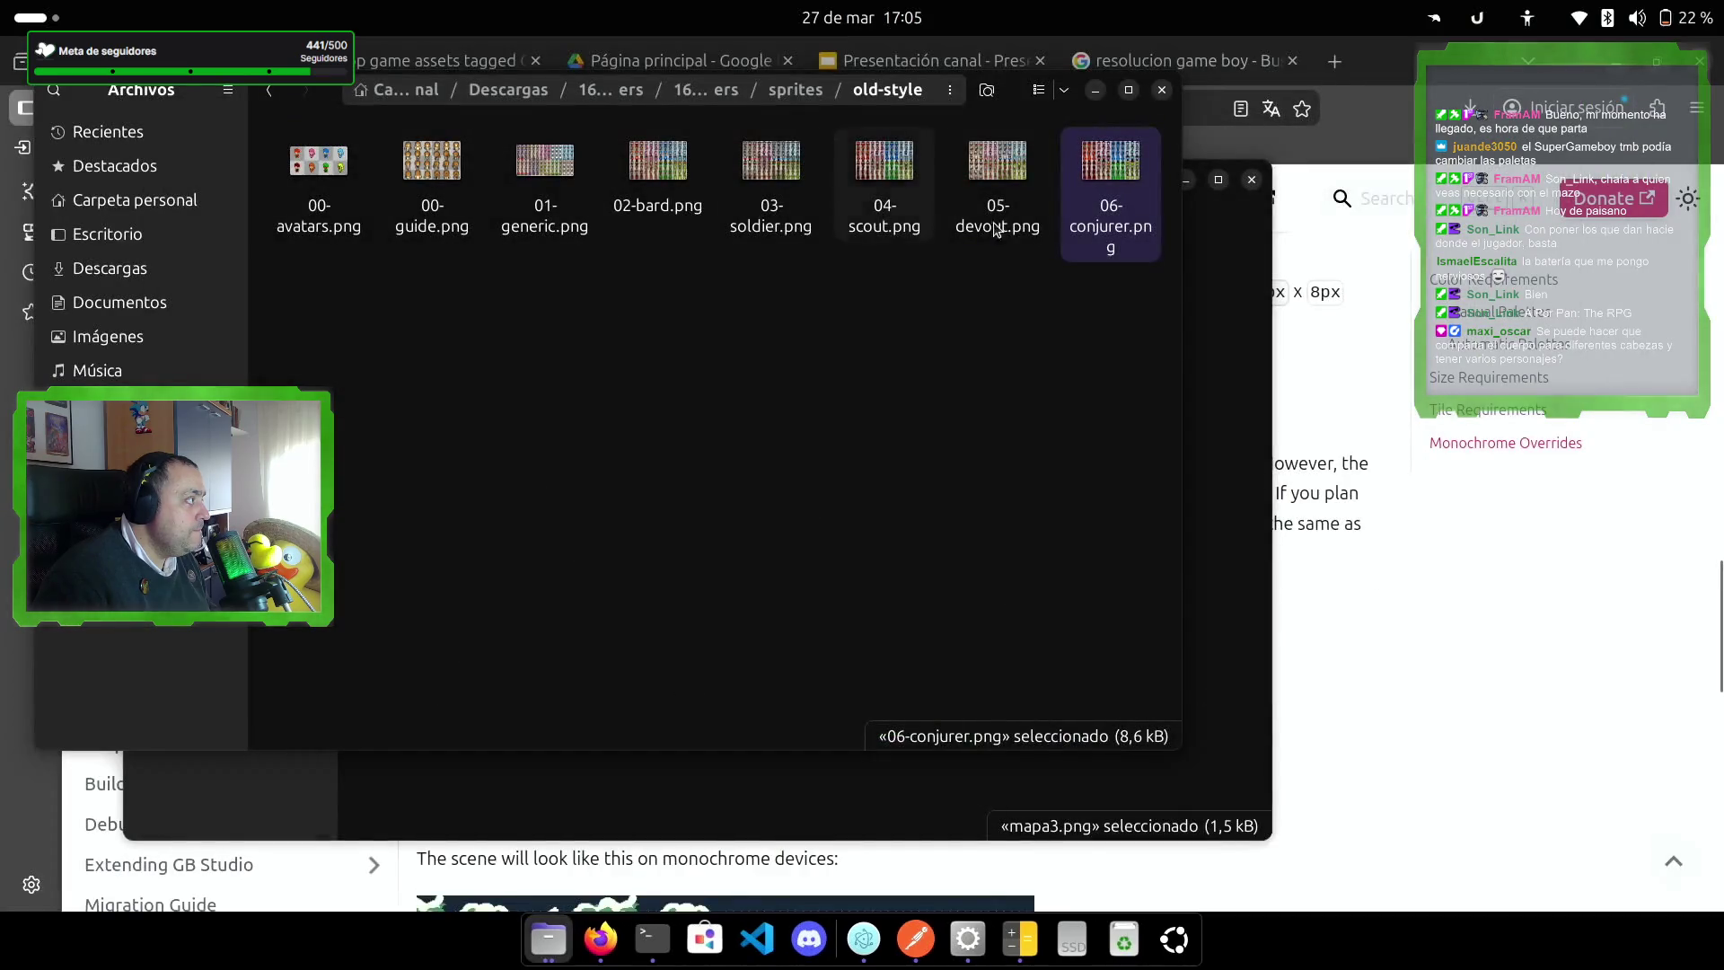
Step: Open 06-conjurer.png in GIMP via Abrir con… and zoom in on the sprite sheet
{"action": "right_click", "coordinate": [1107, 167]}
{"action": "left_click", "coordinate": [1168, 205]}
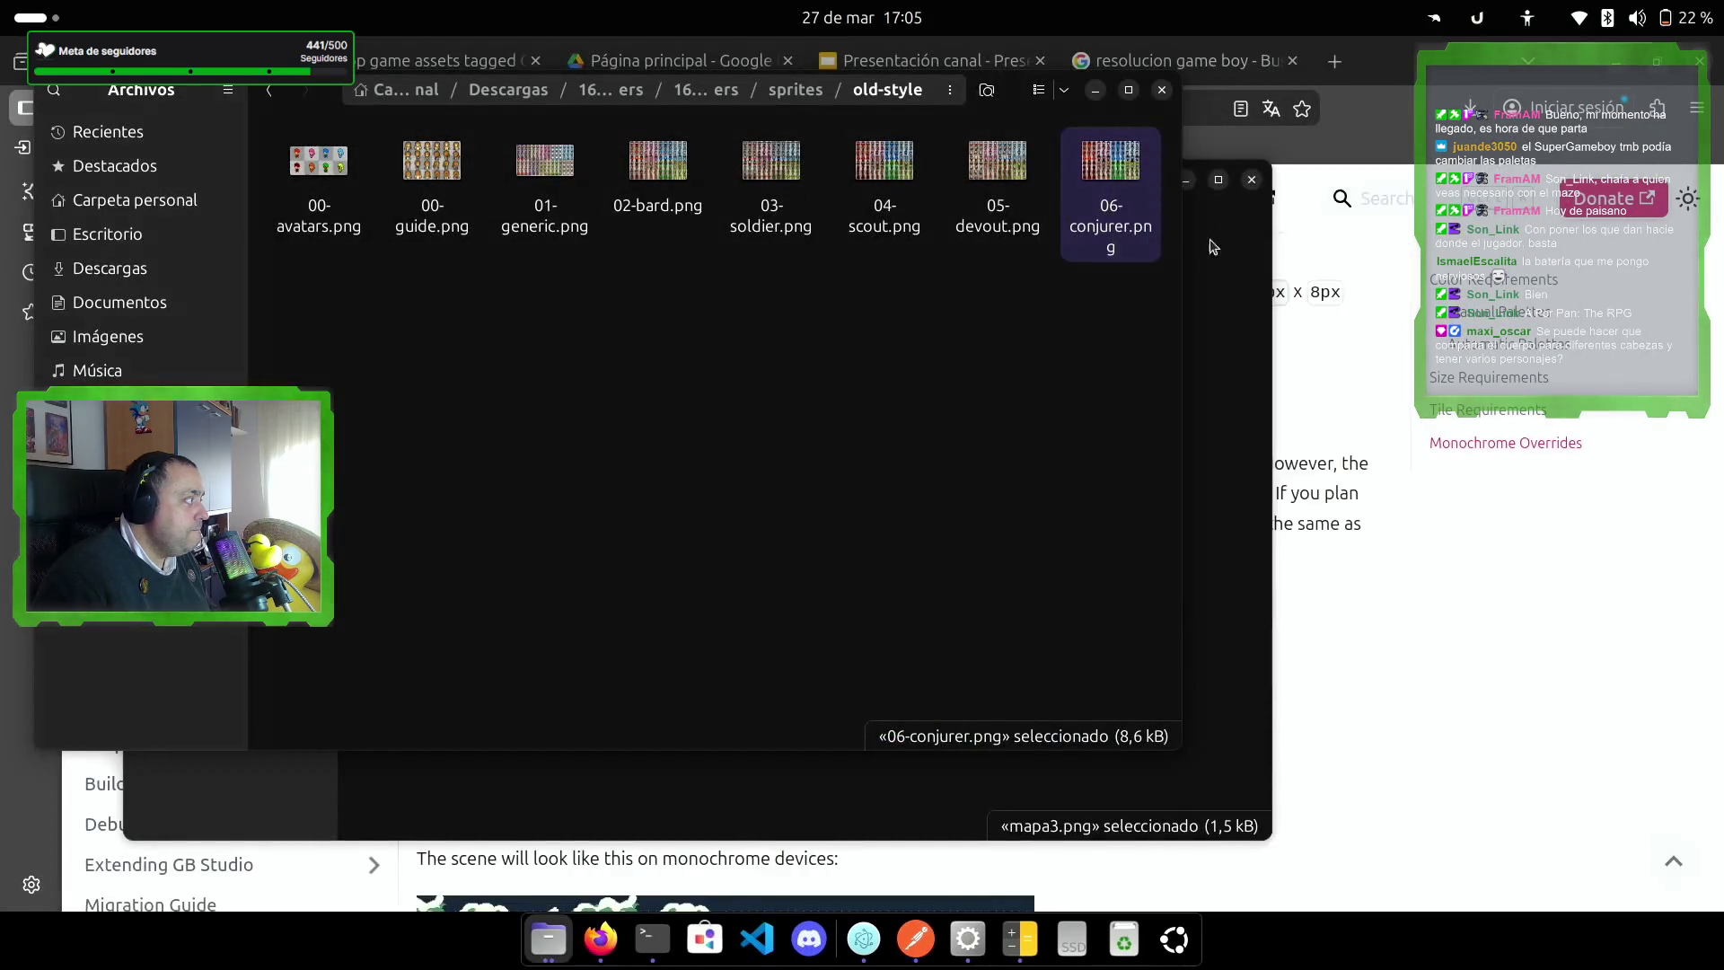
{"action": "left_click", "coordinate": [547, 368]}
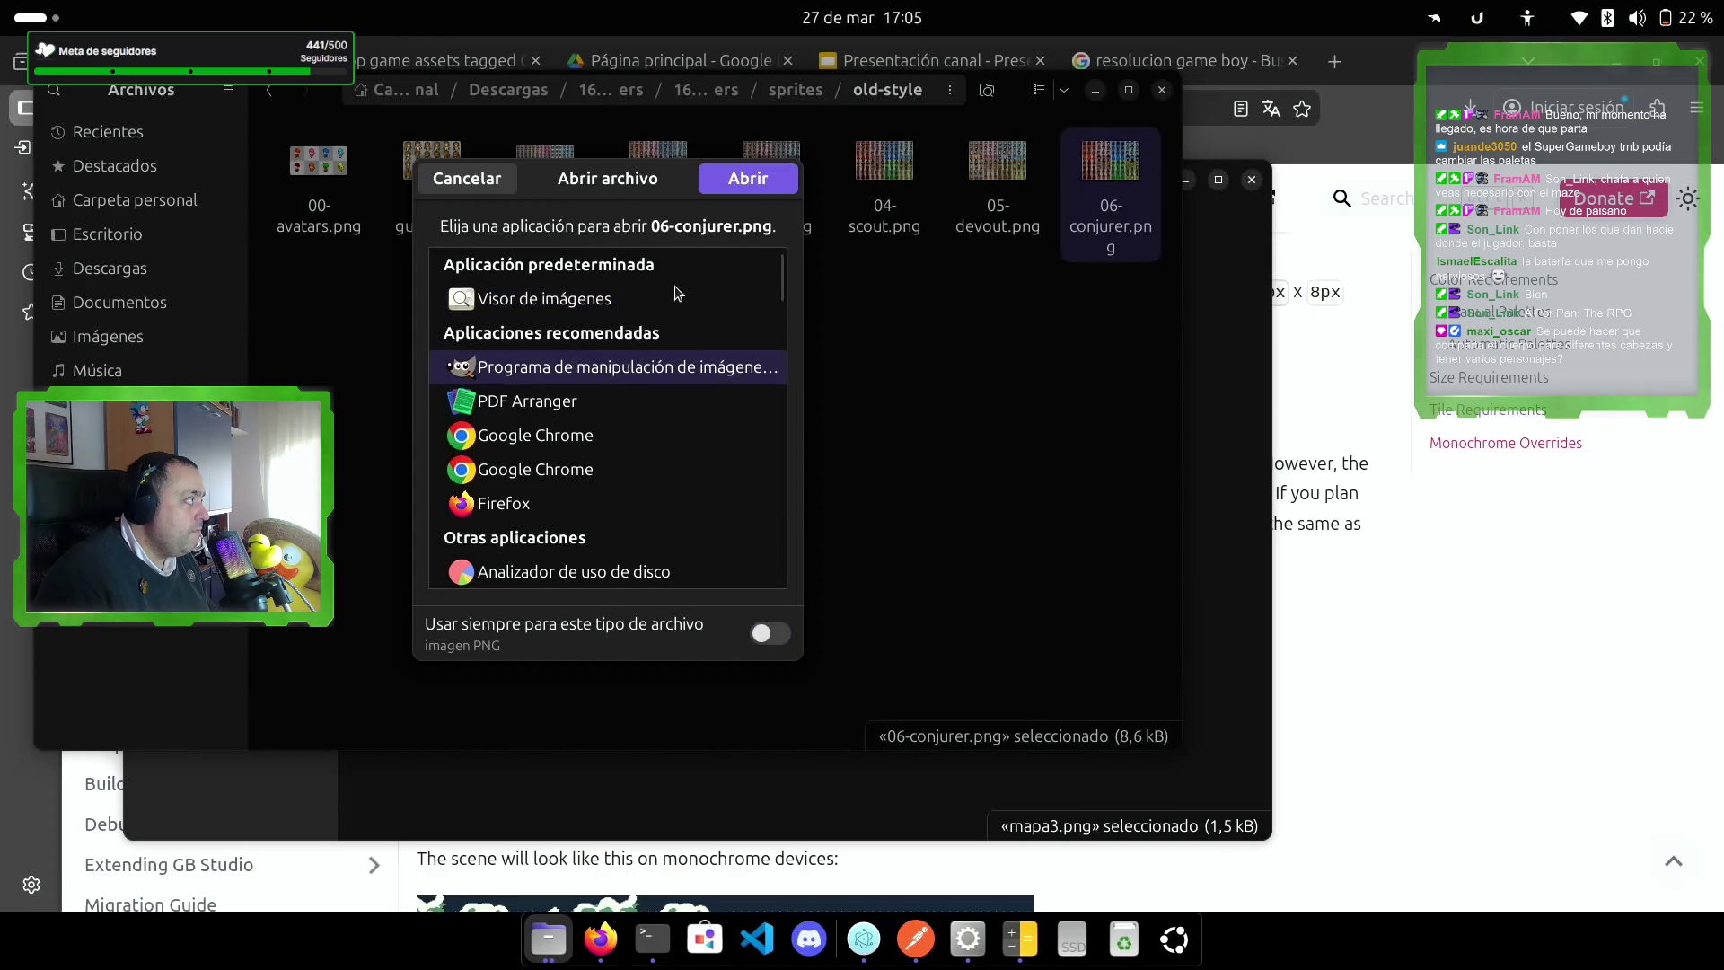
{"action": "left_click", "coordinate": [751, 178]}
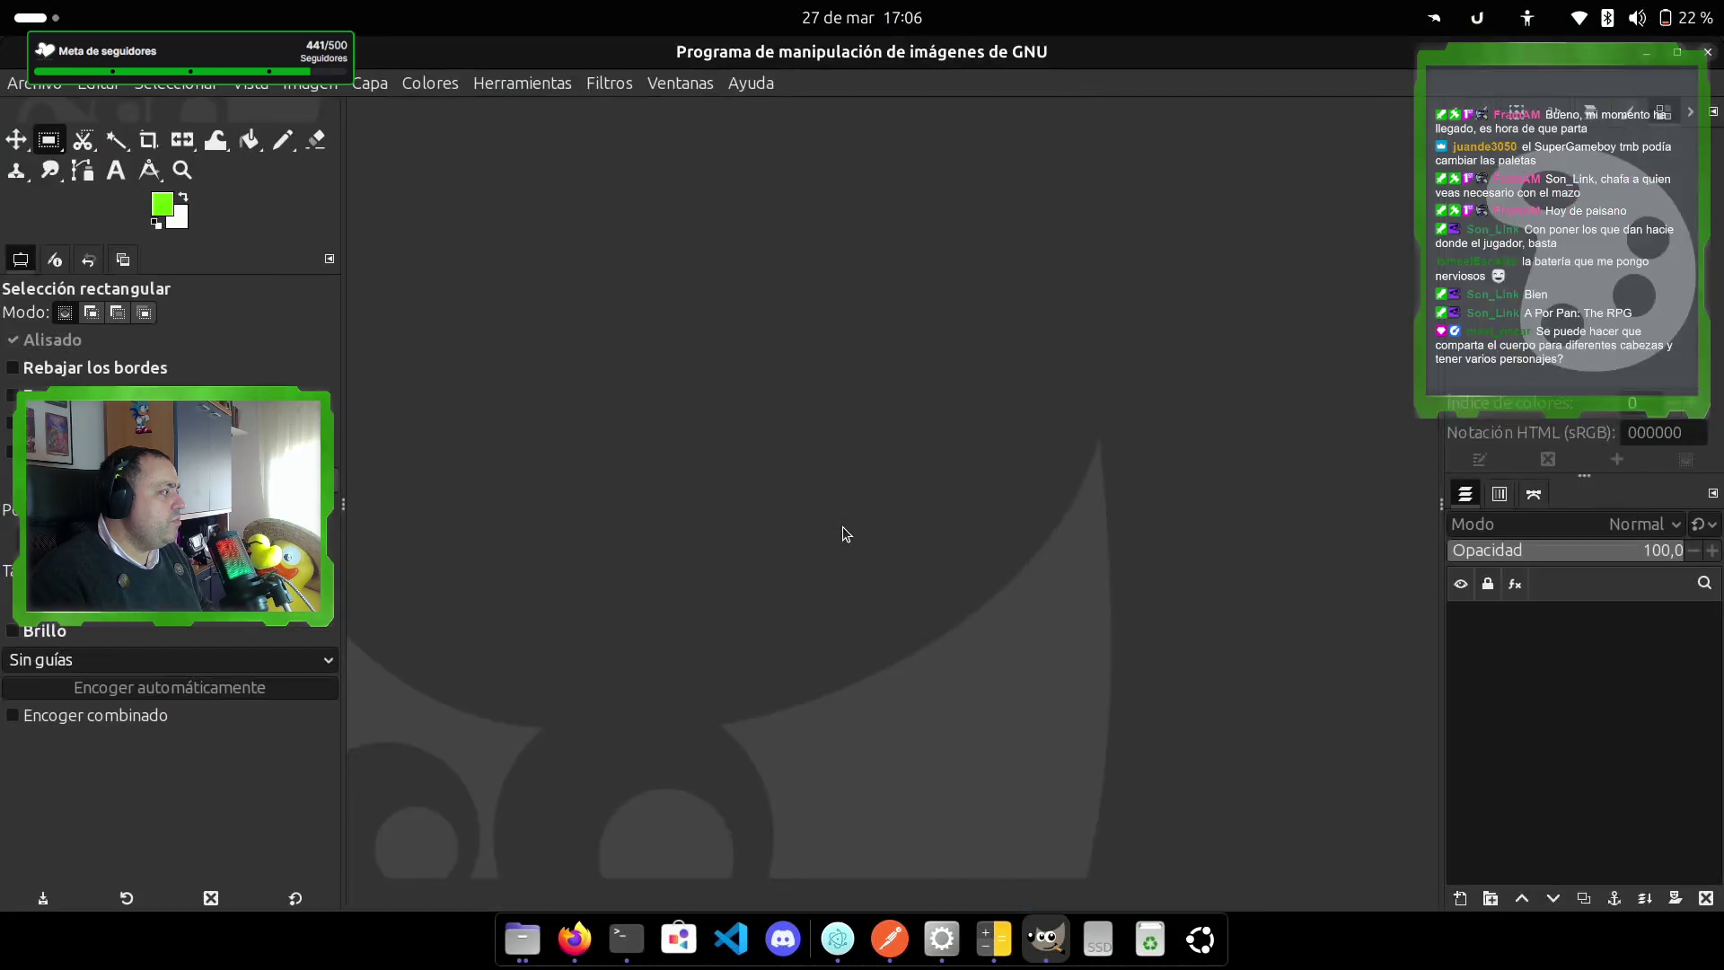
{"action": "scroll", "coordinate": [903, 566], "scroll_direction": "up", "scroll_amount": 5}
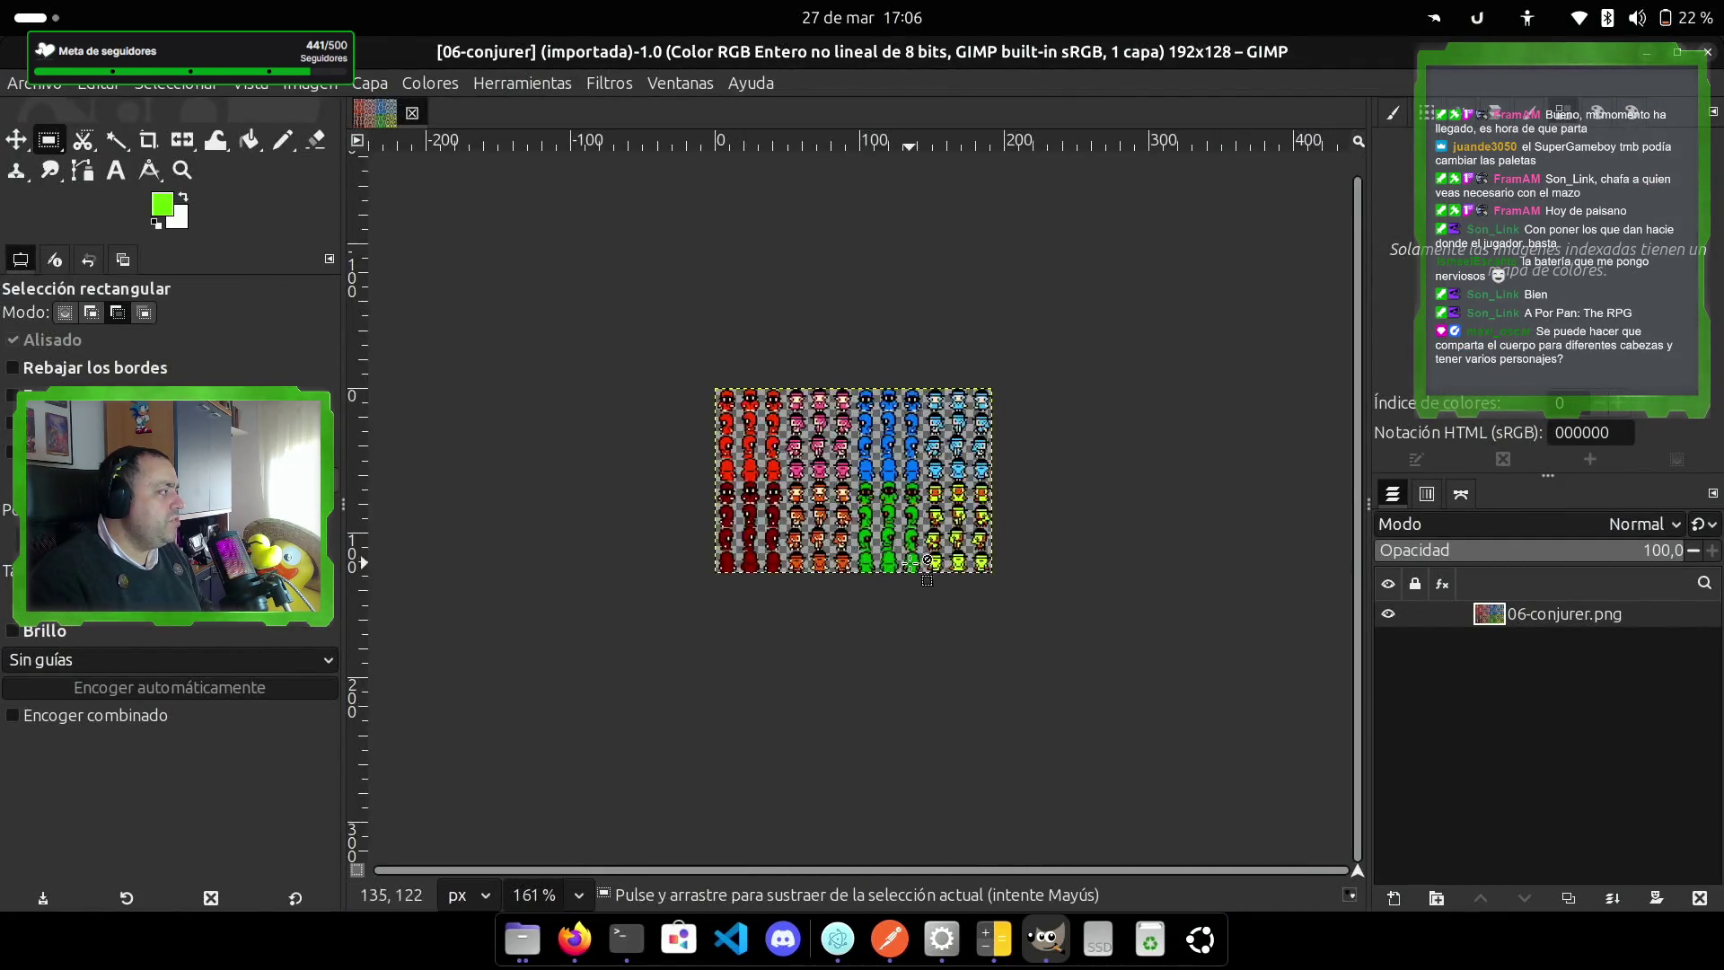
{"action": "scroll", "coordinate": [898, 566], "scroll_direction": "up", "scroll_amount": 1}
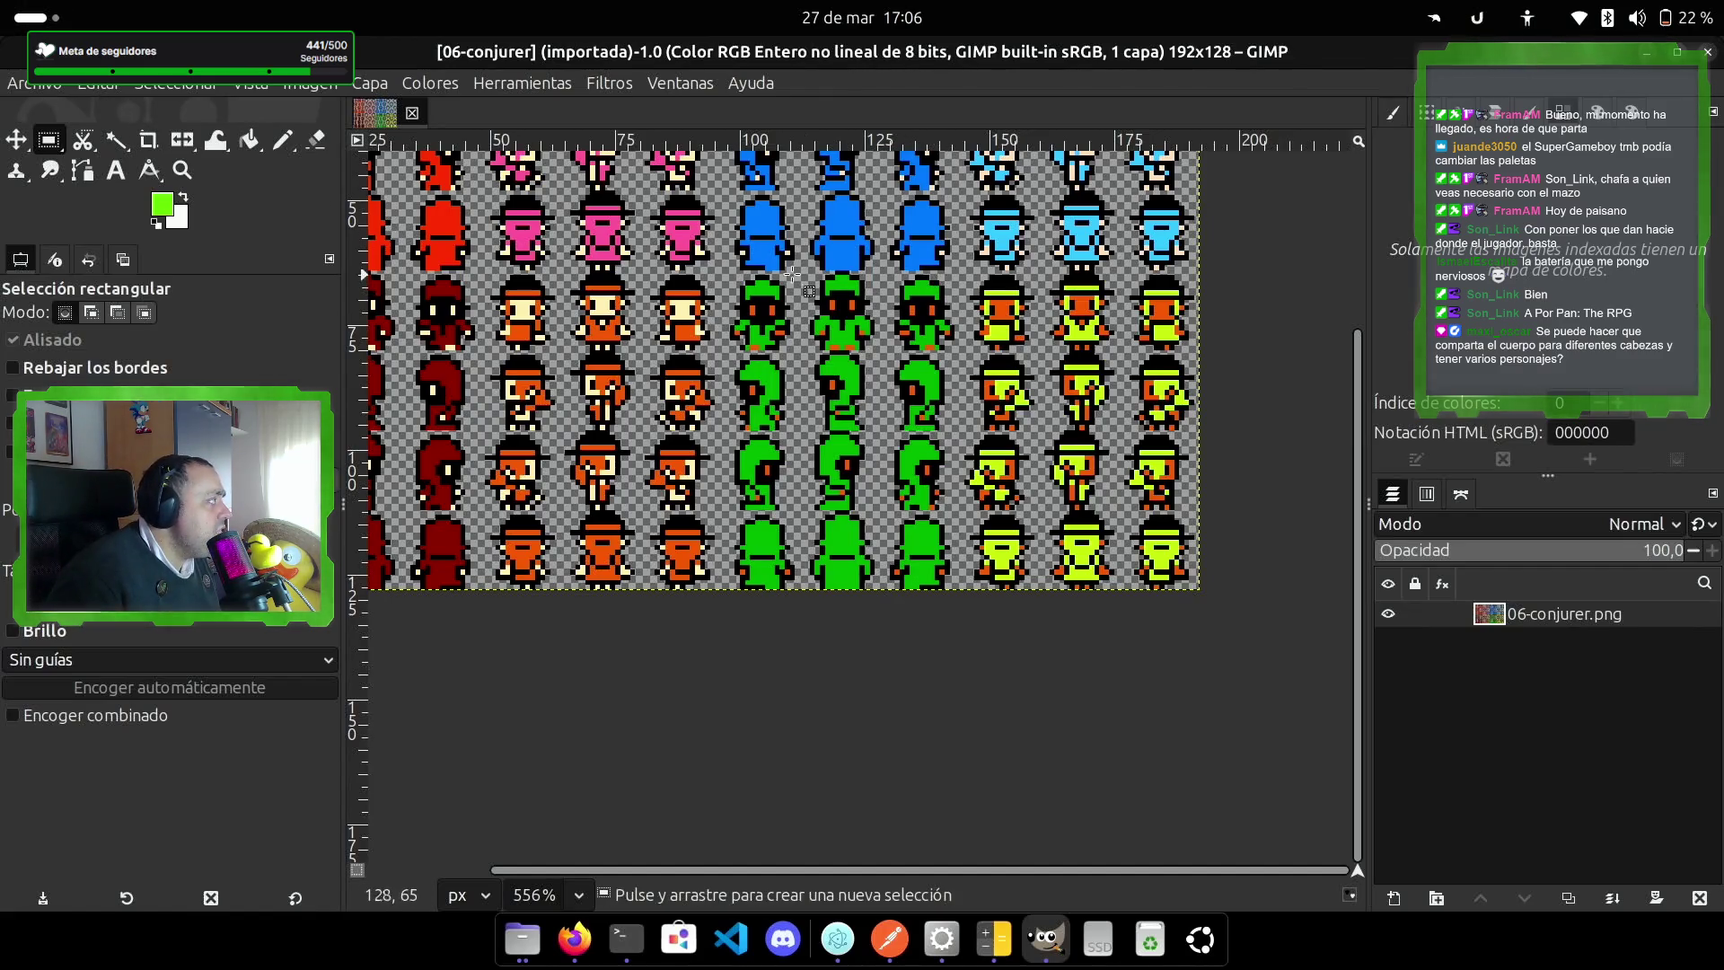
Step: Select the 45×64 block of green conjurer sprites and copy it with Ctrl+C
{"action": "mouse_move", "coordinate": [736, 269]}
{"action": "left_mouse_down"}
{"action": "mouse_move", "coordinate": [825, 593]}
{"action": "mouse_move", "coordinate": [950, 590]}
{"action": "left_mouse_up"}
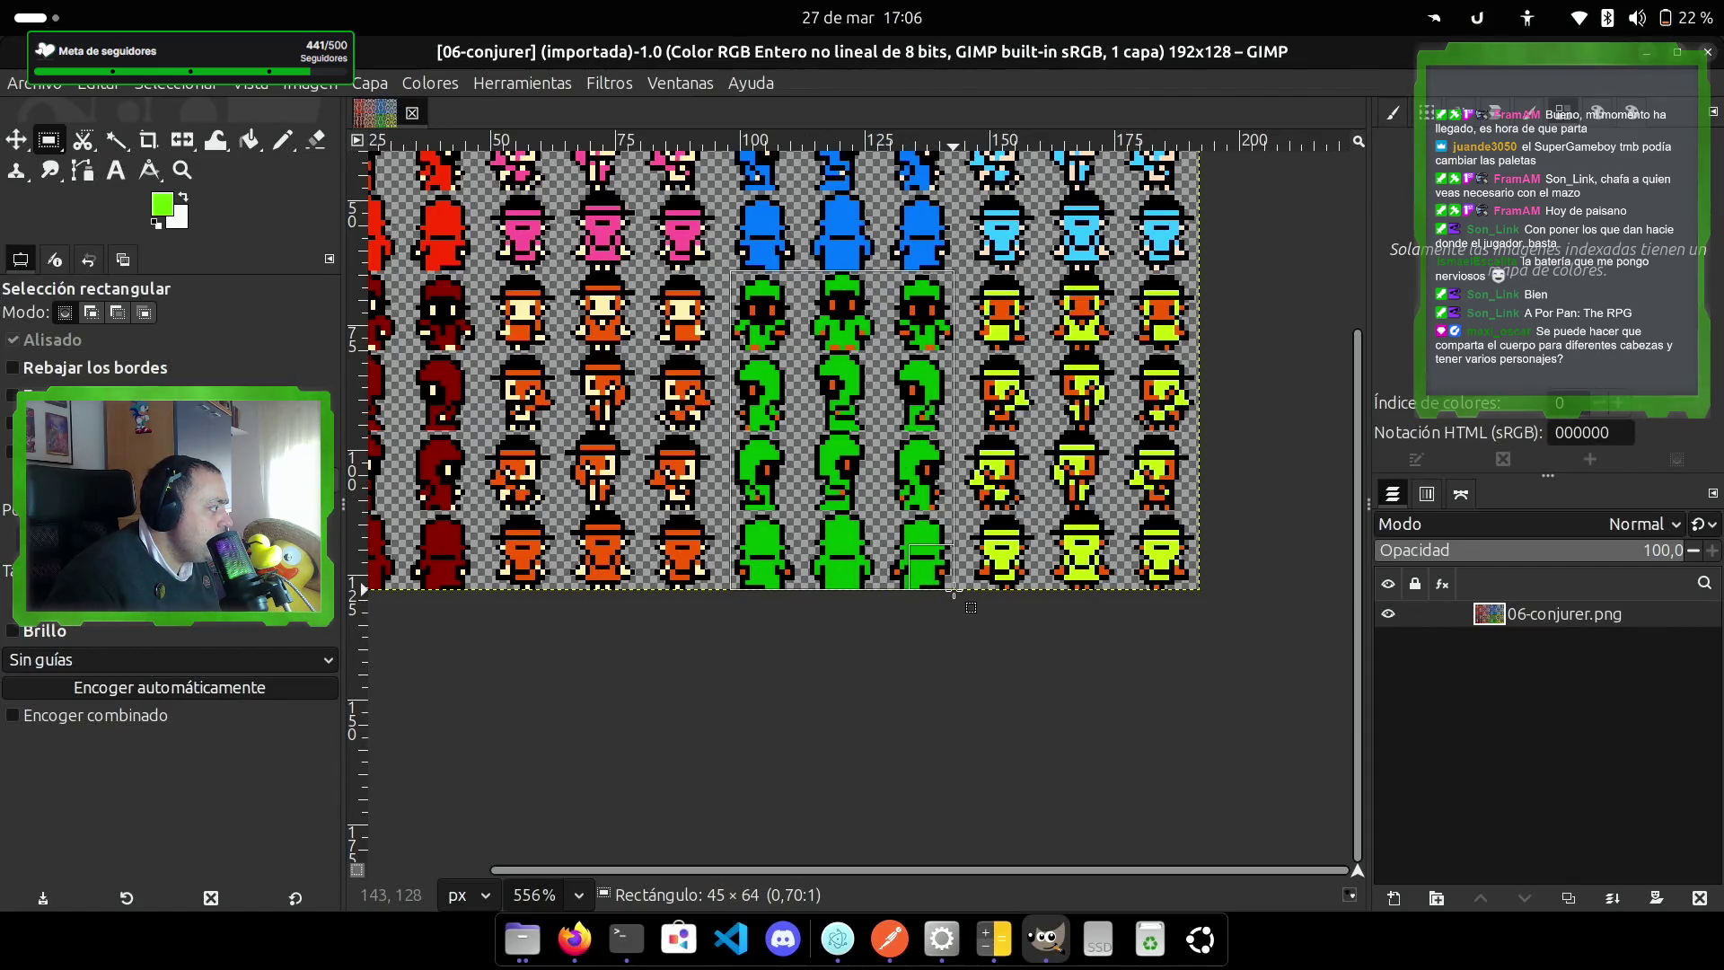
{"action": "left_click_drag", "start_coordinate": [957, 591], "coordinate": [963, 589]}
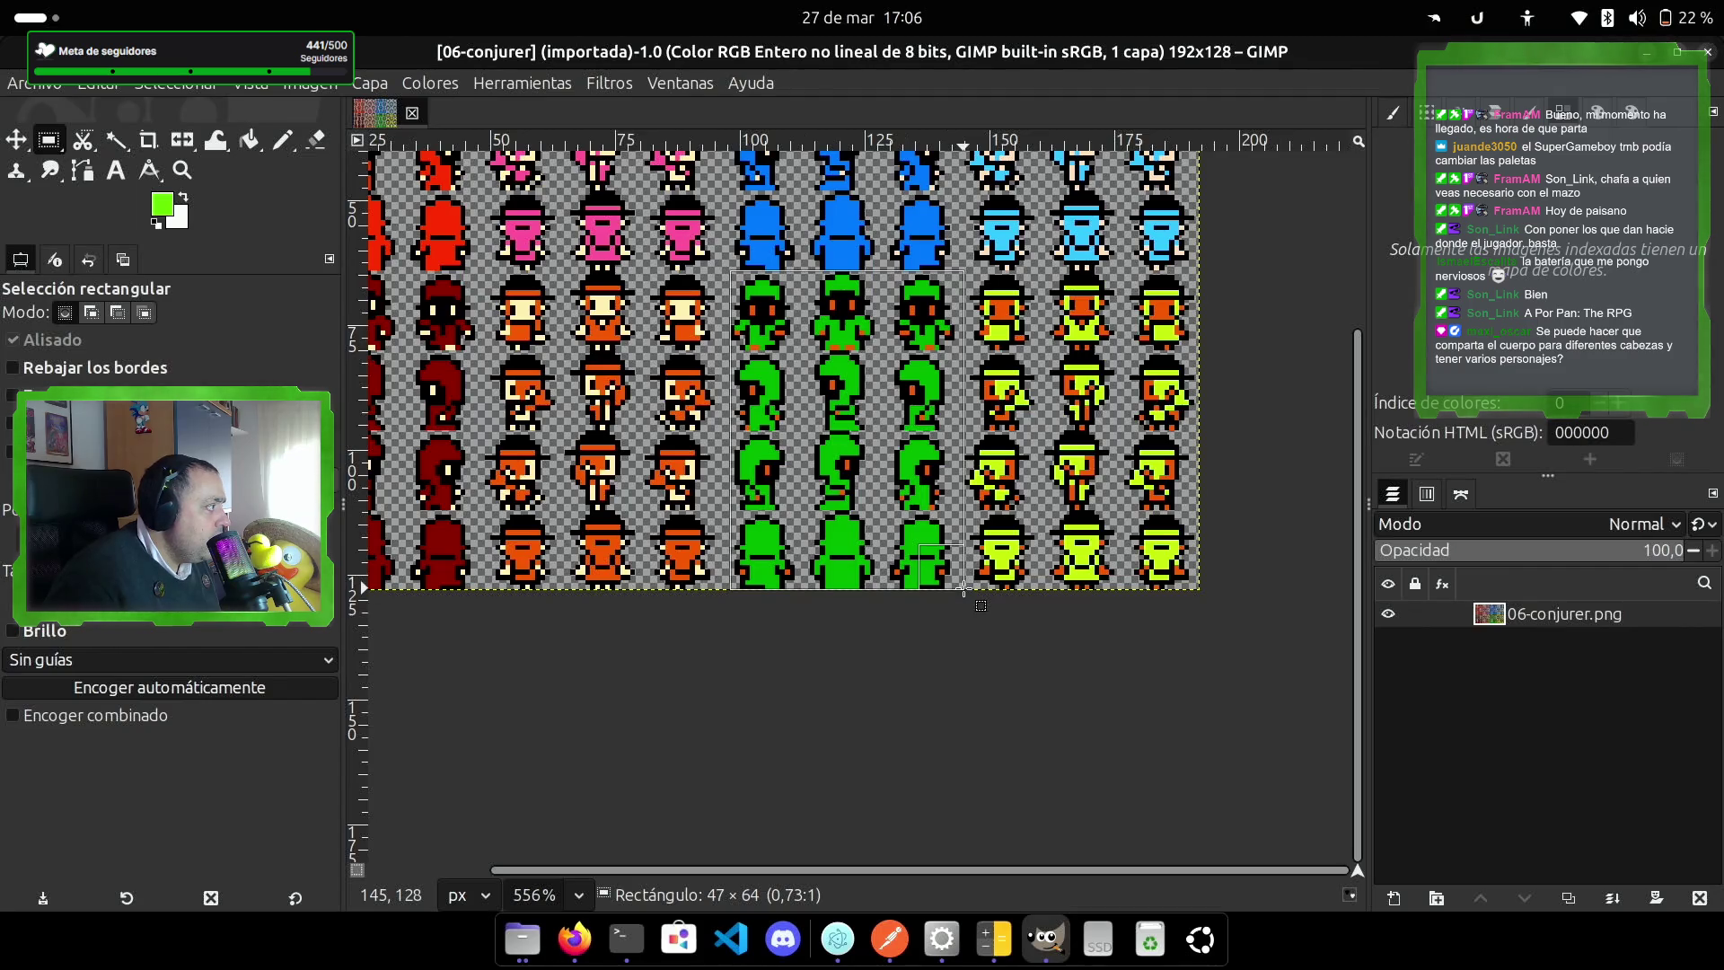
{"action": "left_click_drag", "start_coordinate": [963, 590], "coordinate": [956, 589]}
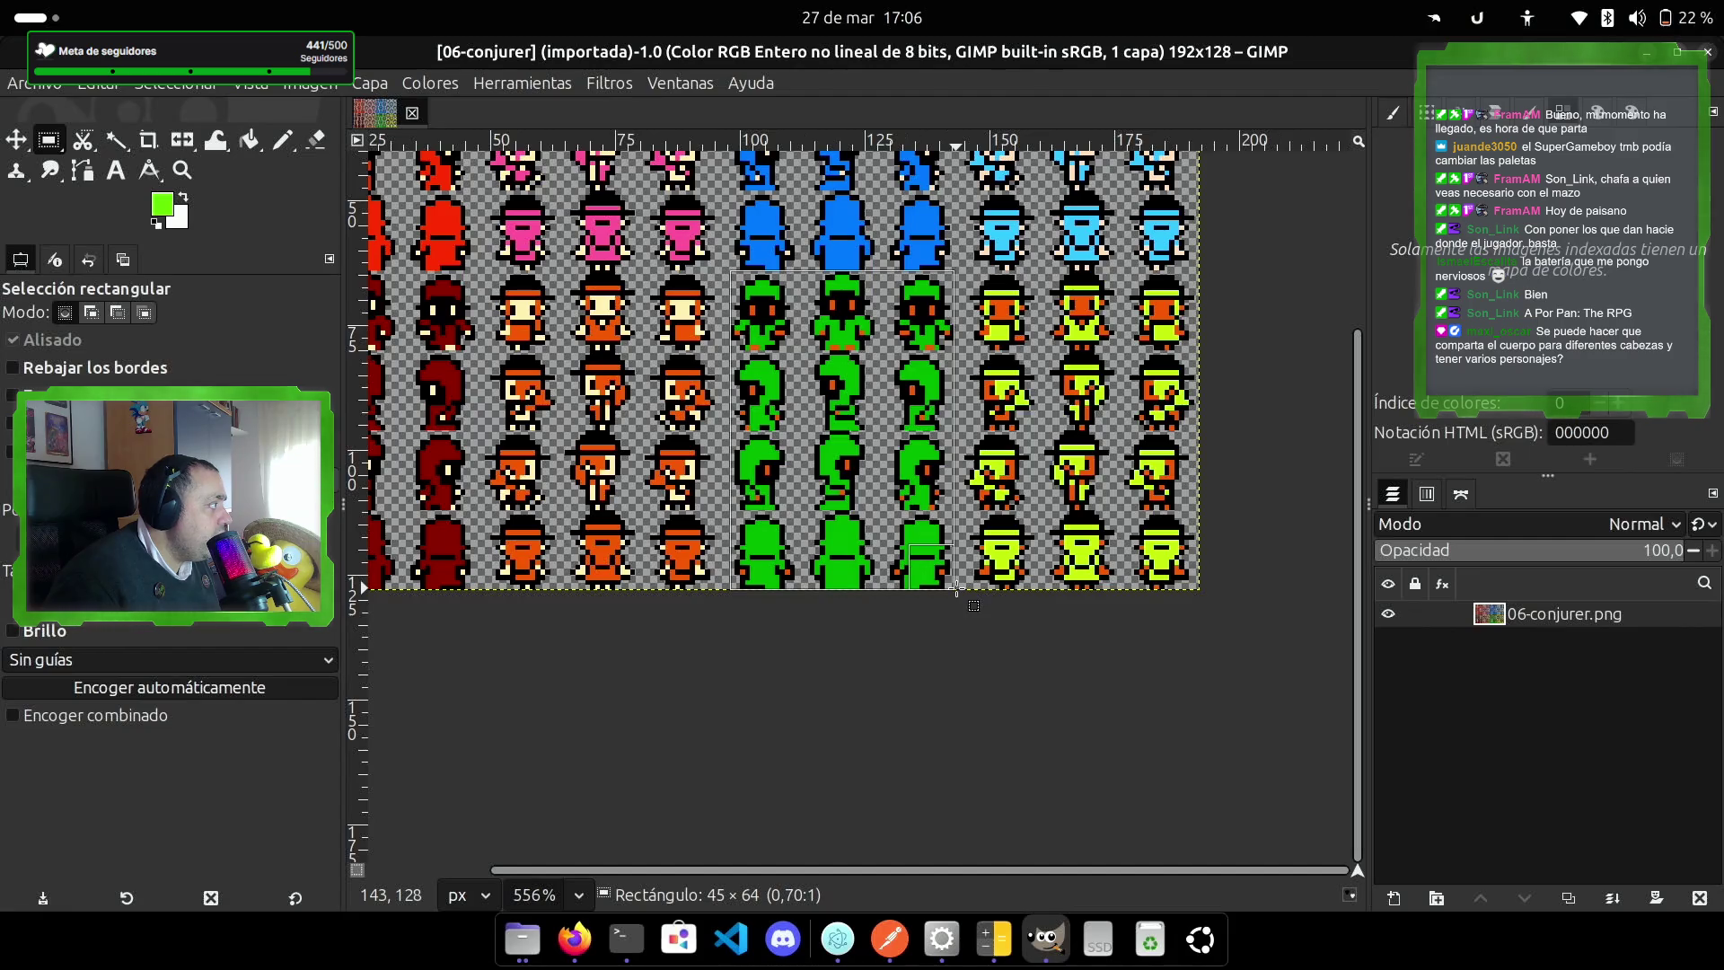
{"action": "key", "text": "ctrl+c"}
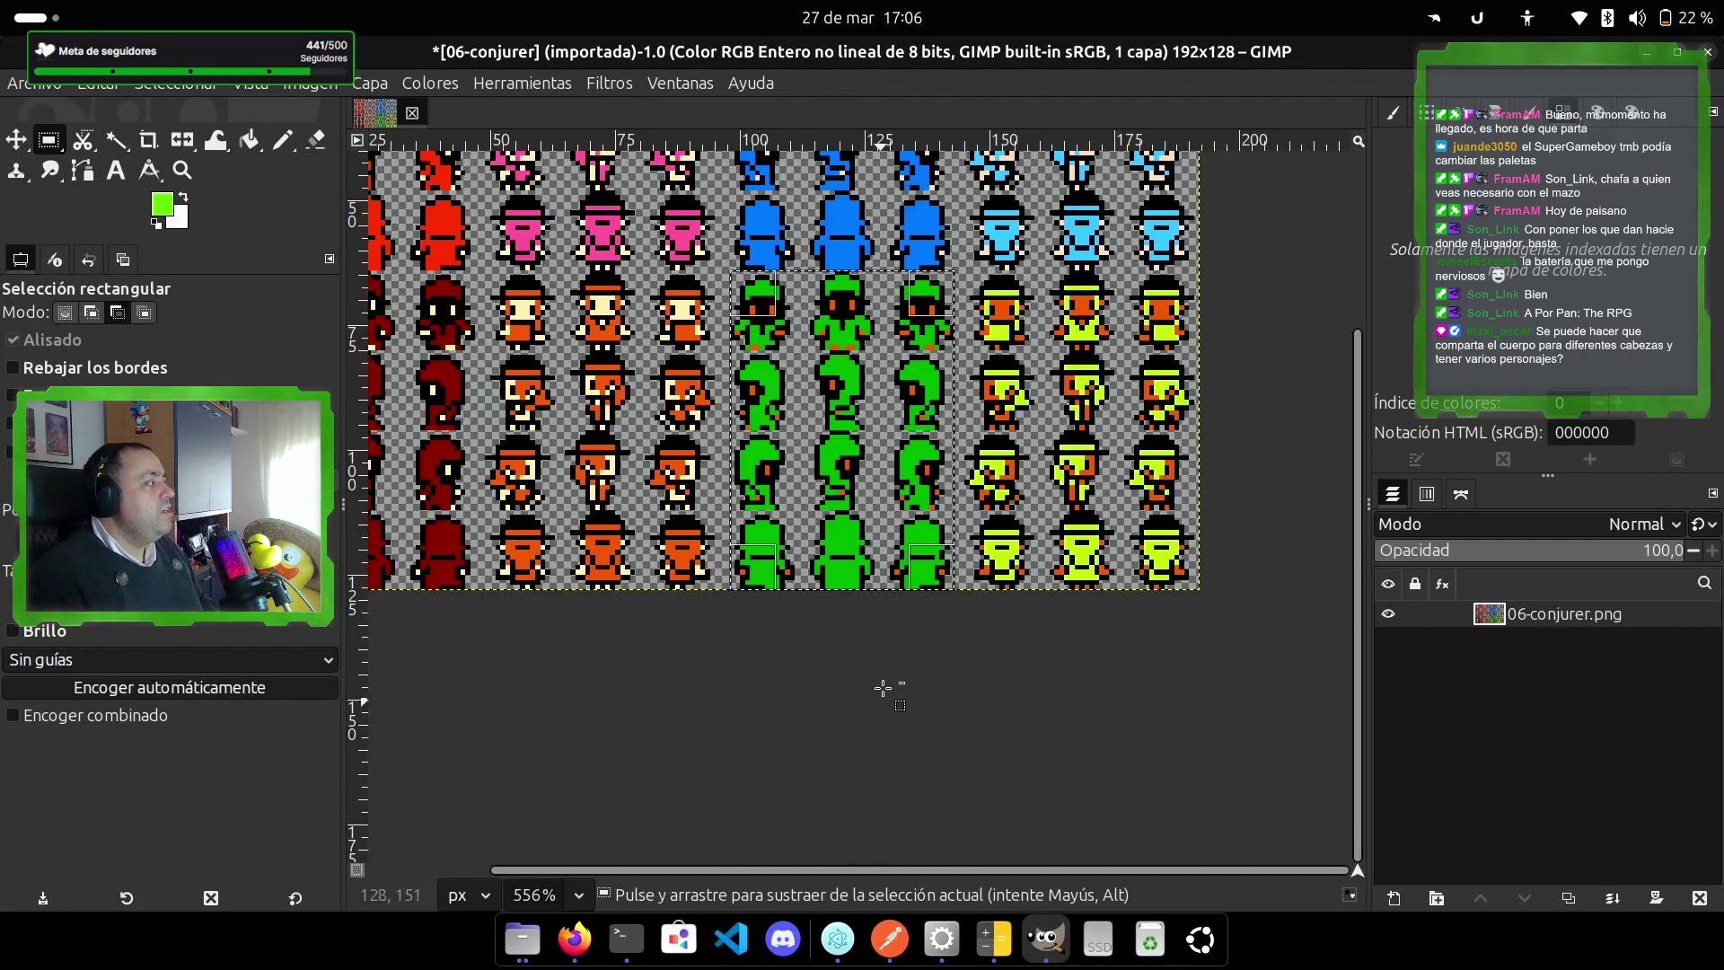
{"action": "left_click", "coordinate": [36, 82]}
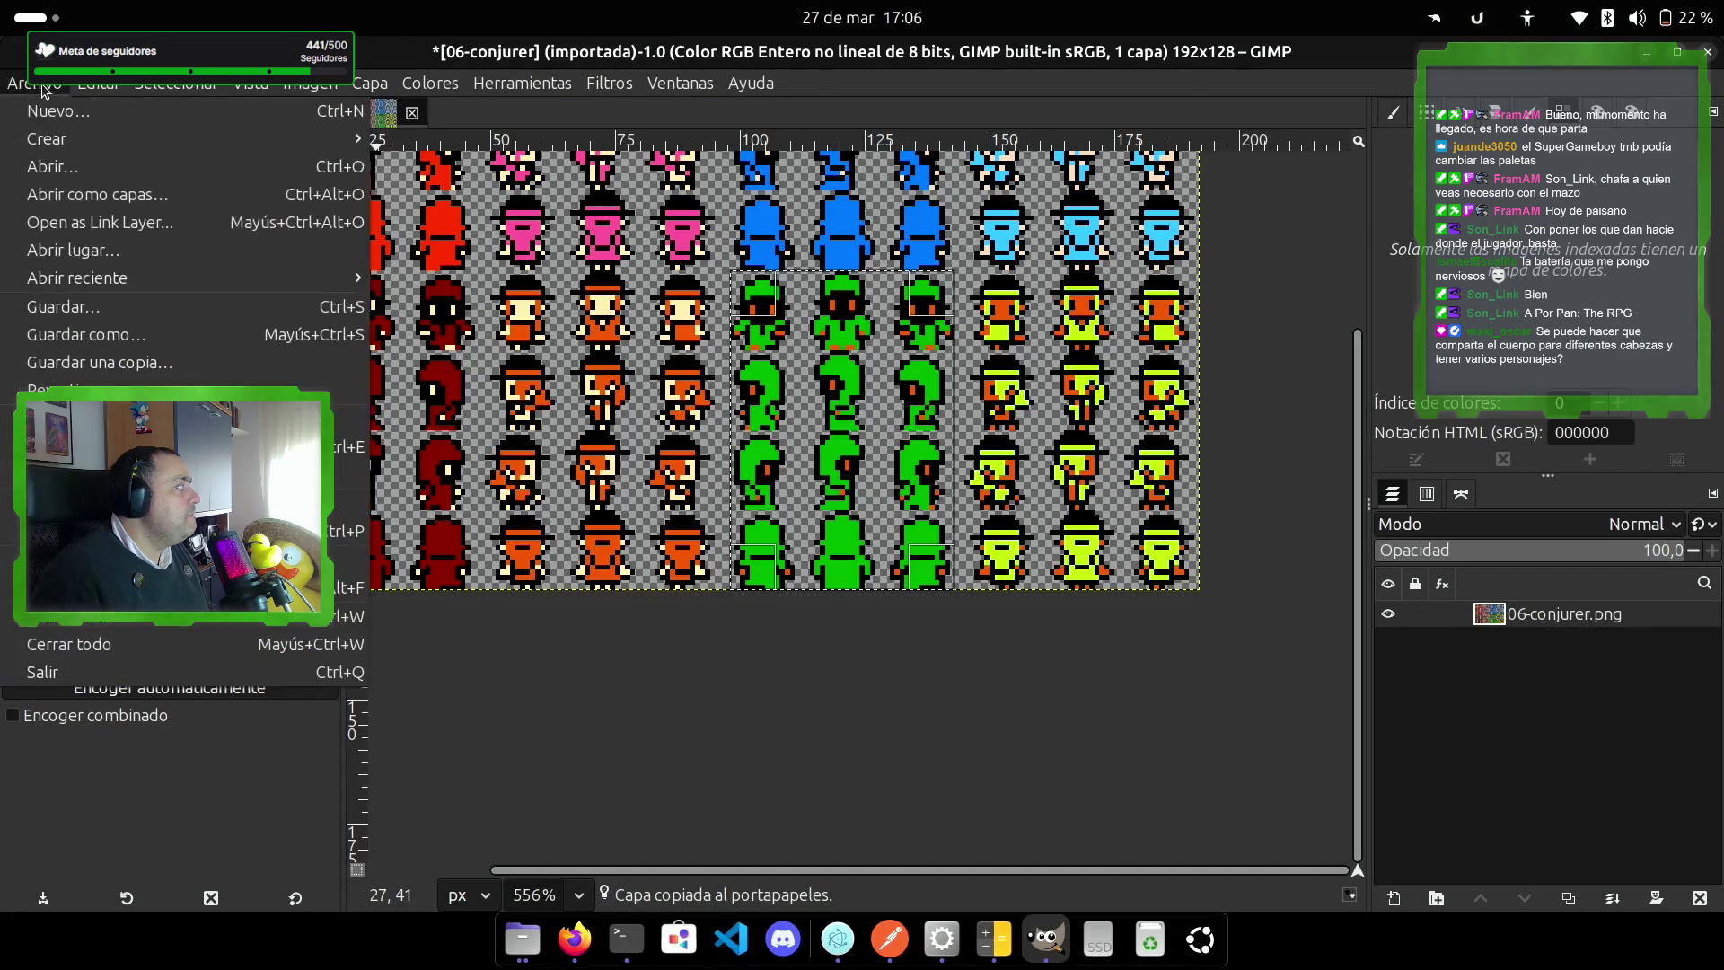
Step: Create a new 48×64 pixel image
{"action": "left_click", "coordinate": [58, 110]}
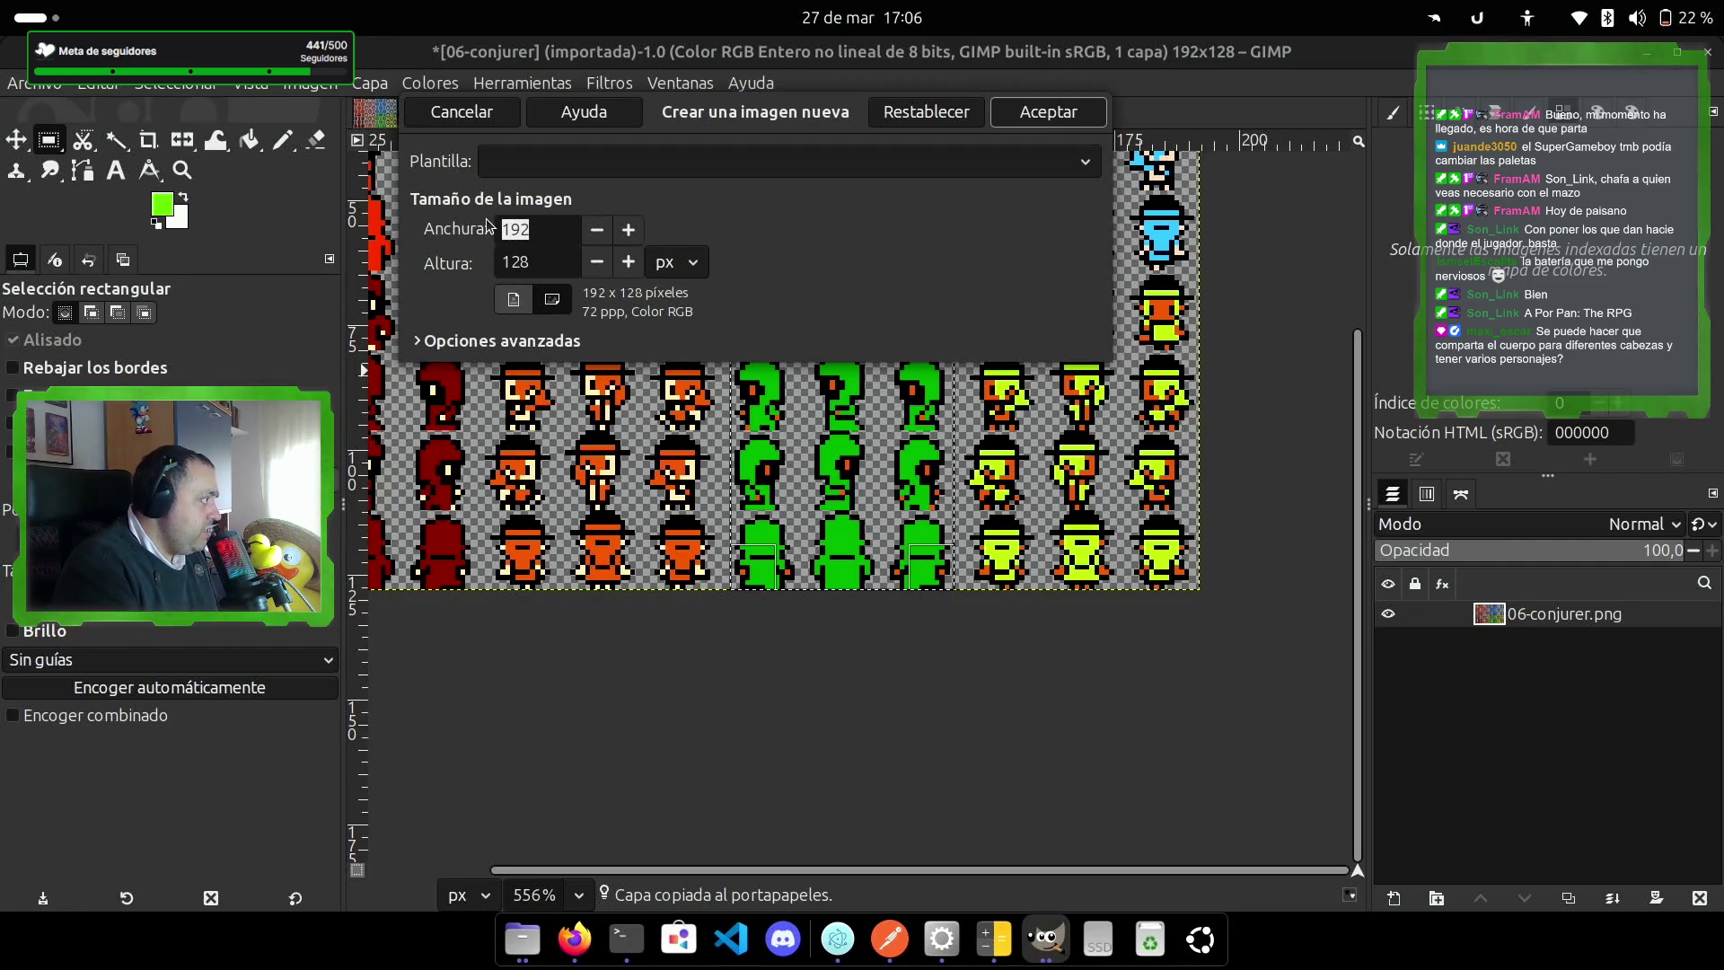
{"action": "type", "text": "48"}
{"action": "key", "text": "Tab"}
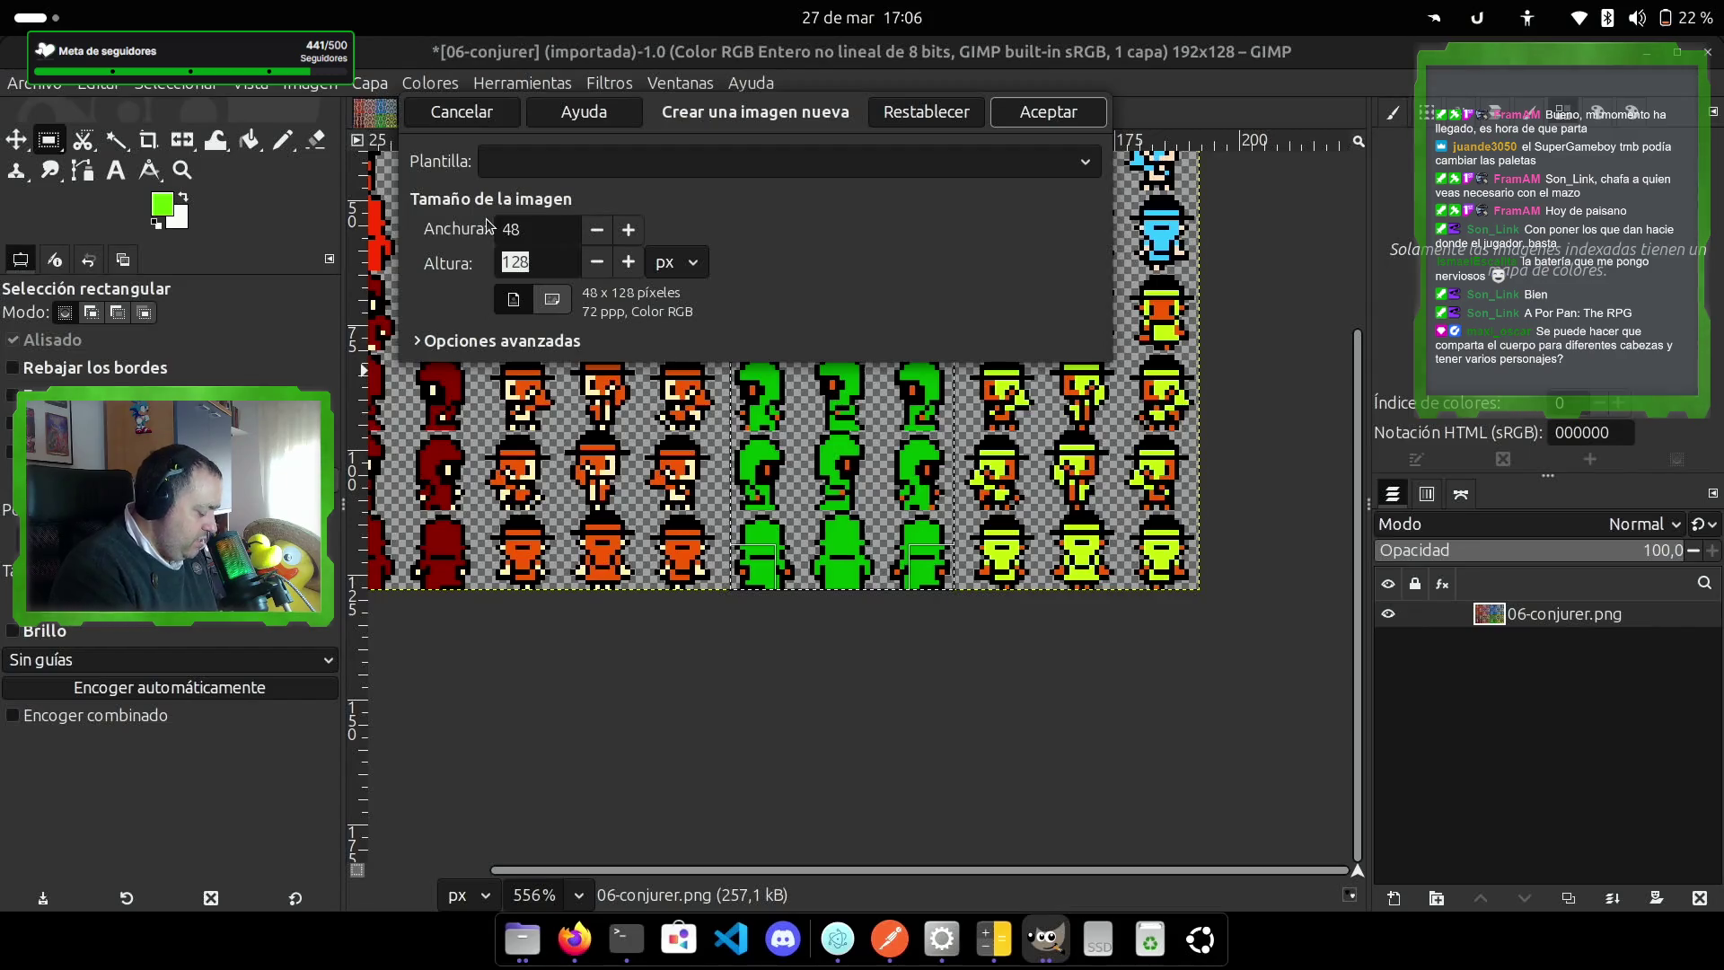
{"action": "type", "text": "64"}
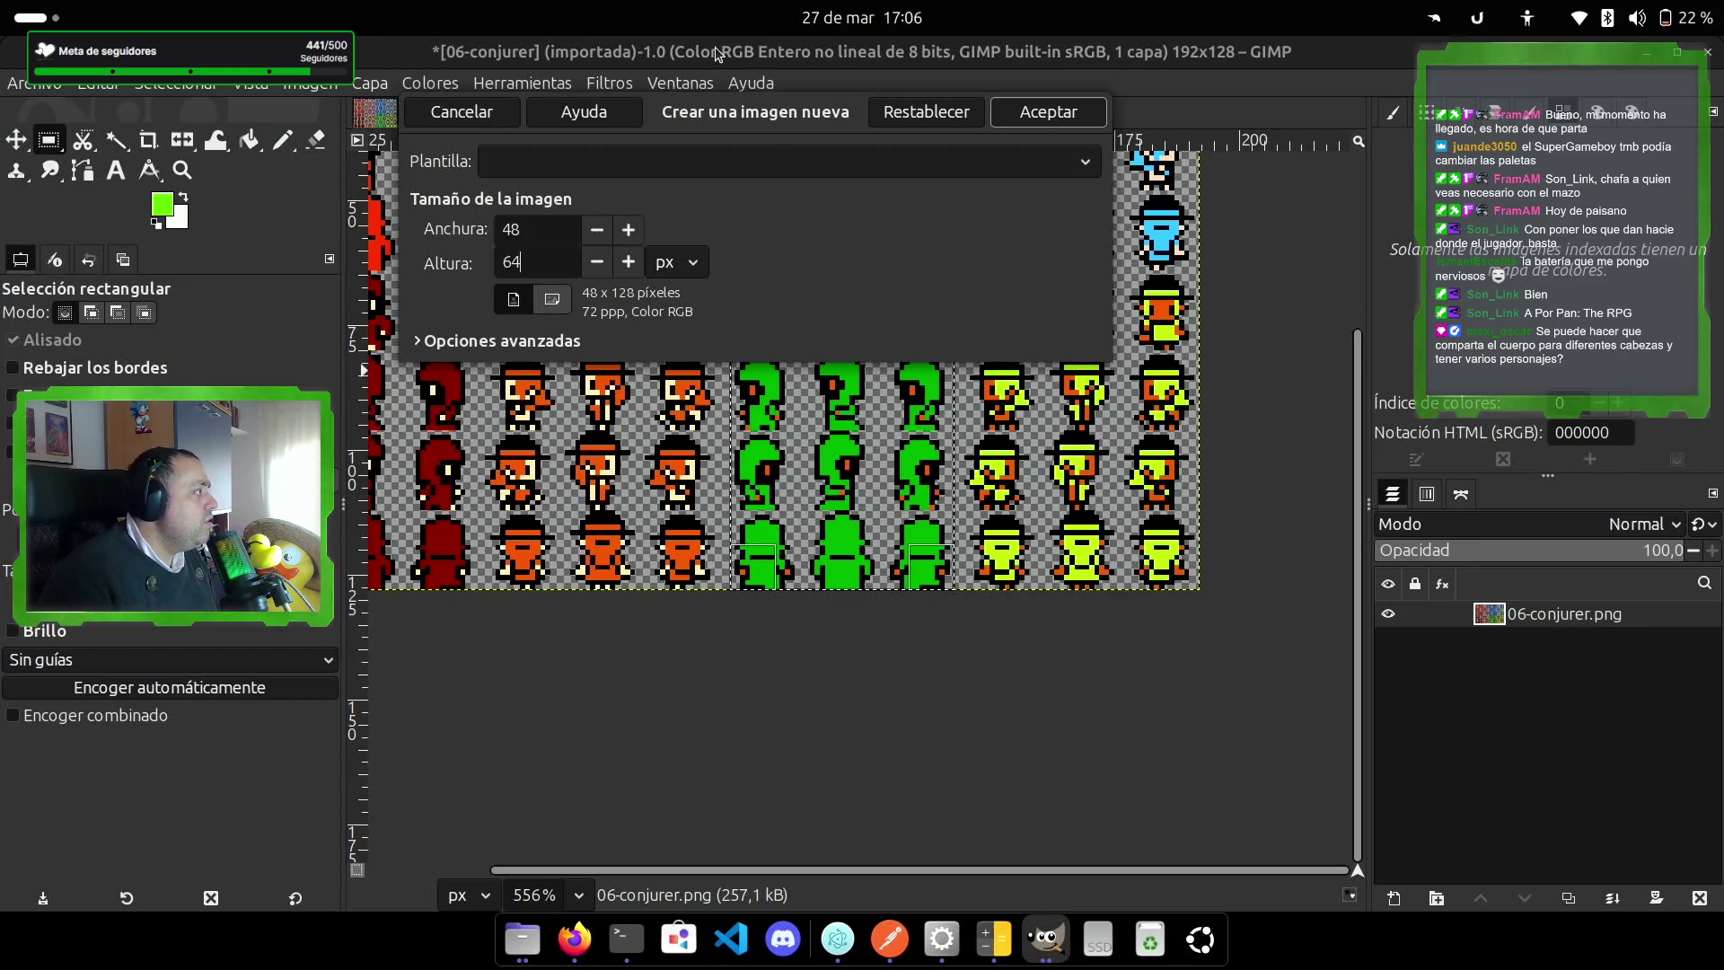
{"action": "left_click", "coordinate": [1071, 113]}
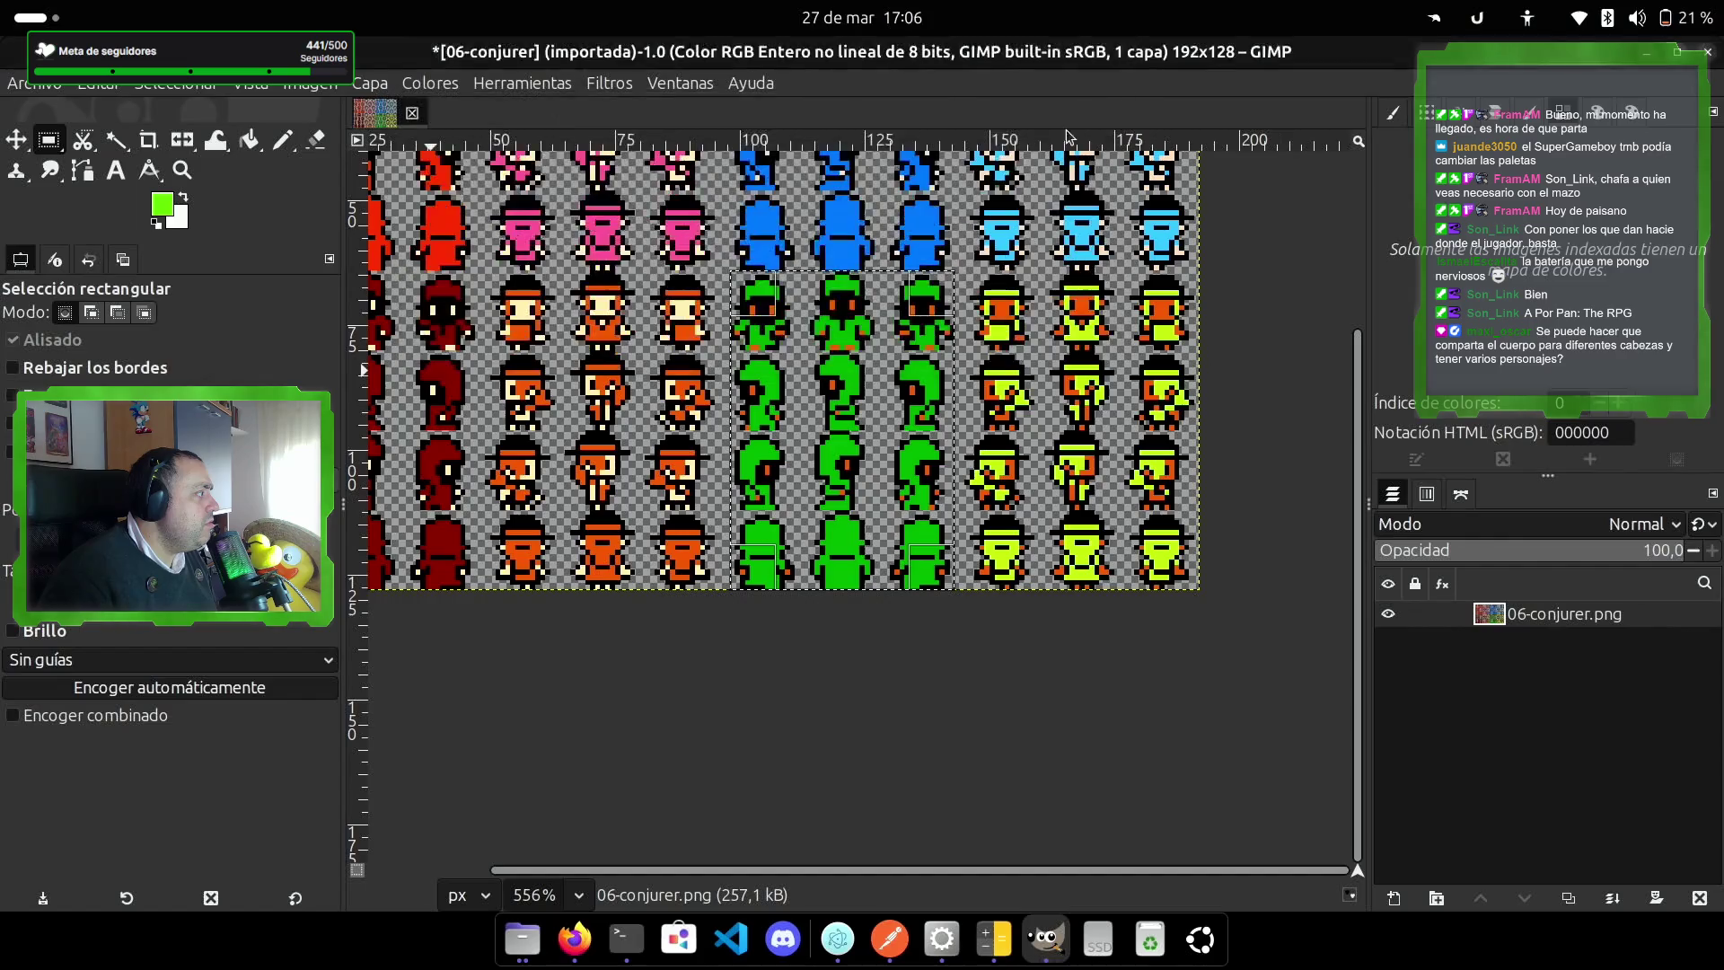
Step: Paste the green conjurer sprites into the new image as a layer and nudge it
{"action": "scroll", "coordinate": [876, 558], "scroll_direction": "up", "scroll_amount": 5}
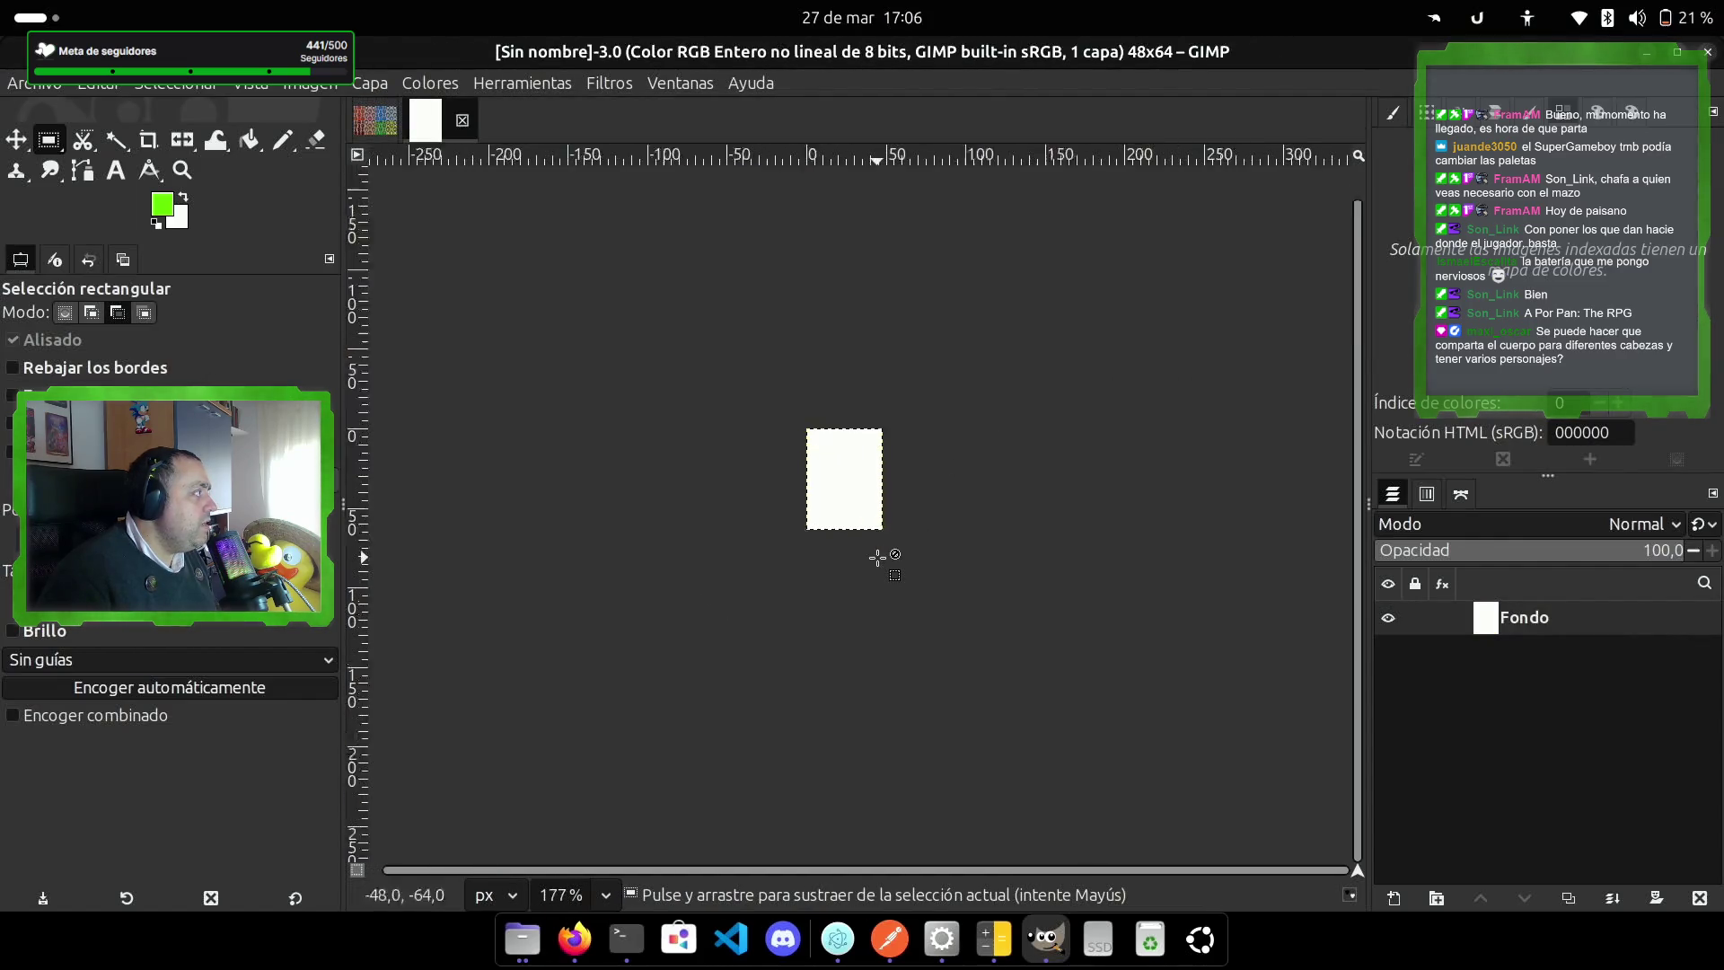
{"action": "key", "text": "ctrl+v"}
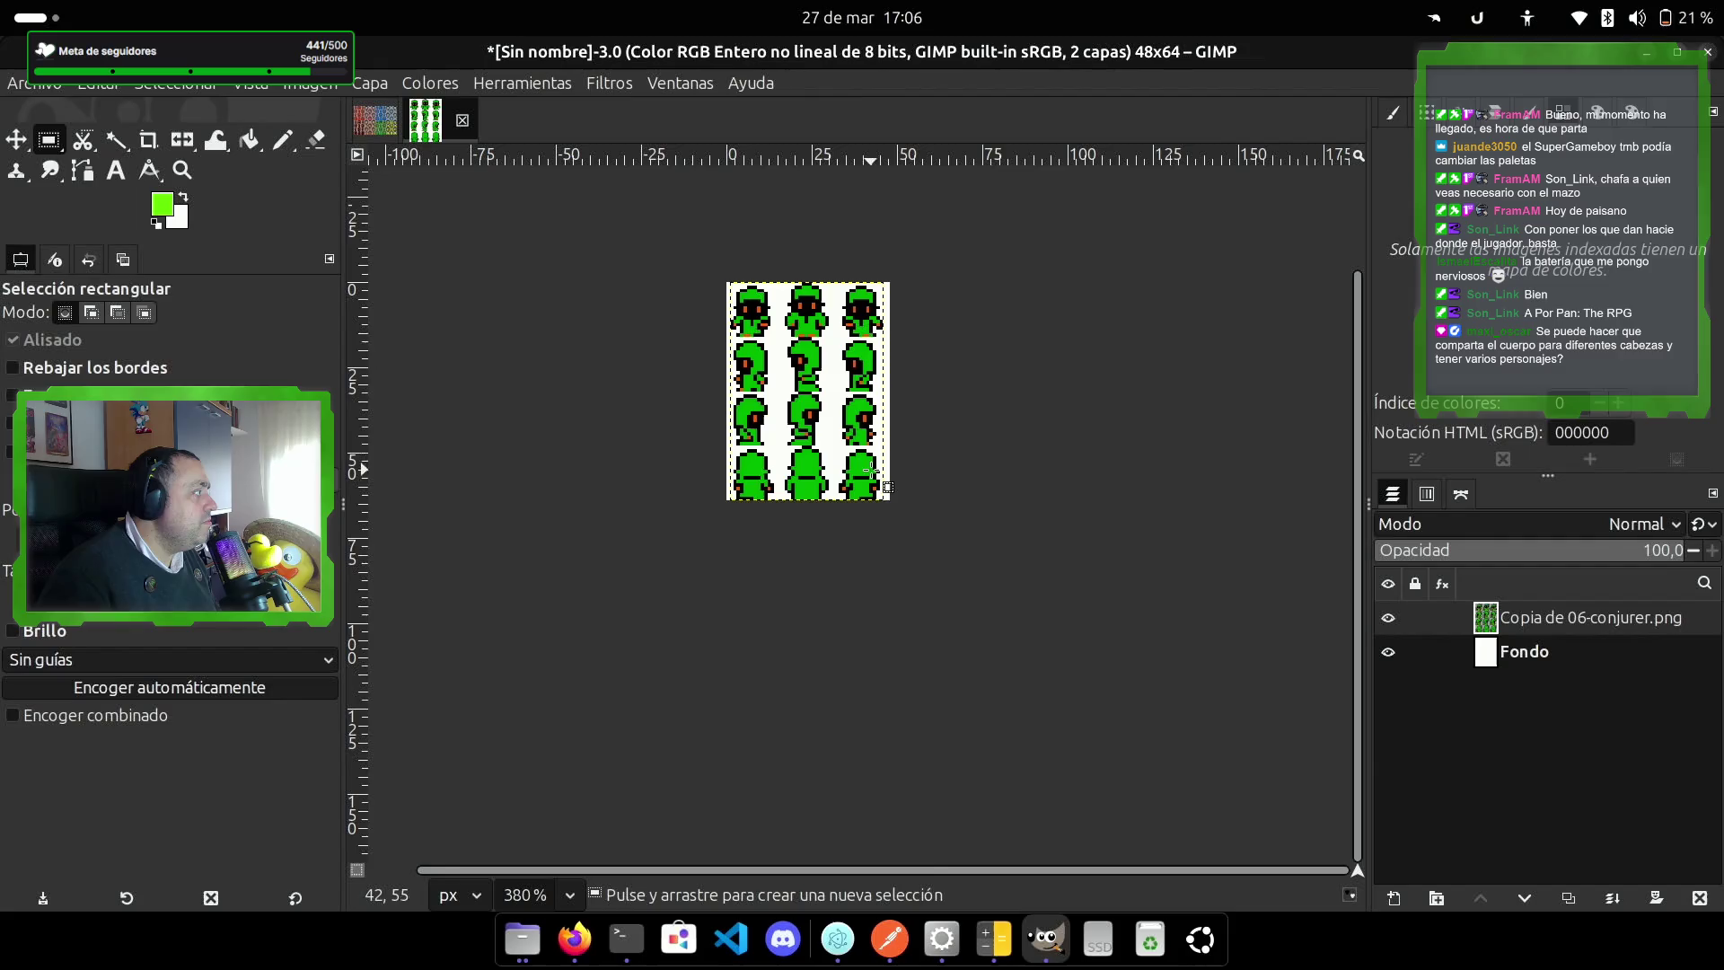
{"action": "key", "text": "m"}
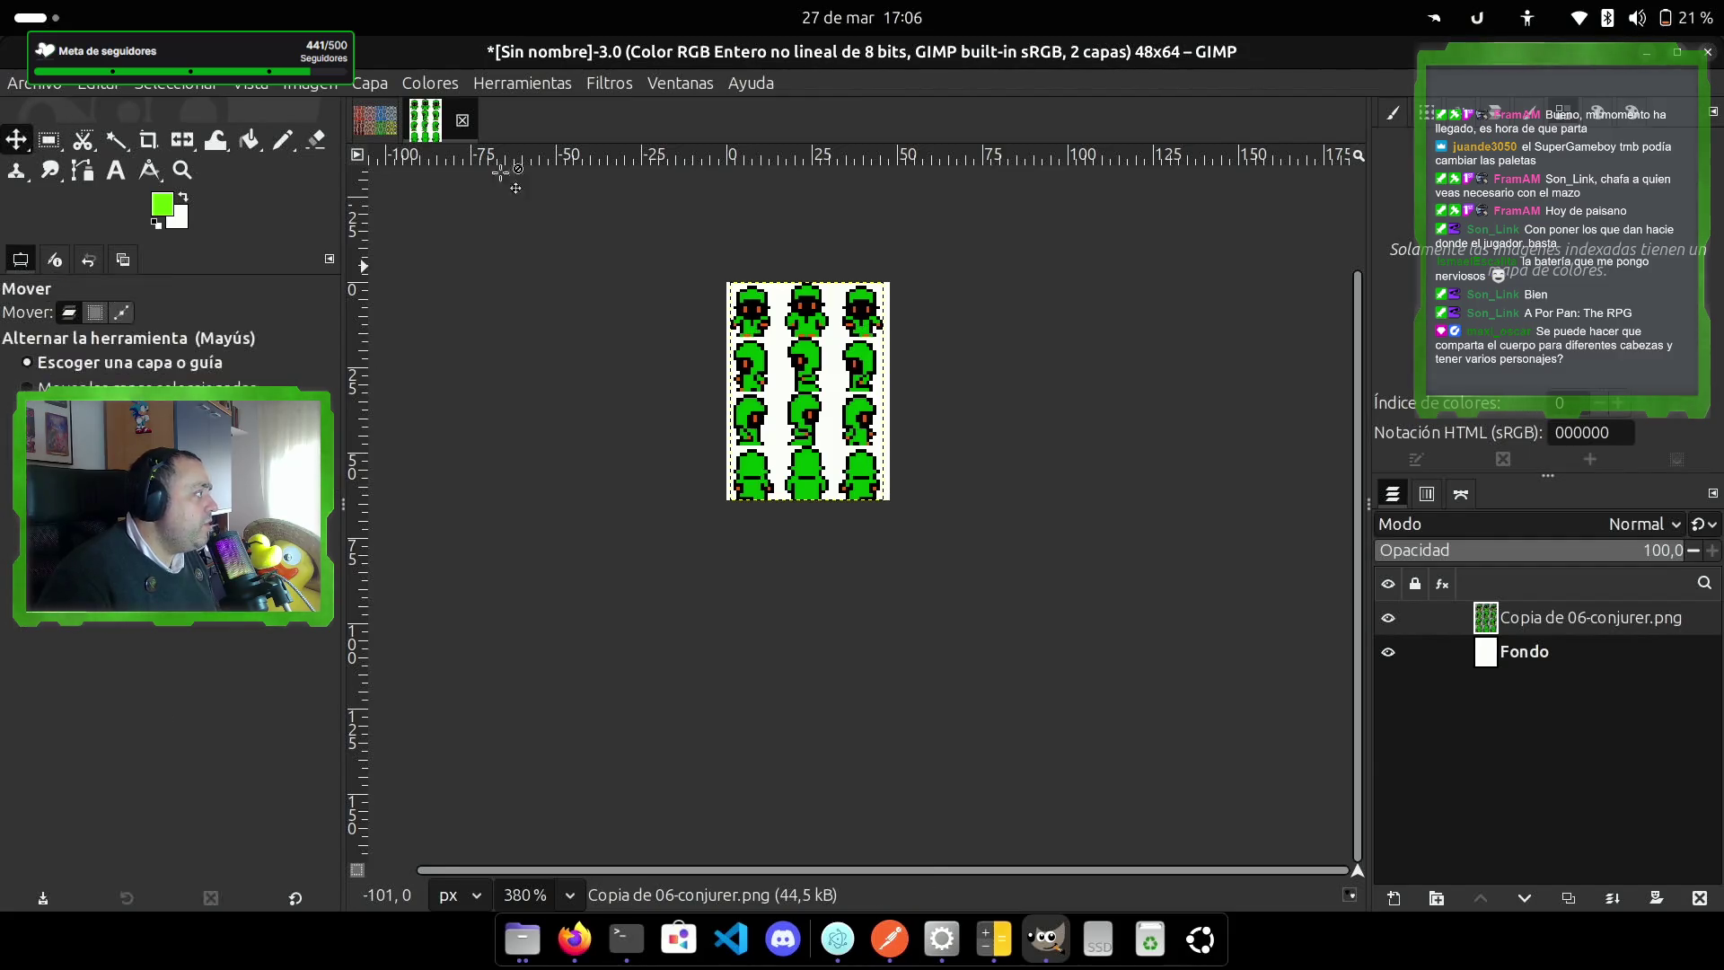
{"action": "left_click_drag", "start_coordinate": [810, 382], "coordinate": [814, 378]}
{"action": "scroll", "coordinate": [934, 539], "scroll_direction": "up", "scroll_amount": 4, "text": "ctrl"}
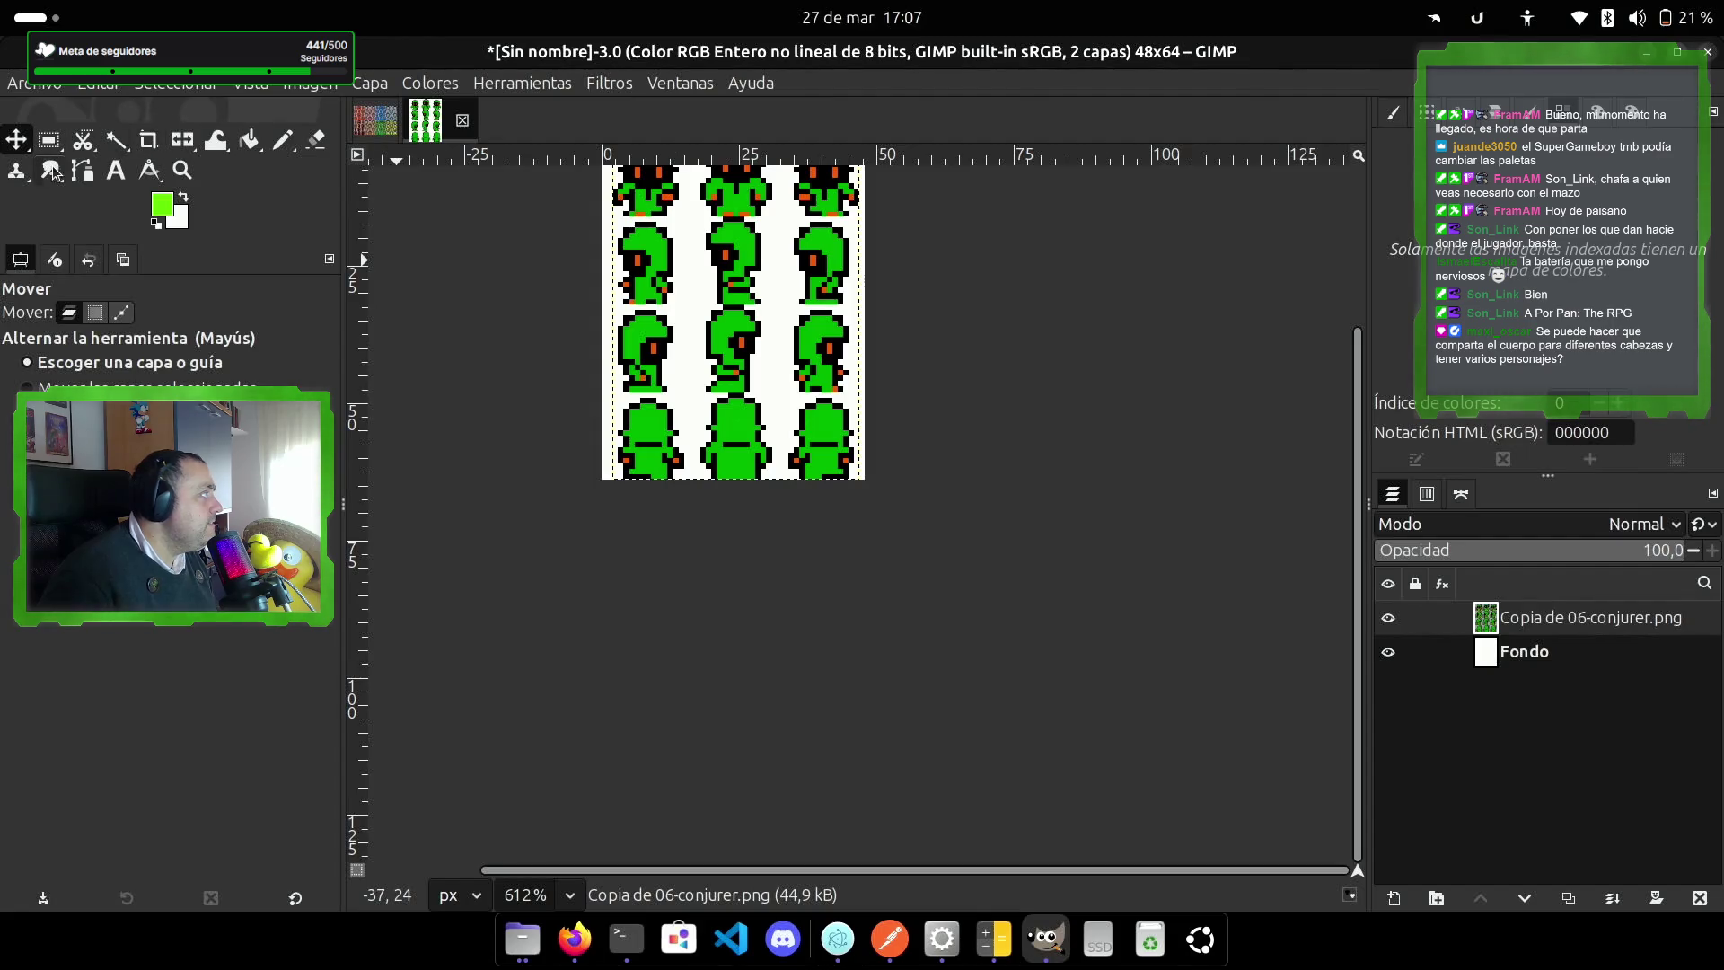
{"action": "right_click", "coordinate": [1570, 629]}
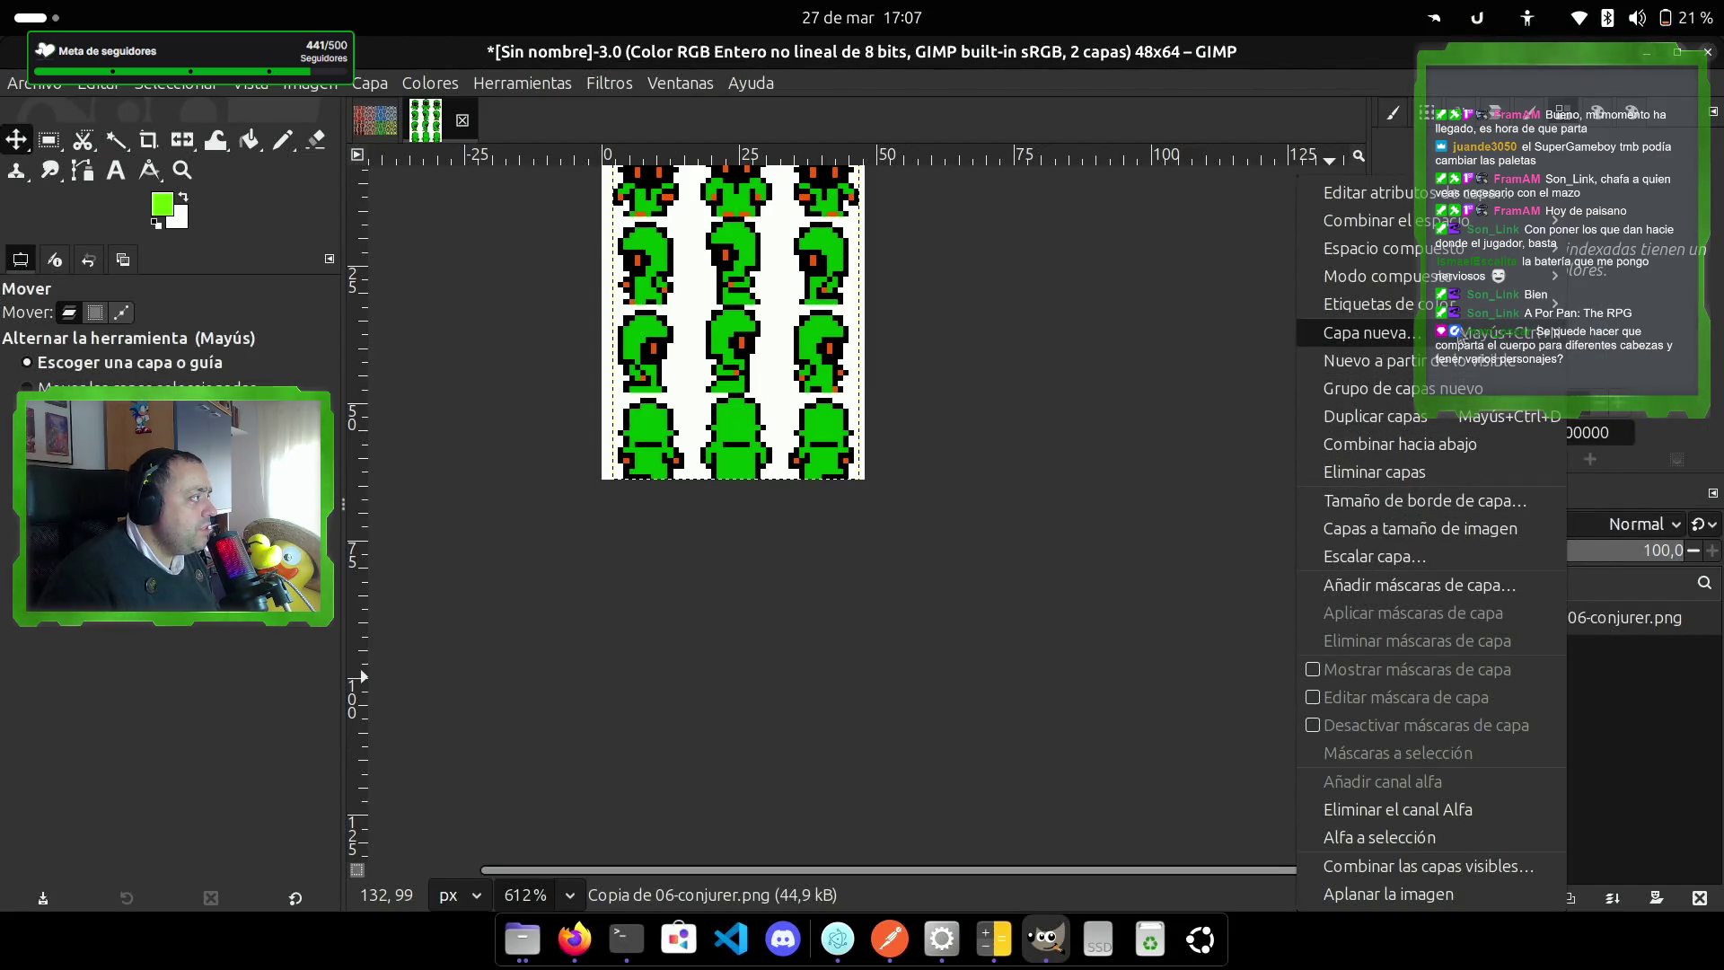
{"action": "left_click", "coordinate": [1442, 560]}
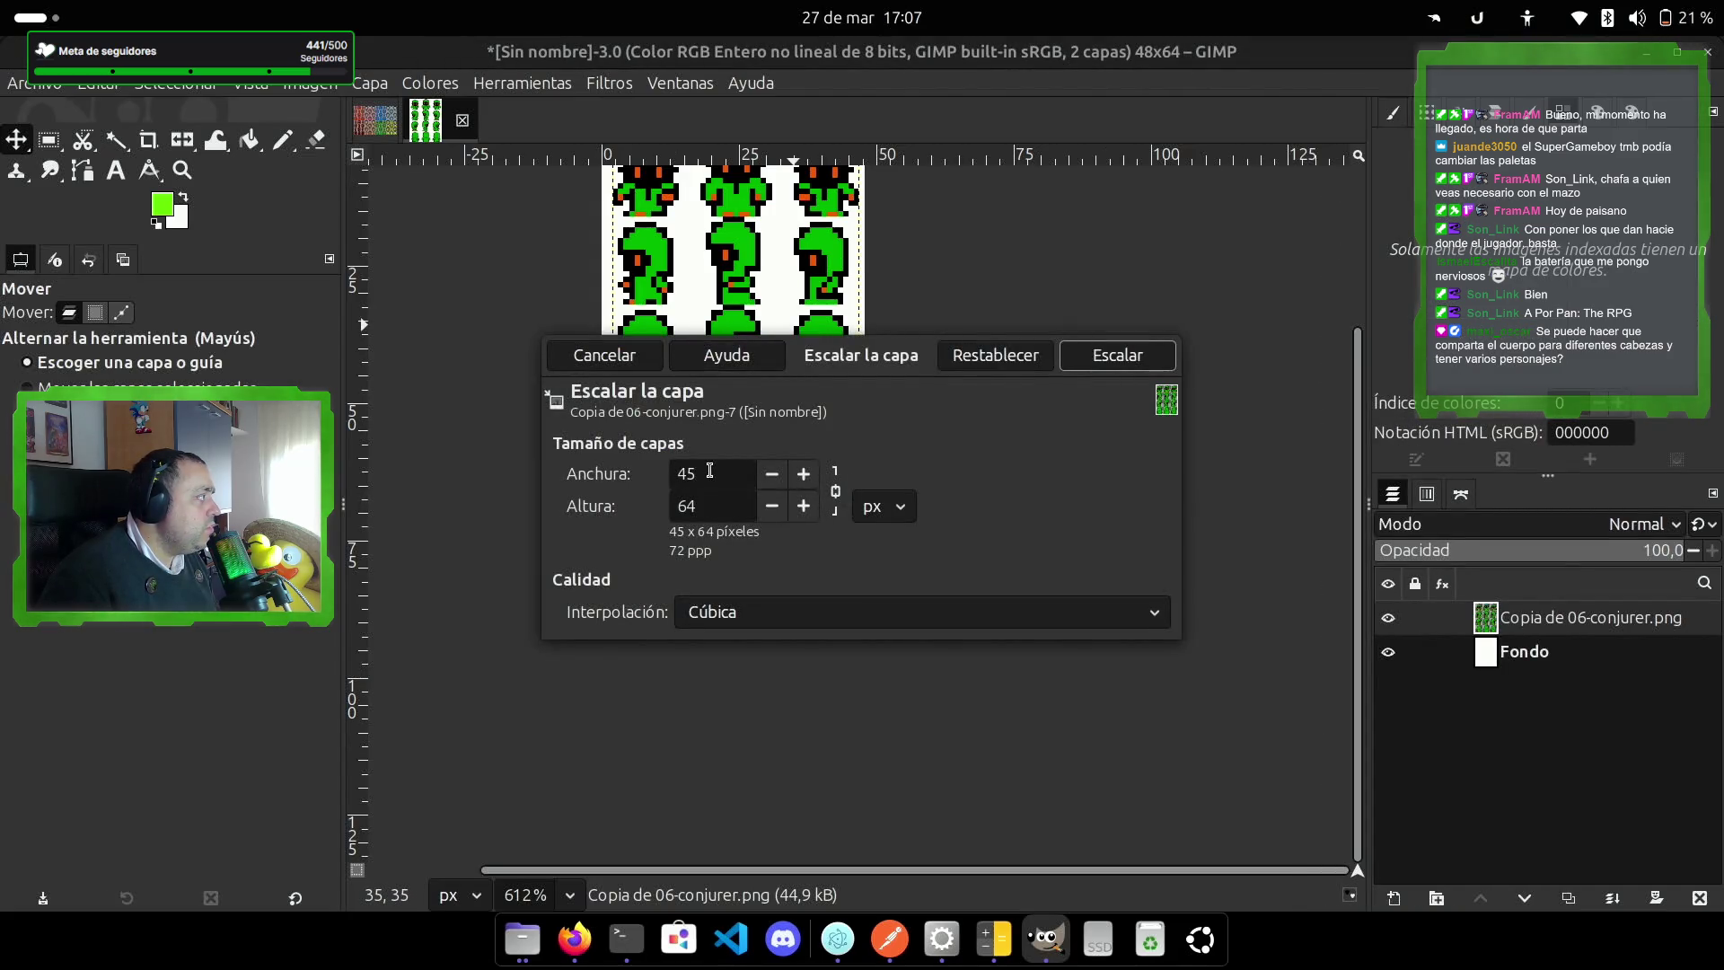
{"action": "key", "text": "BackSpace"}
{"action": "type", "text": "8"}
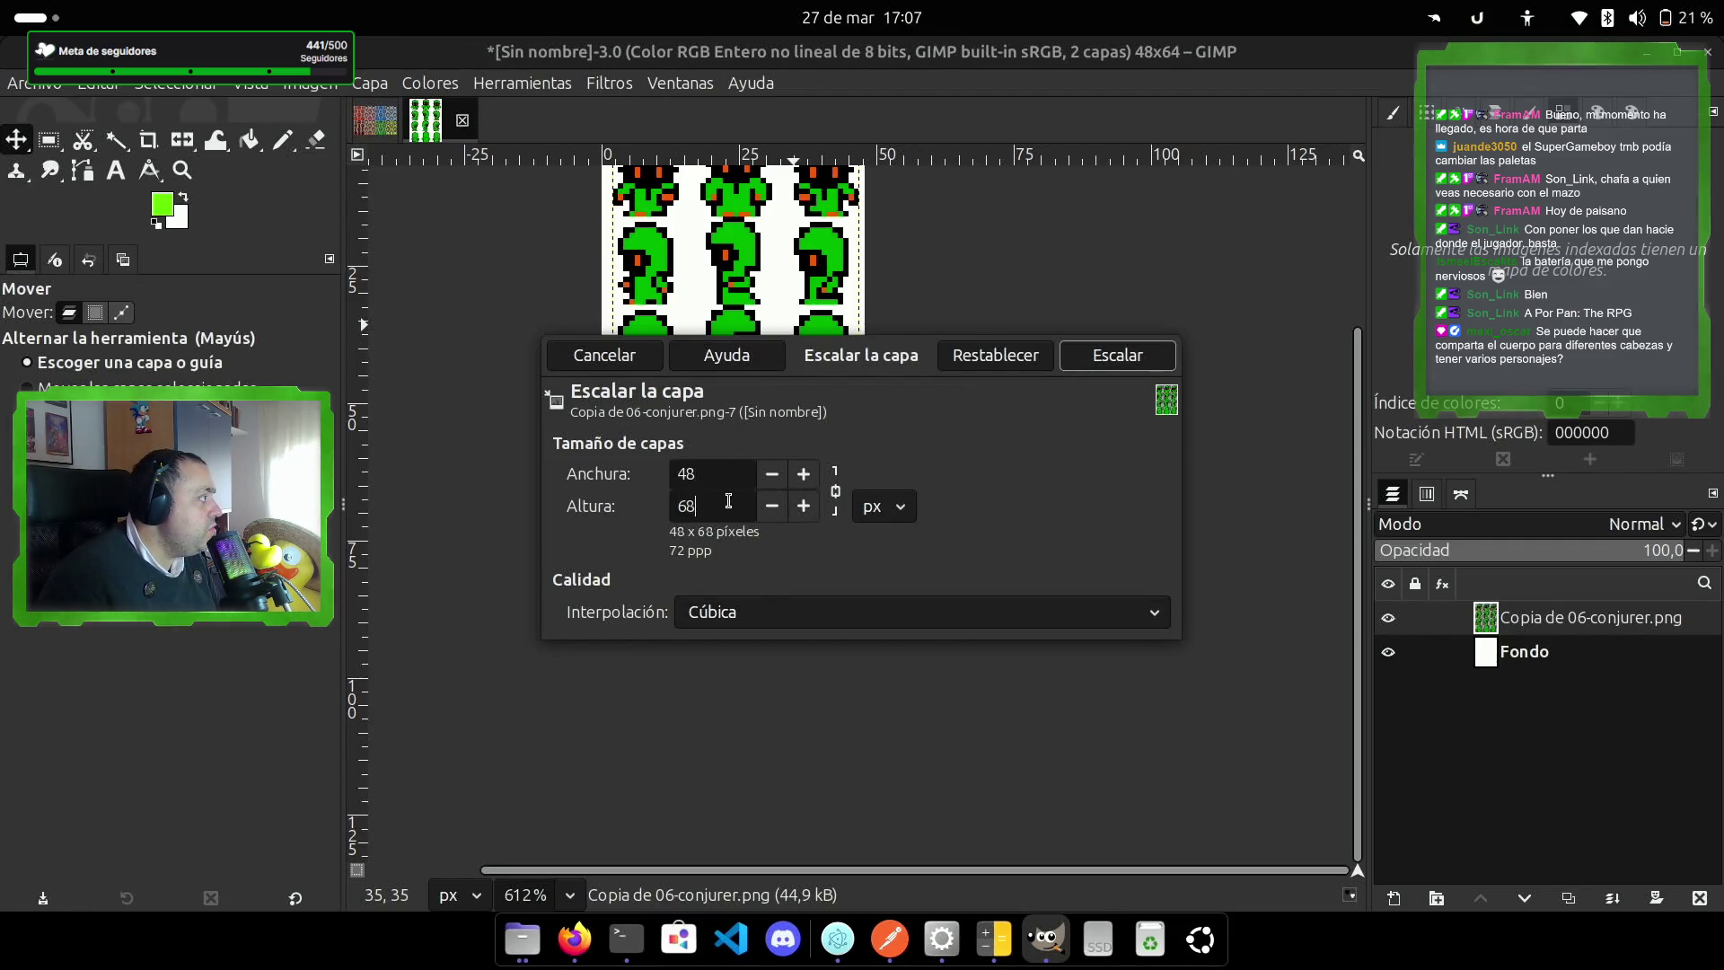
{"action": "left_click", "coordinate": [1118, 356]}
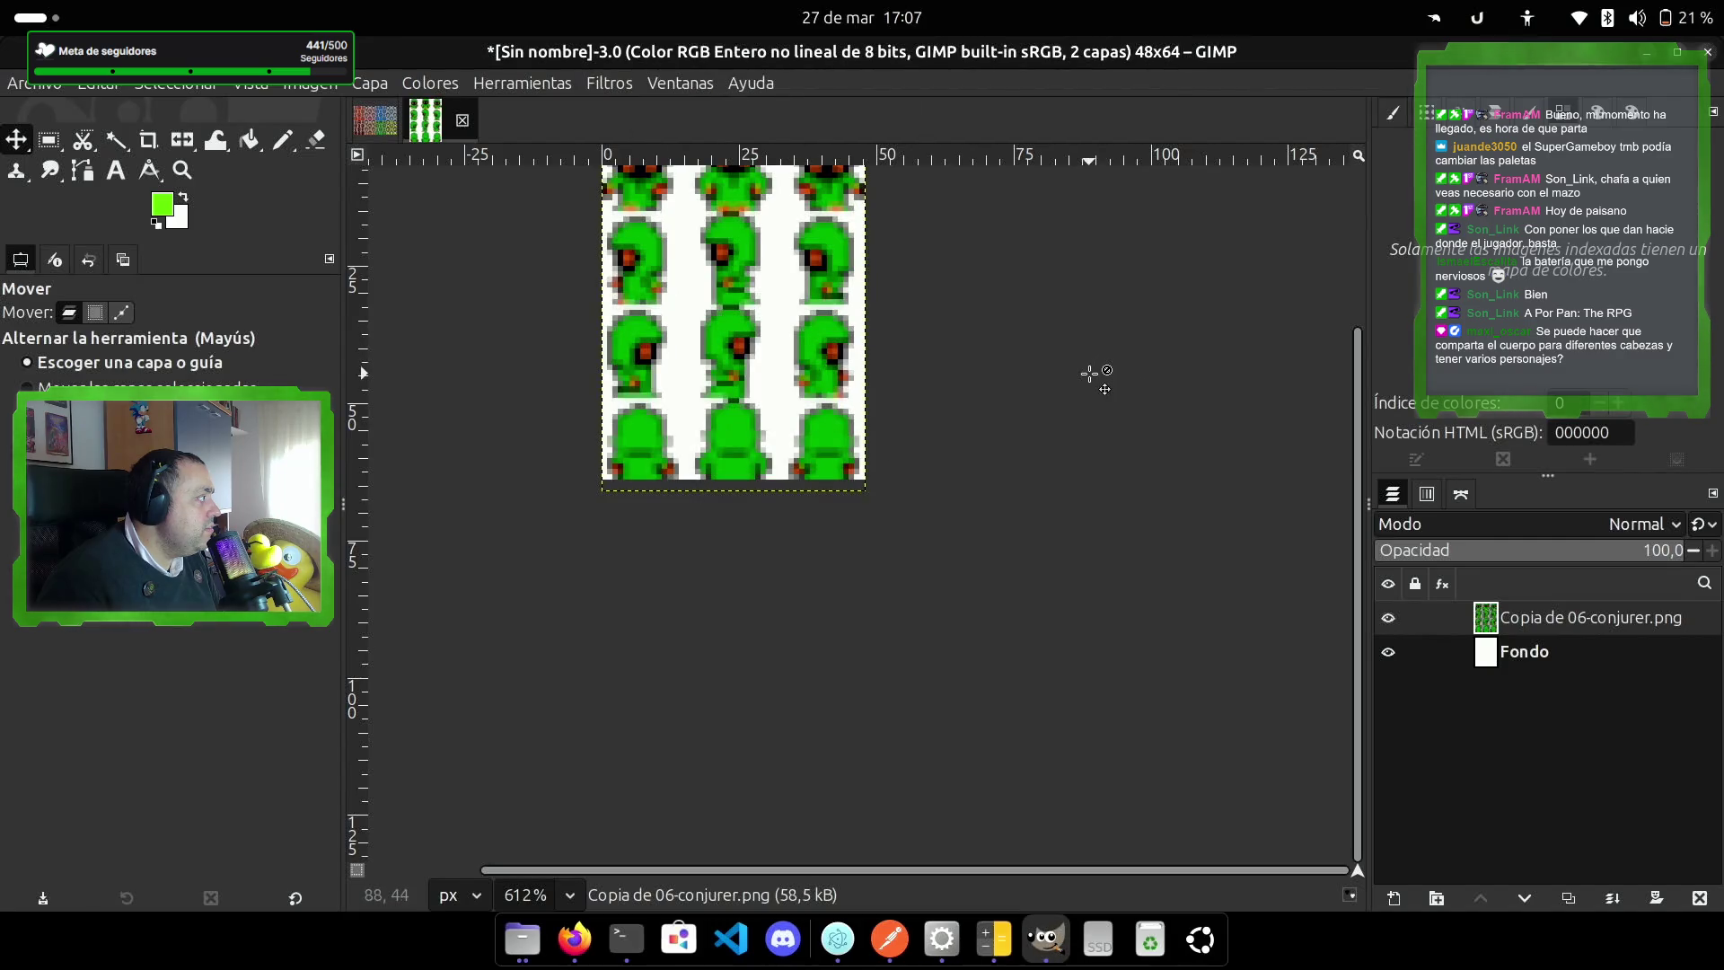
{"action": "scroll", "coordinate": [892, 387], "scroll_direction": "up", "scroll_amount": 2}
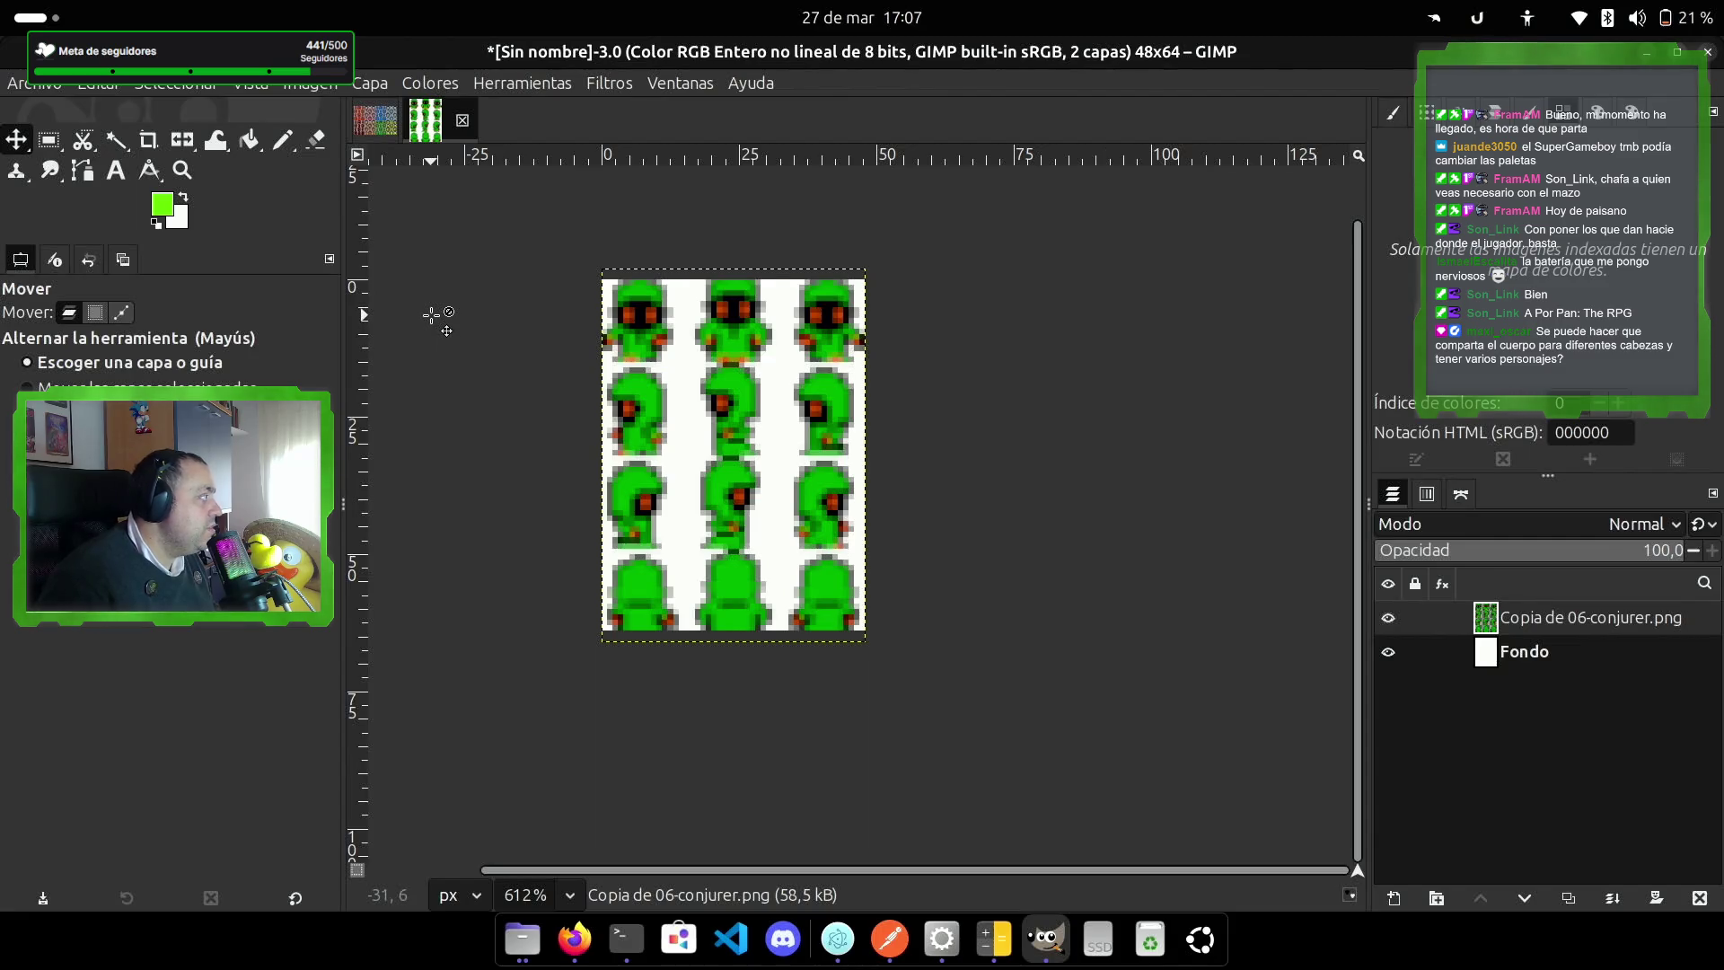
{"action": "key", "text": "ctrl+z"}
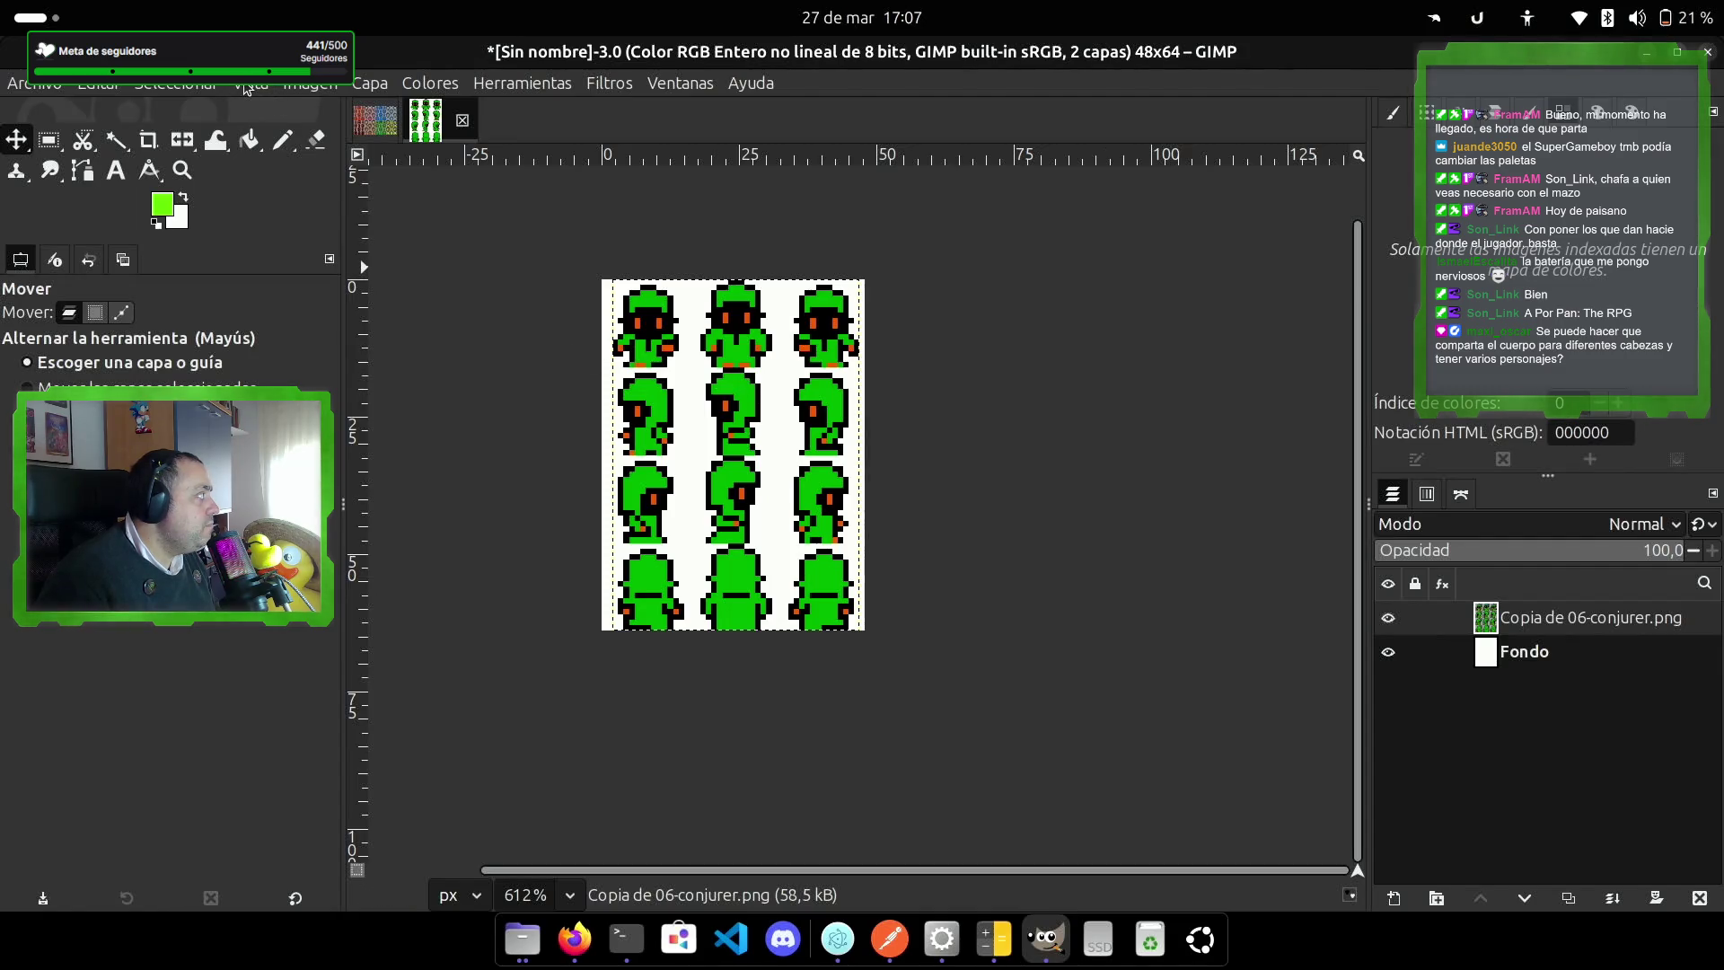
{"action": "left_click", "coordinate": [274, 87]}
{"action": "left_click", "coordinate": [269, 87]}
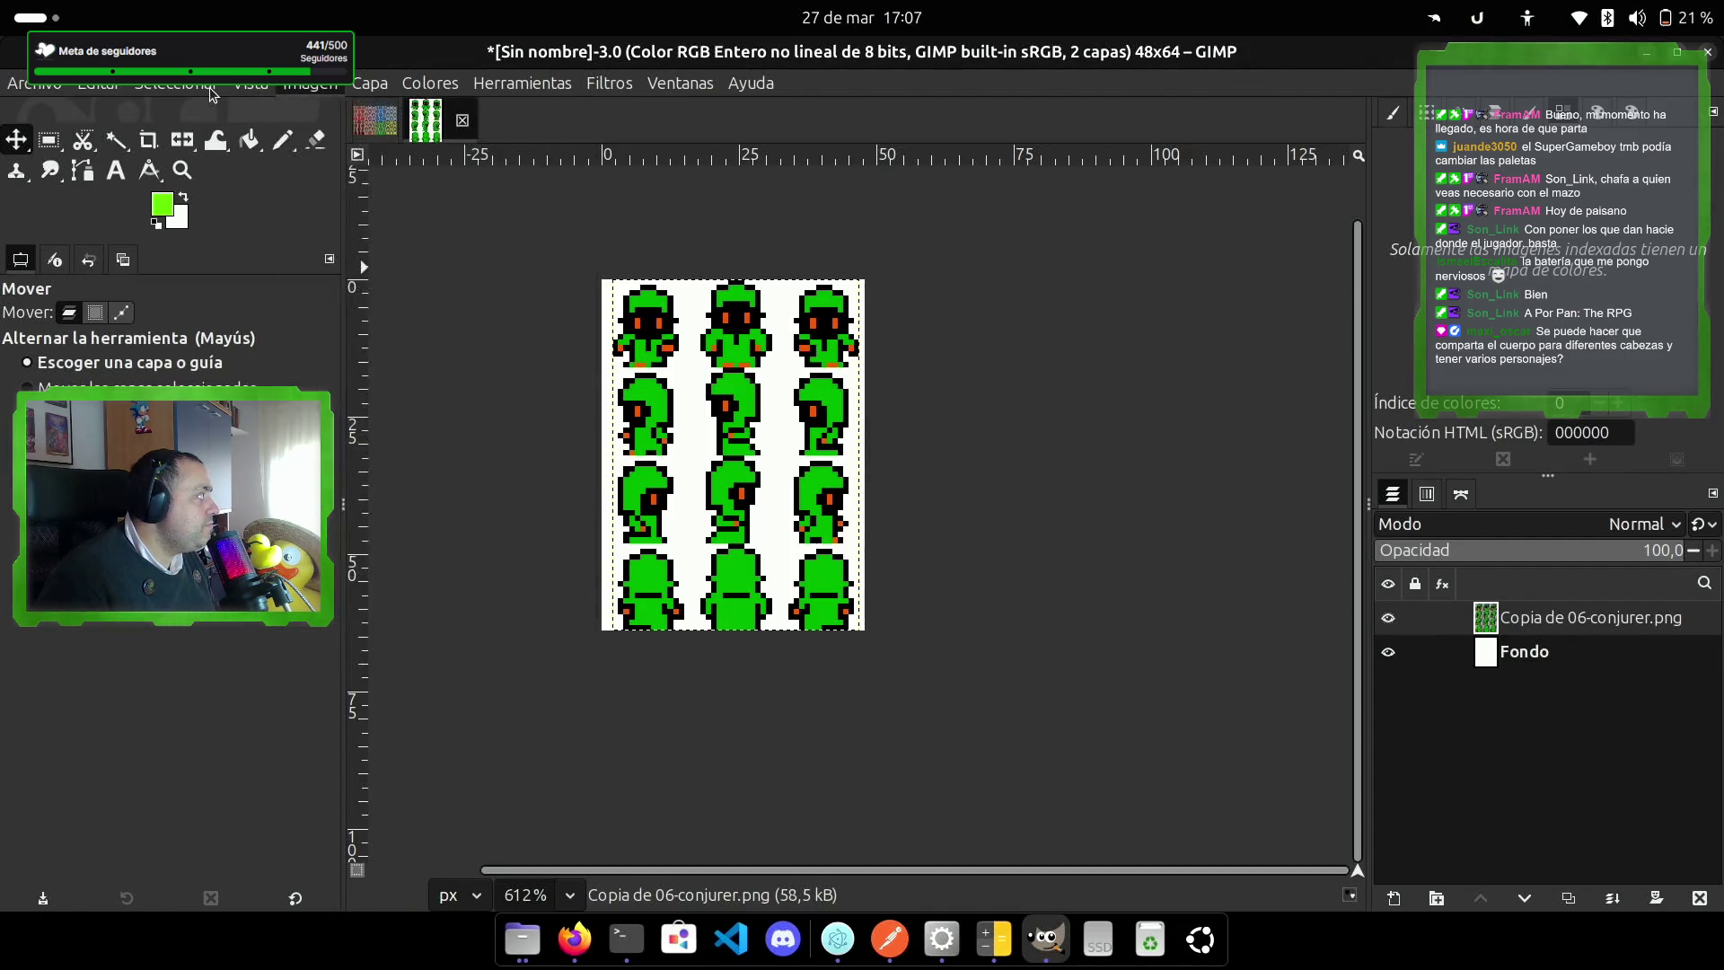
{"action": "left_click", "coordinate": [266, 86]}
{"action": "left_click", "coordinate": [260, 87]}
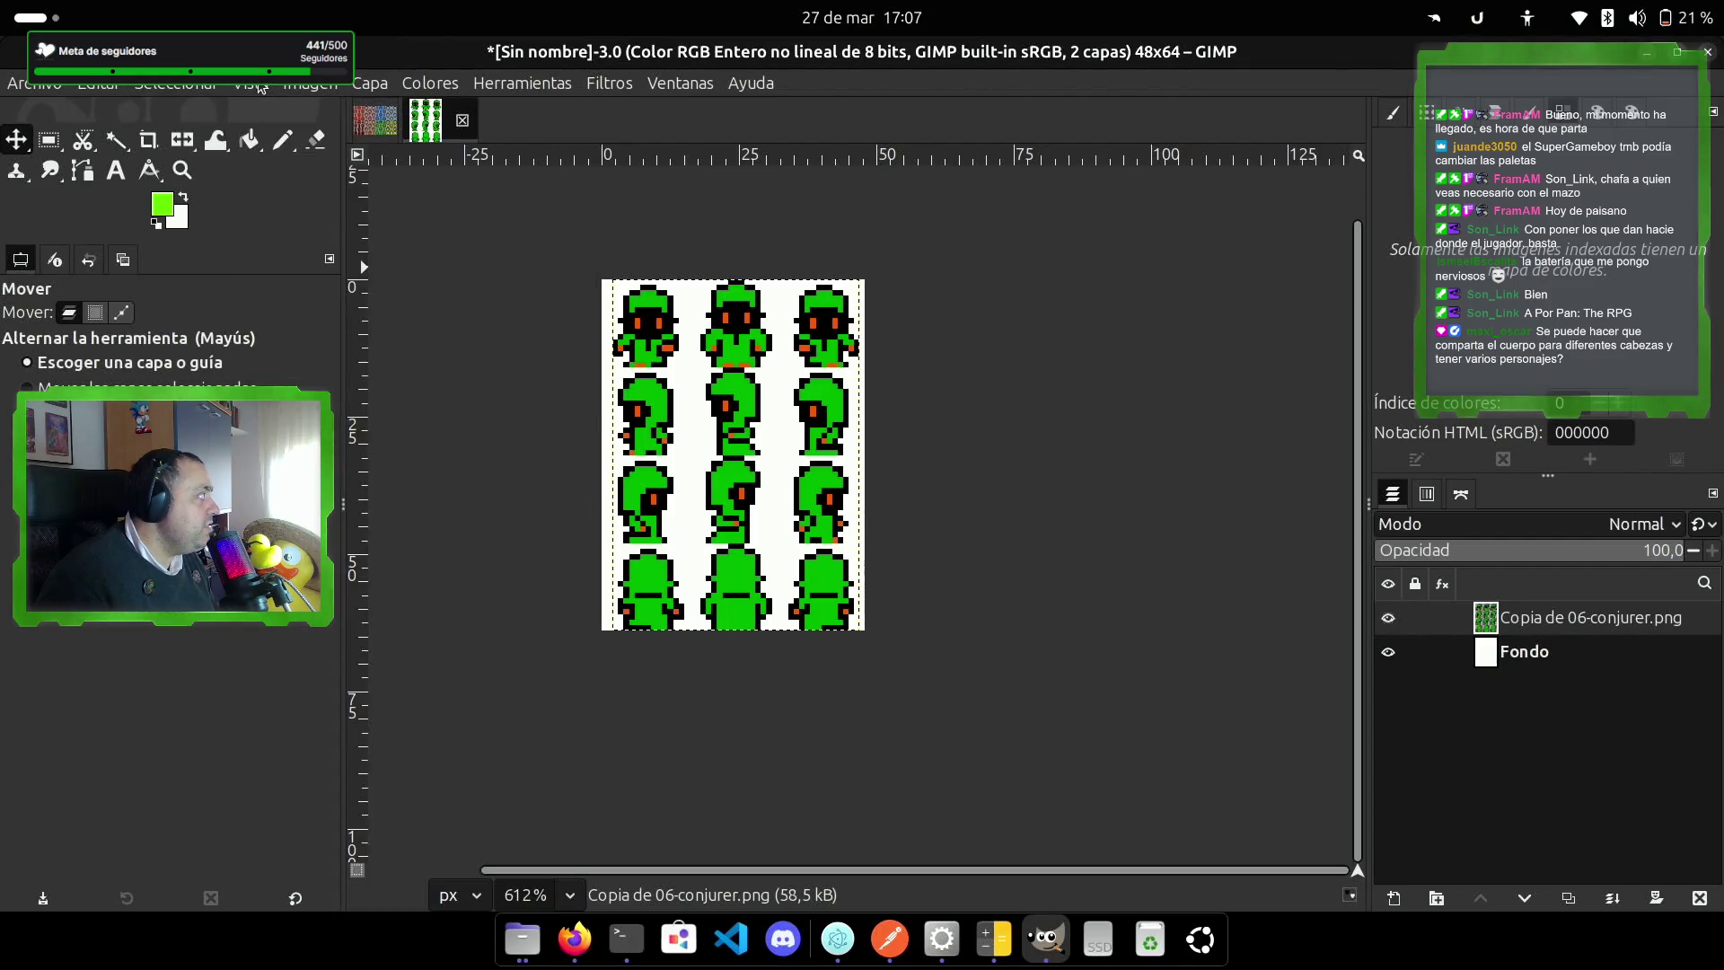
Step: Turn on Vista > Mostrar rejilla to show the grid over the image
{"action": "left_click", "coordinate": [260, 87]}
{"action": "mouse_move", "coordinate": [308, 87]}
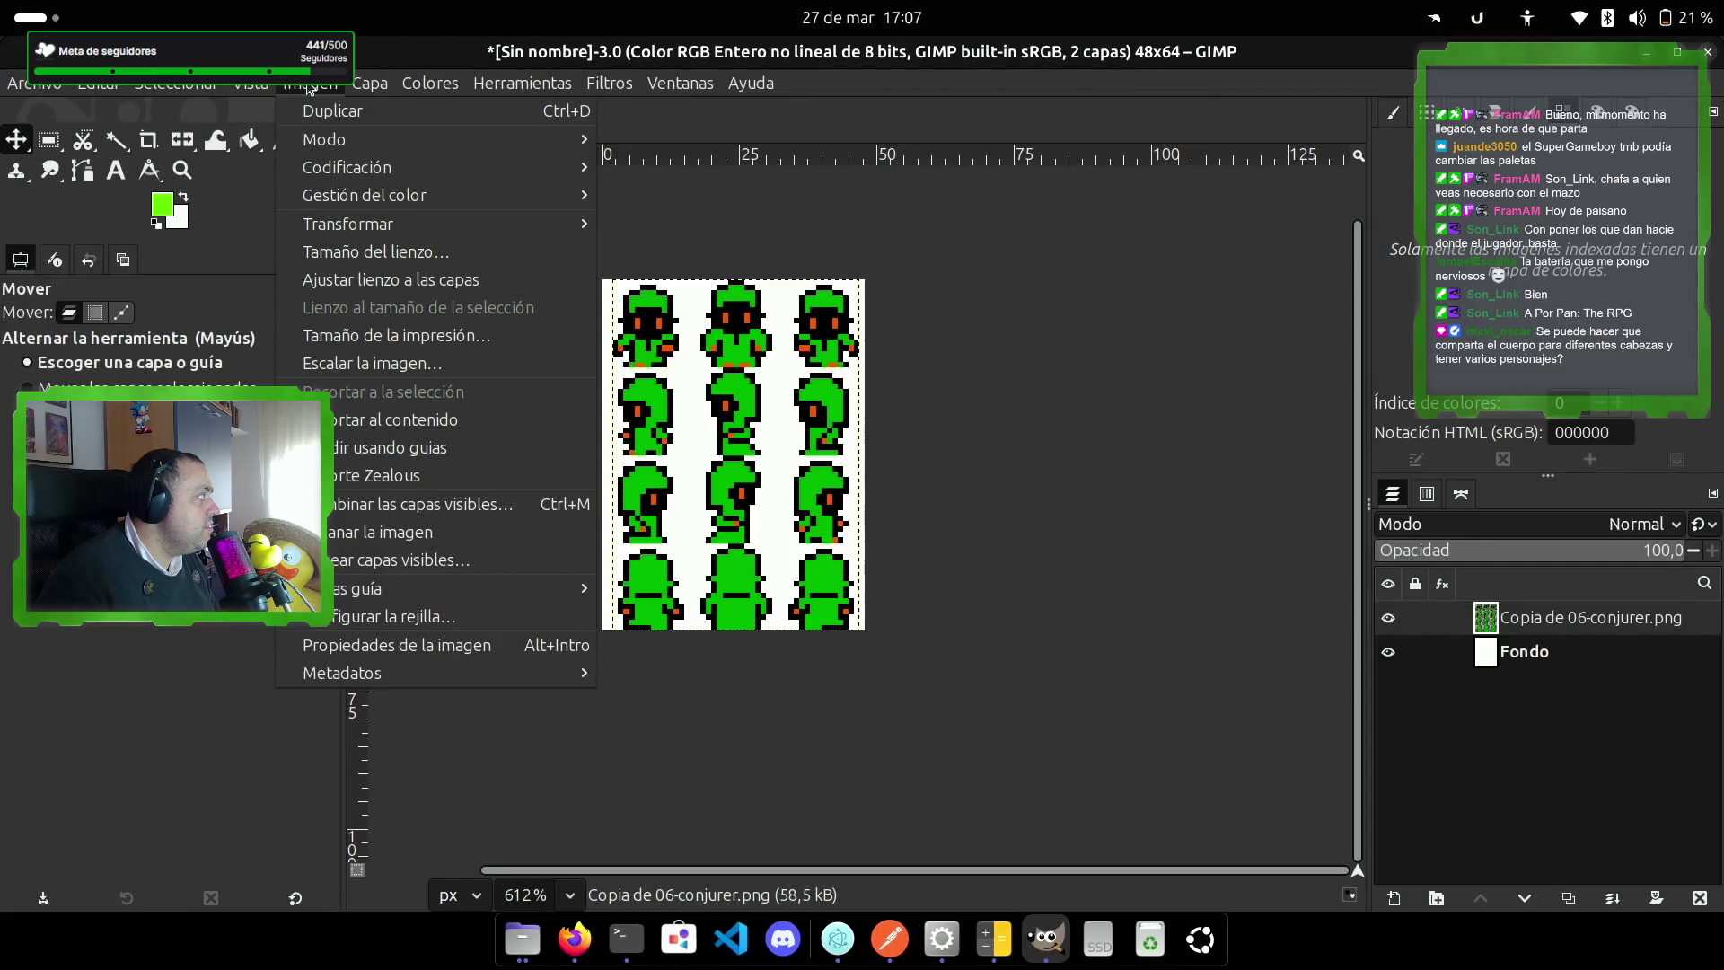
{"action": "left_click", "coordinate": [305, 87]}
{"action": "left_click", "coordinate": [253, 87]}
{"action": "left_click", "coordinate": [252, 87]}
{"action": "left_click", "coordinate": [252, 87]}
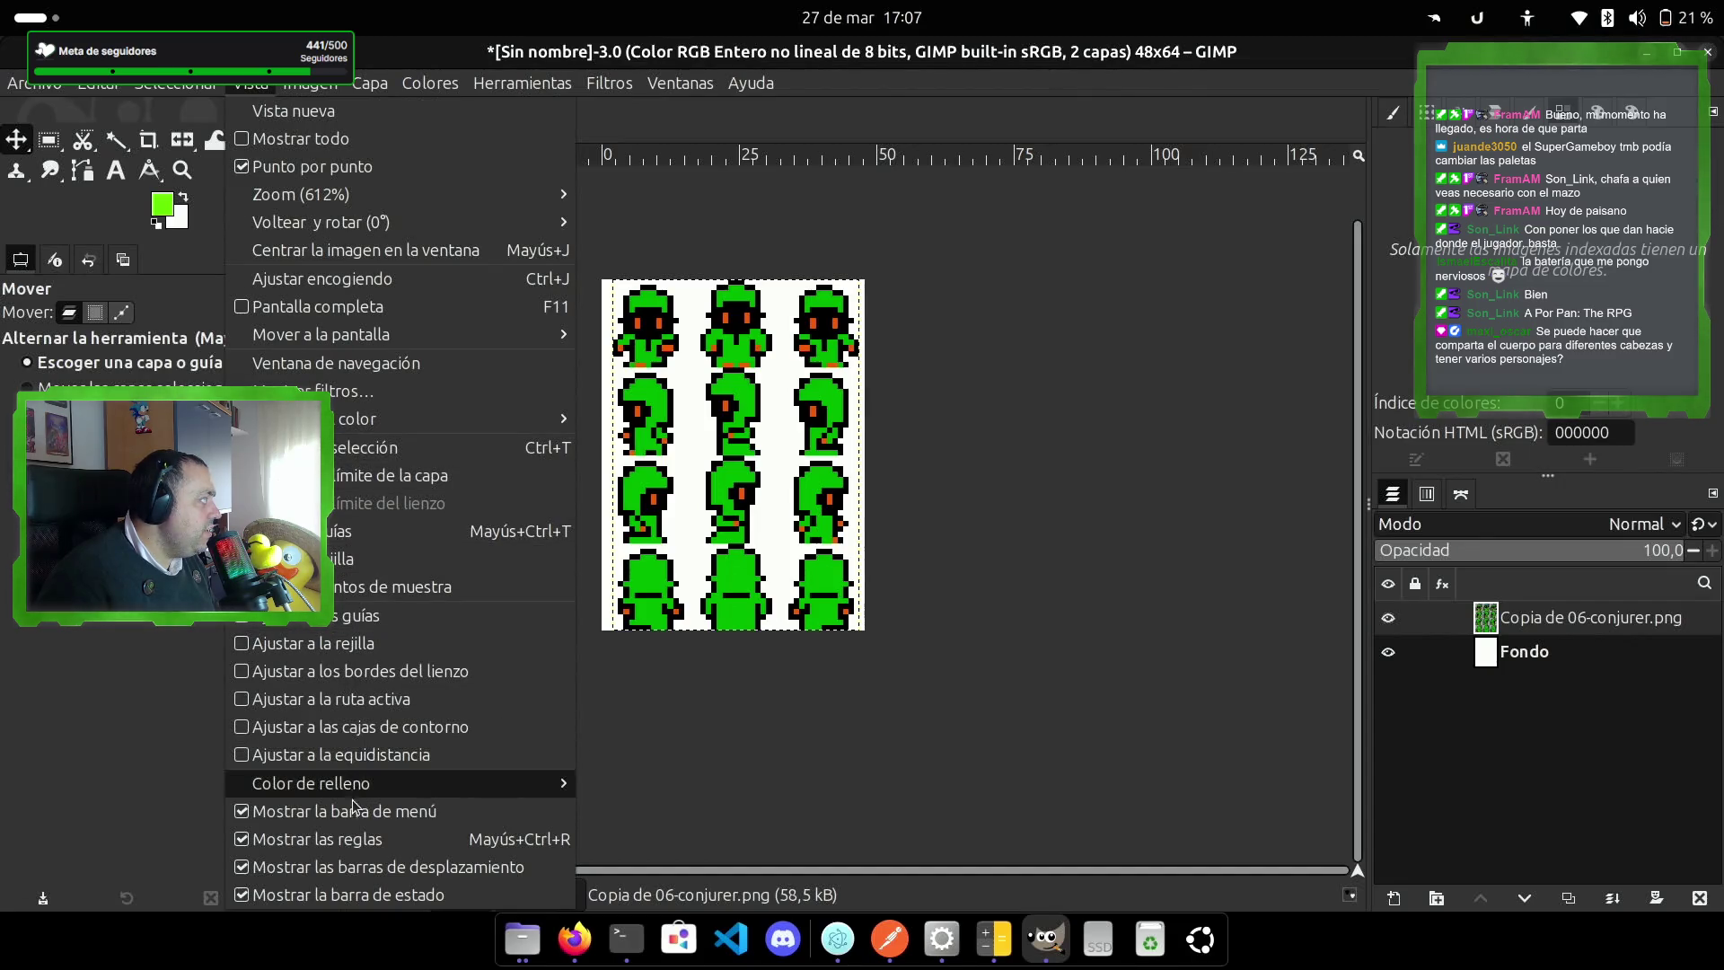
{"action": "left_click", "coordinate": [387, 552]}
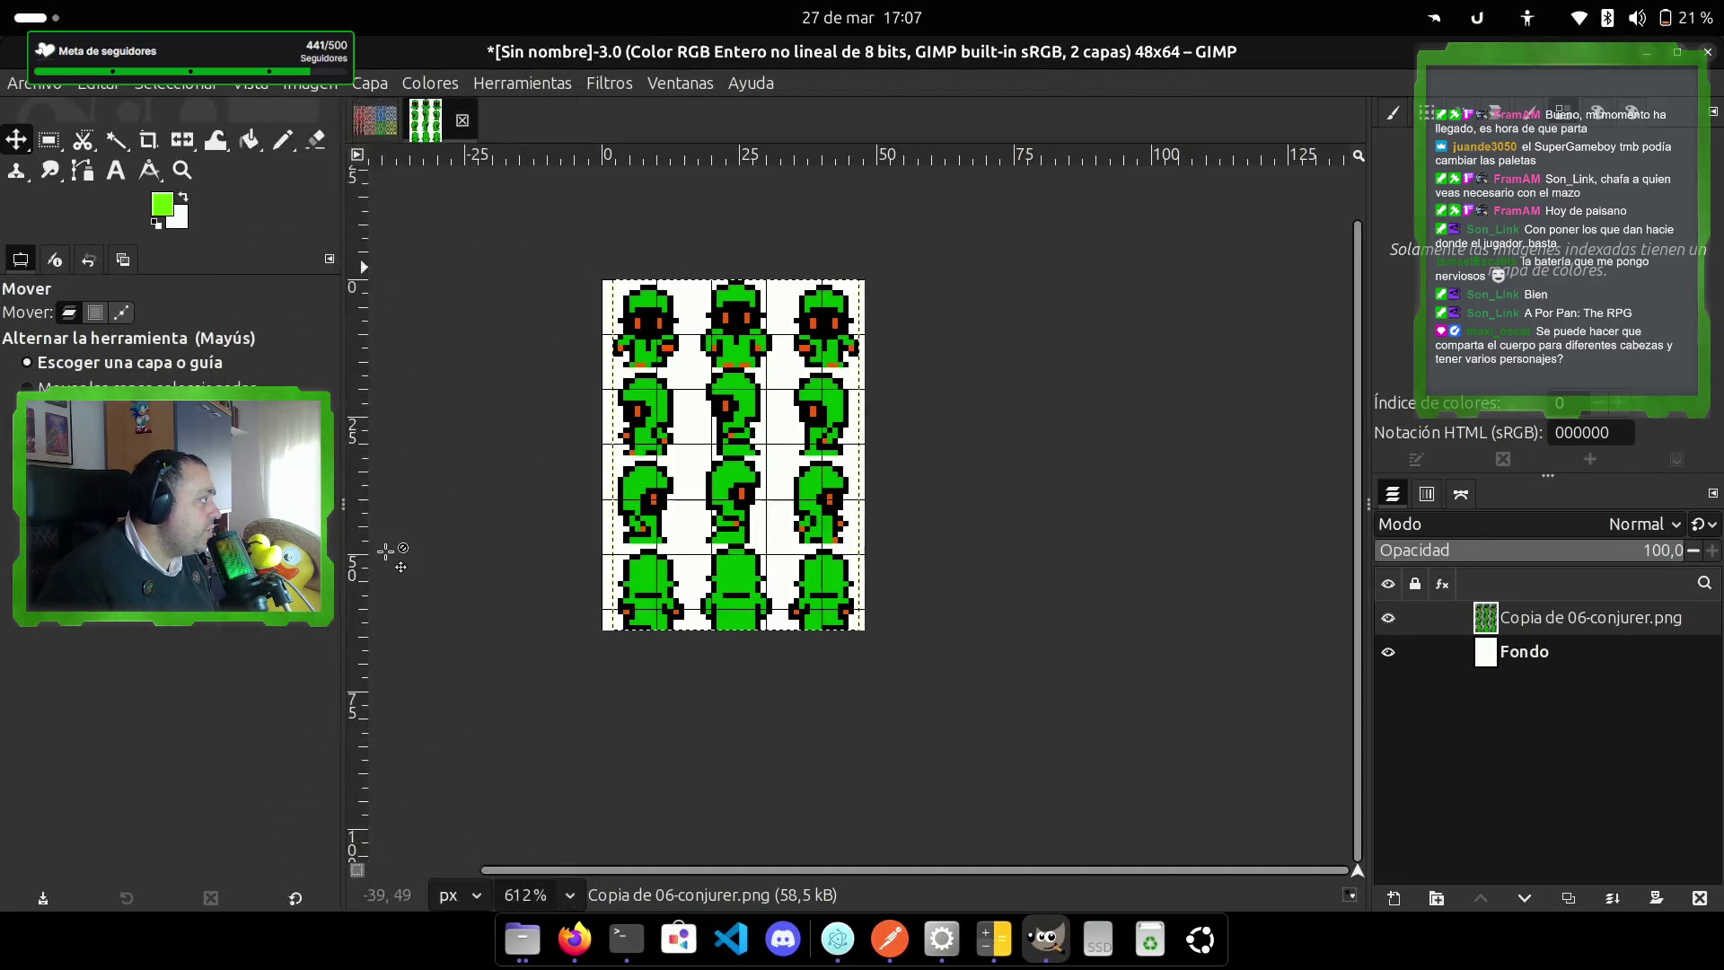
Step: Set the grid spacing to 16×16 px in Configurar la rejilla
{"action": "left_click", "coordinate": [288, 86]}
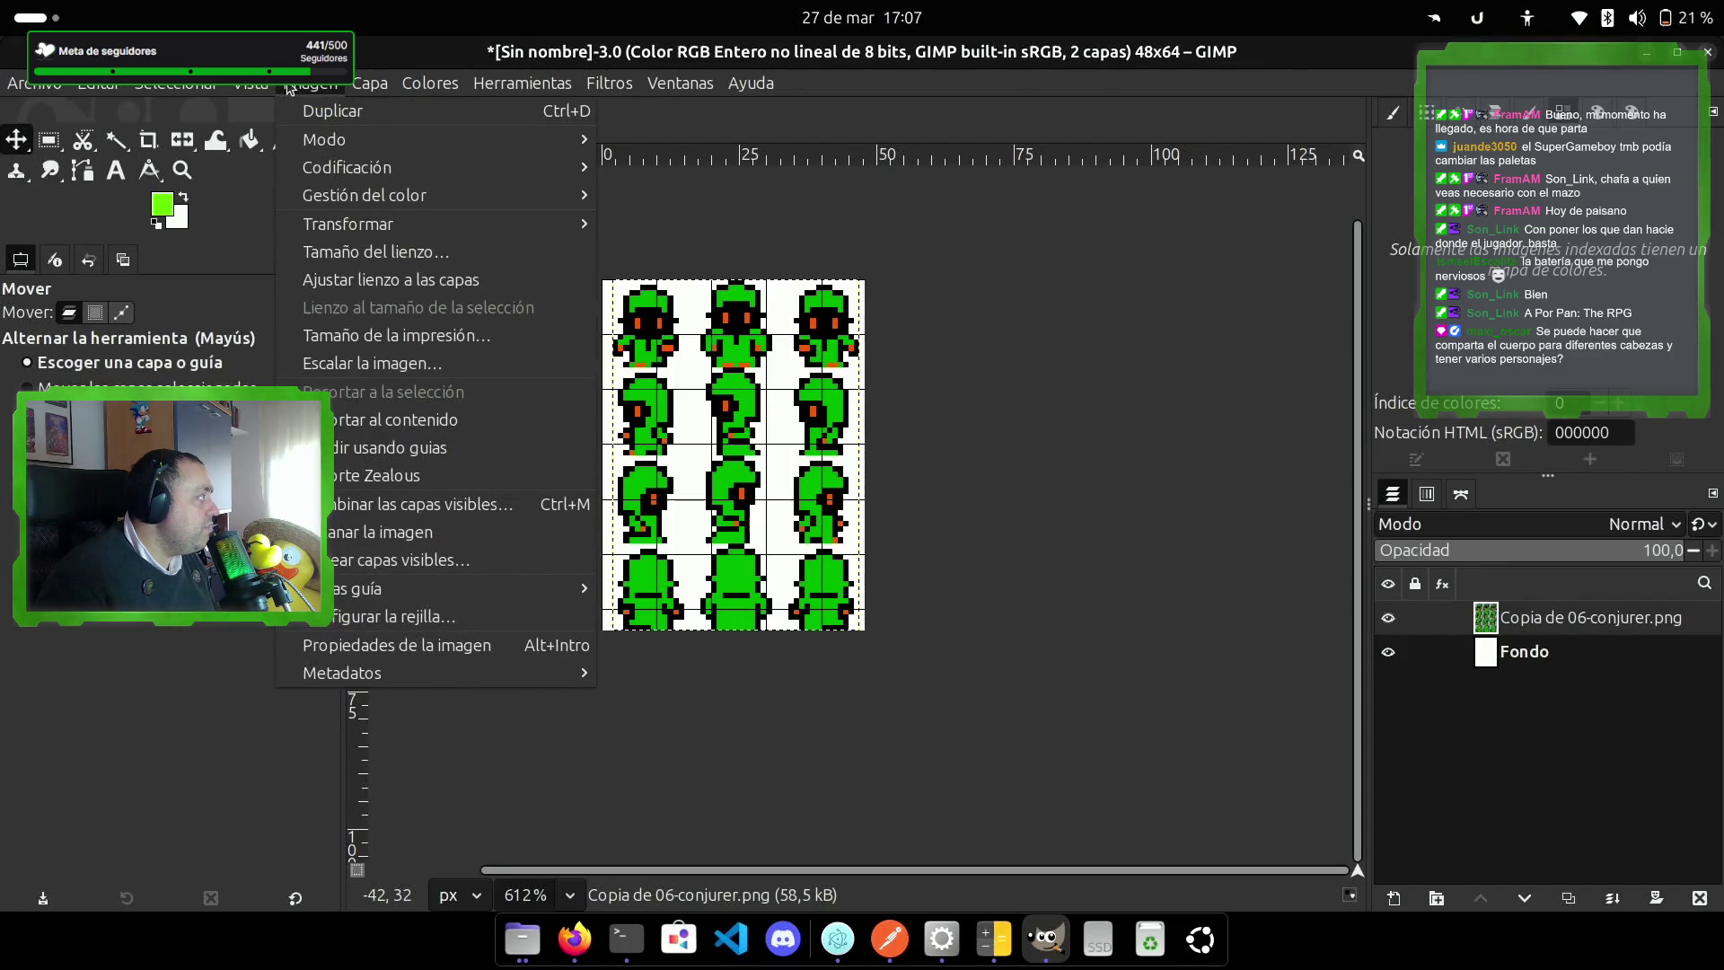
{"action": "left_click", "coordinate": [469, 619]}
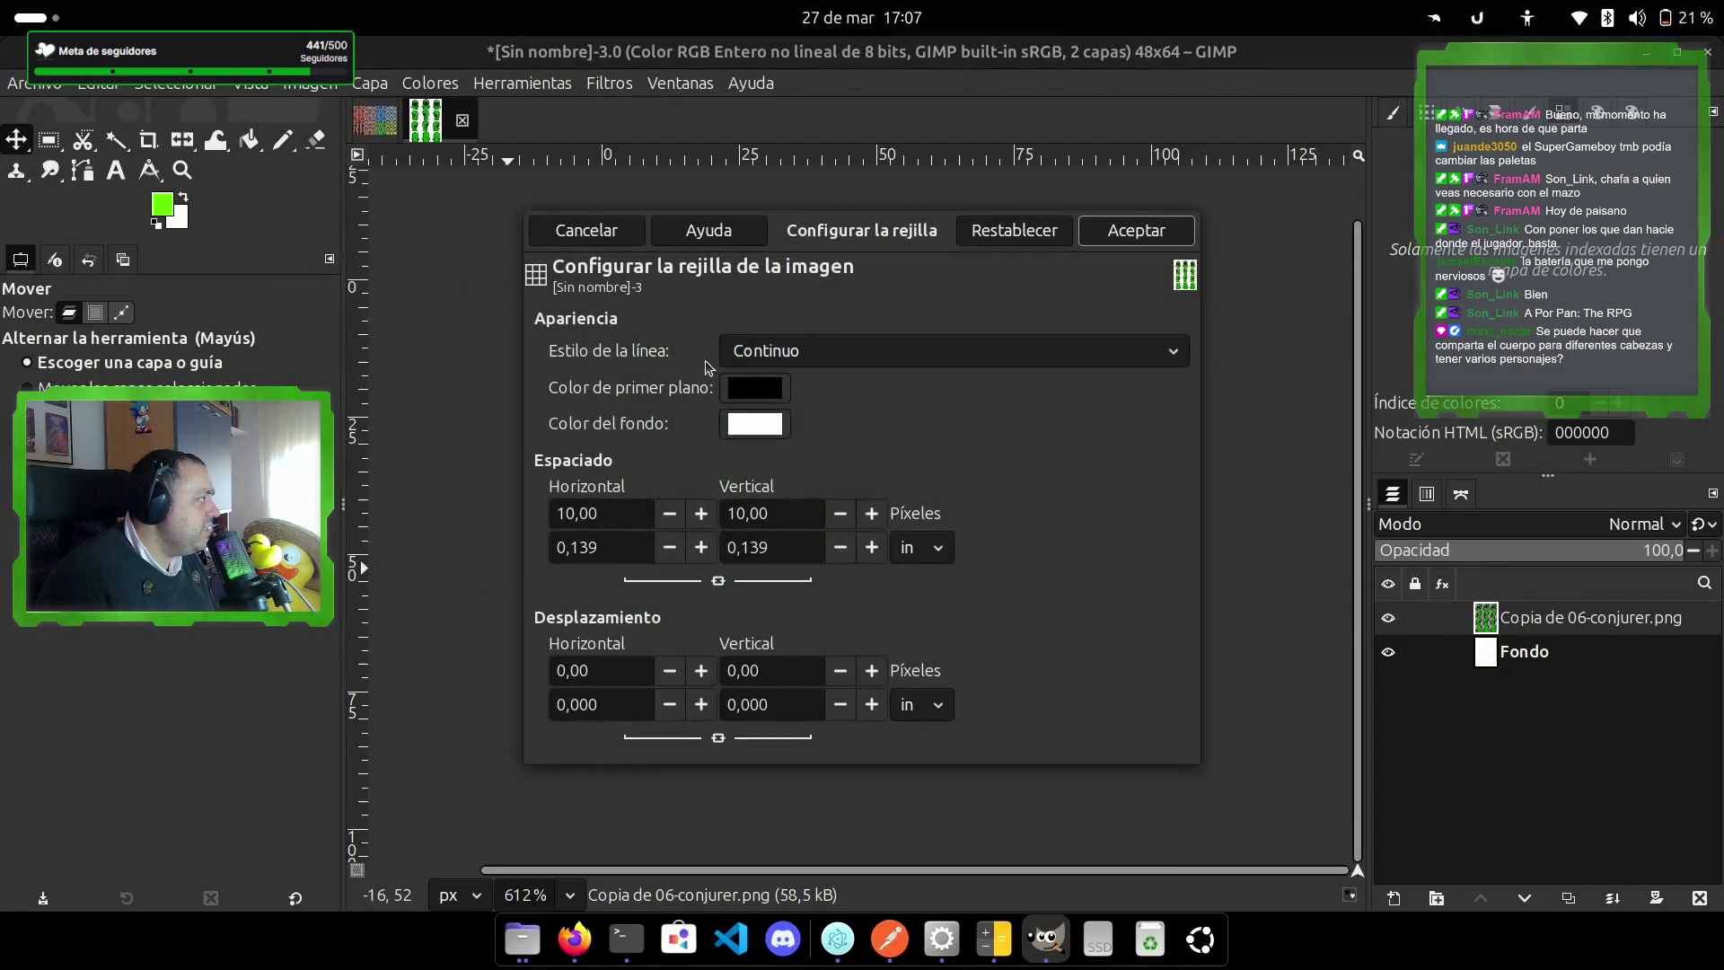
{"action": "double_click", "coordinate": [616, 513]}
{"action": "type", "text": "16"}
{"action": "key", "text": "Tab"}
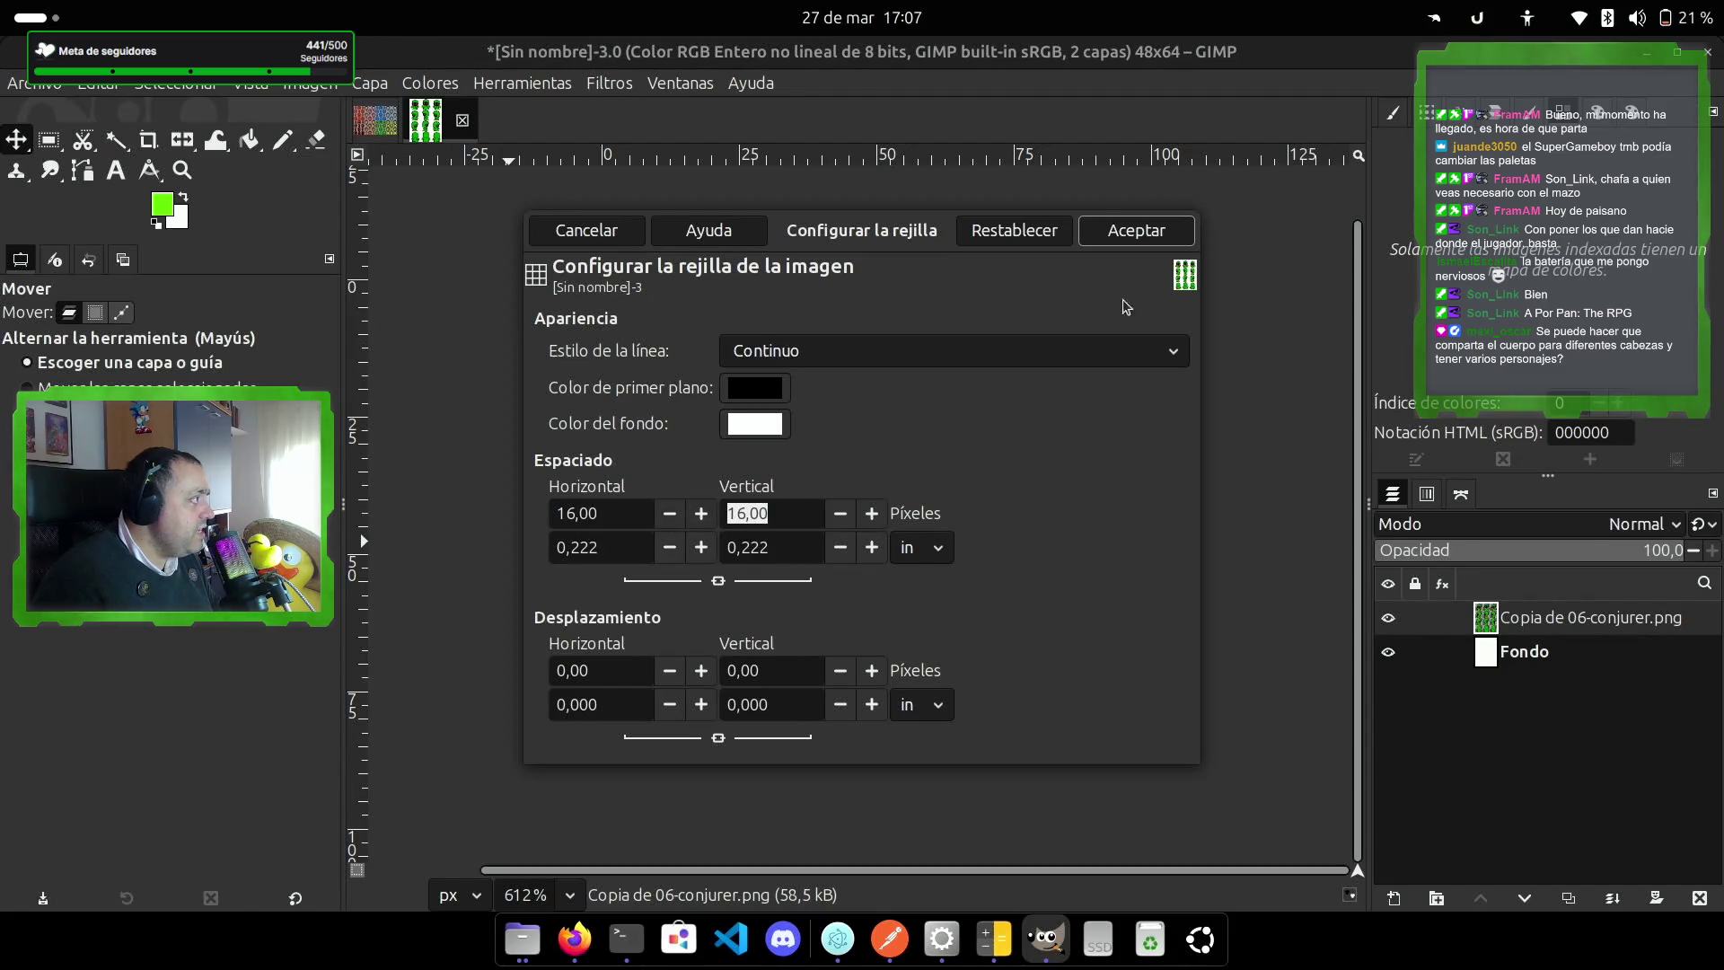
{"action": "left_click", "coordinate": [1136, 230]}
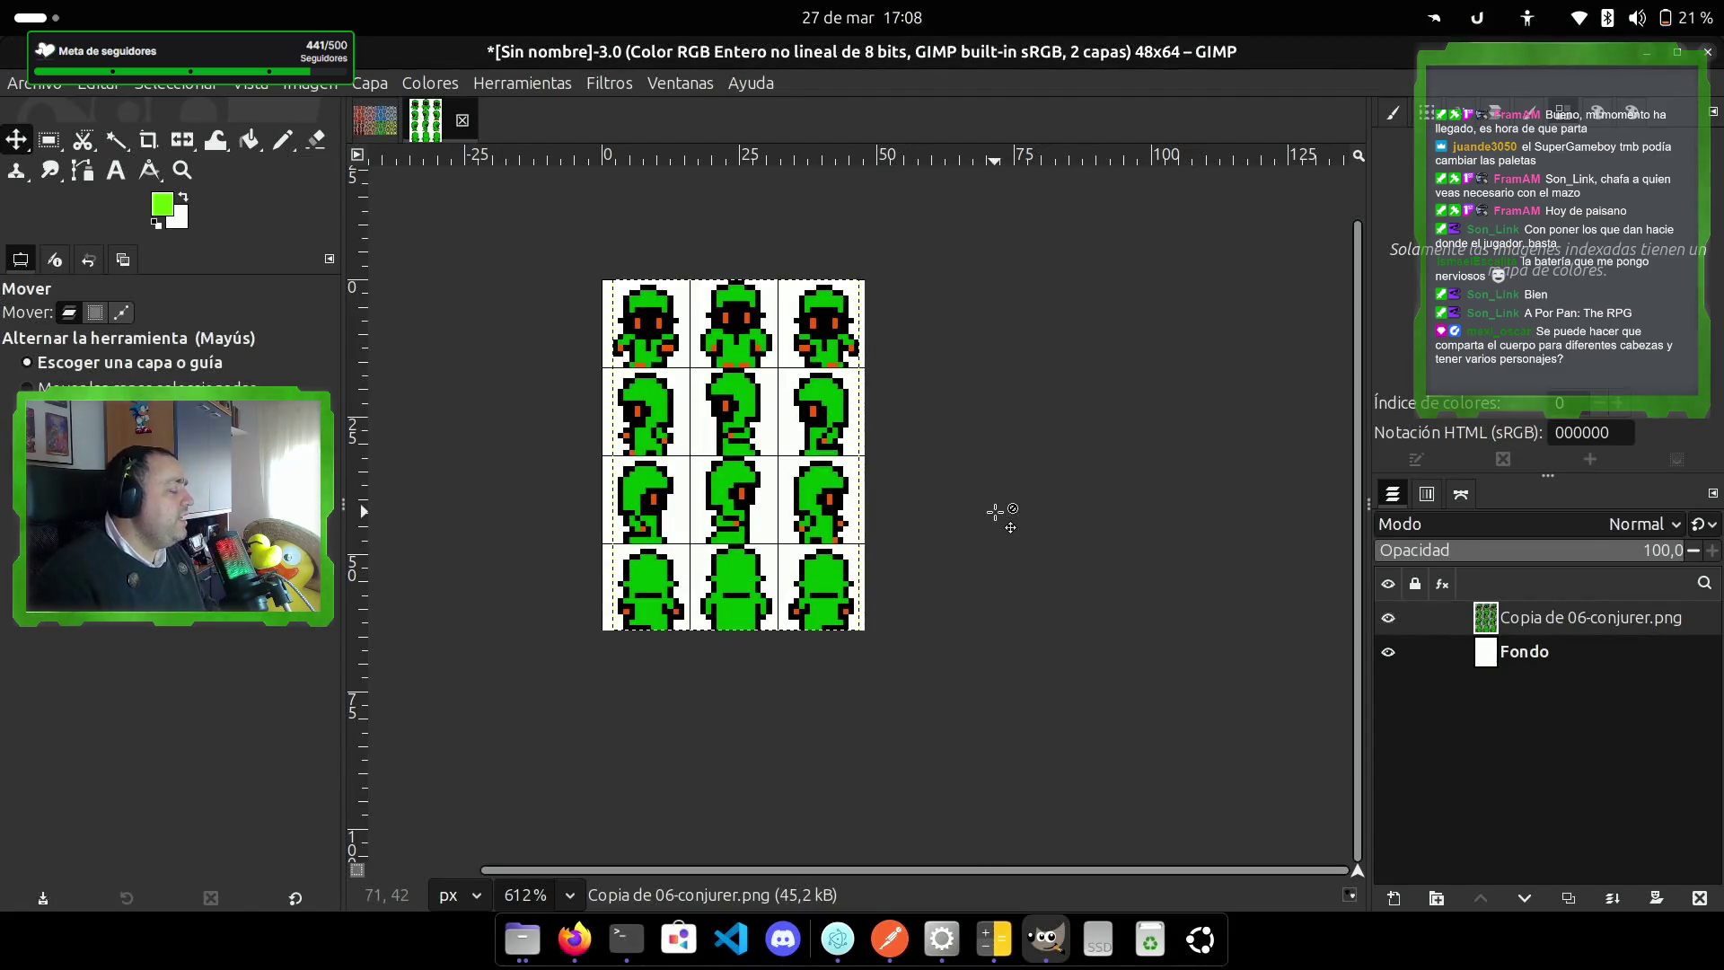
Step: Cut the left sprite column onto a new layer and shift it one pixel right
{"action": "scroll", "coordinate": [942, 479], "scroll_direction": "up", "scroll_amount": 2}
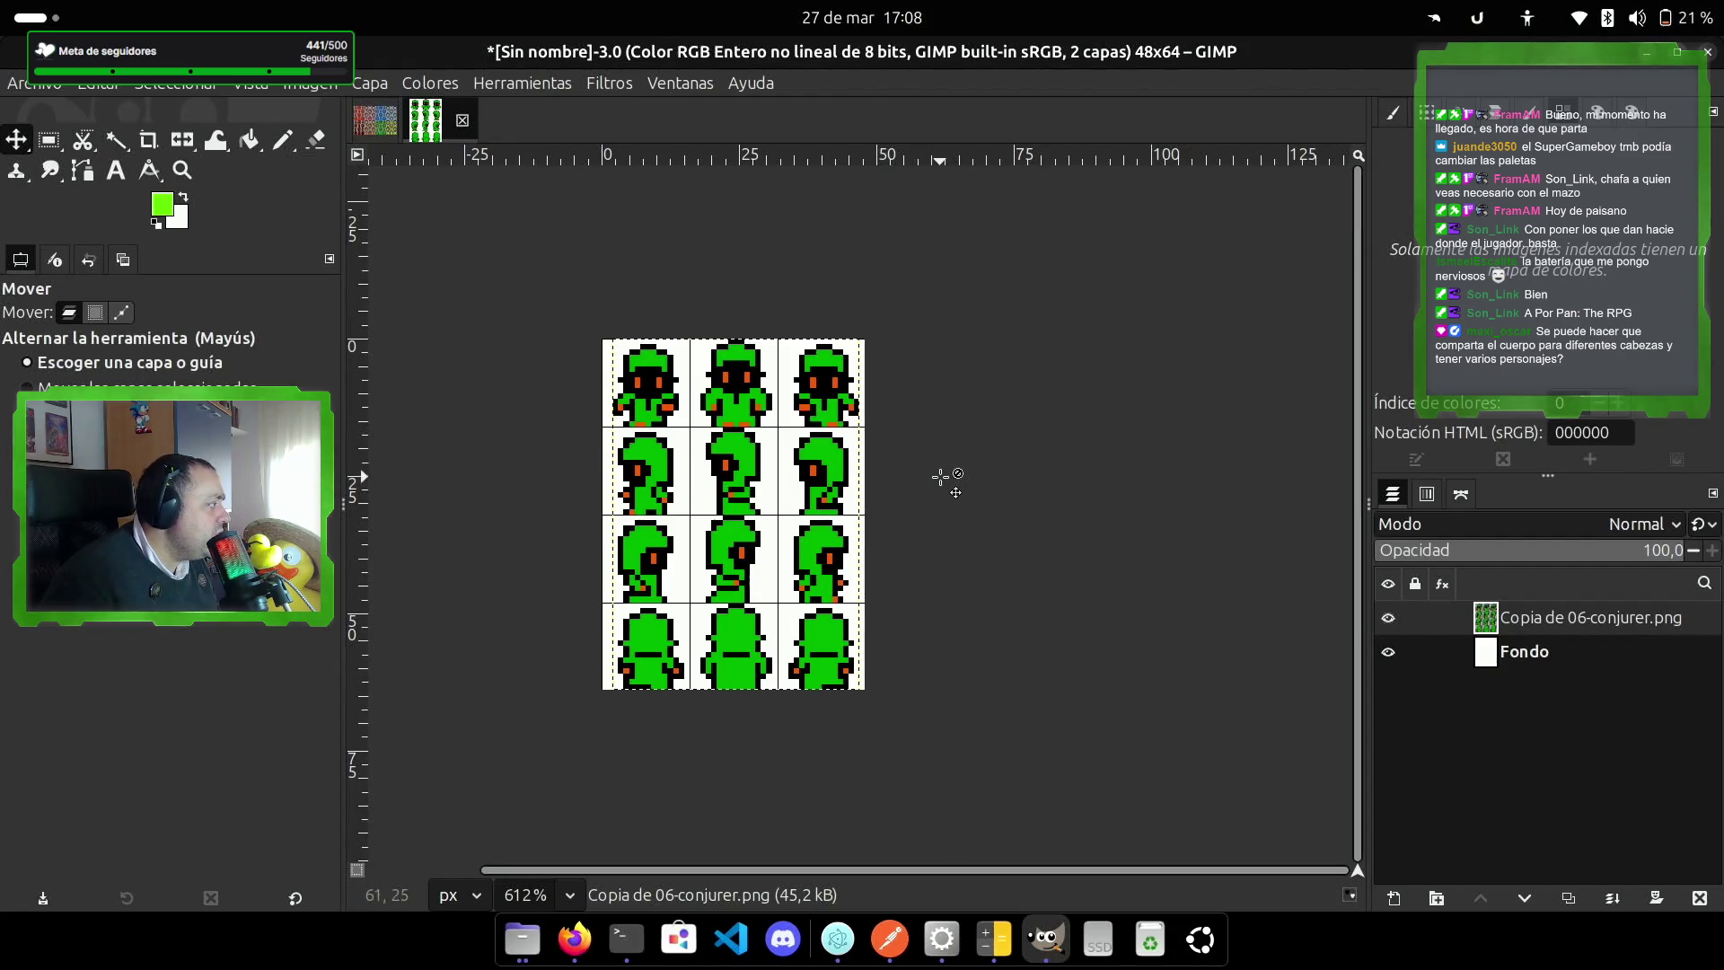
{"action": "key", "text": "r"}
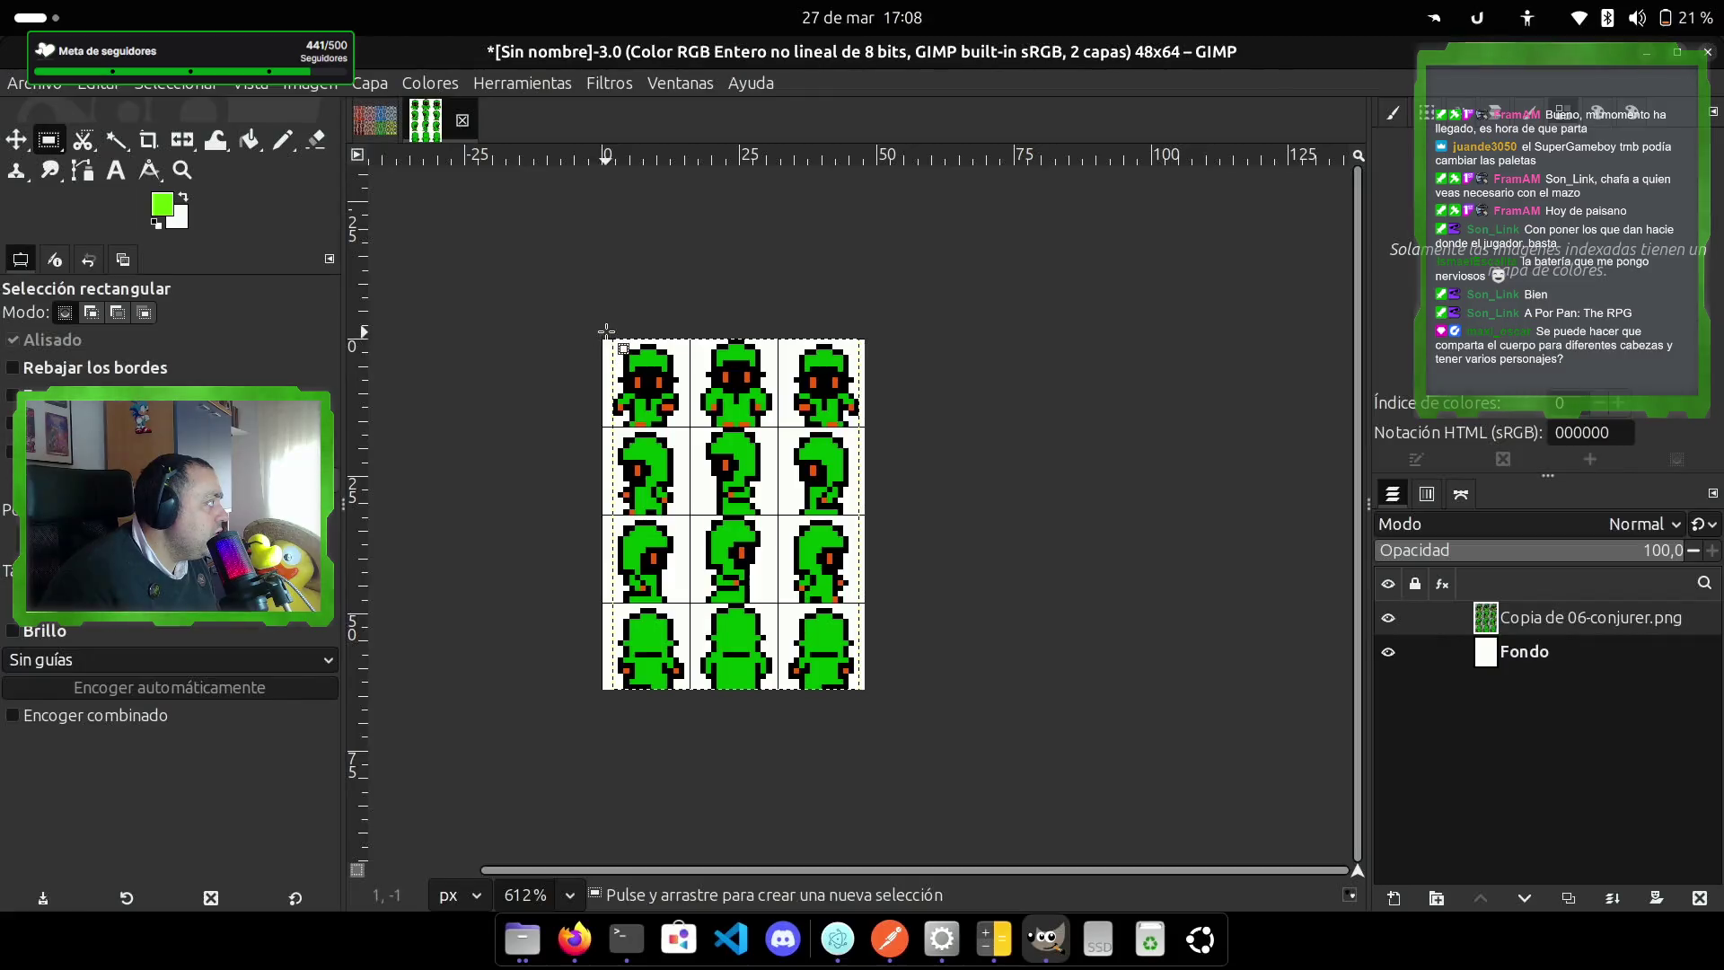
{"action": "left_click_drag", "start_coordinate": [612, 339], "coordinate": [682, 690]}
{"action": "key", "text": "ctrl+x"}
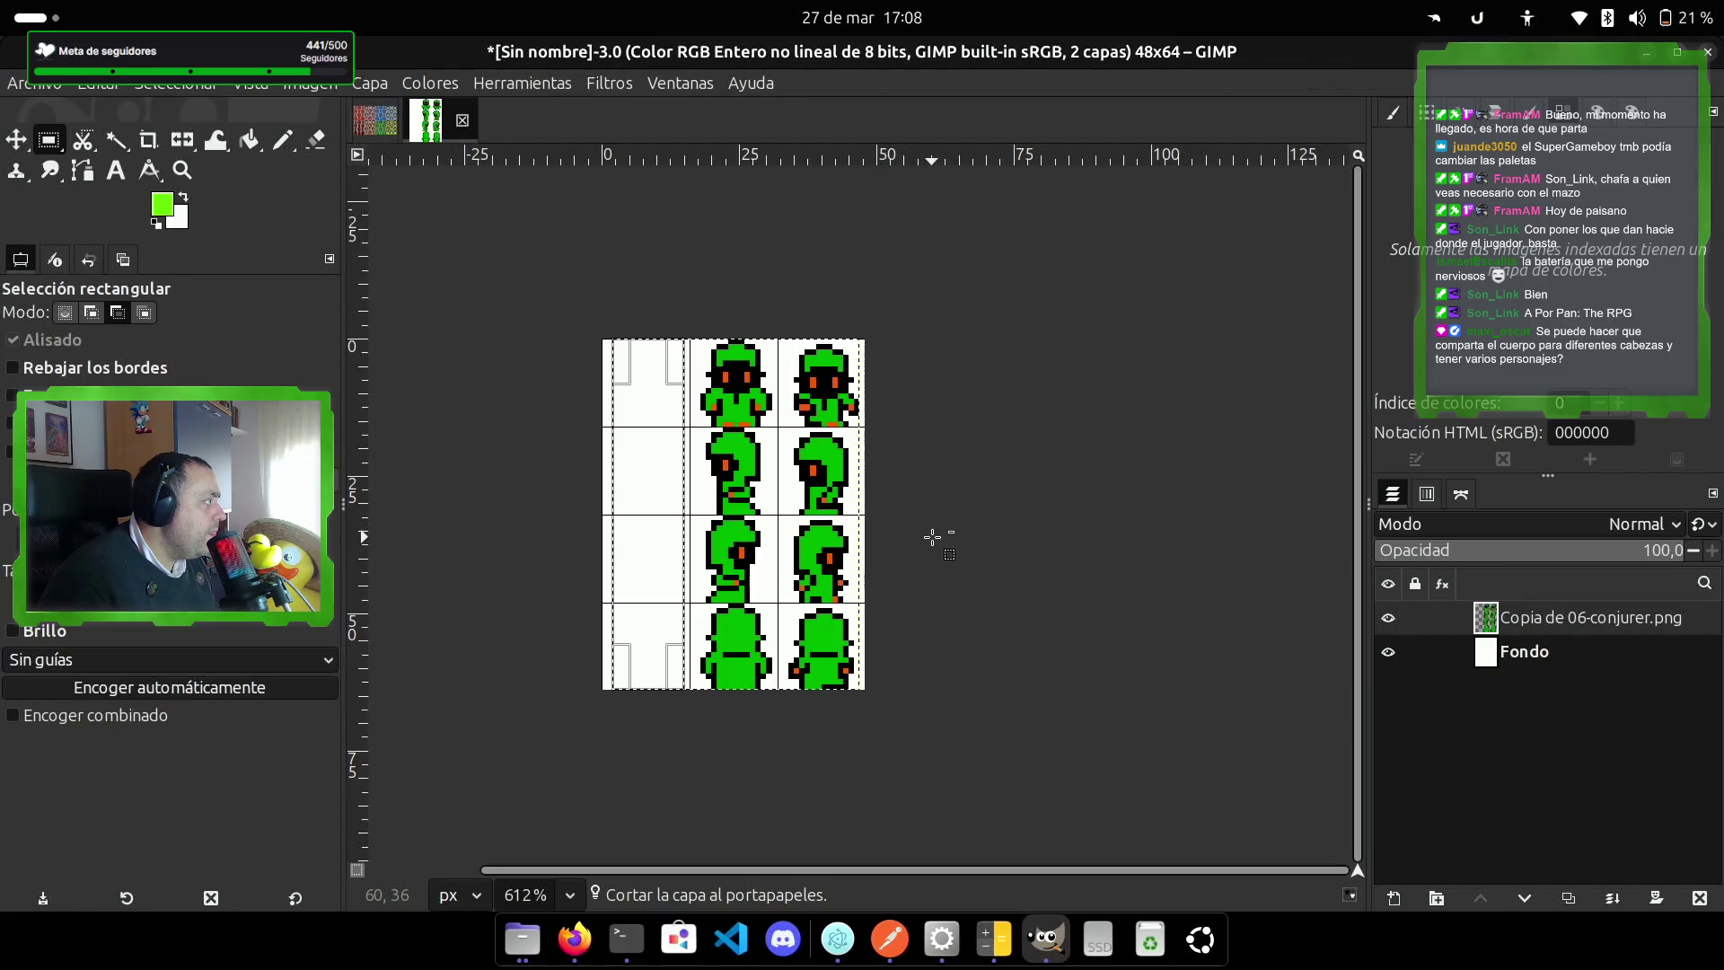
{"action": "key", "text": "ctrl+v"}
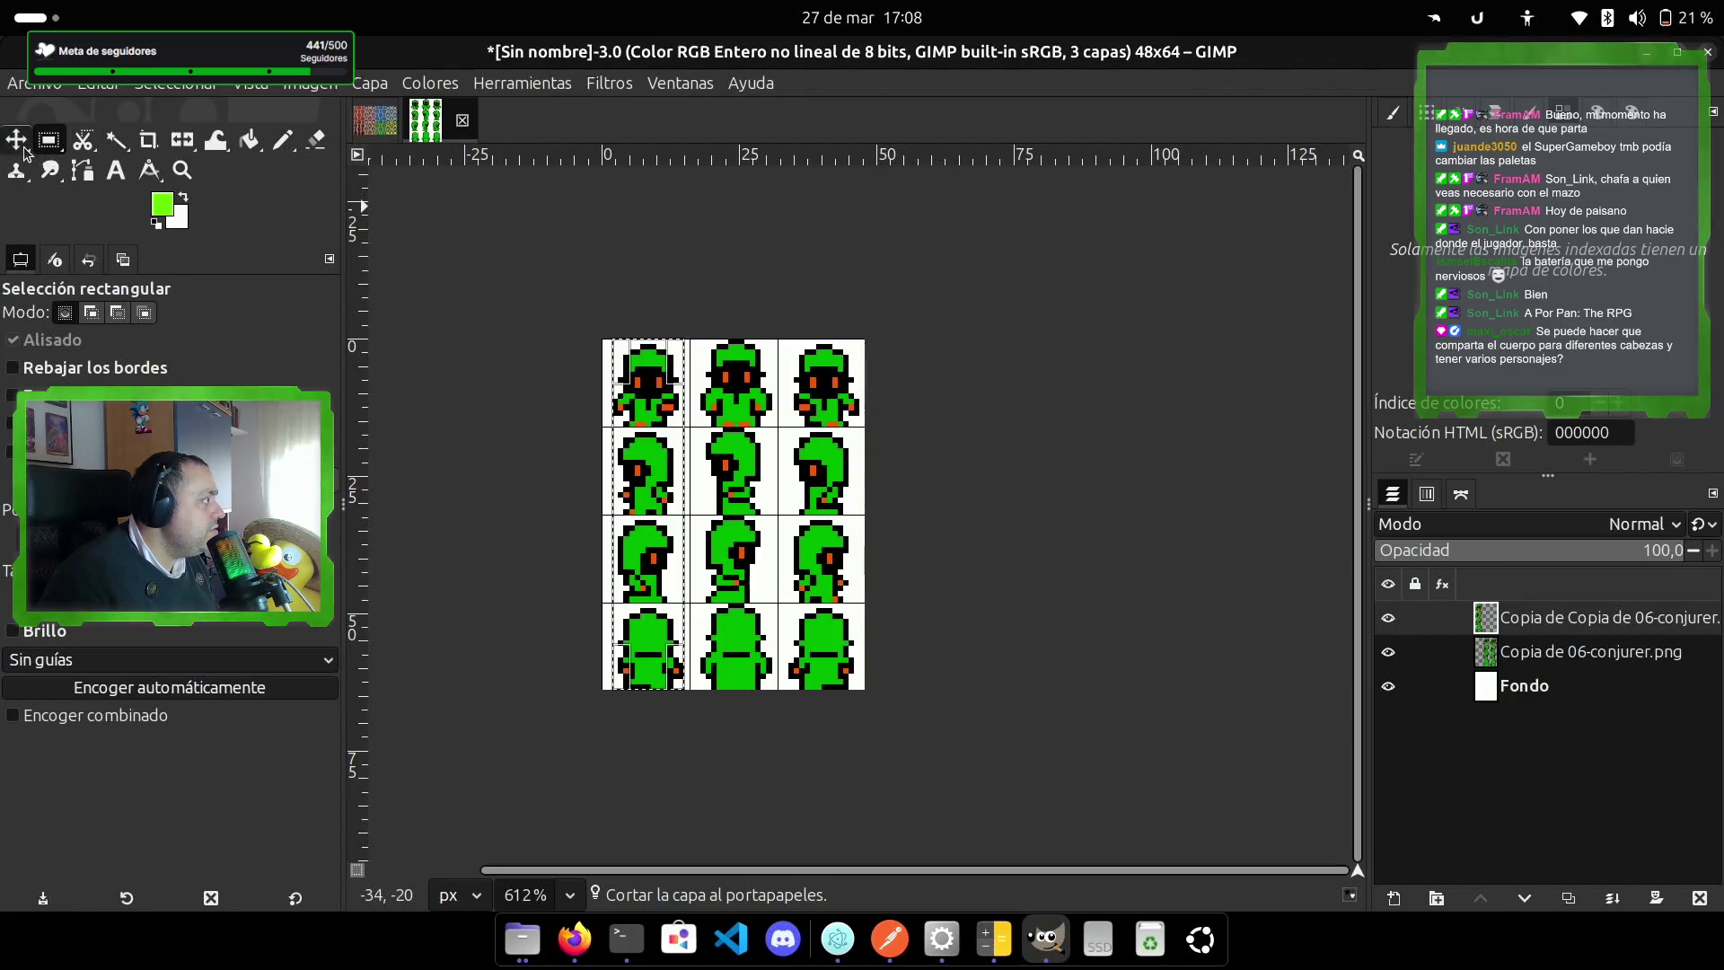
{"action": "left_click", "coordinate": [17, 142]}
{"action": "left_click_drag", "start_coordinate": [643, 575], "coordinate": [640, 579]}
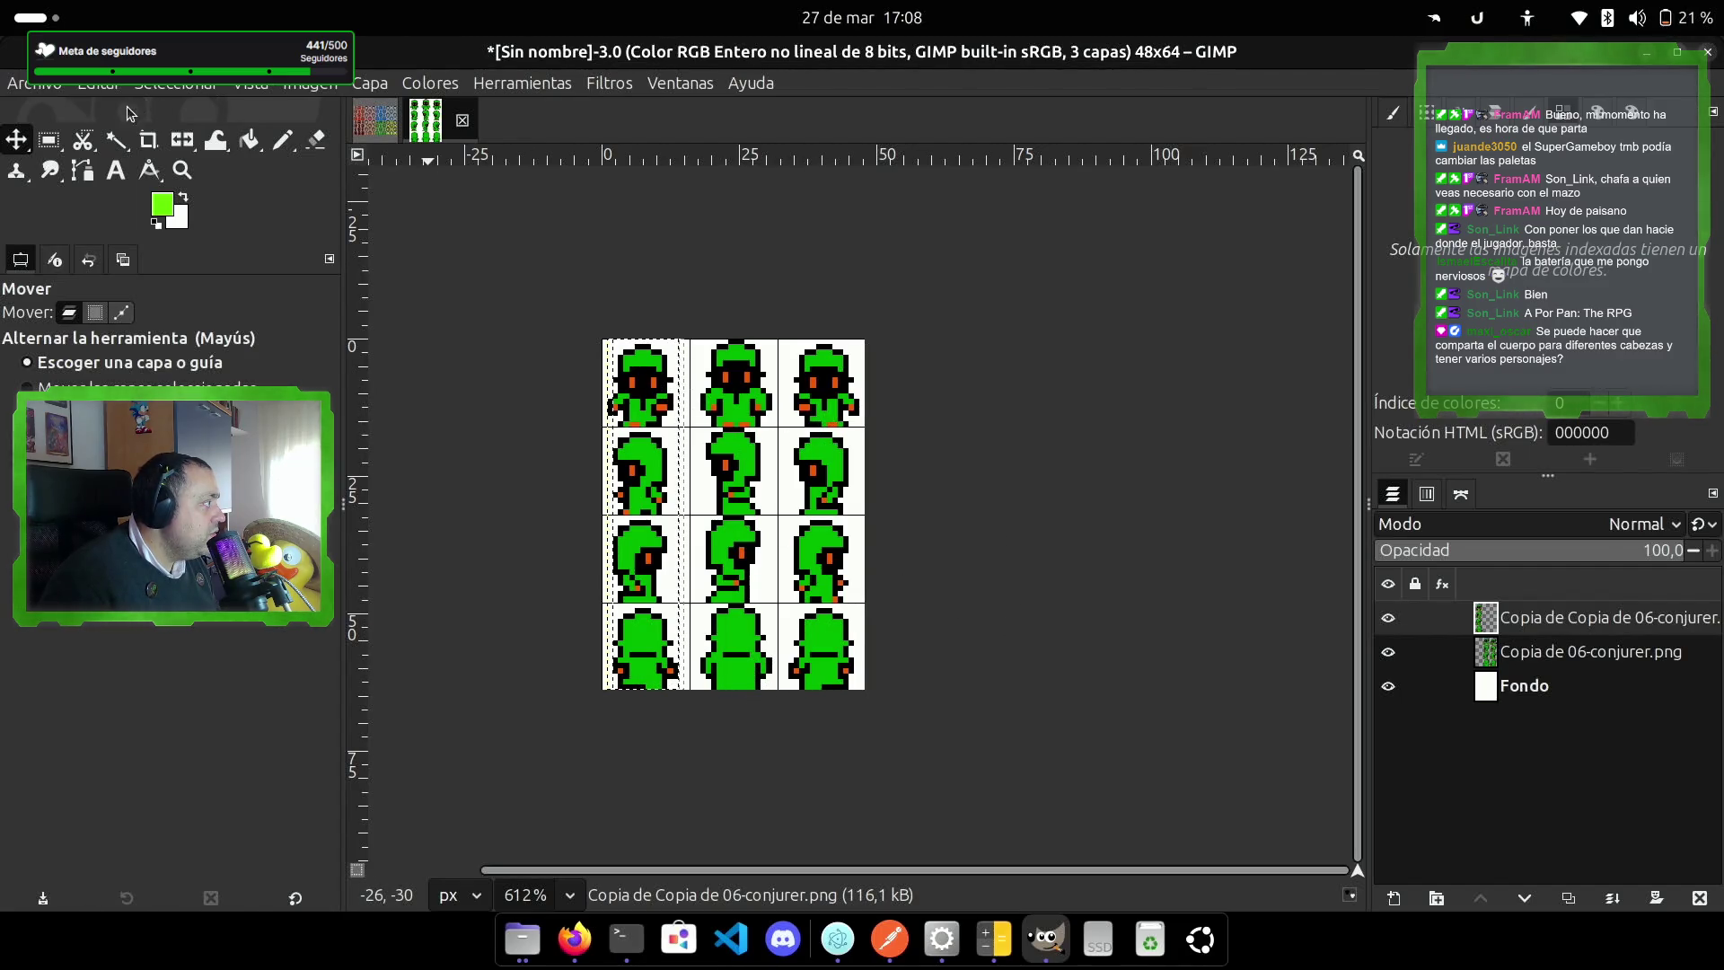
Step: Select part of the middle column, try cutting it, then clear the selection with Seleccionar > Nada
{"action": "left_click", "coordinate": [49, 141]}
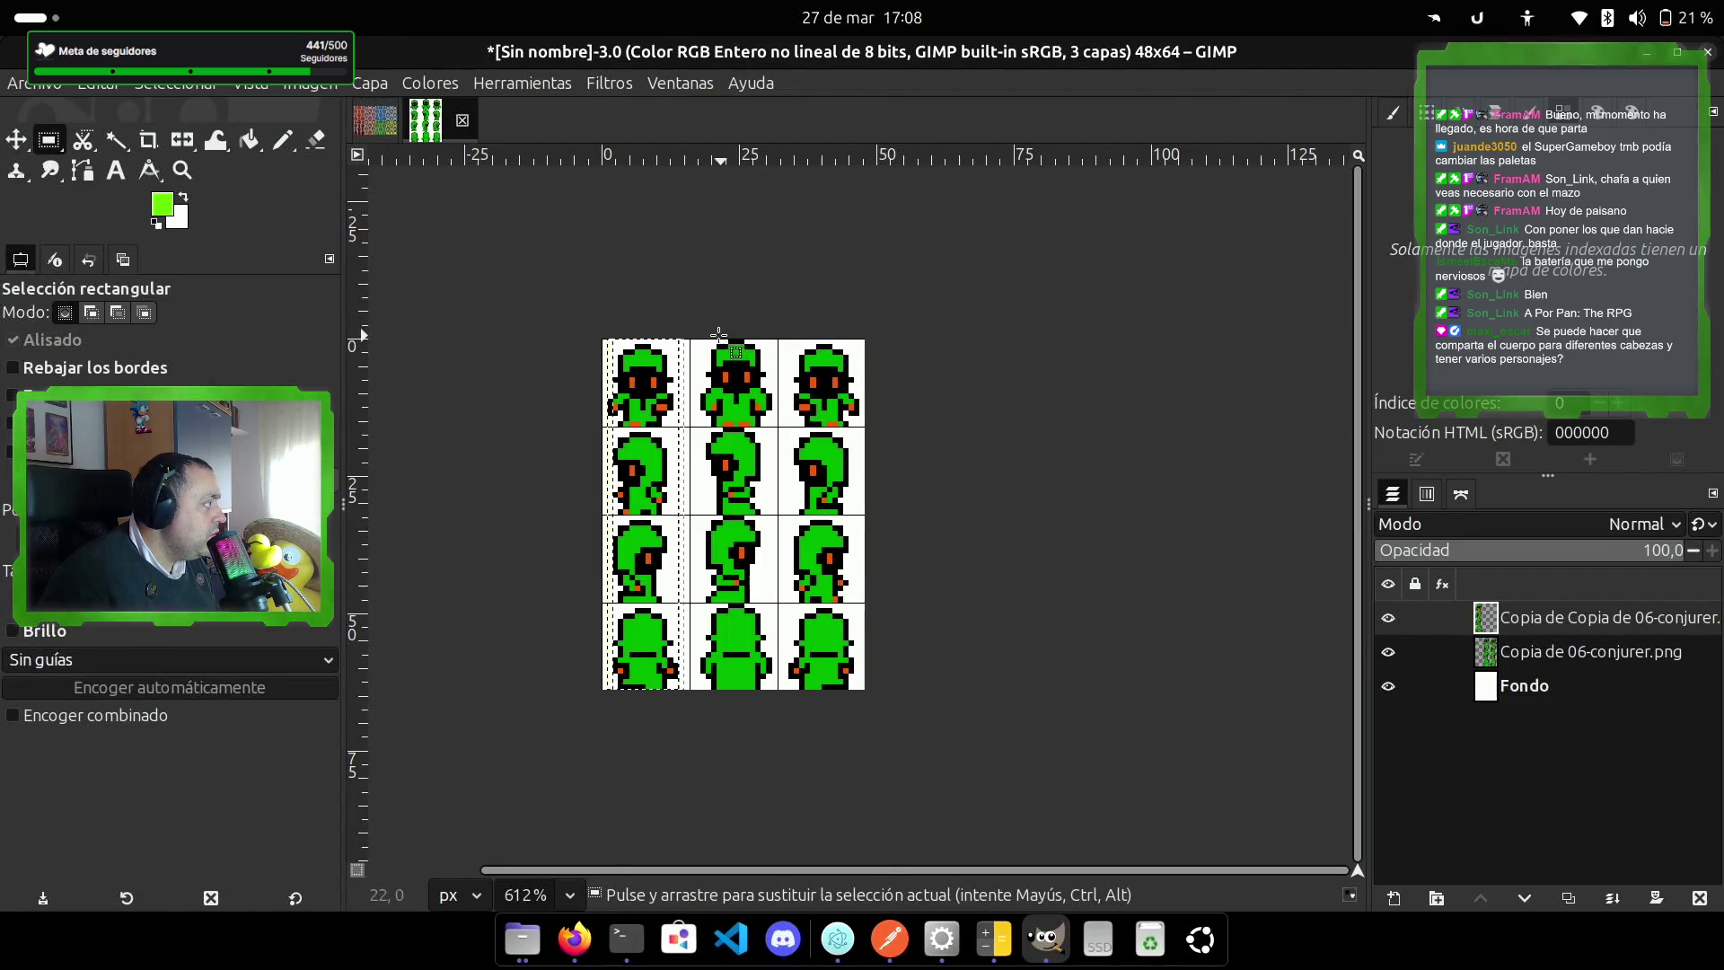
{"action": "mouse_move", "coordinate": [701, 340]}
{"action": "left_mouse_down"}
{"action": "mouse_move", "coordinate": [735, 669]}
{"action": "mouse_move", "coordinate": [747, 706]}
{"action": "mouse_move", "coordinate": [774, 695]}
{"action": "left_mouse_up"}
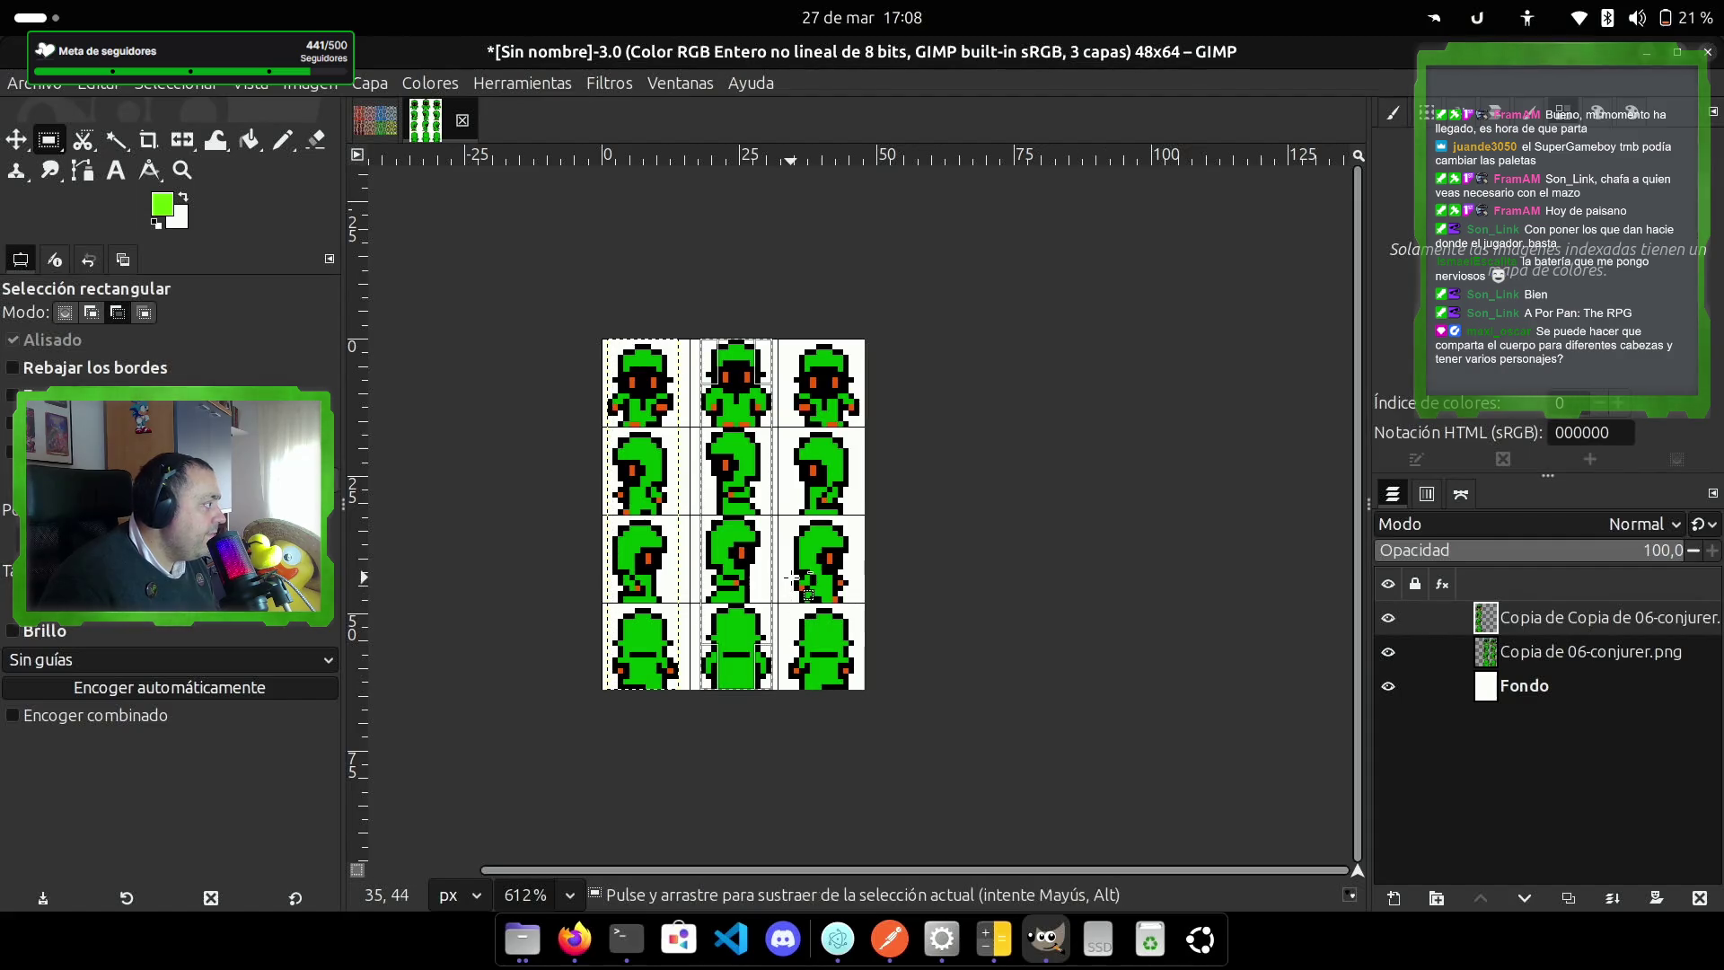
{"action": "key", "text": "ctrl+x"}
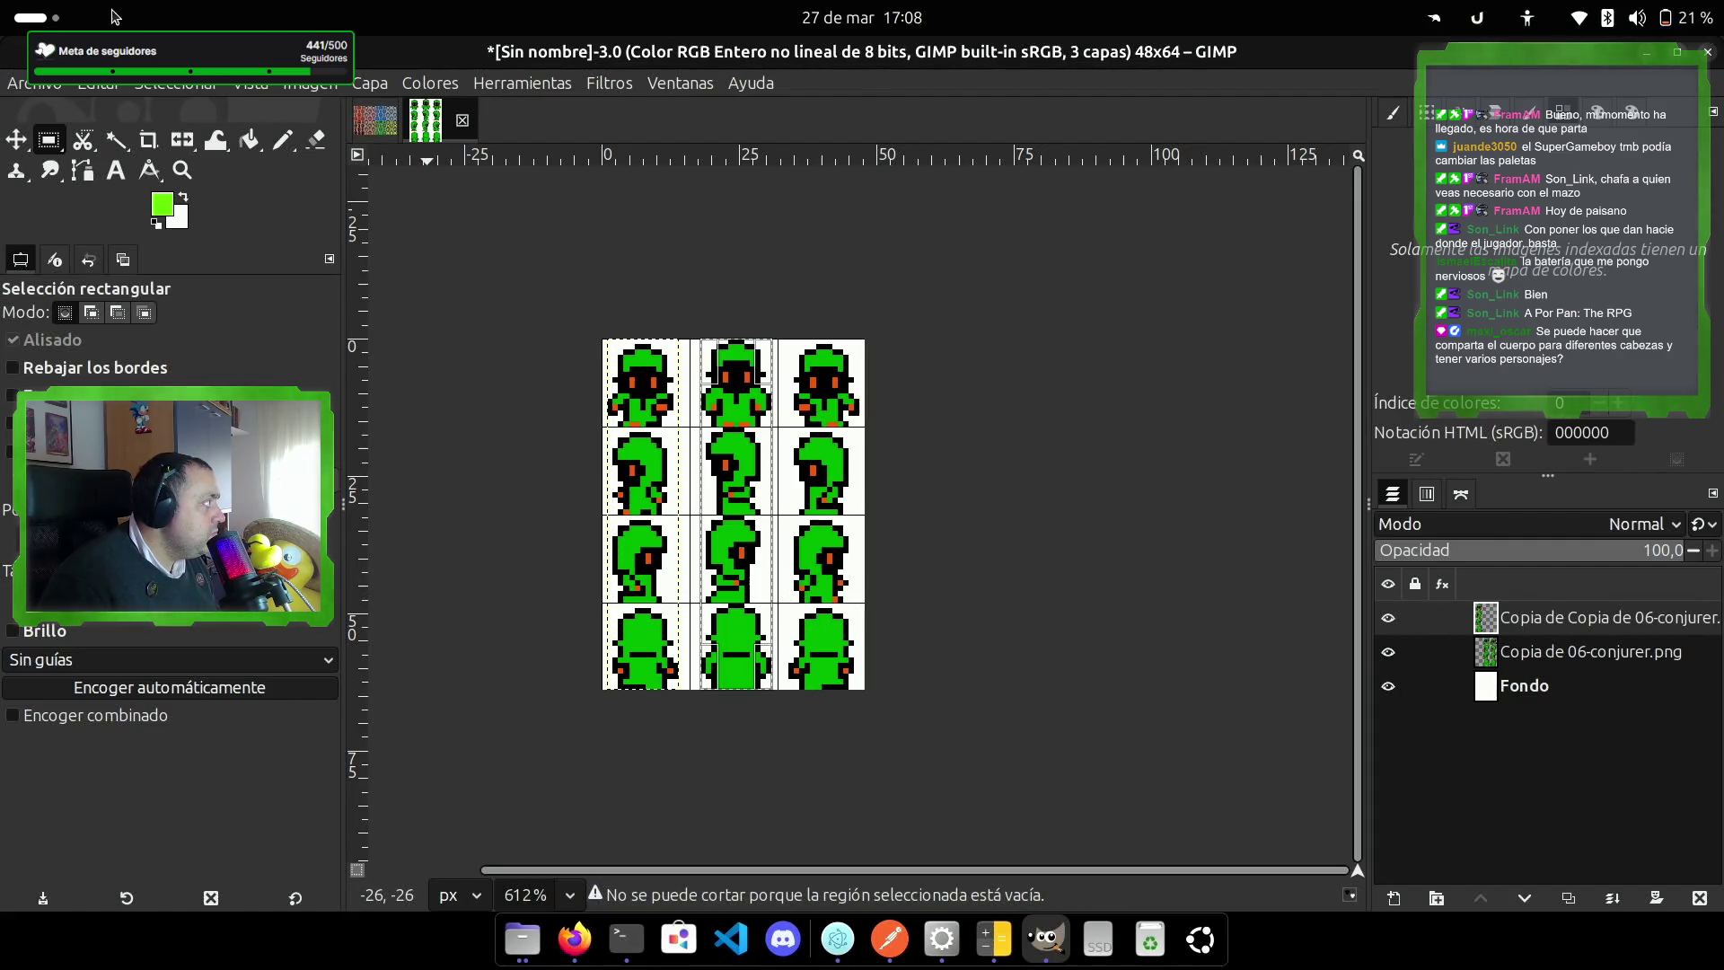
{"action": "left_click", "coordinate": [310, 84]}
{"action": "left_click", "coordinate": [310, 84]}
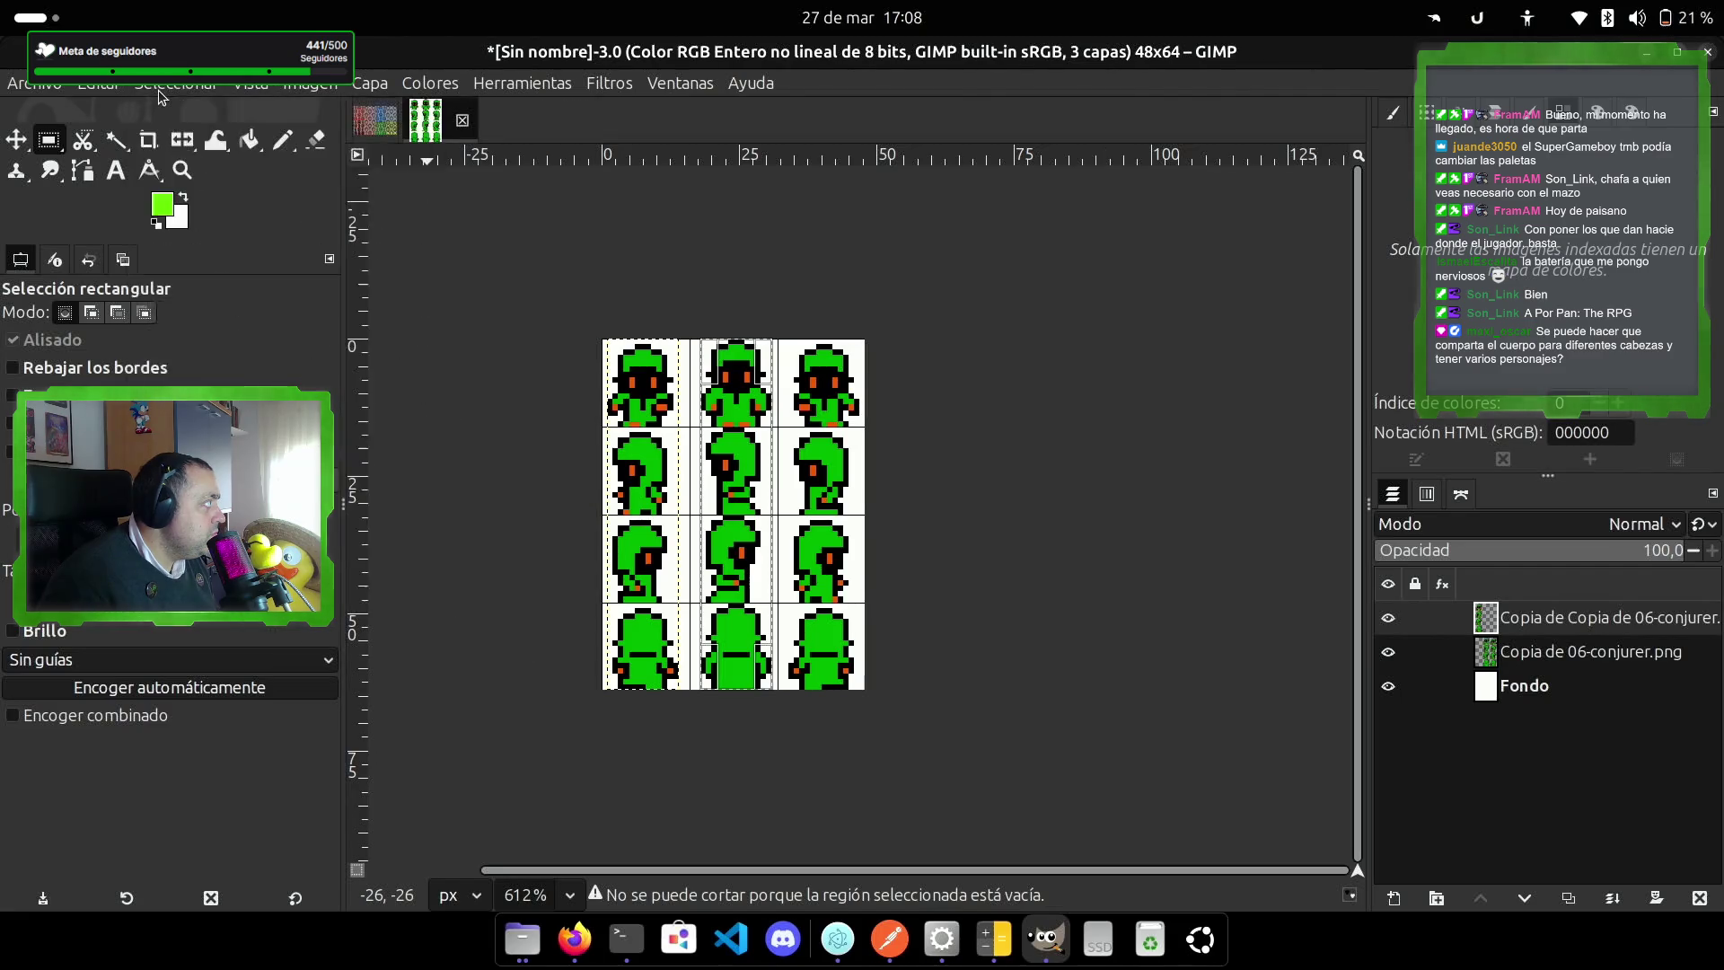
{"action": "left_click", "coordinate": [158, 89]}
{"action": "left_click", "coordinate": [179, 138]}
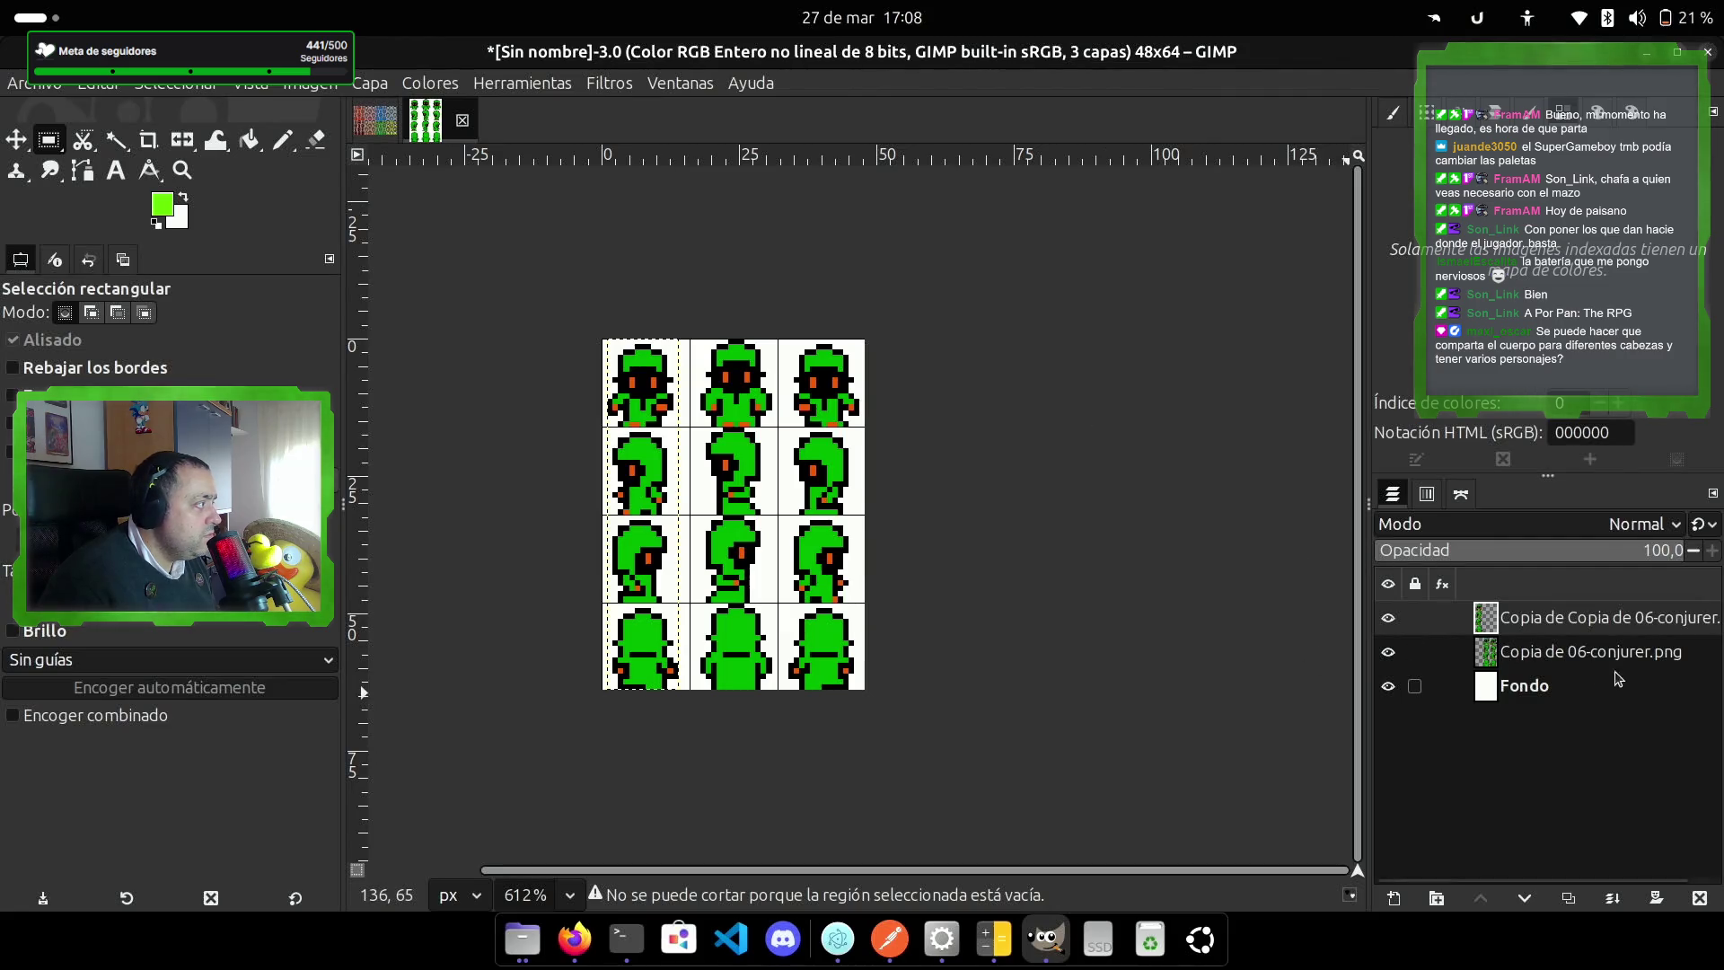
Step: On the Copia de 06-conjurer layer, cut a full-height strip to a new layer and shift it left
{"action": "left_click", "coordinate": [1589, 651]}
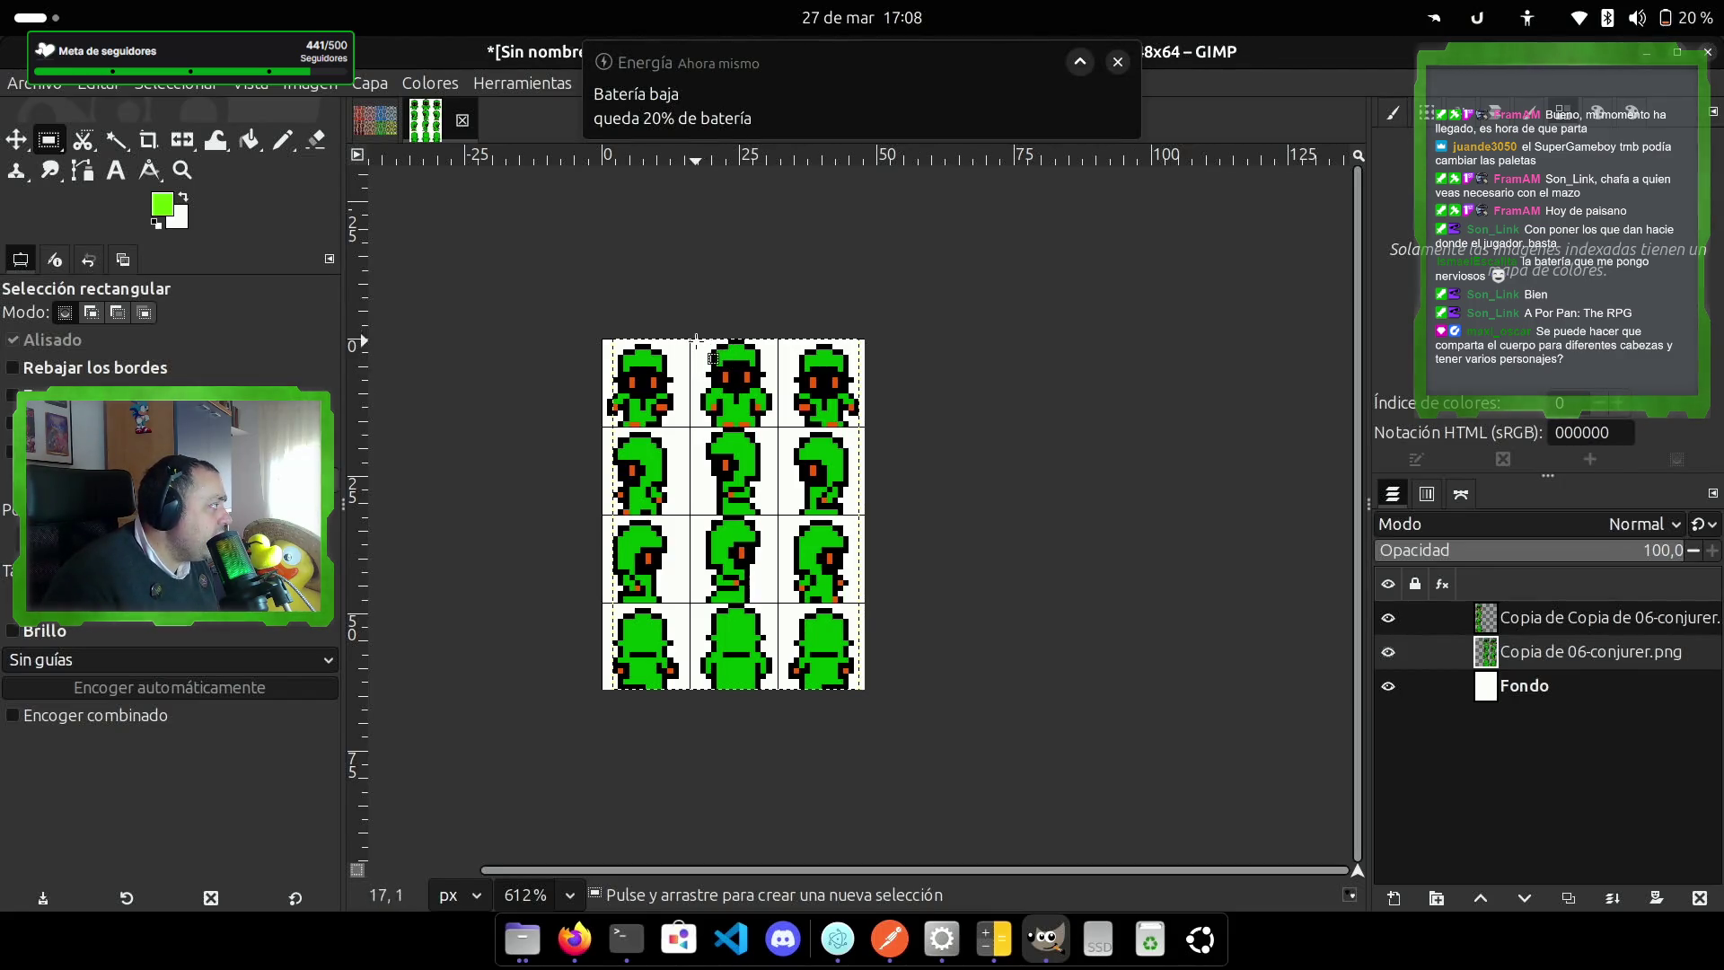
{"action": "mouse_move", "coordinate": [697, 339]}
{"action": "left_mouse_down"}
{"action": "mouse_move", "coordinate": [705, 663]}
{"action": "mouse_move", "coordinate": [774, 693]}
{"action": "left_mouse_up"}
{"action": "key", "text": "ctrl+x"}
{"action": "key", "text": "ctrl+v"}
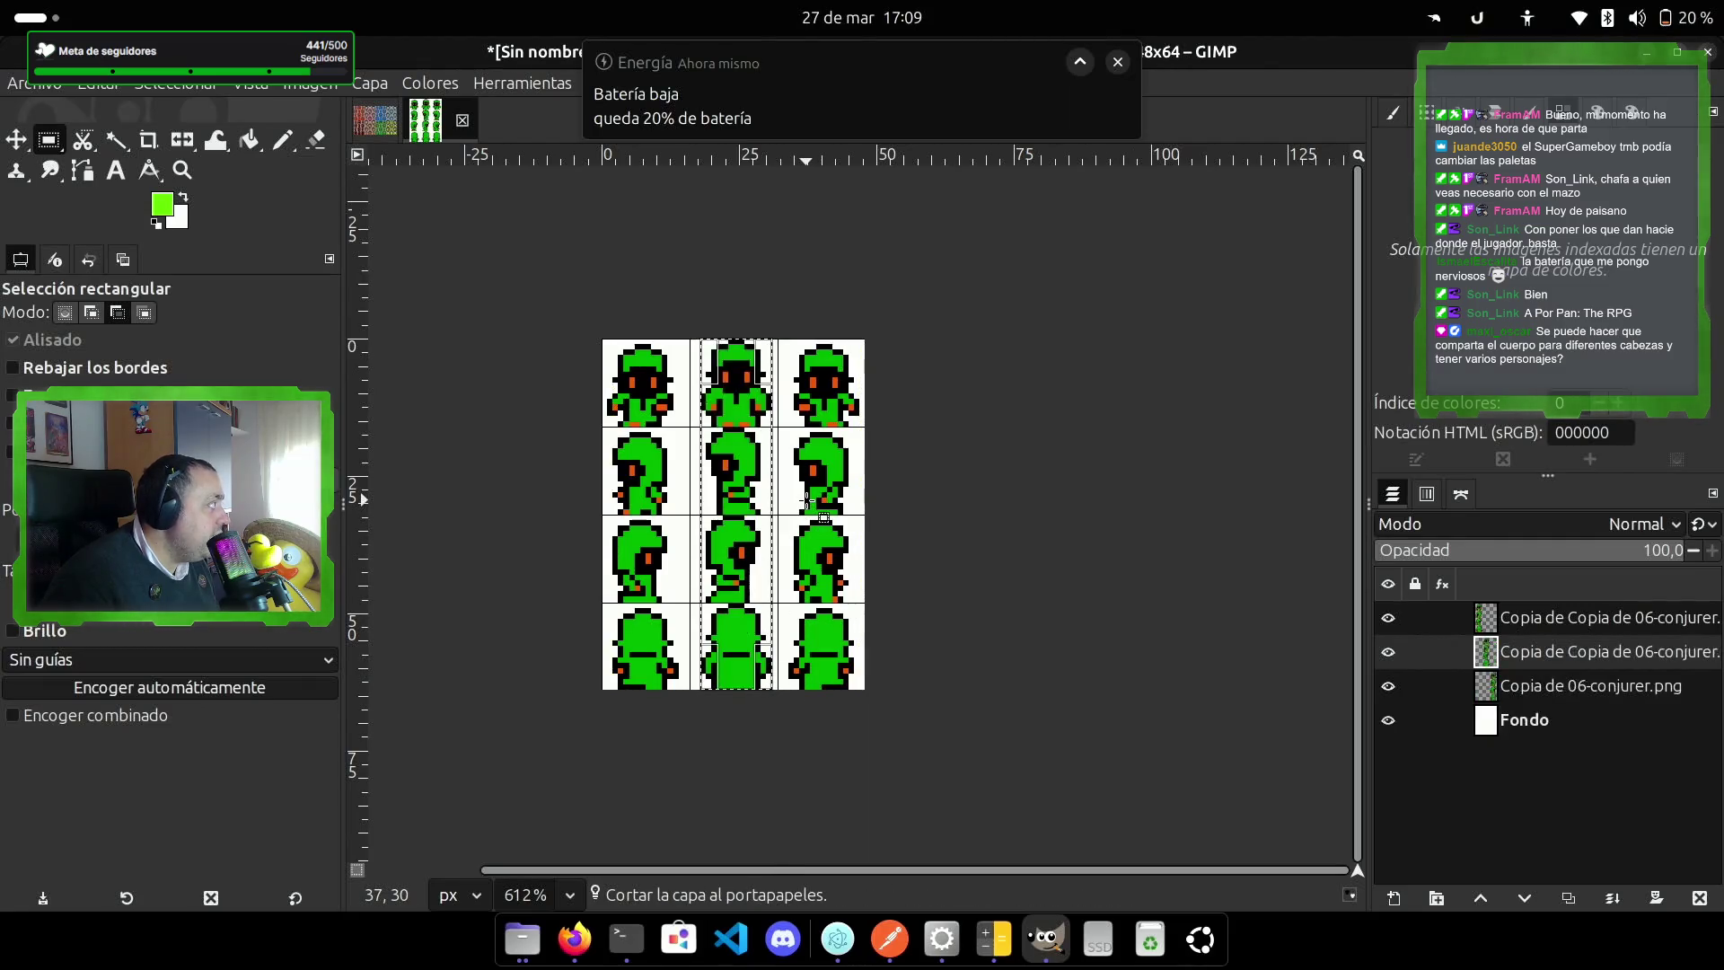
{"action": "left_click", "coordinate": [16, 141]}
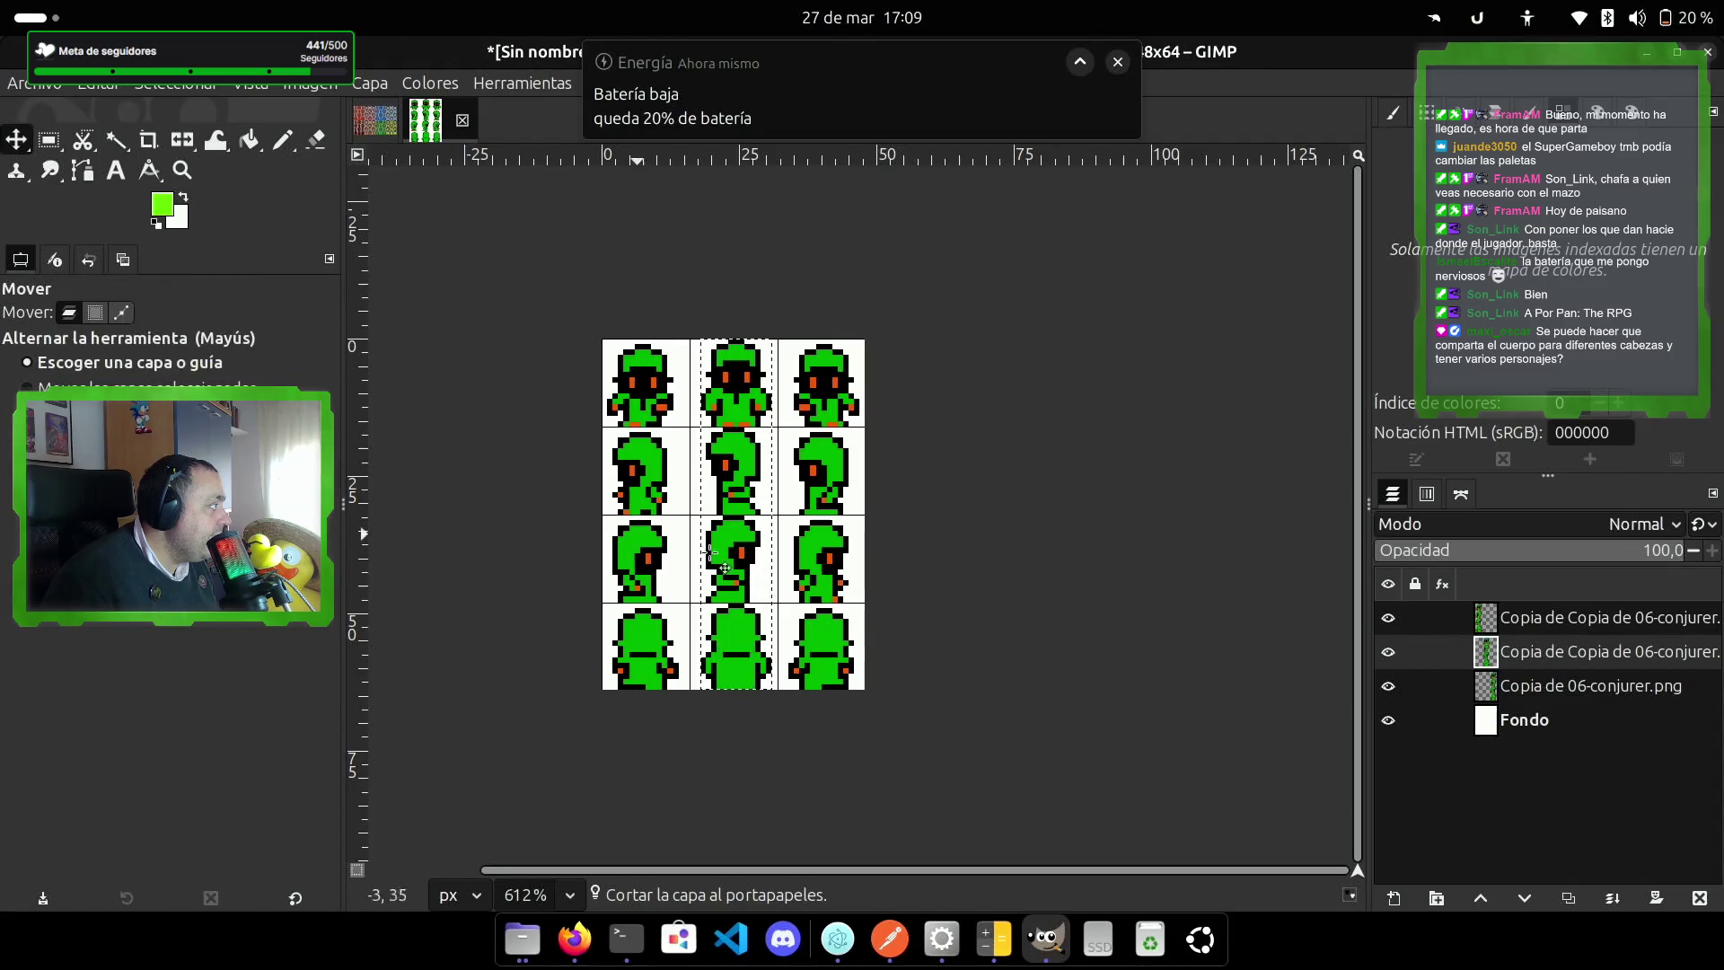
{"action": "mouse_move", "coordinate": [752, 481]}
{"action": "left_mouse_down"}
{"action": "mouse_move", "coordinate": [732, 478]}
{"action": "mouse_move", "coordinate": [738, 490]}
{"action": "left_mouse_up"}
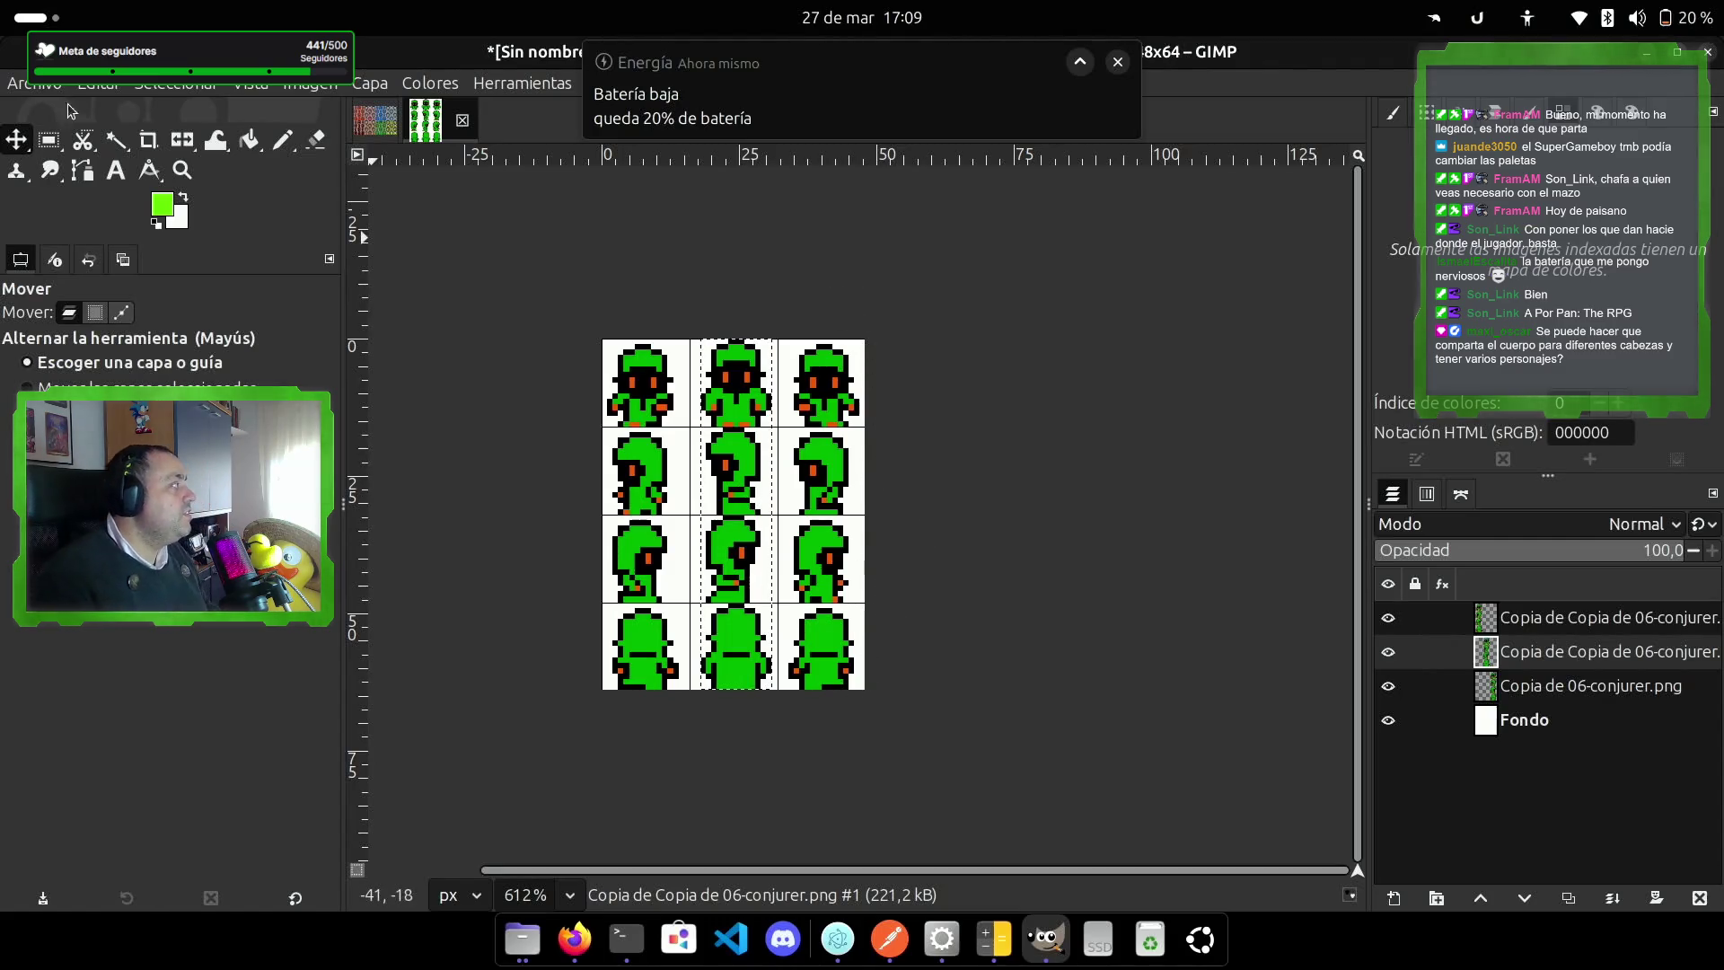
{"action": "left_click", "coordinate": [50, 84]}
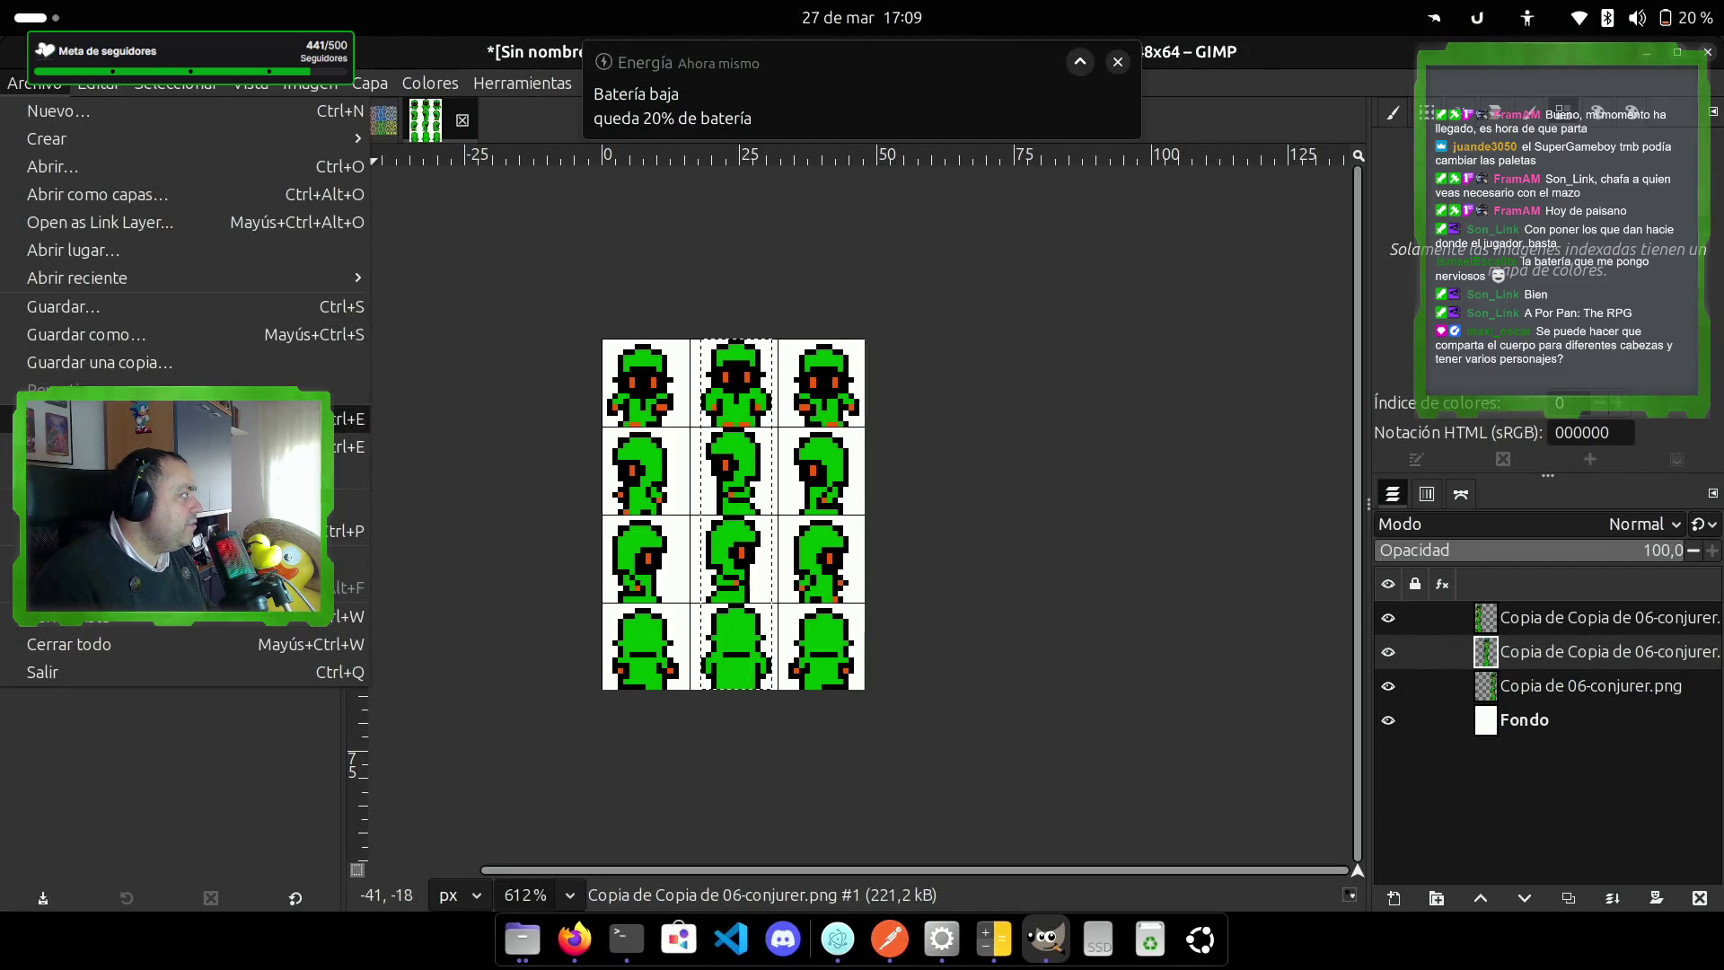
Step: Merge the two top sprite copy layers down into Copia de 06-conjurer.png
{"action": "left_click", "coordinate": [549, 375]}
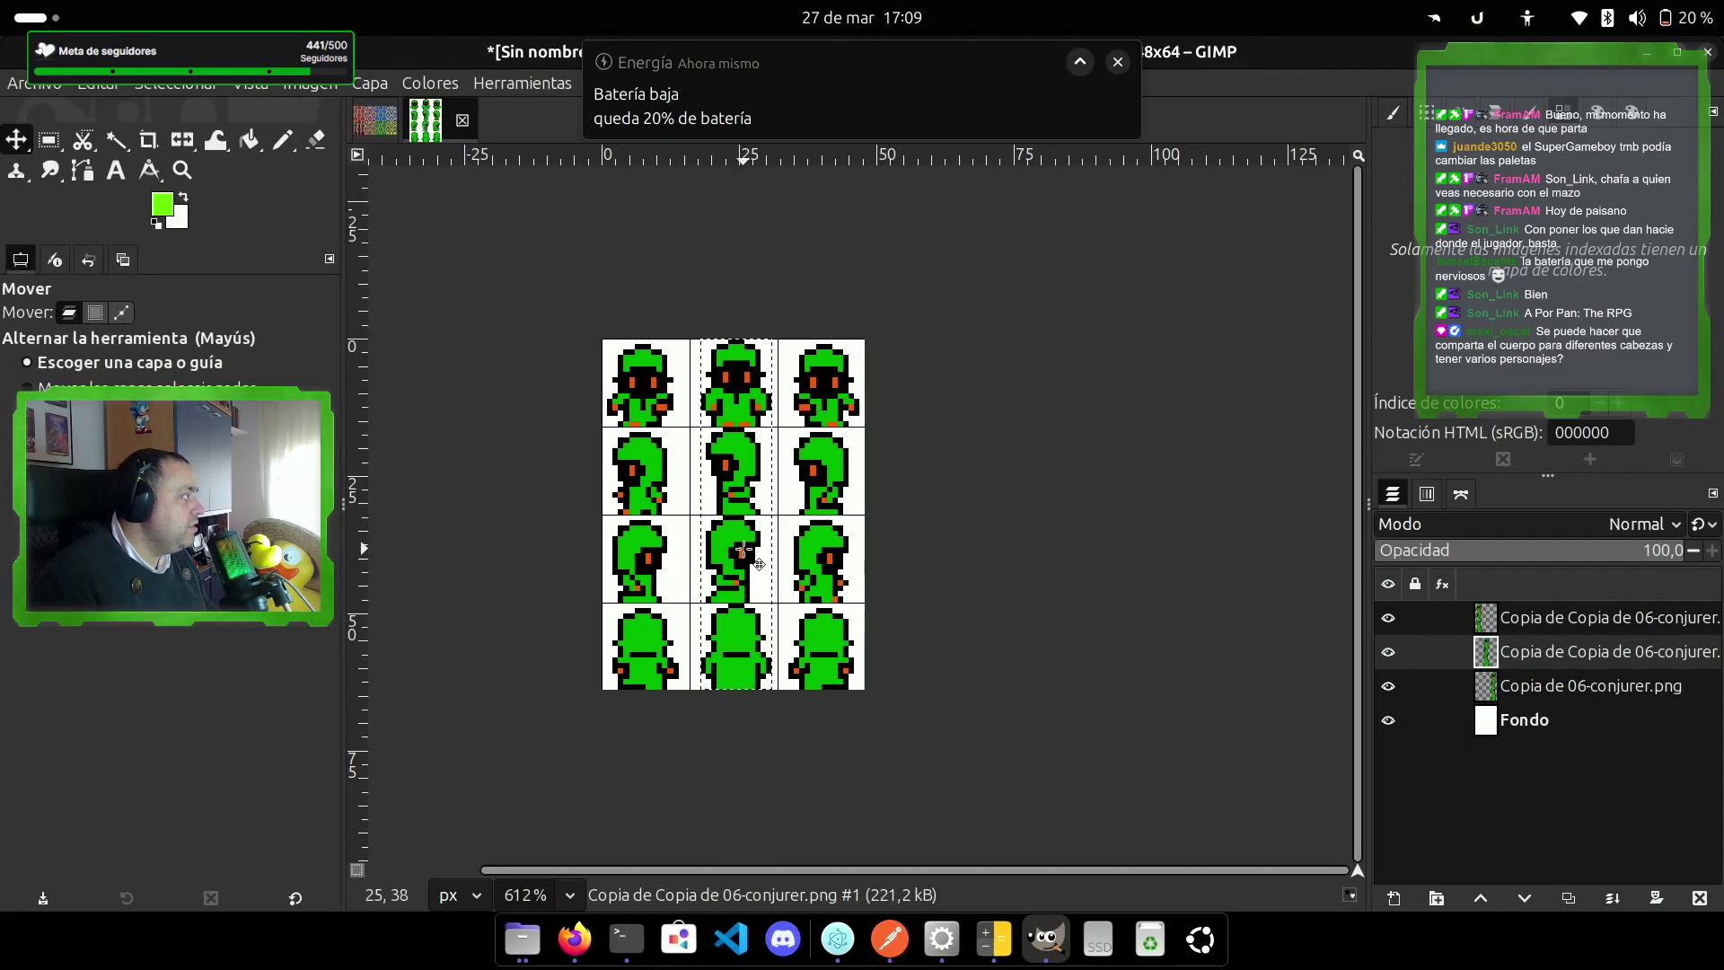
{"action": "left_click", "coordinate": [1650, 619]}
{"action": "right_click", "coordinate": [1650, 619]}
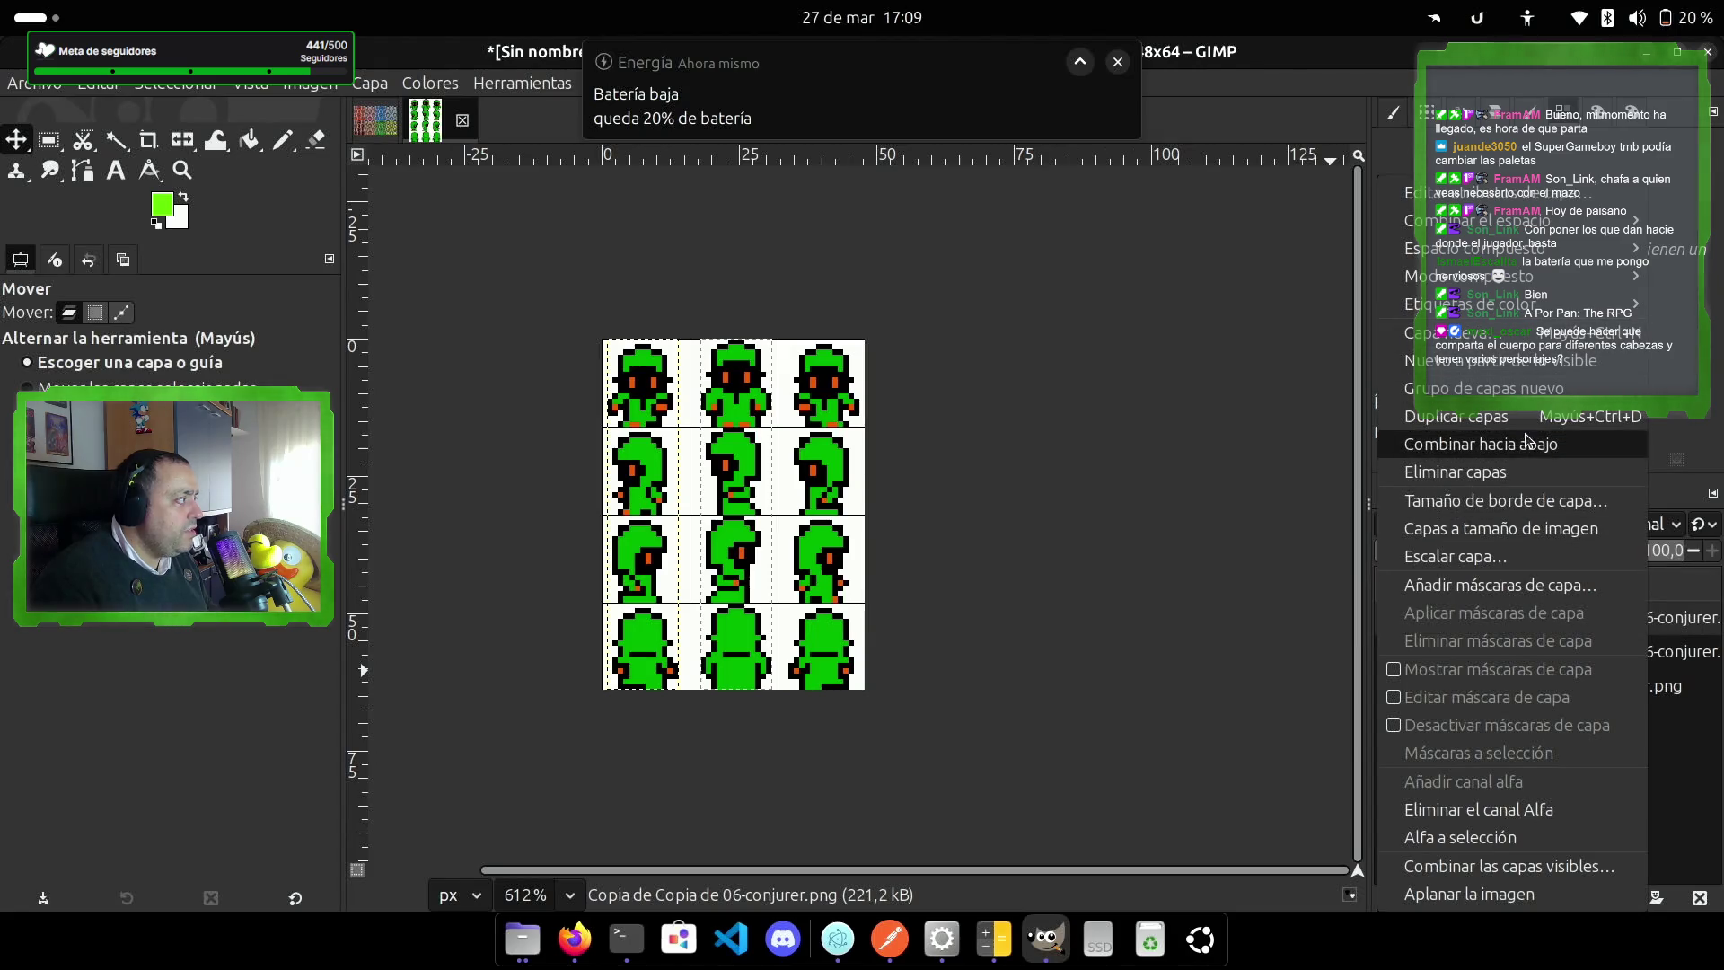
{"action": "left_click", "coordinate": [1518, 528]}
{"action": "right_click", "coordinate": [1598, 611]}
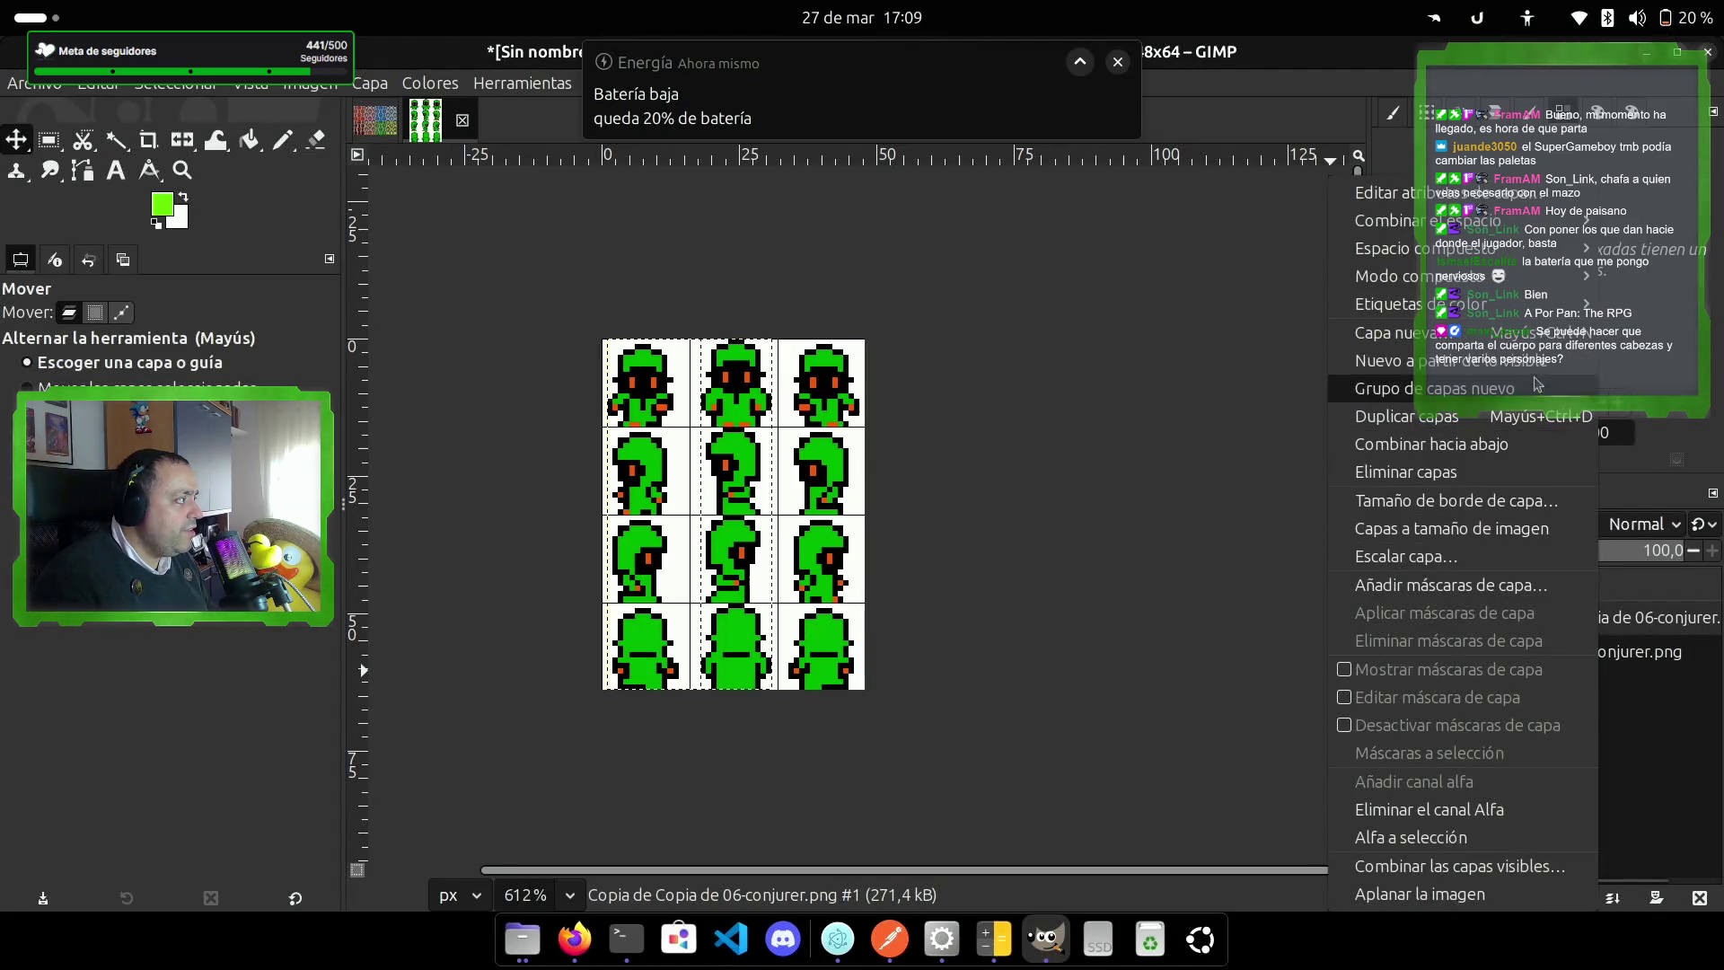
{"action": "left_click", "coordinate": [1490, 443]}
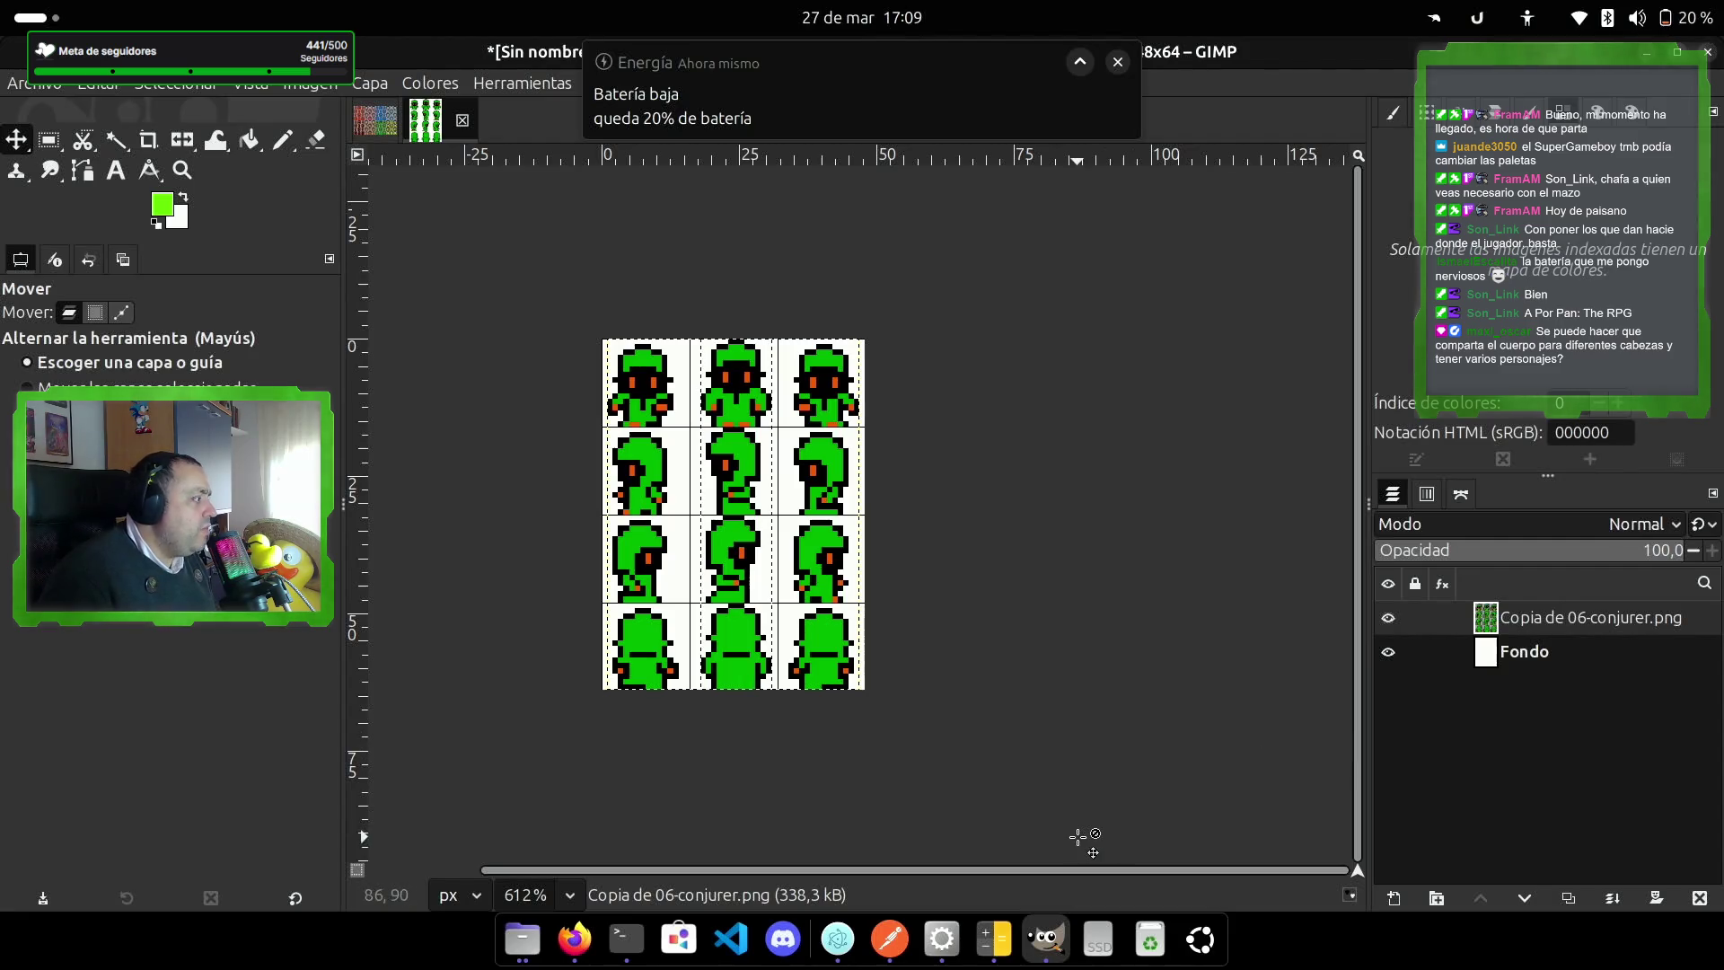
Step: Select the whole Fondo background layer and bucket-fill it bright green
{"action": "left_click", "coordinate": [1706, 654]}
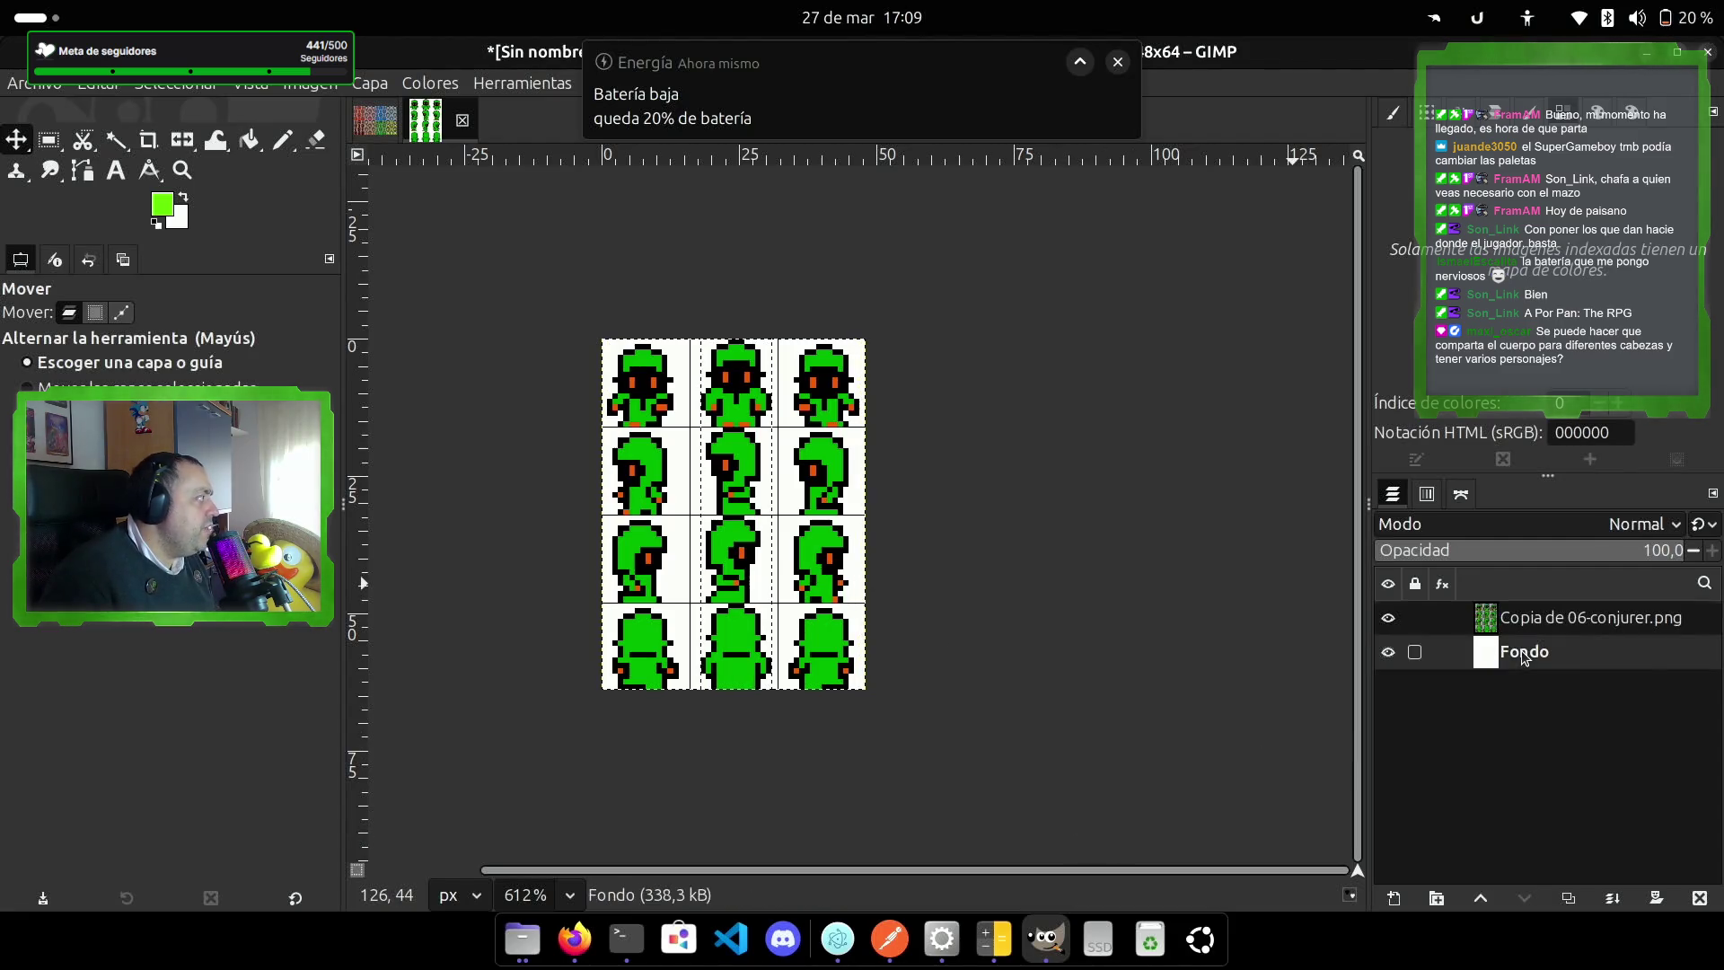
{"action": "left_click", "coordinate": [251, 140]}
{"action": "left_click", "coordinate": [180, 86]}
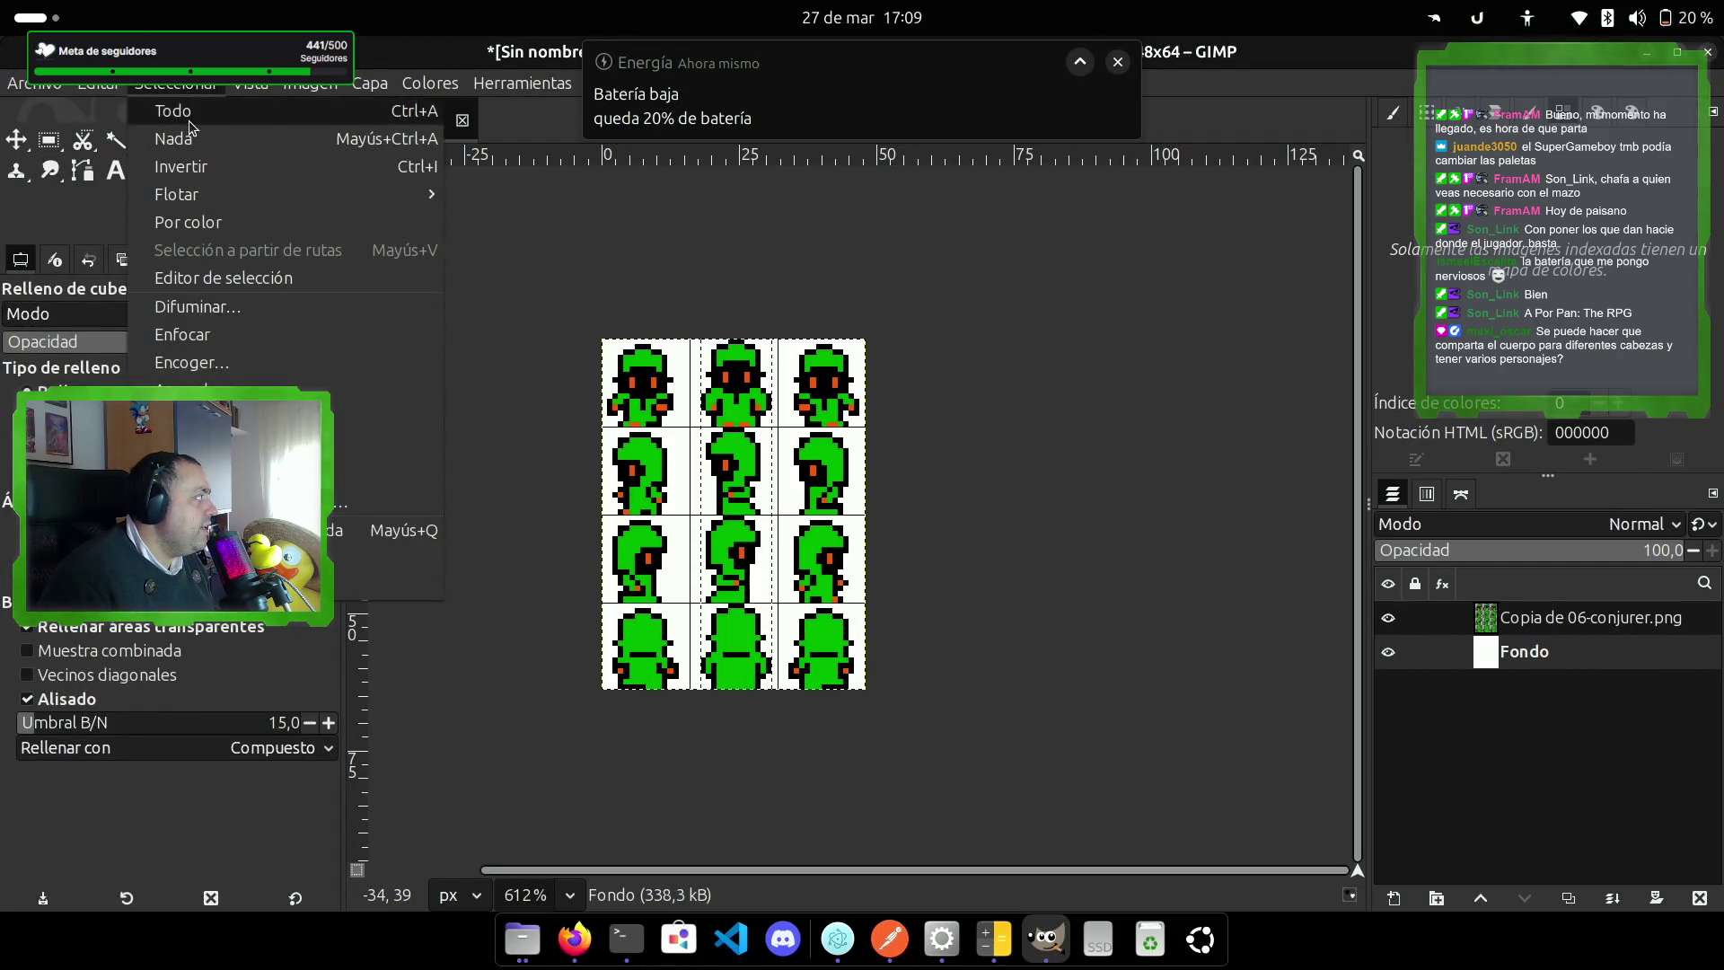
{"action": "left_click", "coordinate": [161, 108]}
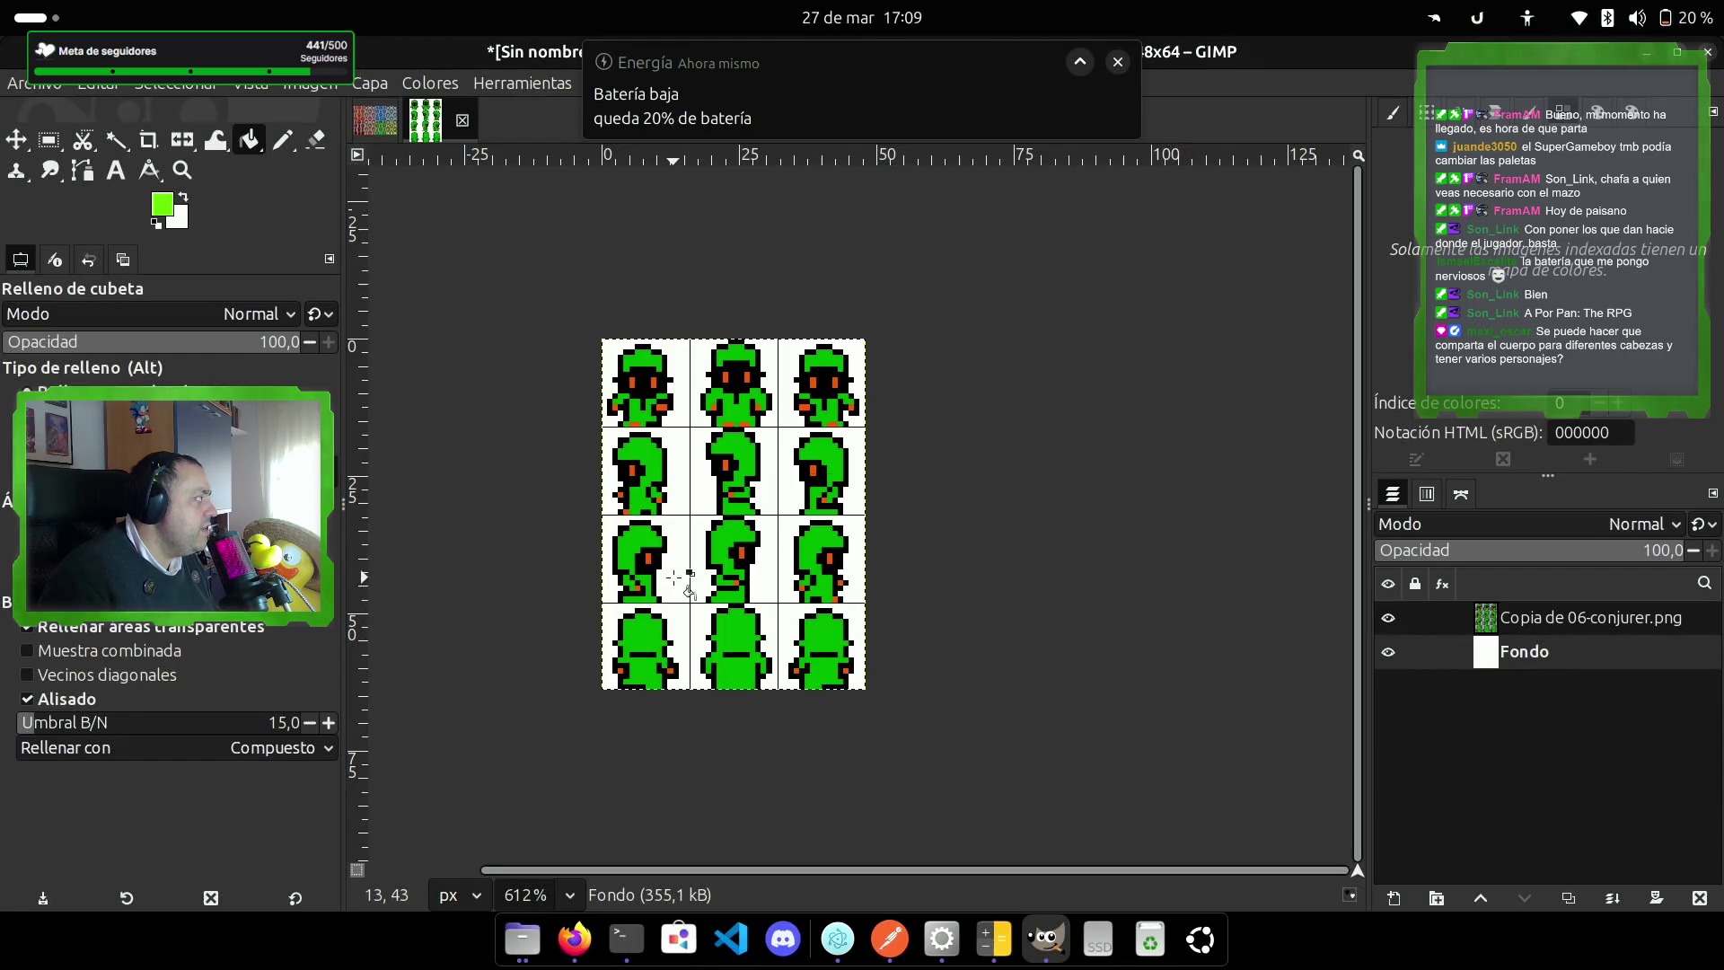
{"action": "left_click", "coordinate": [656, 594]}
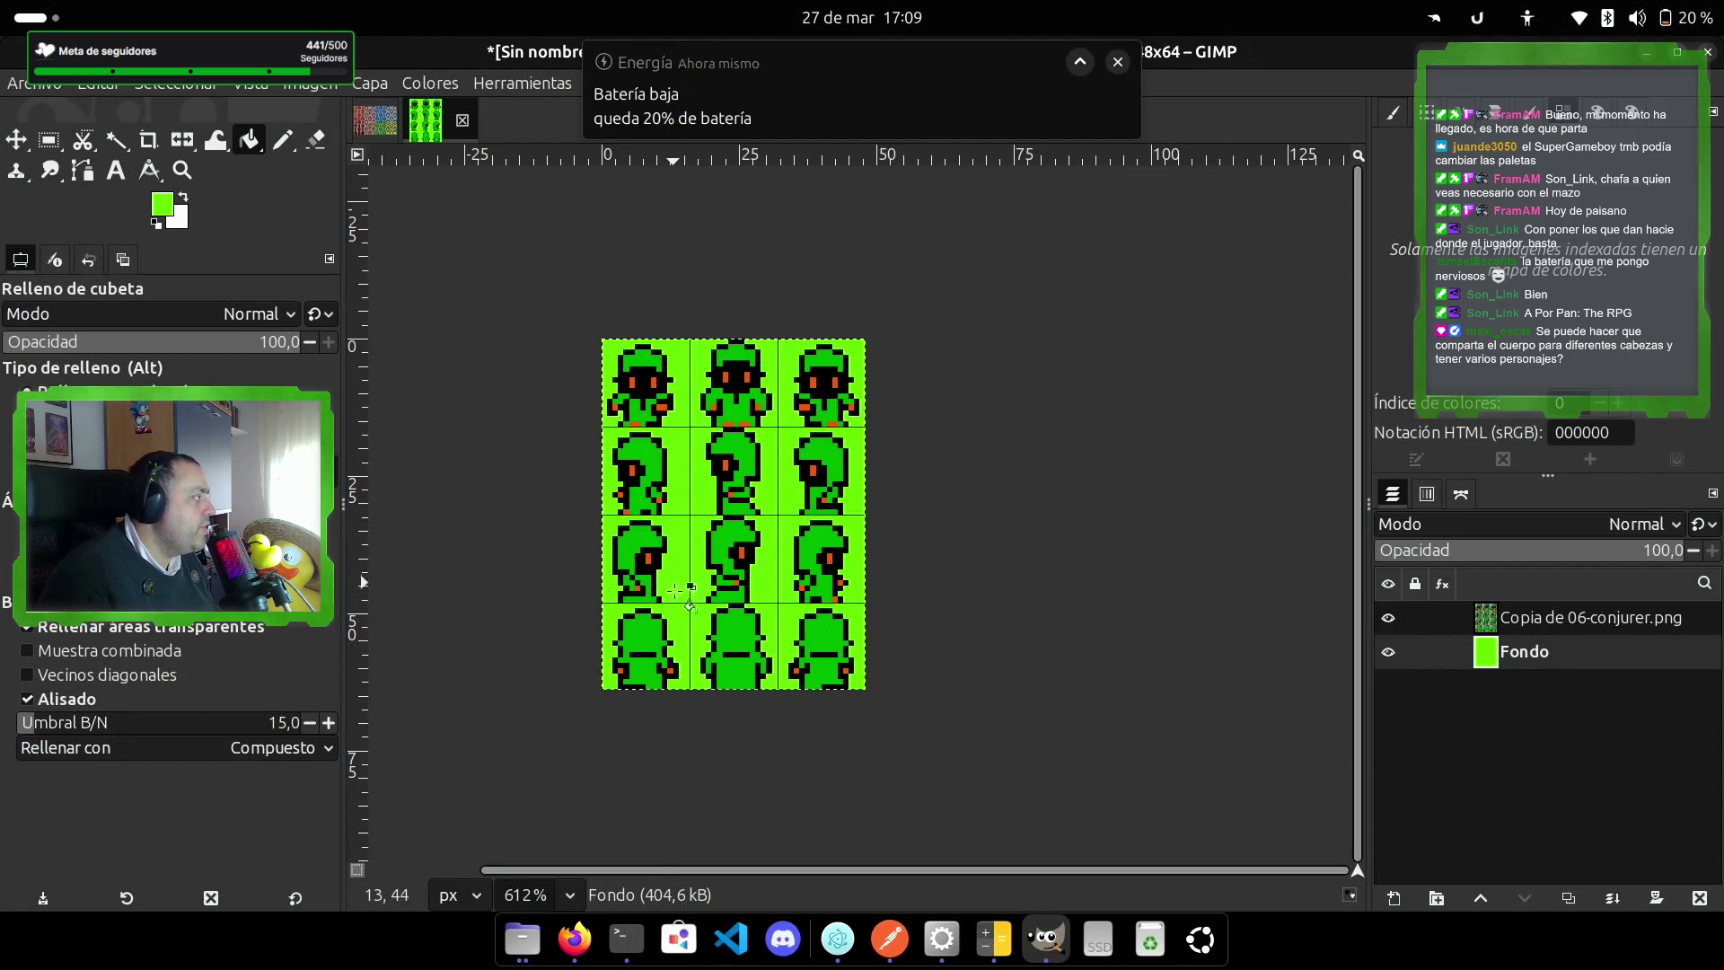
{"action": "left_click", "coordinate": [38, 83]}
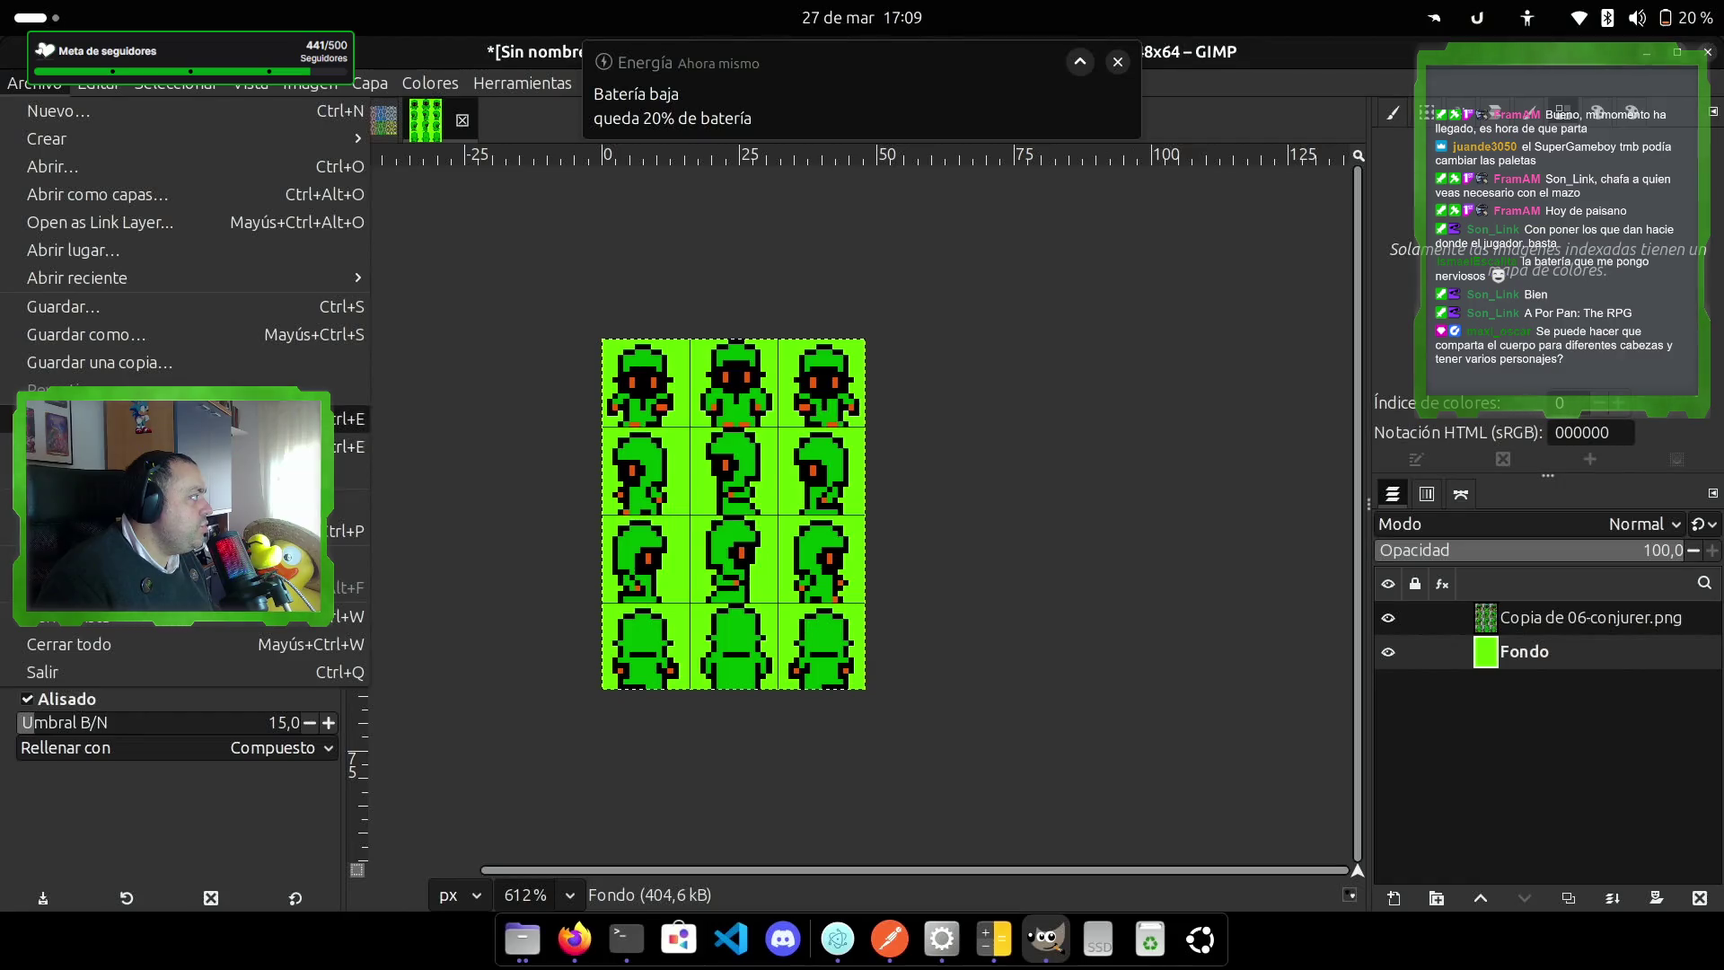
Step: Start Exportar como and browse to testgb2/testgb2/assets/sprites under development/makeclassicgames/gbstudio
{"action": "left_click", "coordinate": [135, 447]}
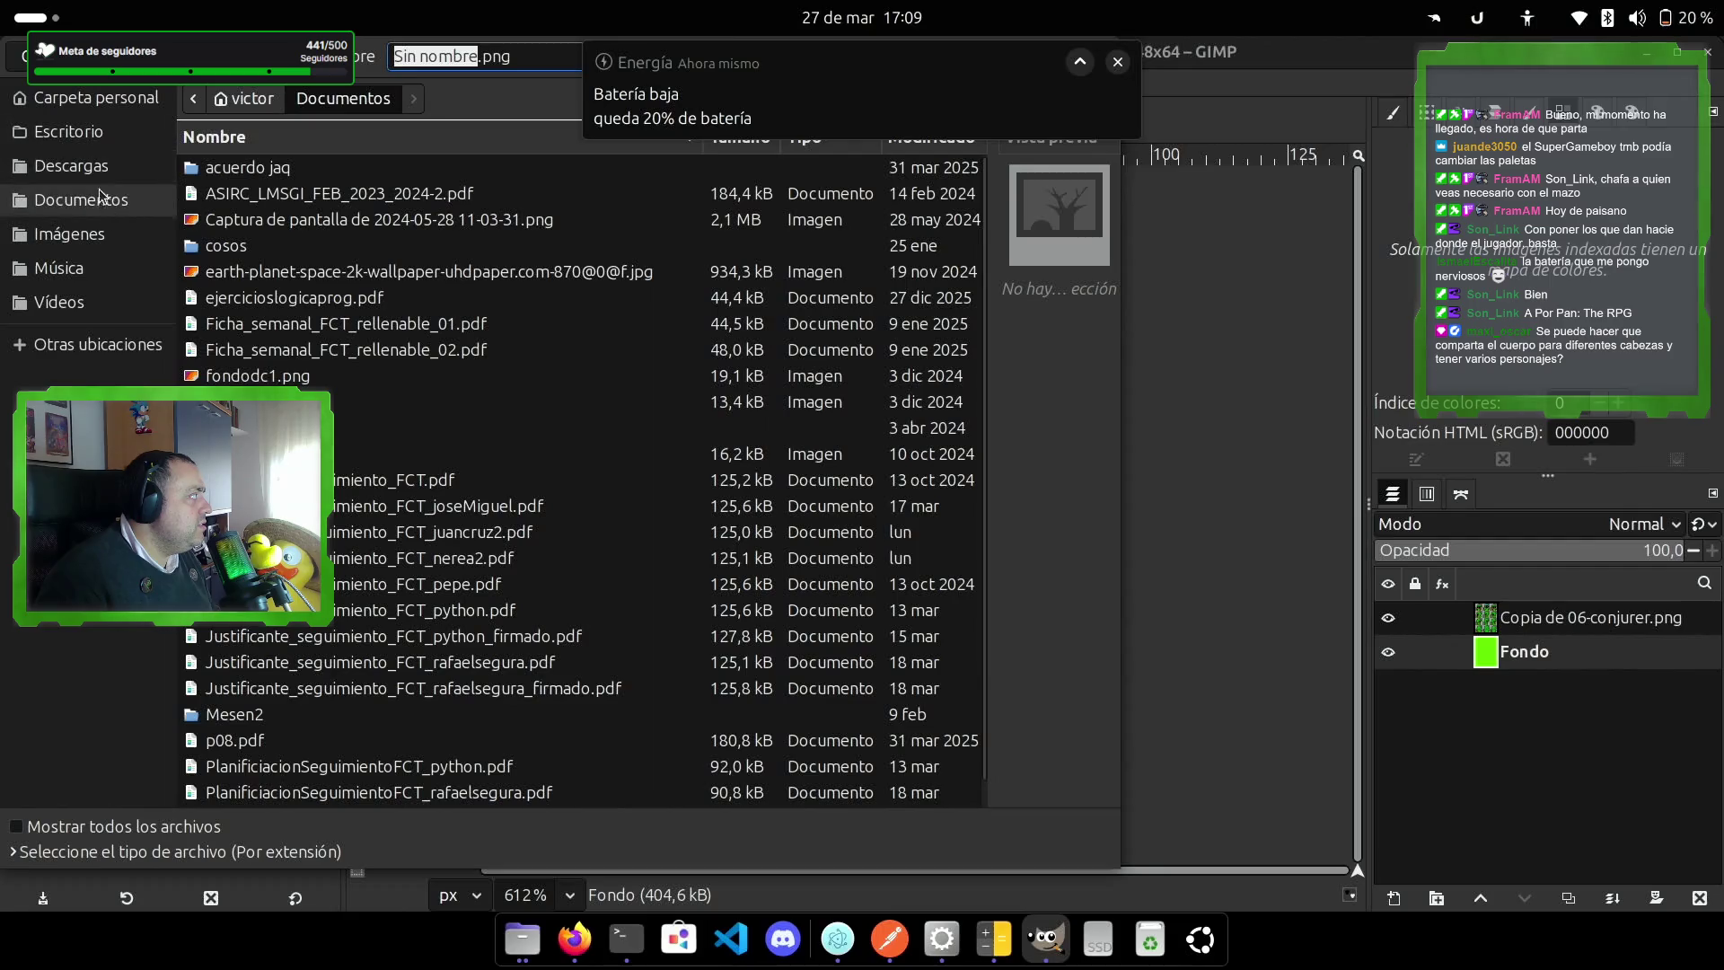
{"action": "left_click", "coordinate": [236, 98]}
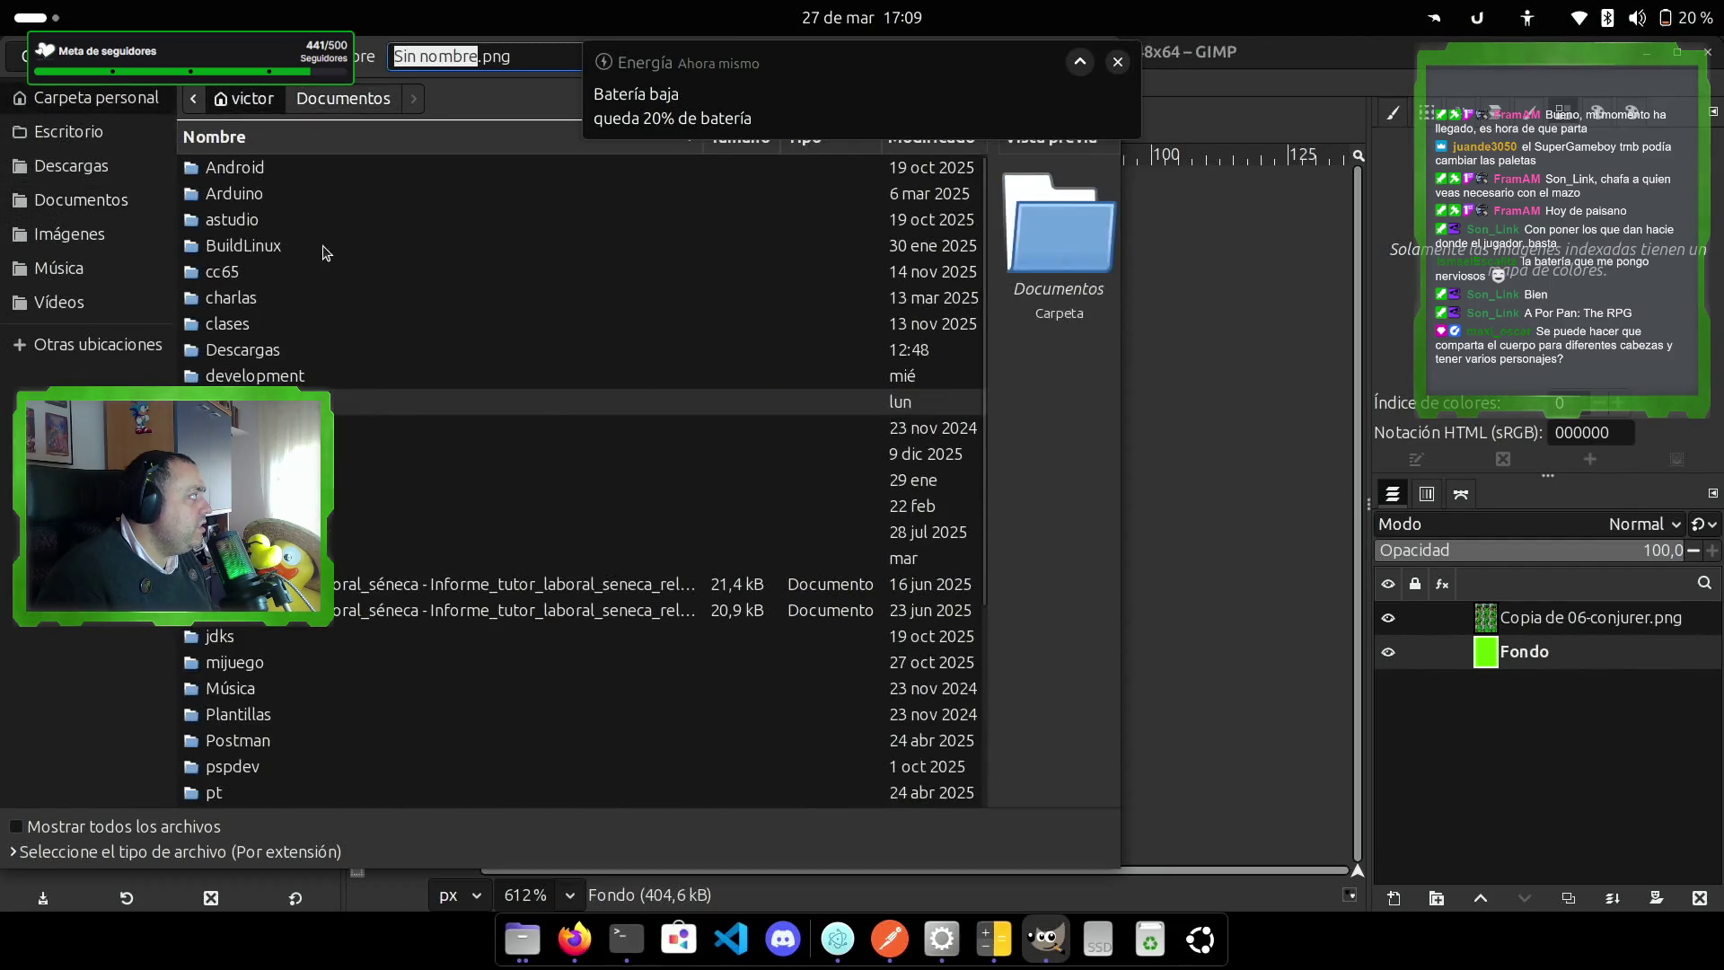
{"action": "double_click", "coordinate": [242, 375]}
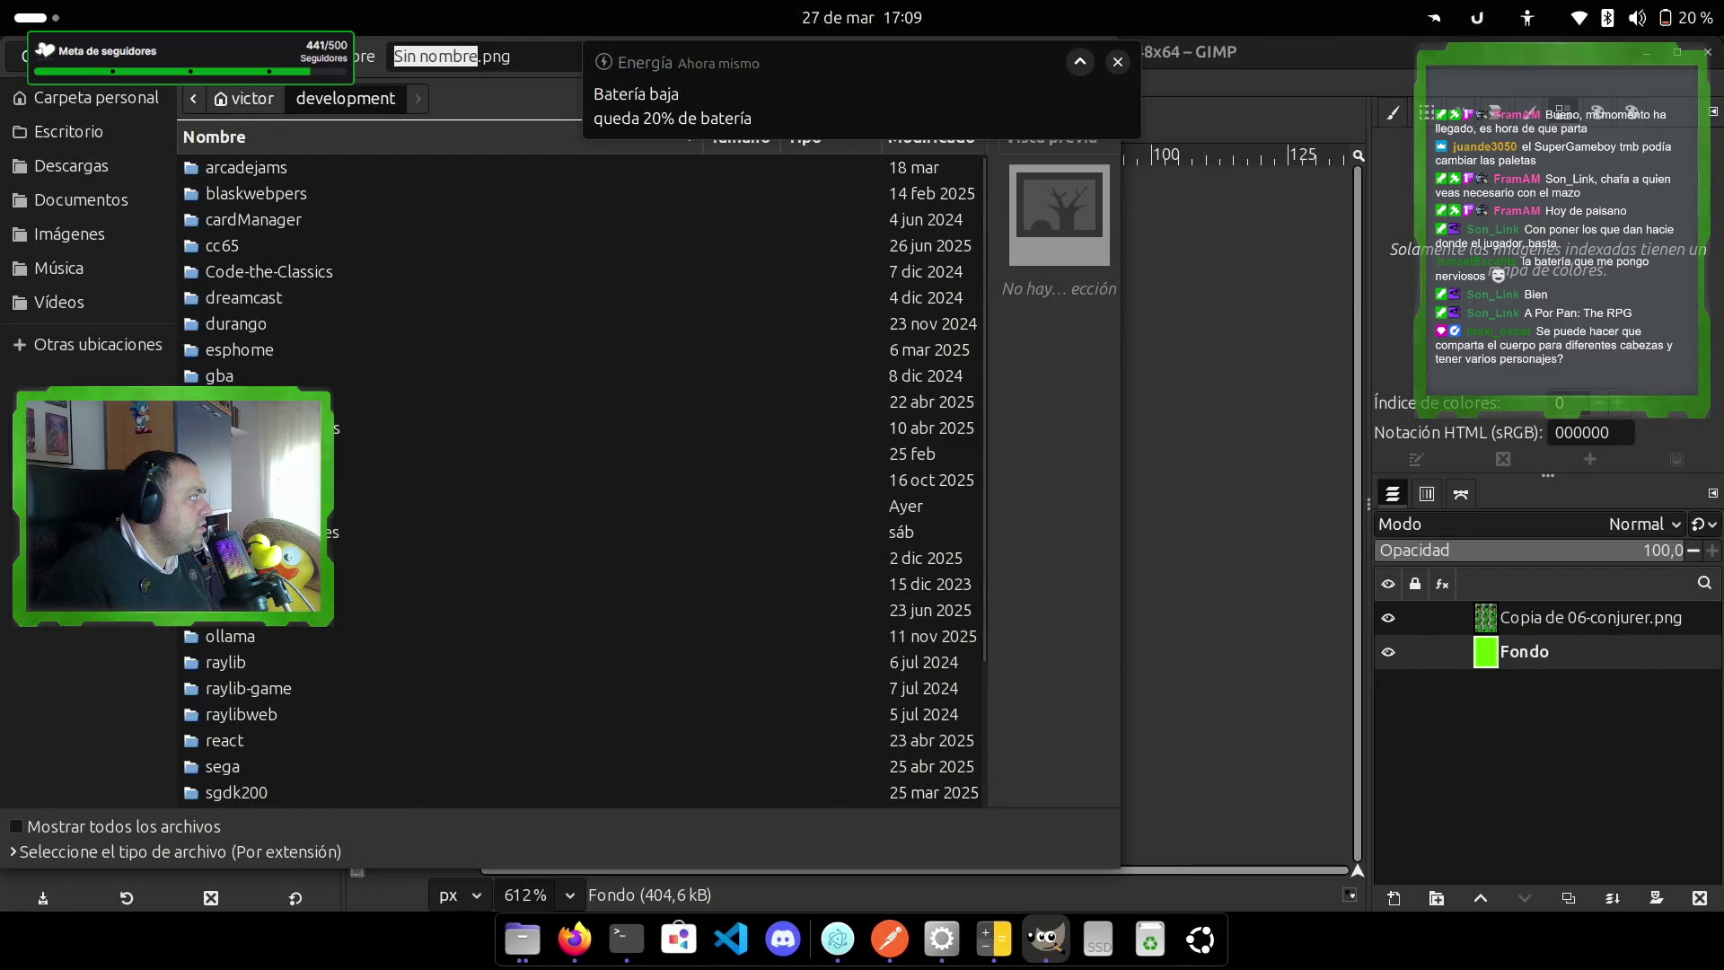
{"action": "double_click", "coordinate": [252, 532]}
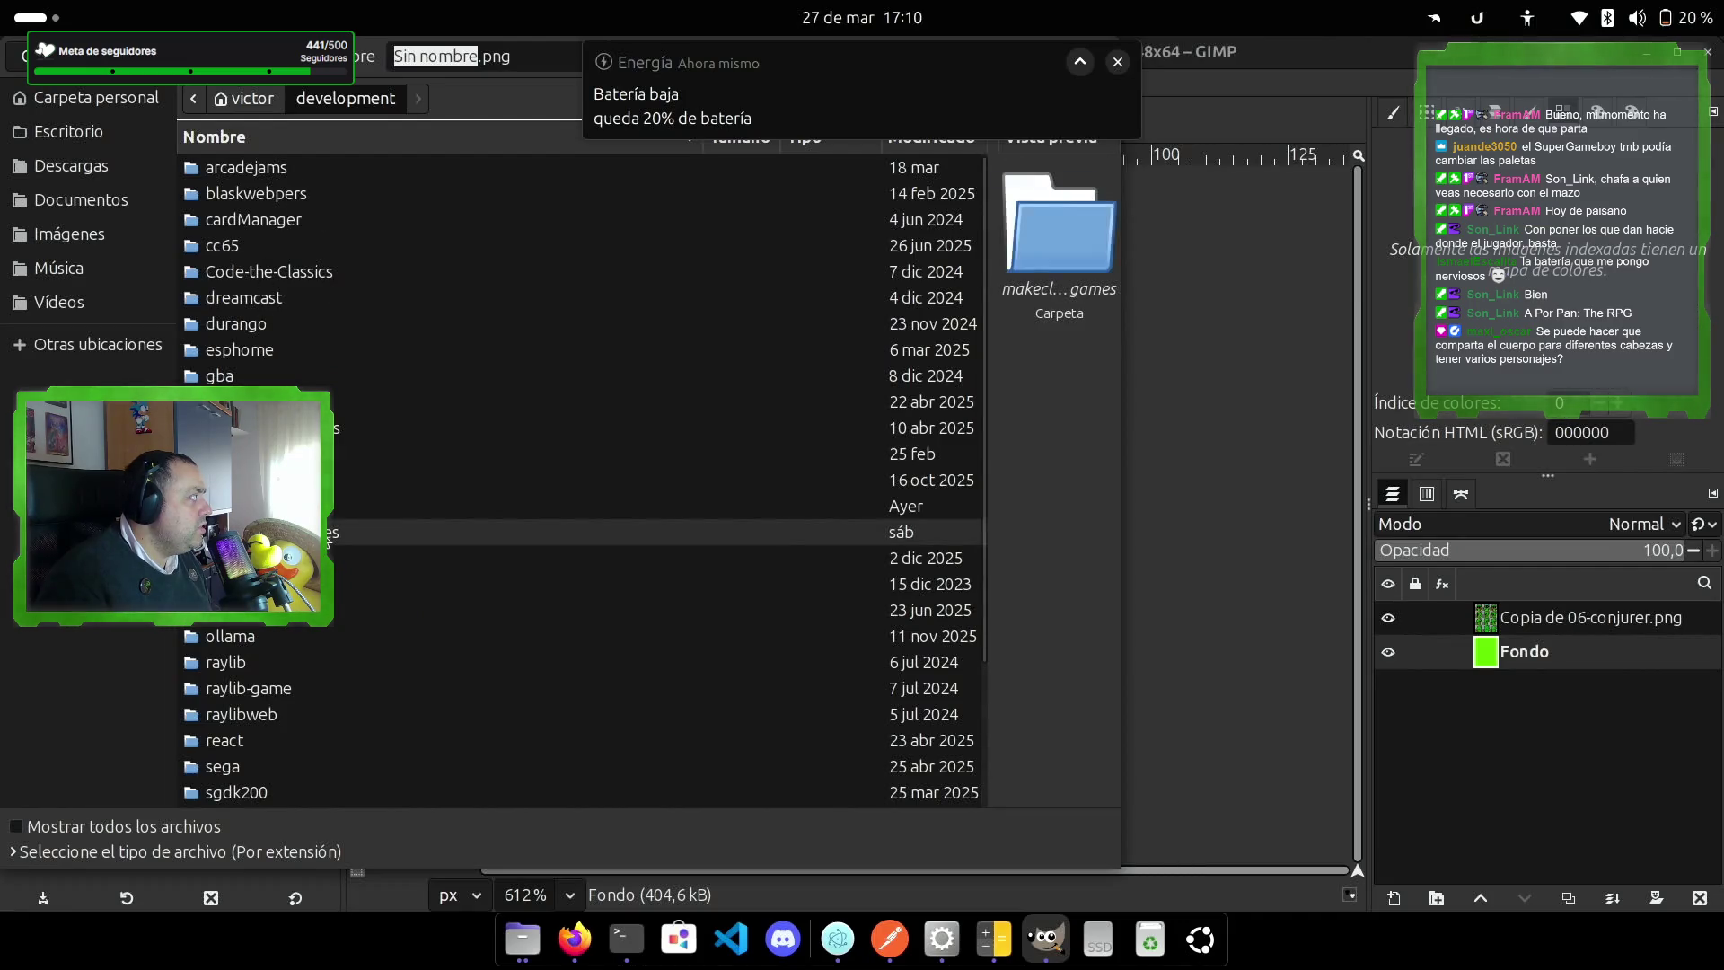
{"action": "double_click", "coordinate": [256, 349]}
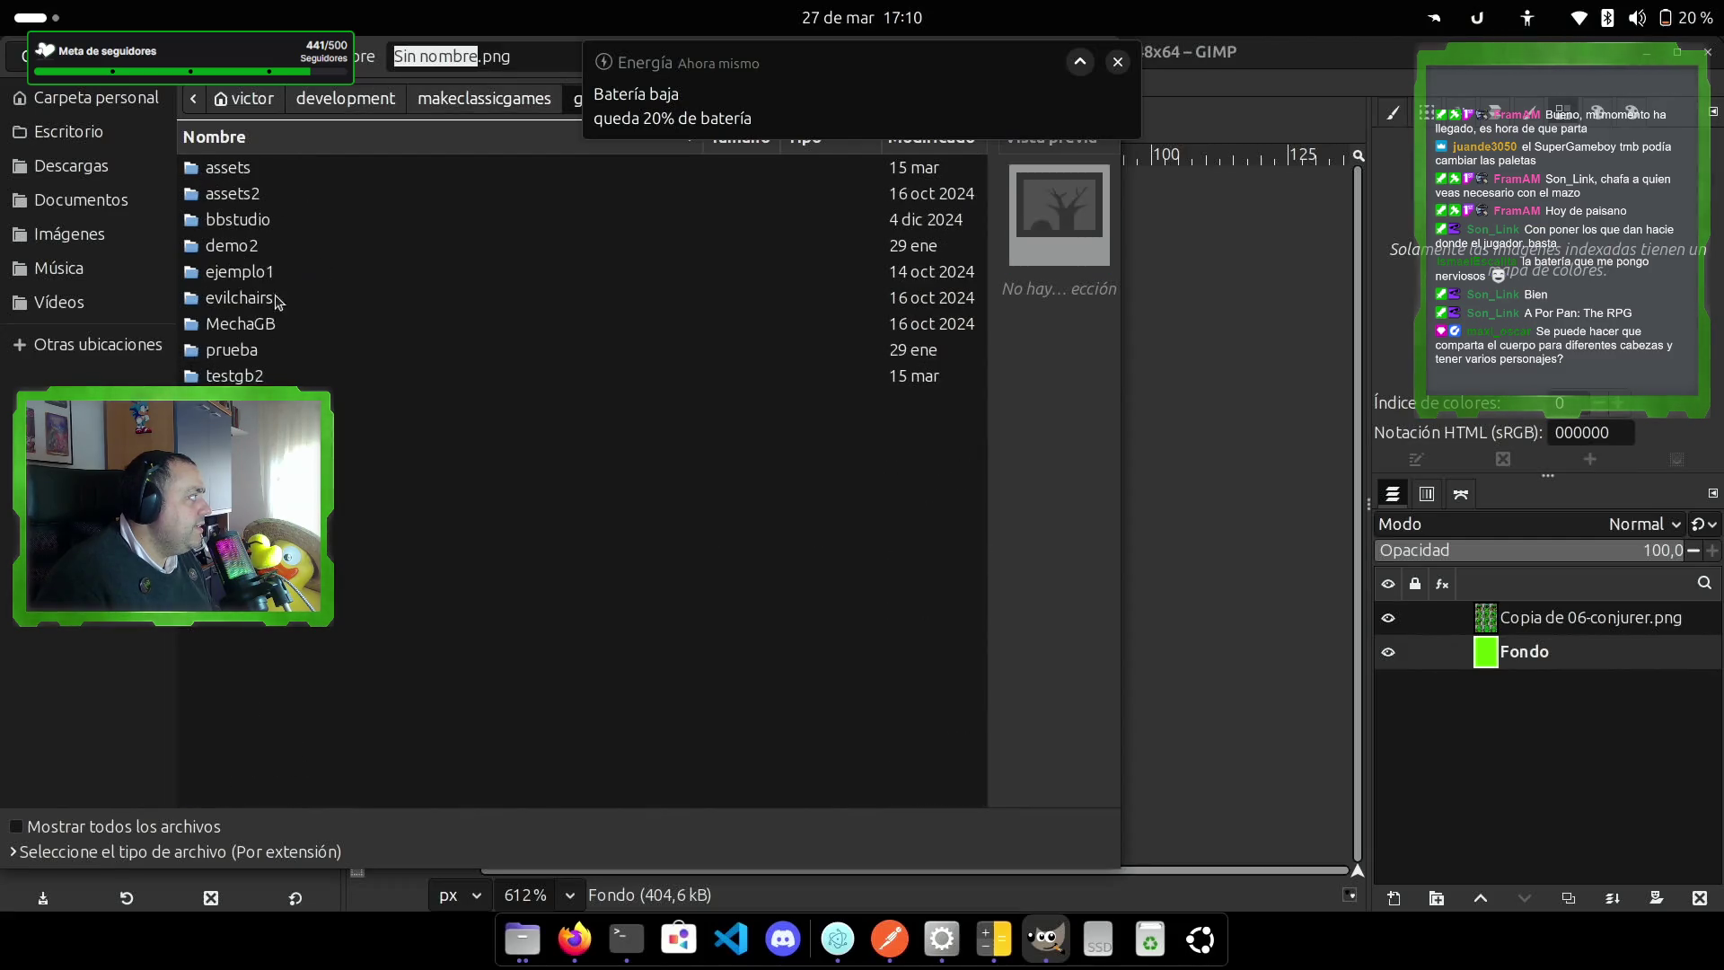
{"action": "double_click", "coordinate": [249, 375]}
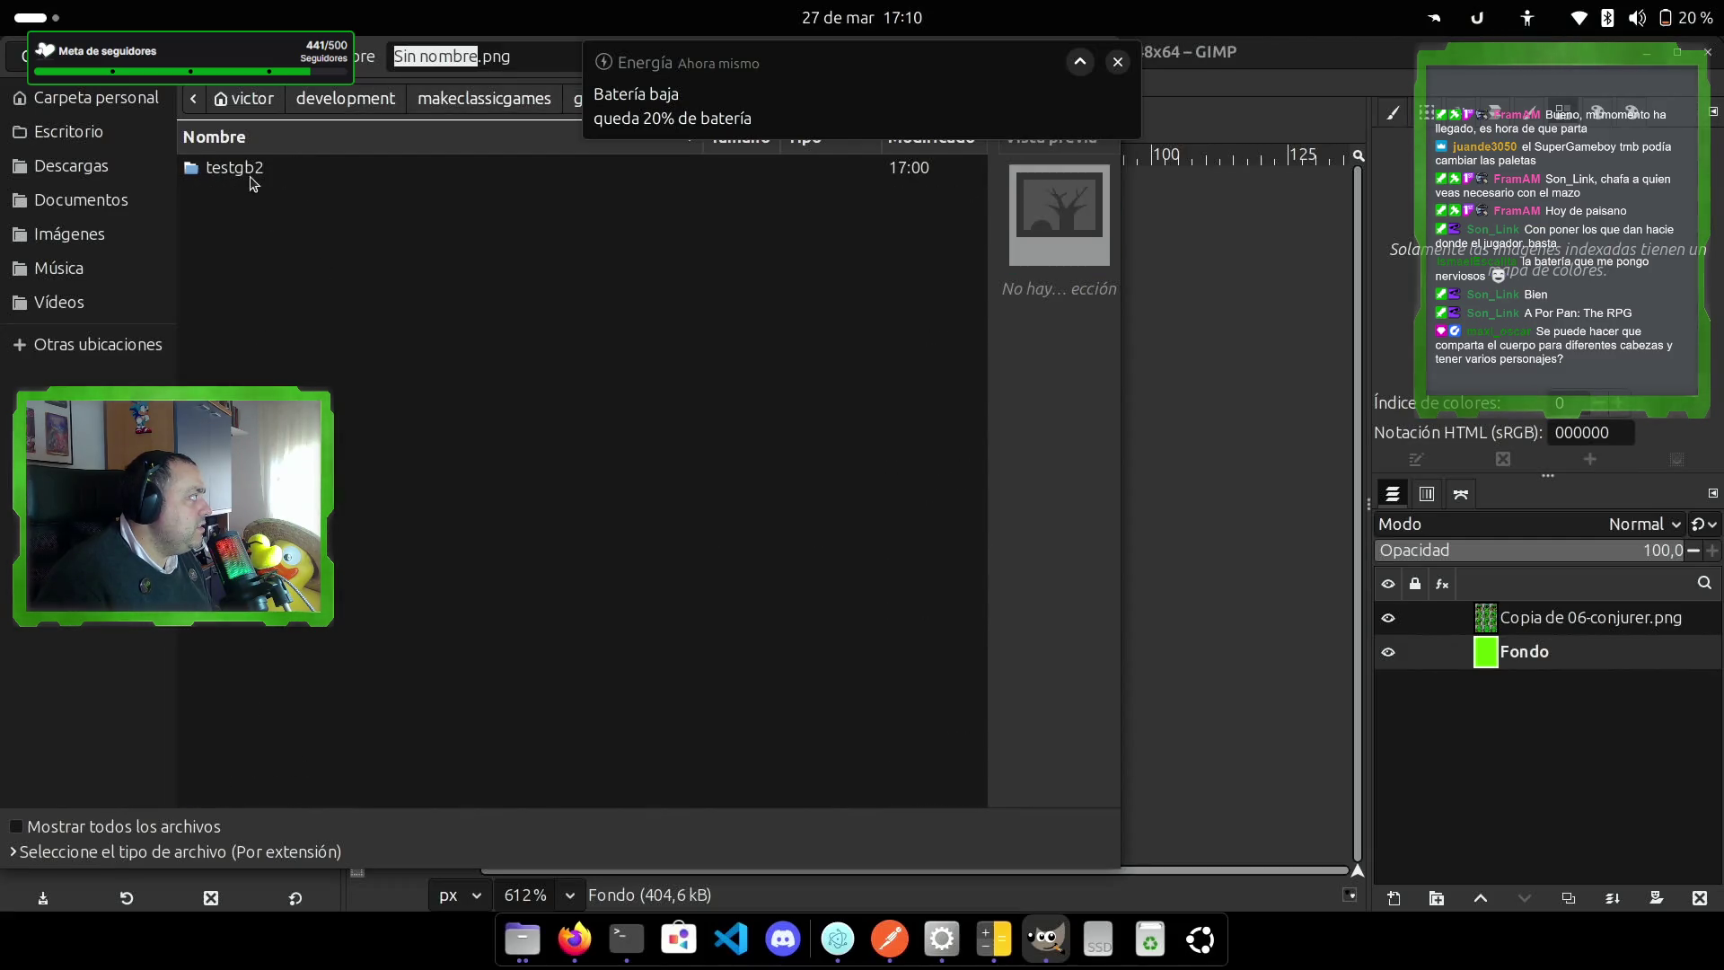
{"action": "double_click", "coordinate": [253, 172]}
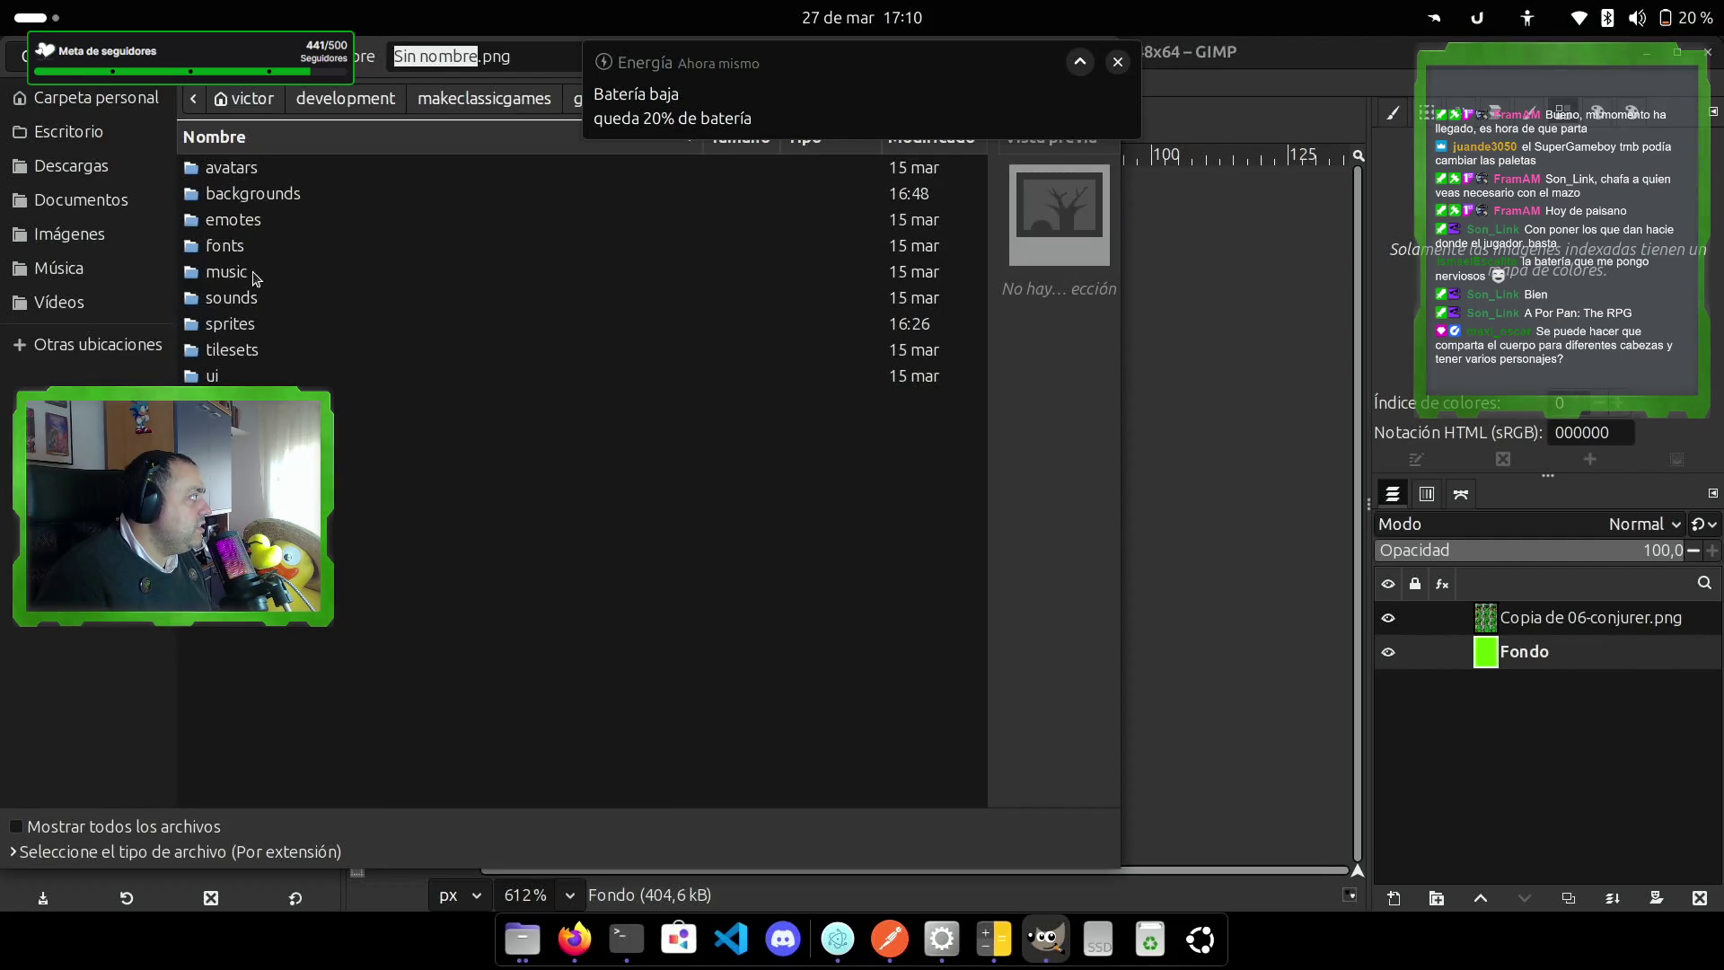
{"action": "double_click", "coordinate": [248, 328]}
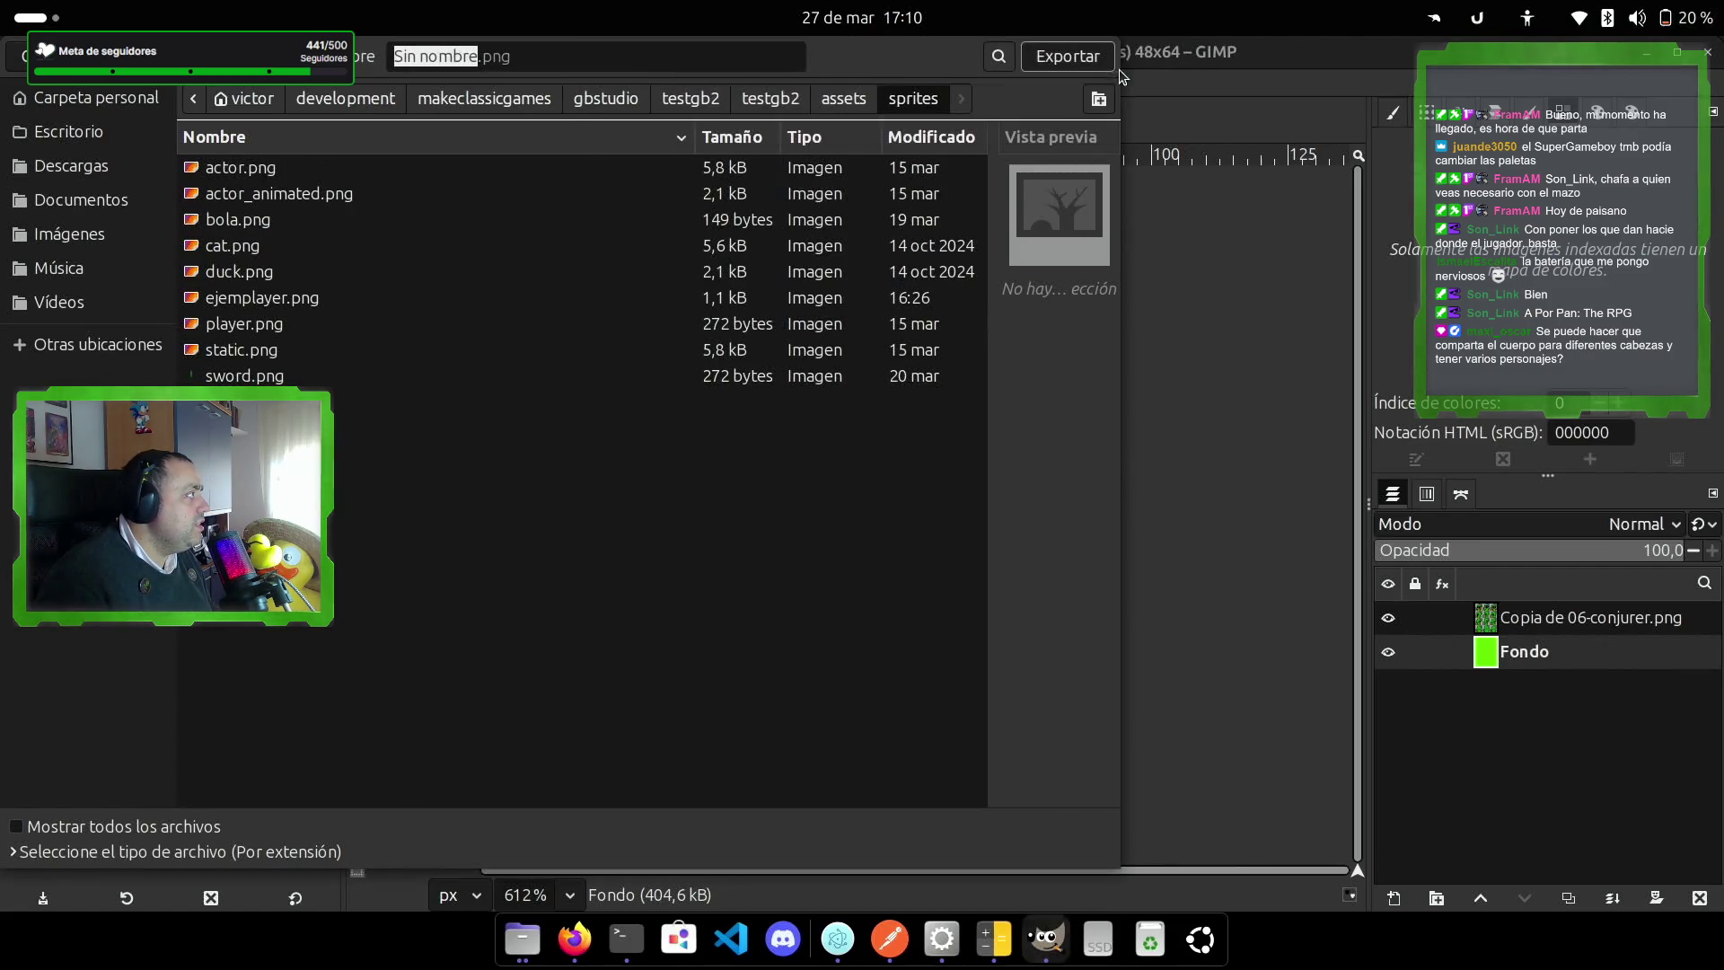
Step: Export the image as enemy1.png with the default PNG options
{"action": "left_click", "coordinate": [443, 56]}
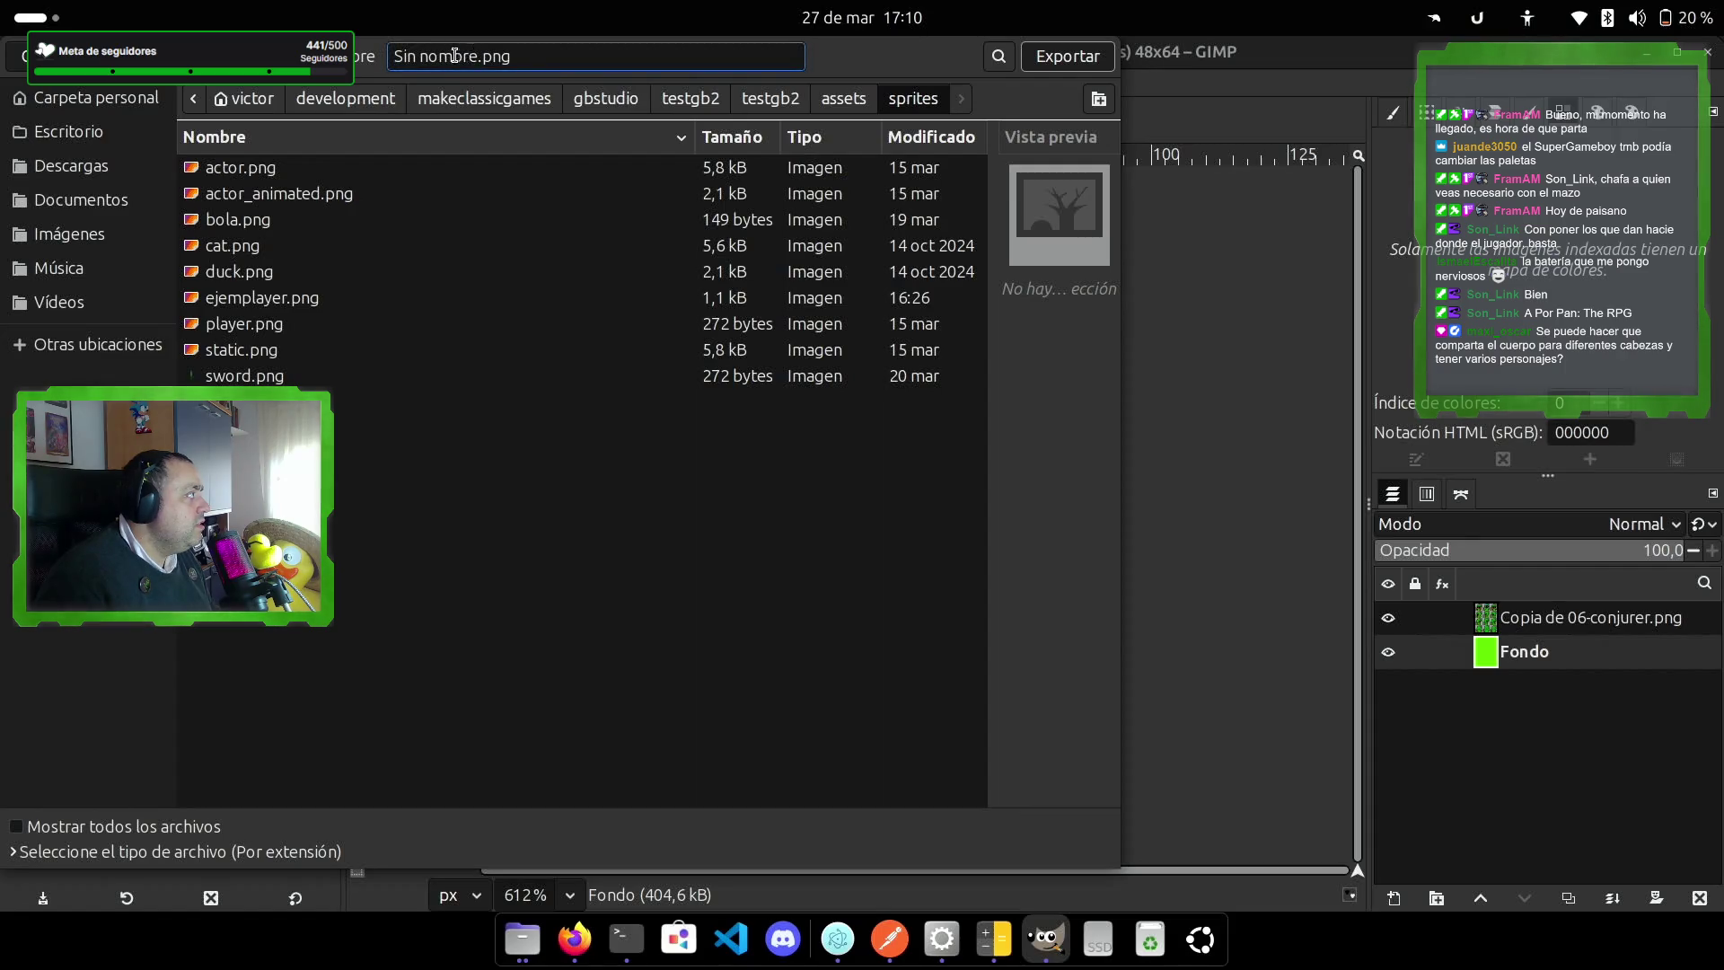
{"action": "left_click_drag", "start_coordinate": [468, 56], "coordinate": [384, 70]}
{"action": "type", "text": "enemy"}
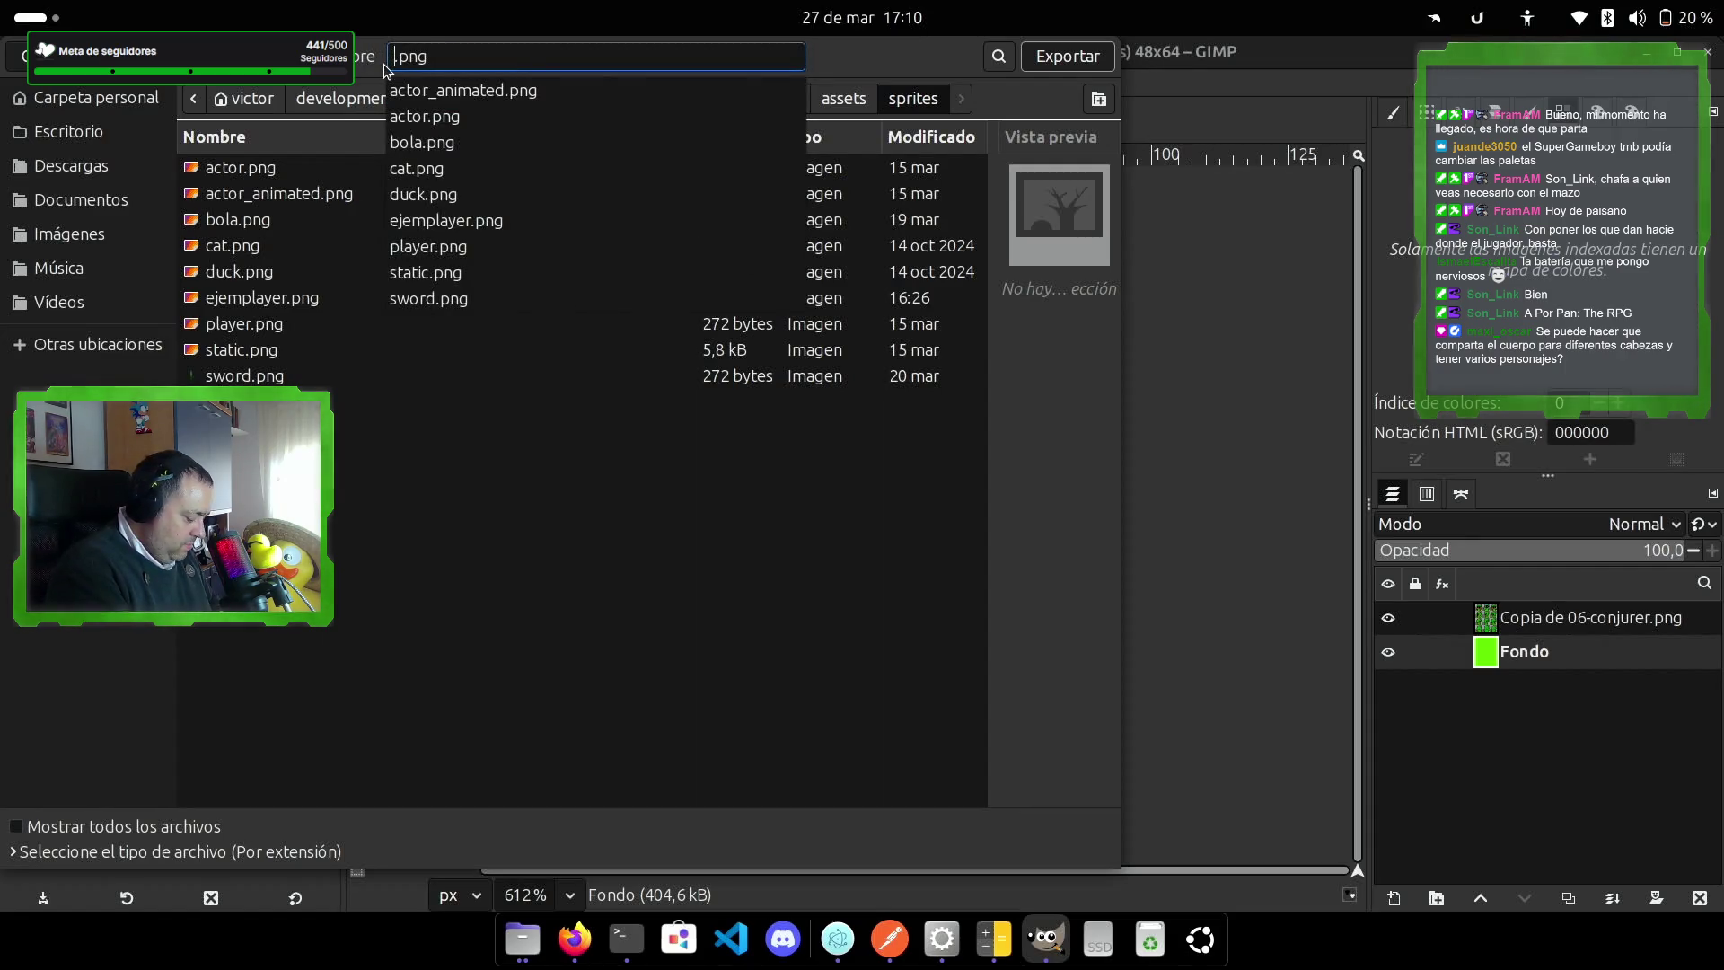
{"action": "type", "text": "1"}
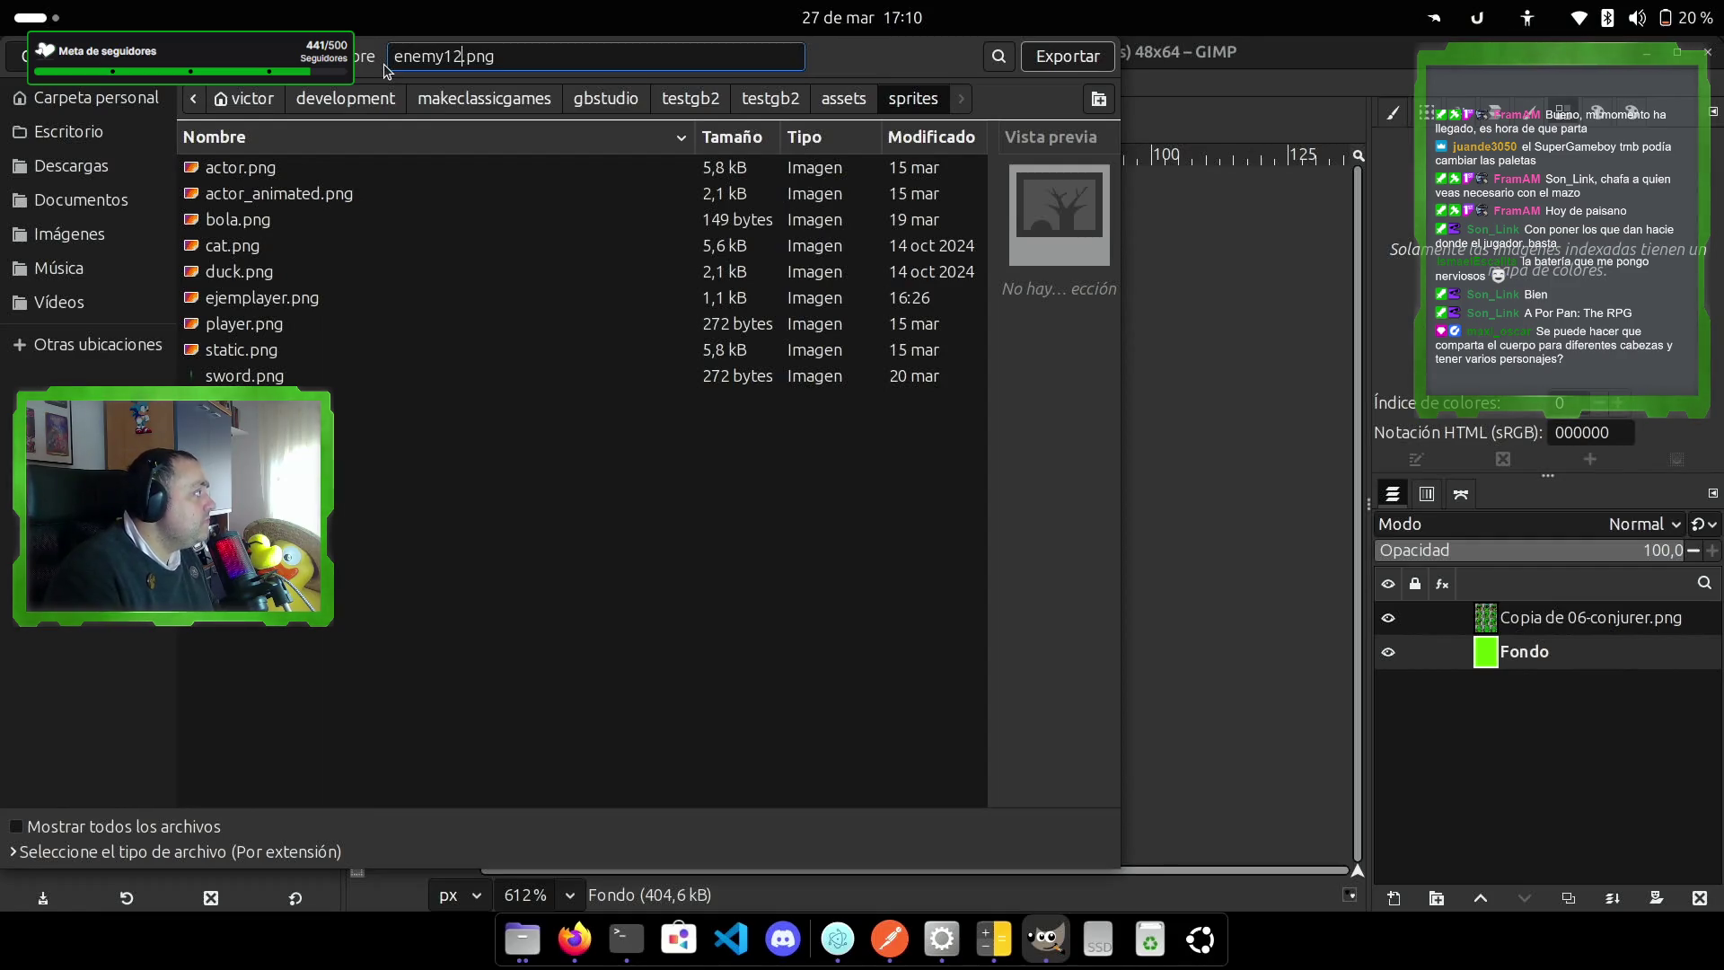
{"action": "key", "text": "Return"}
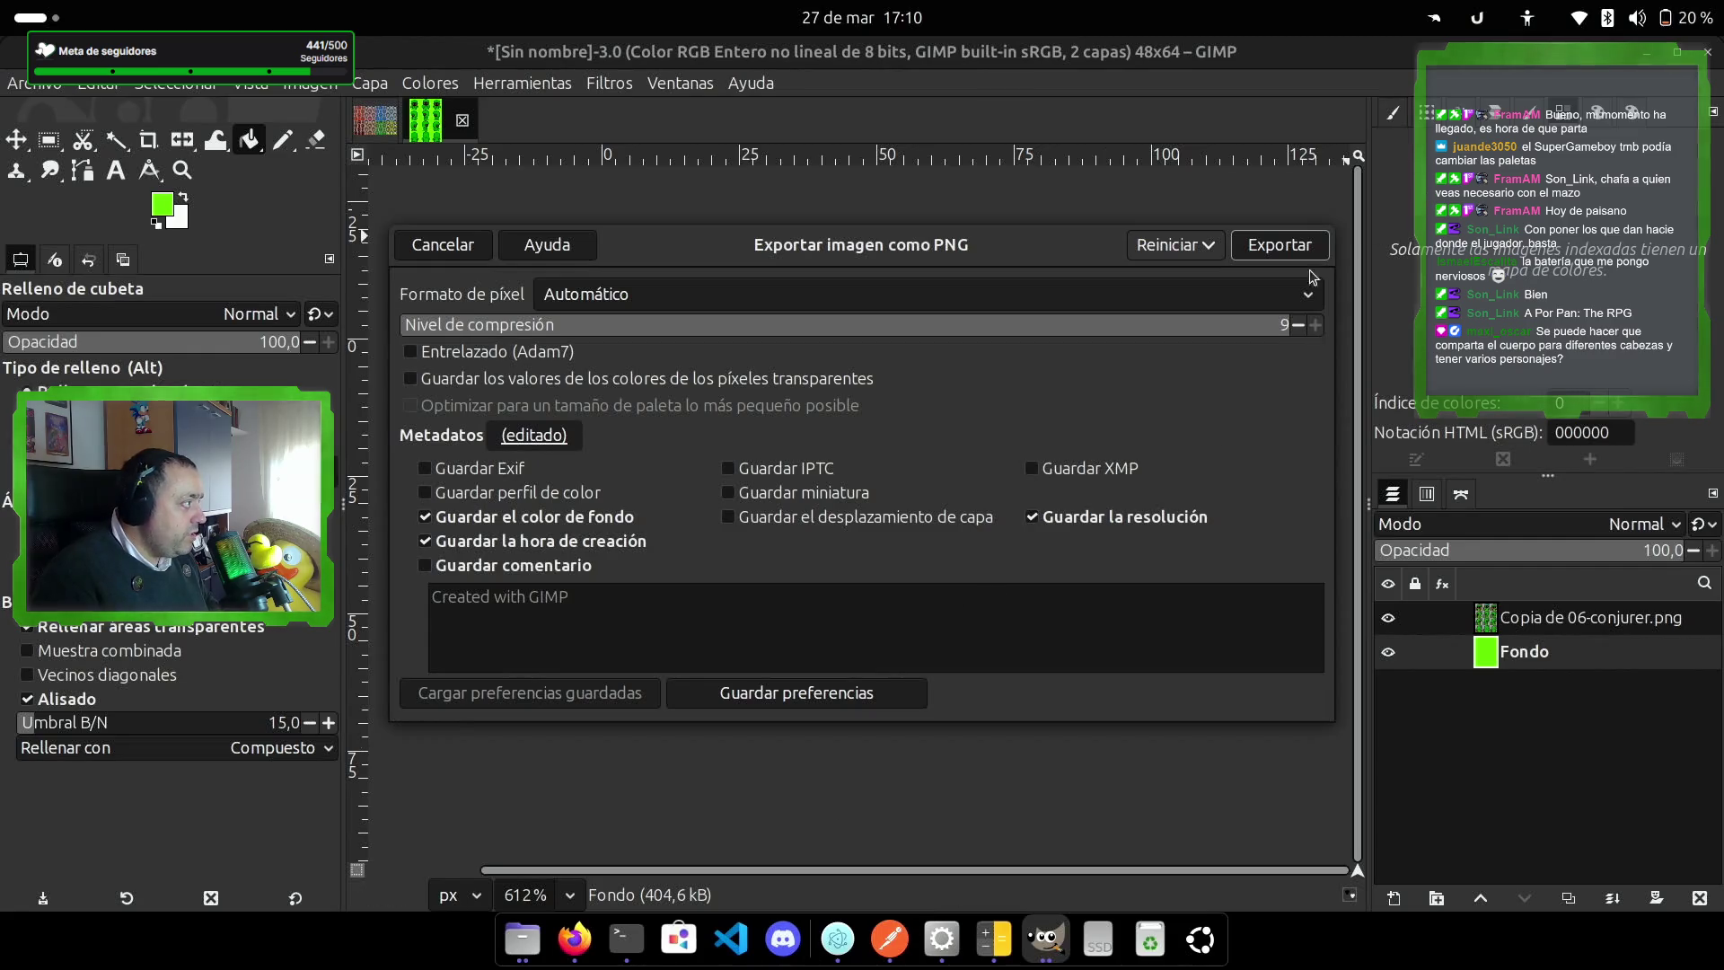
{"action": "left_click", "coordinate": [1286, 251]}
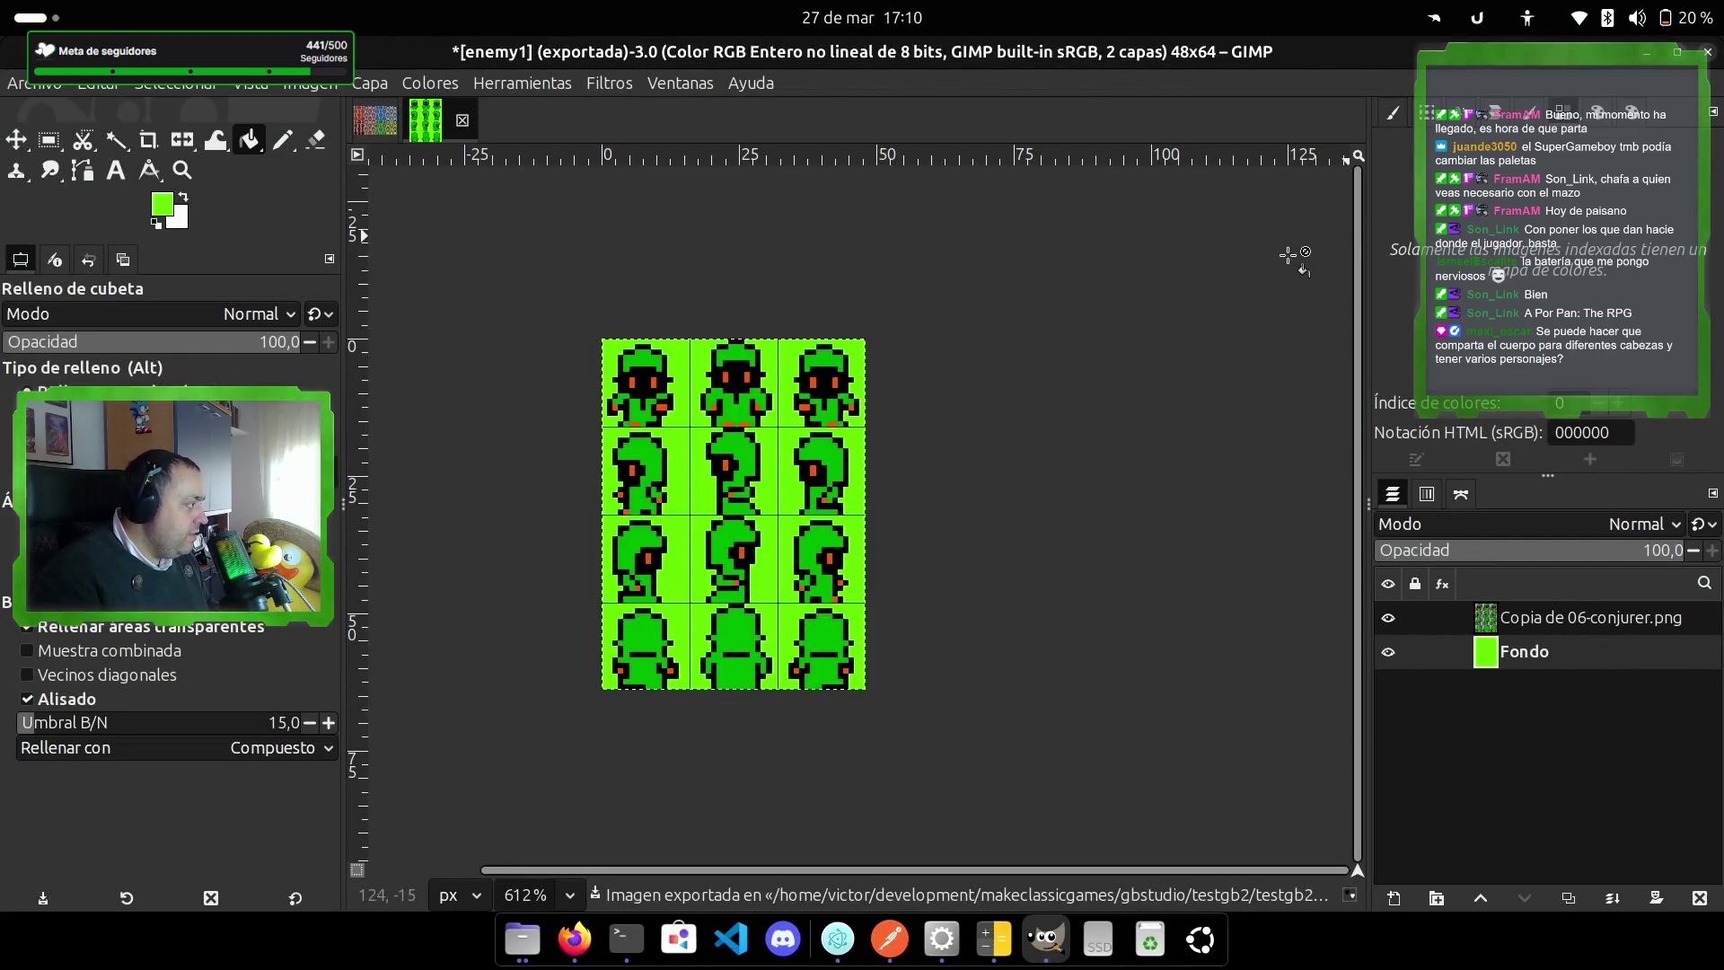
{"action": "left_click", "coordinate": [826, 940]}
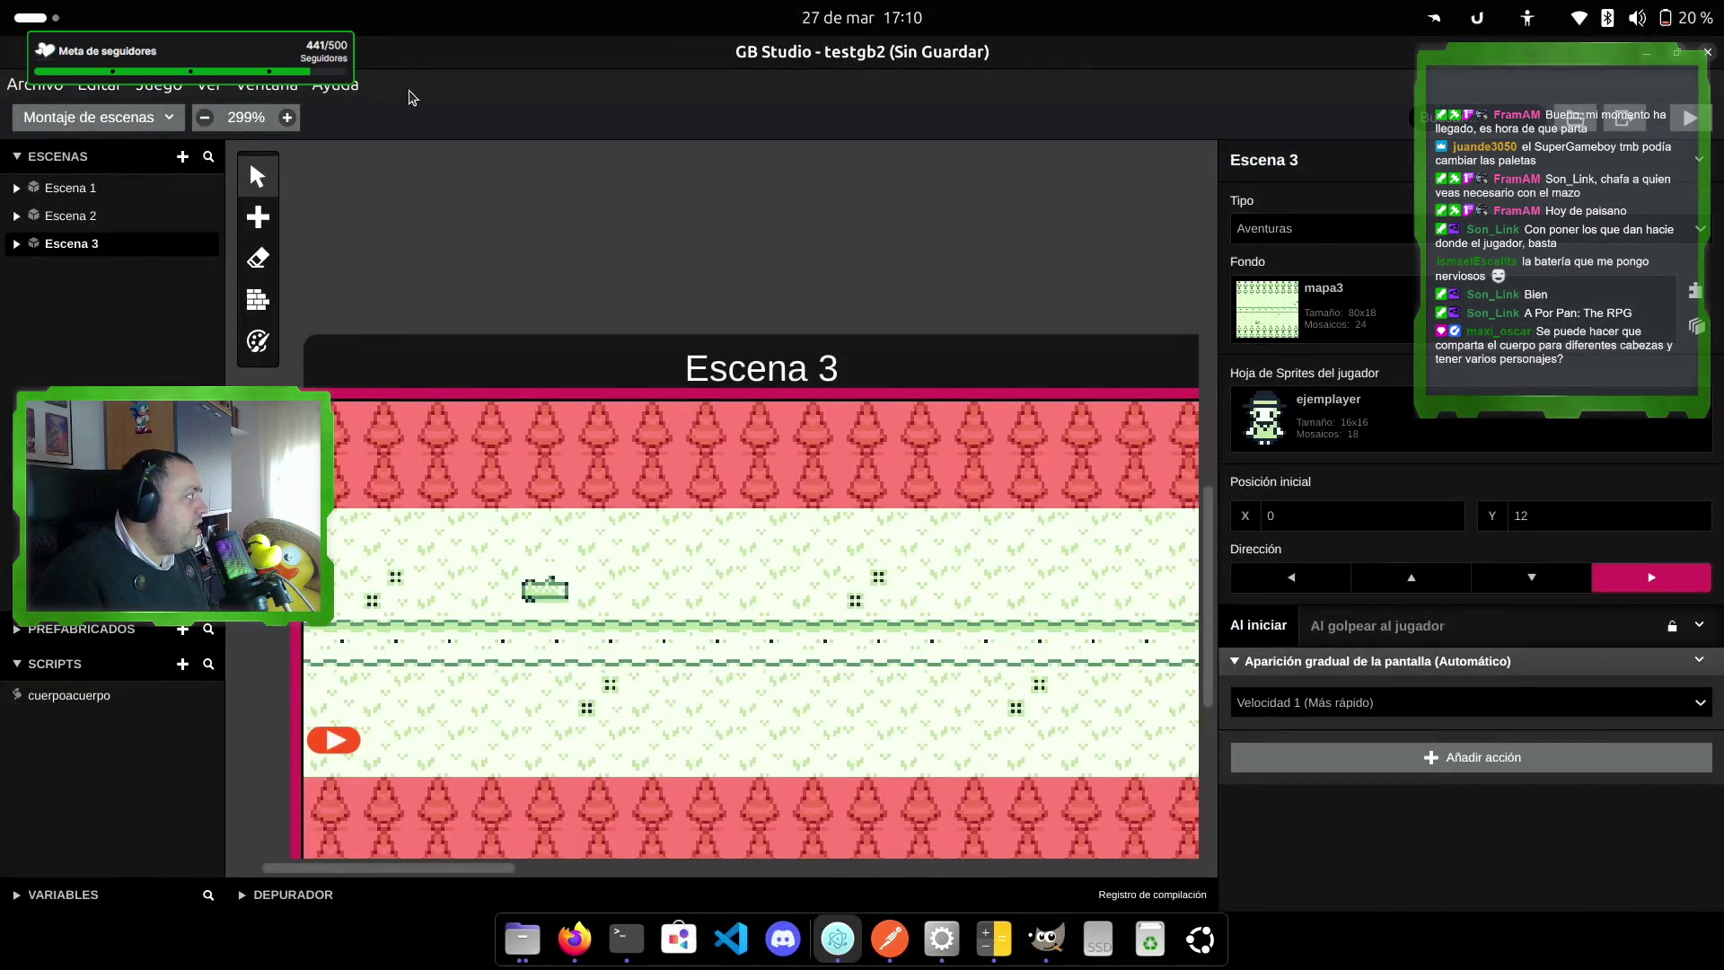
Step: Switch to the Sprites editor, open enemy1.png and pick up its top-left conjurer tile
{"action": "left_click", "coordinate": [157, 135]}
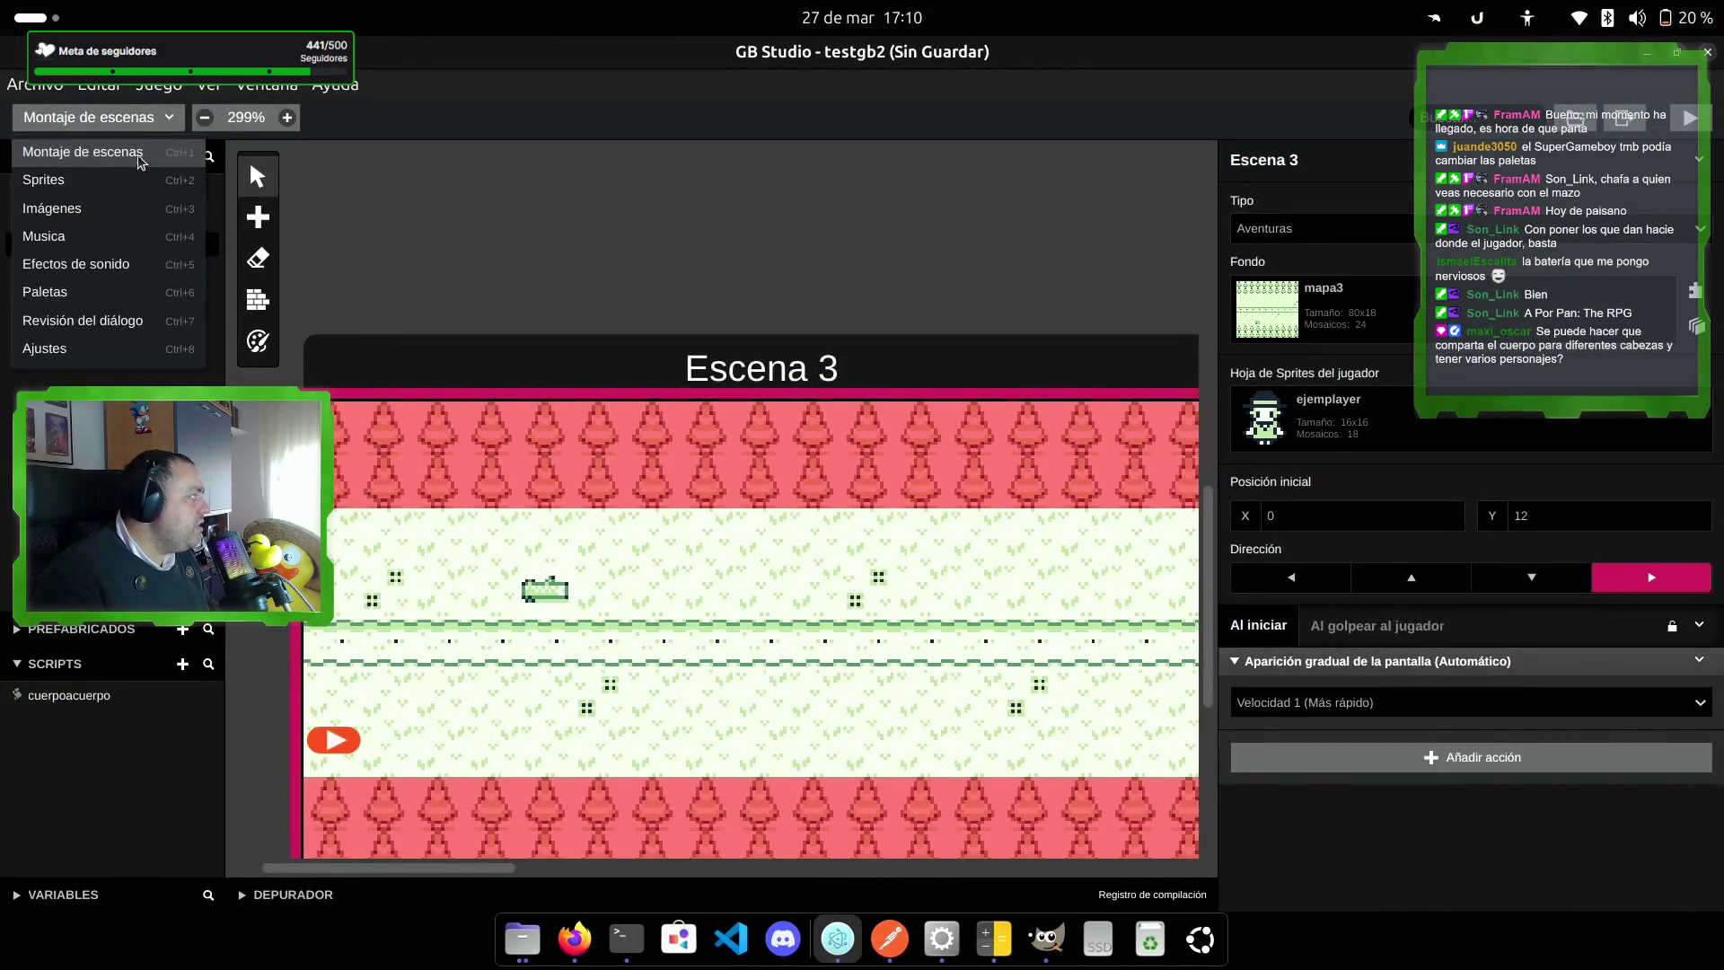
{"action": "left_click", "coordinate": [103, 179]}
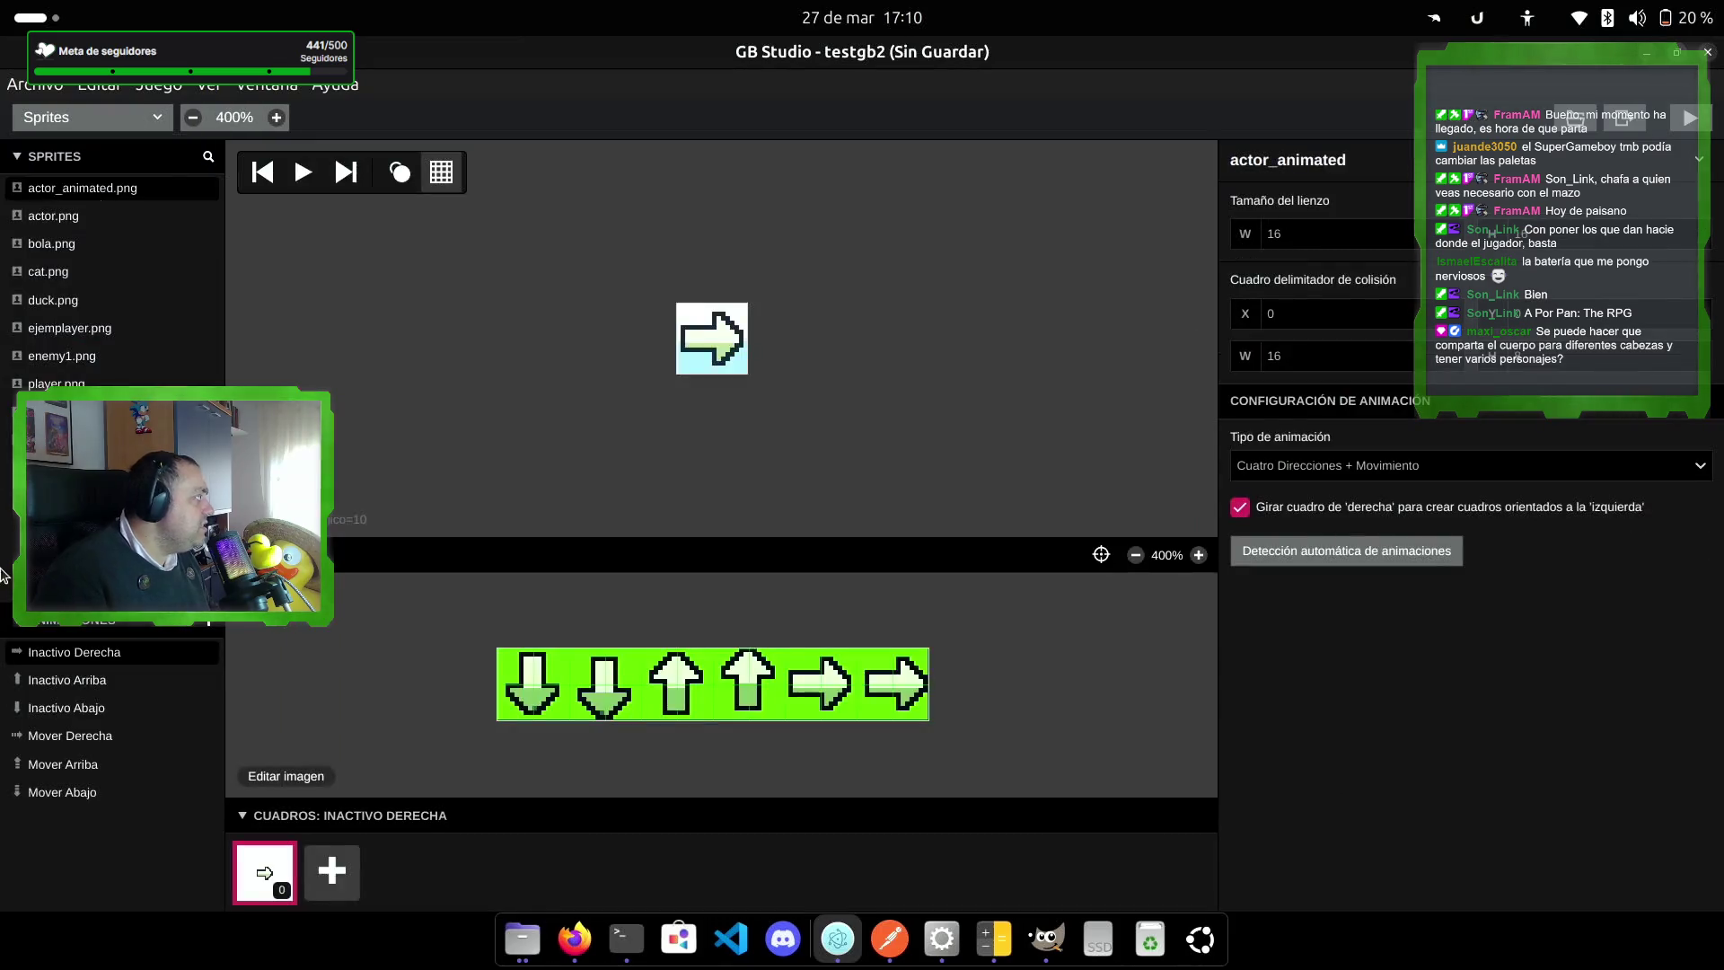
{"action": "left_click", "coordinate": [81, 359]}
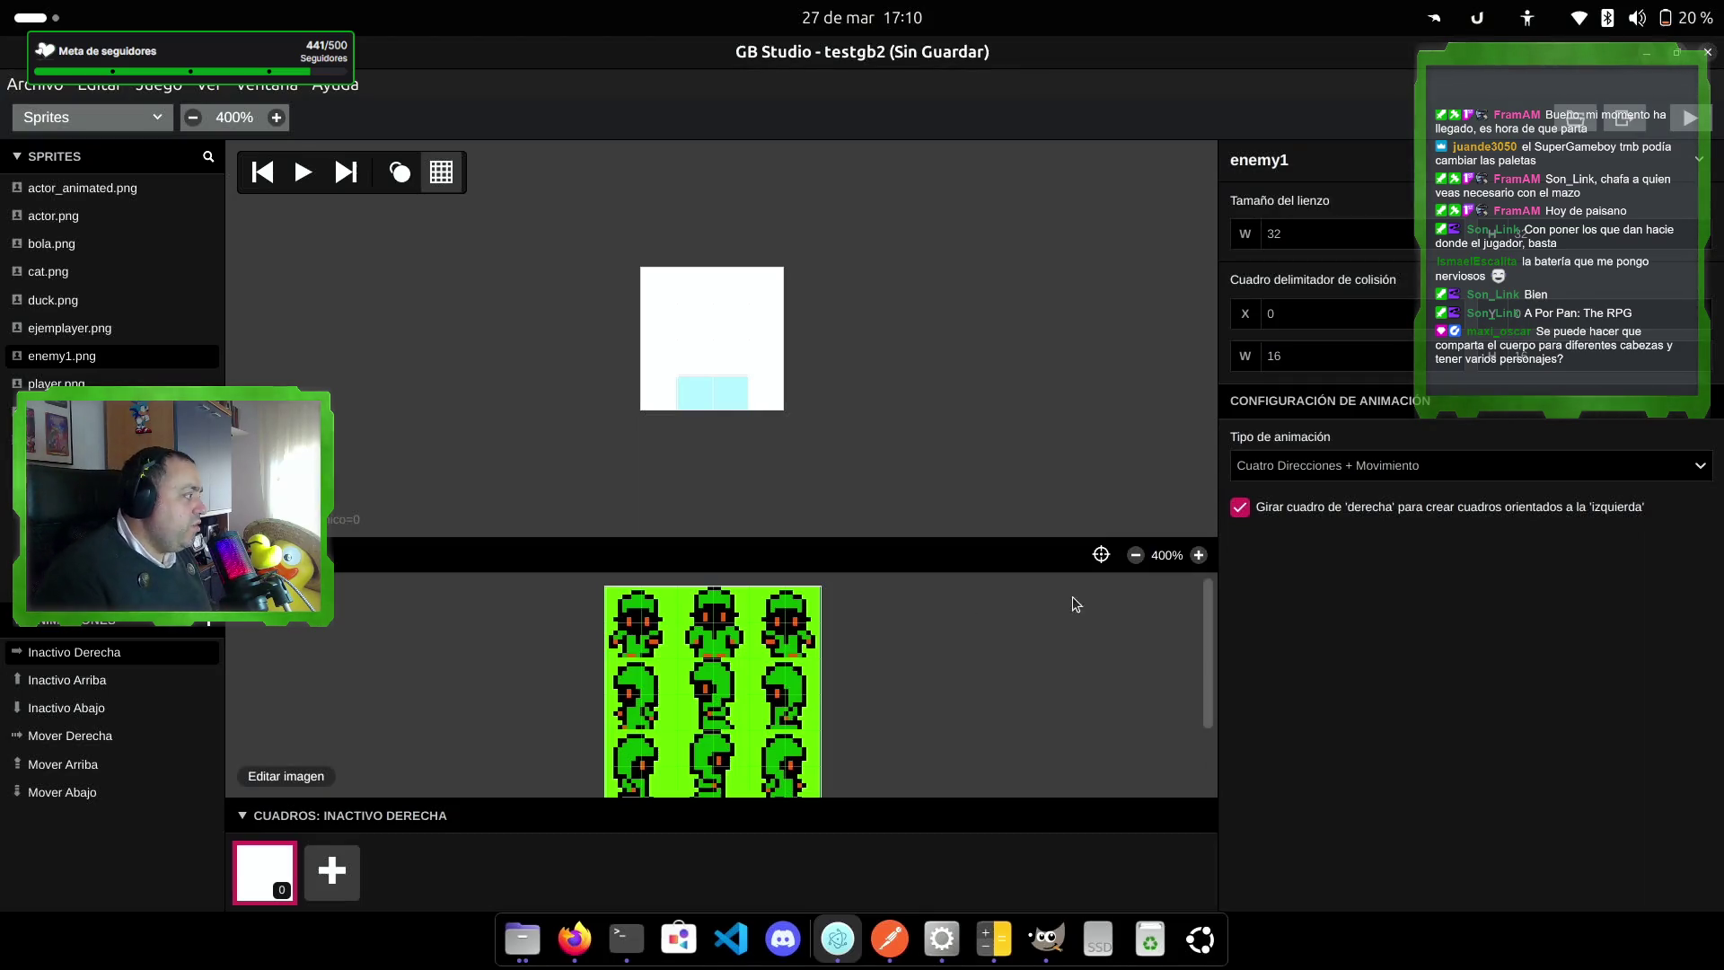
{"action": "scroll", "coordinate": [1135, 596], "scroll_direction": "down", "scroll_amount": 2}
{"action": "scroll", "coordinate": [1083, 682], "scroll_direction": "up", "scroll_amount": 1}
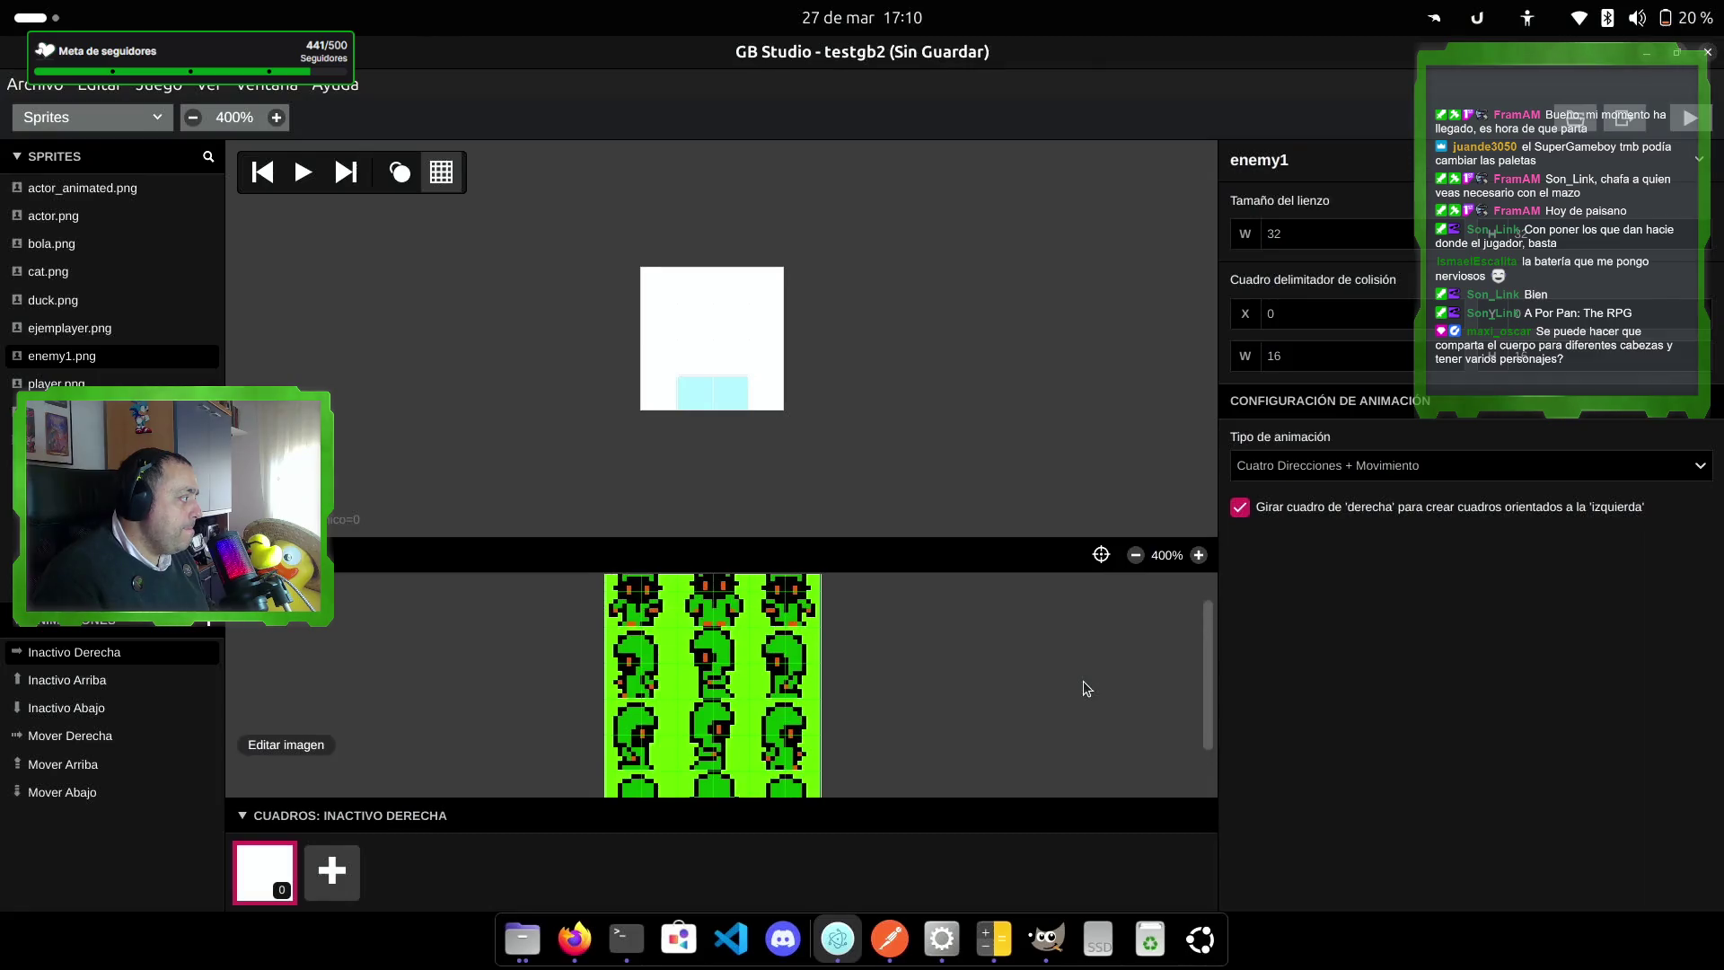
{"action": "scroll", "coordinate": [1083, 682], "scroll_direction": "up", "scroll_amount": 1}
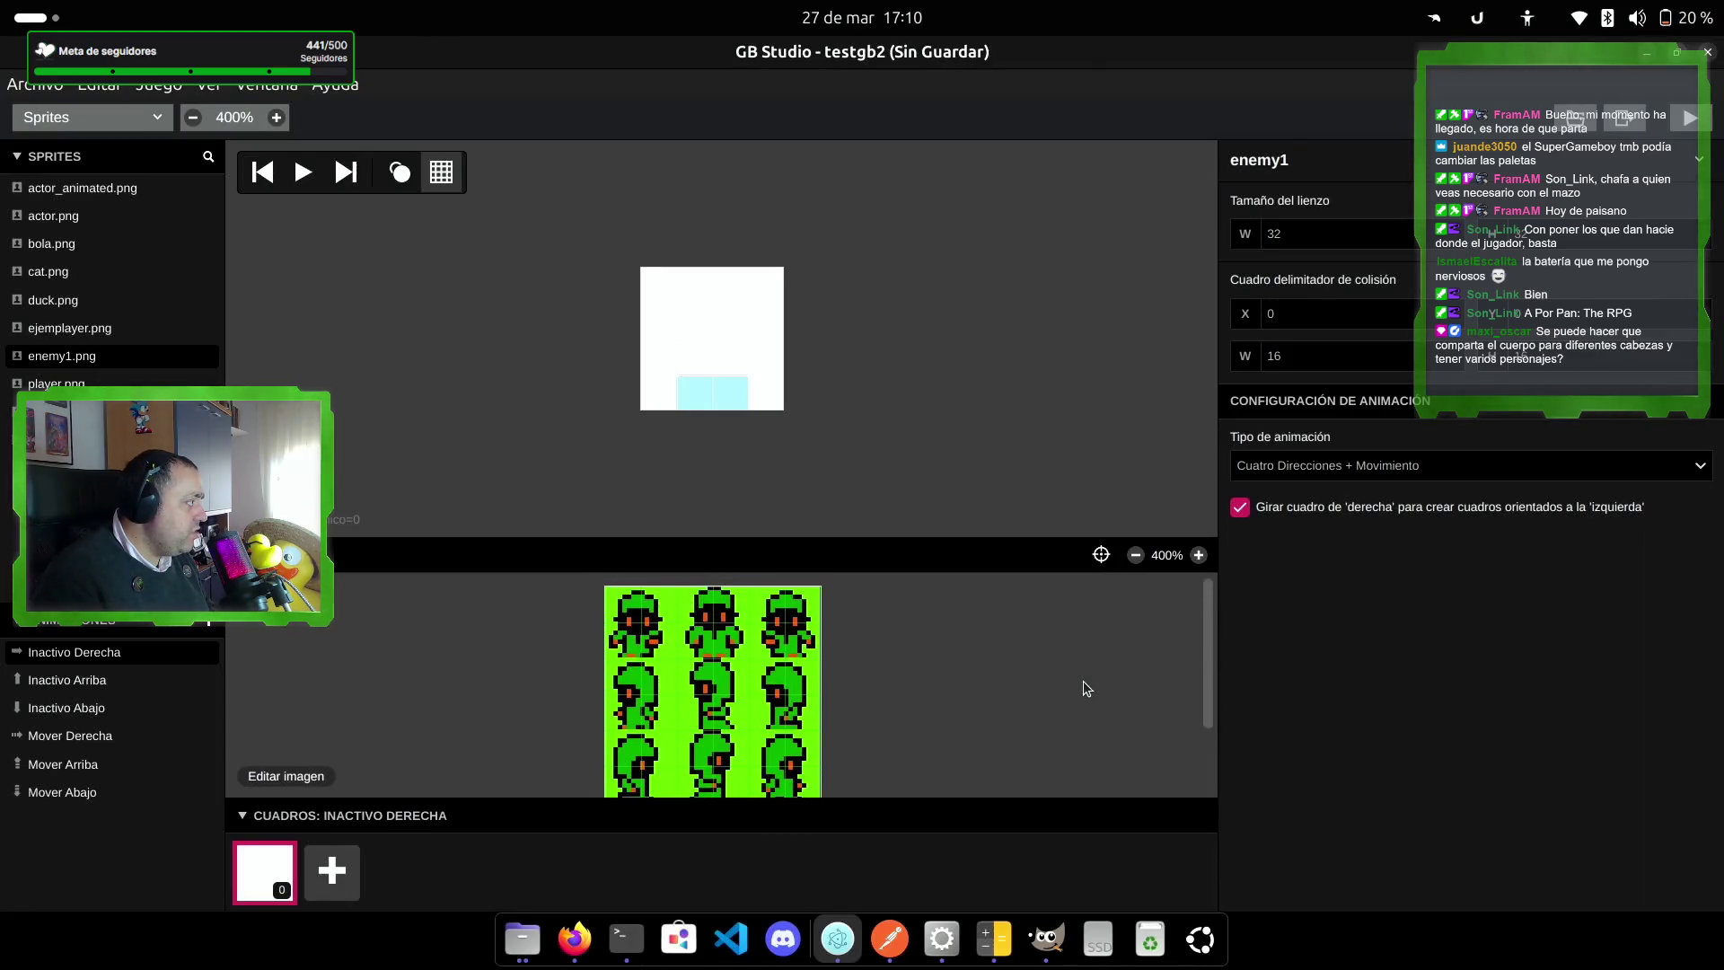
{"action": "left_click_drag", "start_coordinate": [610, 606], "coordinate": [669, 651]}
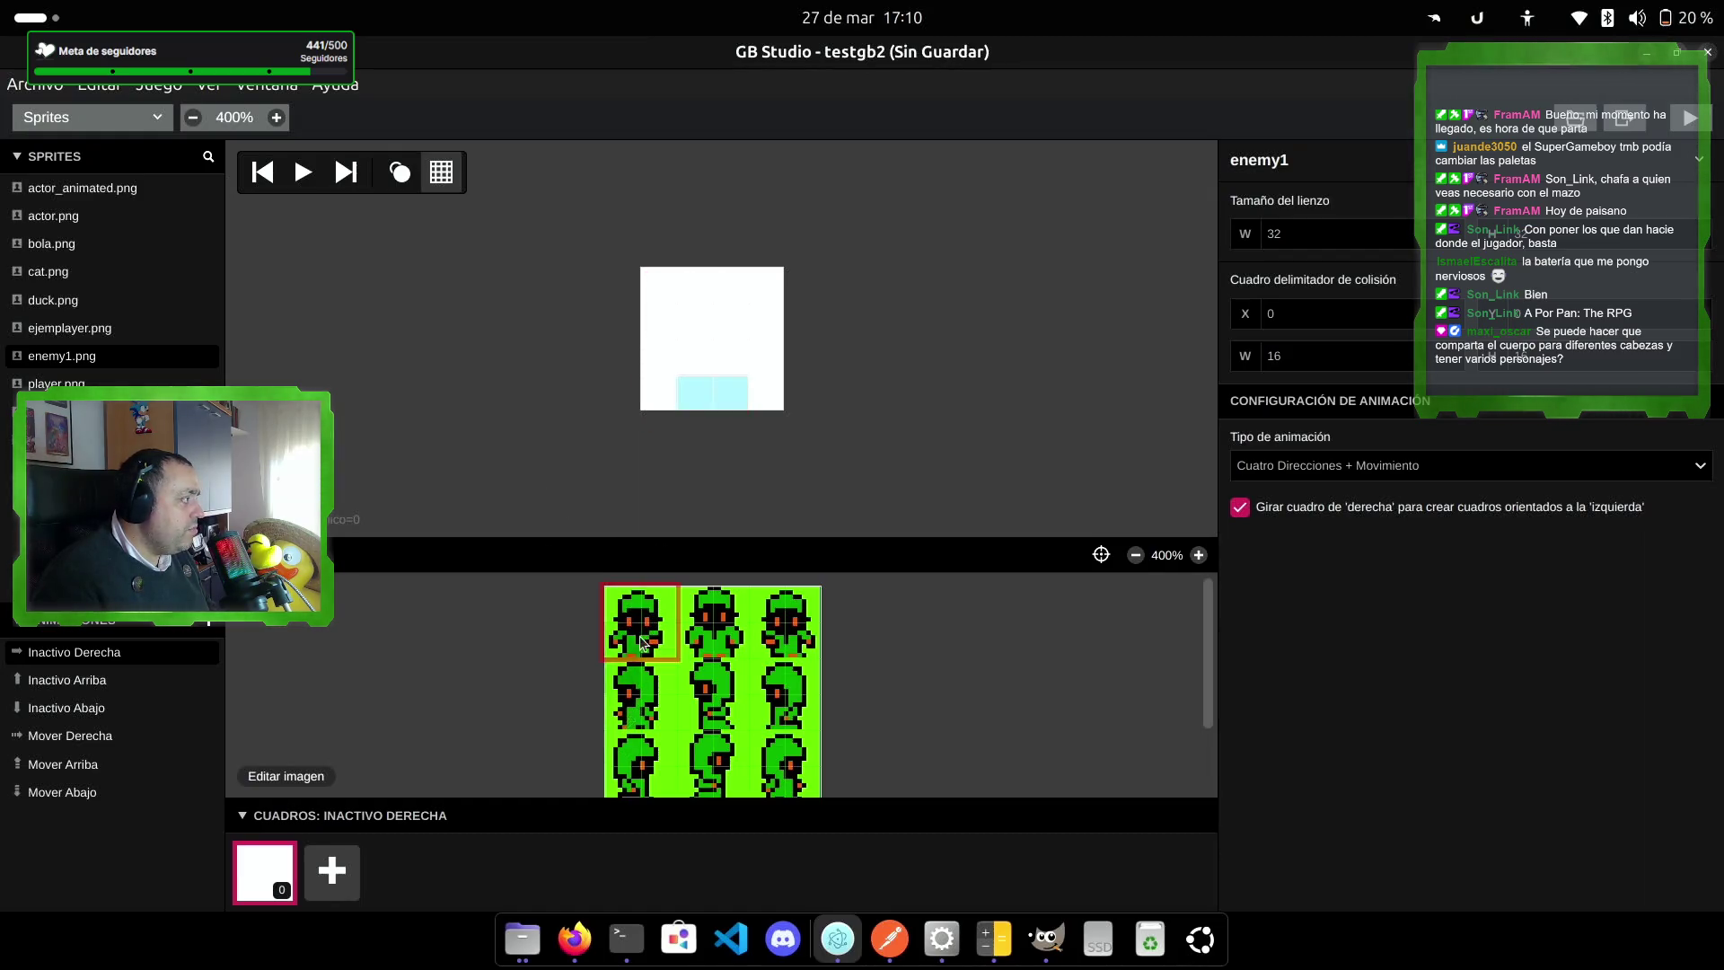
Step: Resize the enemy1 canvas to 16×16 and place the top-left tile in Inactivo Derecha
{"action": "double_click", "coordinate": [1297, 229]}
{"action": "type", "text": "16"}
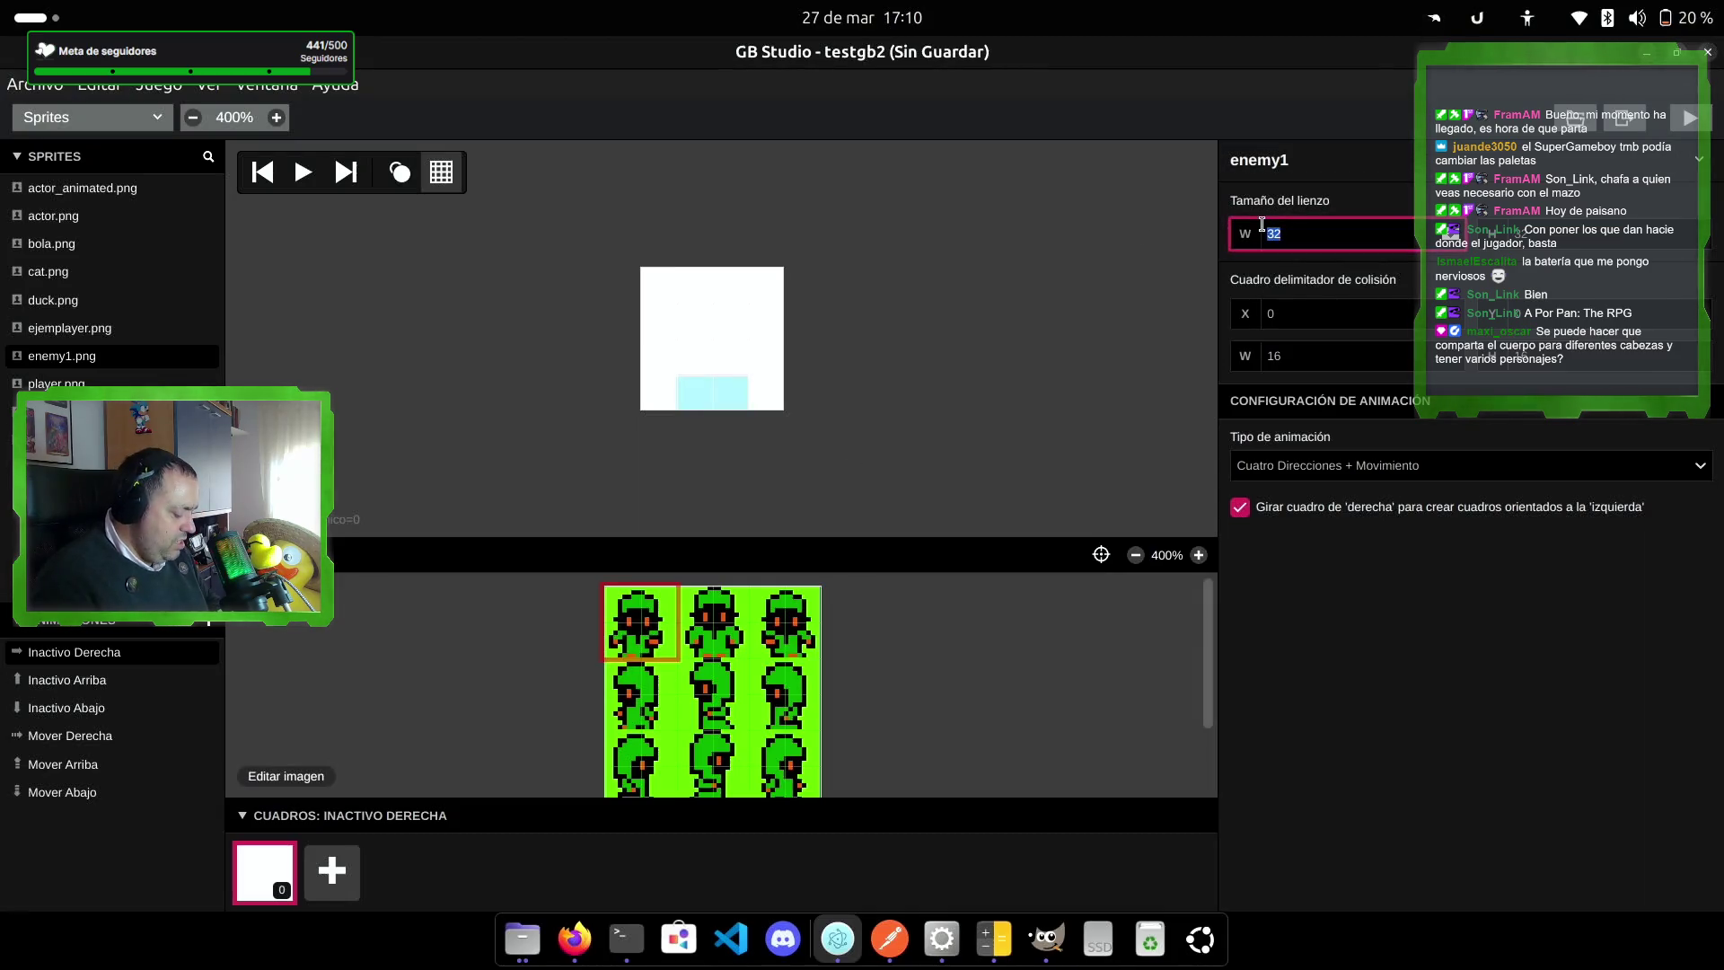
{"action": "key", "text": "Tab"}
{"action": "type", "text": "16"}
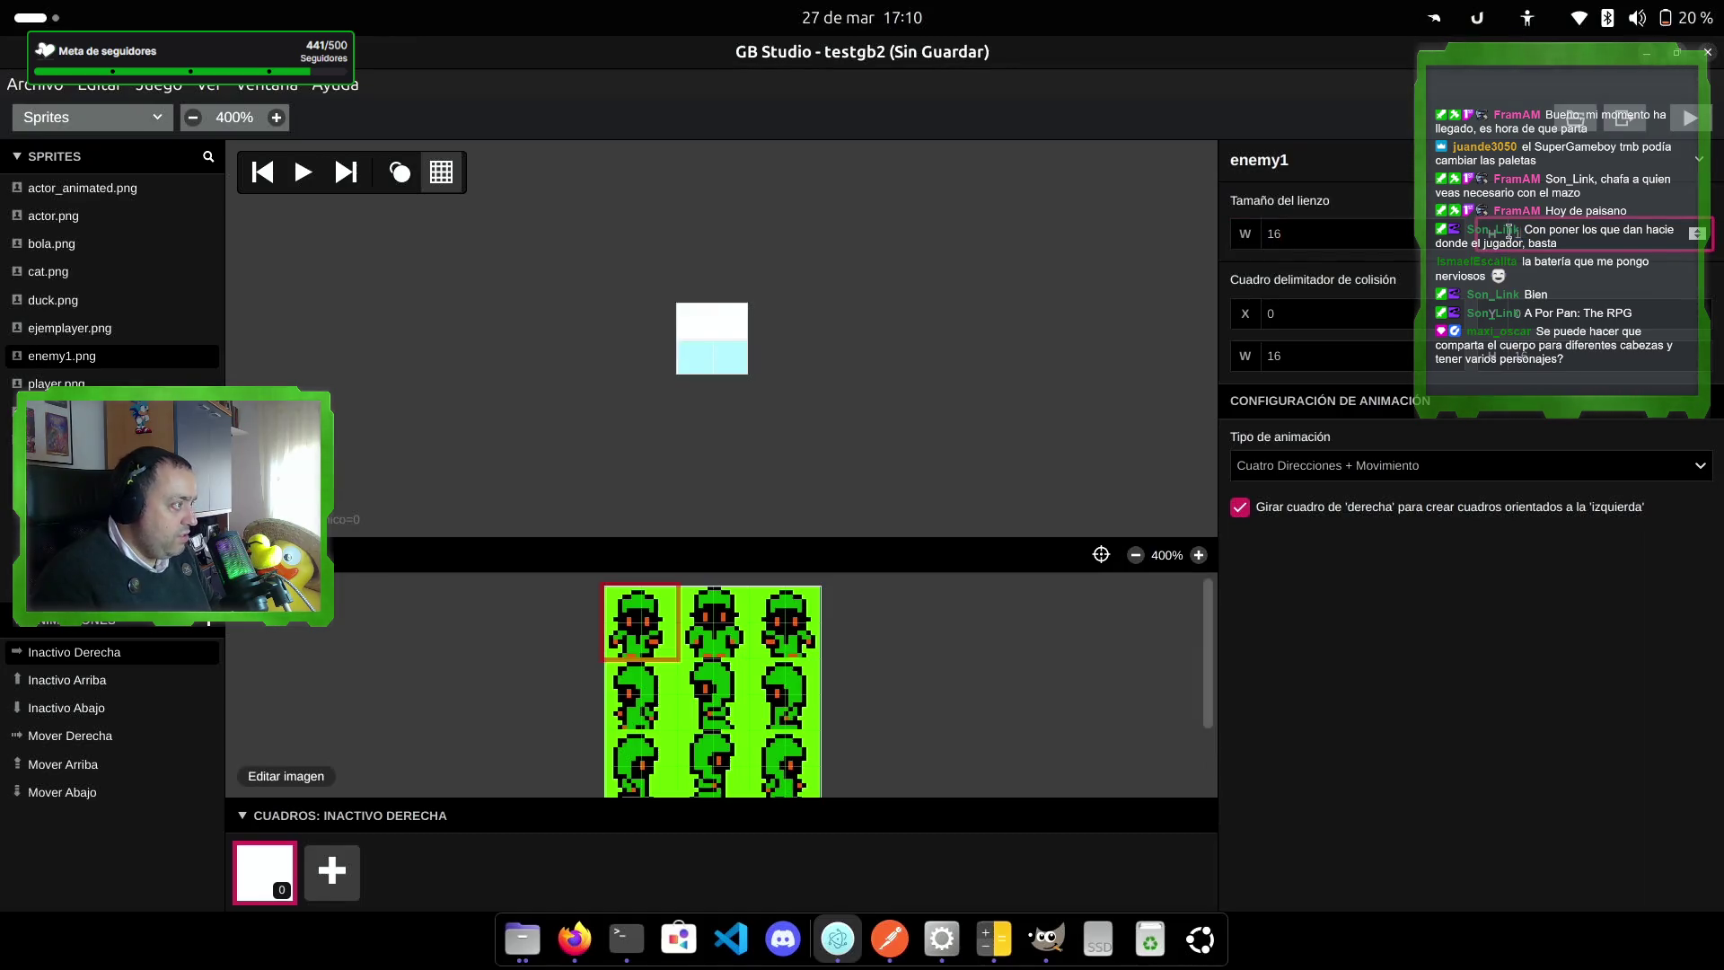
{"action": "left_click", "coordinate": [1320, 233]}
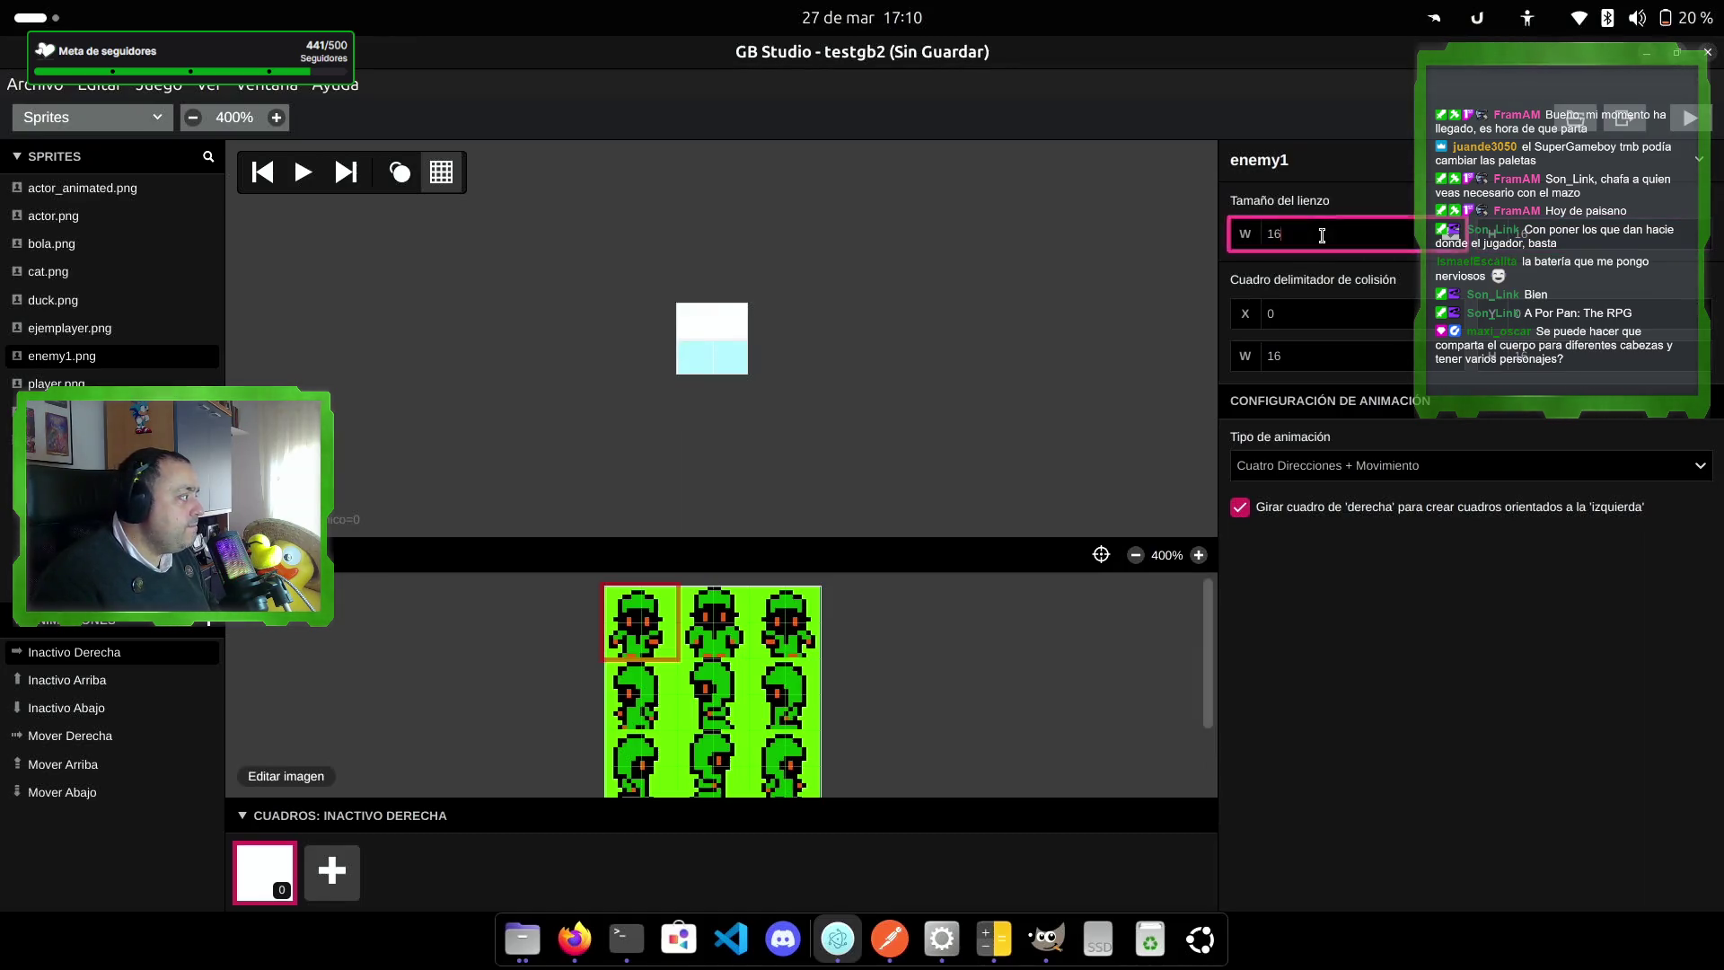
{"action": "left_click", "coordinate": [708, 336]}
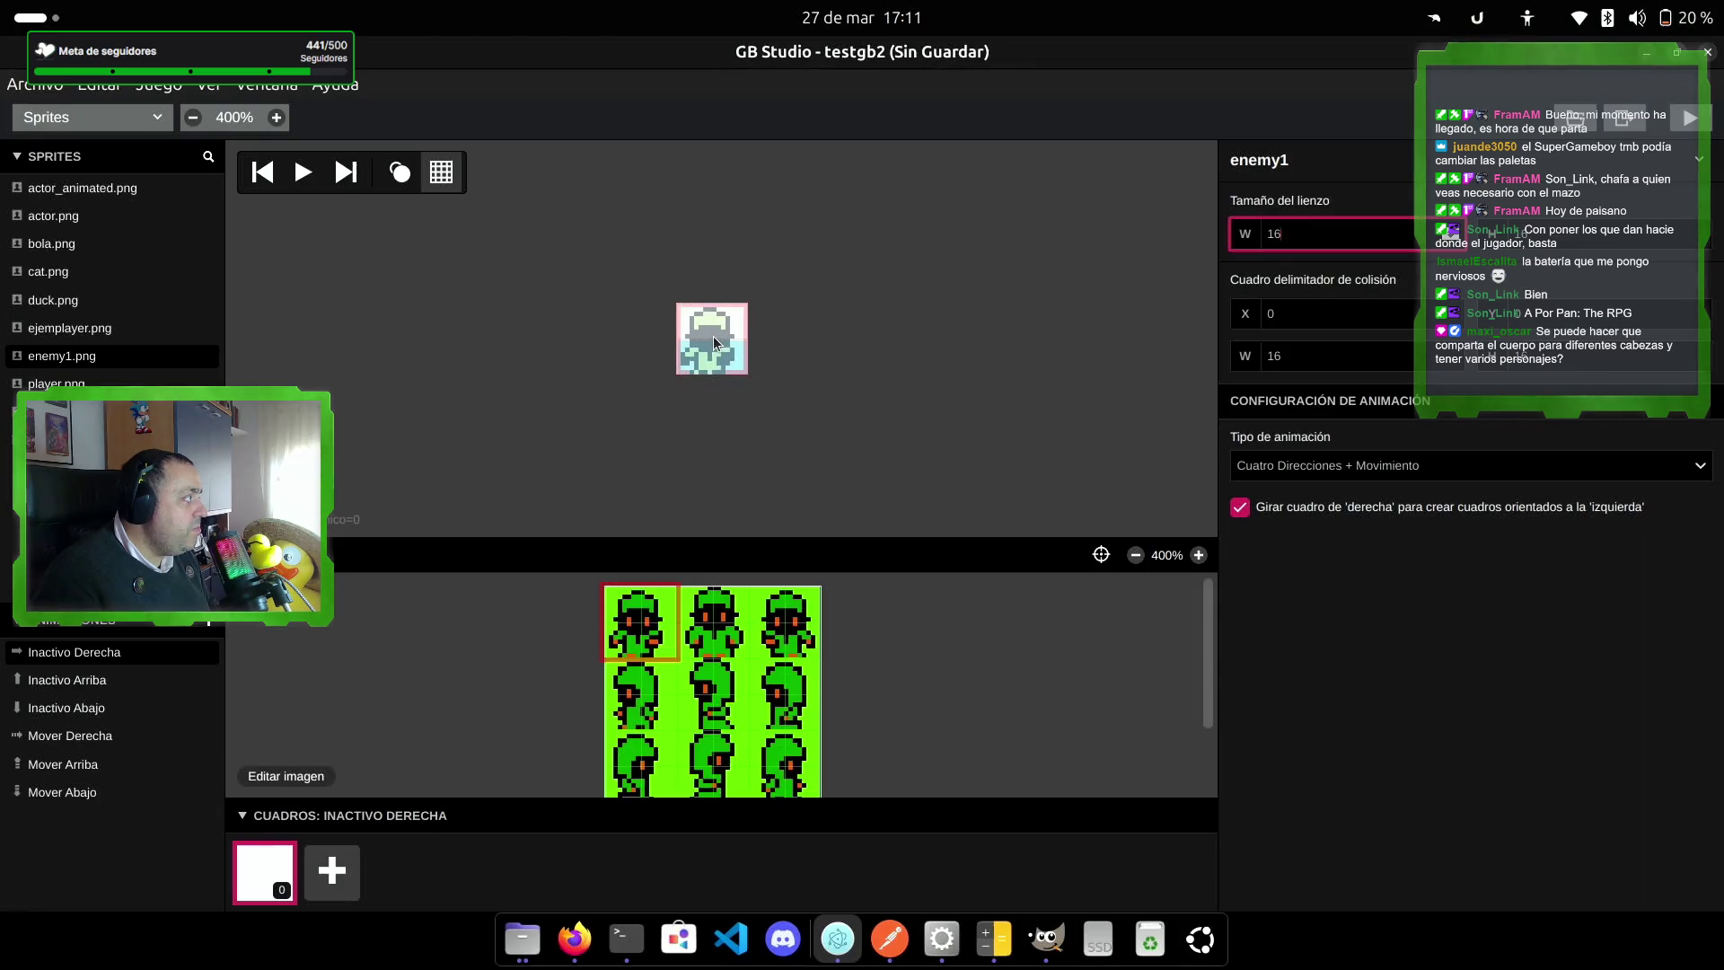
Step: Stamp the enemy tile on Inactivo Derecha and preview the animation
{"action": "left_click", "coordinate": [715, 339]}
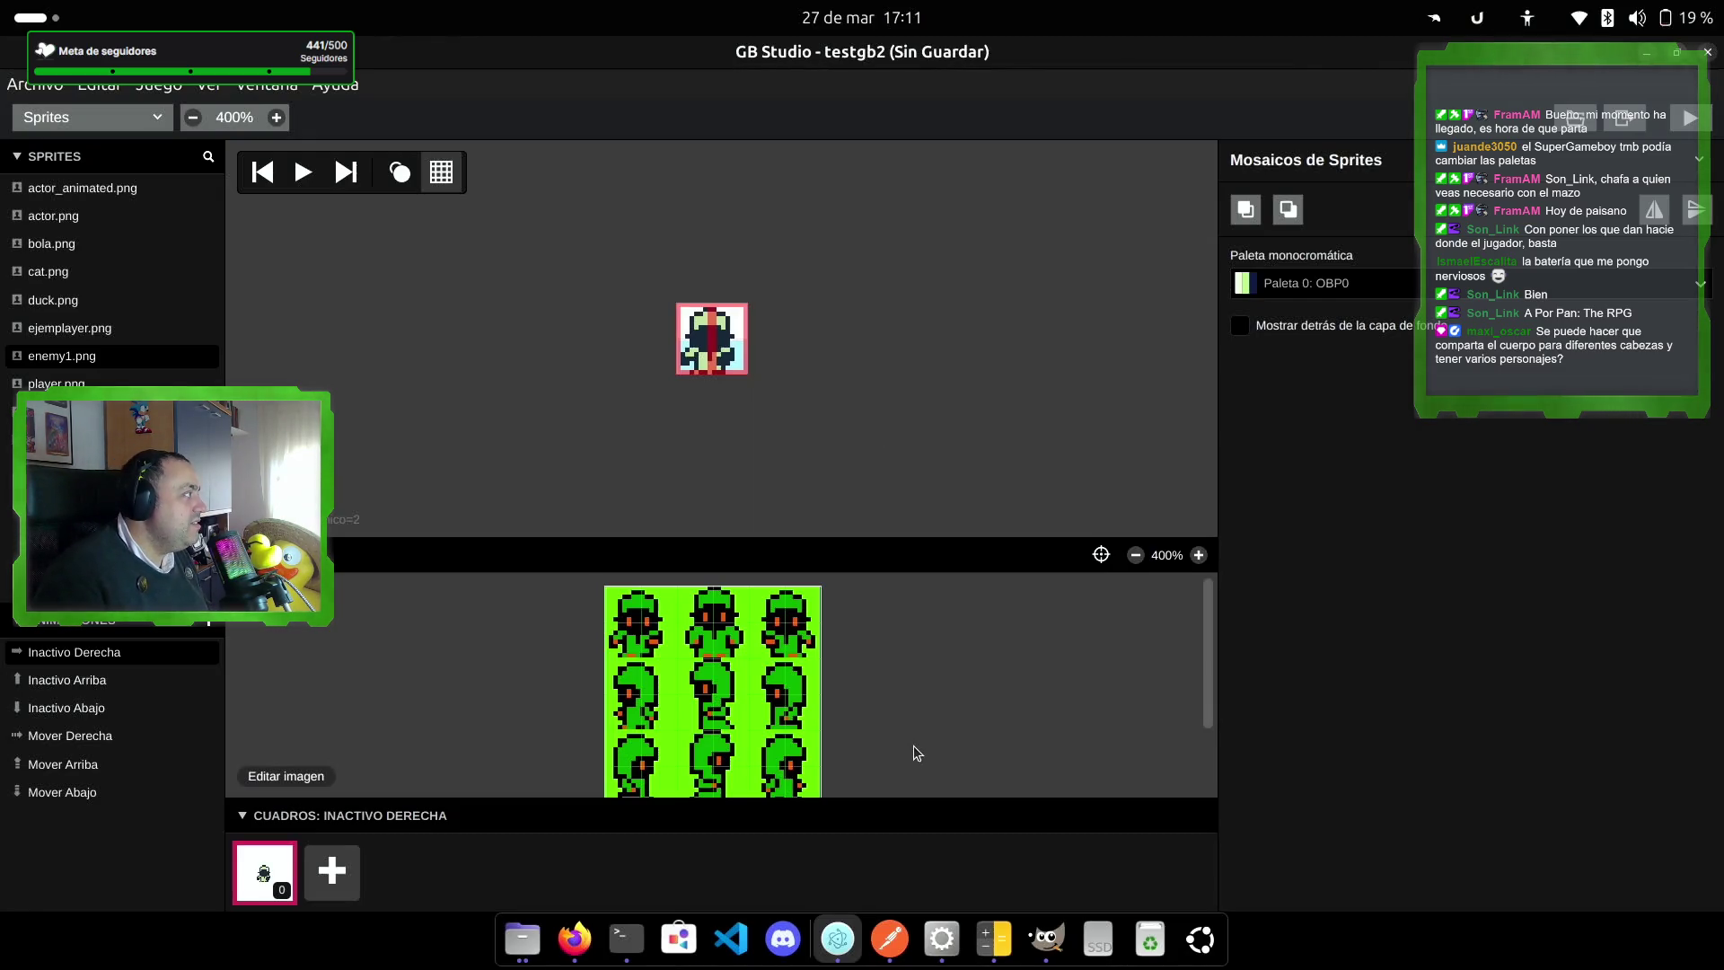
{"action": "left_click", "coordinate": [298, 177]}
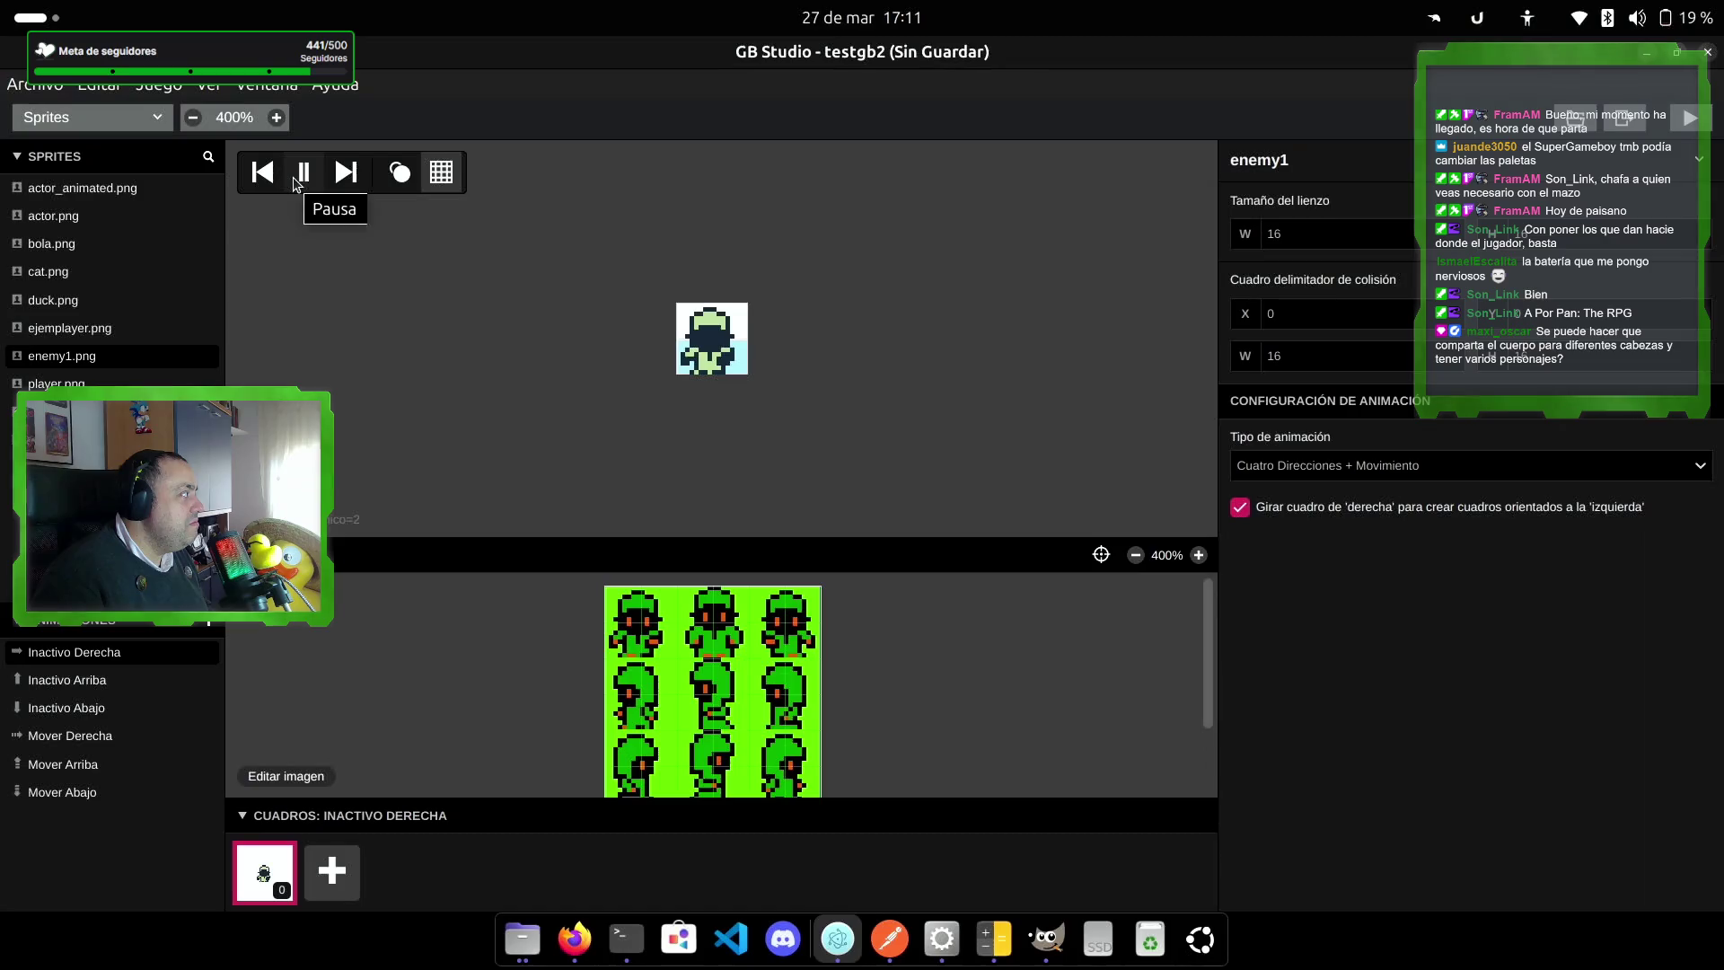
{"action": "left_click", "coordinate": [306, 180]}
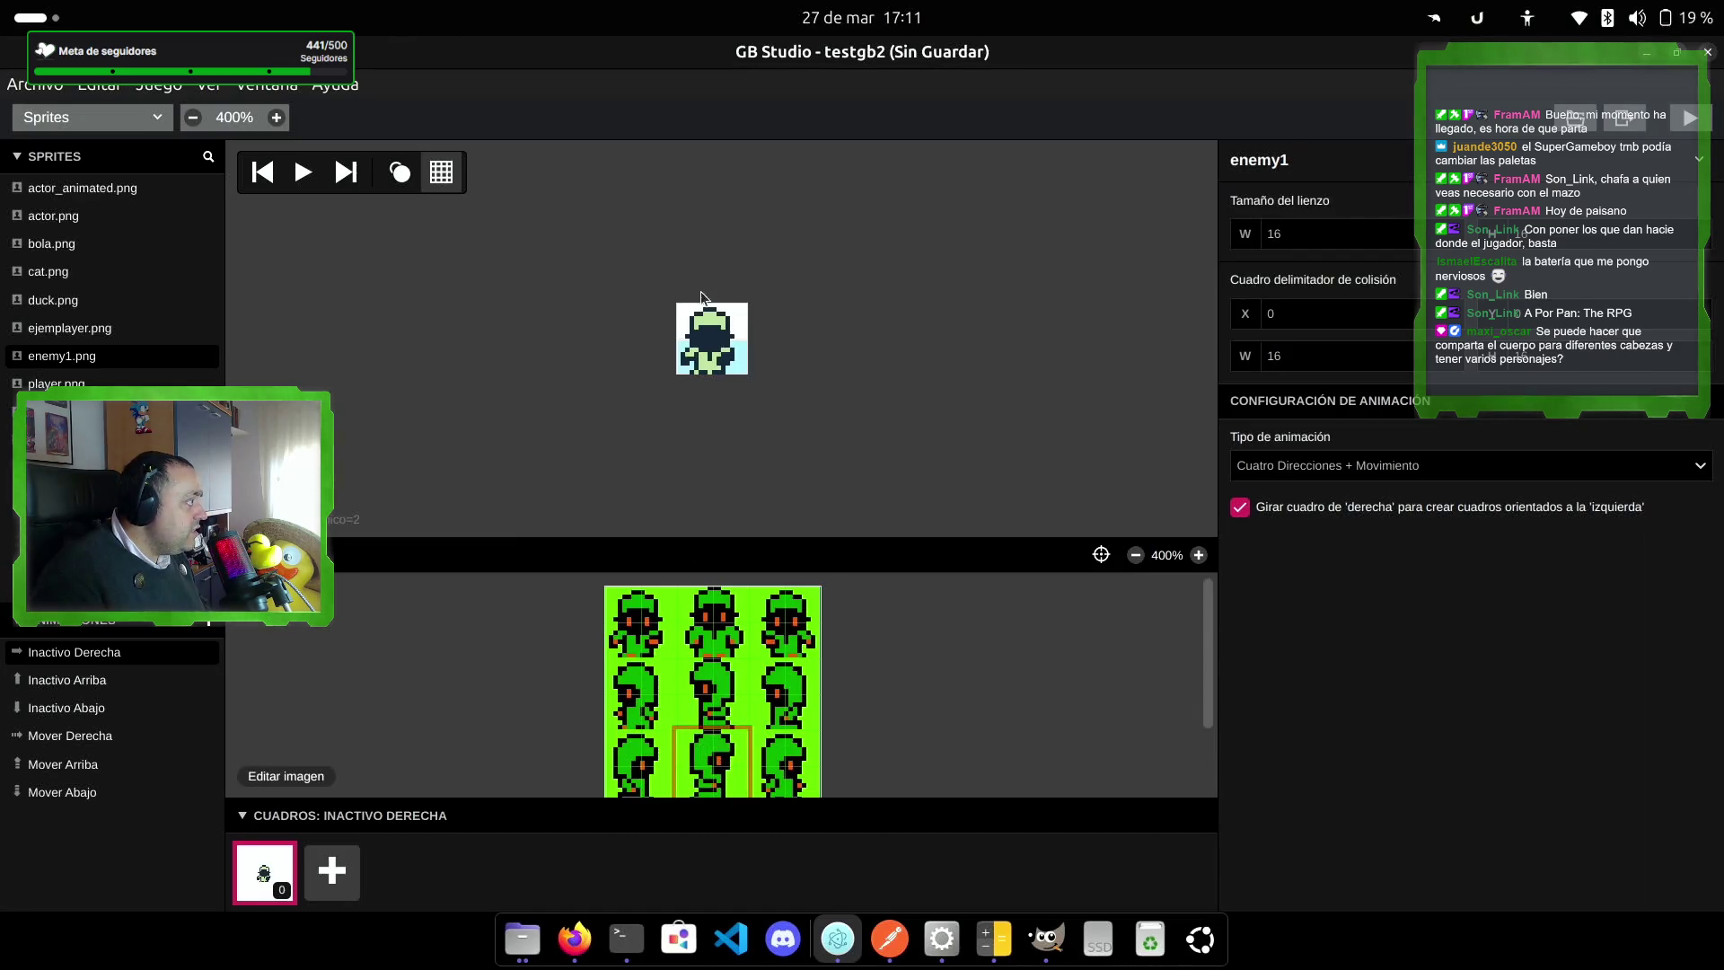
Step: Remove the extra and wrong tiles, leaving a single side-facing conjurer tile in the frame
{"action": "left_click", "coordinate": [714, 346]}
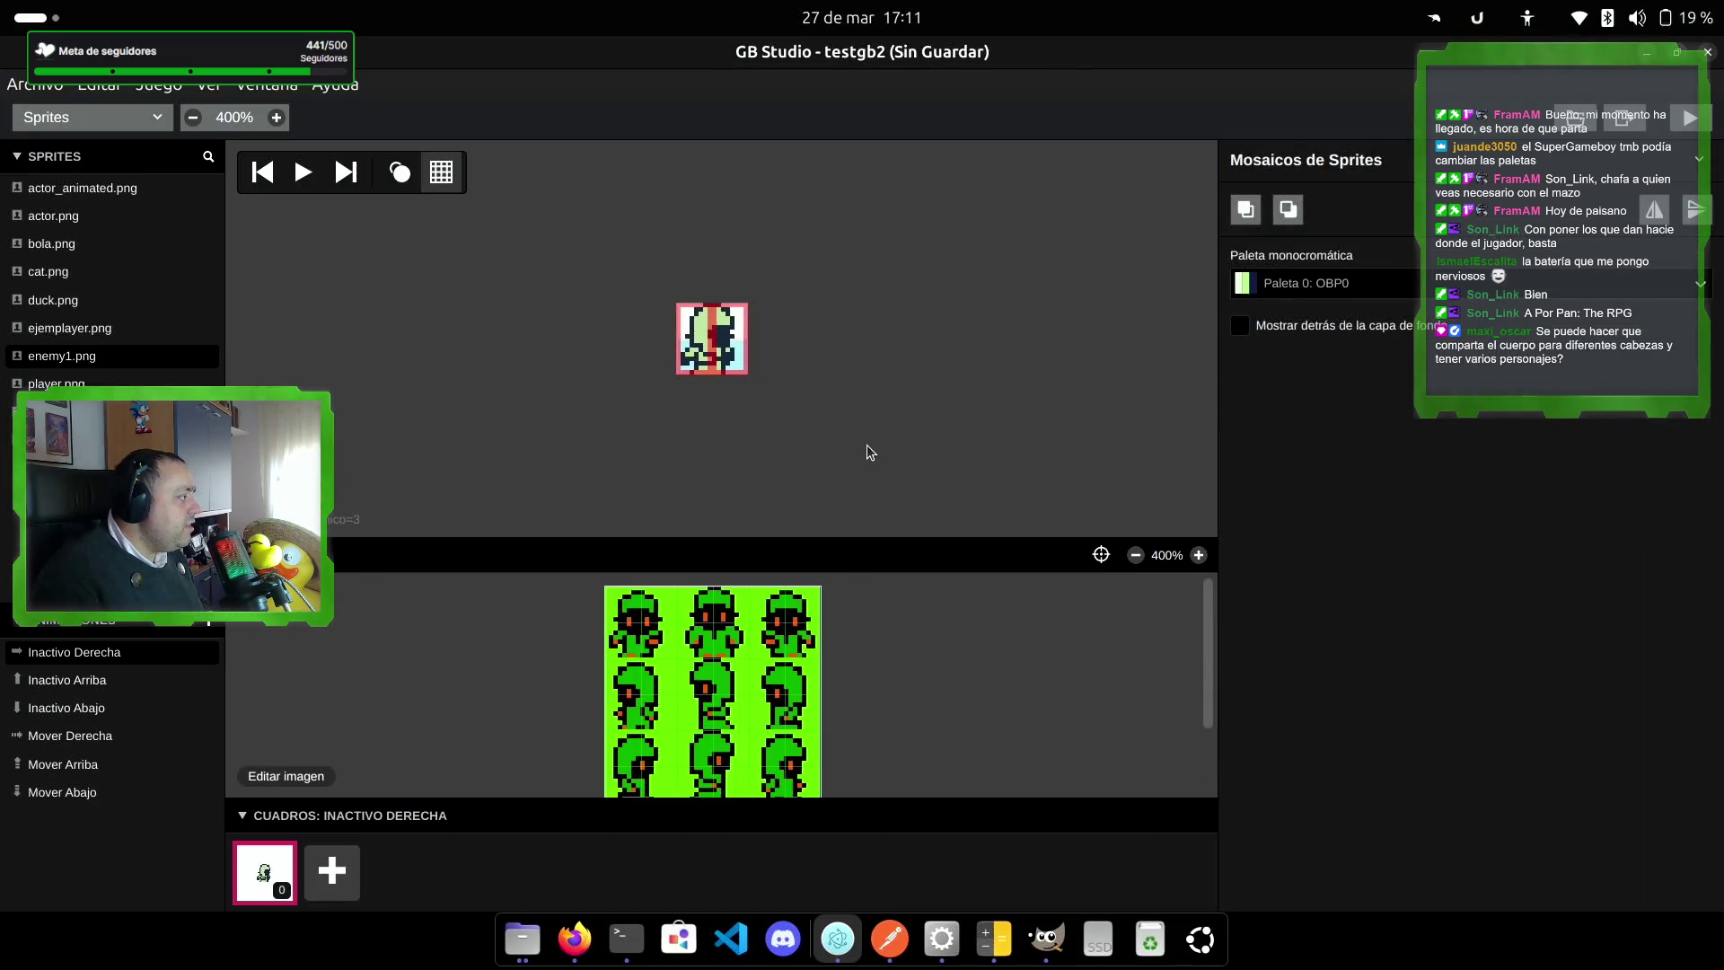
{"action": "left_click", "coordinate": [866, 445]}
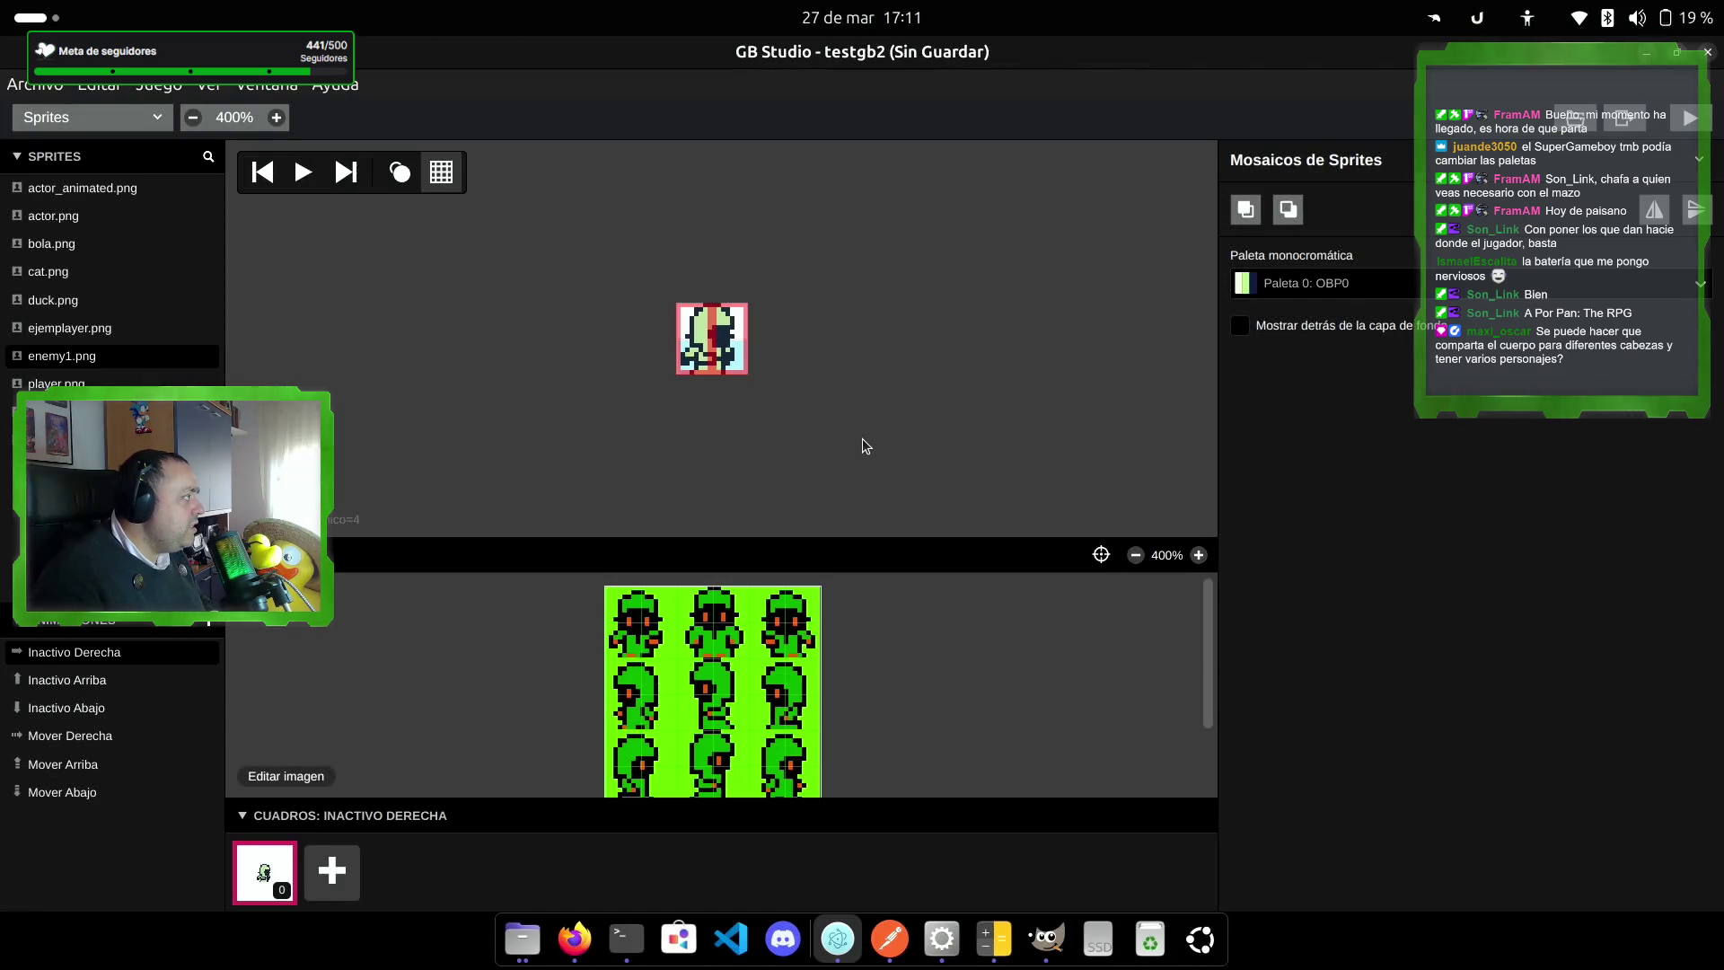
{"action": "key", "text": "ctrl+z"}
{"action": "key", "text": "ctrl+z"}
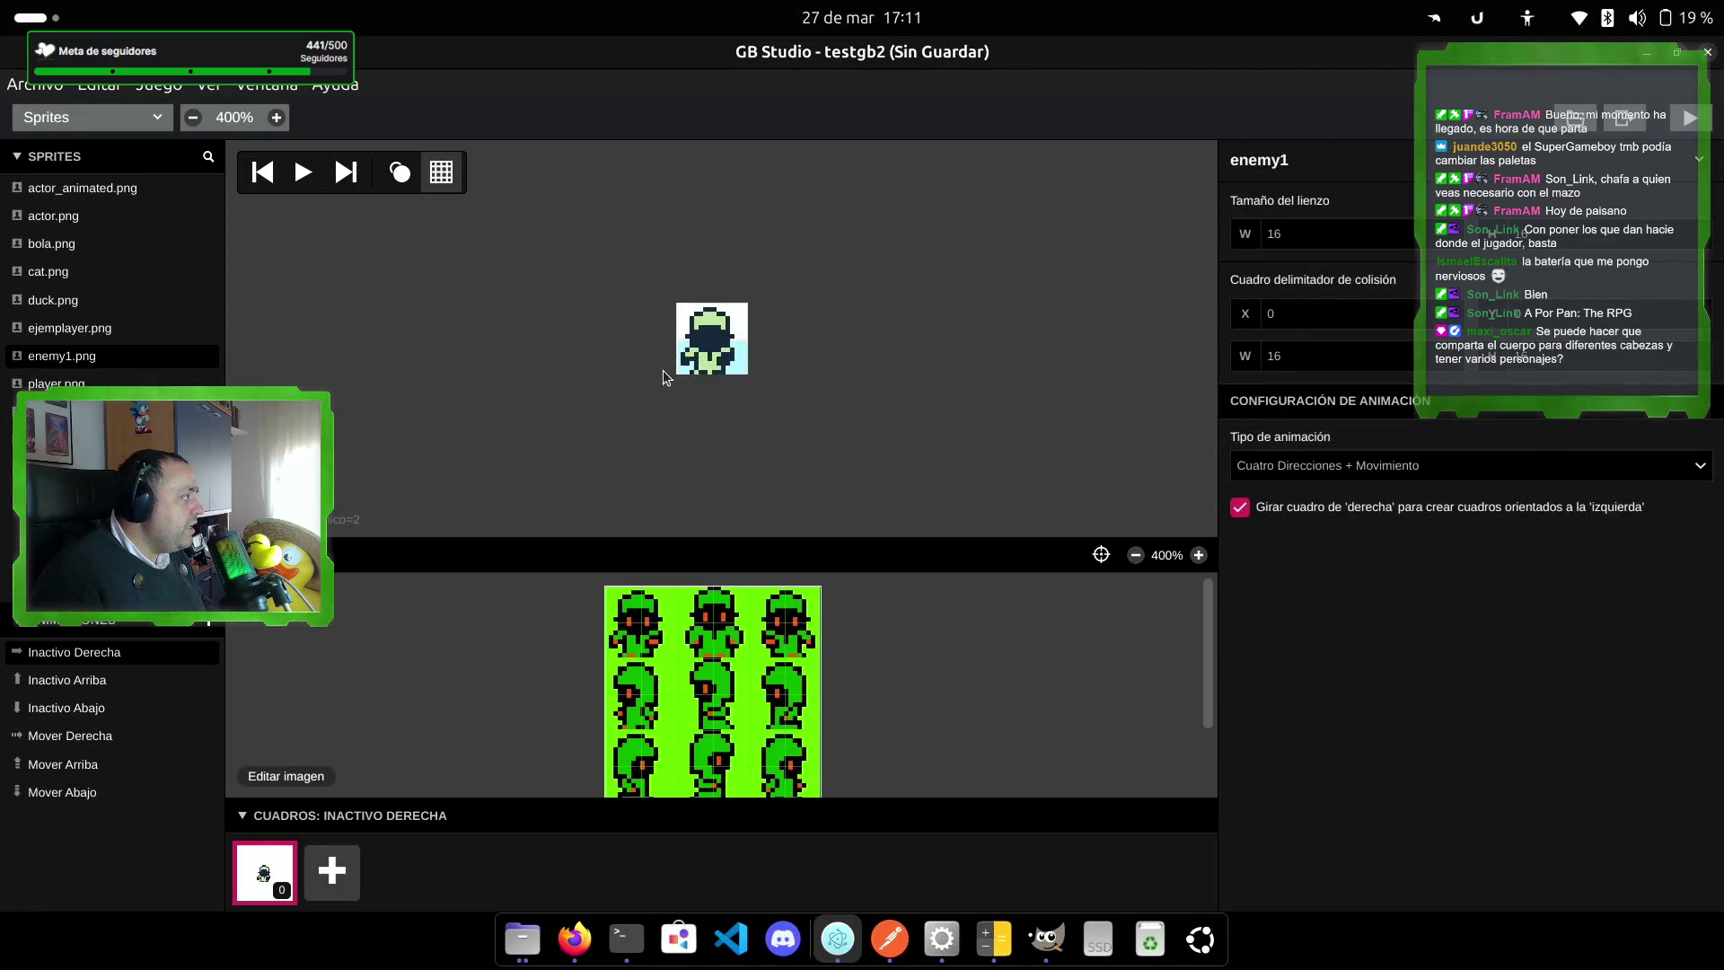
{"action": "left_click", "coordinate": [697, 359]}
{"action": "key", "text": "Delete"}
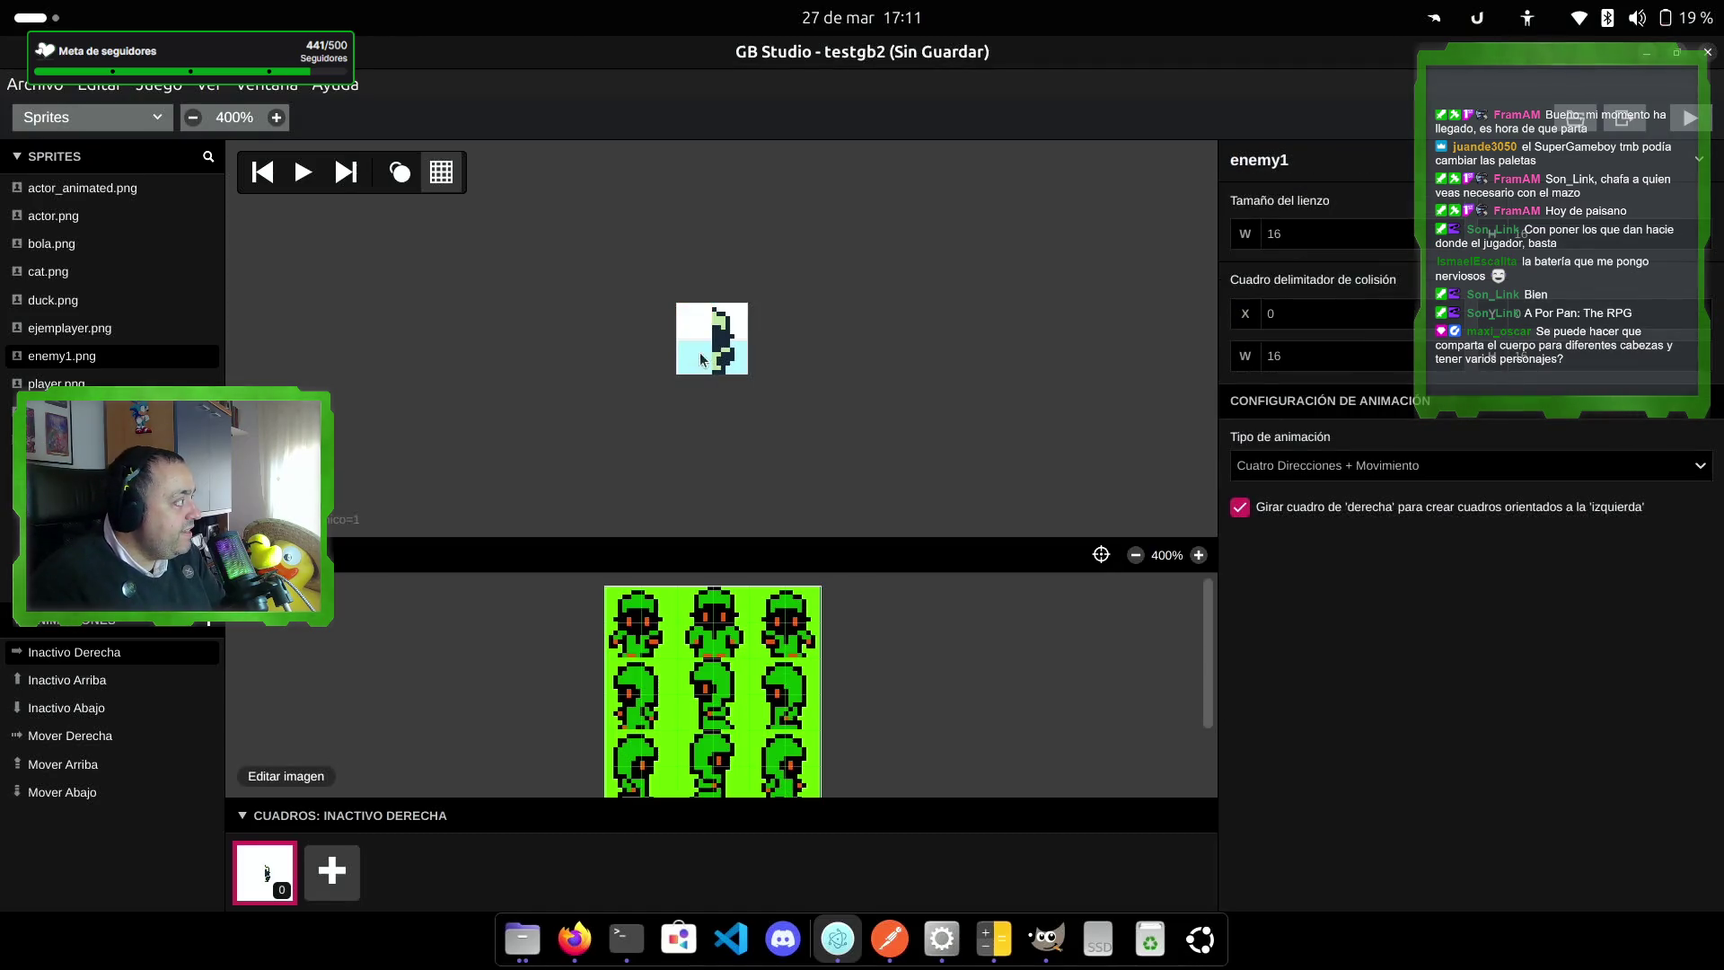
{"action": "left_click", "coordinate": [696, 770]}
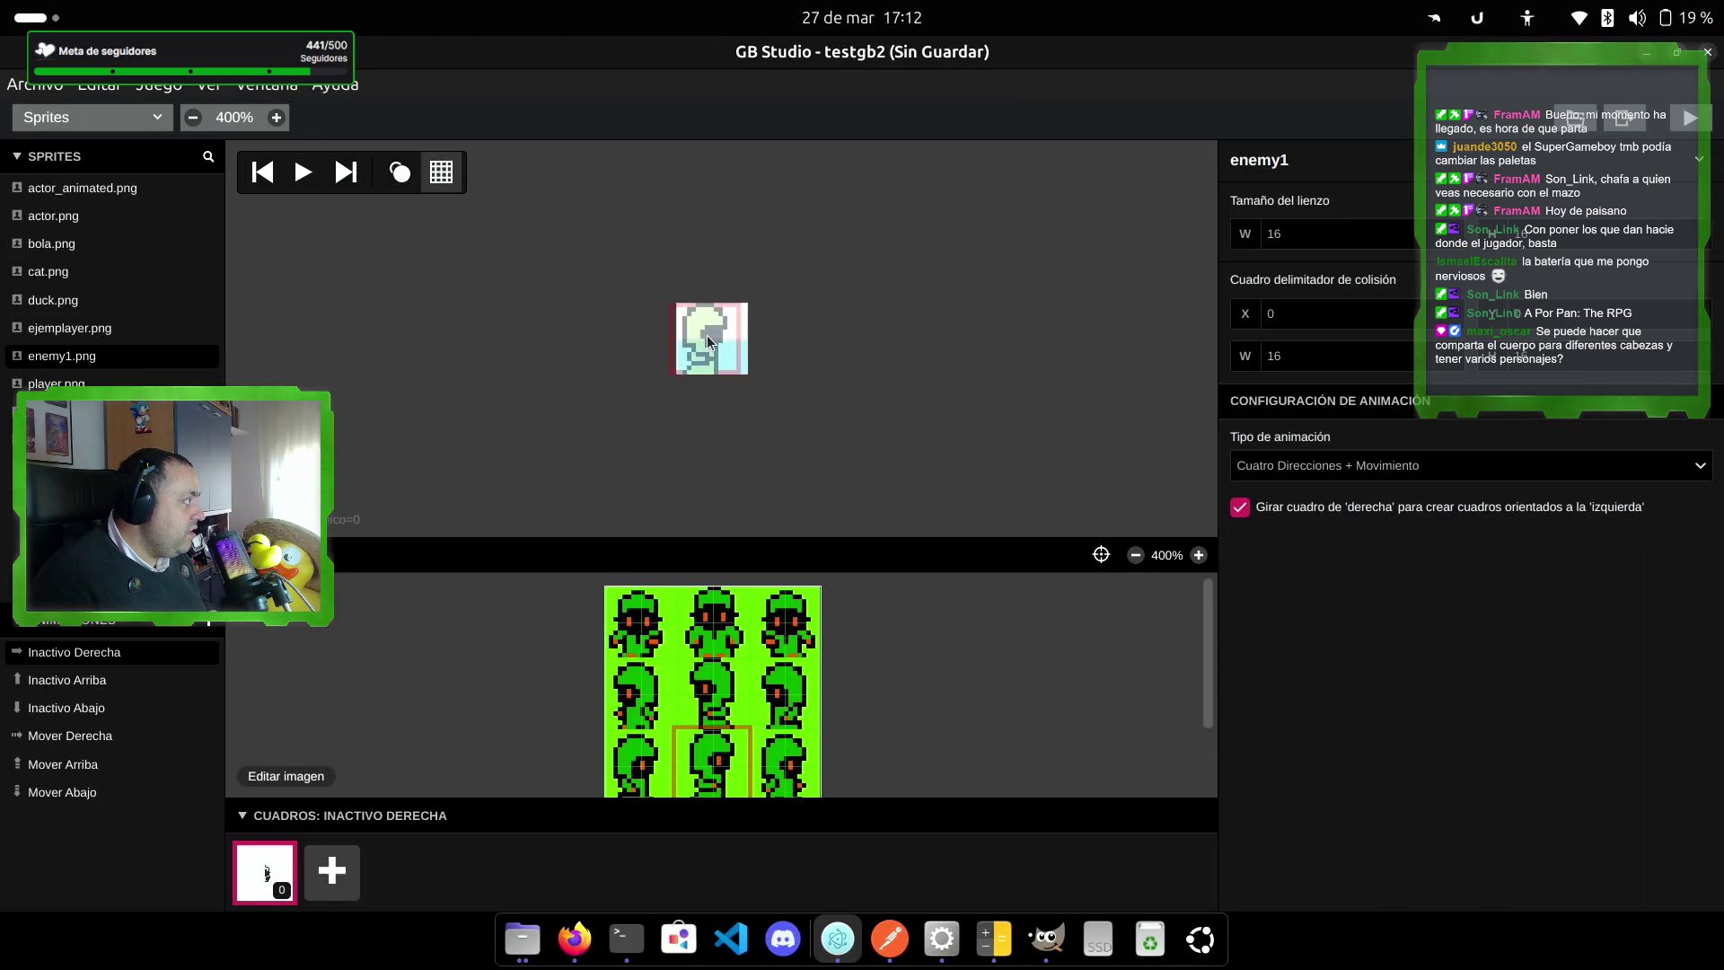
{"action": "left_click", "coordinate": [705, 341]}
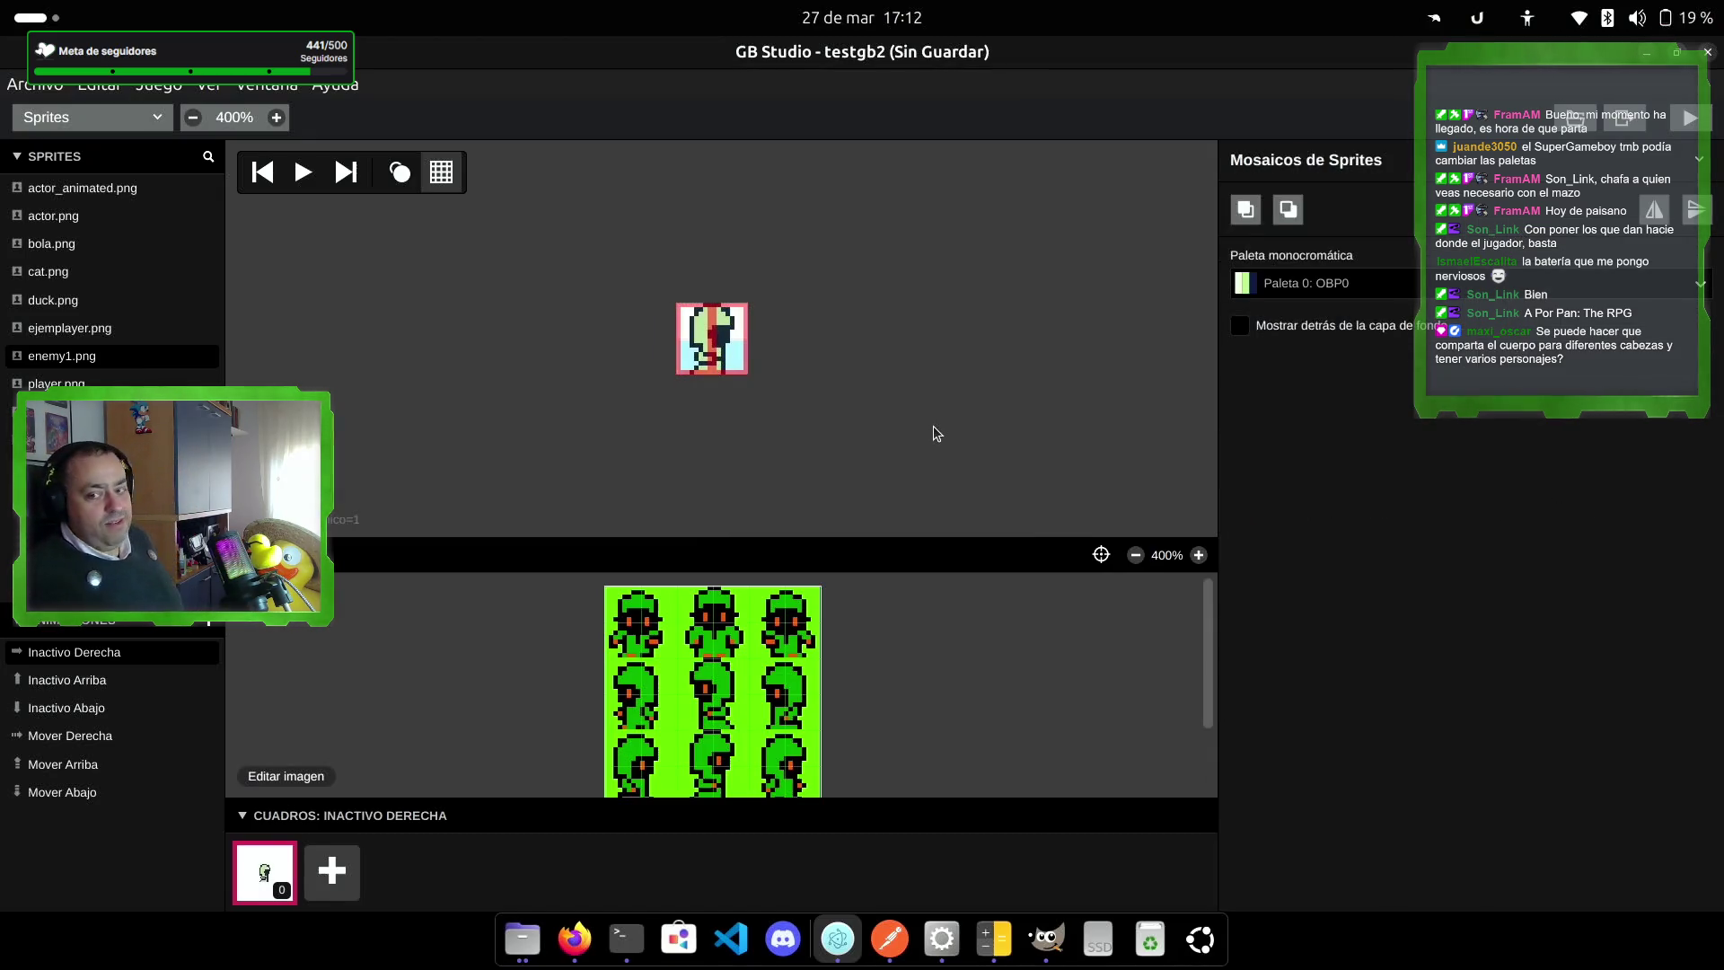
{"action": "key", "text": "ctrl+v"}
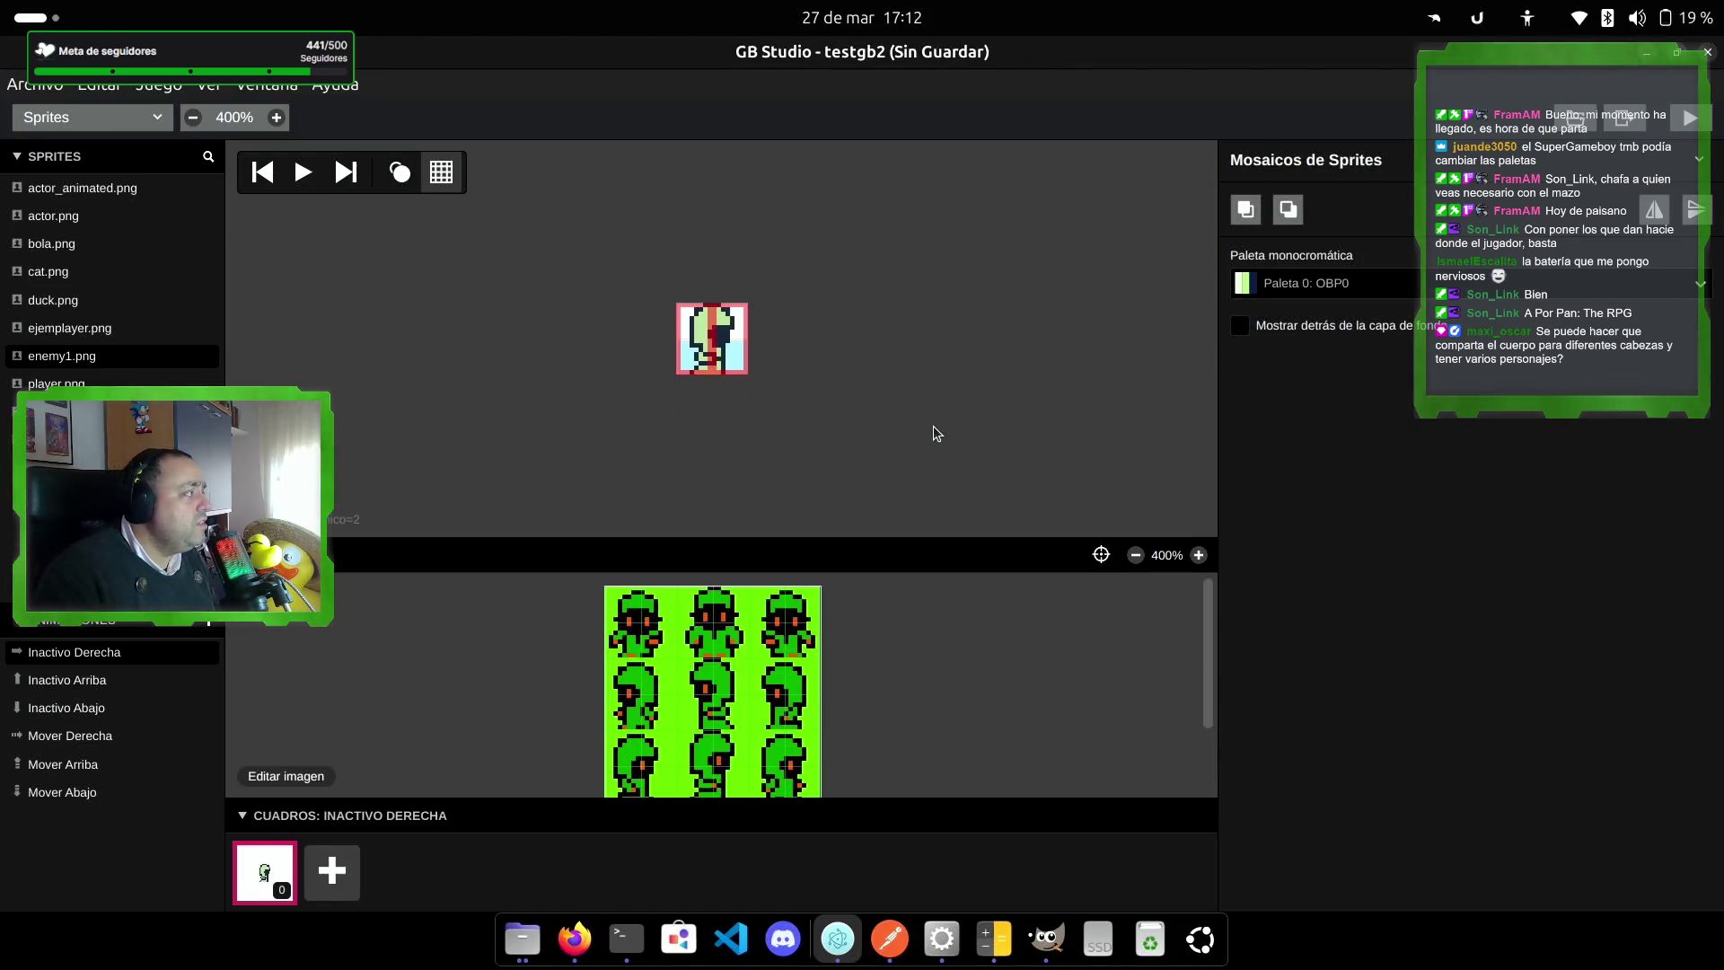
{"action": "left_click", "coordinate": [93, 365]}
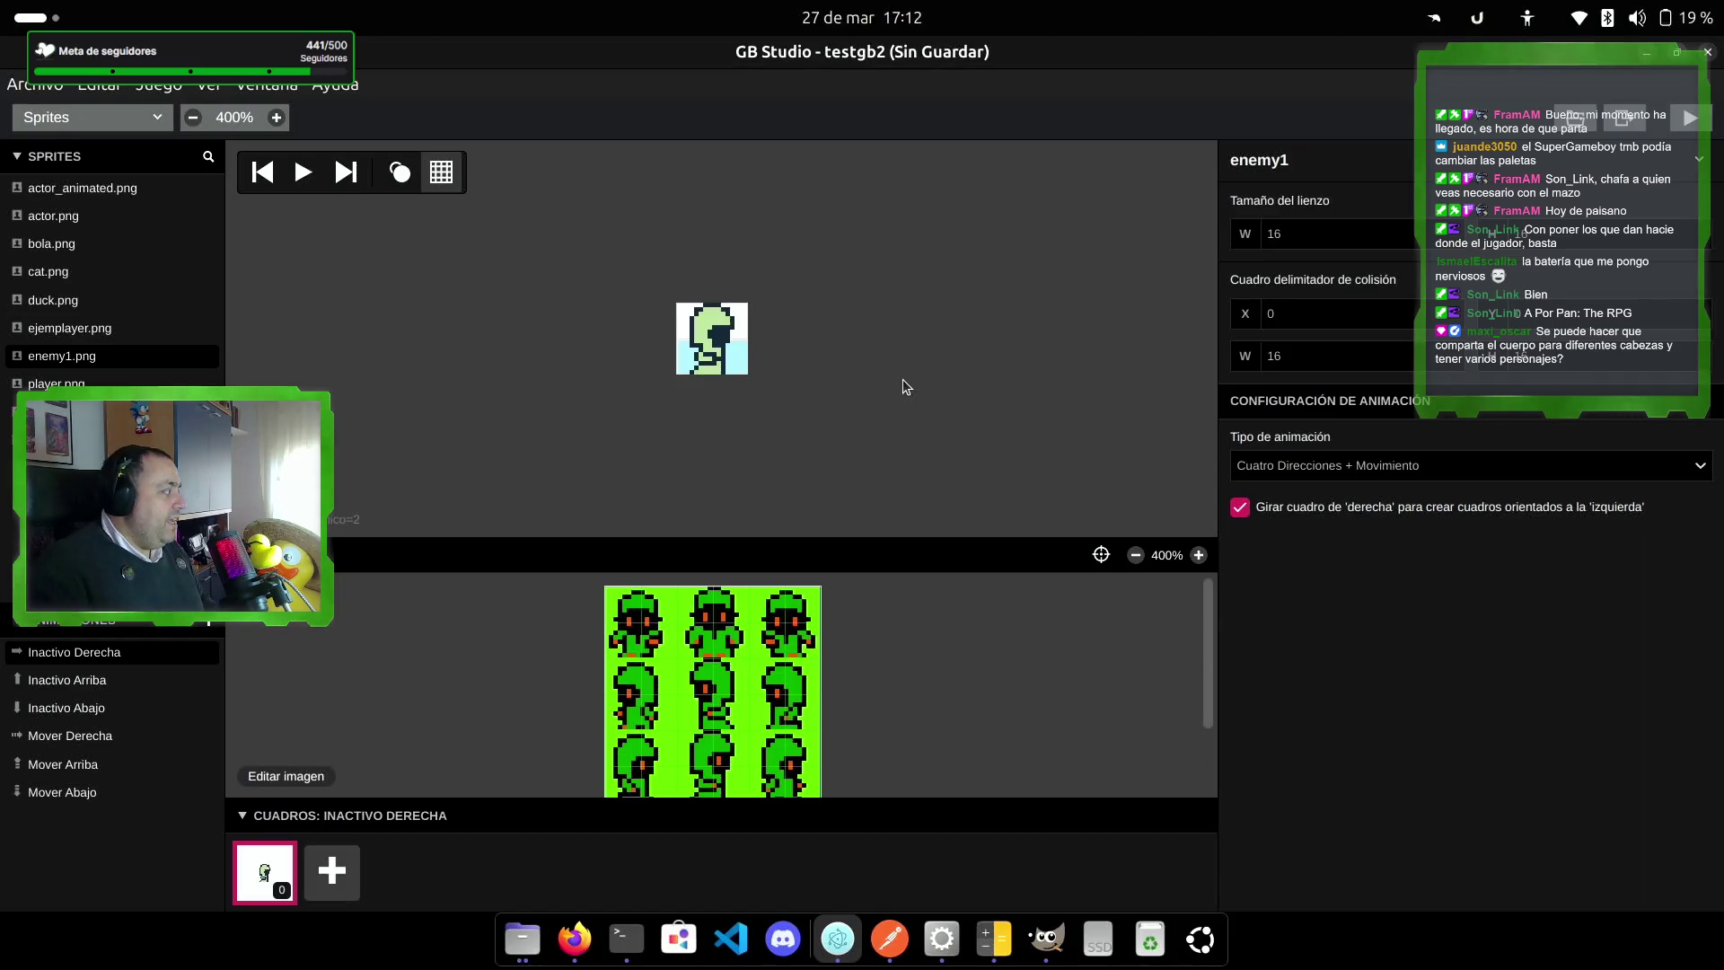
Step: Place the back-facing conjurer tile in the Inactivo Arriba frame
{"action": "left_click", "coordinate": [64, 688]}
{"action": "scroll", "coordinate": [702, 736], "scroll_direction": "down", "scroll_amount": 1}
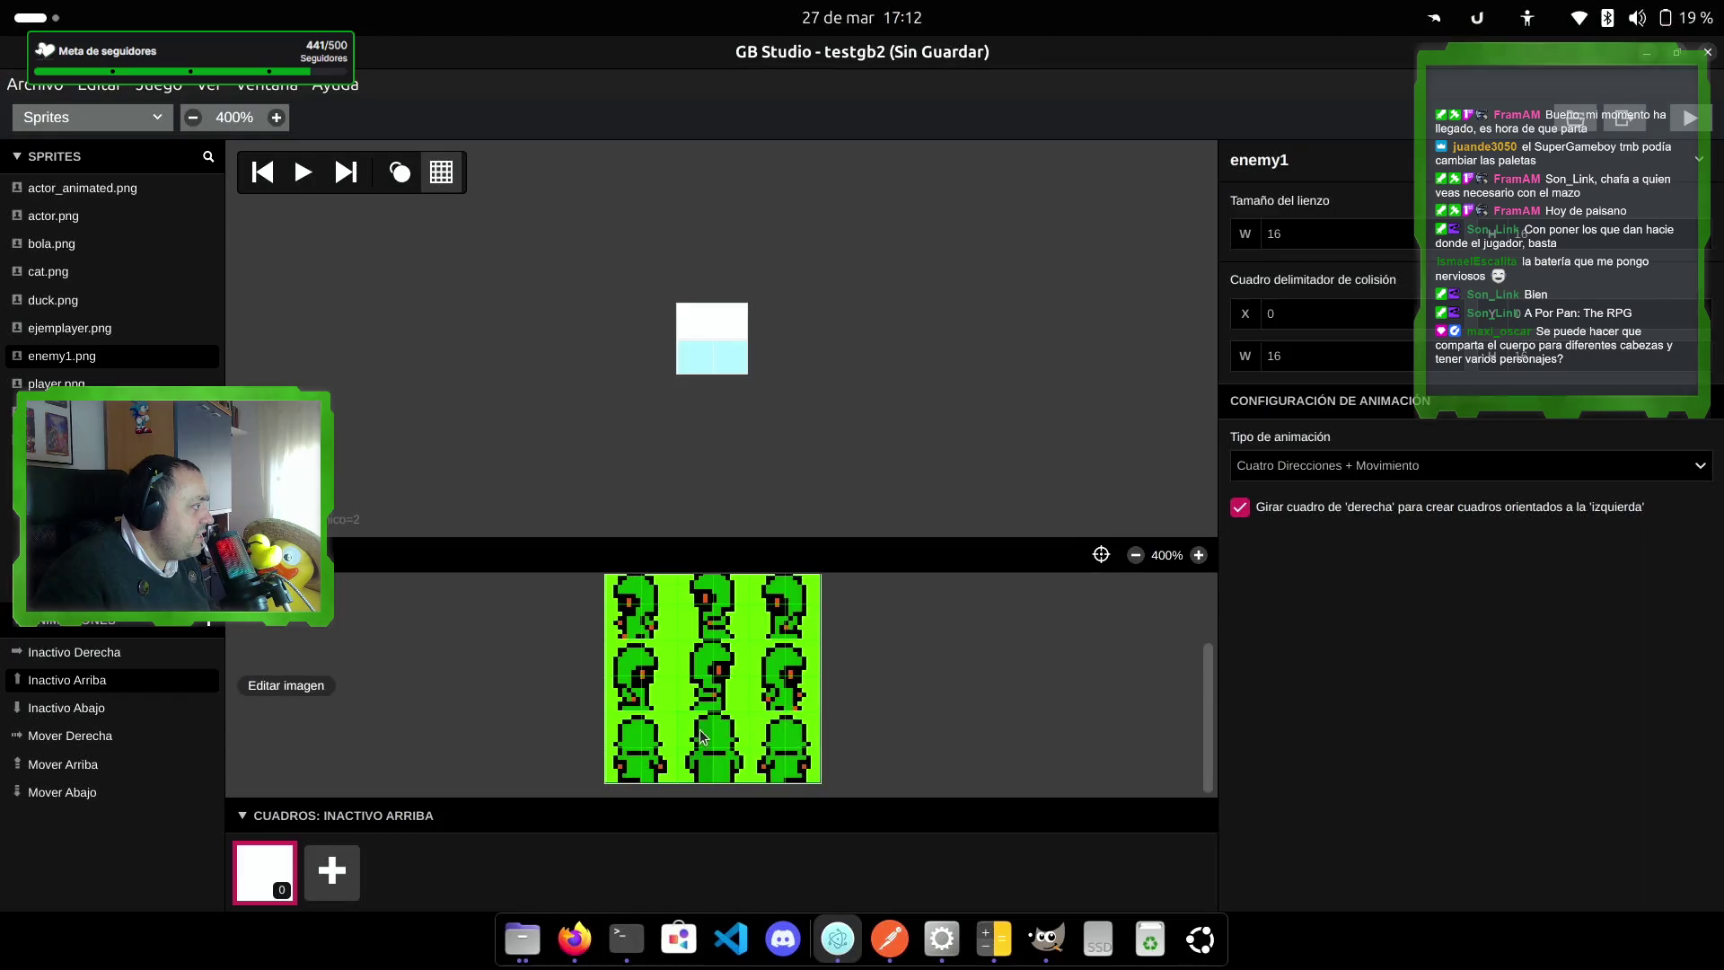
{"action": "left_click", "coordinate": [702, 736]}
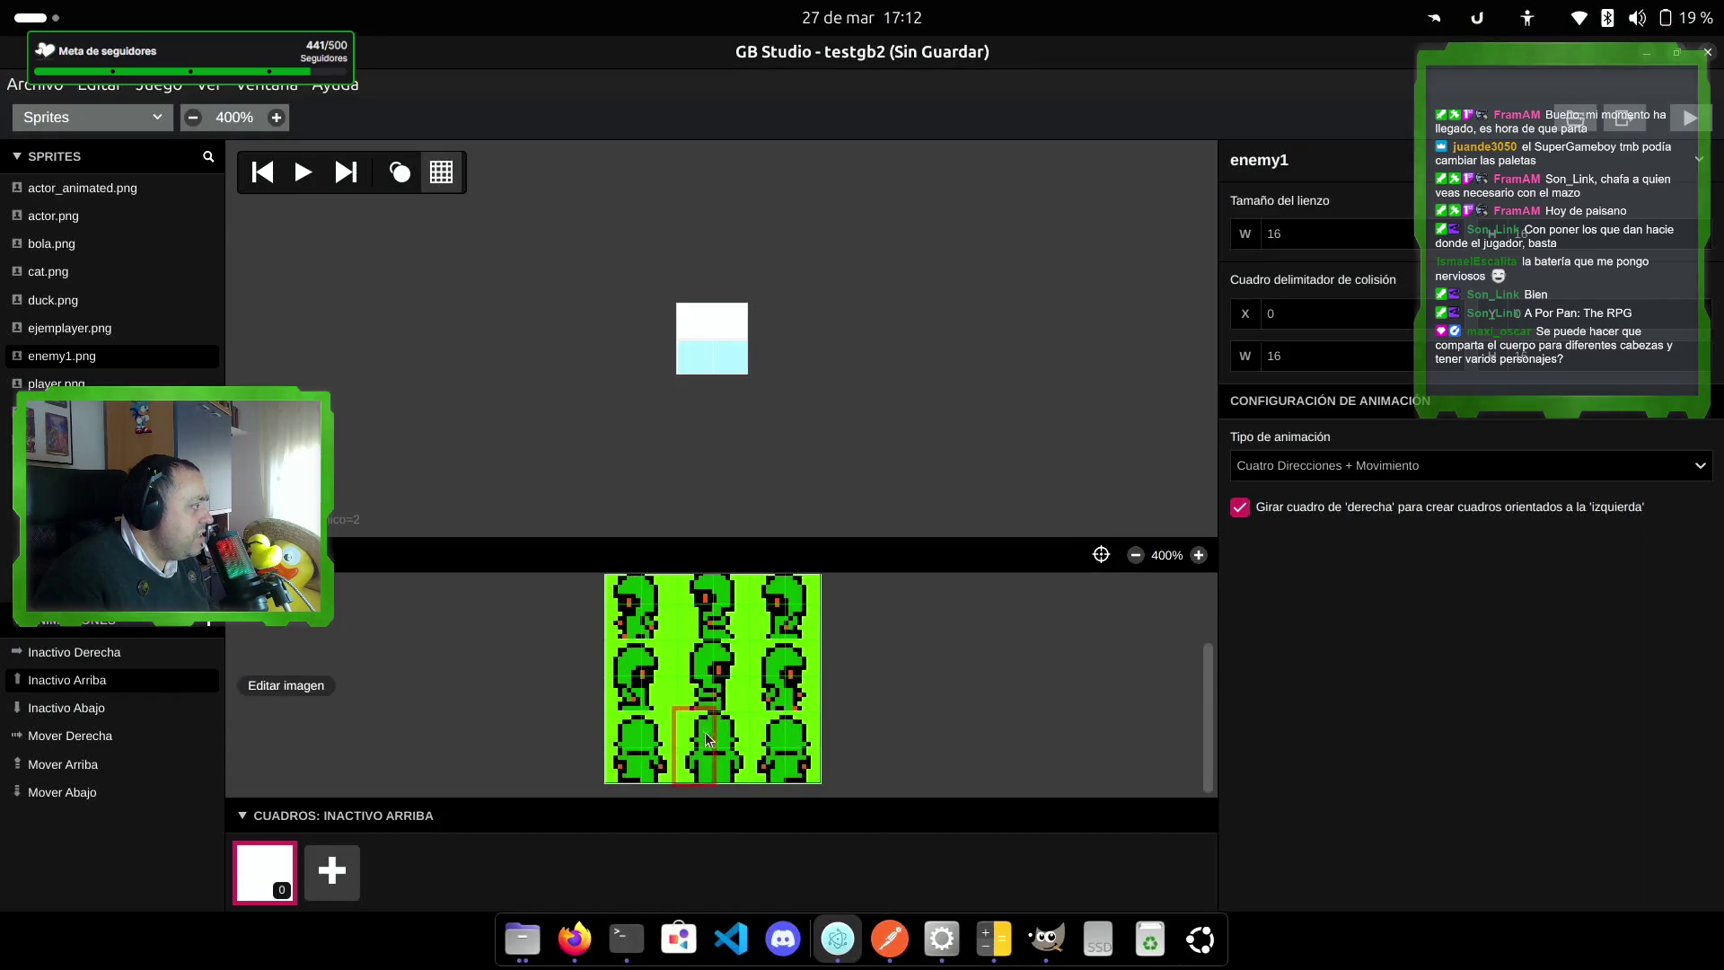
{"action": "left_click", "coordinate": [716, 344]}
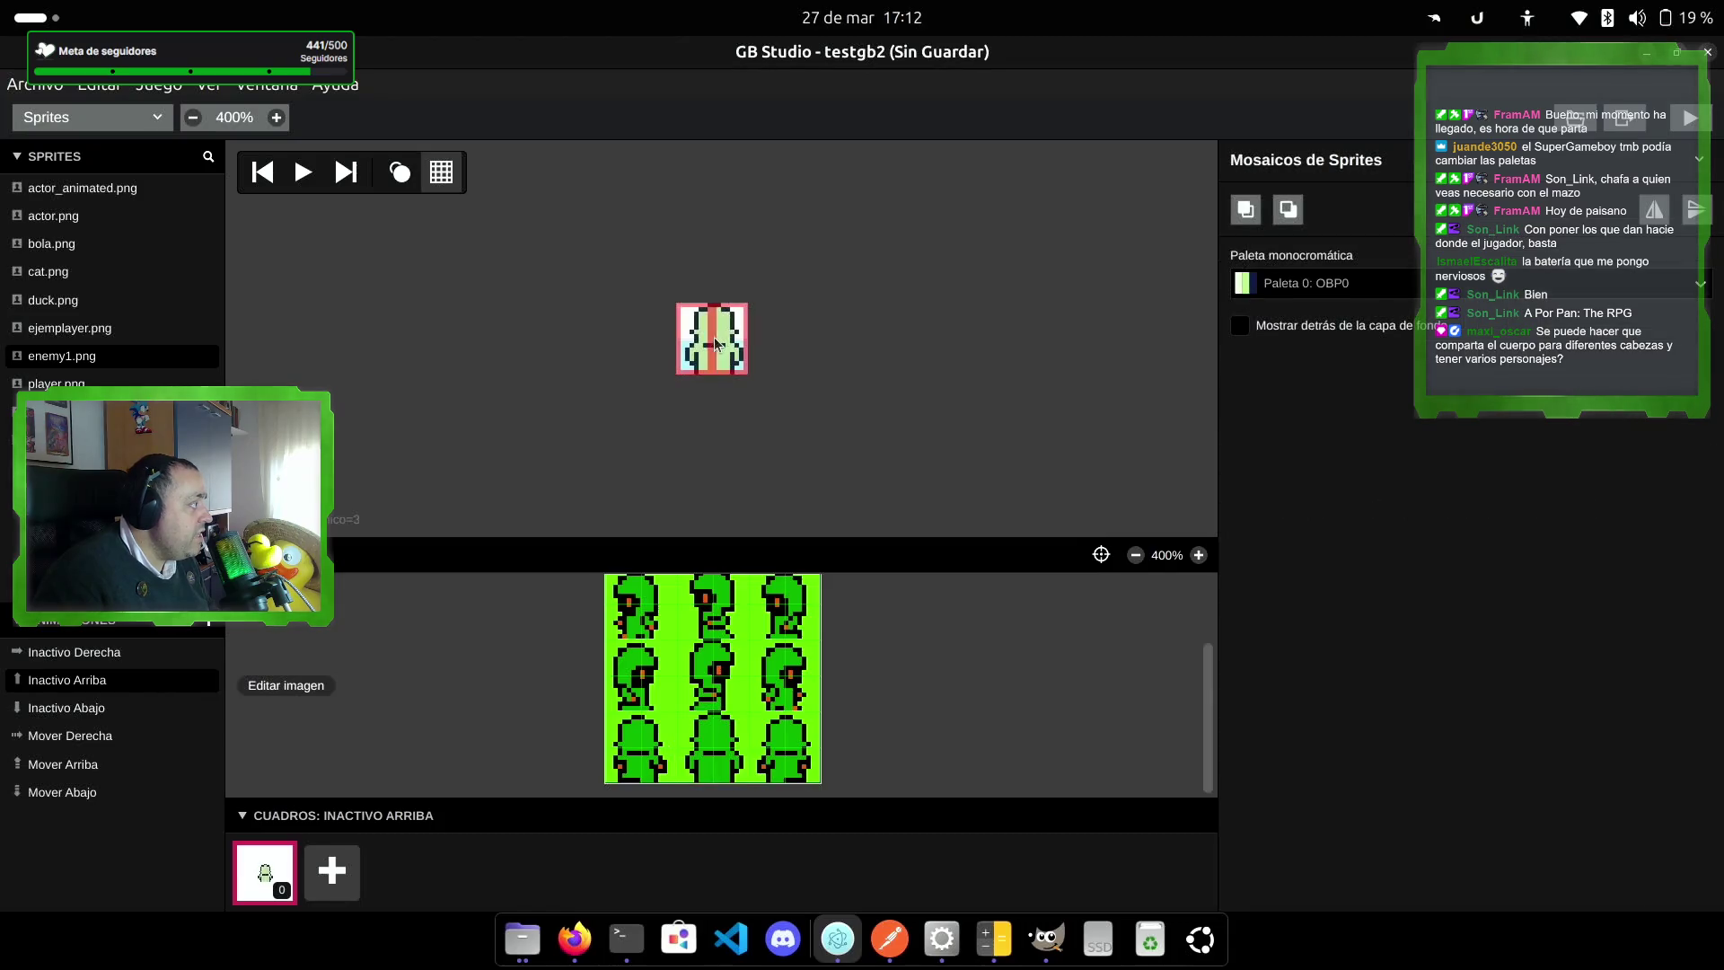
Step: Place the front-facing conjurer tile in the Inactivo Abajo frame
{"action": "left_click", "coordinate": [147, 709]}
{"action": "scroll", "coordinate": [751, 643], "scroll_direction": "up", "scroll_amount": 2}
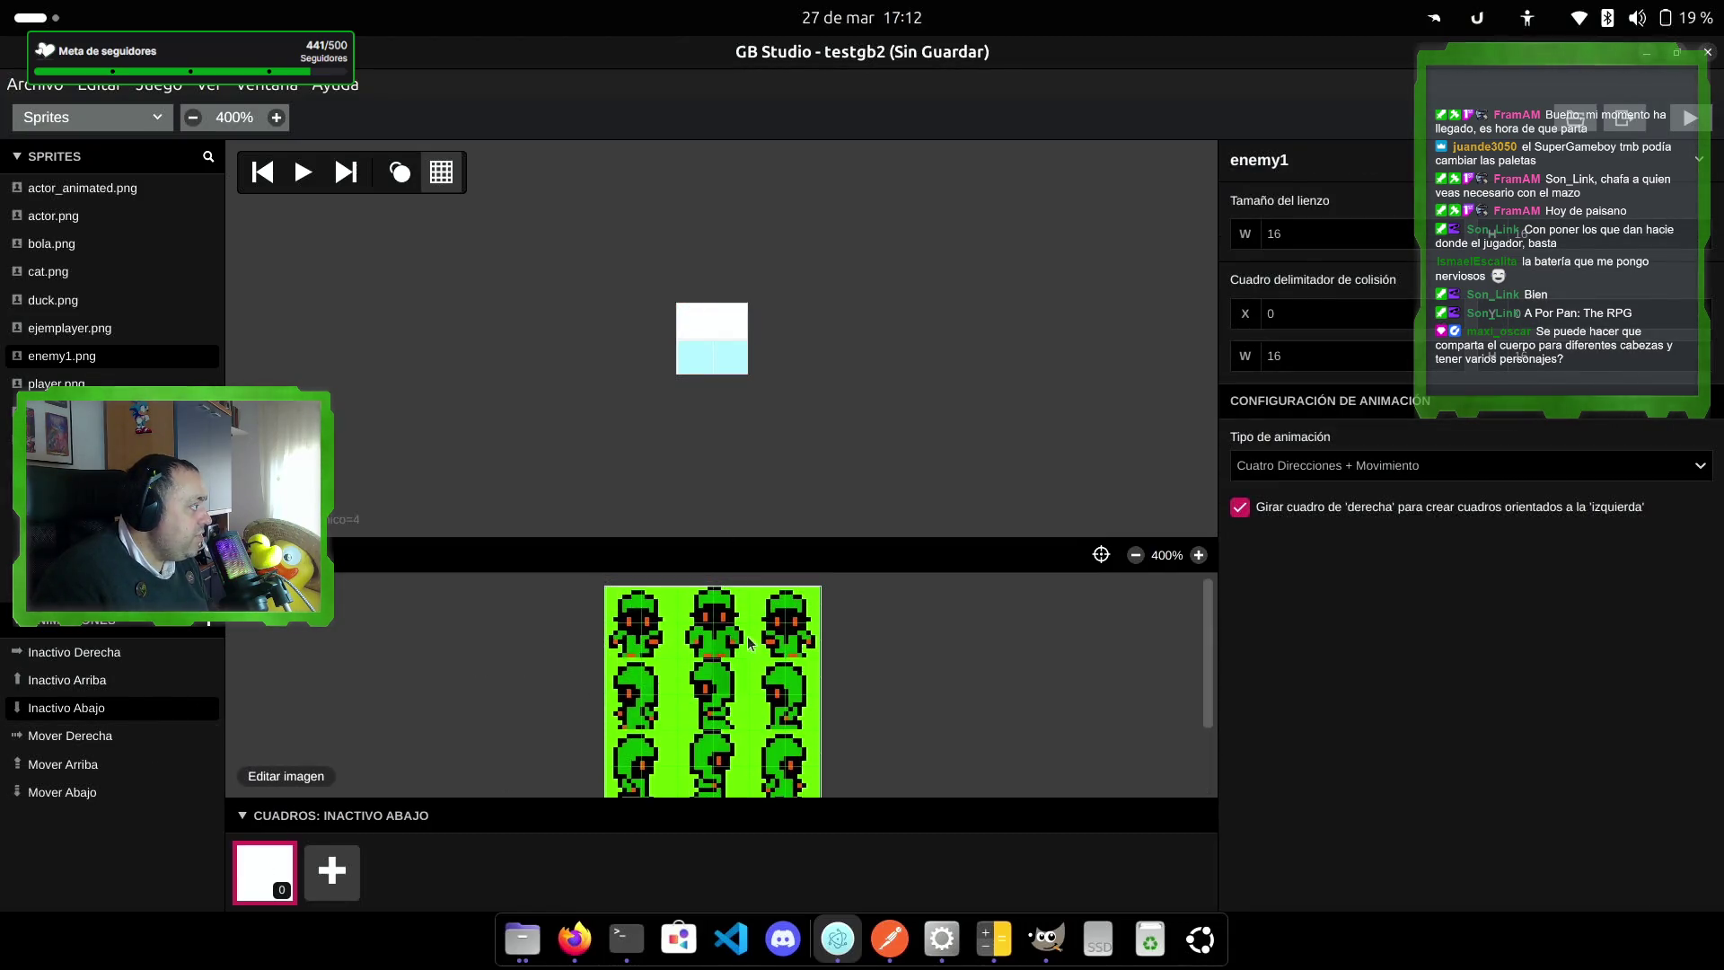
{"action": "left_click", "coordinate": [719, 615]}
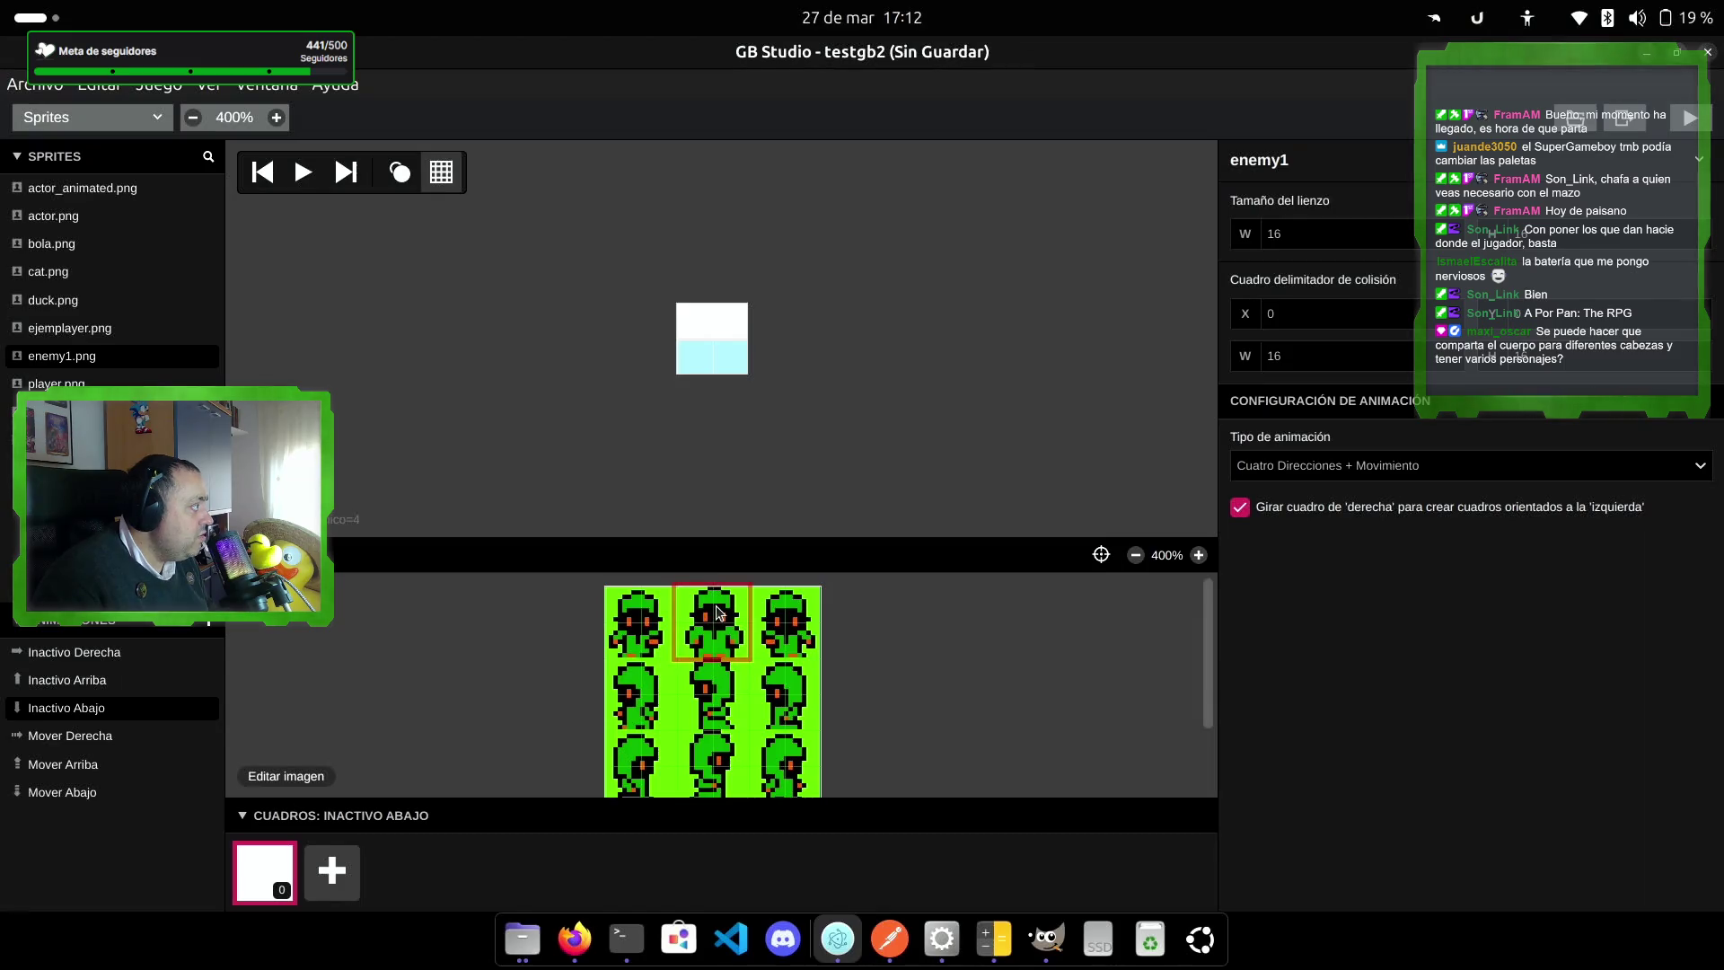
{"action": "left_click", "coordinate": [716, 344]}
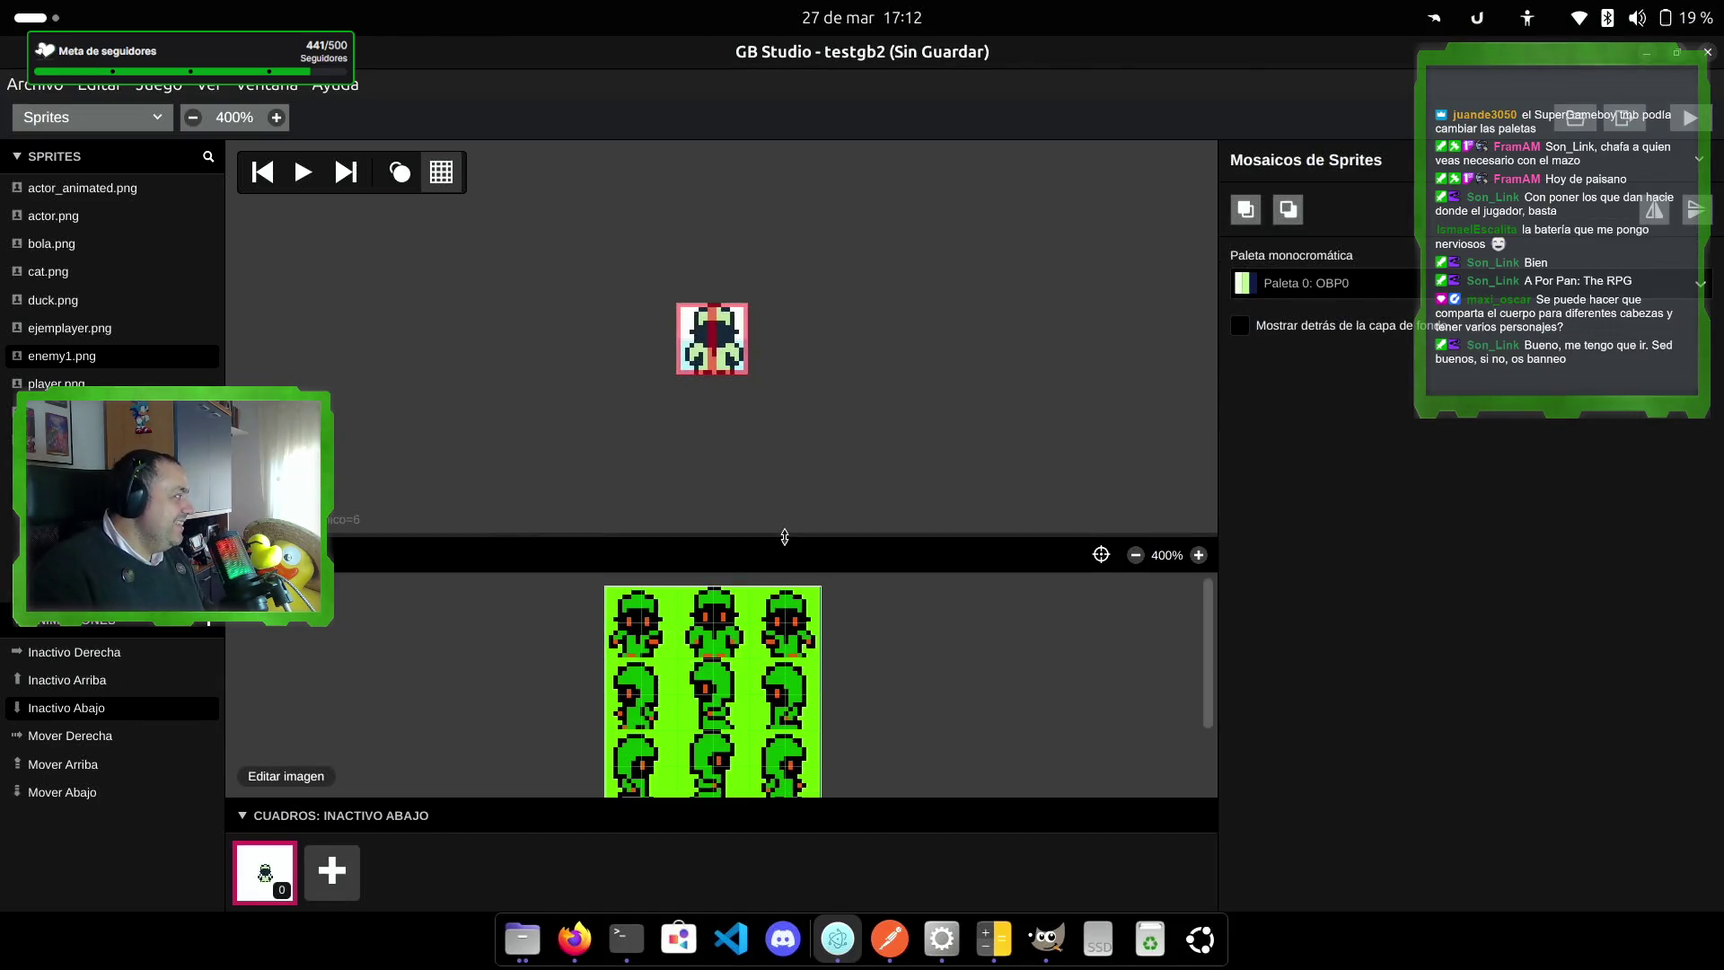
{"action": "left_click", "coordinate": [106, 737]}
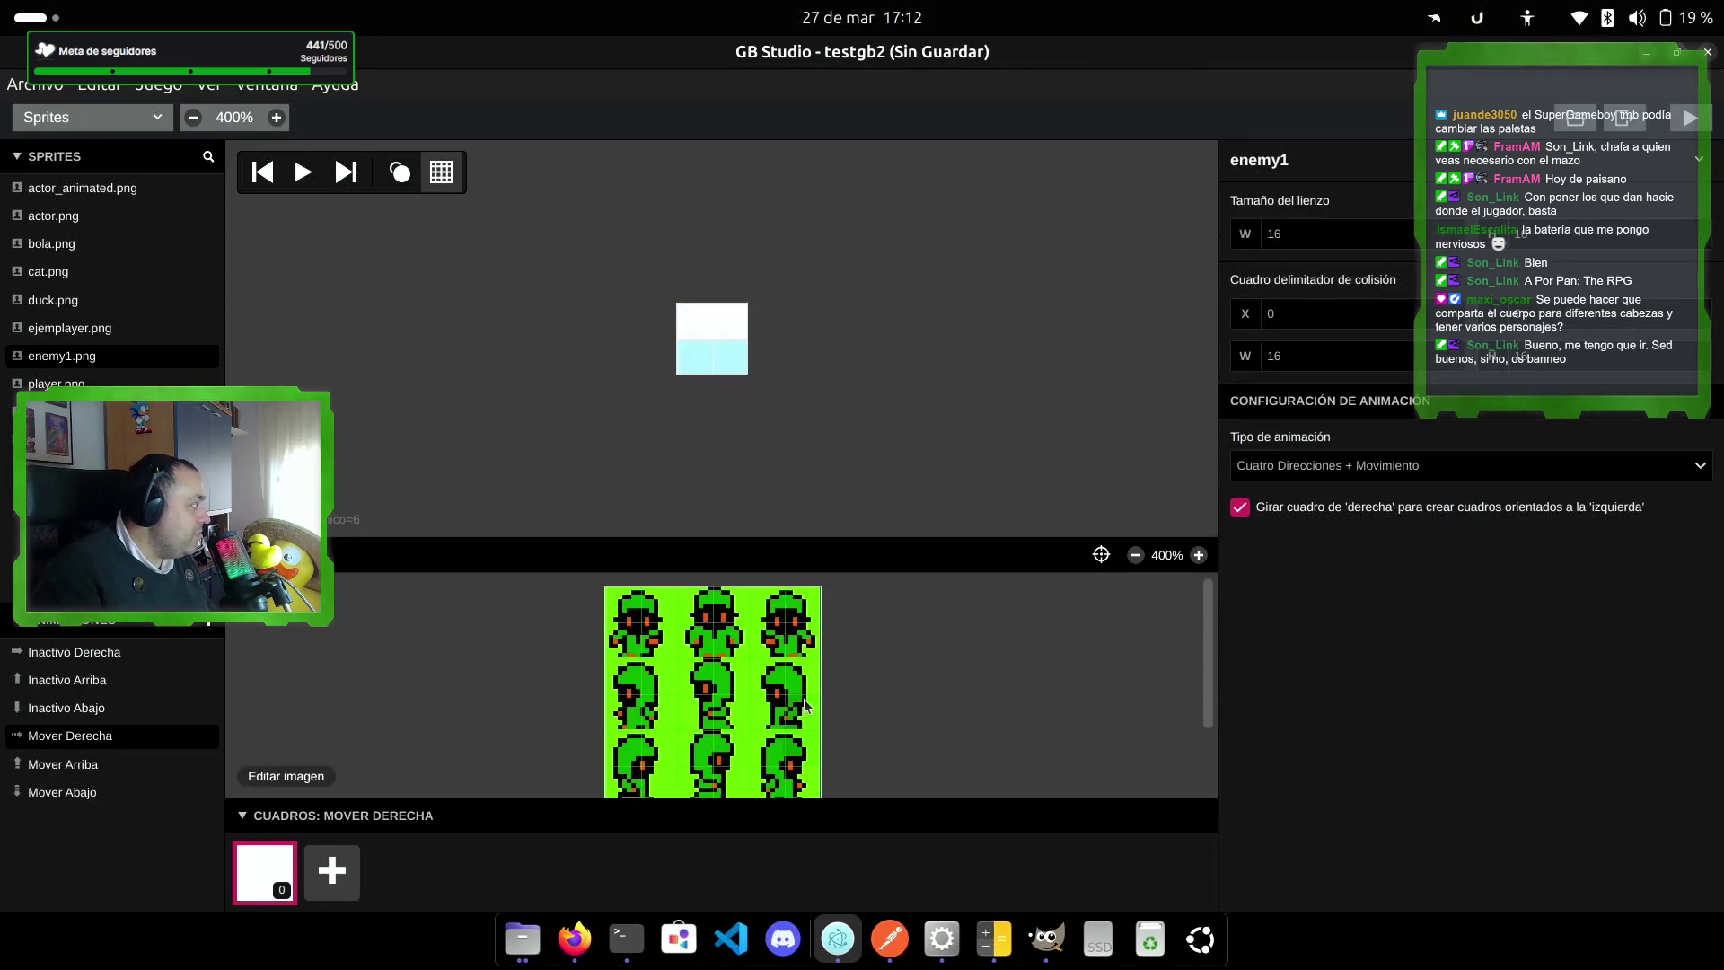
Step: Give Mover Derecha three frames and fill frames 0 and 1 with side-facing tiles
{"action": "left_click", "coordinate": [332, 871]}
{"action": "left_click", "coordinate": [377, 873]}
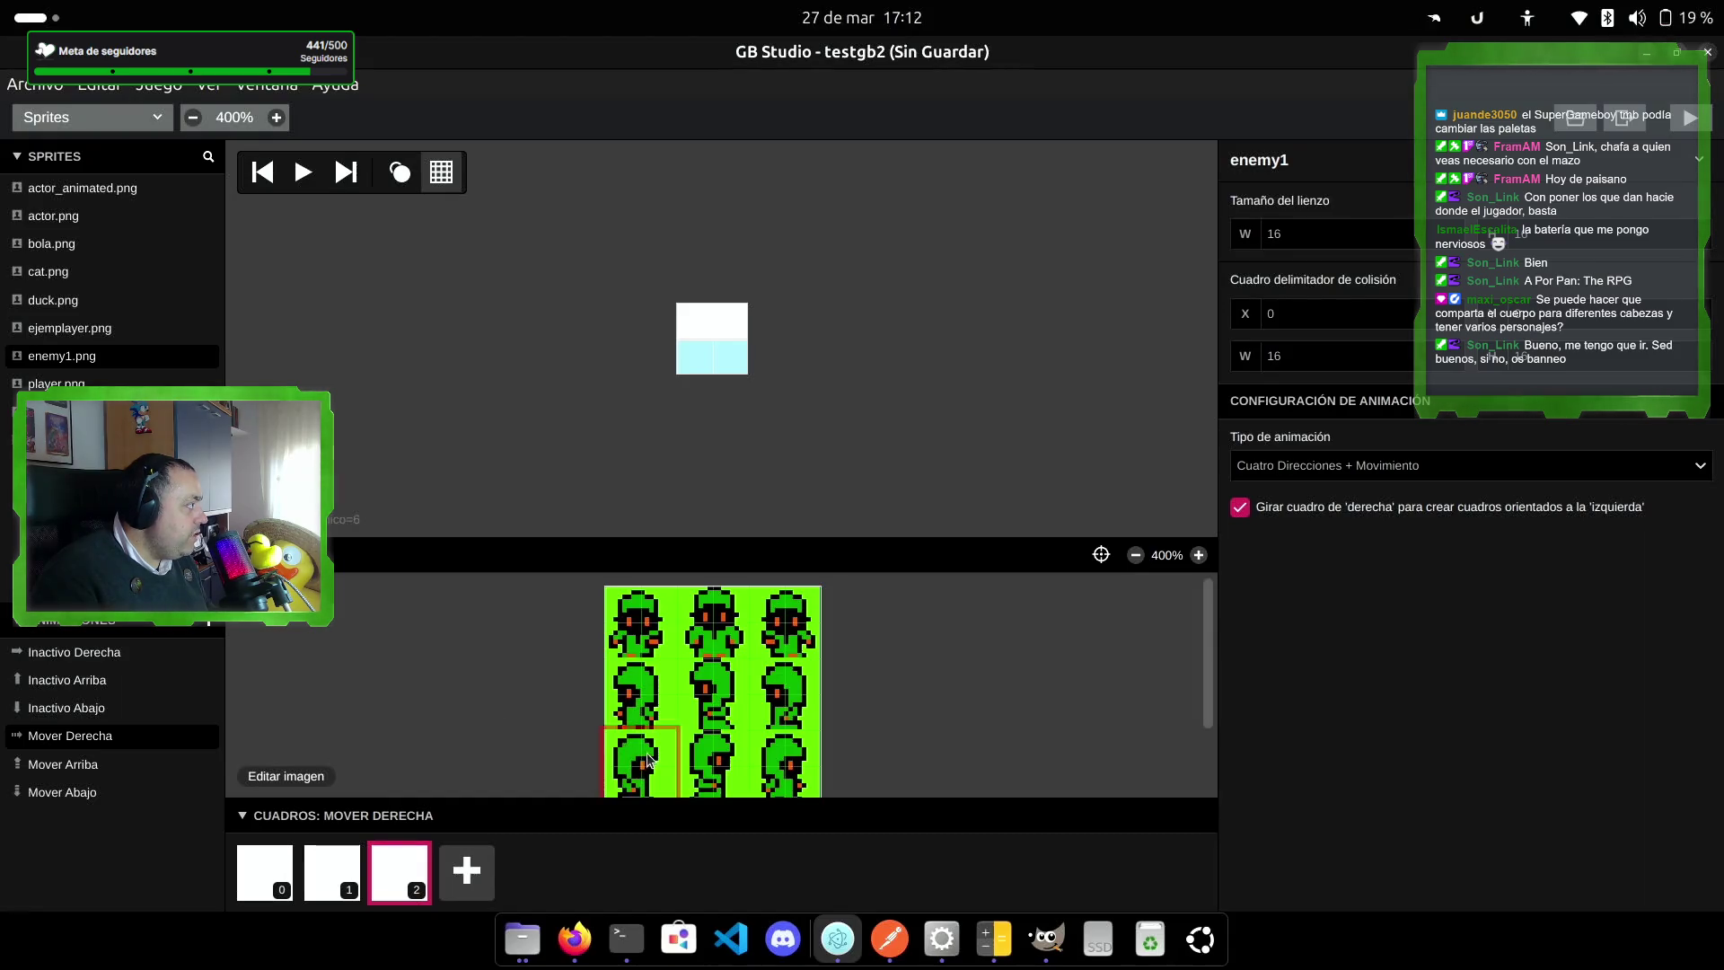
{"action": "left_click", "coordinate": [716, 342]}
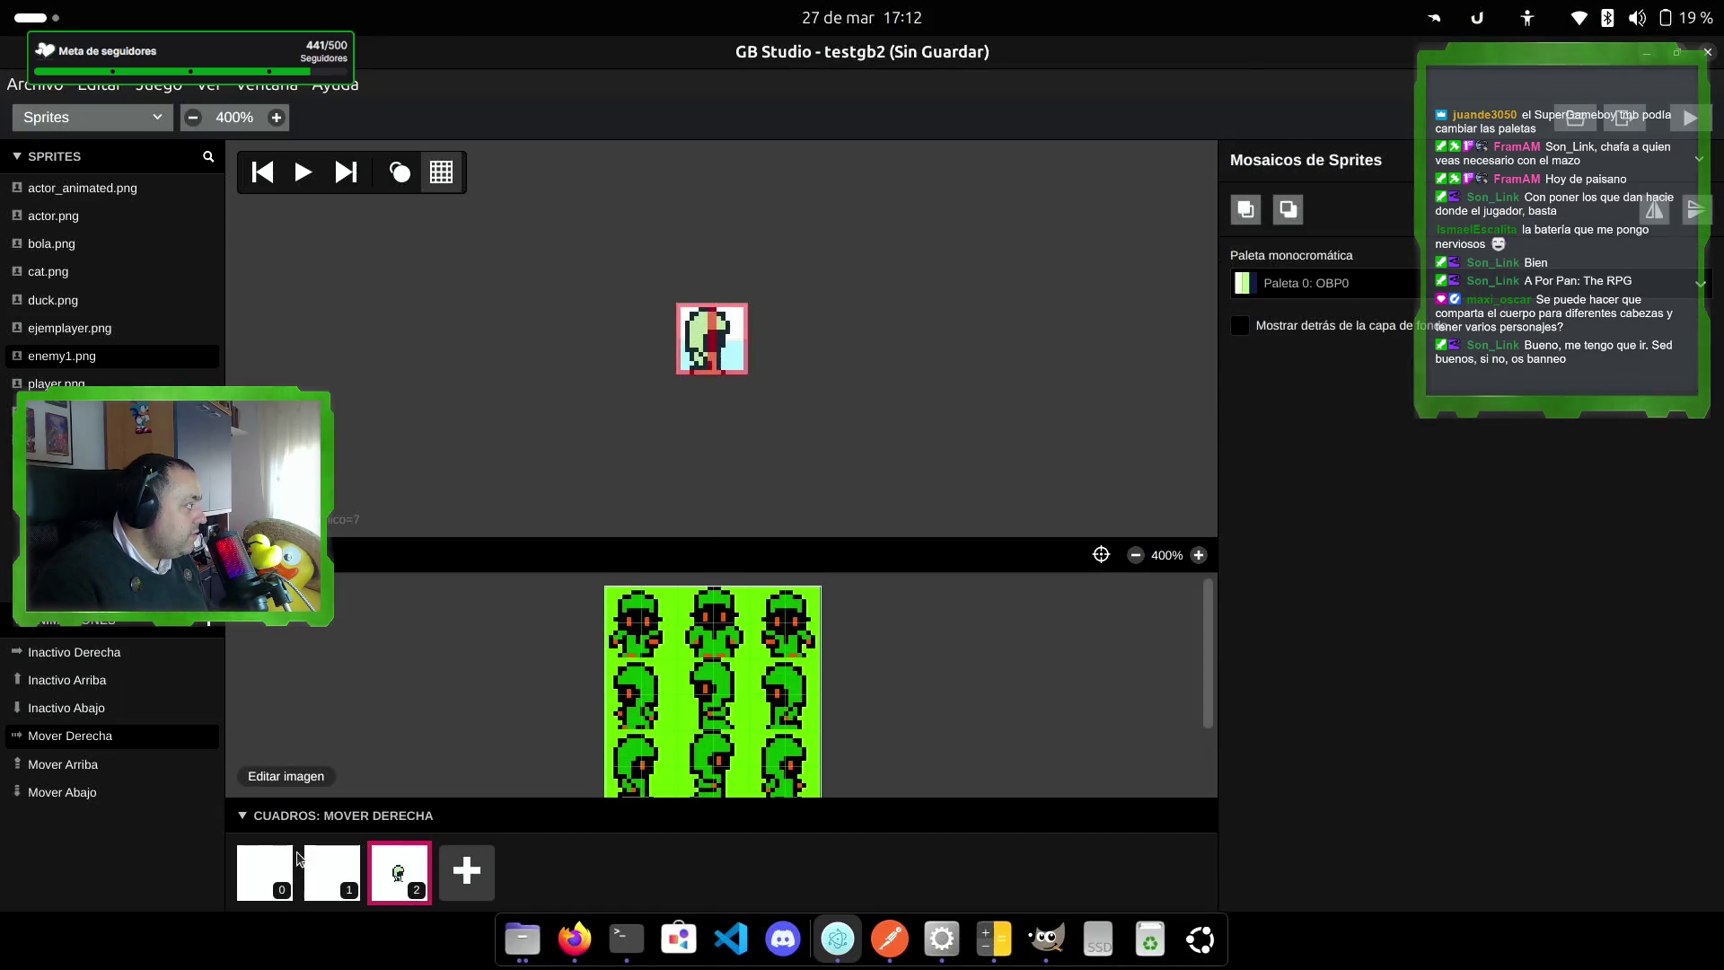
{"action": "left_click_drag", "start_coordinate": [400, 871], "coordinate": [269, 879]}
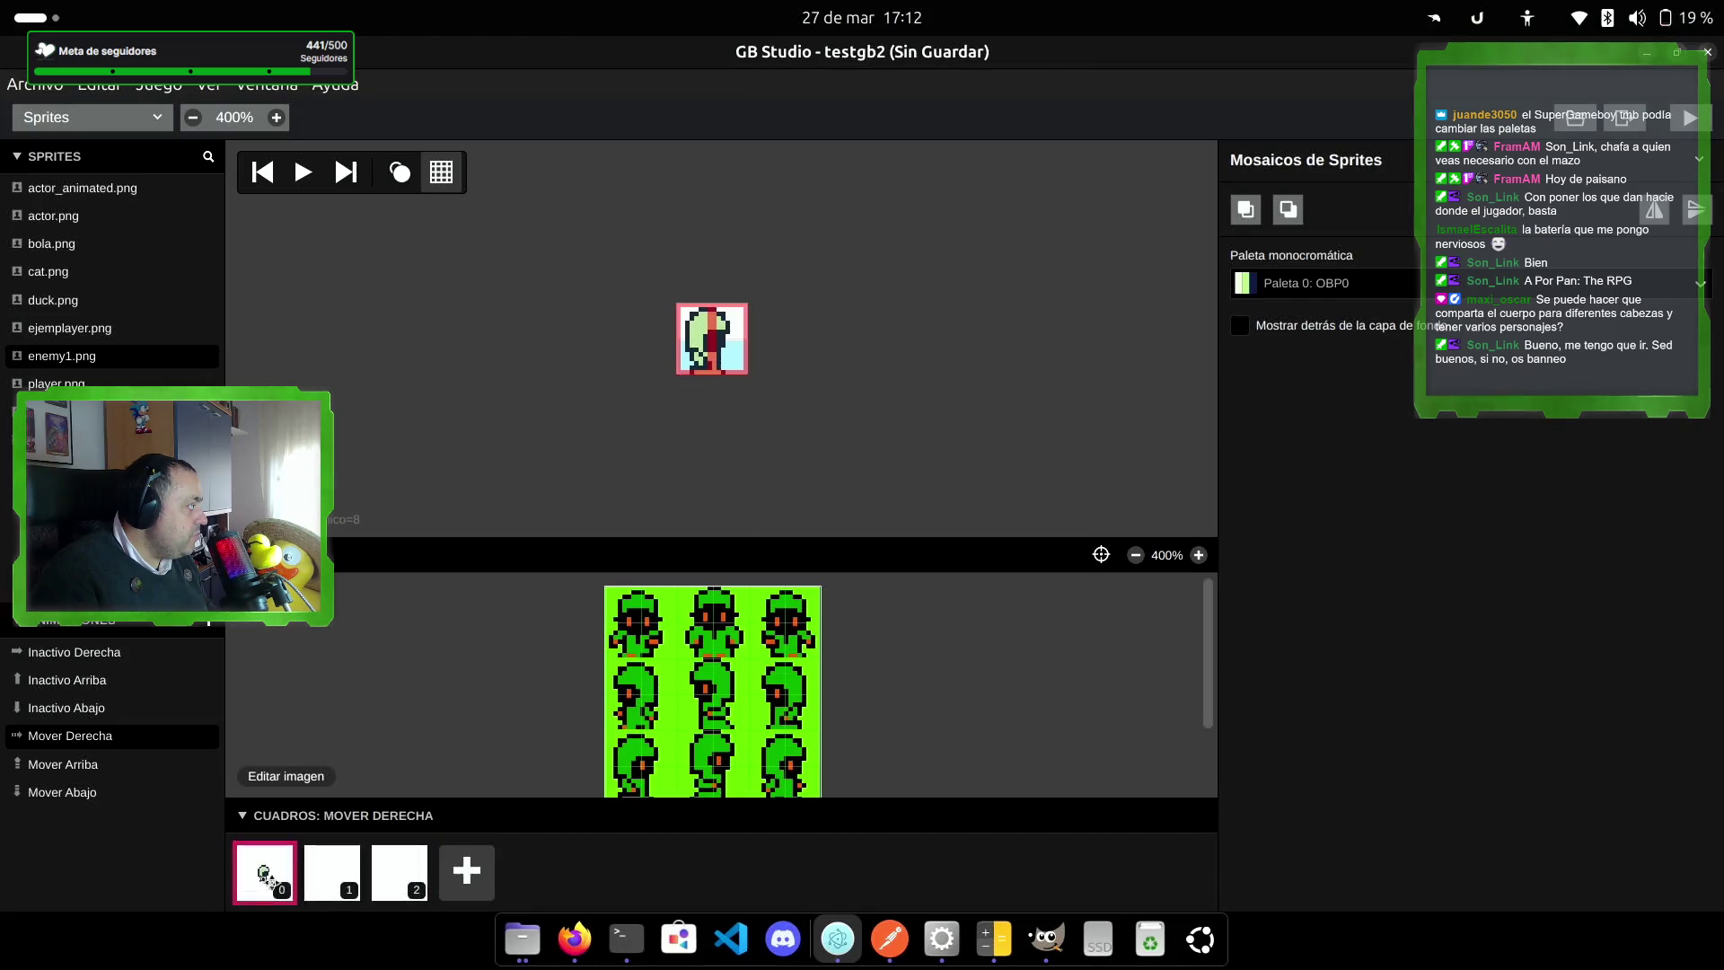
{"action": "left_click", "coordinate": [332, 876]}
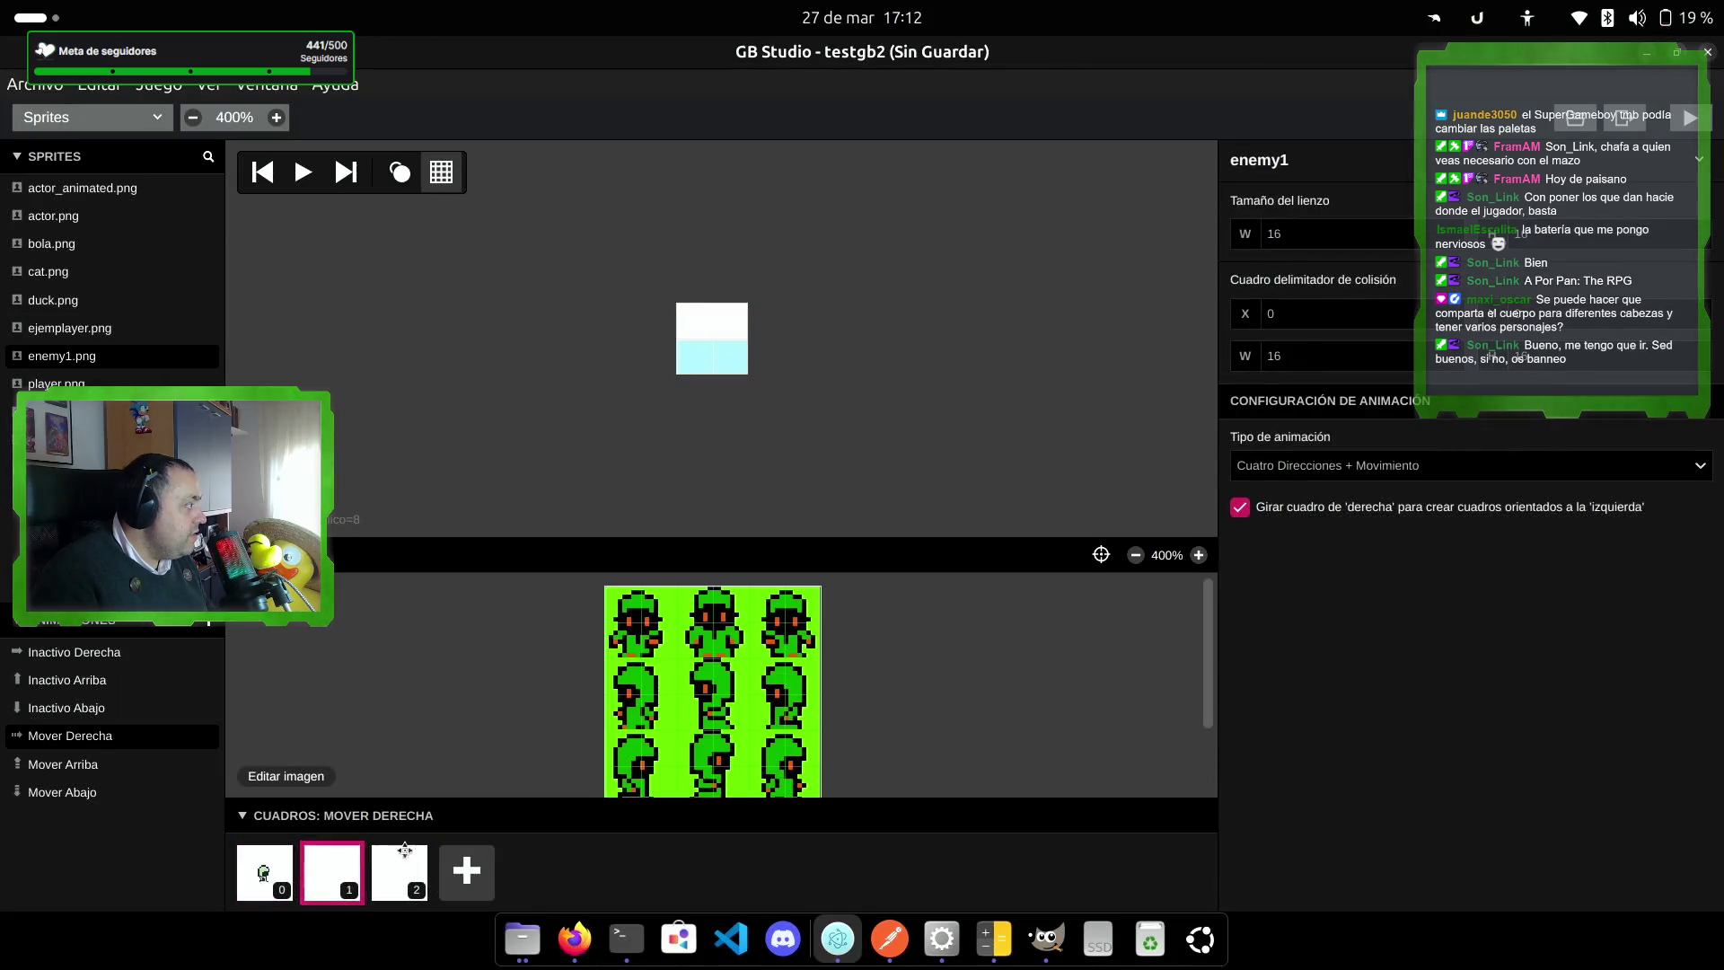
{"action": "left_click", "coordinate": [705, 763]}
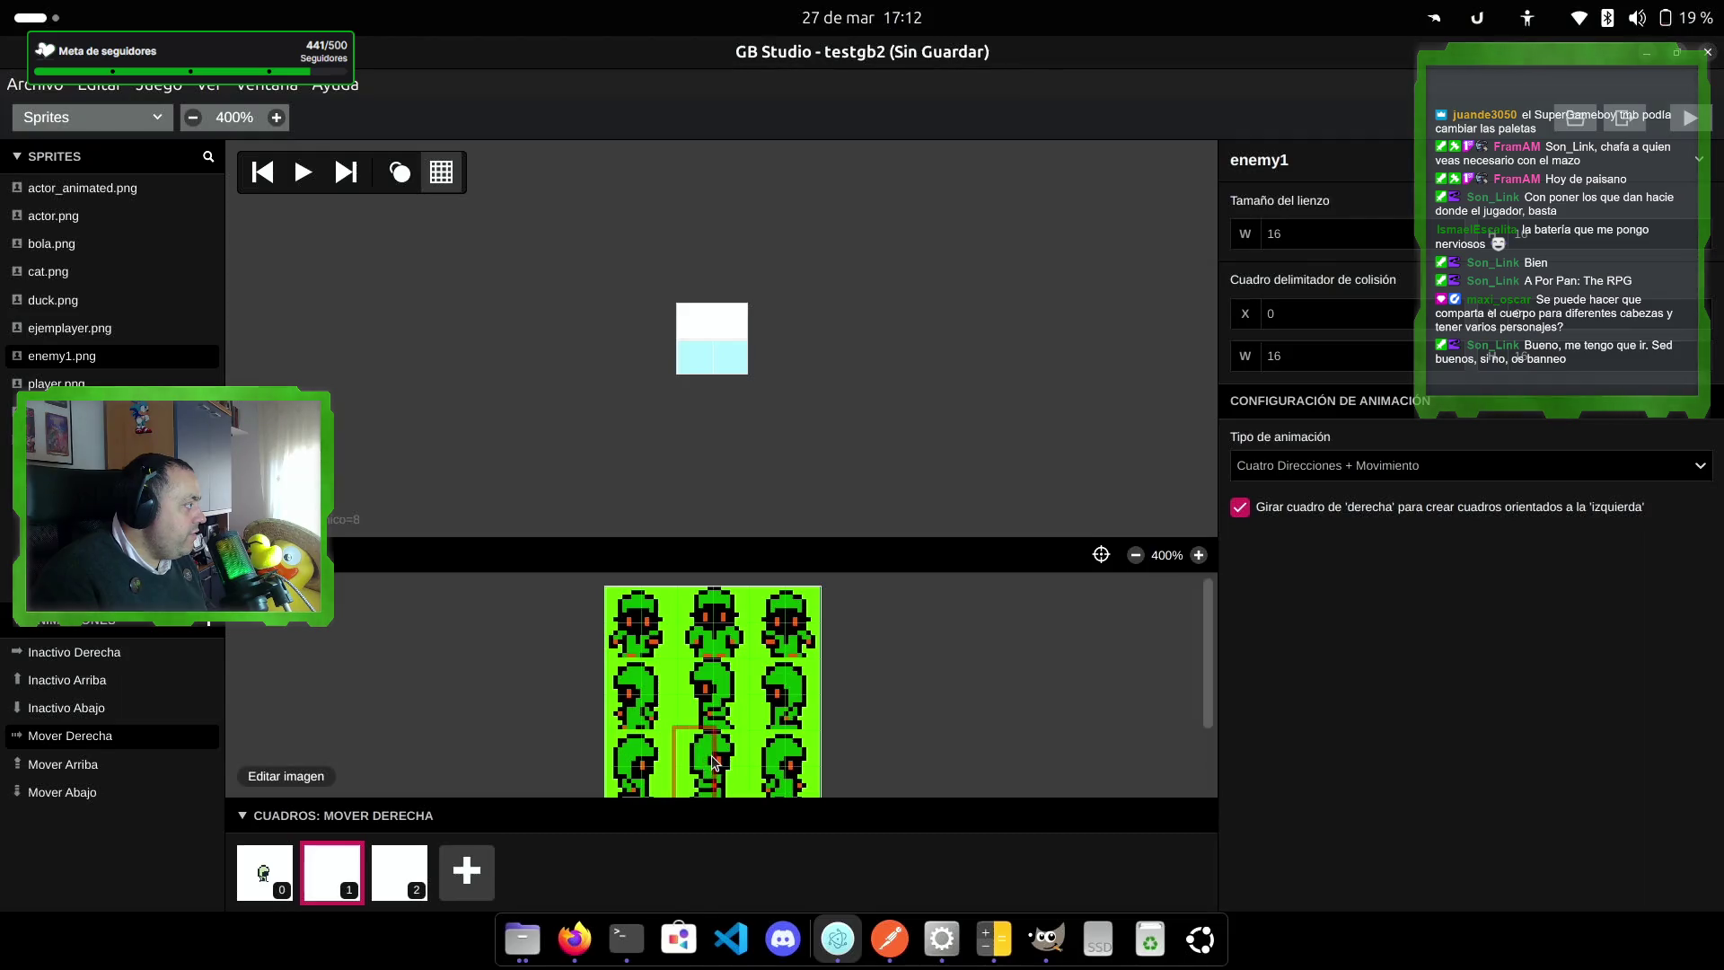
{"action": "left_click", "coordinate": [714, 337]}
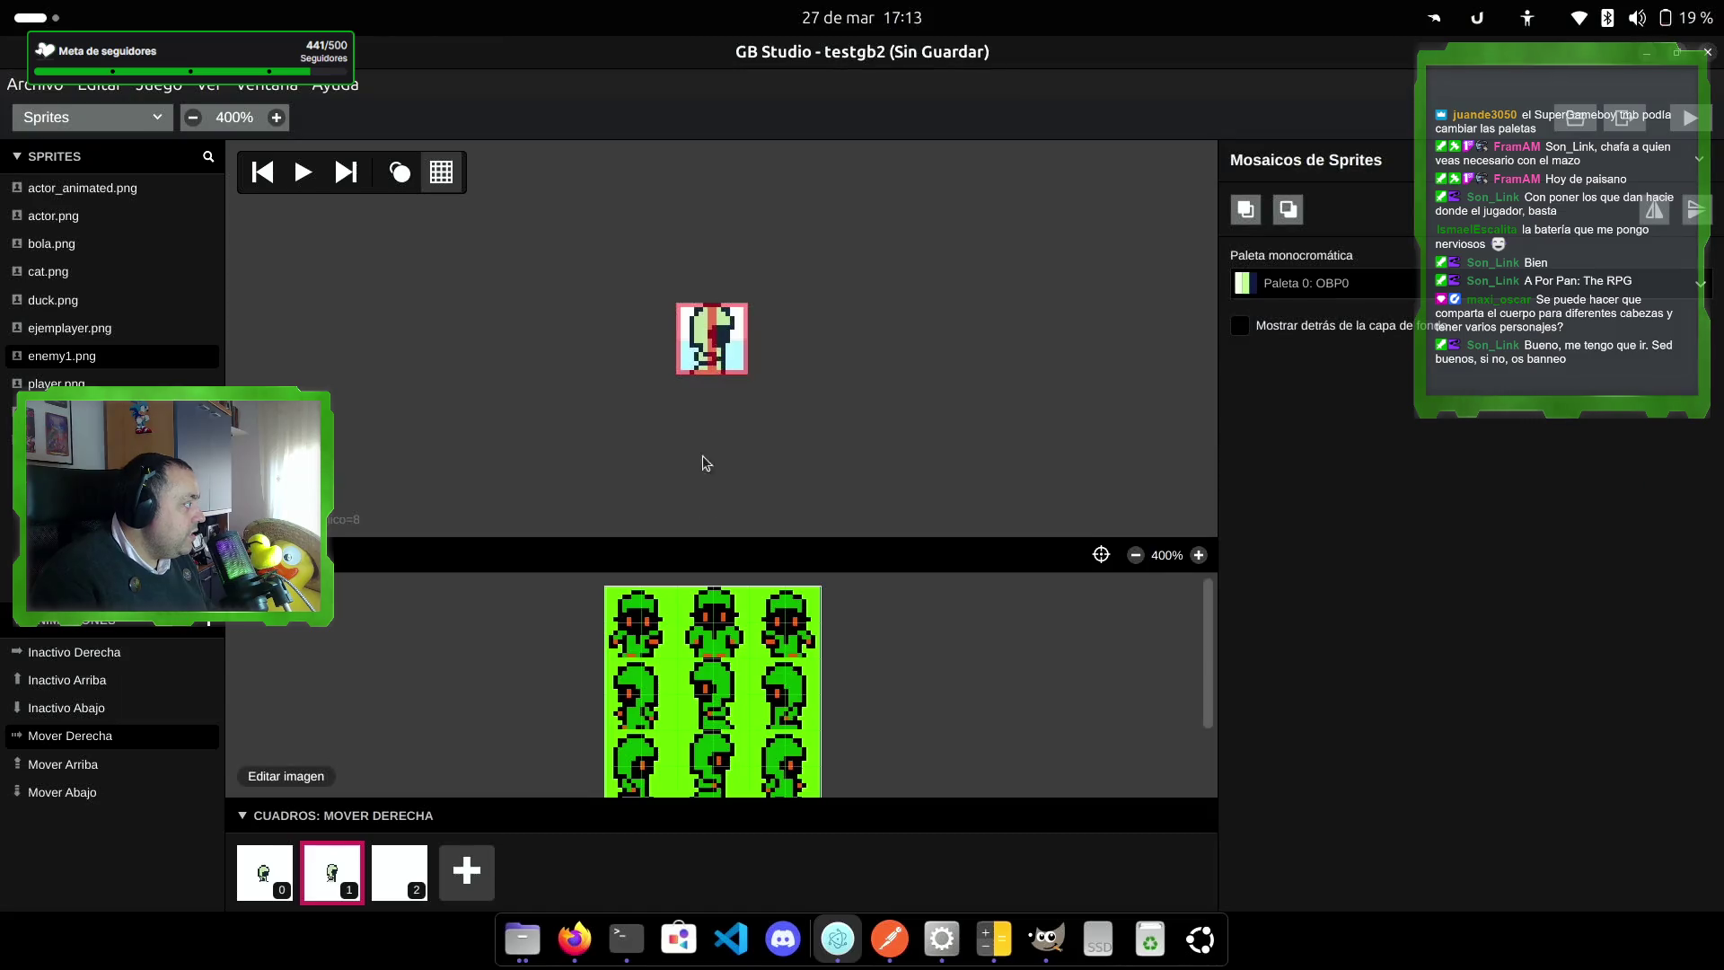
Step: Fill Mover Derecha frame 2 with a side-facing pose and preview the animation
{"action": "left_click", "coordinate": [411, 880]}
{"action": "left_click_drag", "start_coordinate": [764, 757], "coordinate": [789, 762]}
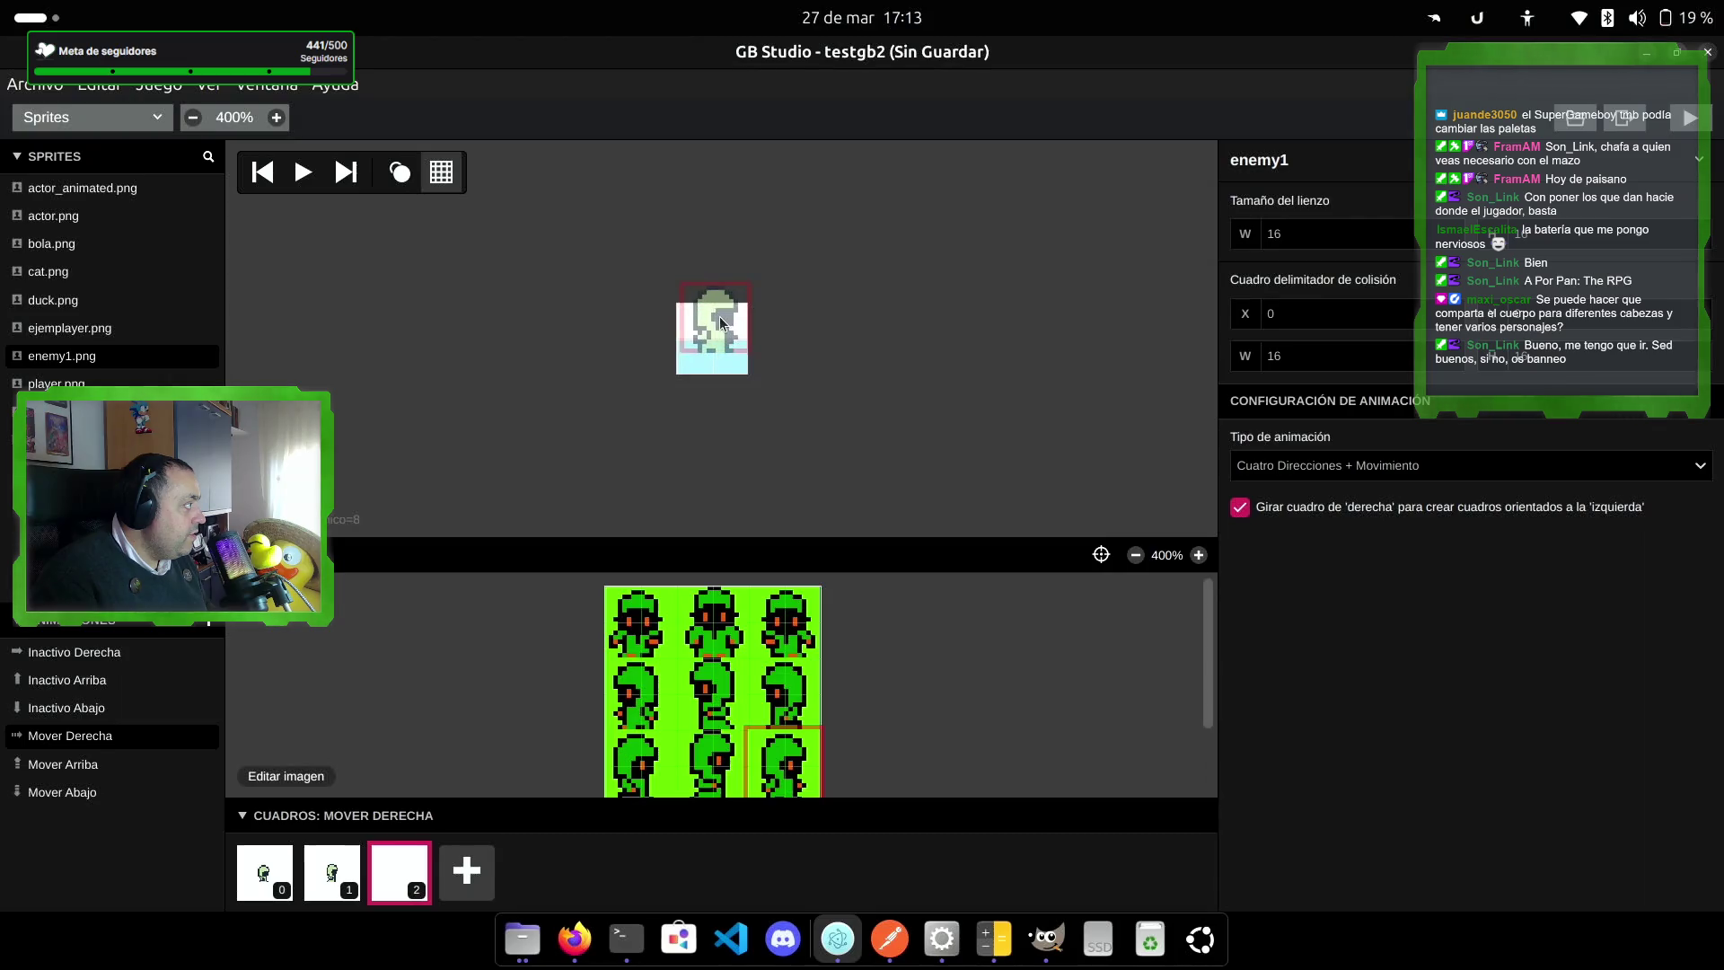
{"action": "left_click", "coordinate": [716, 339]}
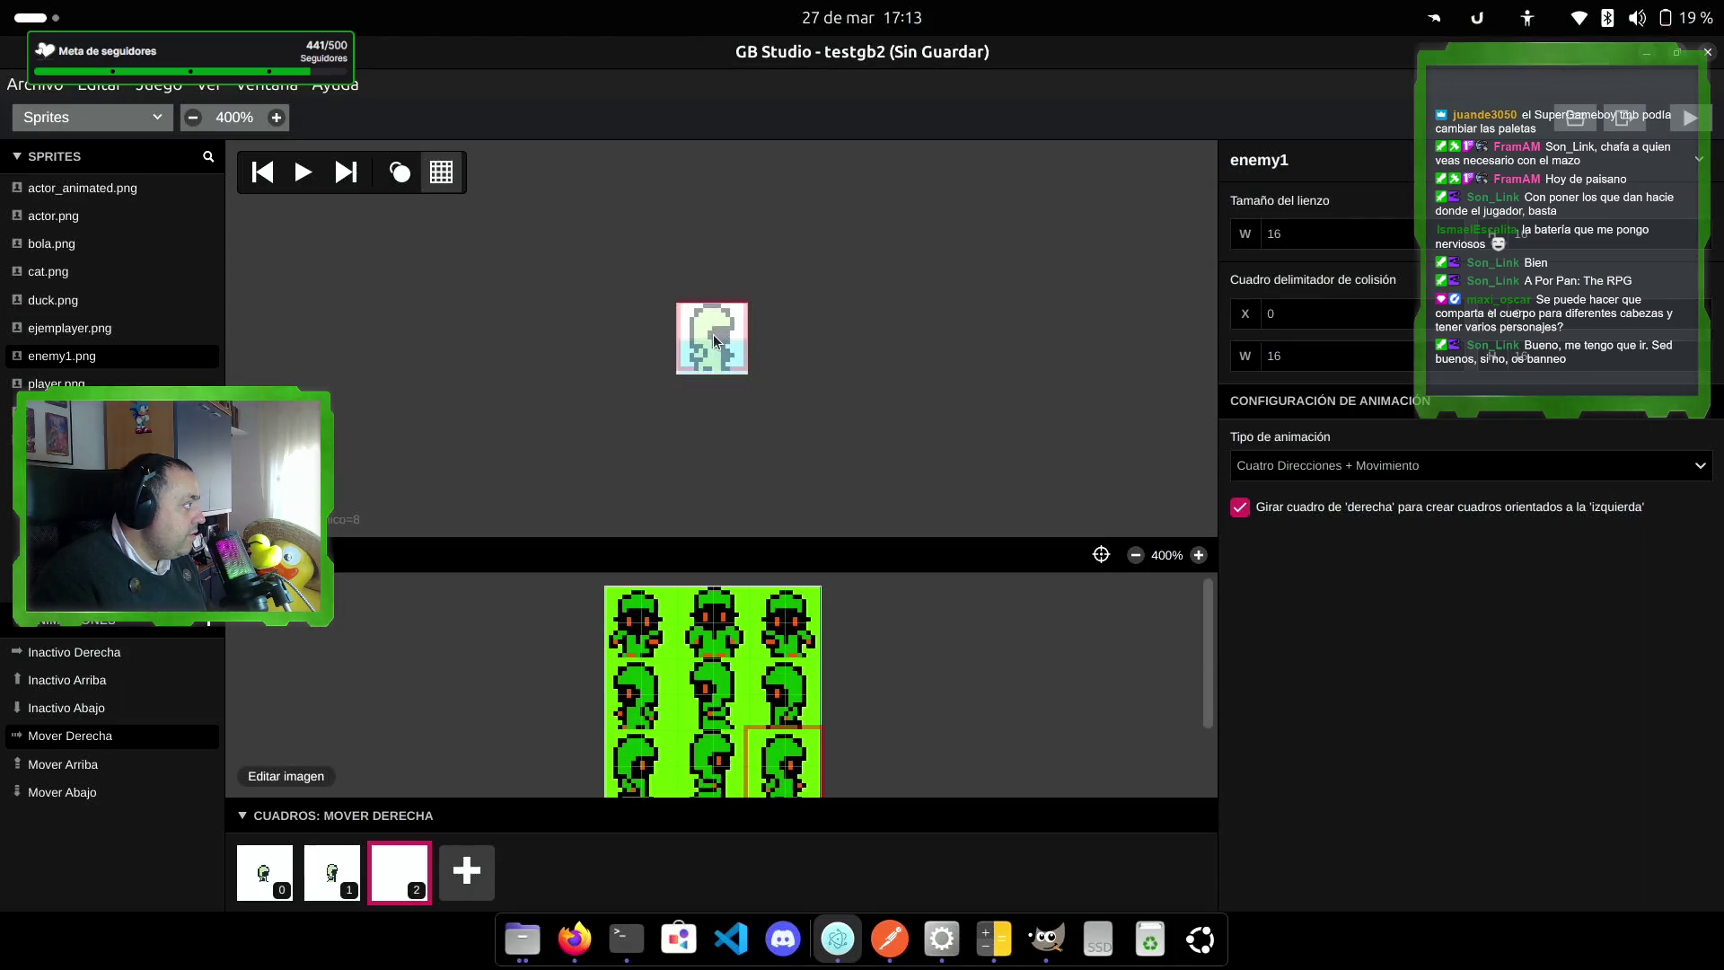
{"action": "left_click", "coordinate": [716, 342]}
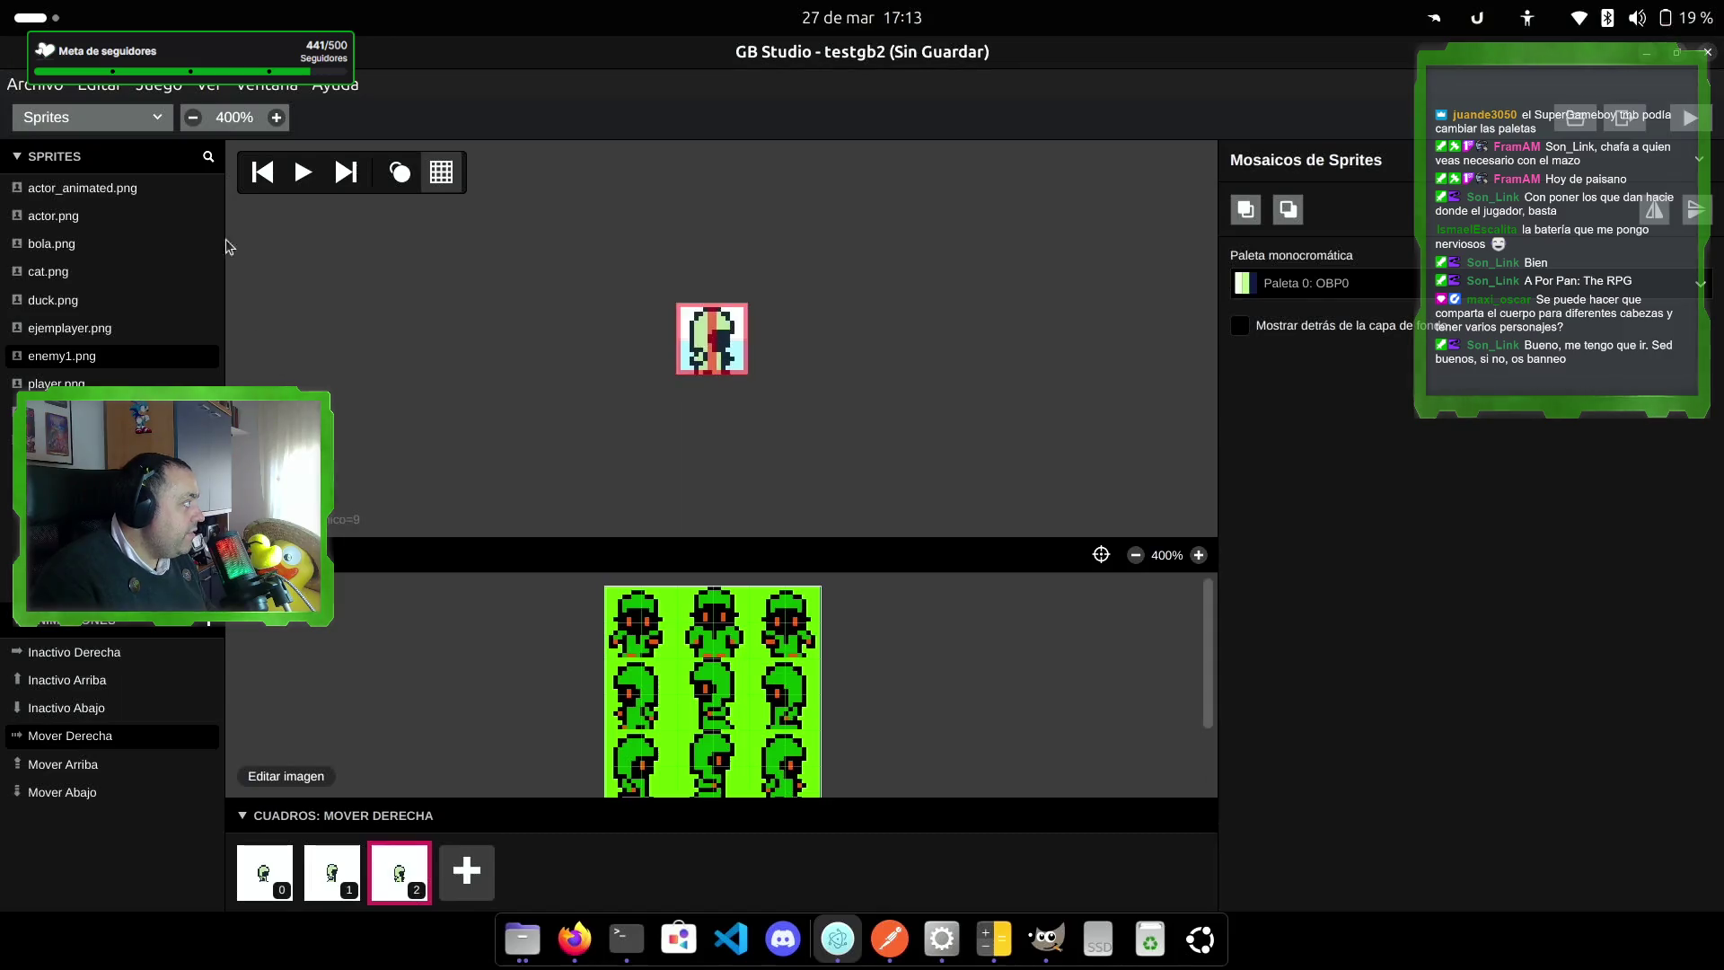
{"action": "left_click", "coordinate": [307, 172]}
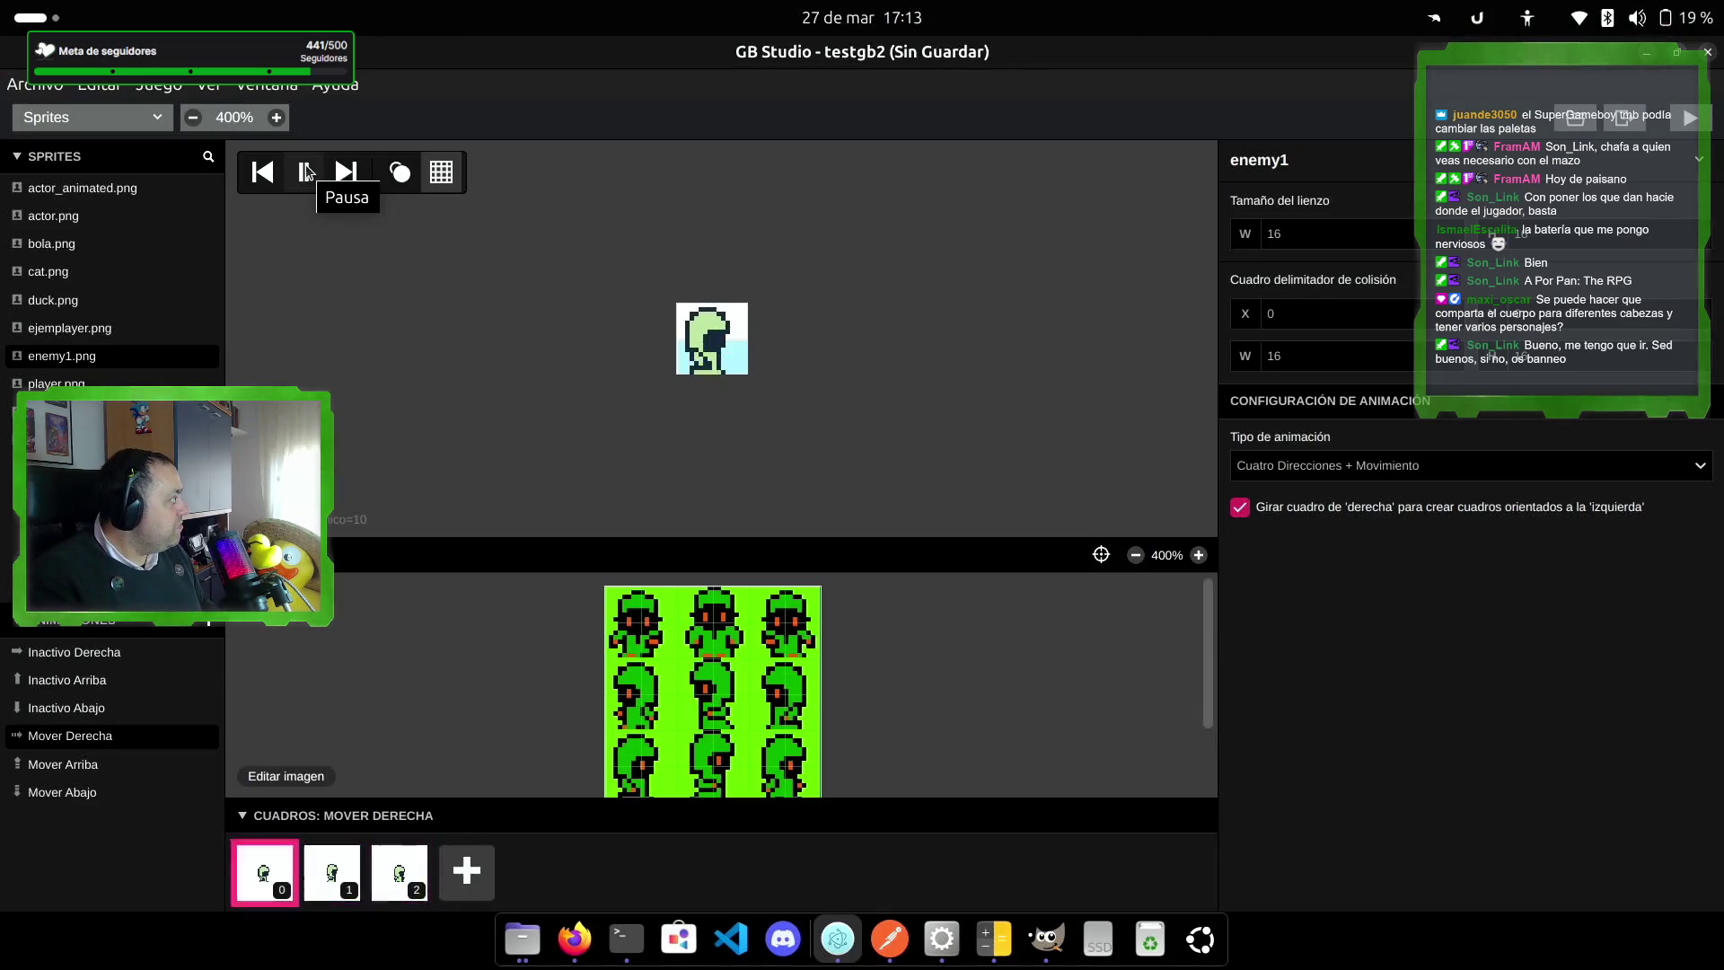
{"action": "left_click", "coordinate": [306, 171]}
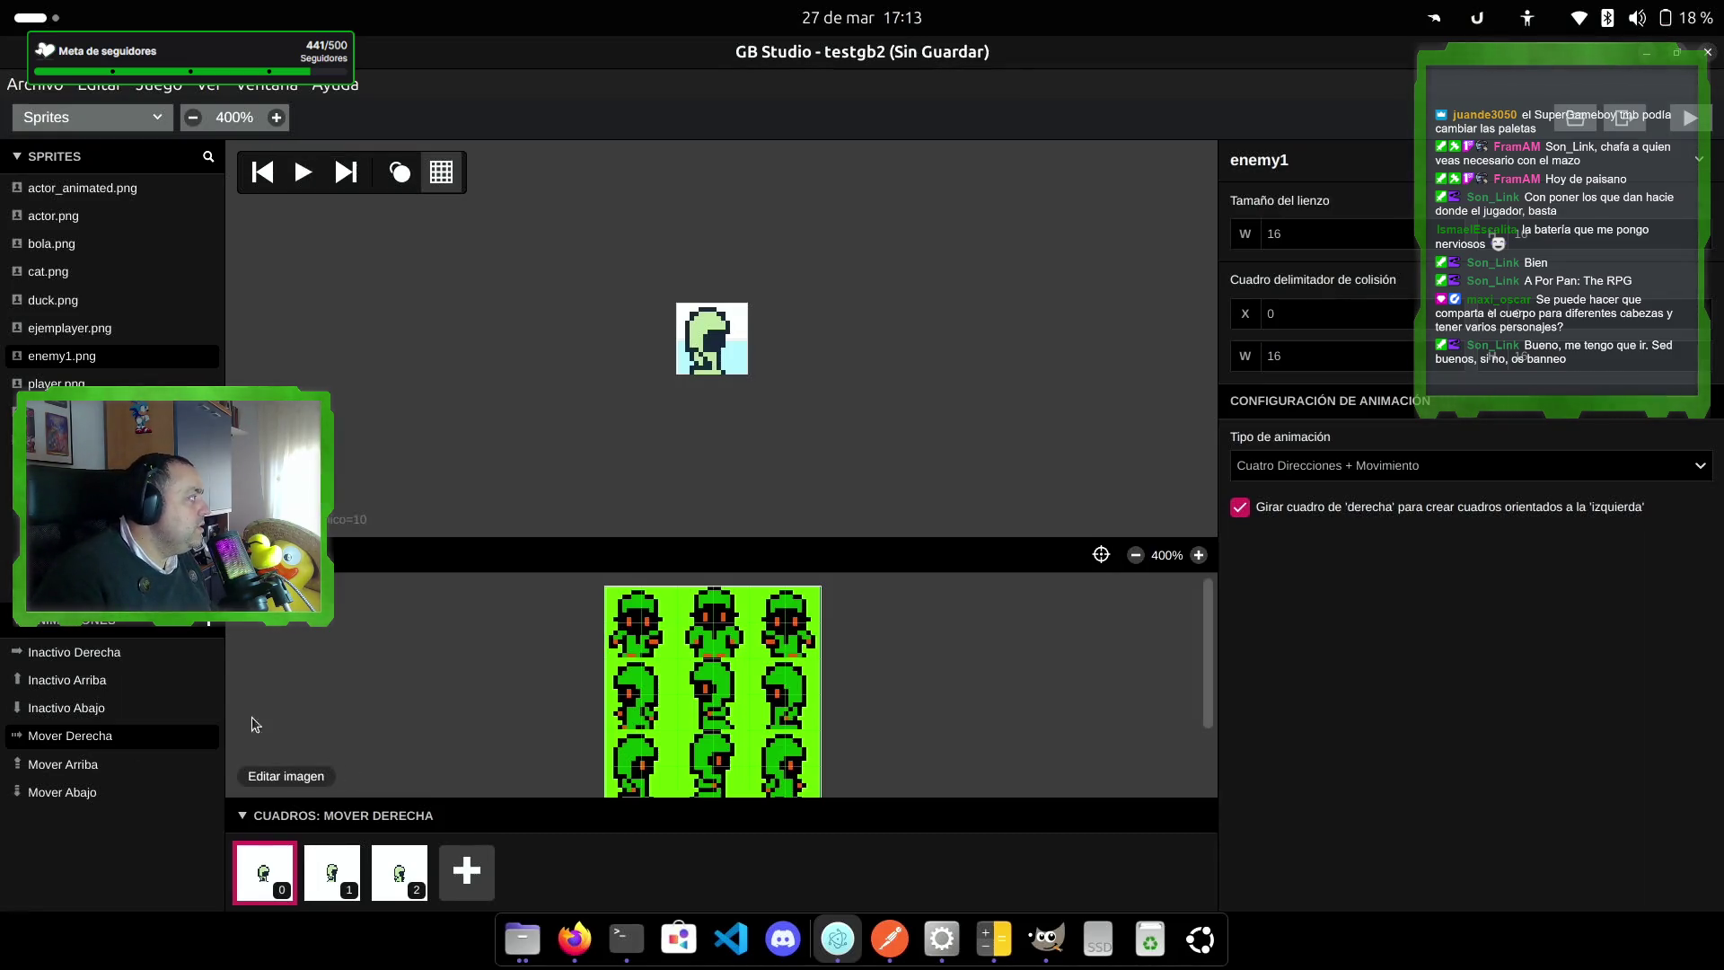
Step: Give Mover Arriba three frames and place a back-facing tile in frame 0
{"action": "left_click", "coordinate": [86, 765]}
{"action": "scroll", "coordinate": [618, 754], "scroll_direction": "down", "scroll_amount": 3}
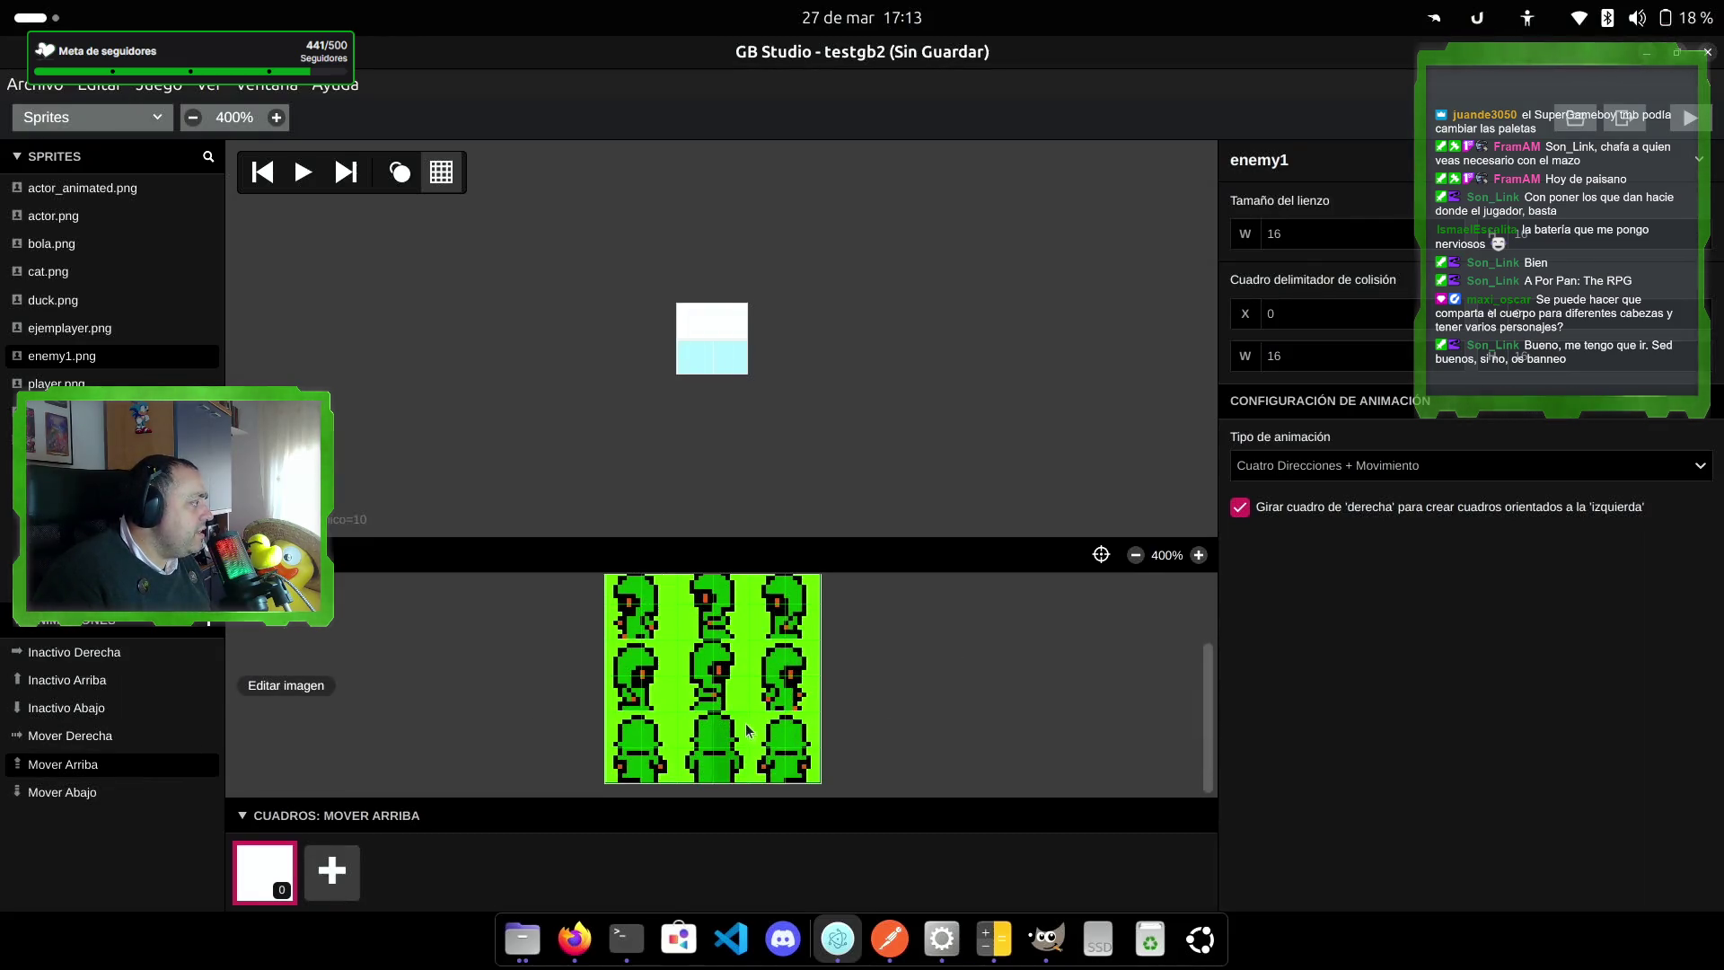
{"action": "left_click", "coordinate": [334, 876]}
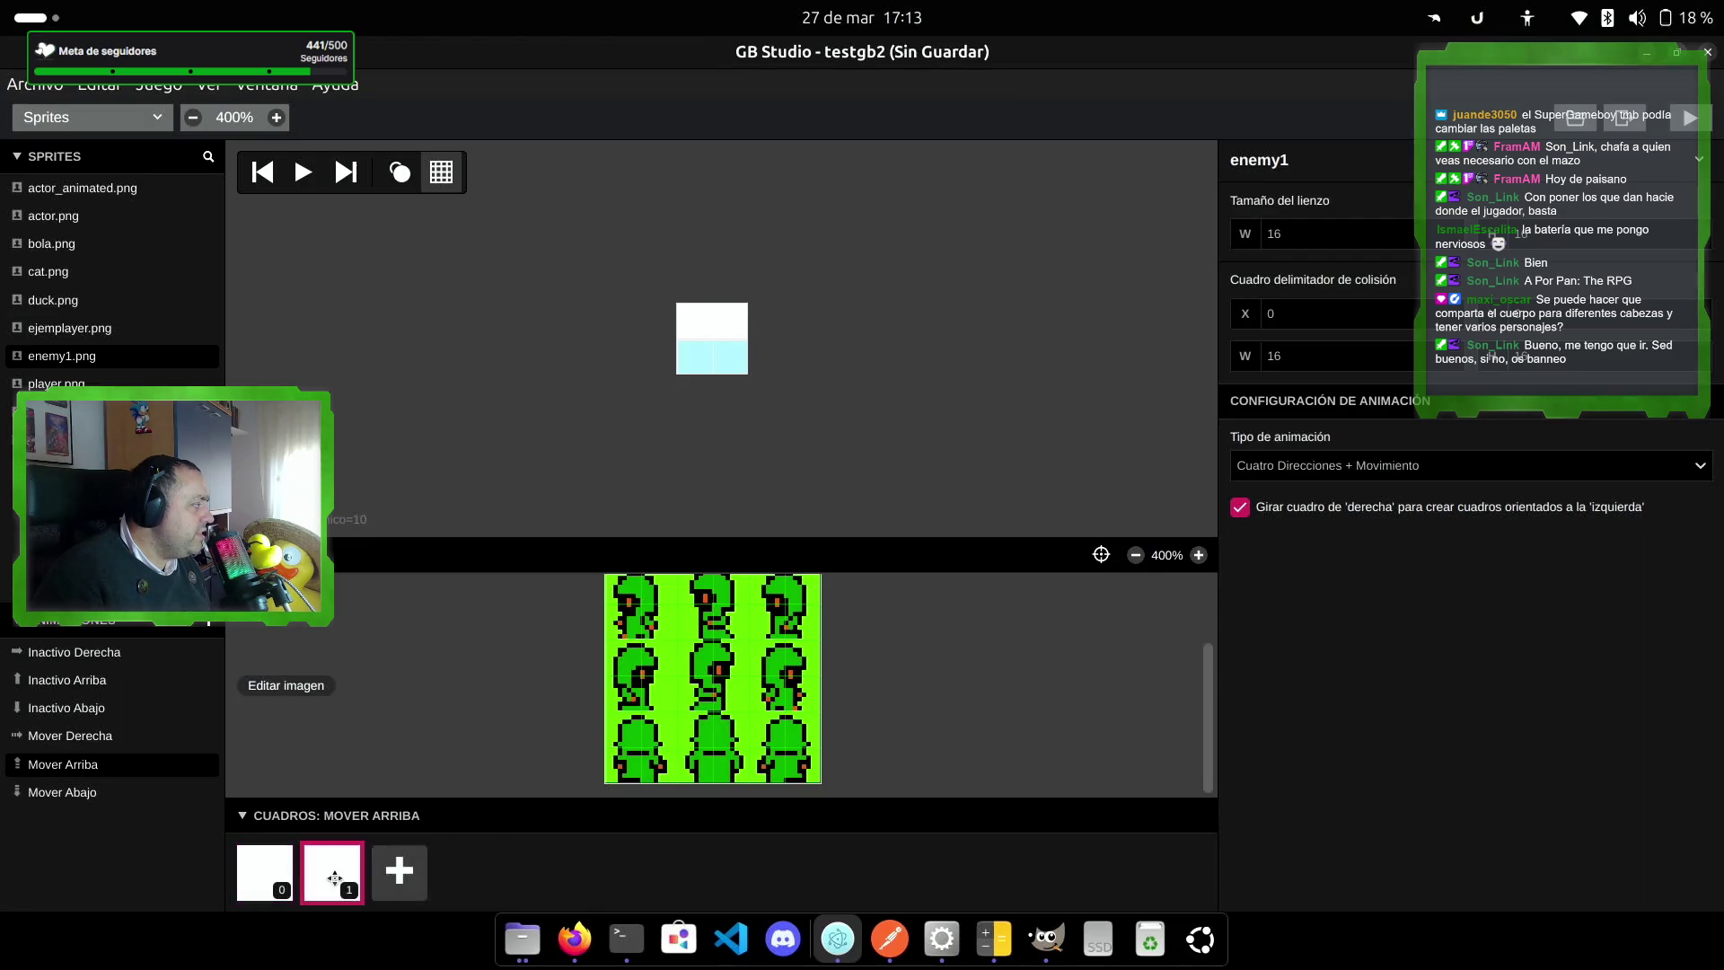
{"action": "left_click", "coordinate": [422, 870]}
{"action": "left_click", "coordinate": [240, 889]}
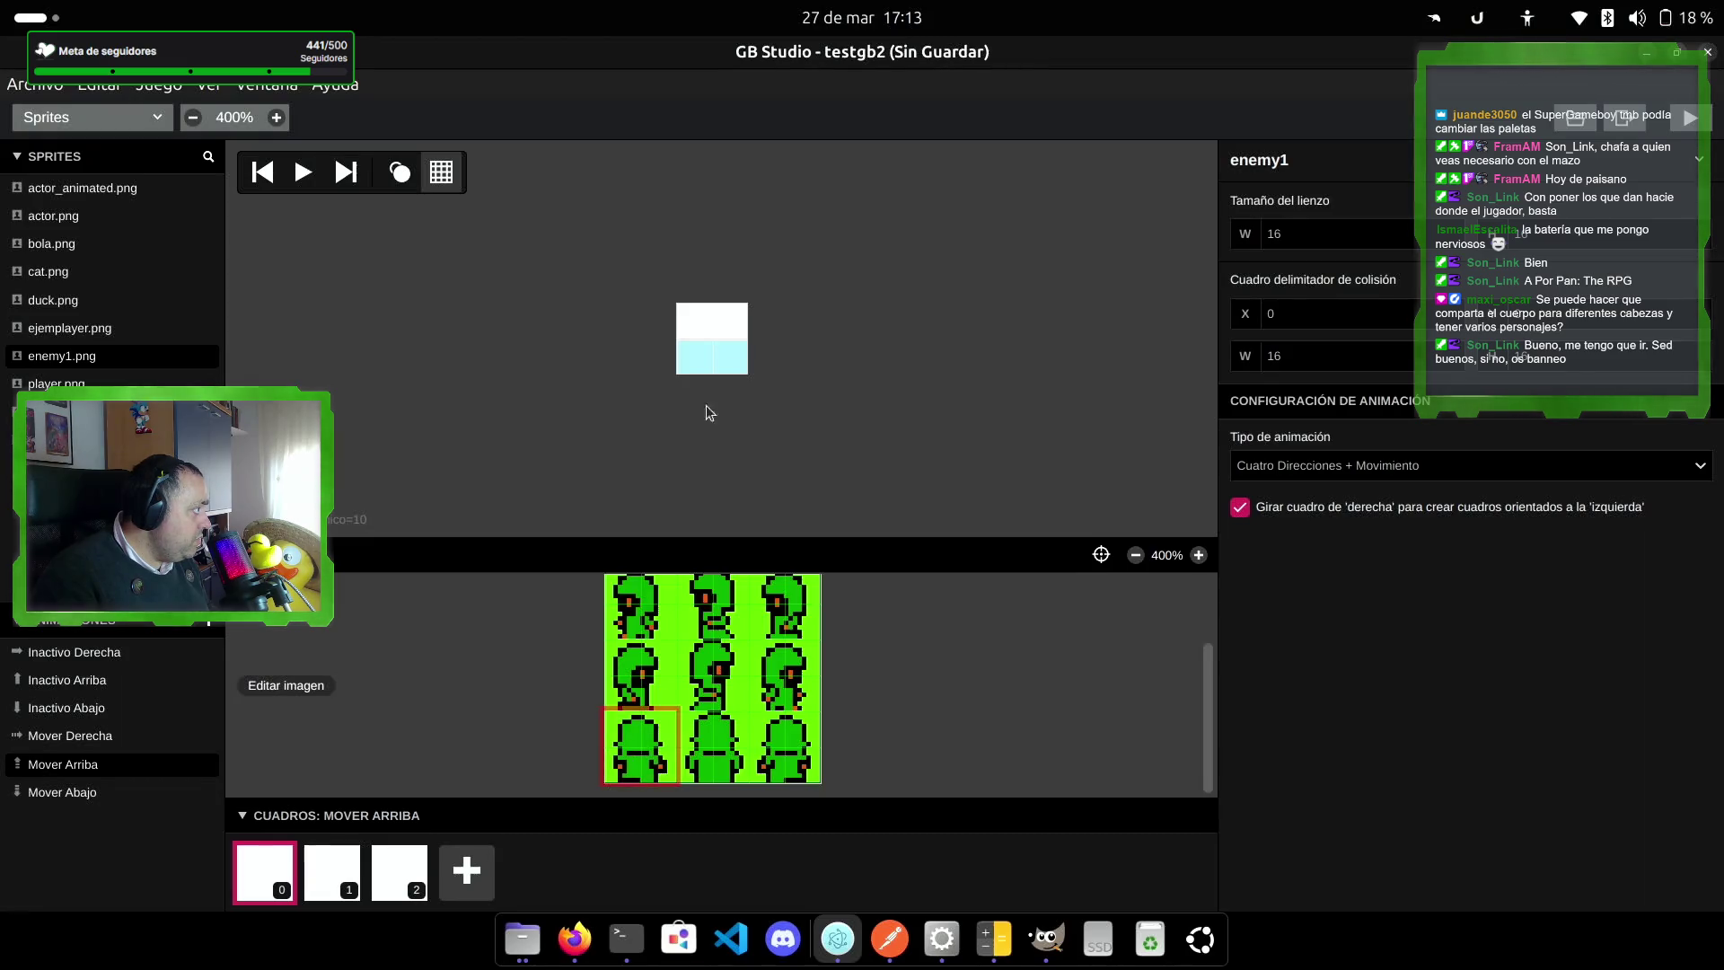
{"action": "left_click", "coordinate": [716, 341]}
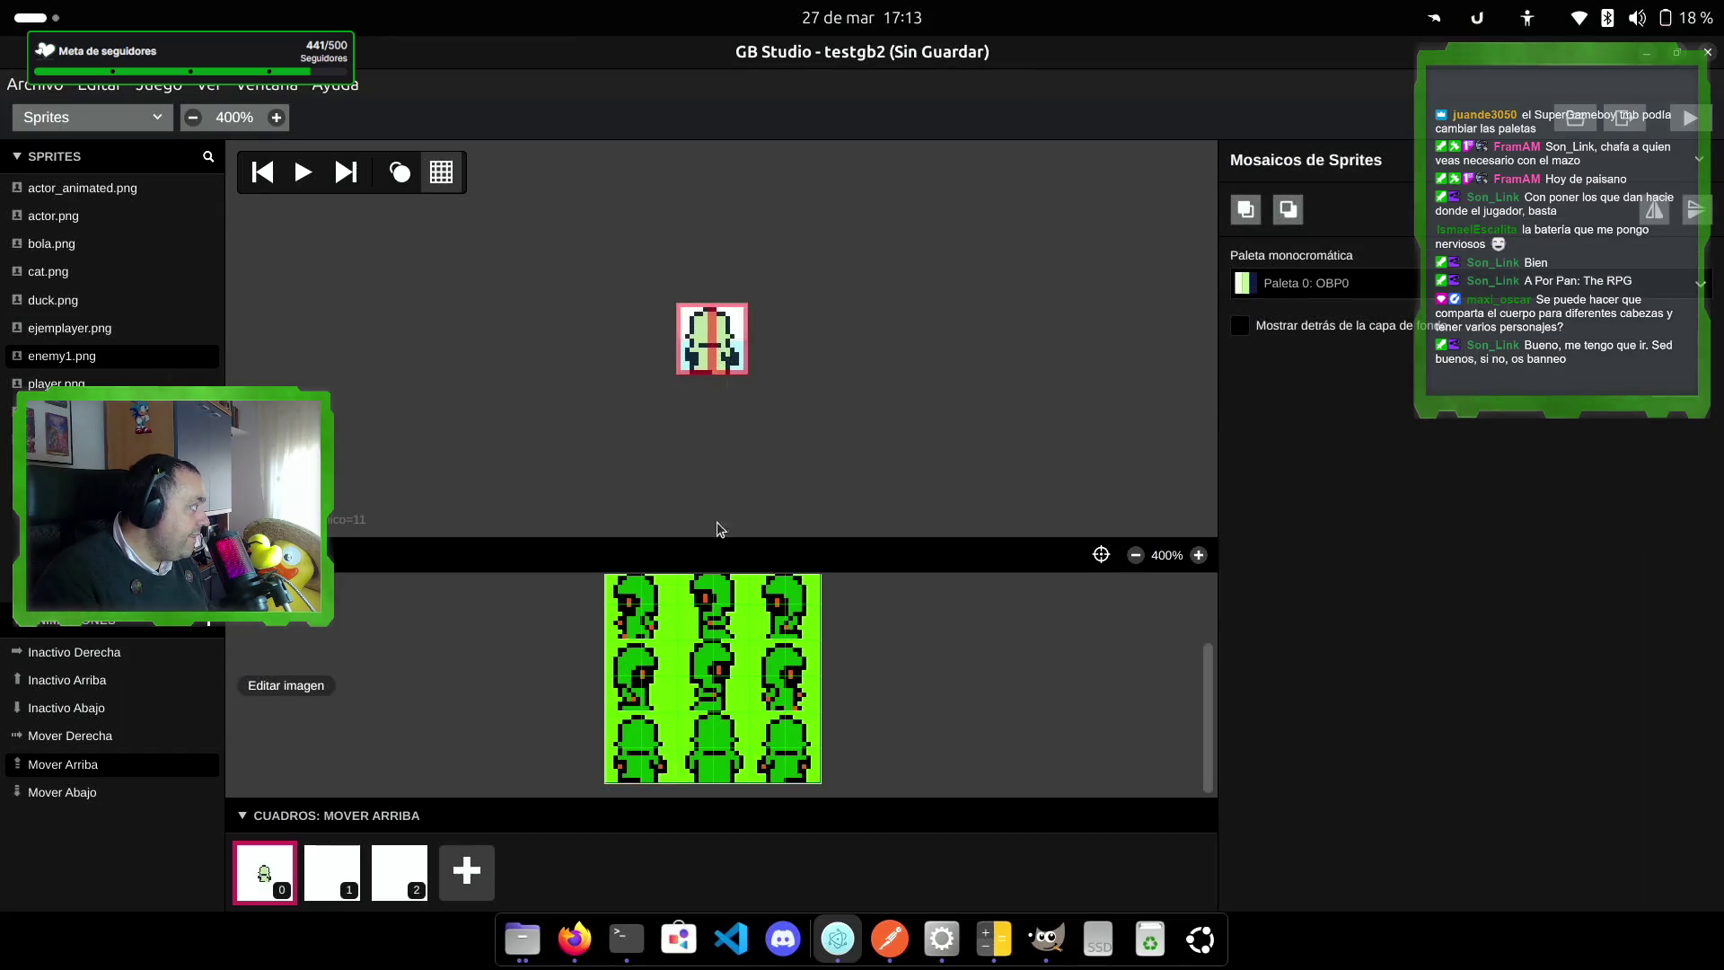
Step: Fill Mover Arriba frames 1 and 2 with back-facing tiles and preview the animation
{"action": "key", "text": "Right"}
{"action": "left_click", "coordinate": [690, 734]}
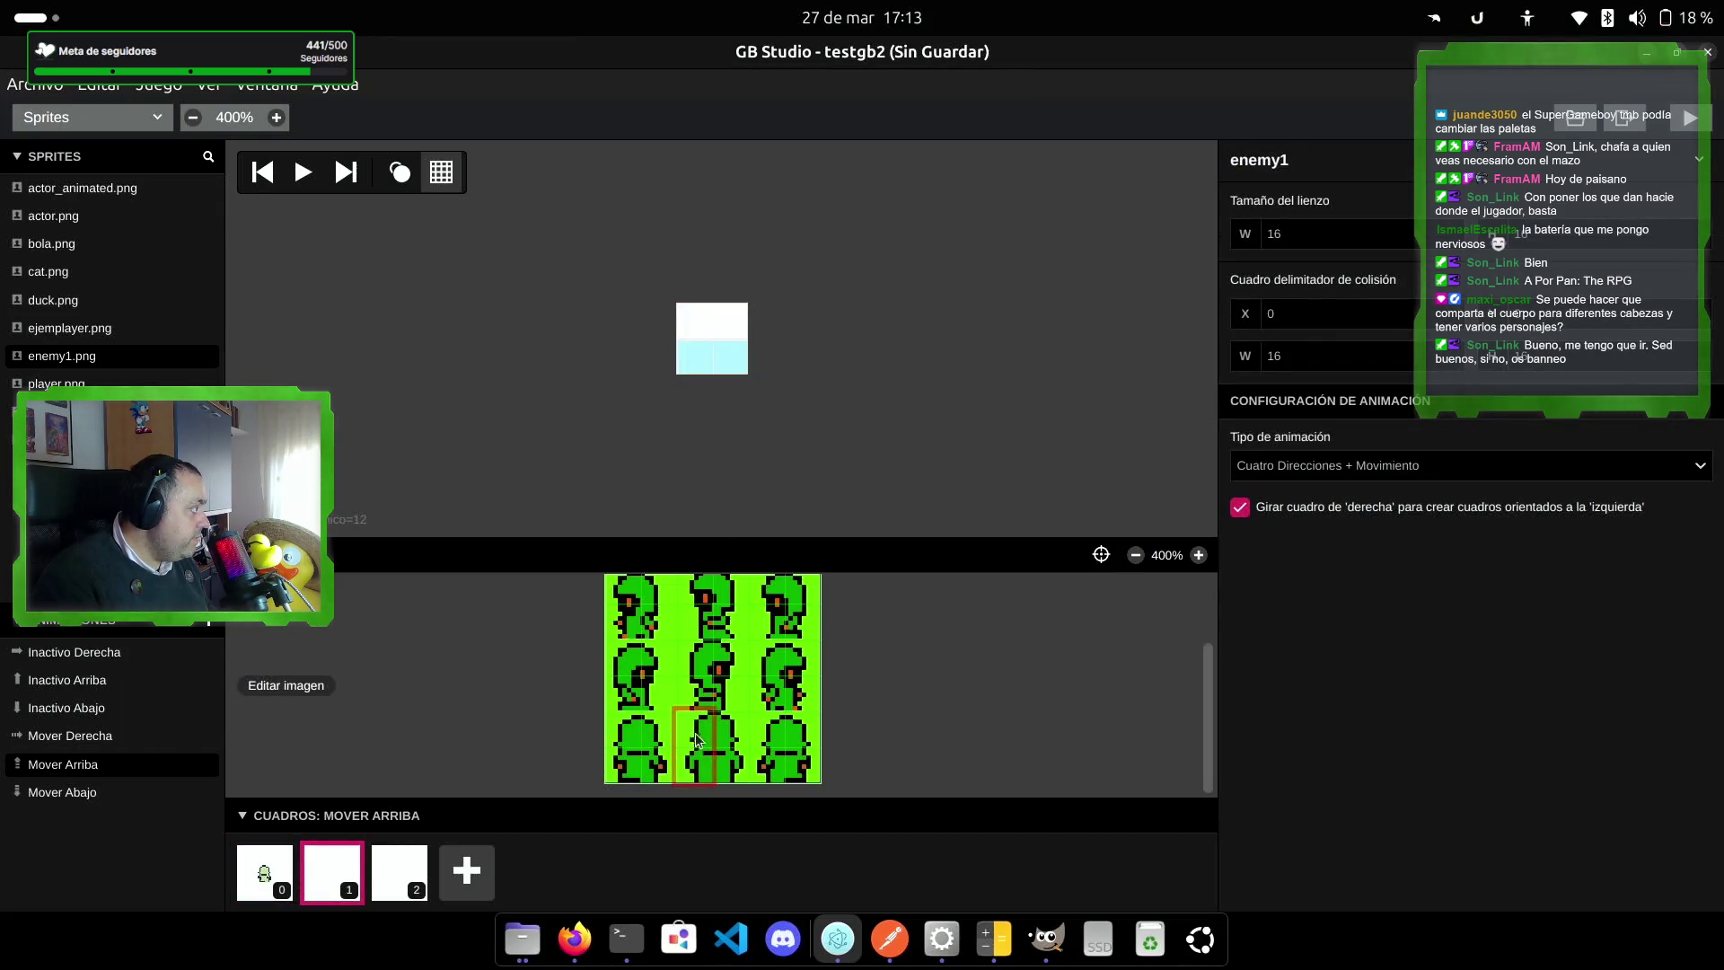
{"action": "left_click", "coordinate": [711, 340]}
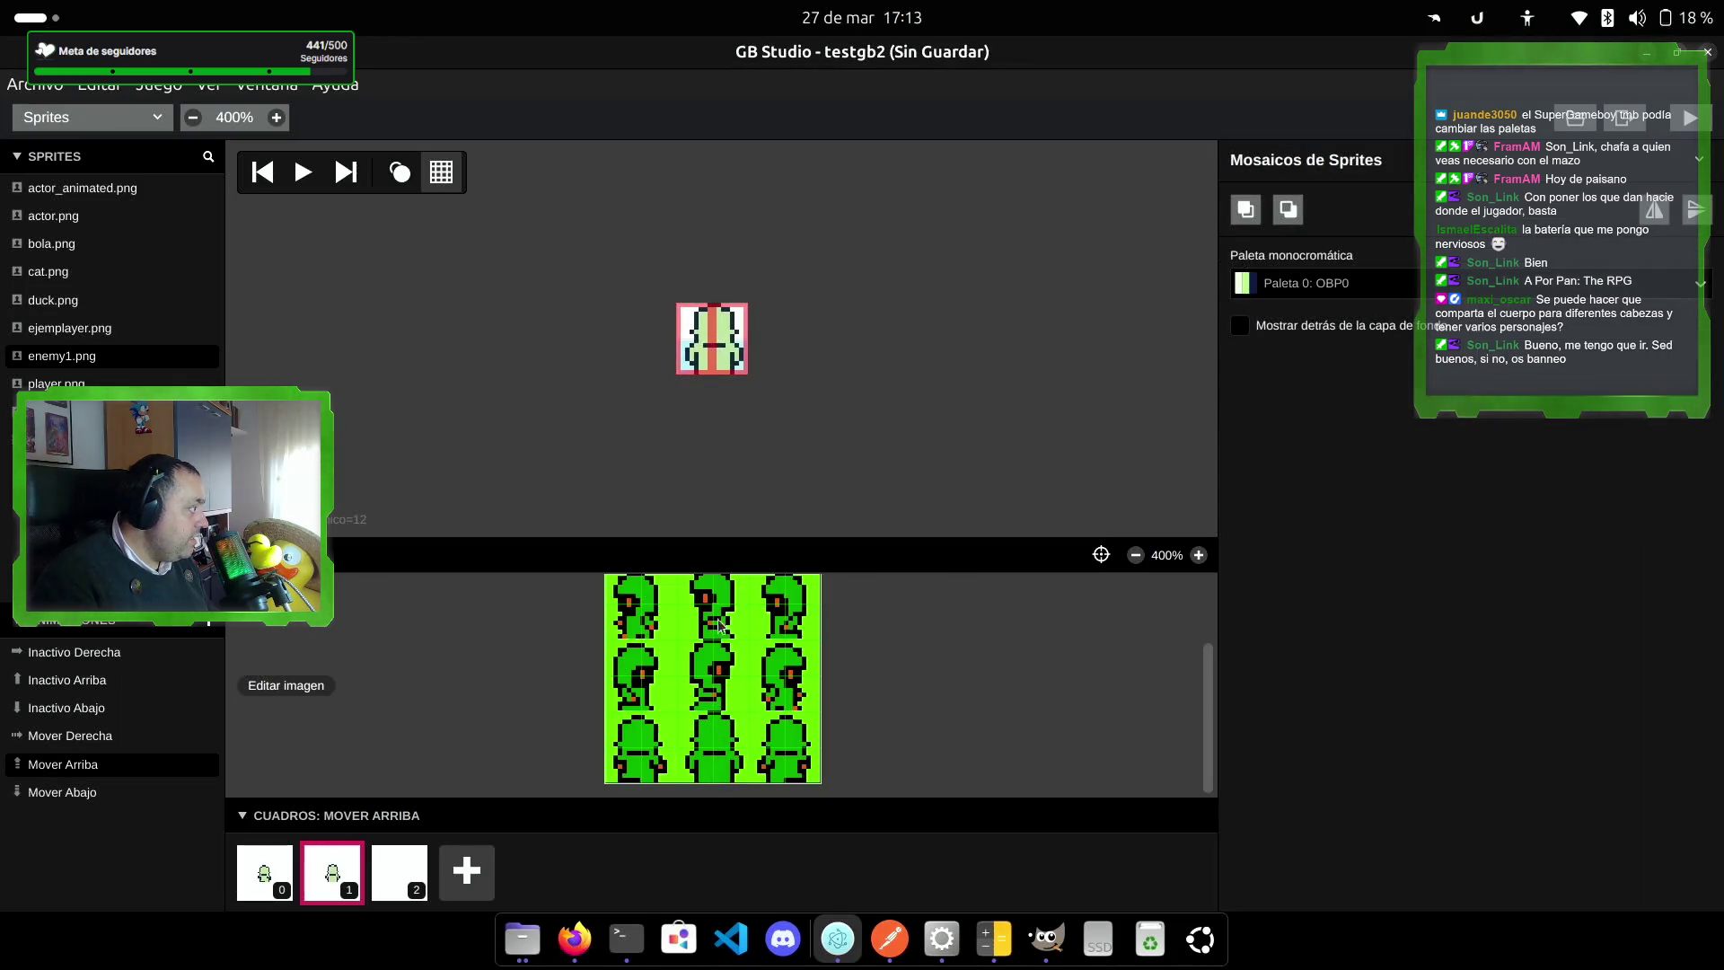
{"action": "key", "text": "Right"}
{"action": "left_click", "coordinate": [780, 743]}
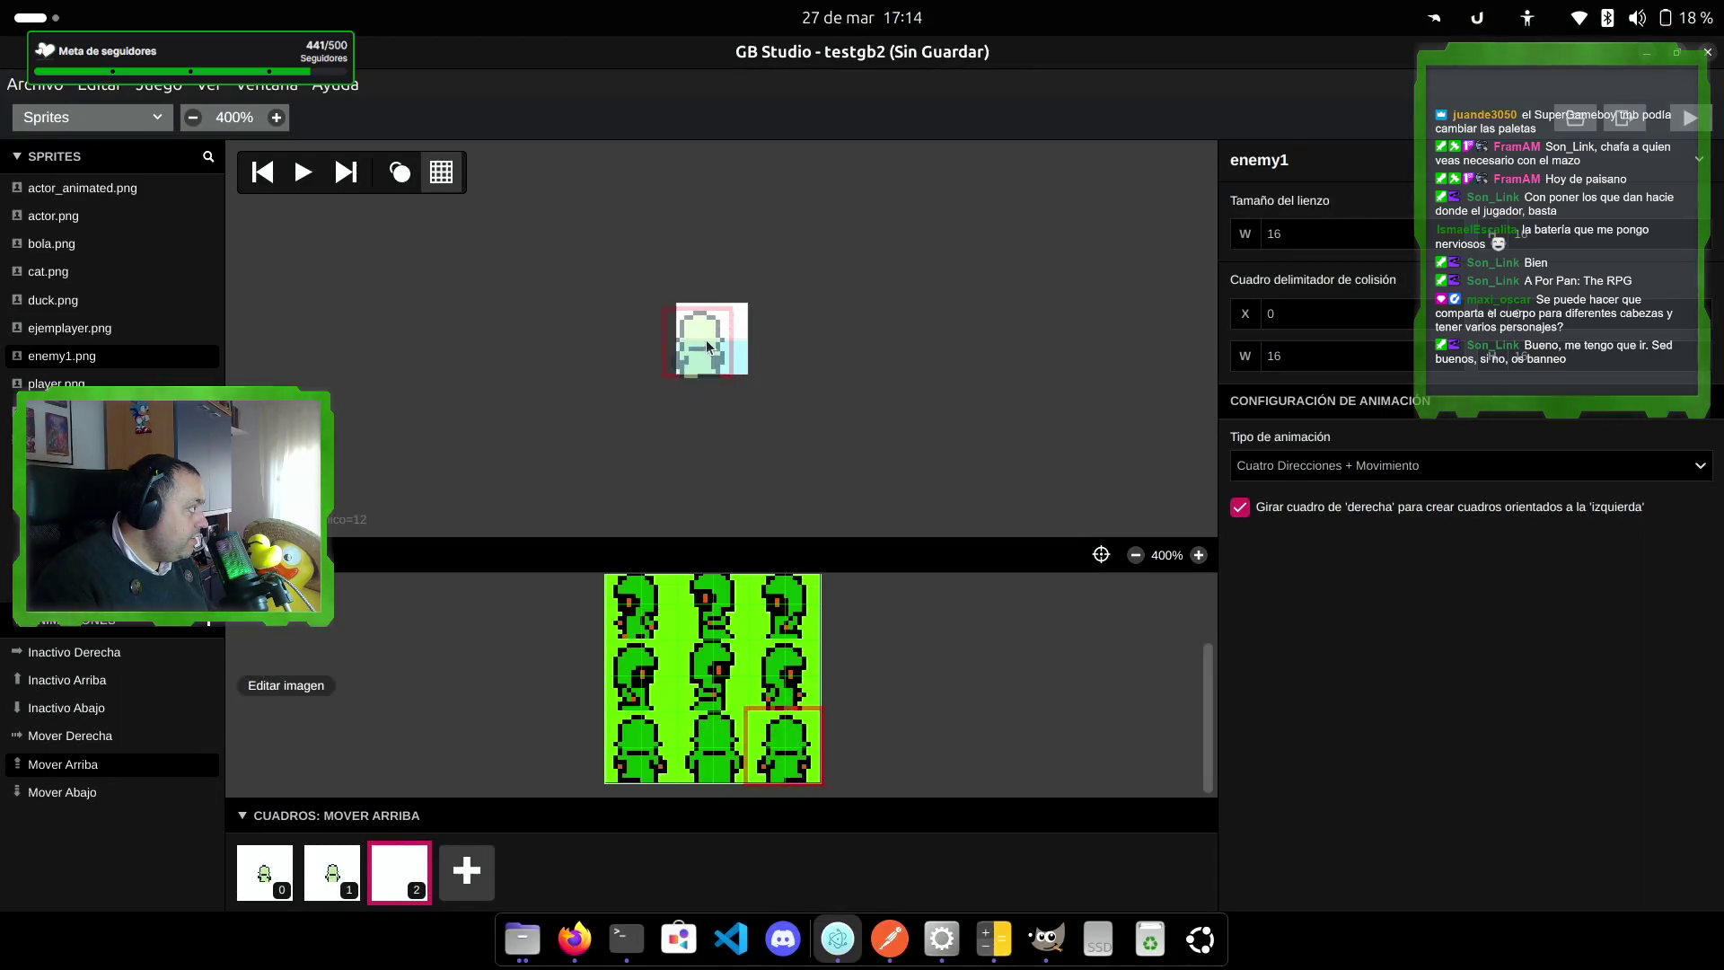
{"action": "left_click", "coordinate": [716, 343]}
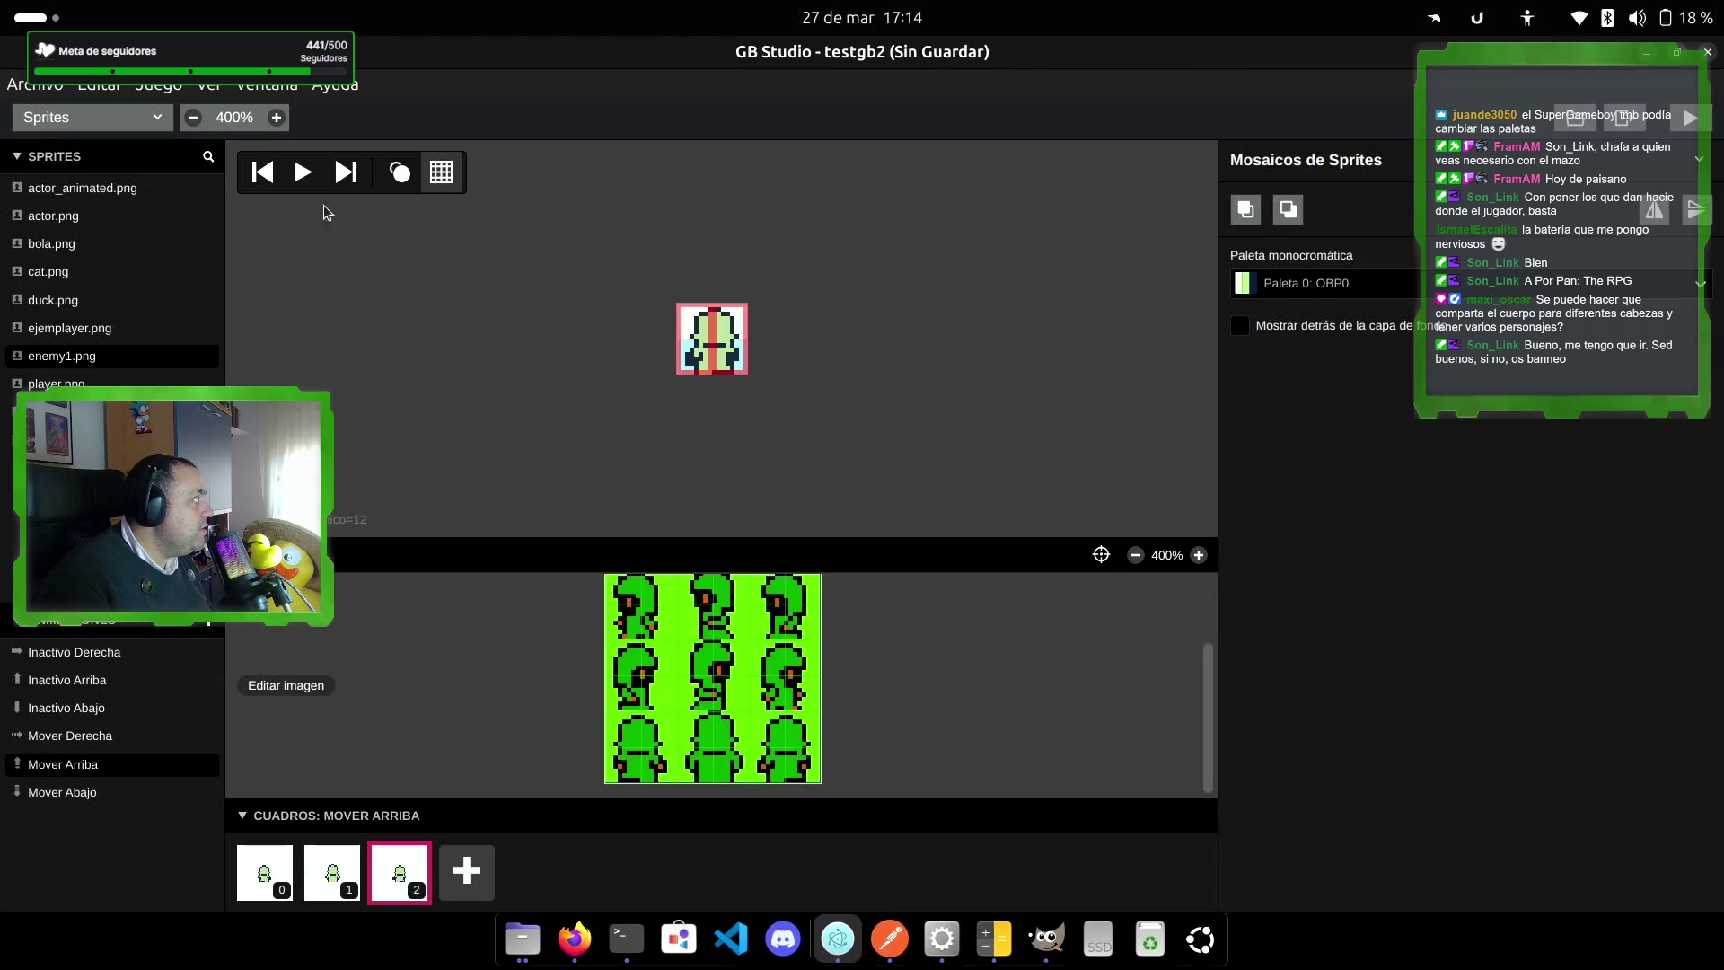
{"action": "left_click", "coordinate": [314, 179]}
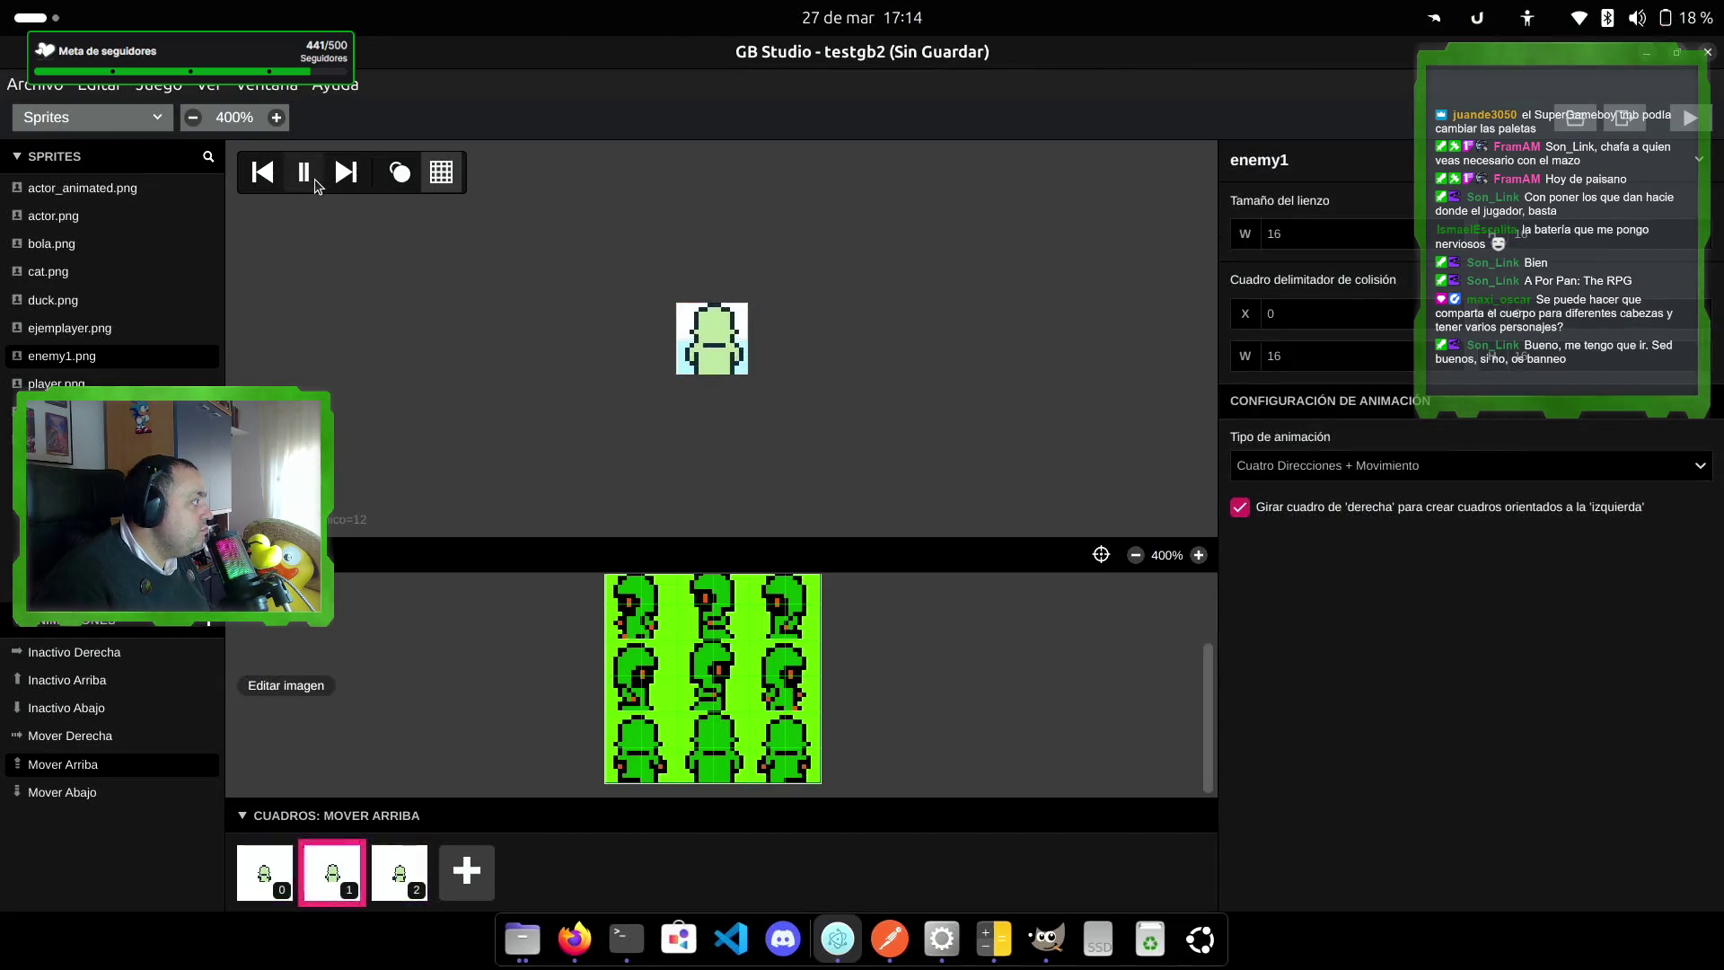
{"action": "left_click", "coordinate": [314, 180]}
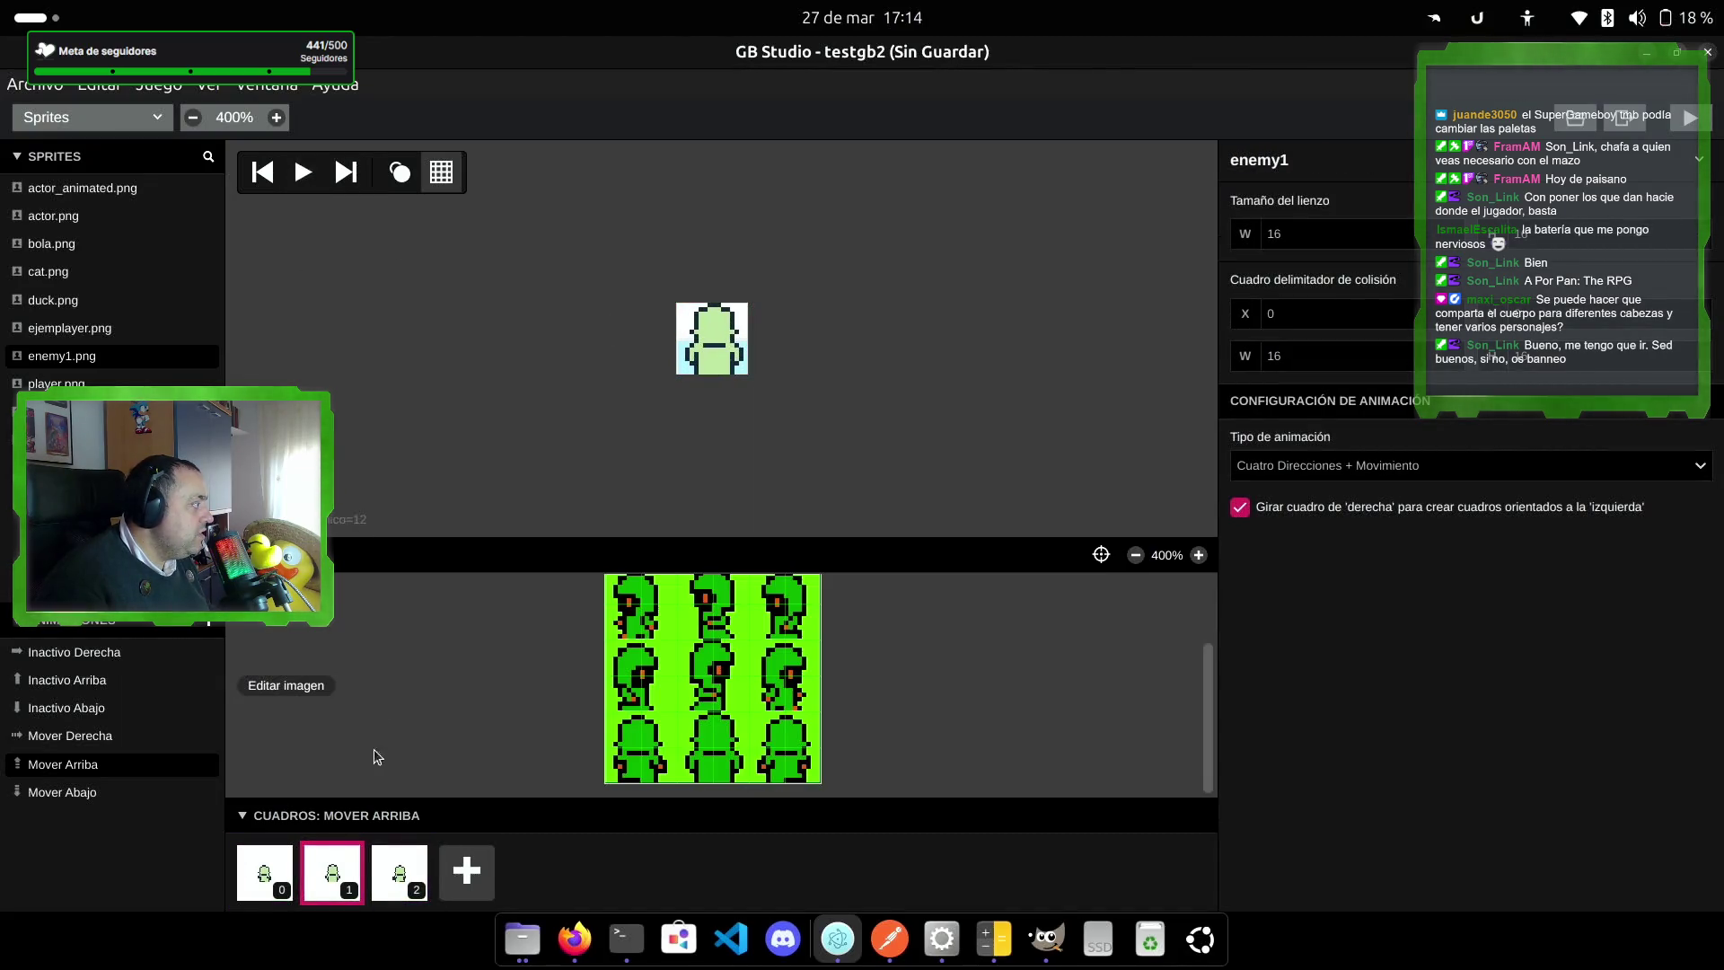
{"action": "left_click", "coordinate": [75, 799]}
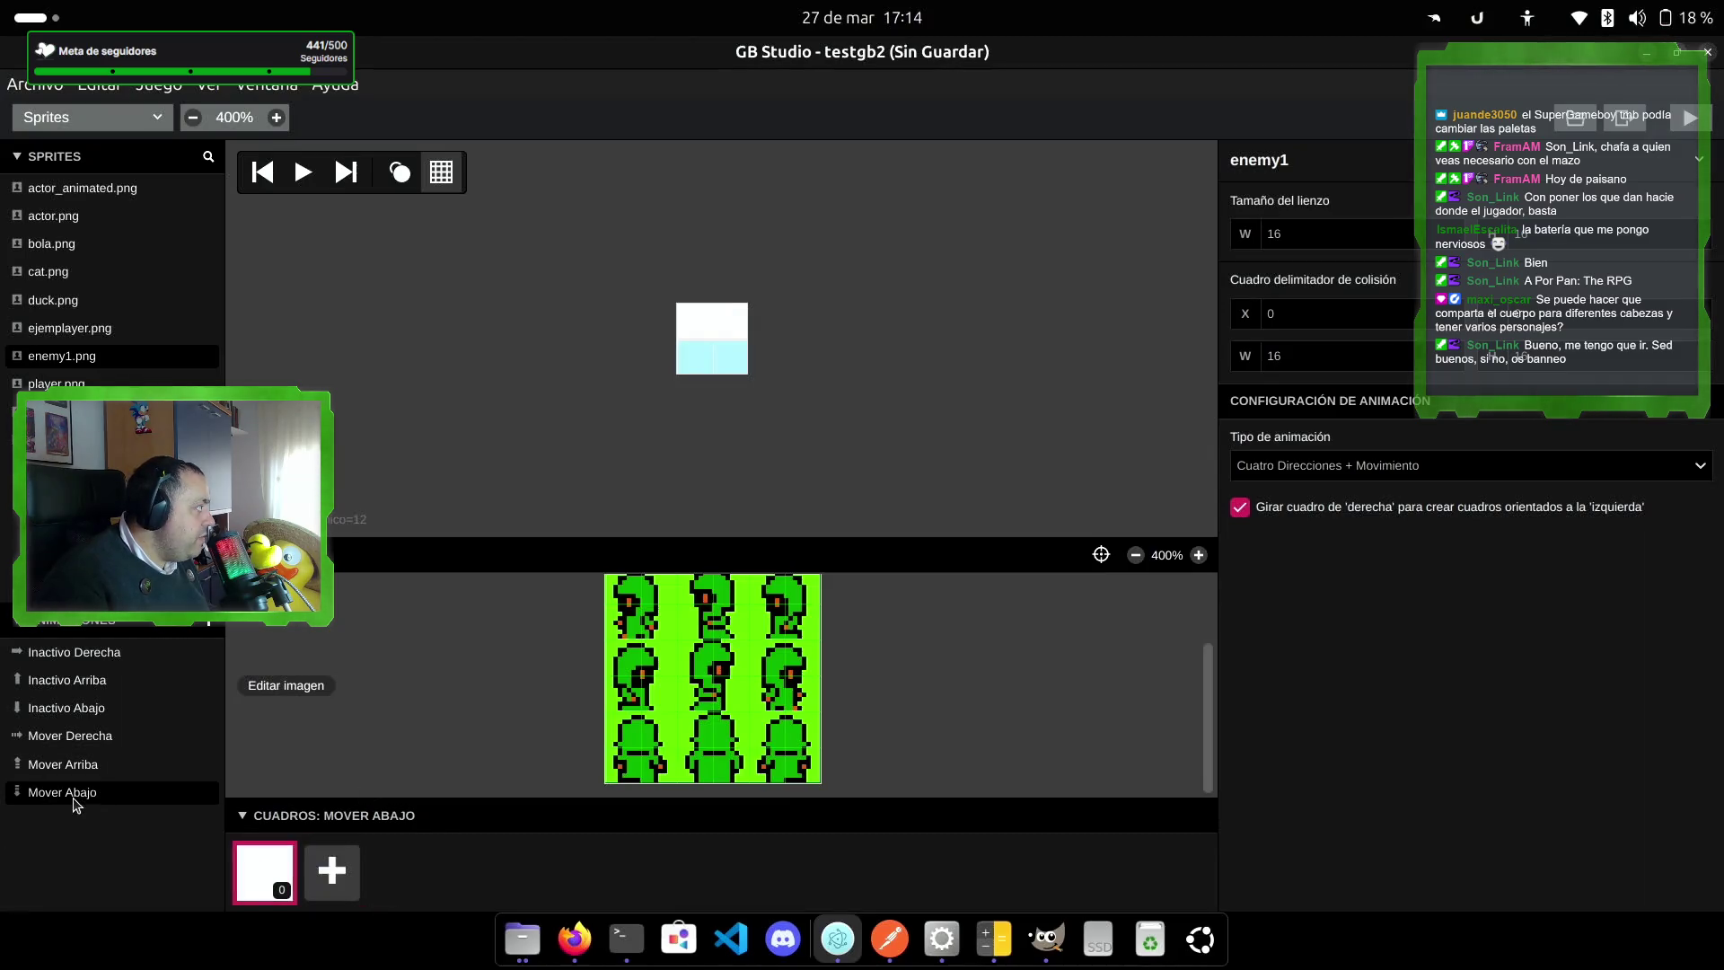
Step: Give Mover Abajo three frames and place the top-left front-facing tile in frame 0
{"action": "left_click", "coordinate": [356, 878]}
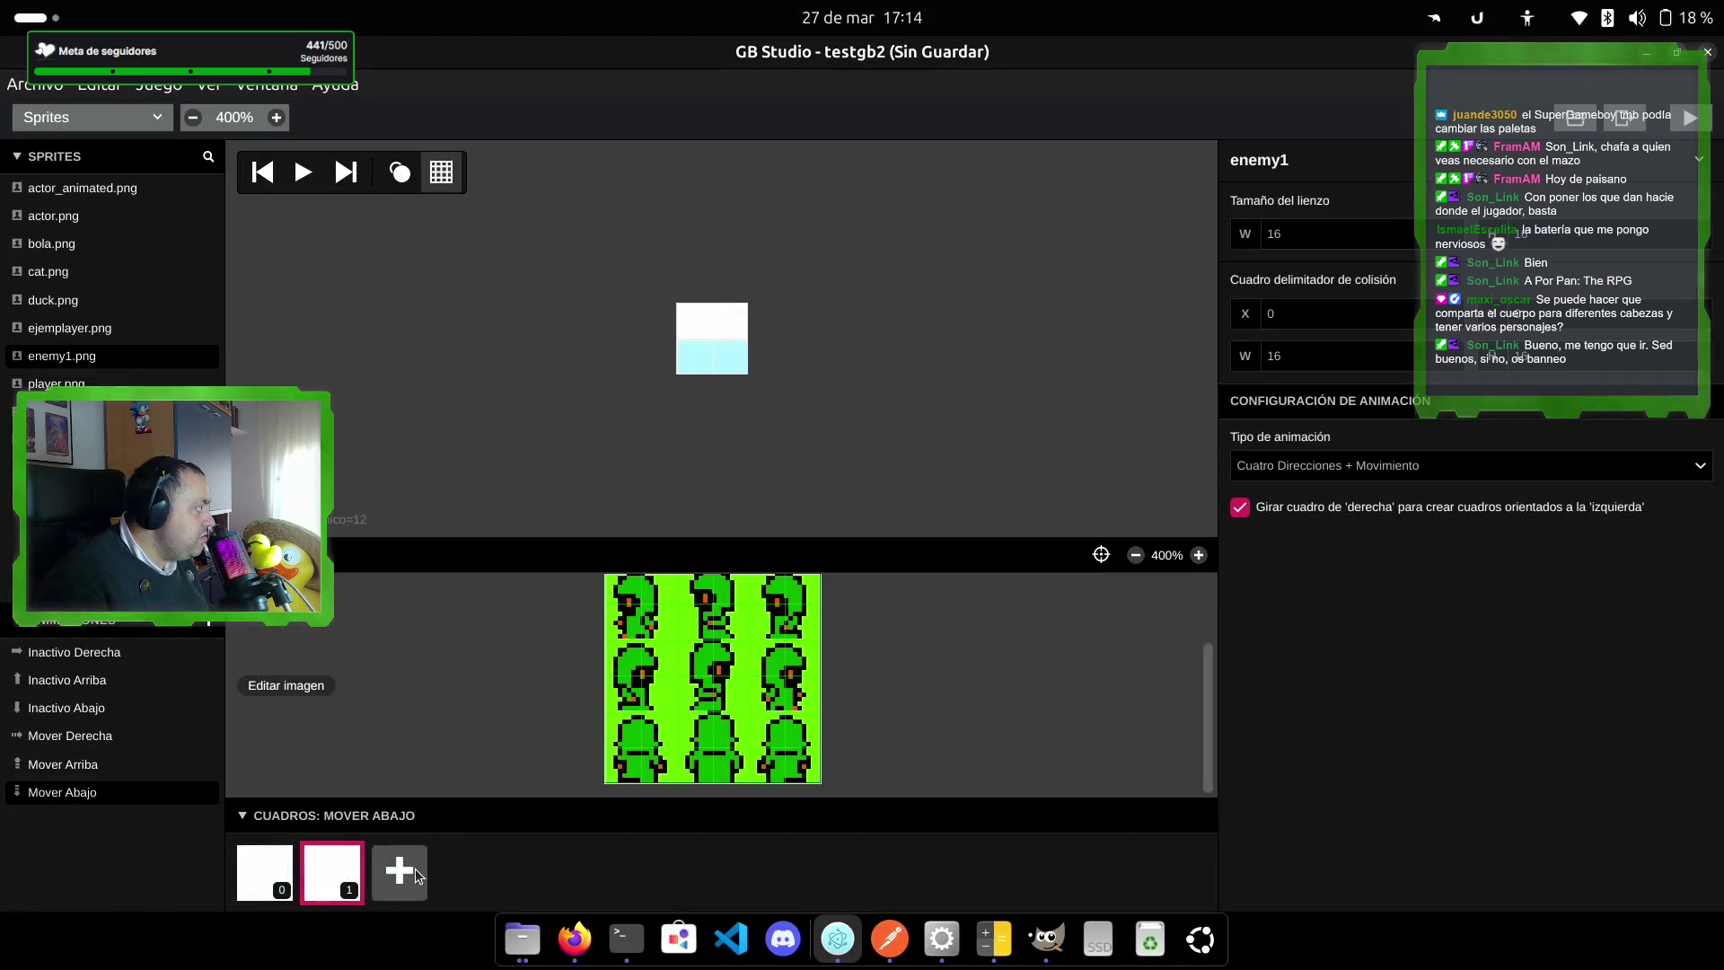
{"action": "left_click", "coordinate": [400, 869]}
{"action": "left_click", "coordinate": [265, 871]}
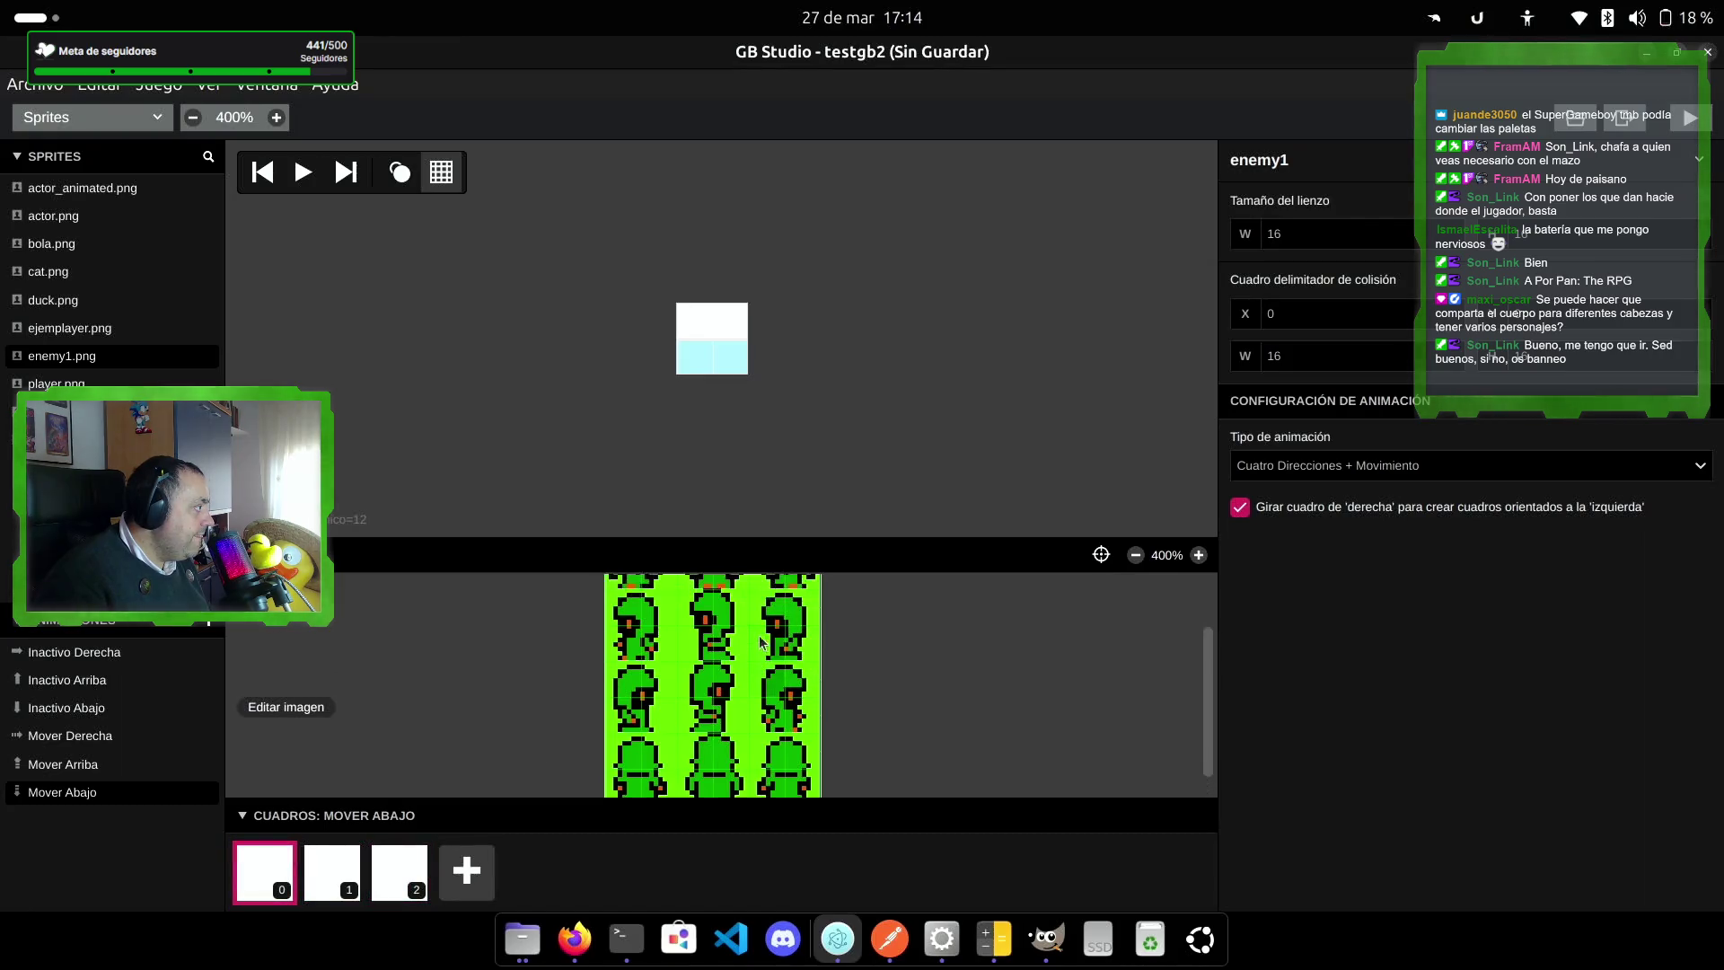
{"action": "scroll", "coordinate": [761, 643], "scroll_direction": "up", "scroll_amount": 2}
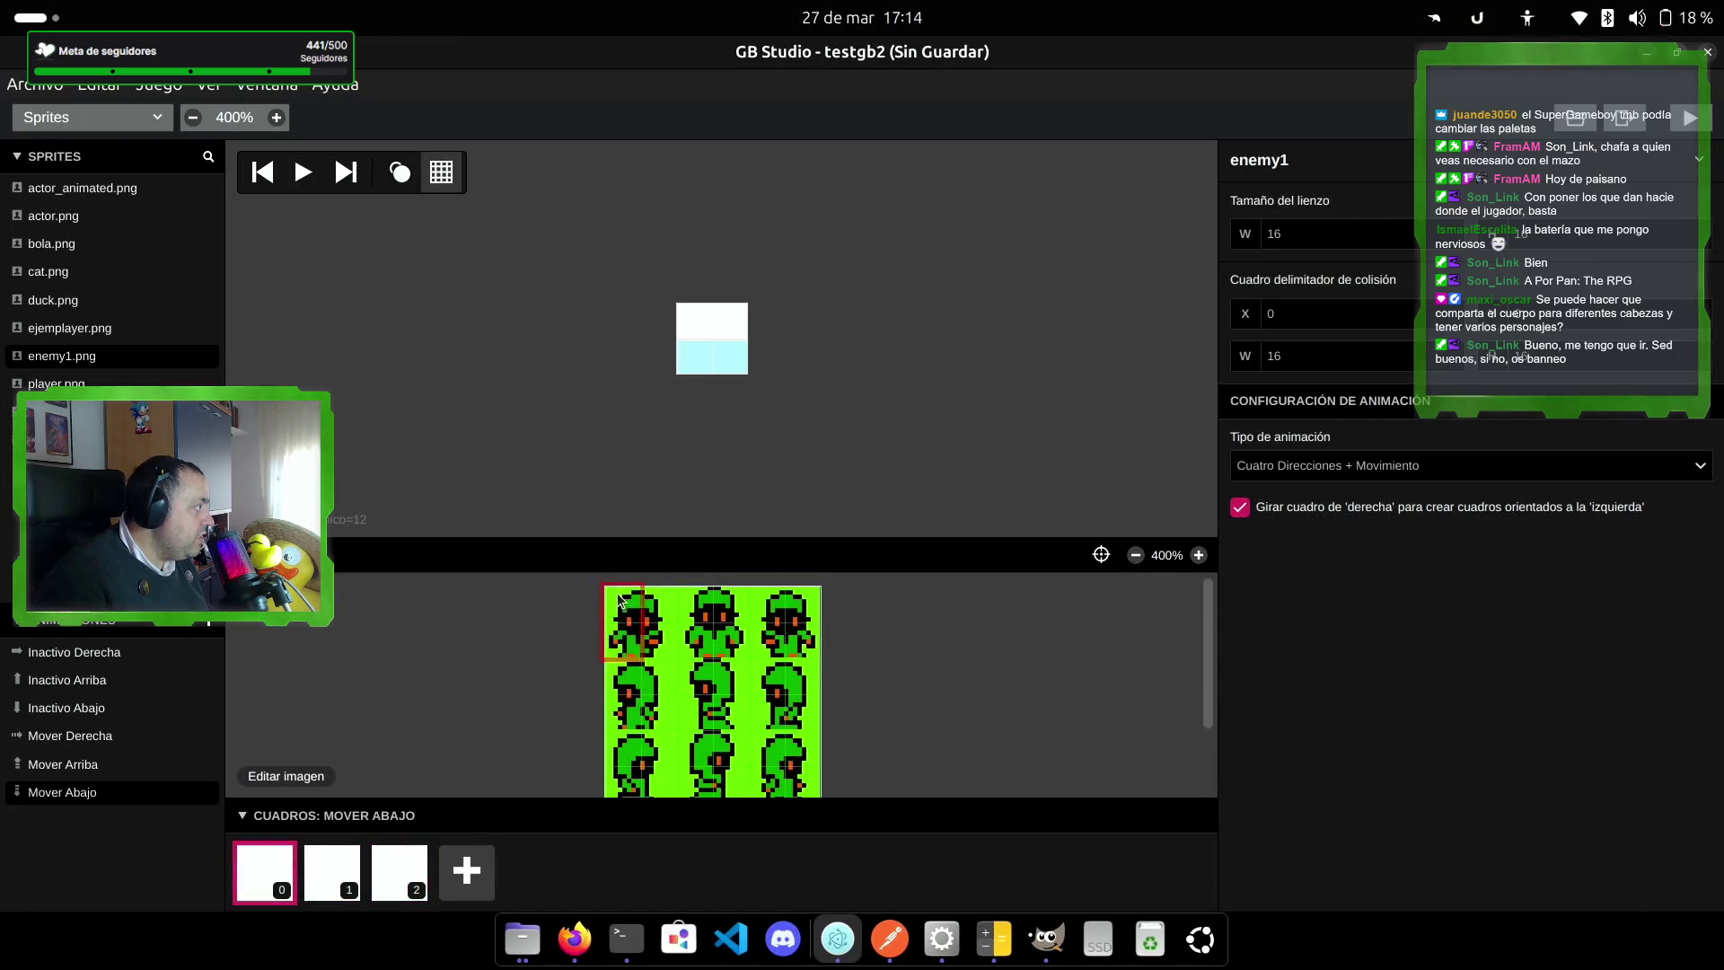
{"action": "left_click_drag", "start_coordinate": [632, 601], "coordinate": [669, 628]}
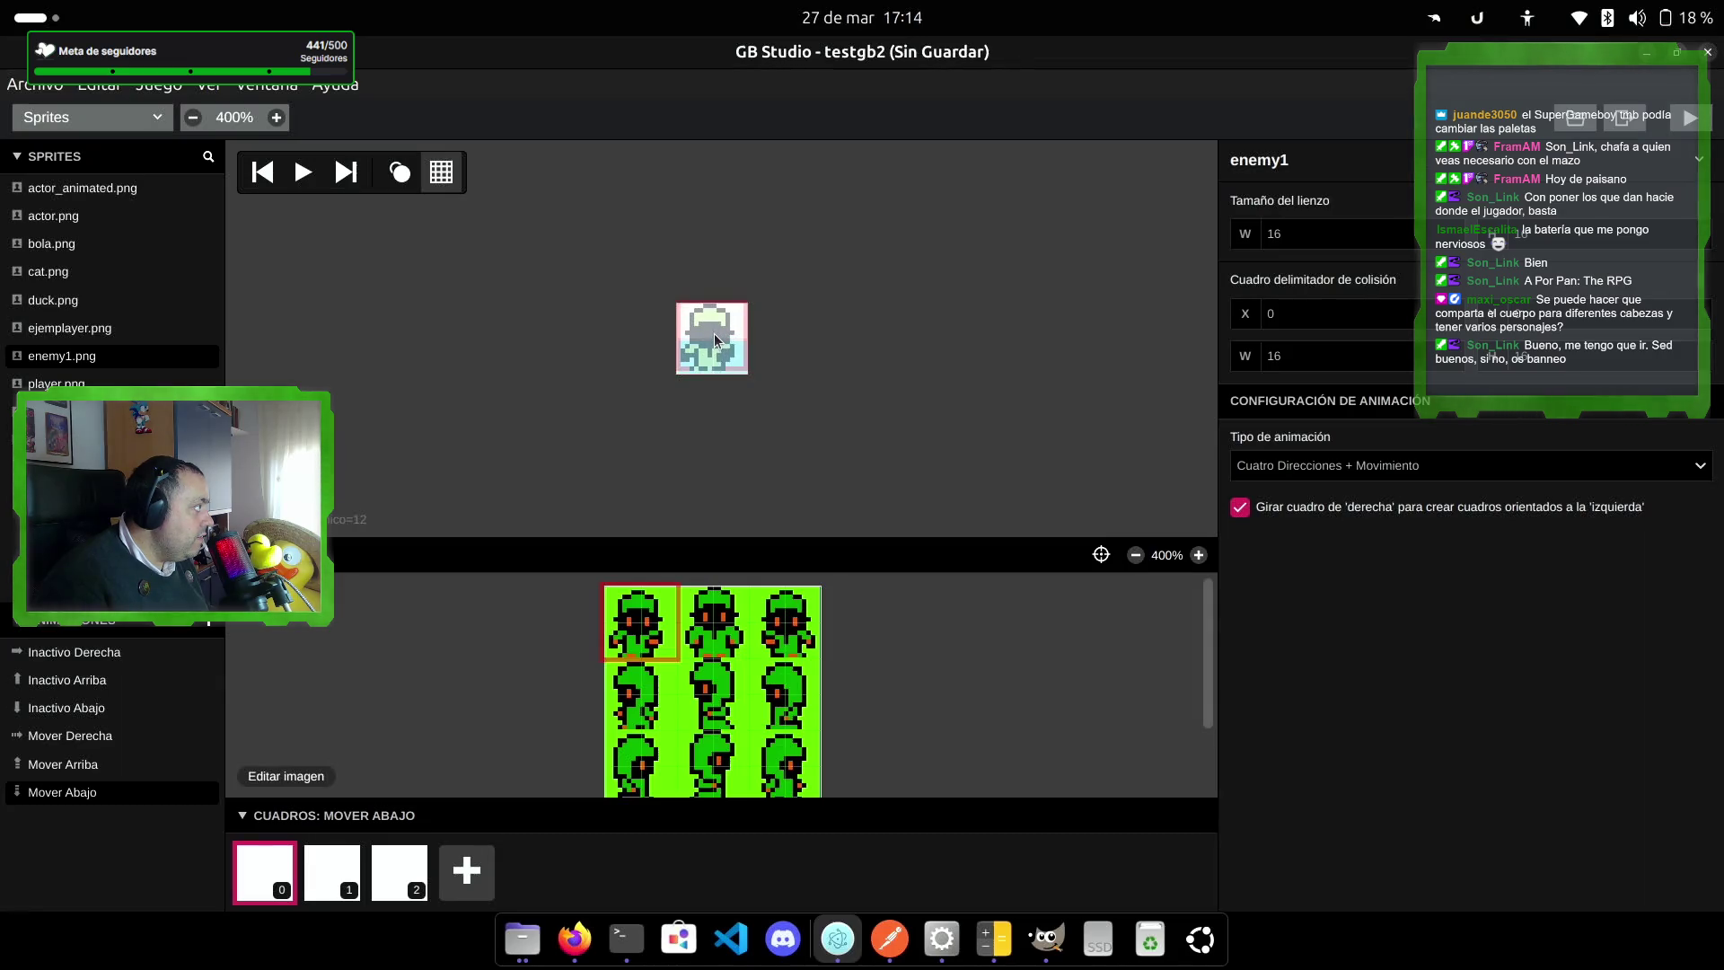
{"action": "left_click", "coordinate": [716, 339]}
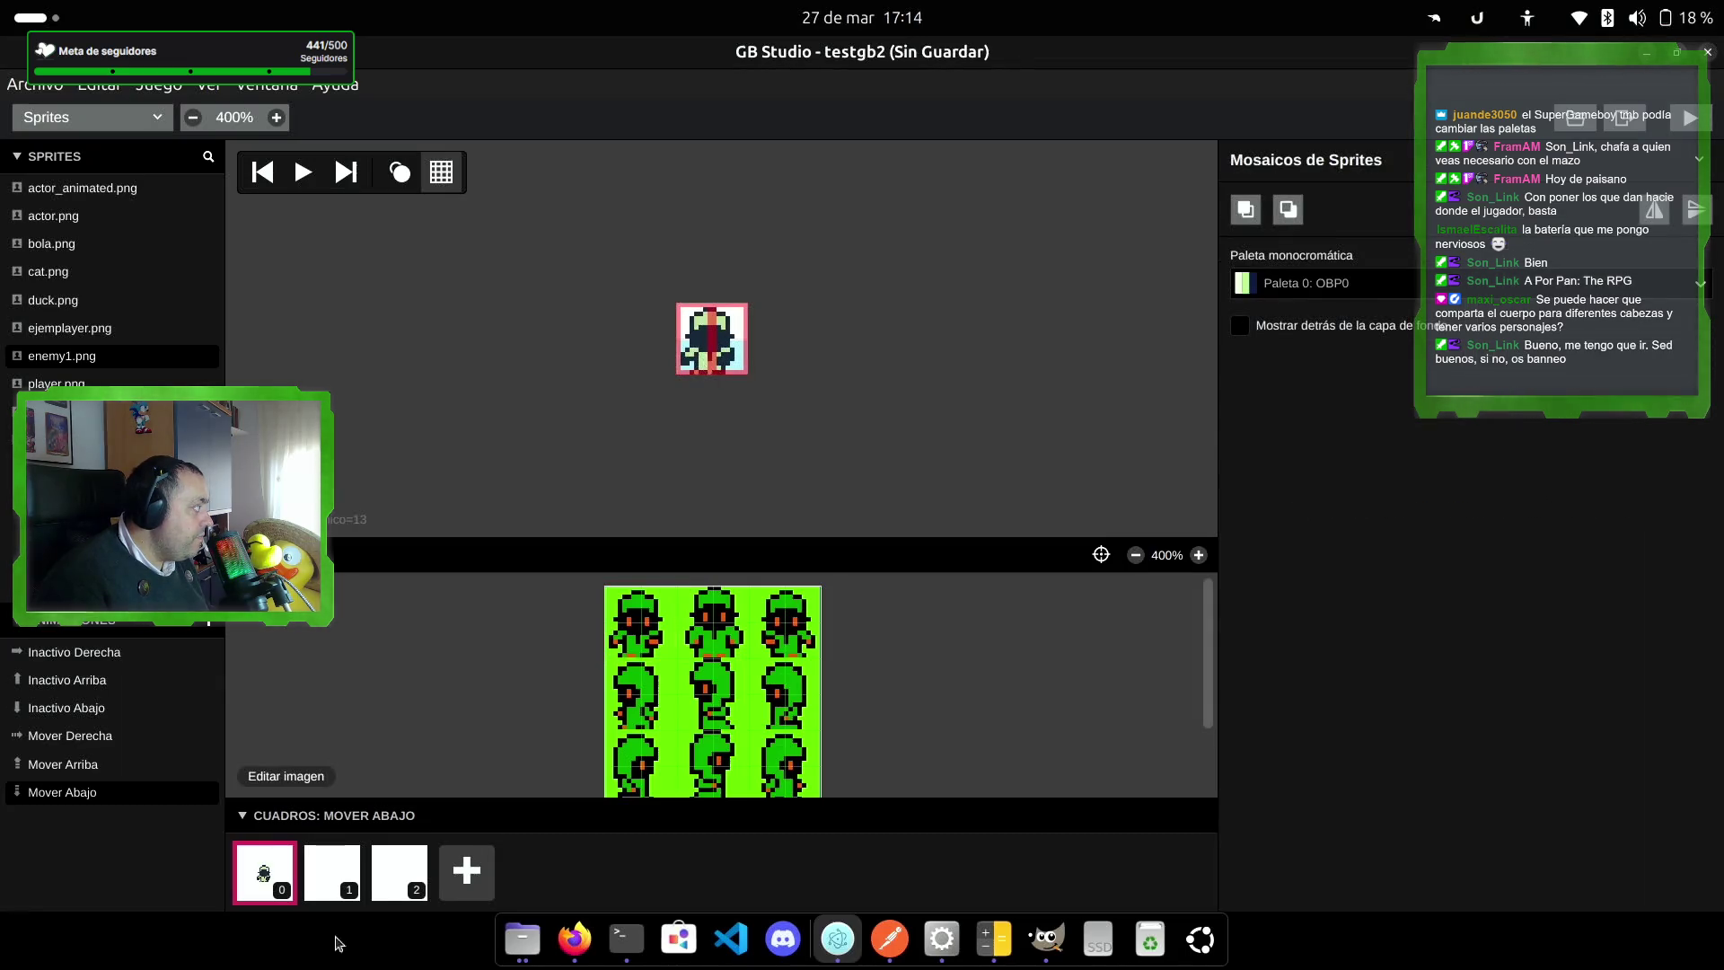
Step: Fill Mover Abajo frames 1 and 2 with front-facing tiles, then play and pause the preview
{"action": "left_click", "coordinate": [333, 871]}
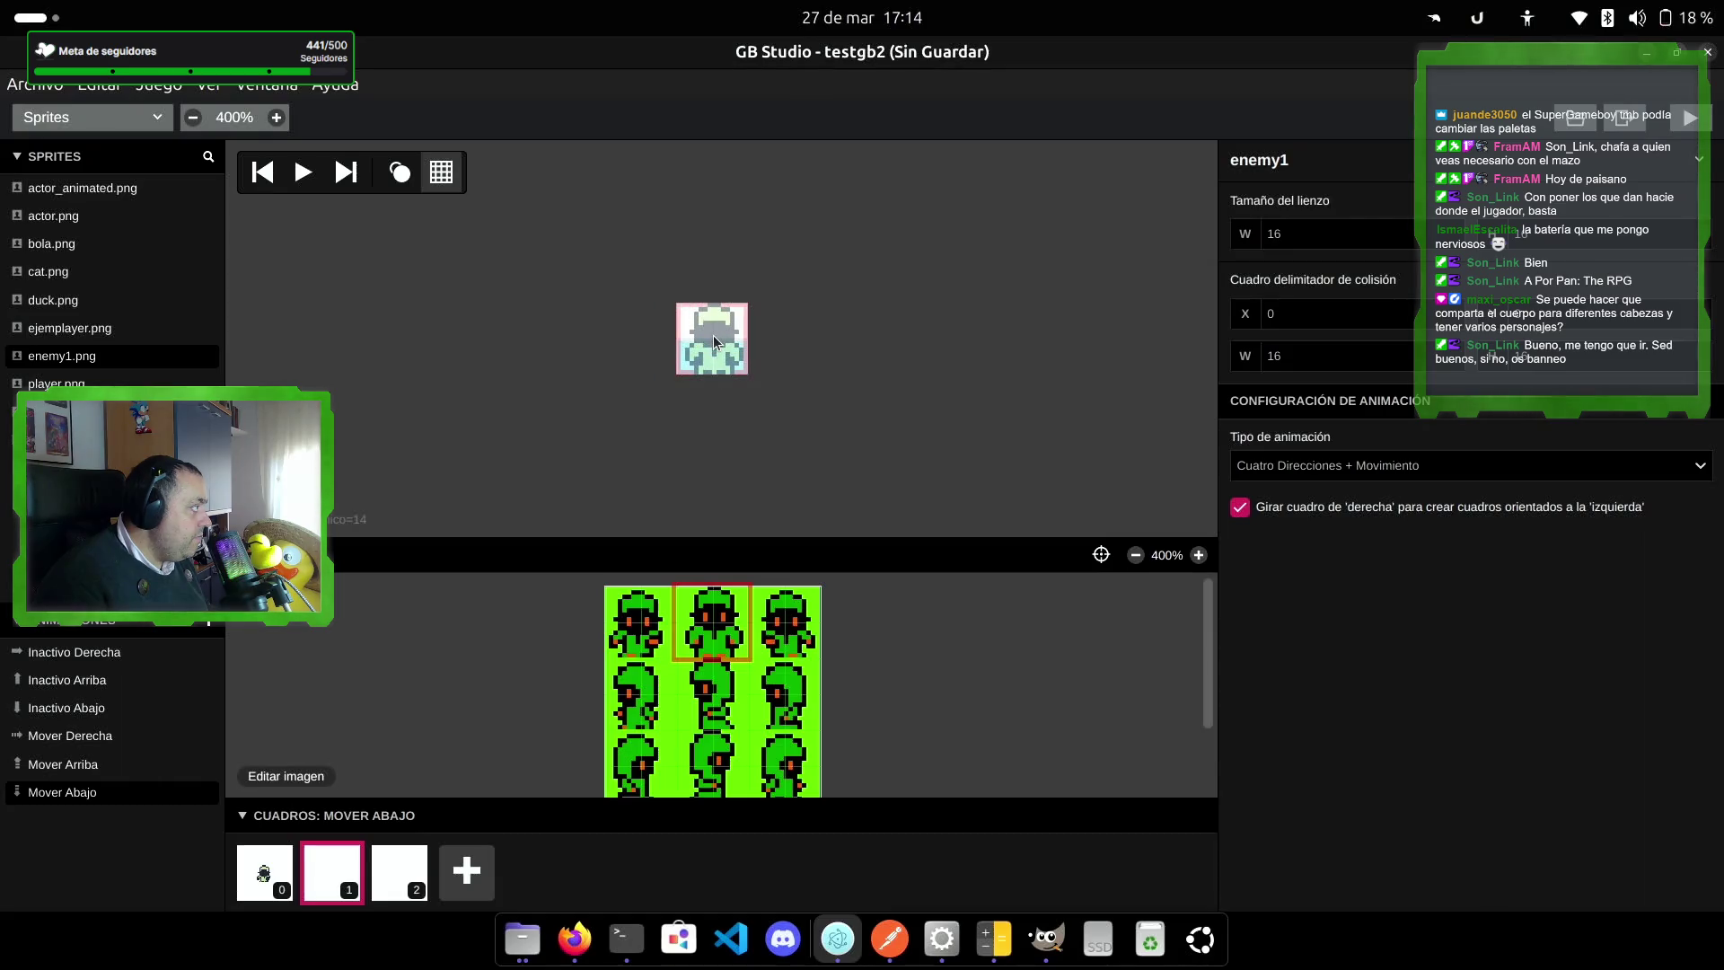
{"action": "left_click", "coordinate": [713, 336]}
{"action": "left_click", "coordinate": [399, 869]}
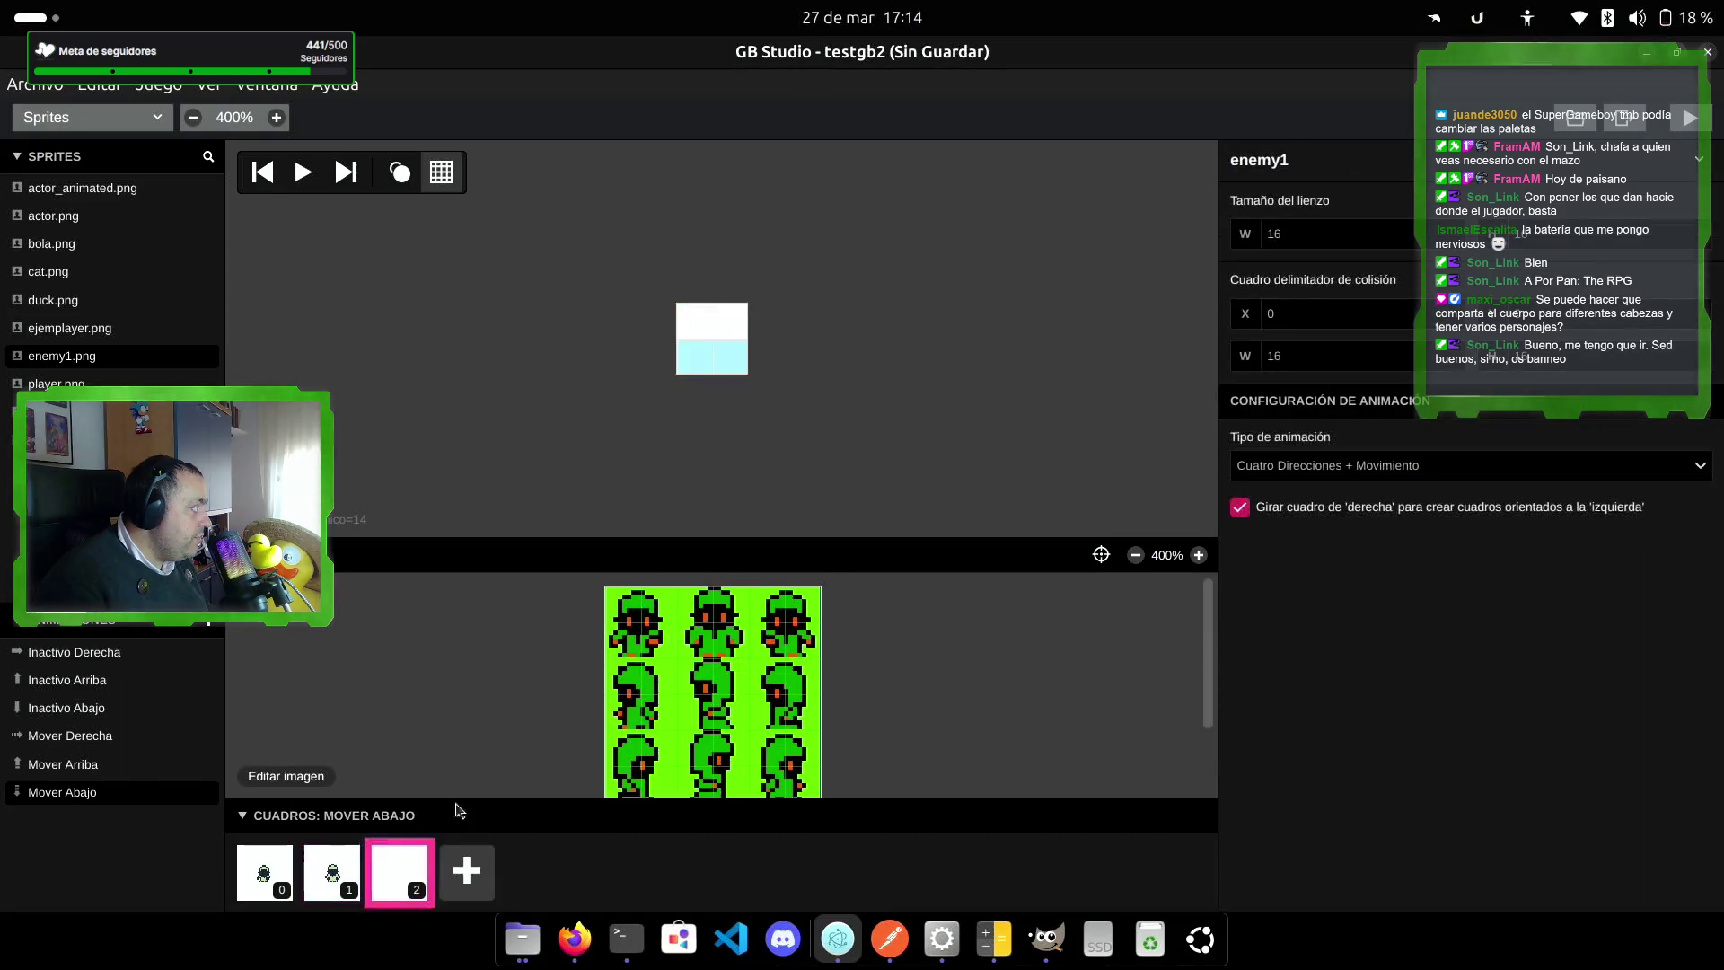
{"action": "left_click", "coordinate": [783, 623]}
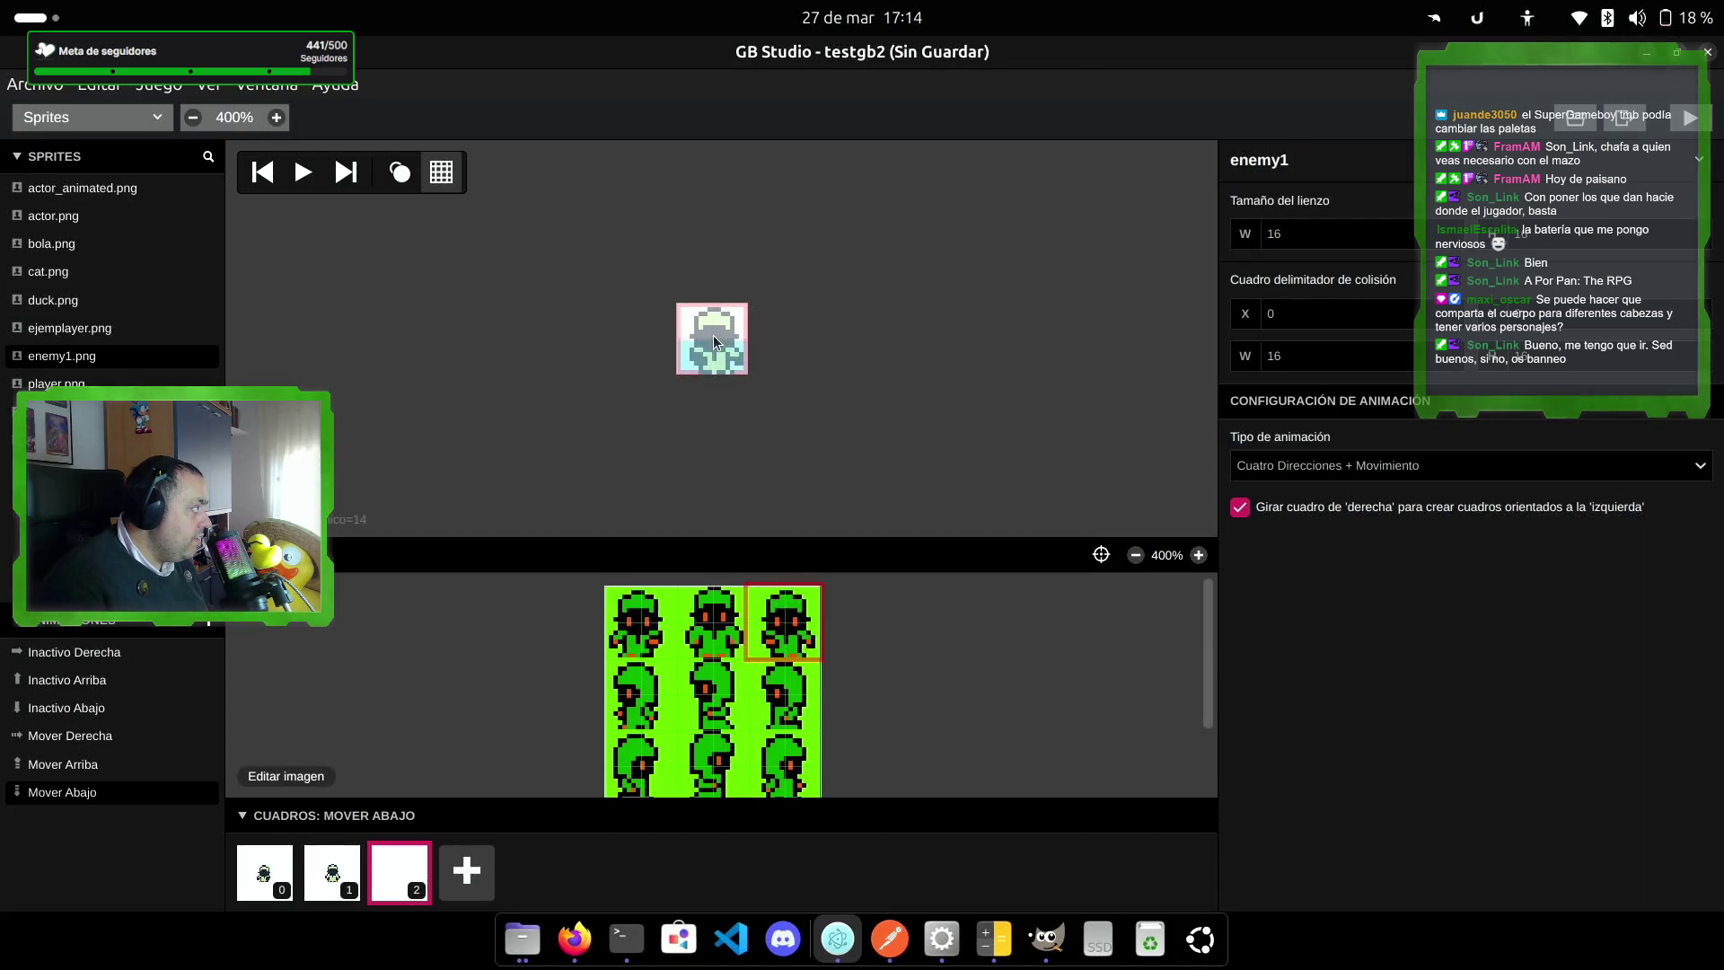
{"action": "left_click", "coordinate": [714, 340]}
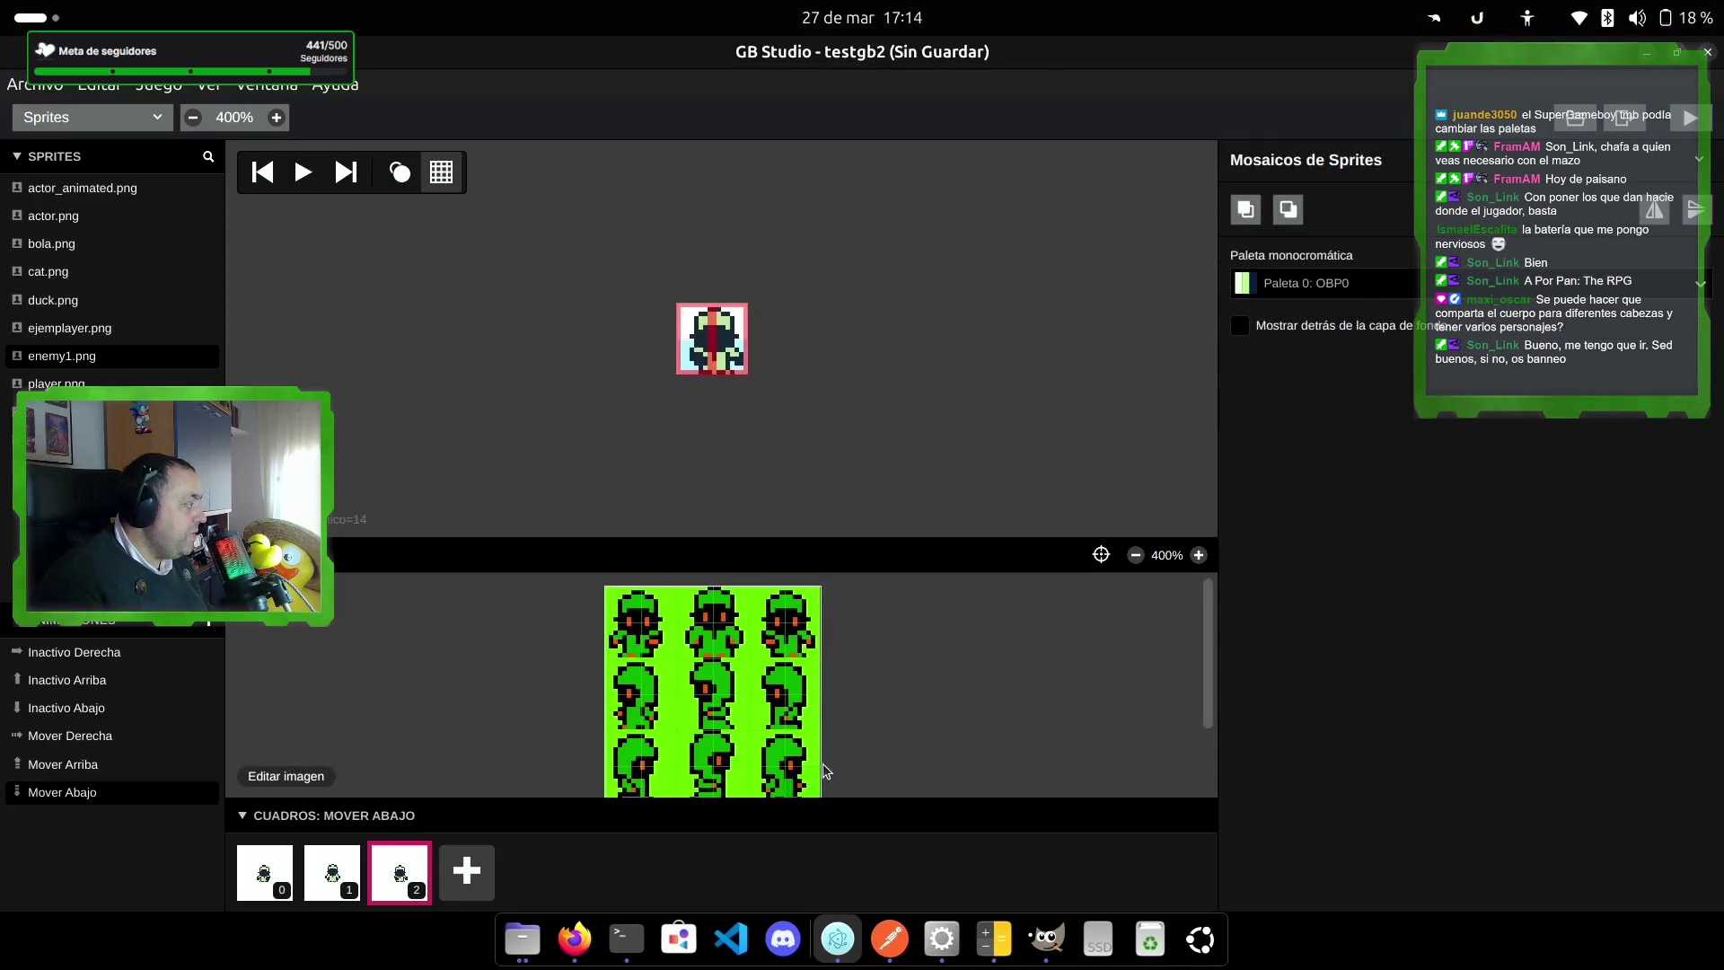
{"action": "left_click", "coordinate": [316, 171]}
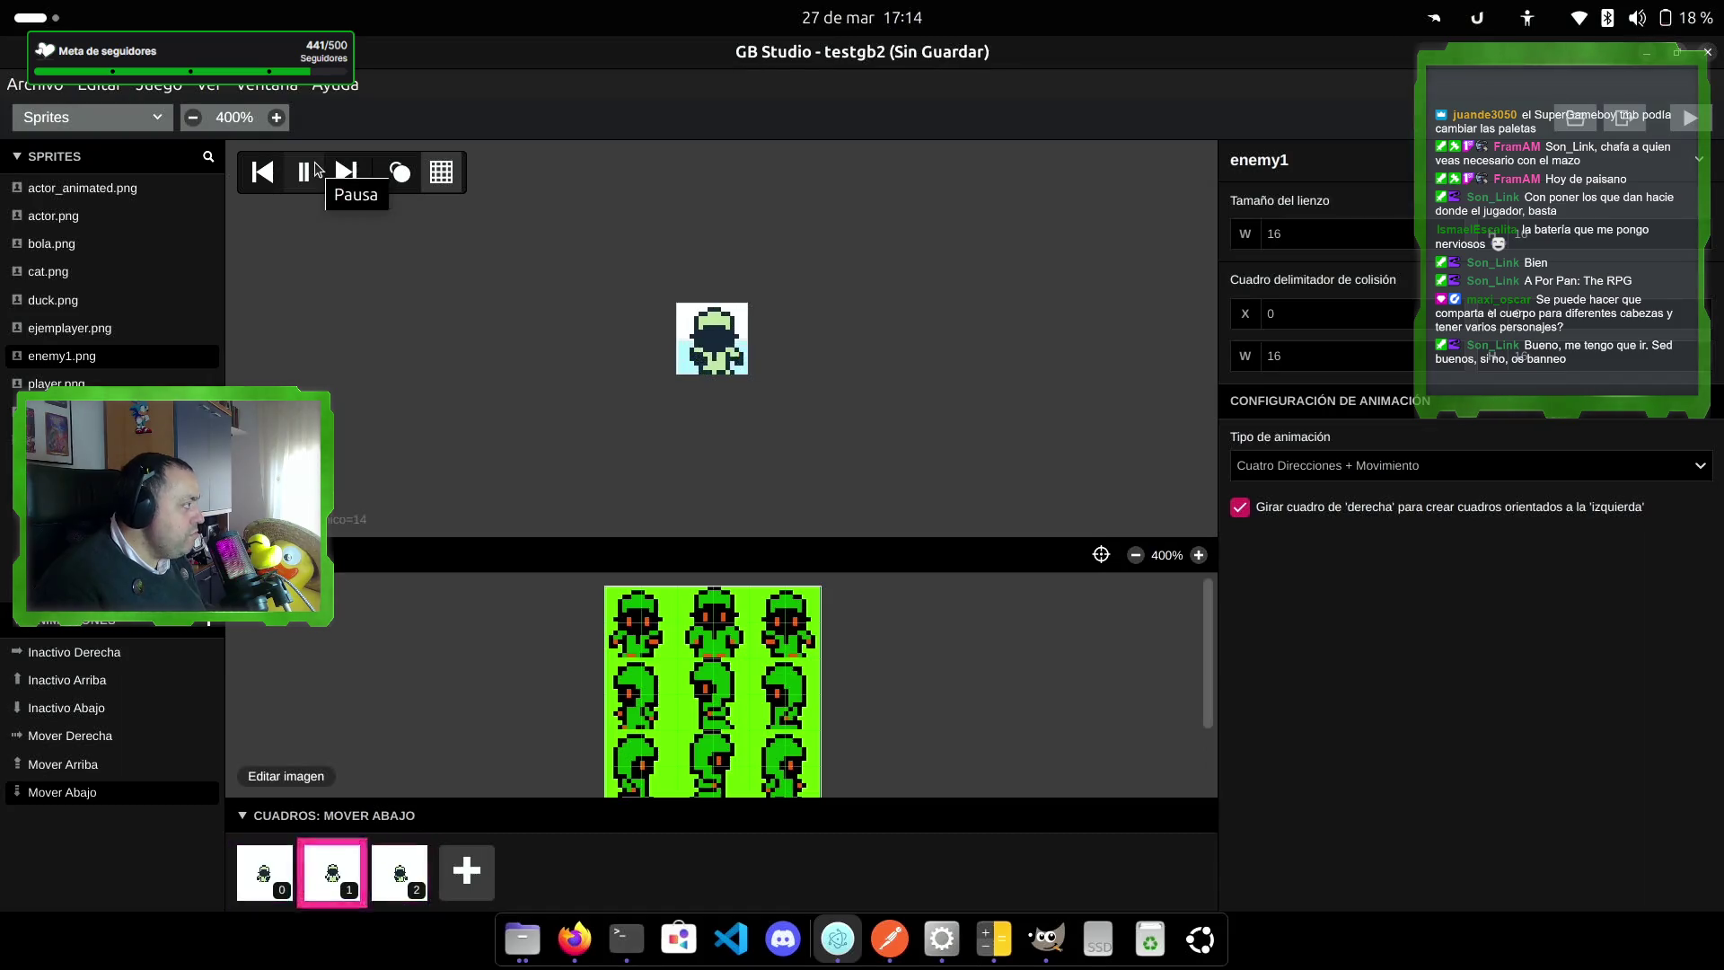
{"action": "left_click", "coordinate": [316, 171]}
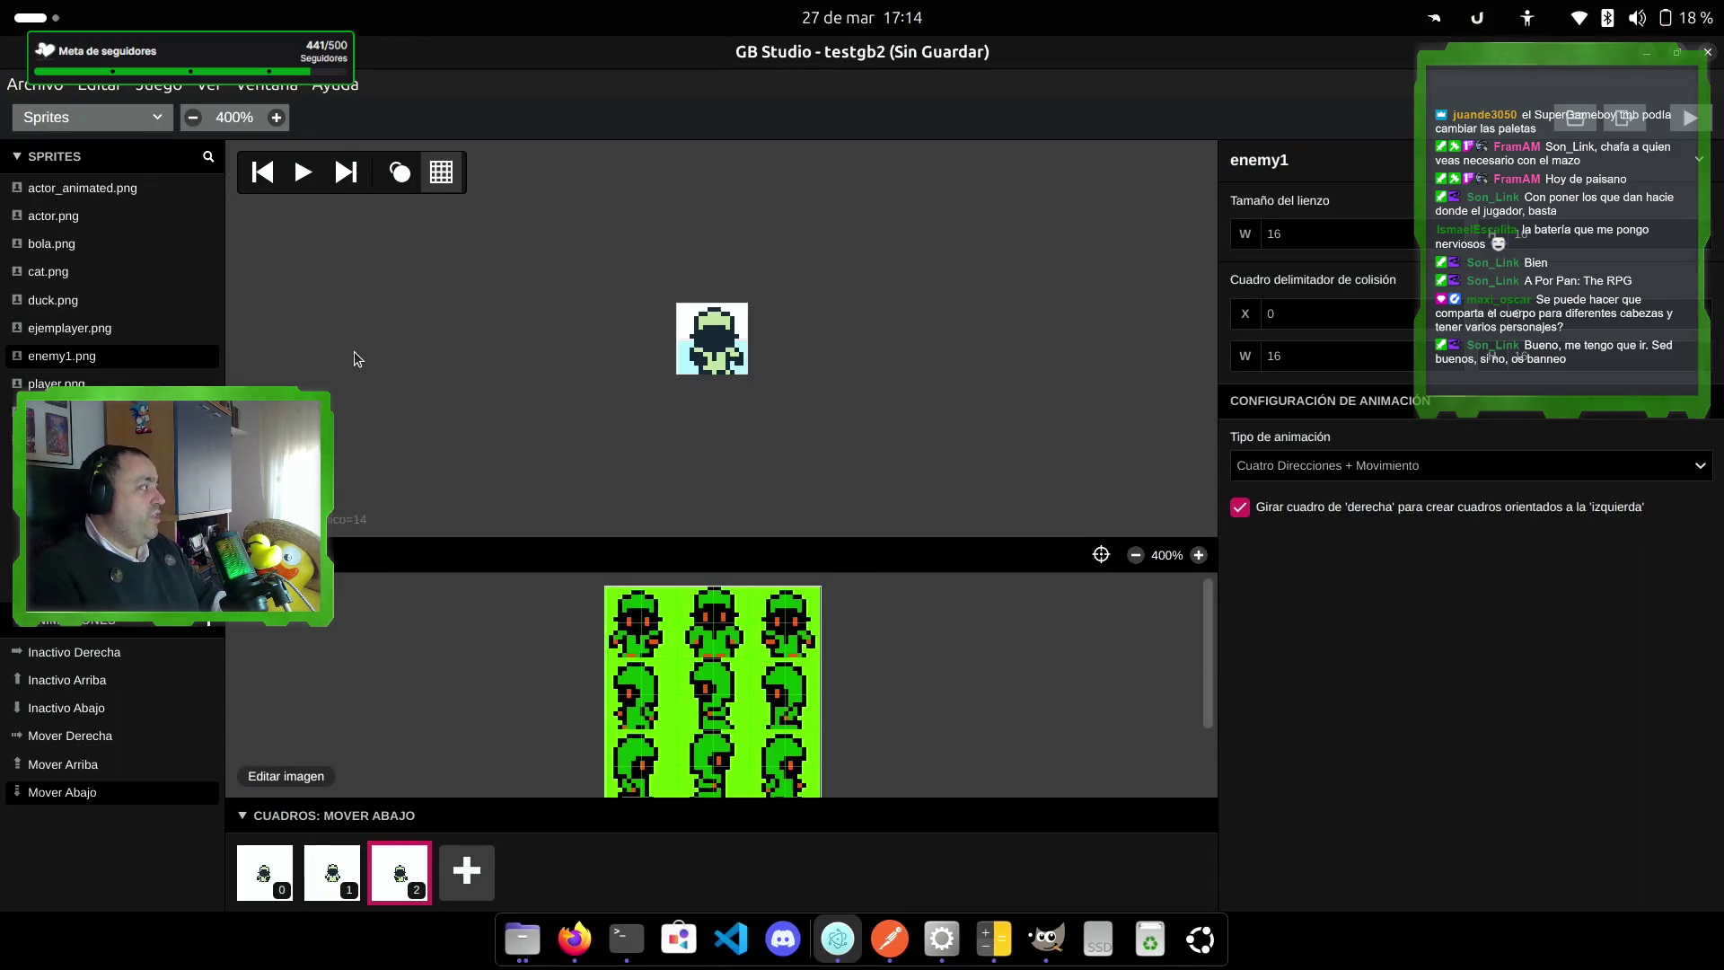
Step: Switch to Montaje de escenas and place a new actor in Escena 3's upper grass
{"action": "left_click", "coordinate": [155, 121]}
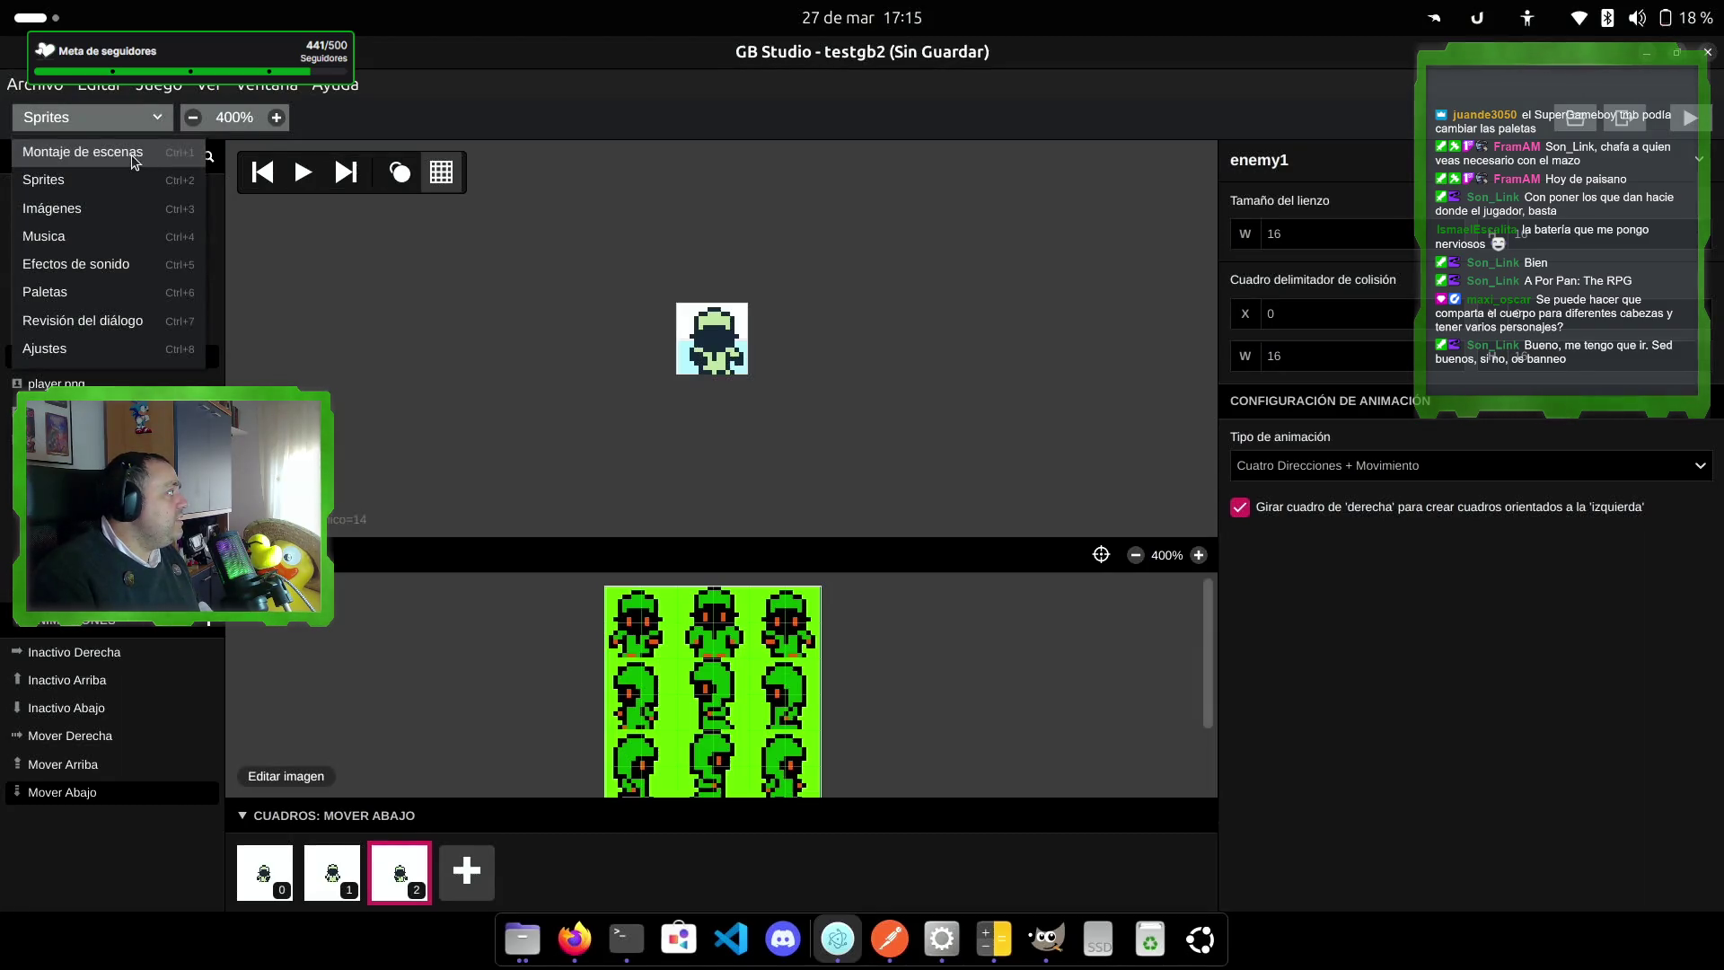
{"action": "left_click", "coordinate": [133, 155]}
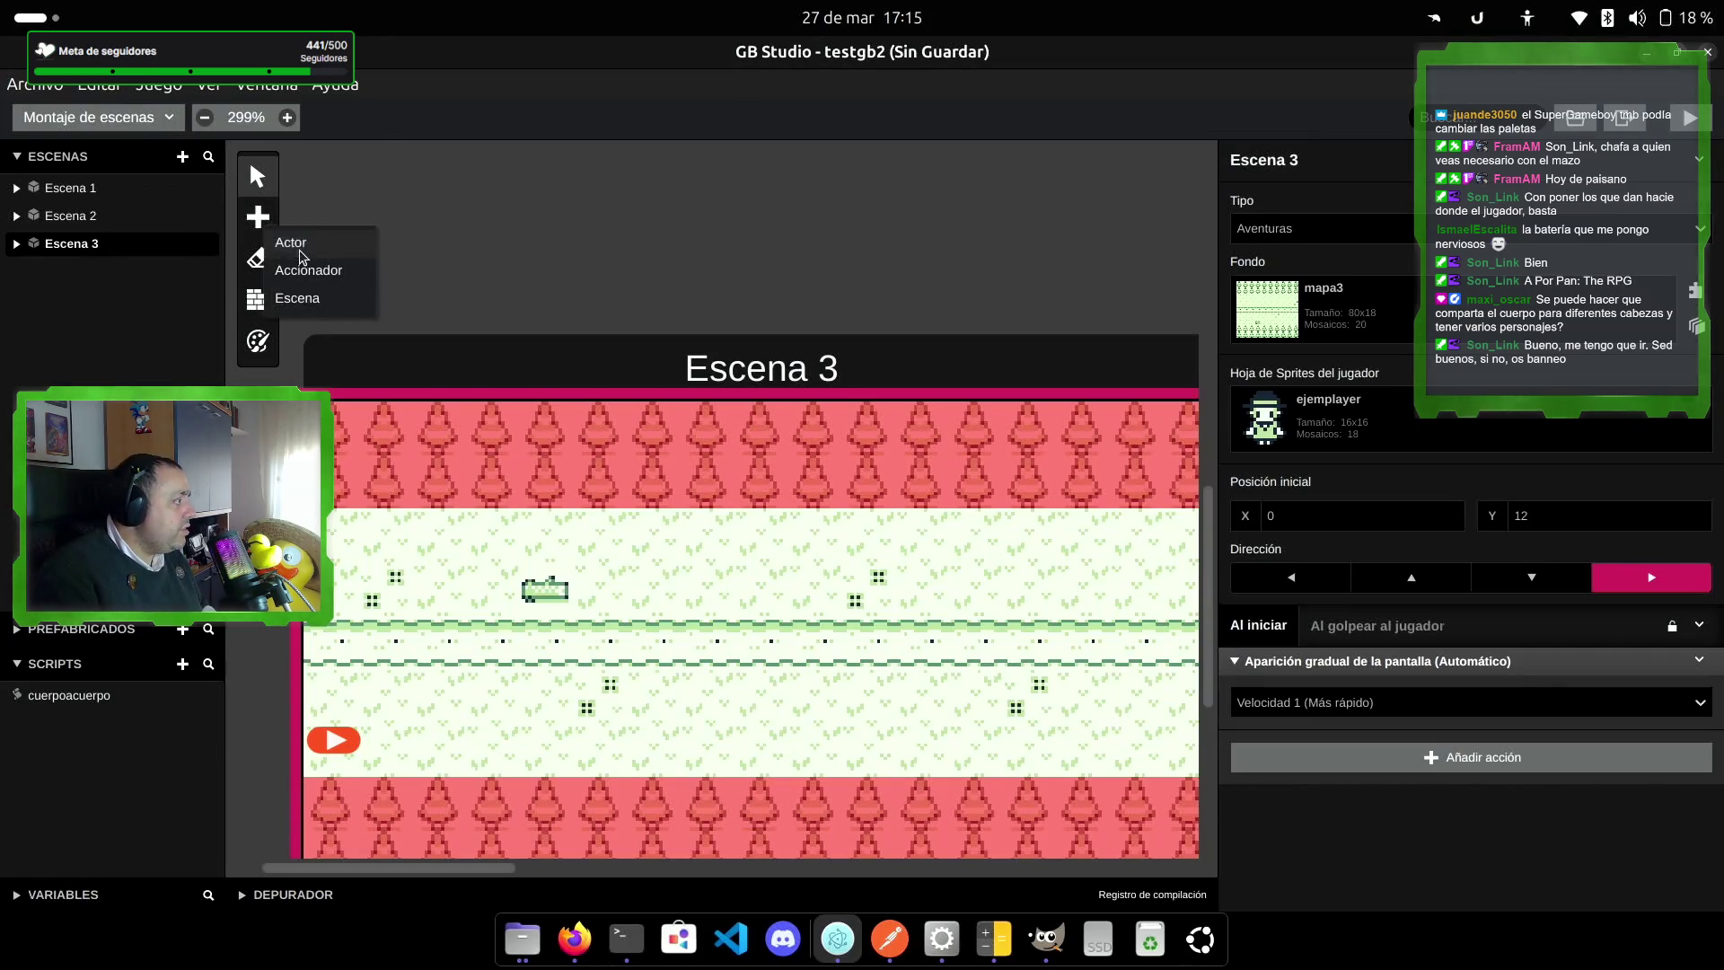
{"action": "left_click", "coordinate": [285, 238]}
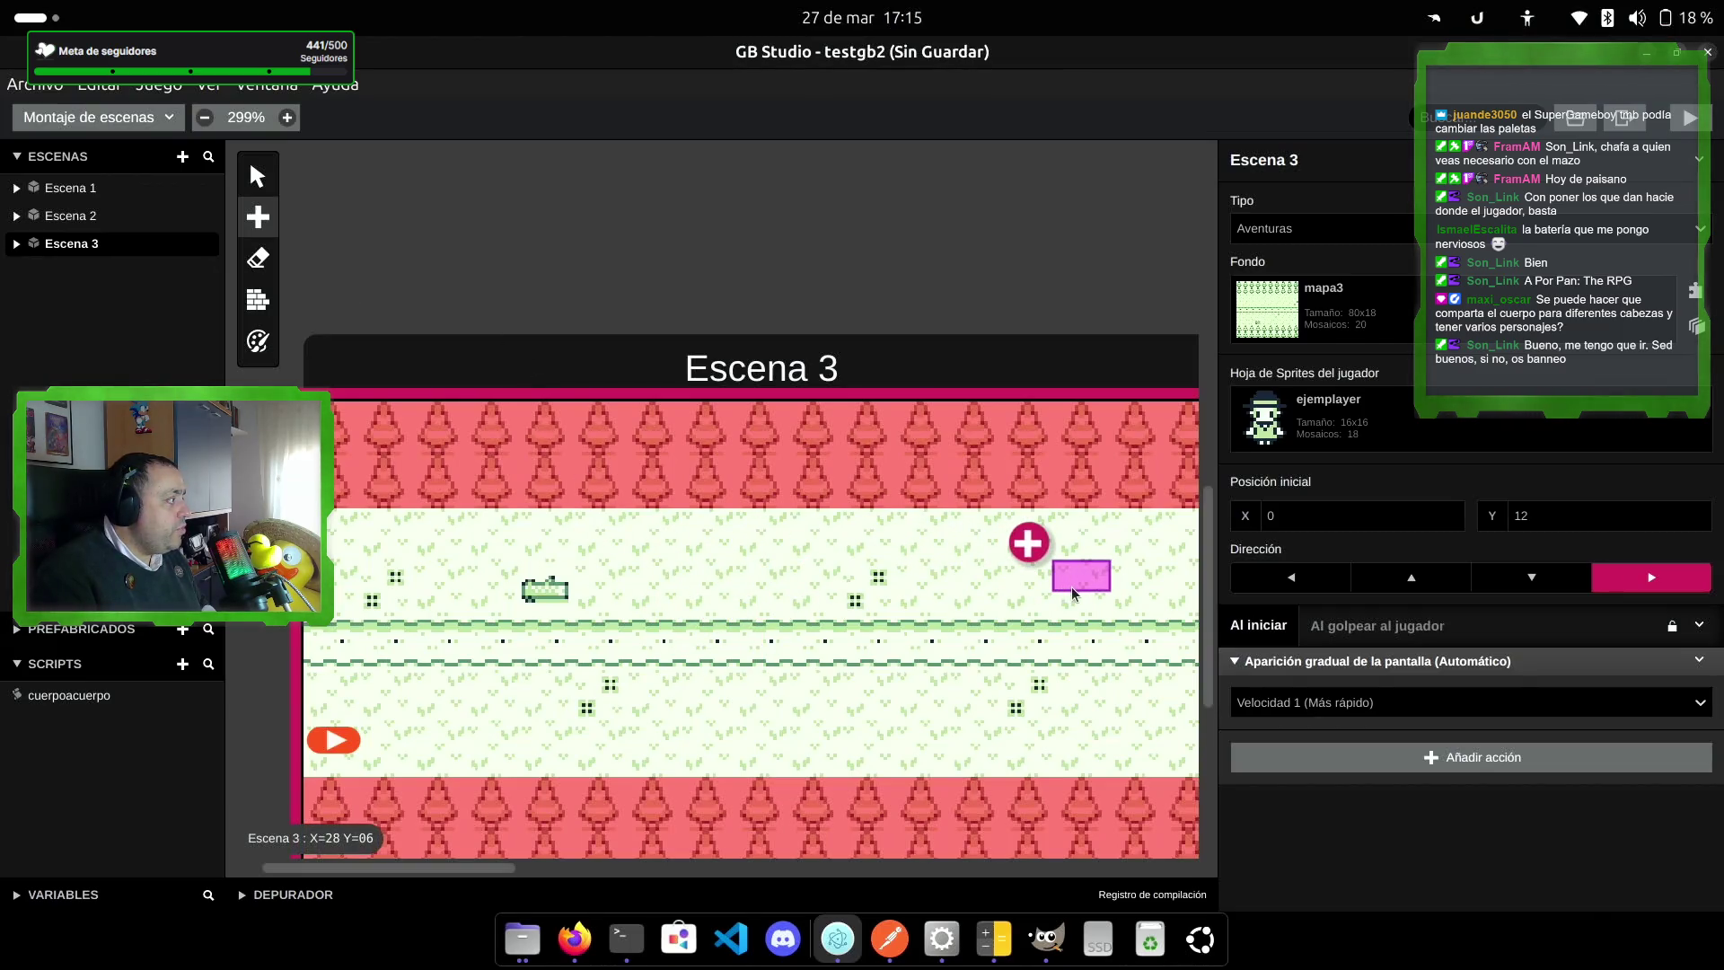
{"action": "left_click", "coordinate": [1069, 572]}
Step: Give the actor the enemy1 sprite sheet and Velocidad 3 animation speed
{"action": "left_click", "coordinate": [1338, 364]}
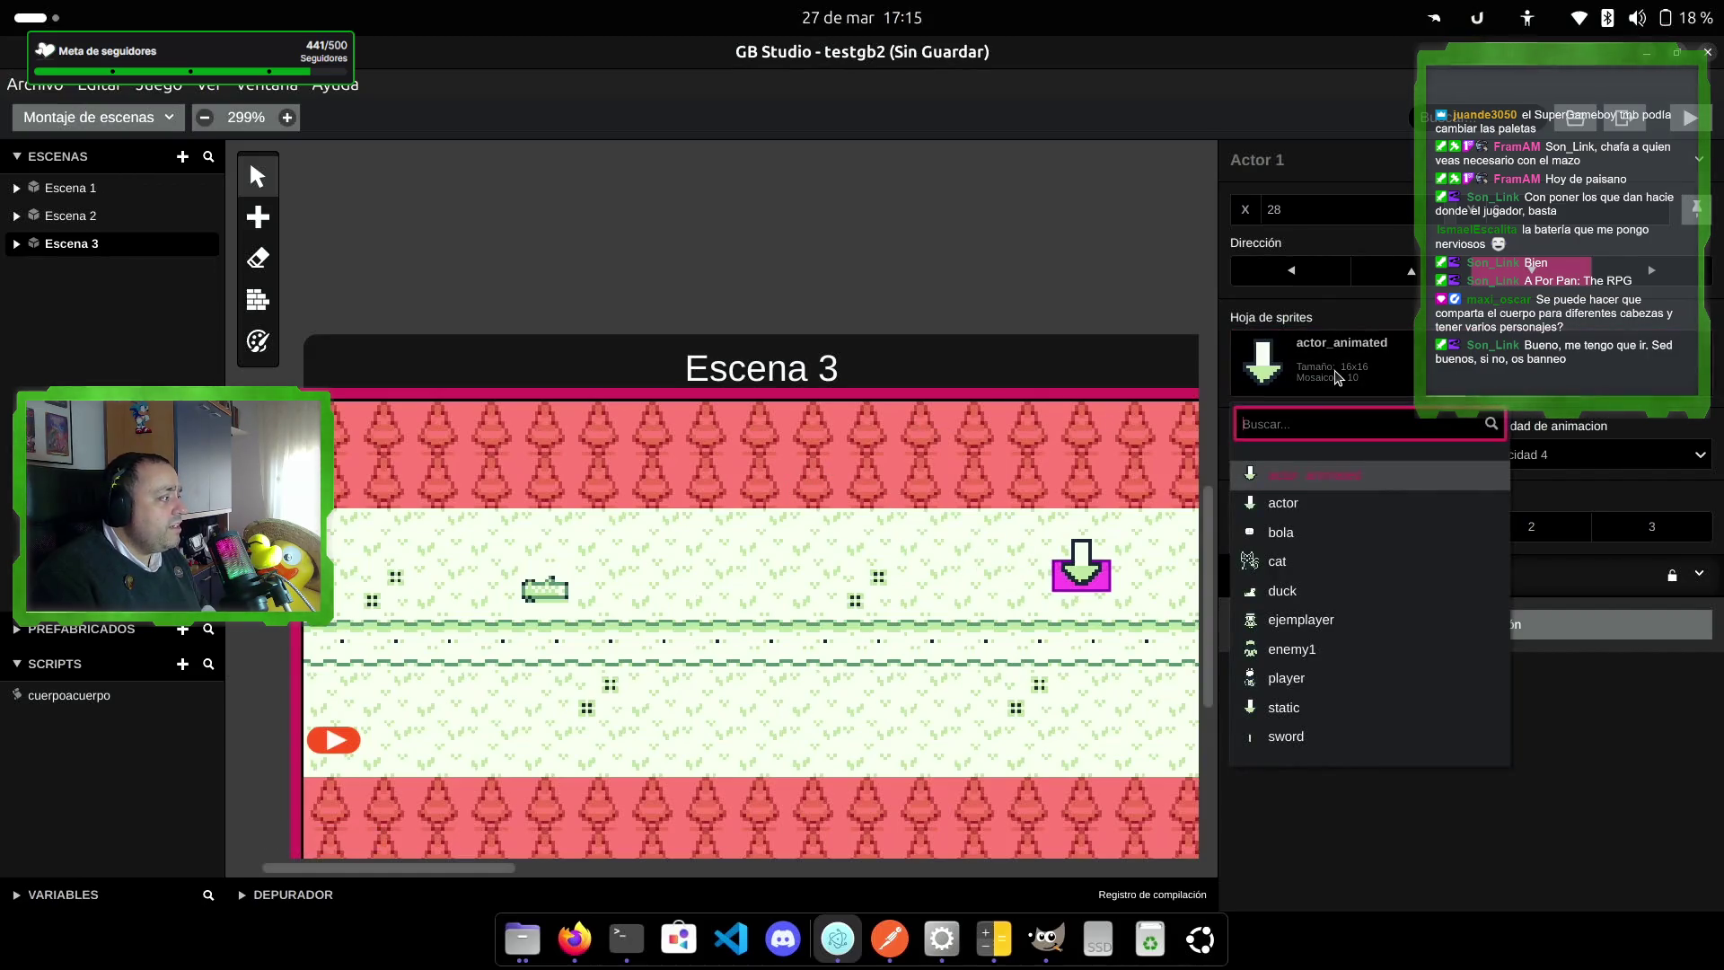
{"action": "left_click", "coordinate": [1351, 648]}
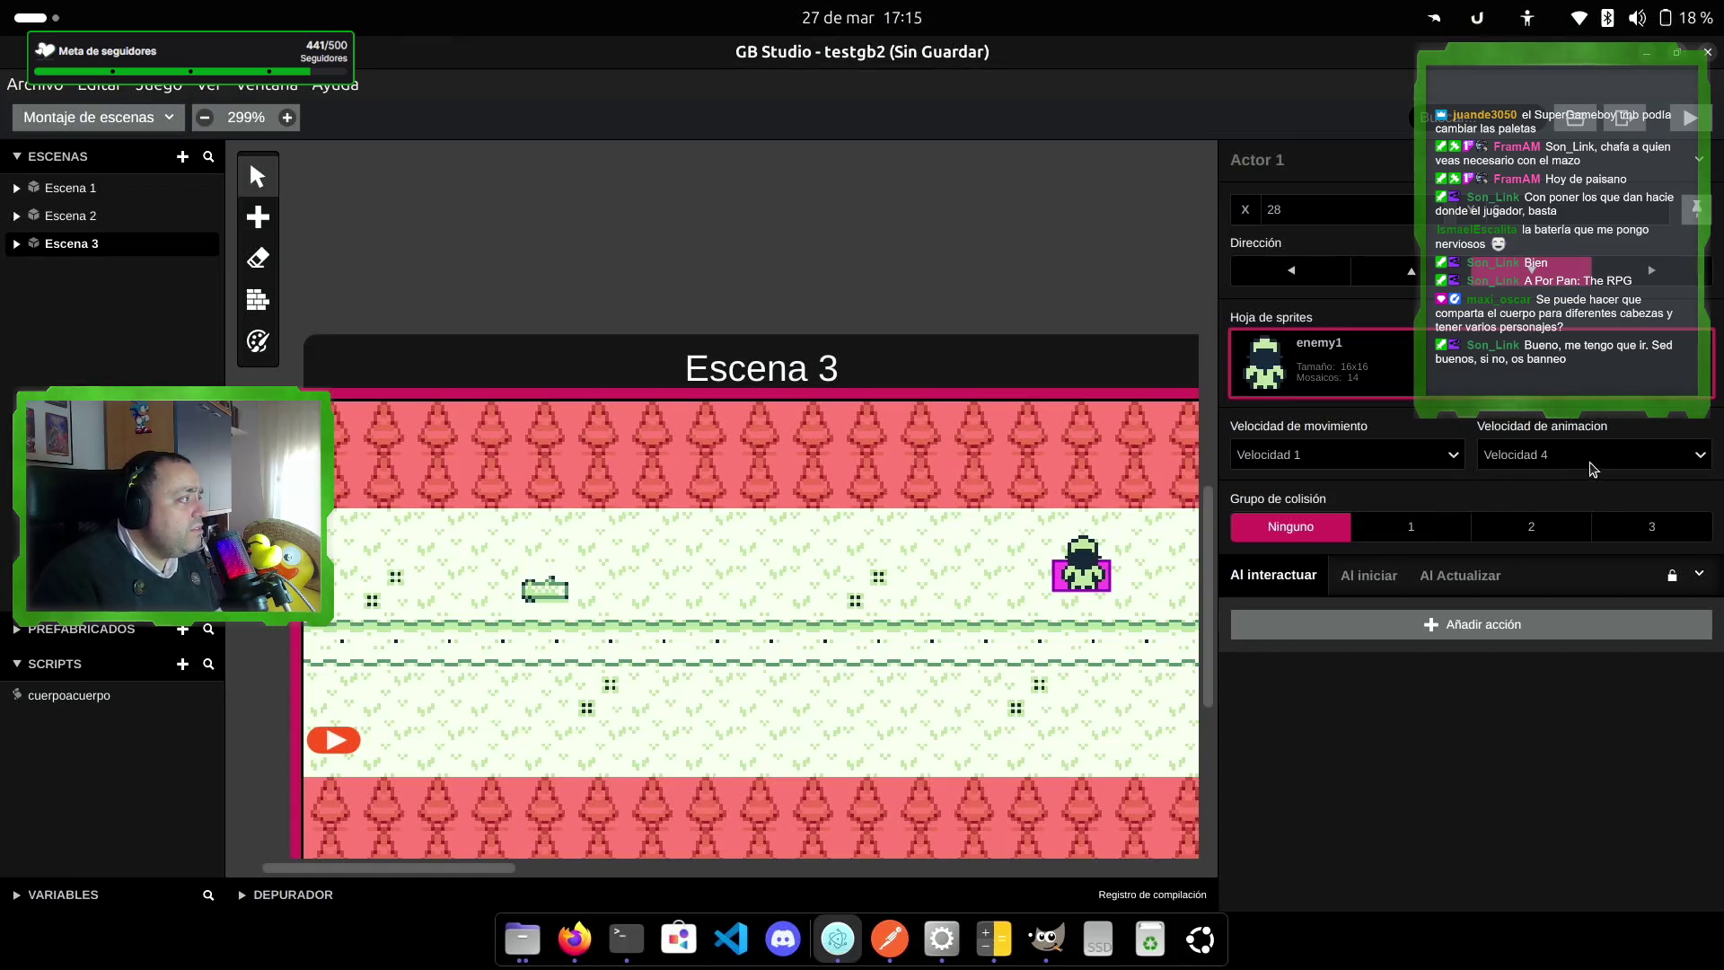
{"action": "left_click", "coordinate": [1619, 456]}
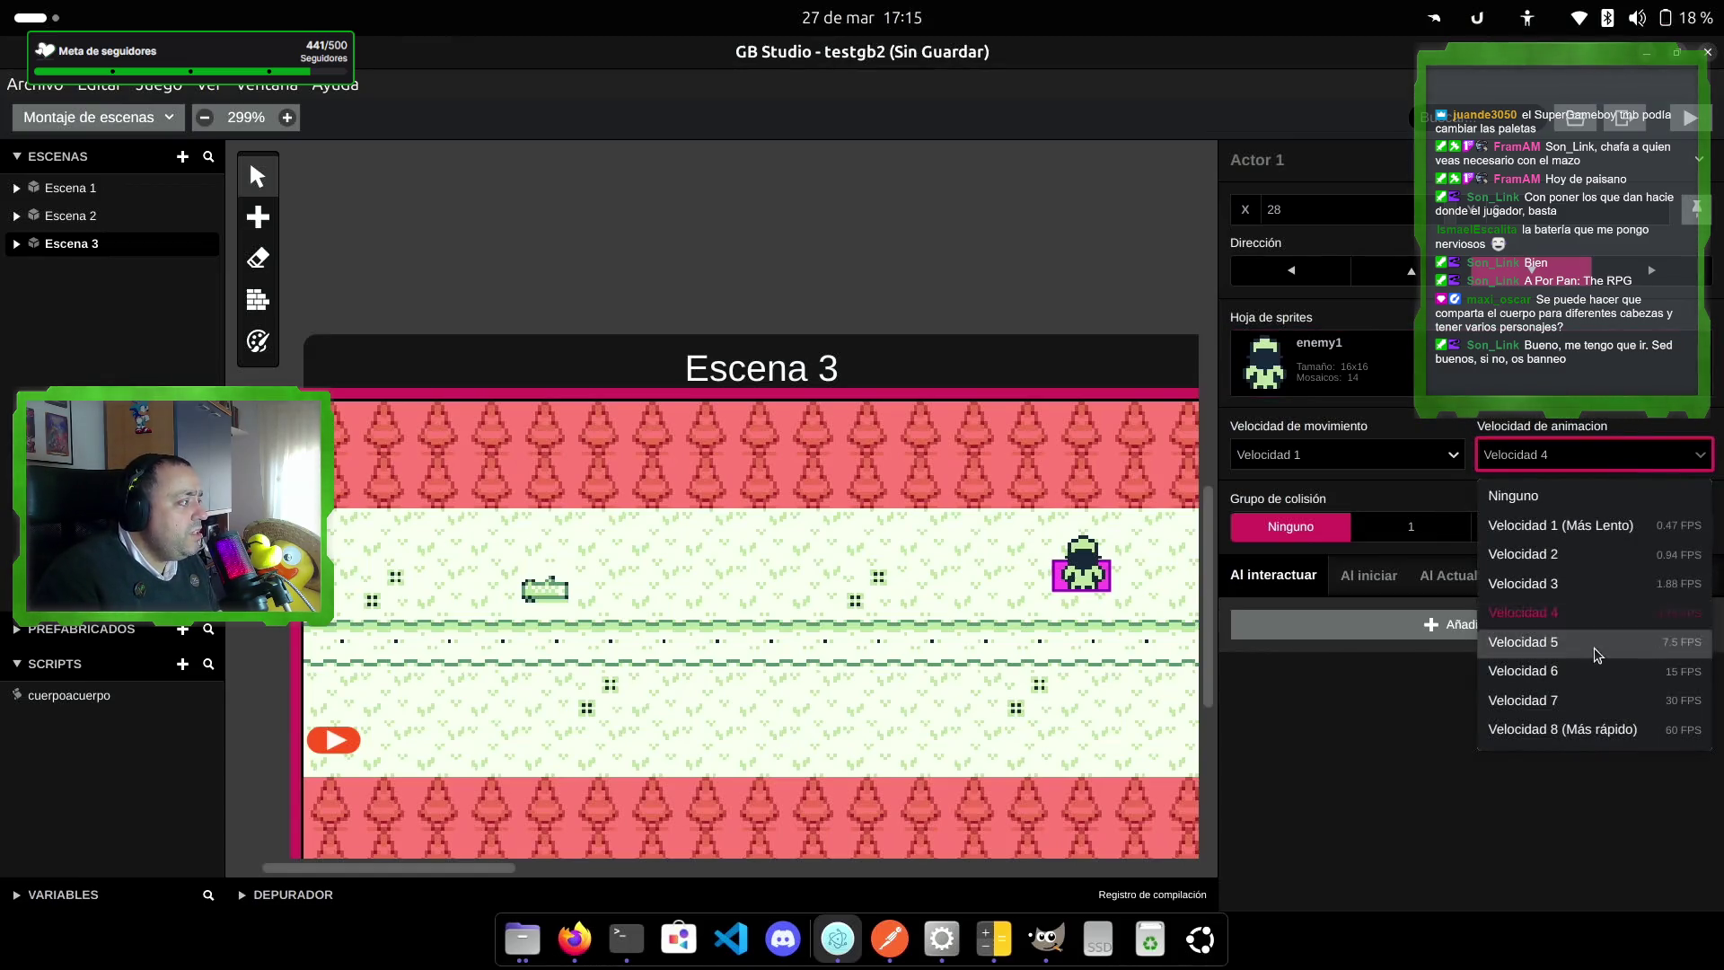
{"action": "left_click", "coordinate": [1595, 584]}
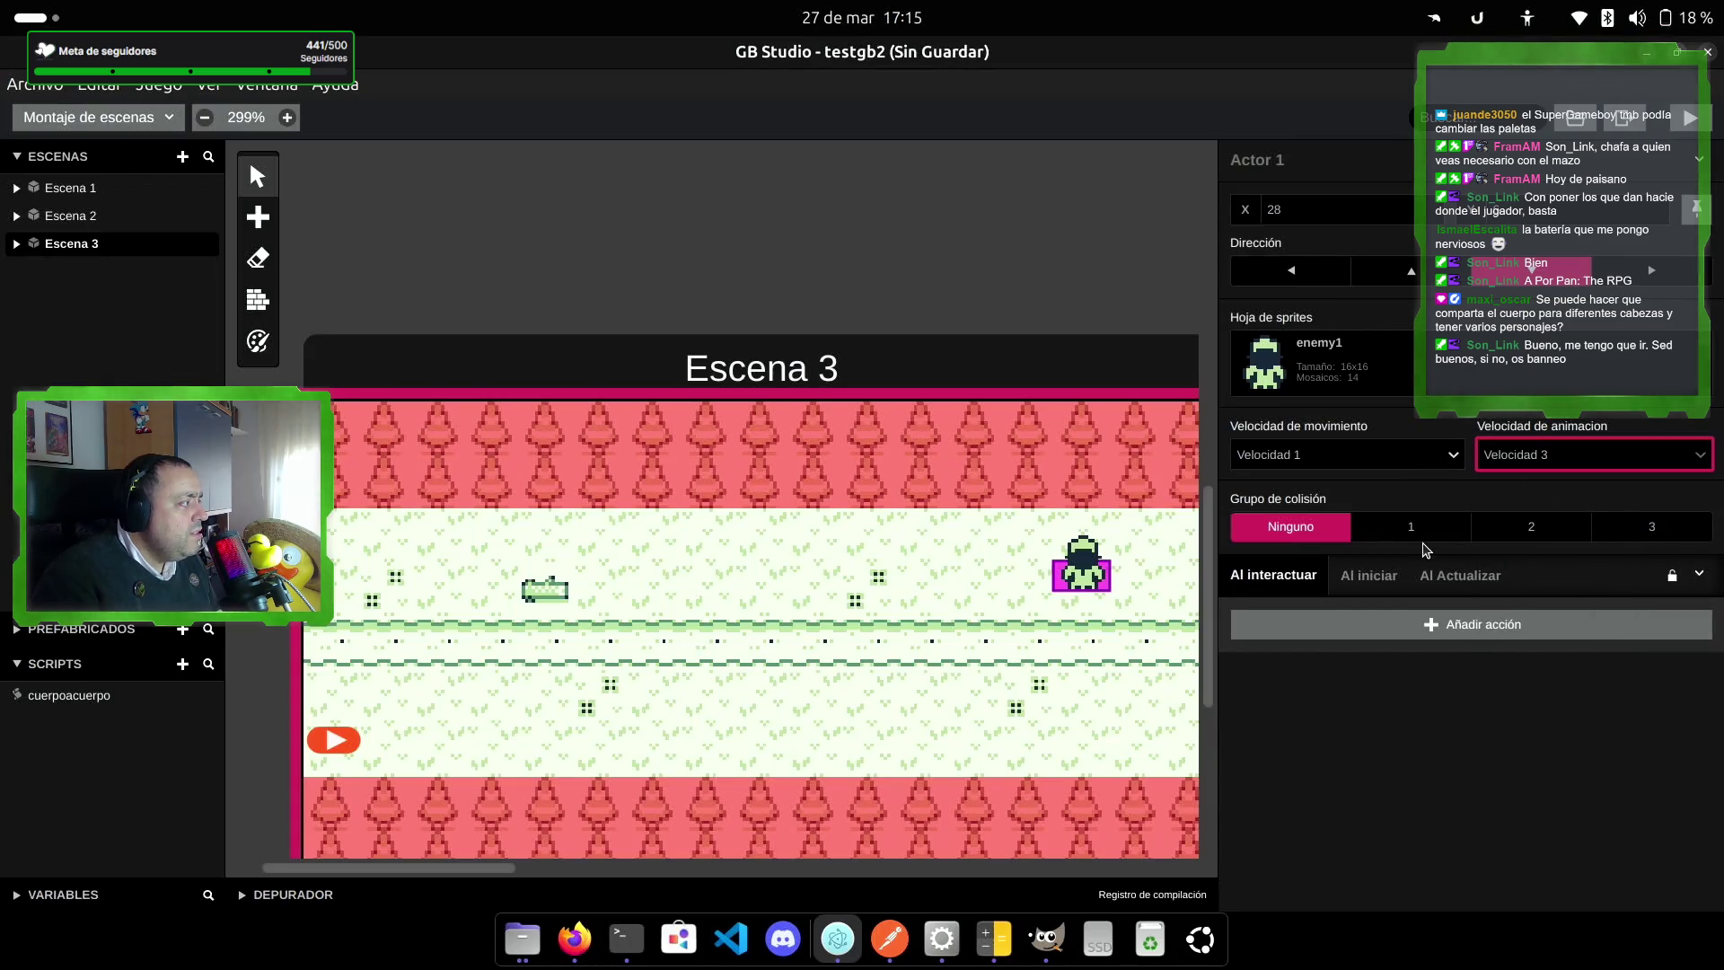
{"action": "right_click", "coordinate": [1092, 575]}
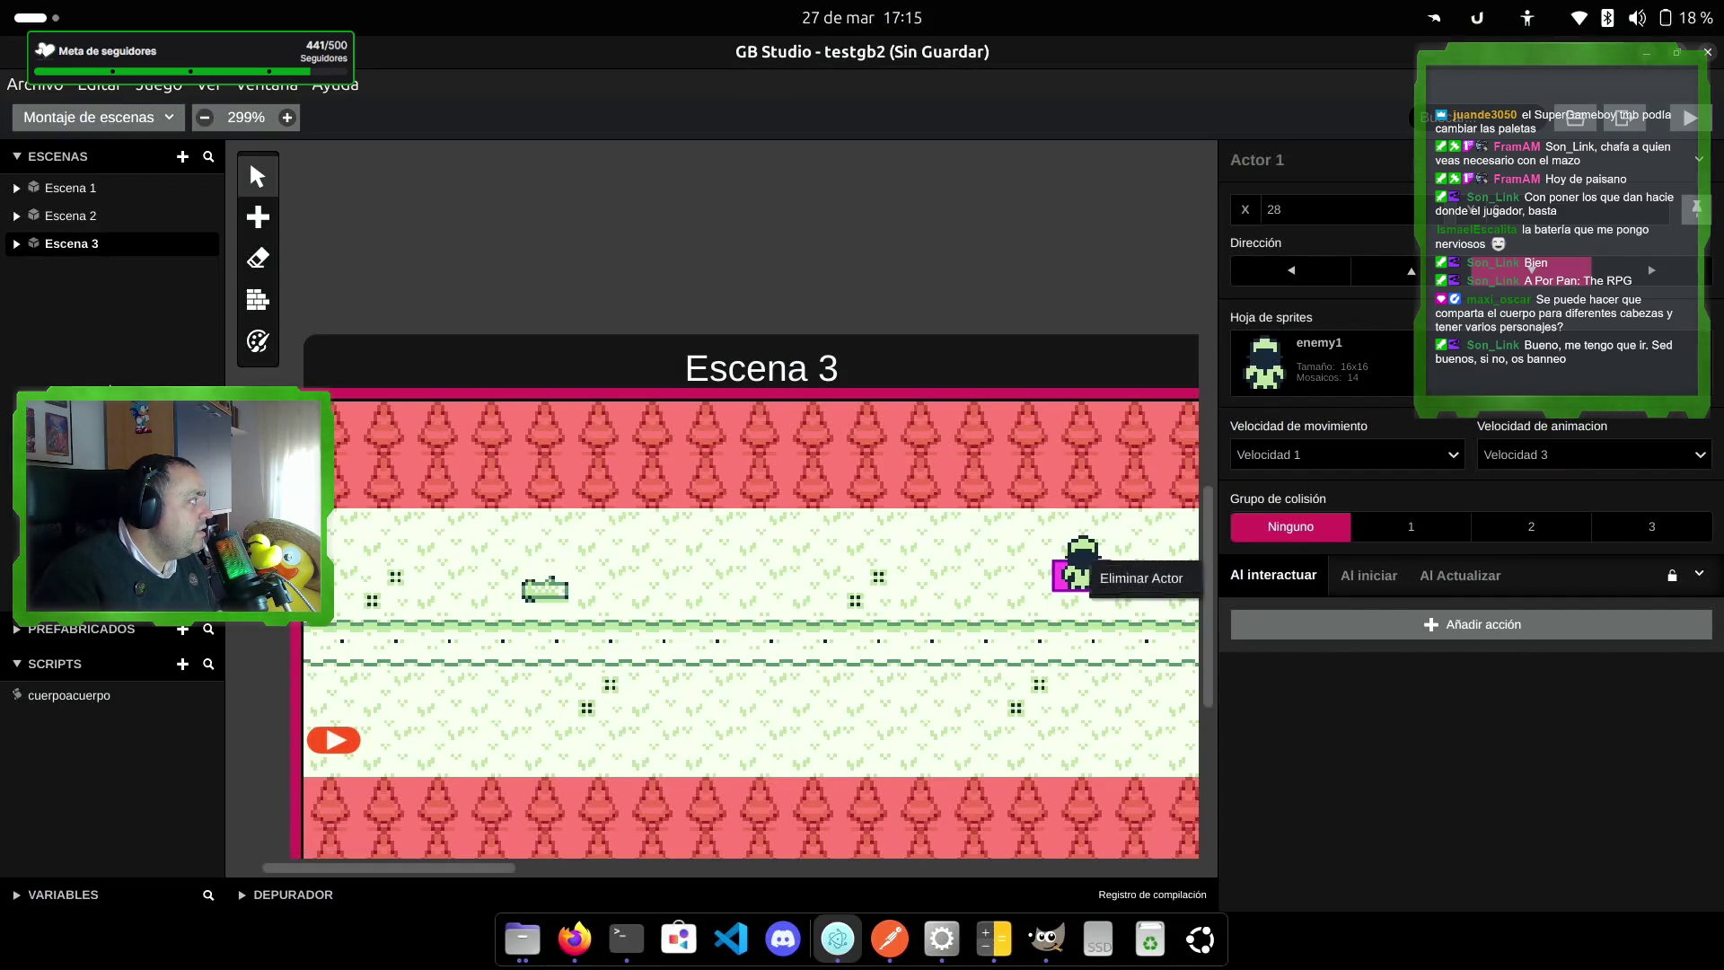
{"action": "left_click", "coordinate": [33, 244]}
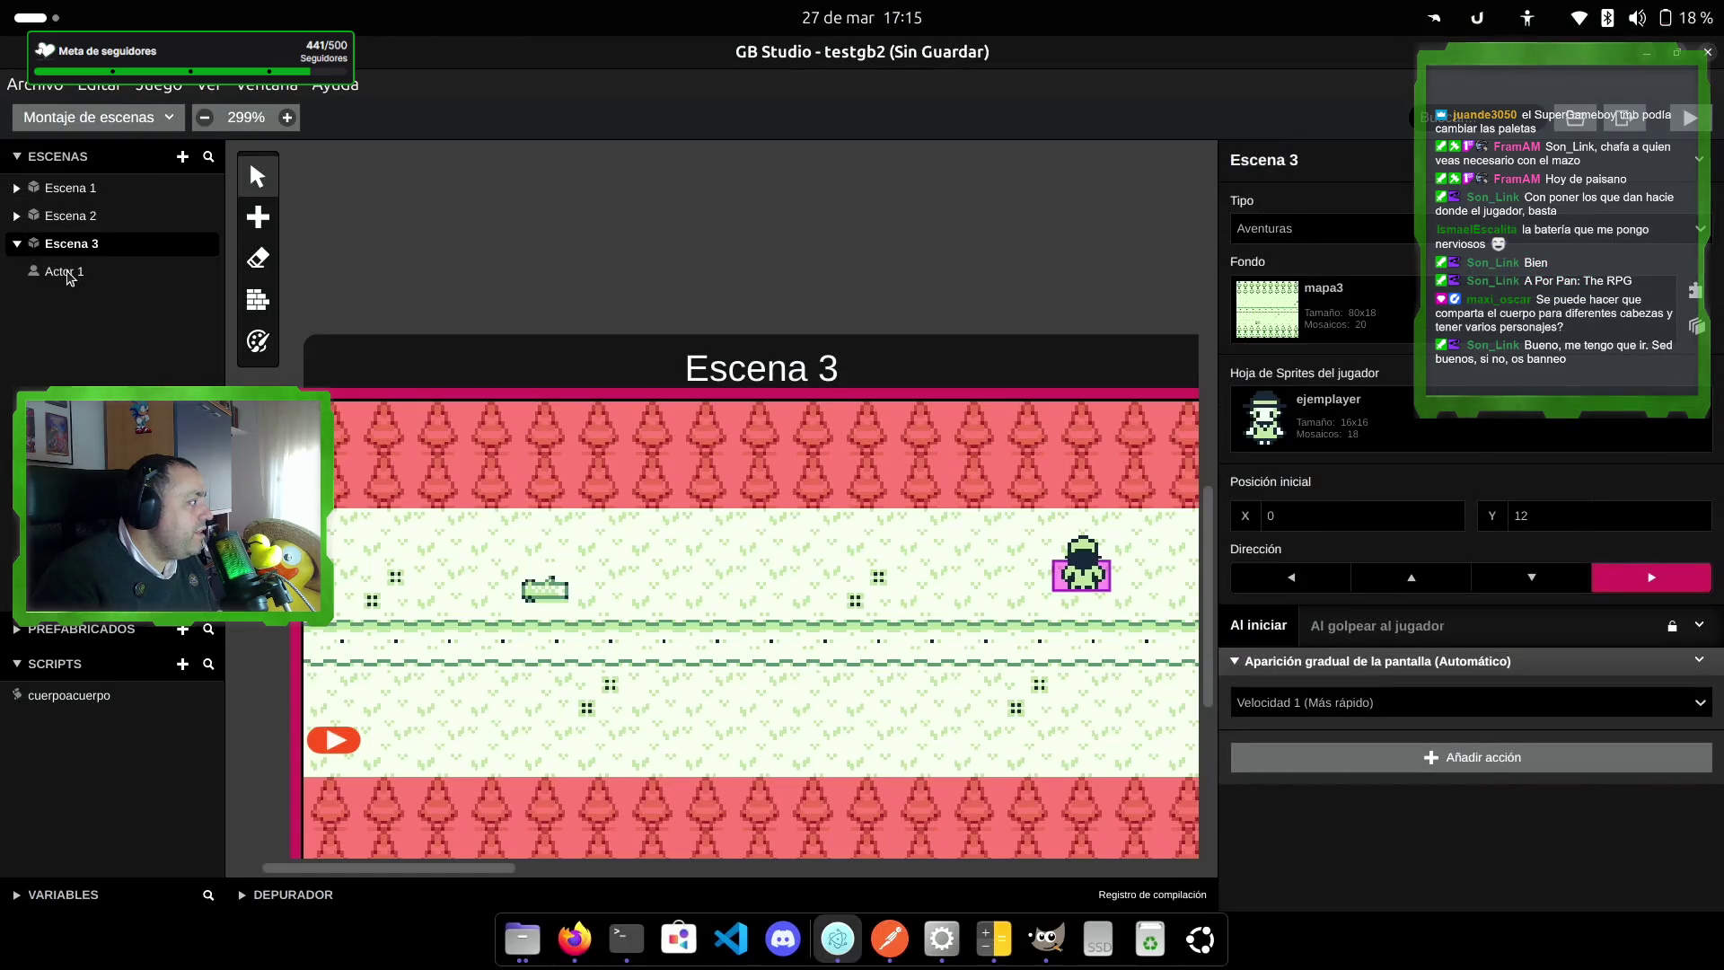
Step: Give Actor 1's on-start script a Establecer dirección action facing left, then test-run the game
{"action": "left_click", "coordinate": [67, 273]}
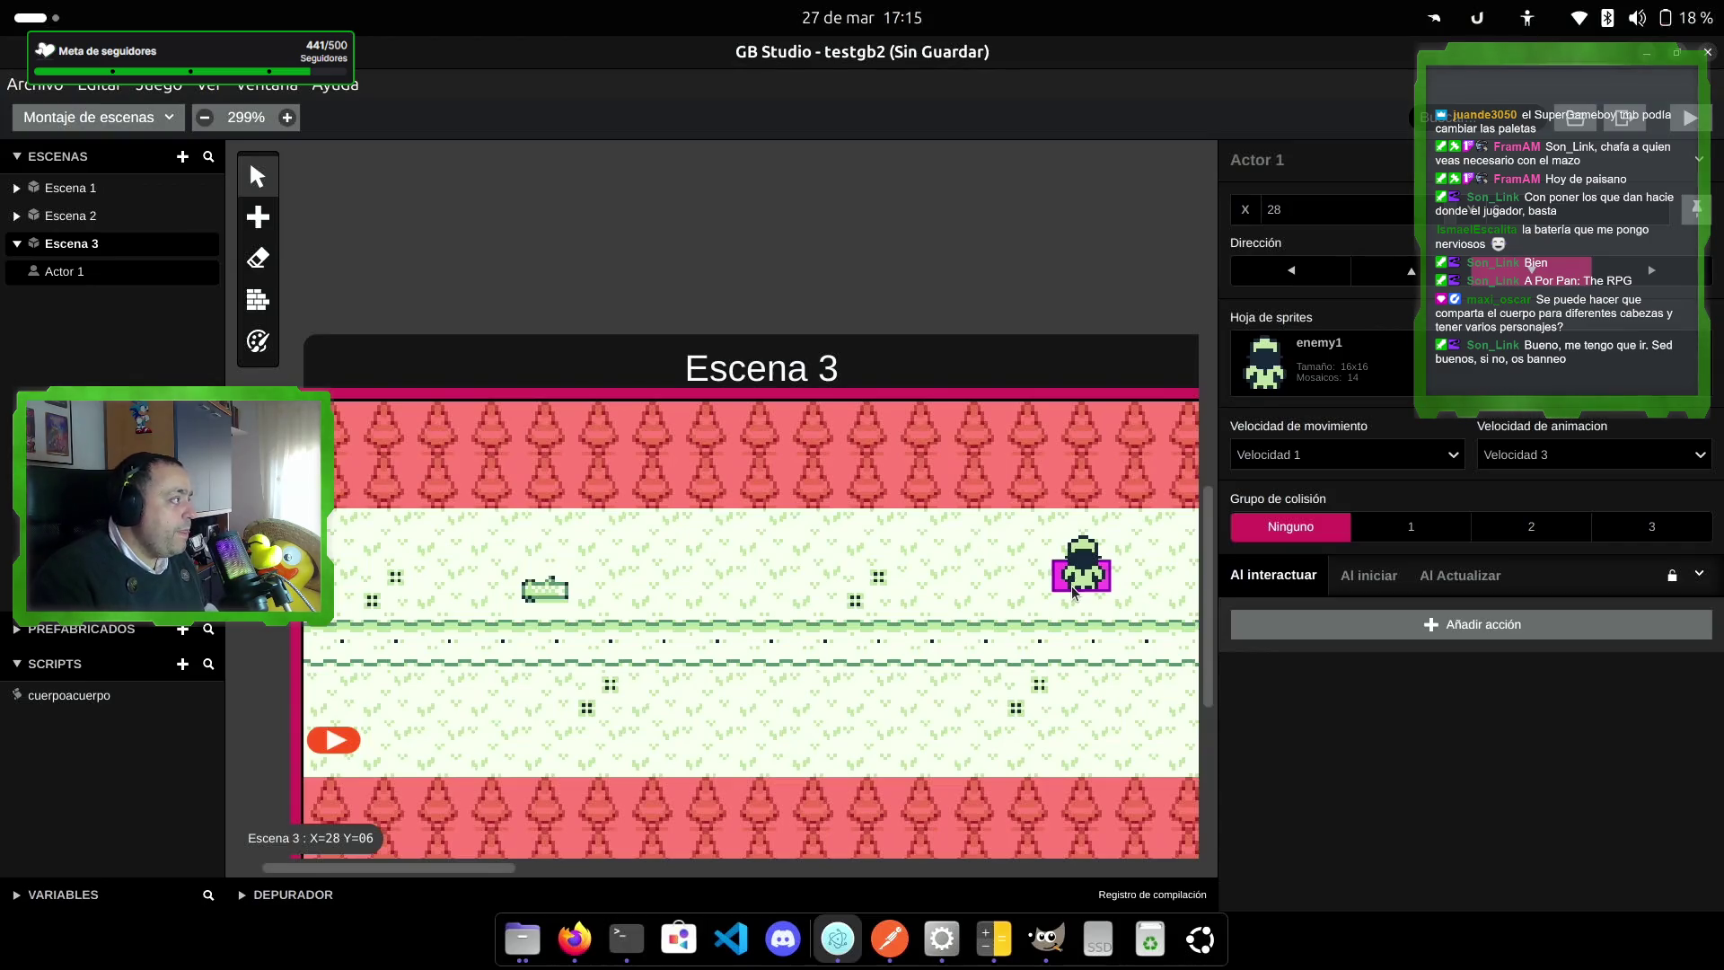
{"action": "left_click", "coordinate": [1369, 576]}
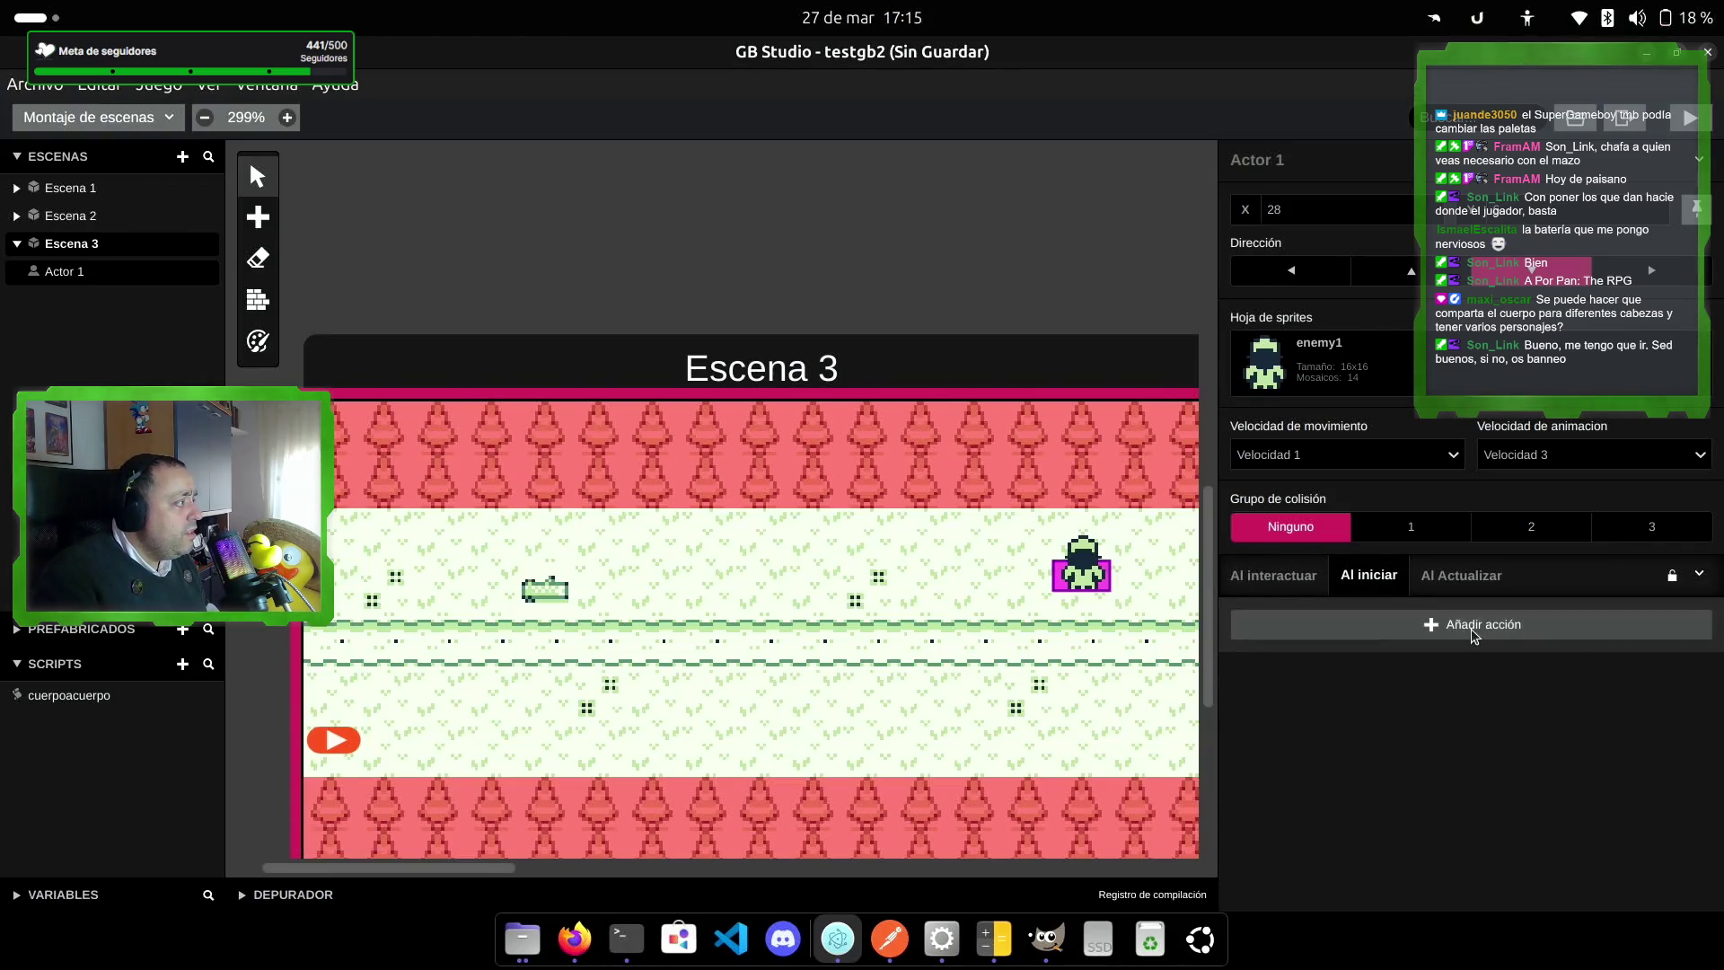
{"action": "left_click", "coordinate": [1472, 629]}
{"action": "left_click", "coordinate": [1046, 326]}
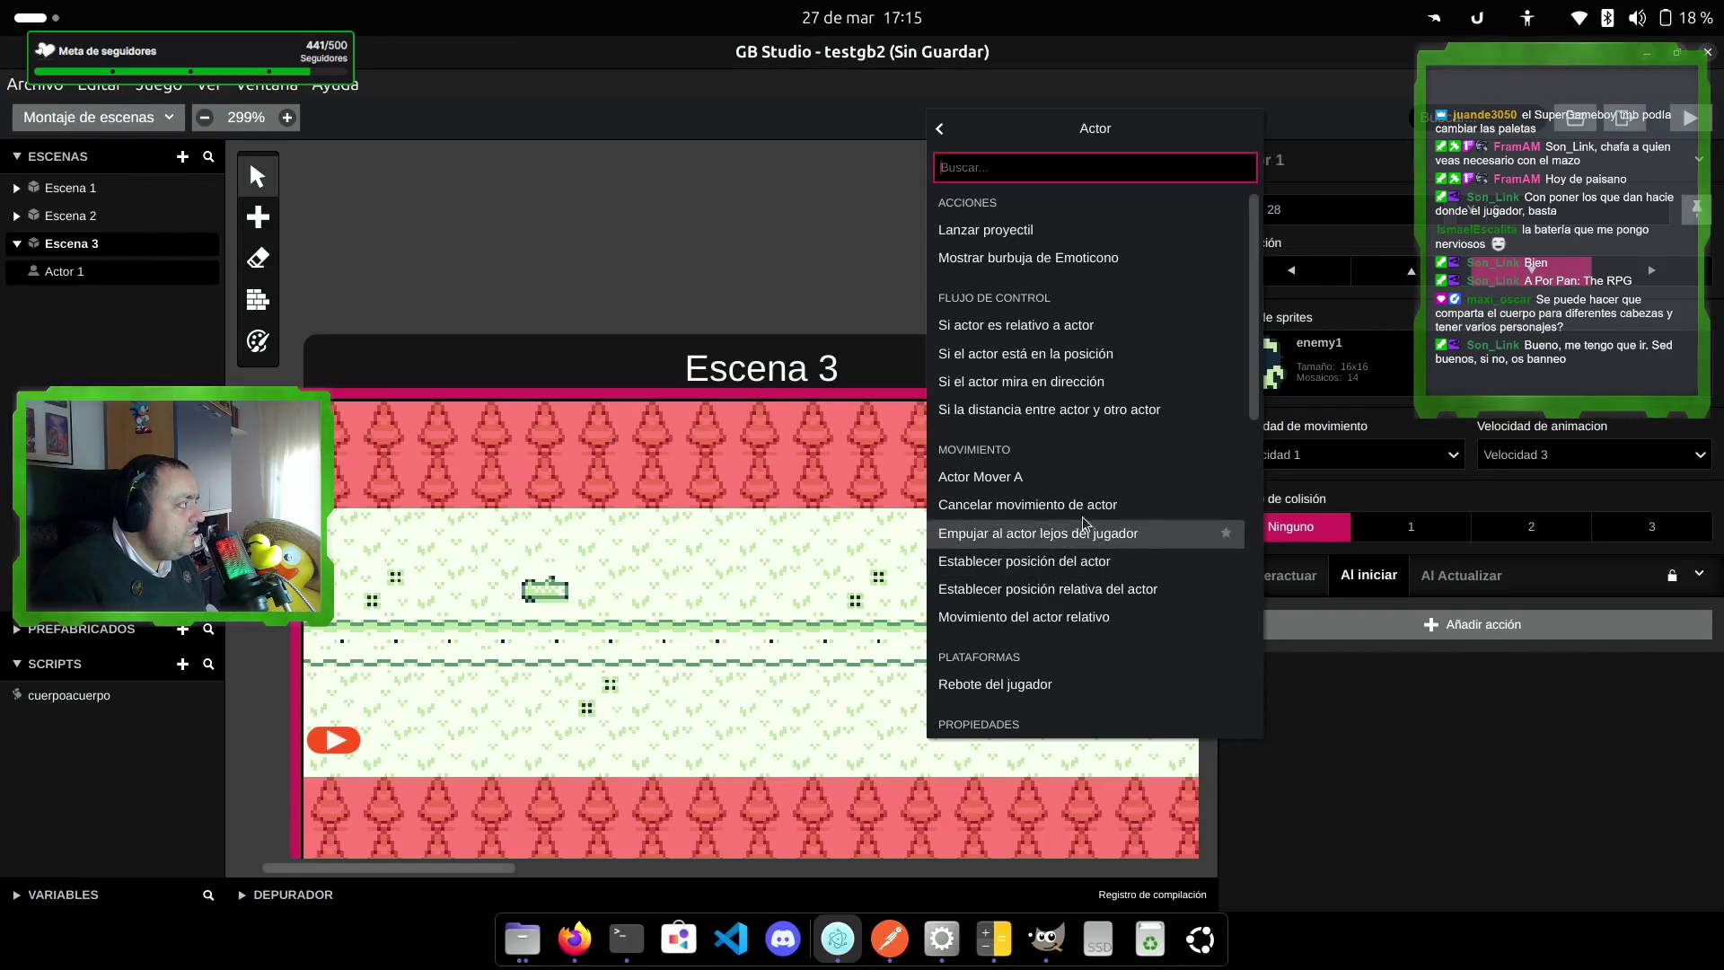
{"action": "scroll", "coordinate": [1112, 594], "scroll_direction": "down", "scroll_amount": 4}
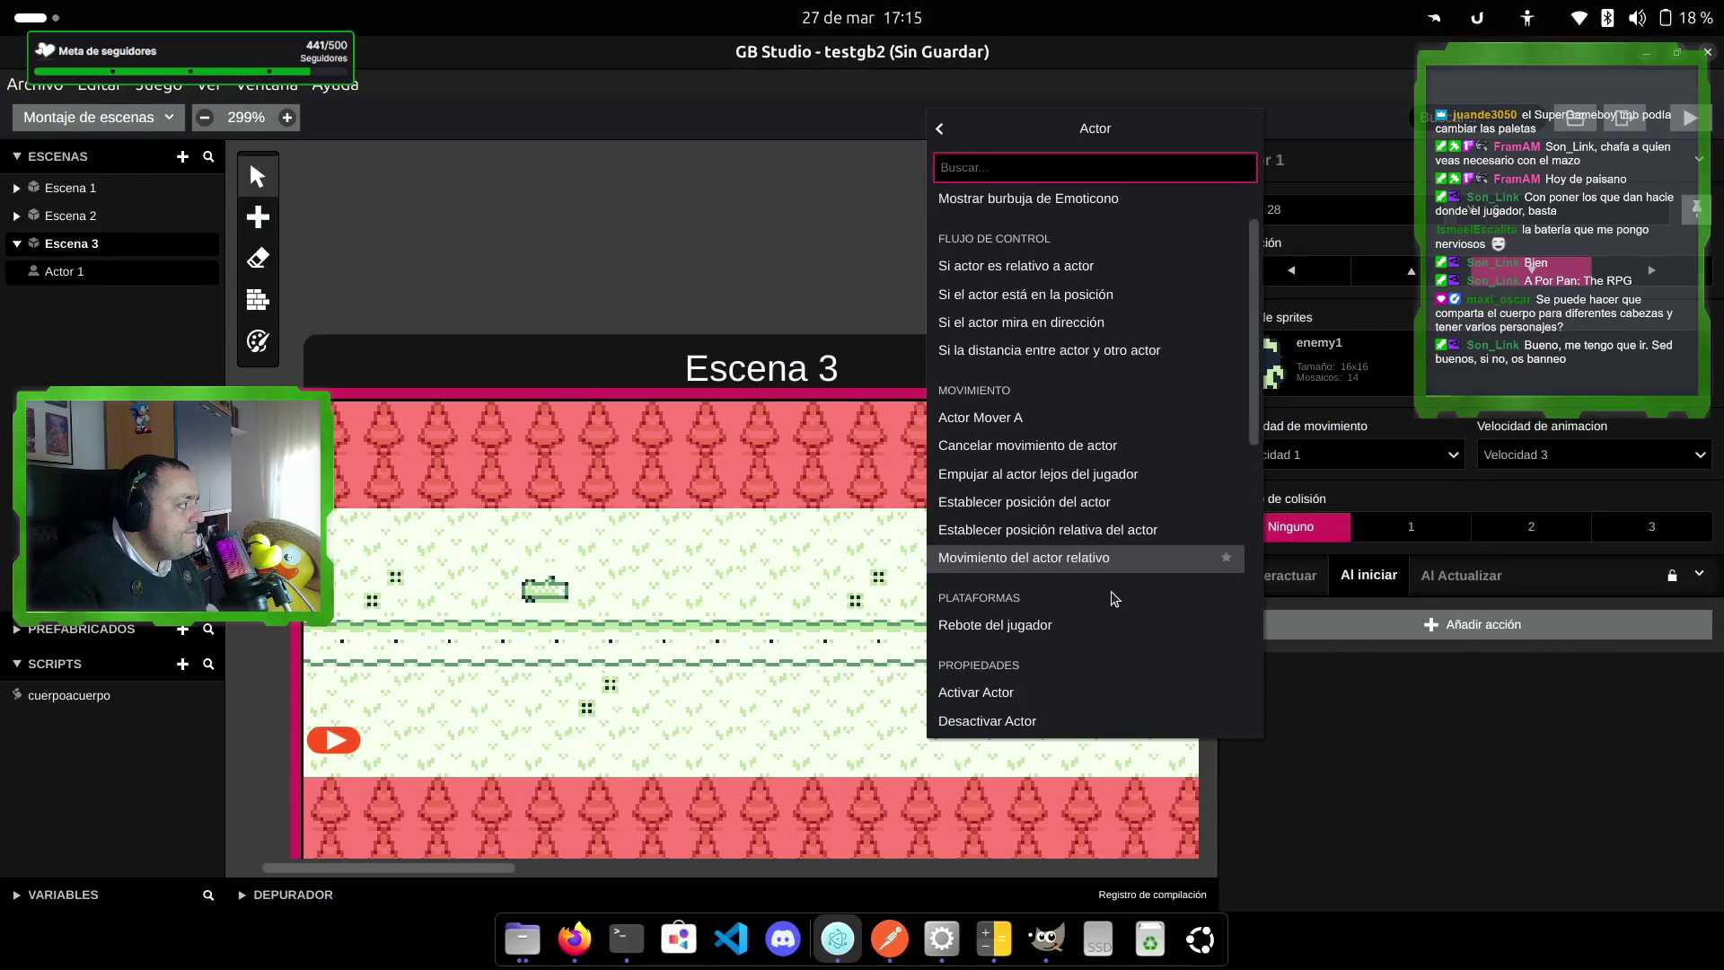
{"action": "scroll", "coordinate": [1111, 590], "scroll_direction": "down", "scroll_amount": 1}
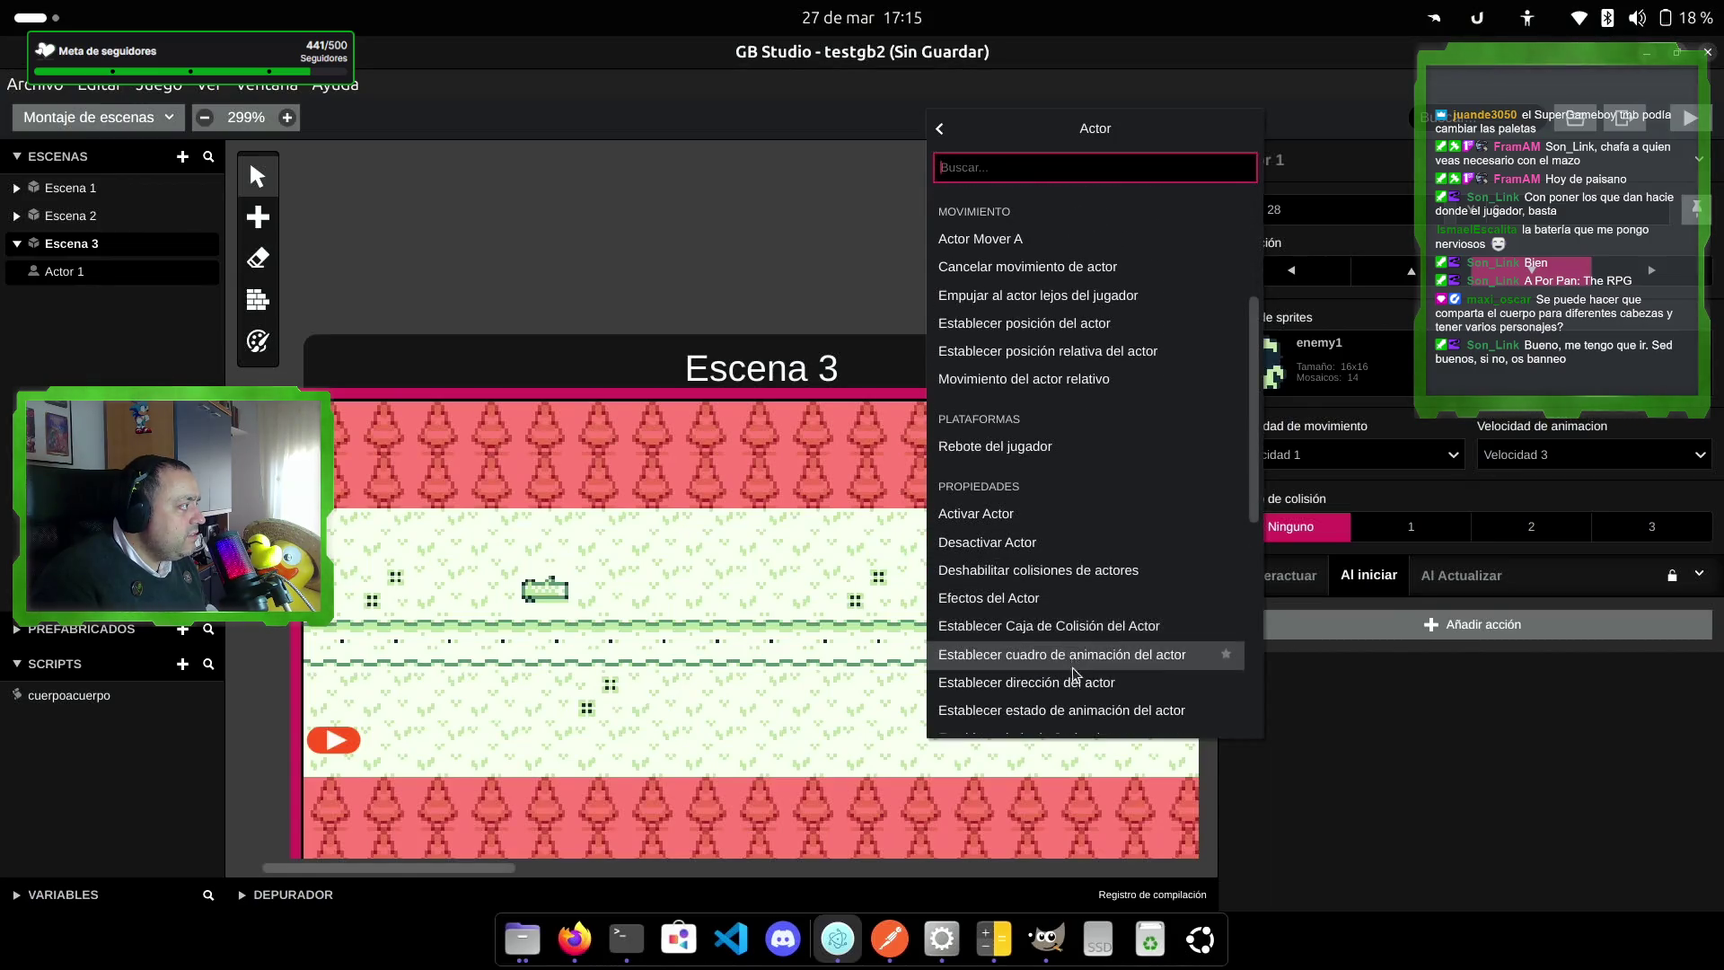
{"action": "left_click", "coordinate": [1094, 685]}
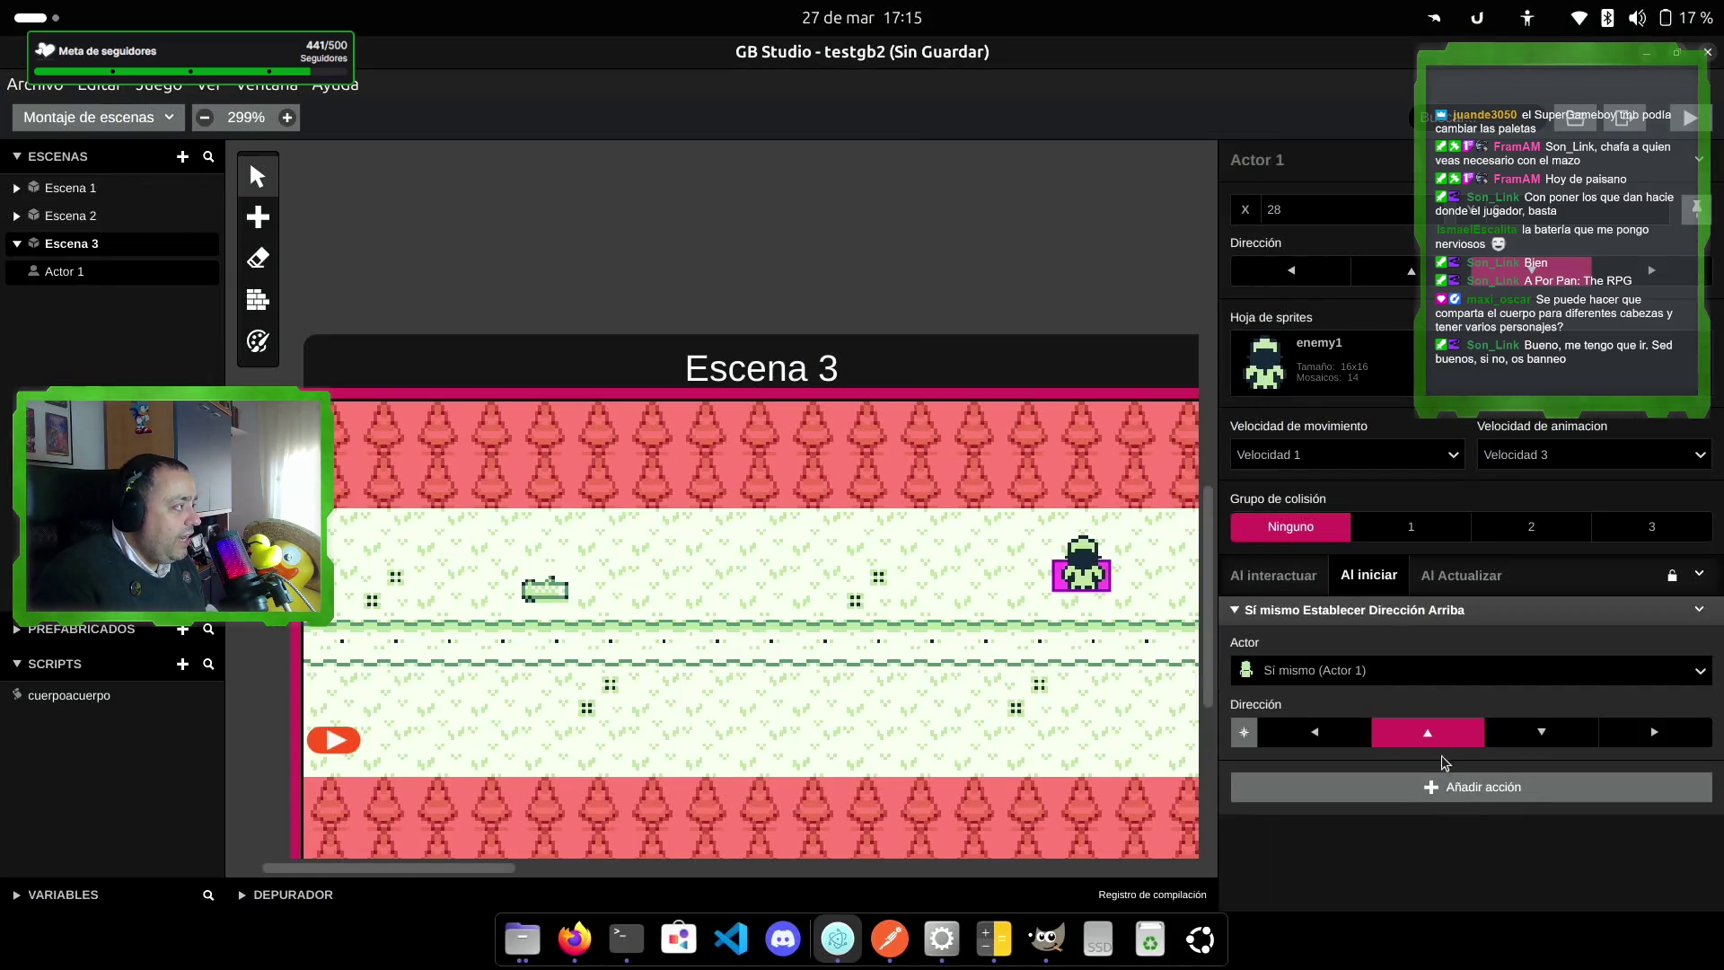
{"action": "left_click", "coordinate": [1309, 738]}
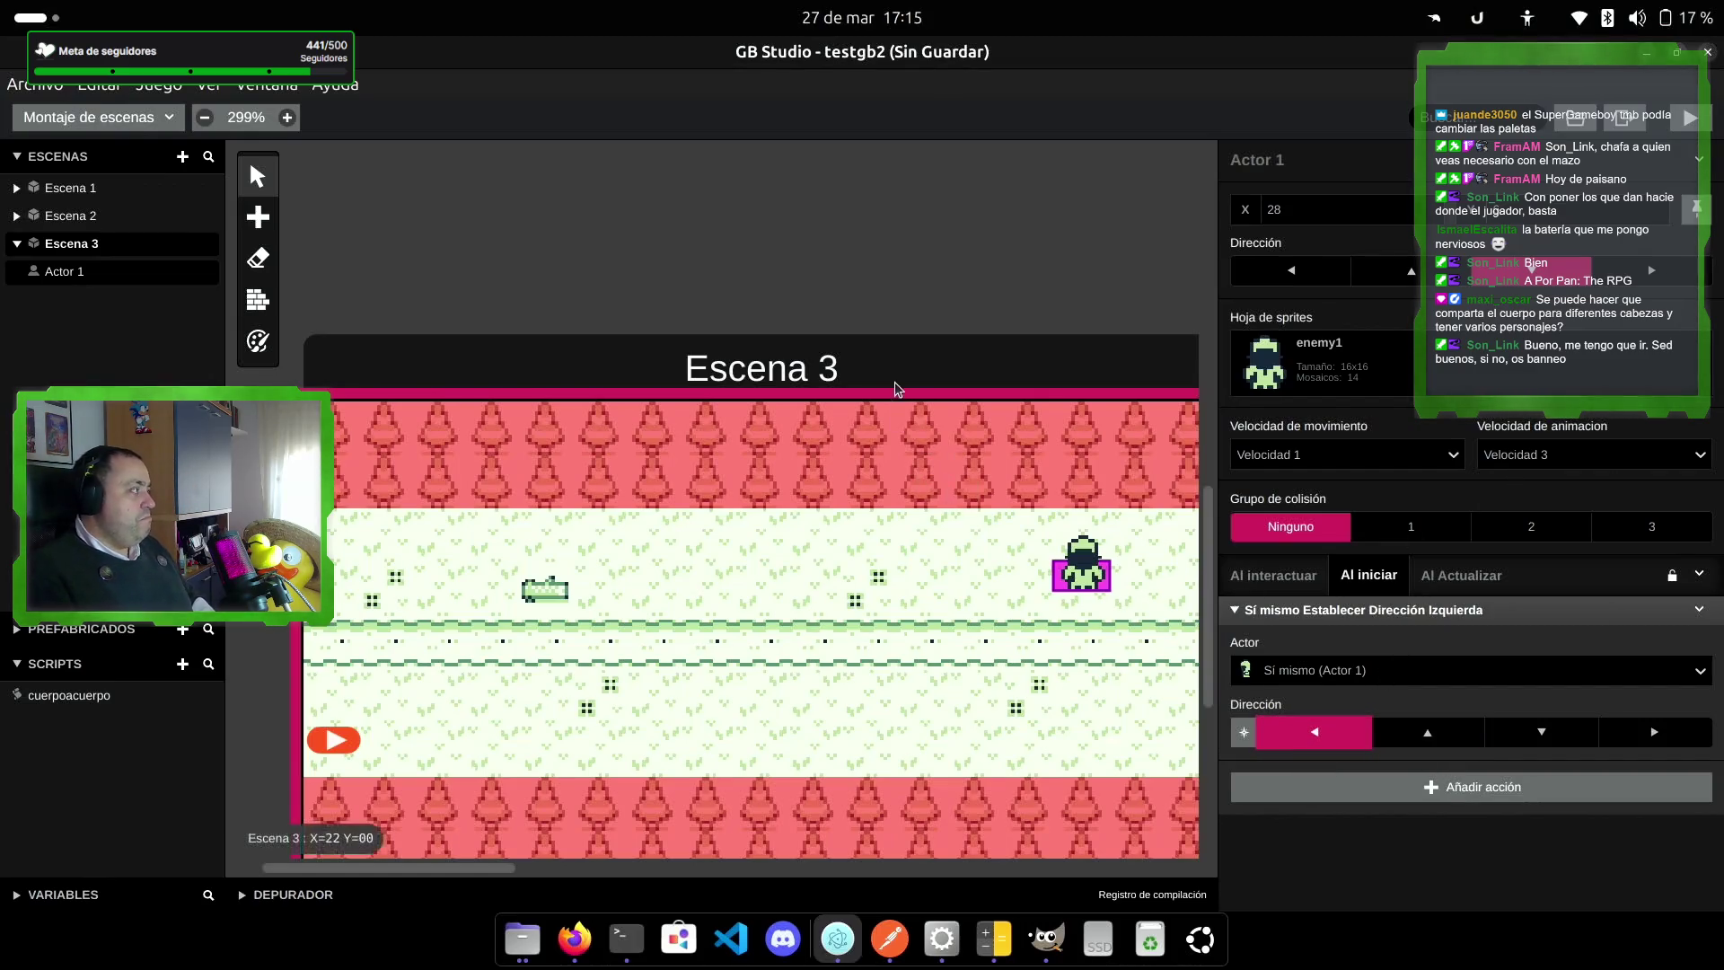
{"action": "left_click", "coordinate": [1686, 118]}
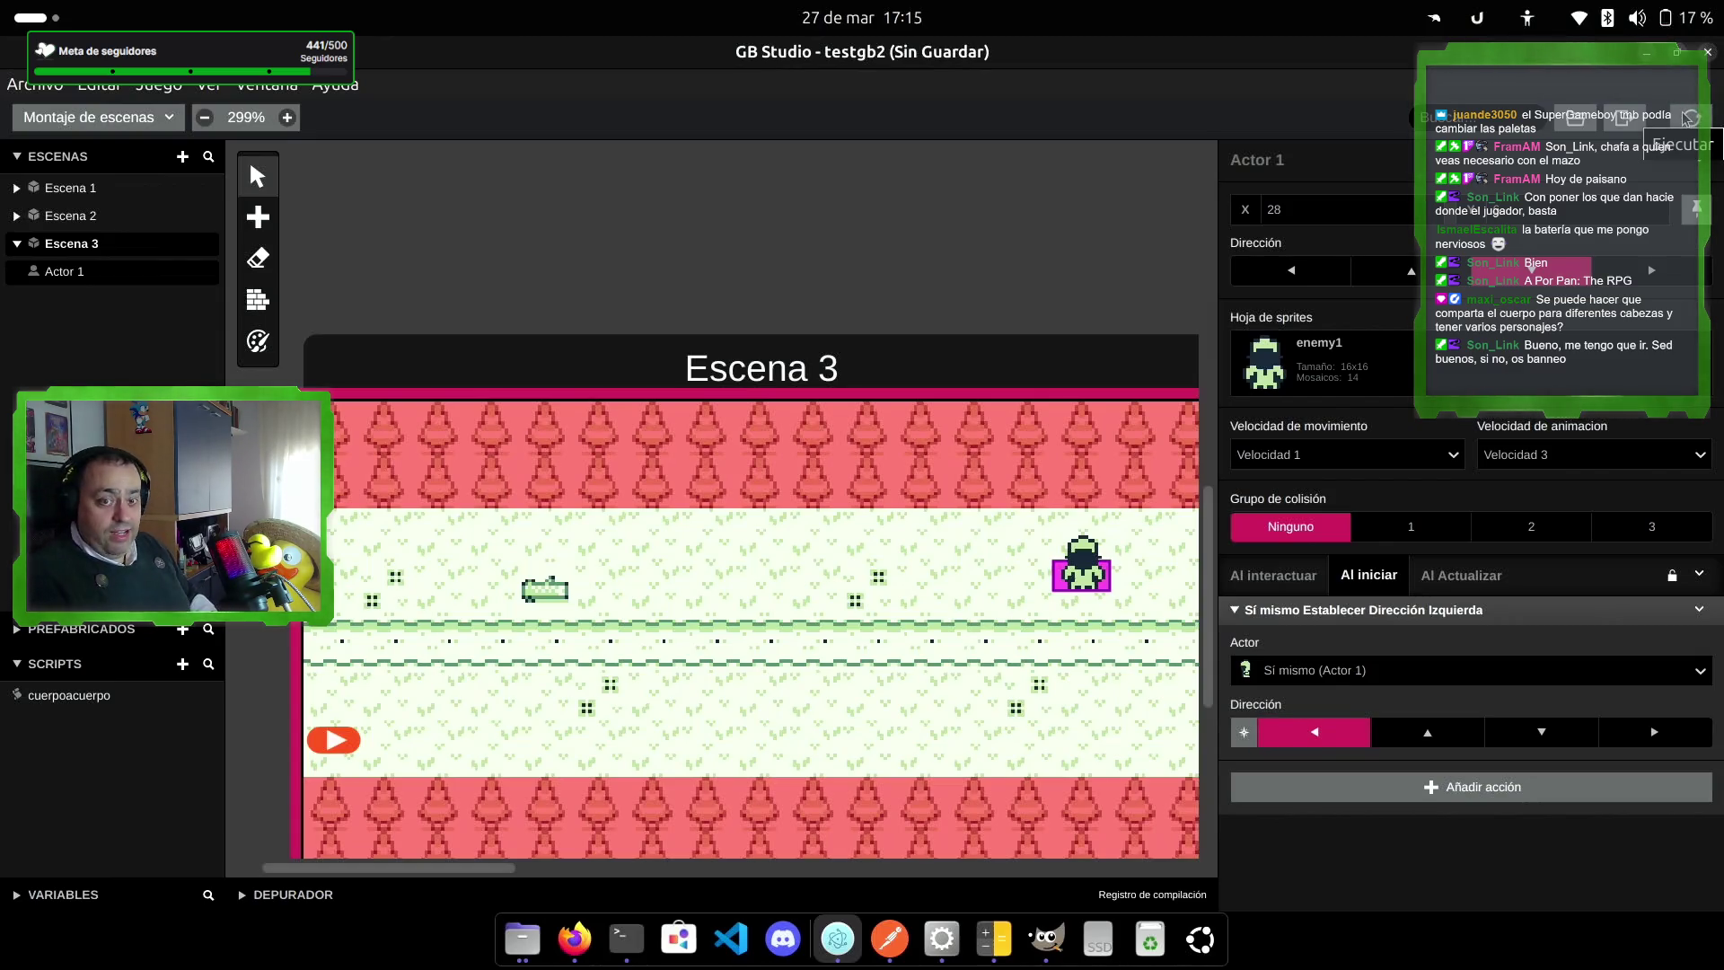
{"action": "key", "text": "Right"}
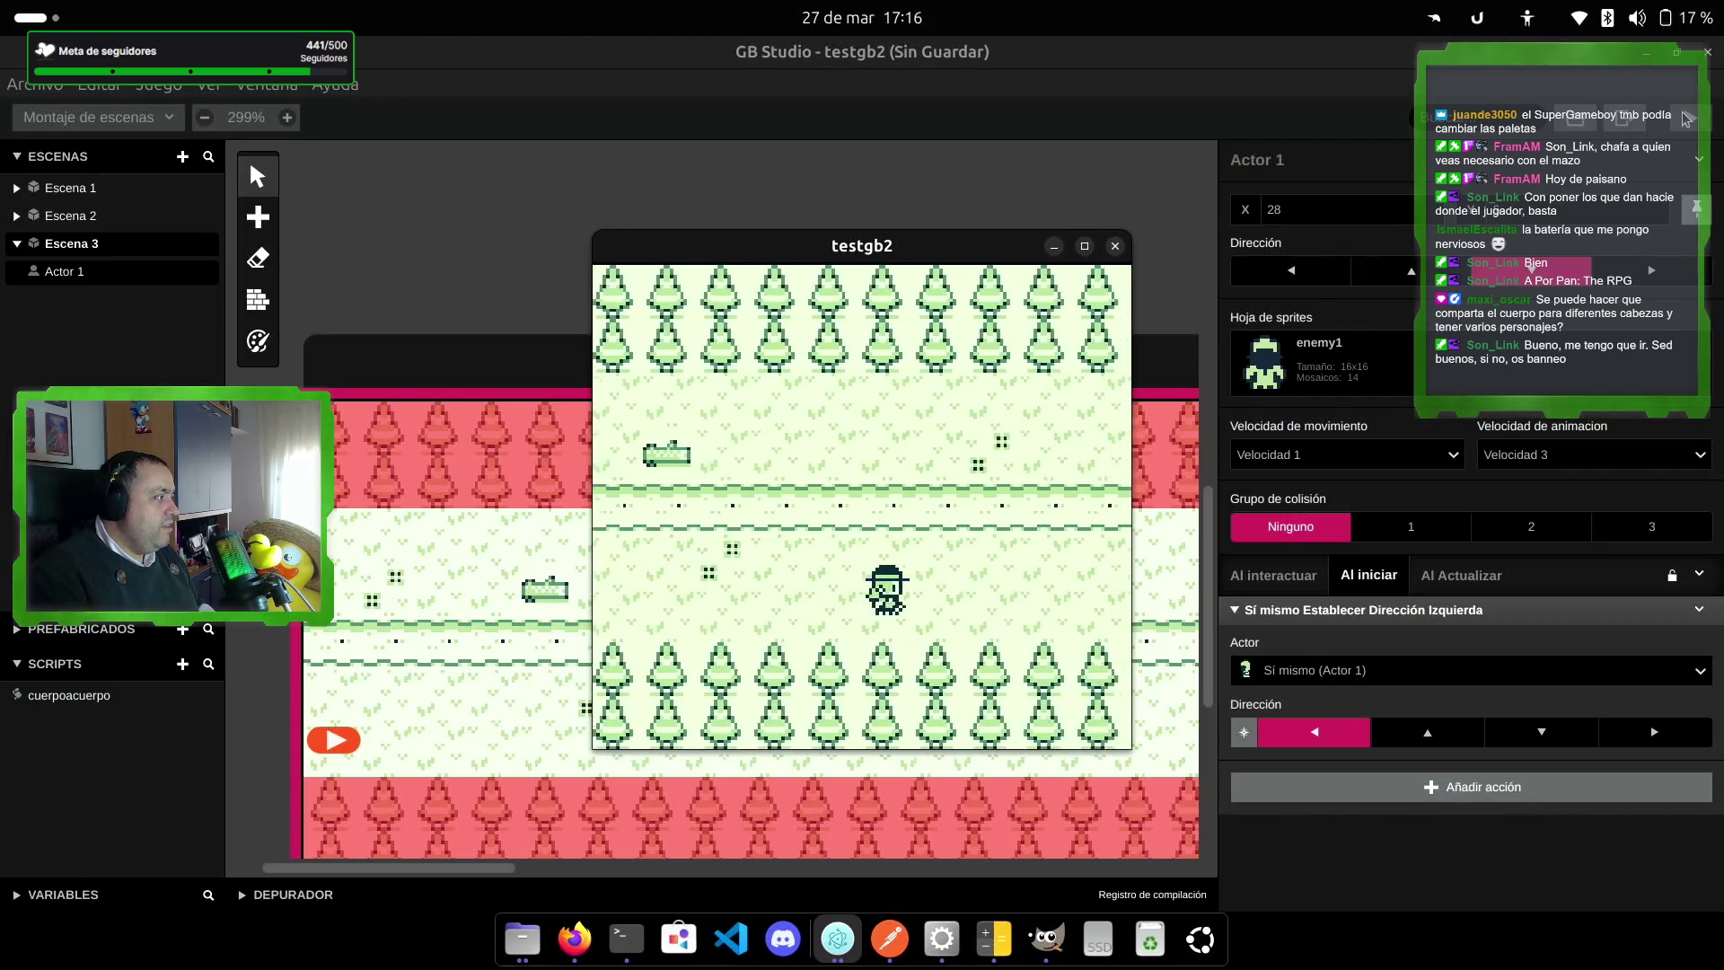
Step: Walk the player left, right and up onto the enemy in testgb2, then close the game window
{"action": "key", "text": "Left"}
{"action": "key", "text": "Right"}
{"action": "key", "text": "Up"}
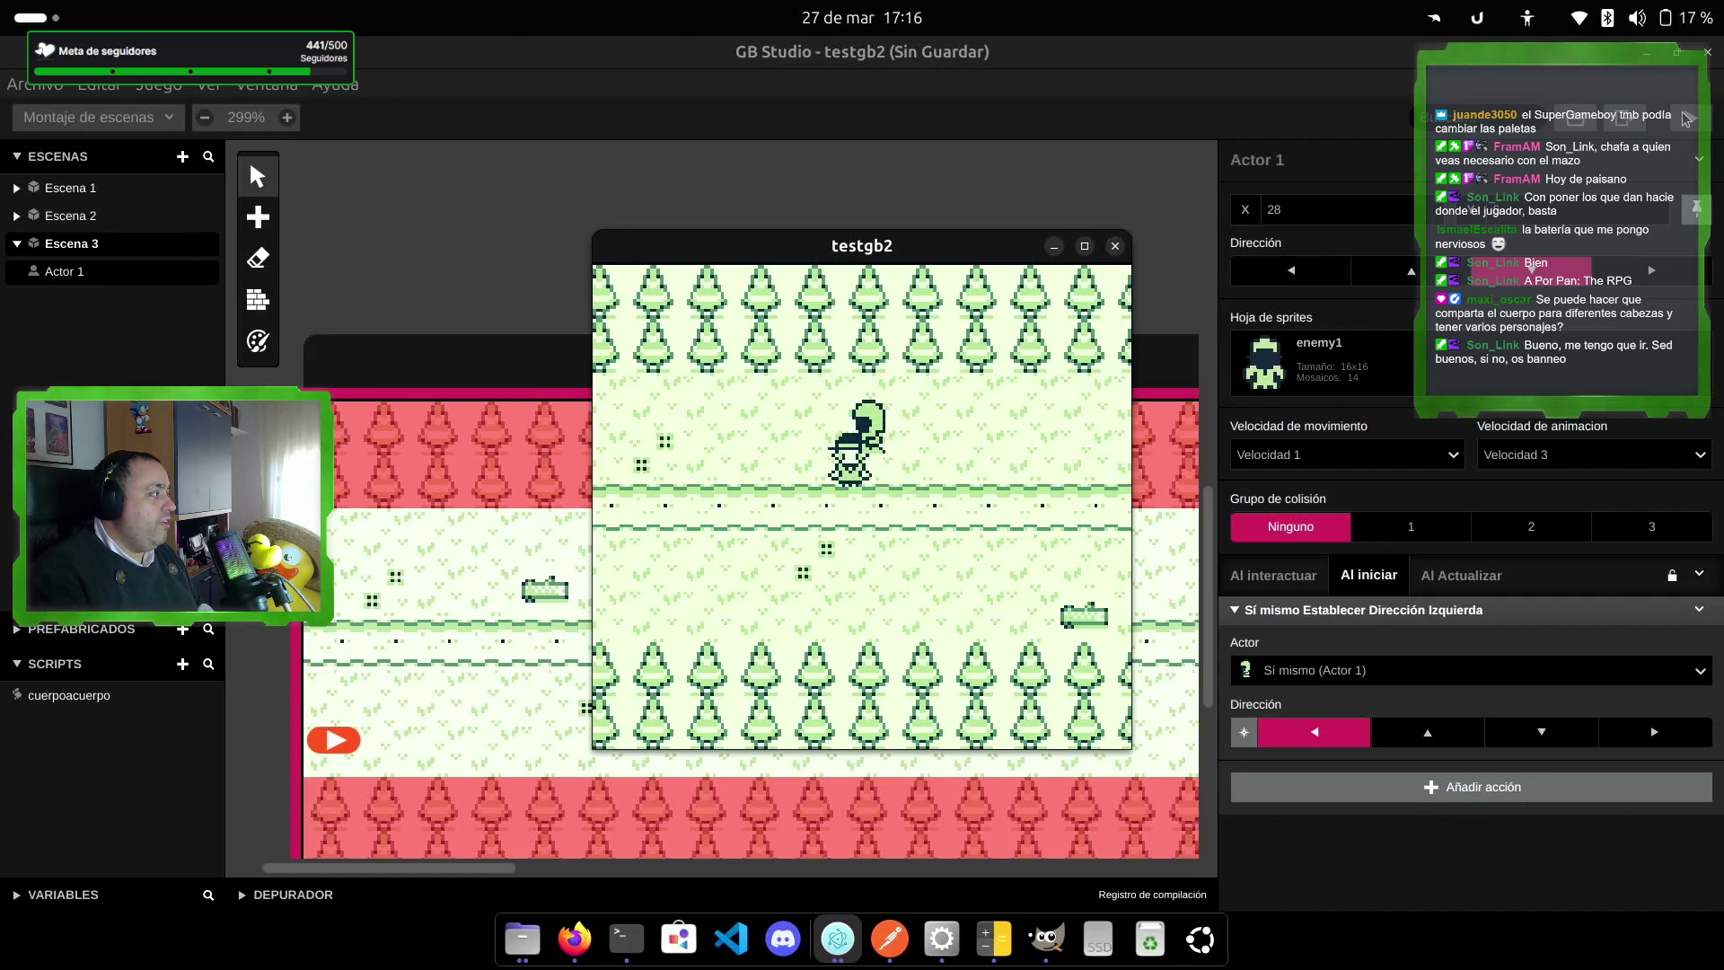
{"action": "key", "text": "Left"}
{"action": "key", "text": "Left"}
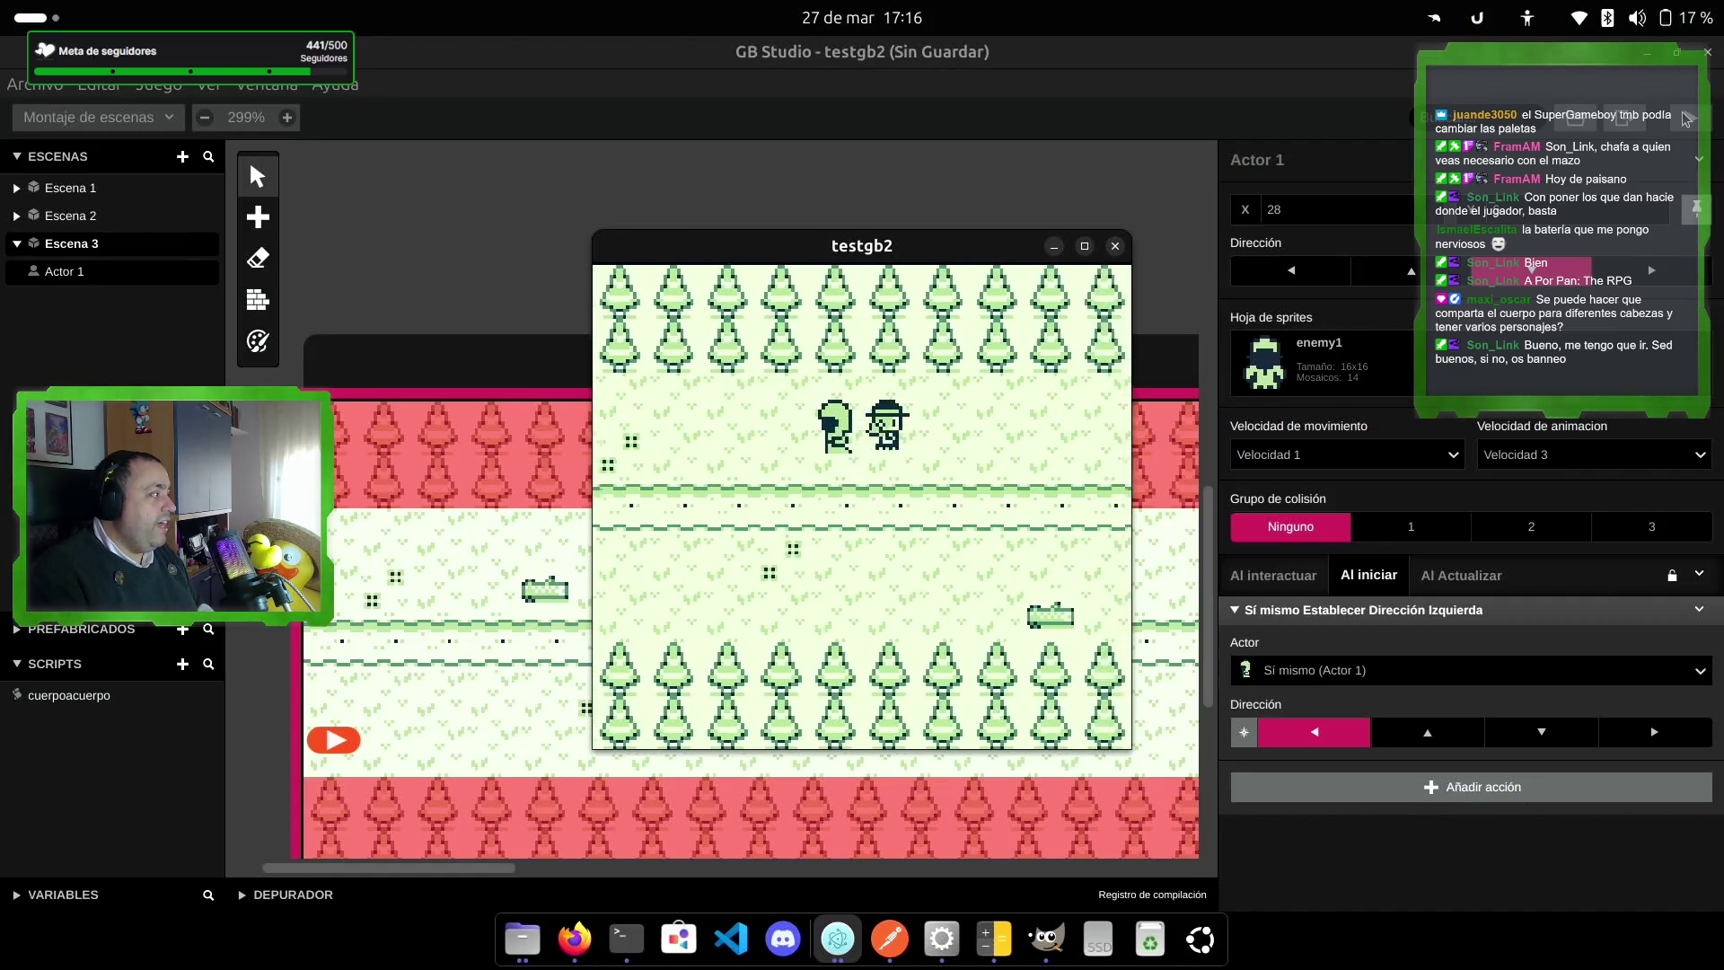
{"action": "key", "text": "Right"}
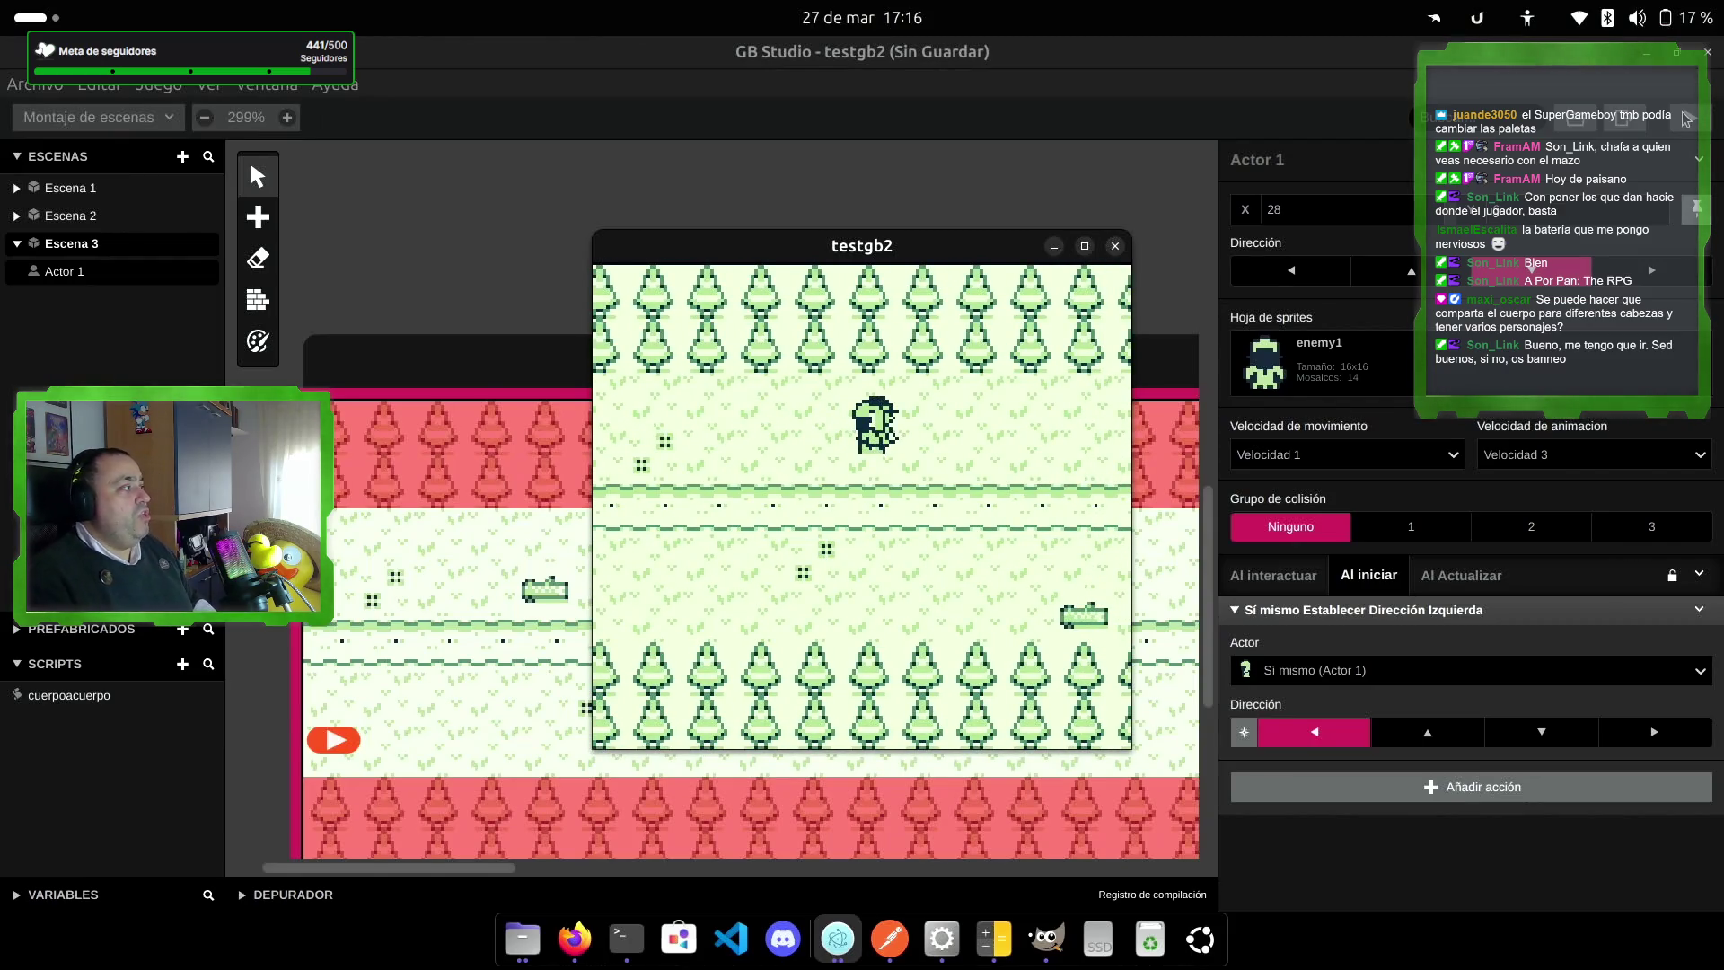
{"action": "key", "text": "Right"}
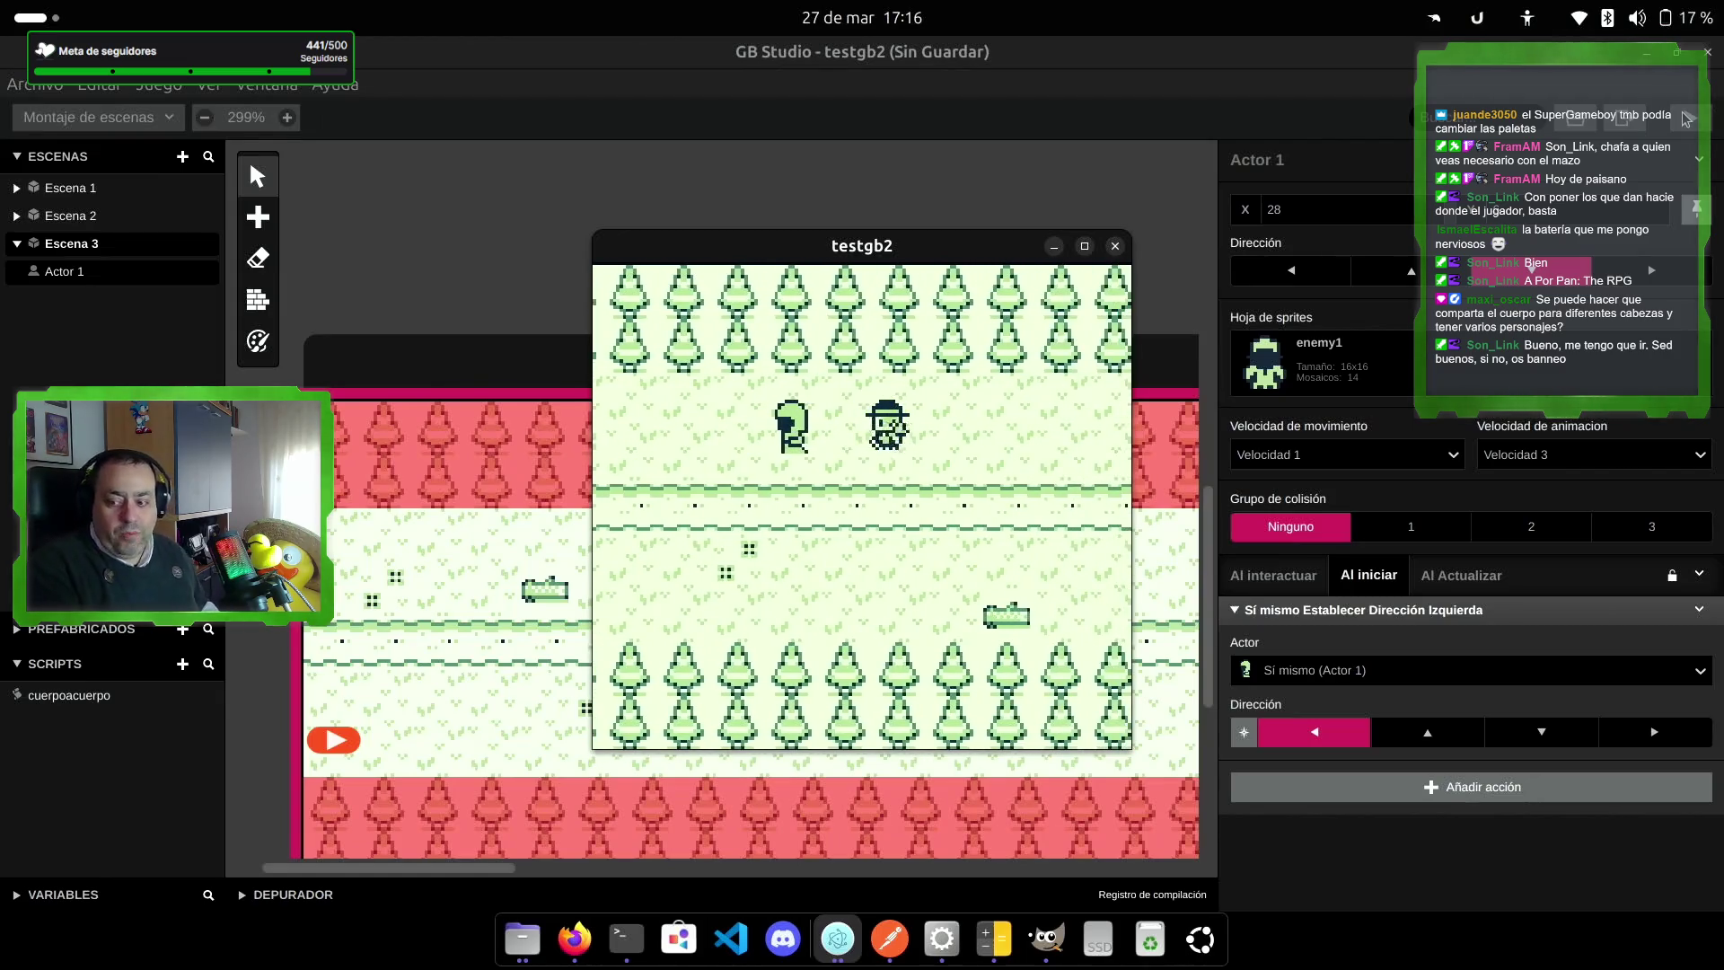
{"action": "key", "text": "Left"}
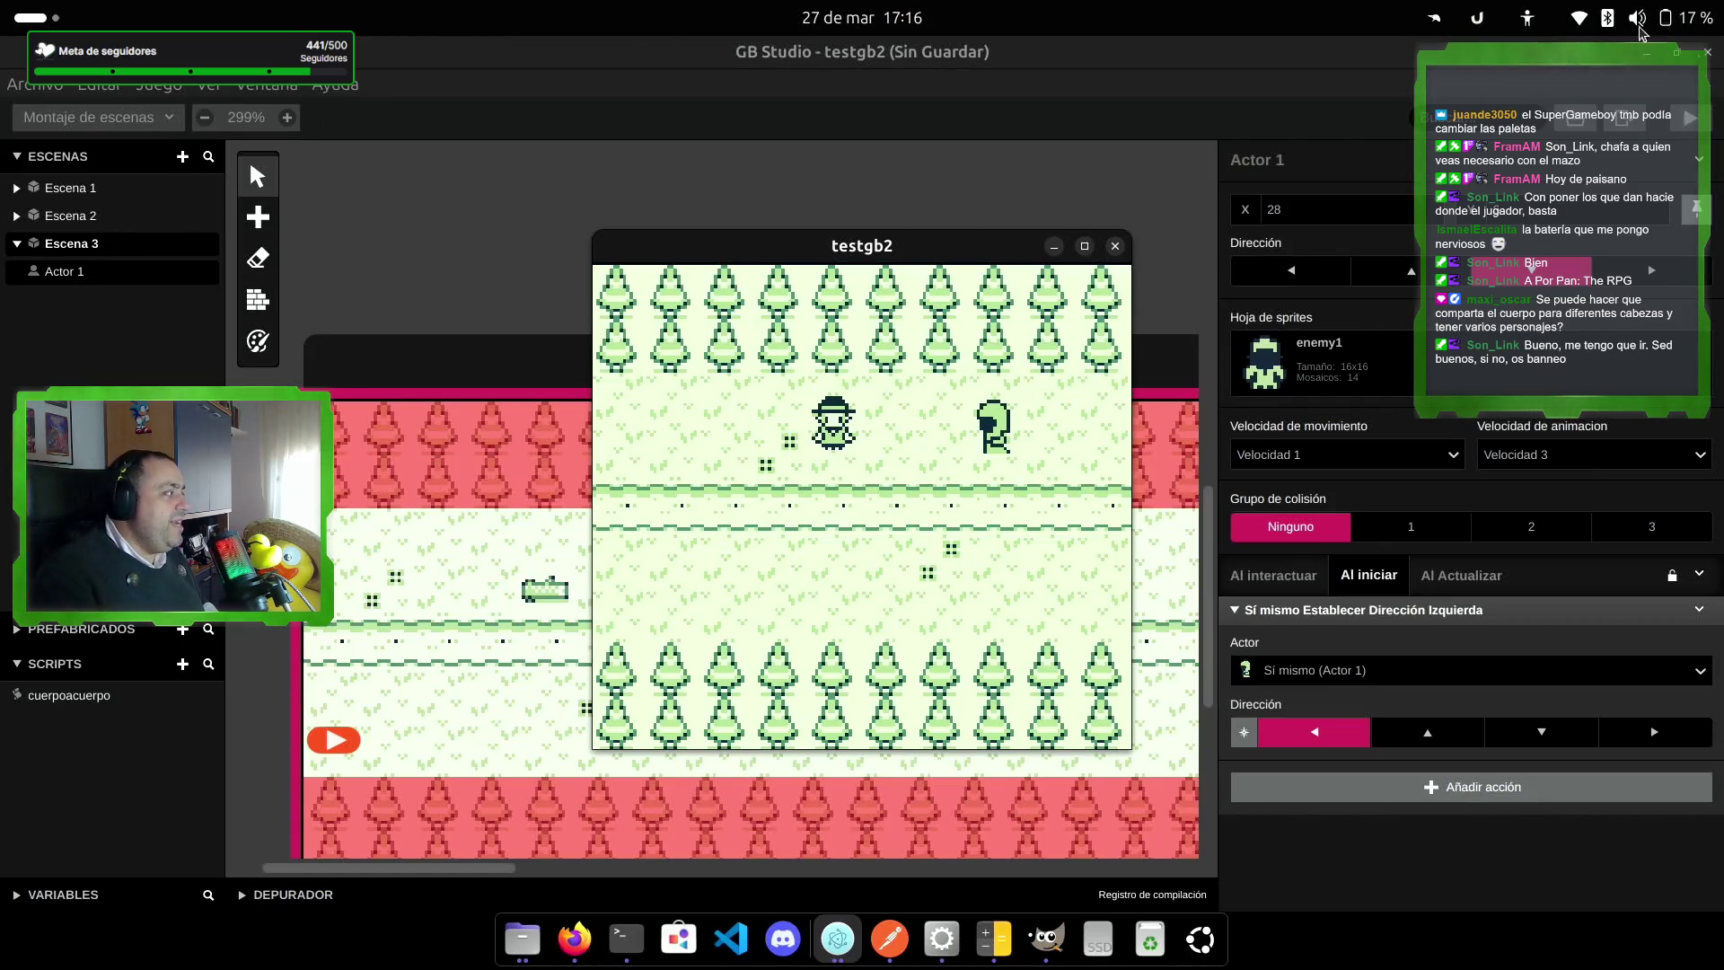
{"action": "left_click", "coordinate": [1115, 246]}
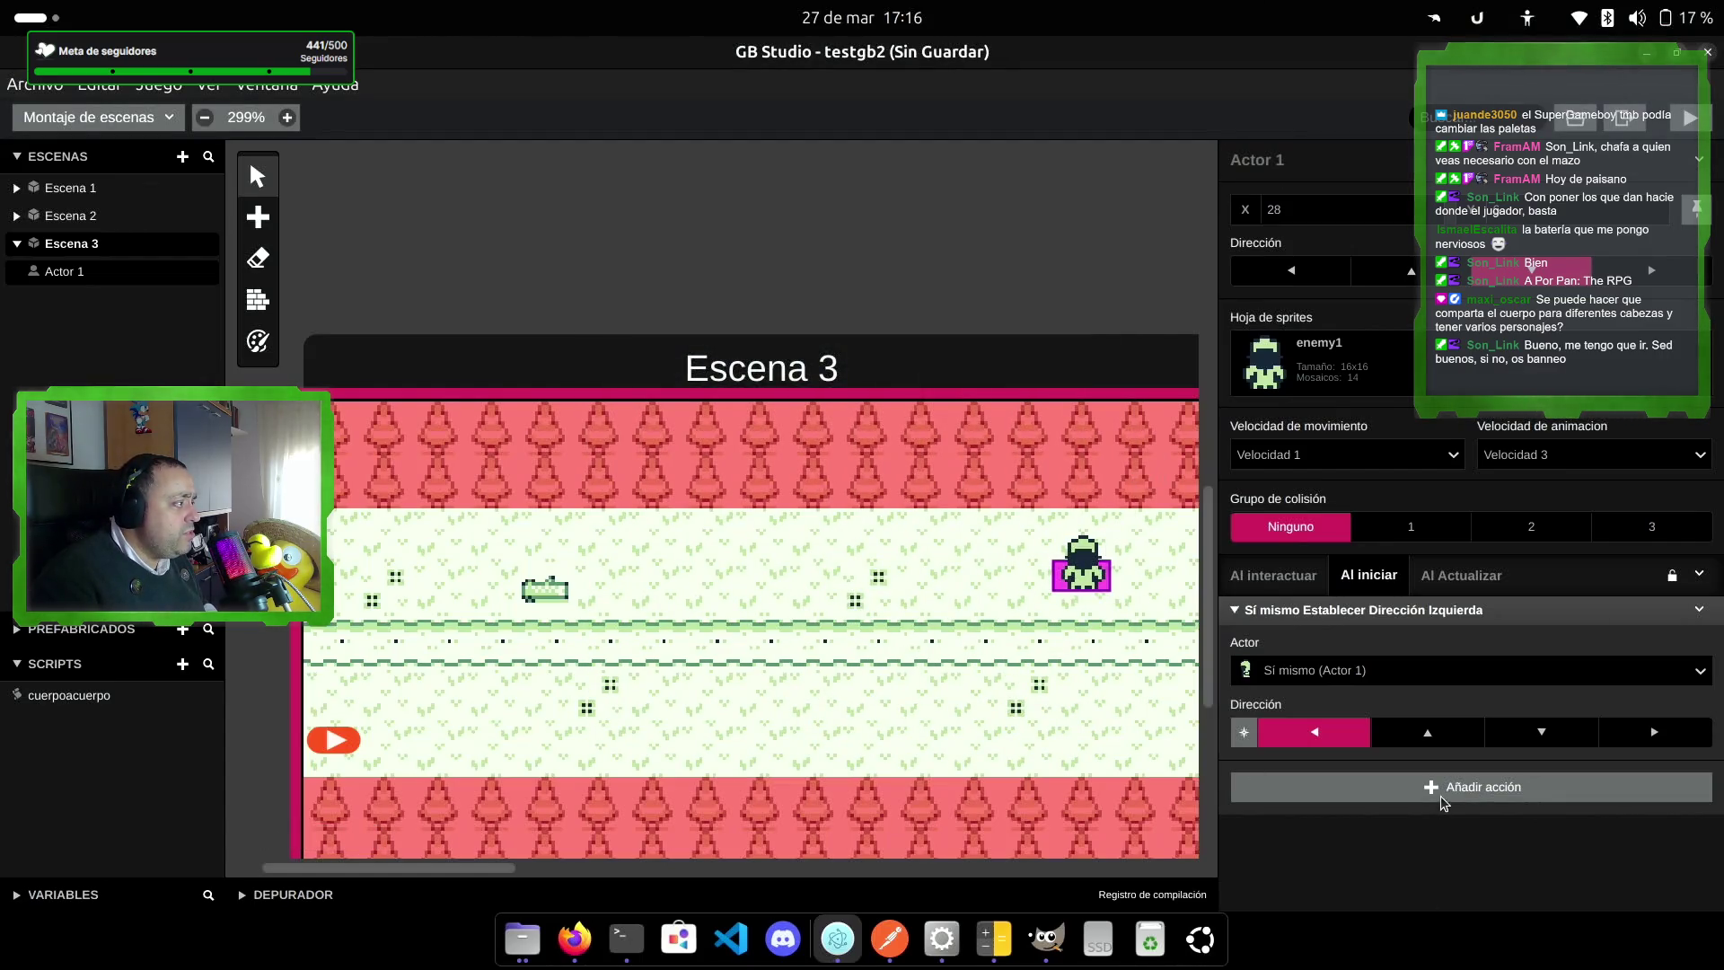
Step: Add a Movimiento del actor relativo action to Actor 1's on-update script
{"action": "left_click", "coordinate": [1493, 574]}
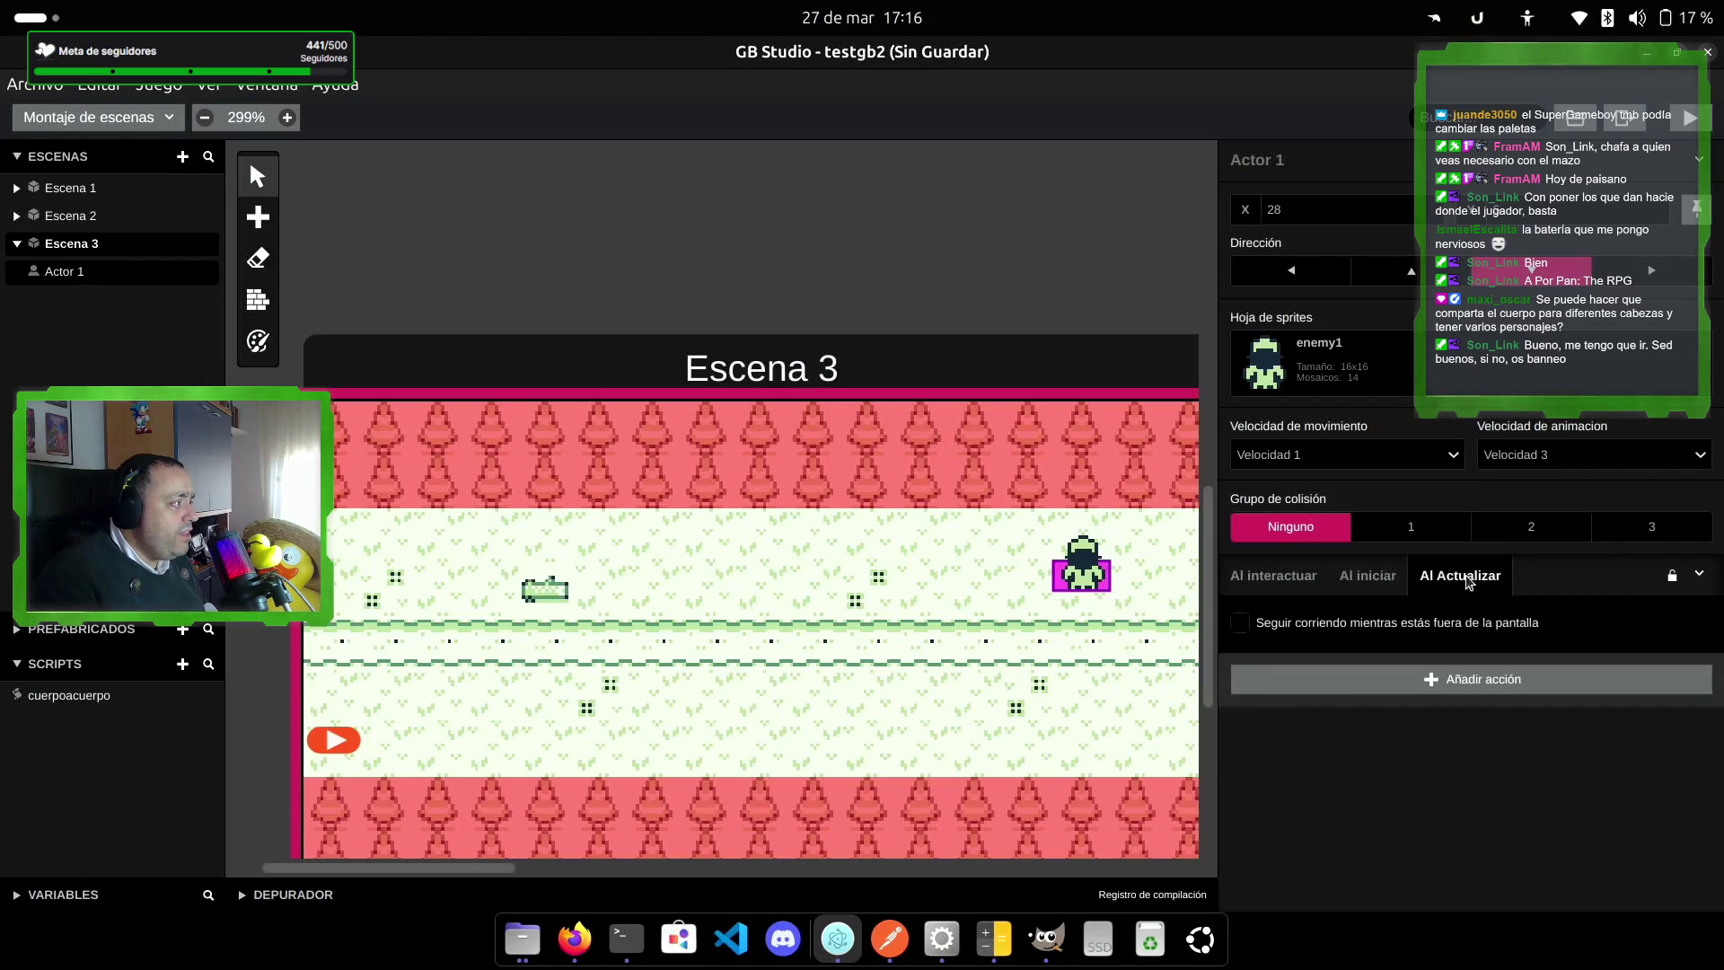
{"action": "left_click", "coordinate": [1360, 676]}
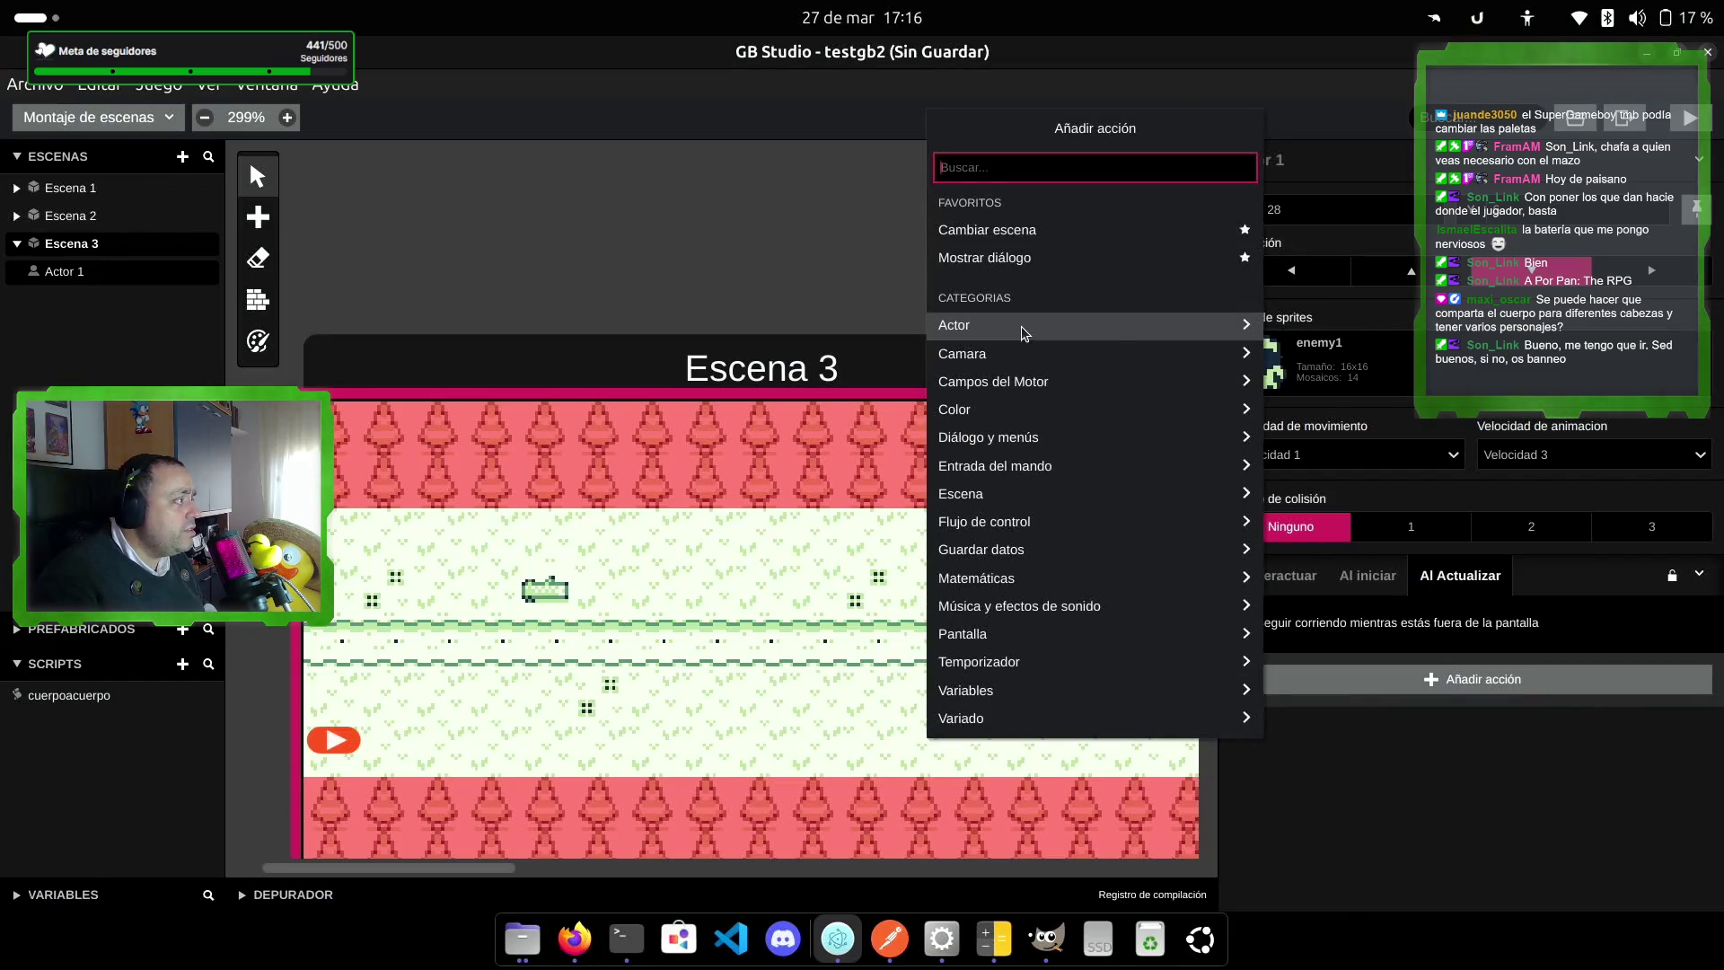
{"action": "left_click", "coordinate": [1142, 332]}
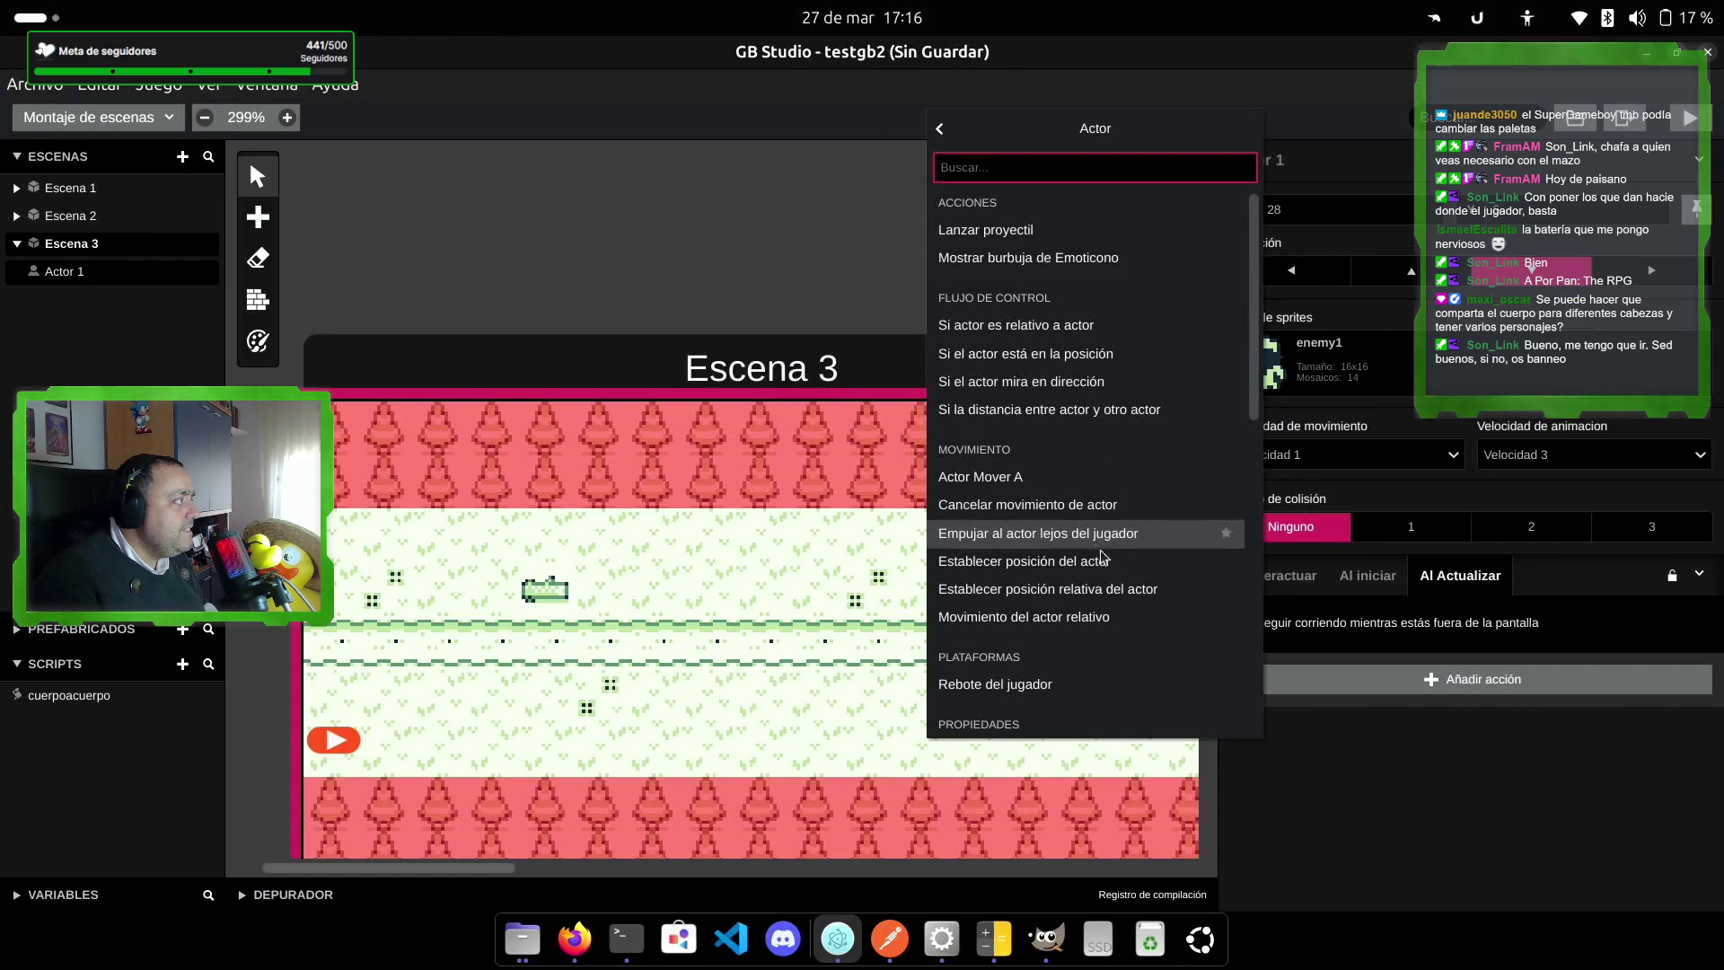
{"action": "scroll", "coordinate": [1123, 566], "scroll_direction": "down", "scroll_amount": 1}
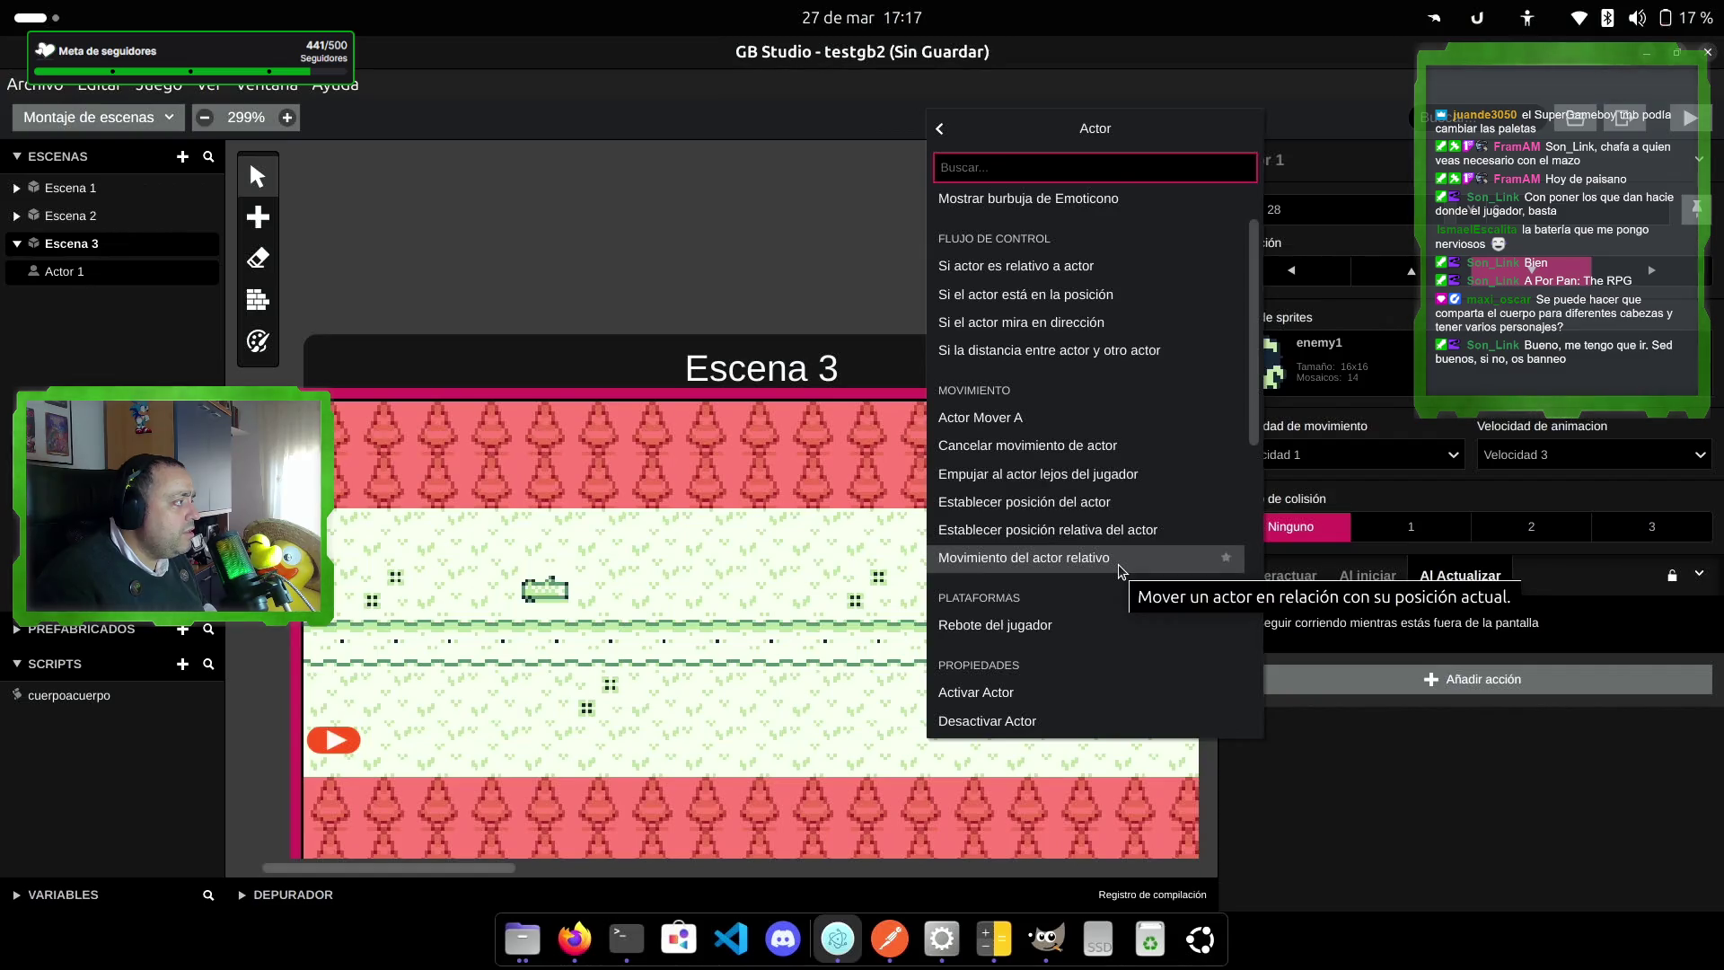
{"action": "scroll", "coordinate": [1118, 562], "scroll_direction": "down", "scroll_amount": 1}
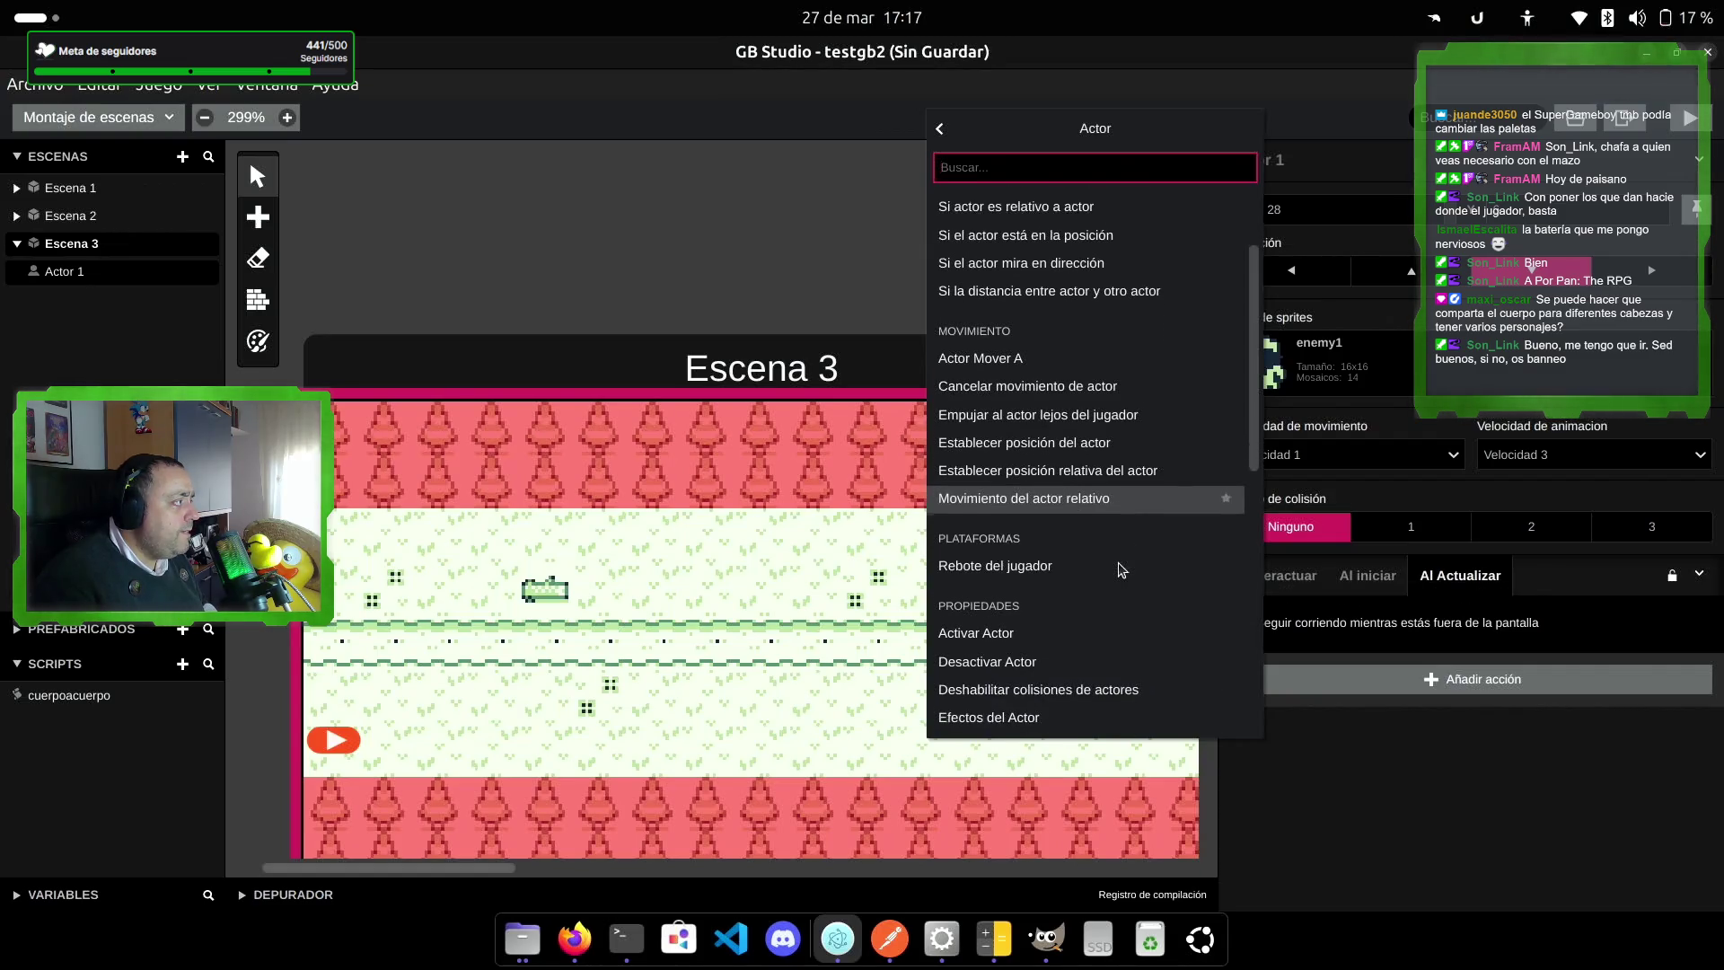
{"action": "scroll", "coordinate": [1092, 575], "scroll_direction": "down", "scroll_amount": 1}
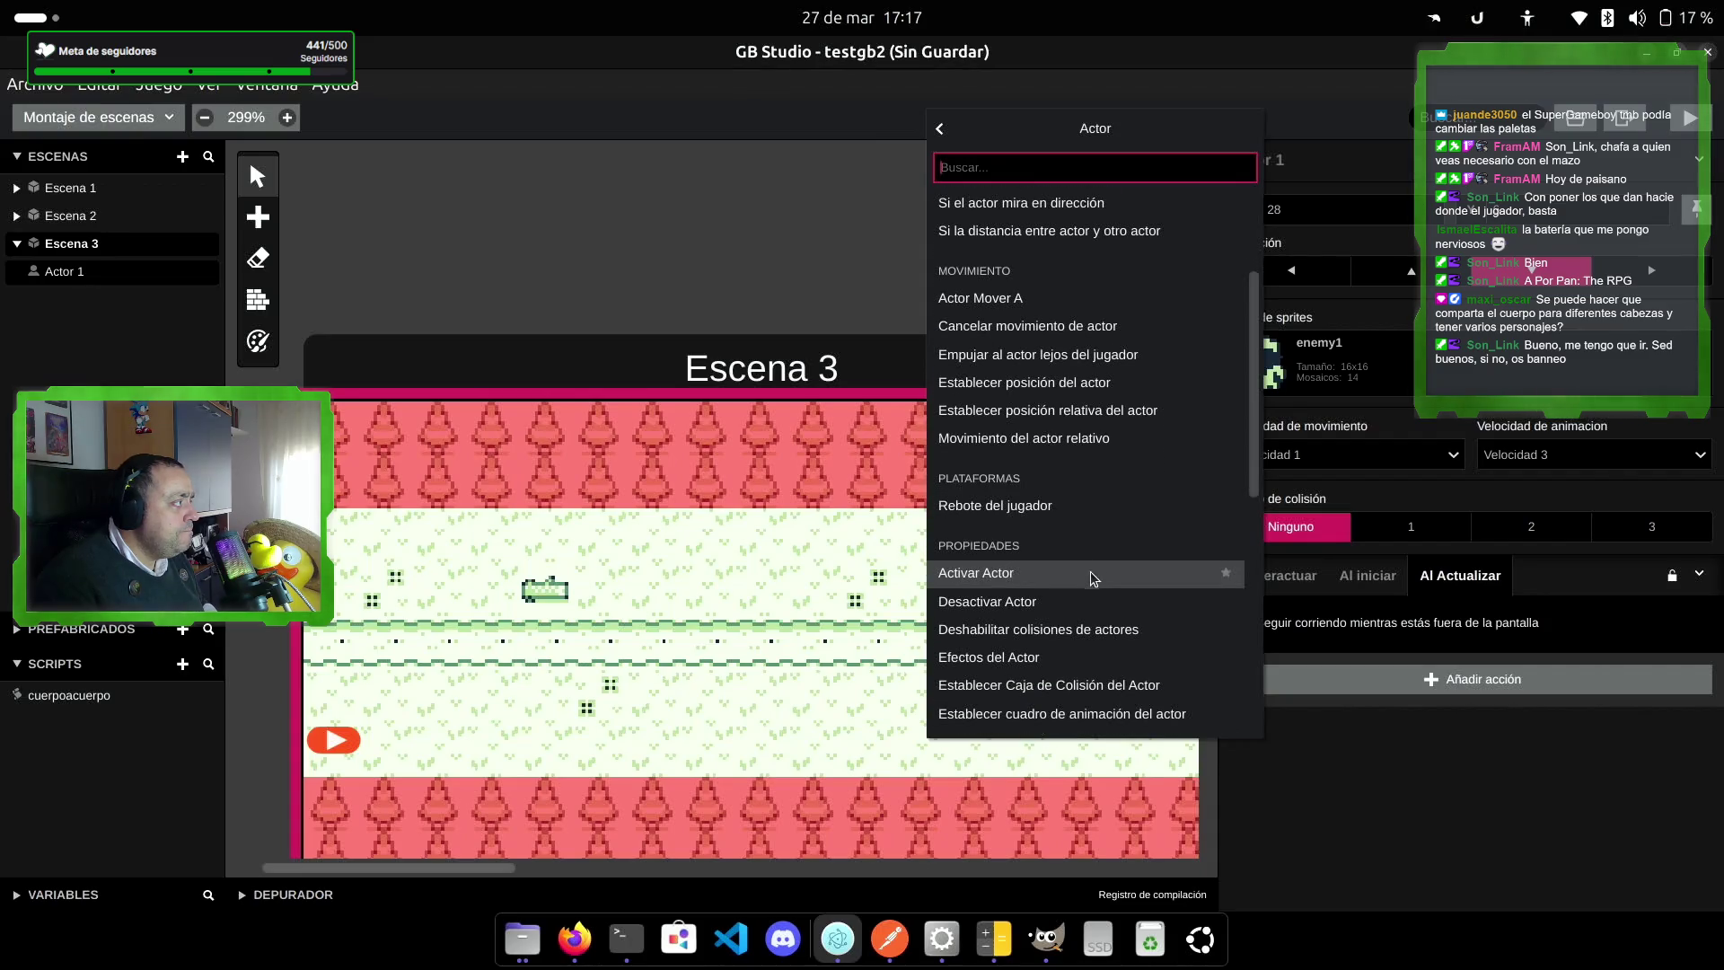
{"action": "scroll", "coordinate": [1090, 568], "scroll_direction": "down", "scroll_amount": 1}
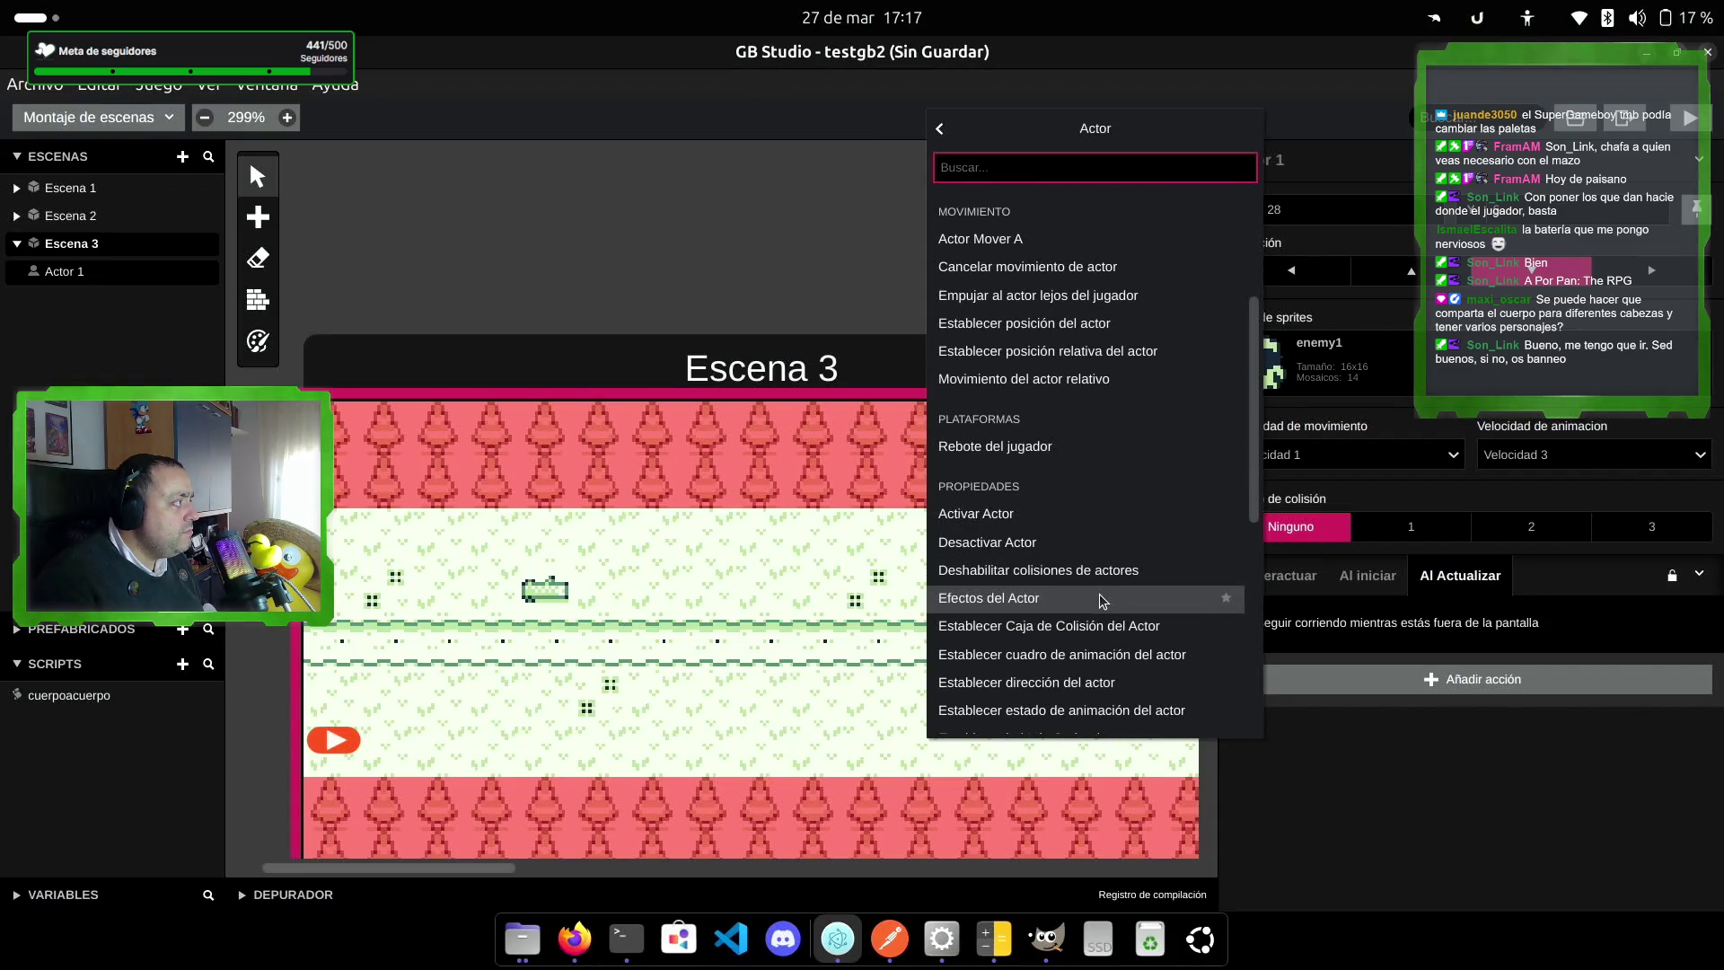
{"action": "scroll", "coordinate": [1101, 597], "scroll_direction": "up", "scroll_amount": 1}
{"action": "scroll", "coordinate": [1103, 600], "scroll_direction": "up", "scroll_amount": 1}
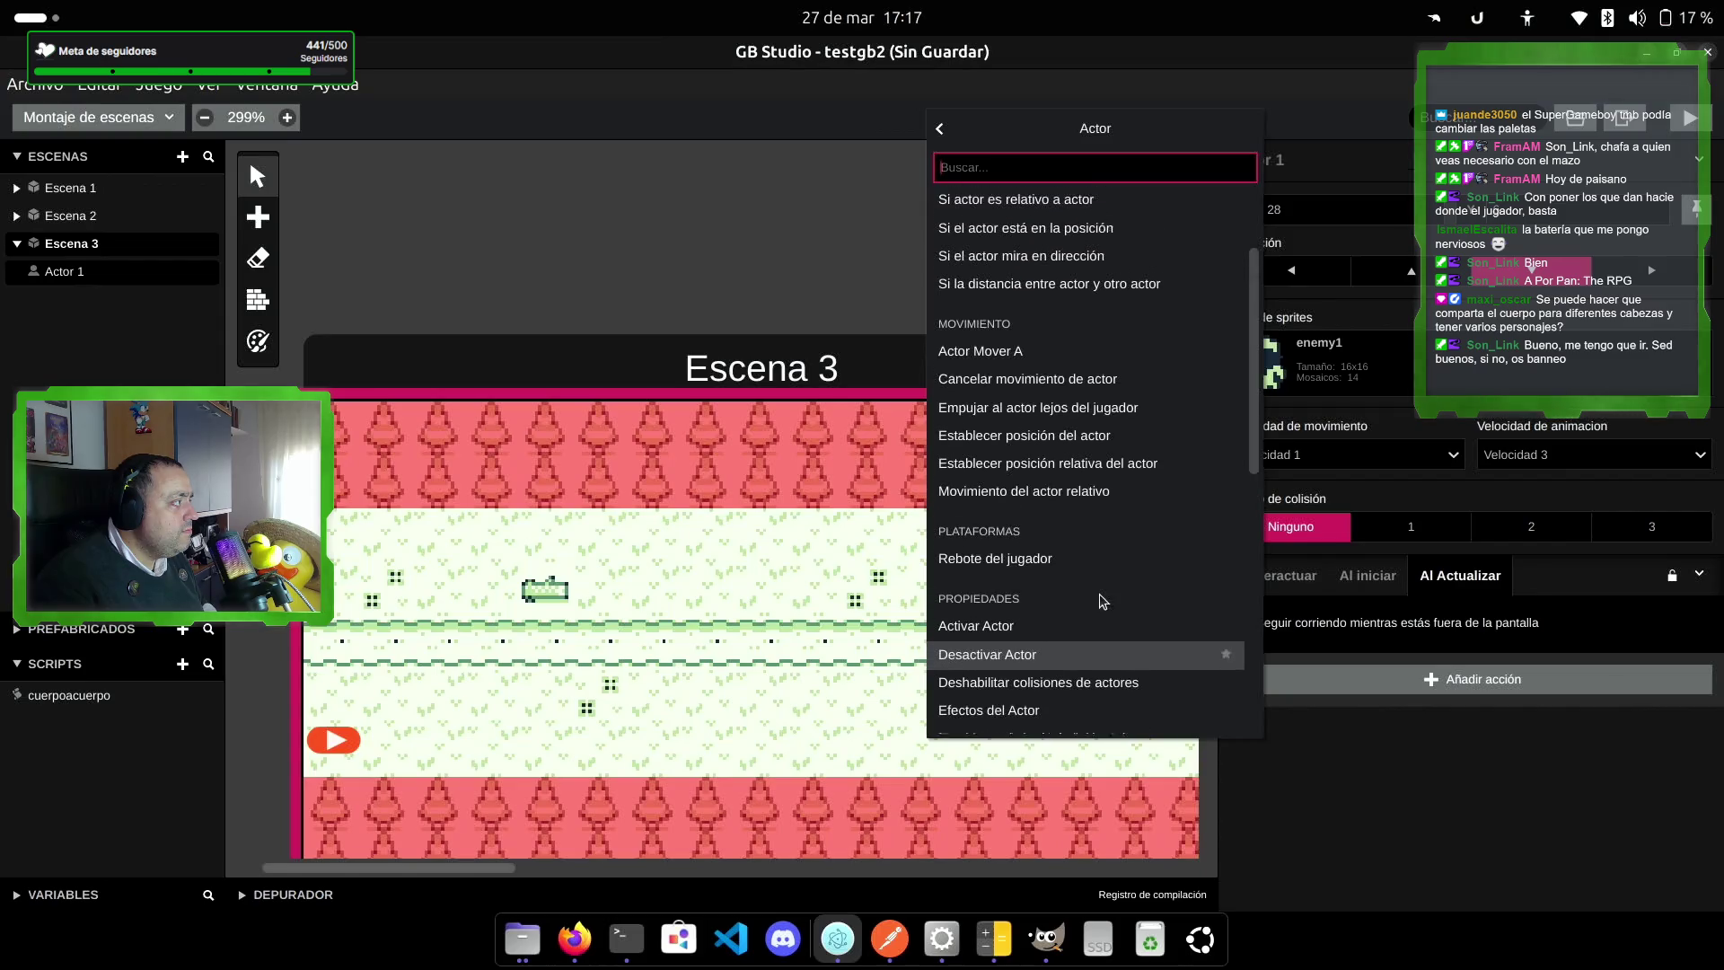
{"action": "left_click", "coordinate": [1106, 501]}
Step: Set the relative move to X 0 and Y -1 tiles, and launch a test build
{"action": "left_click", "coordinate": [1284, 789]}
{"action": "key", "text": "Tab"}
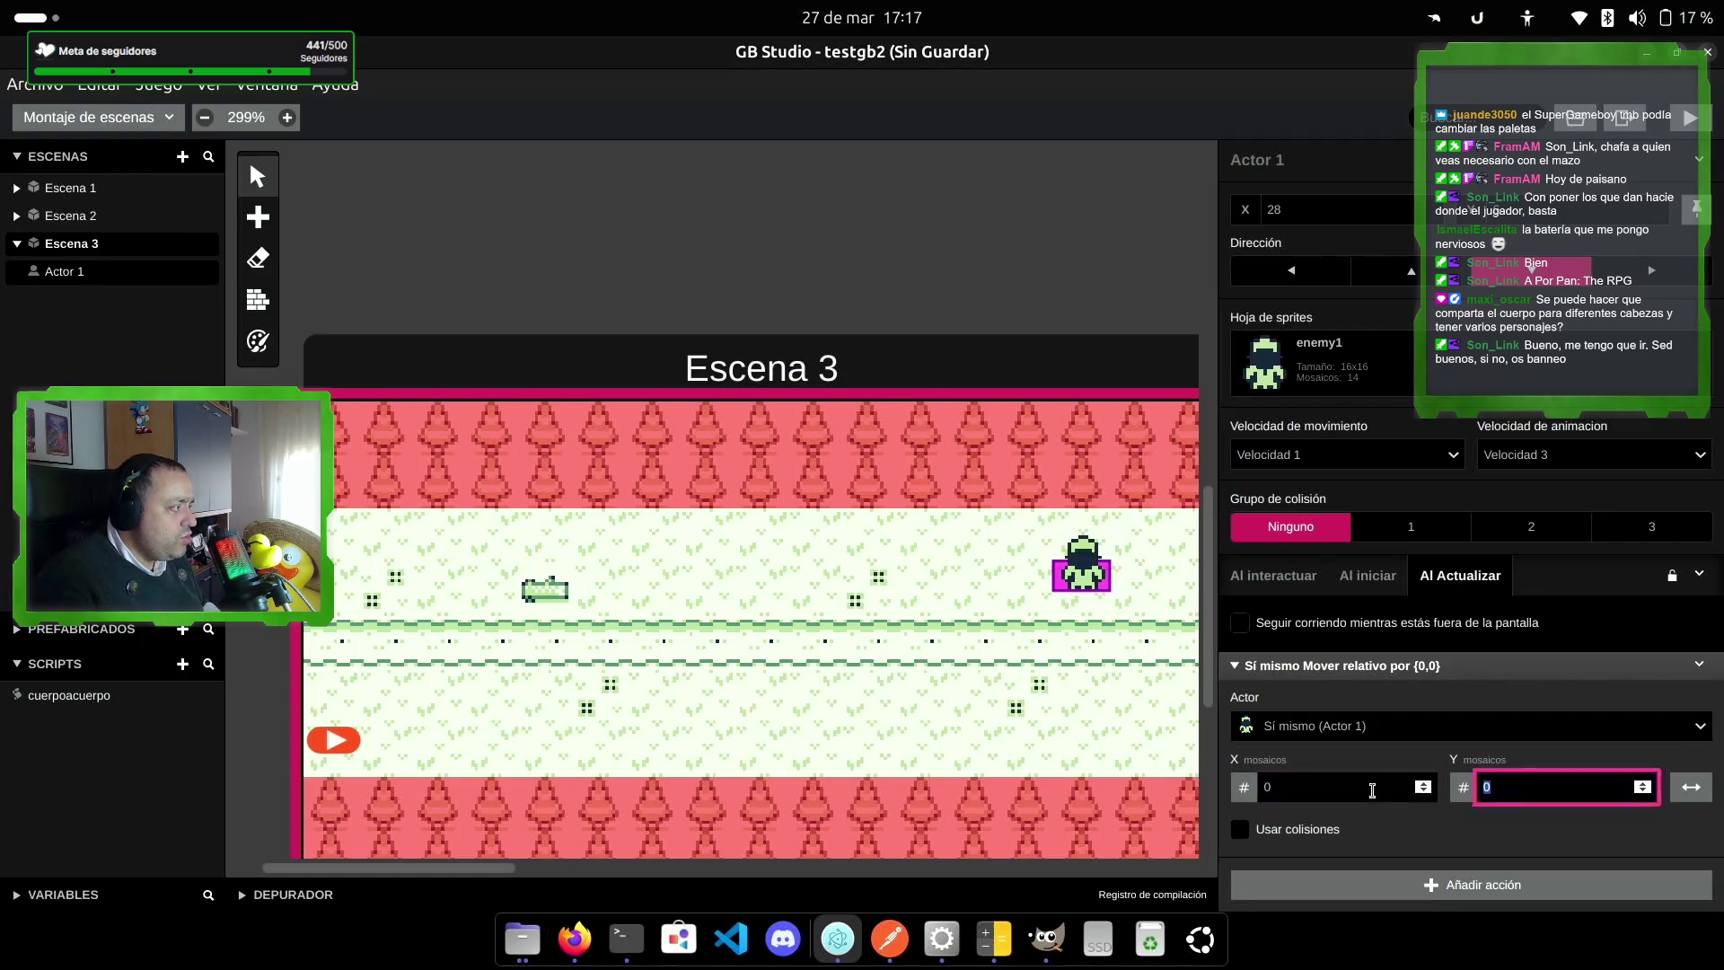
{"action": "type", "text": "-2"}
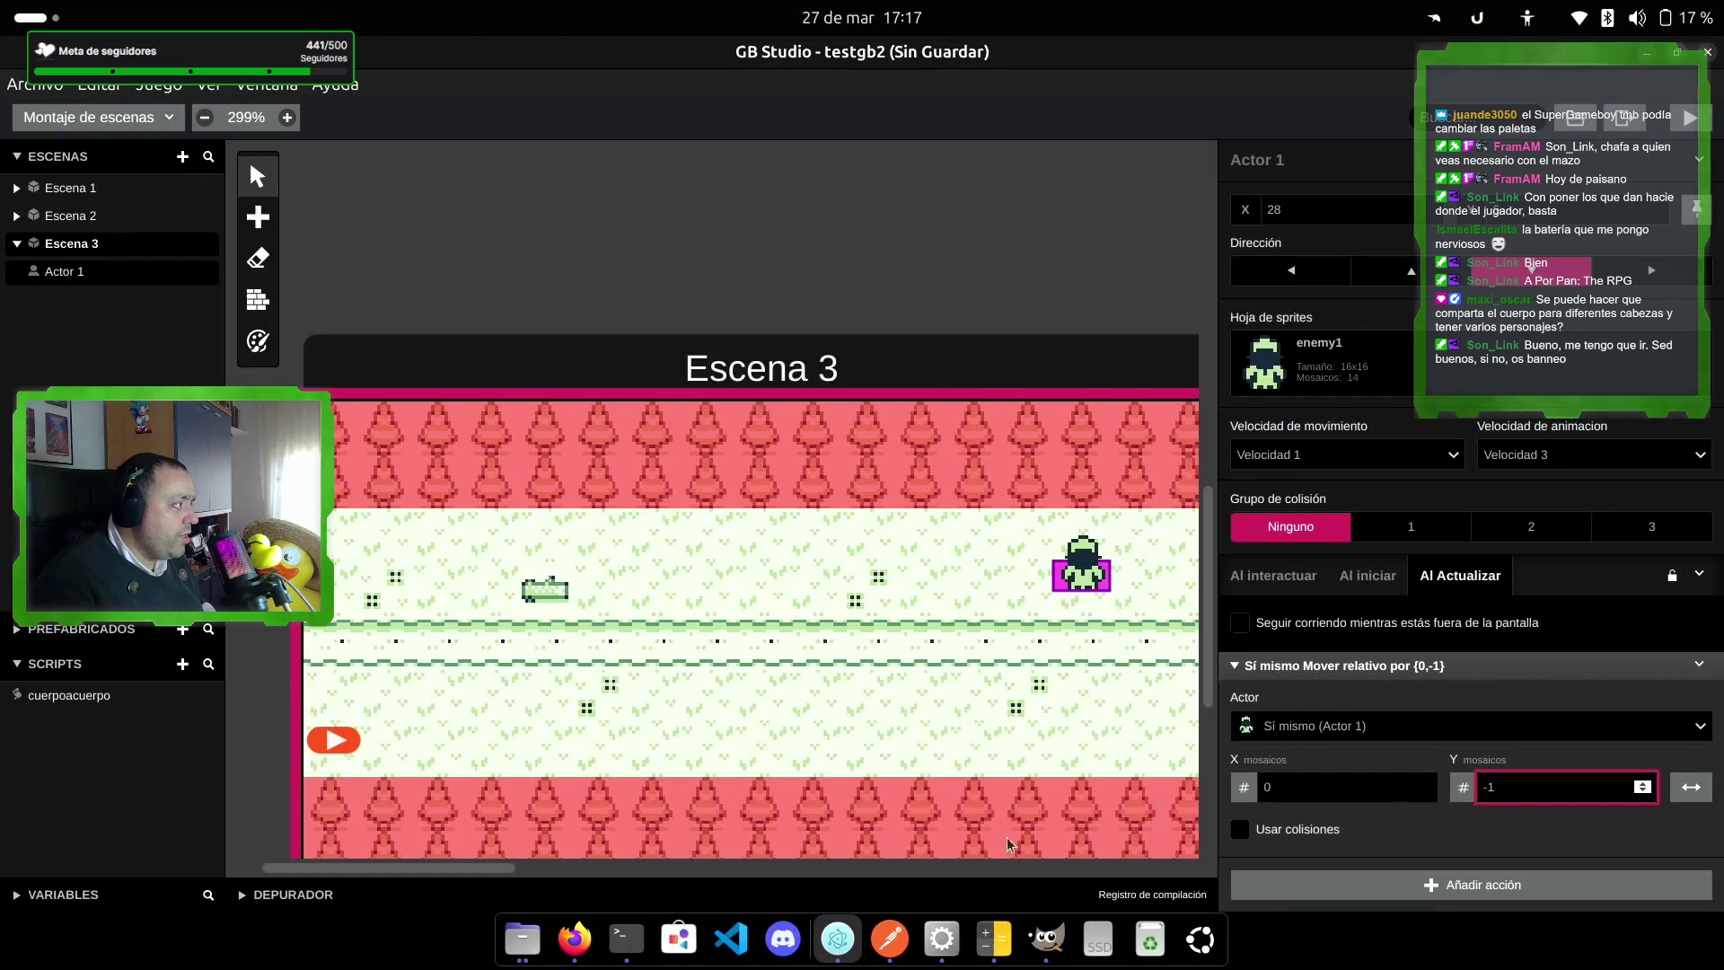
{"action": "left_click", "coordinate": [1689, 122]}
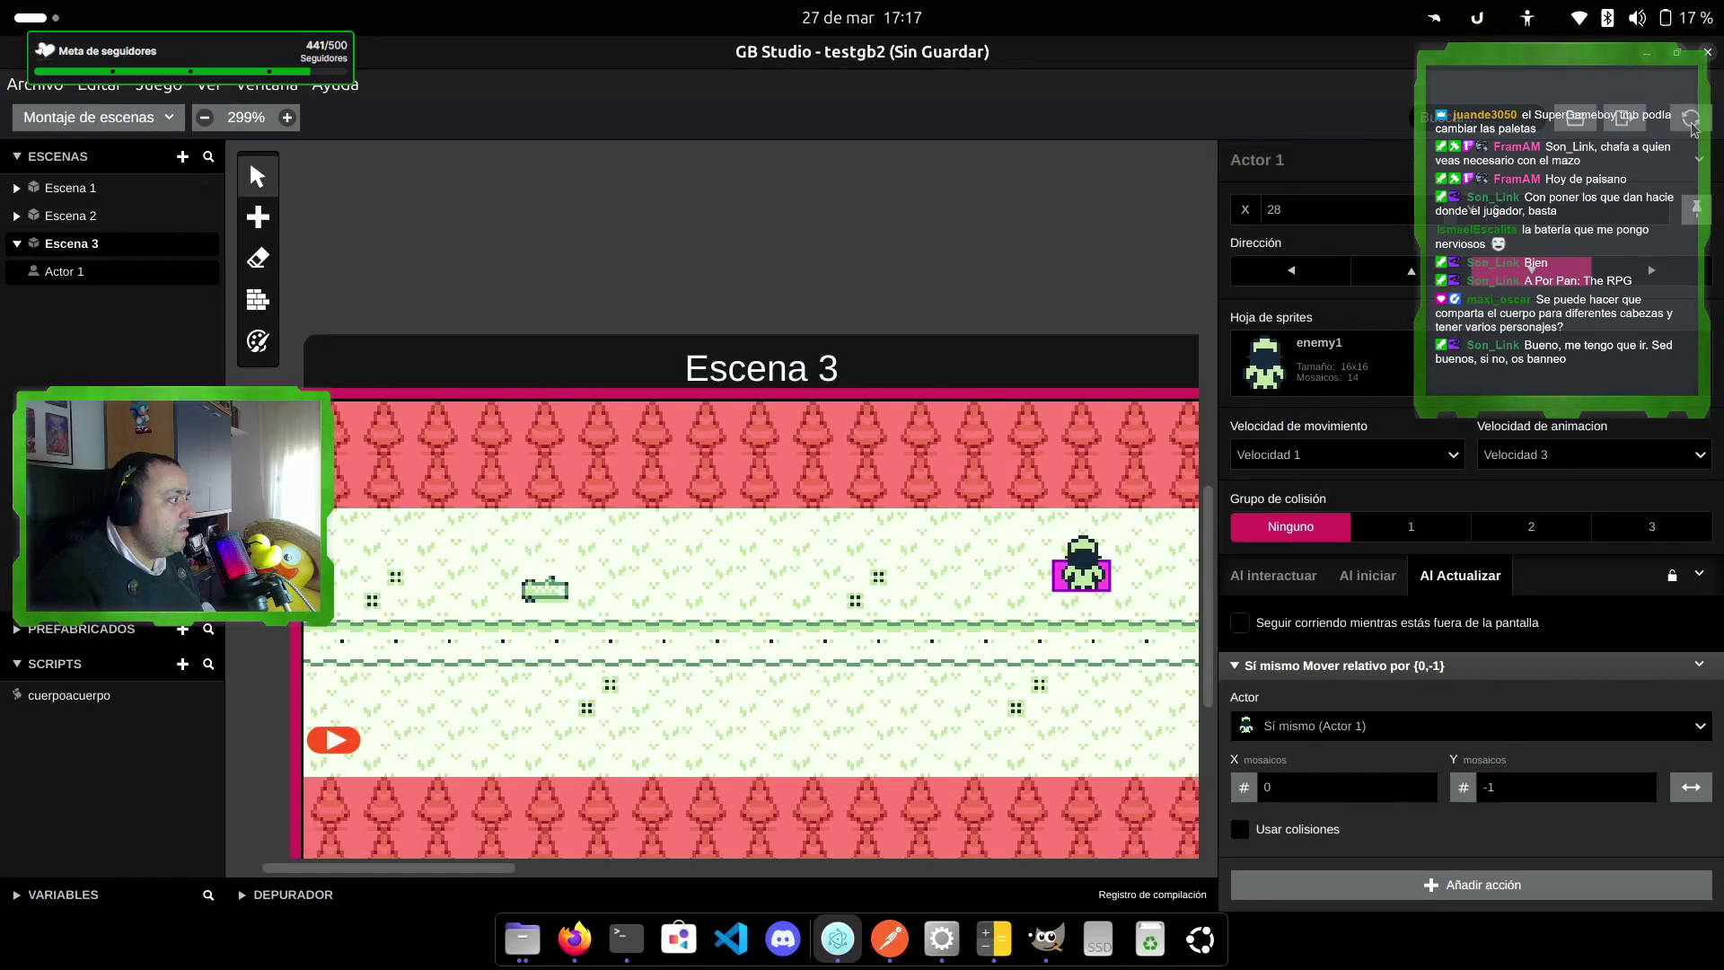
Step: Walk the player right, up, left, down and back right to watch the enemy, then close the game
{"action": "key", "text": "Right"}
{"action": "key", "text": "Right"}
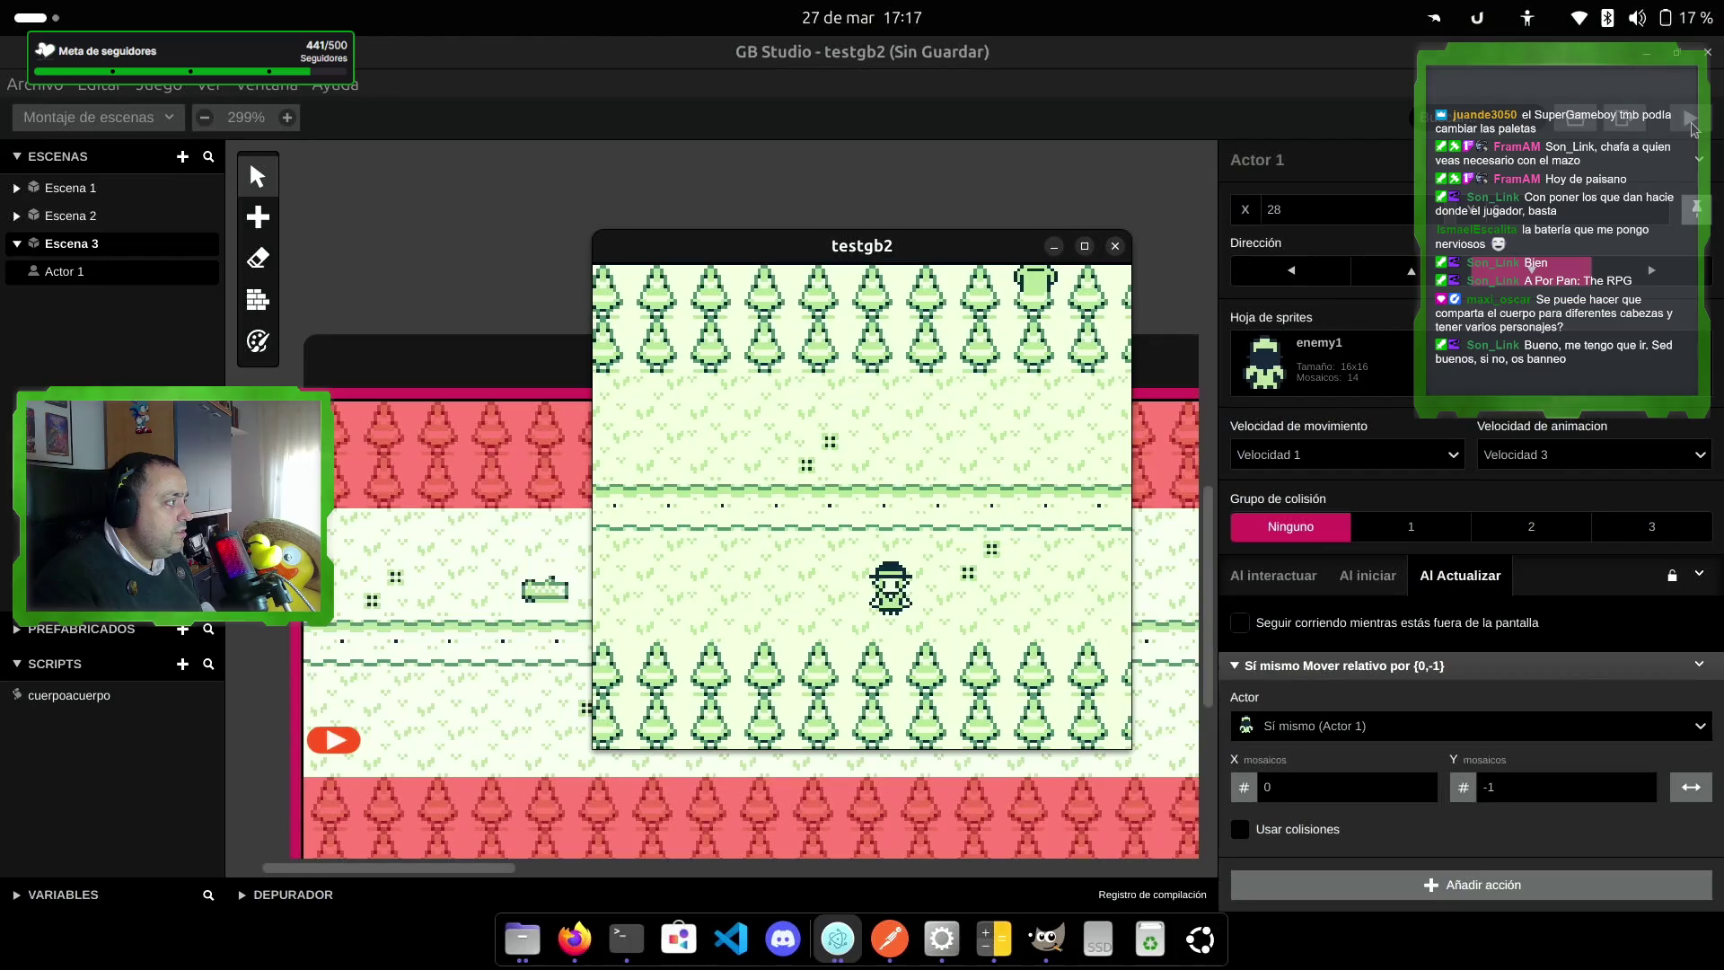
{"action": "key", "text": "Right"}
{"action": "key", "text": "Up"}
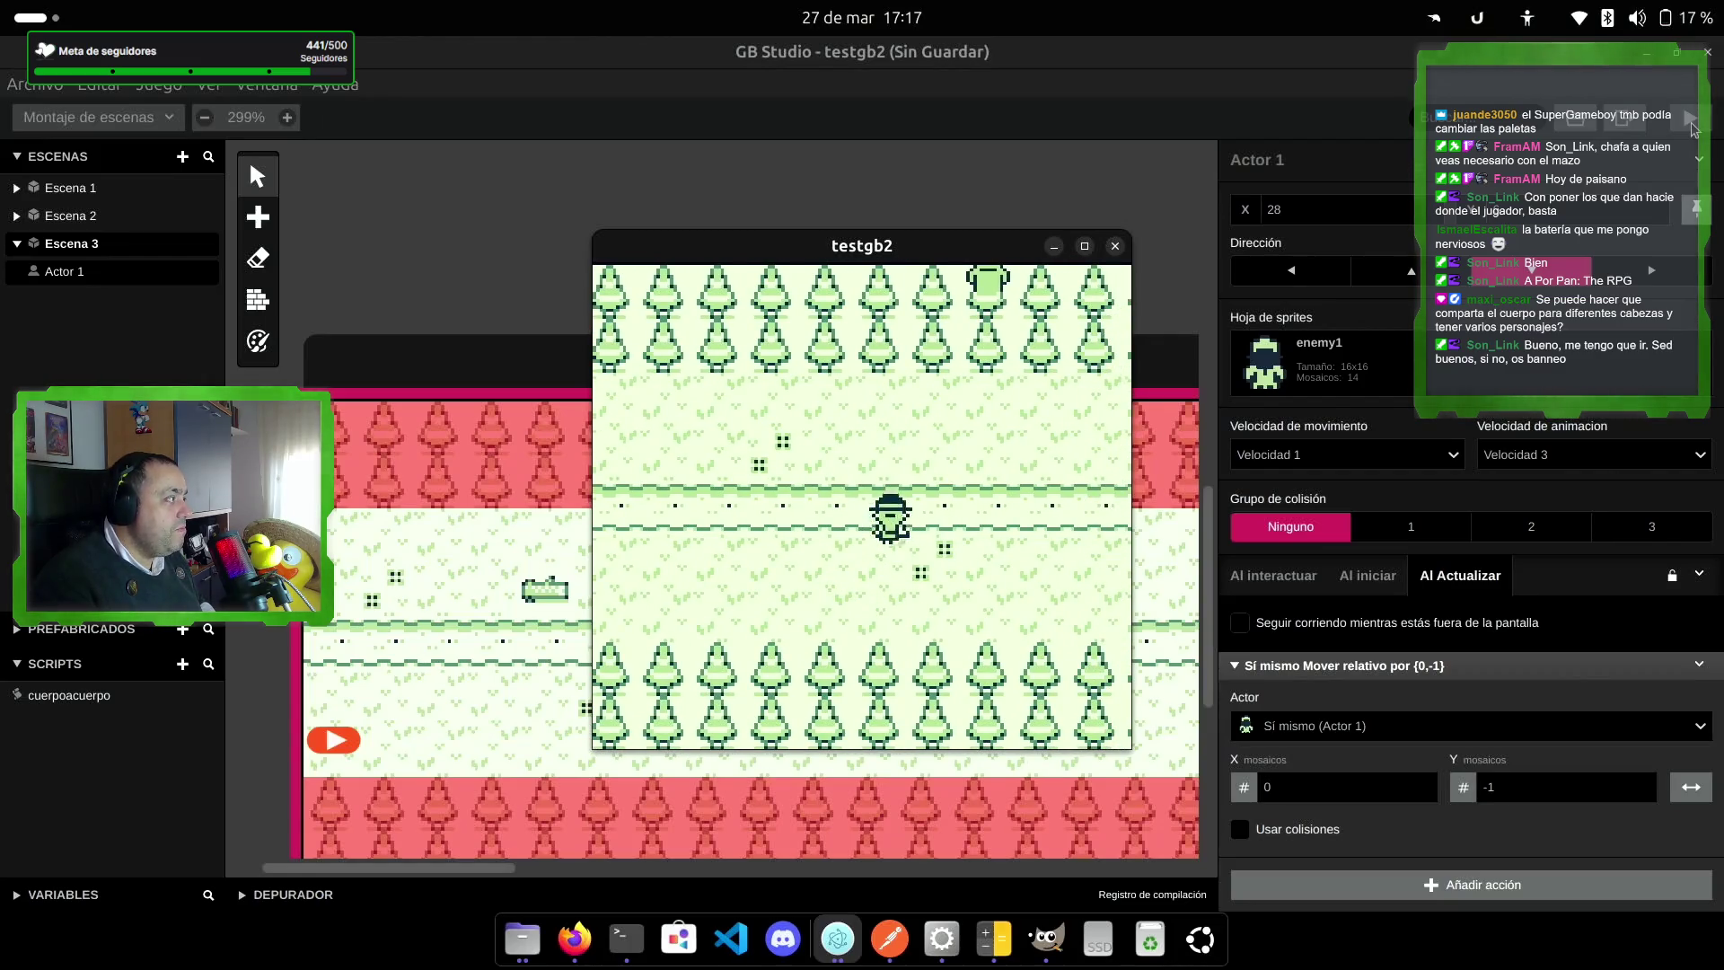
{"action": "key", "text": "Left"}
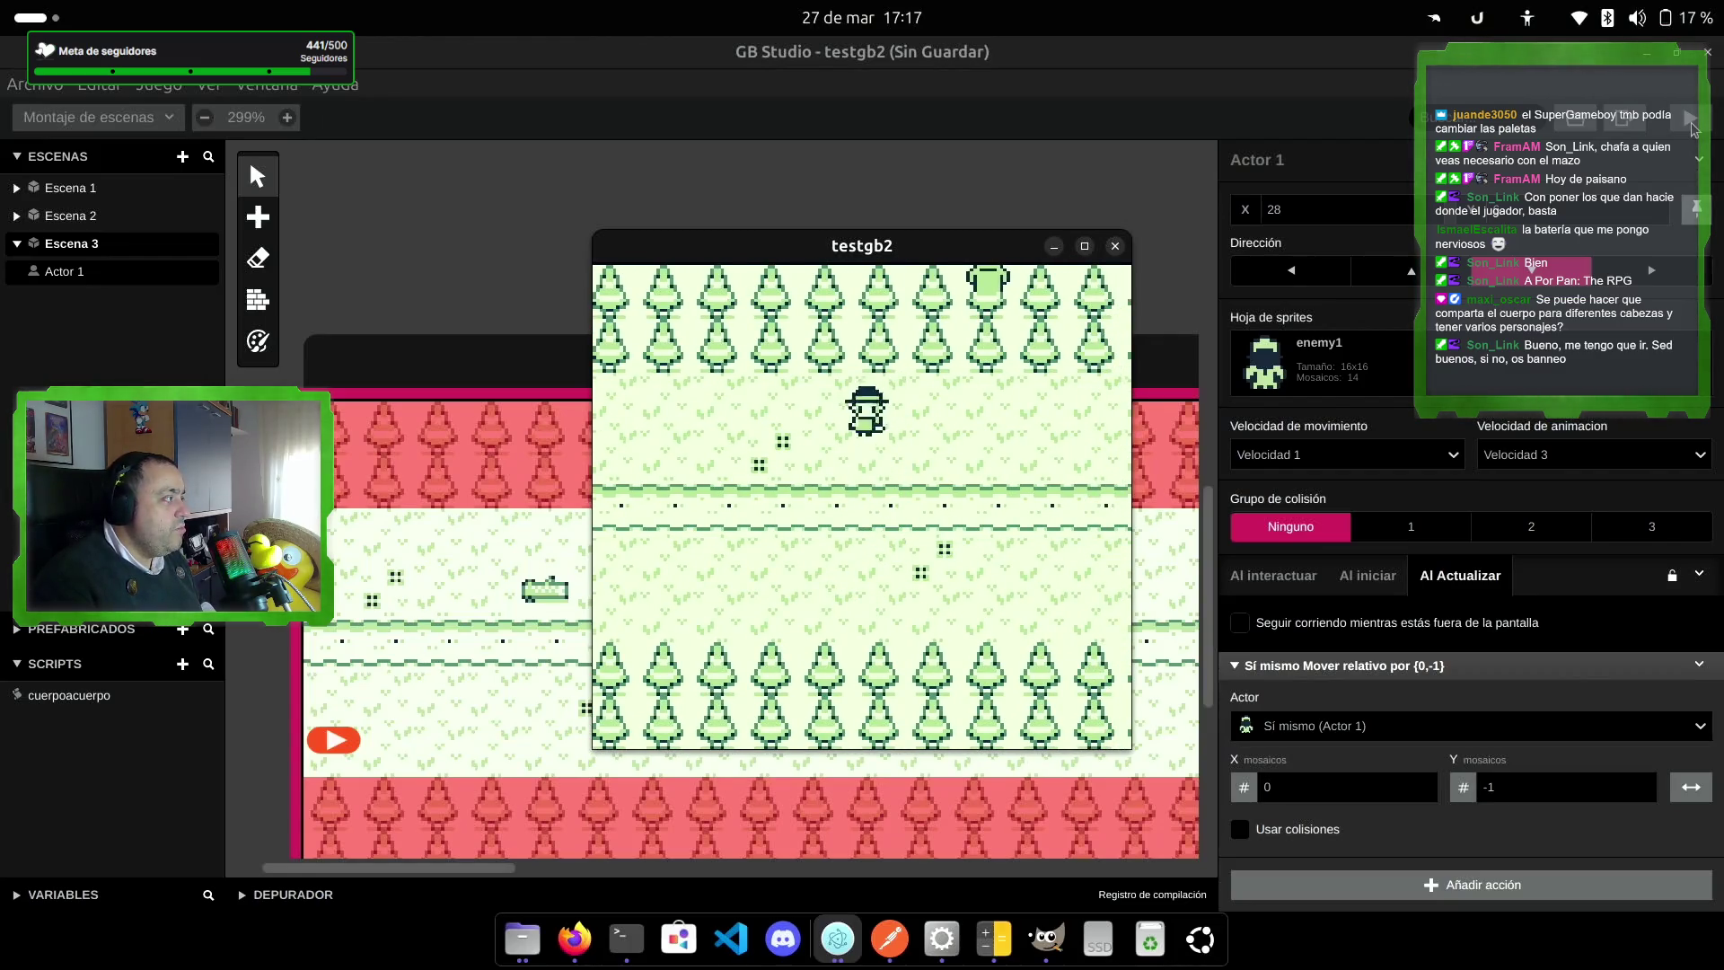
{"action": "key", "text": "Down"}
{"action": "key", "text": "Right"}
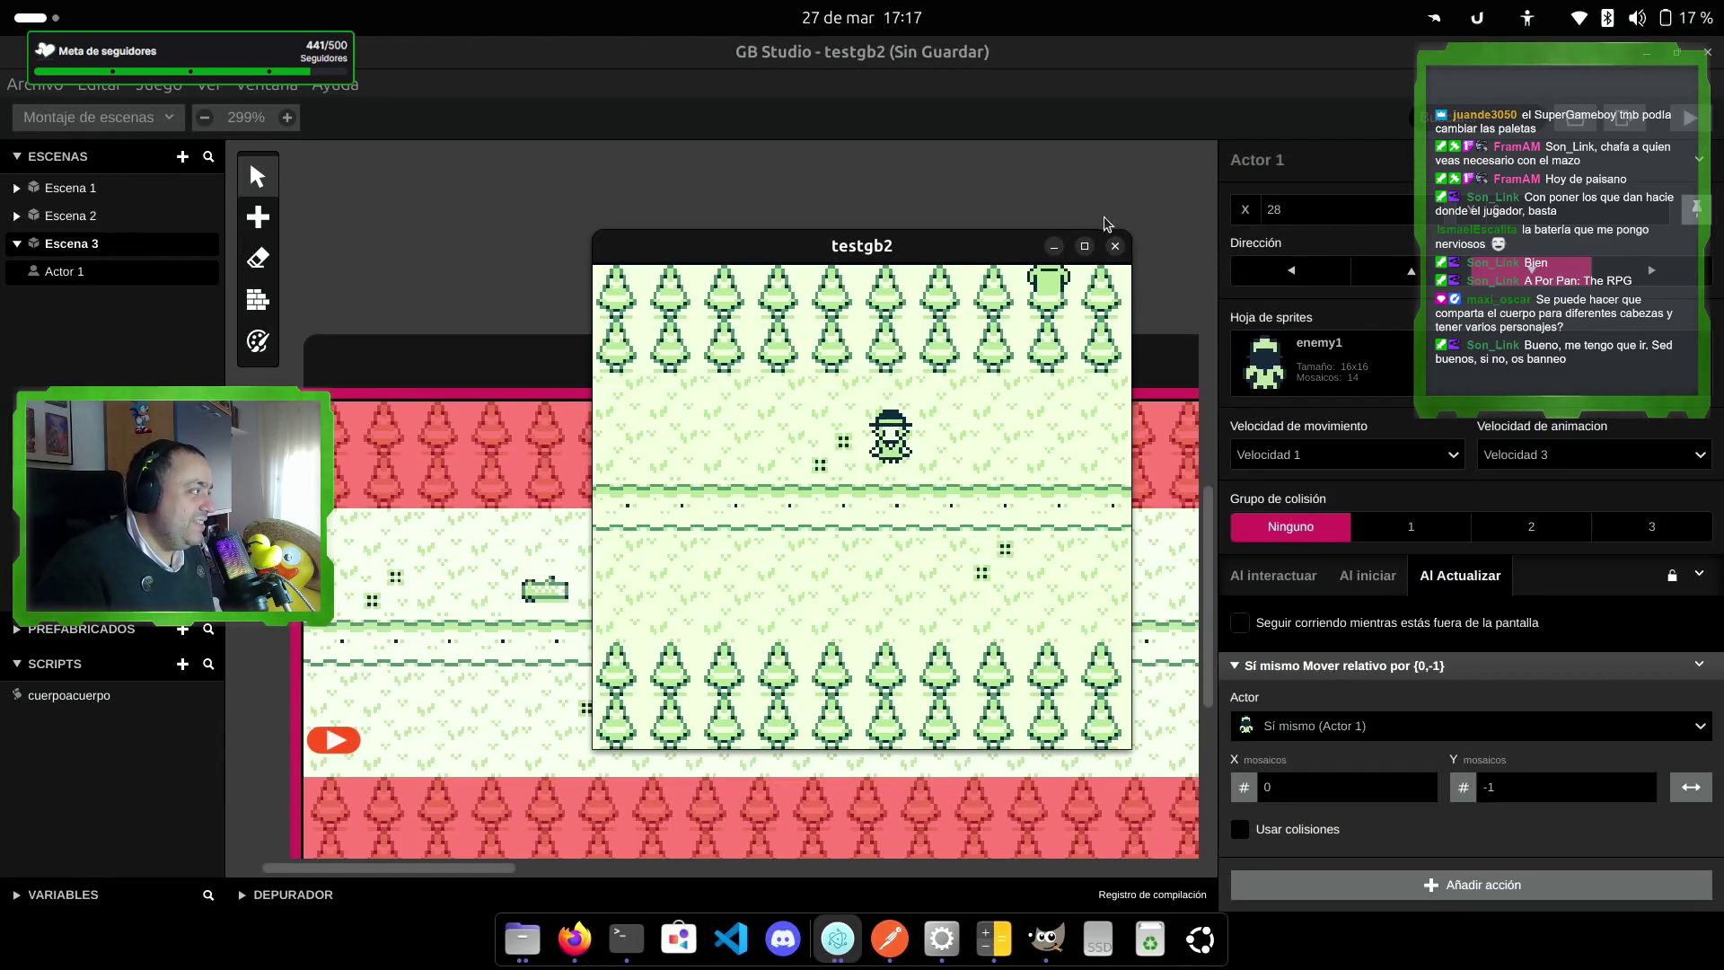
{"action": "left_click", "coordinate": [1114, 246]}
Step: Change the enemy's relative move to X -1, Y 0 tiles and rebuild the game
{"action": "double_click", "coordinate": [1508, 787]}
{"action": "key", "text": "BackSpace"}
{"action": "double_click", "coordinate": [1258, 782]}
{"action": "type", "text": "-1"}
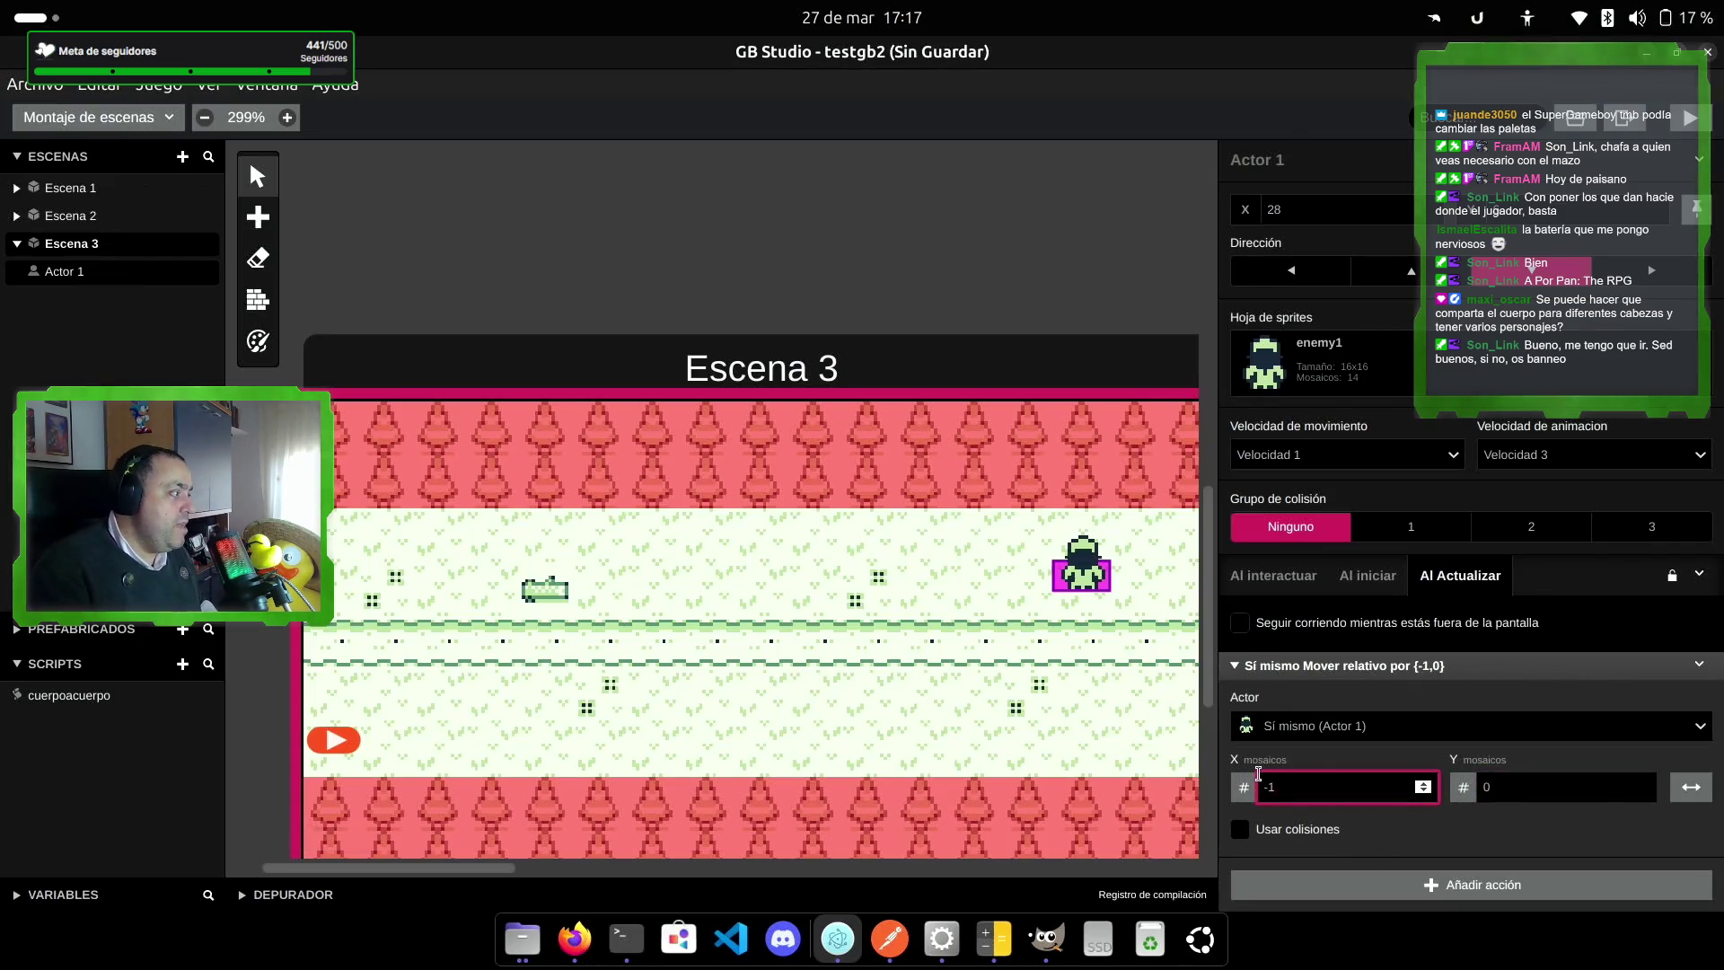
{"action": "left_click", "coordinate": [1695, 126]}
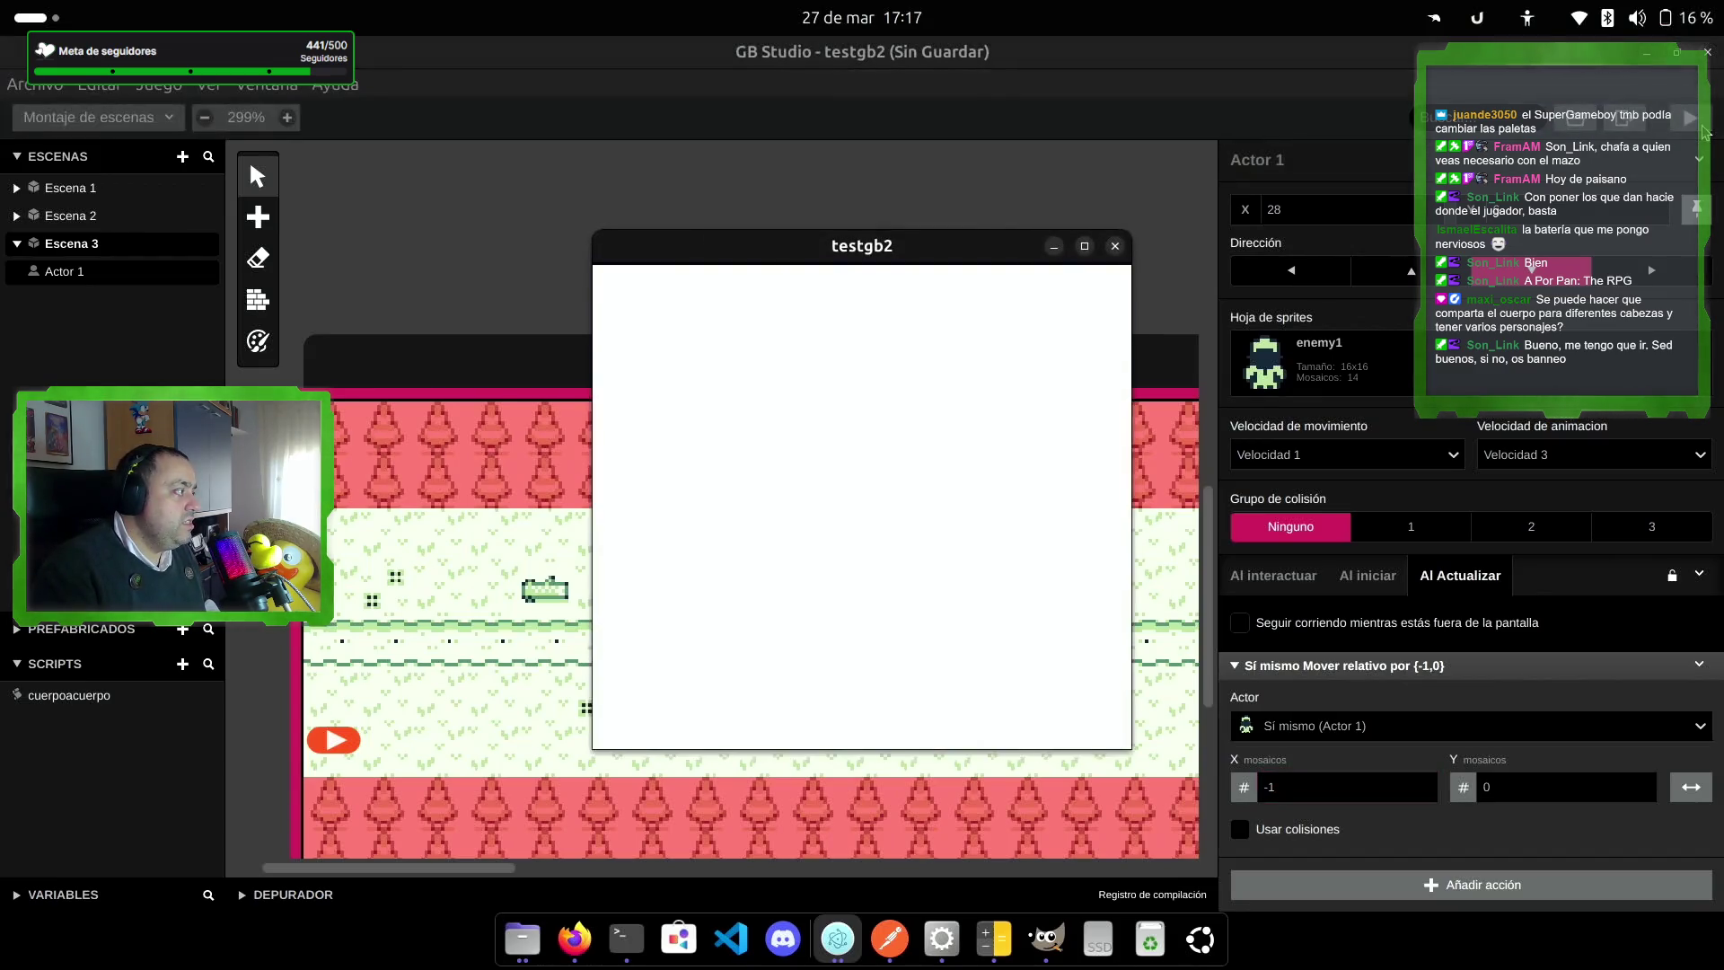
Step: Walk the player right, then left alongside the leftward-drifting enemy, and close the test window
{"action": "key", "text": "Right"}
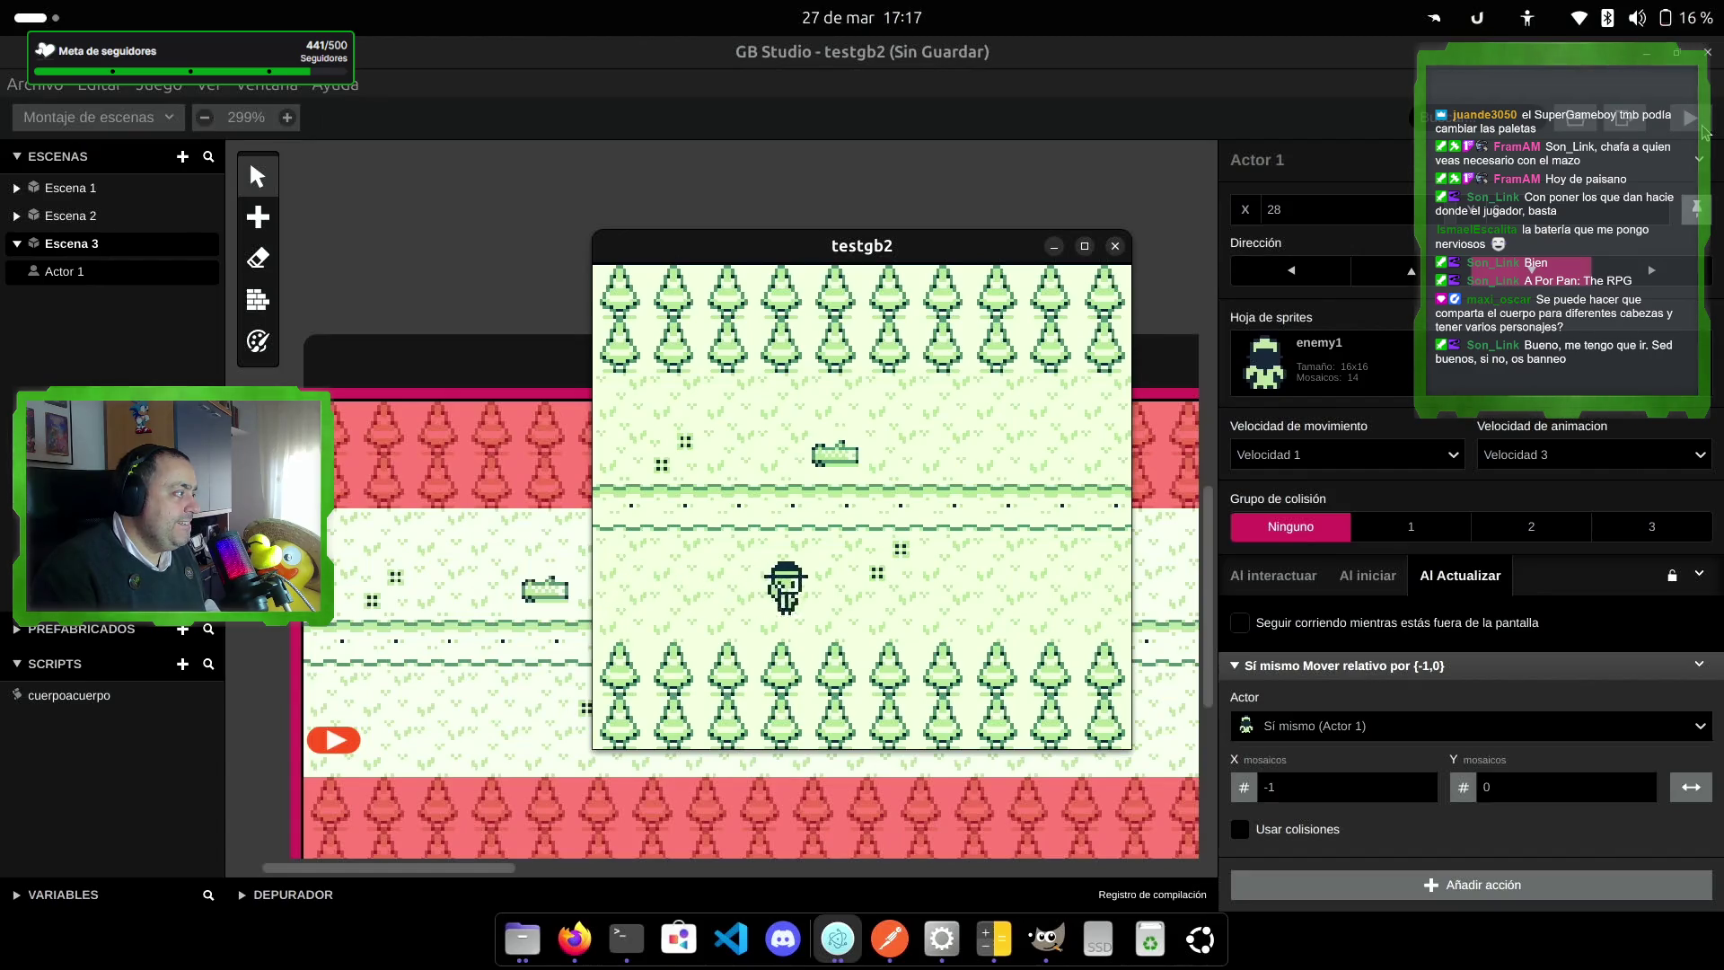
{"action": "key", "text": "Right"}
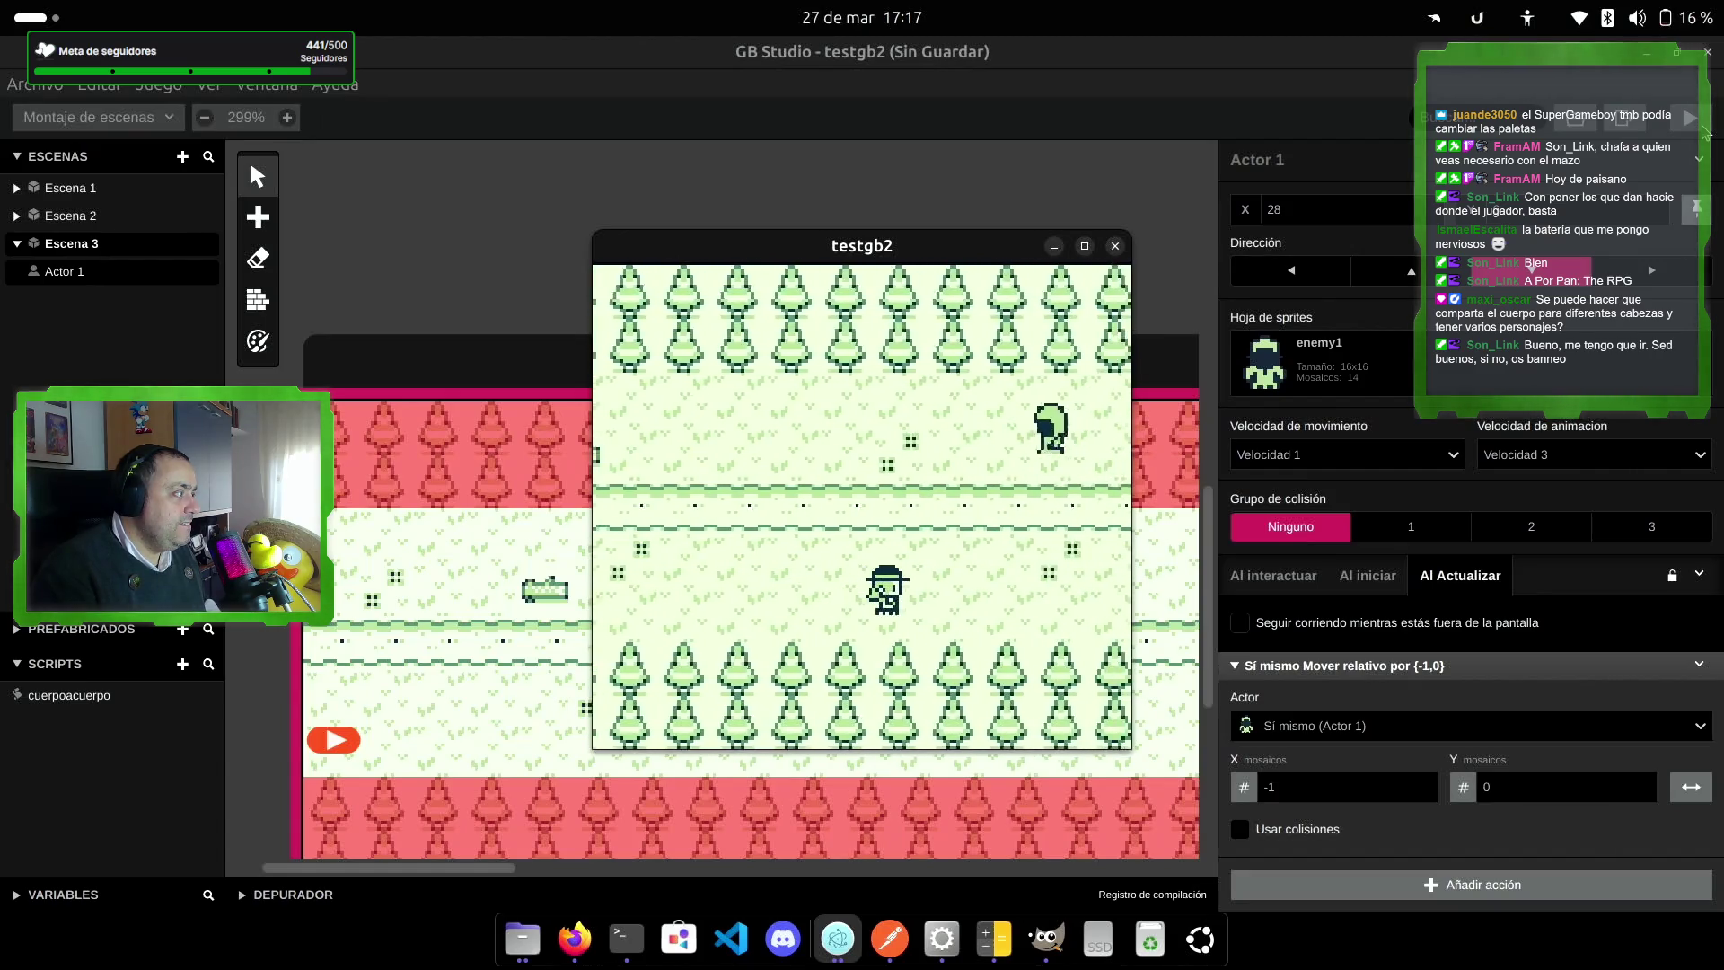
{"action": "key", "text": "Left"}
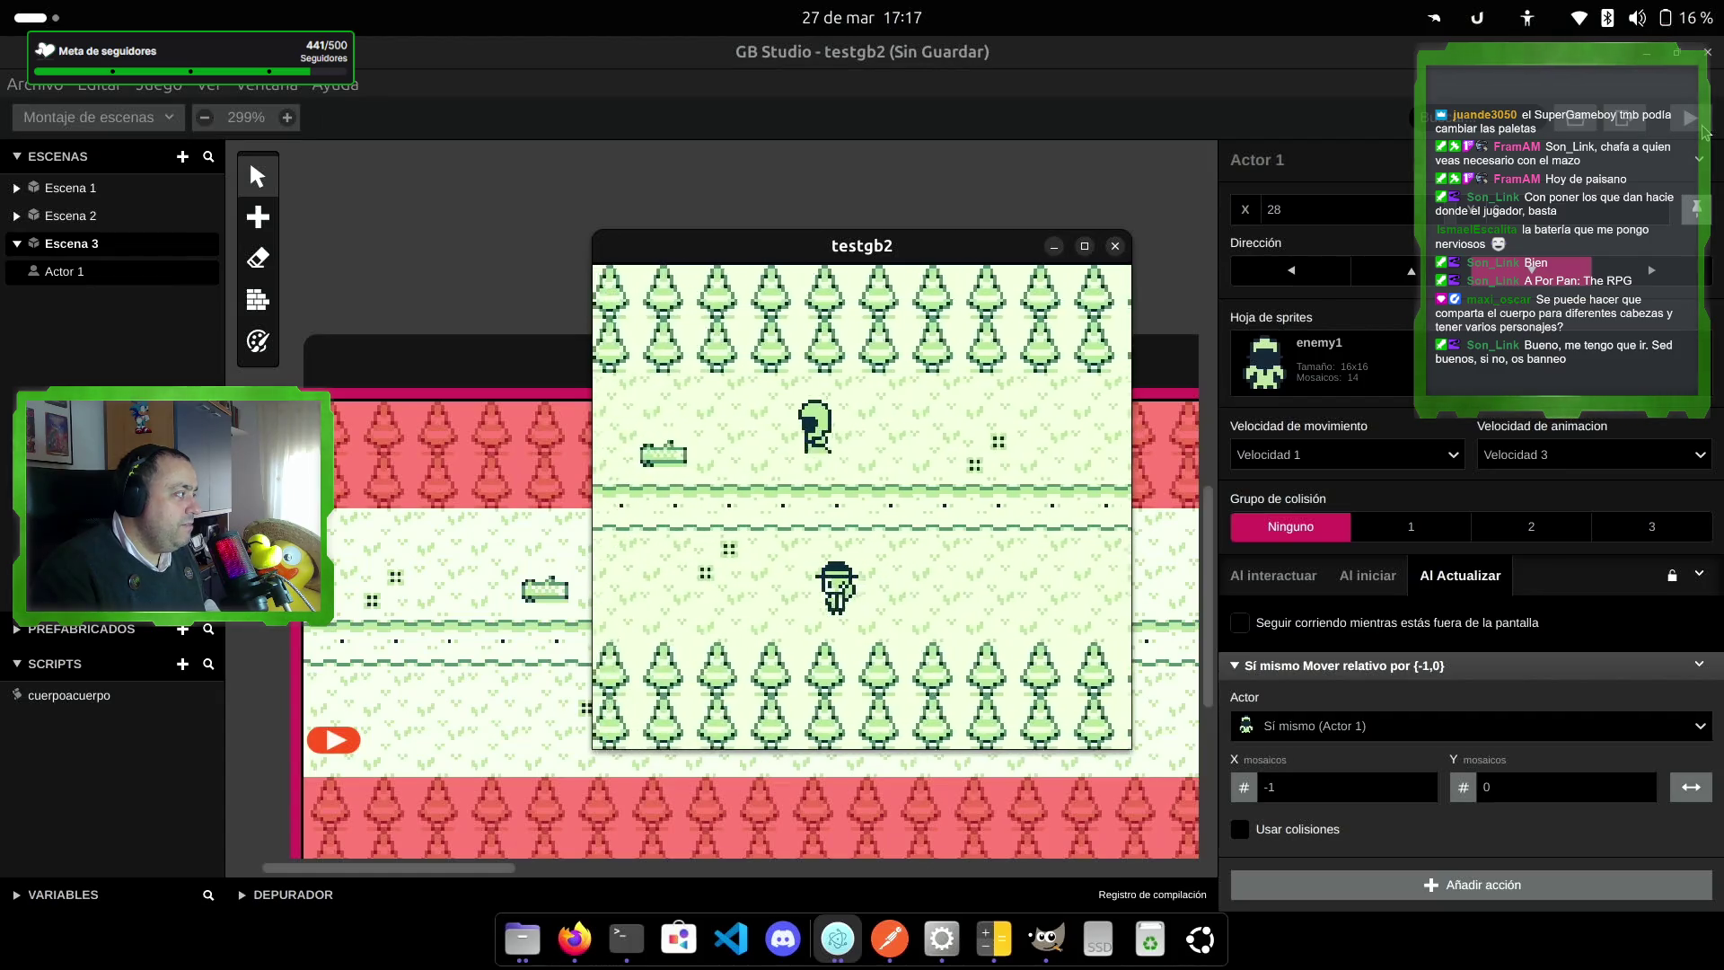
{"action": "key", "text": "Left"}
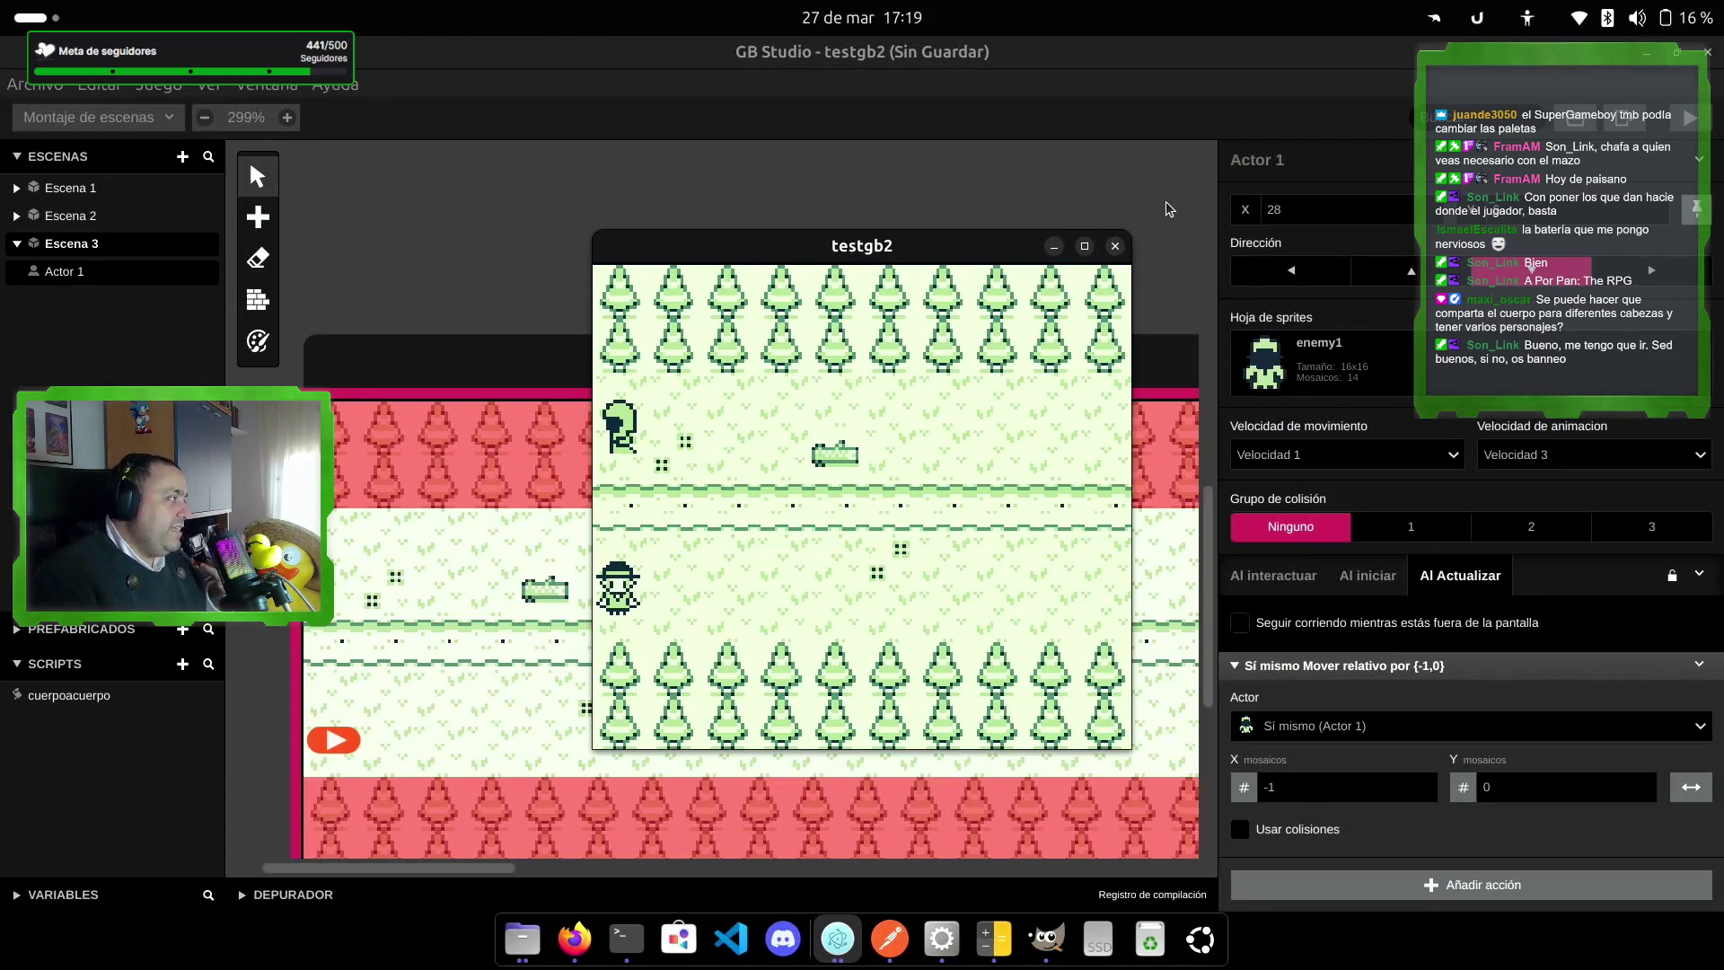
{"action": "left_click", "coordinate": [1115, 246]}
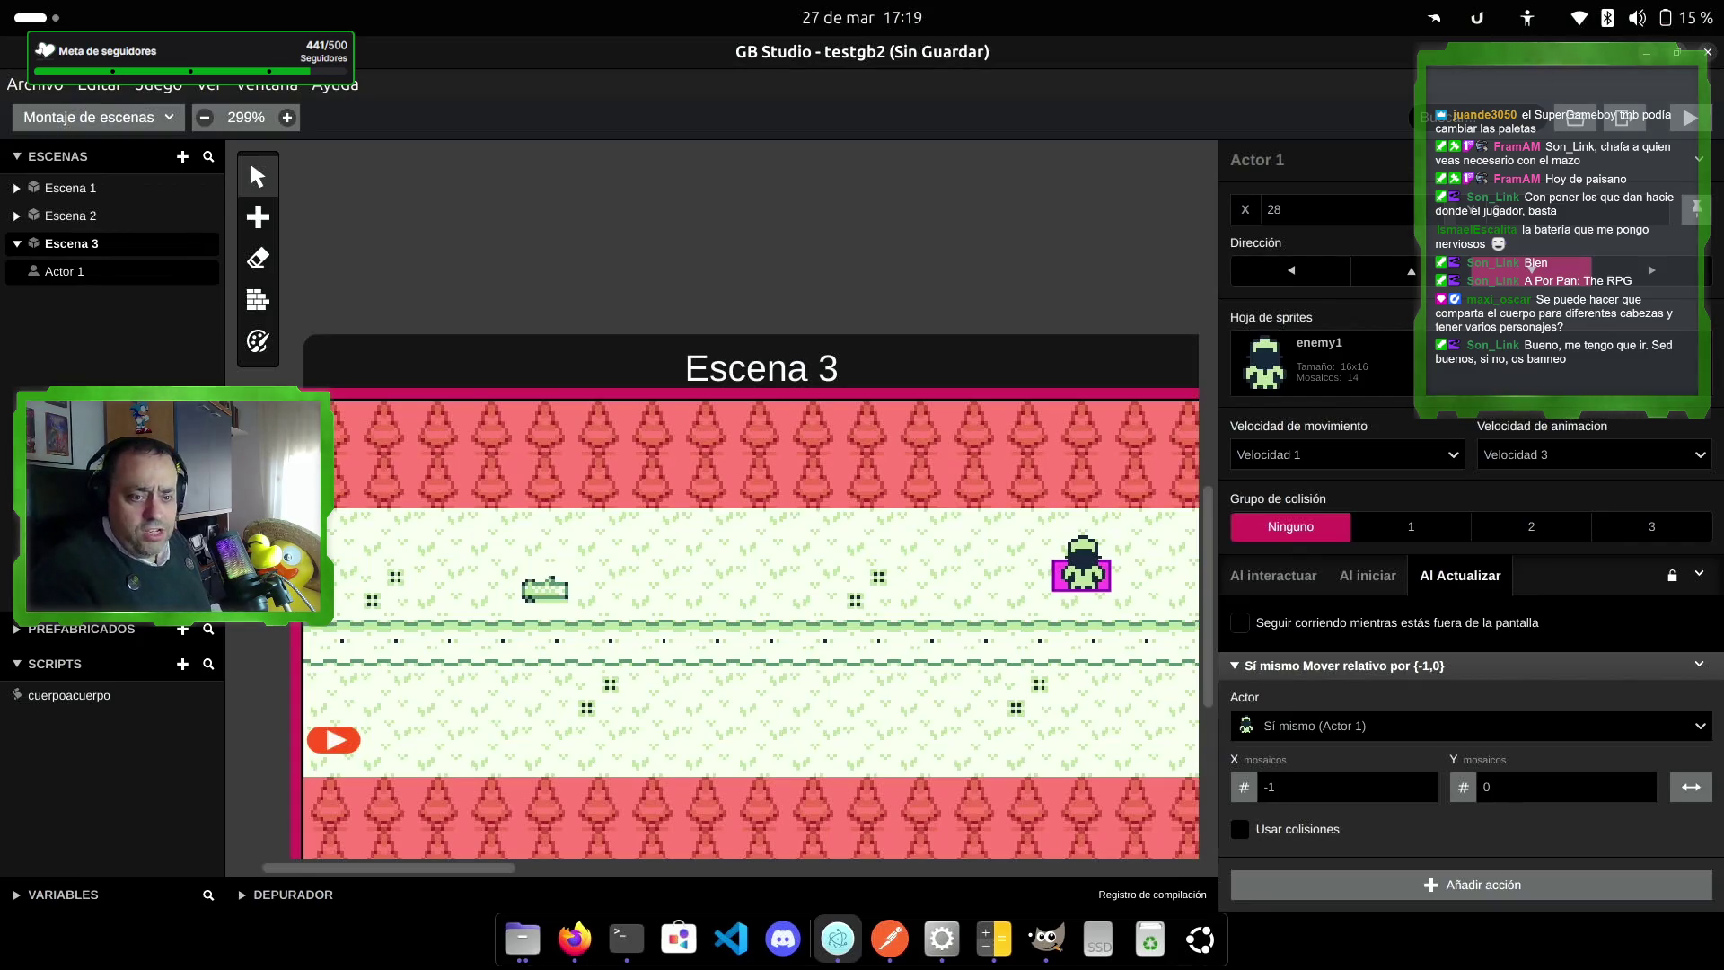
Step: Open cuerpoacuerpo in the SCRIPTS list and add a new Script 2
{"action": "left_click", "coordinate": [72, 697]}
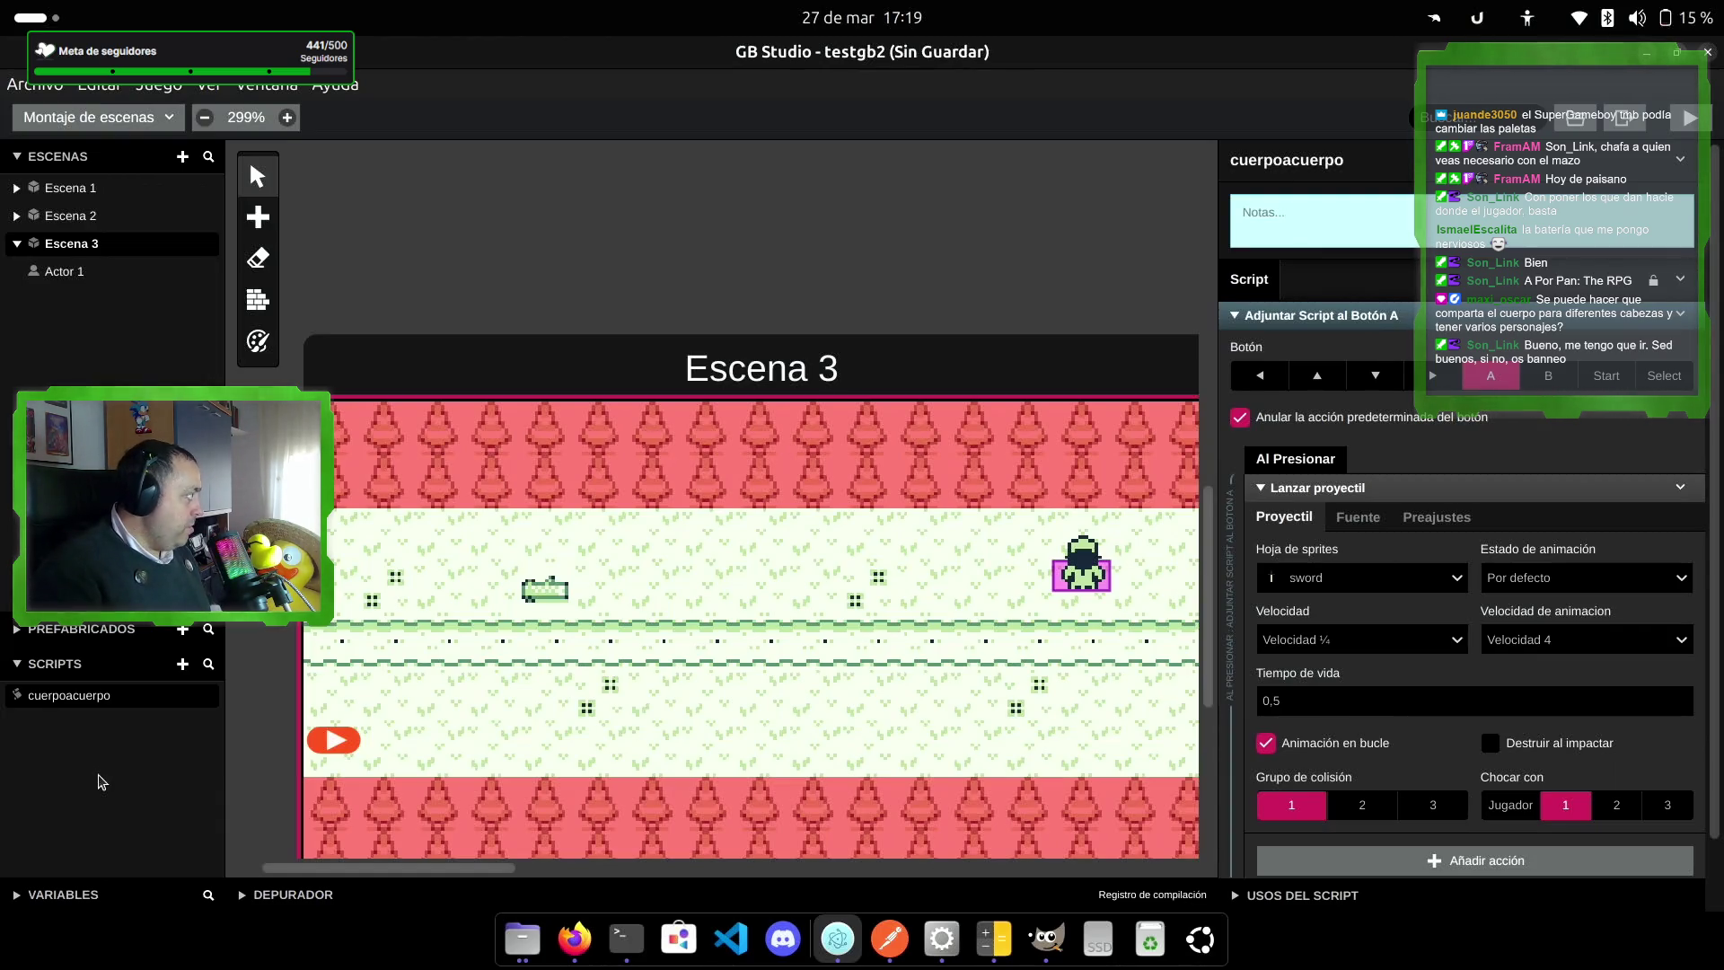
{"action": "left_click", "coordinate": [183, 663]}
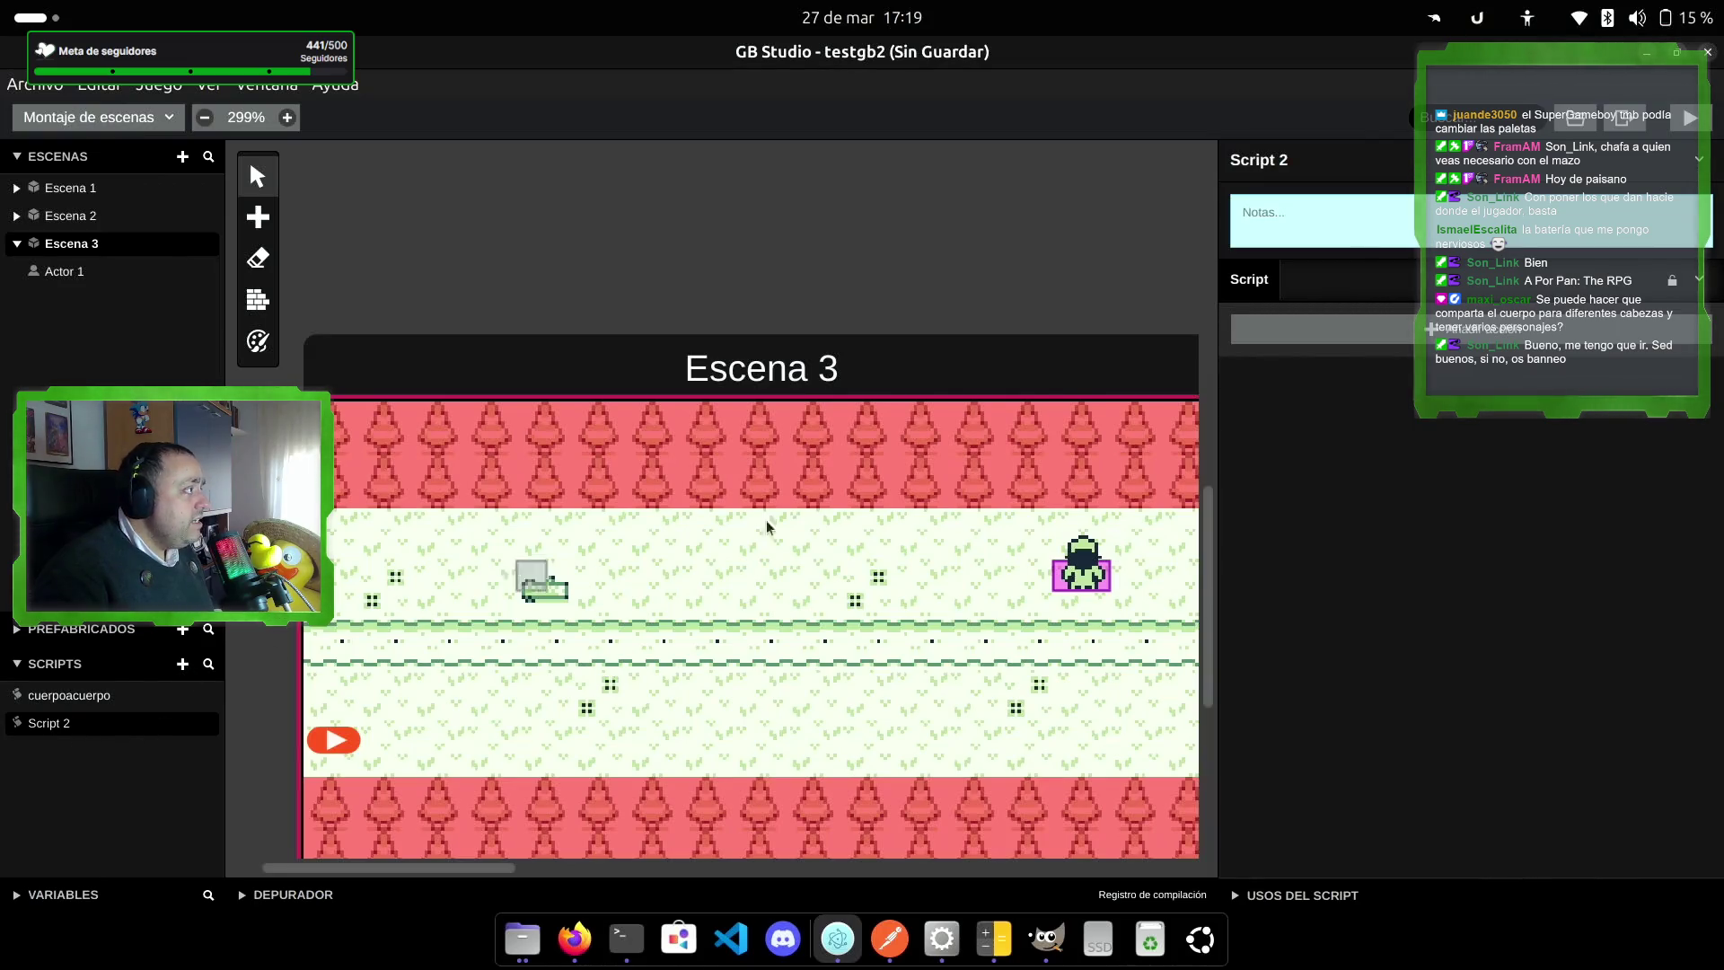
Step: Rename the new script to 'magia' and add a button-press input handler to it
{"action": "left_click", "coordinate": [1315, 176]}
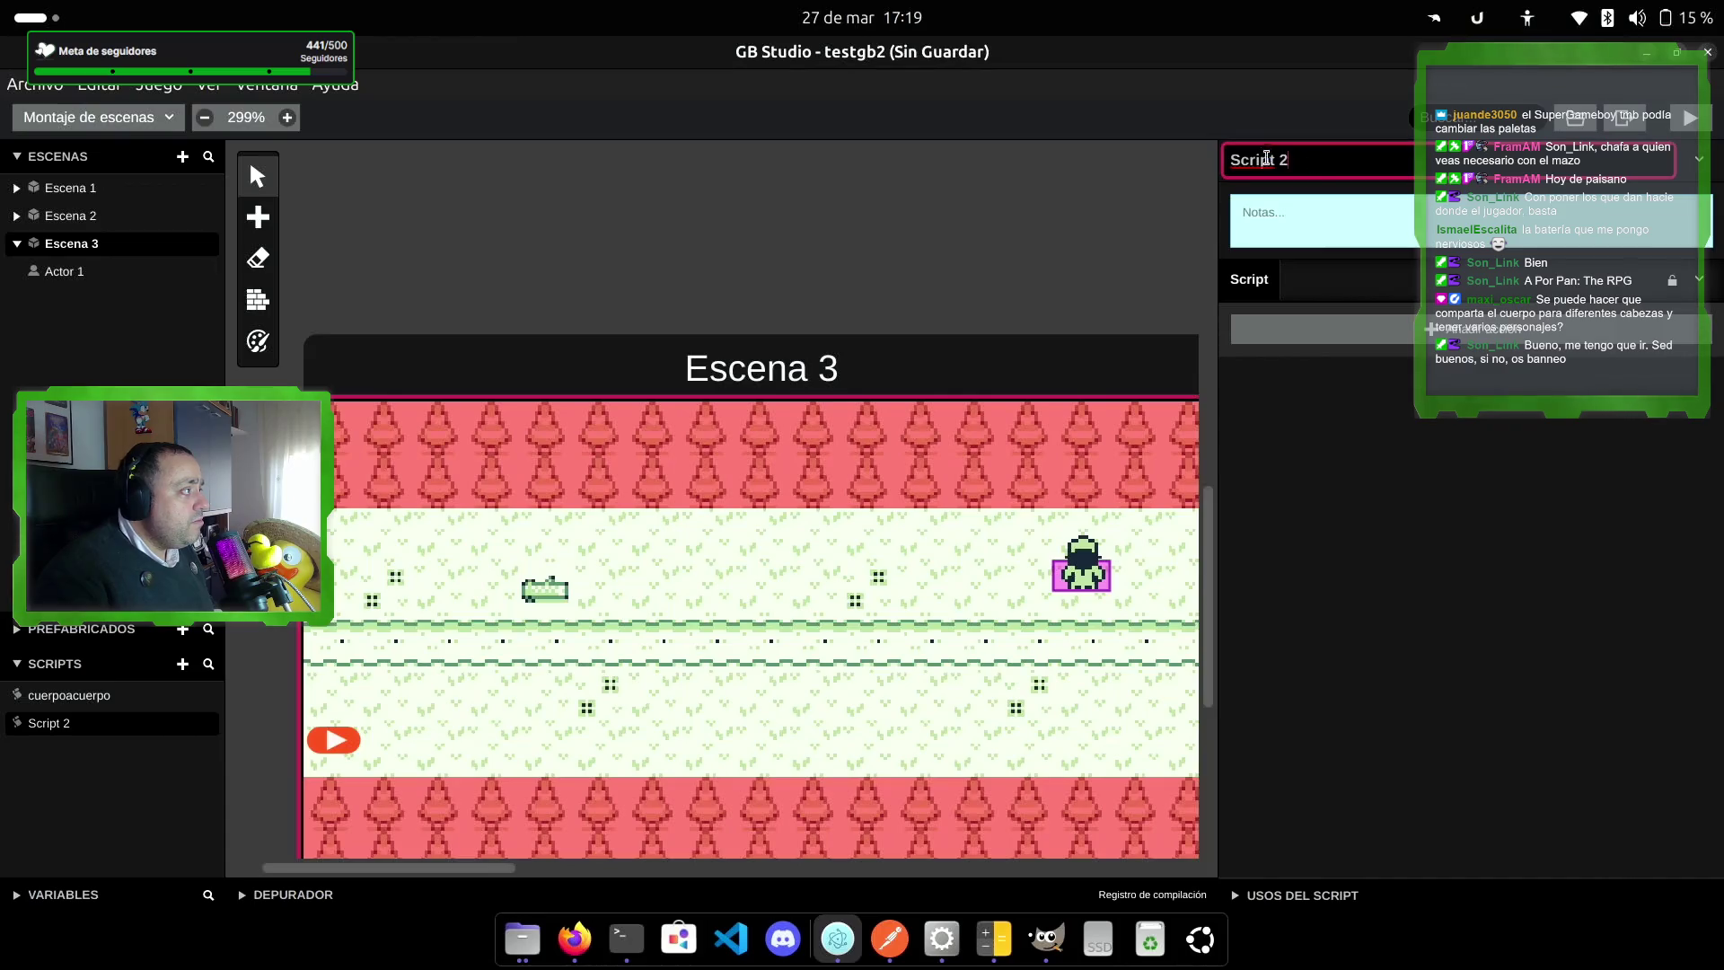
{"action": "type", "text": "magia"}
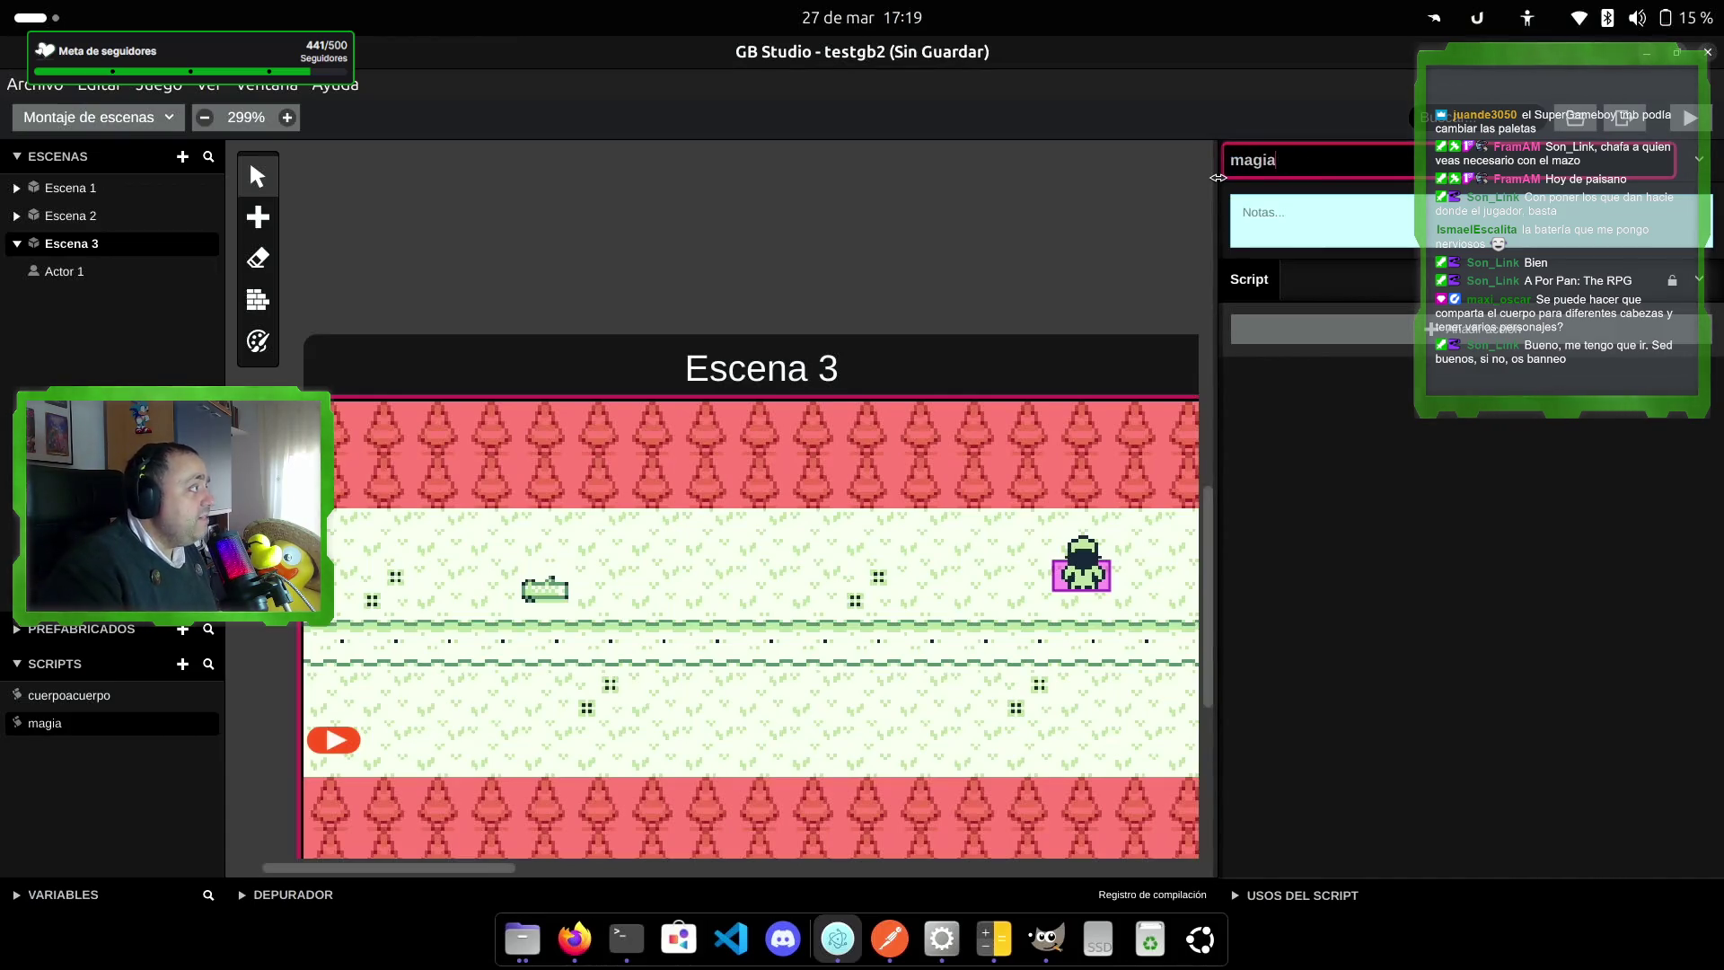
{"action": "left_click", "coordinate": [1366, 493]}
{"action": "left_click", "coordinate": [1415, 332]}
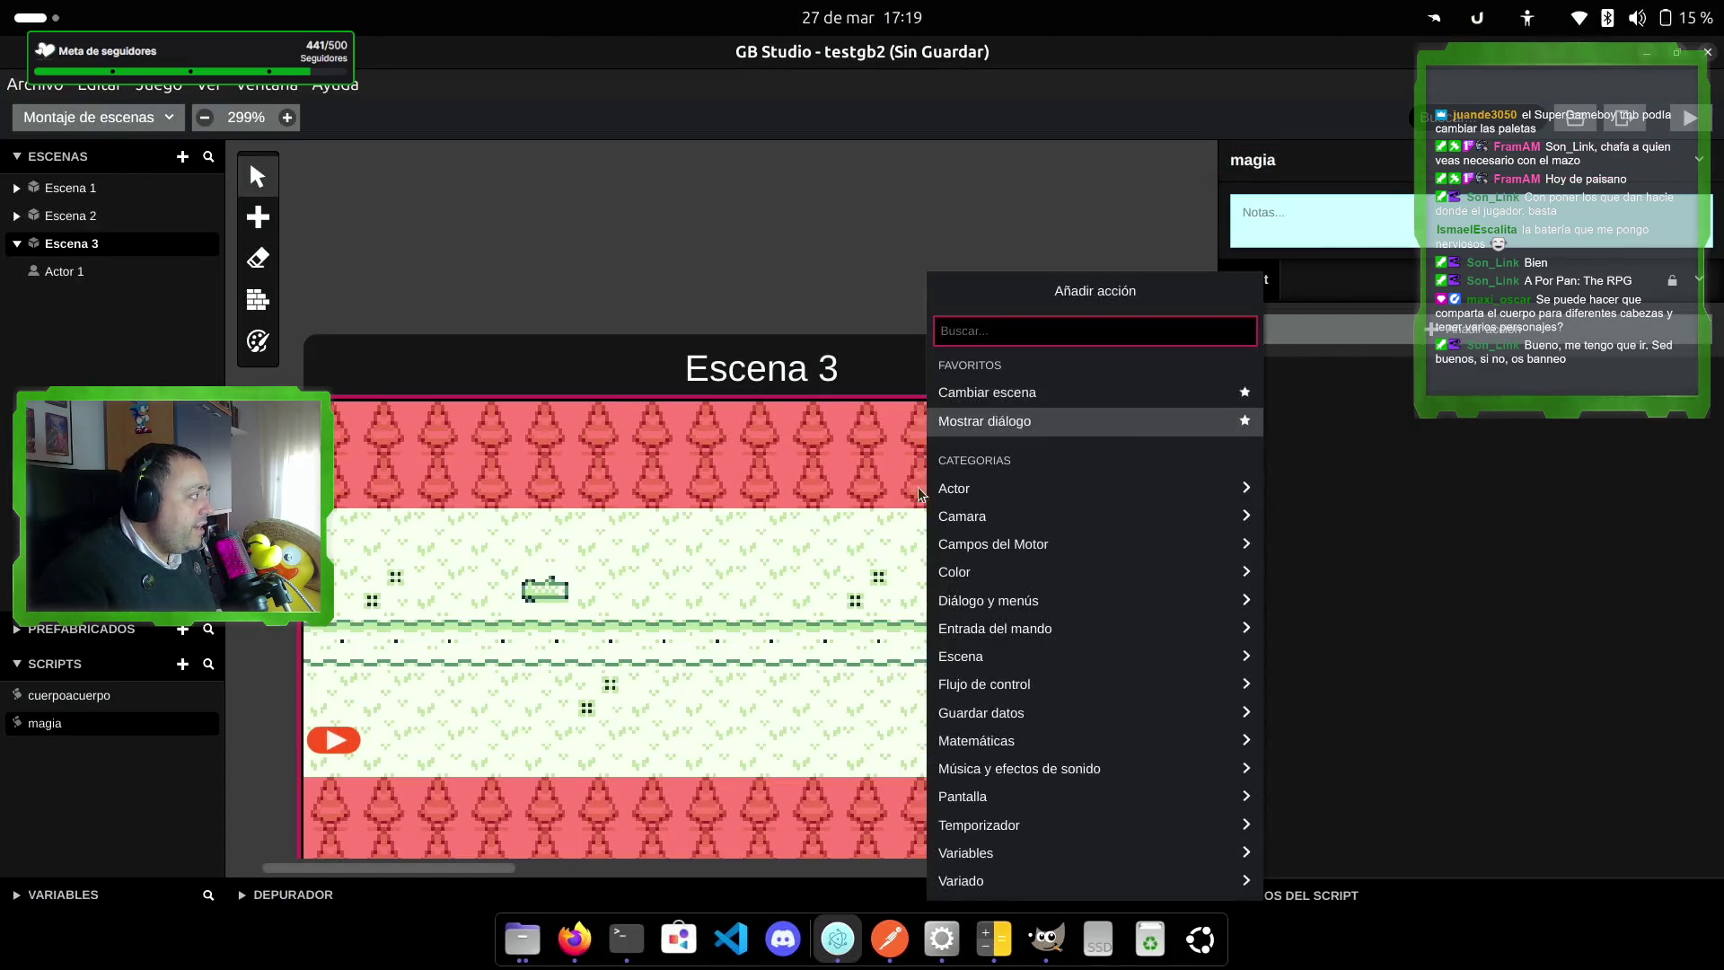
{"action": "left_click", "coordinate": [1056, 626]}
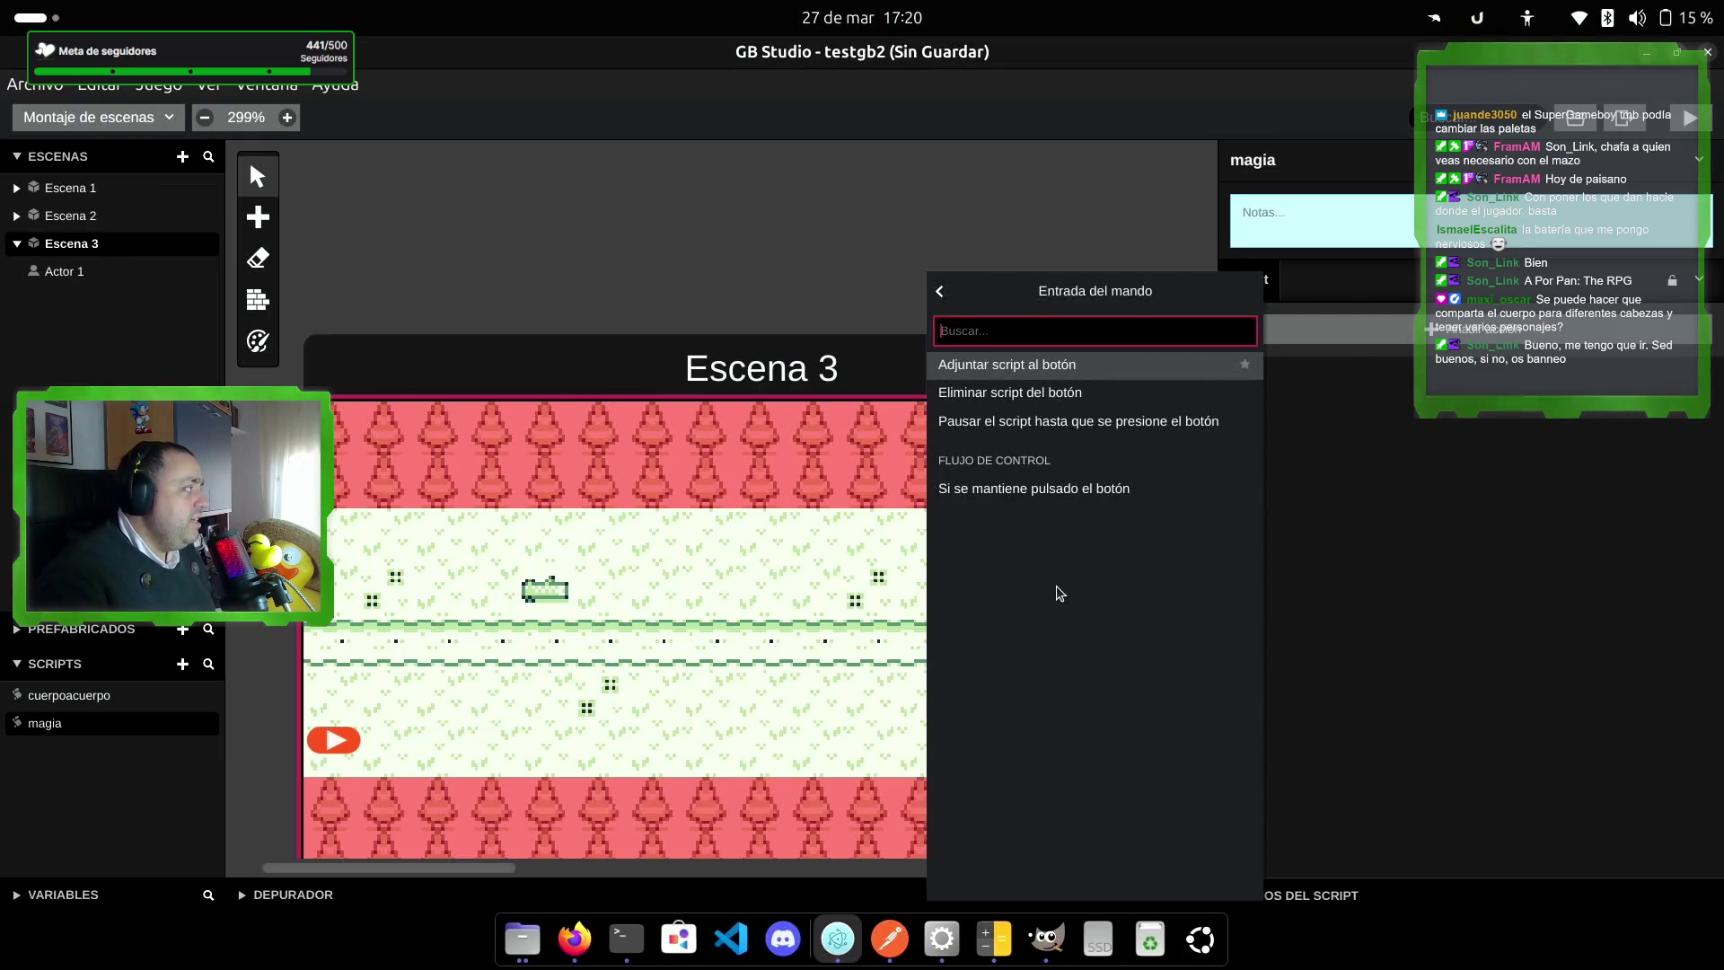
{"action": "left_click", "coordinate": [1164, 375]}
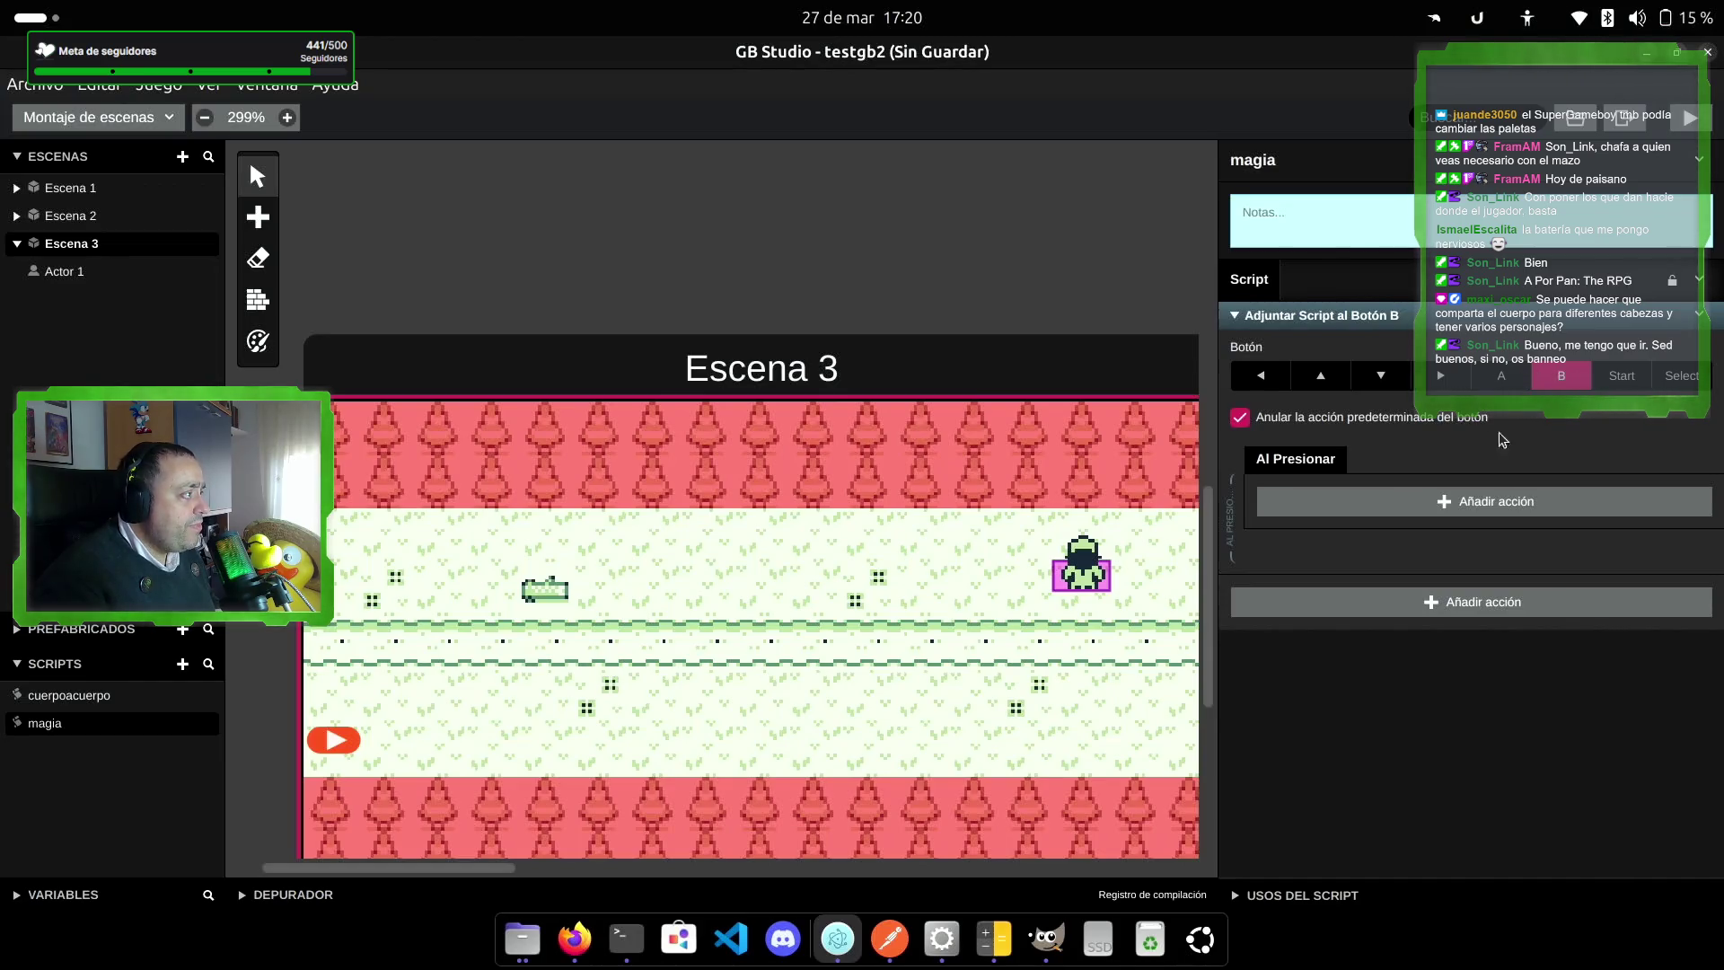
Step: Have the button press launch a projectile using the bola sprite in collision group 1
{"action": "left_click", "coordinate": [1459, 500]}
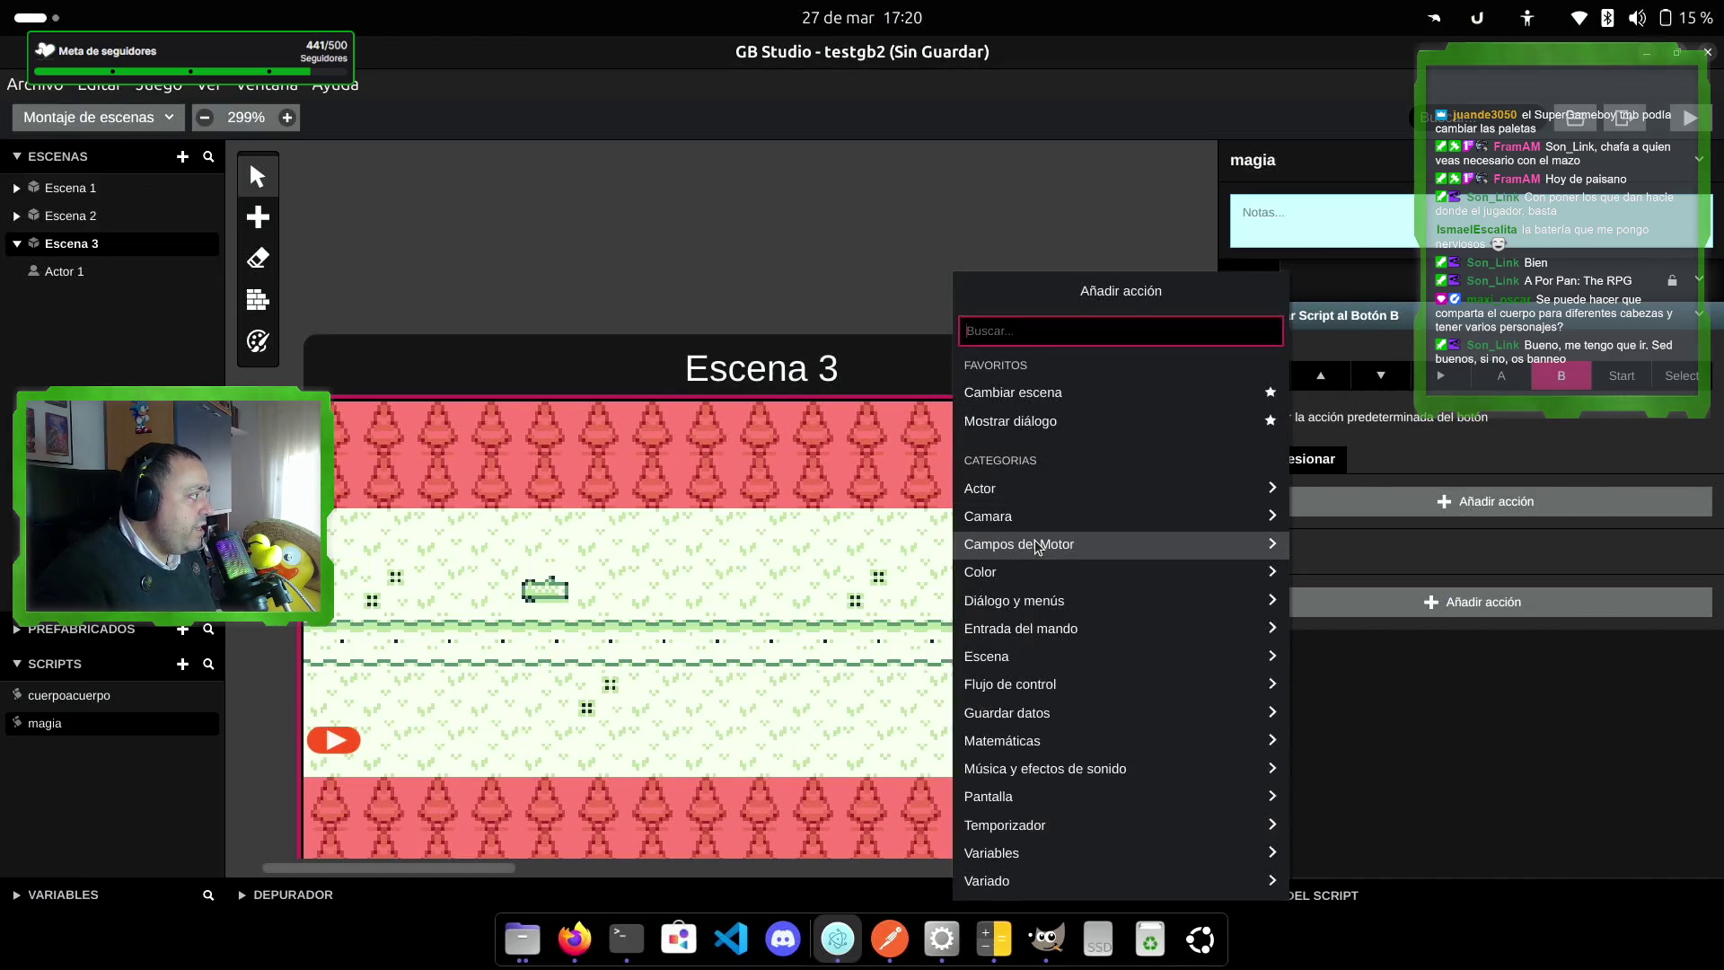
{"action": "left_click", "coordinate": [1040, 488]}
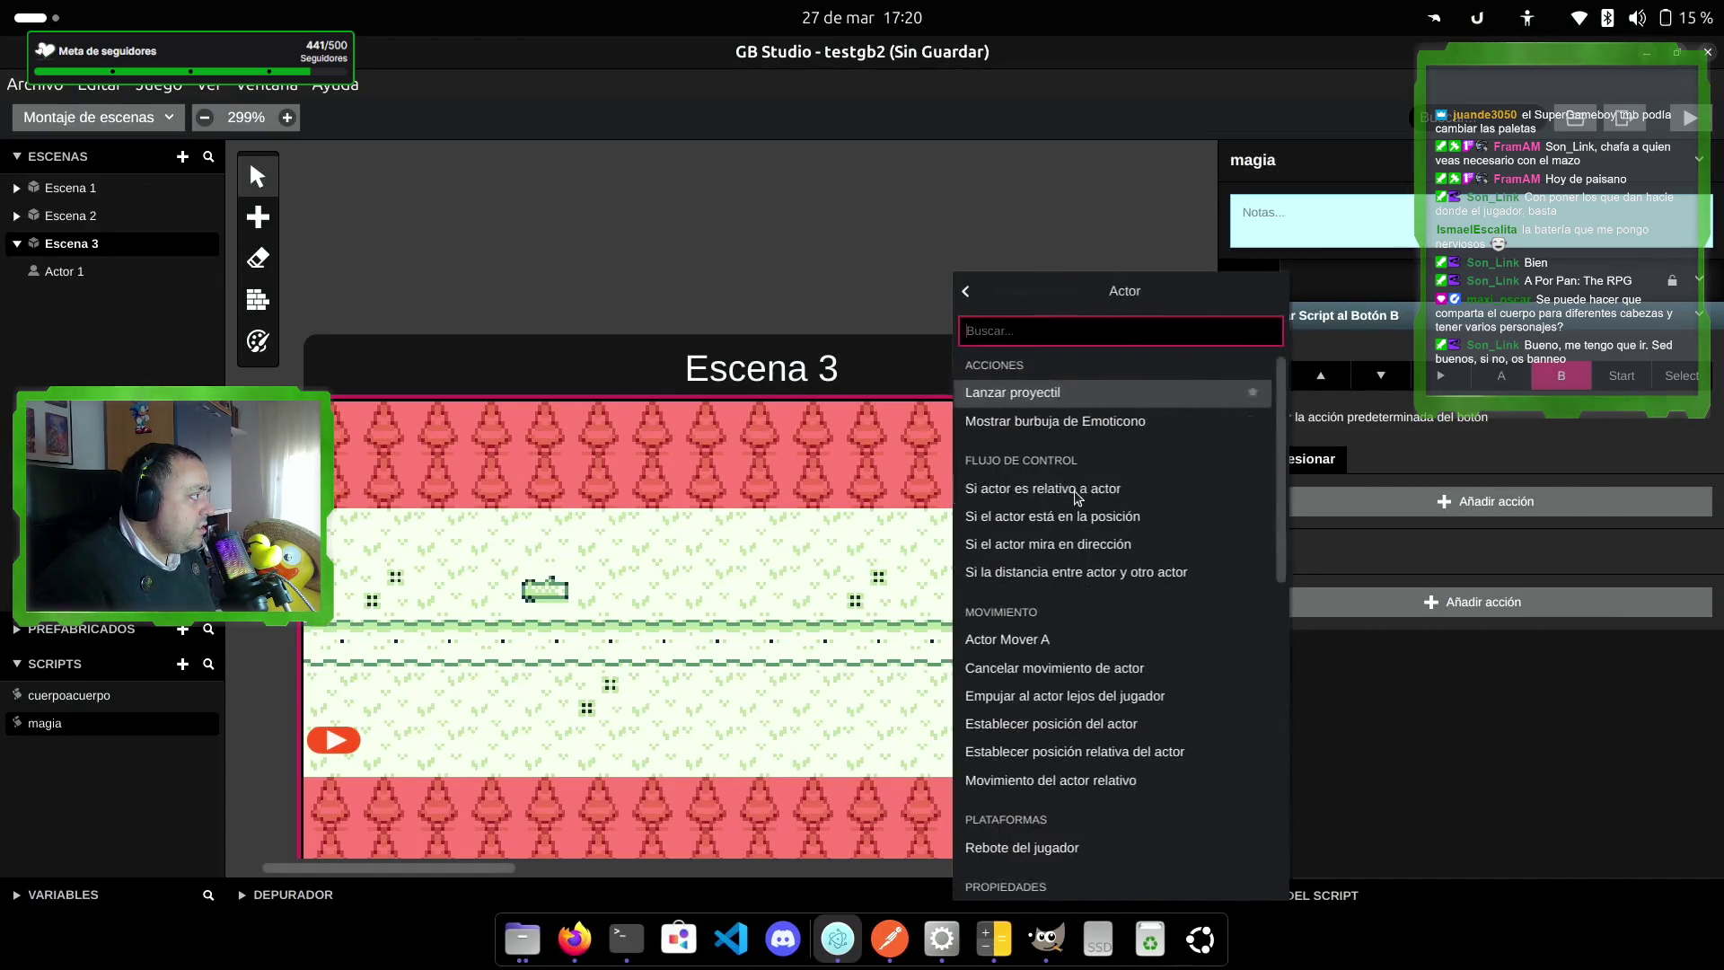
{"action": "left_click", "coordinate": [1104, 393]}
{"action": "left_click", "coordinate": [1365, 577]}
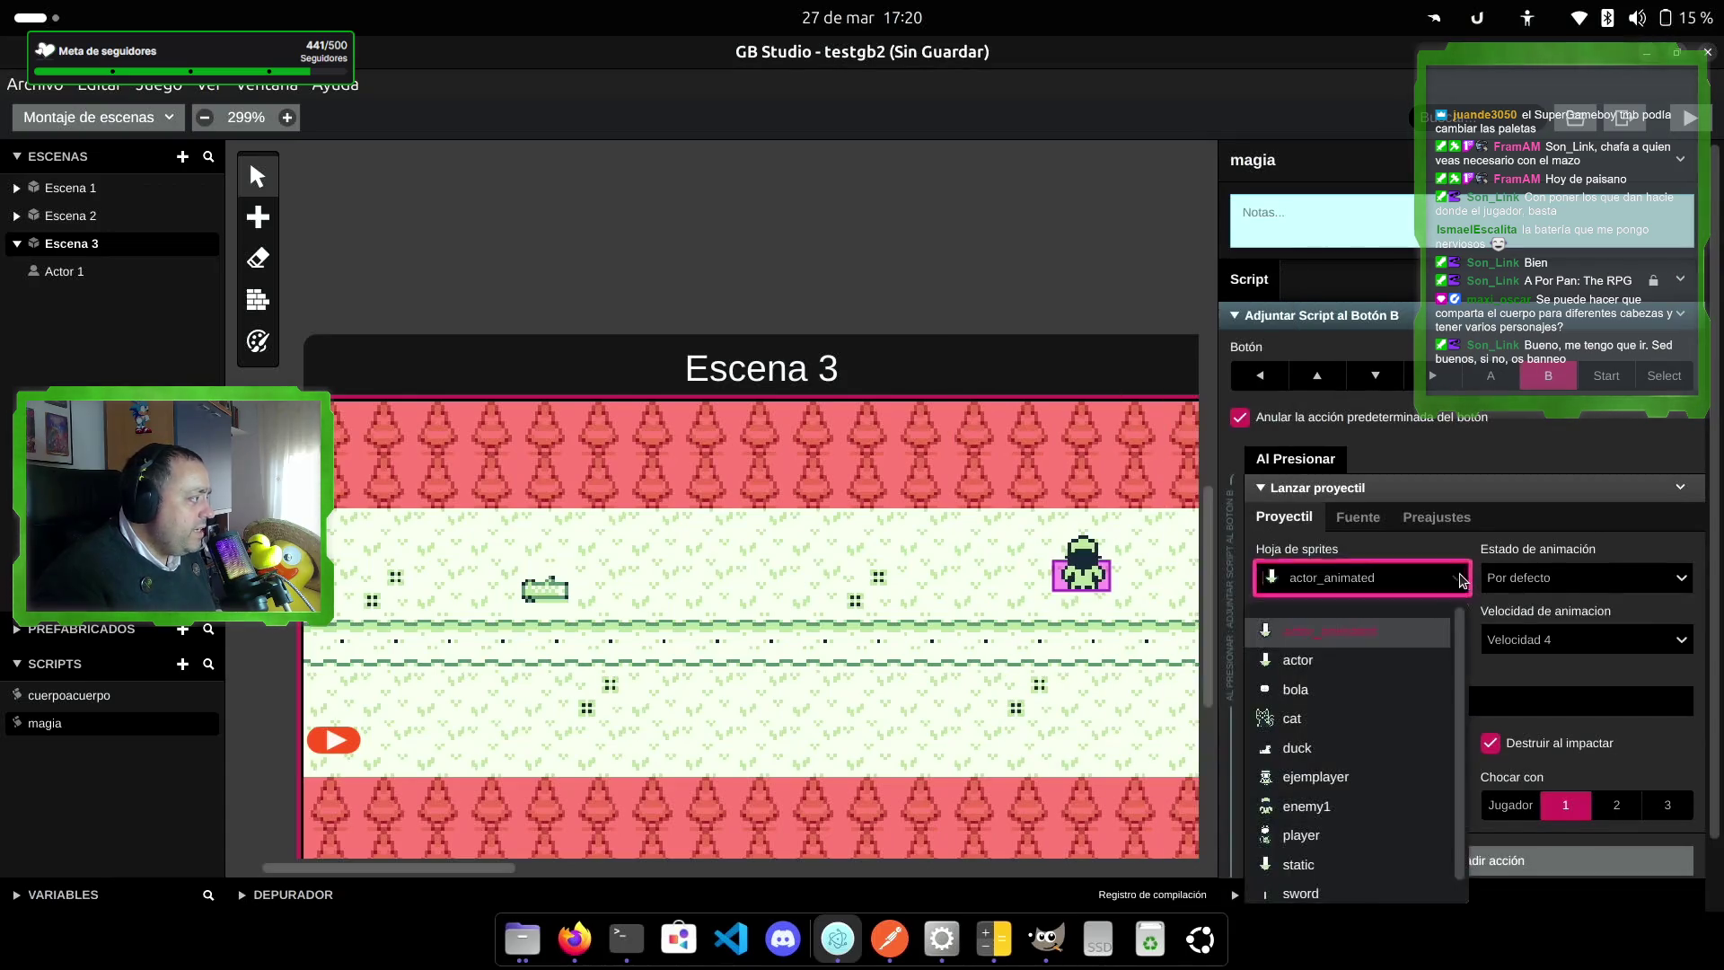
{"action": "left_click", "coordinate": [1328, 690]}
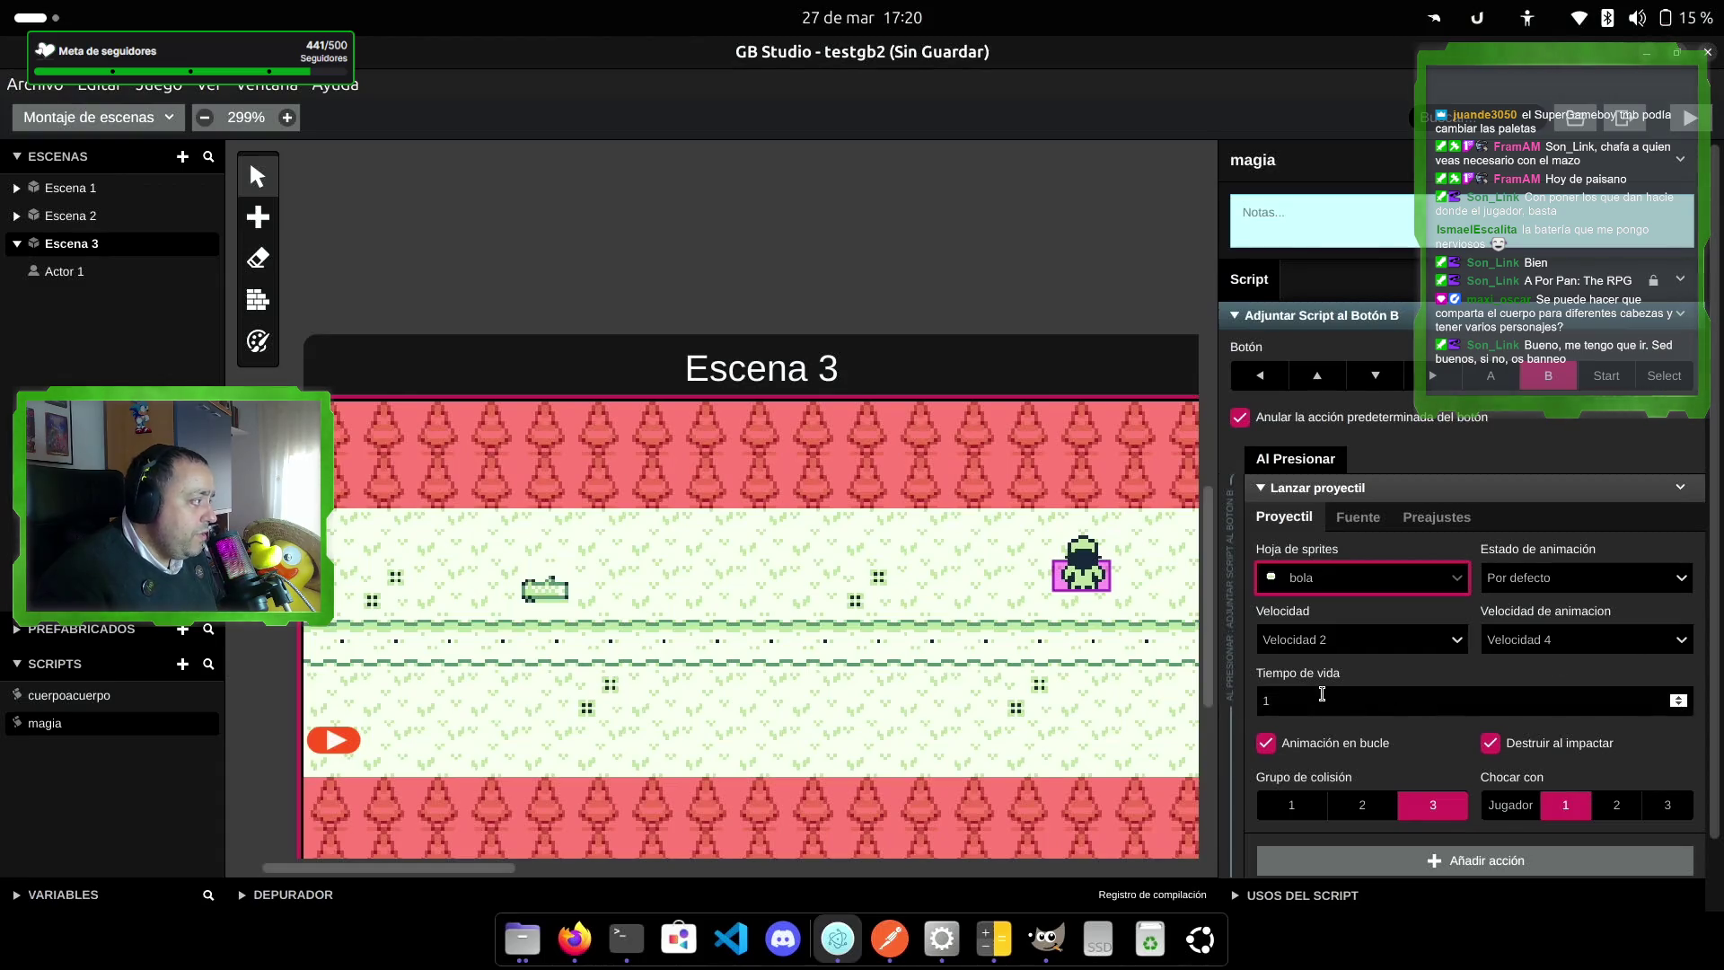
{"action": "left_click", "coordinate": [1294, 811]}
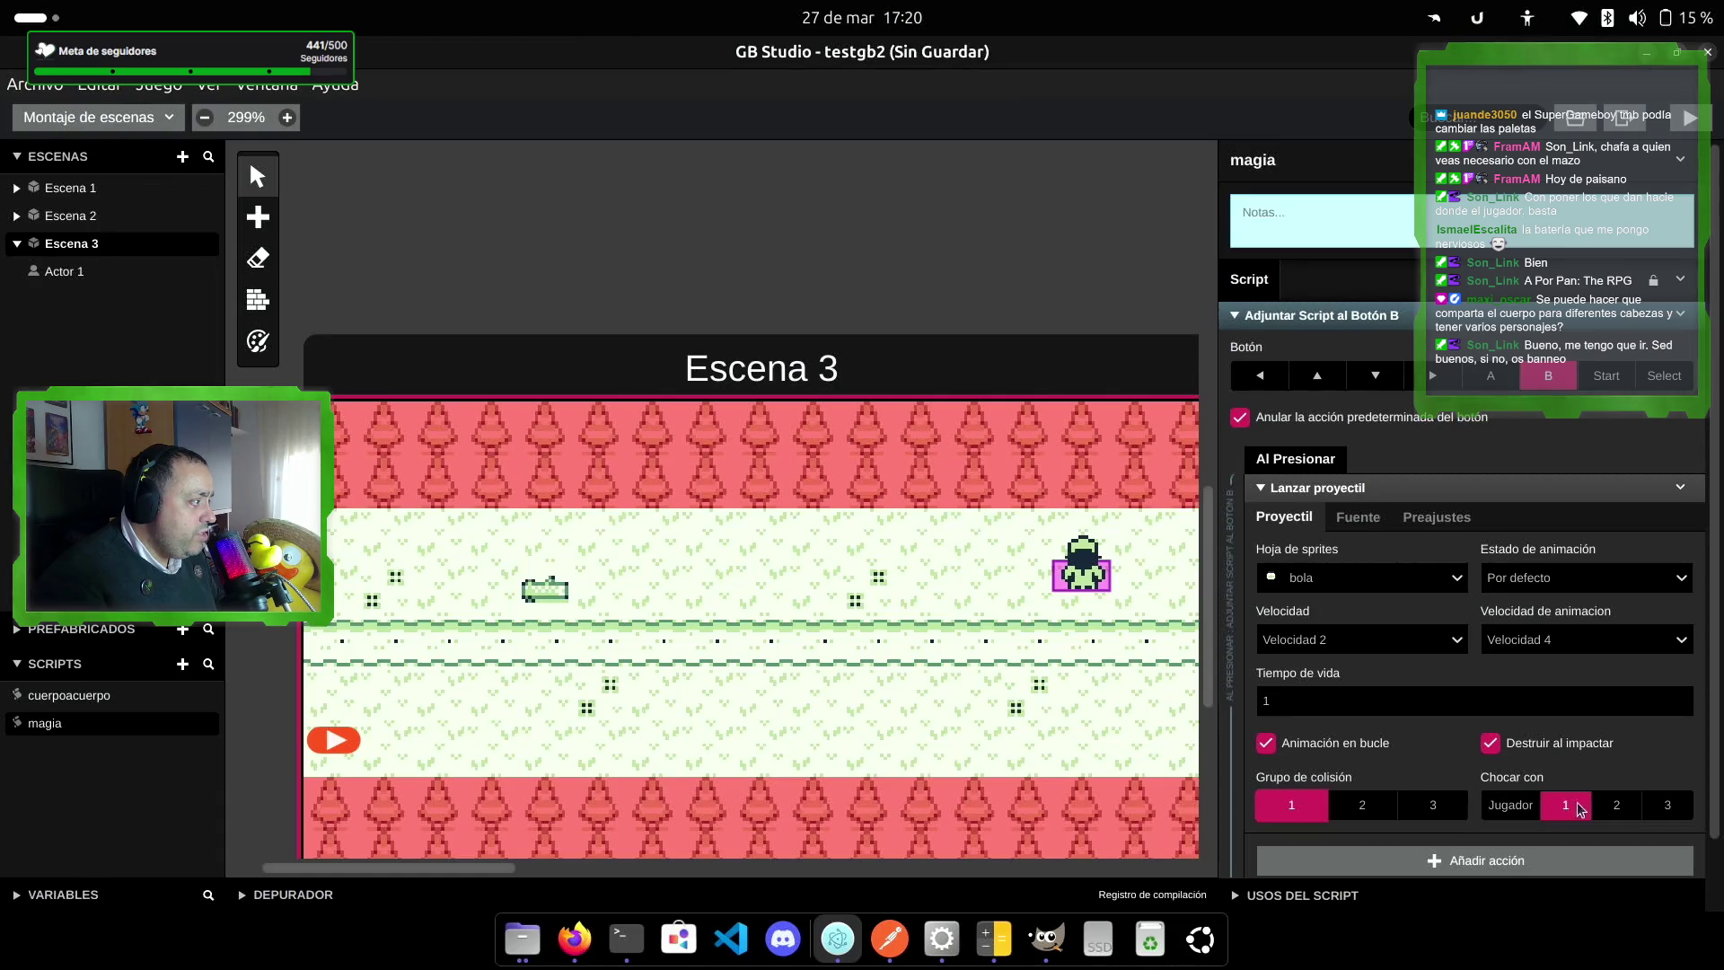
Step: Set the projectile's source to start from Dirección del actor, then build and run the game
{"action": "left_click", "coordinate": [1357, 519]}
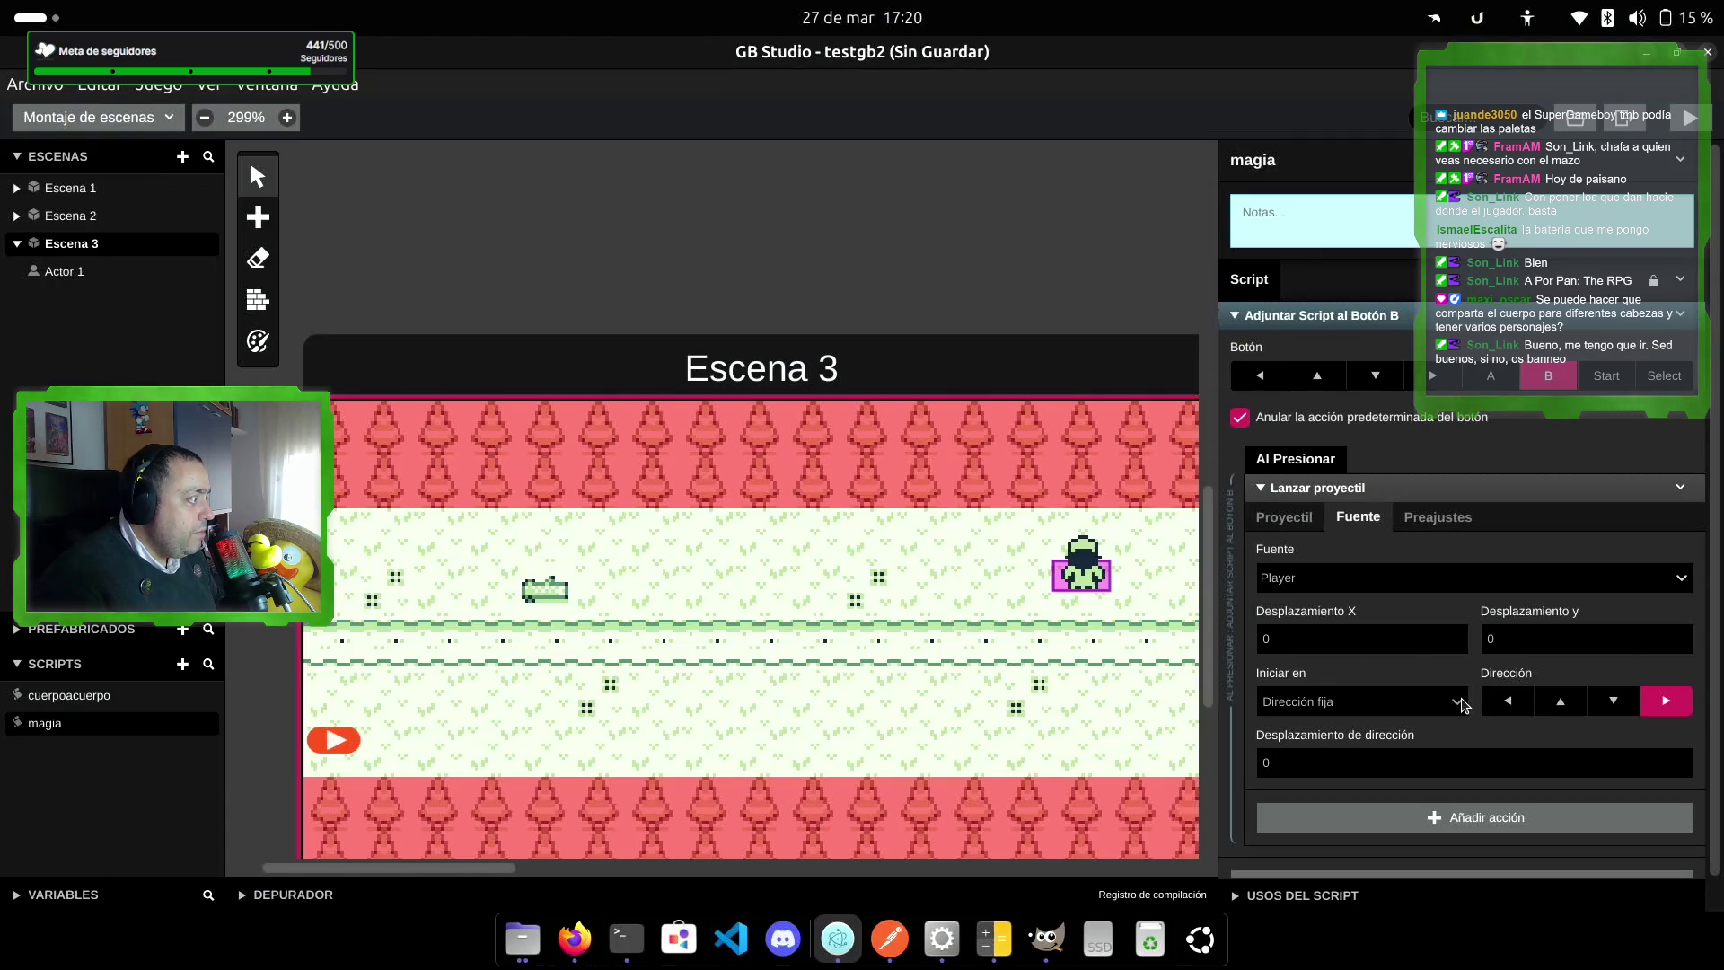
{"action": "left_click", "coordinate": [1415, 711]}
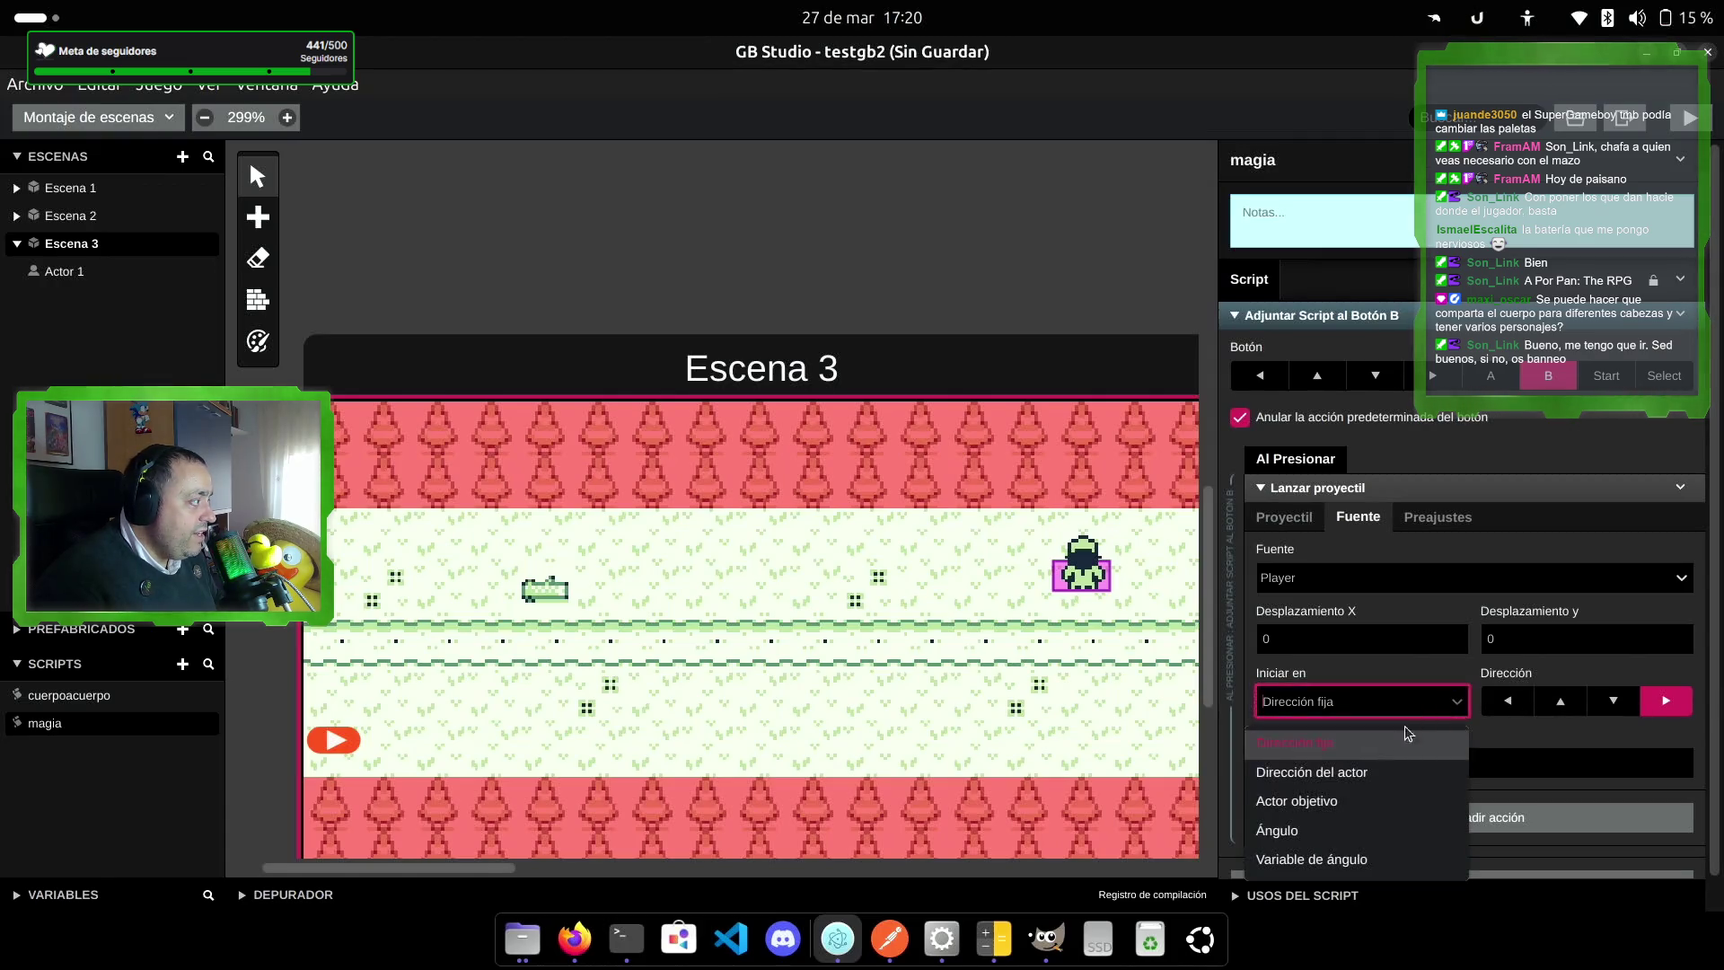
{"action": "left_click", "coordinate": [1371, 779]}
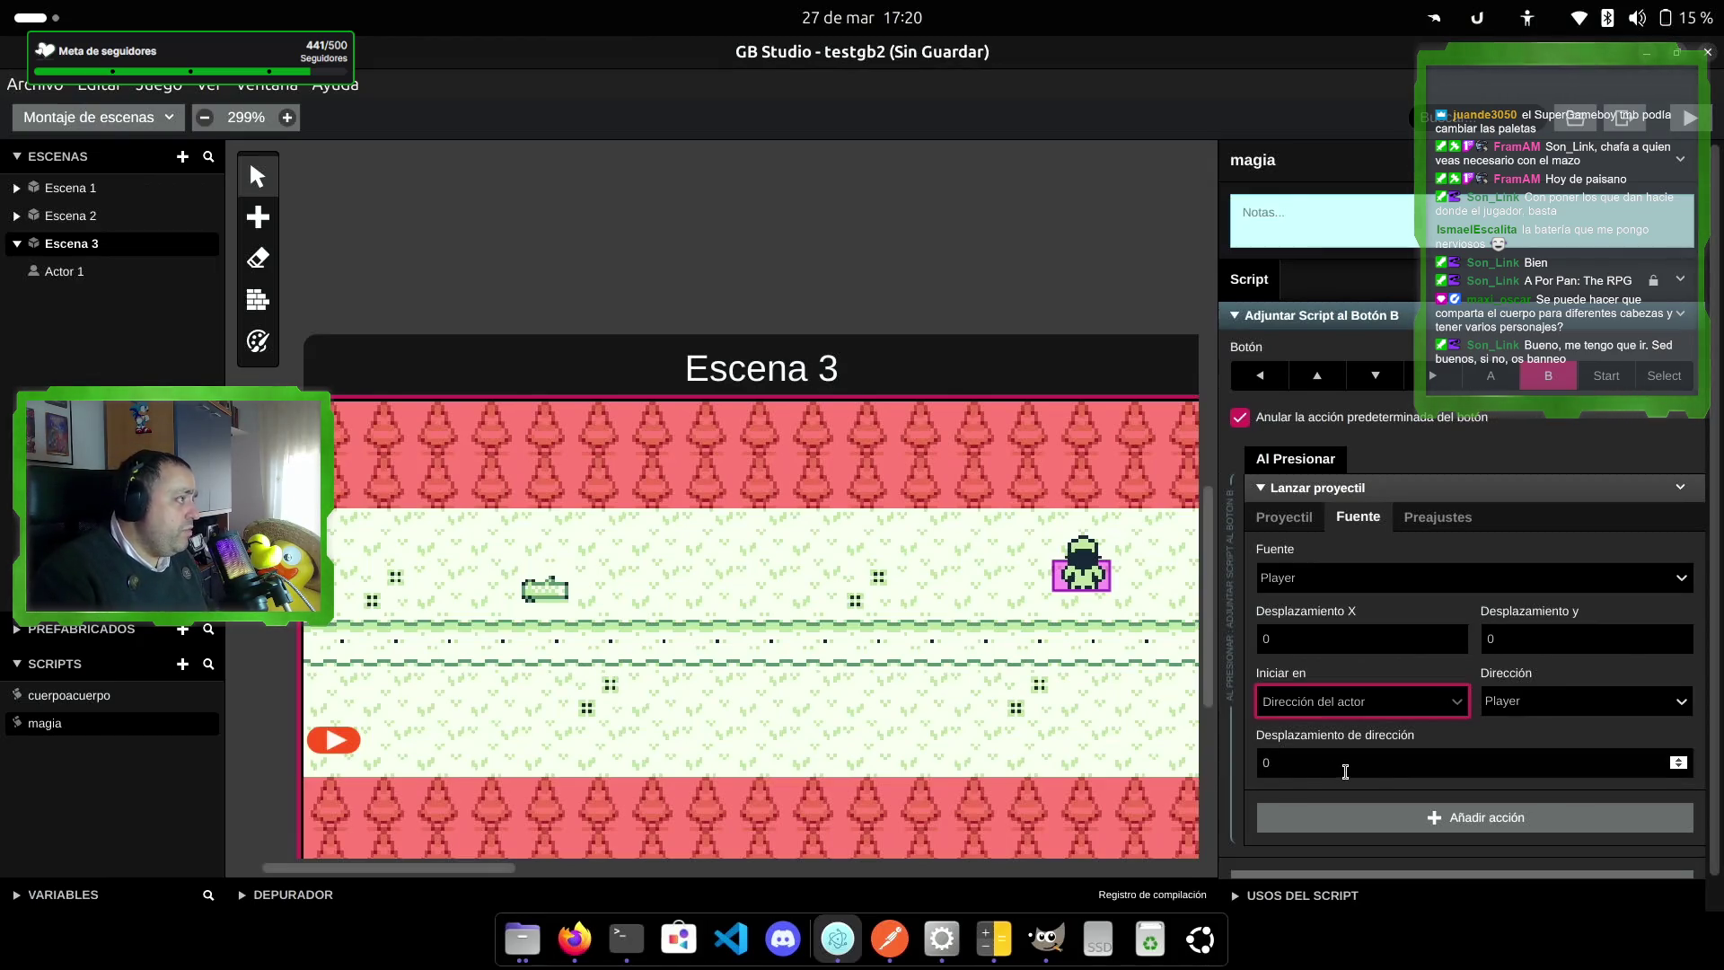
{"action": "left_click", "coordinate": [1694, 126]}
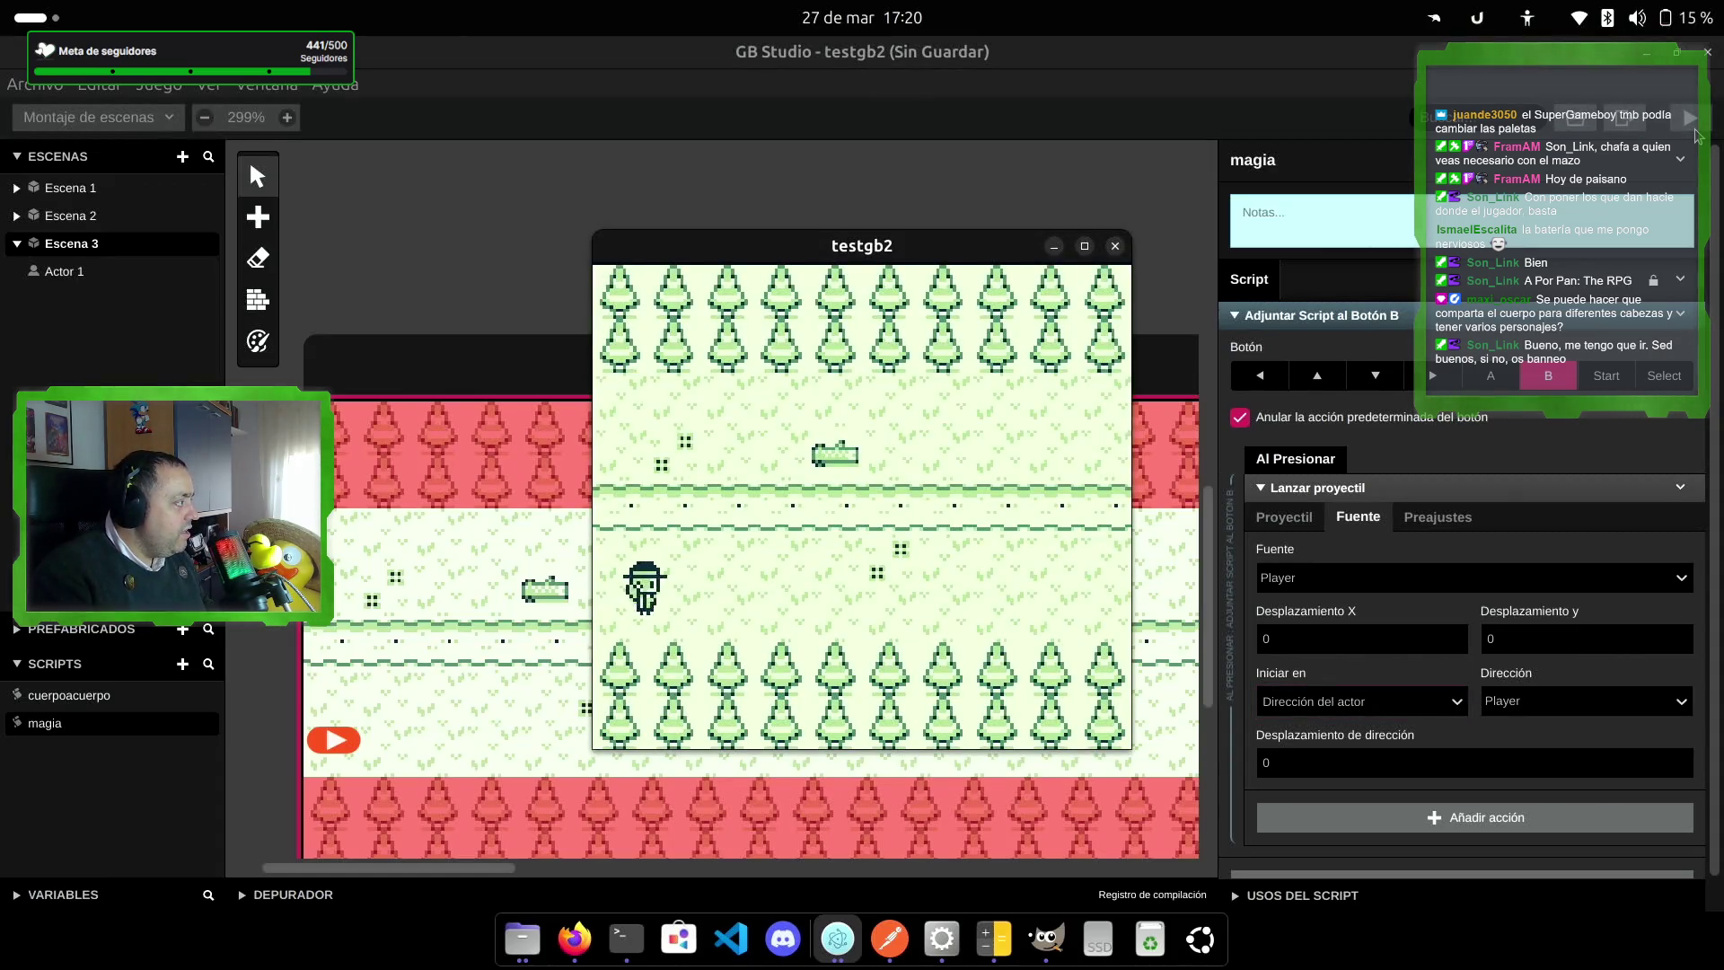
Step: Walk the player right and up through the grass scene, then close the testgb2 window
{"action": "key", "text": "Right"}
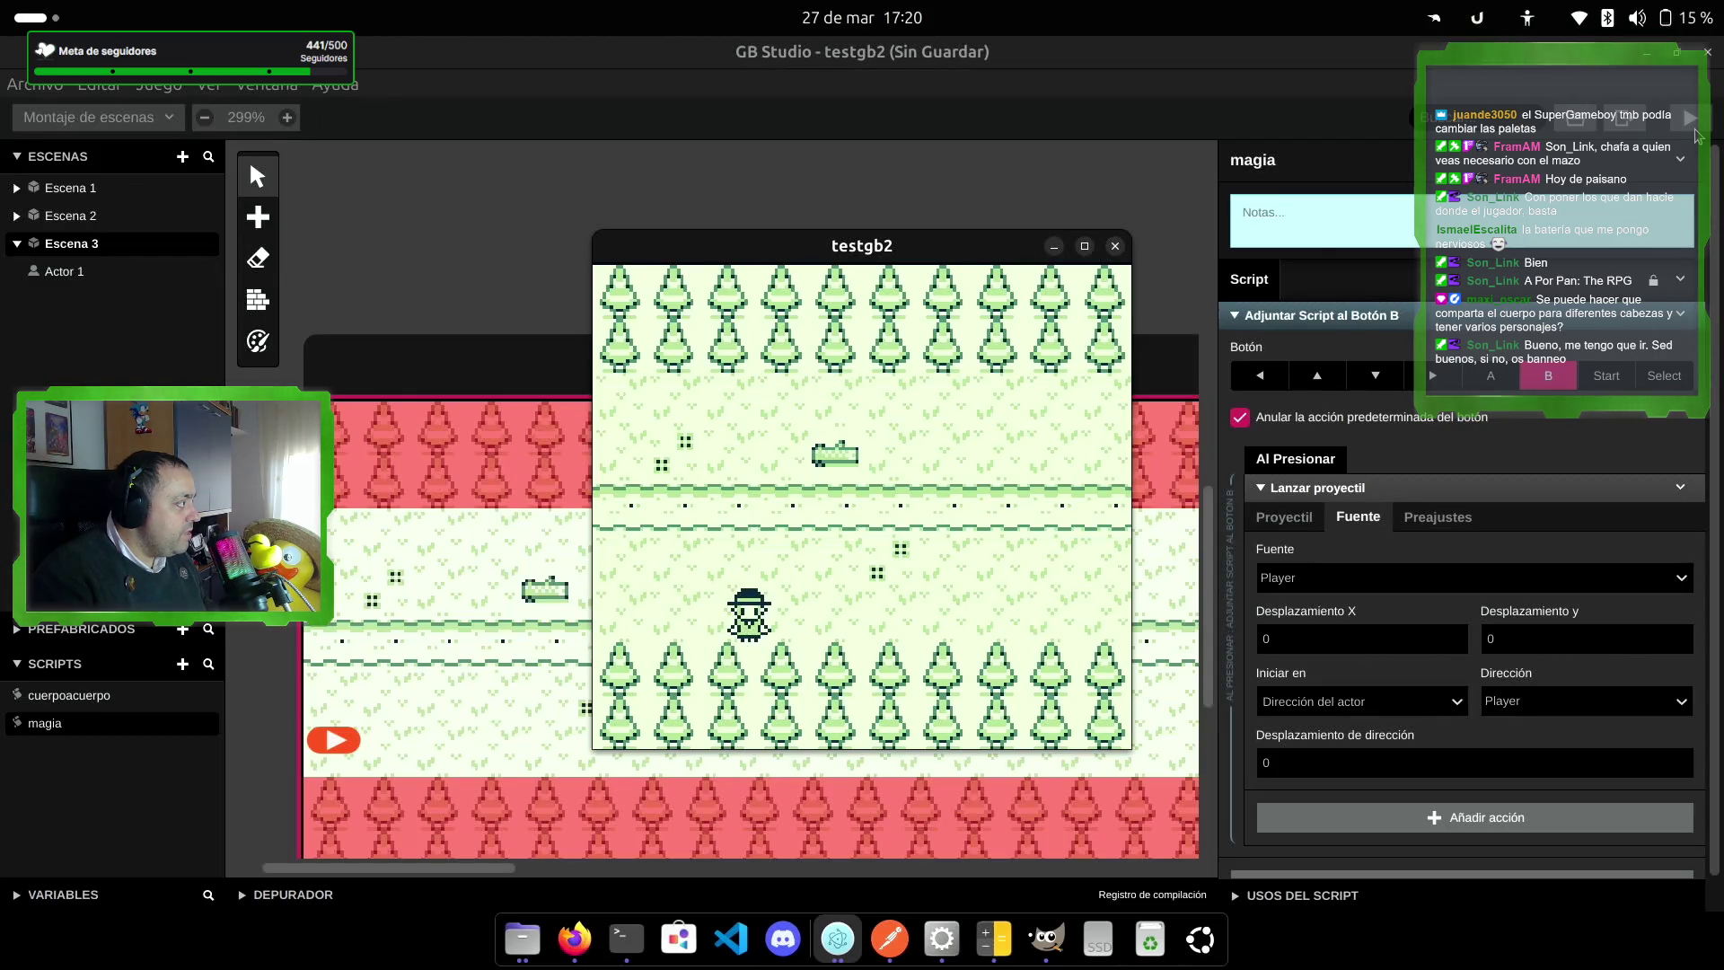
{"action": "key", "text": "Up"}
{"action": "key", "text": "Right"}
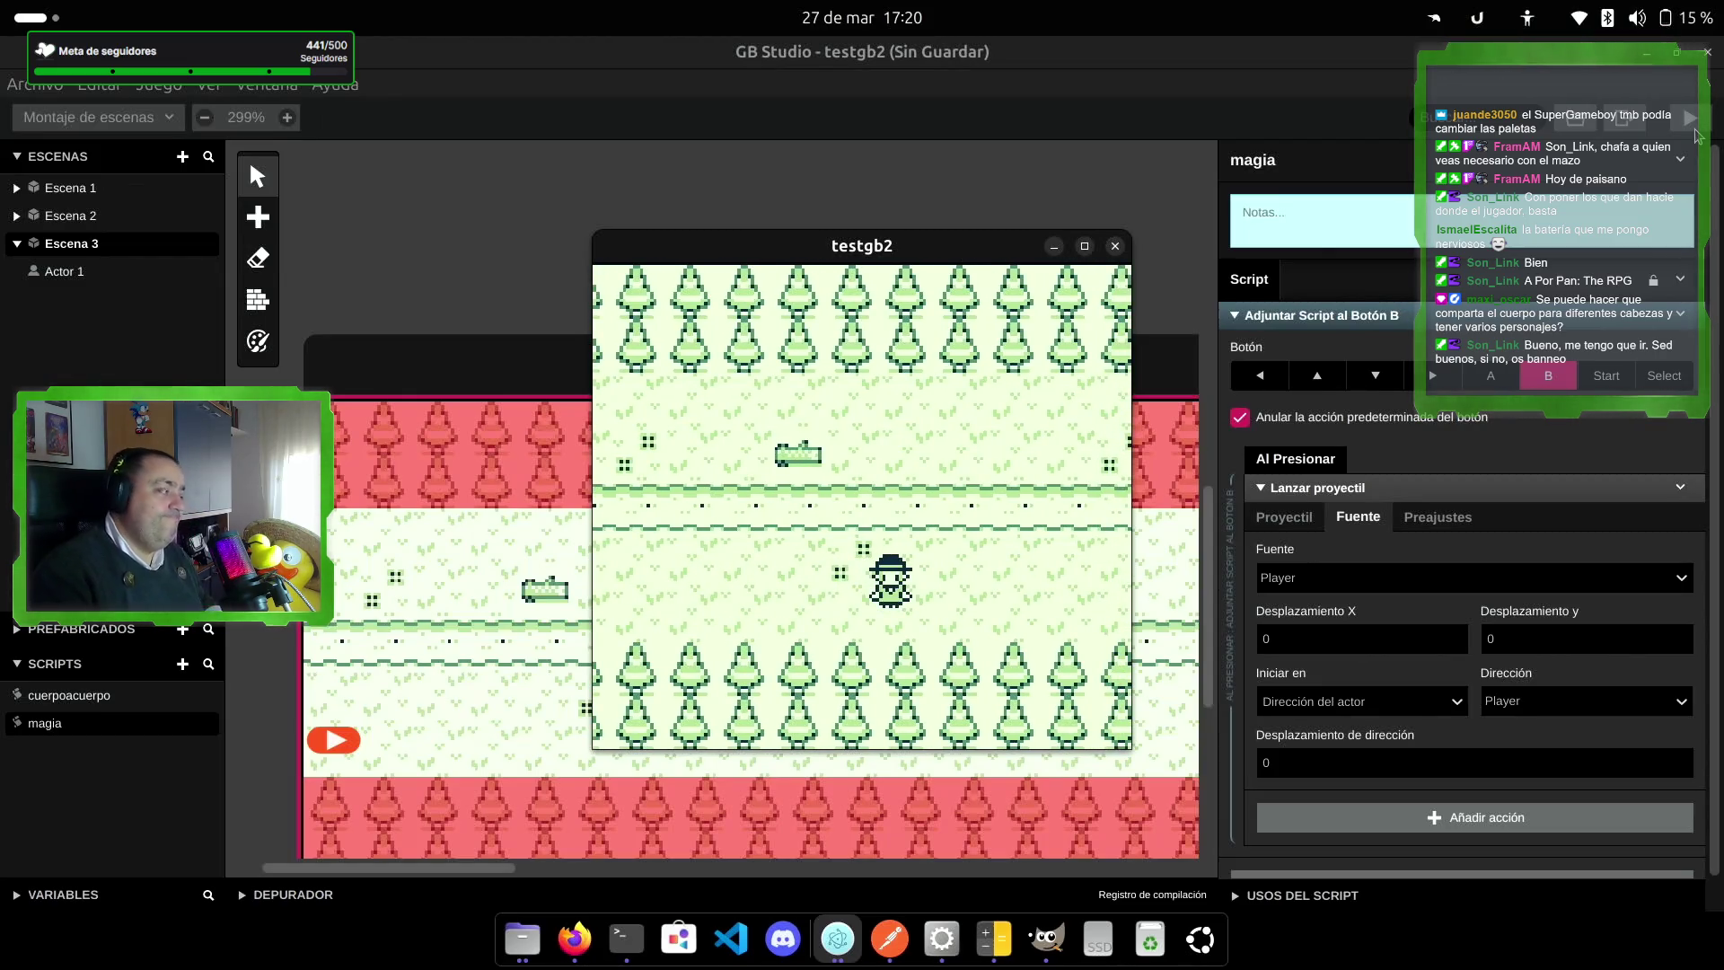
{"action": "left_click", "coordinate": [1114, 247]}
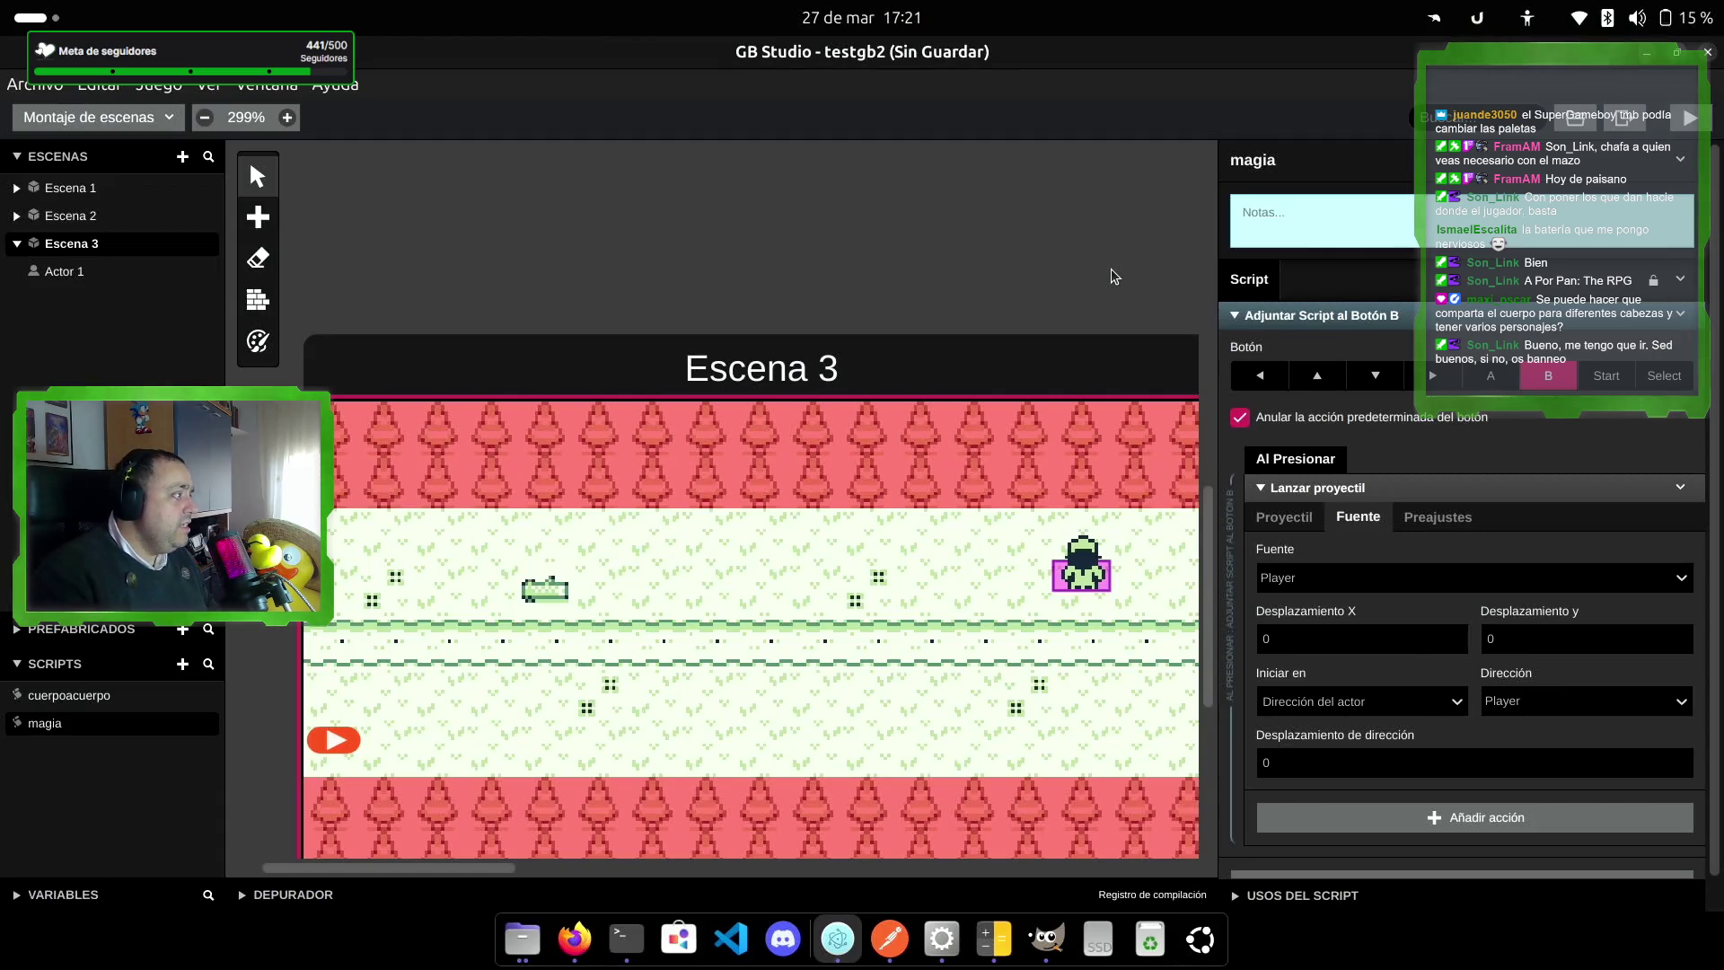
Step: Add a Llamar Script action calling magia to Escena 3's on-start script, then run the game
{"action": "left_click", "coordinate": [65, 273]}
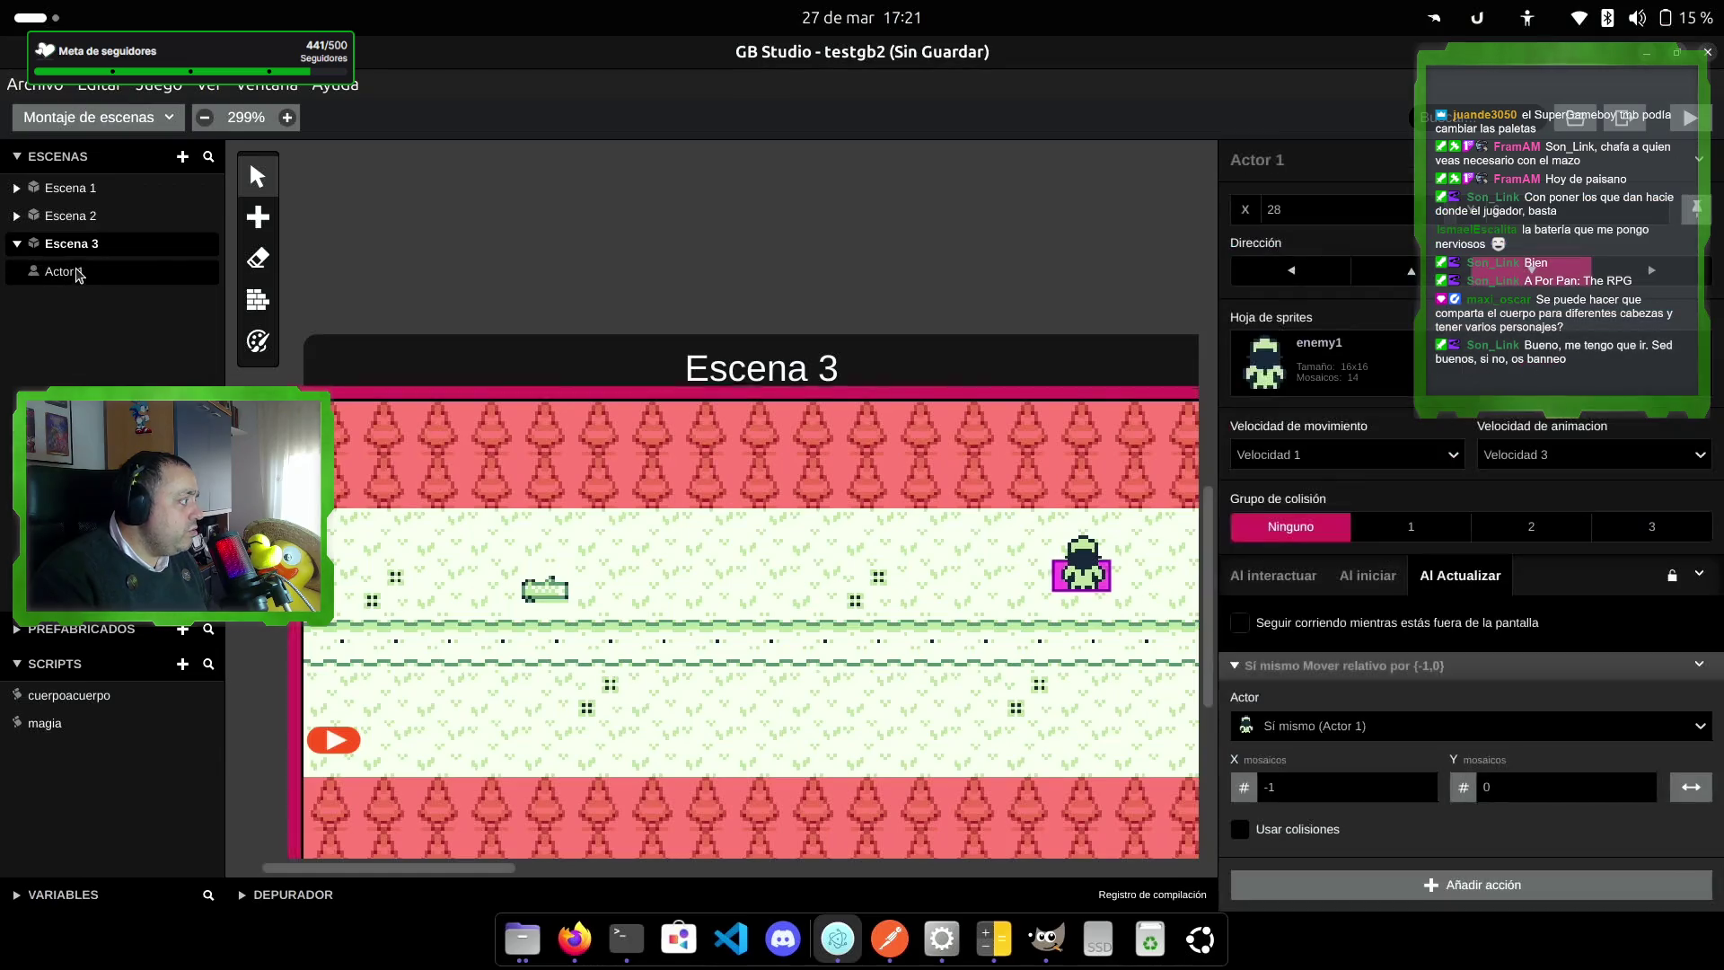
{"action": "left_click", "coordinate": [164, 244]}
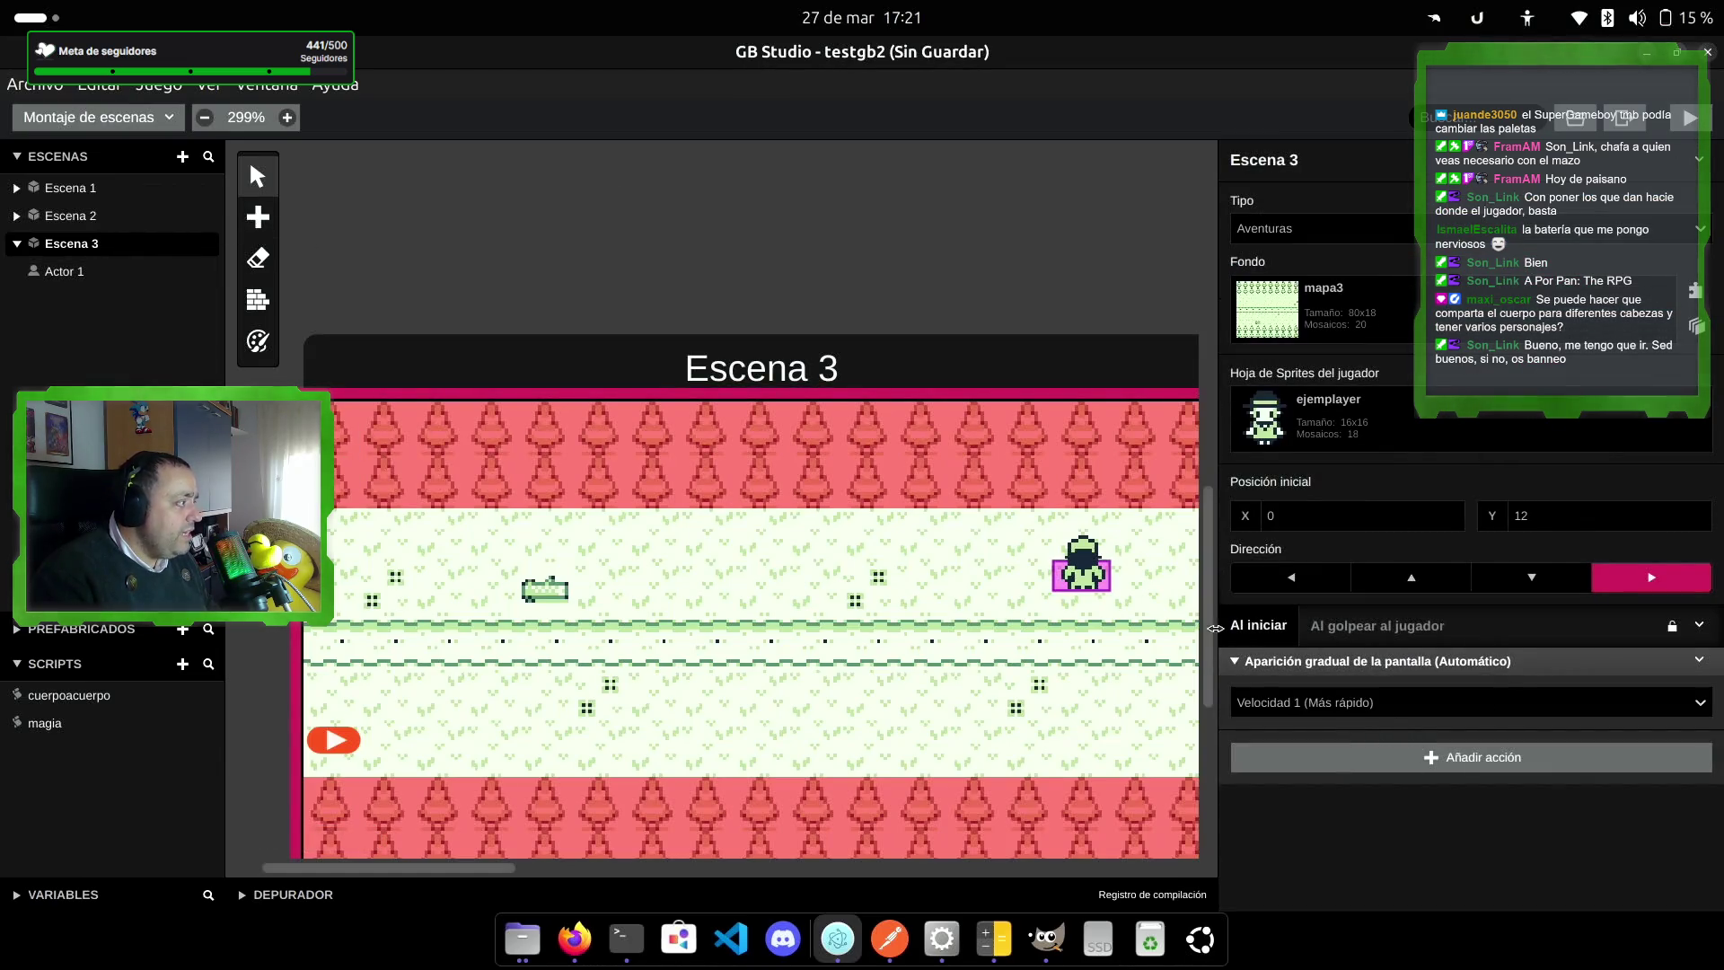
{"action": "left_click", "coordinate": [1506, 763]}
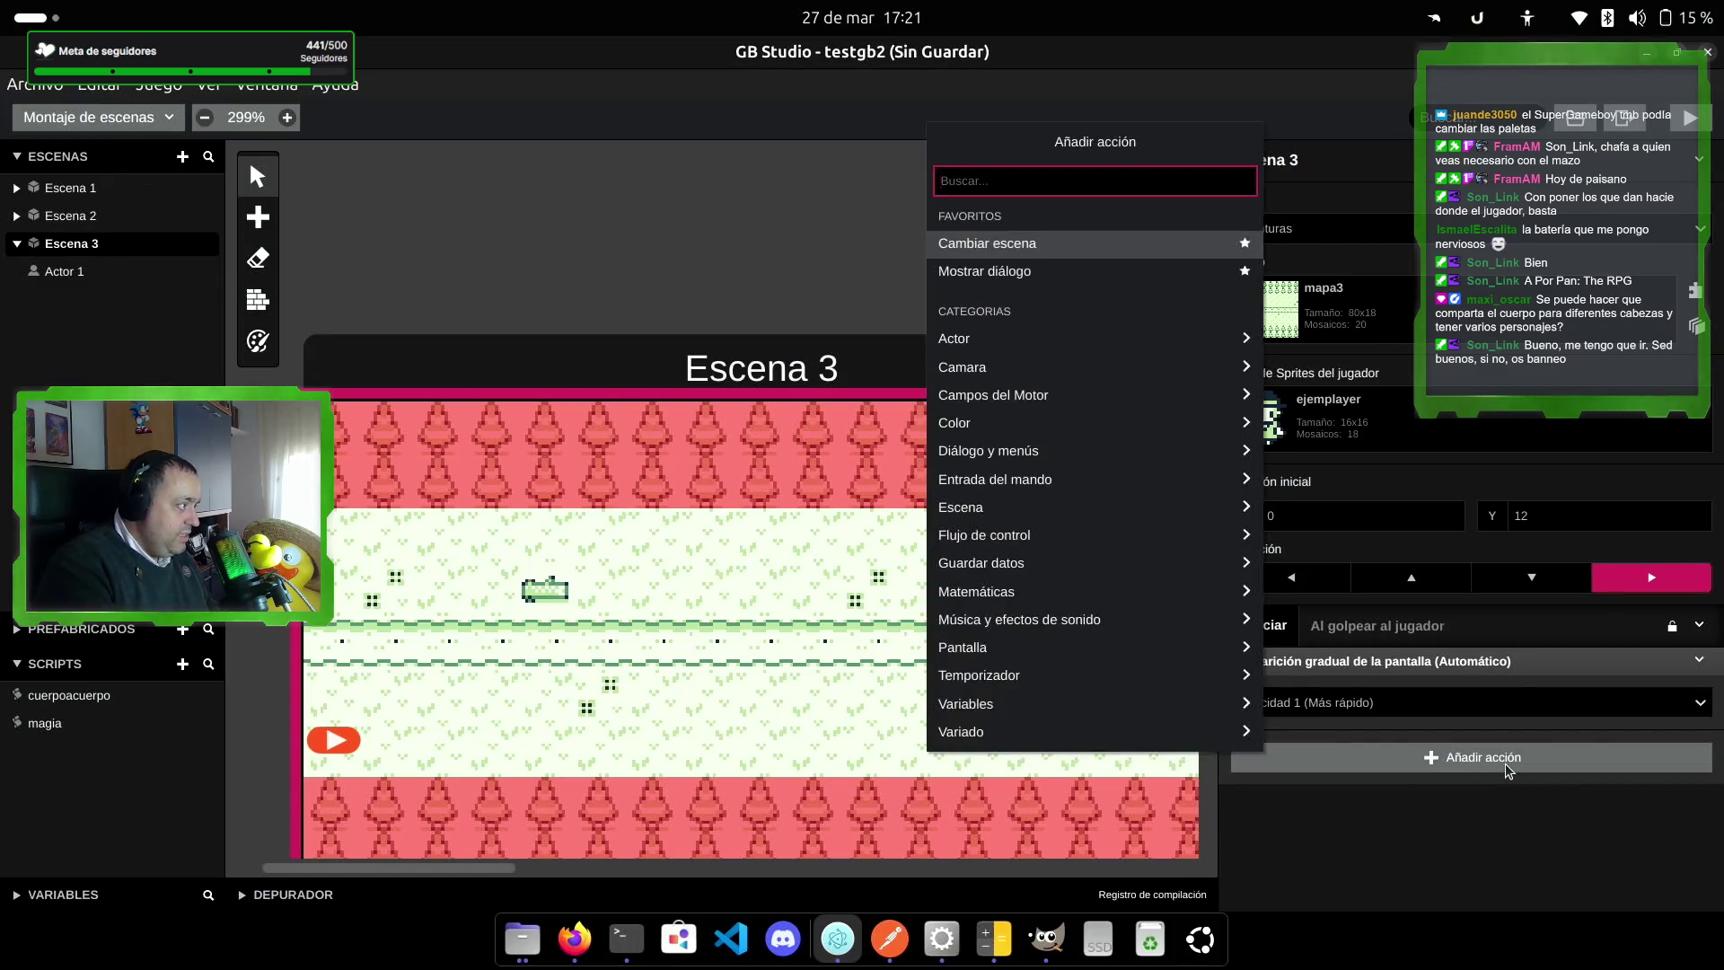
{"action": "type", "text": "llamar"}
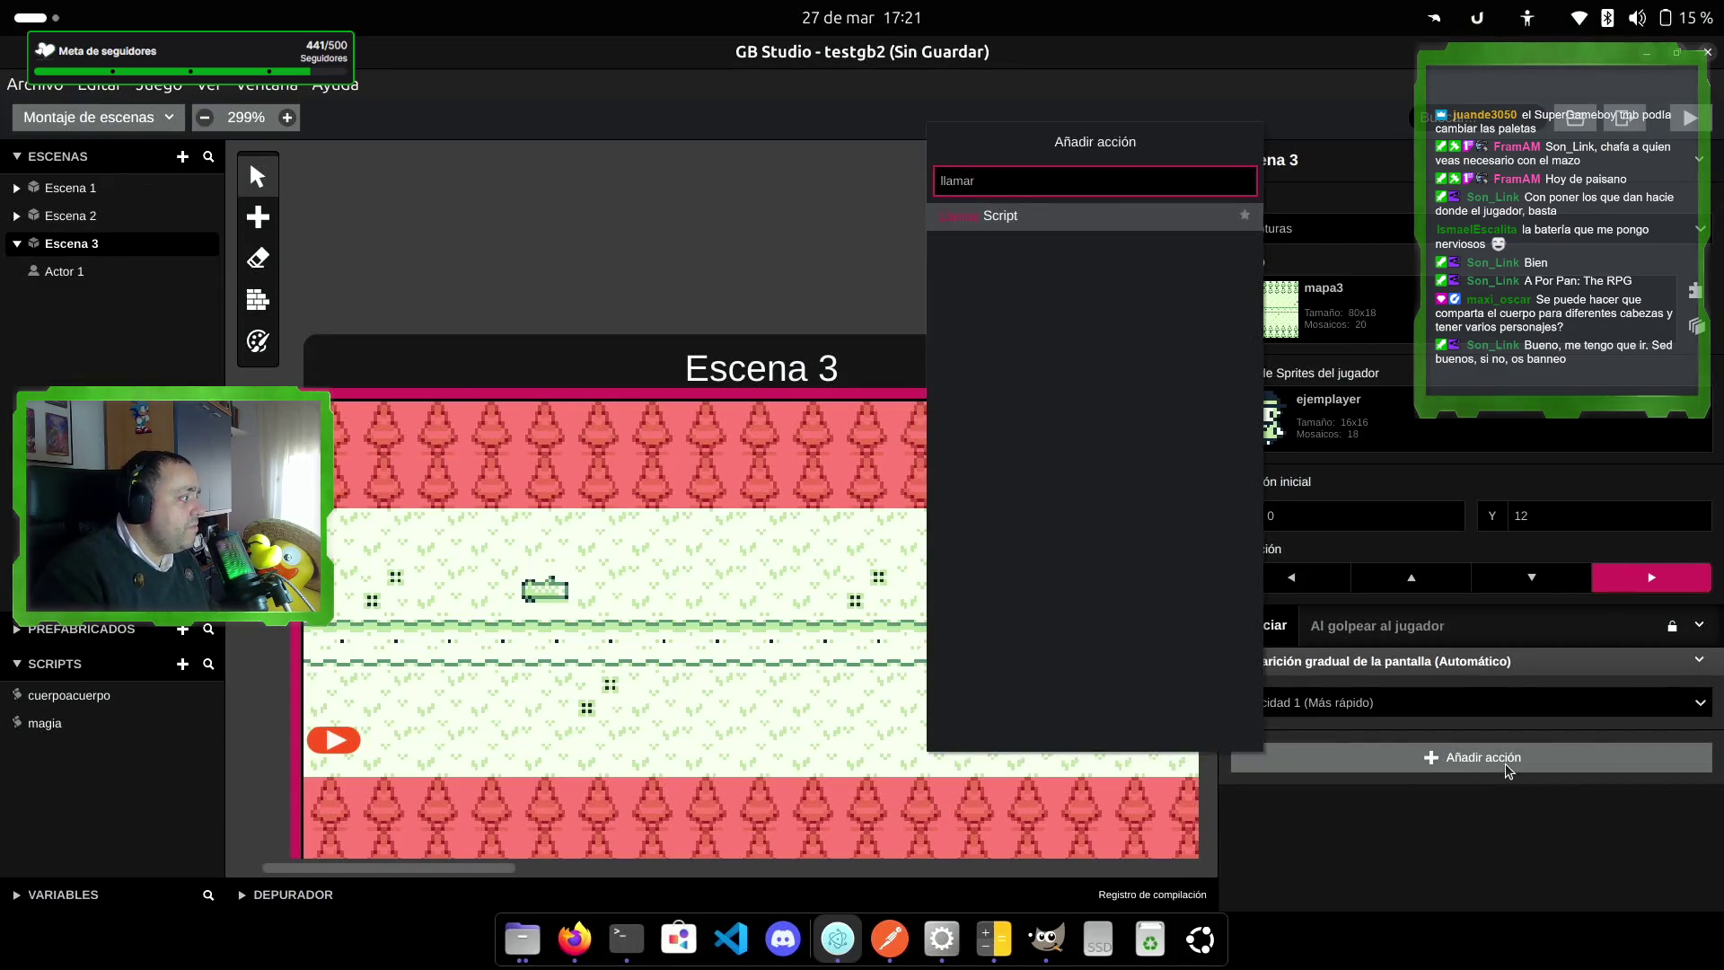
{"action": "key", "text": "Return"}
{"action": "left_click", "coordinate": [1697, 723]}
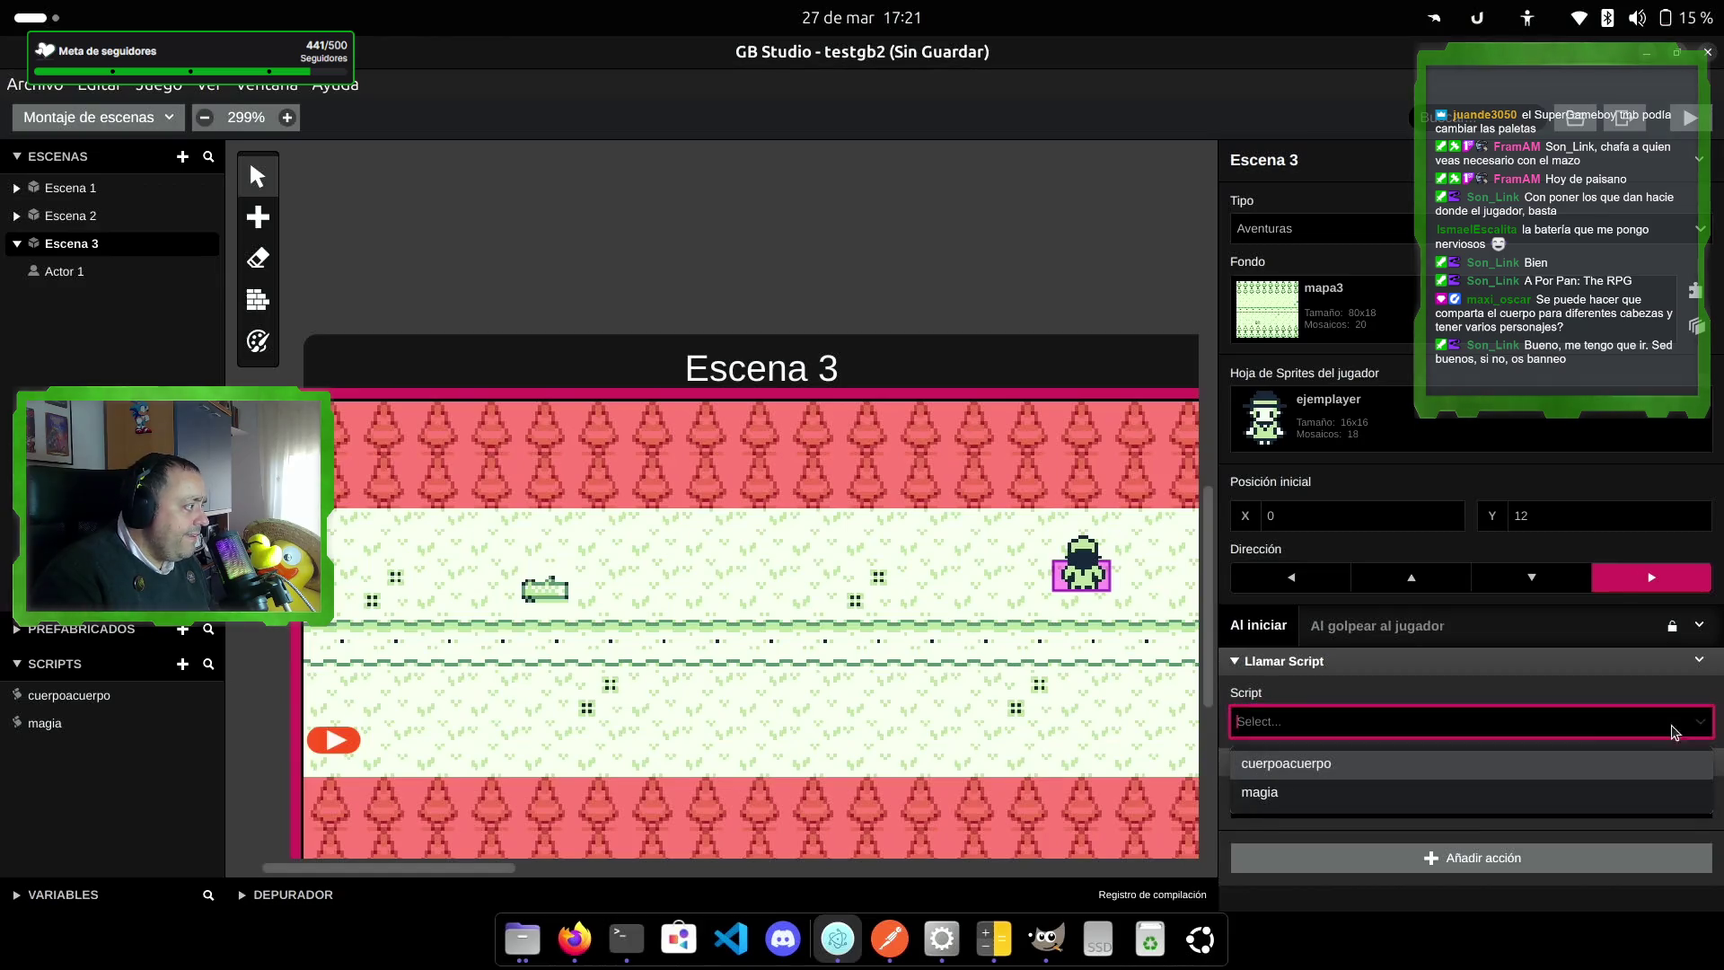
{"action": "left_click", "coordinate": [1307, 790]}
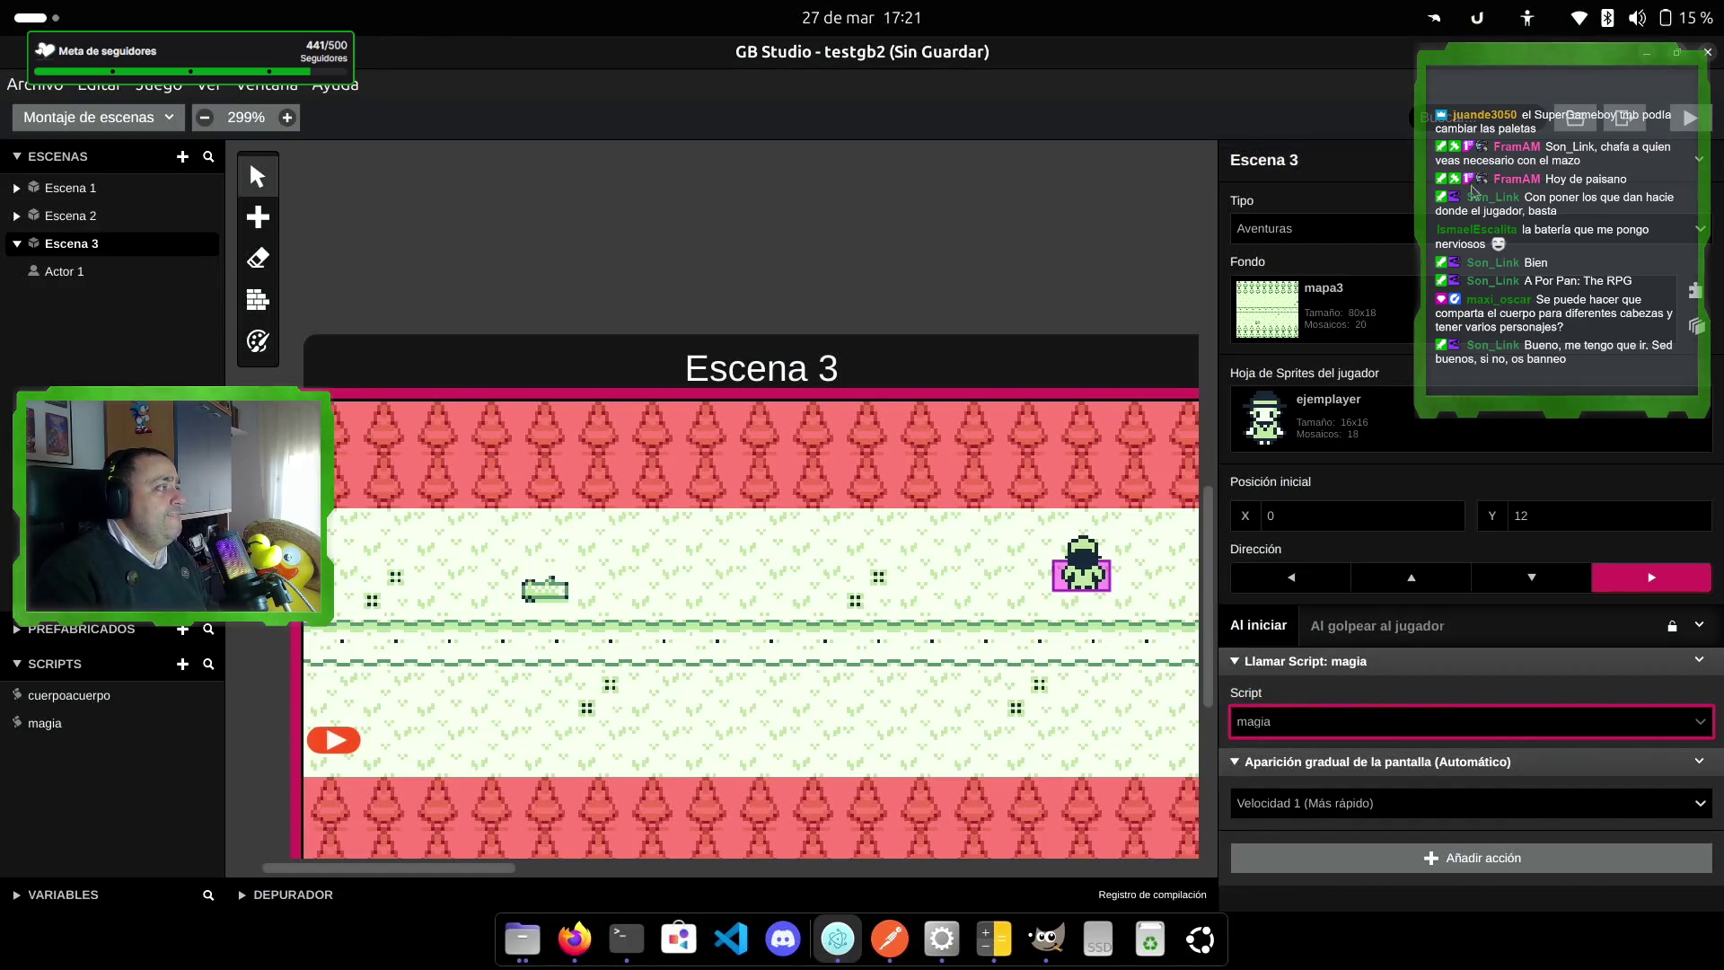
{"action": "left_click", "coordinate": [1688, 135]}
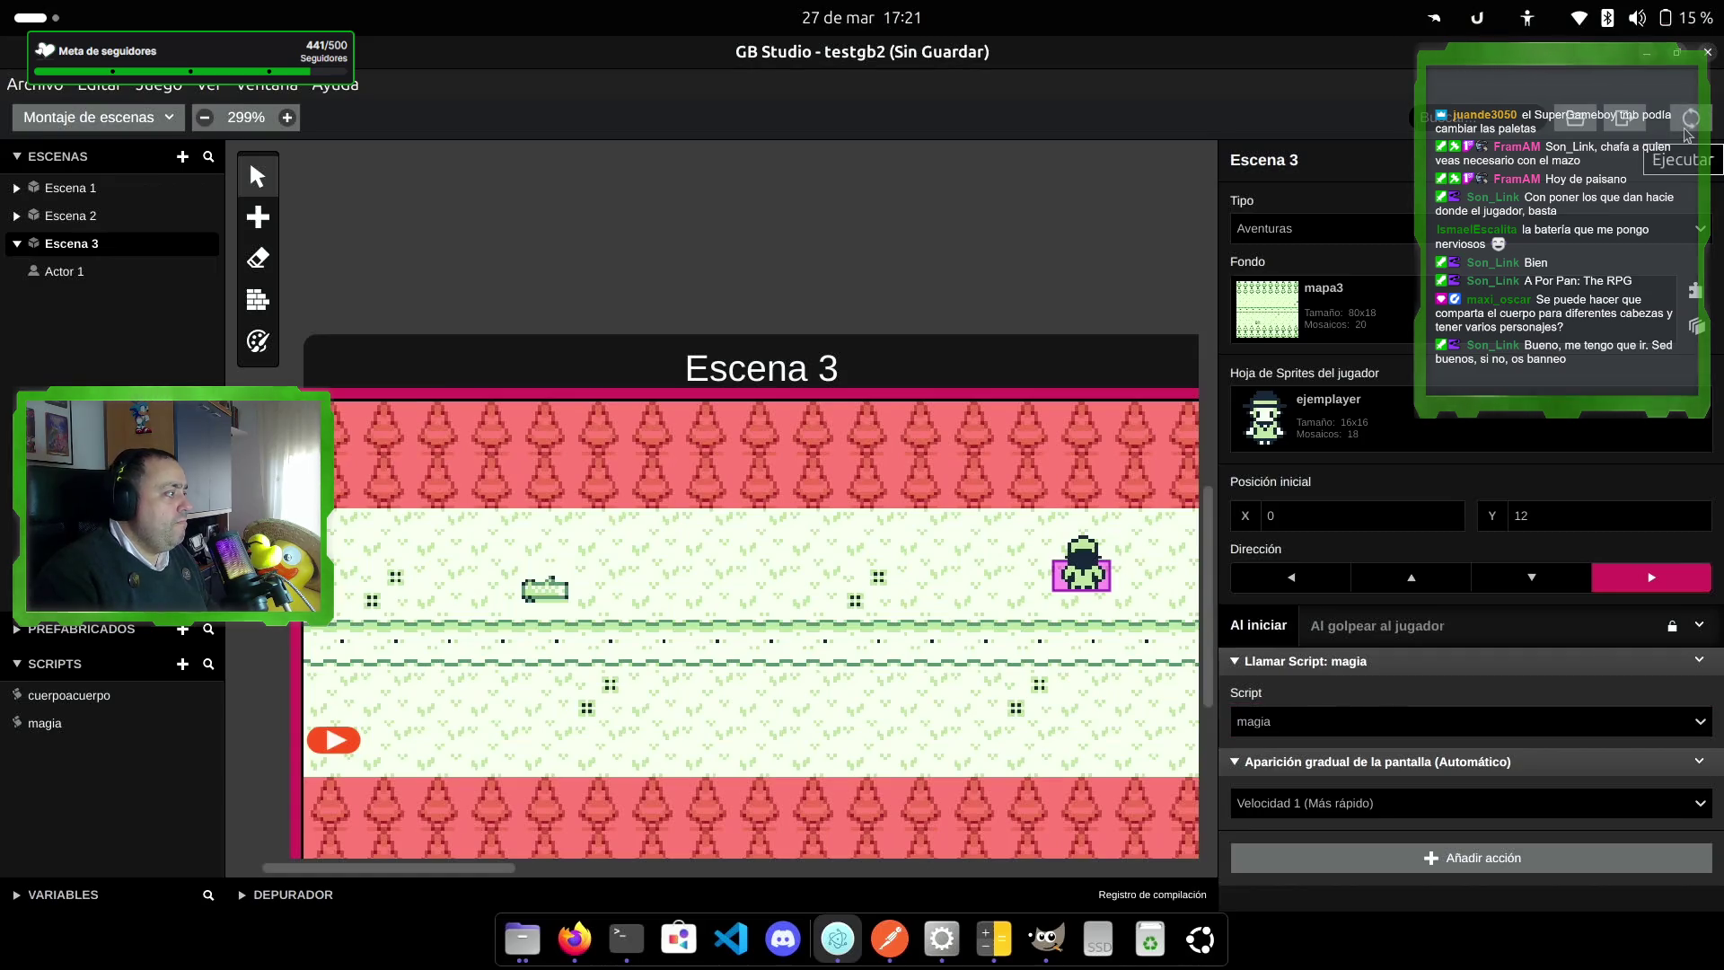
Step: Walk the player and fire left and right to confirm shots follow the facing direction
{"action": "key", "text": "Right"}
{"action": "key", "text": "Up"}
{"action": "key", "text": "Right"}
{"action": "key", "text": "z"}
{"action": "key", "text": "z"}
{"action": "key", "text": "z"}
{"action": "key", "text": "Left"}
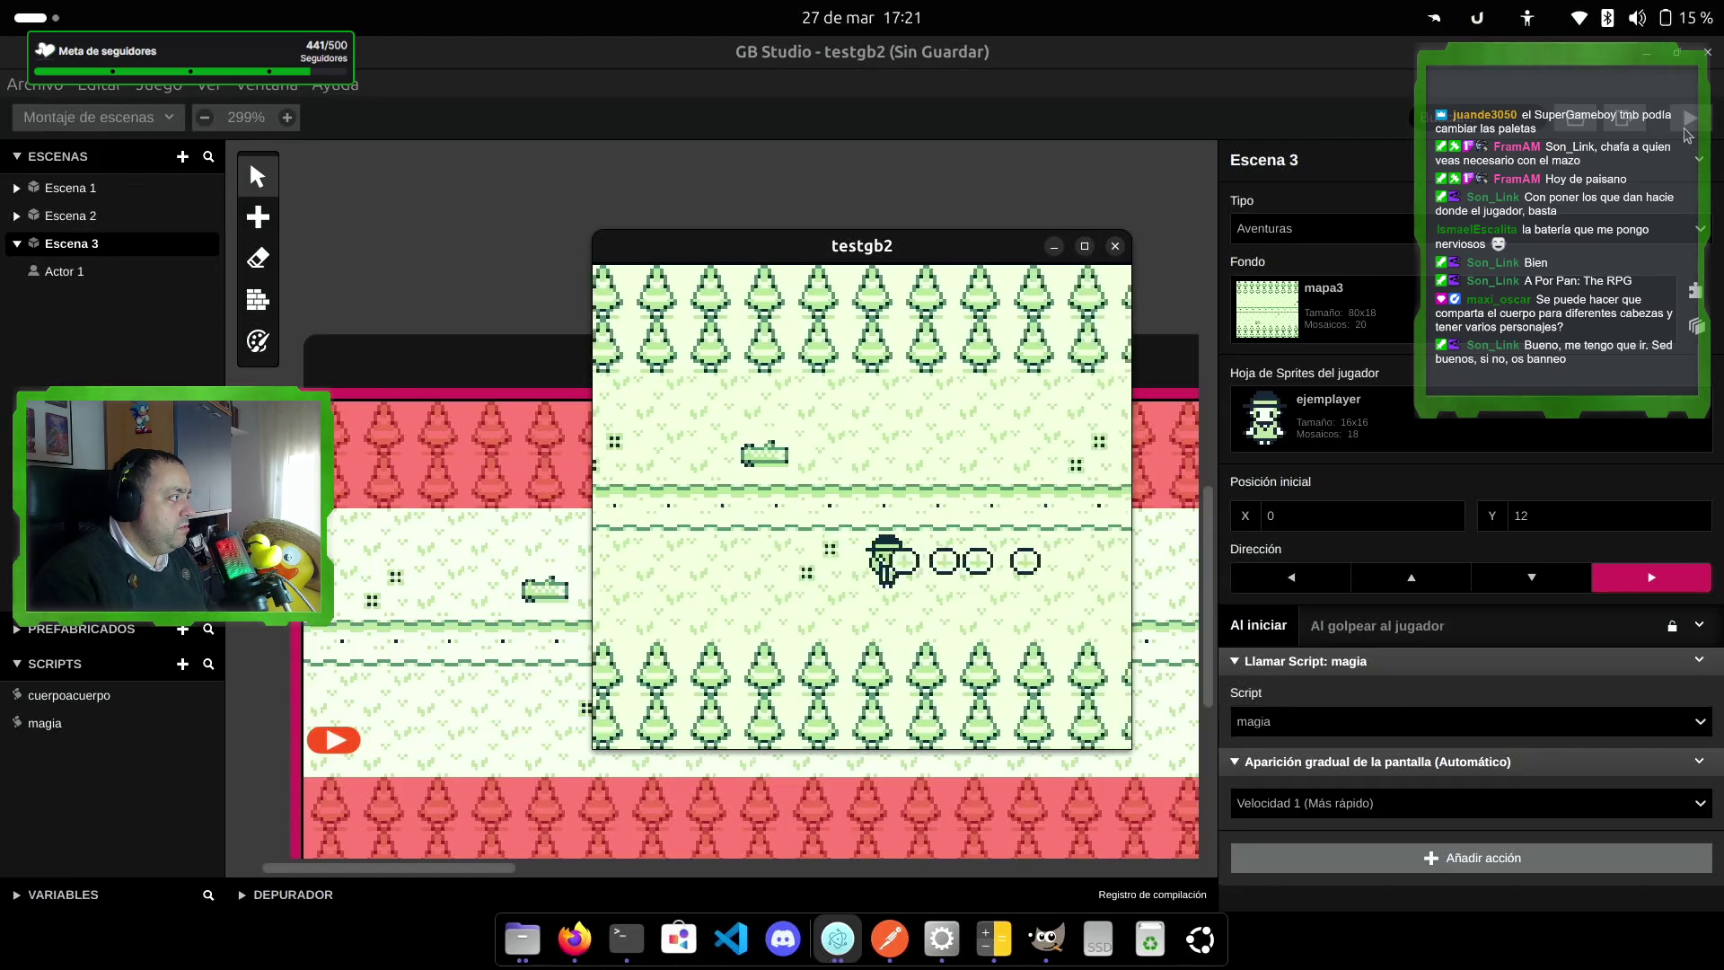
{"action": "key", "text": "z"}
{"action": "key", "text": "z"}
{"action": "key", "text": "z"}
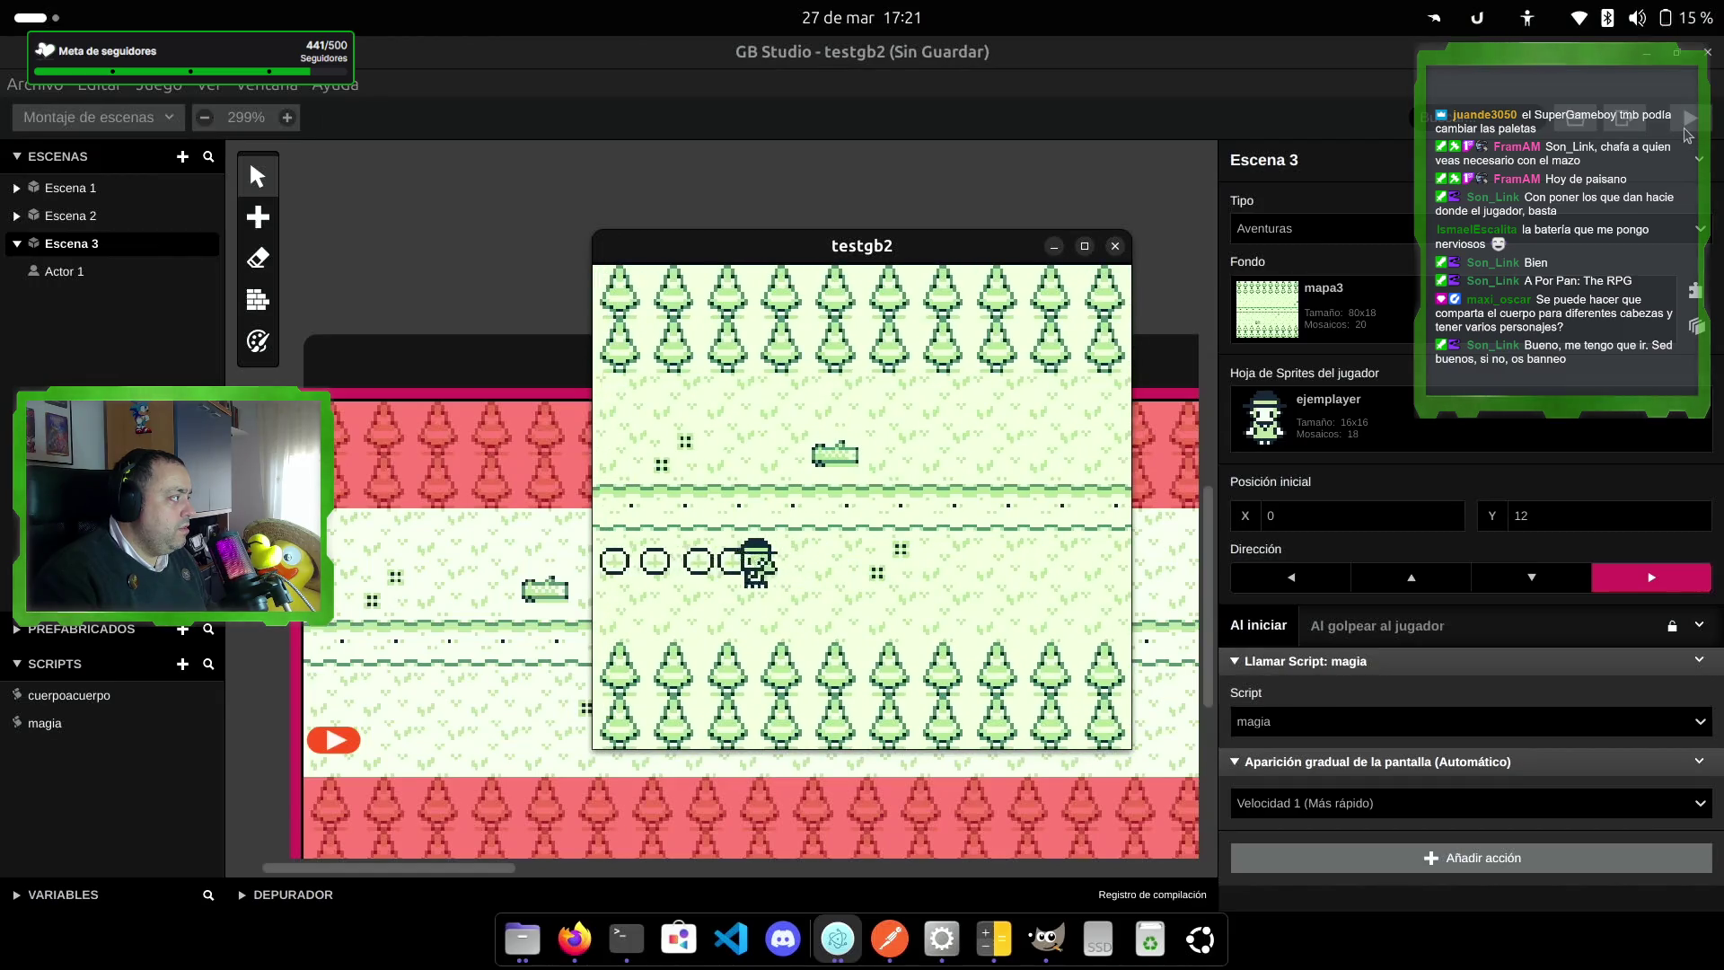
{"action": "key", "text": "Right"}
{"action": "key", "text": "z"}
{"action": "key", "text": "z"}
{"action": "key", "text": "z"}
{"action": "key", "text": "Left"}
{"action": "key", "text": "z"}
{"action": "key", "text": "z"}
{"action": "key", "text": "z"}
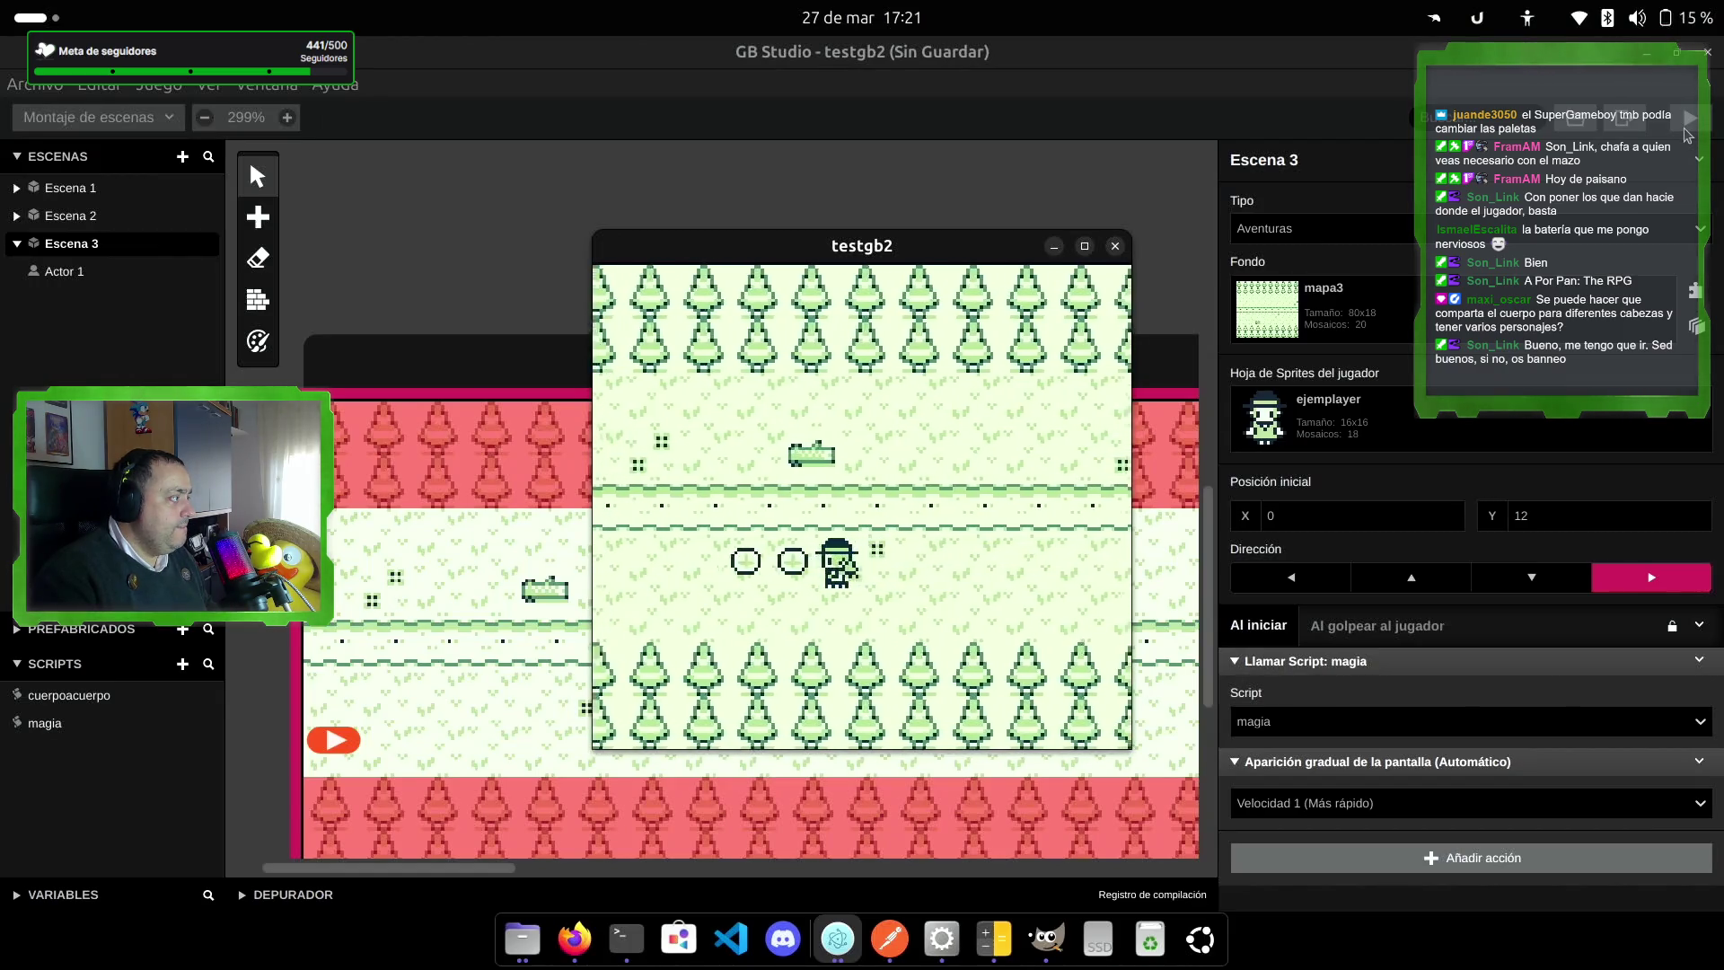
{"action": "key", "text": "Right"}
{"action": "key", "text": "z"}
{"action": "key", "text": "z"}
{"action": "key", "text": "z"}
Step: Walk back and forth across the scene, firing projectiles to the right
{"action": "key", "text": "Right"}
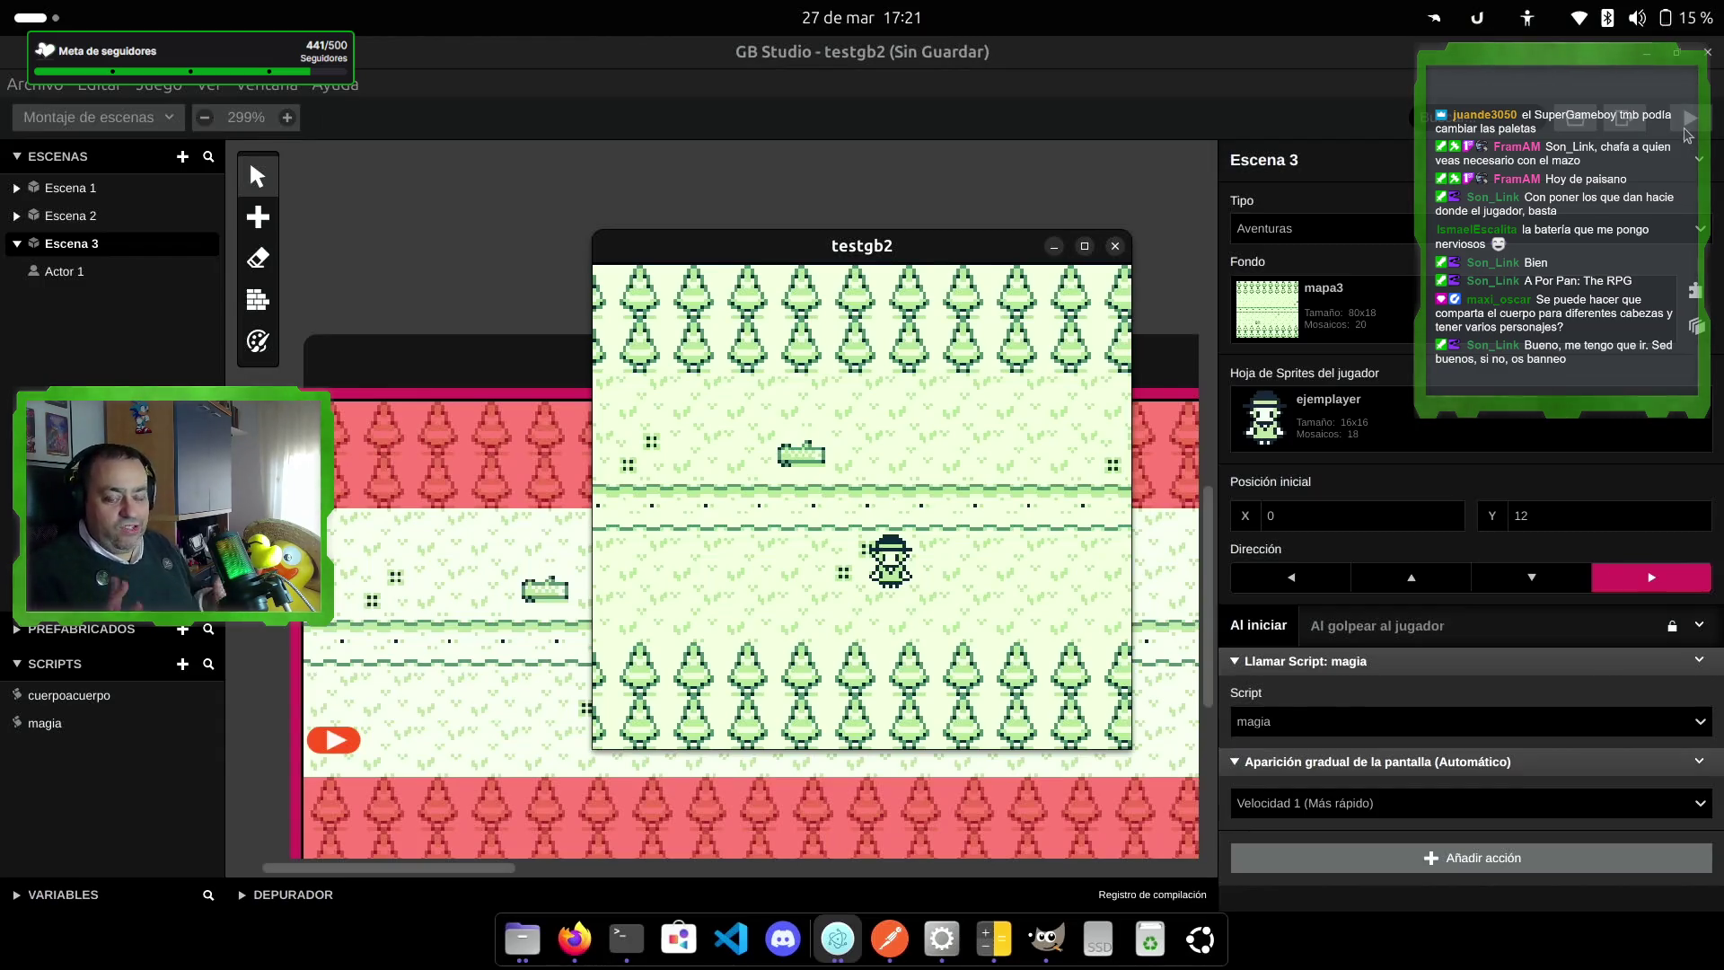
{"action": "key", "text": "z"}
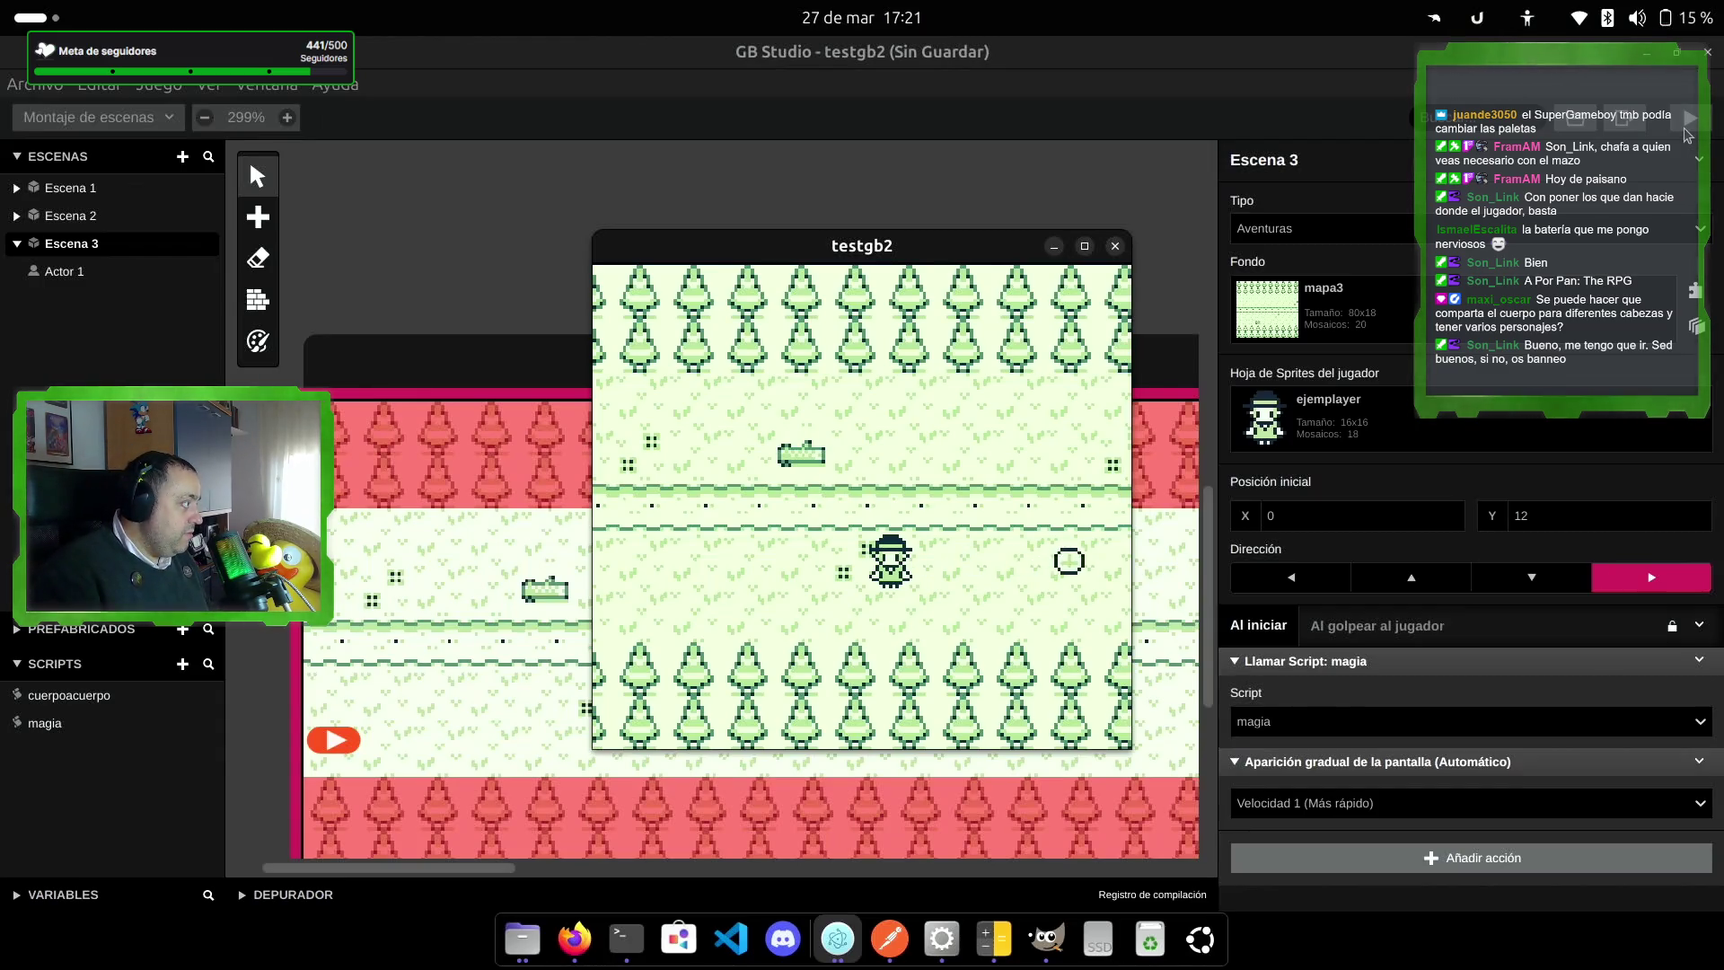
{"action": "key", "text": "z"}
{"action": "key", "text": "Left"}
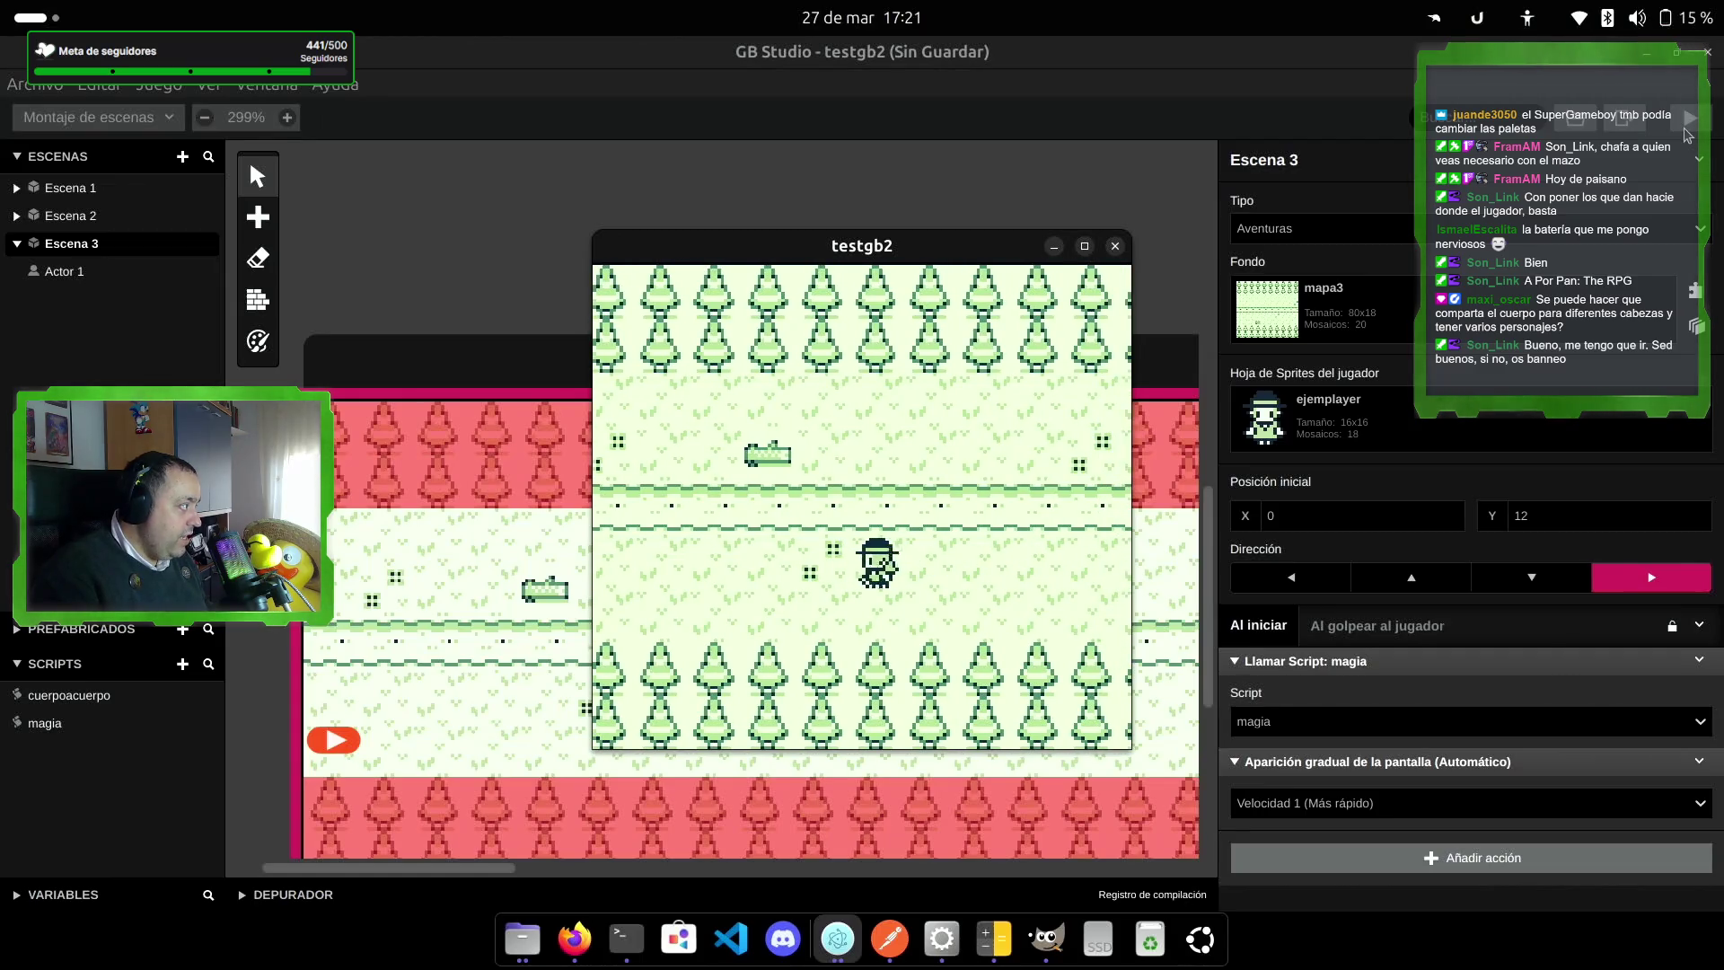
{"action": "key", "text": "Right"}
{"action": "key", "text": "Left"}
{"action": "key", "text": "Right"}
{"action": "key", "text": "Right"}
{"action": "key", "text": "z"}
{"action": "key", "text": "Left"}
{"action": "key", "text": "Left"}
Step: Walk up to the conjurer enemy and shoot it until it disappears
{"action": "key", "text": "Up"}
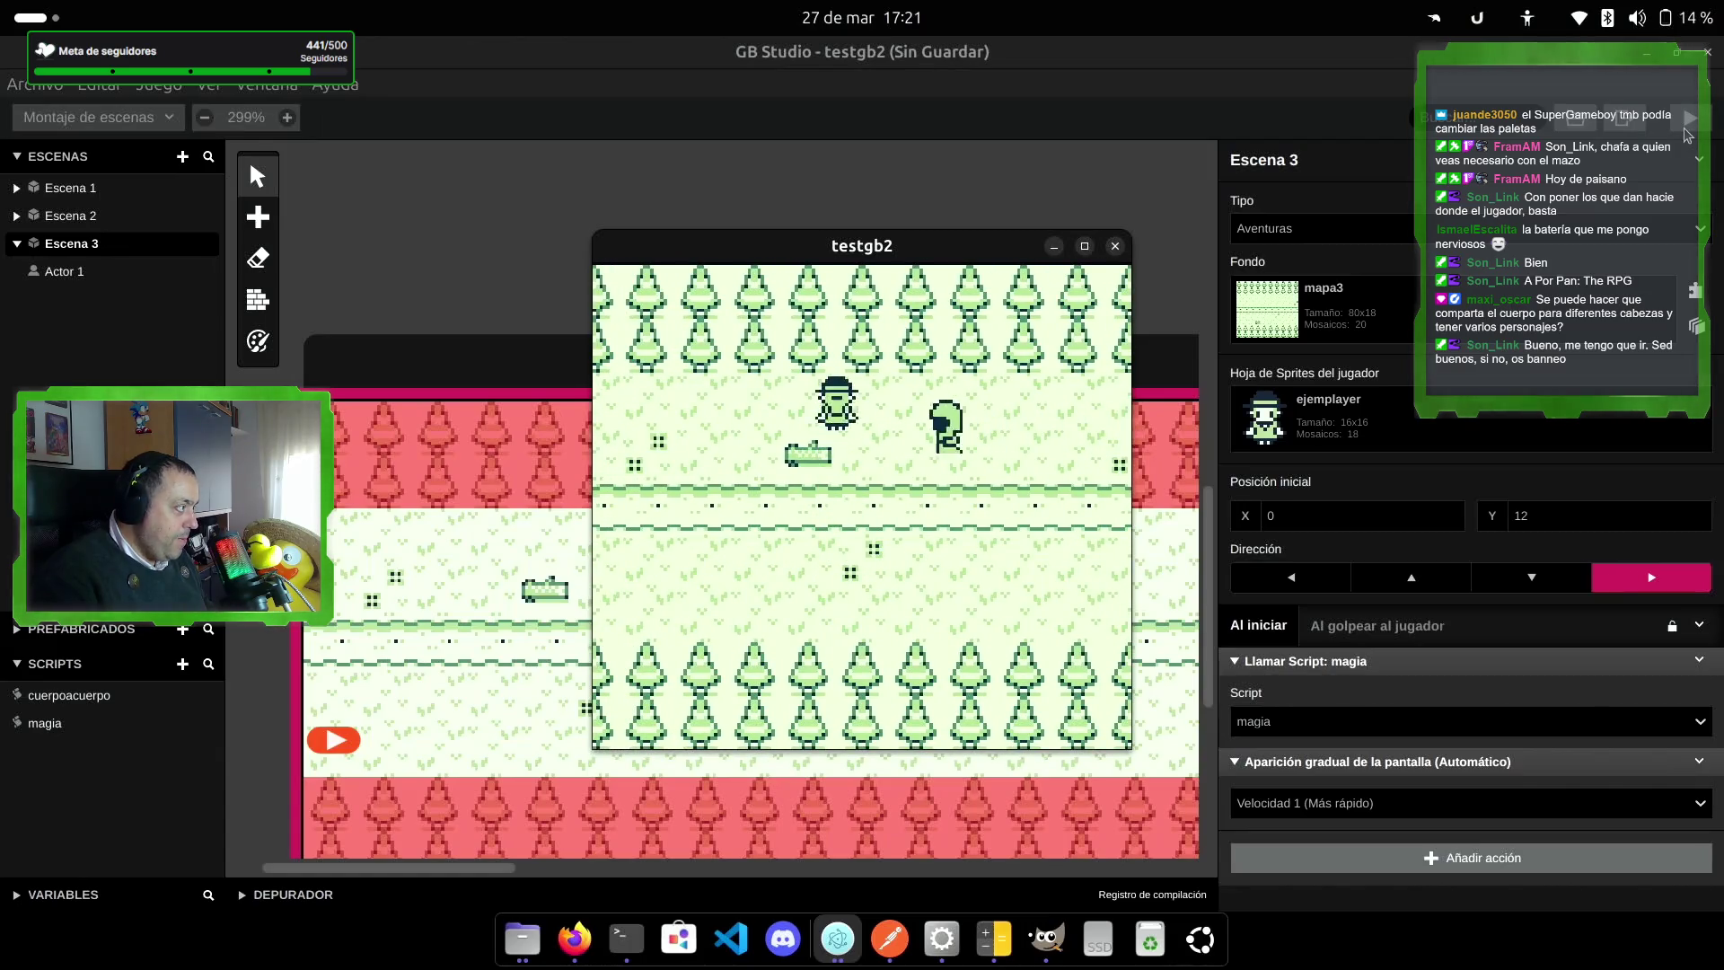
{"action": "key", "text": "Right"}
{"action": "key", "text": "z"}
{"action": "key", "text": "Down"}
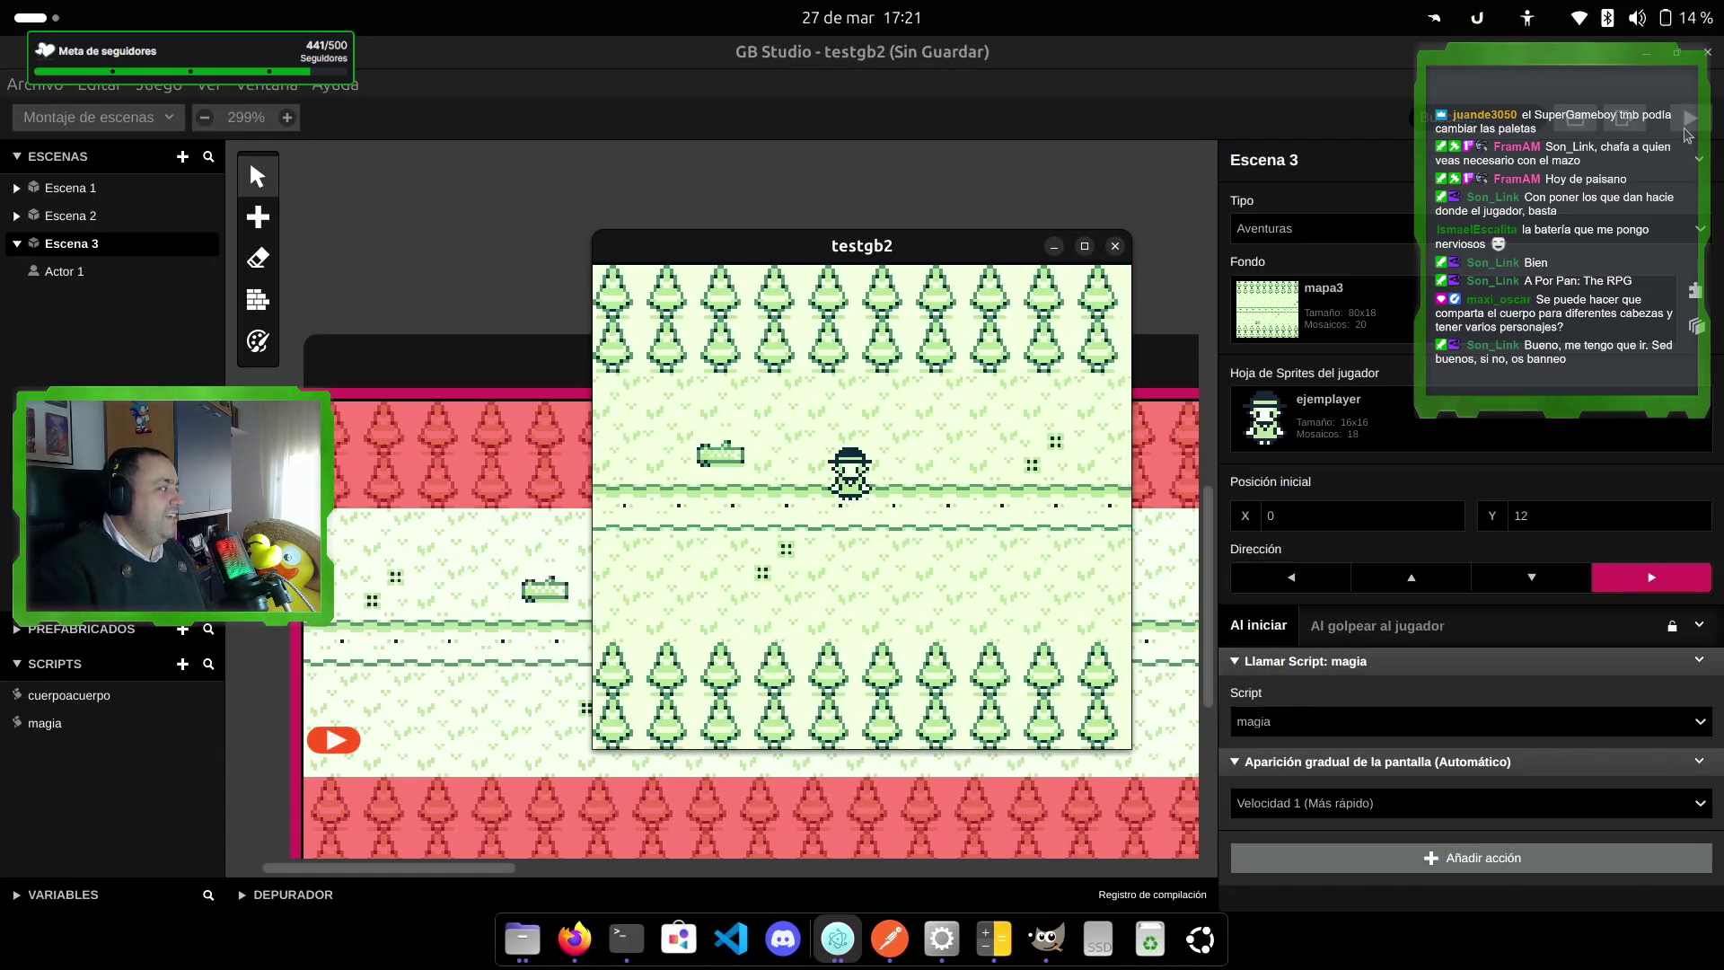
{"action": "key", "text": "Left"}
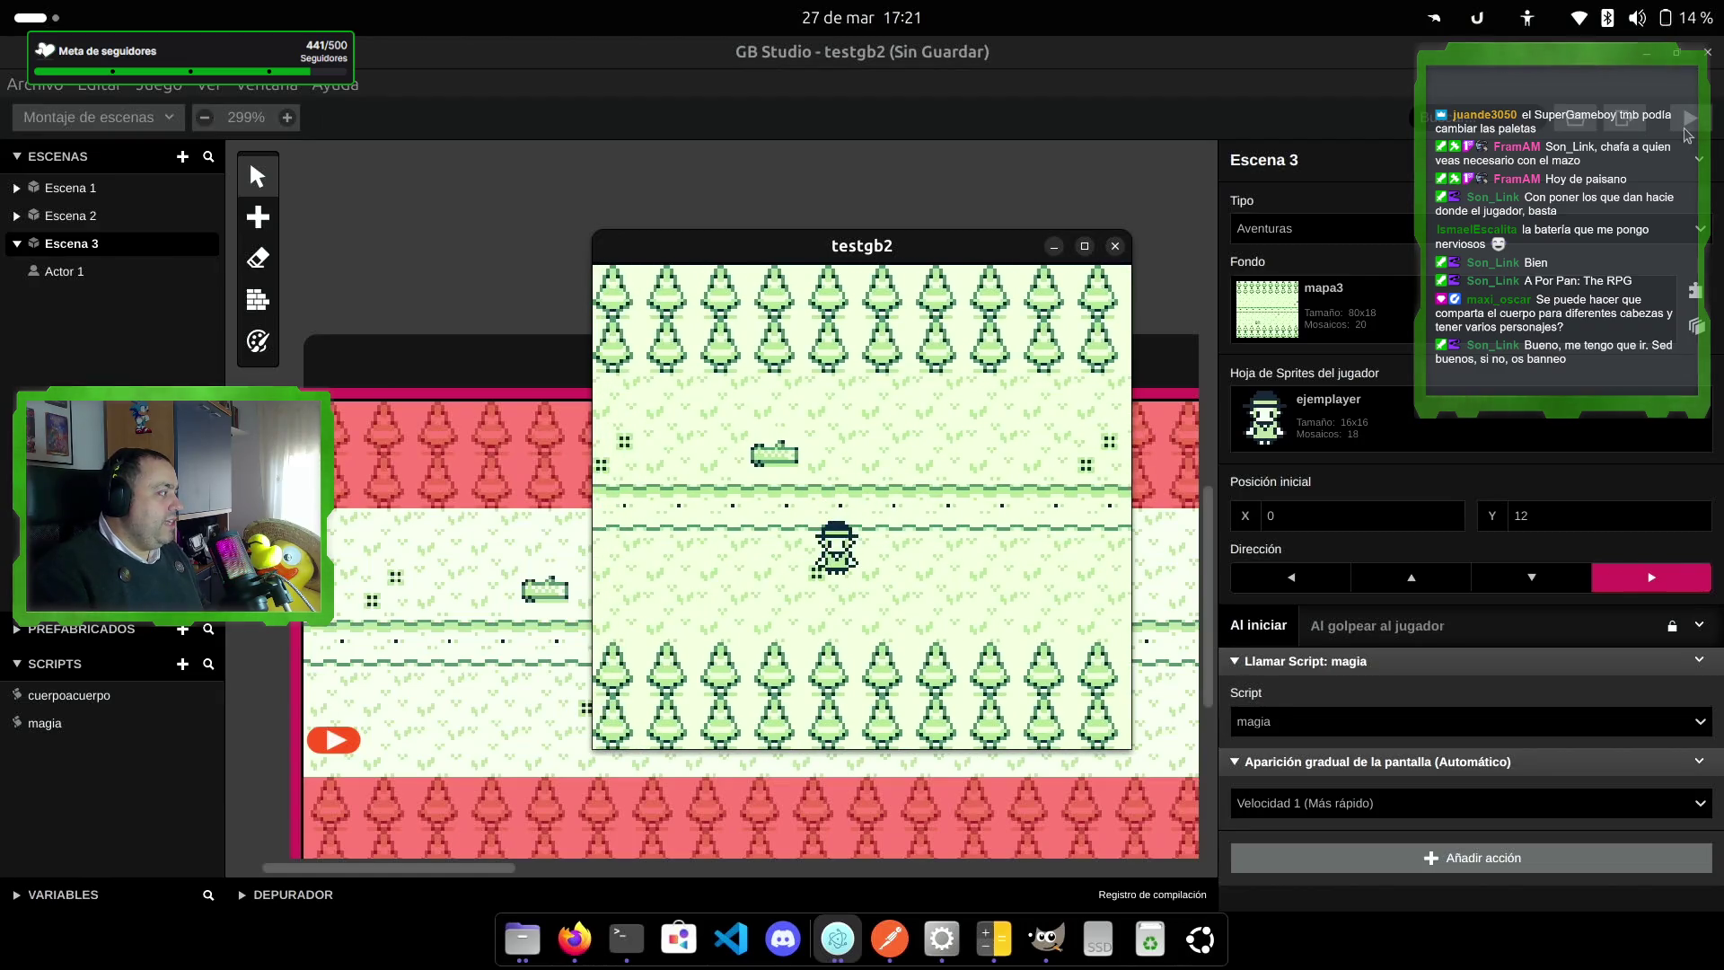
Step: Walk down and left looking for another enemy, shooting left and right along the way
{"action": "key", "text": "Left"}
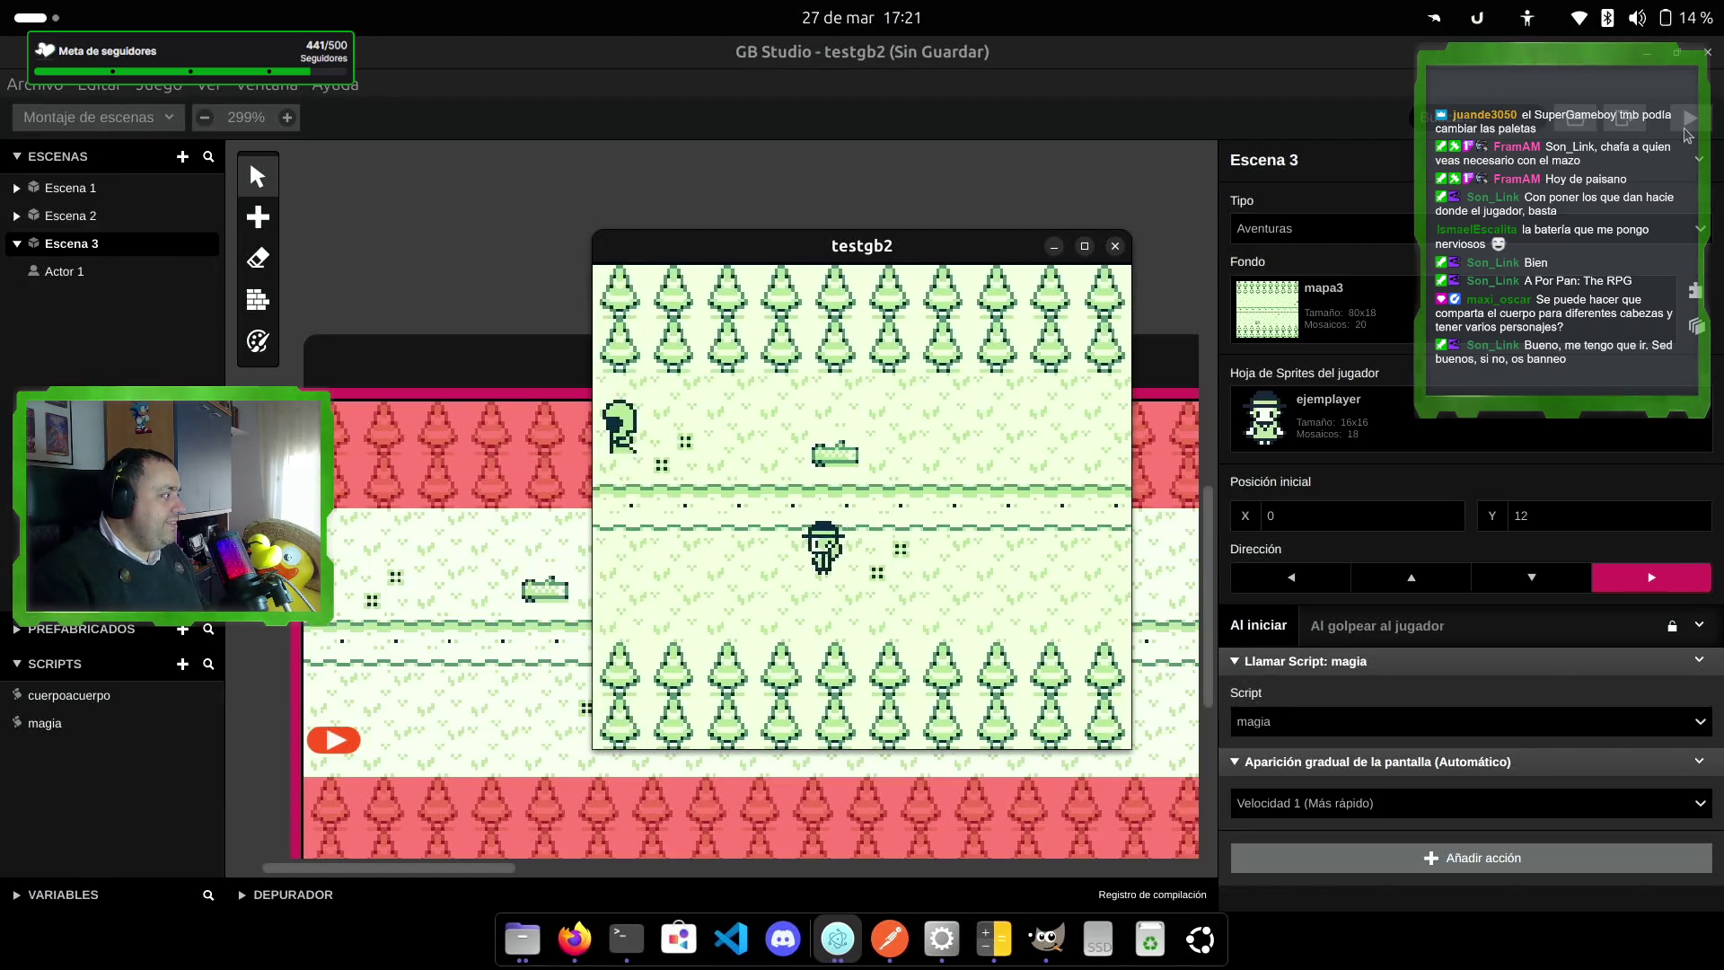
{"action": "key", "text": "Down"}
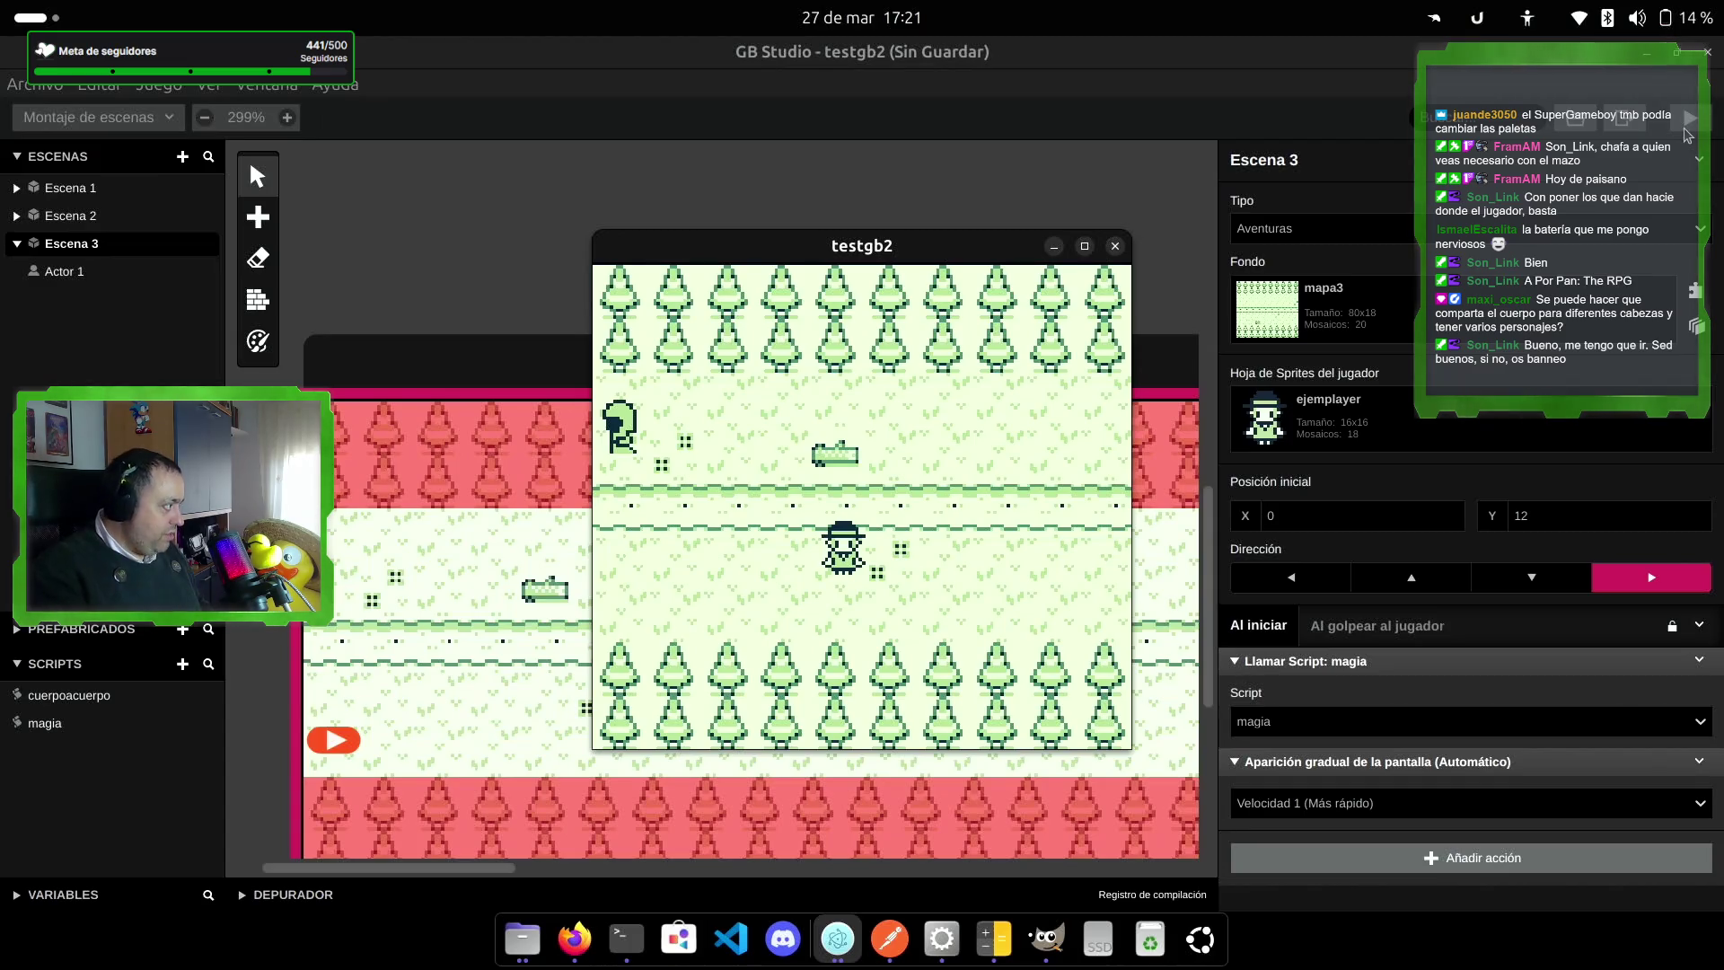
{"action": "key", "text": "Down"}
{"action": "key", "text": "Left"}
{"action": "key", "text": "z"}
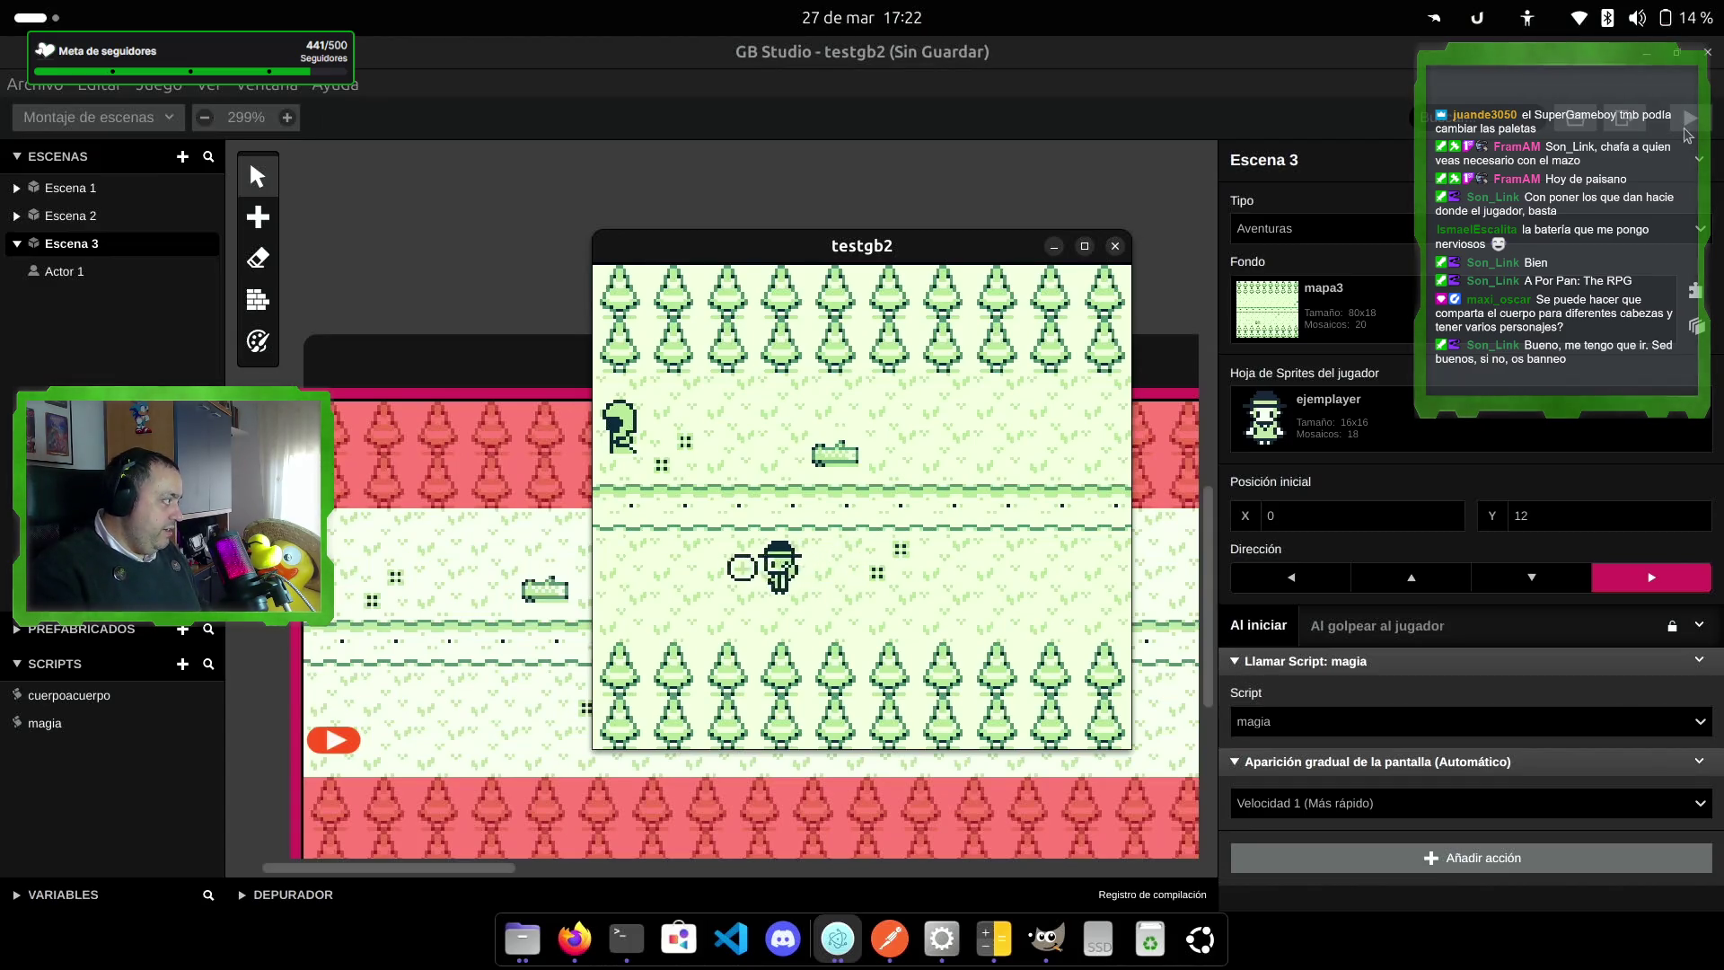
{"action": "key", "text": "Right"}
{"action": "key", "text": "Down"}
{"action": "key", "text": "z"}
{"action": "key", "text": "z"}
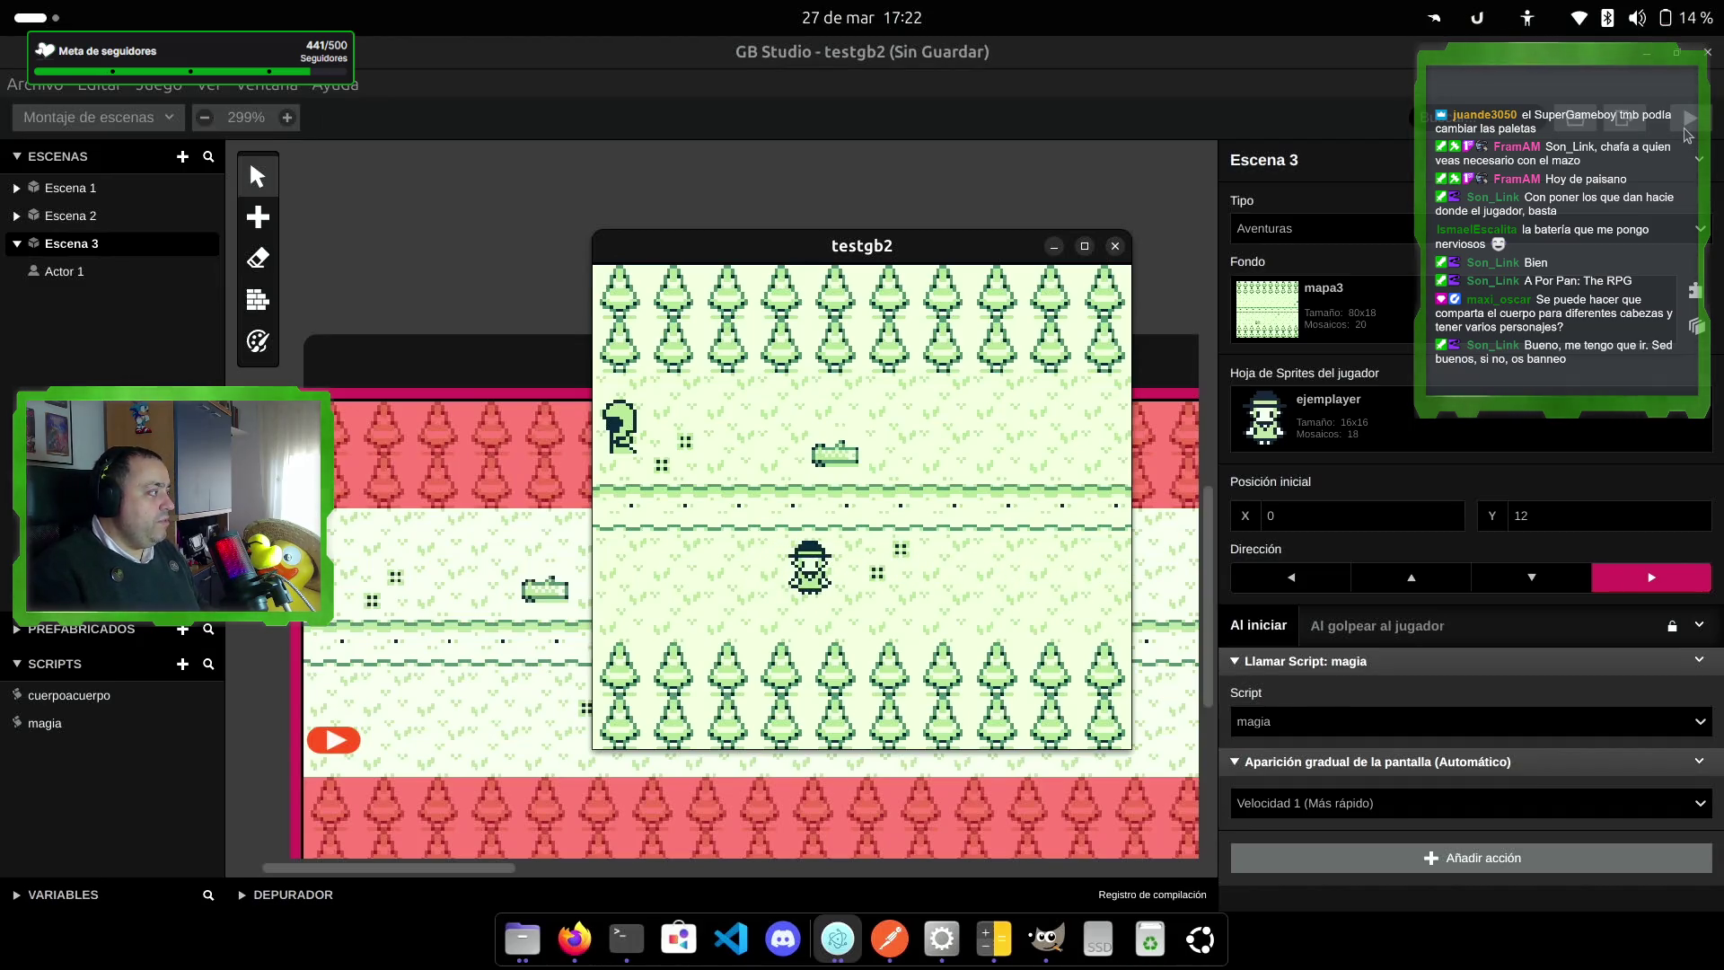
{"action": "key", "text": "Left"}
{"action": "key", "text": "z"}
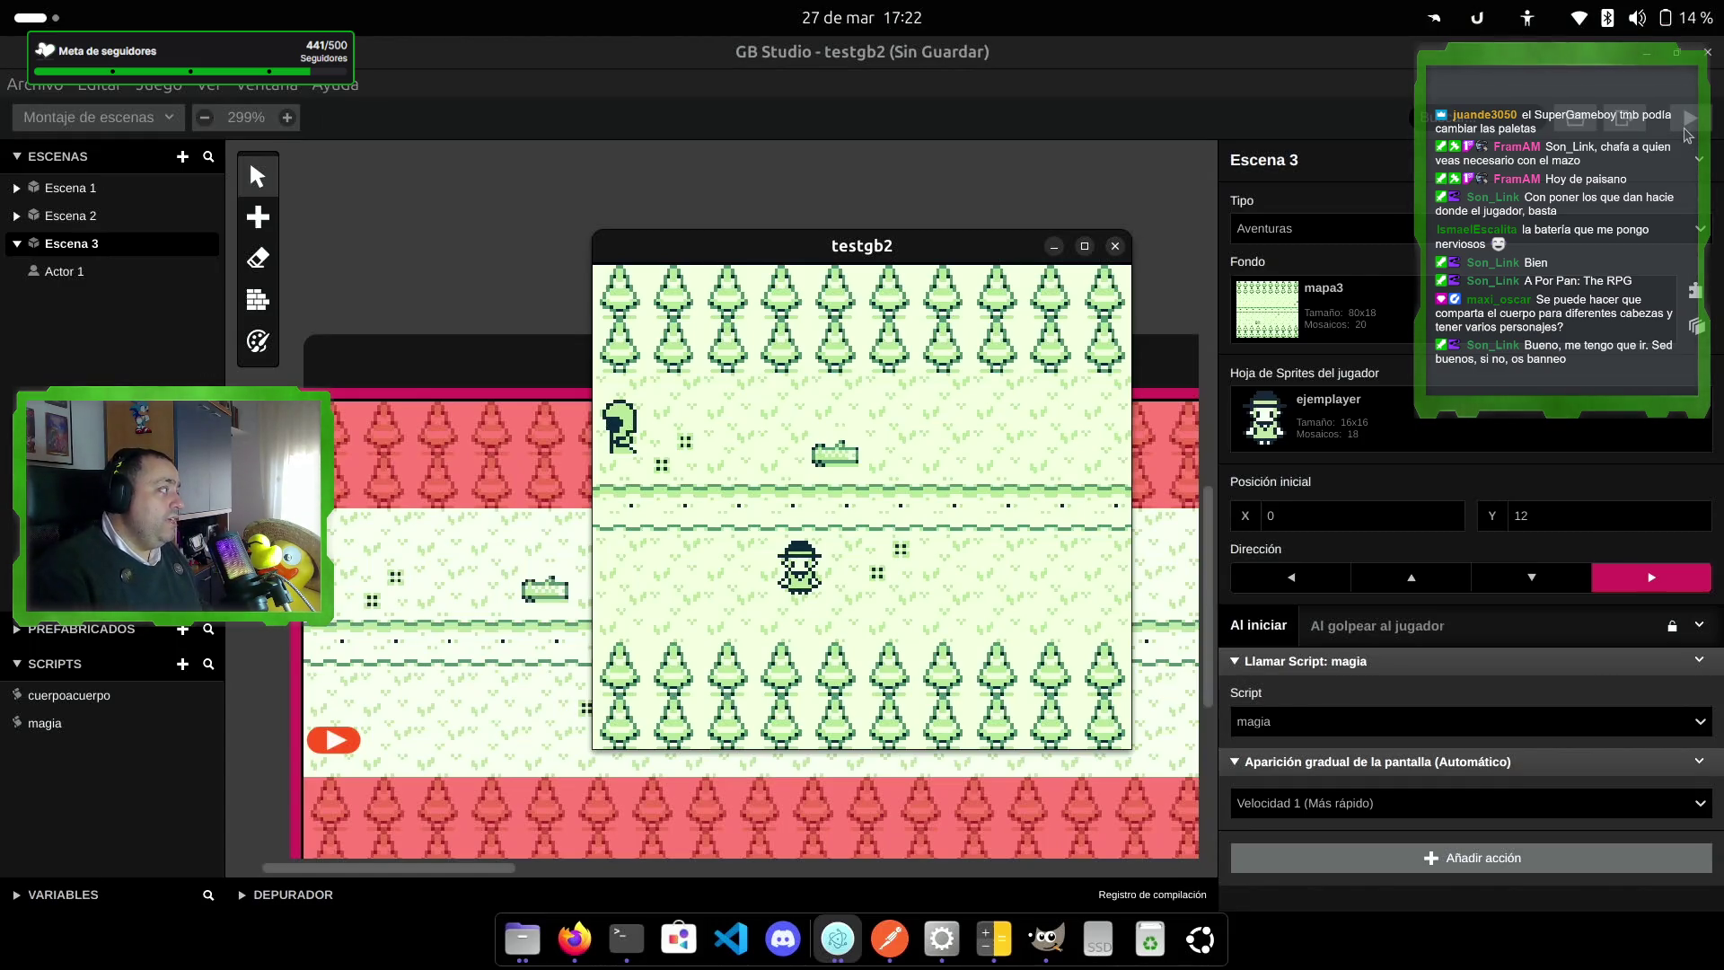
{"action": "key", "text": "Right"}
{"action": "key", "text": "Right"}
{"action": "key", "text": "Left"}
{"action": "key", "text": "Right"}
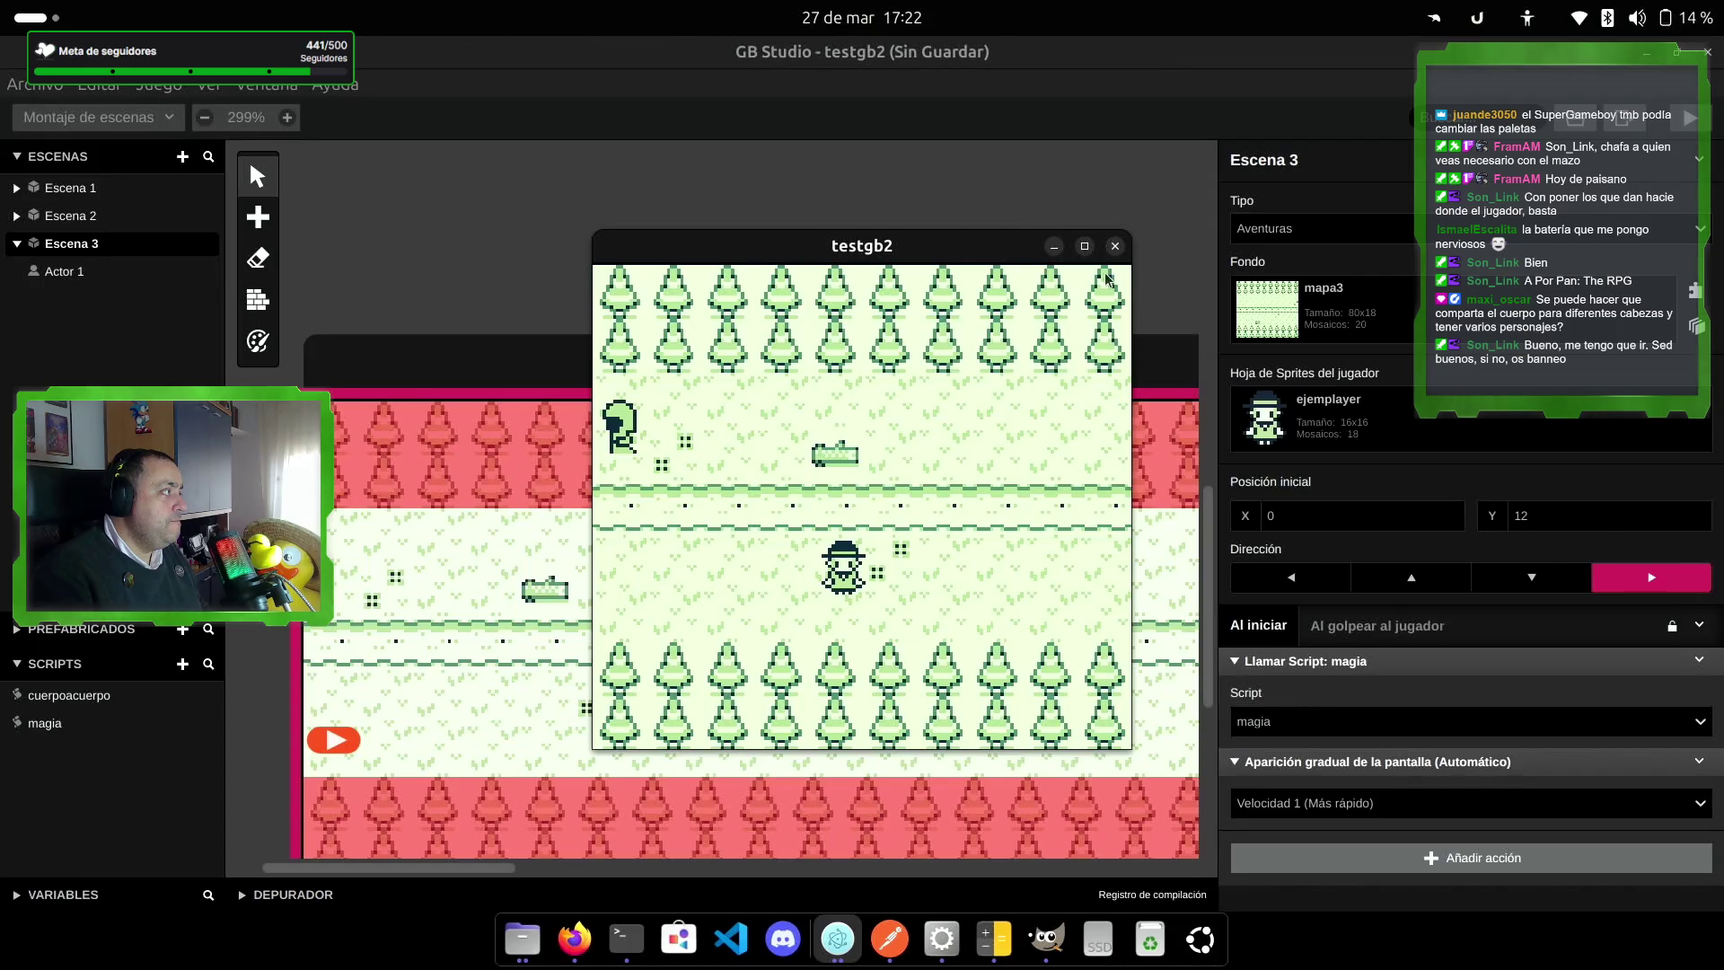
{"action": "left_click", "coordinate": [1116, 247]}
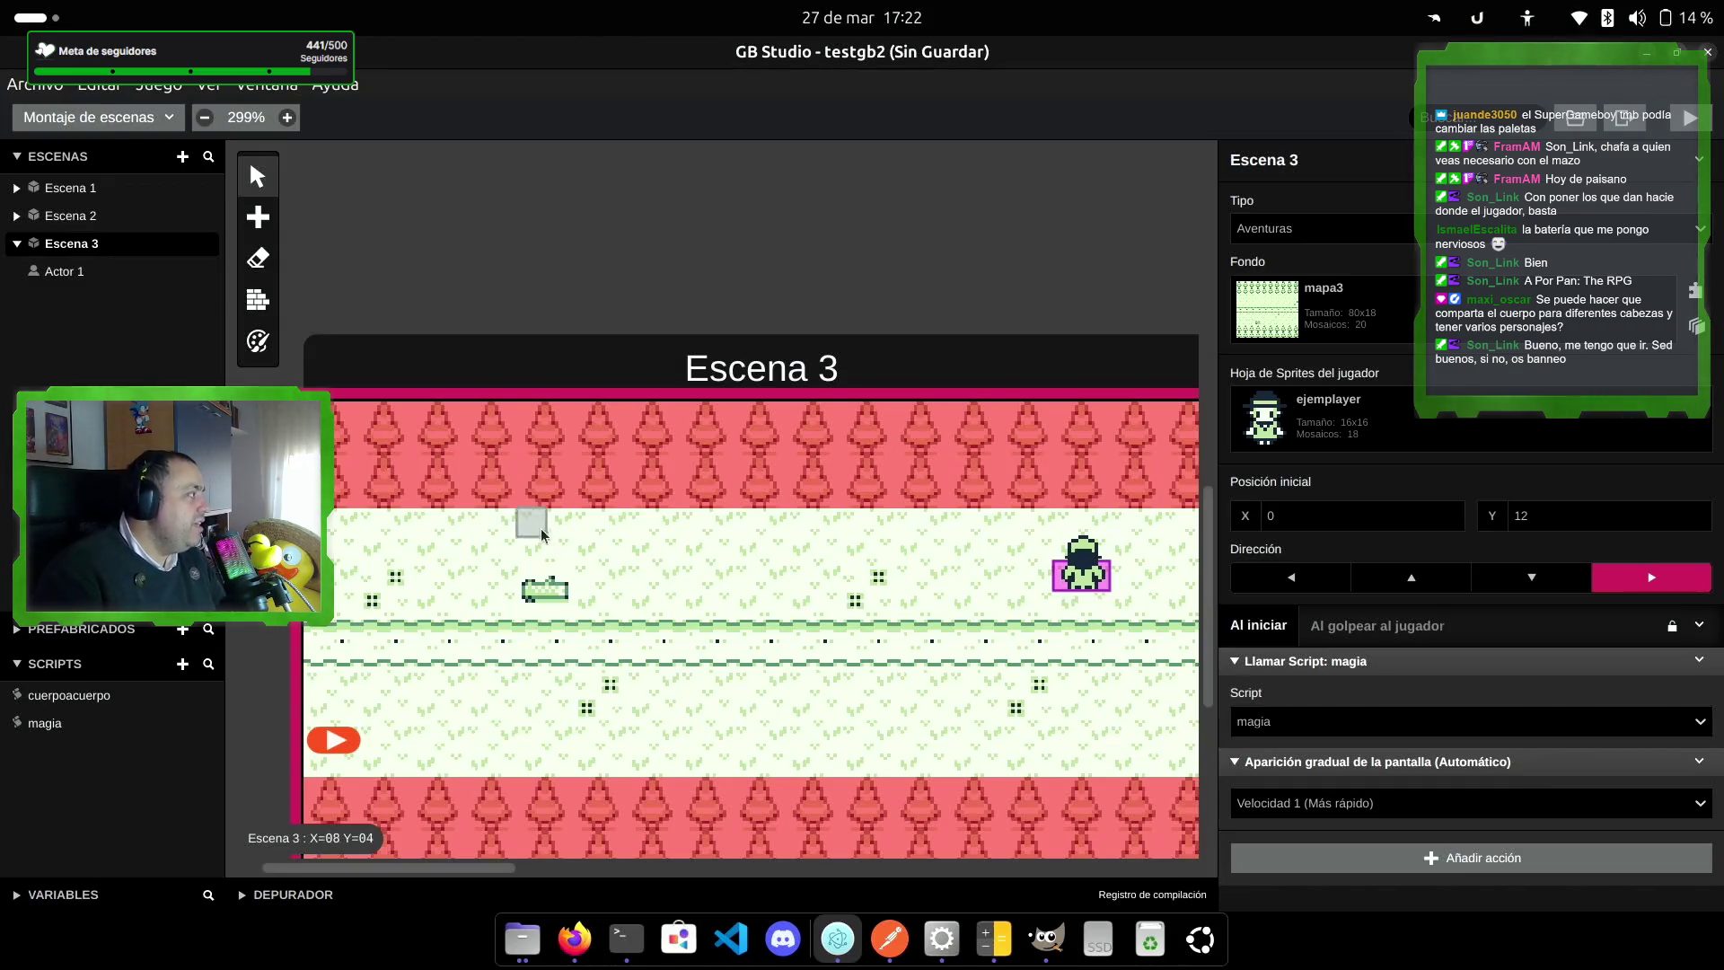
{"action": "mouse_move", "coordinate": [719, 376]}
{"action": "left_mouse_down"}
{"action": "mouse_move", "coordinate": [707, 224]}
{"action": "mouse_move", "coordinate": [705, 250]}
{"action": "left_mouse_up"}
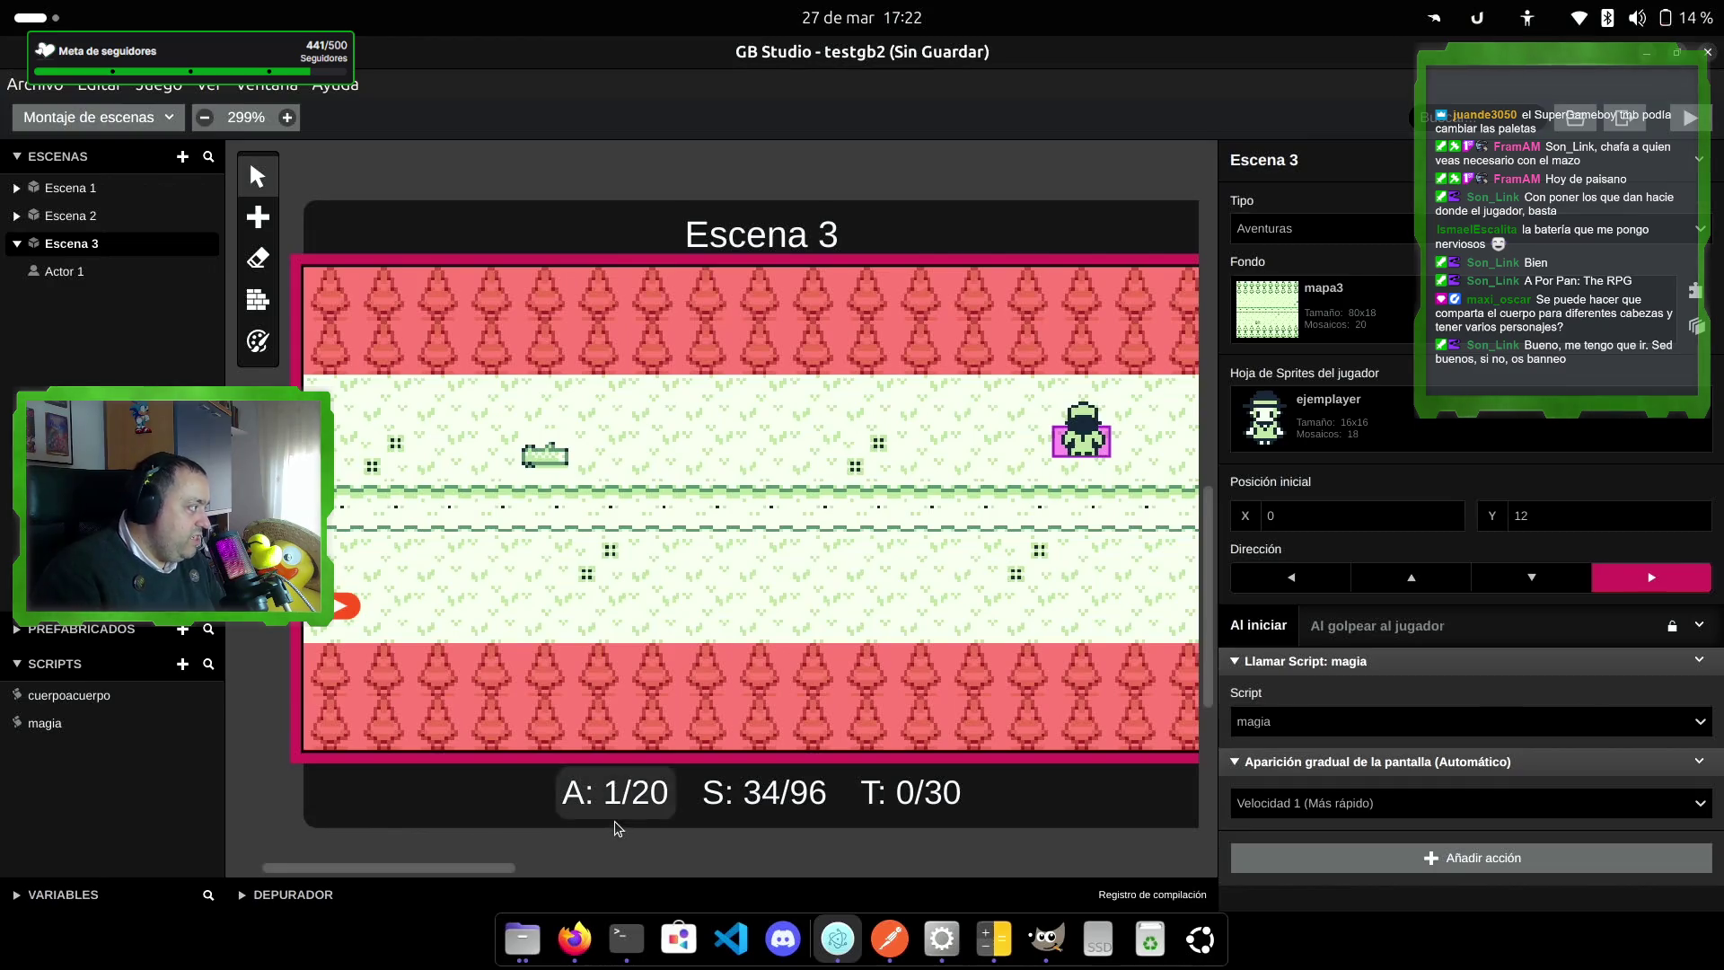
{"action": "mouse_move", "coordinate": [617, 815]}
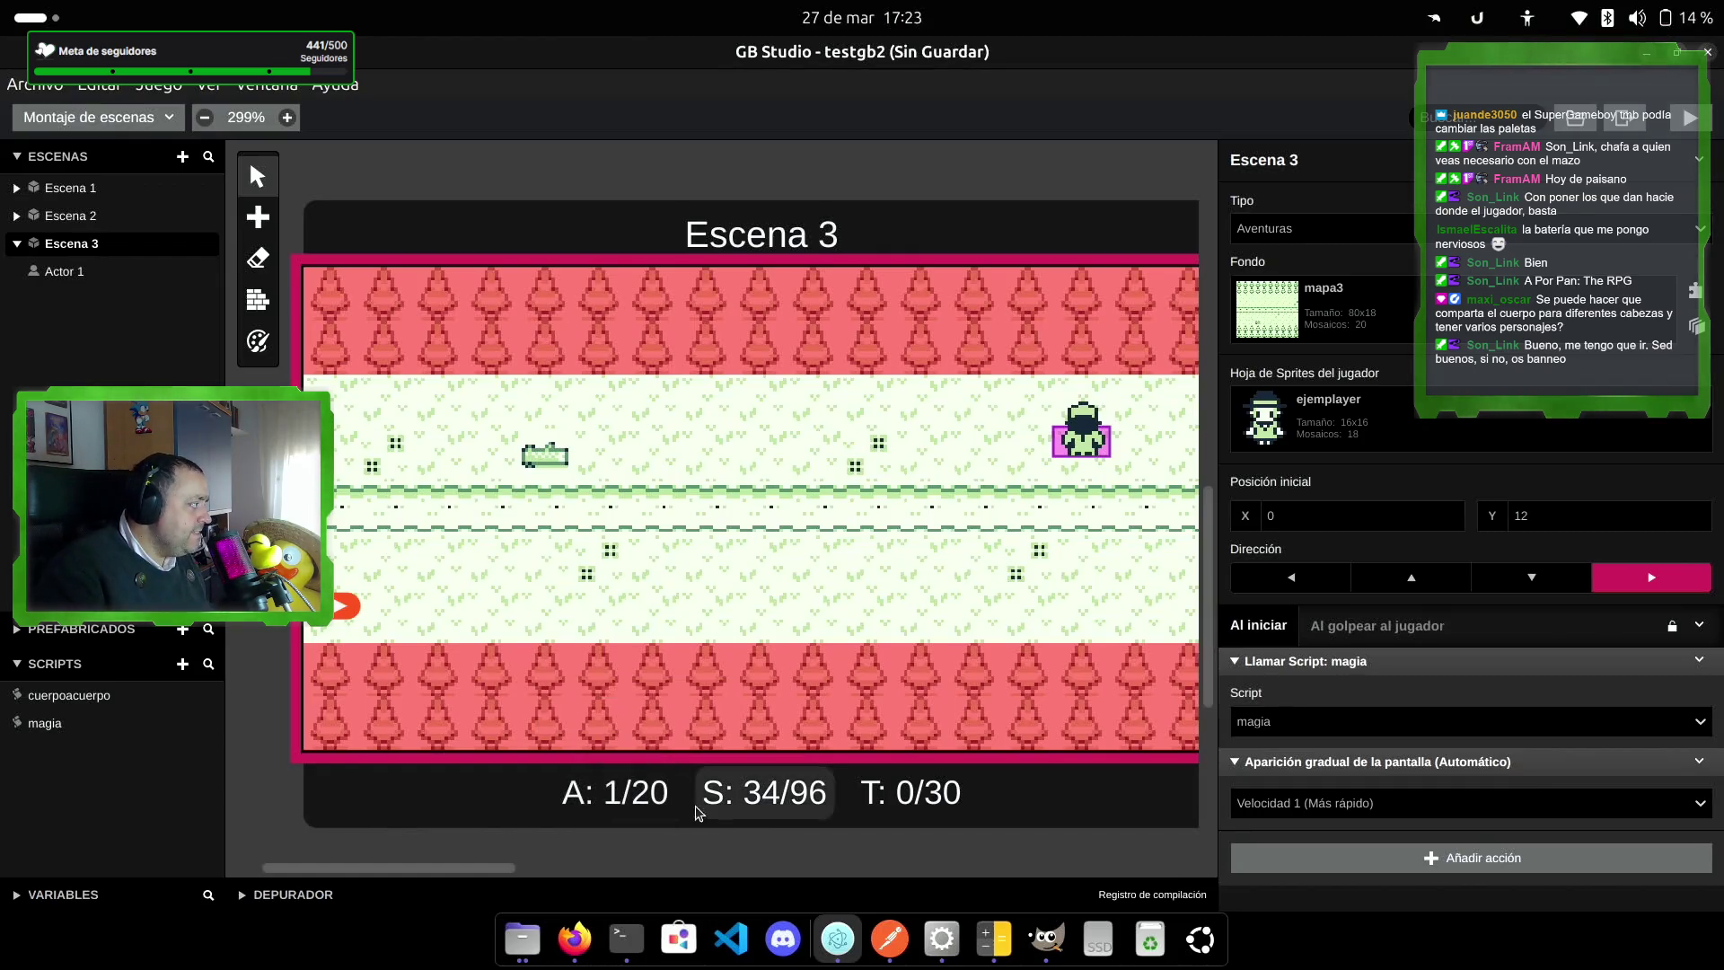
{"action": "mouse_move", "coordinate": [772, 797]}
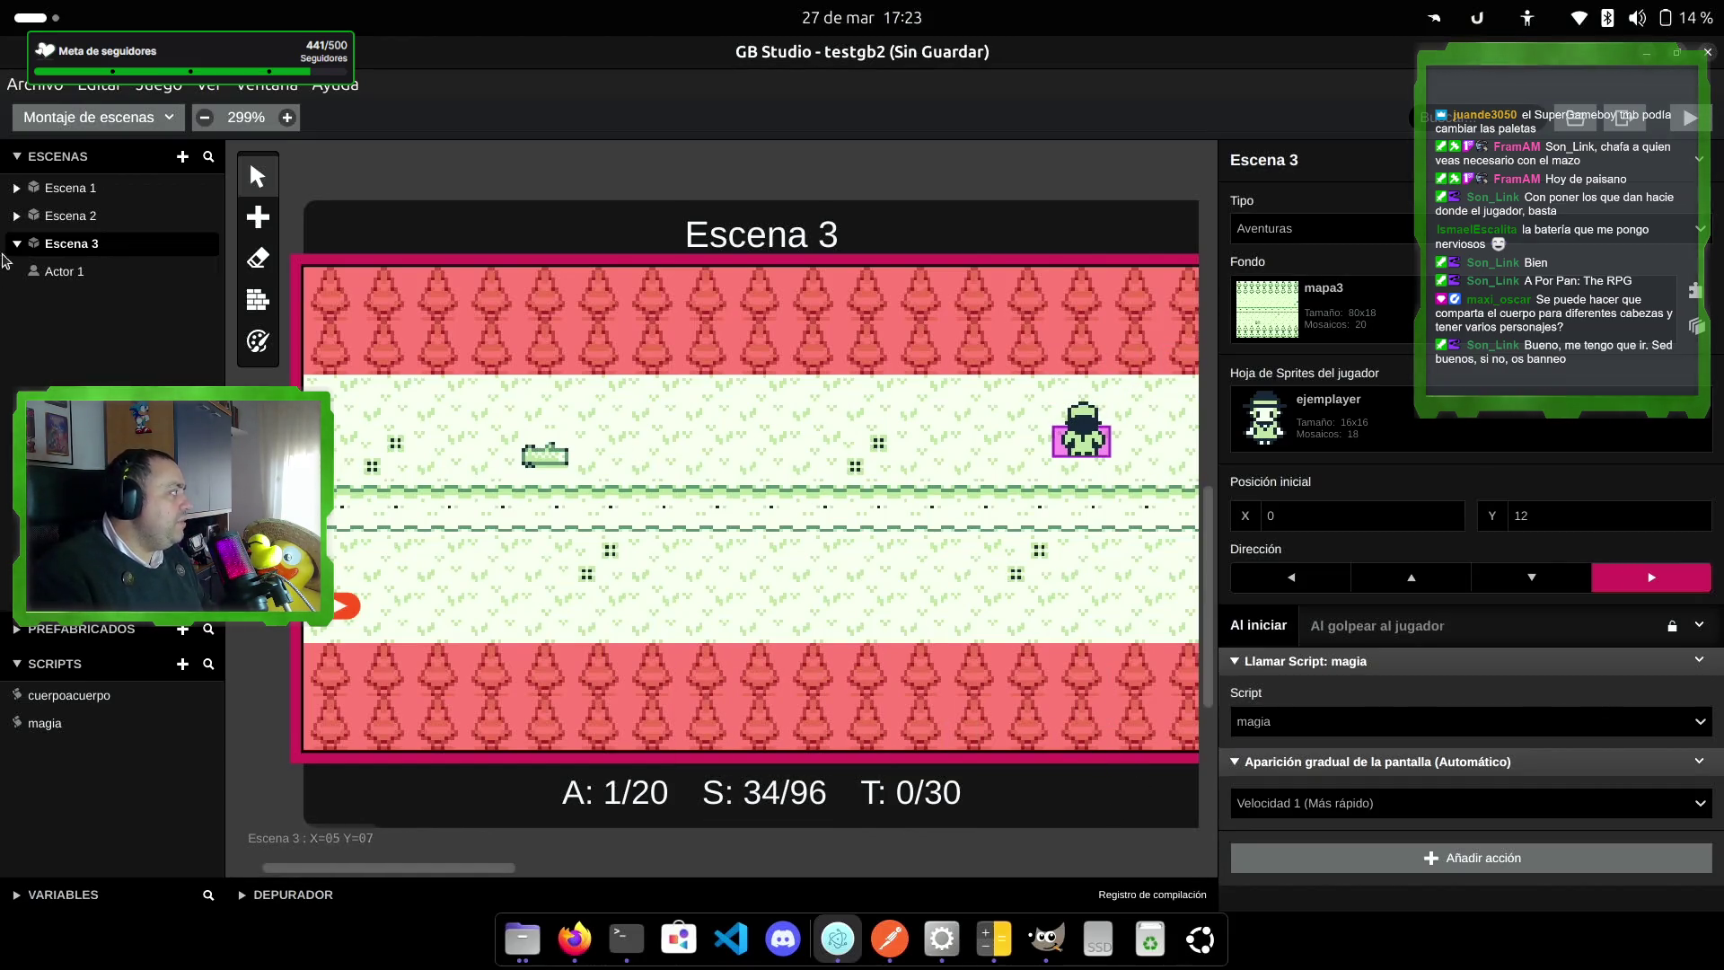
{"action": "left_click", "coordinate": [100, 271]}
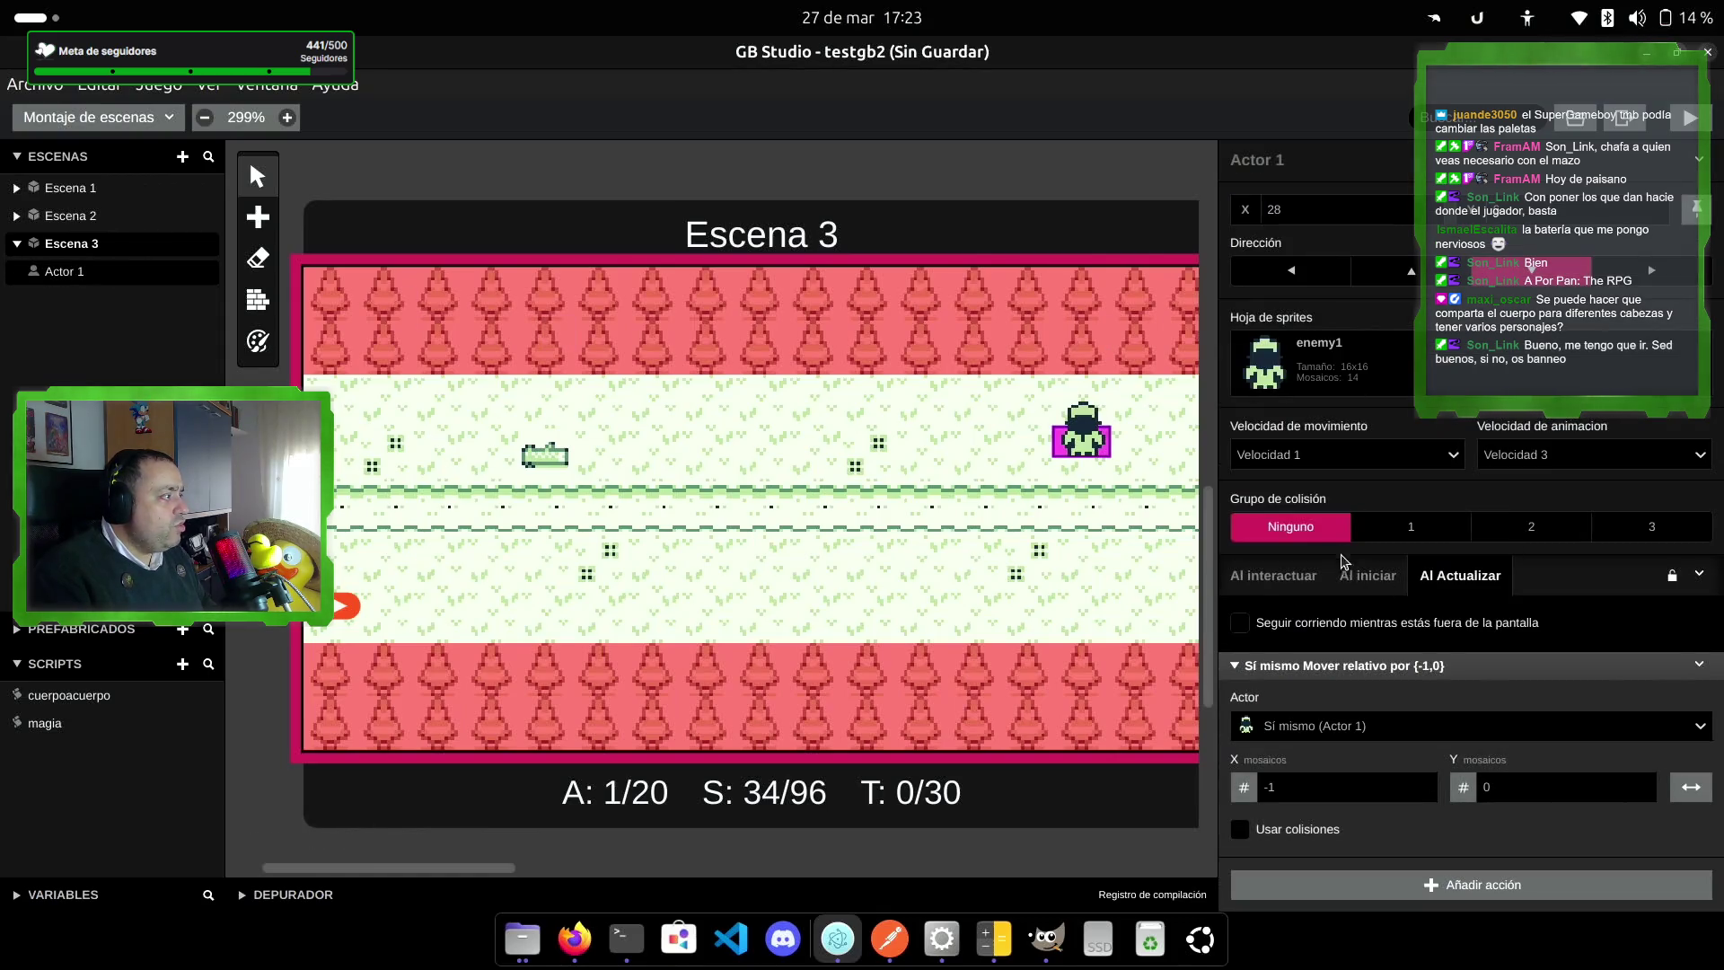
Step: Set Actor 1 to collision group 1 and add Desactivar Actor to its Al golpear script
{"action": "left_click", "coordinate": [1407, 525]}
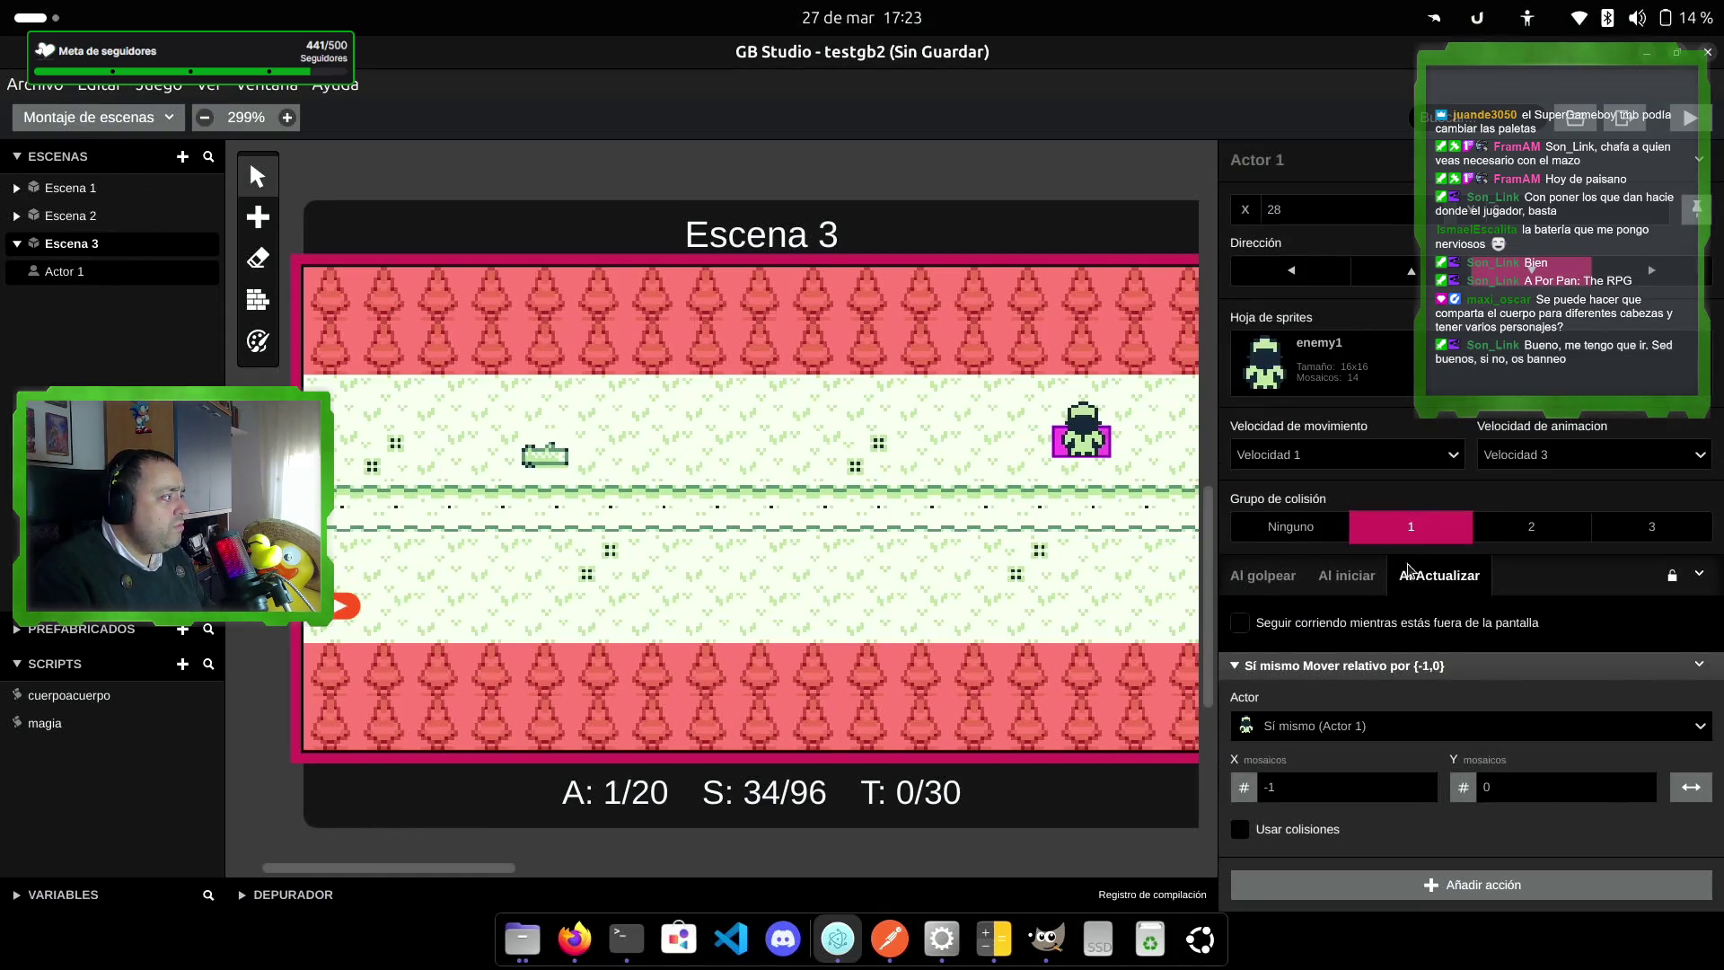
{"action": "left_click", "coordinate": [1284, 584]}
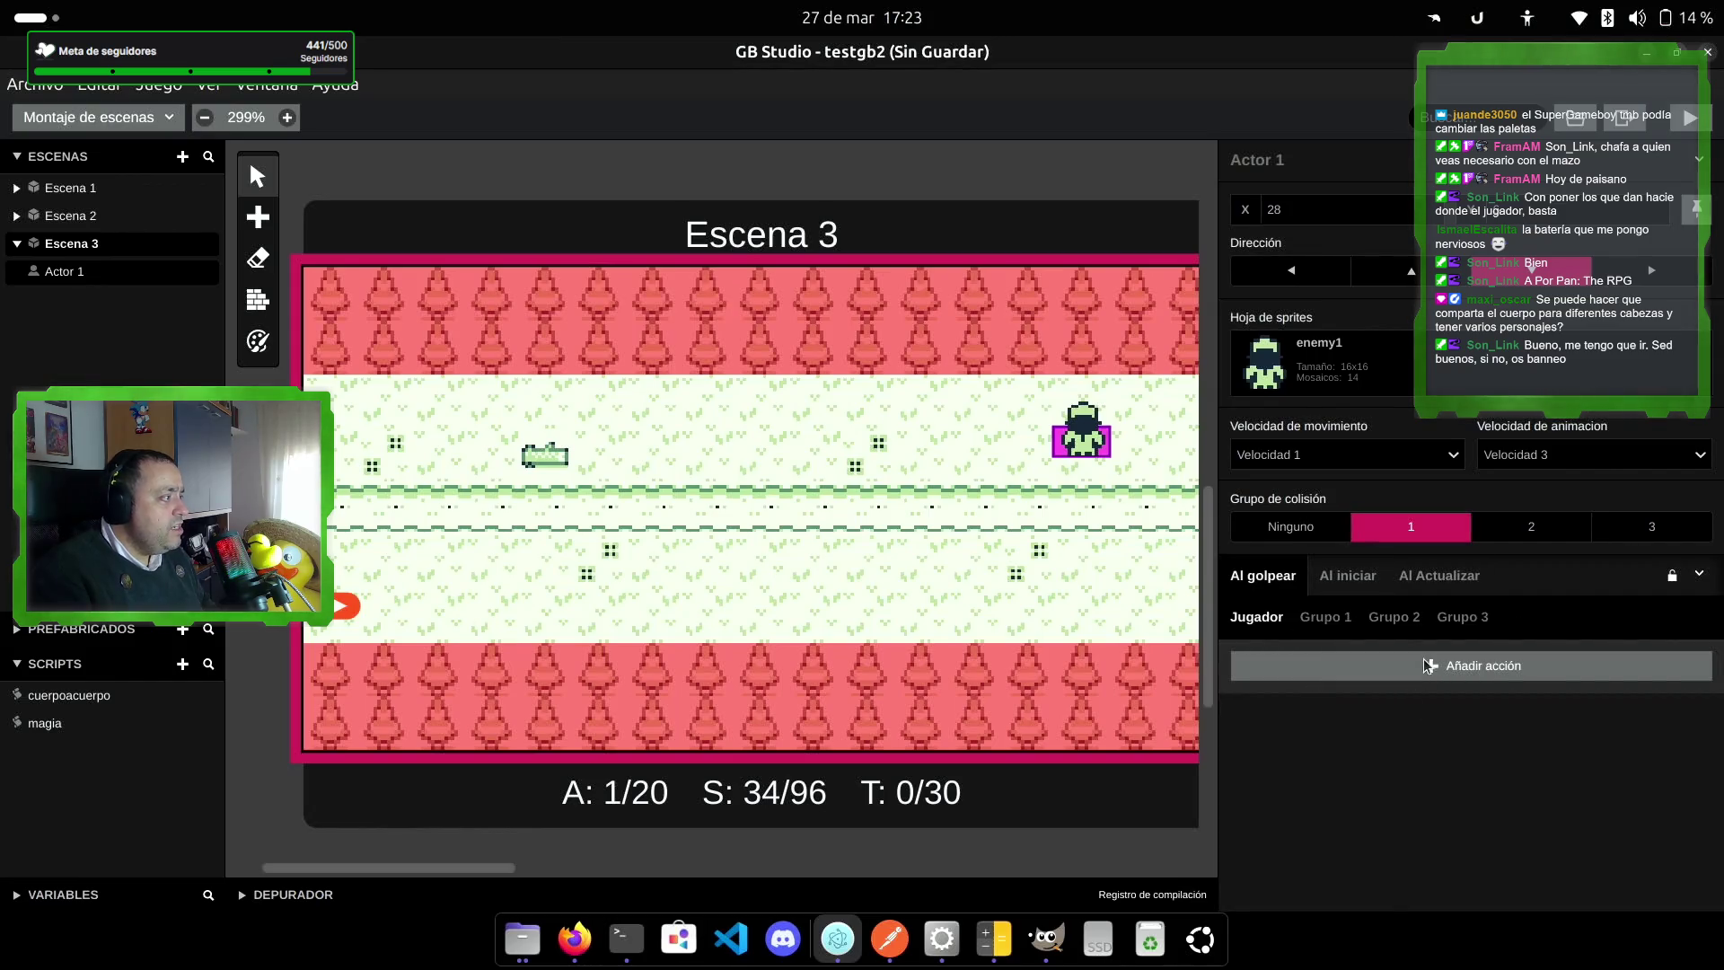
{"action": "left_click", "coordinate": [1428, 665]}
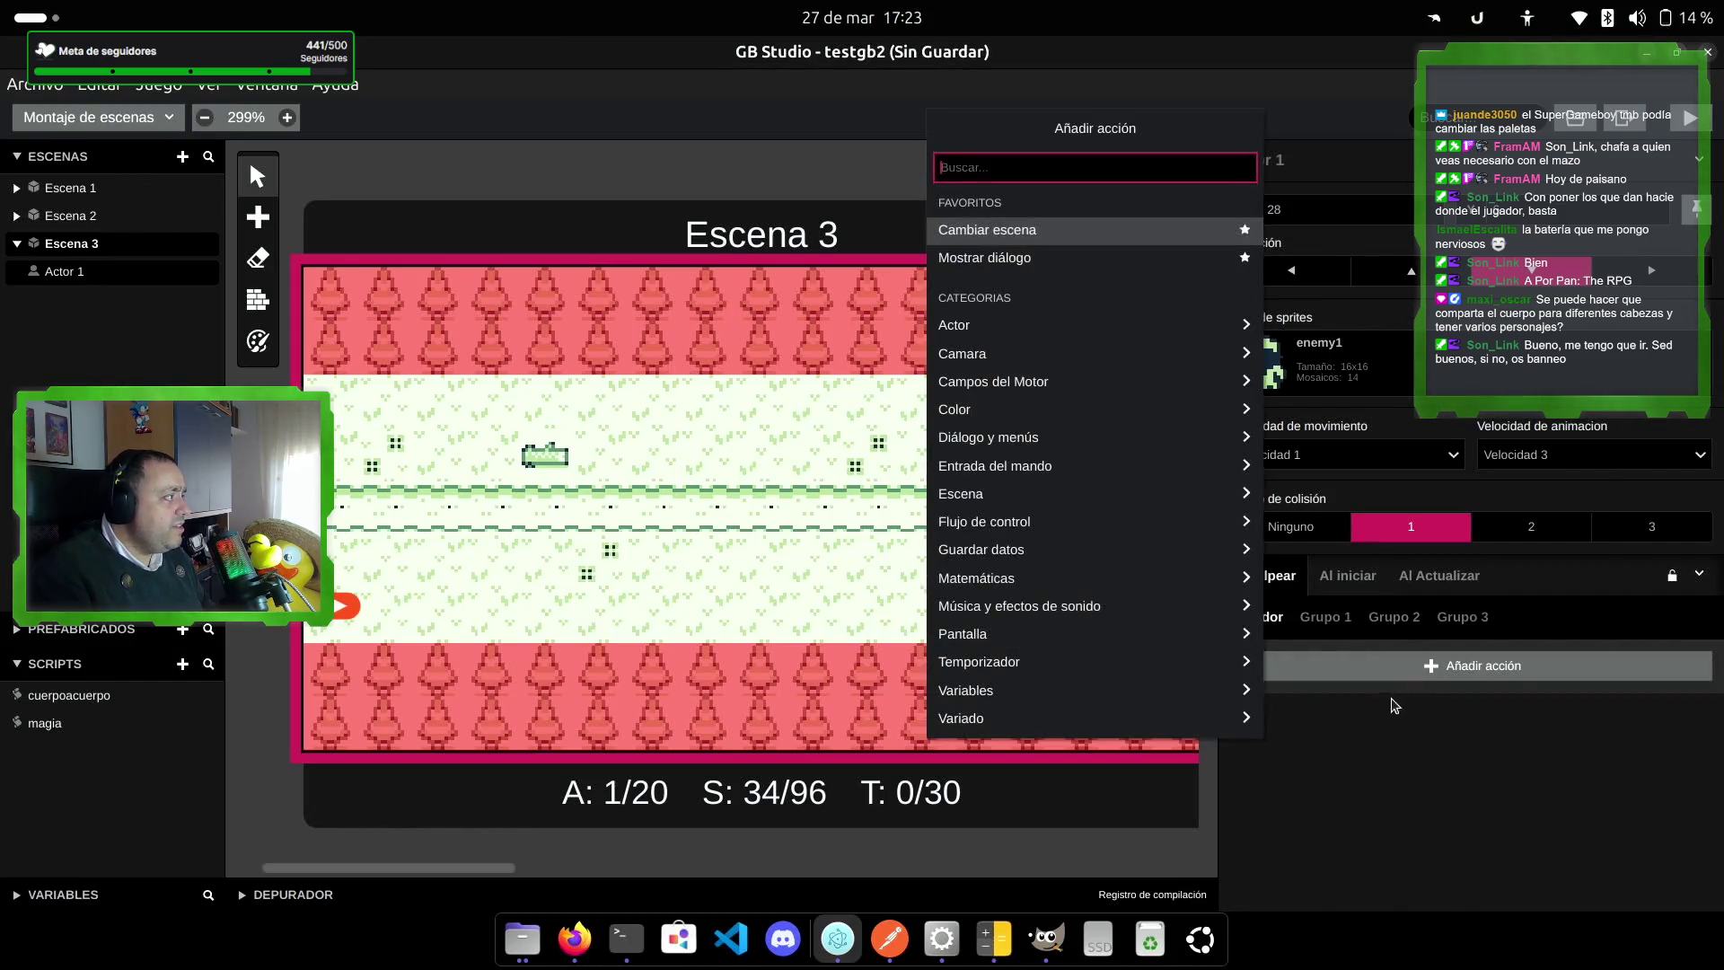
{"action": "left_click", "coordinate": [995, 330]}
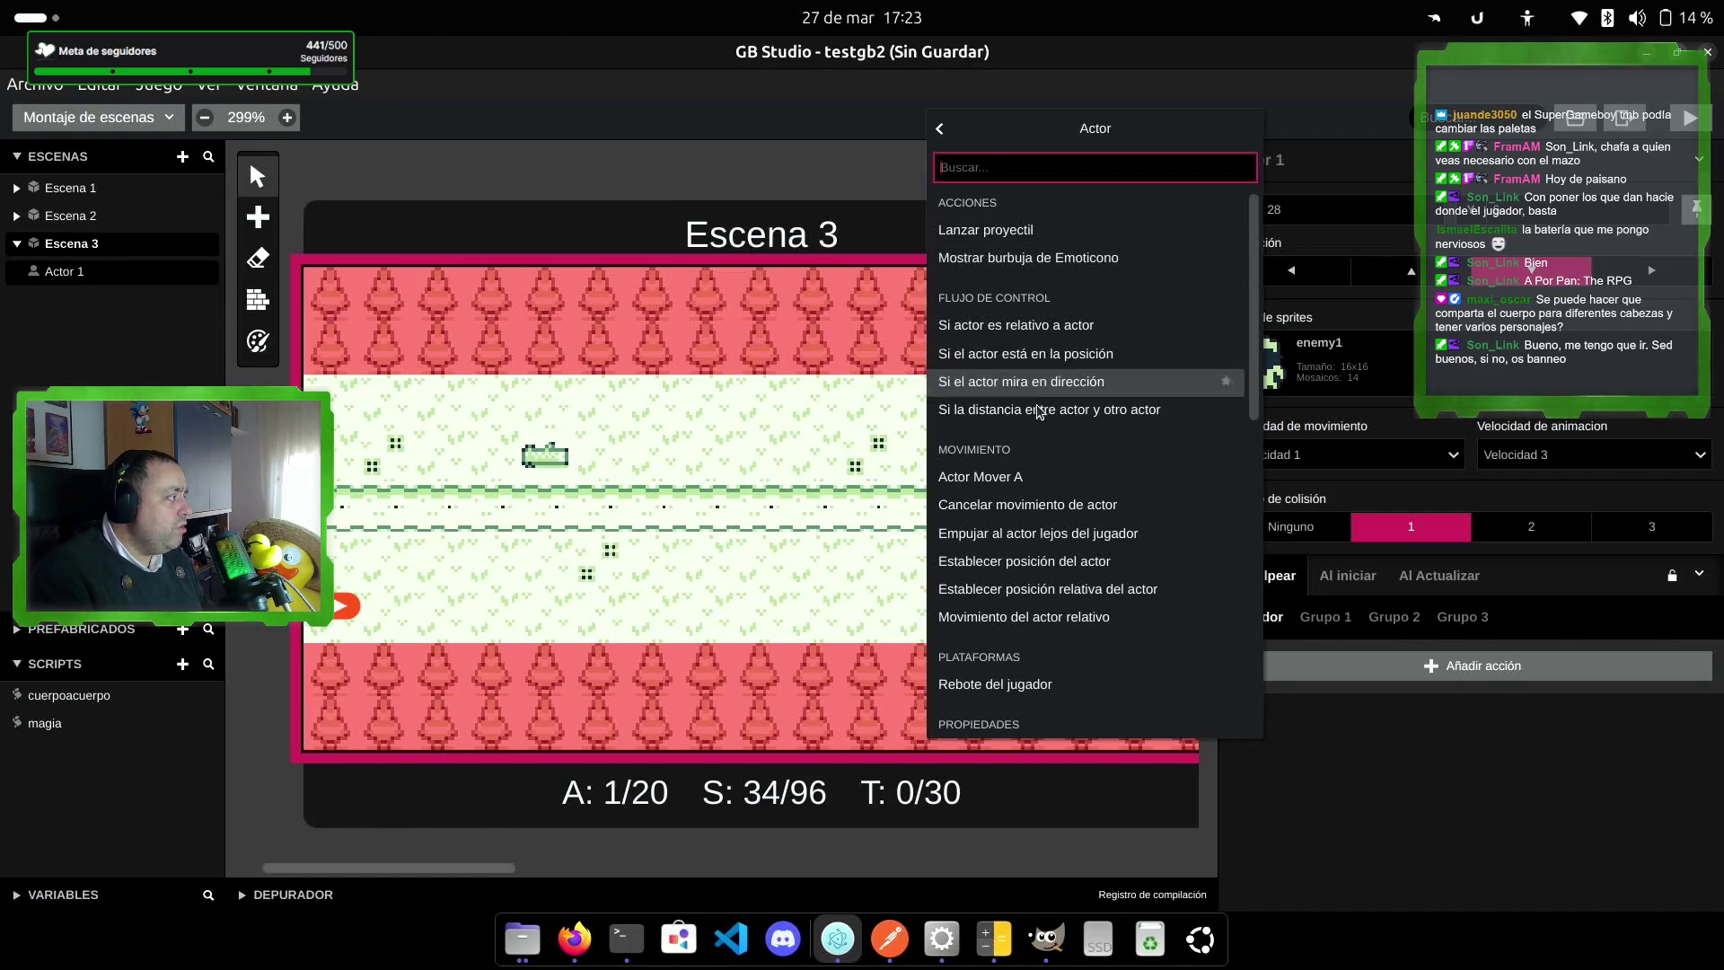
{"action": "scroll", "coordinate": [1045, 496], "scroll_direction": "down", "scroll_amount": 5}
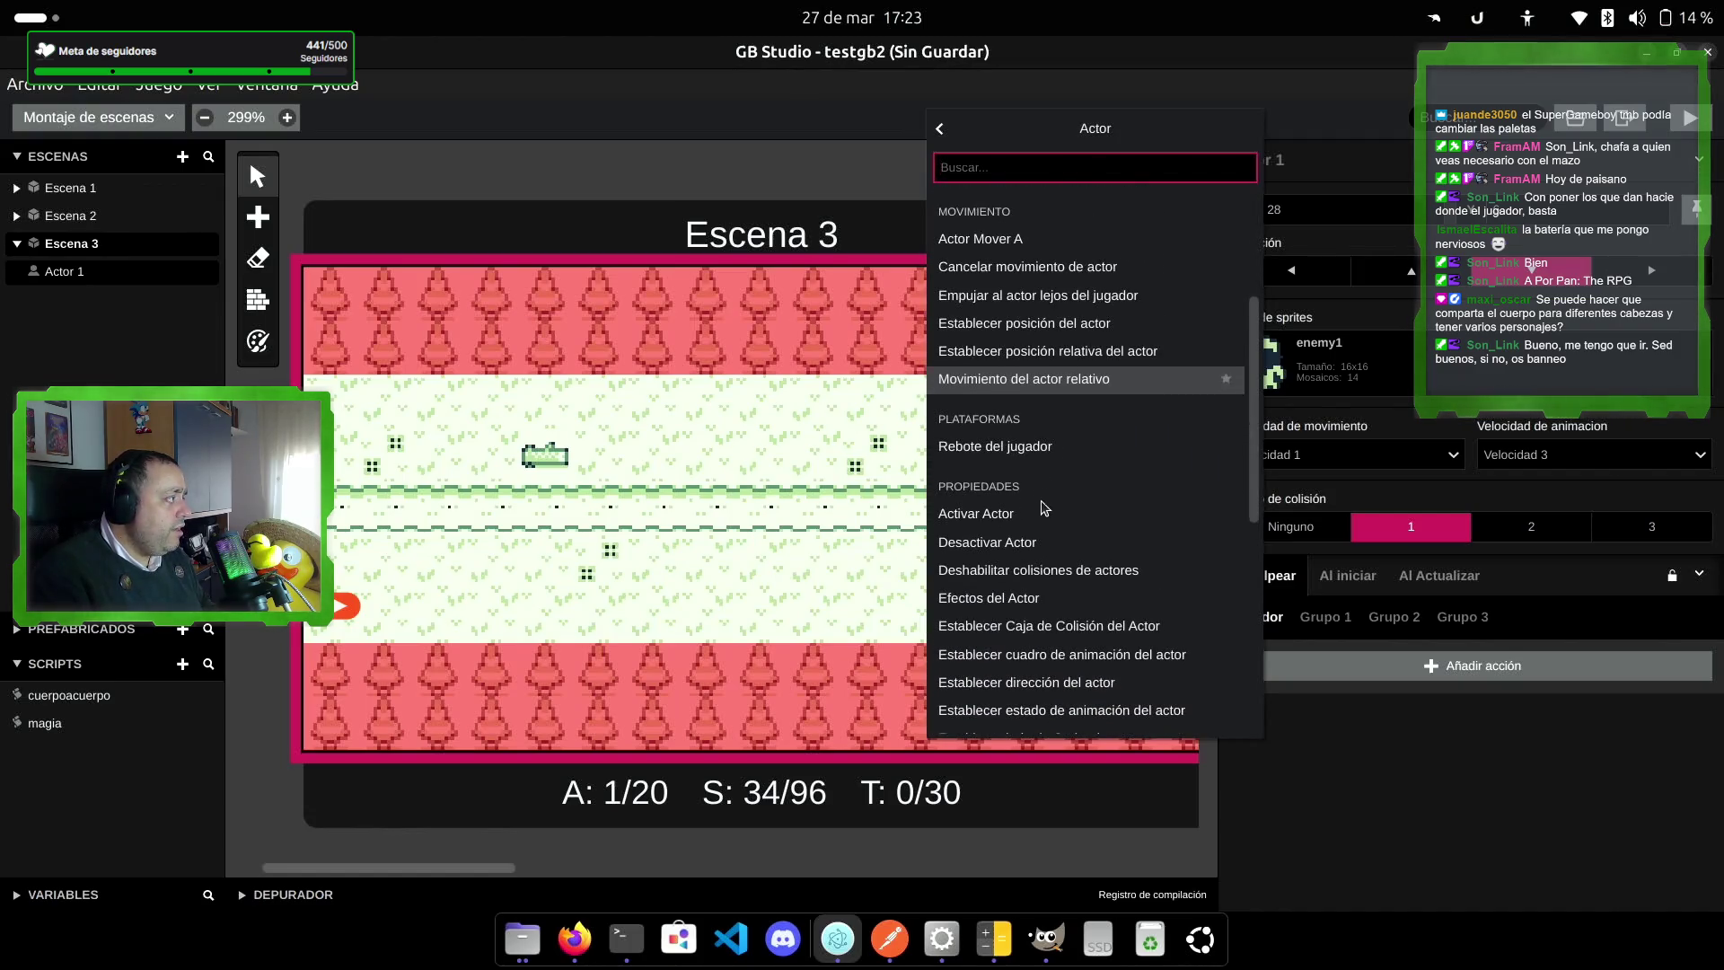
{"action": "mouse_move", "coordinate": [1050, 539]}
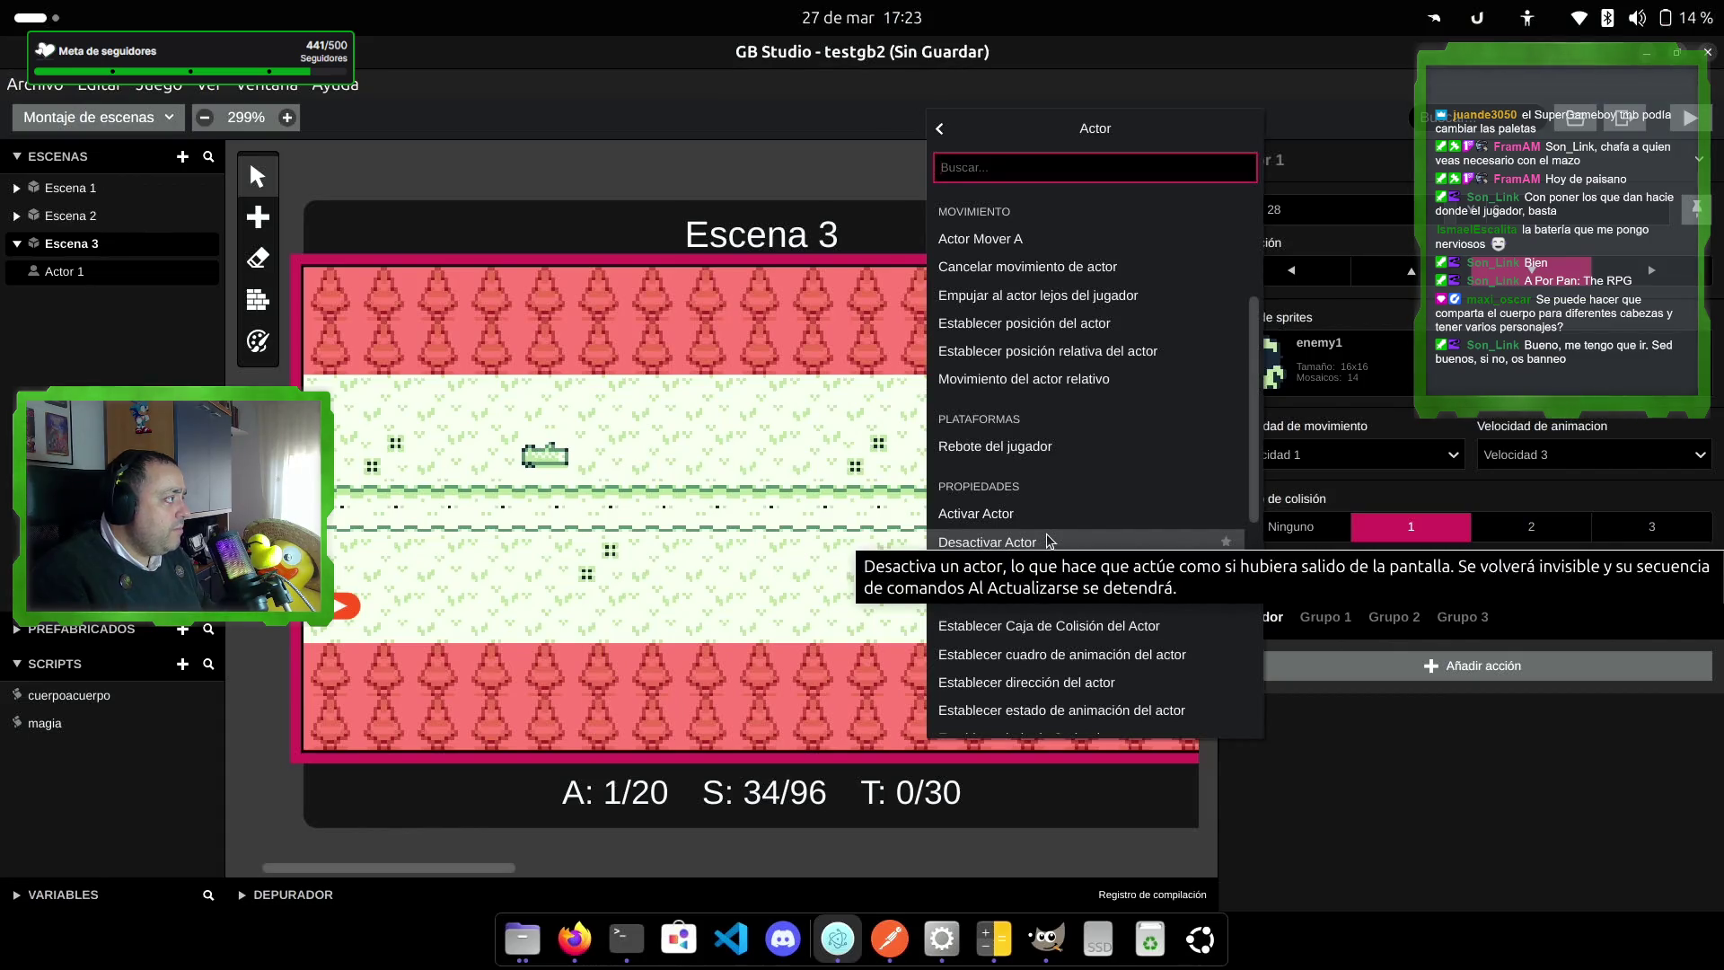
{"action": "left_click", "coordinate": [1051, 540]}
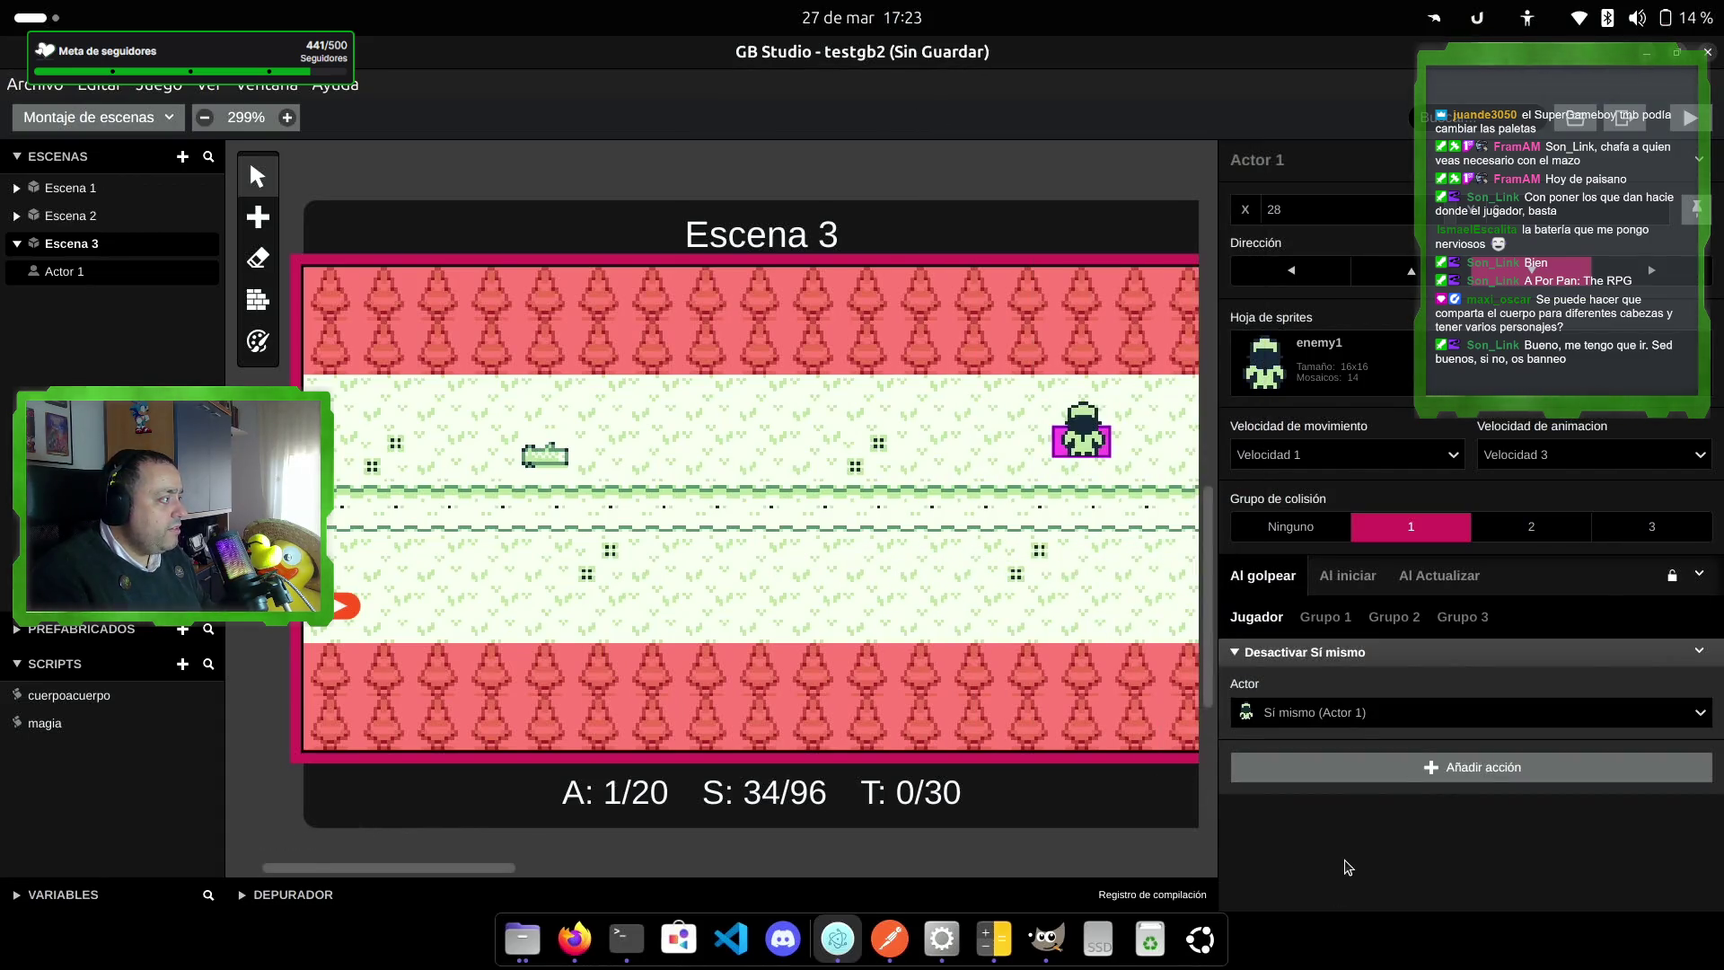
{"action": "left_click", "coordinate": [1374, 771]}
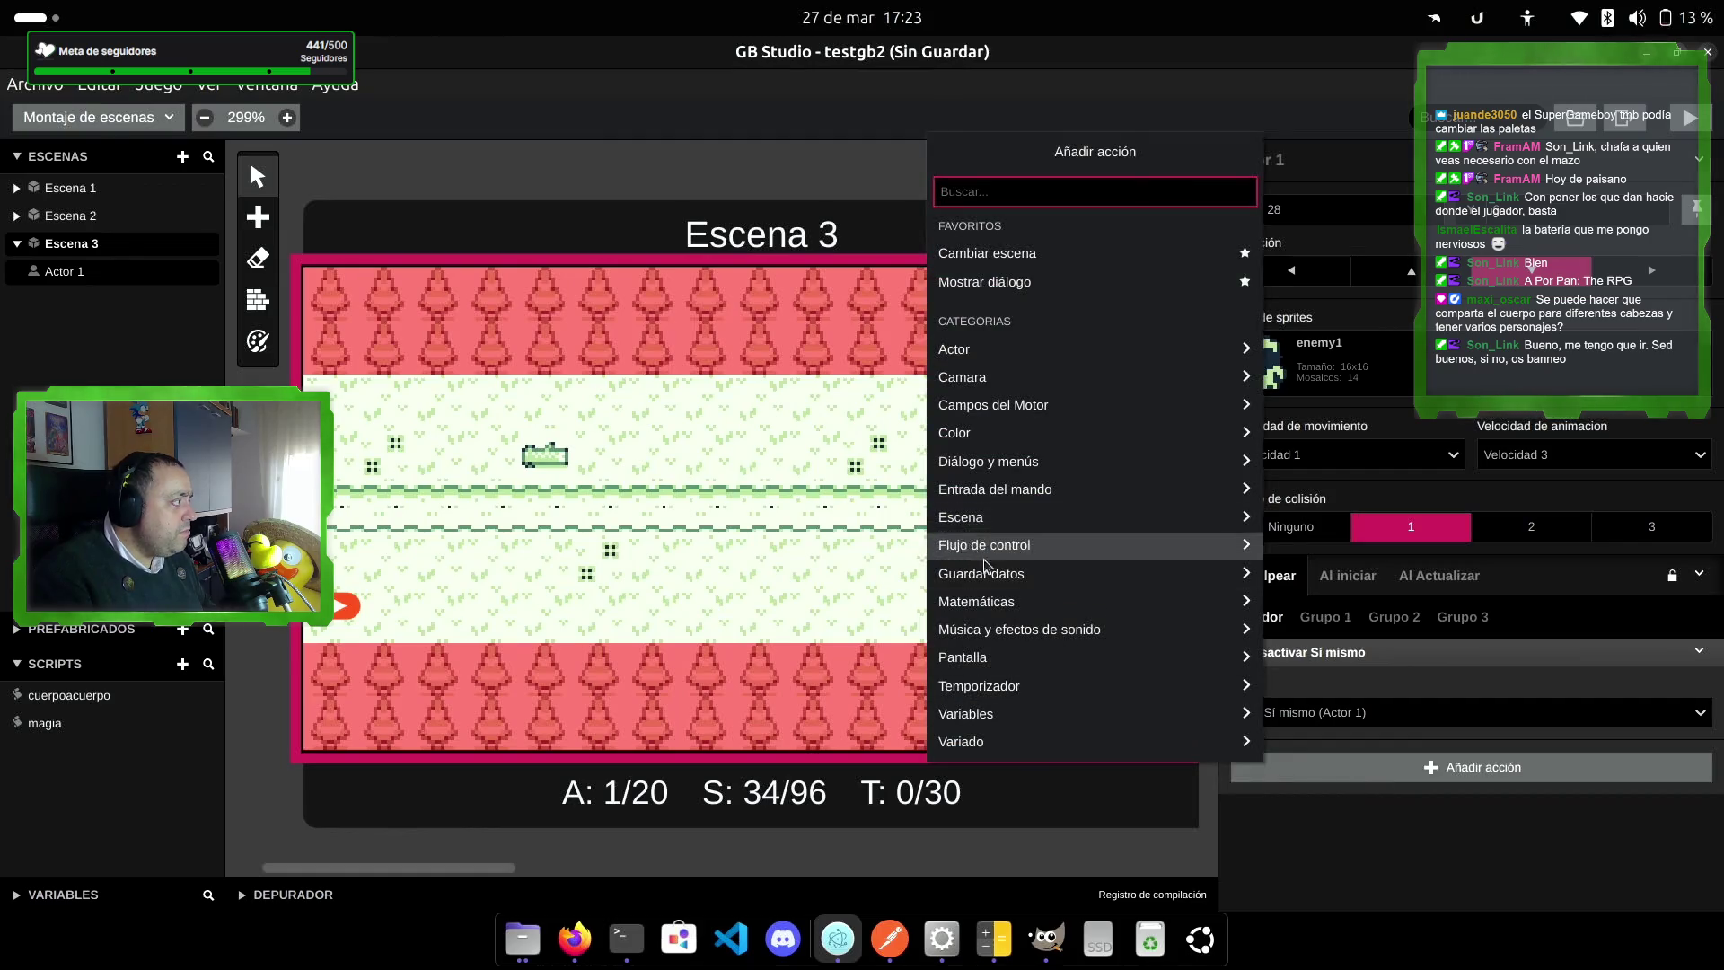
Step: Add an Efectos del Actor action and place it above Desactivar Actor
{"action": "left_click", "coordinate": [988, 350]}
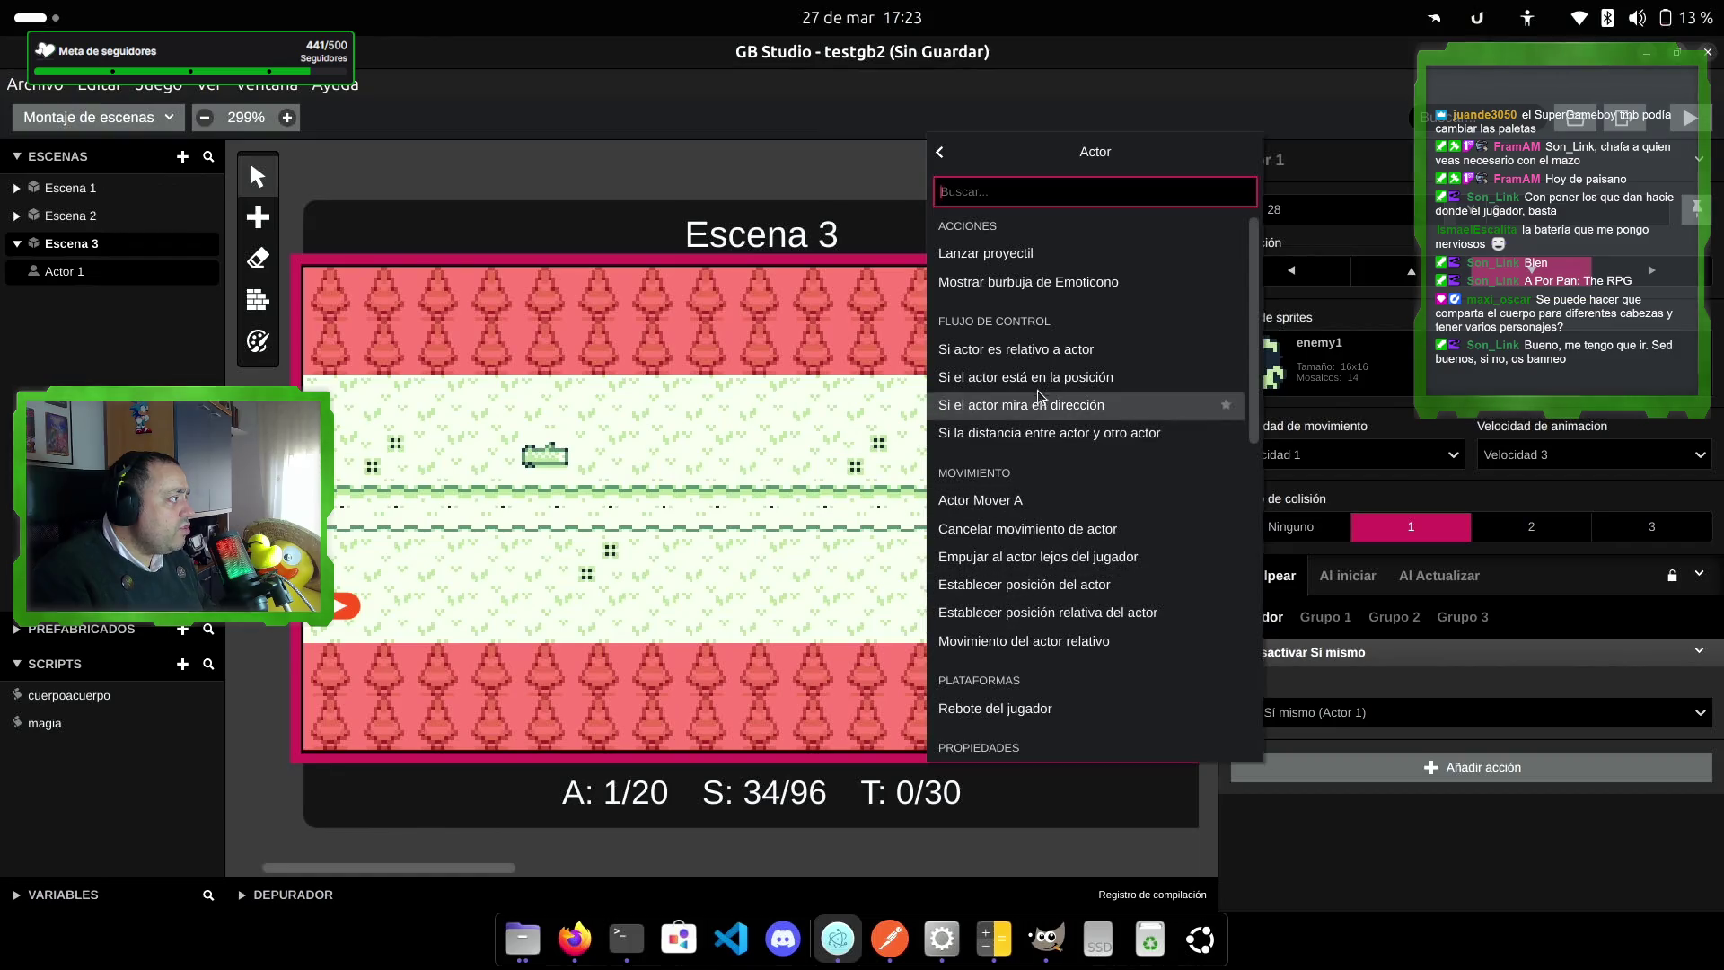
{"action": "scroll", "coordinate": [1051, 503], "scroll_direction": "down", "scroll_amount": 3}
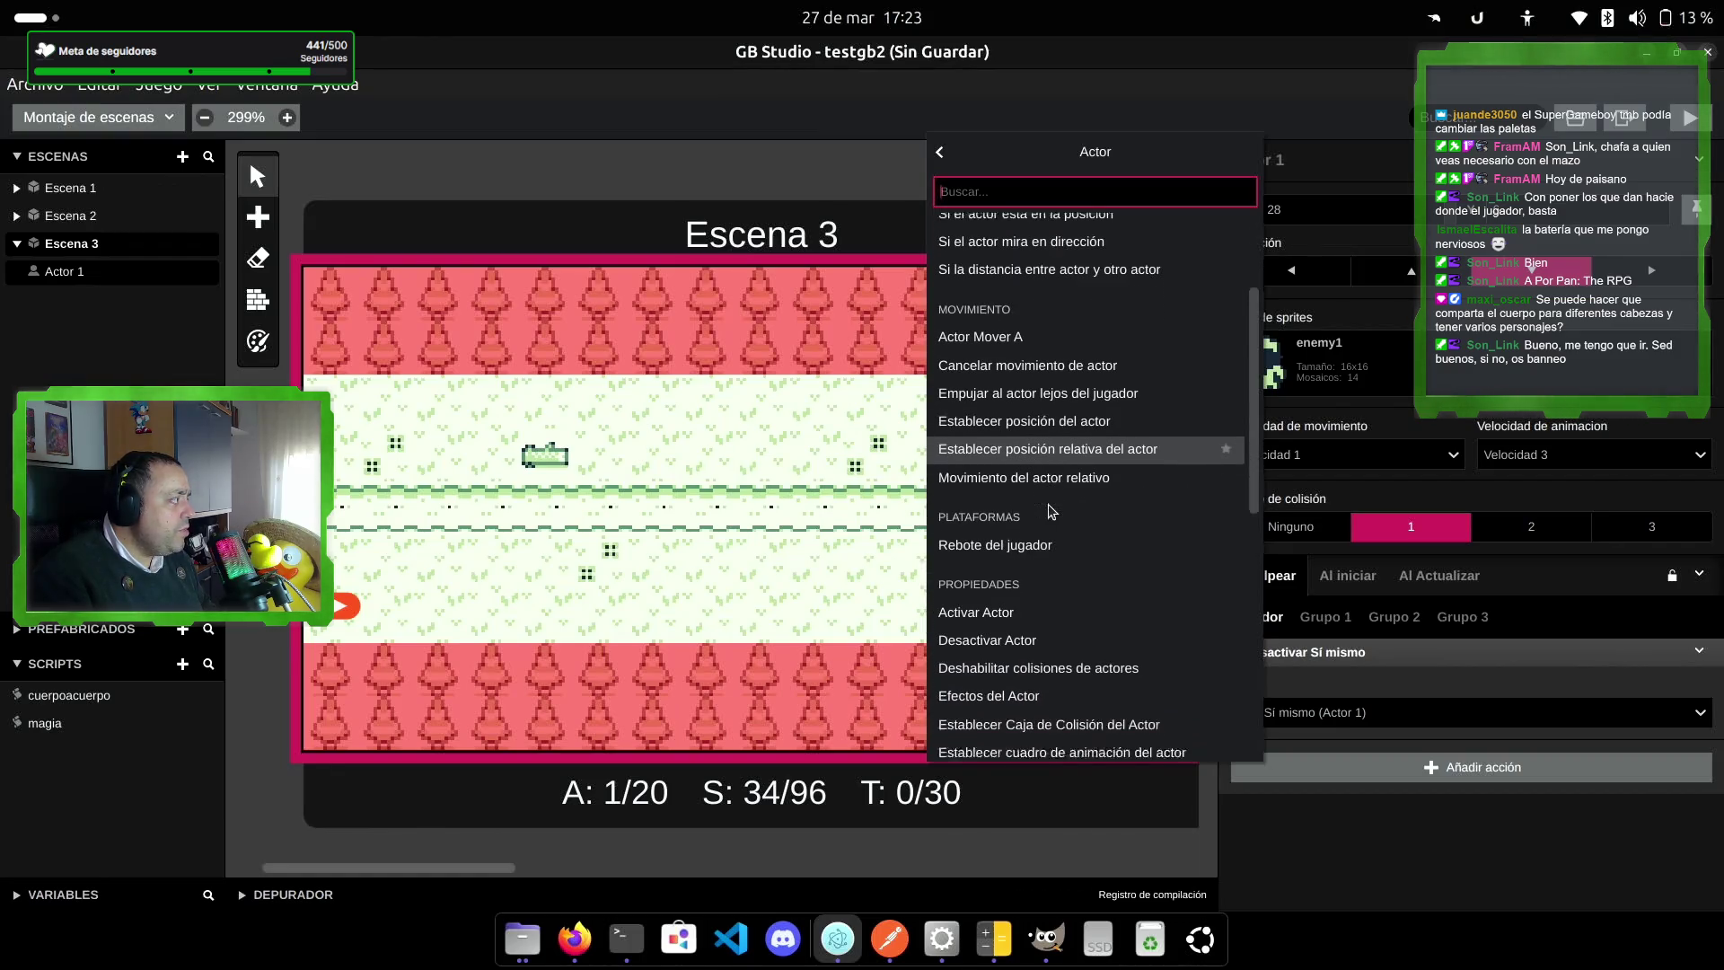
{"action": "left_click", "coordinate": [1123, 621]}
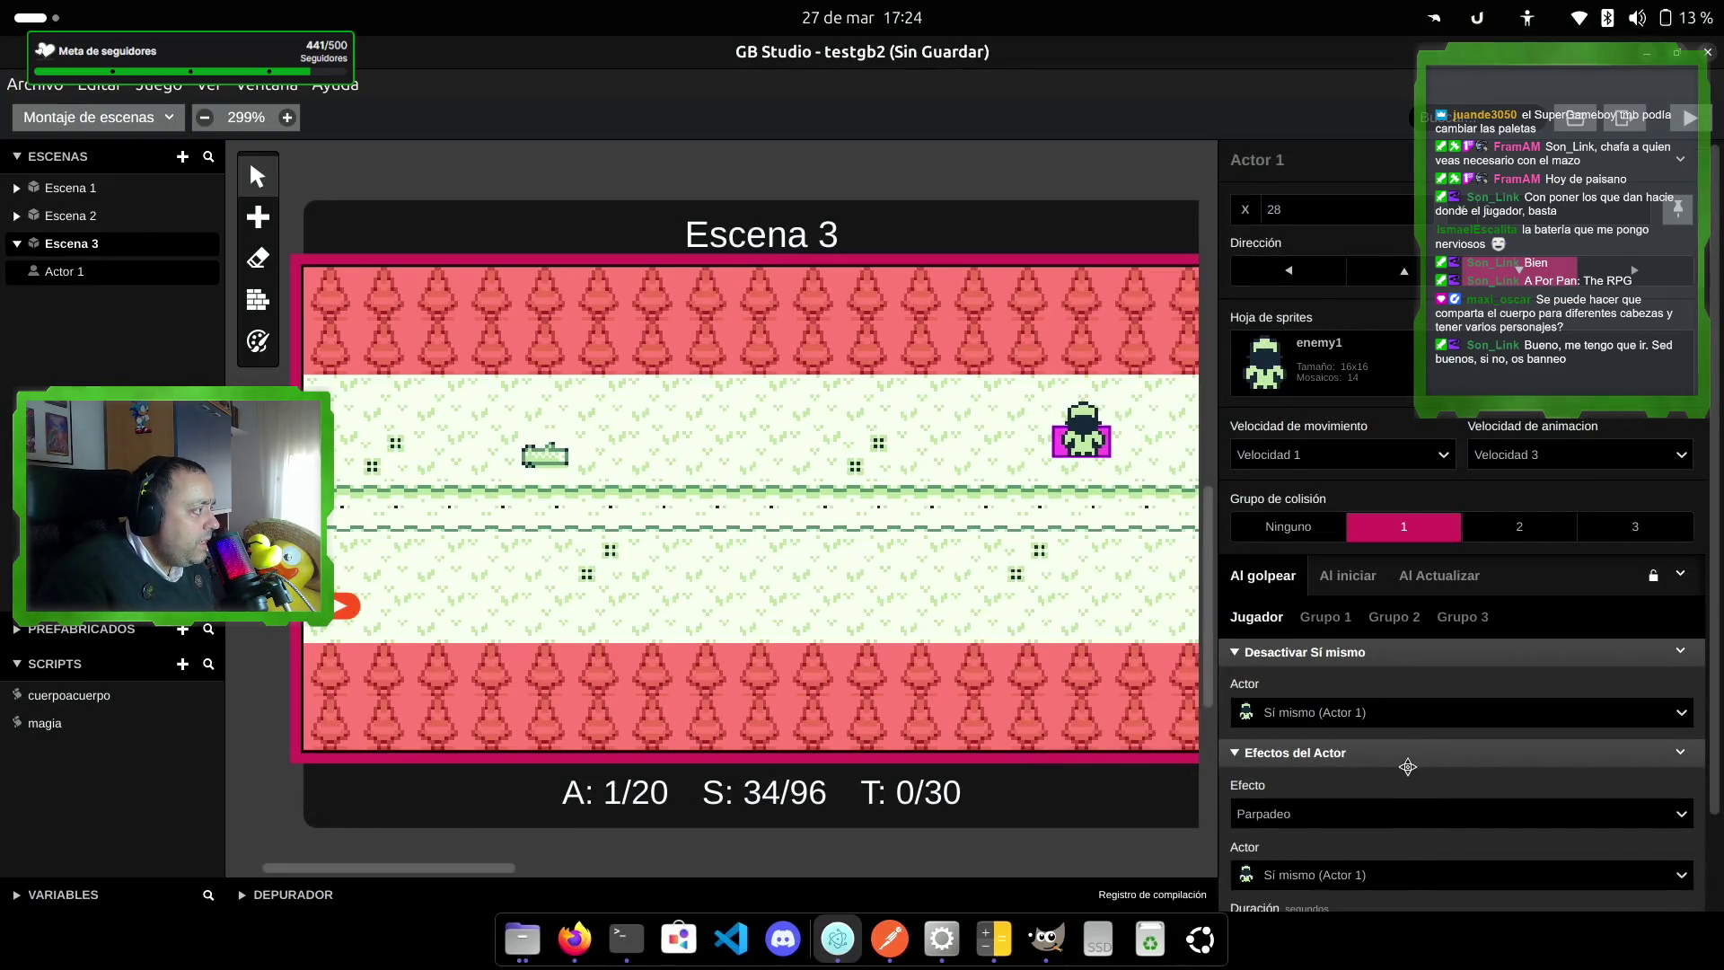
{"action": "mouse_move", "coordinate": [1408, 762]}
{"action": "left_mouse_down"}
{"action": "mouse_move", "coordinate": [1391, 635]}
{"action": "mouse_move", "coordinate": [1388, 651]}
{"action": "left_mouse_up"}
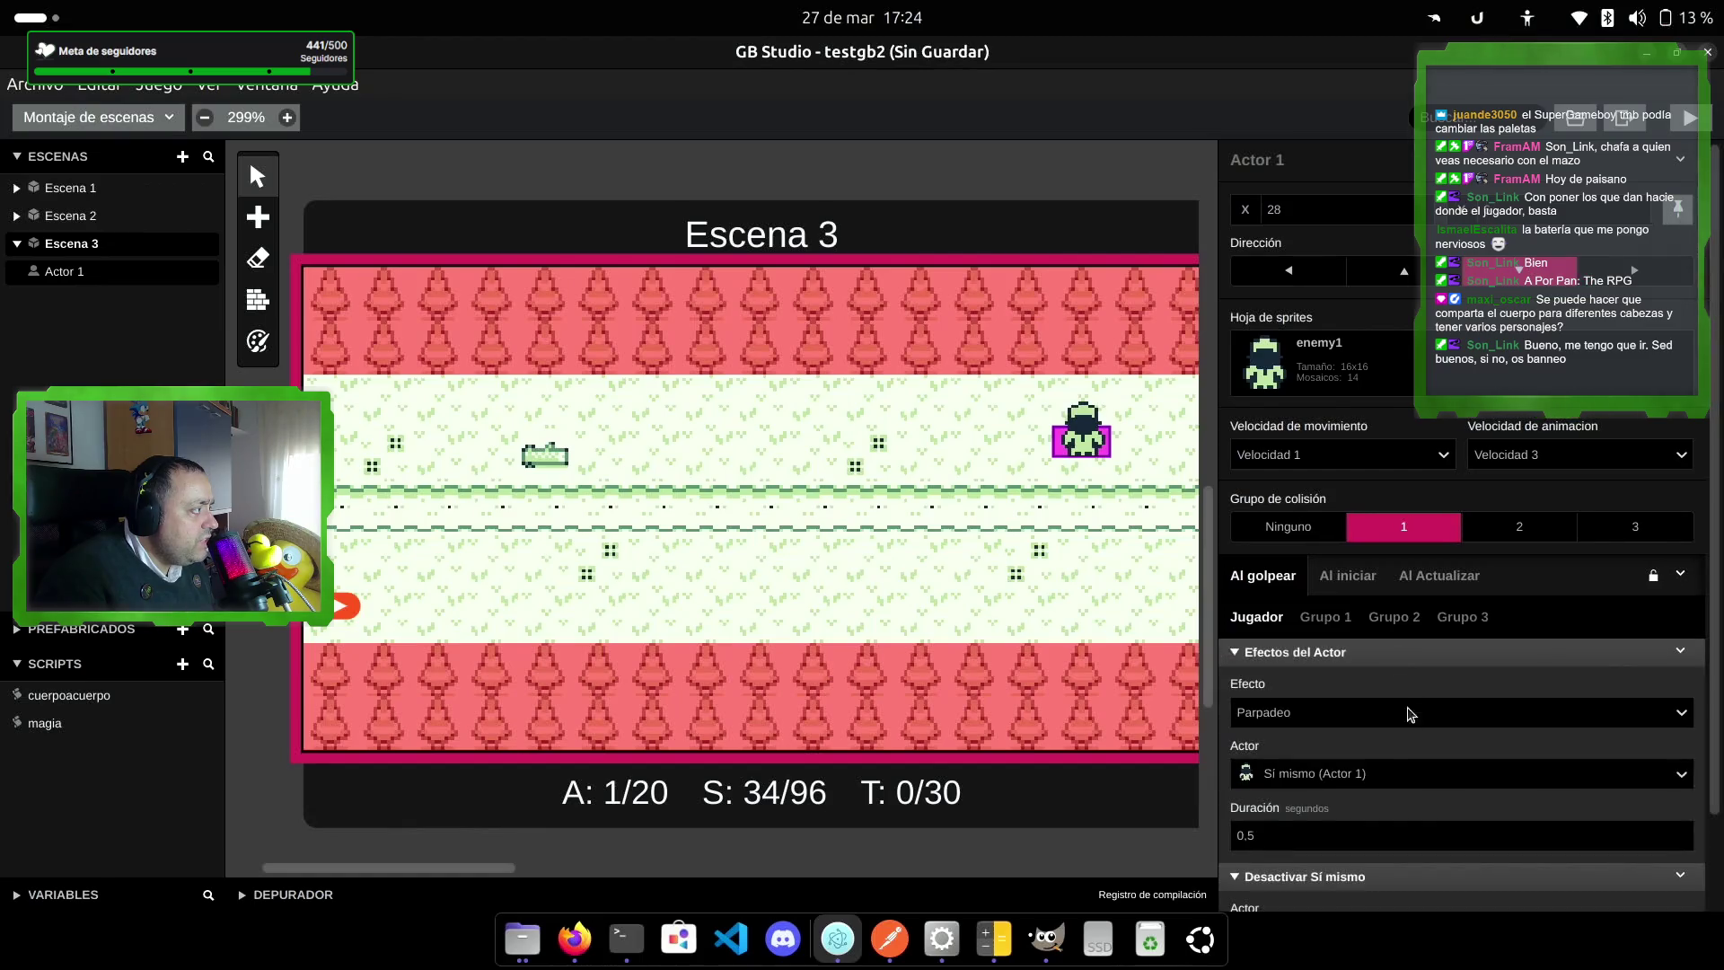
Step: Keep the effect on Parpadeo after trying Dividir Fuera, then launch a test run
{"action": "left_click", "coordinate": [1327, 719]}
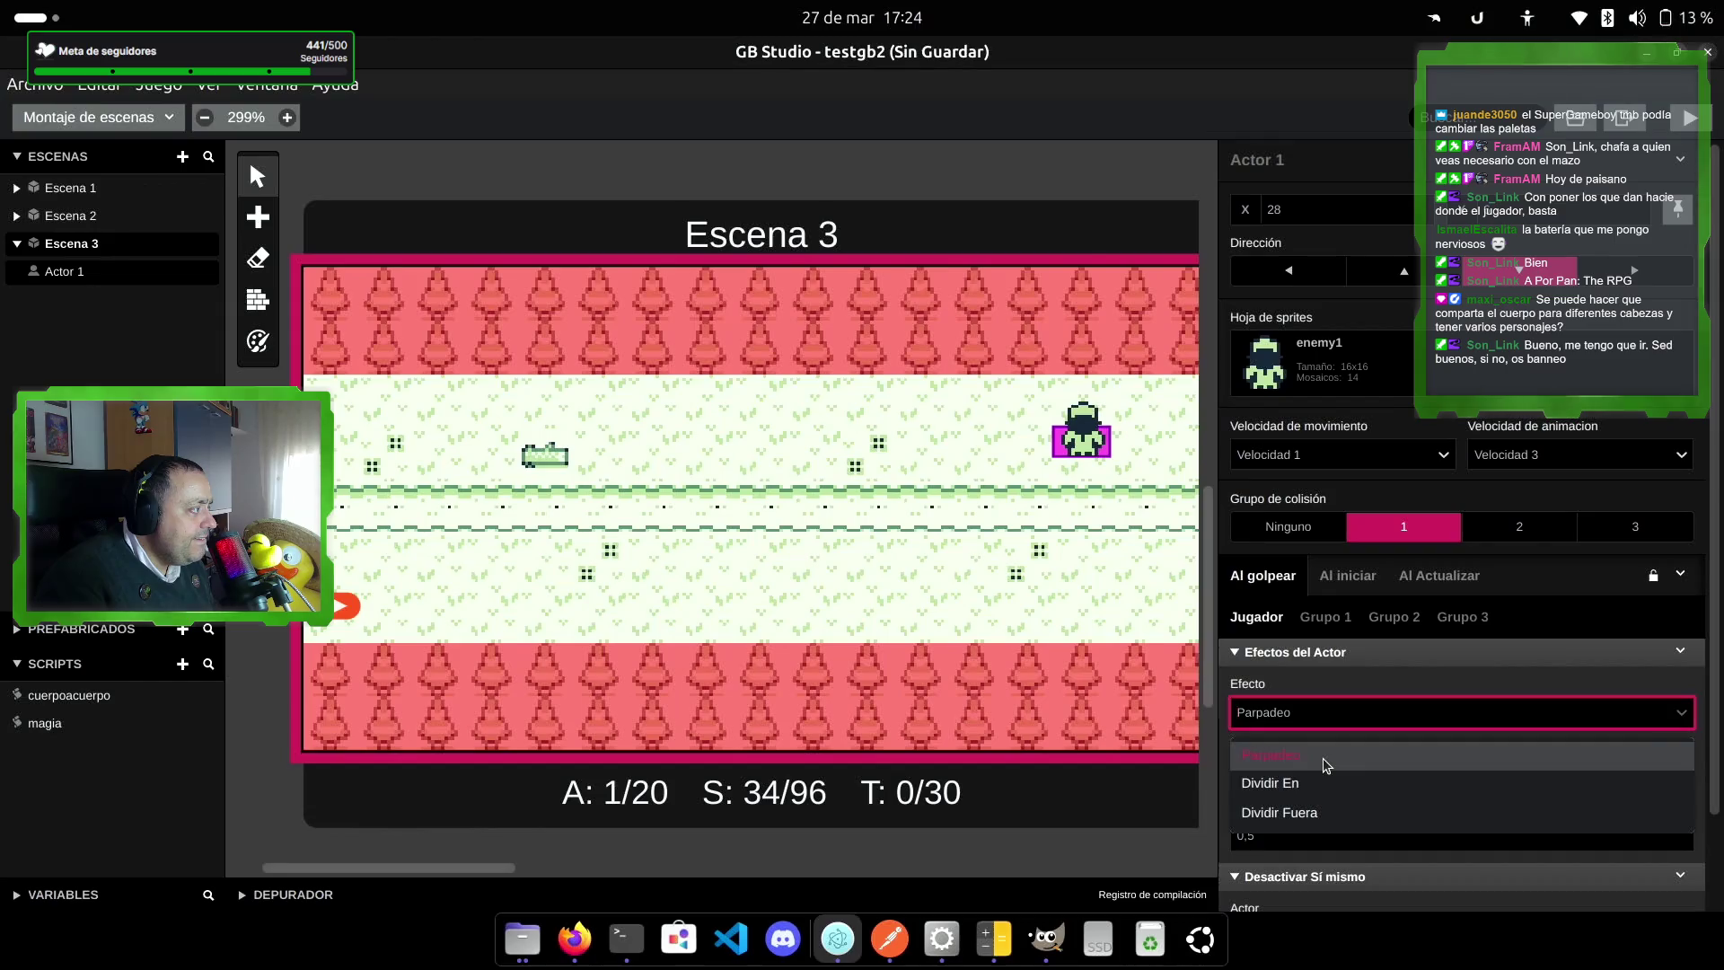
{"action": "left_click", "coordinate": [1329, 812]}
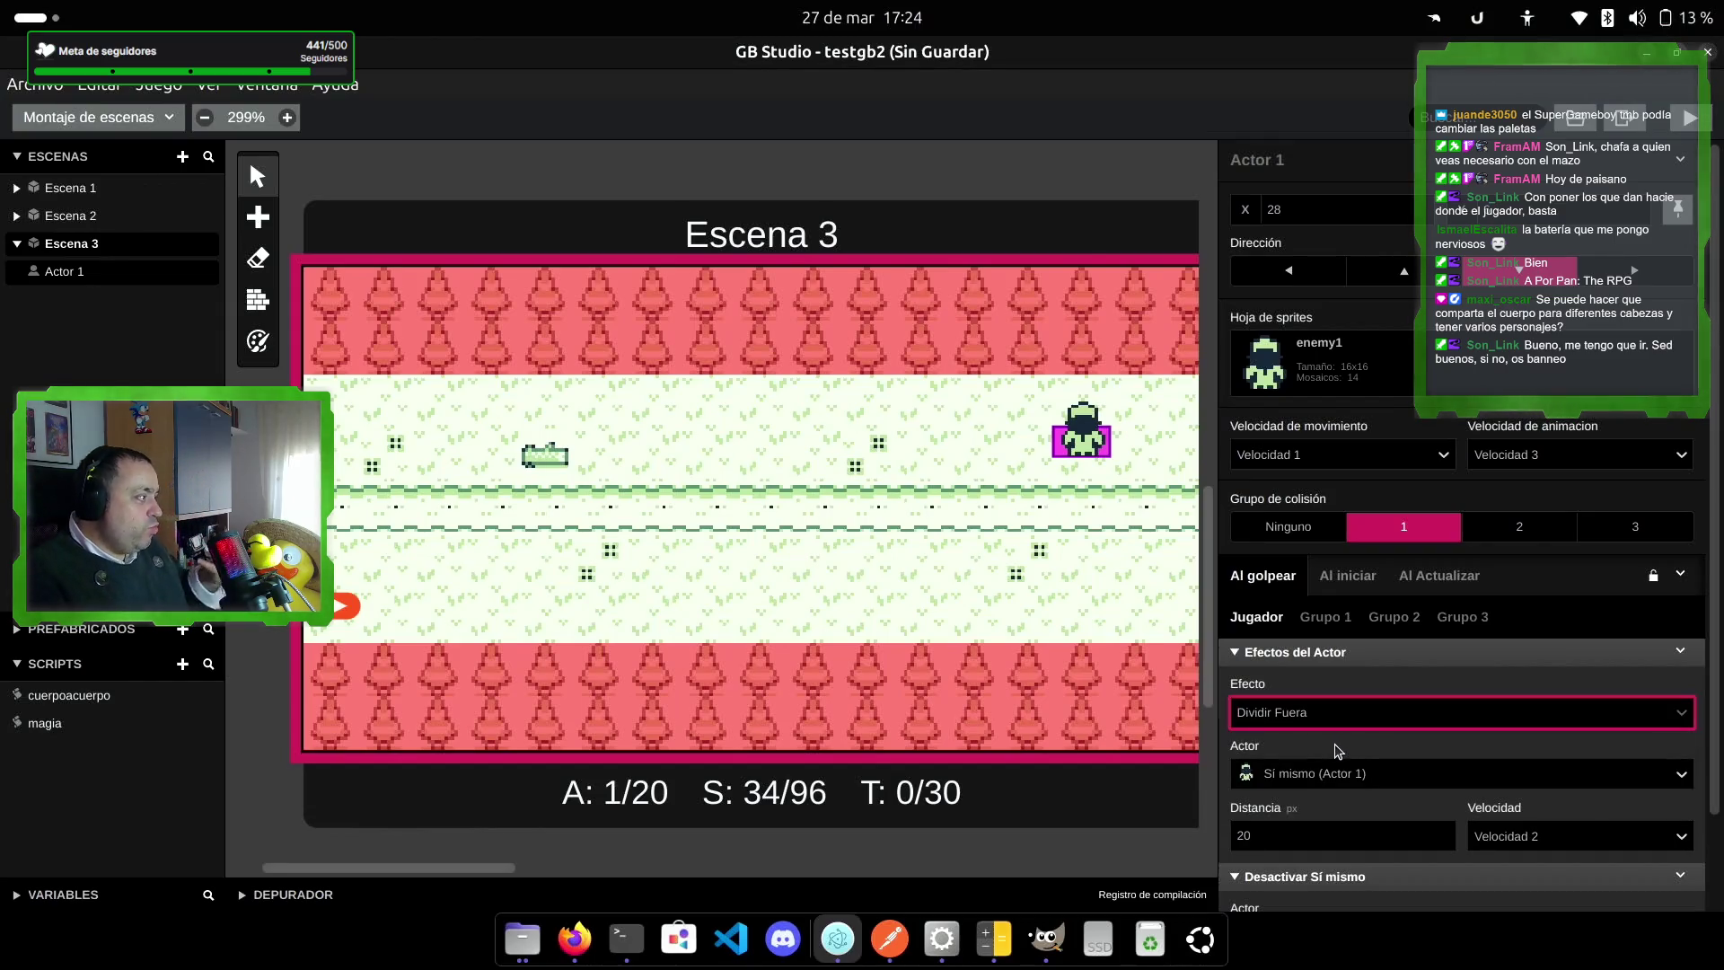
{"action": "scroll", "coordinate": [1332, 764], "scroll_direction": "down", "scroll_amount": 1}
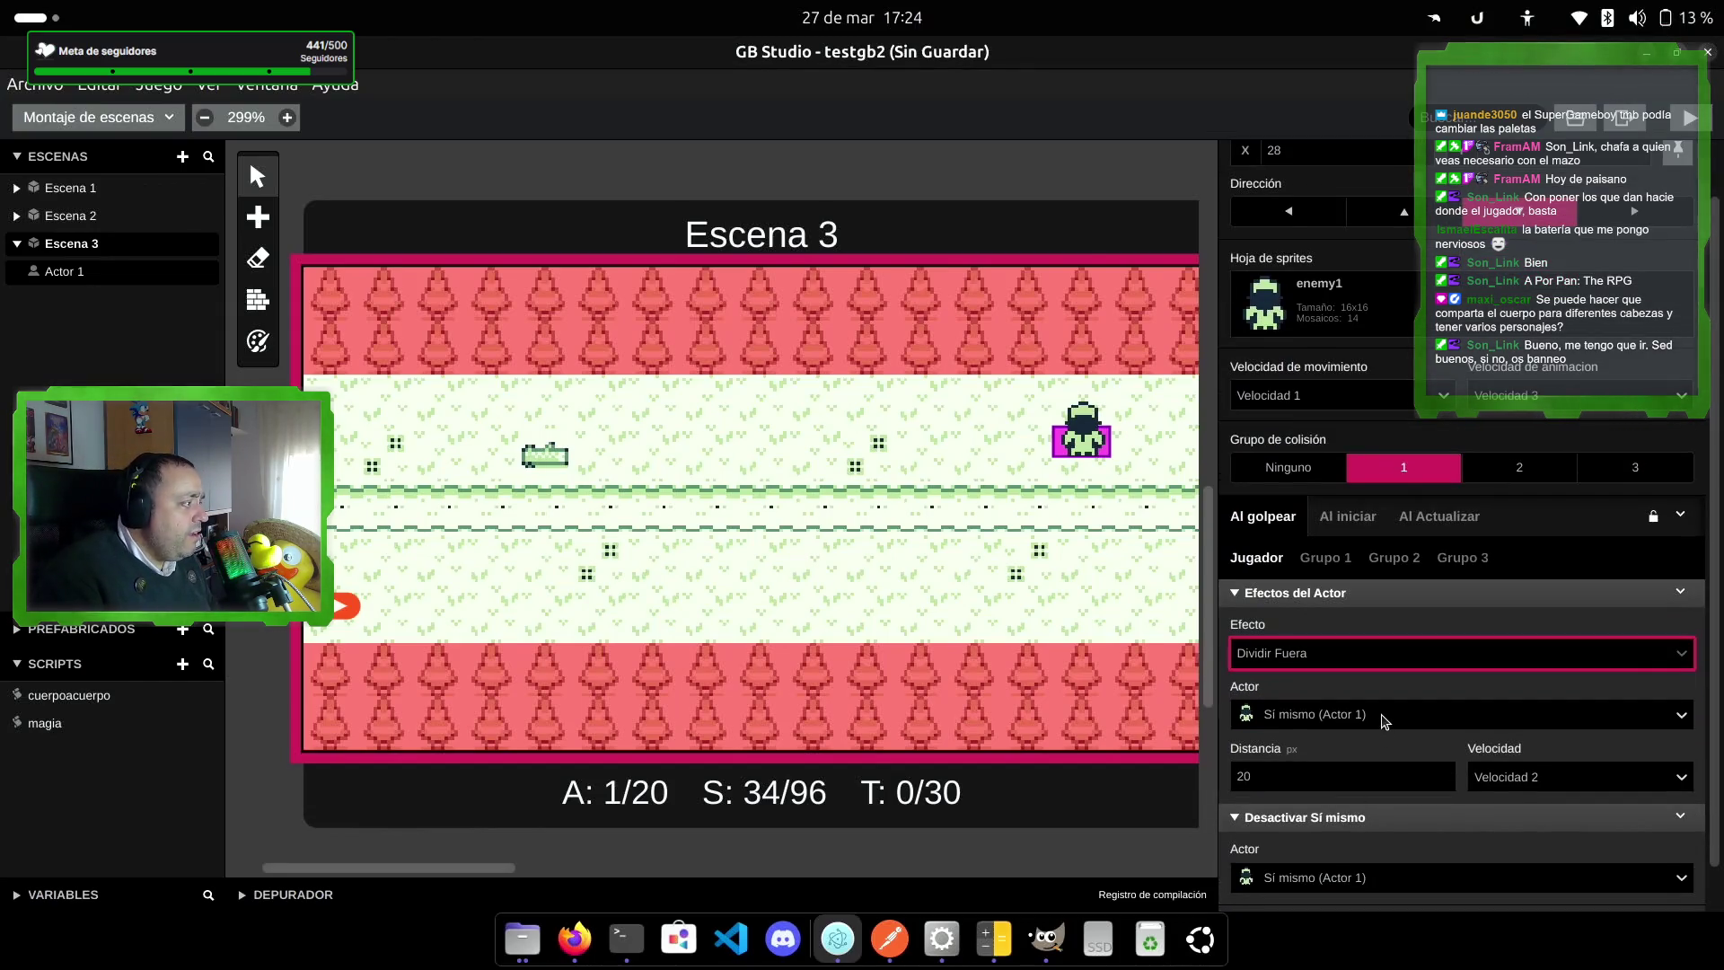
{"action": "left_click", "coordinate": [1365, 659]}
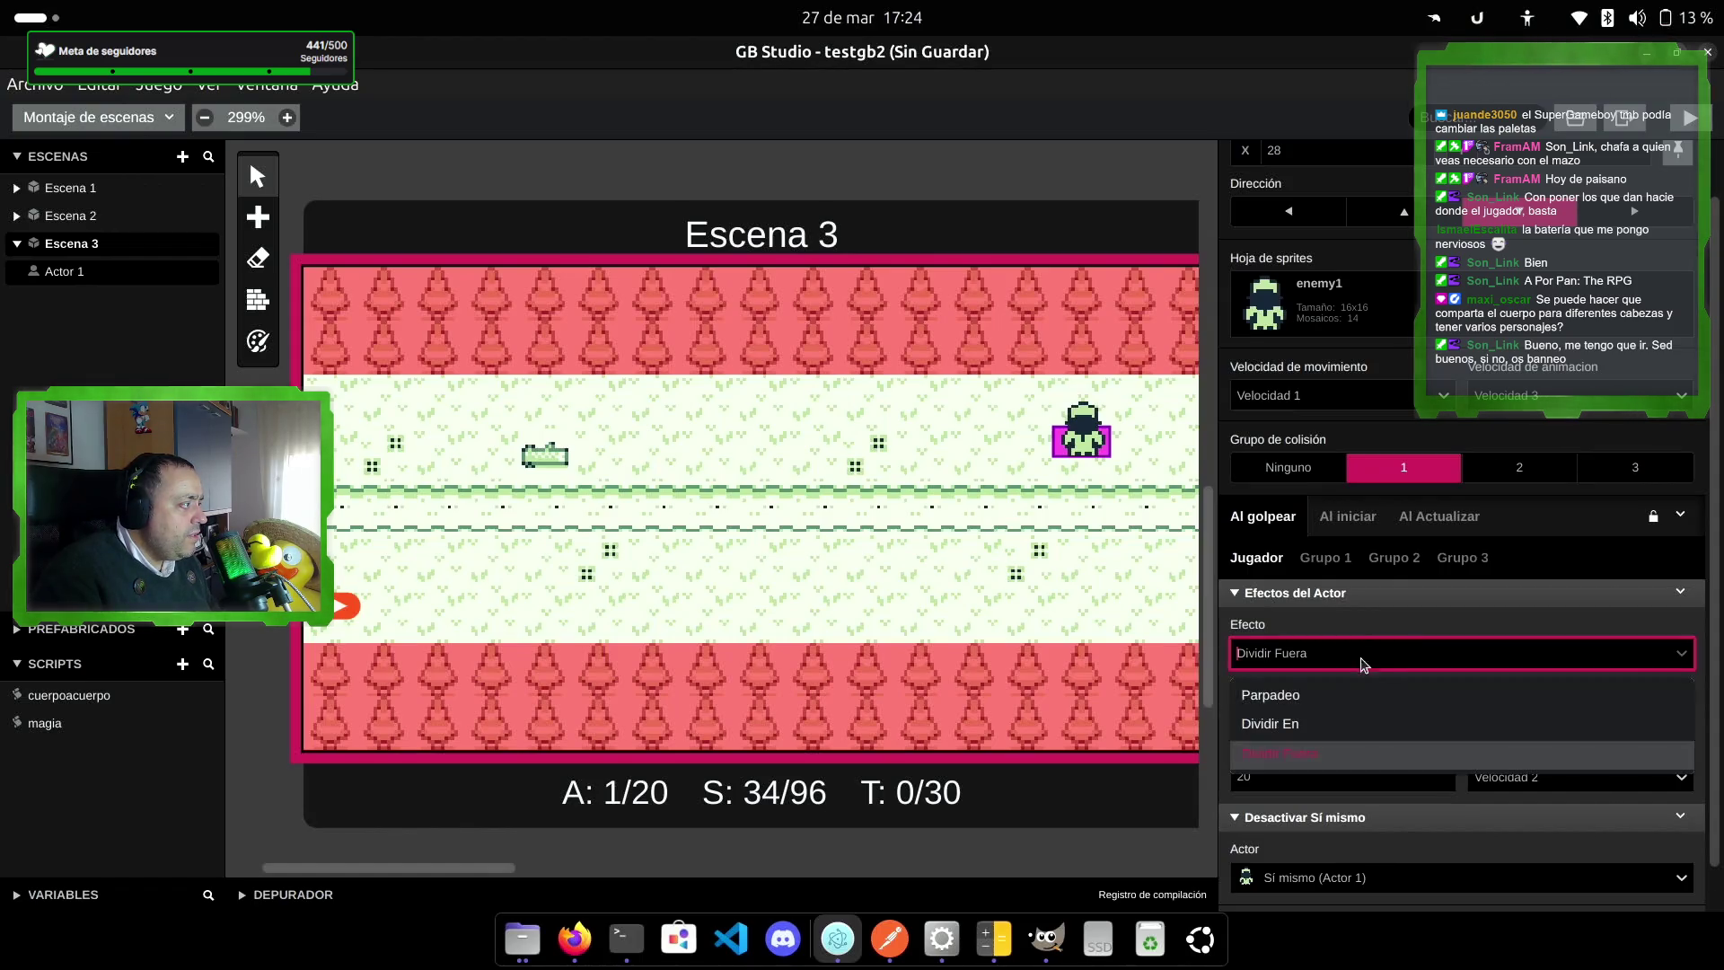
{"action": "left_click", "coordinate": [1343, 707]}
{"action": "scroll", "coordinate": [1350, 755], "scroll_direction": "down", "scroll_amount": 1}
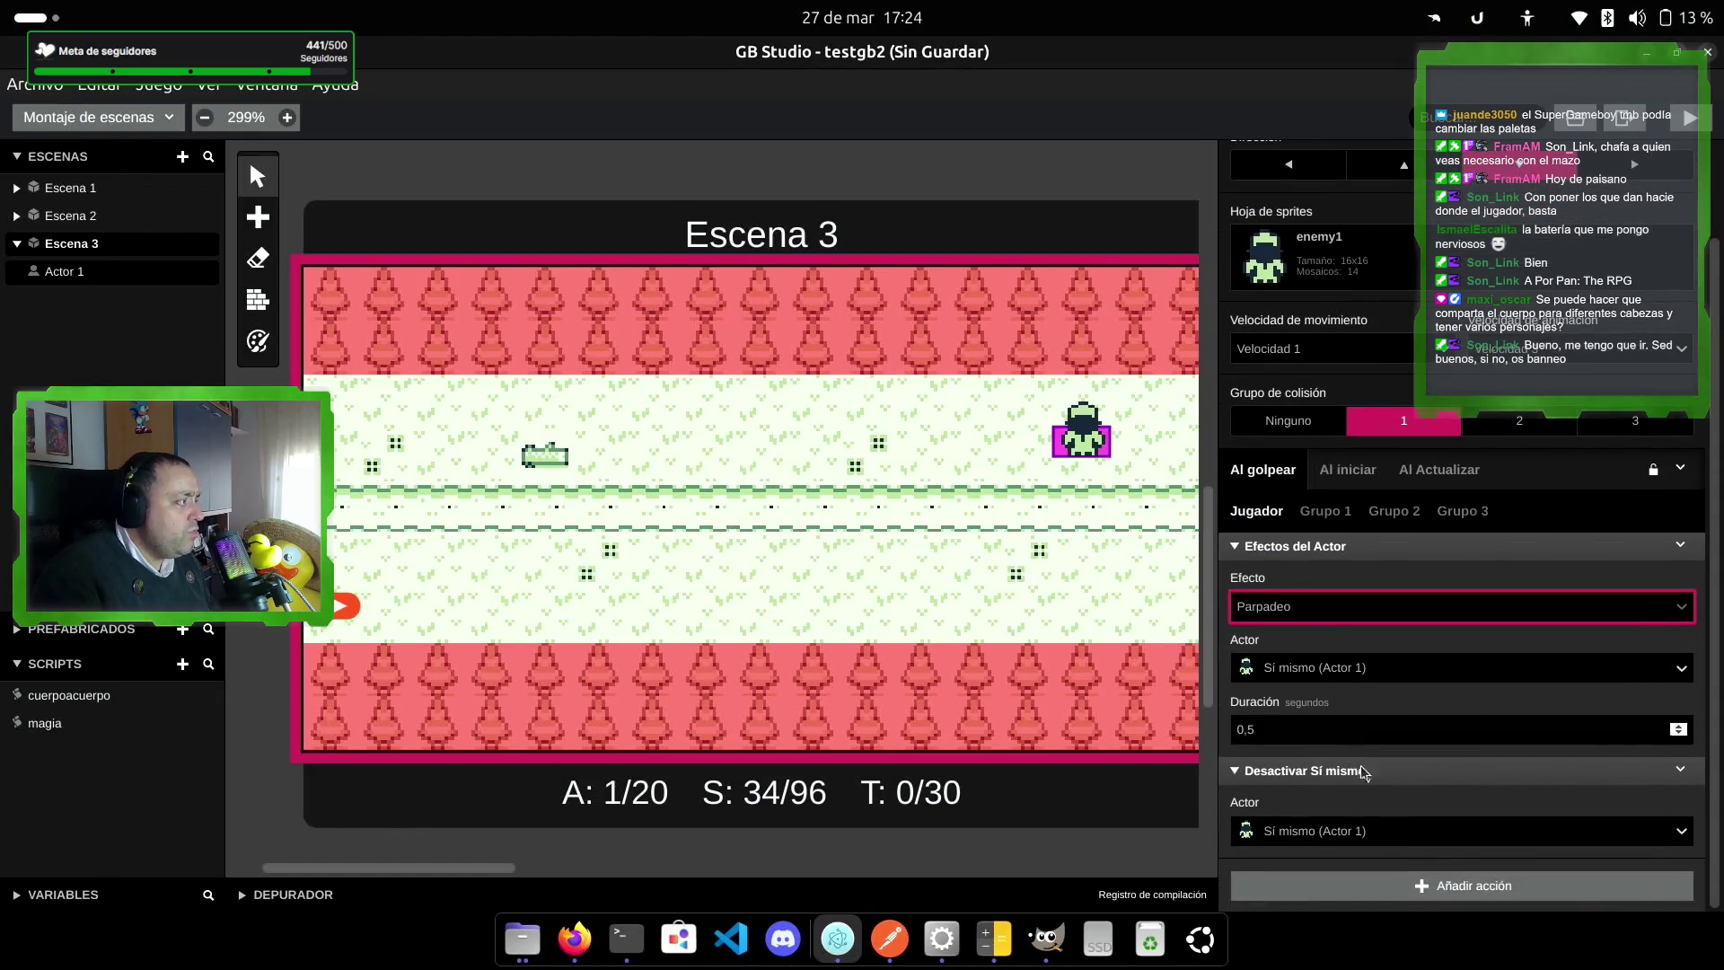
{"action": "left_click", "coordinate": [1692, 128]}
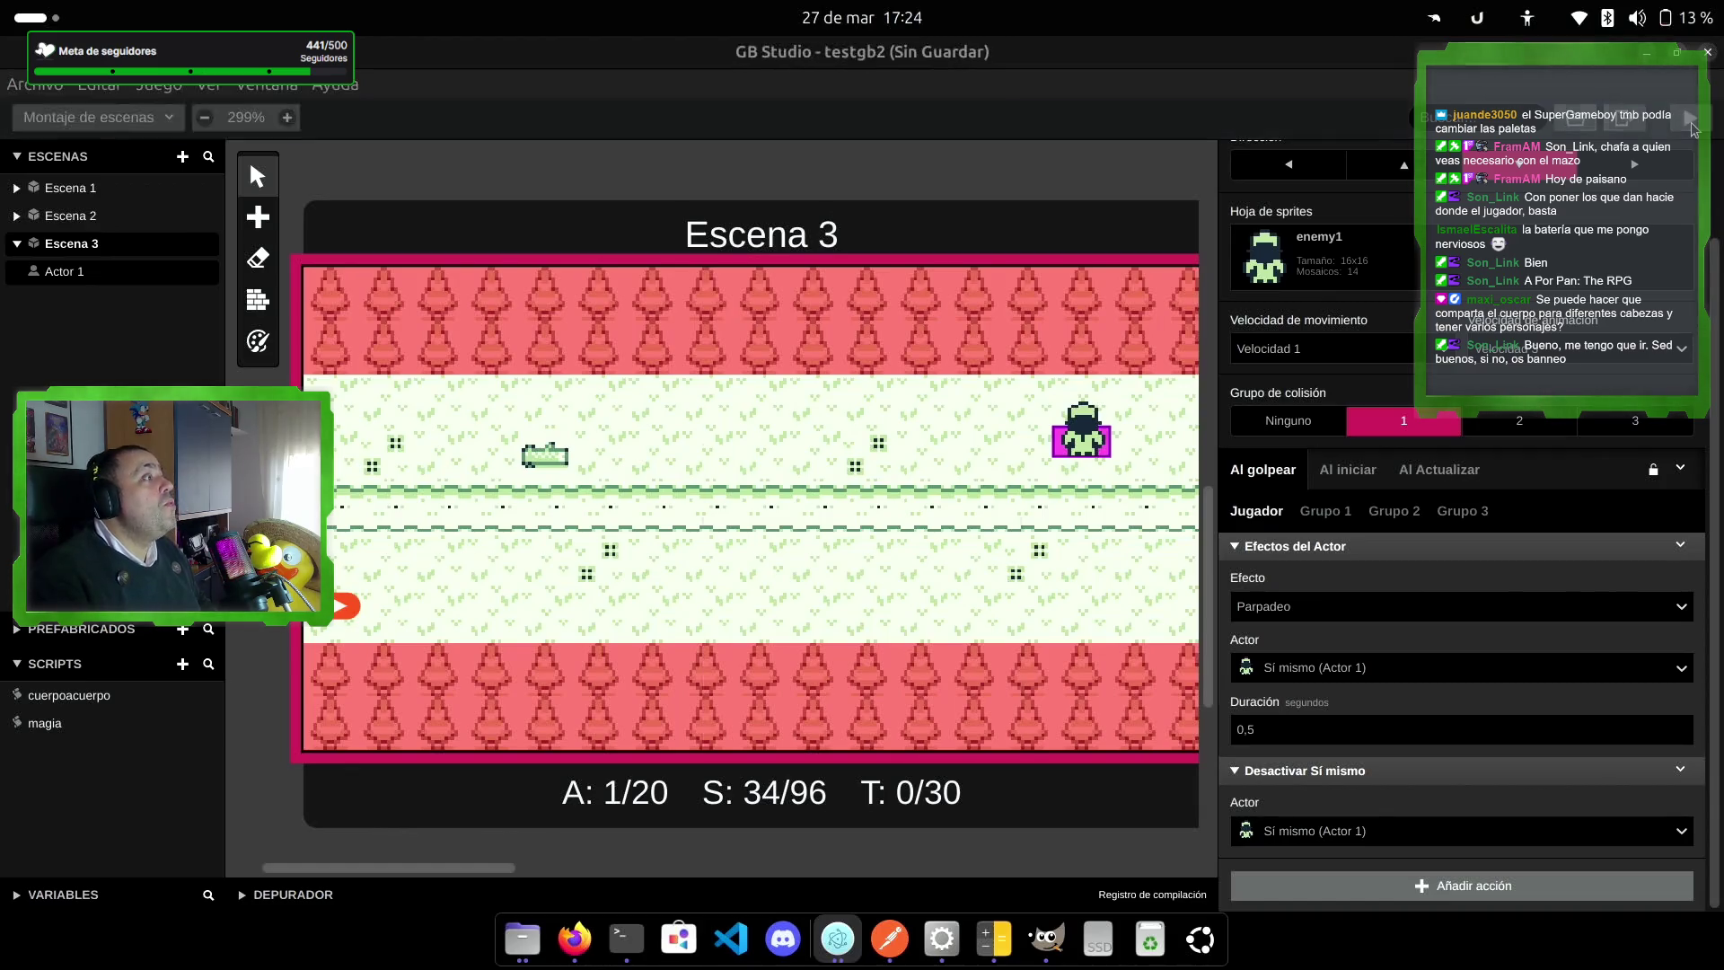
Step: Walk the player around the field and fire projectiles at enemigo1
{"action": "key", "text": "Right"}
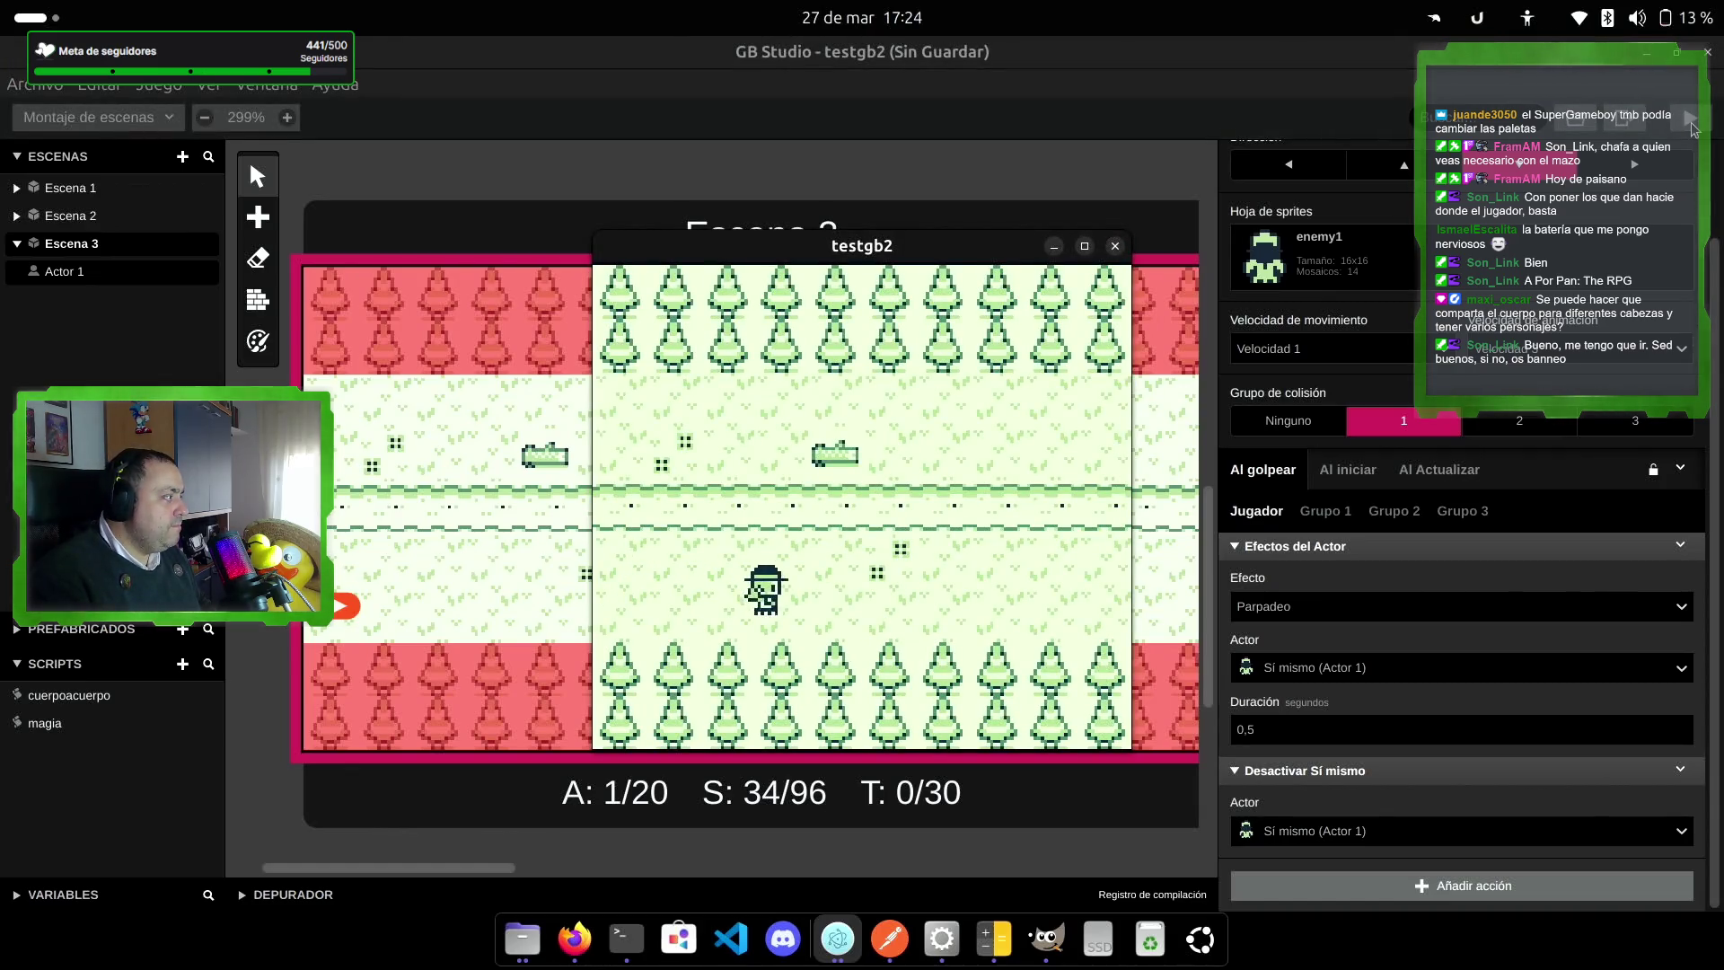
{"action": "key", "text": "Up"}
{"action": "key", "text": "Up"}
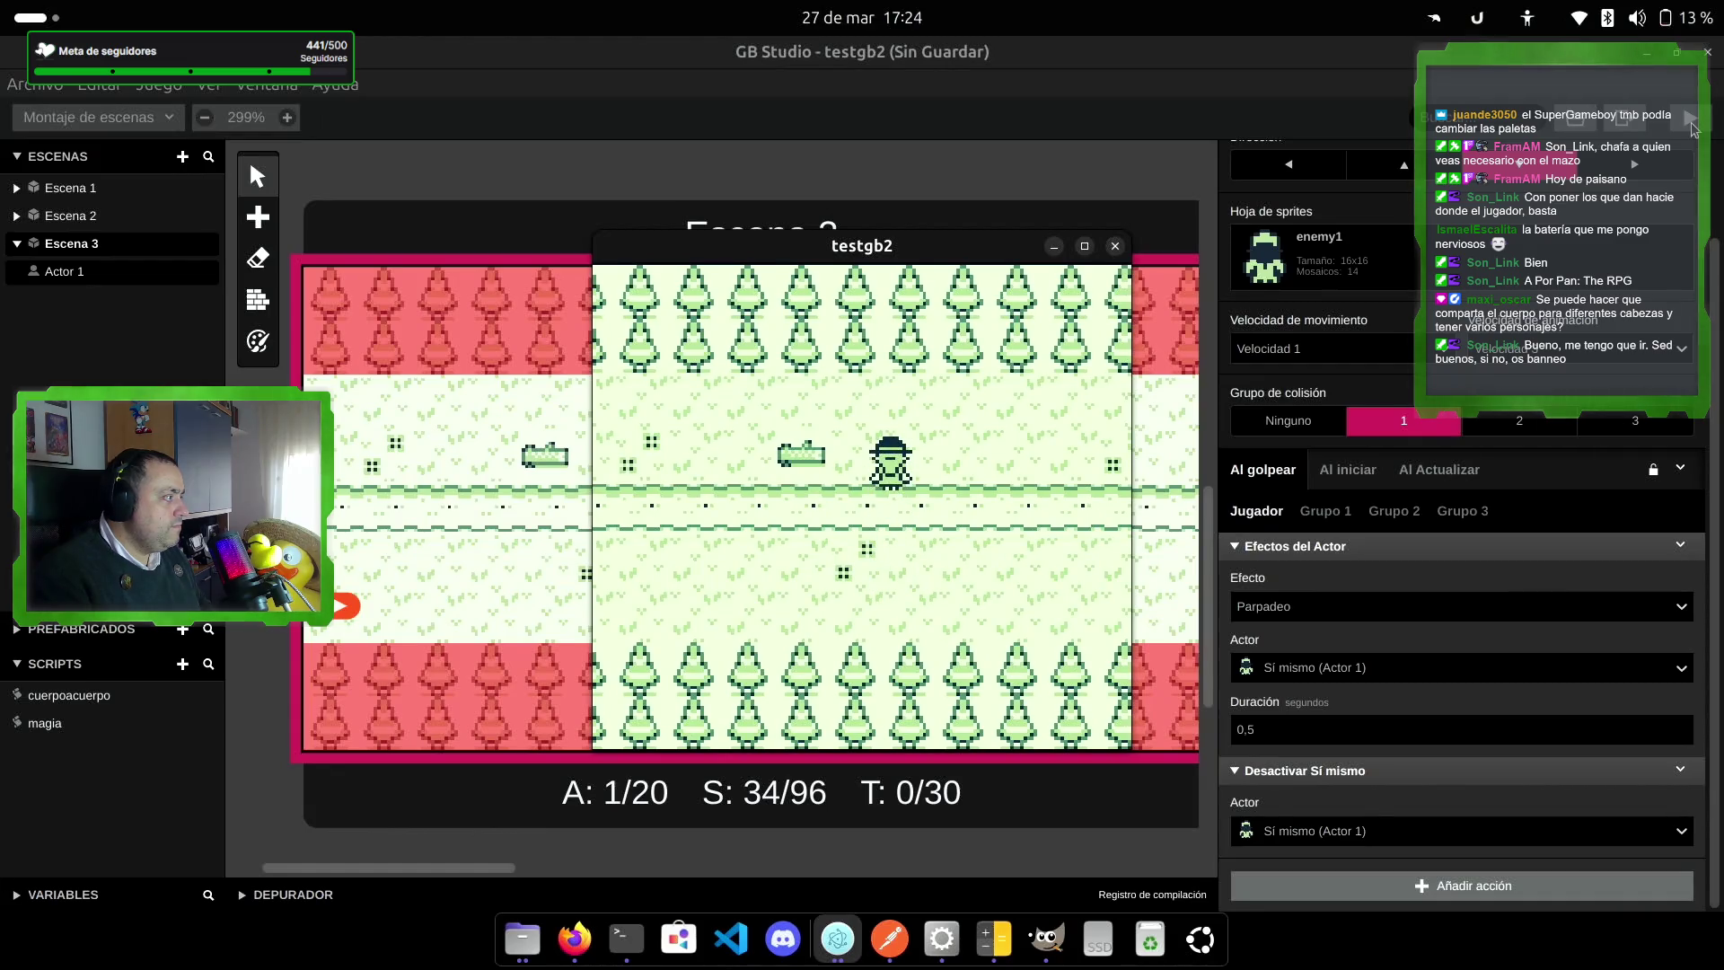
{"action": "key", "text": "Right"}
{"action": "key", "text": "Right"}
{"action": "key", "text": "Up"}
{"action": "key", "text": "Down"}
{"action": "key", "text": "Up"}
{"action": "key", "text": "Left"}
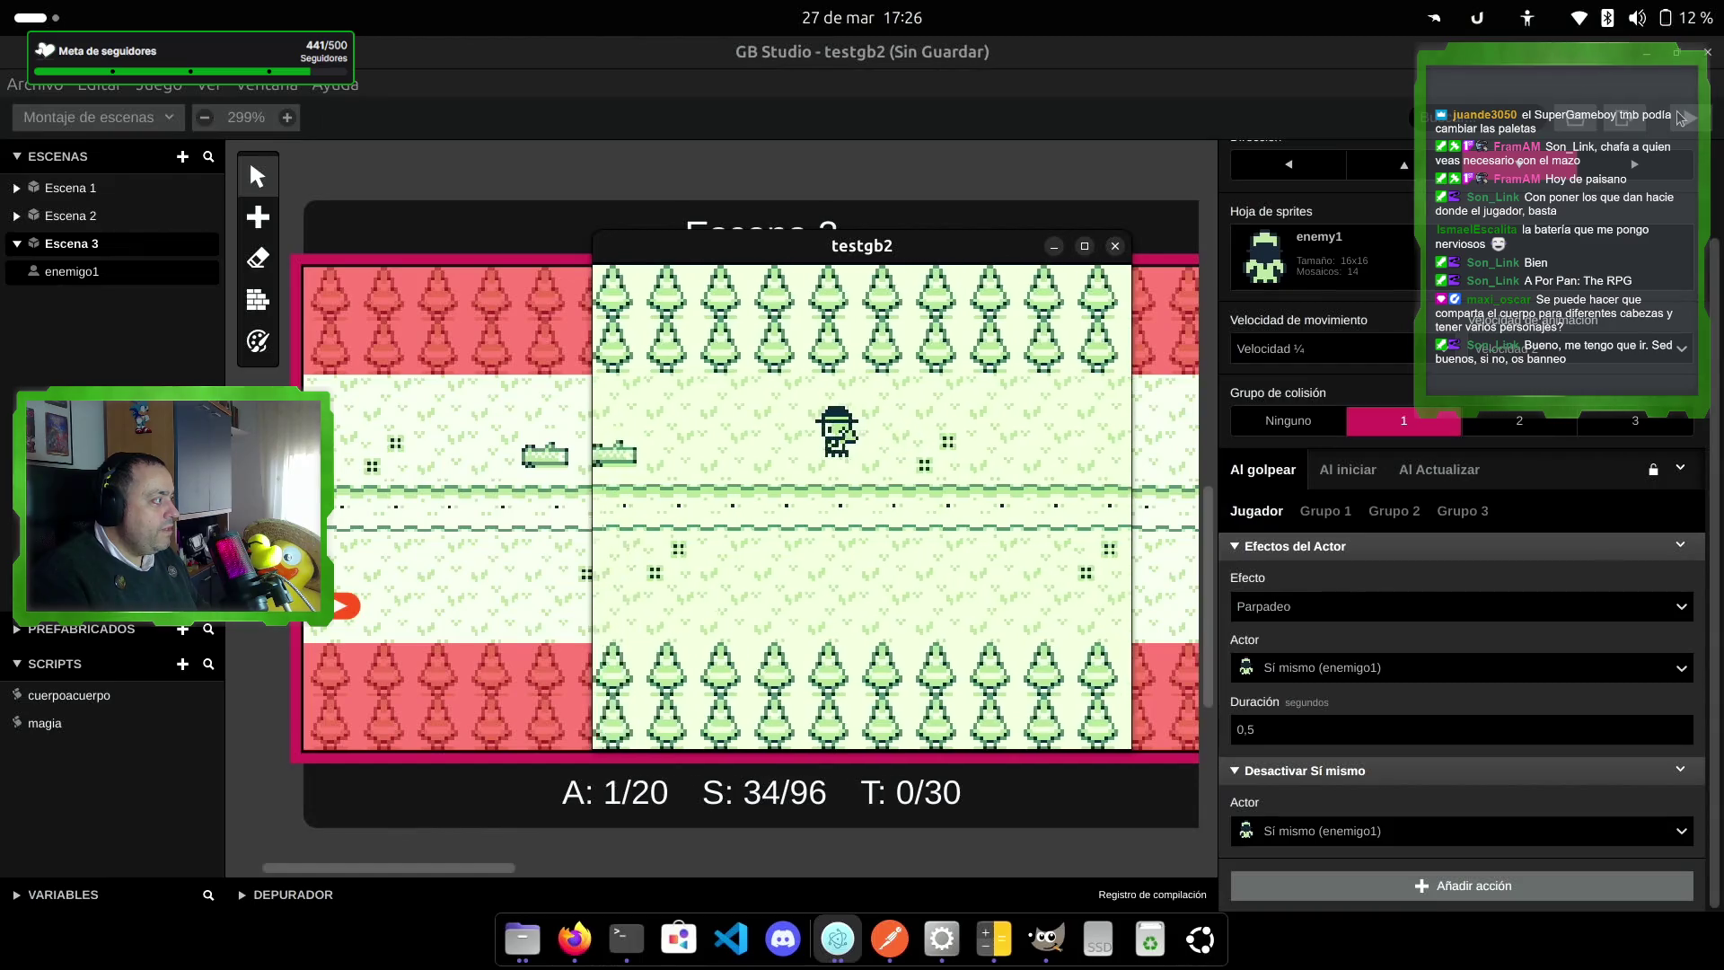
{"action": "key", "text": "z"}
{"action": "key", "text": "Left"}
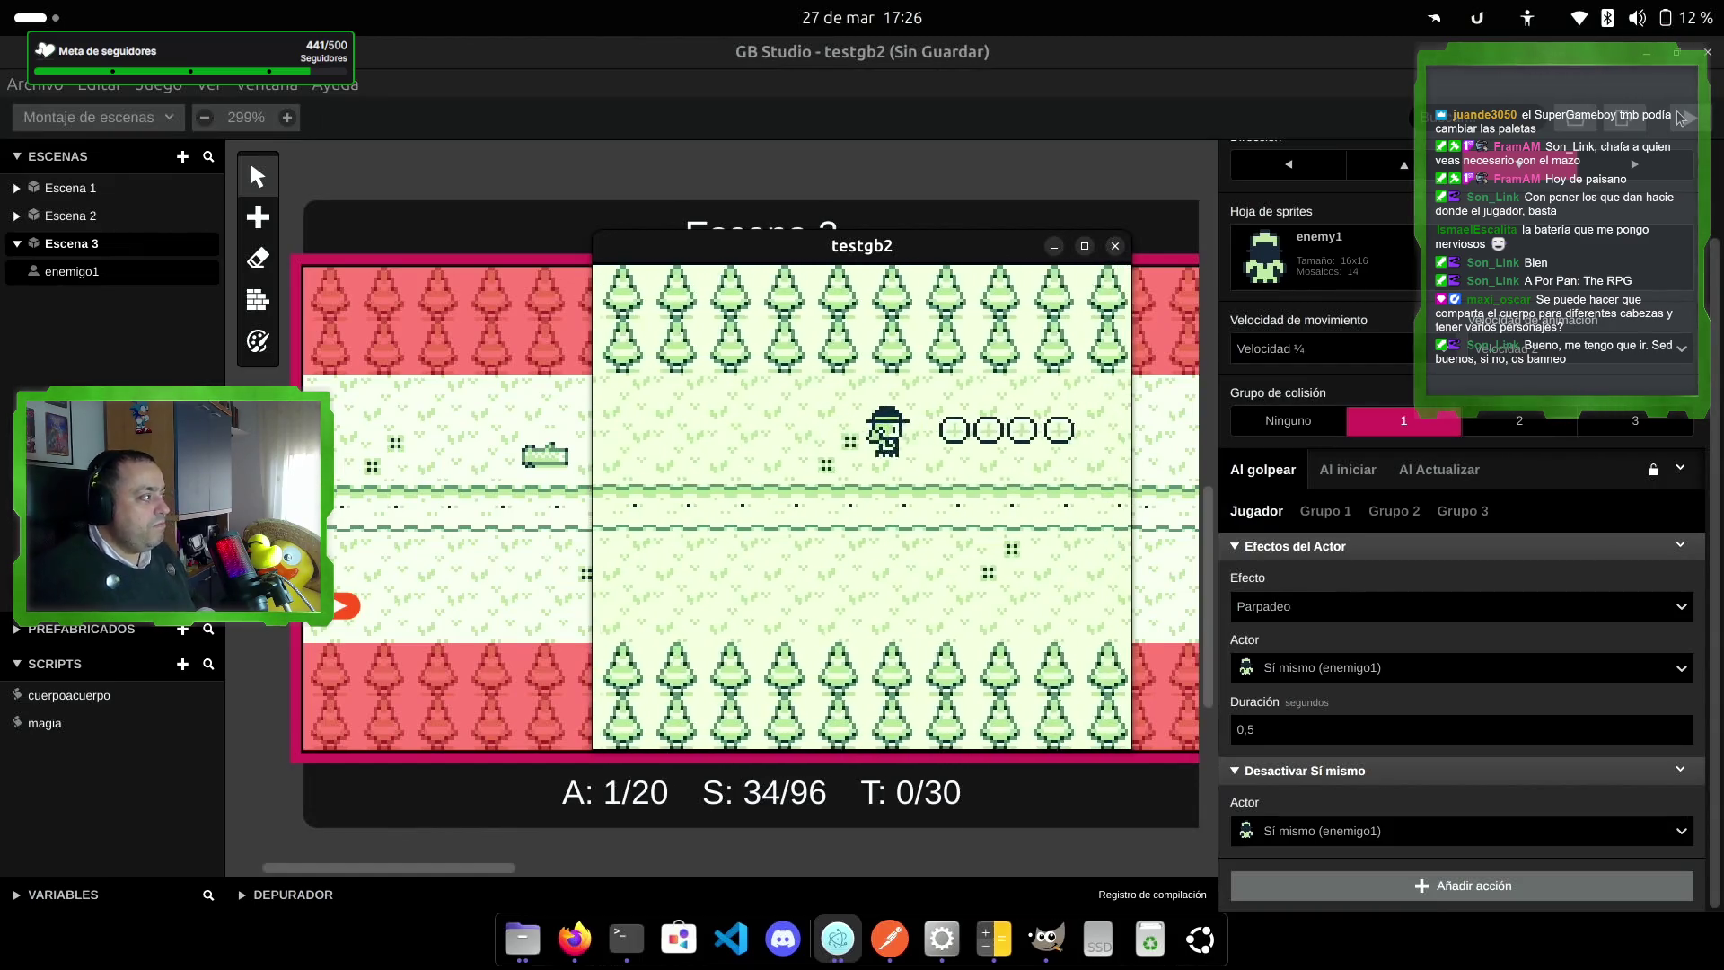
{"action": "key", "text": "Down"}
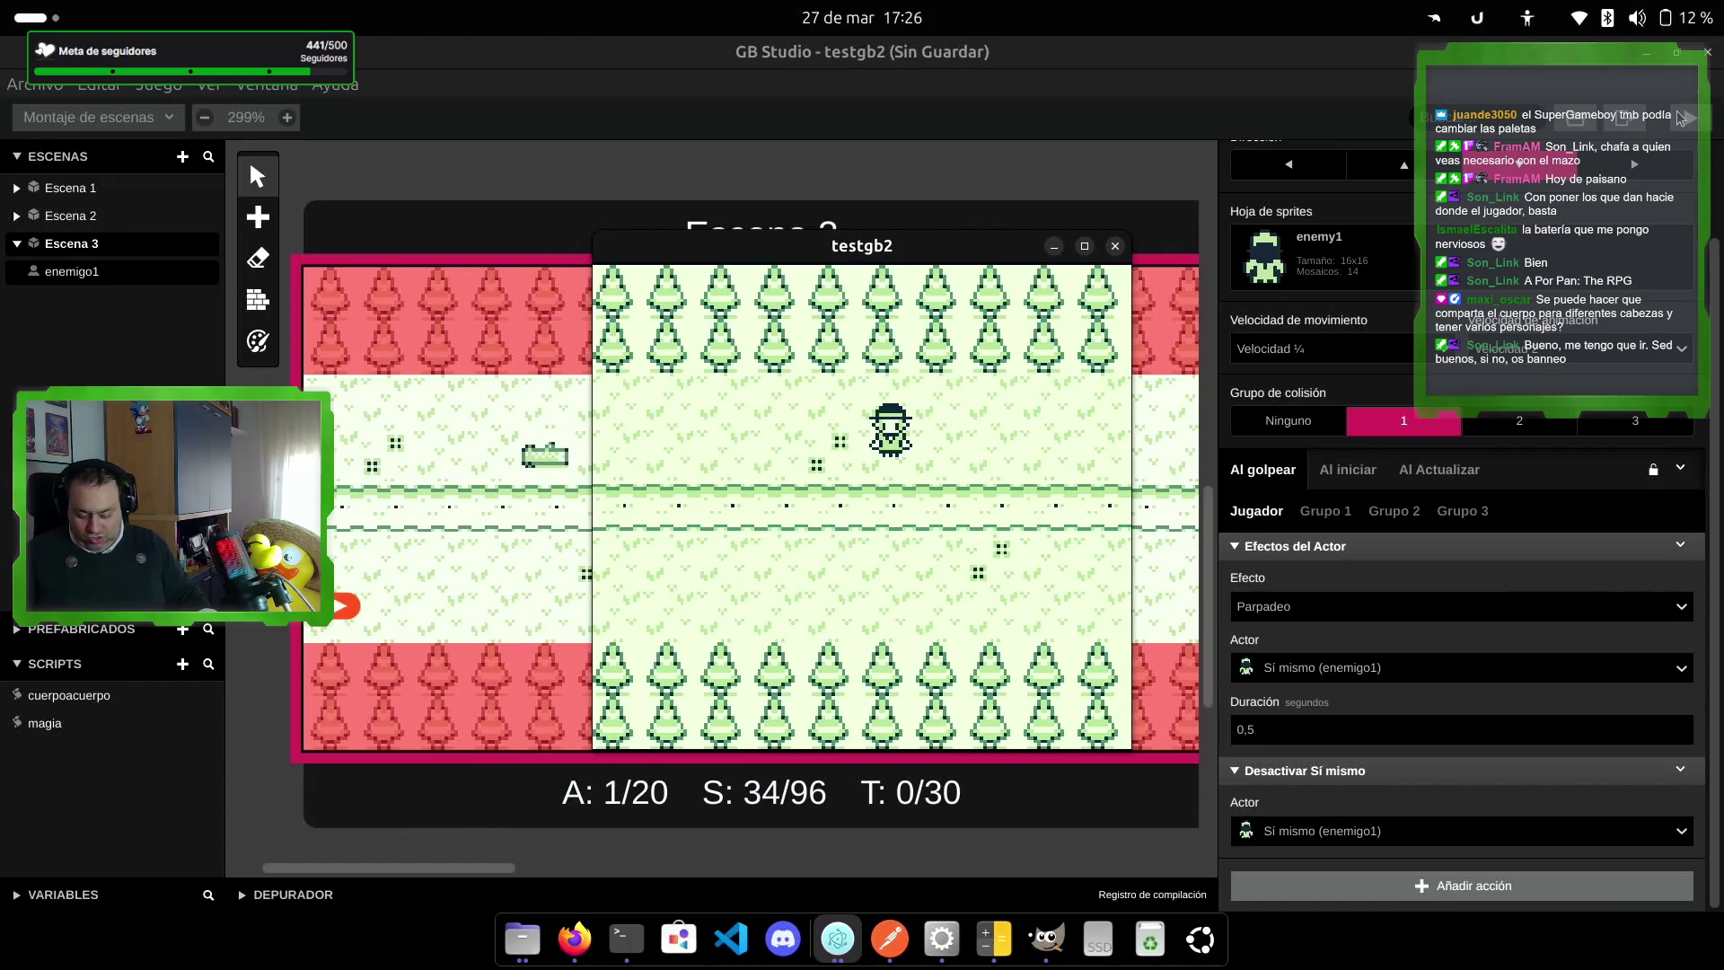
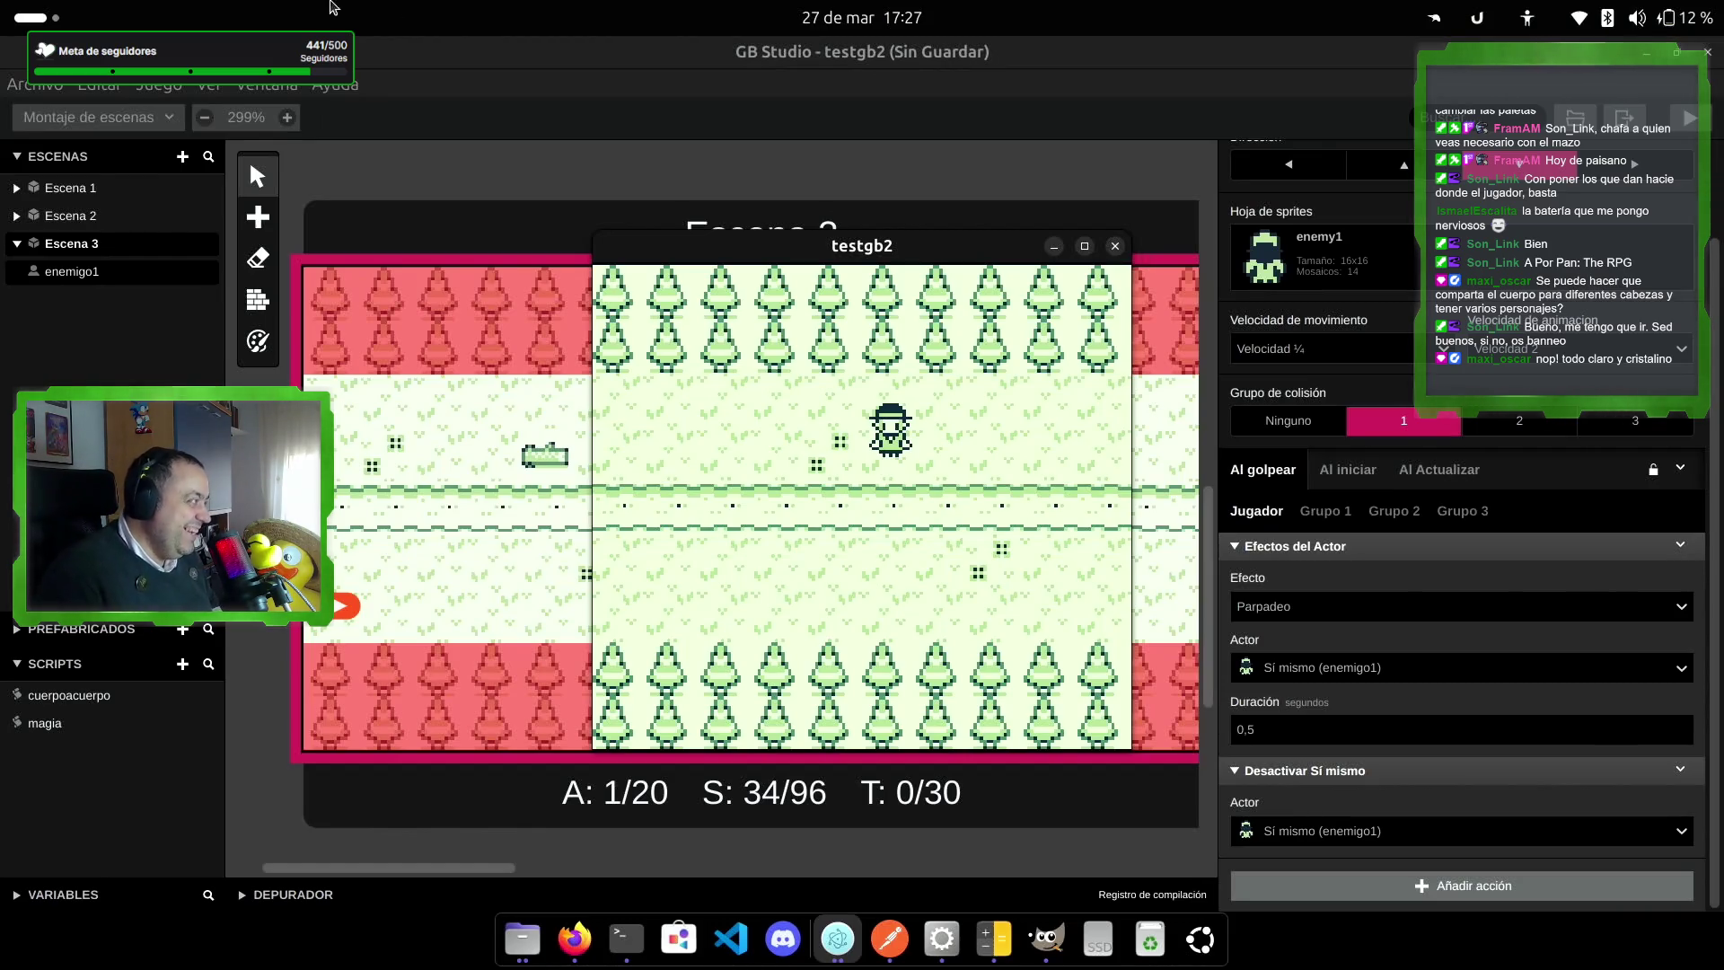
Step: Close the testgb2 game preview, check enemigo1's context menu, and add a new script
{"action": "left_click", "coordinate": [1115, 248]}
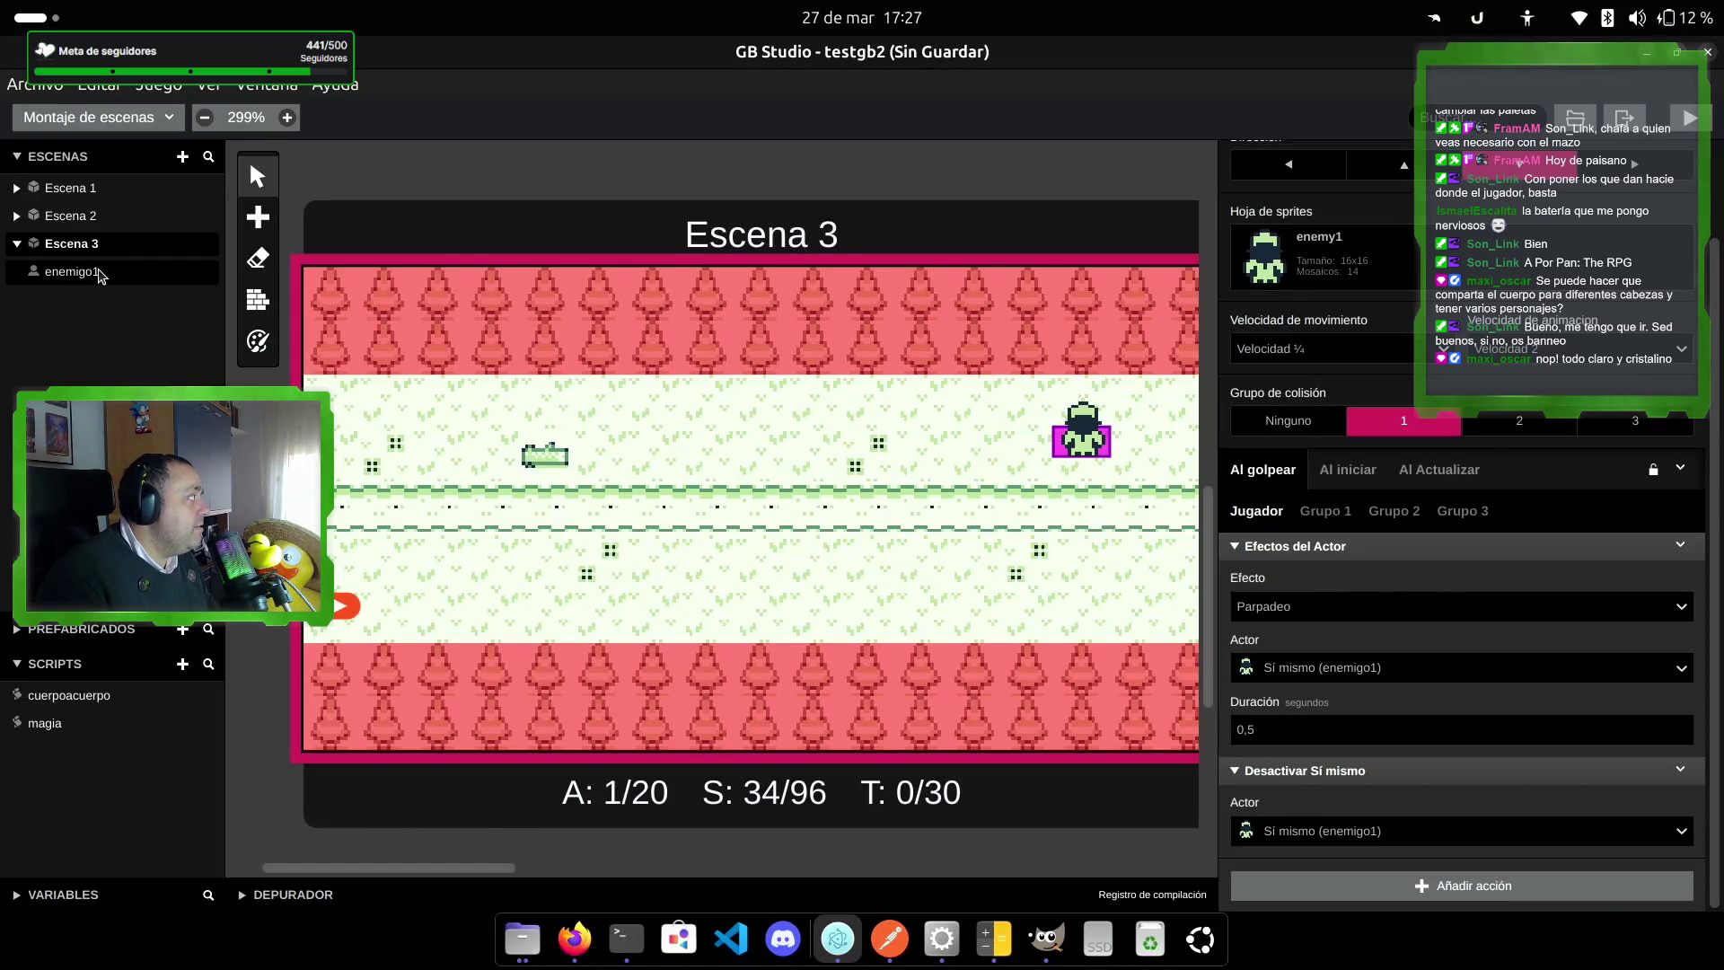
{"action": "right_click", "coordinate": [142, 270]}
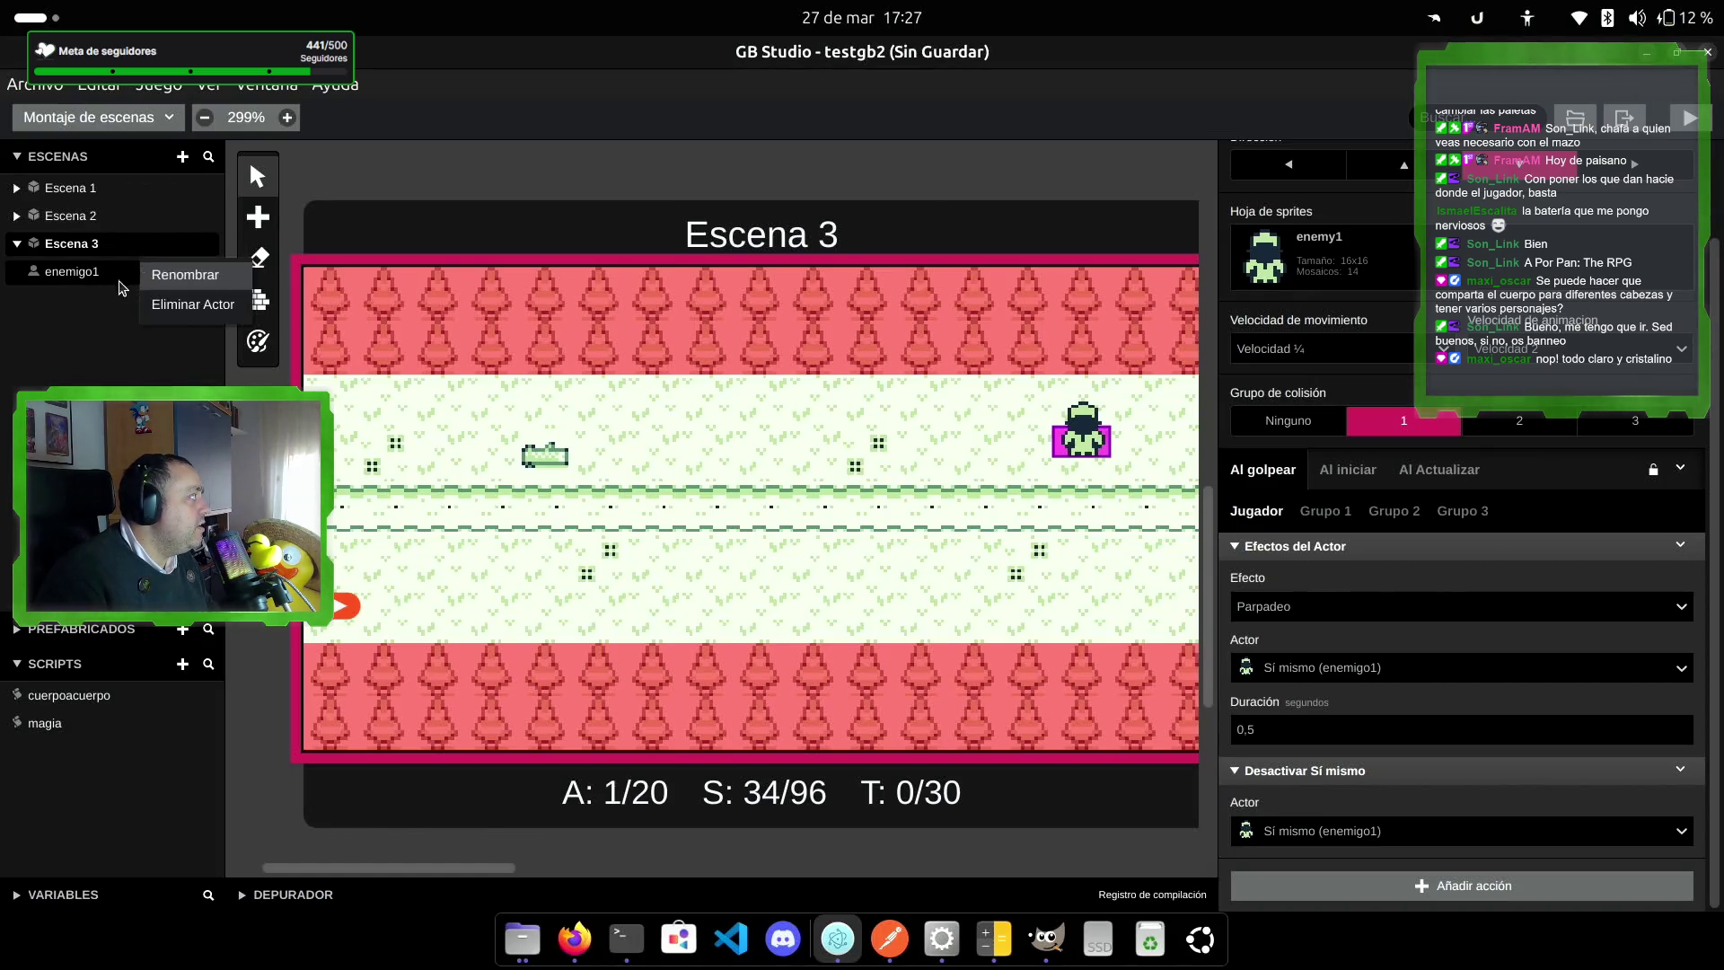
{"action": "left_click", "coordinate": [89, 350]}
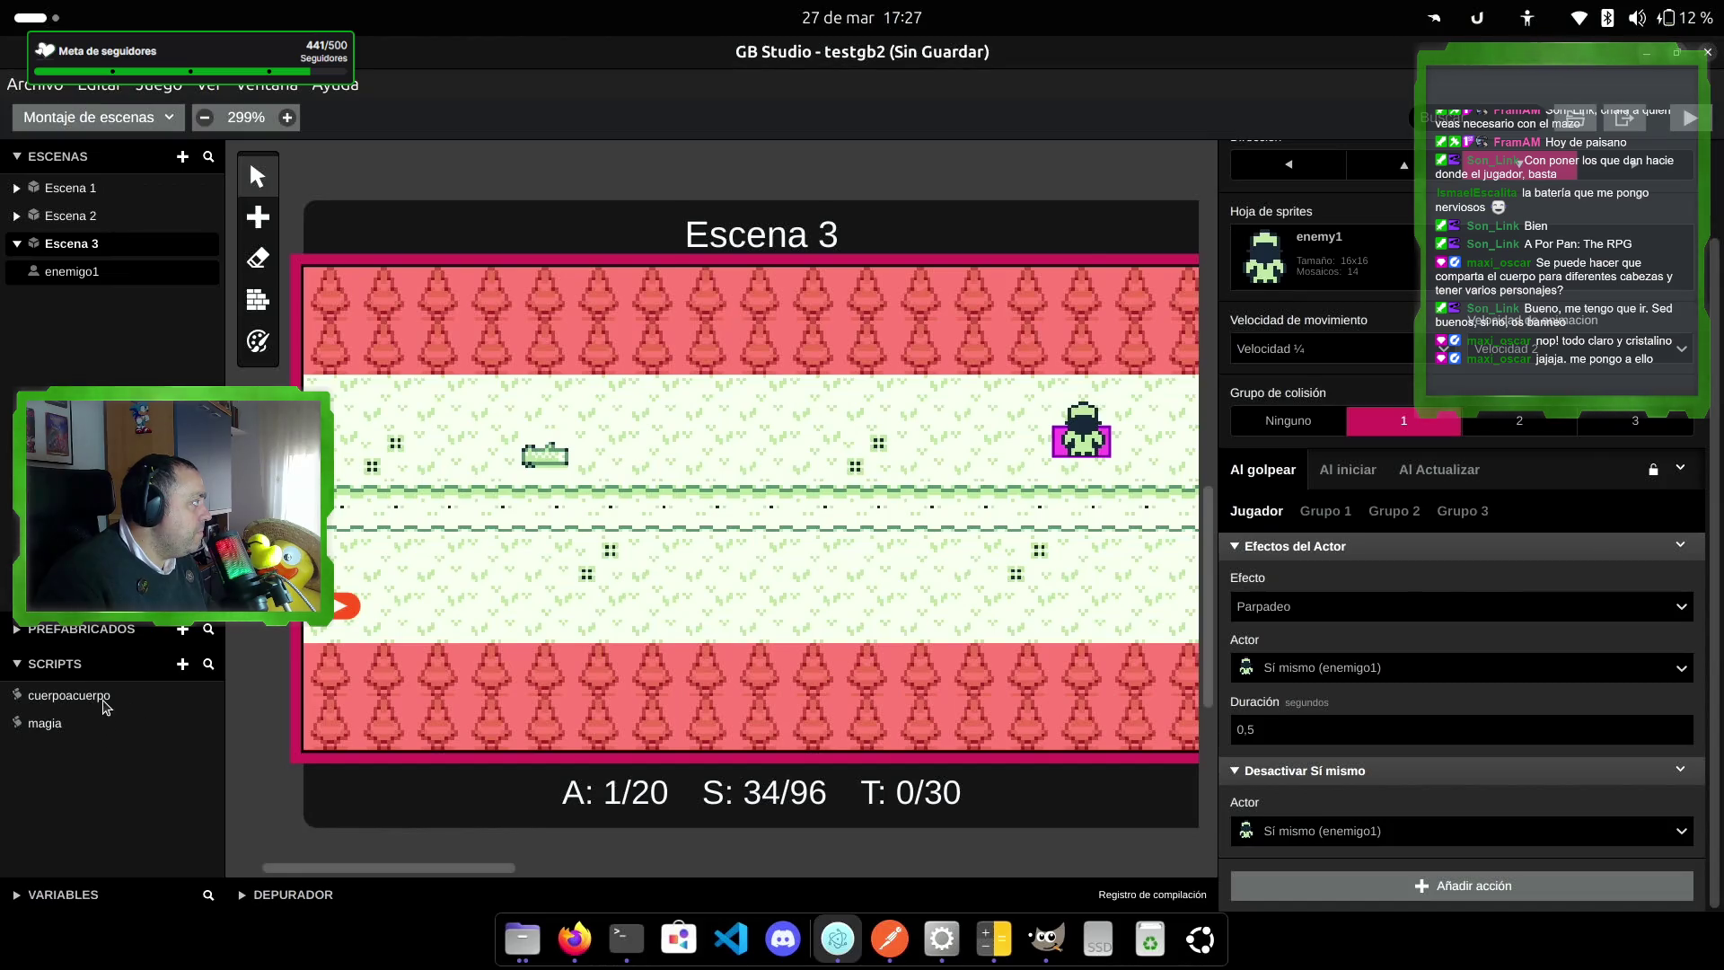
{"action": "left_click", "coordinate": [183, 664]}
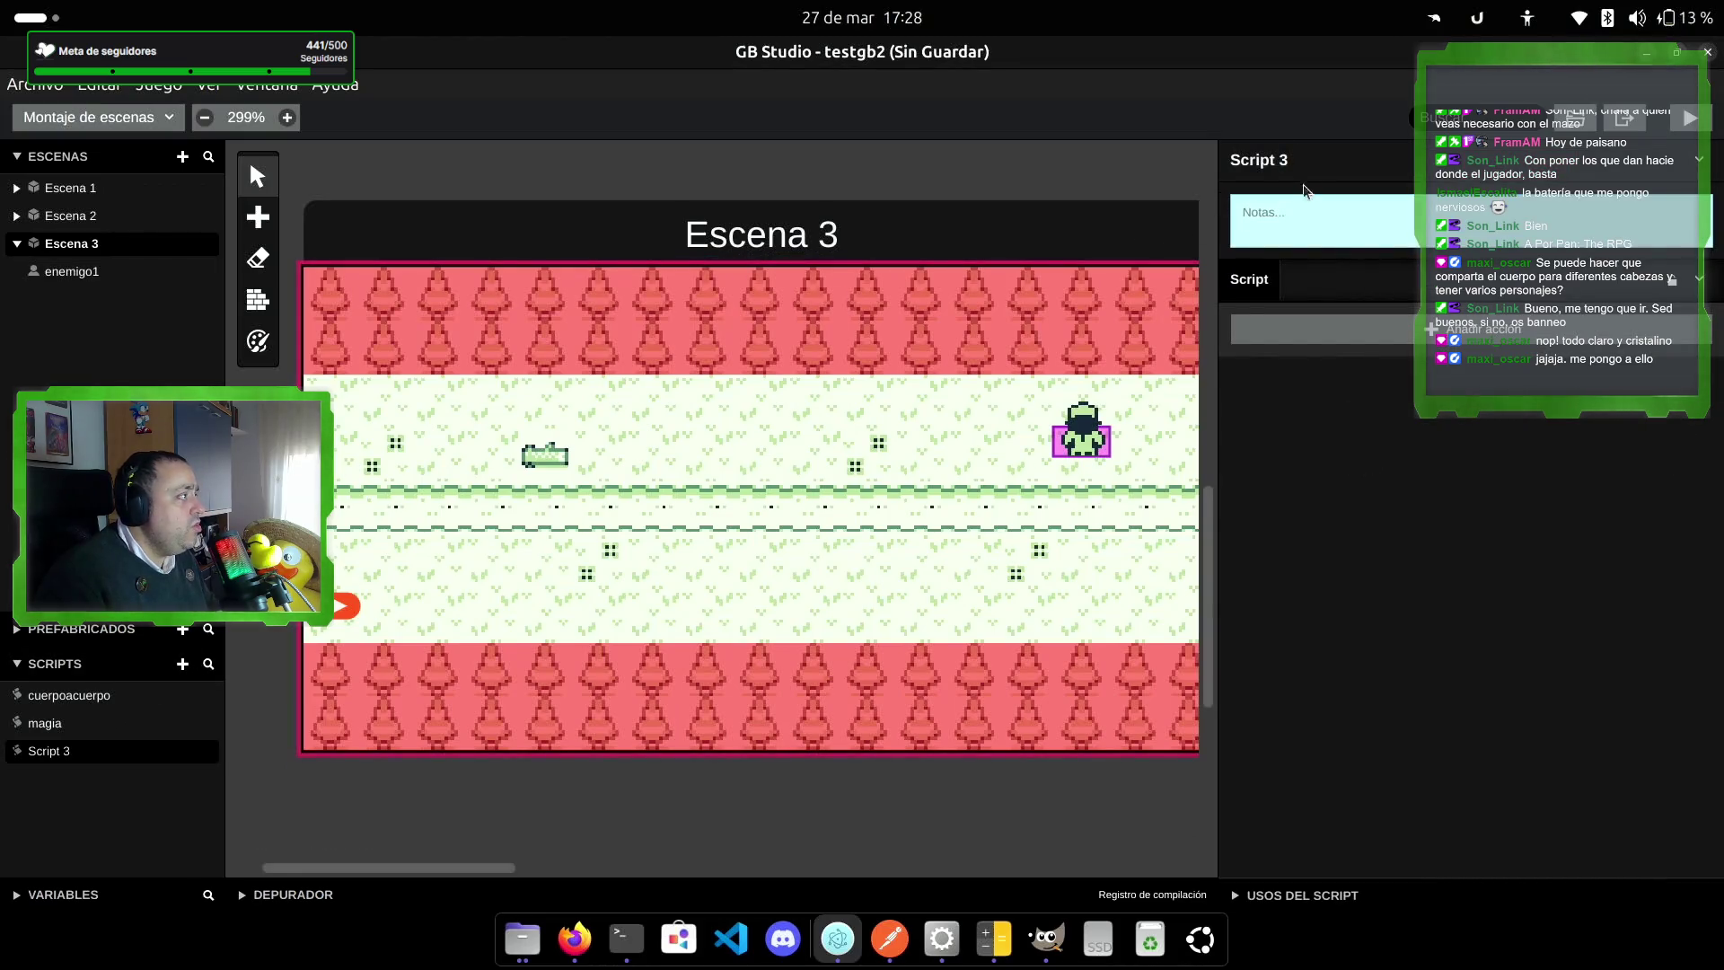
Step: Rename the new script to enemy1 and add an actor effect blinking Actor A
{"action": "double_click", "coordinate": [1308, 159]}
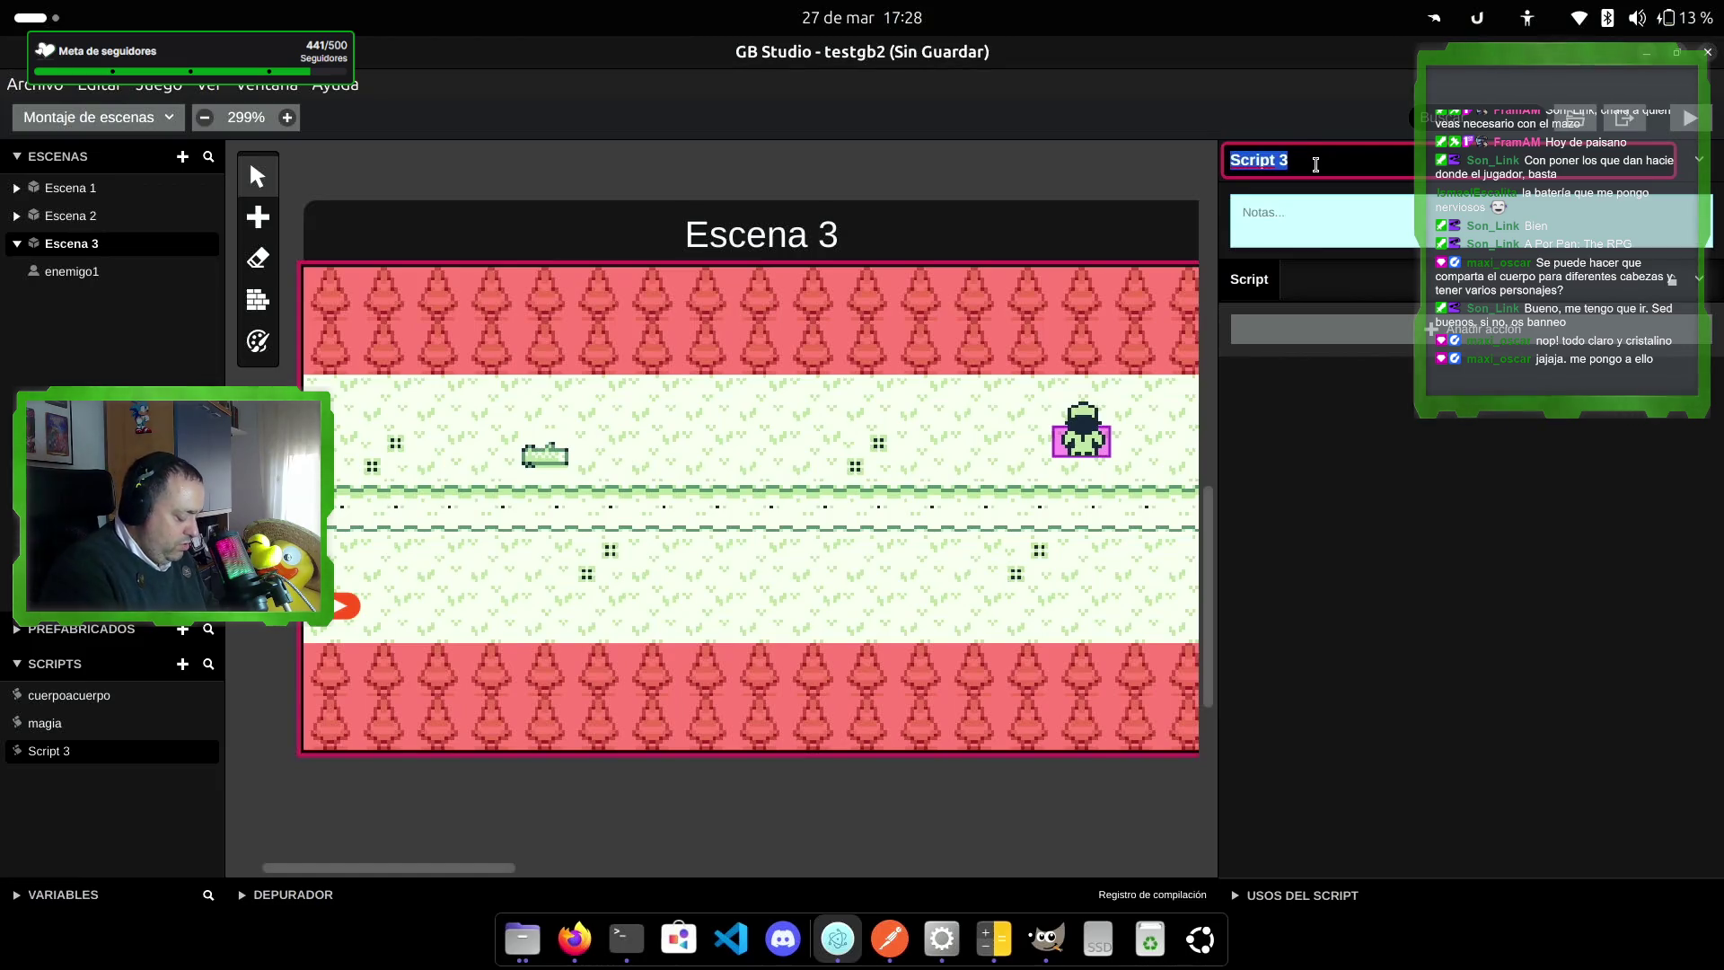
{"action": "type", "text": "enemy1"}
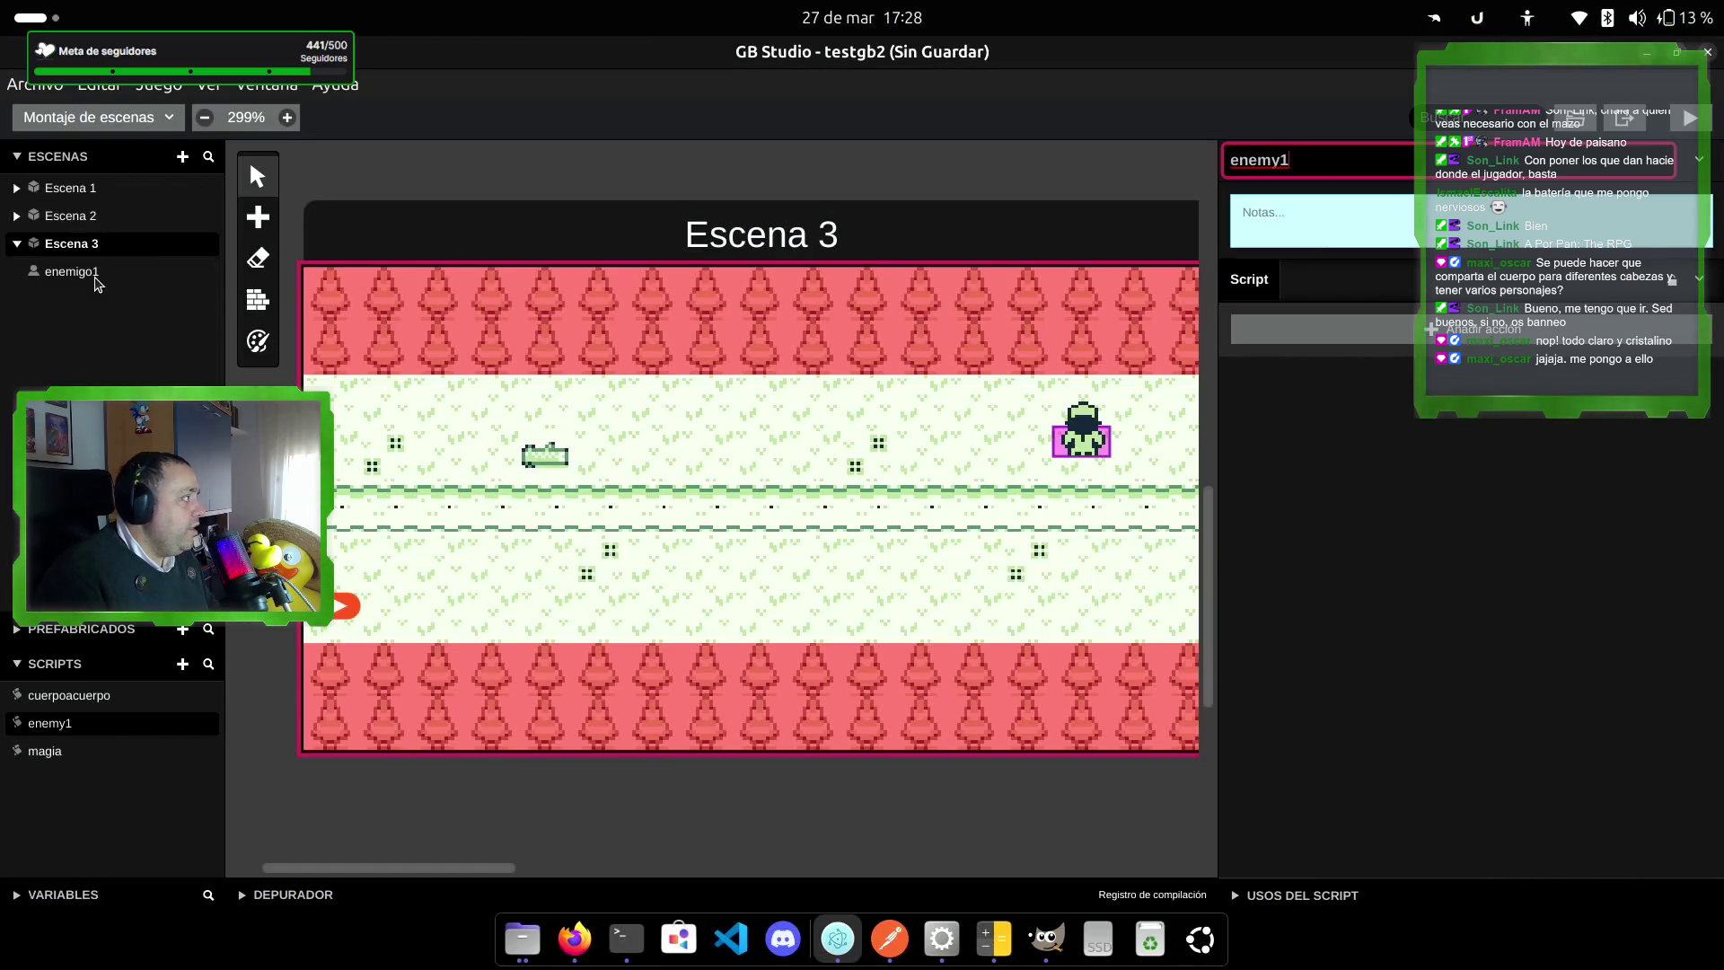
{"action": "left_click", "coordinate": [1322, 326]}
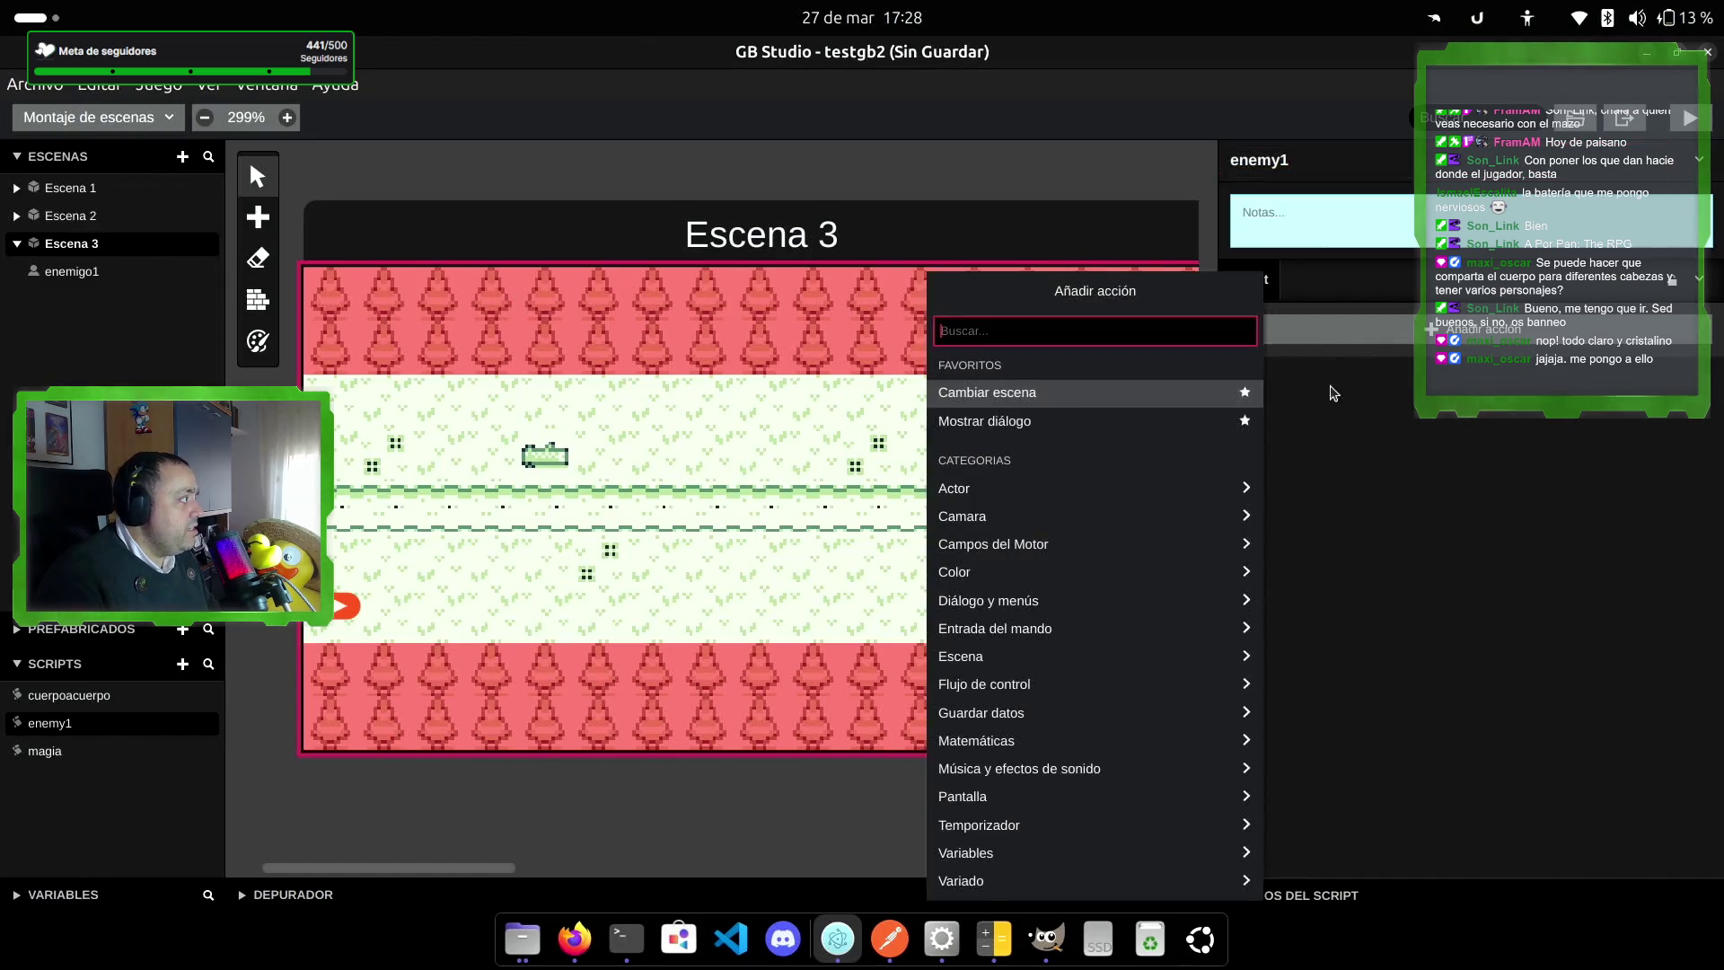
{"action": "left_click", "coordinate": [1075, 485]}
{"action": "scroll", "coordinate": [1101, 633], "scroll_direction": "down", "scroll_amount": 2}
{"action": "scroll", "coordinate": [1104, 640], "scroll_direction": "up", "scroll_amount": 2}
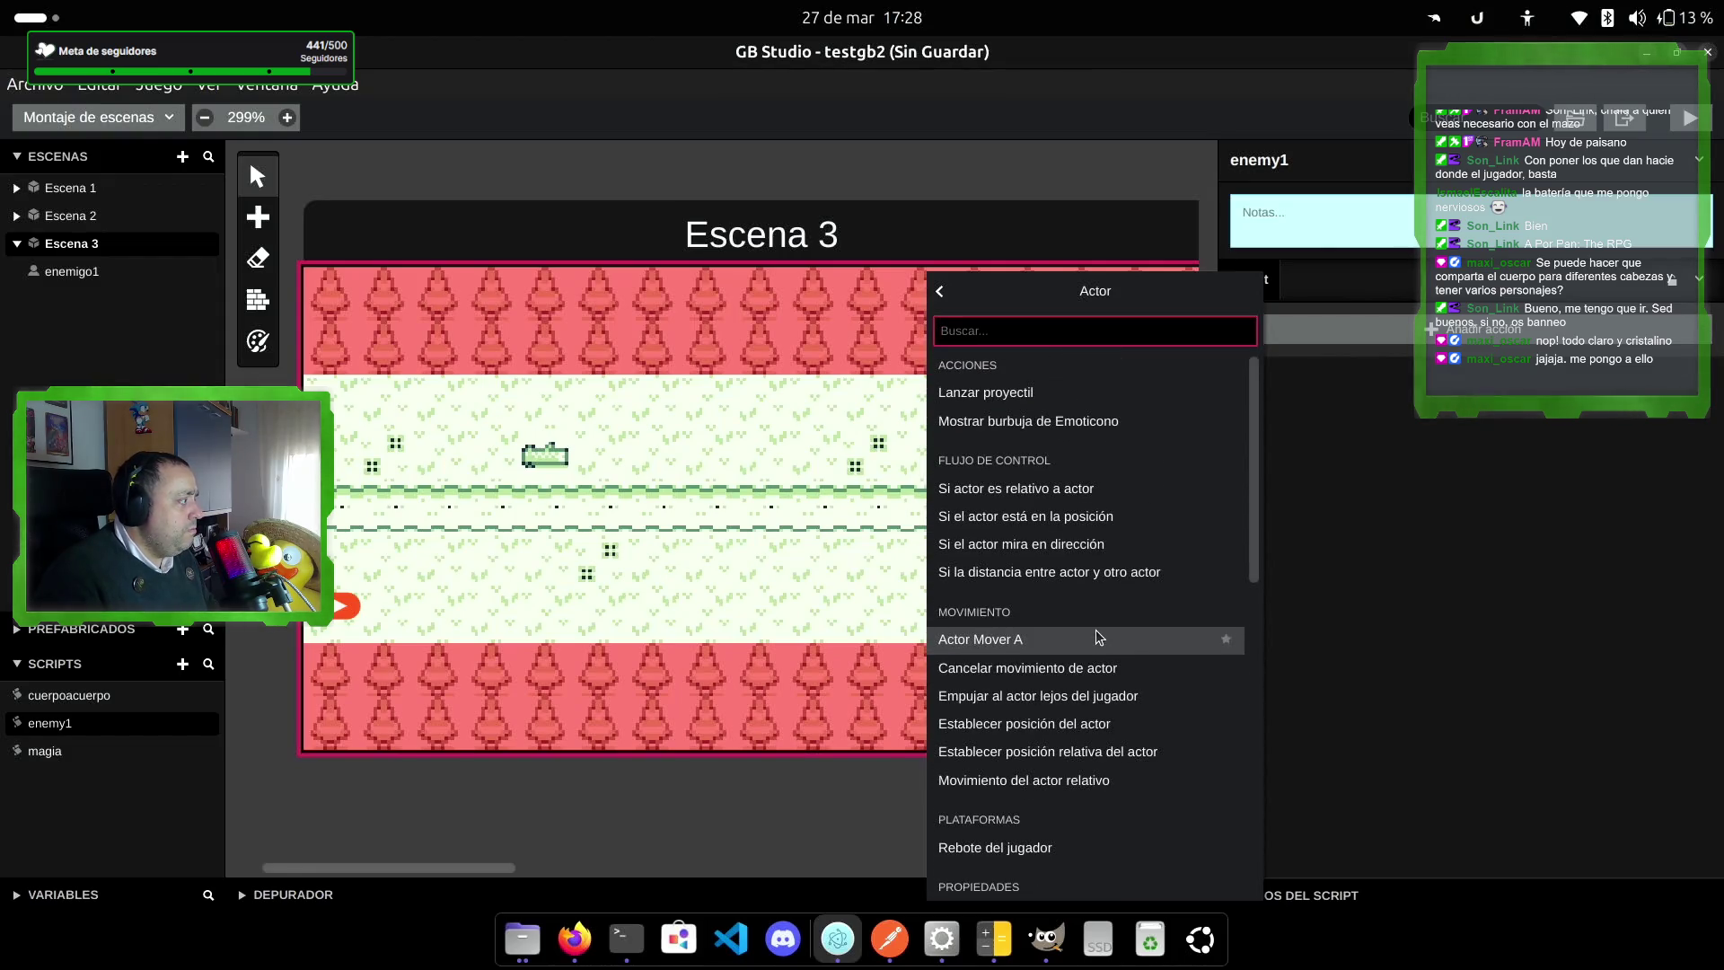
{"action": "scroll", "coordinate": [1098, 636], "scroll_direction": "down", "scroll_amount": 4}
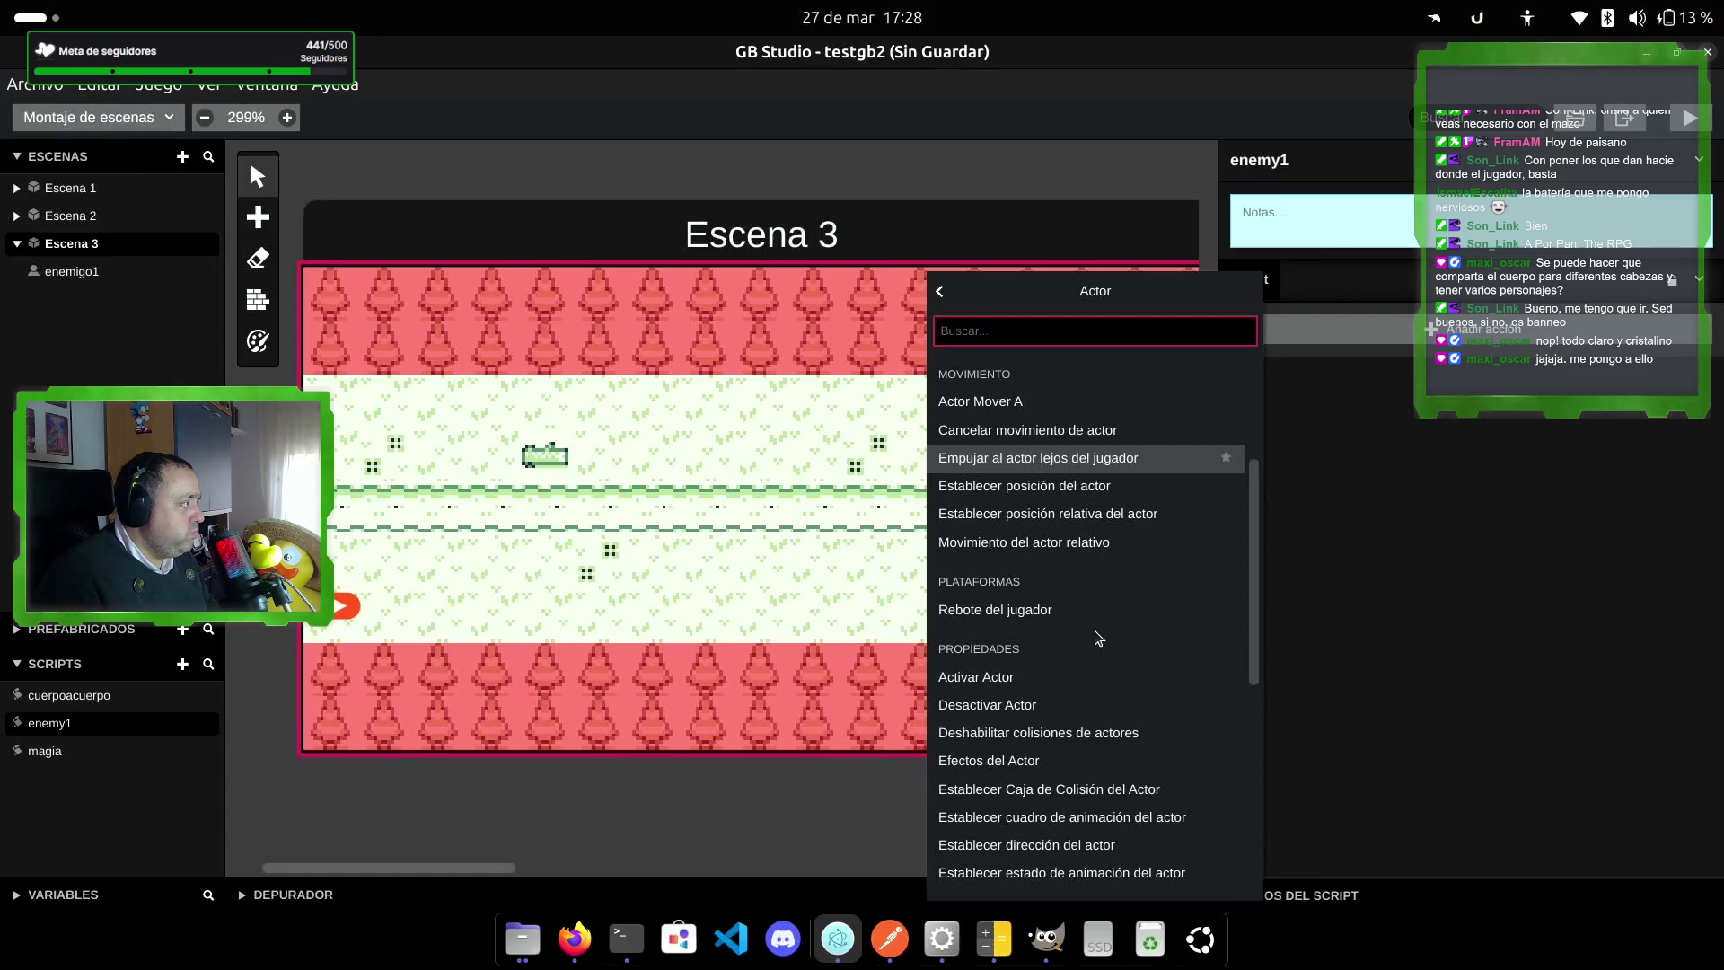
{"action": "left_click", "coordinate": [1085, 759]}
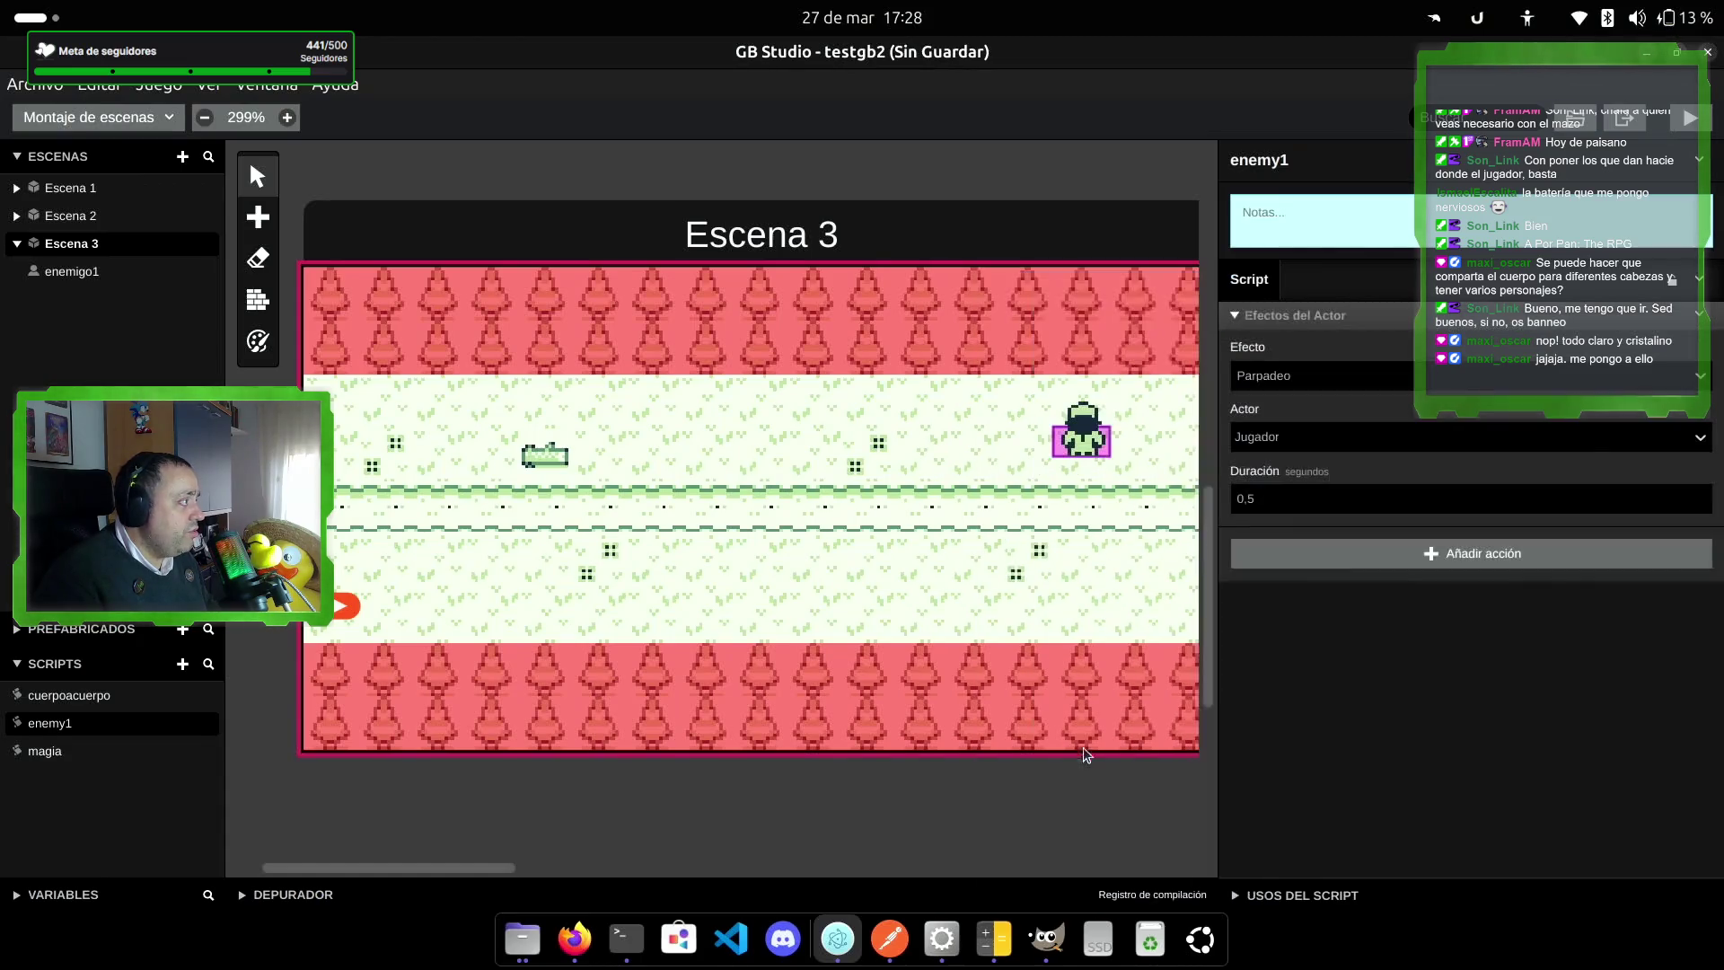
{"action": "left_click", "coordinate": [1386, 436]}
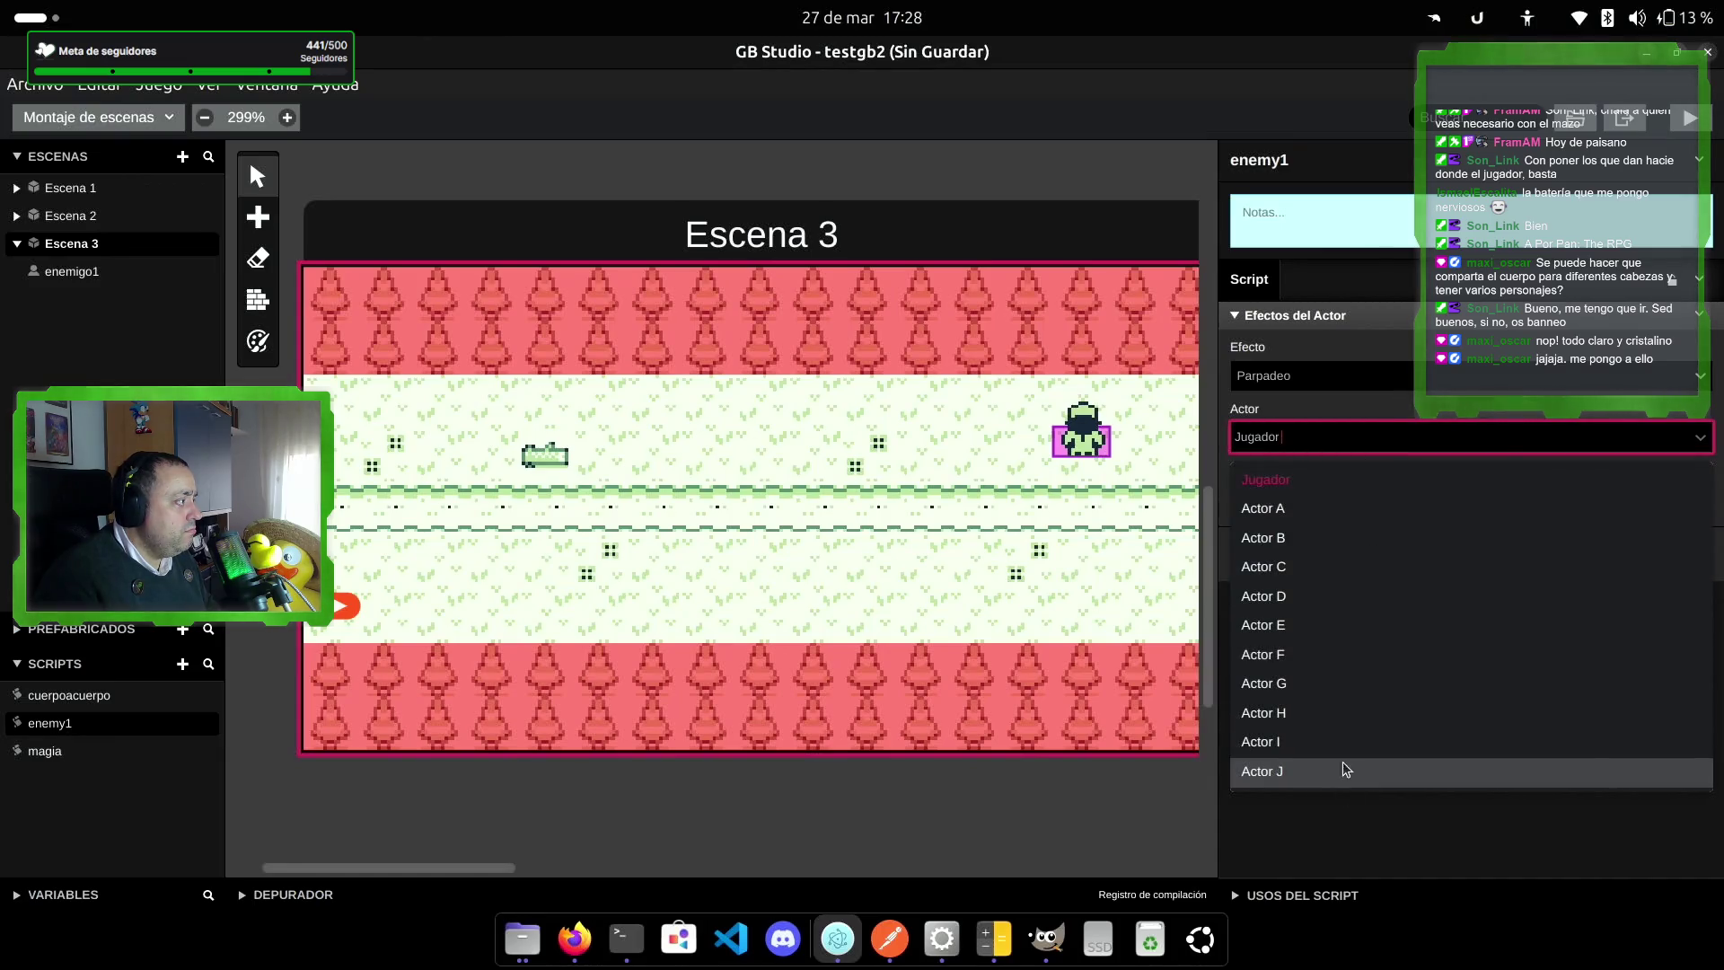
{"action": "left_click", "coordinate": [1351, 509]}
{"action": "left_click_drag", "start_coordinate": [1329, 345], "coordinate": [1225, 395]}
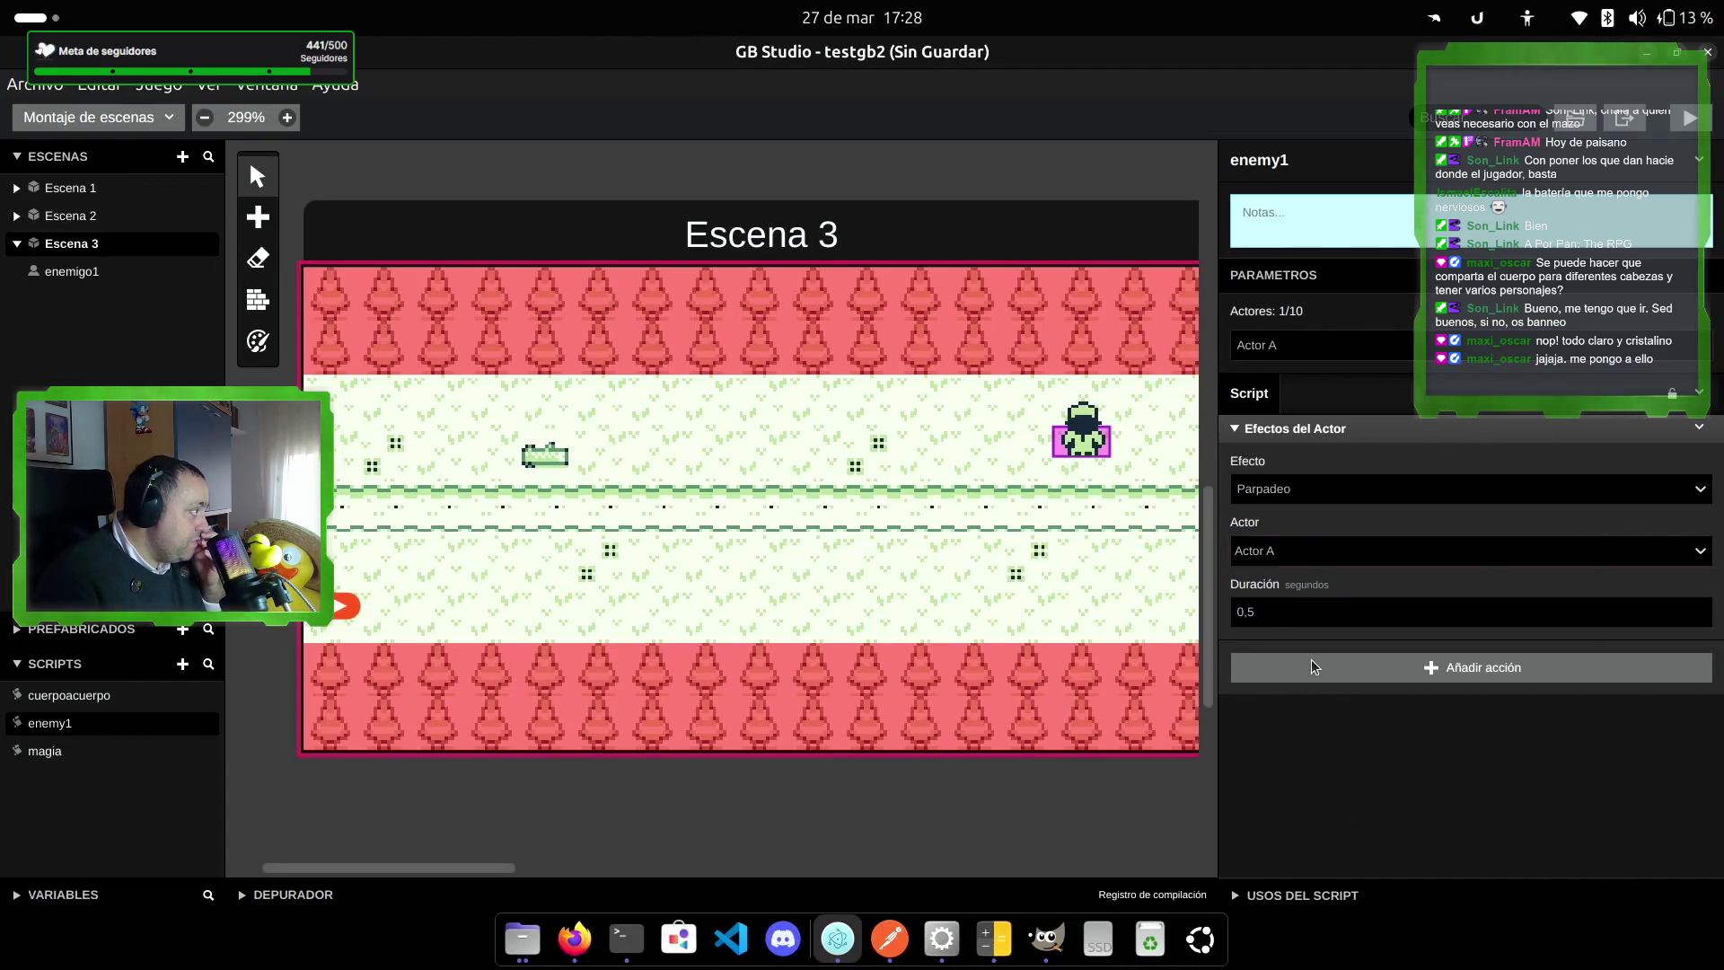
Step: Add a Desactivar Actor action targeting Actor A and save the project
{"action": "left_click", "coordinate": [1313, 664]}
{"action": "left_click", "coordinate": [1013, 323]}
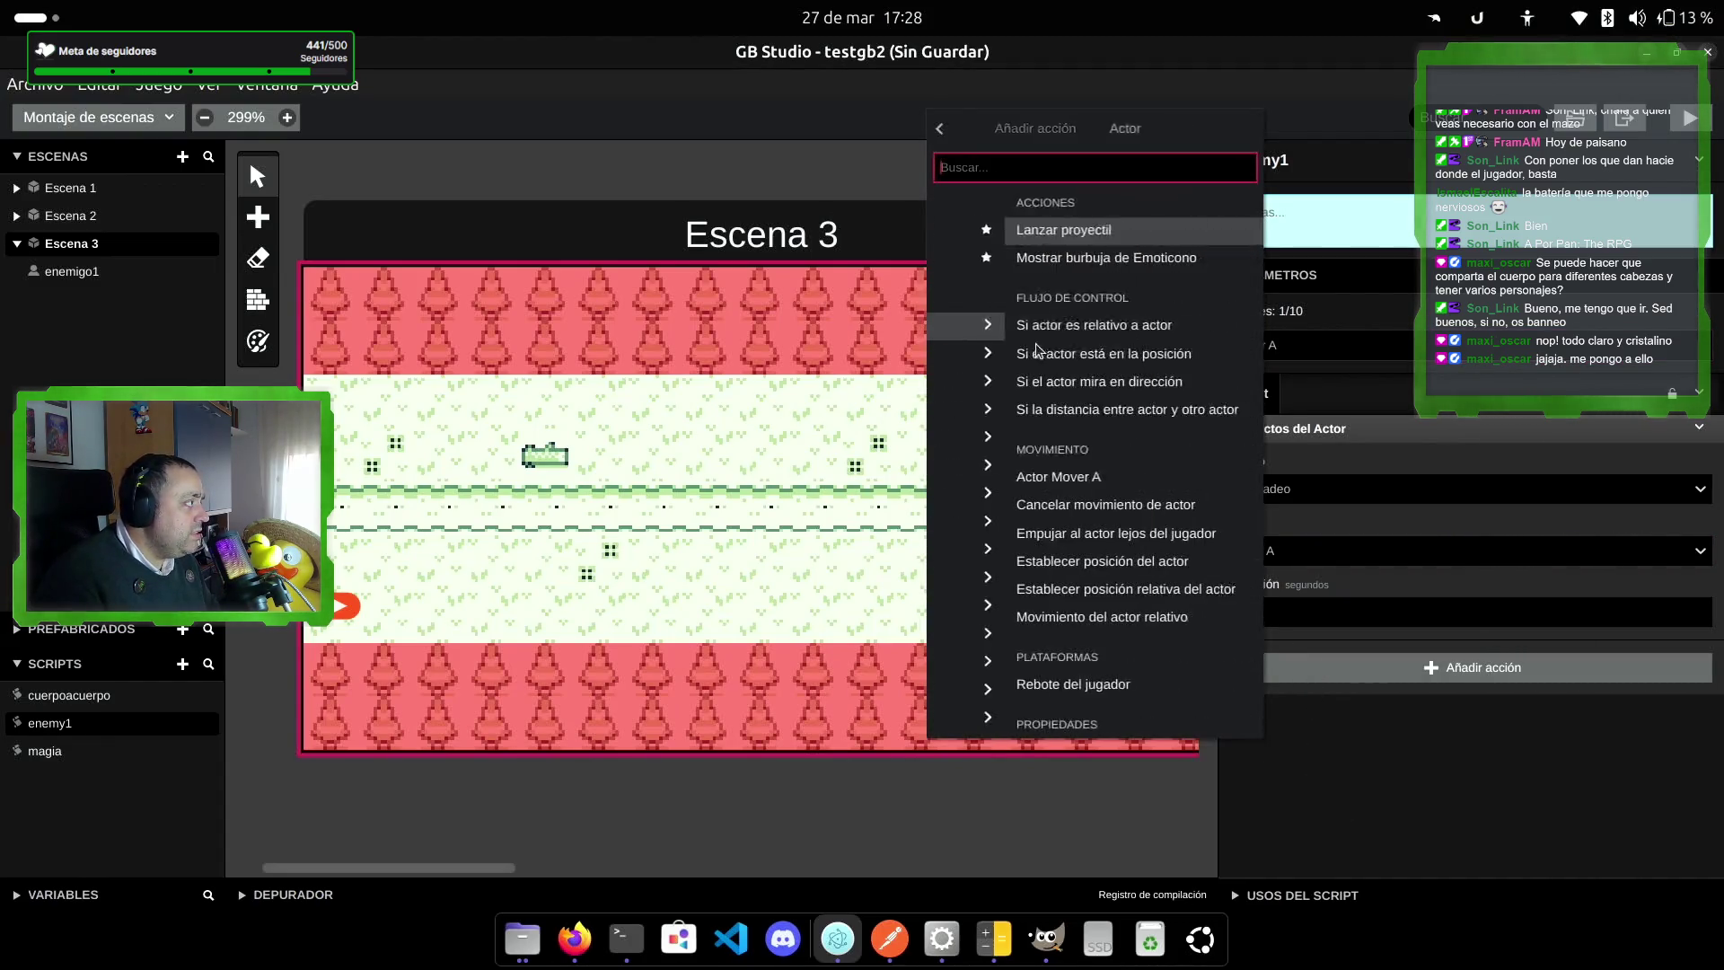
{"action": "scroll", "coordinate": [1085, 541], "scroll_direction": "down", "scroll_amount": 5}
{"action": "left_click", "coordinate": [1079, 544]}
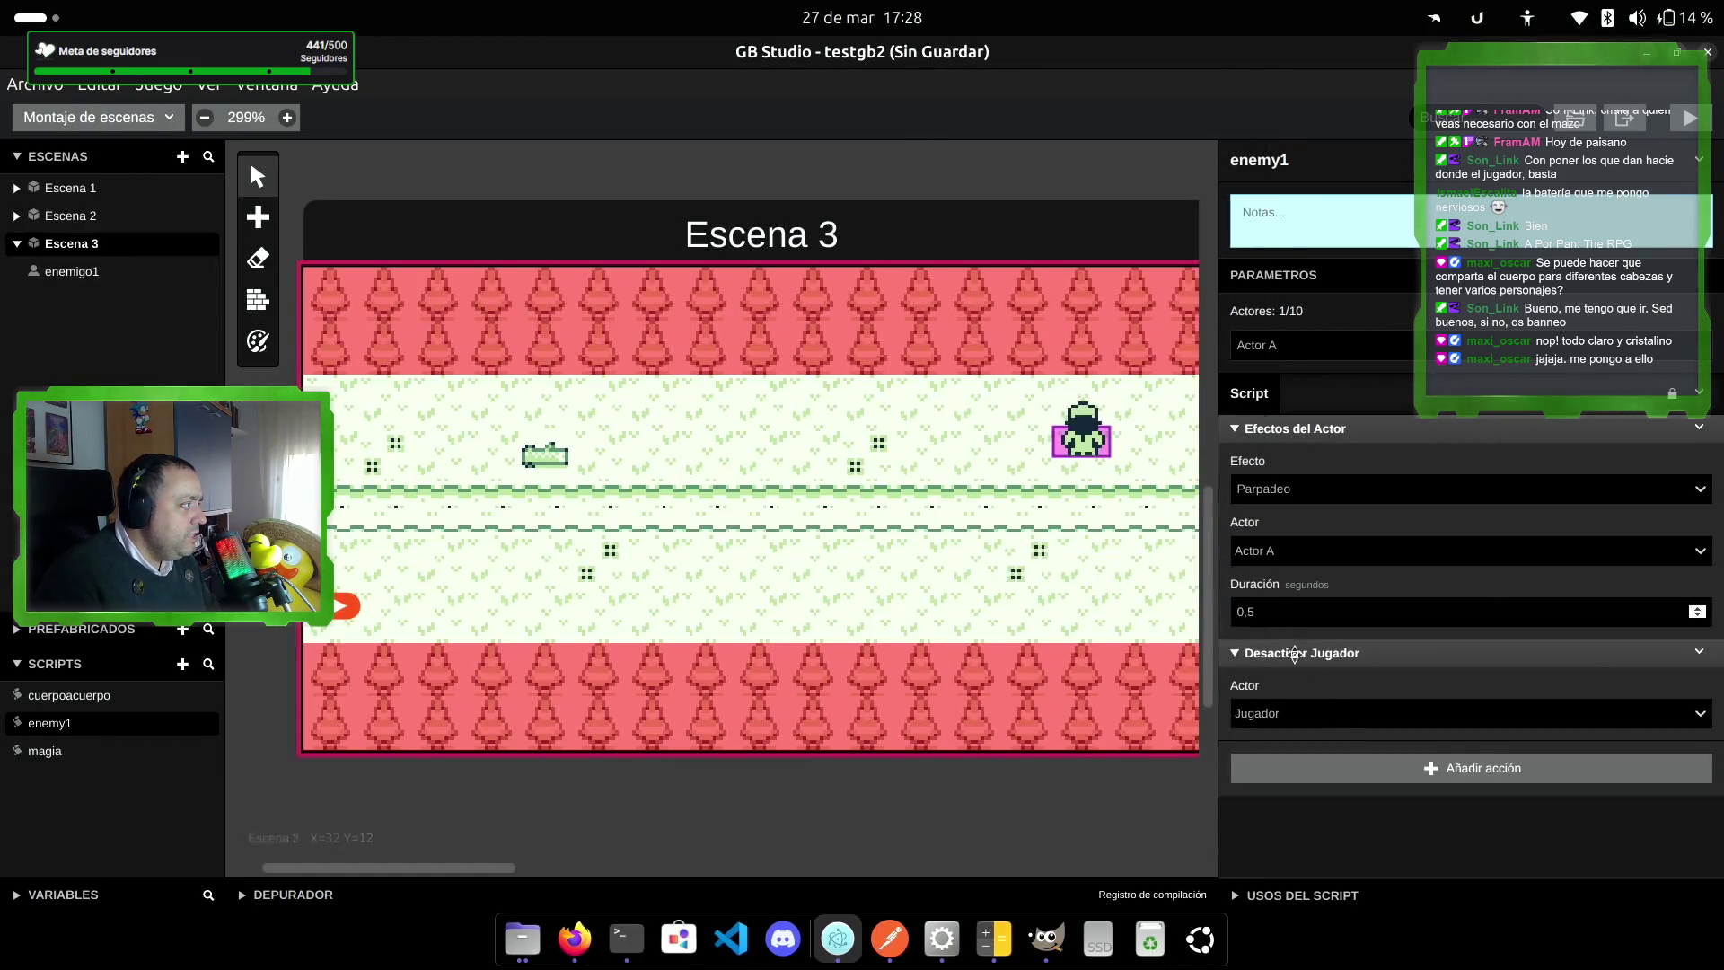
{"action": "left_click", "coordinate": [1329, 713]}
{"action": "left_click", "coordinate": [1323, 790]}
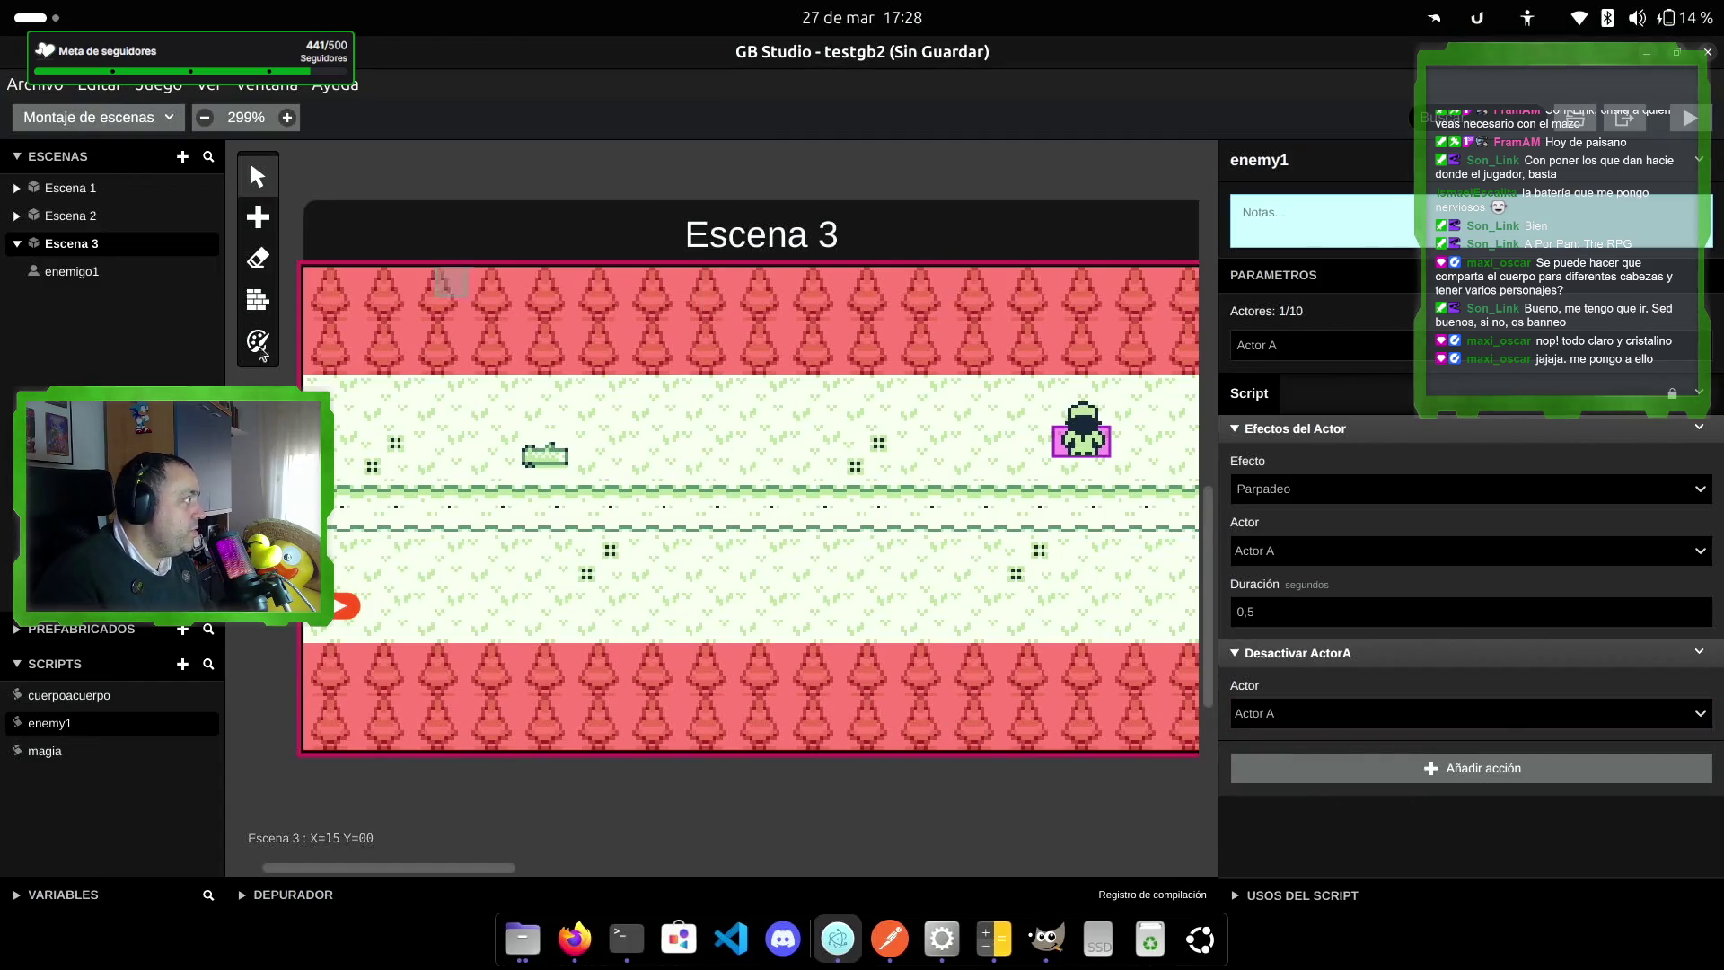
{"action": "key", "text": "ctrl+s"}
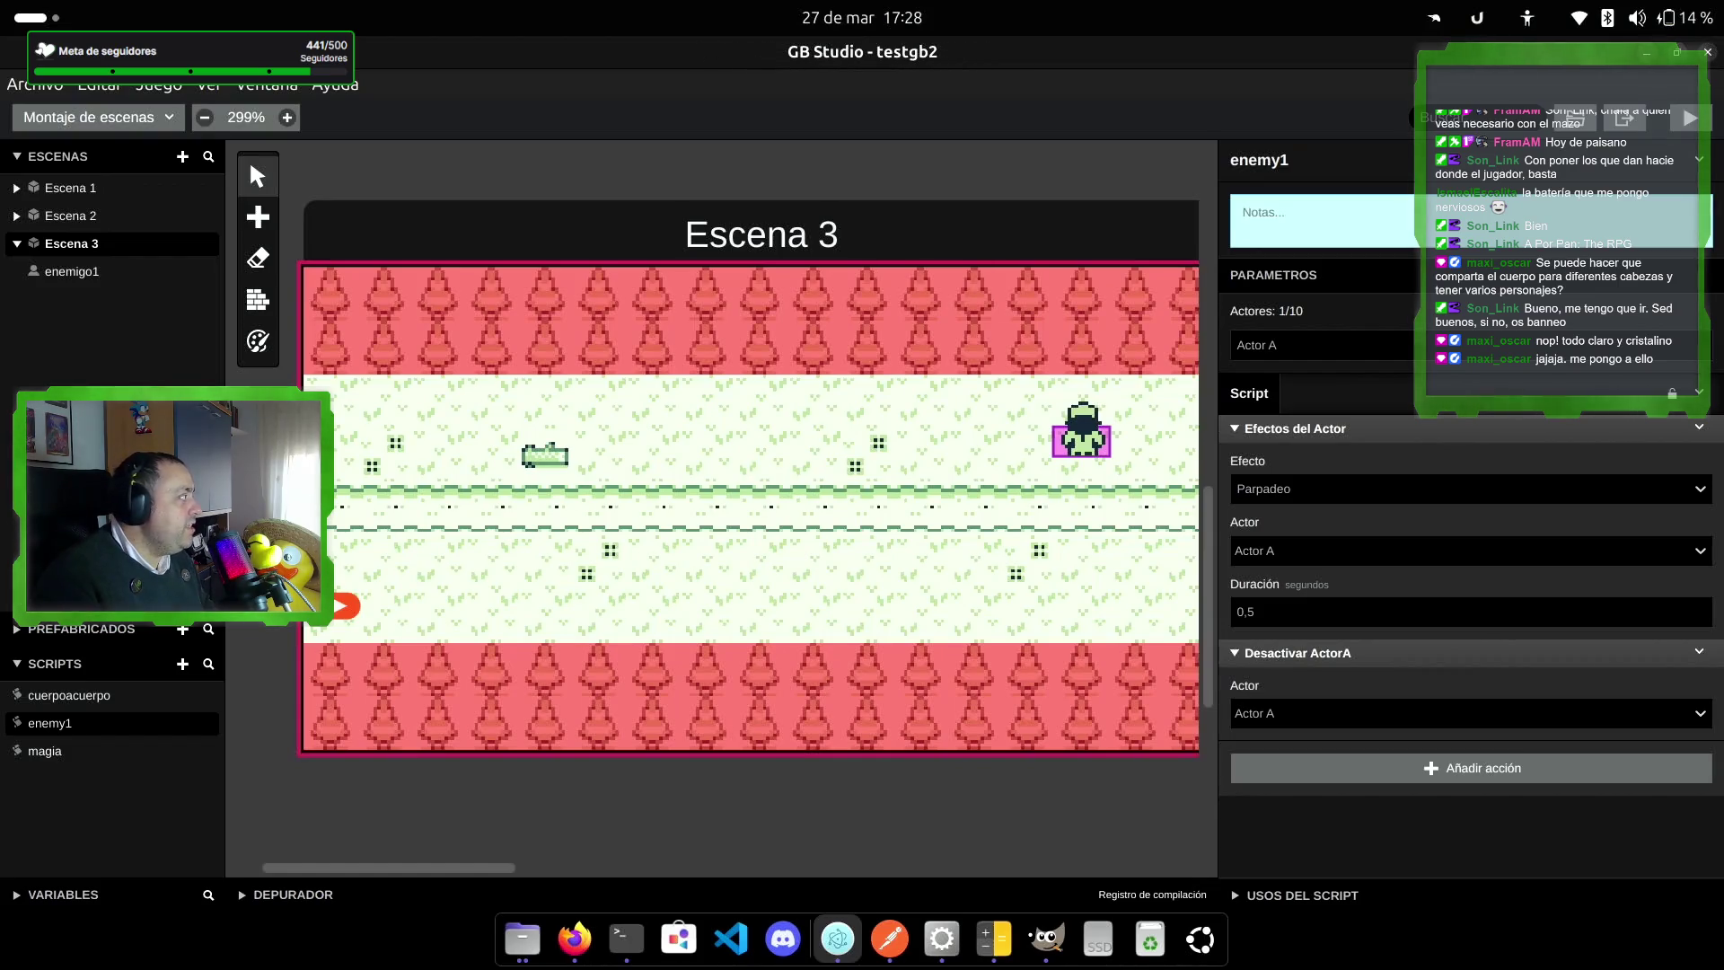
{"action": "left_click", "coordinate": [108, 275]}
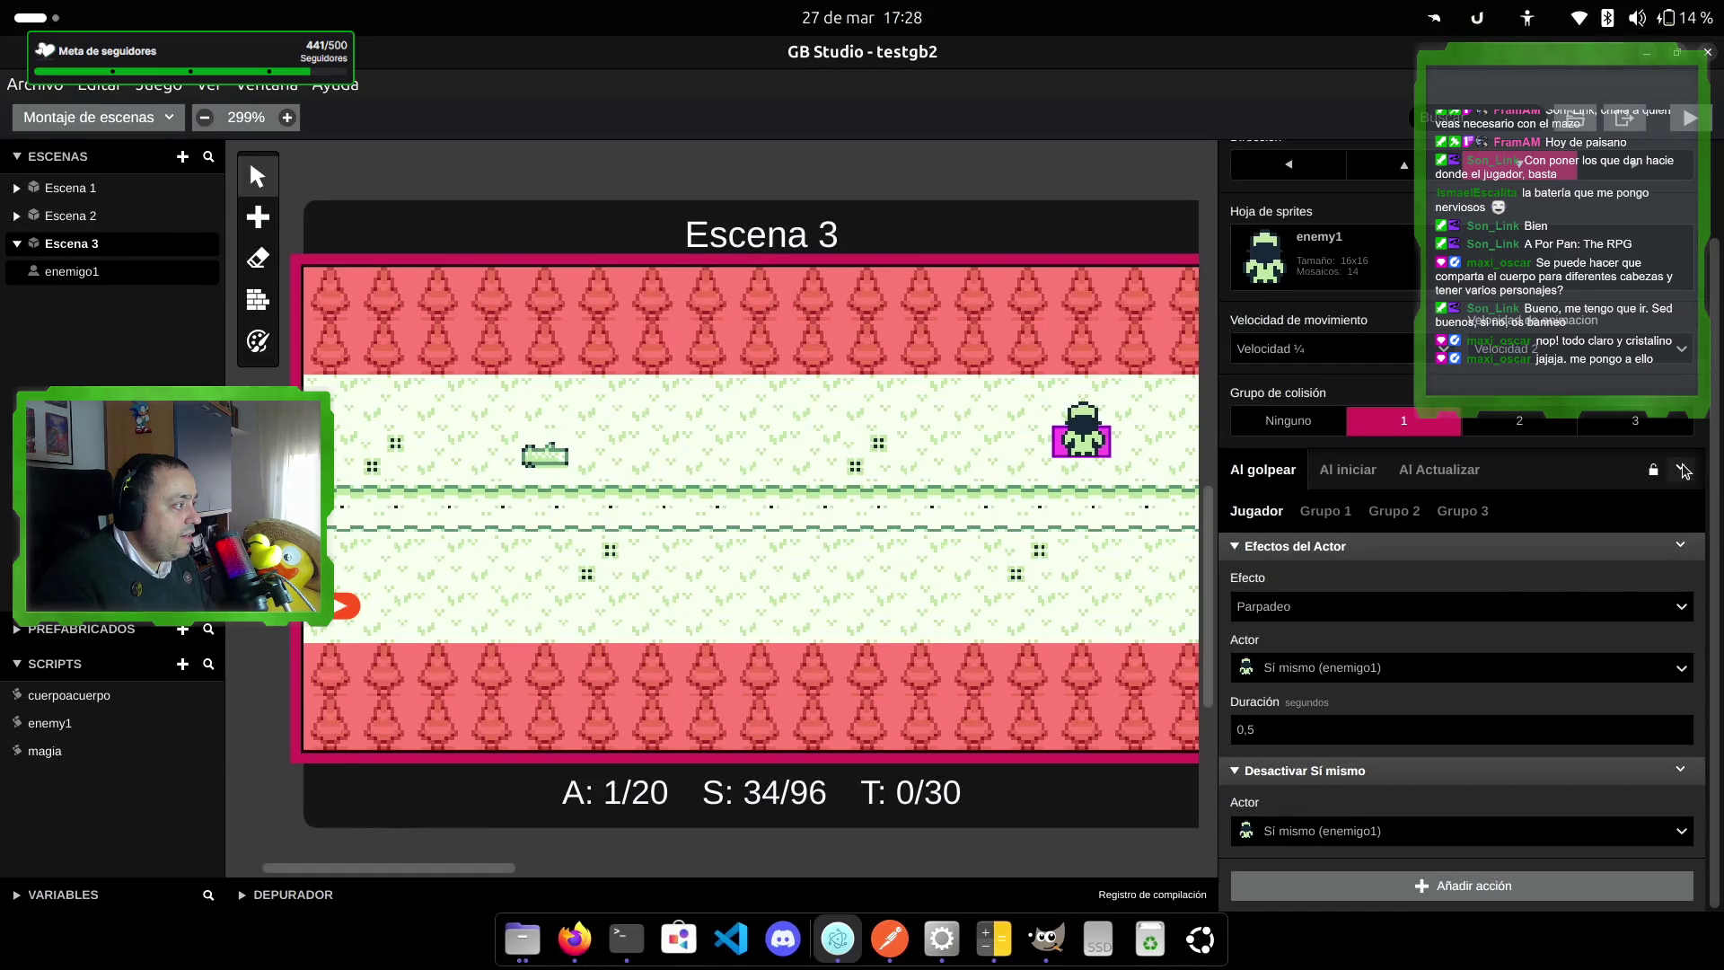
Step: Delete enemigo1's existing hit script actions with Eliminar Script
{"action": "left_click", "coordinate": [1681, 467]}
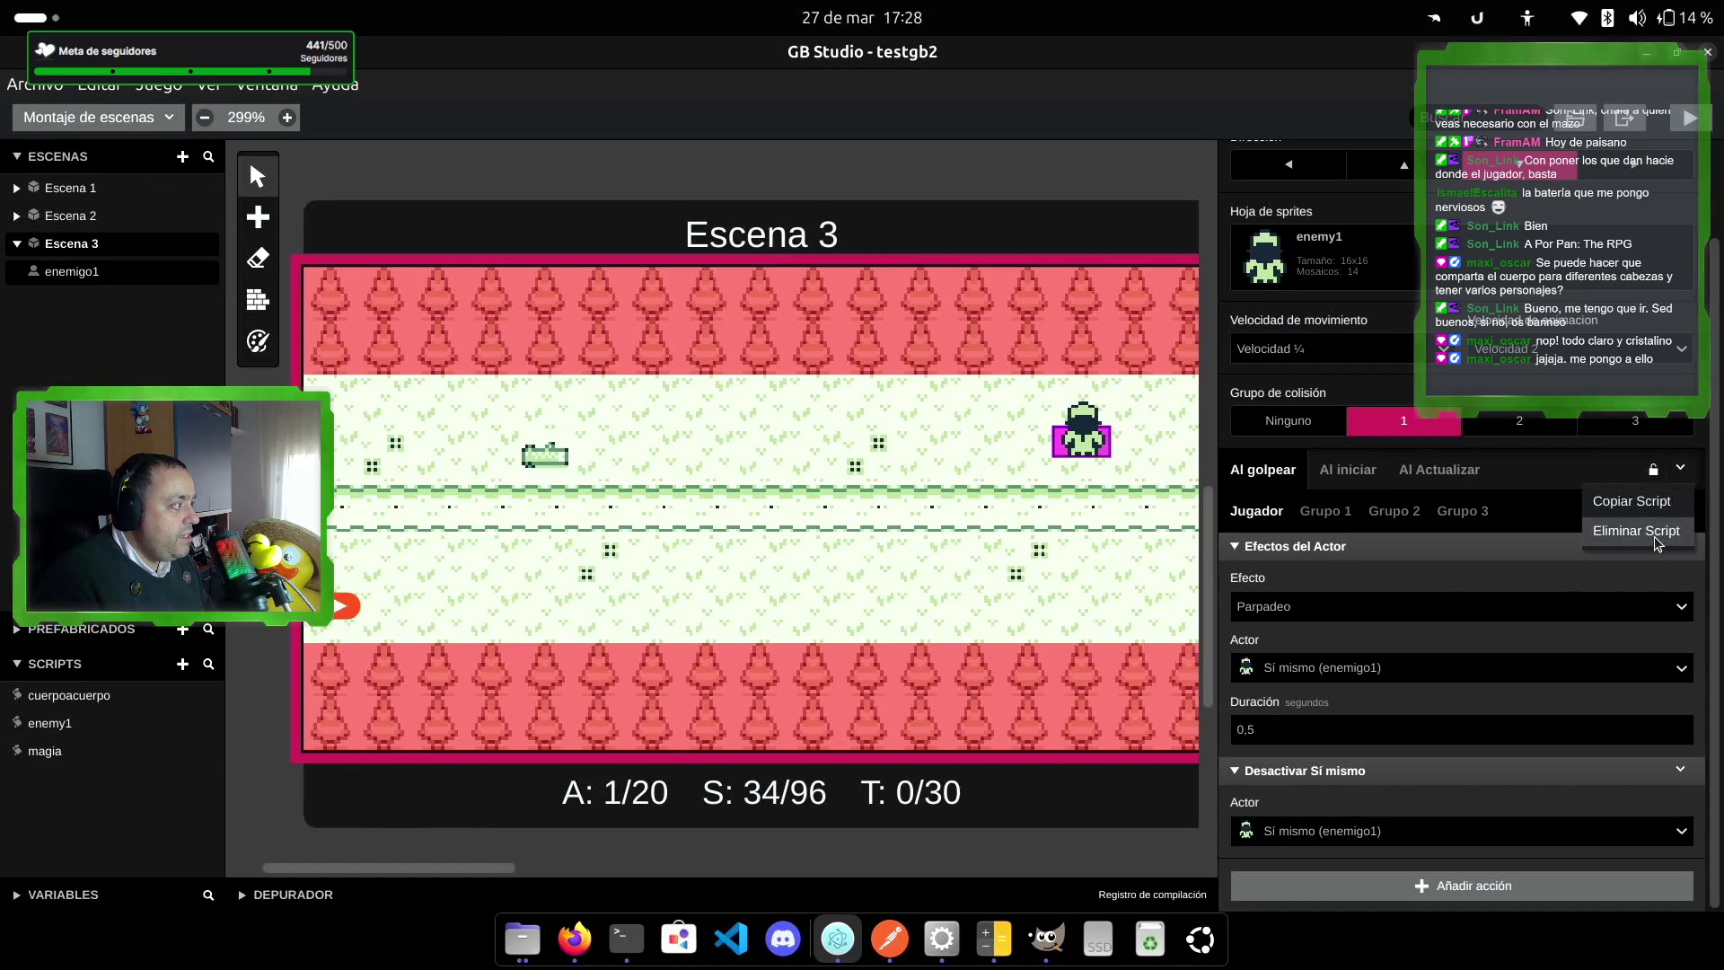
{"action": "left_click", "coordinate": [1658, 531]}
{"action": "left_click", "coordinate": [1700, 575]}
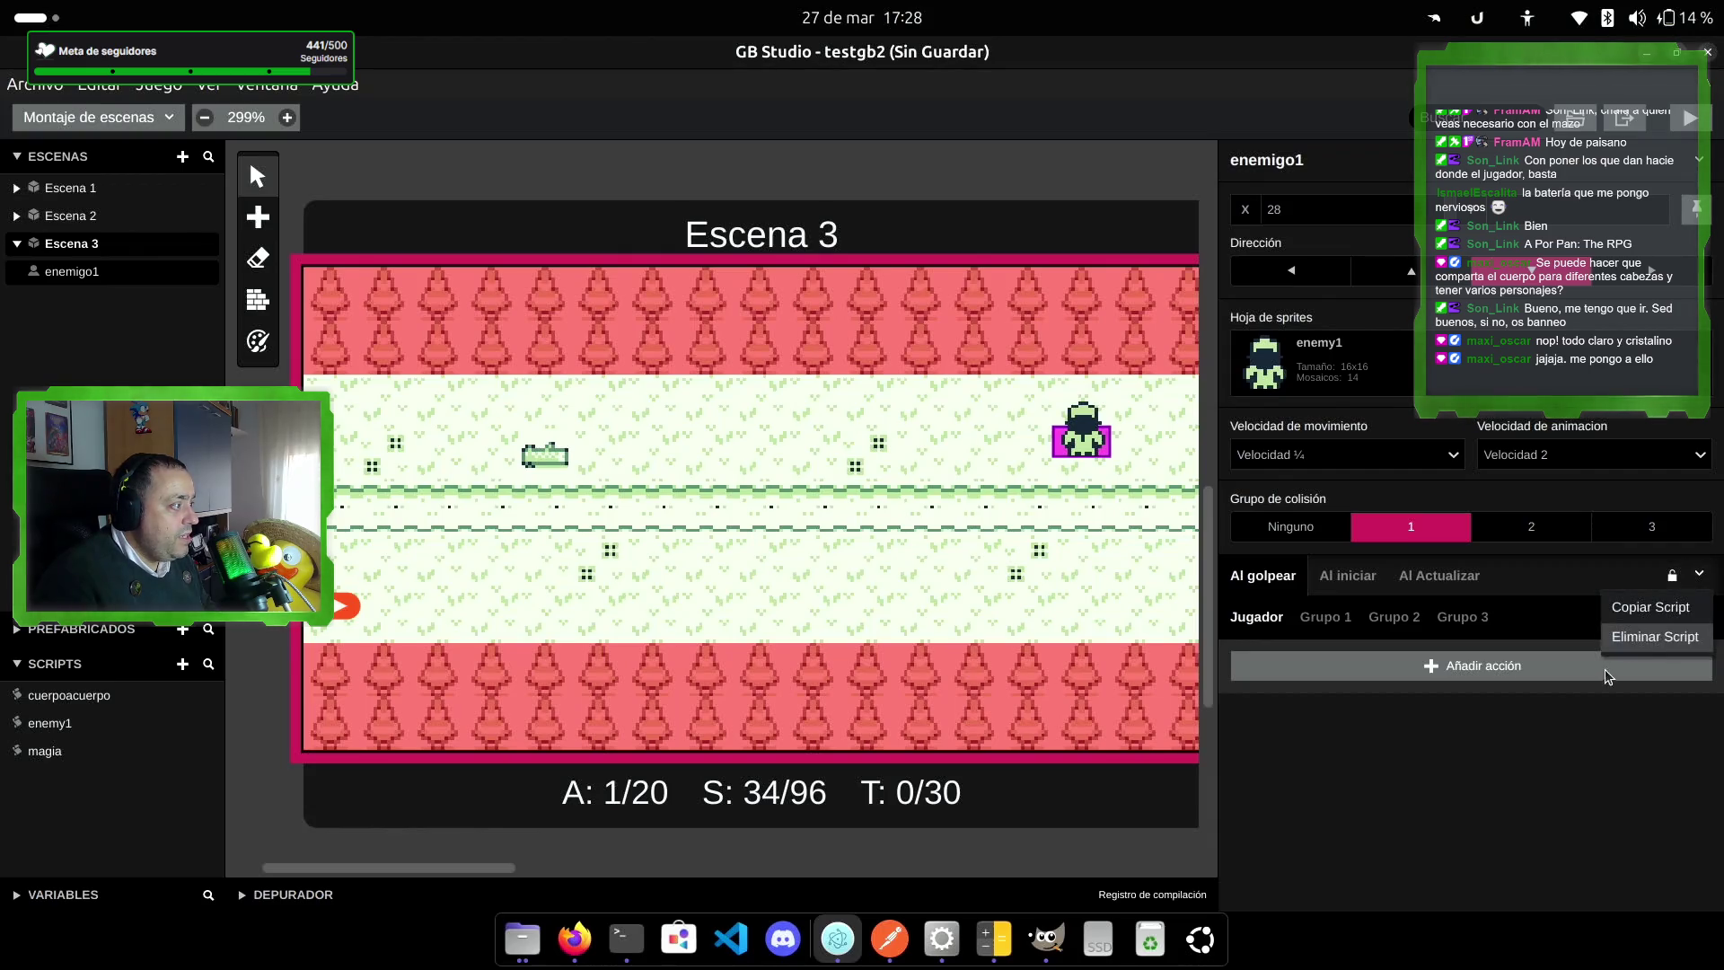
{"action": "left_click", "coordinate": [1391, 789]}
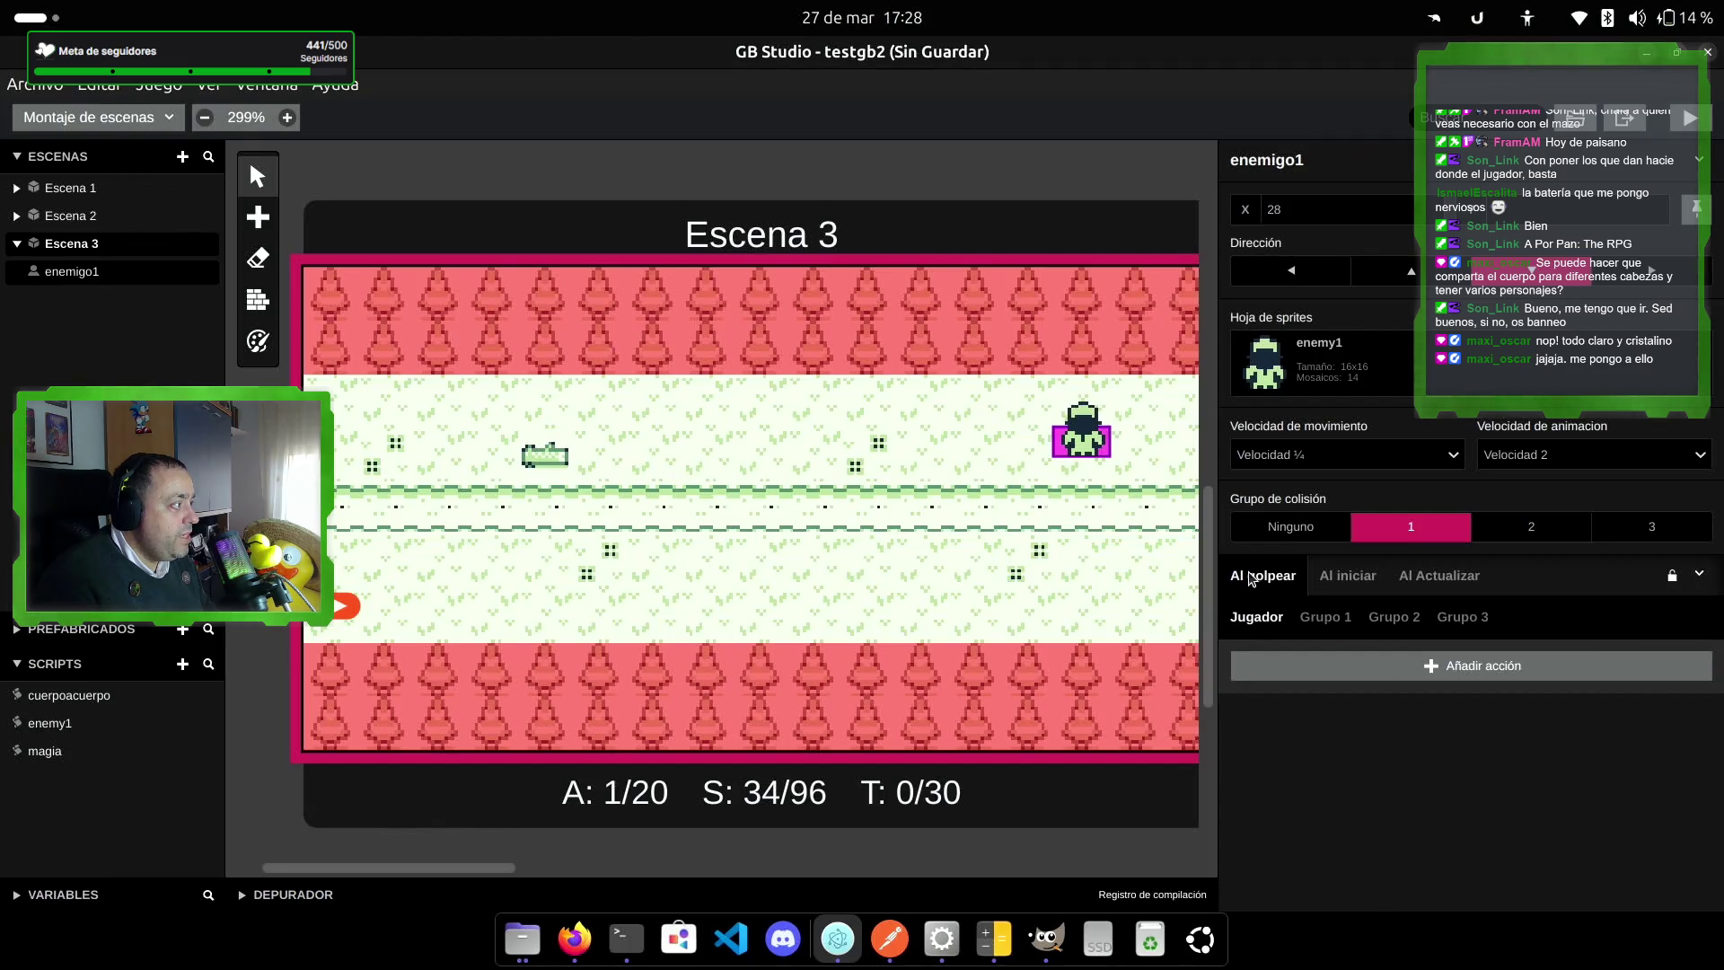
Step: For Grupo 1 hits, add a Llamar Script action calling enemy1, then run the game
{"action": "left_click", "coordinate": [1328, 617]}
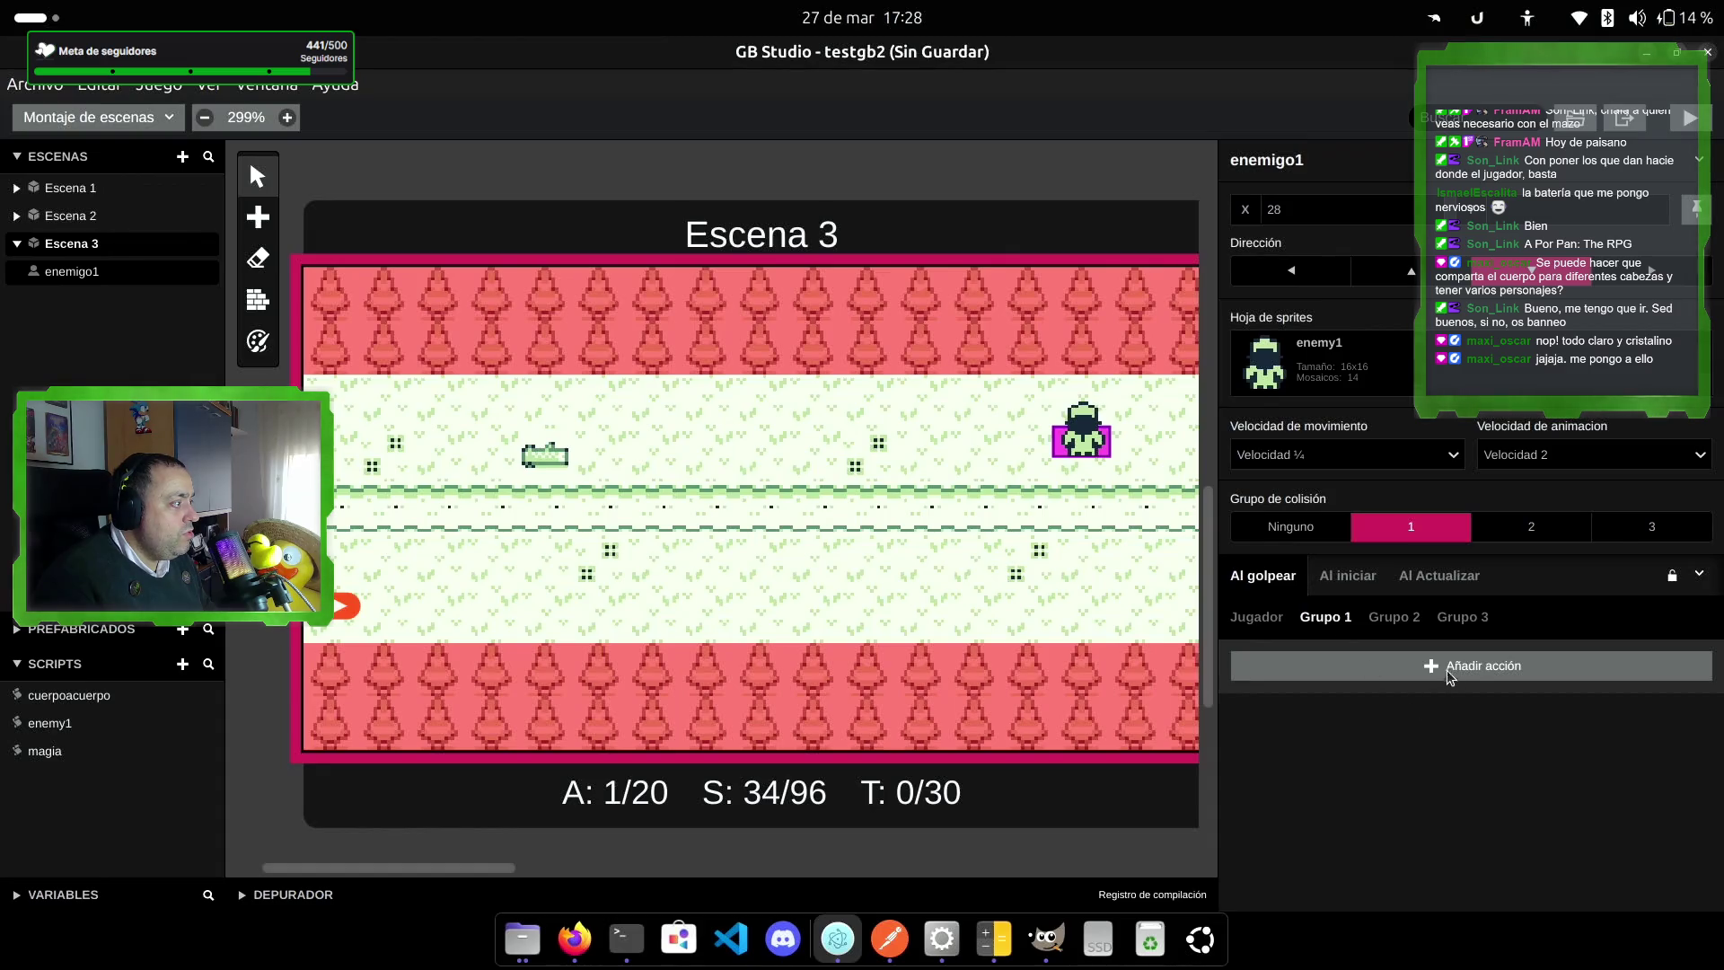
{"action": "left_click", "coordinate": [1446, 671]}
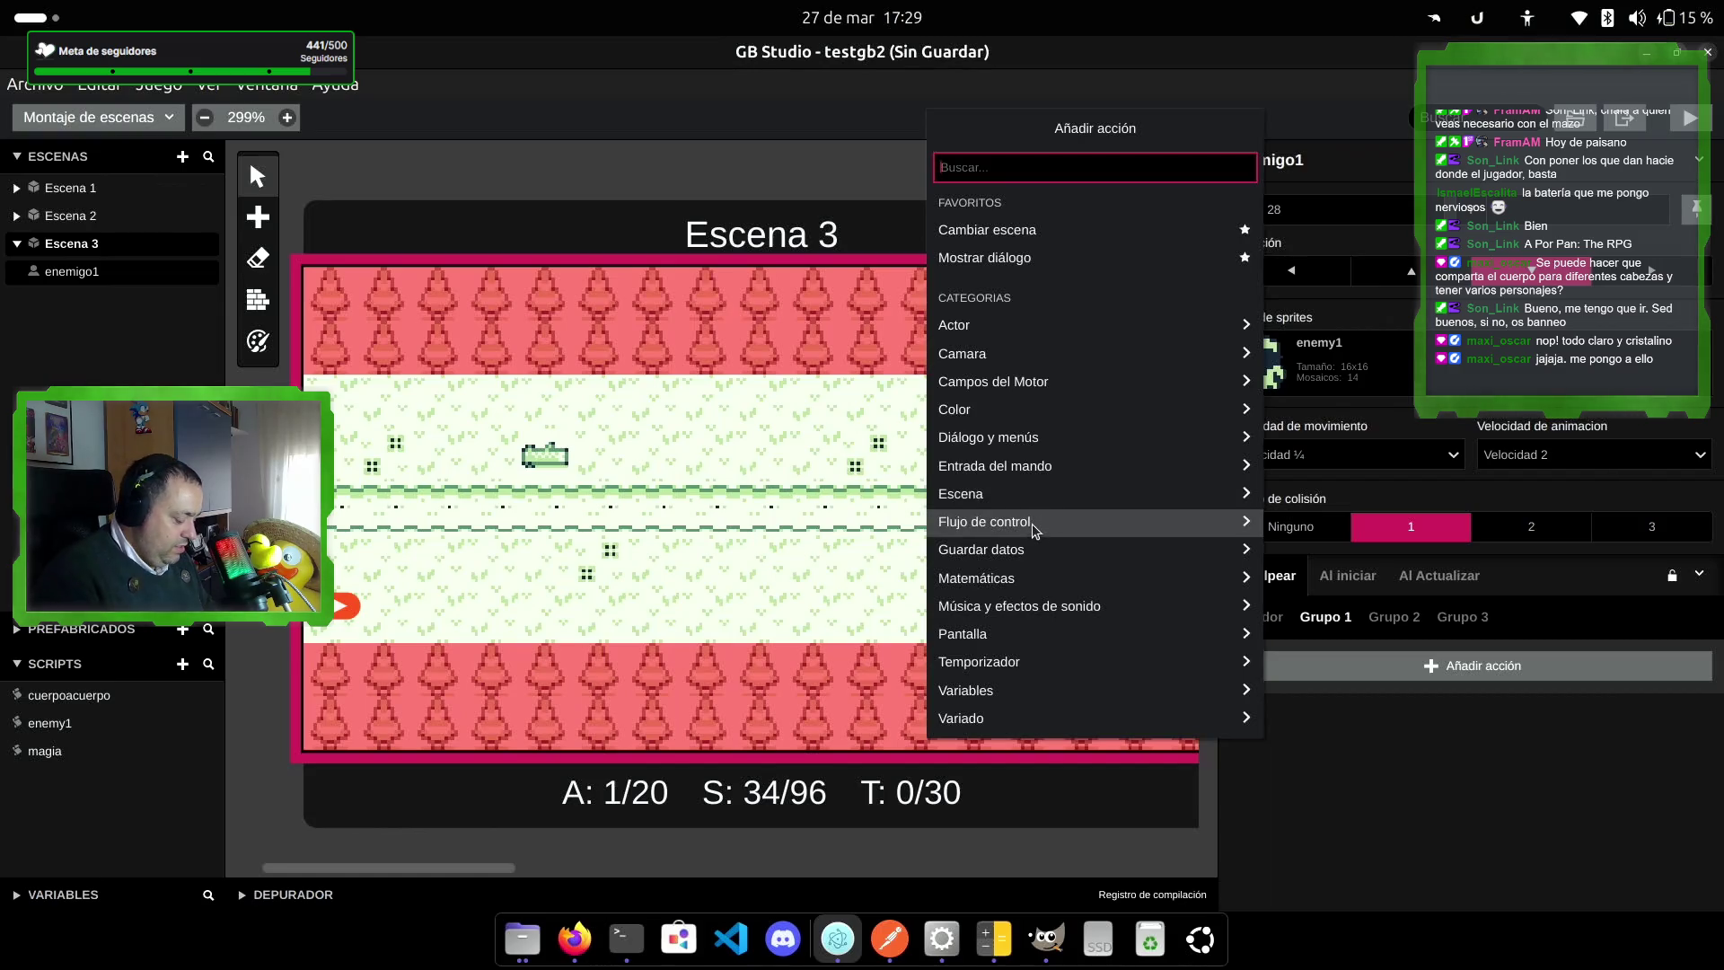
{"action": "type", "text": "llam"}
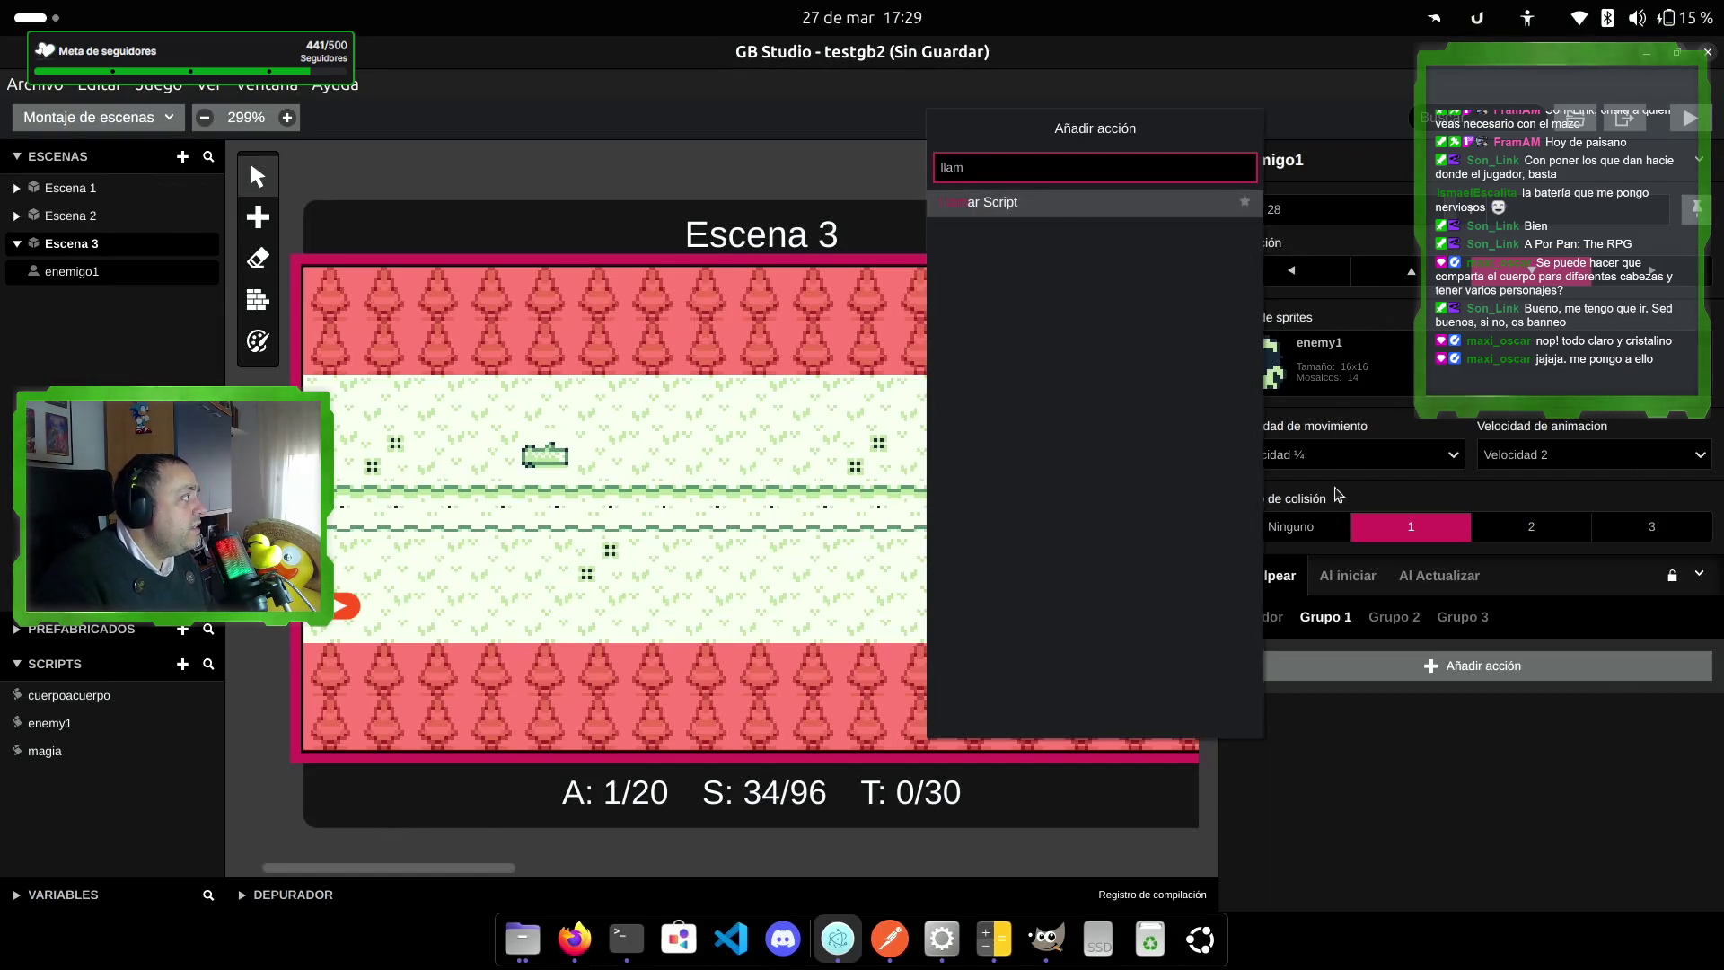
{"action": "left_click", "coordinate": [1104, 204]}
{"action": "left_click", "coordinate": [1545, 714]}
{"action": "left_click", "coordinate": [1338, 787]}
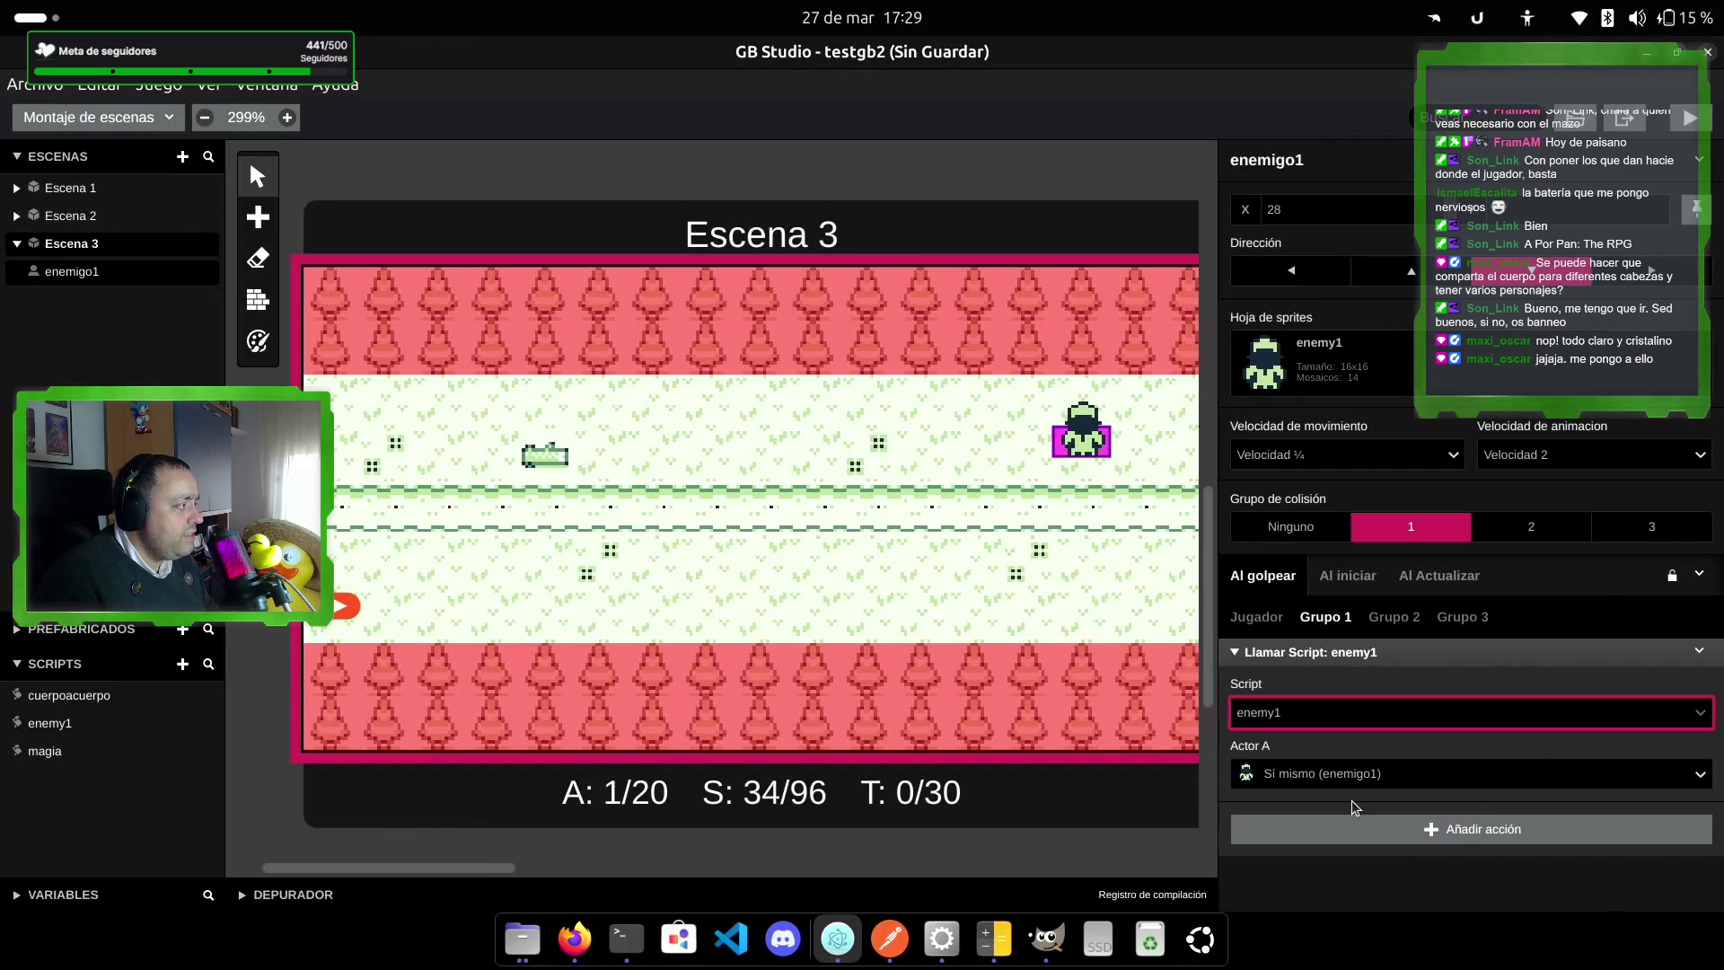
{"action": "left_click", "coordinate": [1696, 124]}
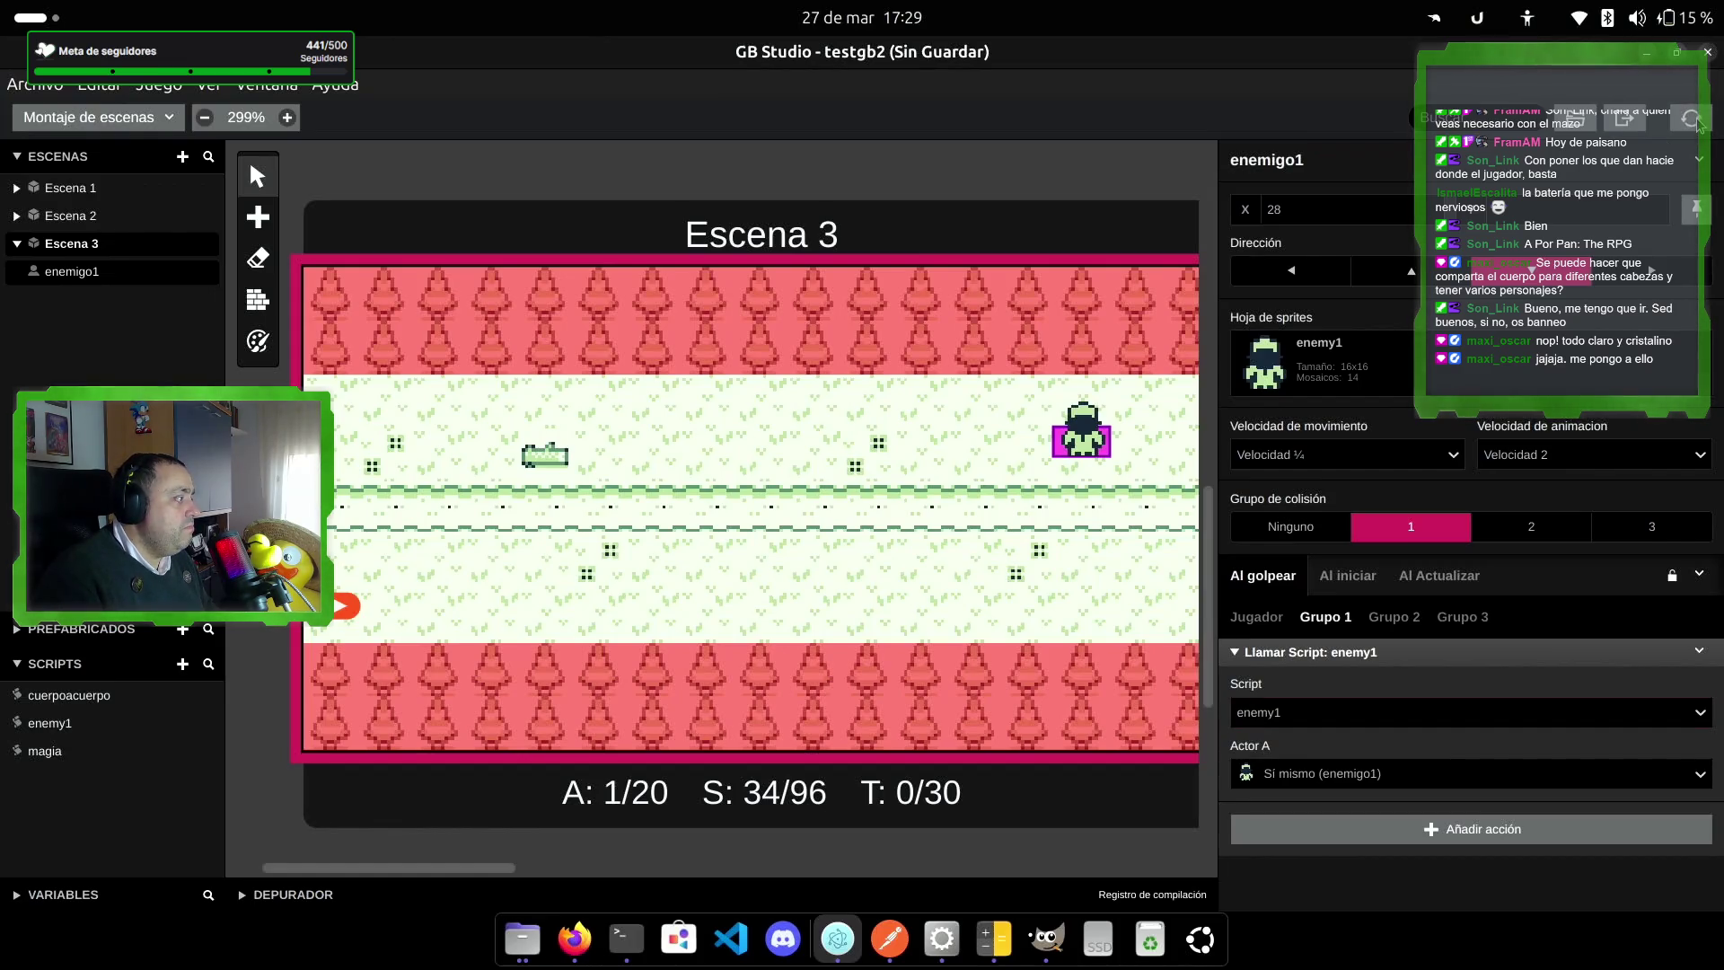
{"action": "key", "text": "Right"}
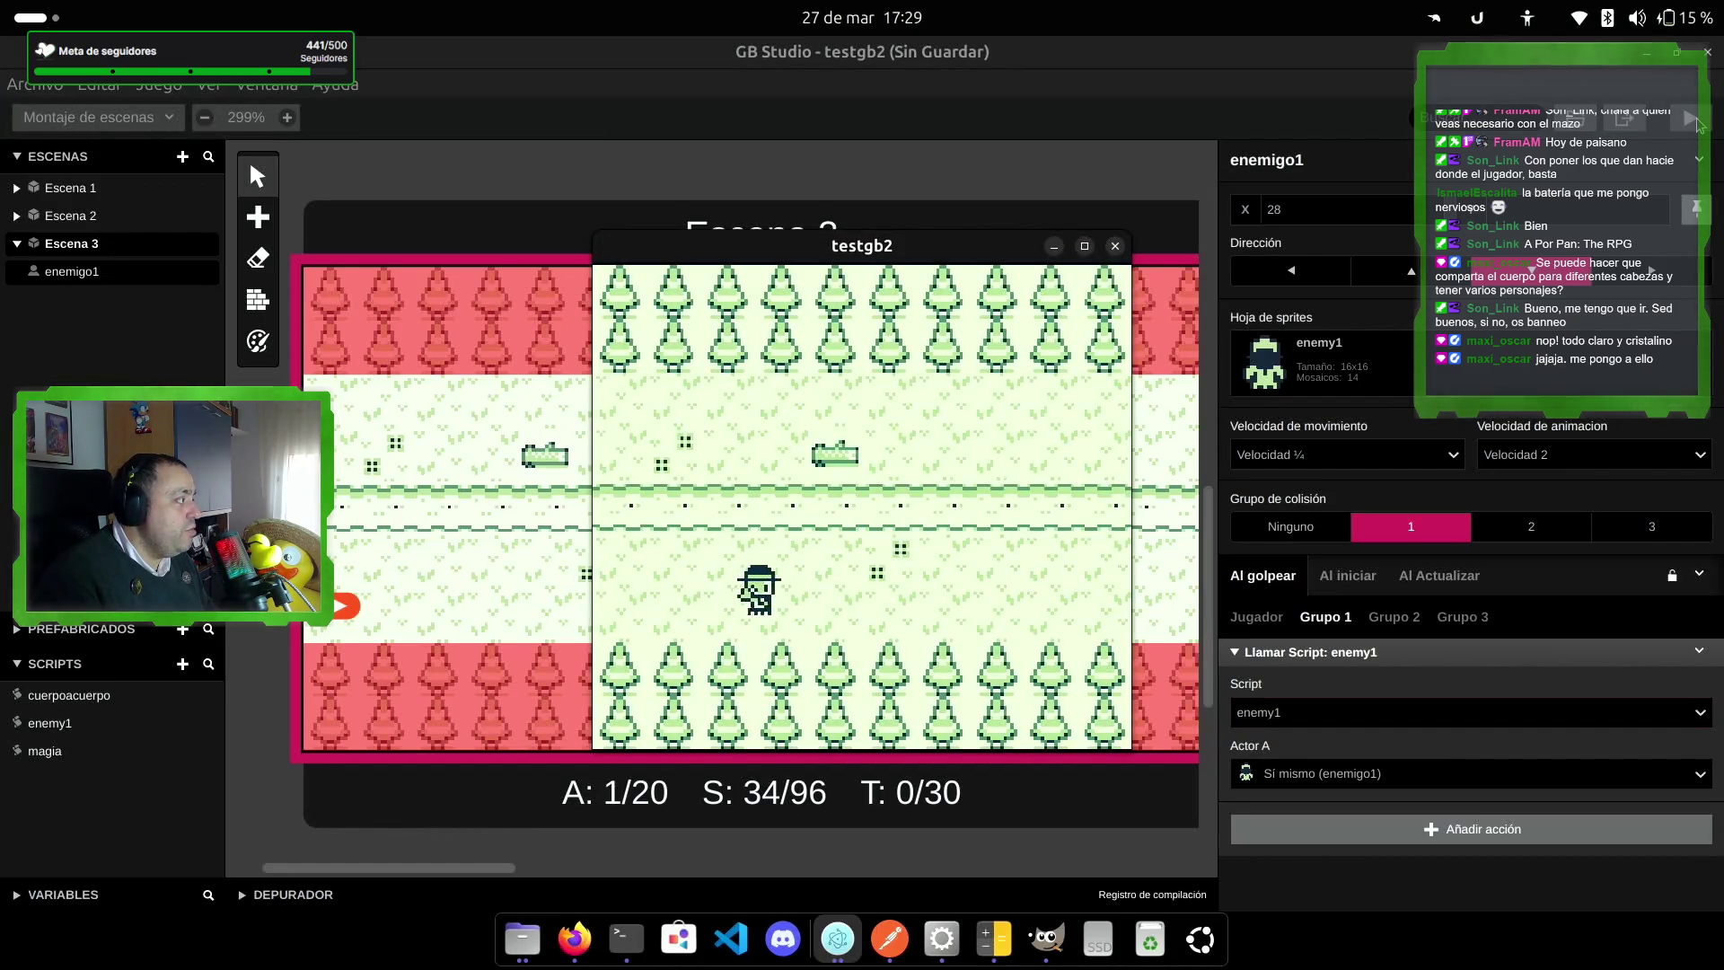
{"action": "key", "text": "Up"}
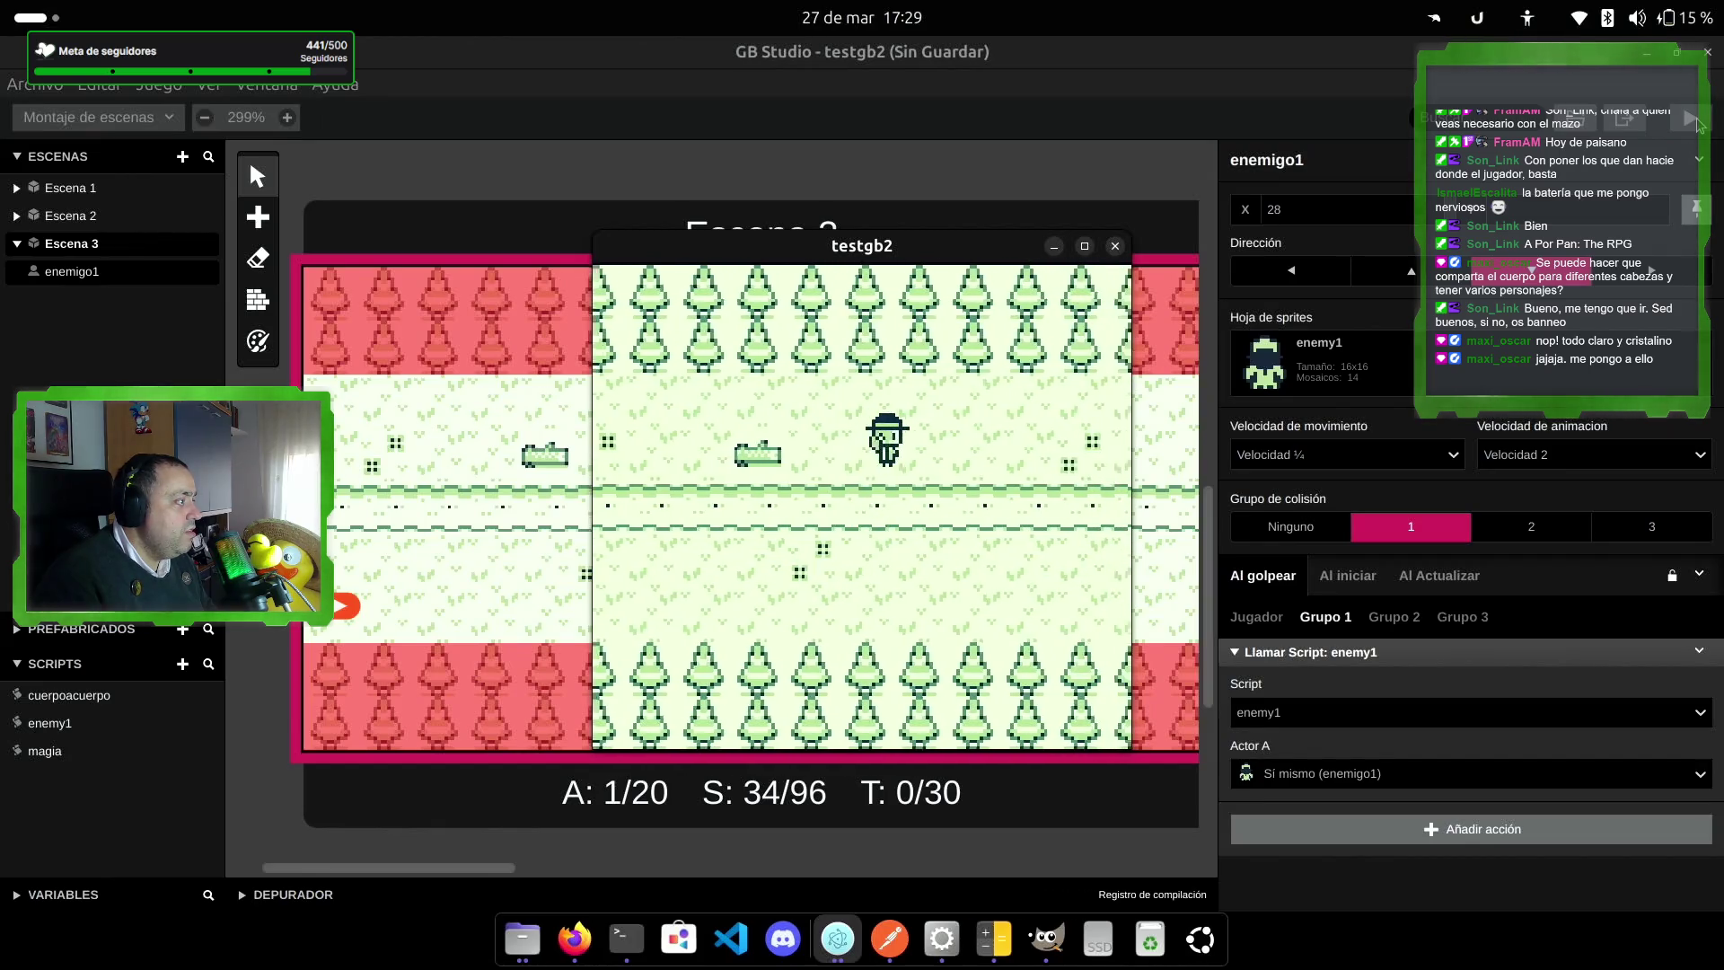
{"action": "key", "text": "Right"}
{"action": "key", "text": "Down"}
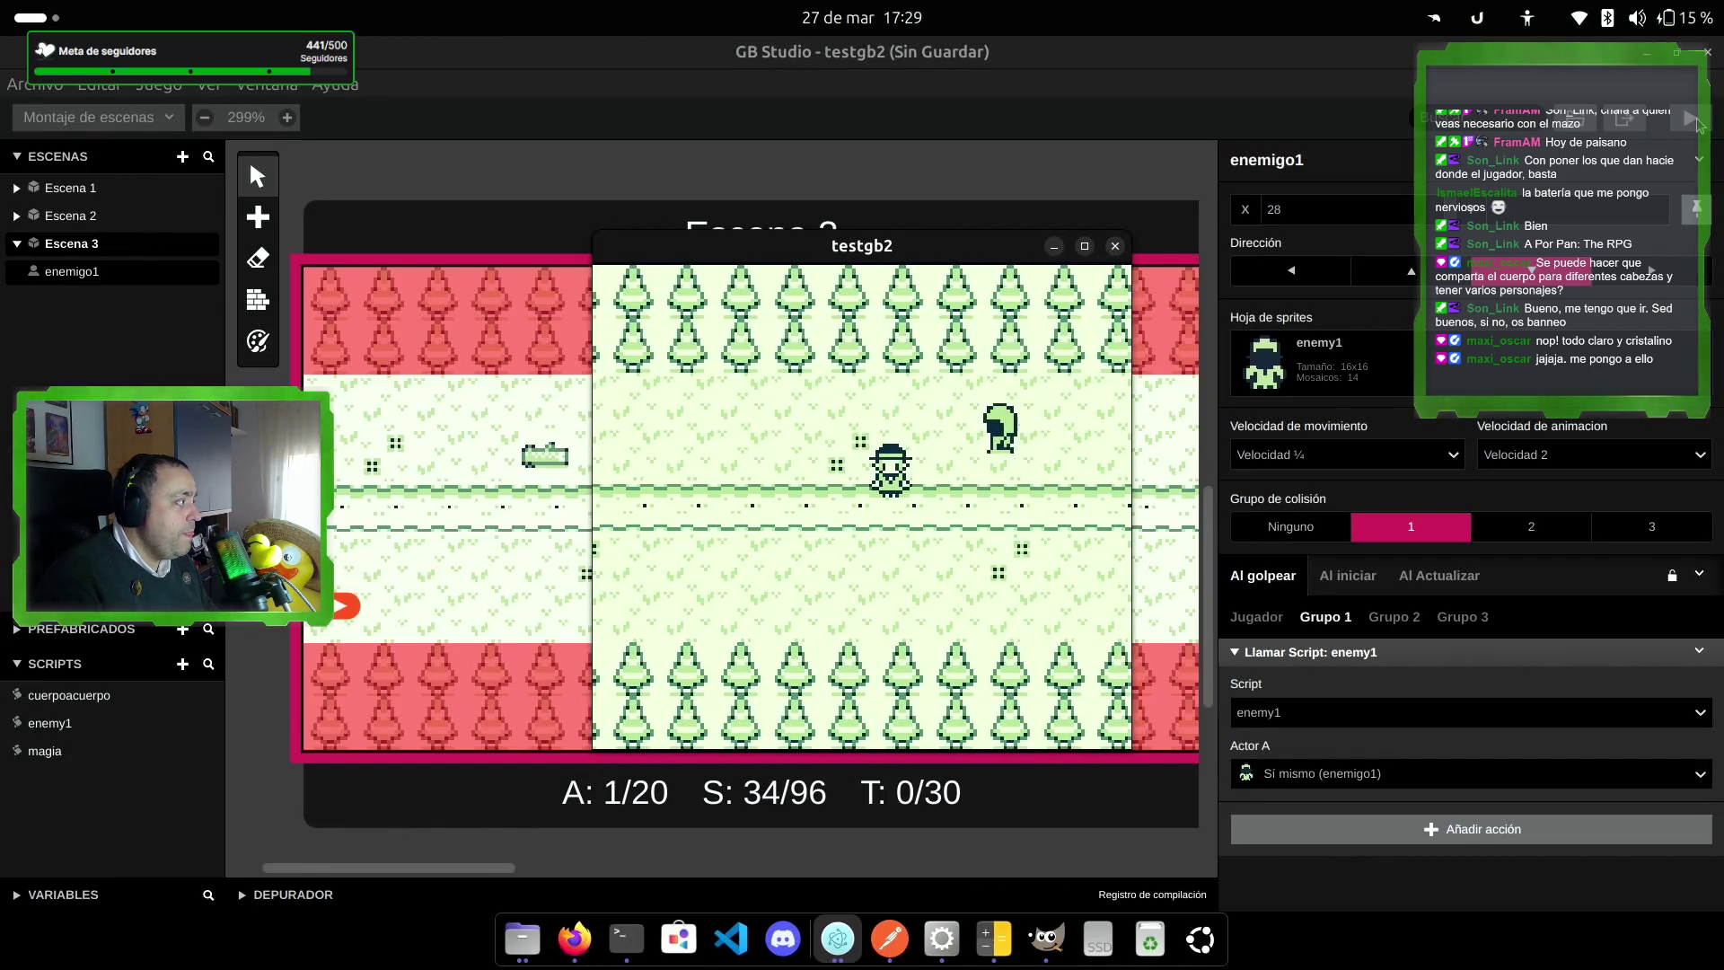
{"action": "key", "text": "Up"}
{"action": "key", "text": "Right"}
{"action": "key", "text": "Left"}
{"action": "key", "text": "Up"}
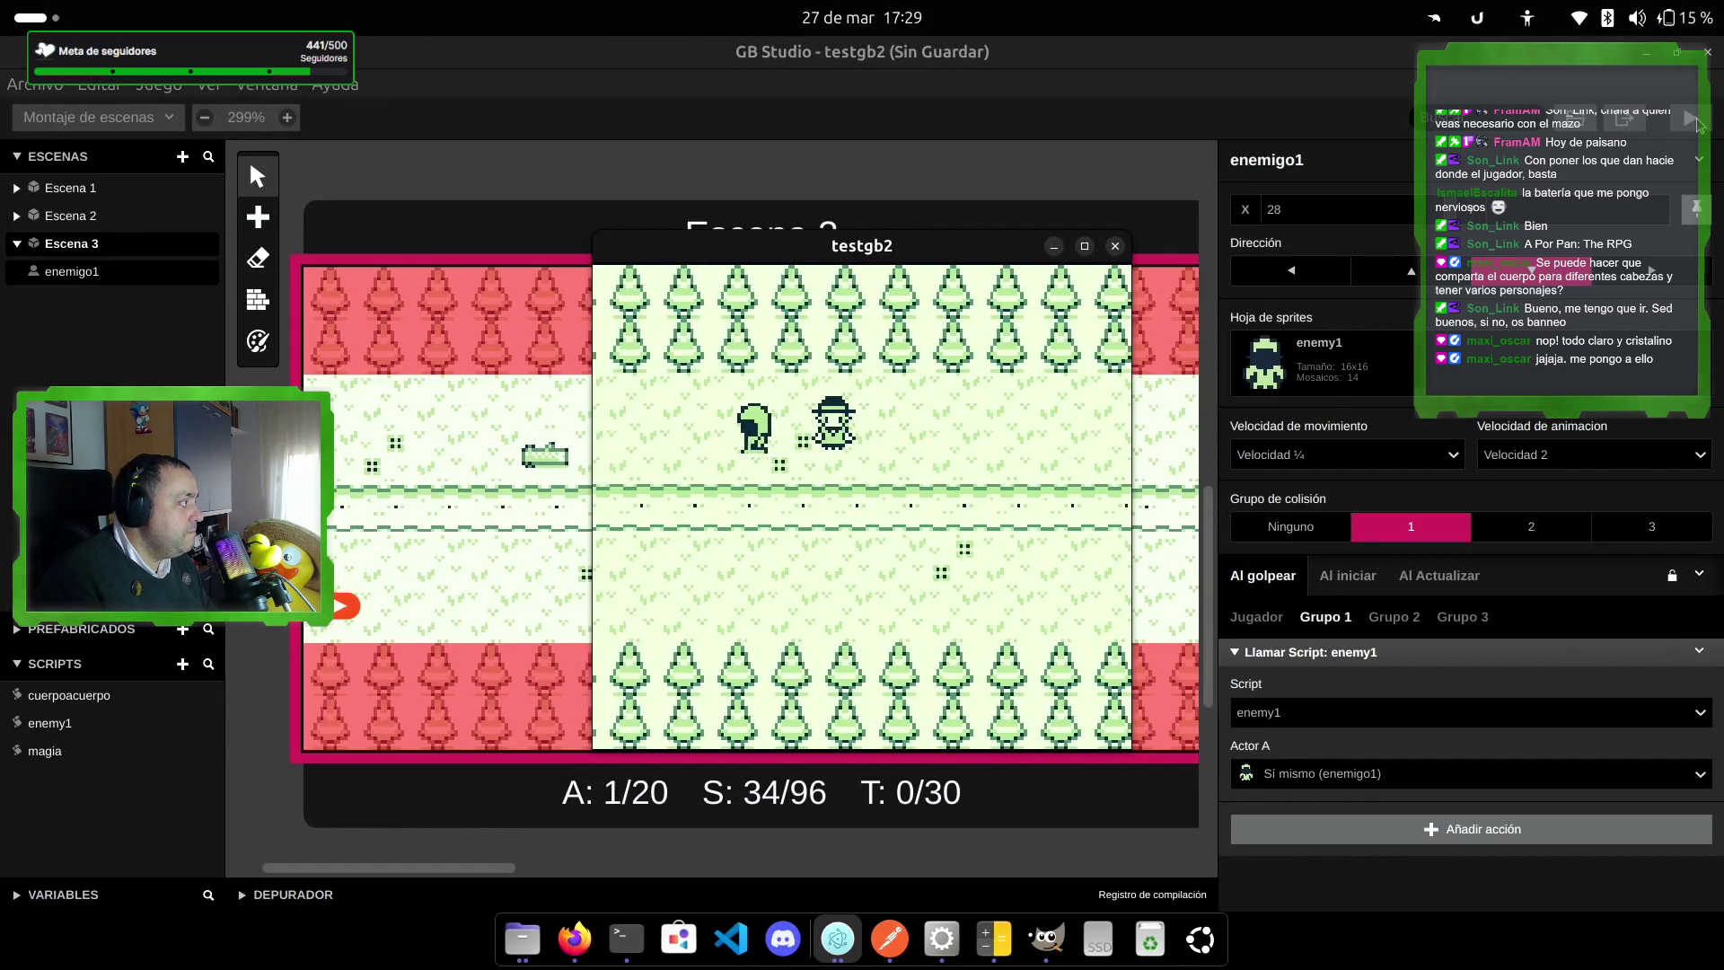
{"action": "key", "text": "Left"}
{"action": "key", "text": "Left"}
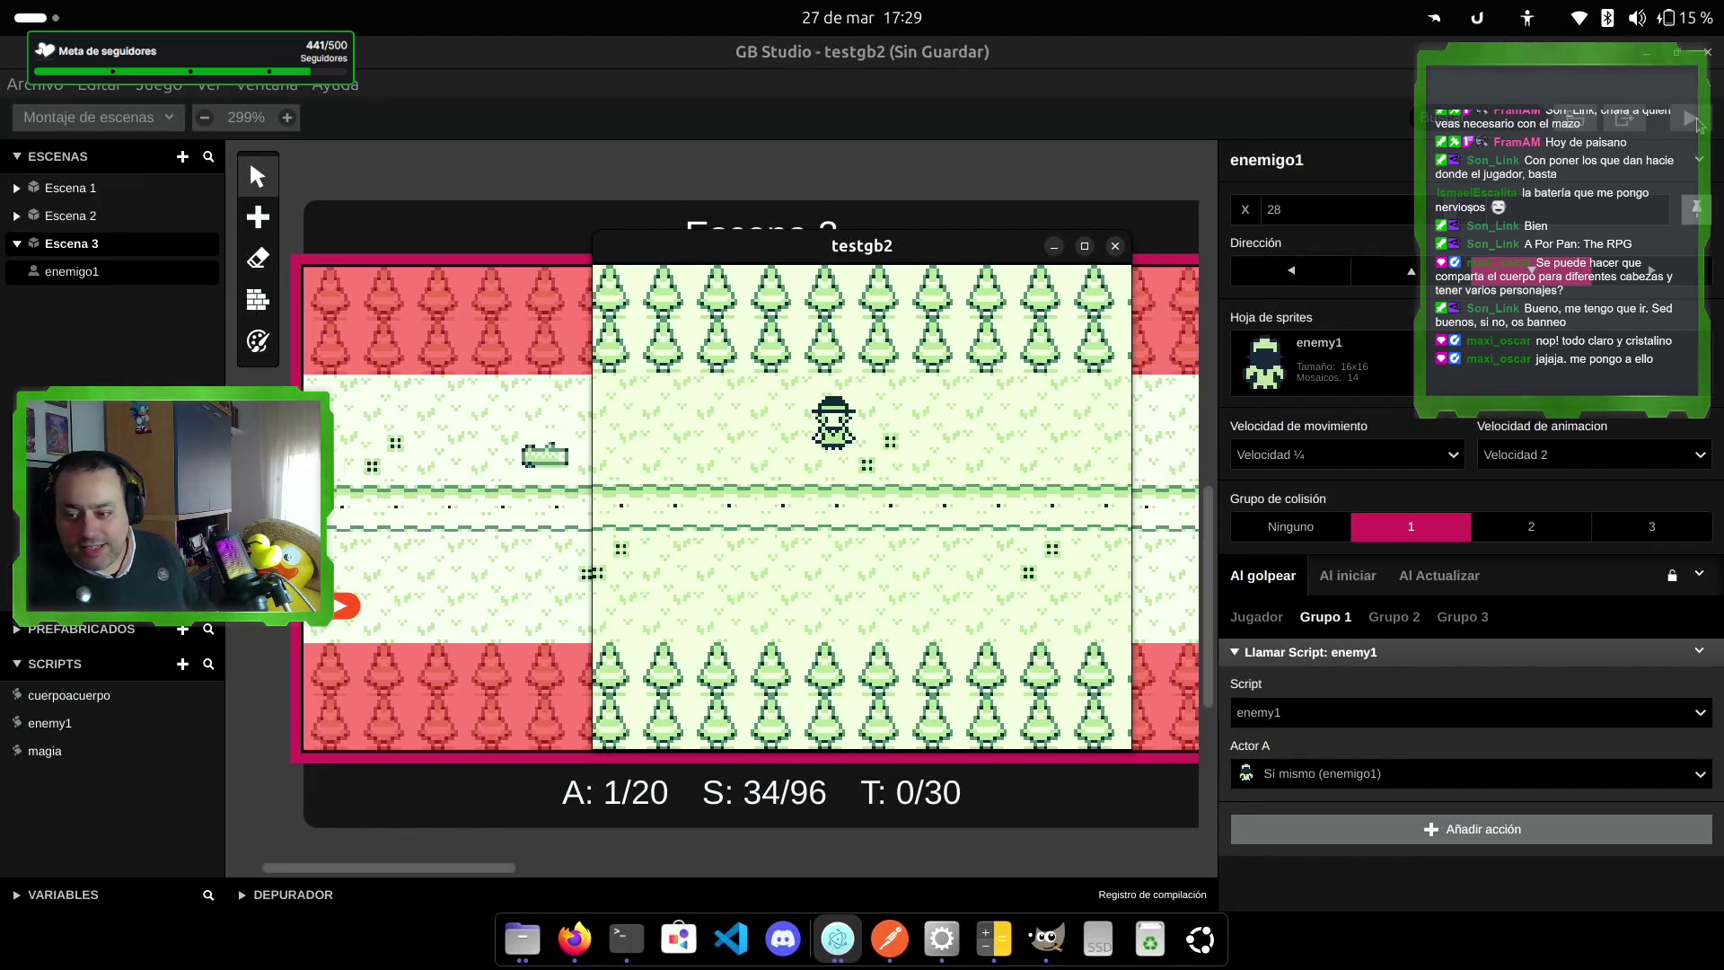
{"action": "left_click", "coordinate": [1115, 246]}
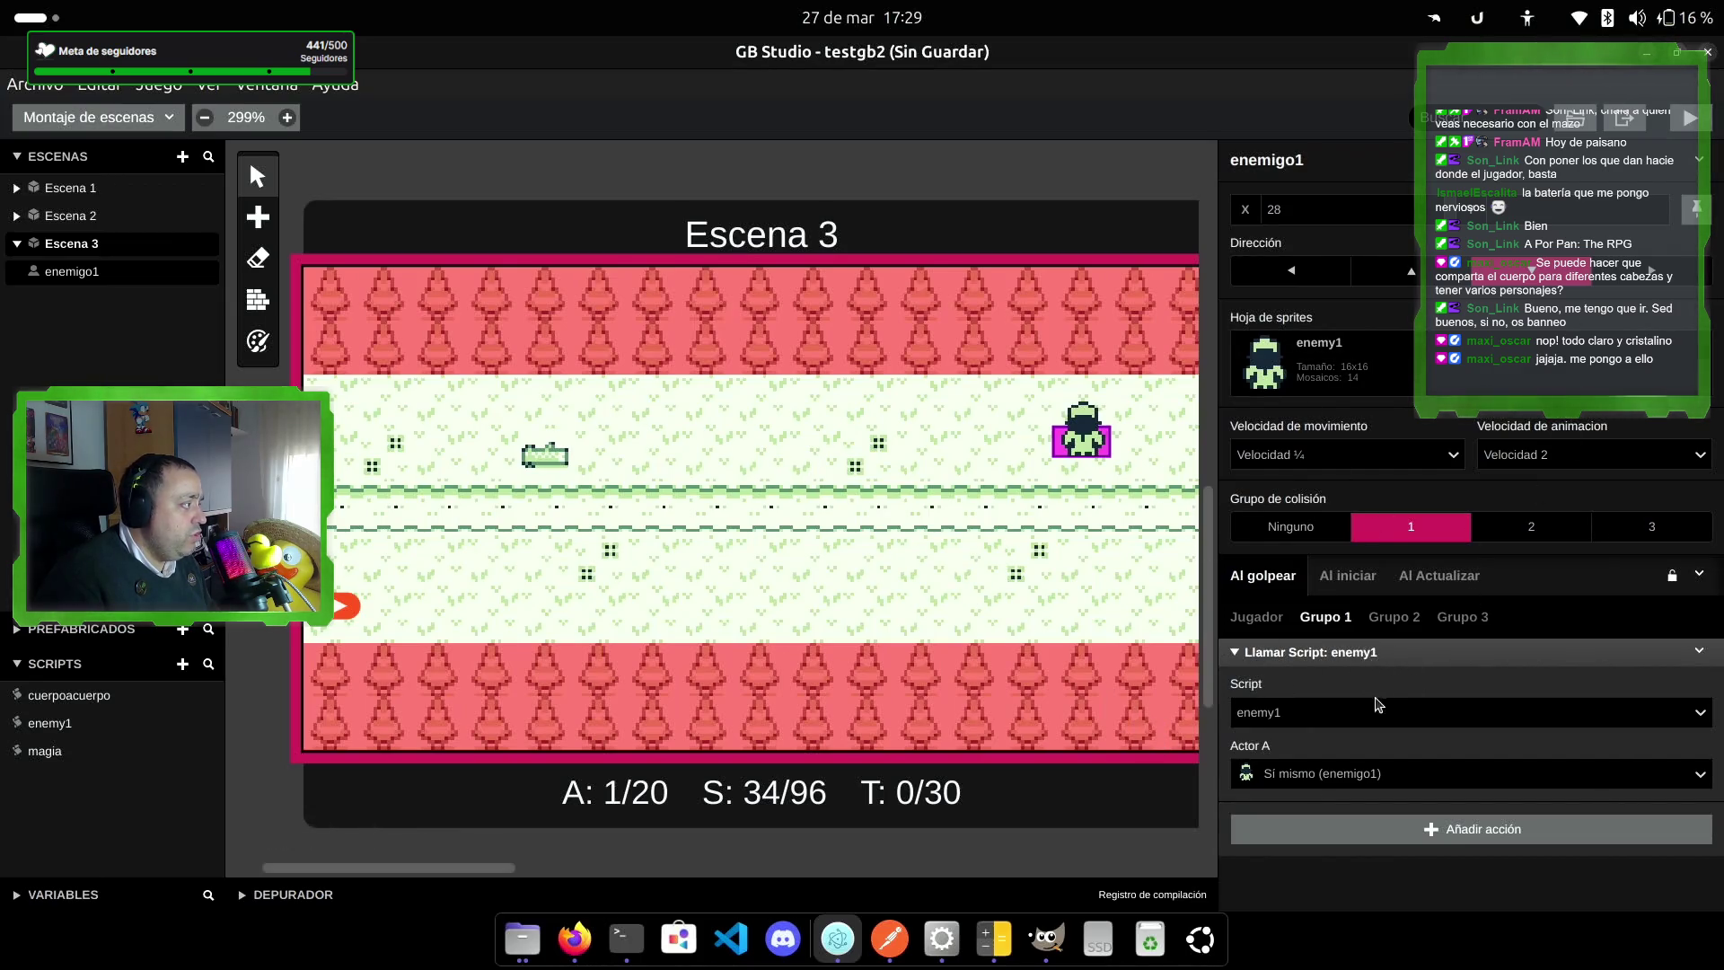
Step: Review enemigo1's hit, start and update scripts, leaving the move's collision setting unchanged
{"action": "left_click", "coordinate": [1265, 622]}
{"action": "left_click", "coordinate": [1326, 618]}
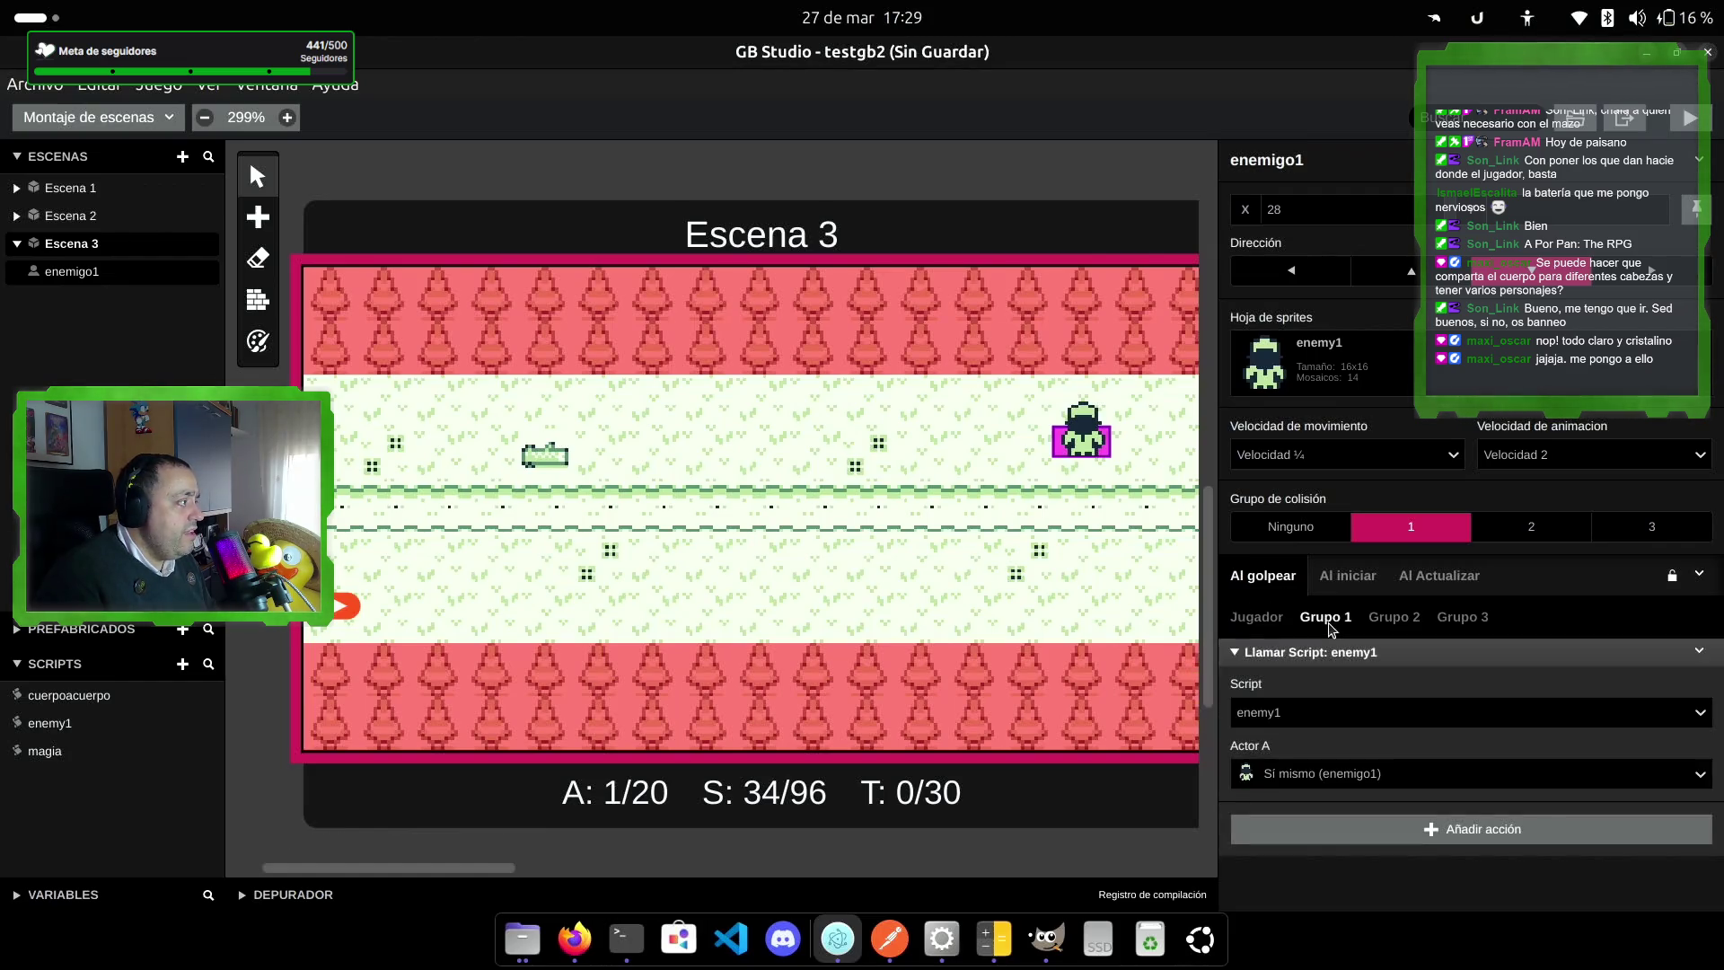
{"action": "left_click", "coordinate": [1347, 576]}
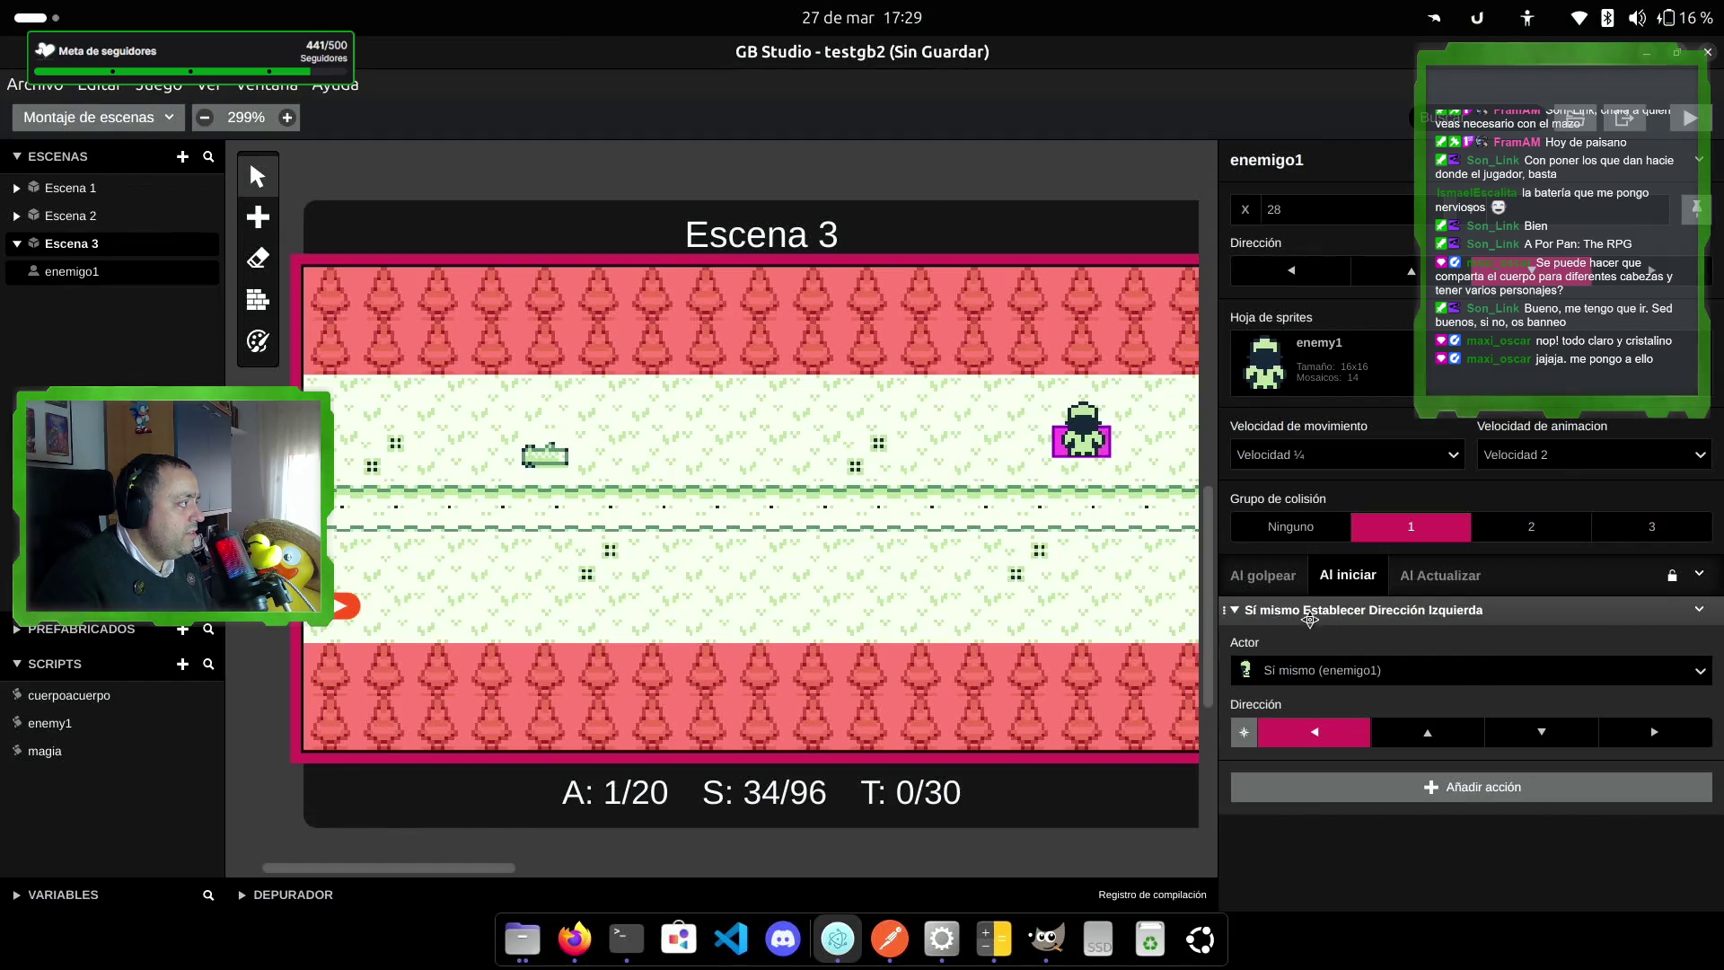
{"action": "left_click", "coordinate": [1430, 577]}
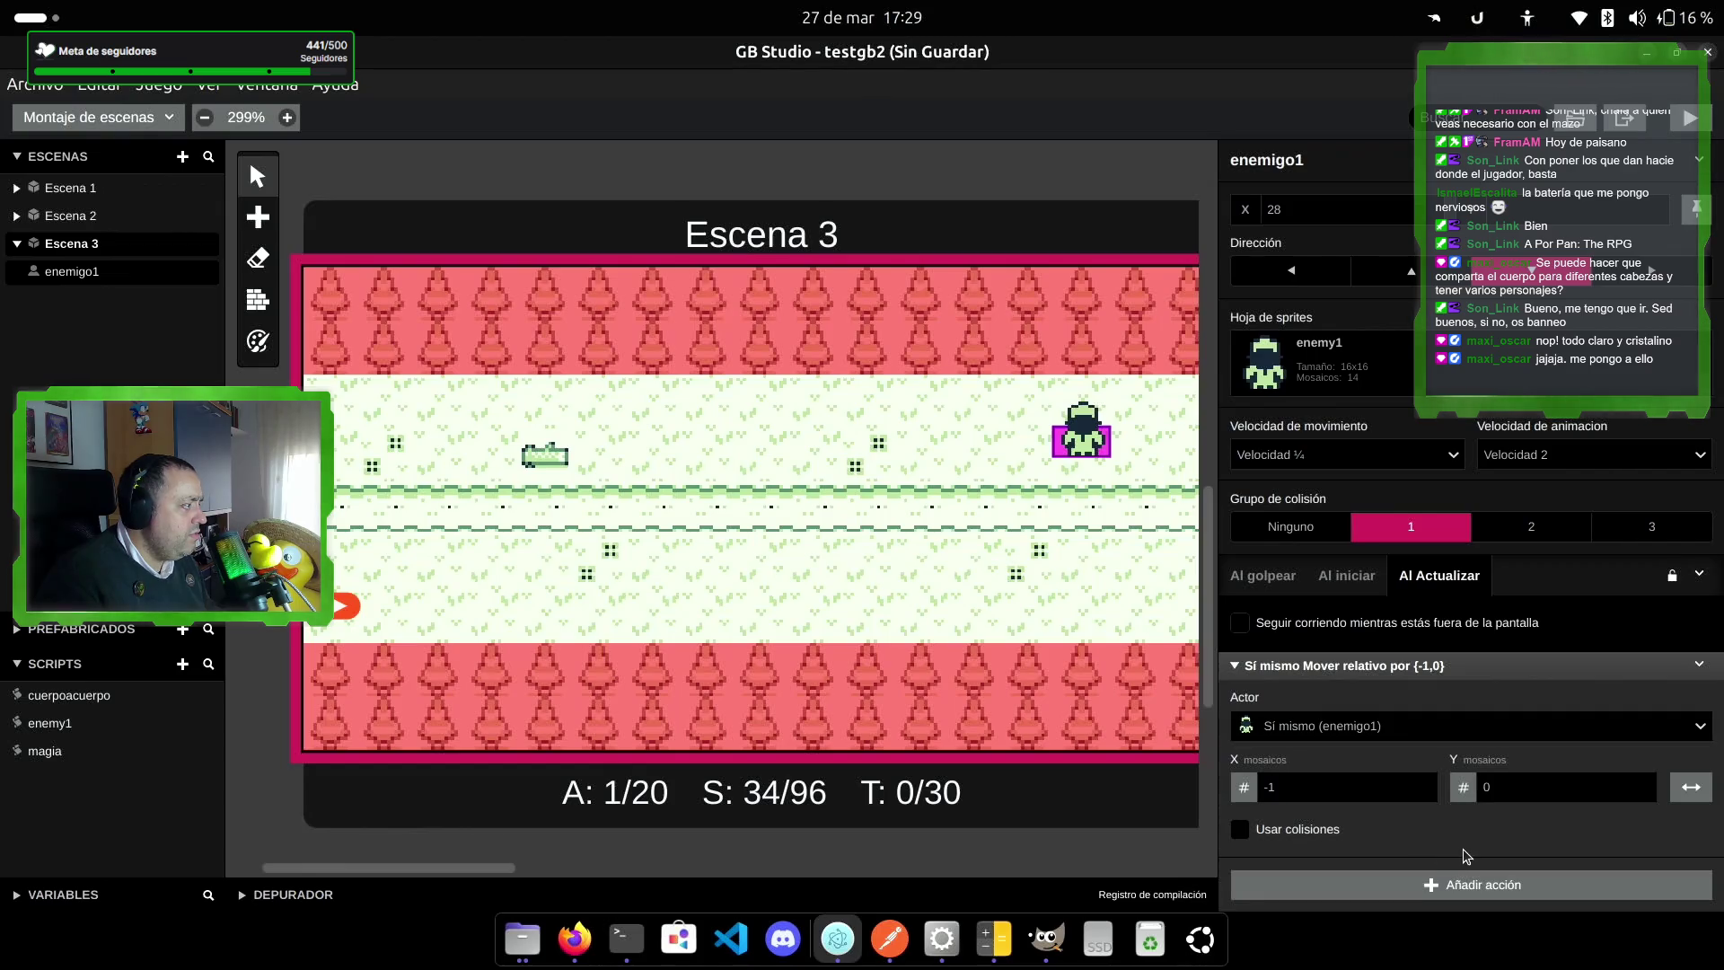
{"action": "left_click", "coordinate": [1700, 789]}
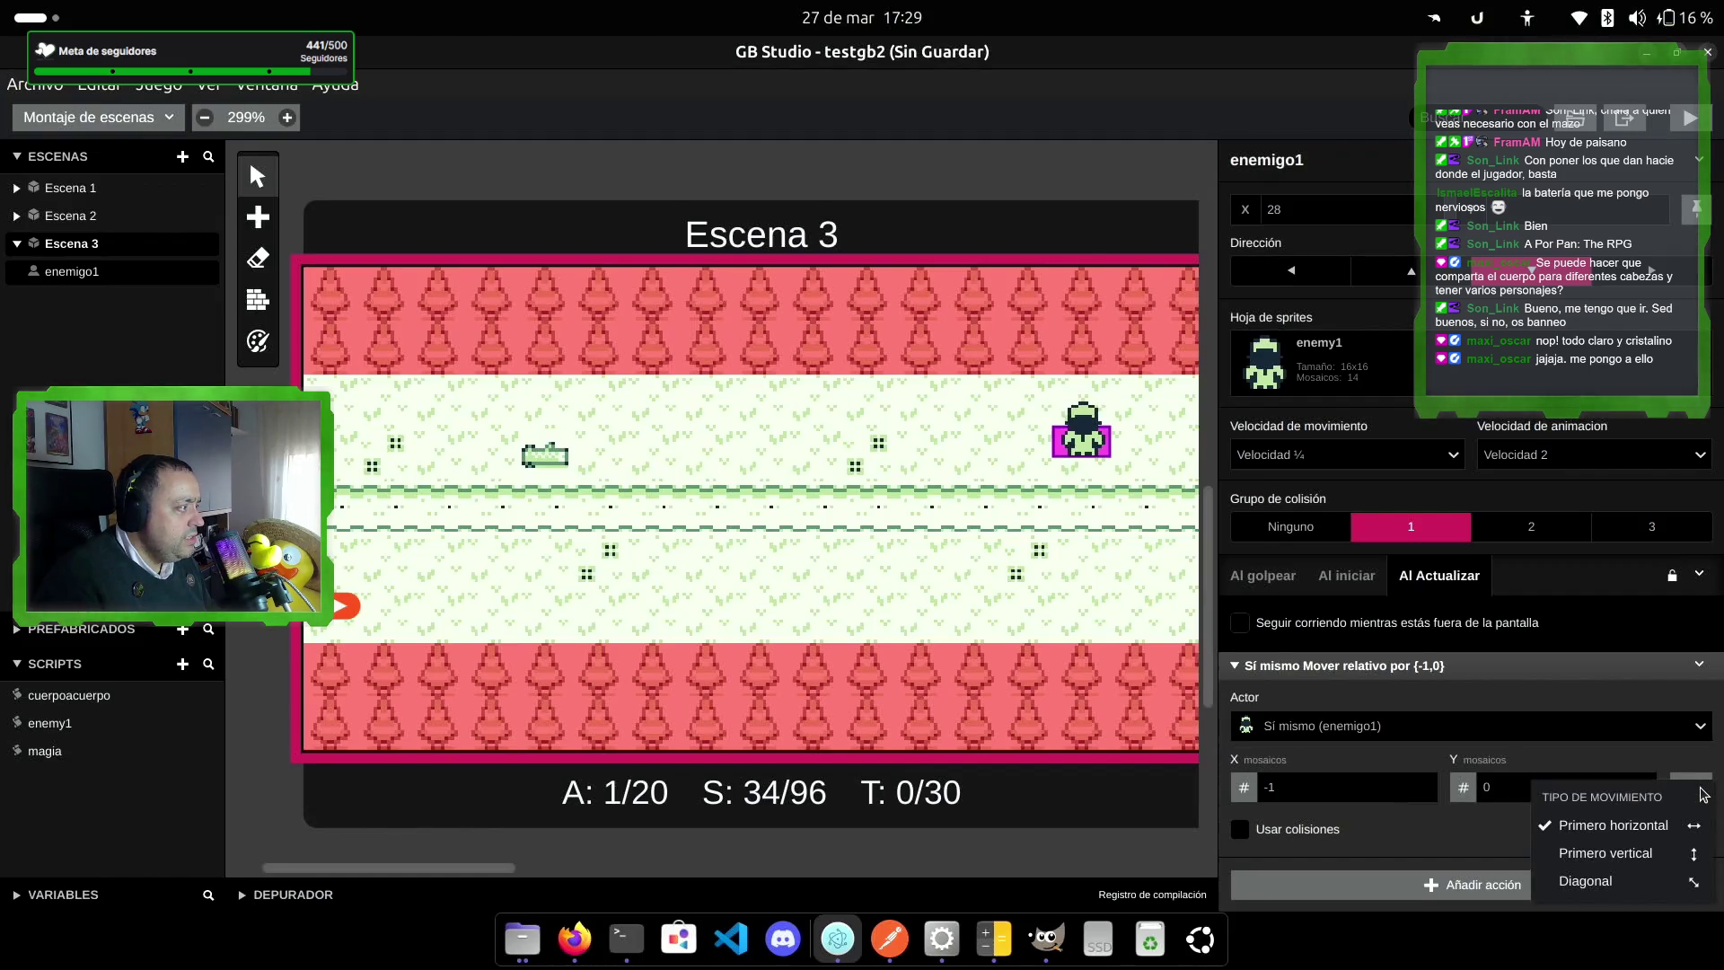
{"action": "left_click", "coordinate": [1614, 824]}
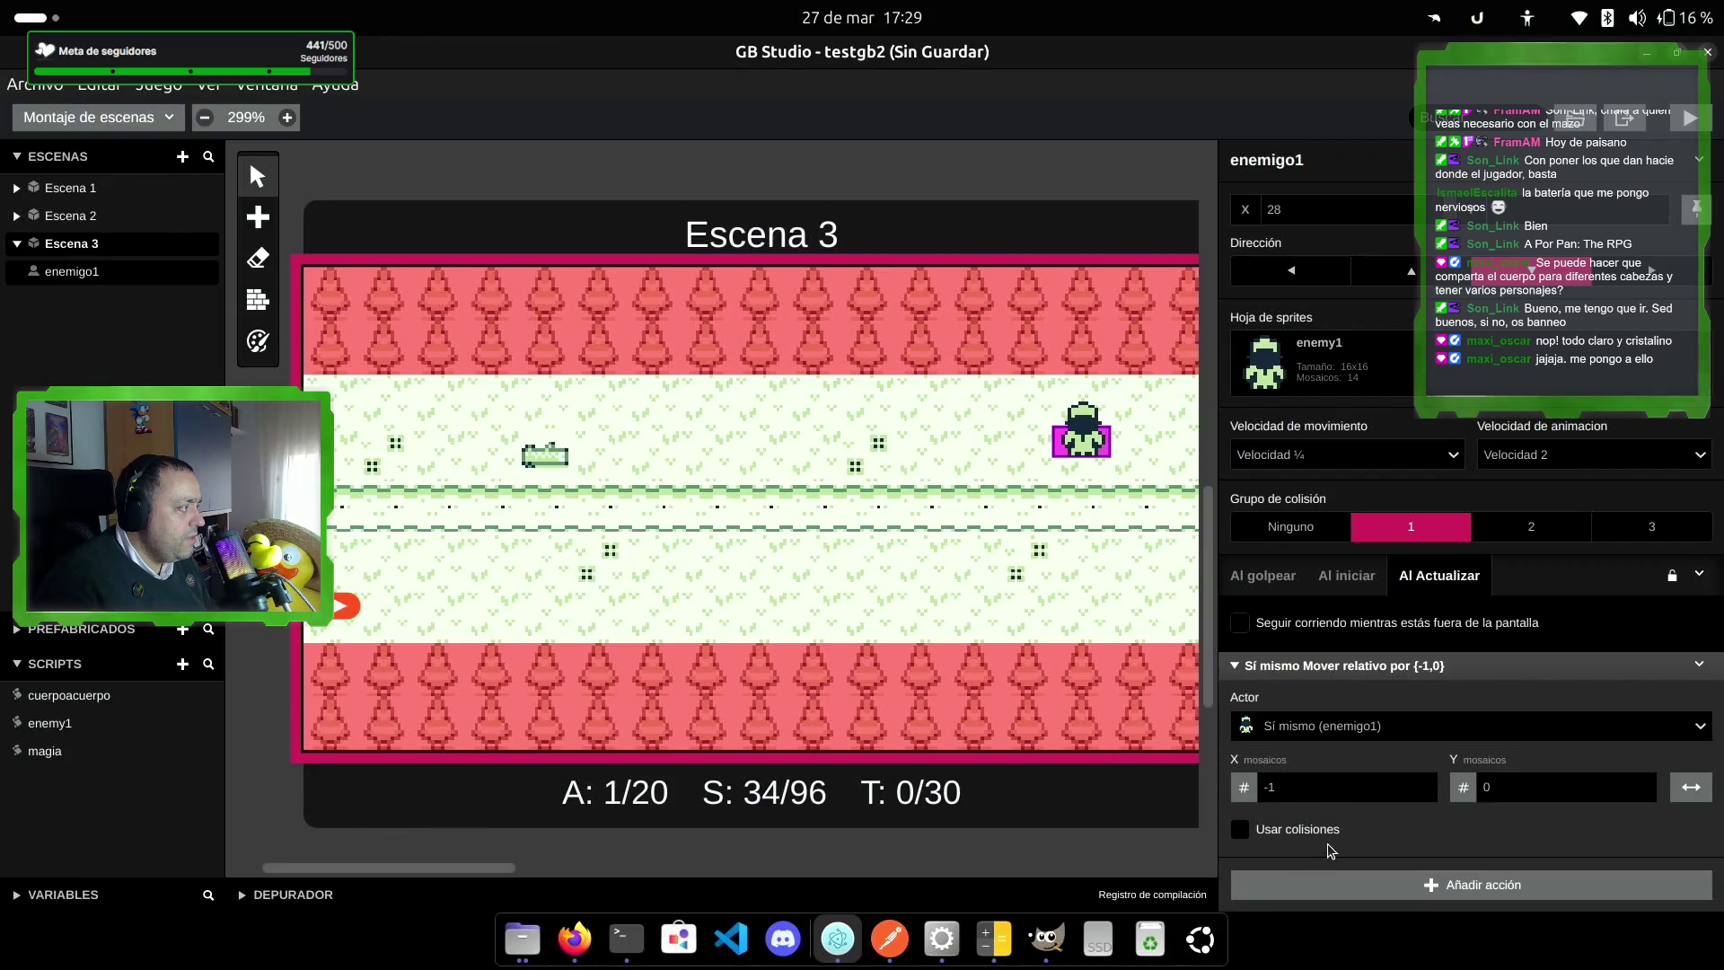
{"action": "left_click", "coordinate": [1248, 835]}
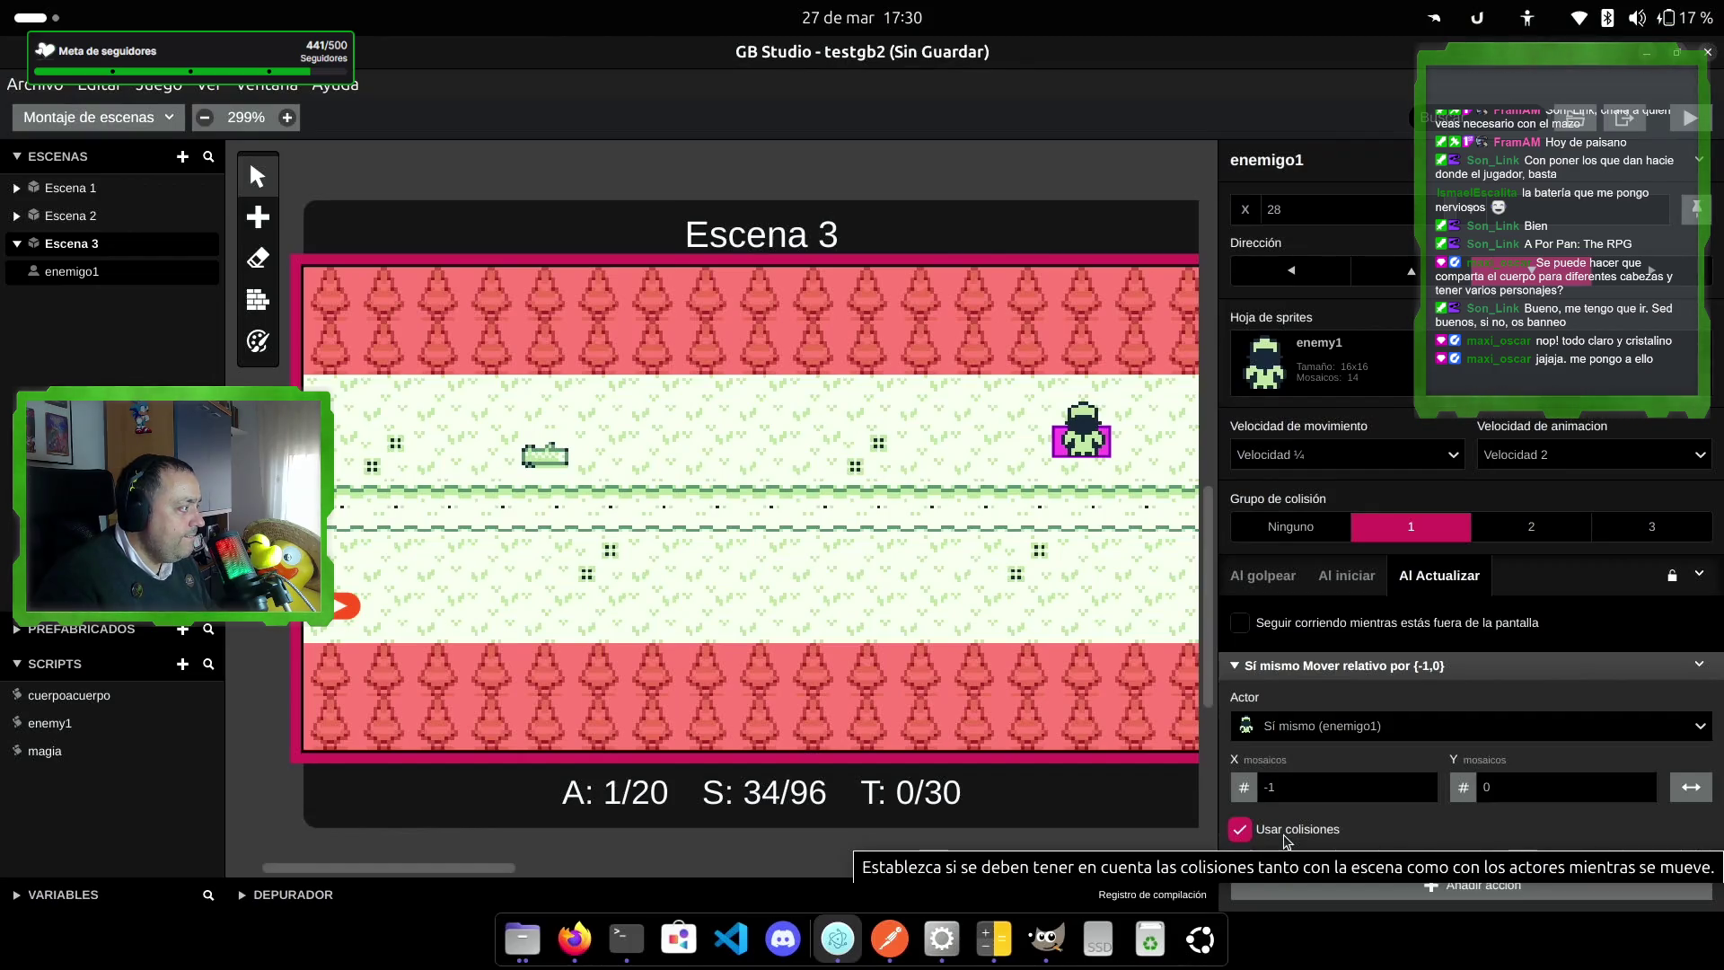
{"action": "left_click", "coordinate": [1245, 837]}
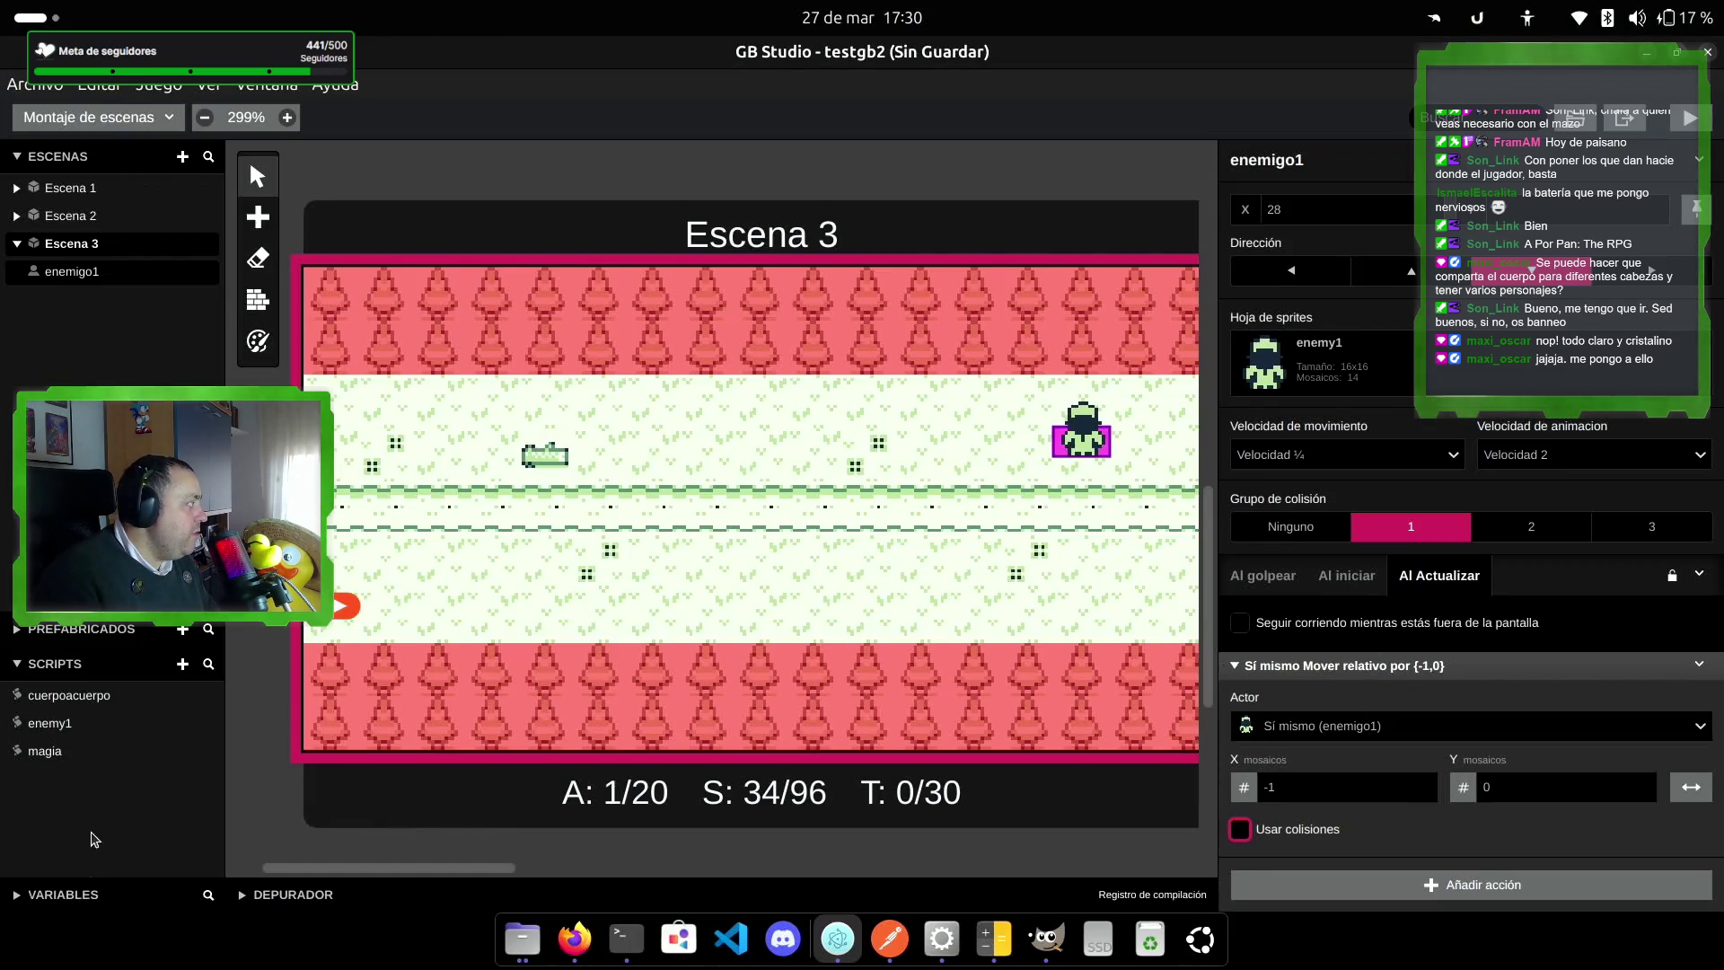
Step: Place Actor 2 on the lower path at right and give it the enemy1 sprite sheet
{"action": "left_click", "coordinate": [266, 232]}
{"action": "left_click", "coordinate": [290, 244]}
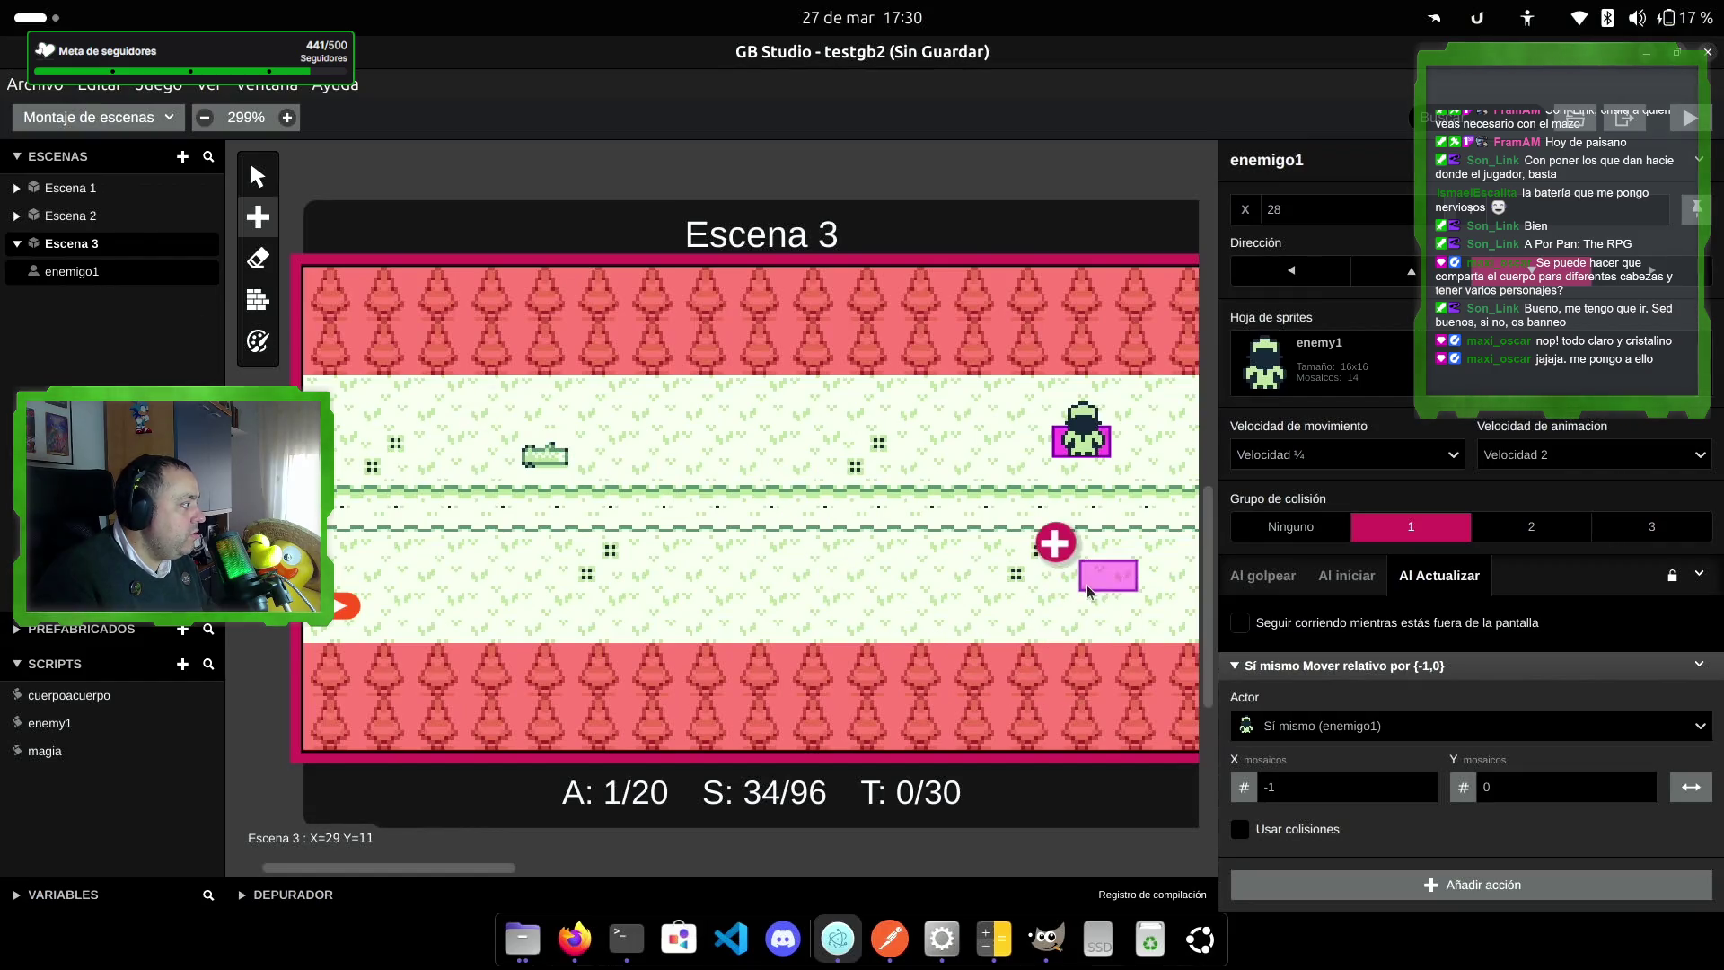
{"action": "left_click", "coordinate": [1150, 568]}
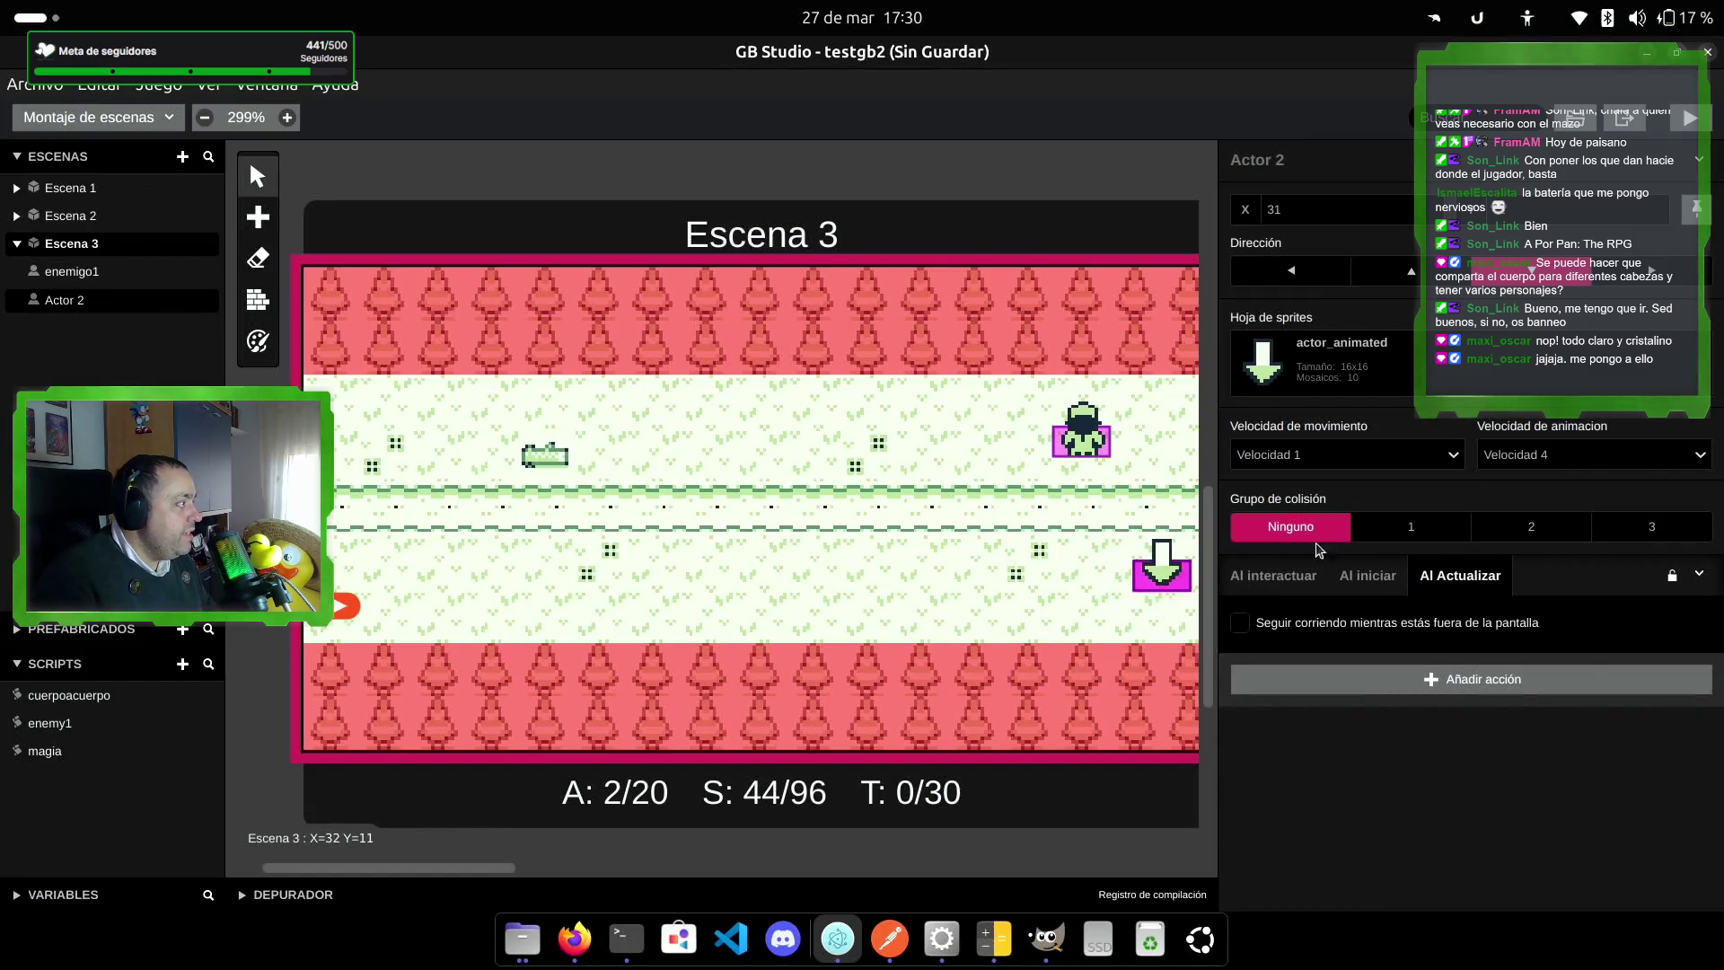
{"action": "left_click", "coordinate": [1379, 375]}
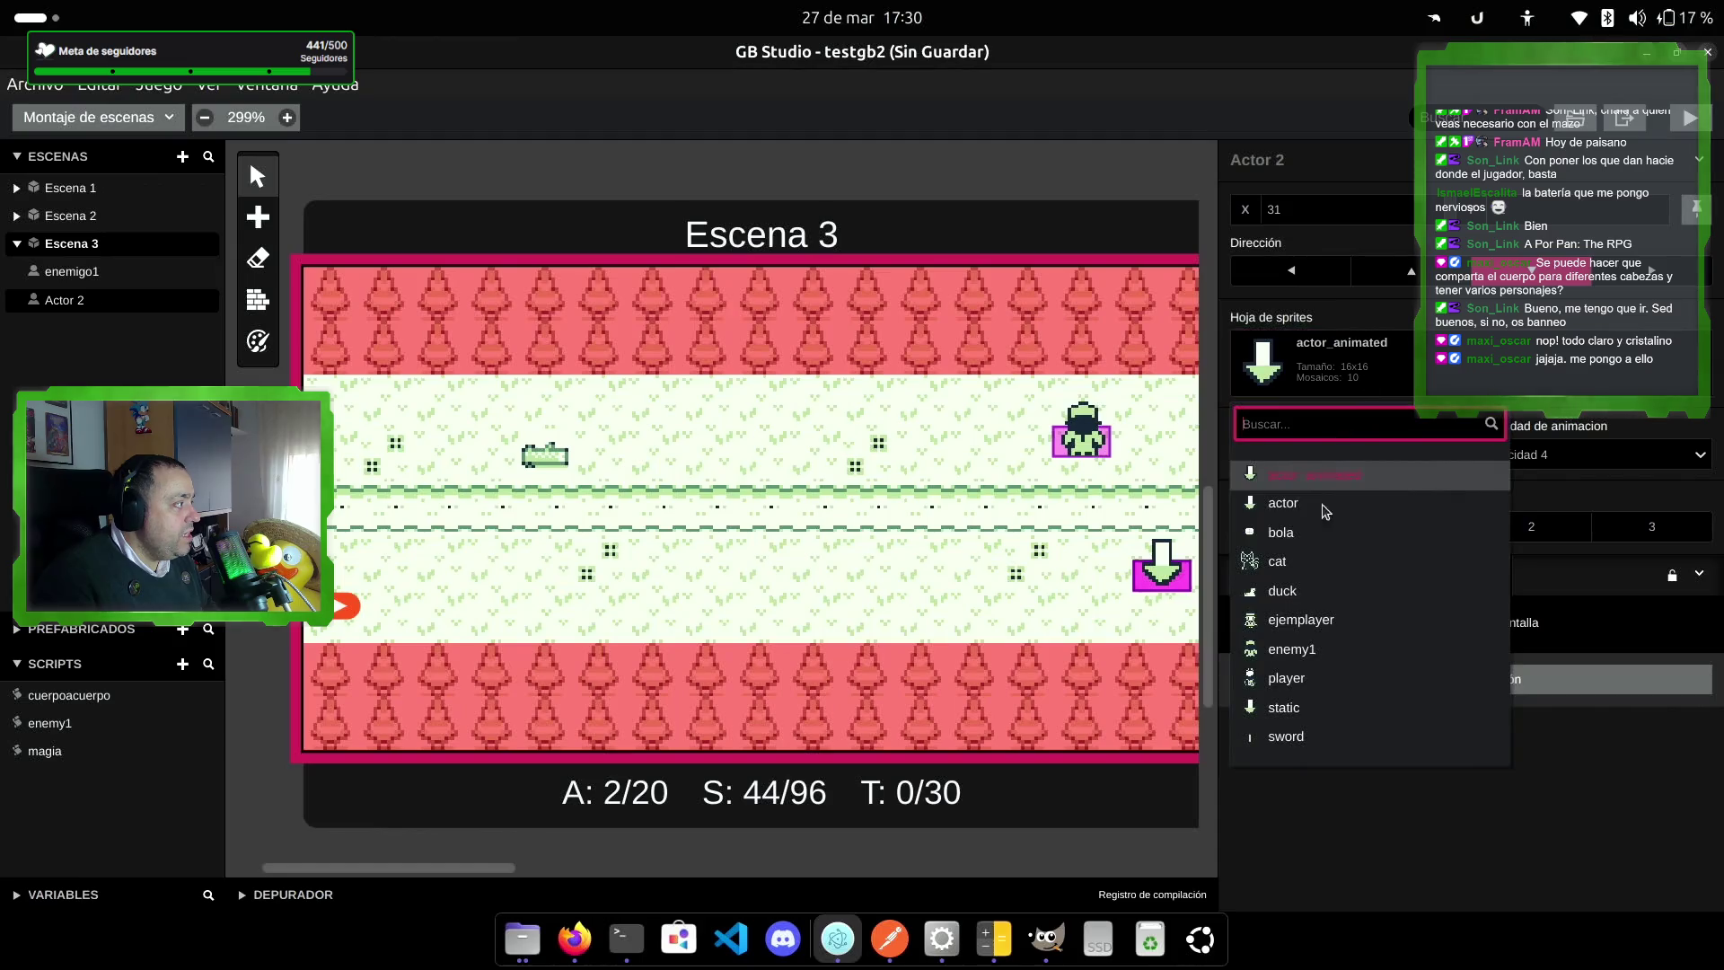
{"action": "left_click", "coordinate": [1325, 648]}
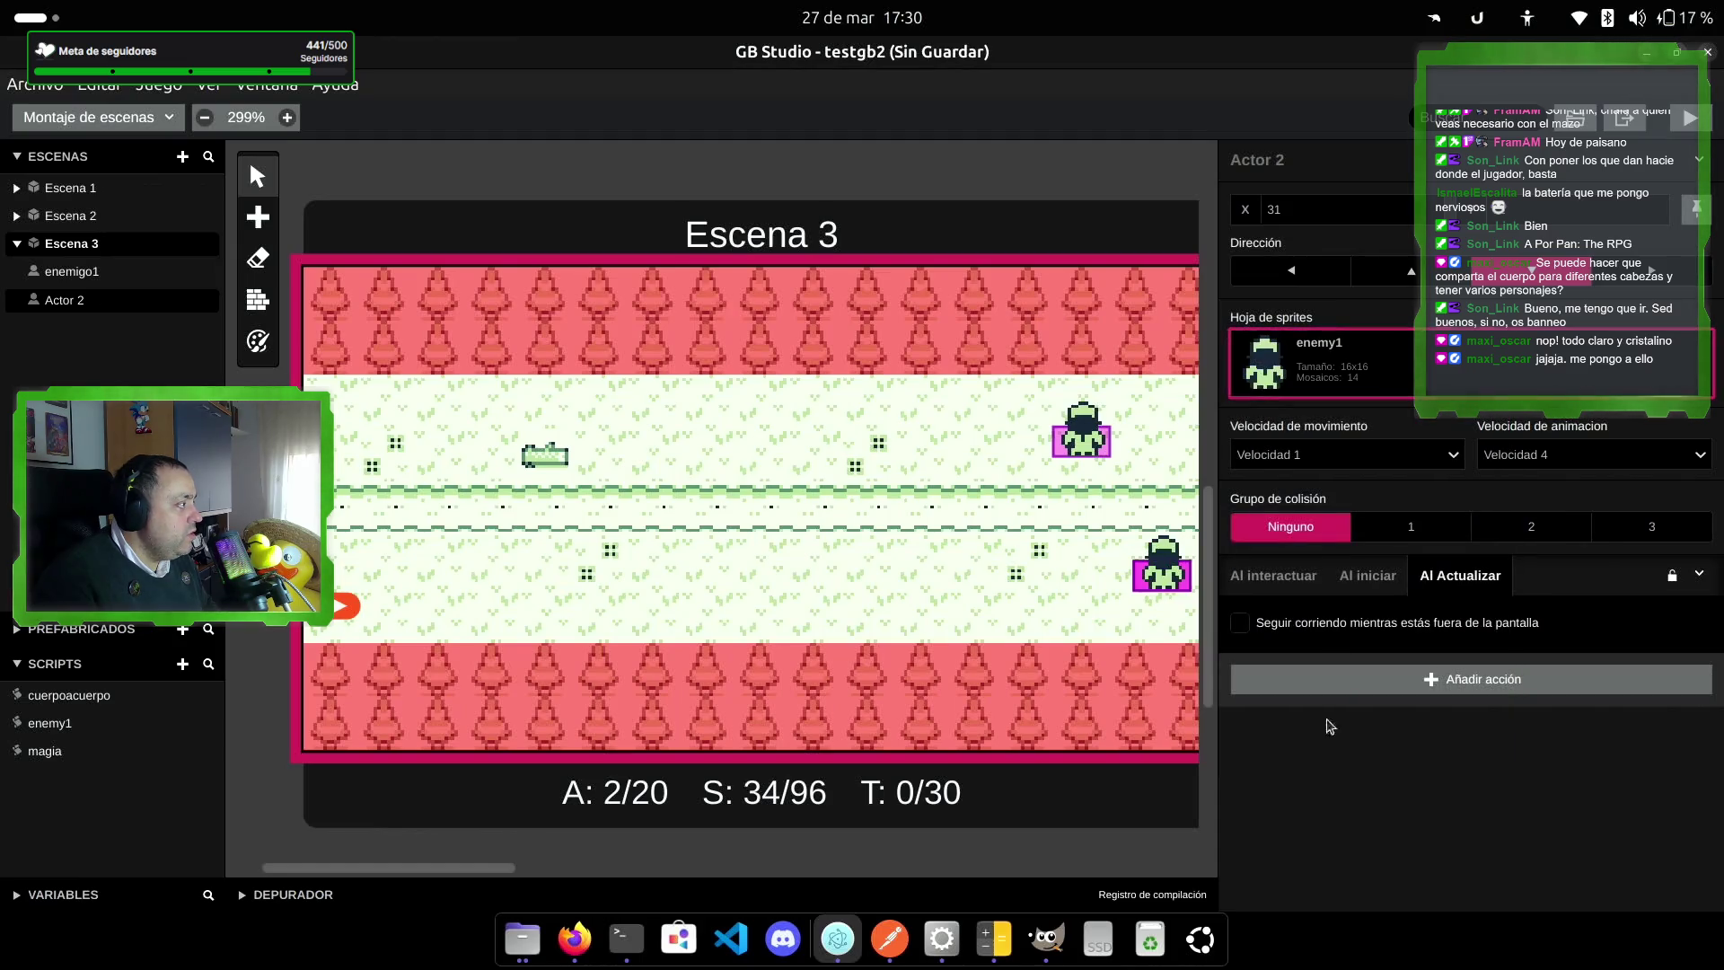
{"action": "left_click", "coordinate": [1372, 579]}
{"action": "left_click", "coordinate": [1532, 626]}
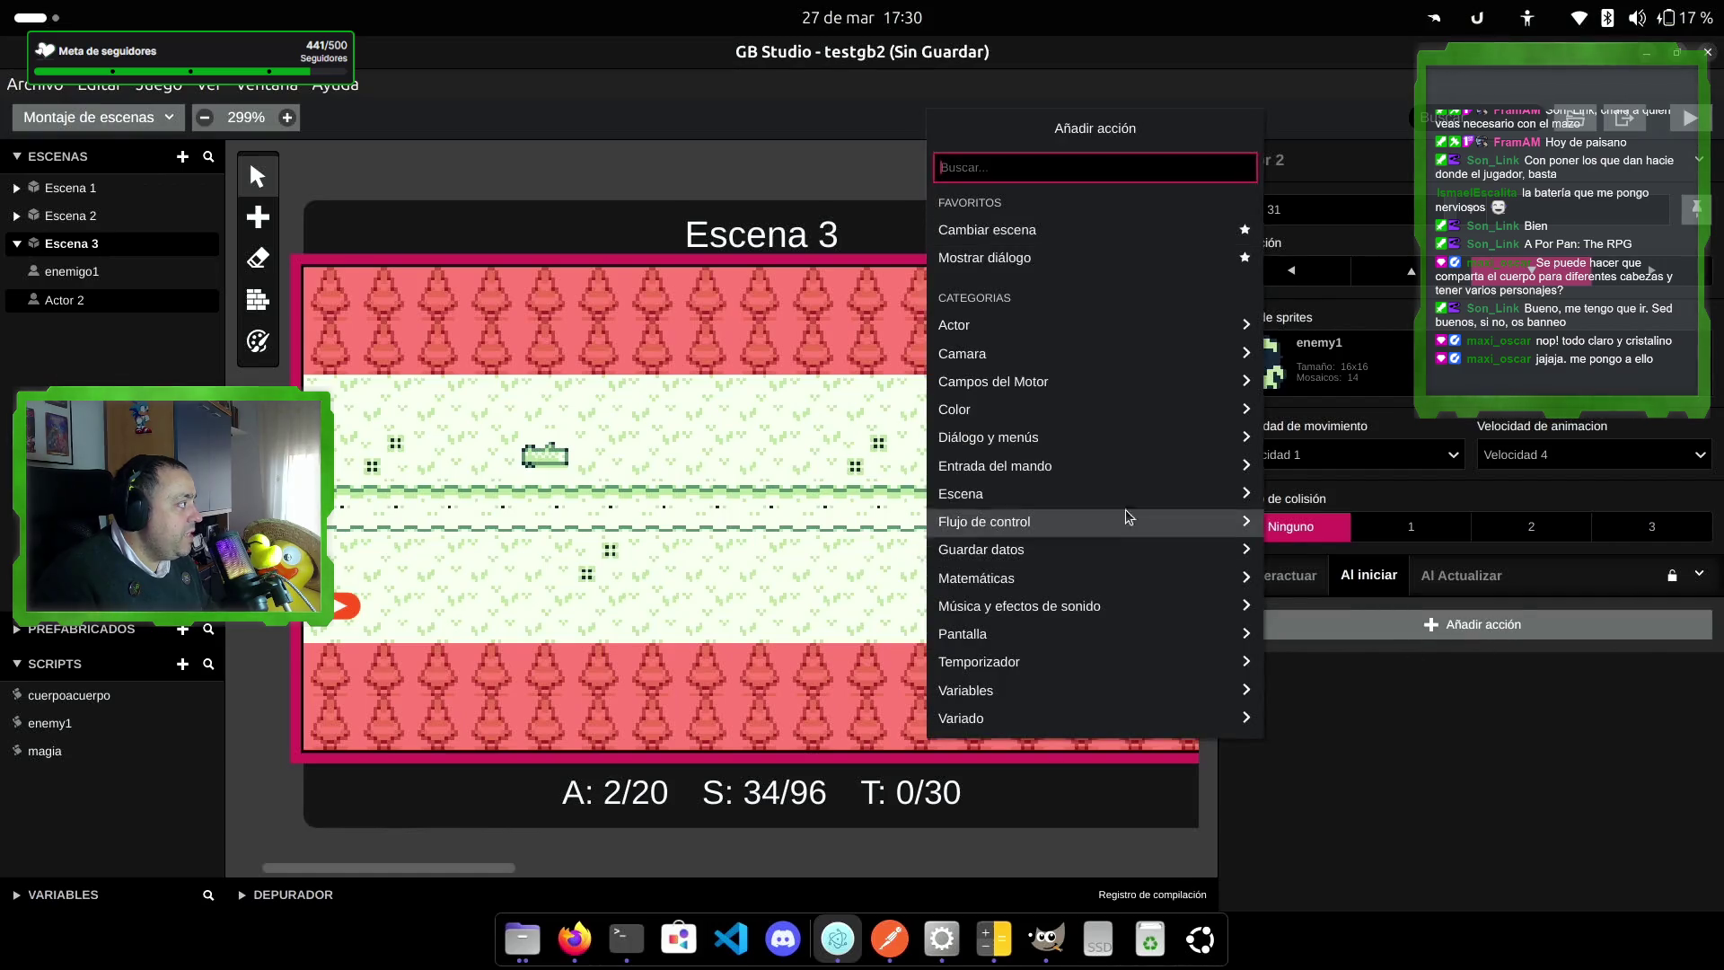
Step: Add an Establecer dirección del actor action making Actor 2 face left at scene start
{"action": "left_click", "coordinate": [1077, 325]}
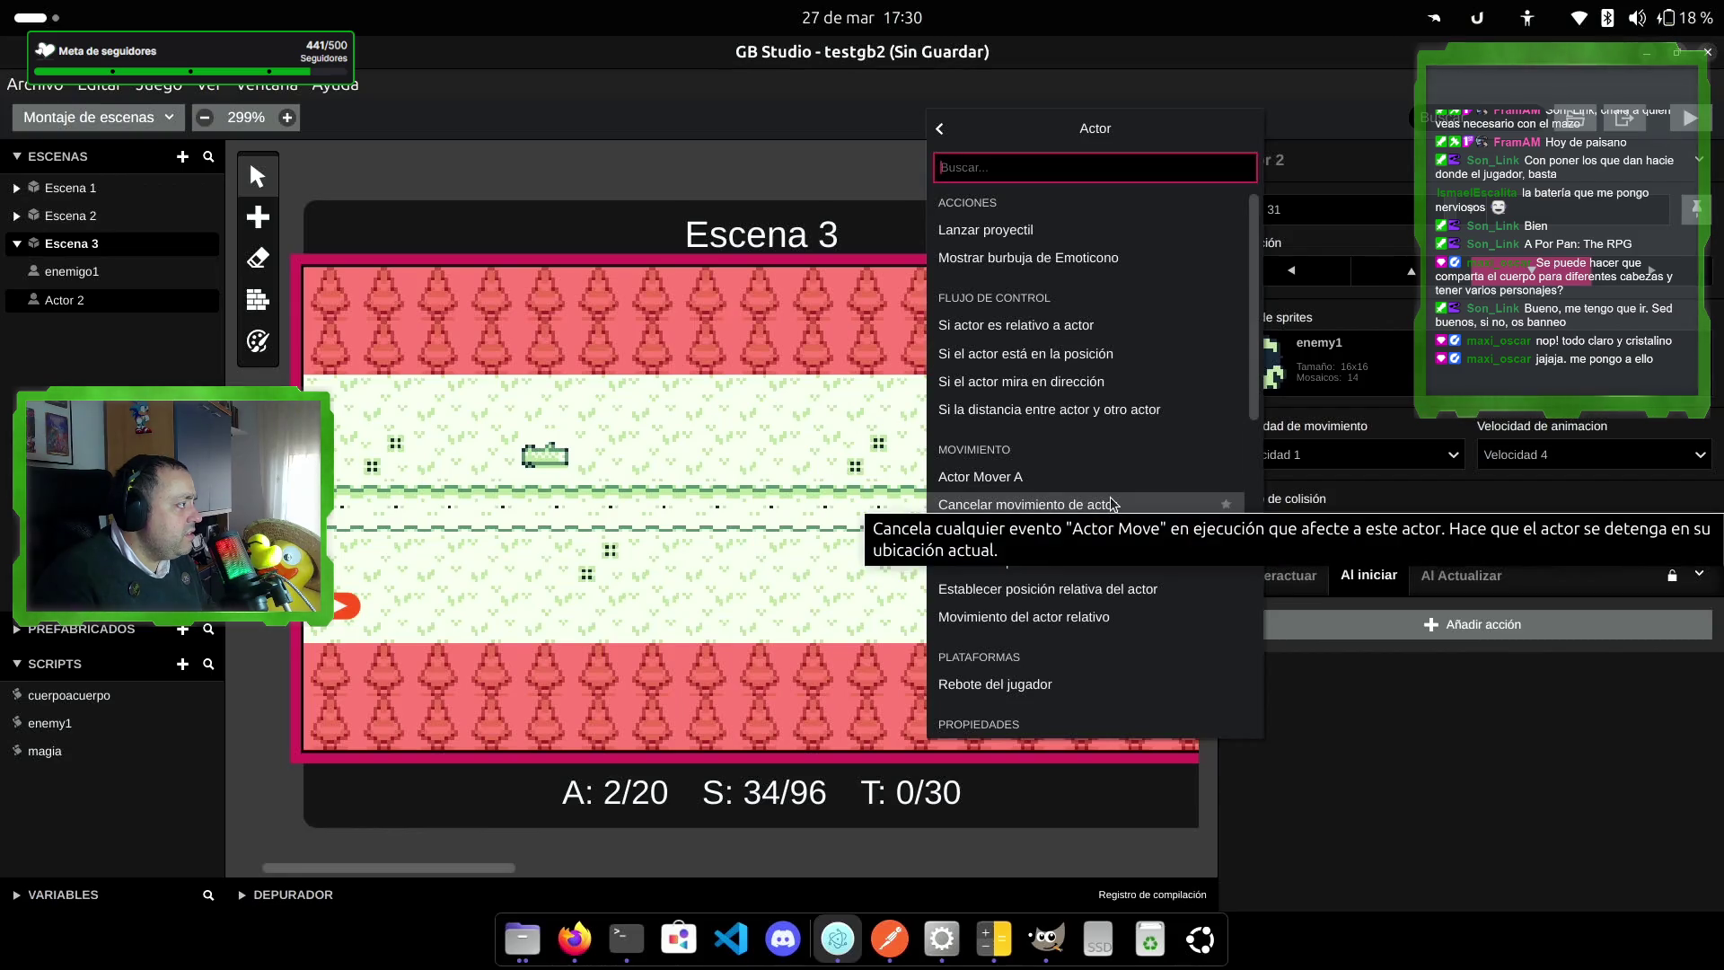
{"action": "scroll", "coordinate": [1112, 503], "scroll_direction": "down", "scroll_amount": 8}
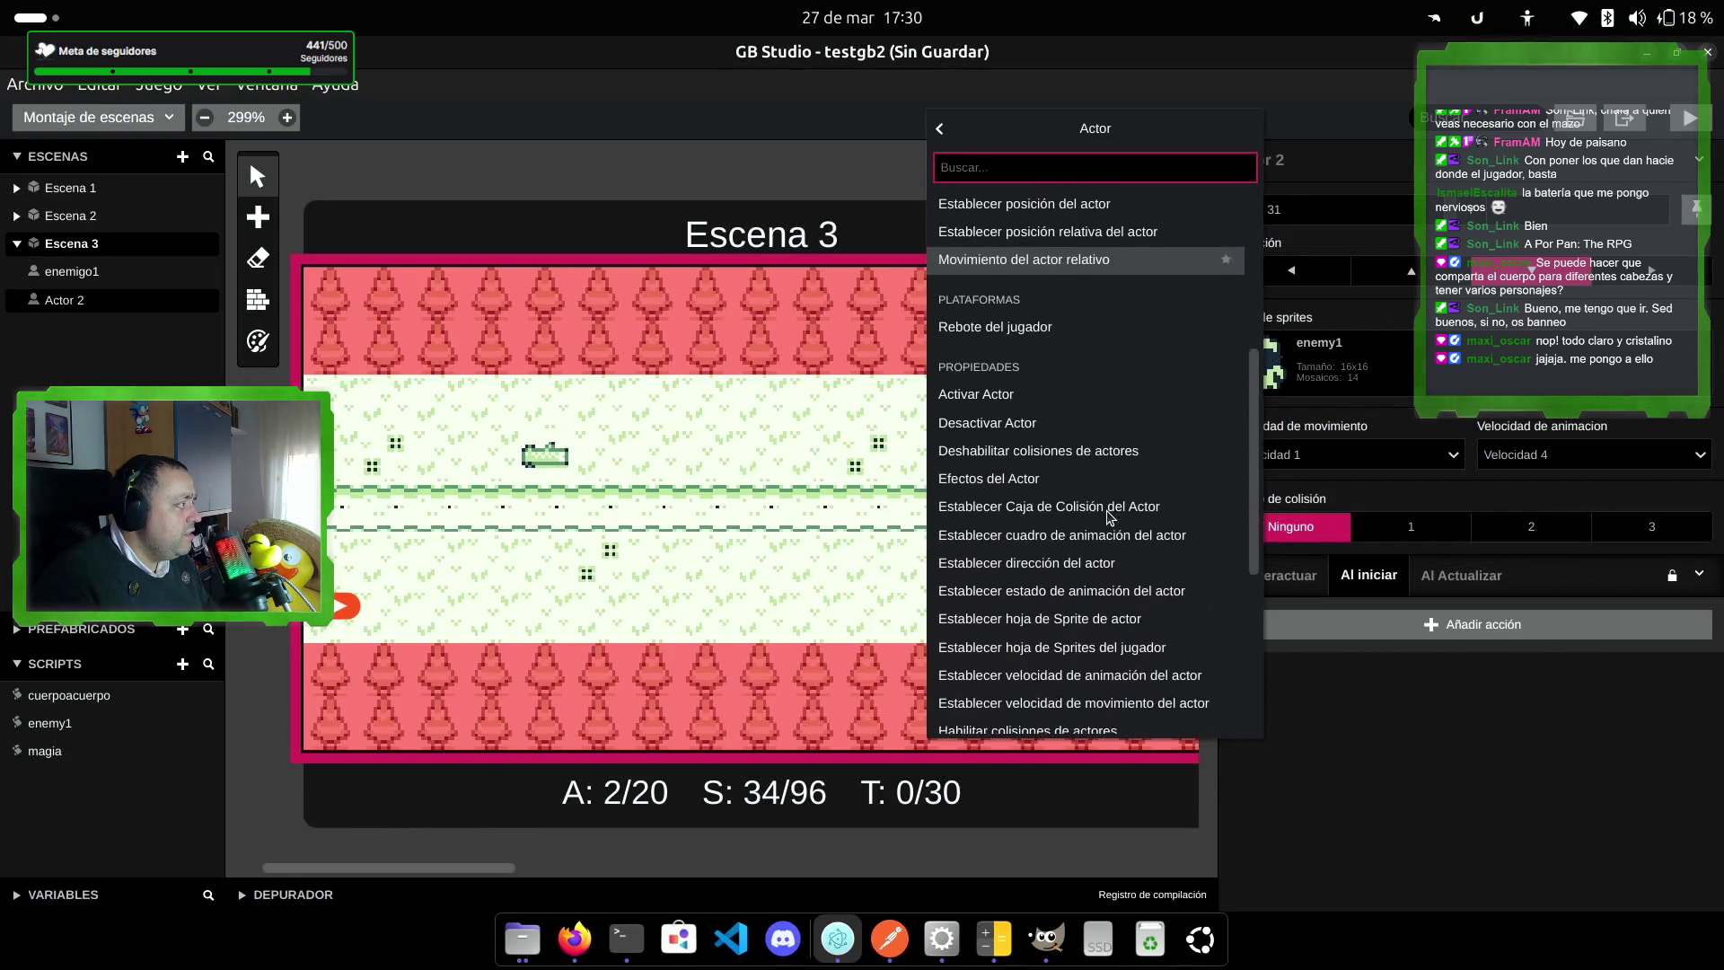
{"action": "scroll", "coordinate": [1109, 507], "scroll_direction": "down", "scroll_amount": 1}
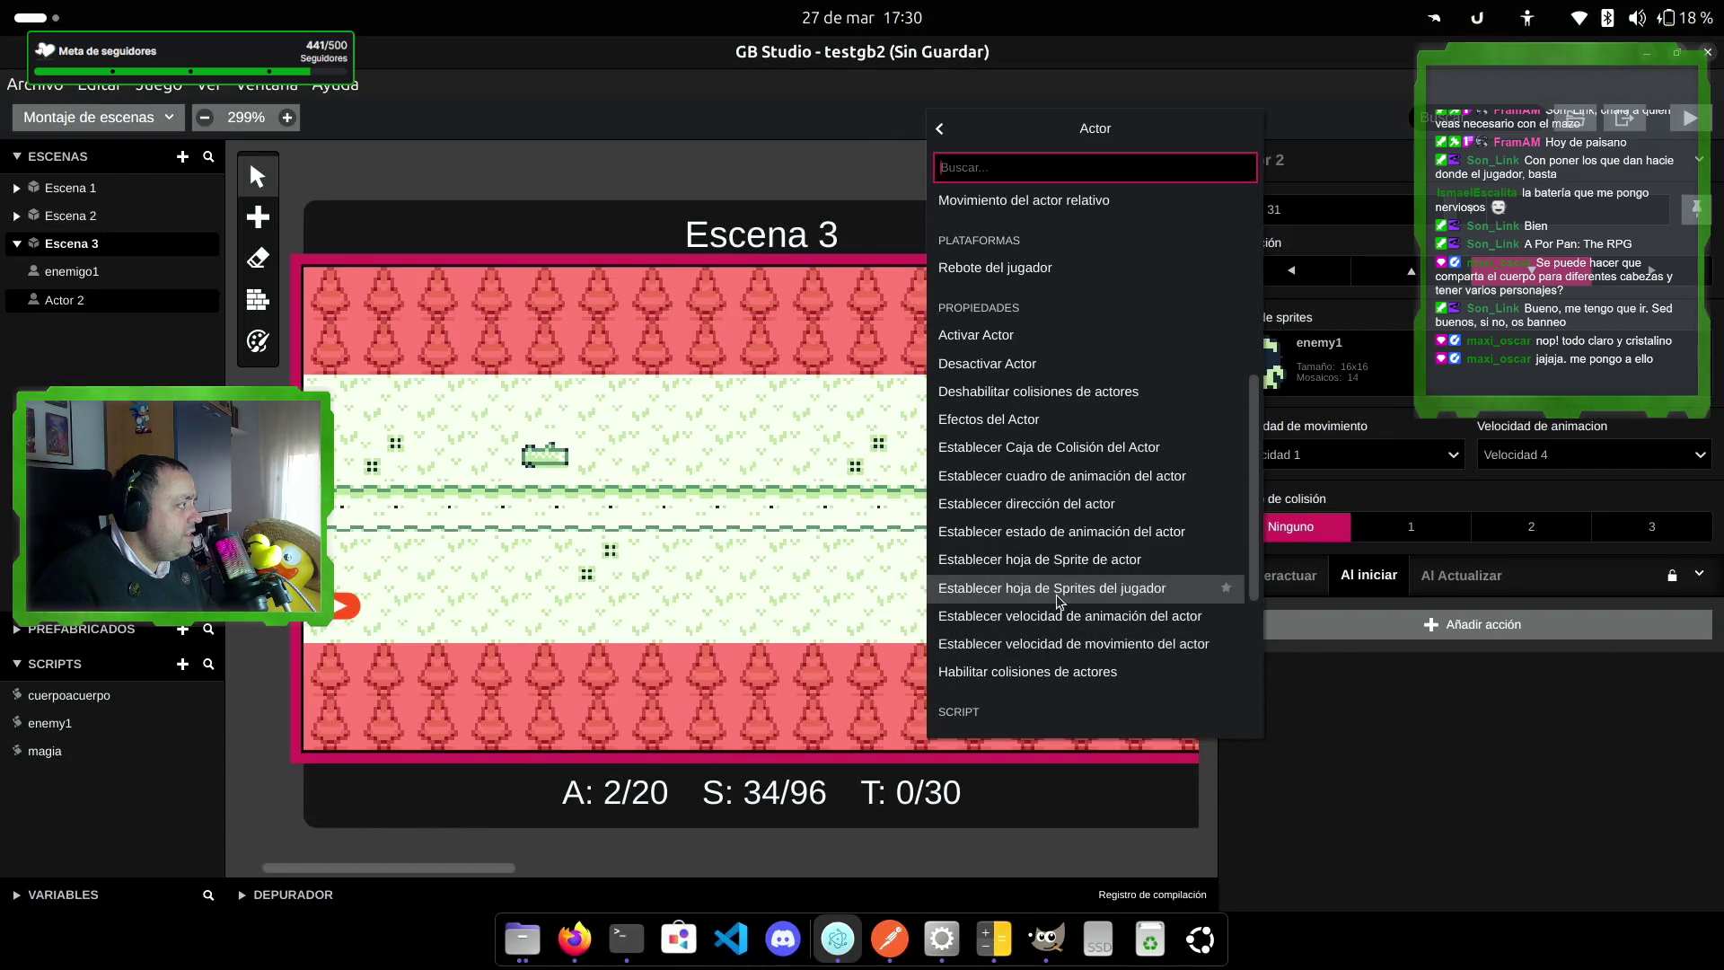
{"action": "left_click", "coordinate": [1059, 504]}
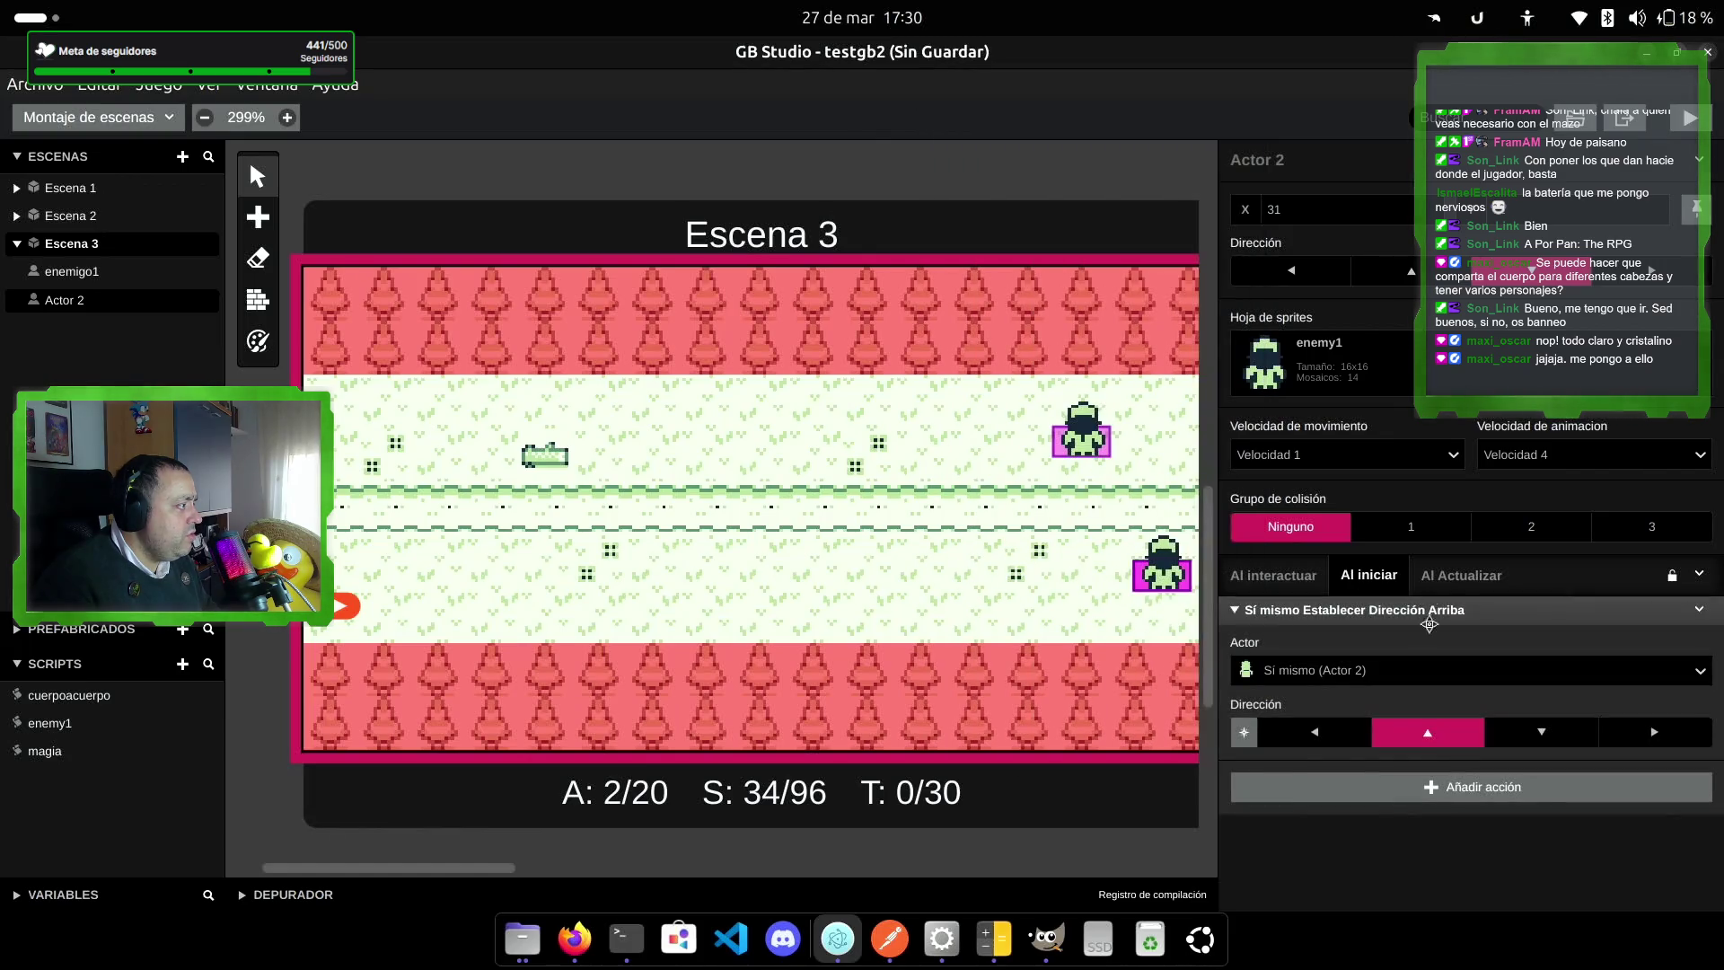
{"action": "left_click", "coordinate": [1300, 735]}
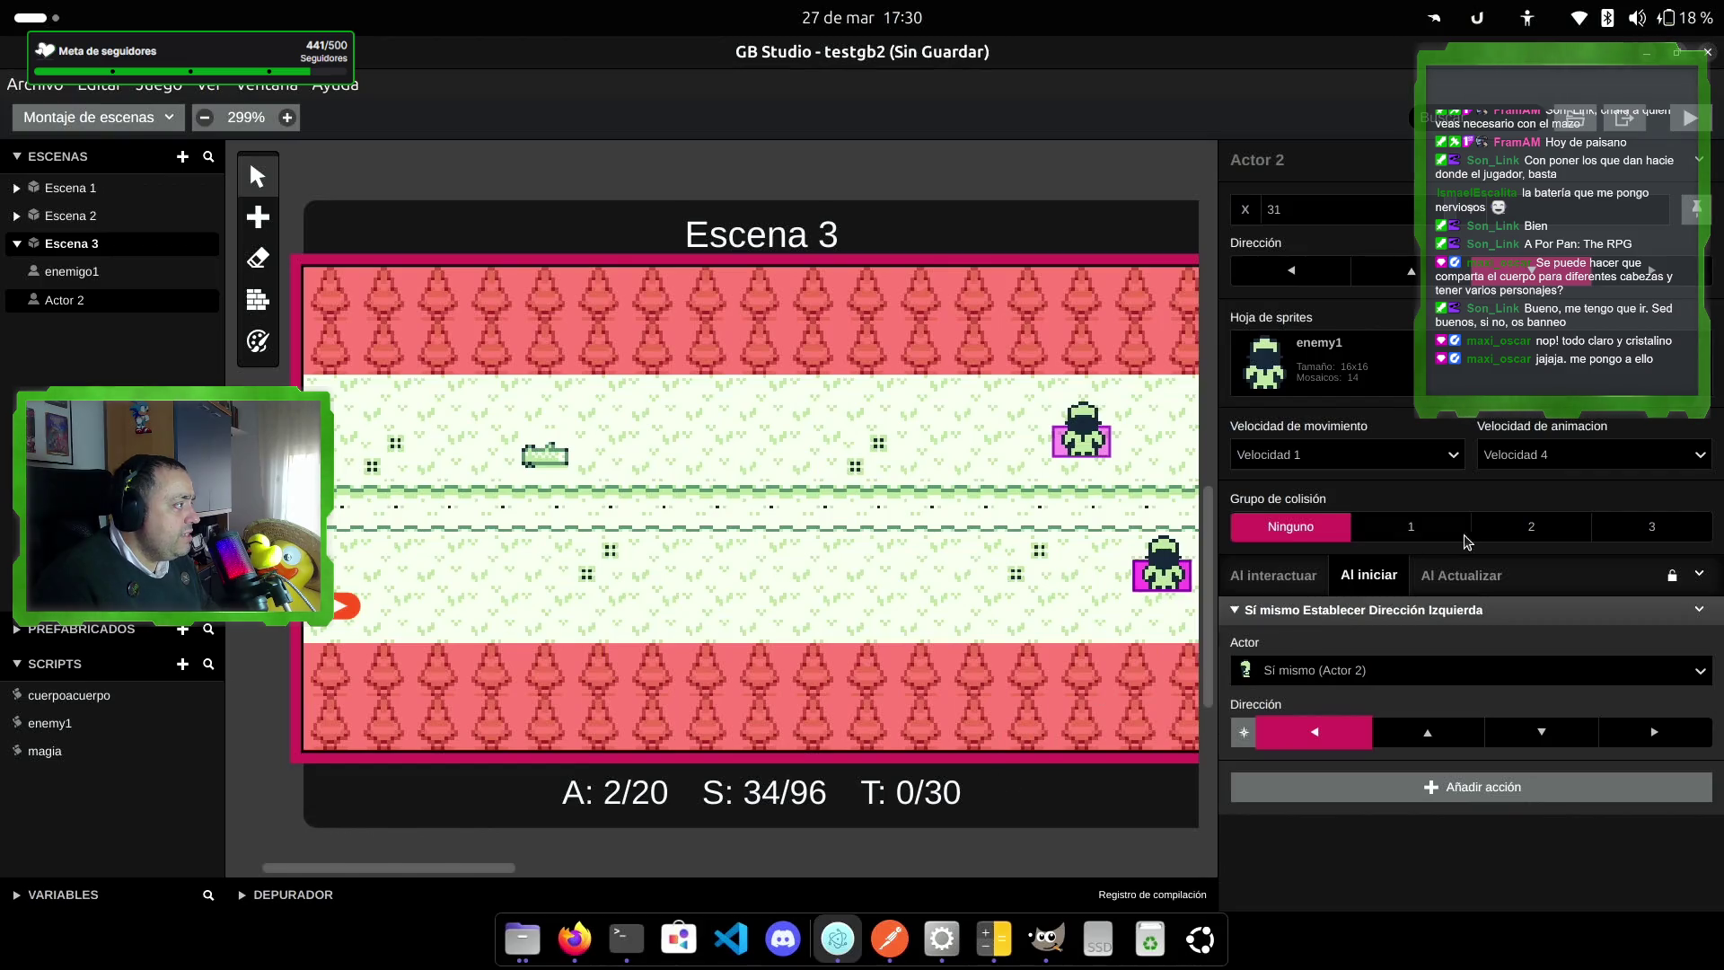
Step: In Actor 2's update script, add a relative move with X offset -1
{"action": "left_click", "coordinate": [1456, 575]}
{"action": "left_click", "coordinate": [1464, 679]}
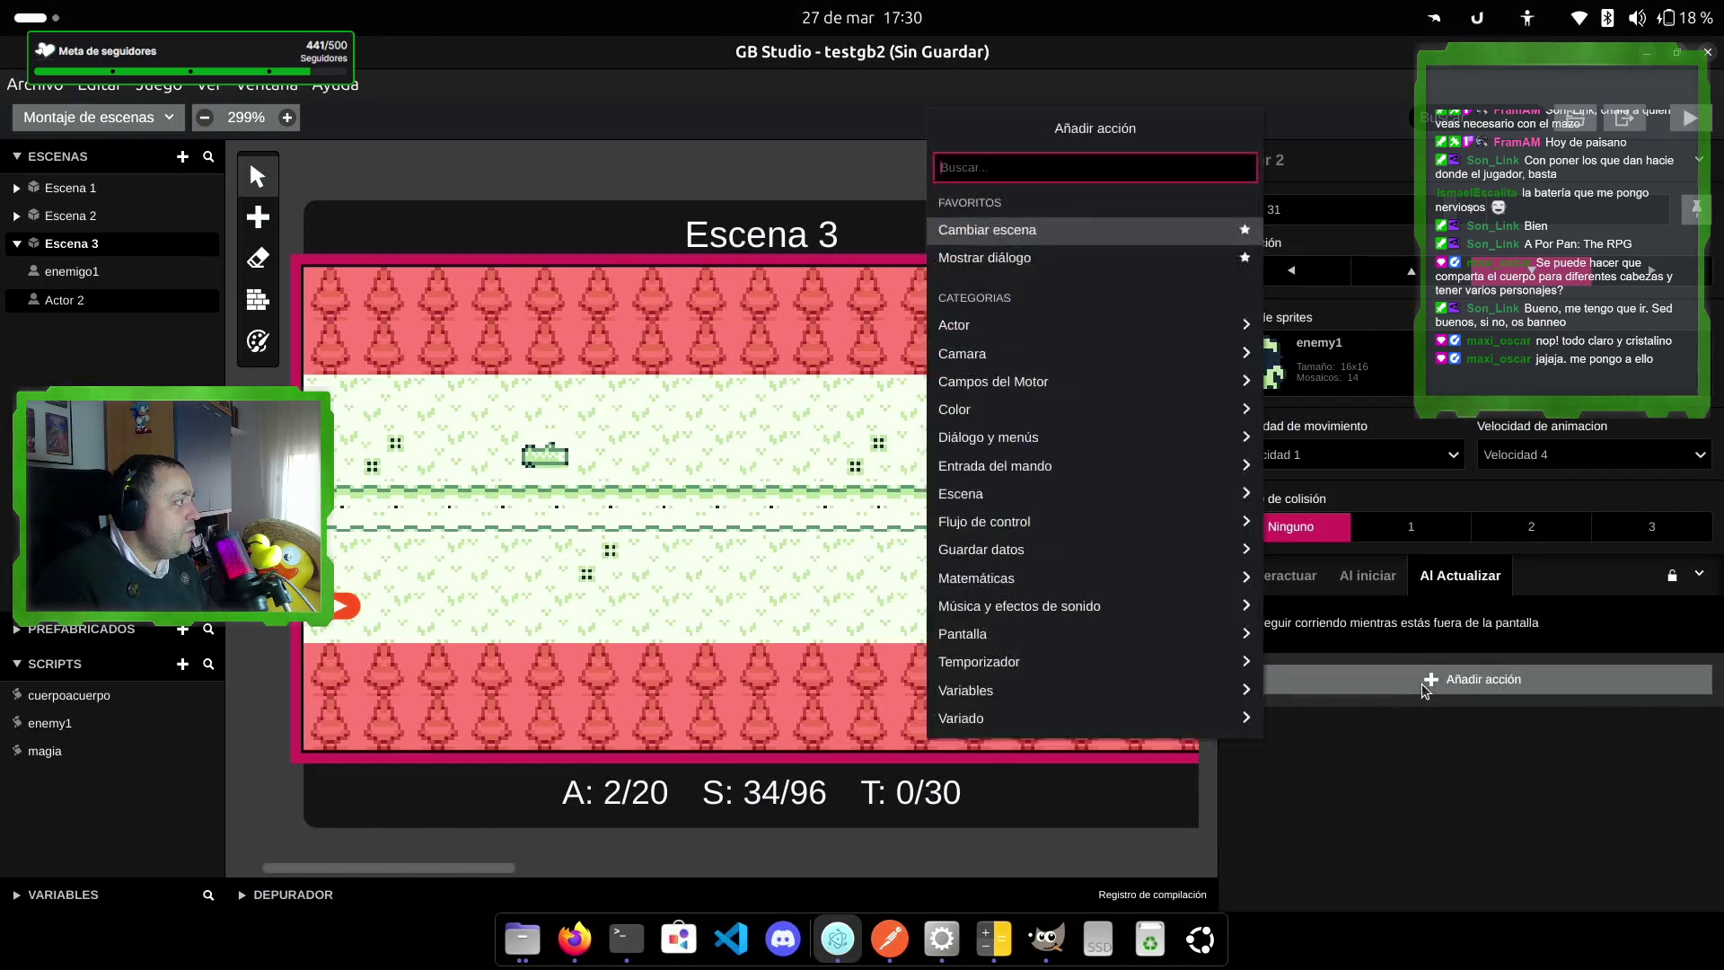
{"action": "left_click", "coordinate": [1043, 325]}
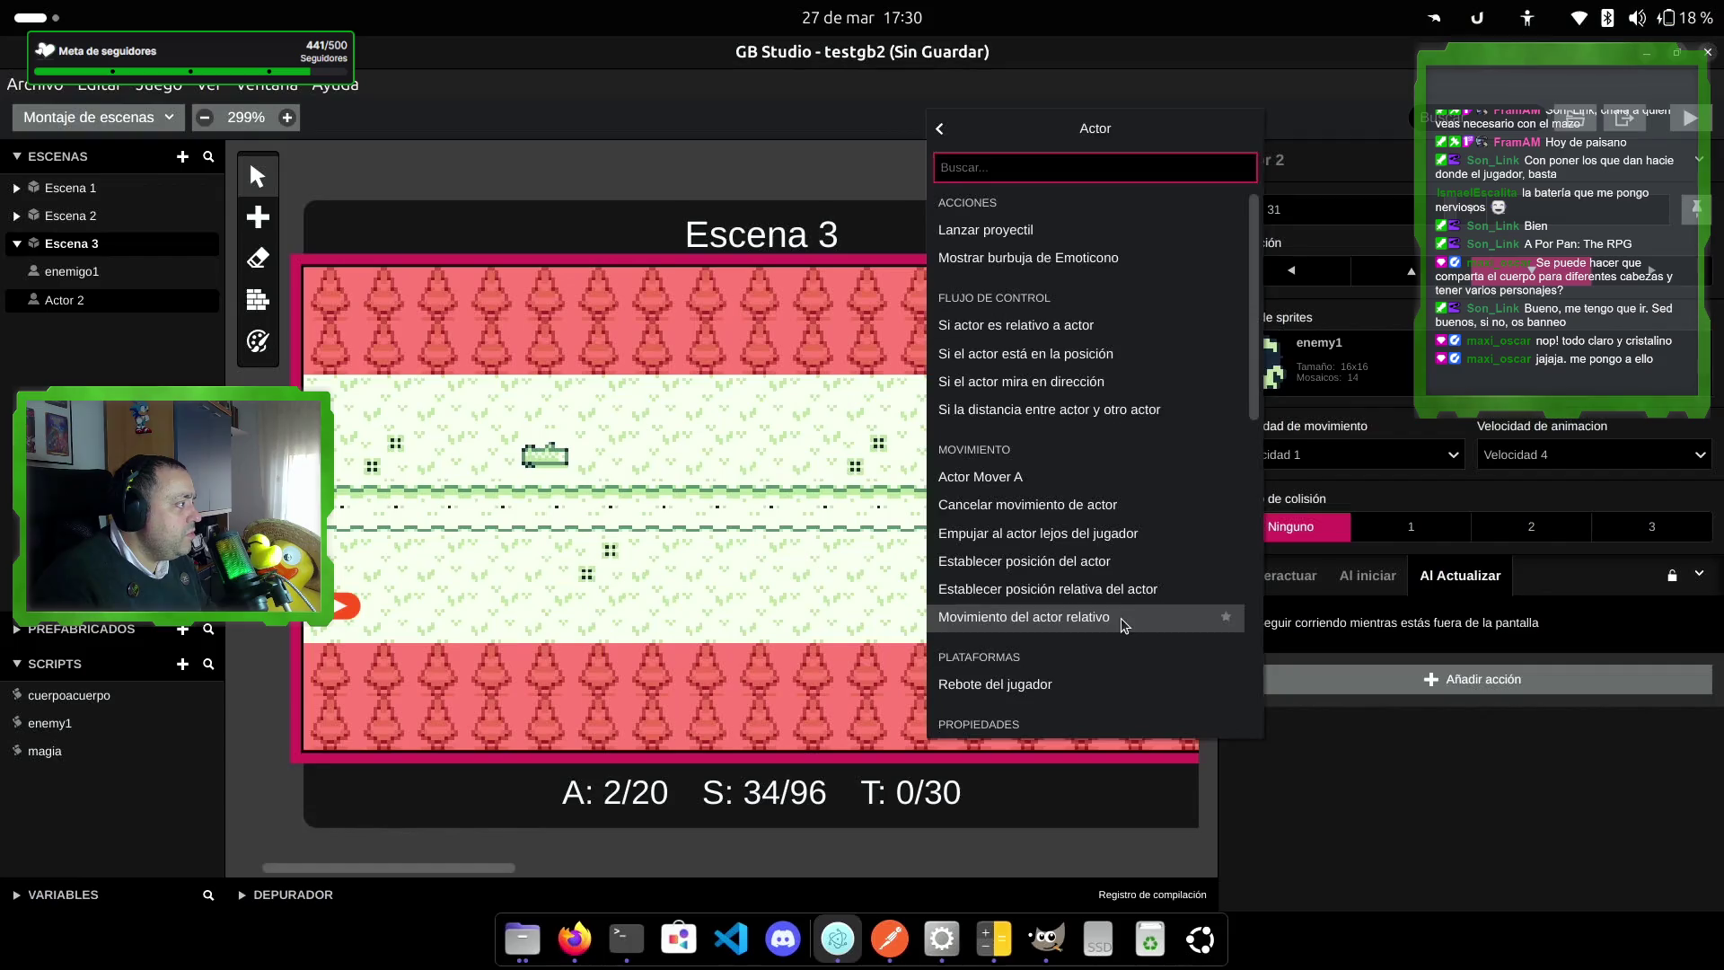
{"action": "left_click", "coordinate": [1121, 618]}
{"action": "left_click", "coordinate": [1258, 789]}
{"action": "type", "text": "-1"}
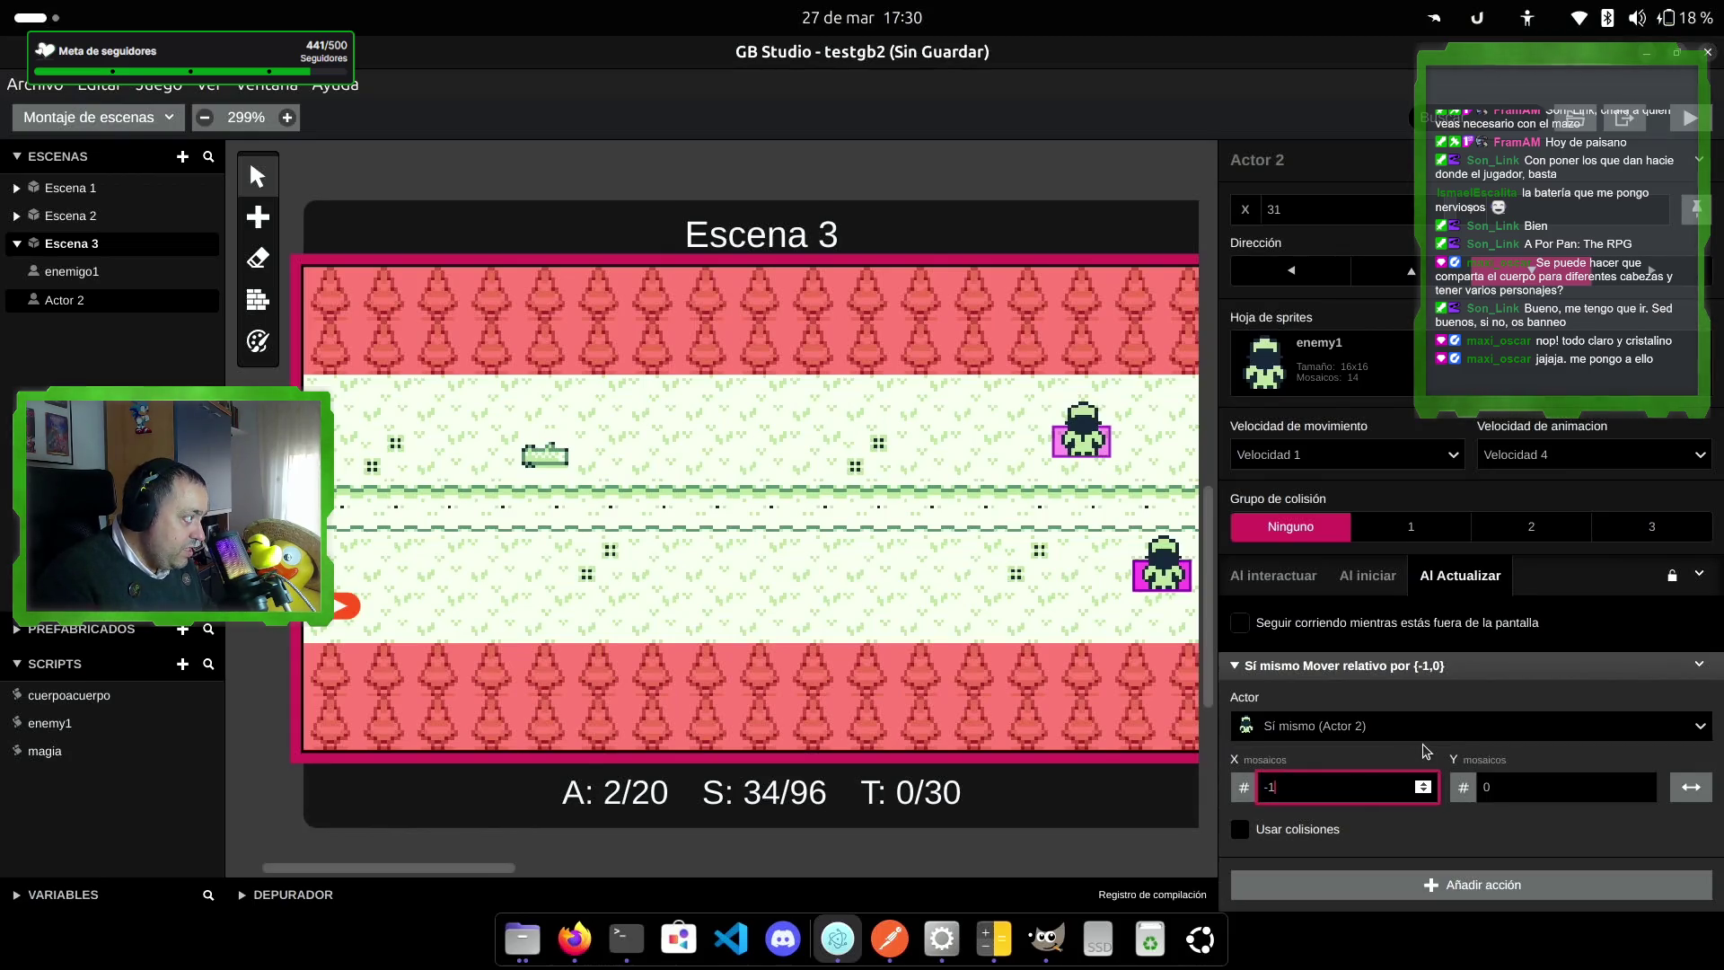
{"action": "left_click", "coordinate": [1440, 694]}
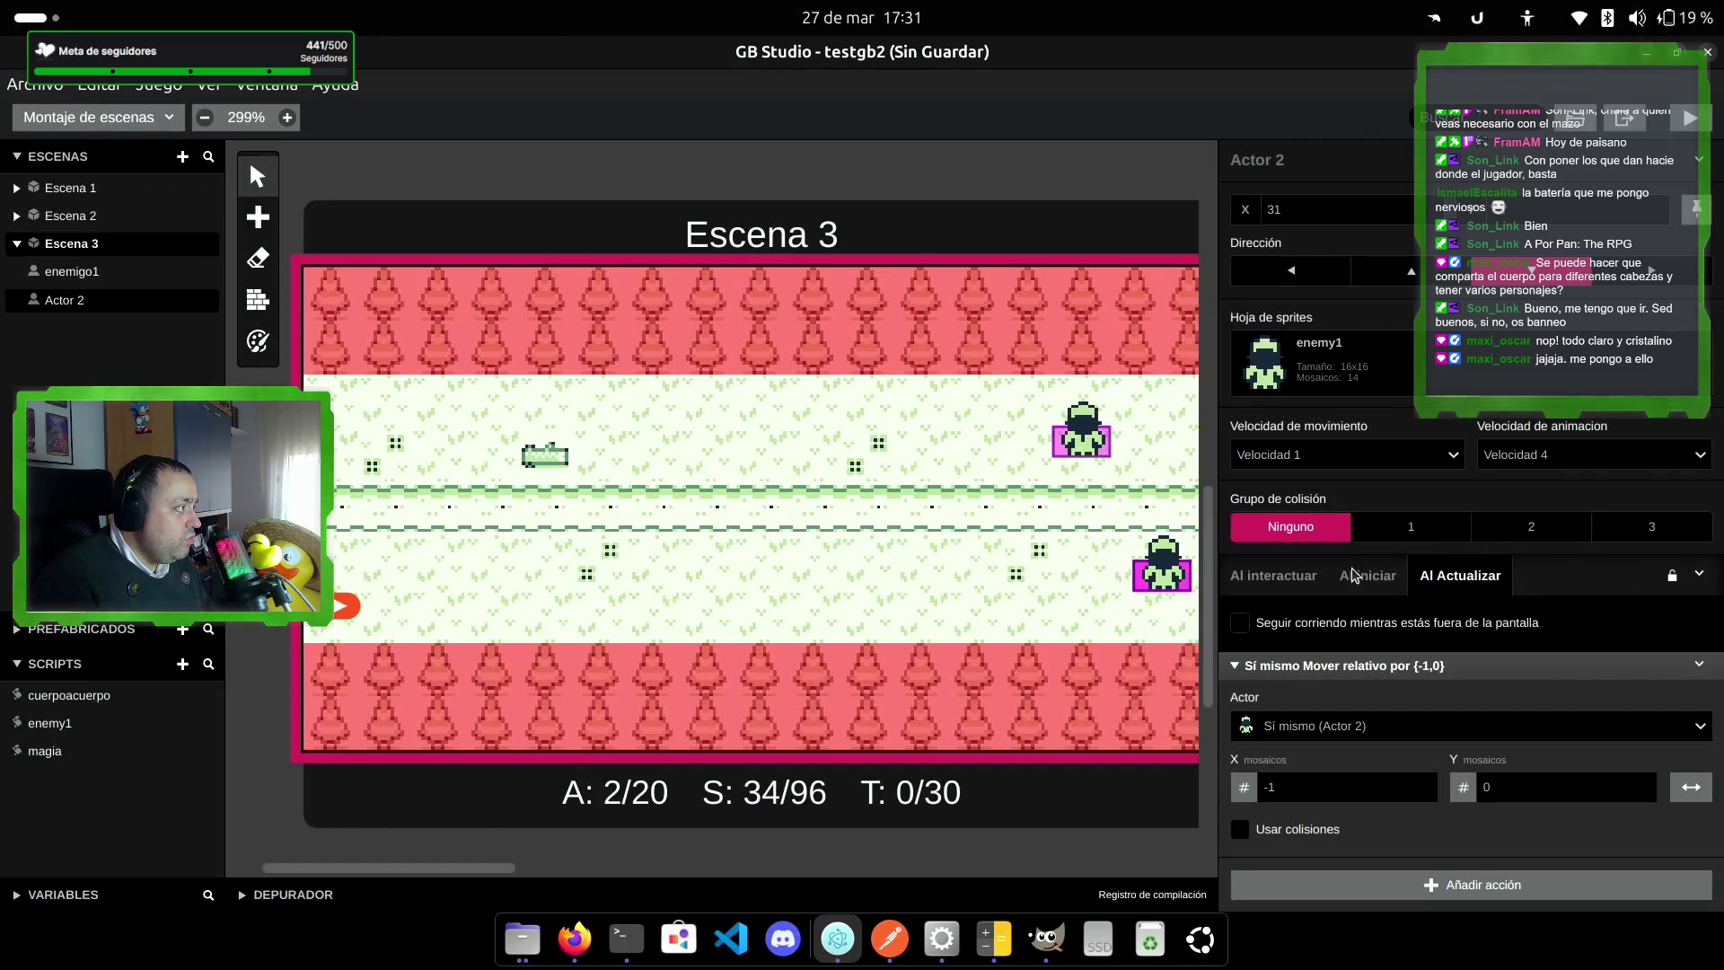
Step: Set Actor 2 to collision group 1, call enemy1 on Grupo 1 hits, and run the game
{"action": "left_click", "coordinate": [1433, 530]}
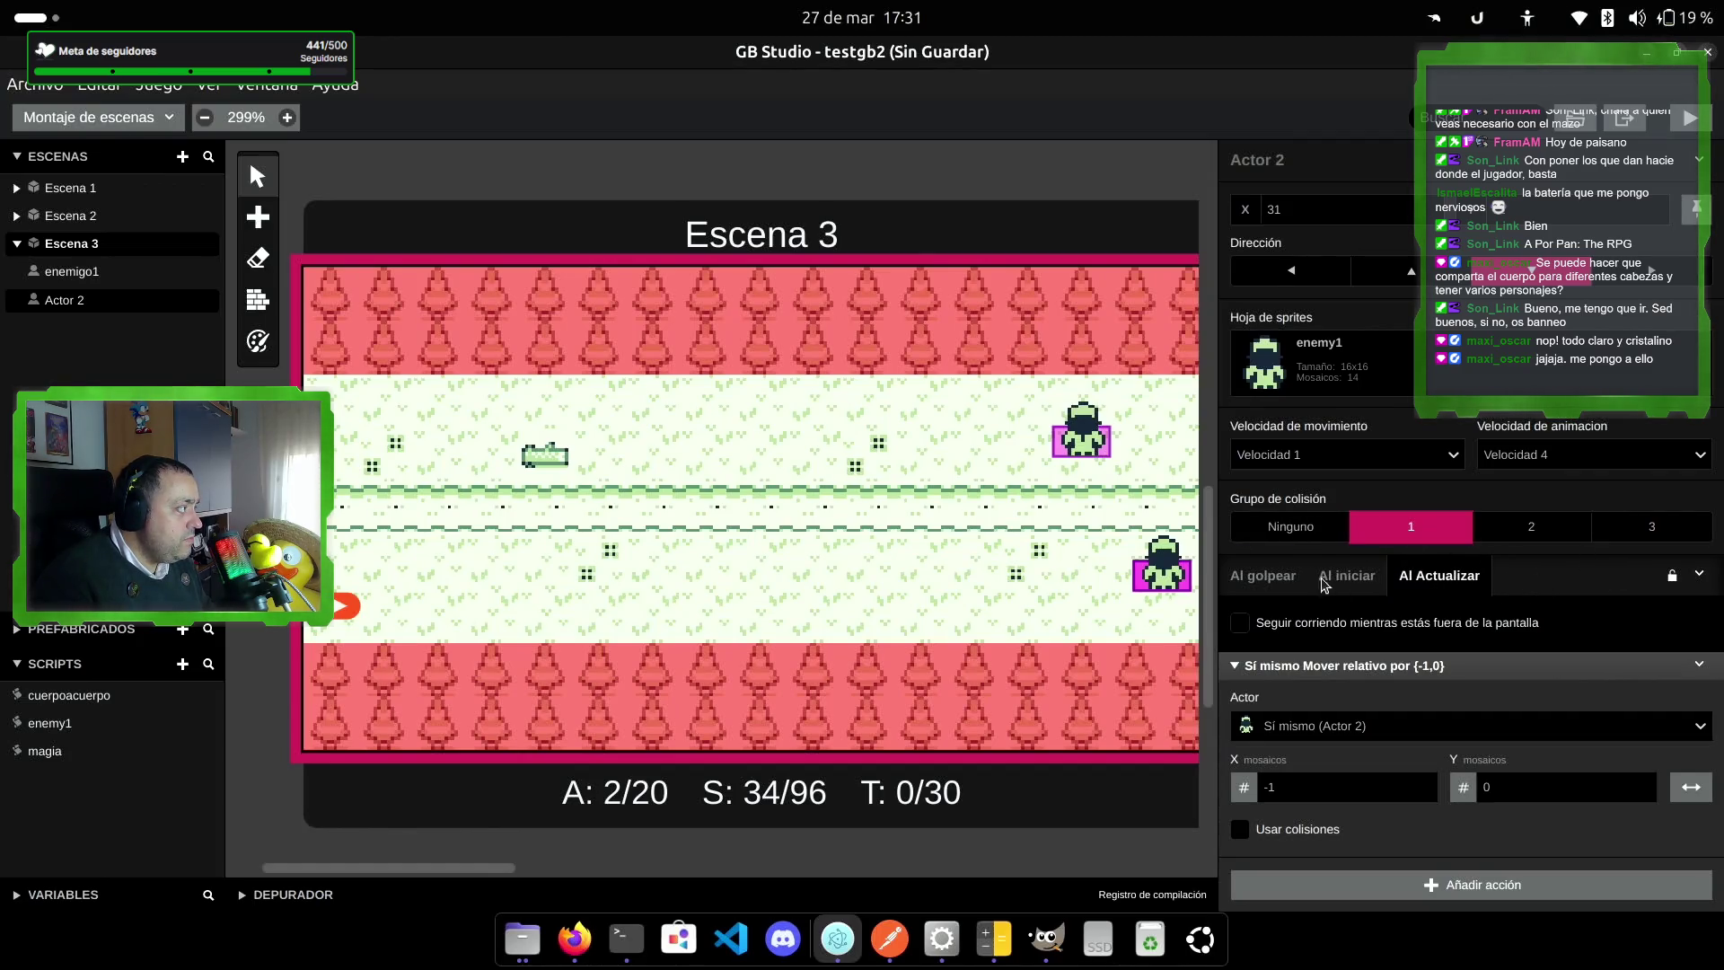
{"action": "left_click", "coordinate": [1279, 582]}
{"action": "left_click", "coordinate": [1691, 666]}
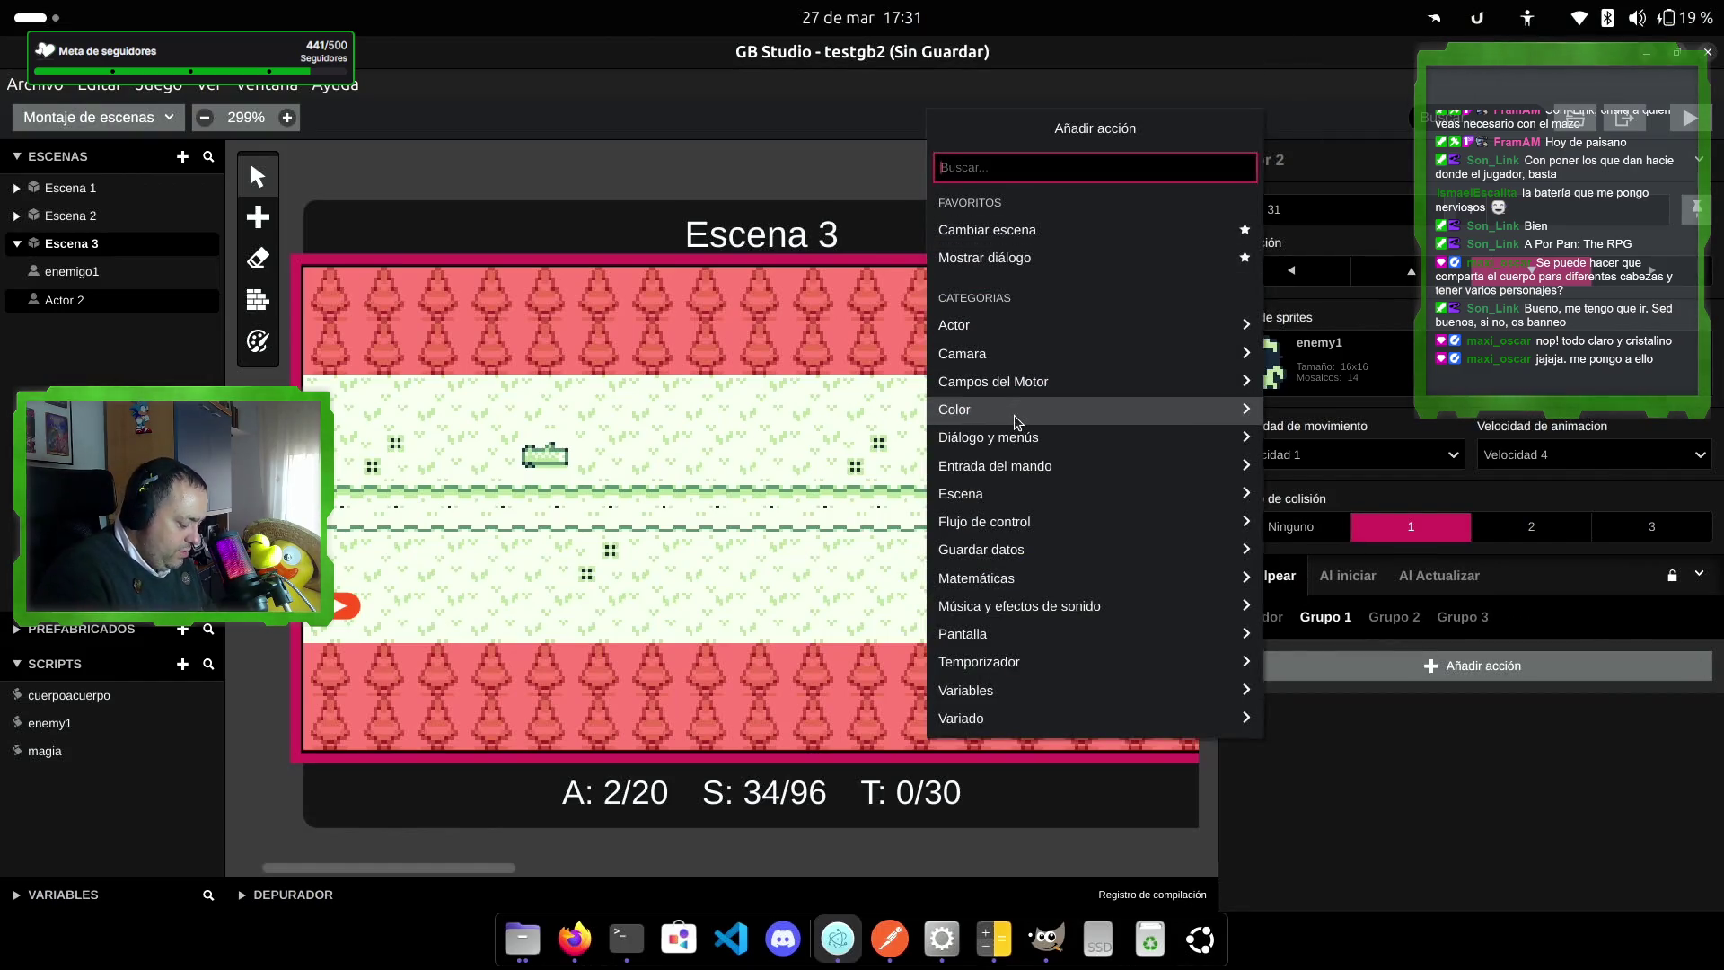
{"action": "type", "text": "llamar"}
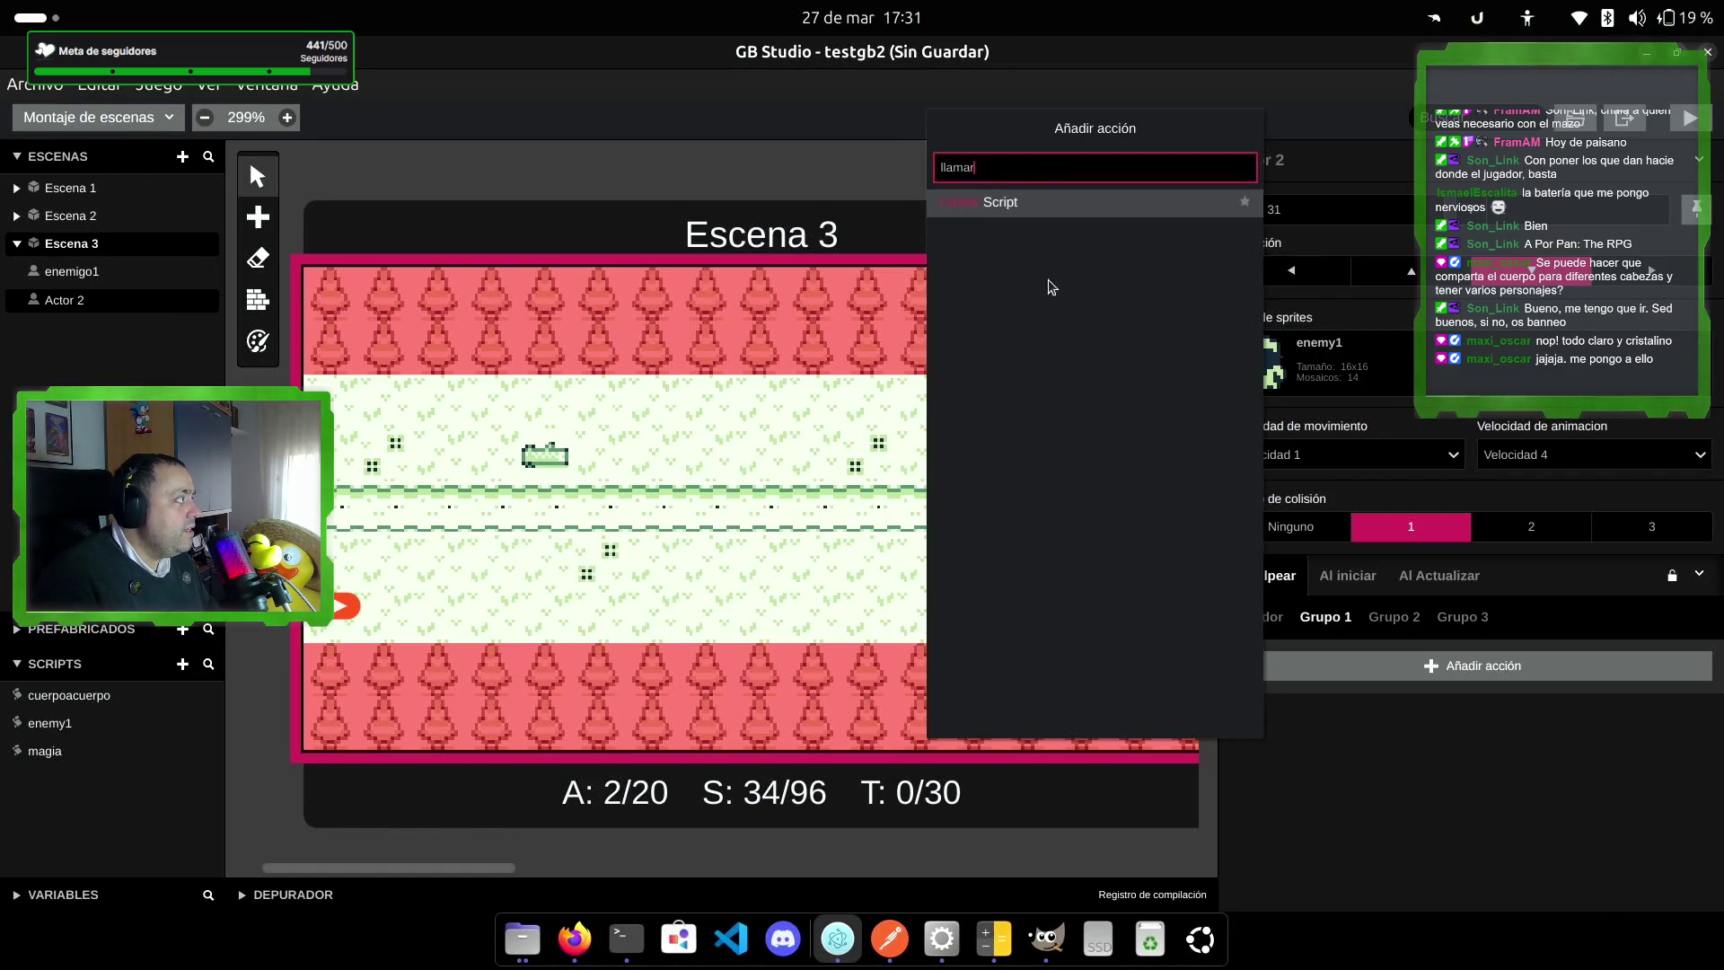
{"action": "left_click", "coordinate": [1046, 202]}
{"action": "left_click", "coordinate": [1526, 717]}
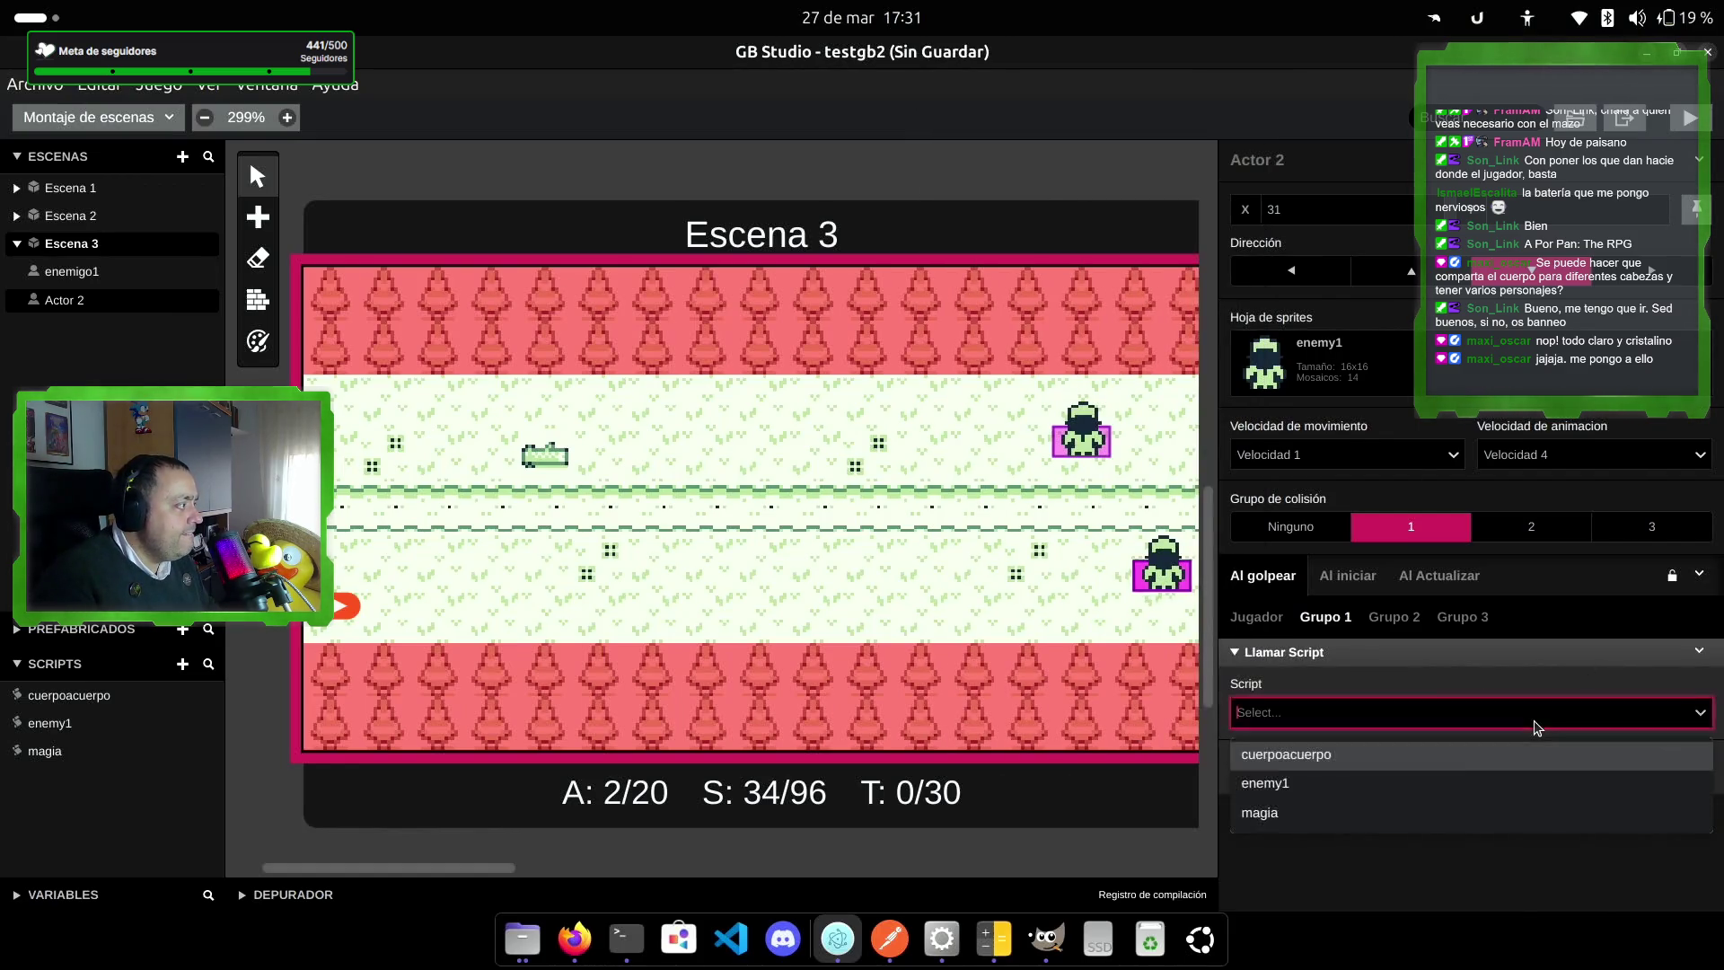
{"action": "left_click", "coordinate": [1319, 783]}
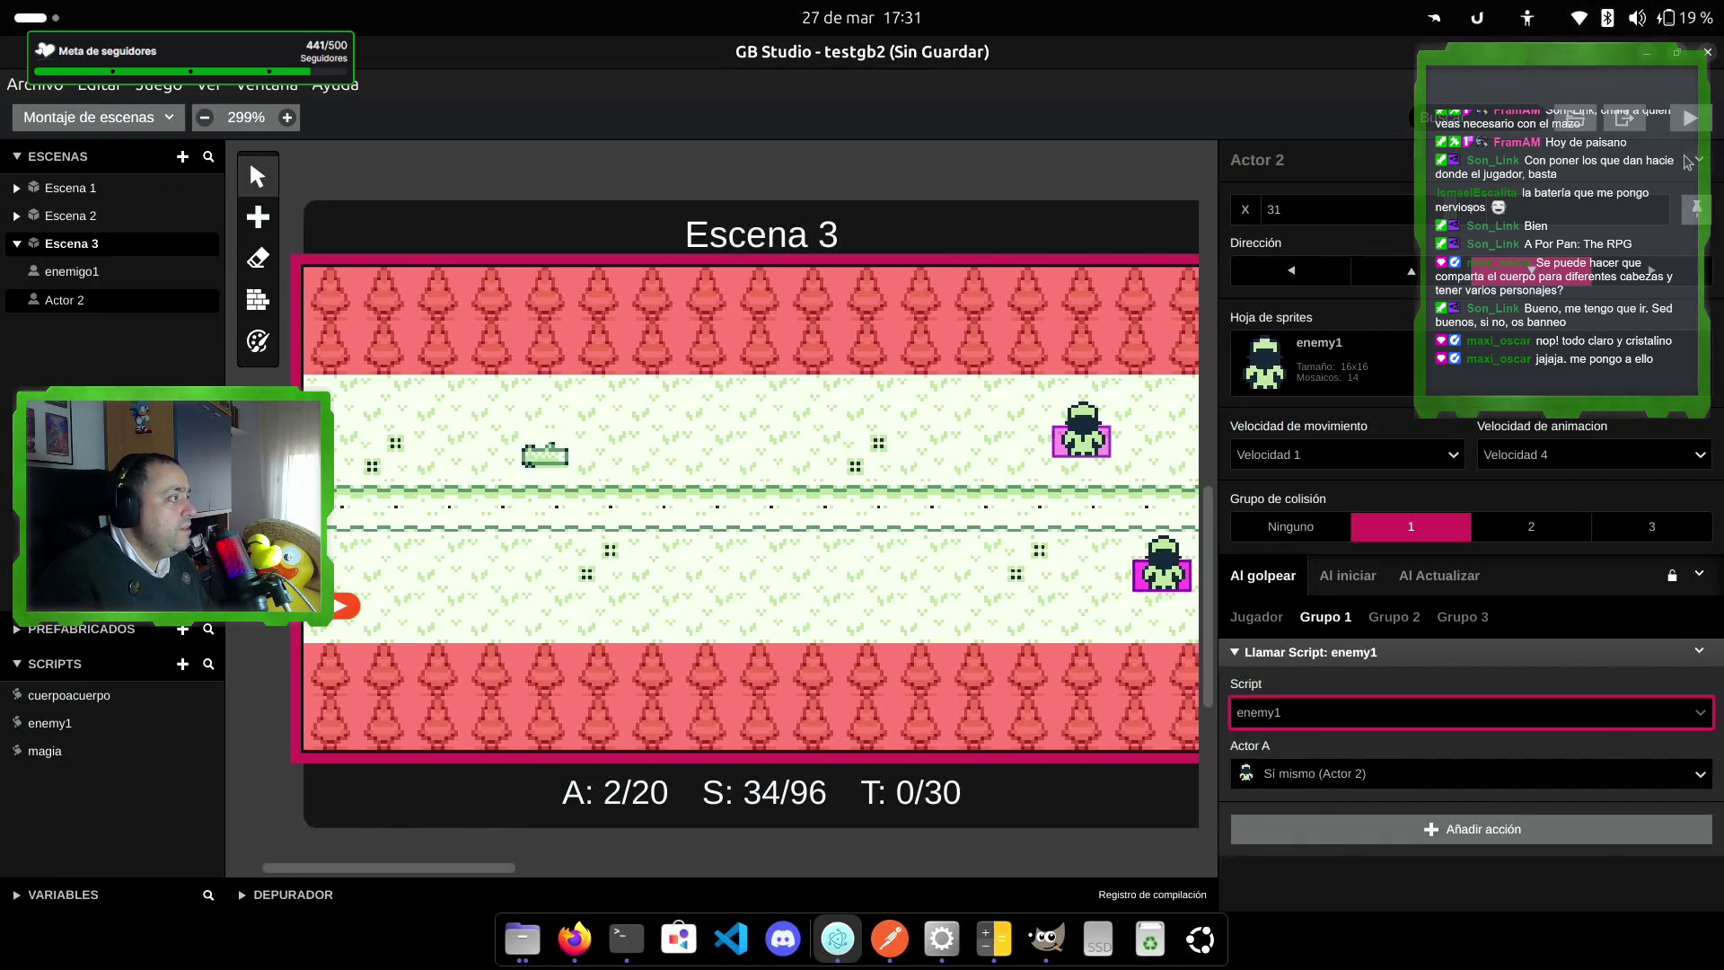
{"action": "left_click", "coordinate": [1690, 117]}
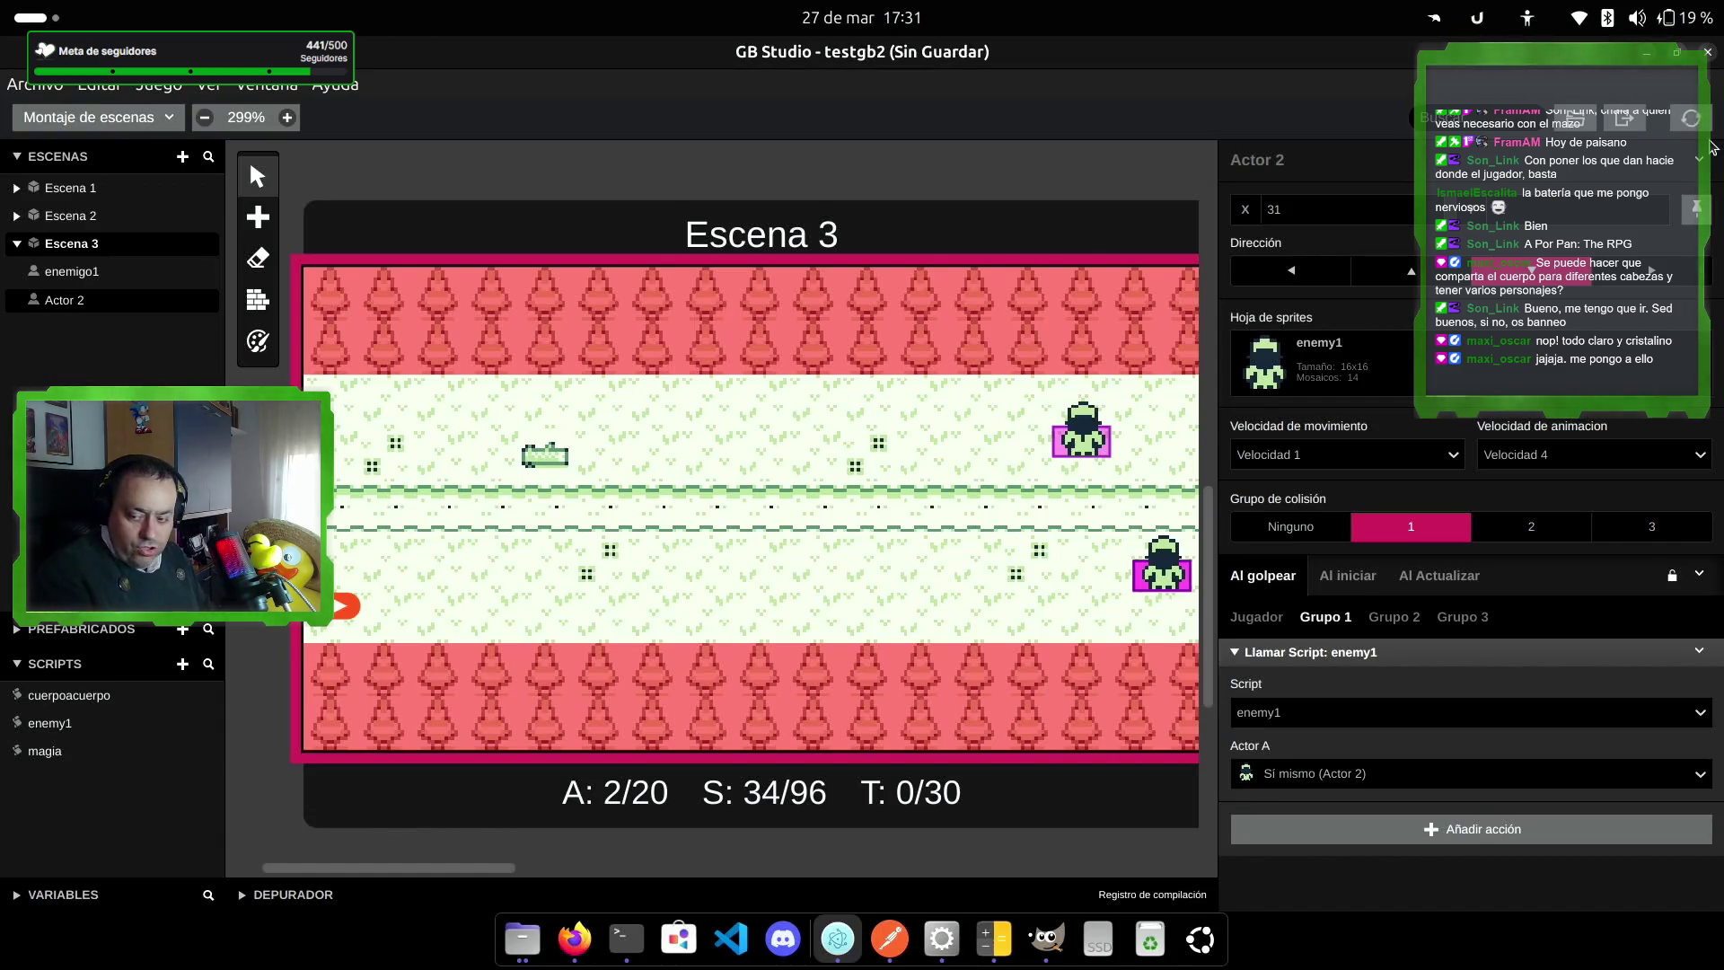
Step: Walk the player right, up, left and down around Escena 3, then close the test game
{"action": "key", "text": "Right"}
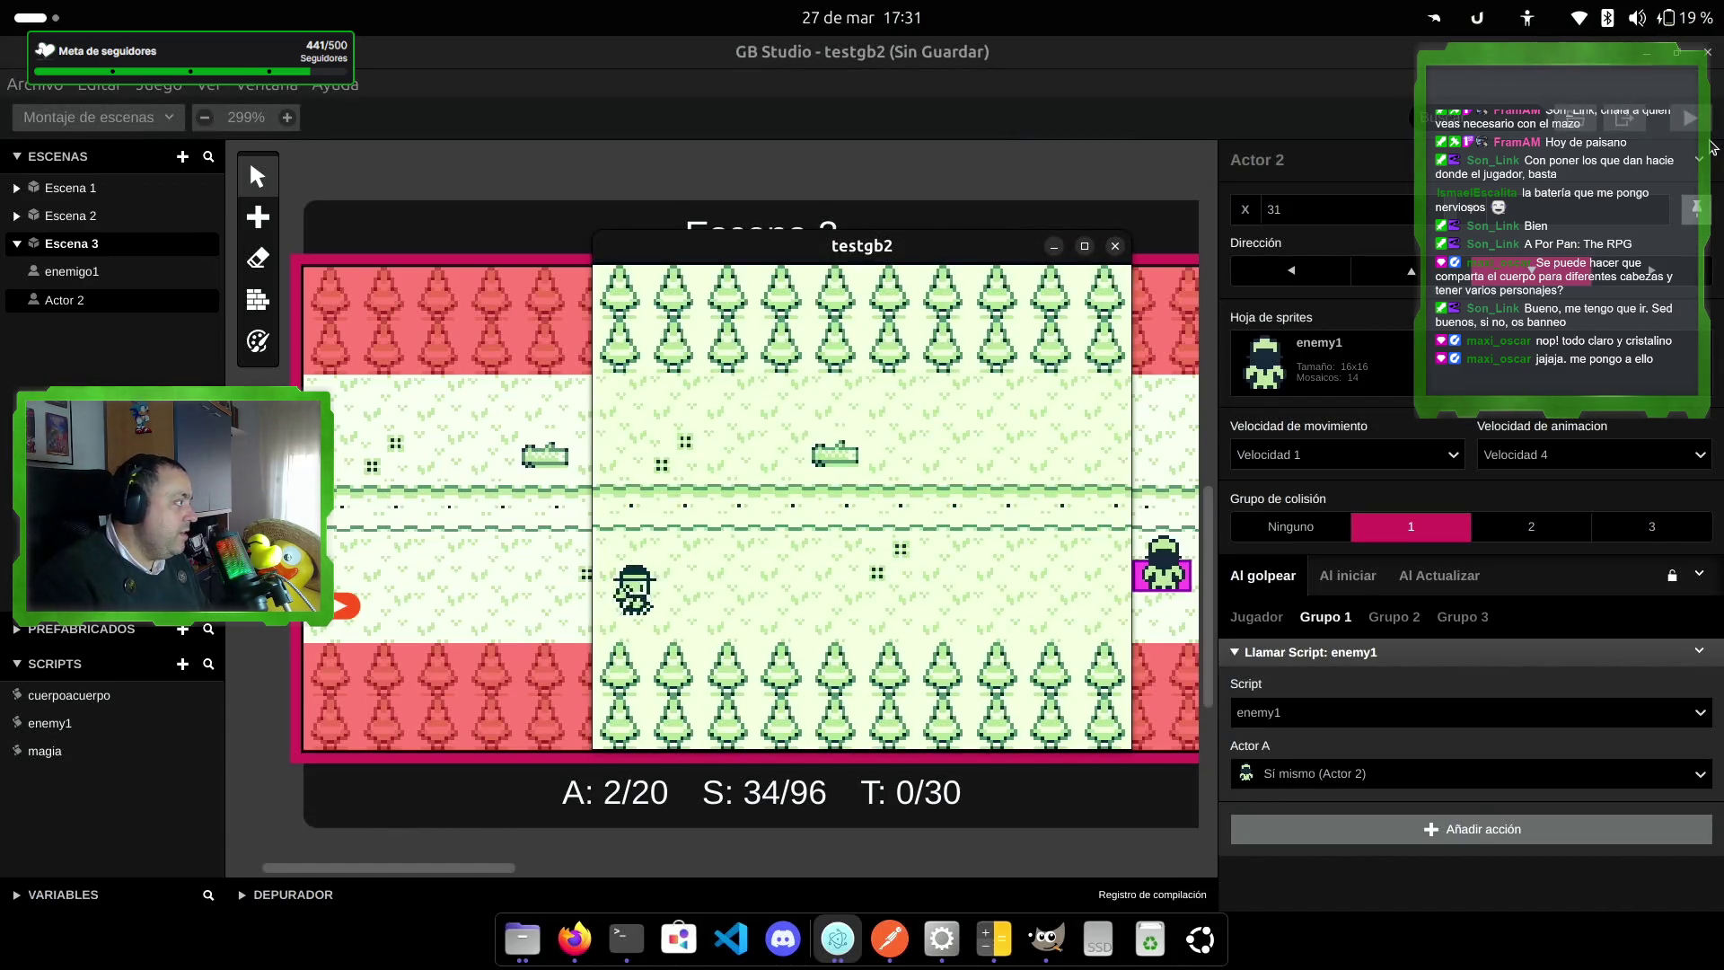
{"action": "key", "text": "Up"}
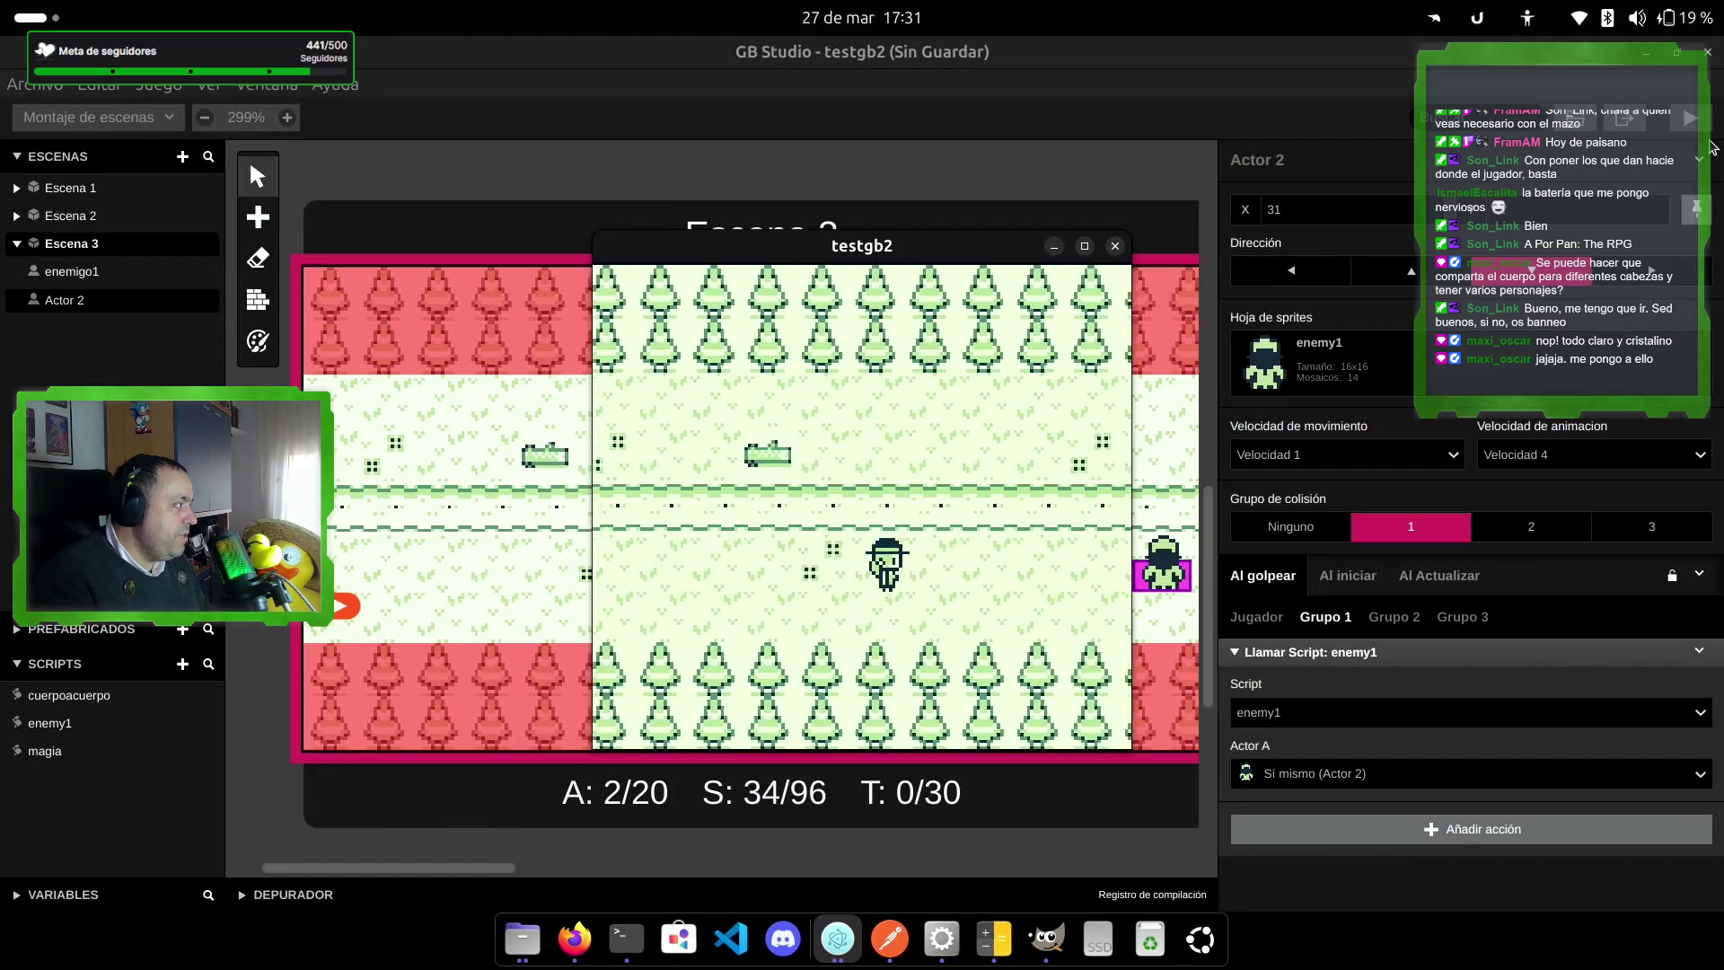
{"action": "key", "text": "Right"}
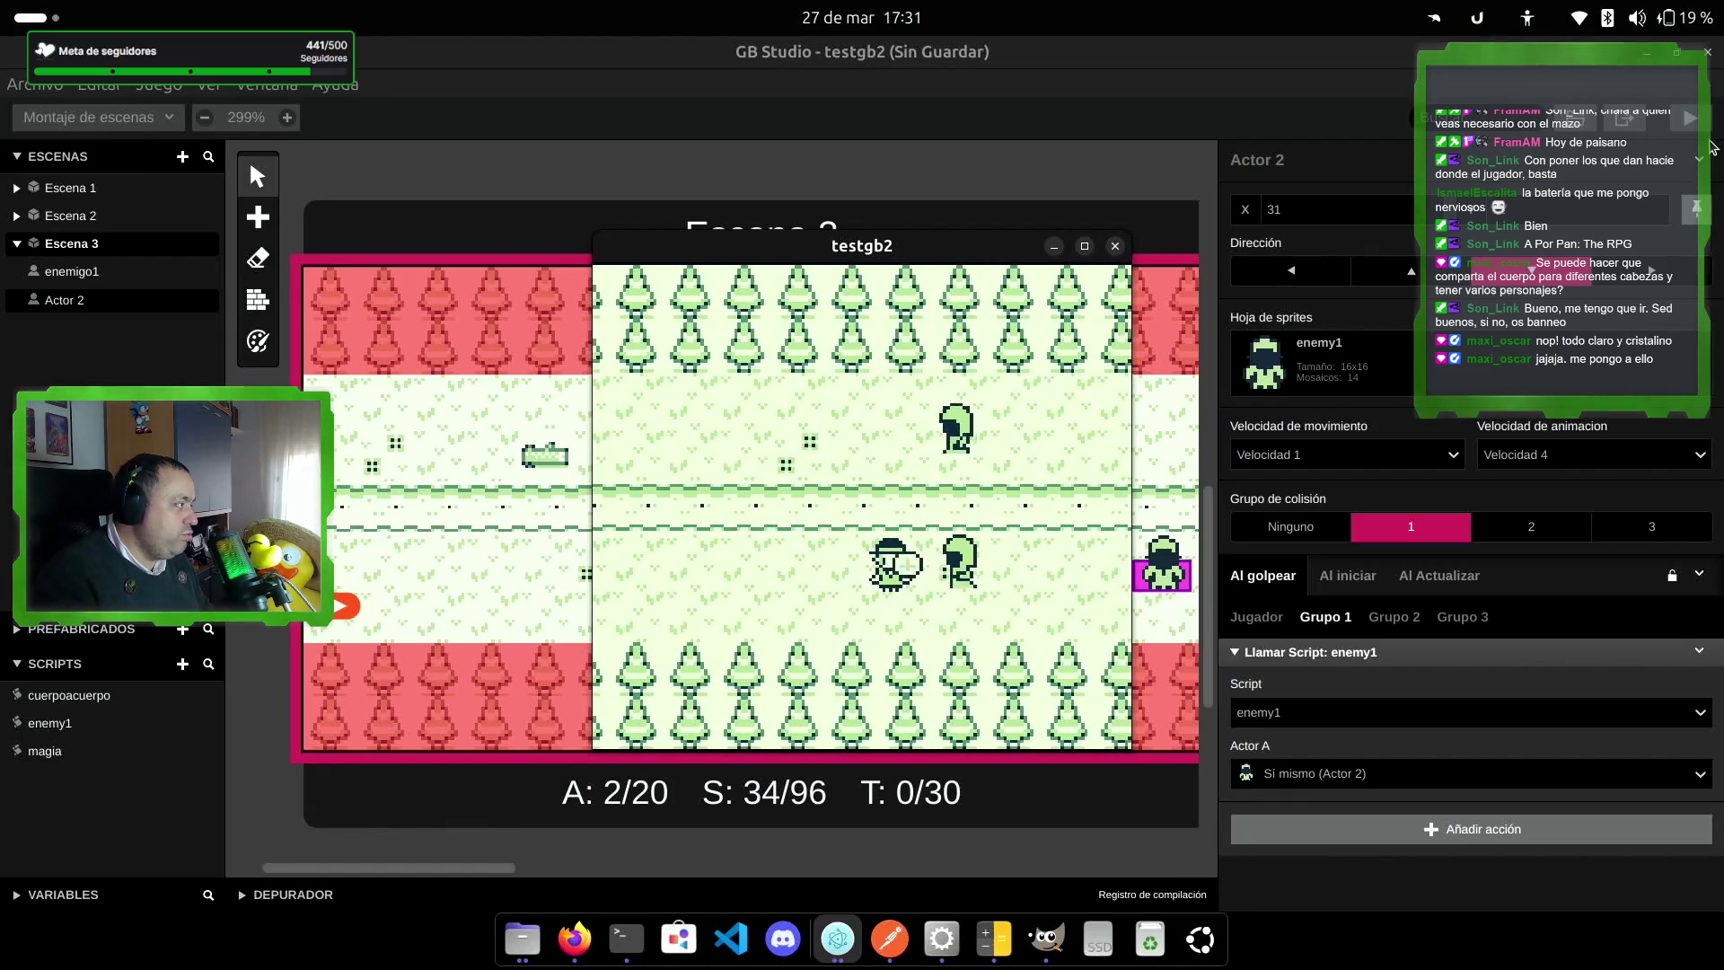
{"action": "key", "text": "Left"}
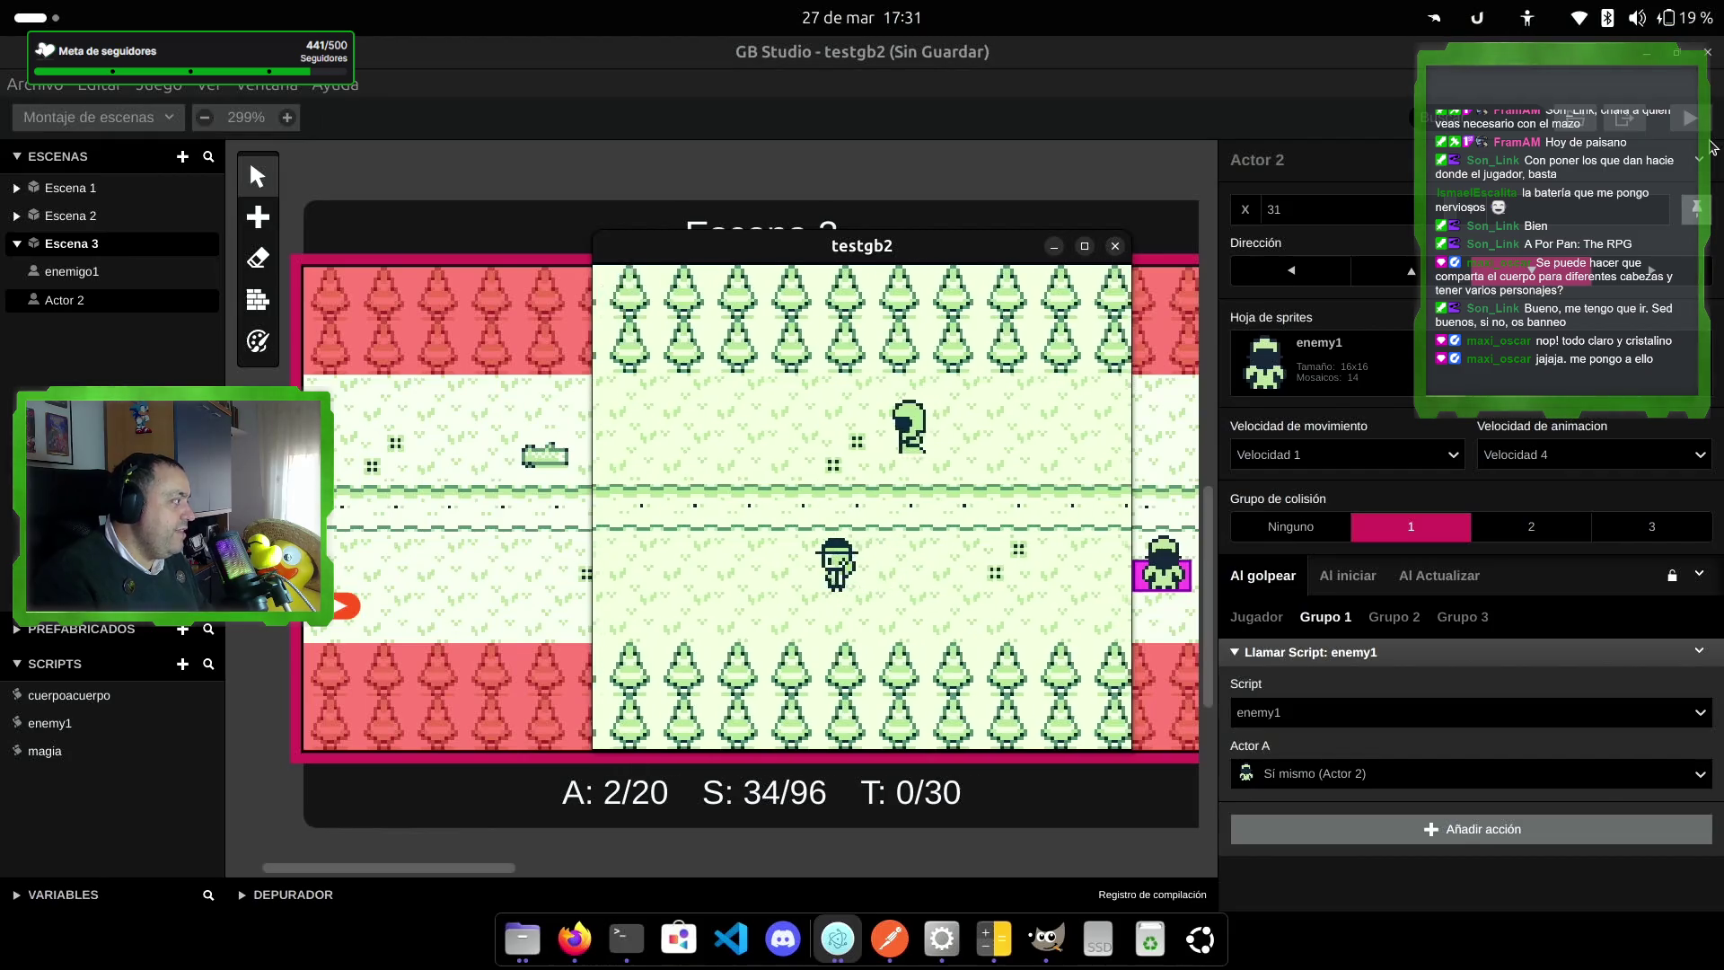
{"action": "key", "text": "Up"}
{"action": "key", "text": "Right"}
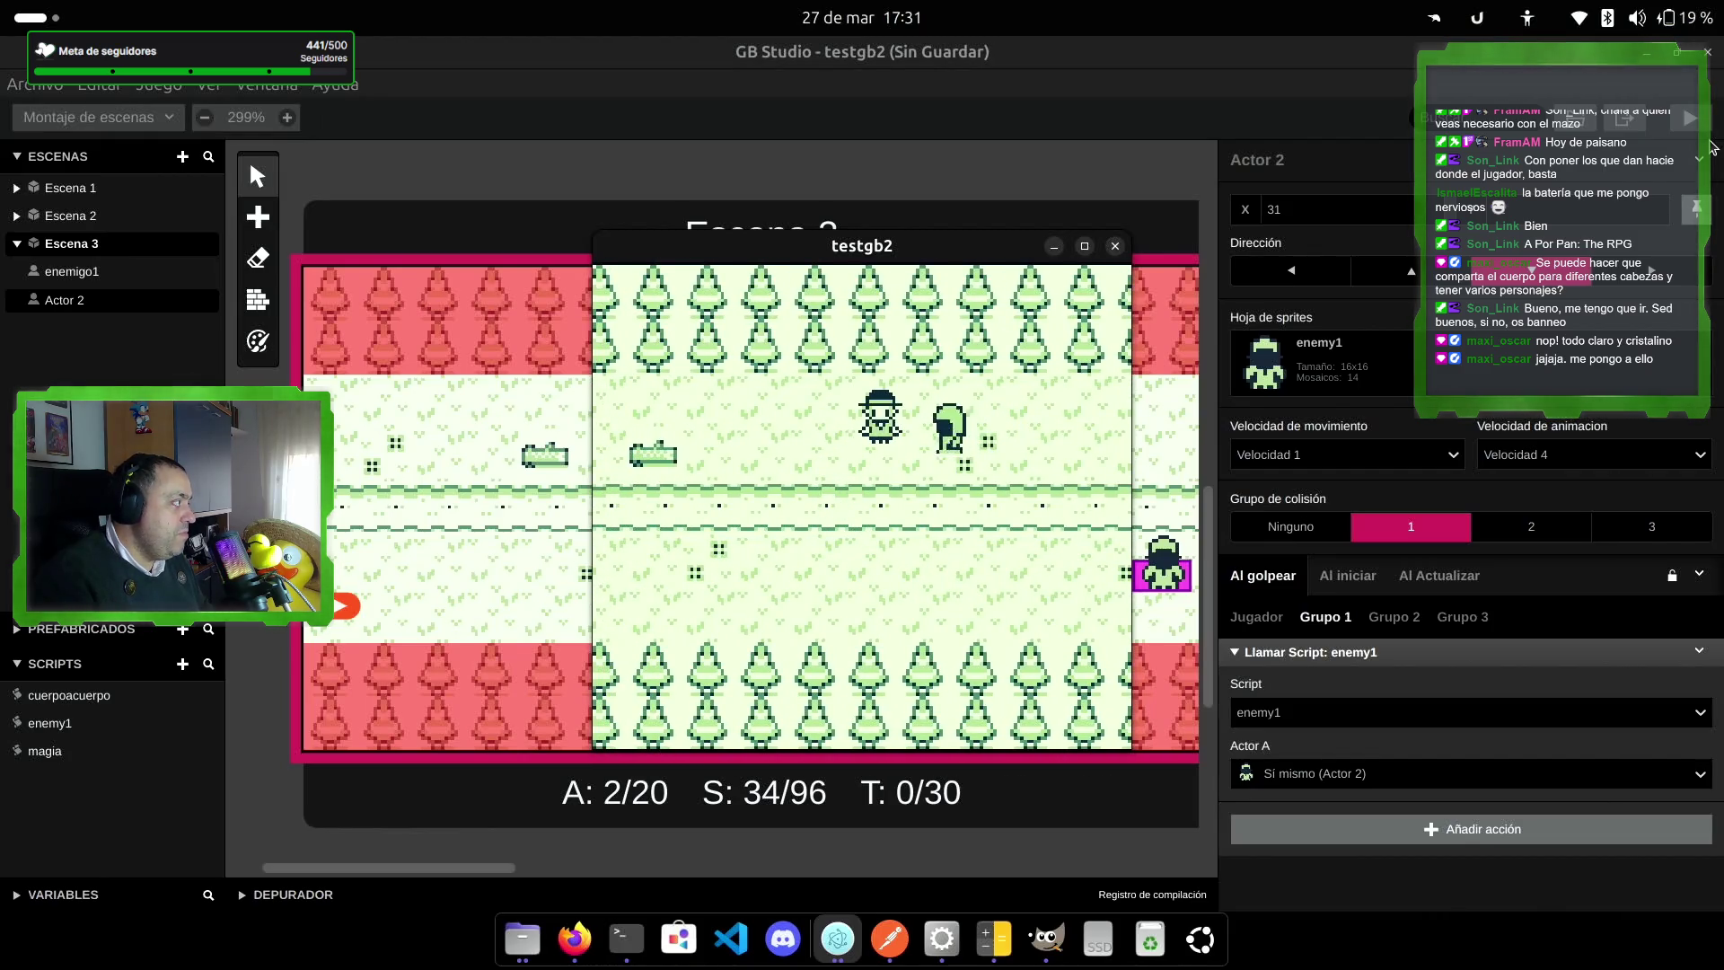
{"action": "key", "text": "Left"}
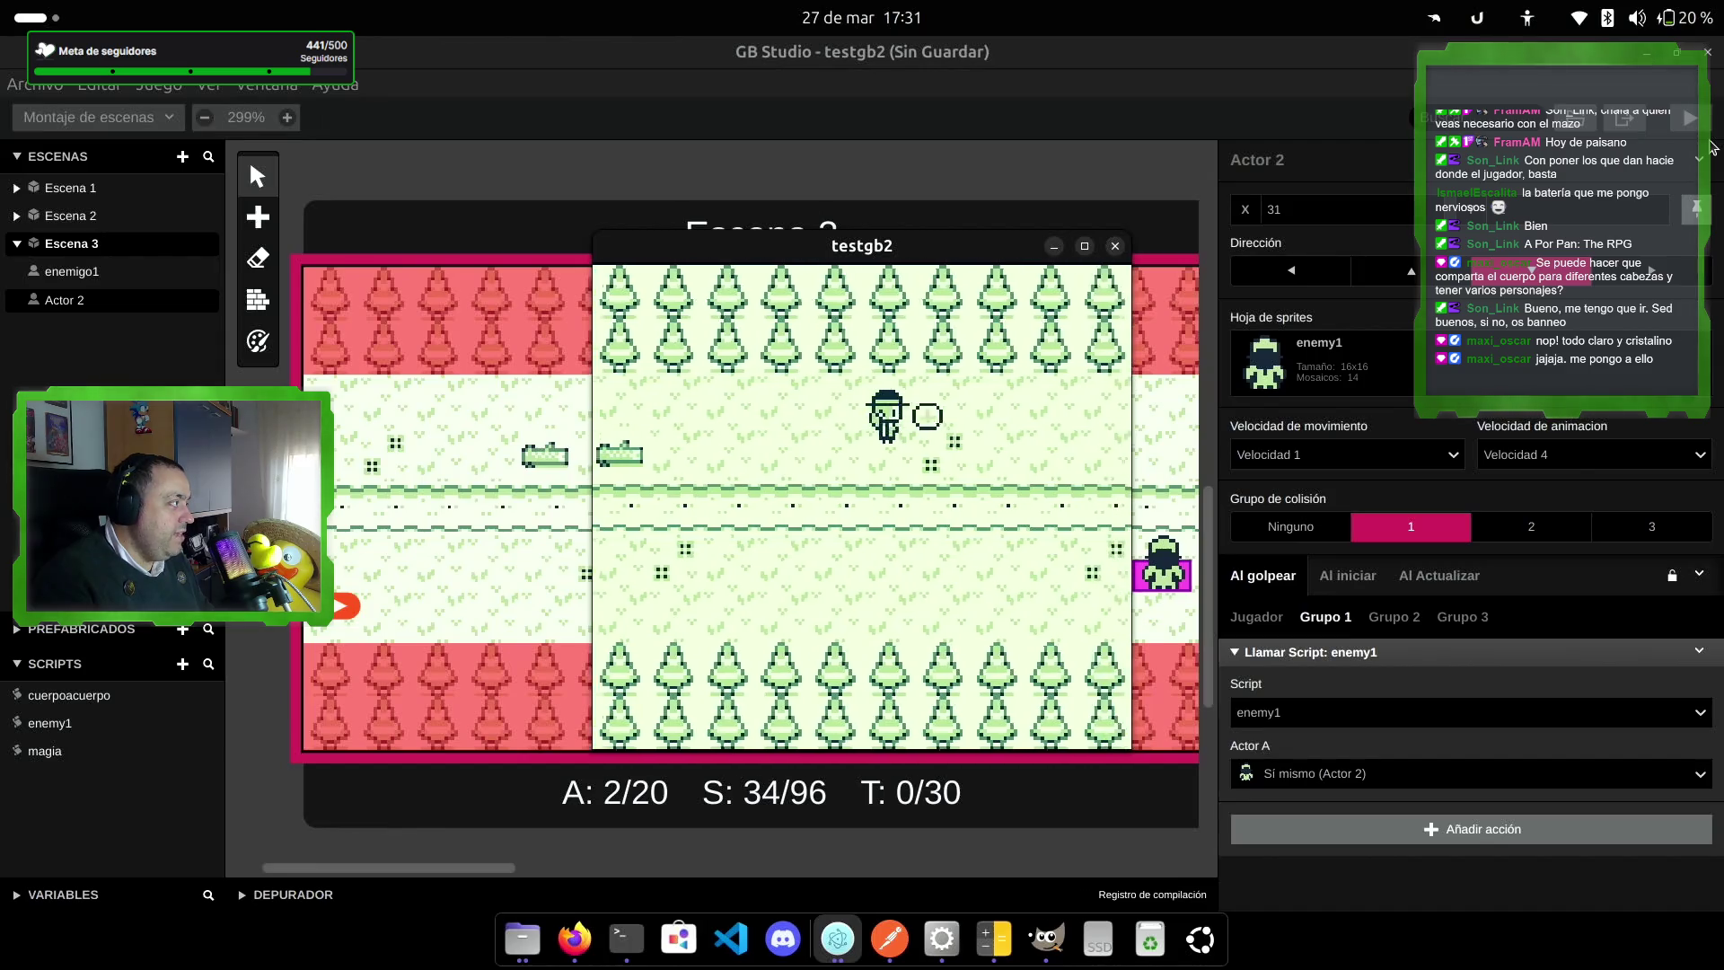
{"action": "key", "text": "Left"}
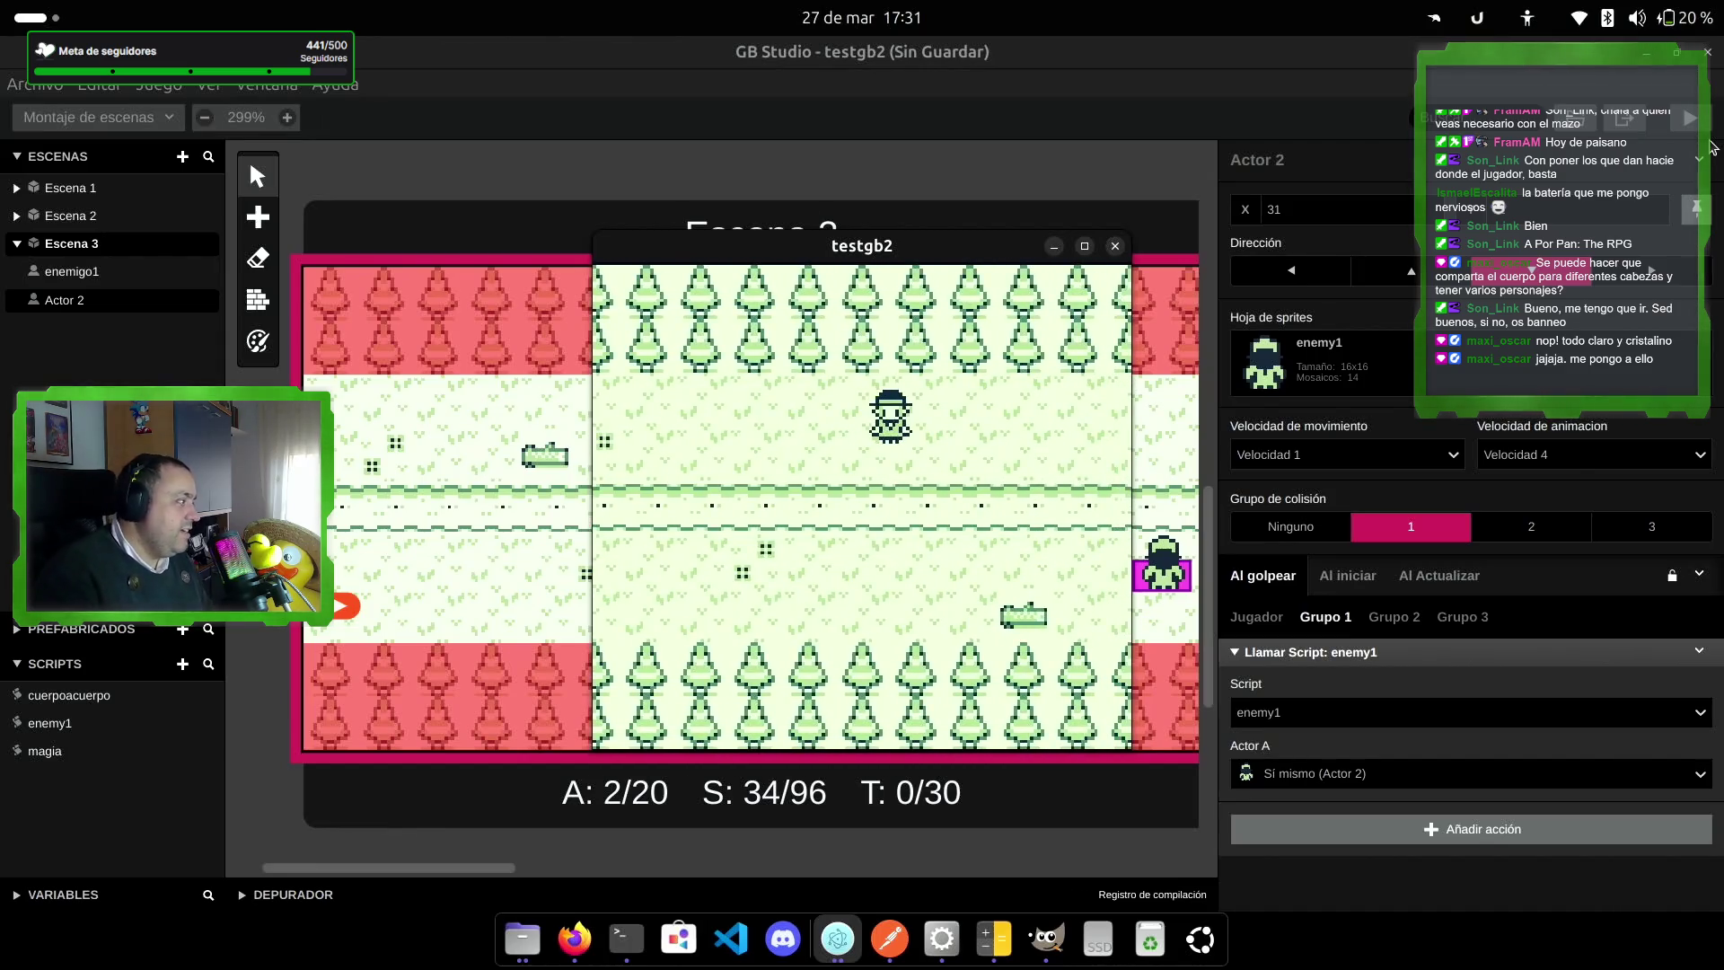
{"action": "key", "text": "Down"}
{"action": "key", "text": "Left"}
{"action": "key", "text": "Right"}
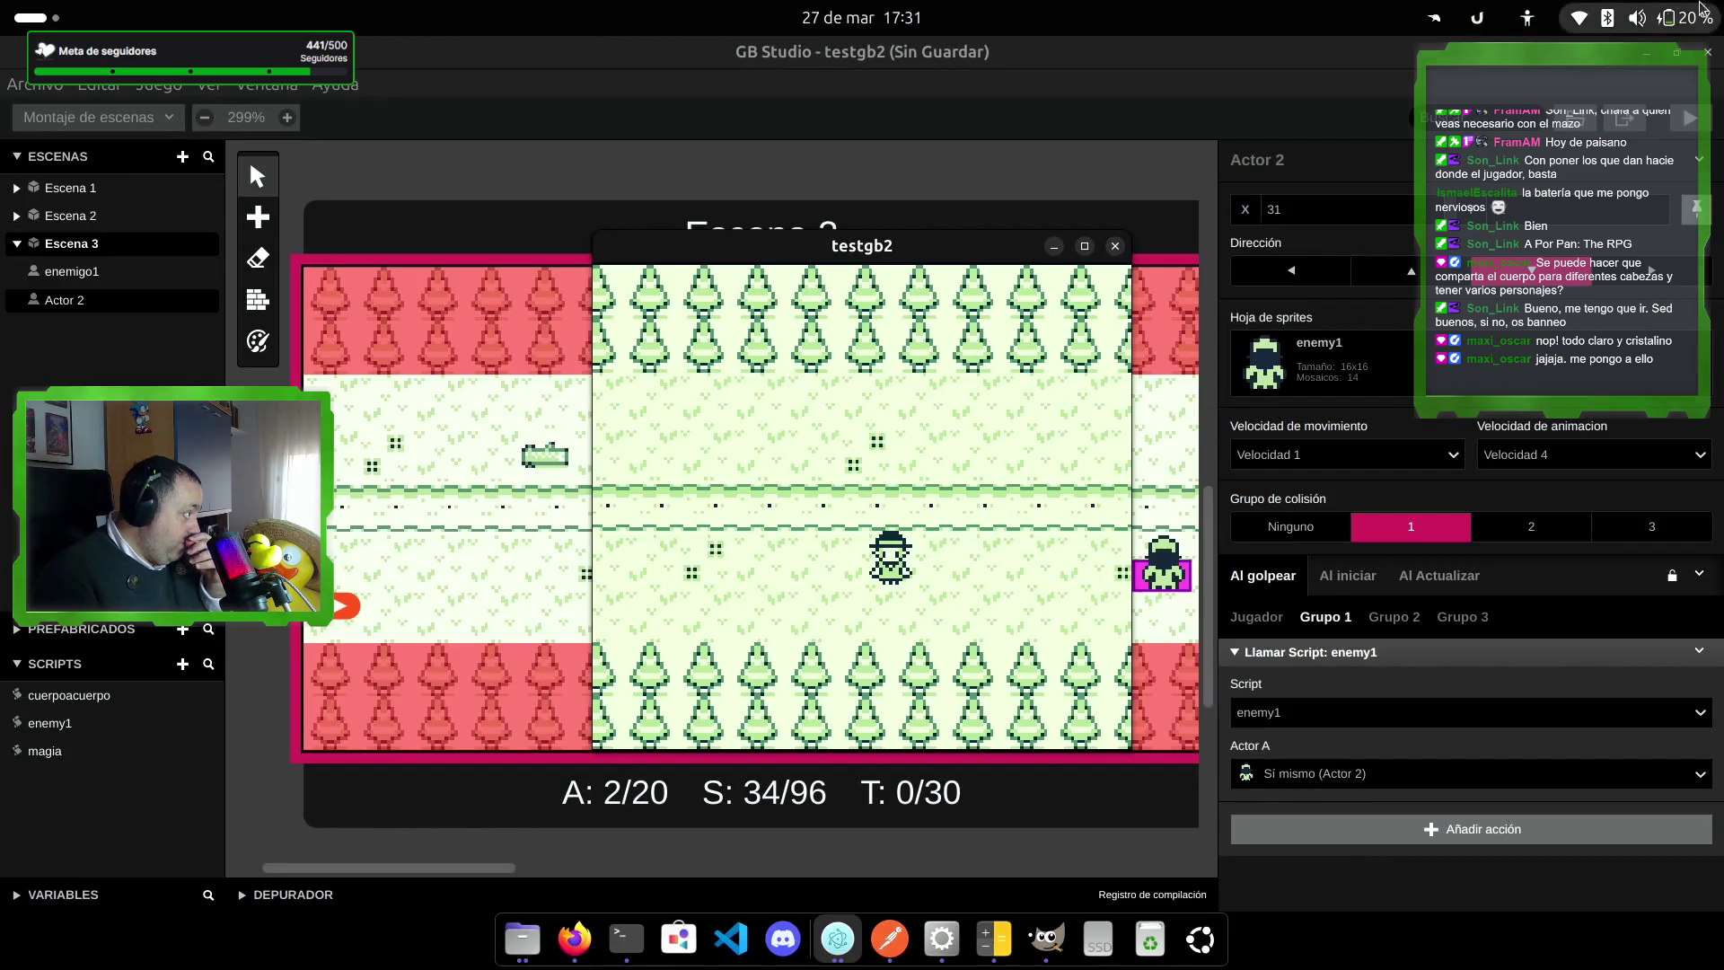
{"action": "left_click", "coordinate": [1116, 246]}
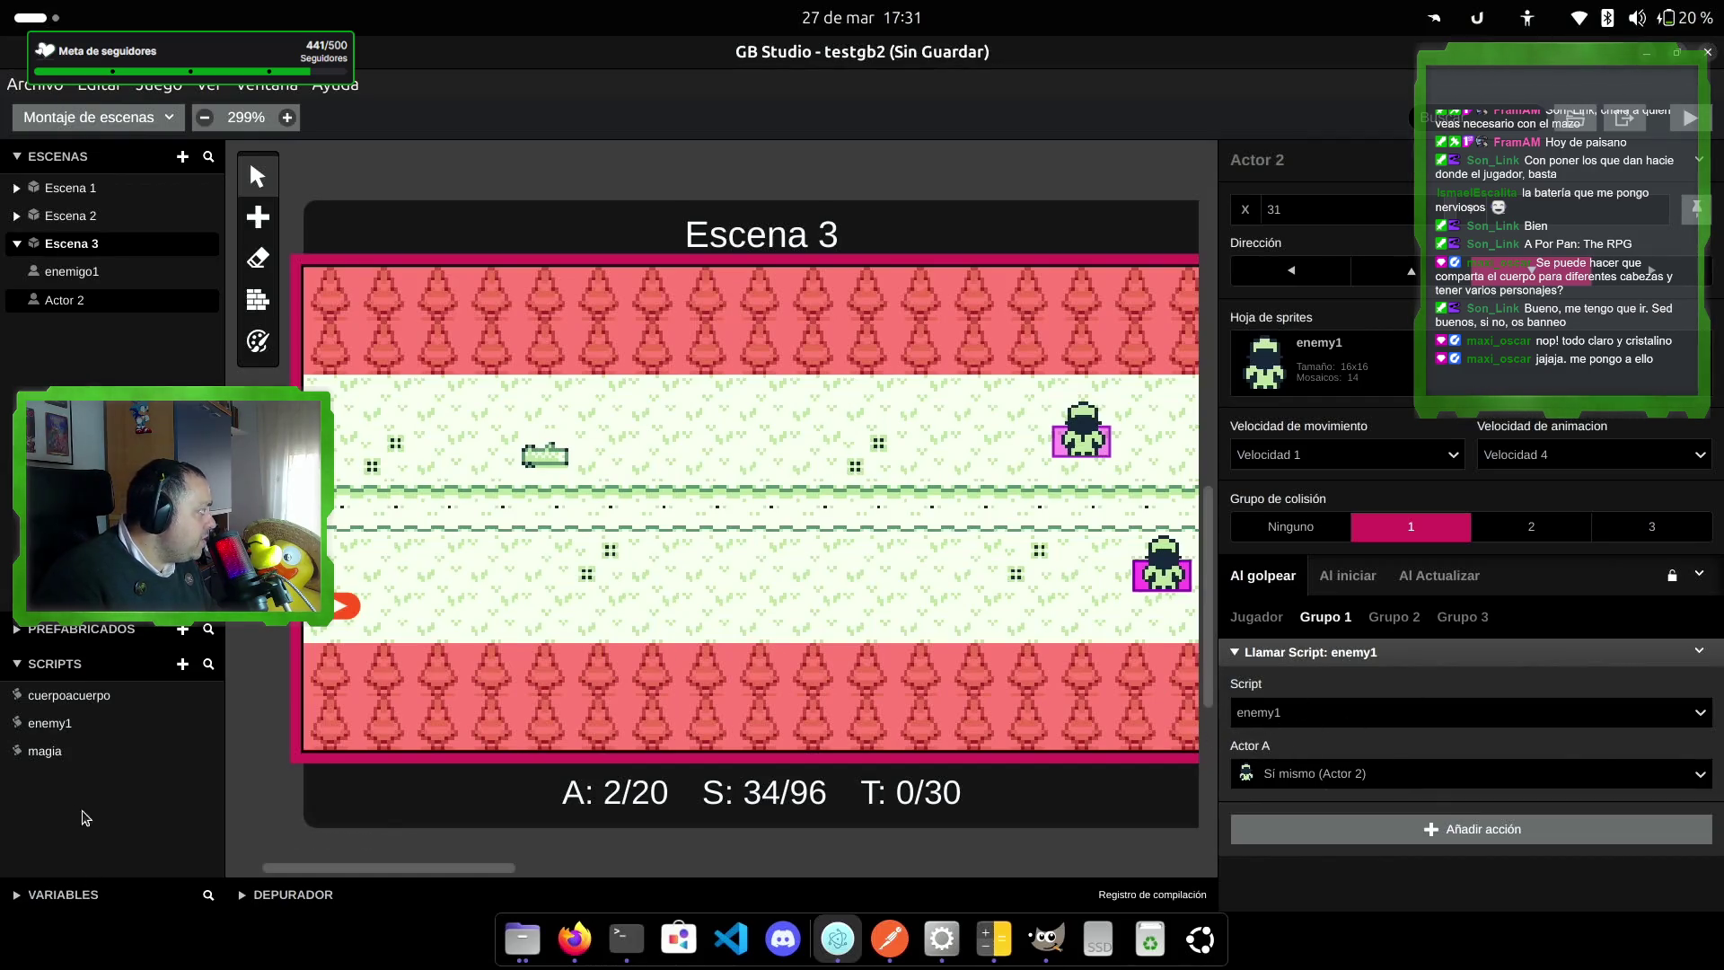
Step: Switch enemy1's Actor A effect to Dividir En and lower its speed to Velocidad 1
{"action": "left_click", "coordinate": [87, 723]}
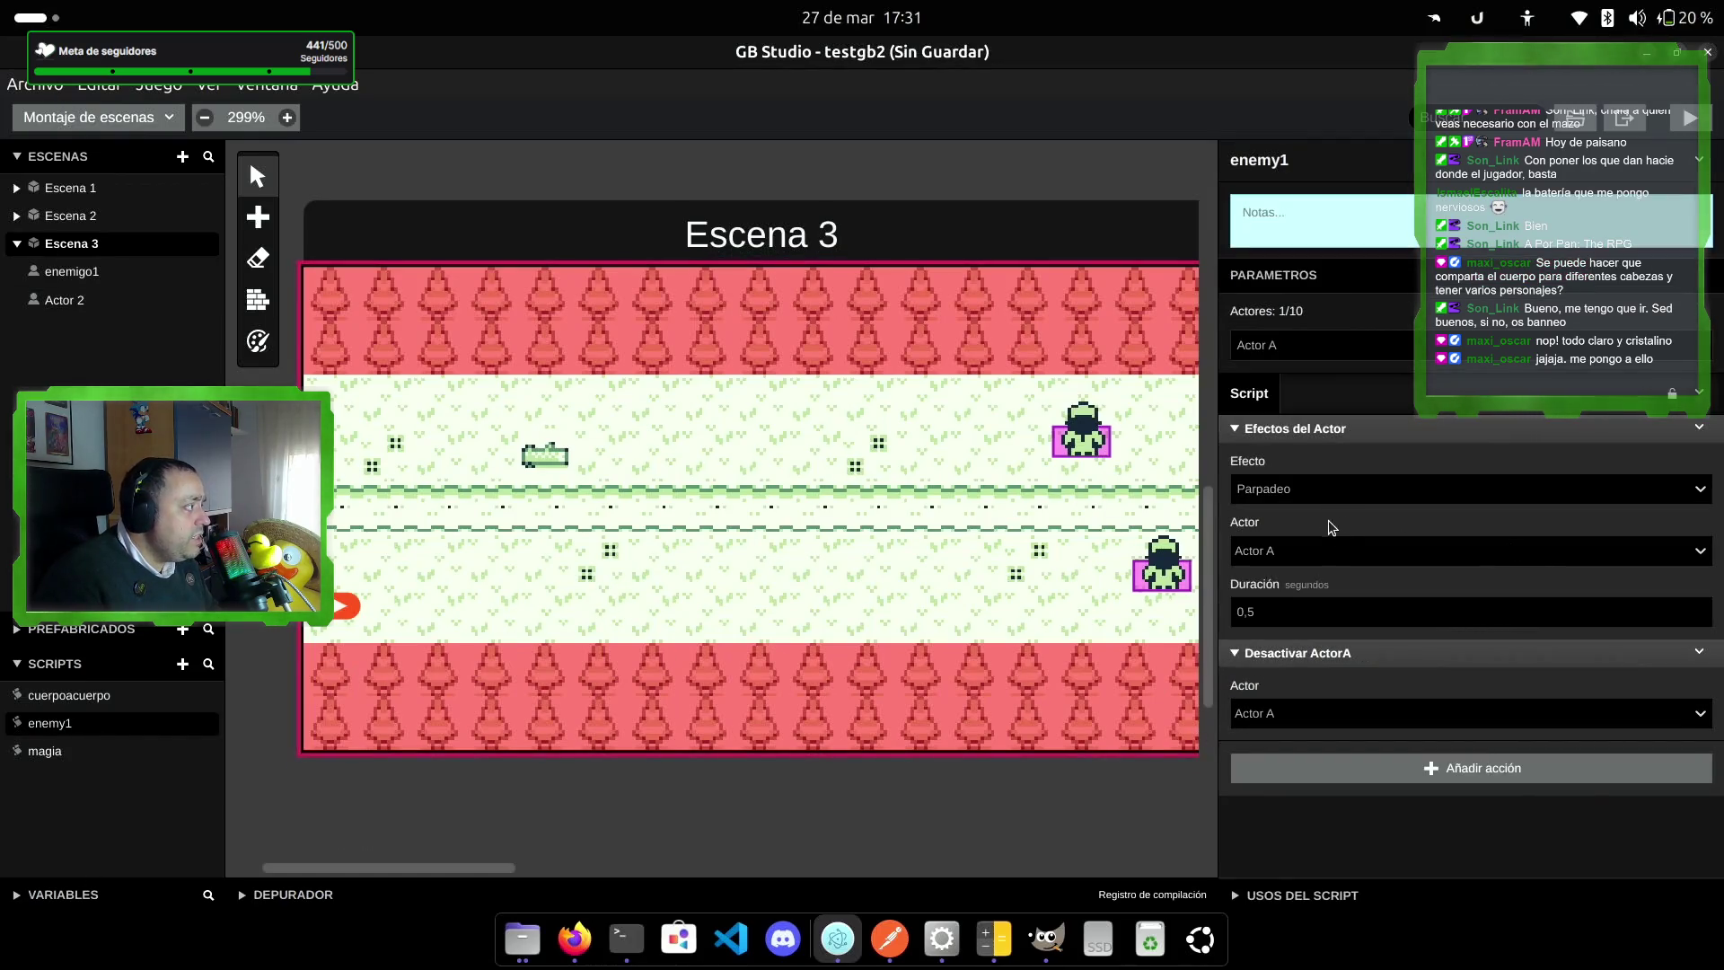
{"action": "left_click", "coordinate": [1343, 489]}
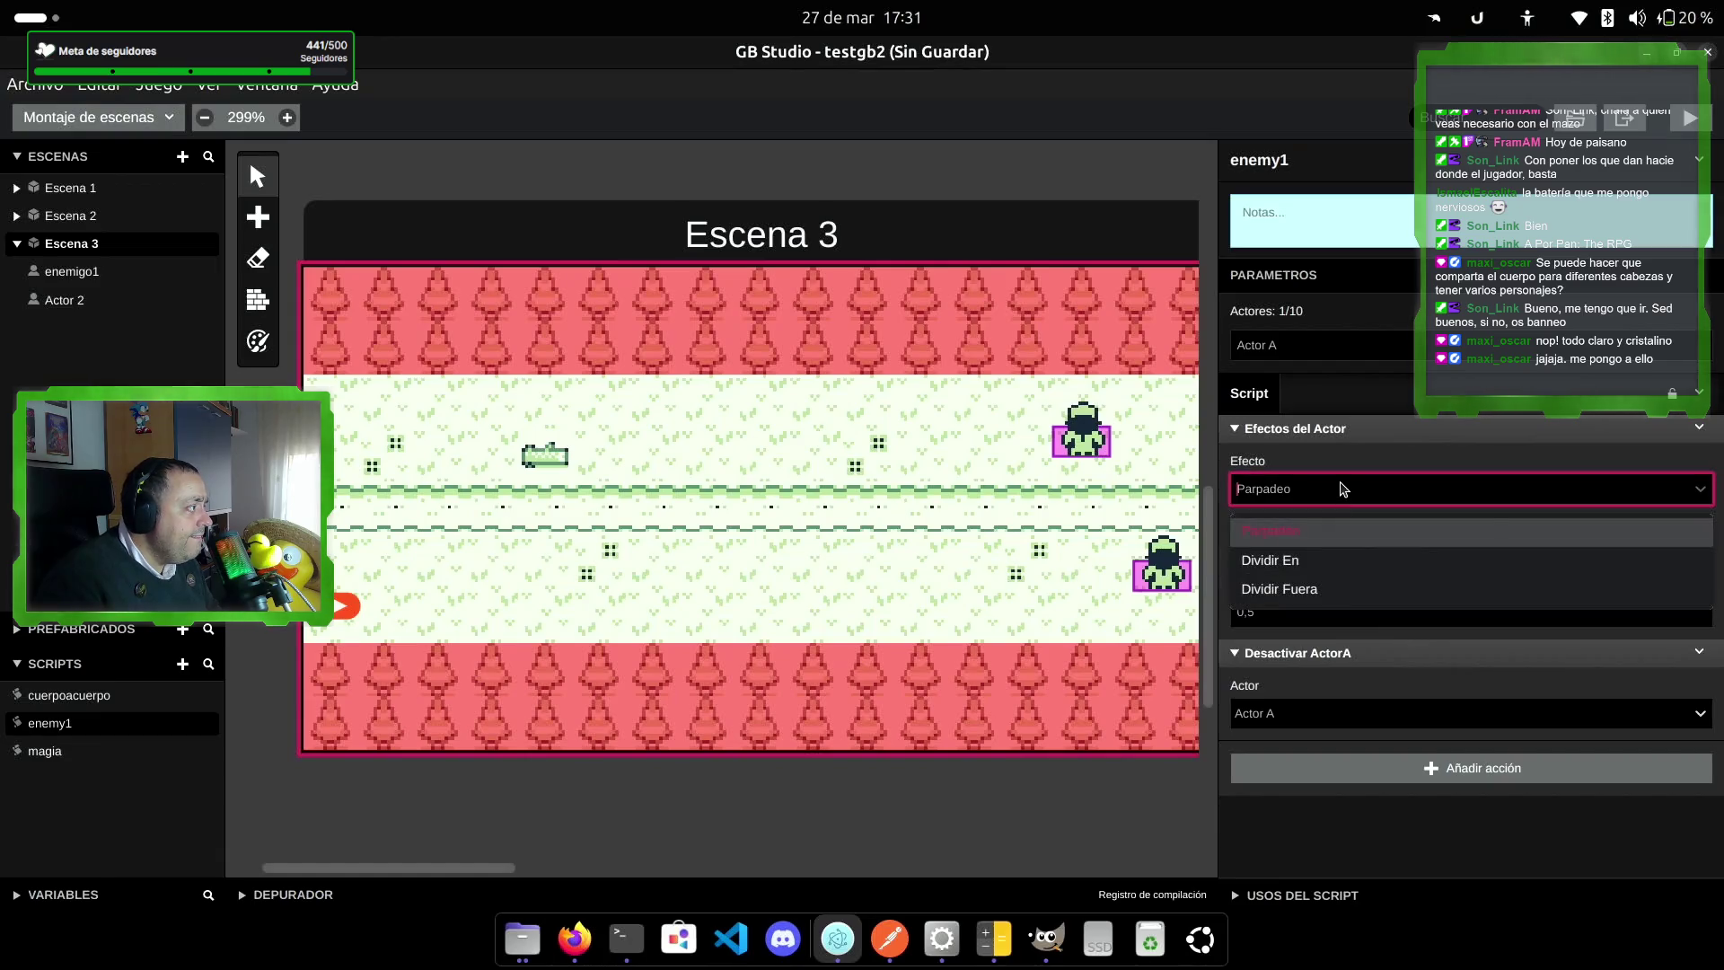
{"action": "left_click", "coordinate": [1329, 553]}
{"action": "left_click", "coordinate": [1358, 551]}
{"action": "left_click", "coordinate": [1358, 551]}
{"action": "left_click", "coordinate": [1539, 614]}
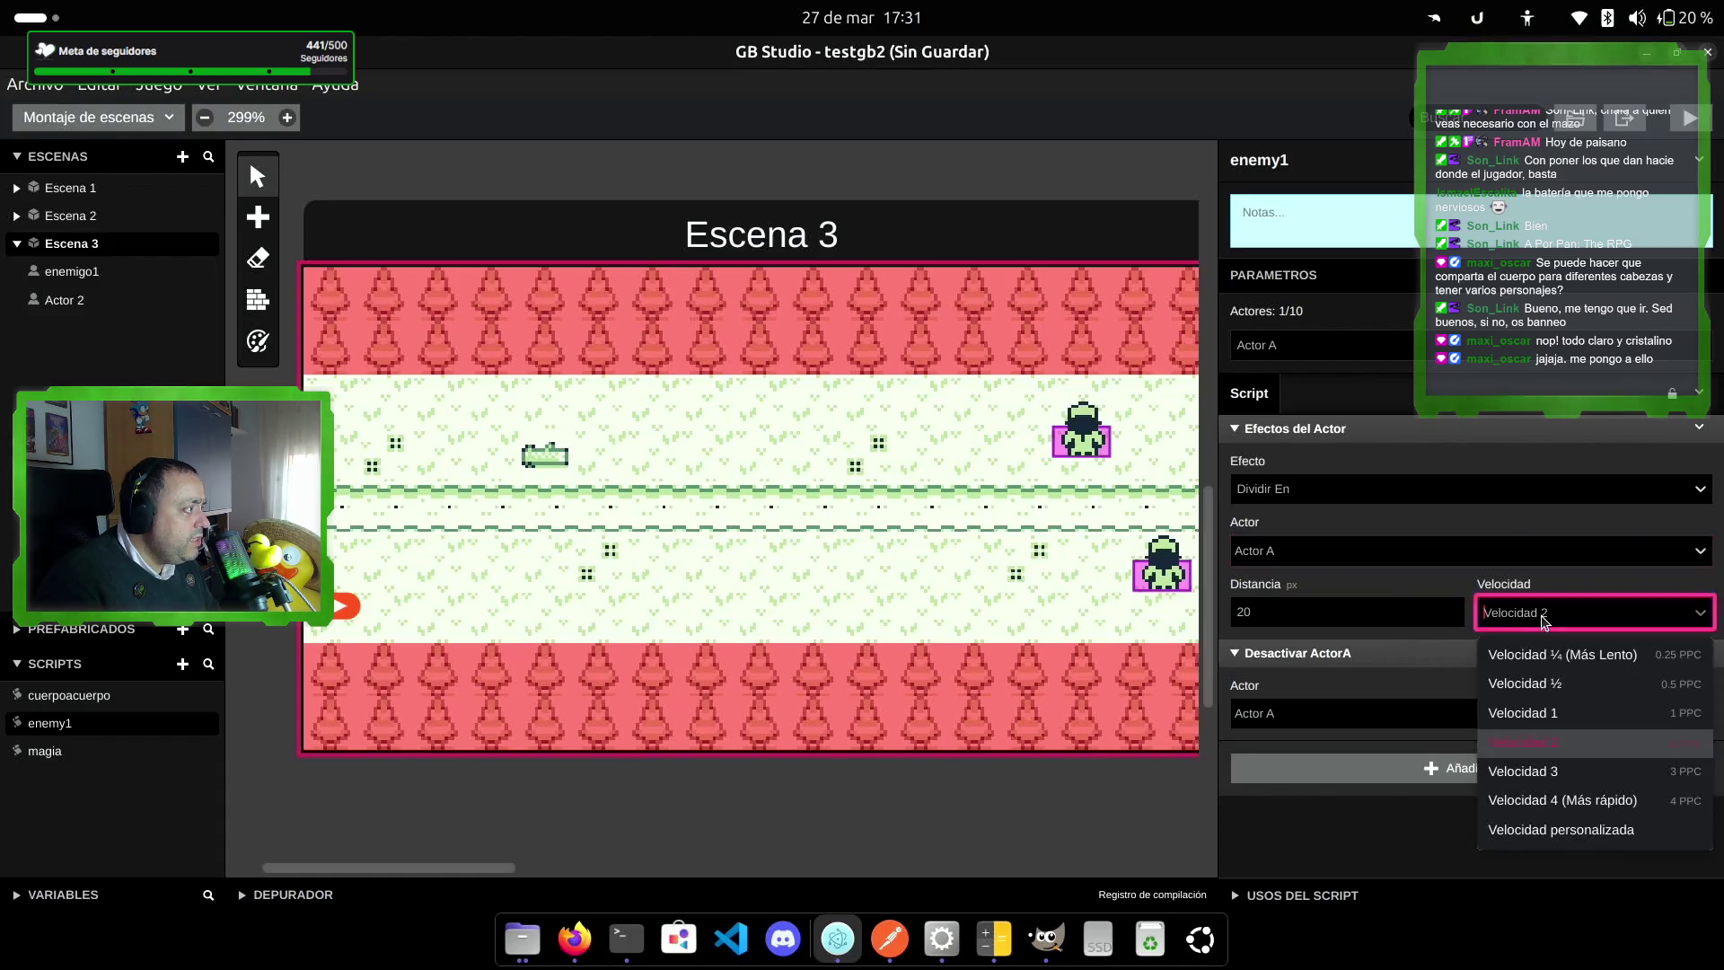
{"action": "left_click", "coordinate": [1544, 709]}
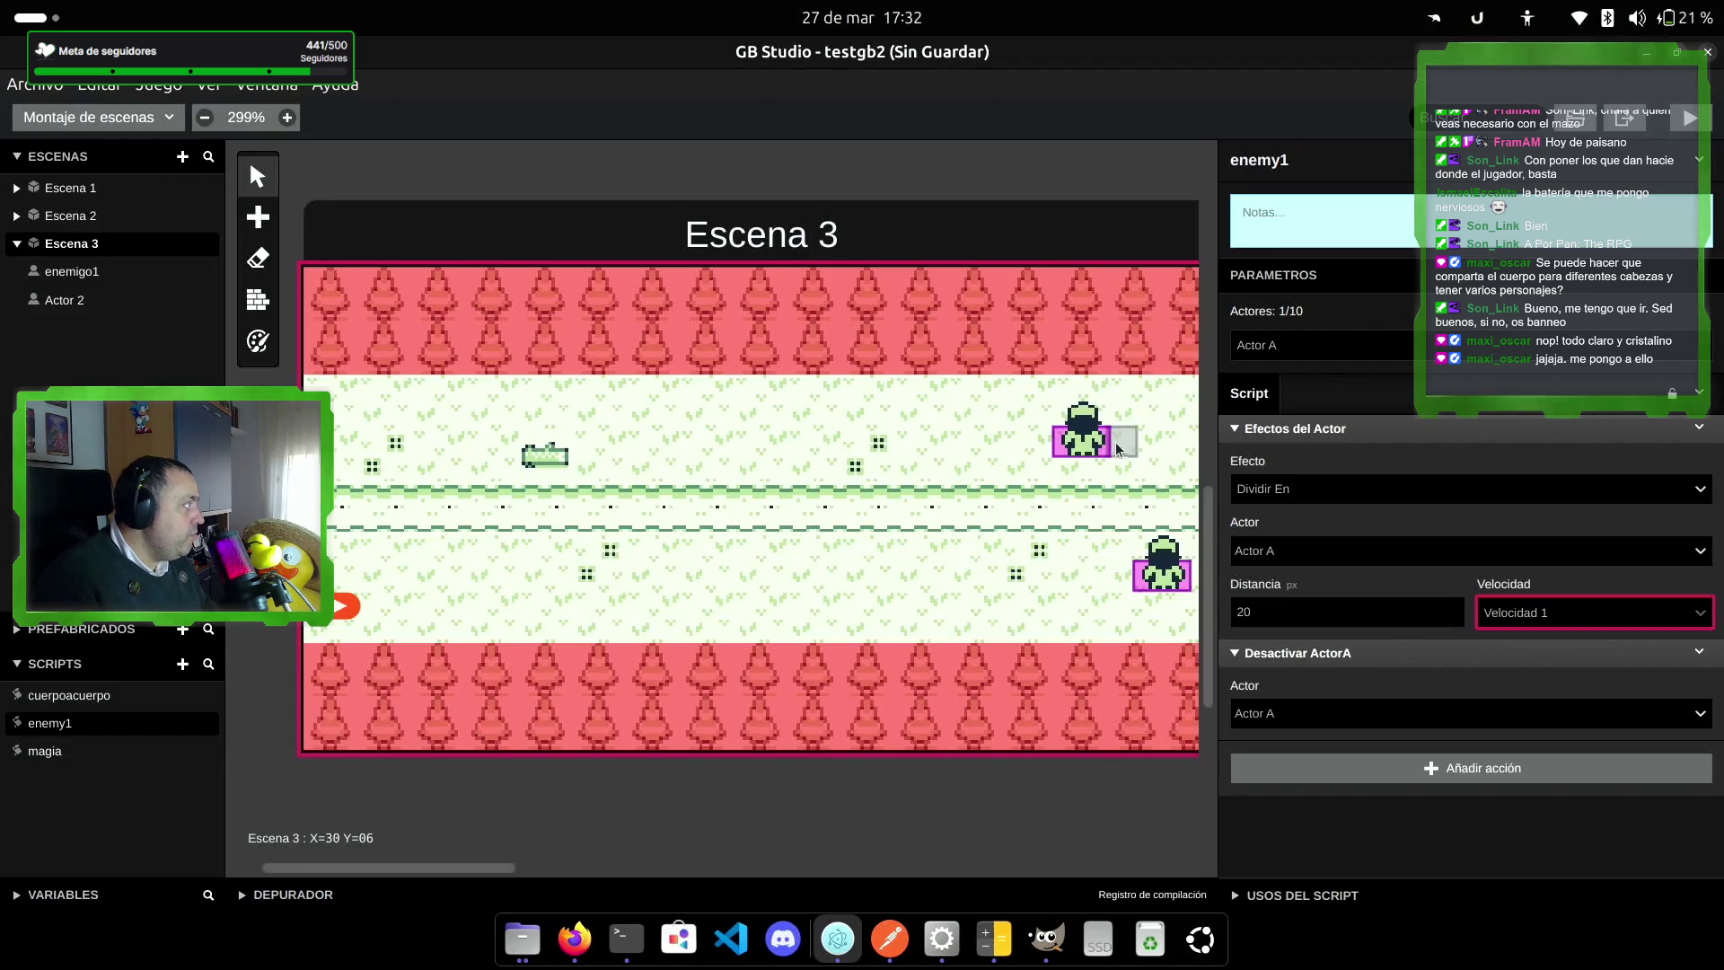
{"action": "left_click", "coordinate": [99, 276]}
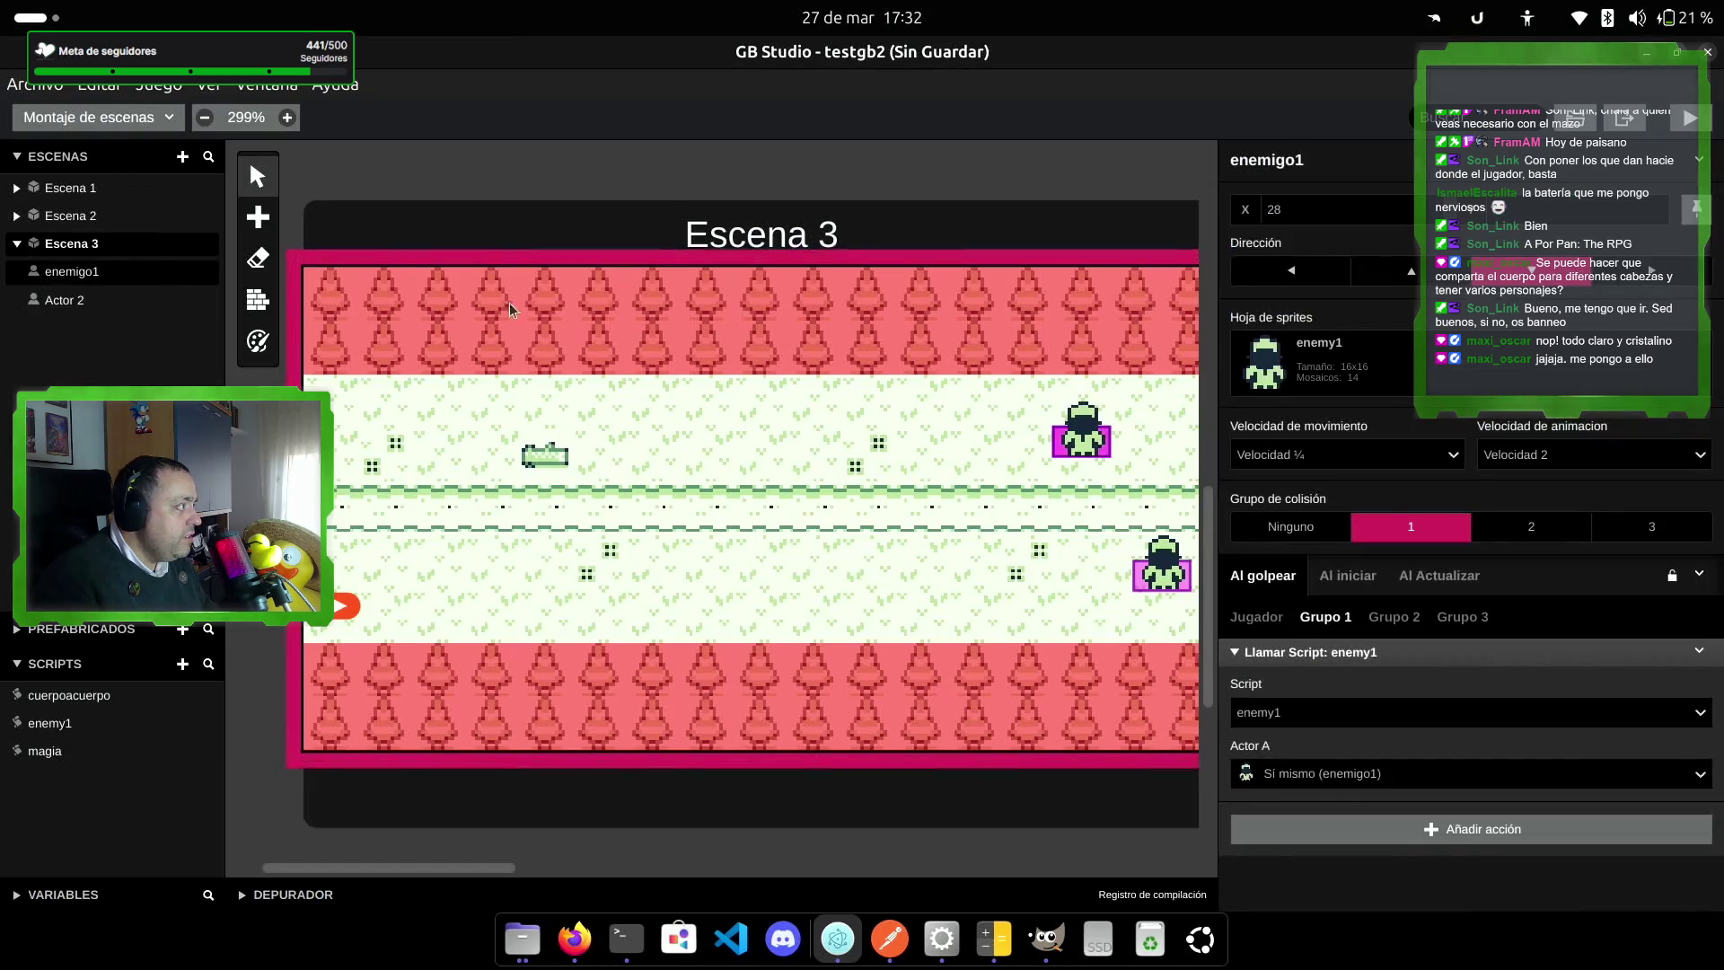
Step: Create a new script and name it jugadorgolpeado
{"action": "left_click", "coordinate": [1255, 617]}
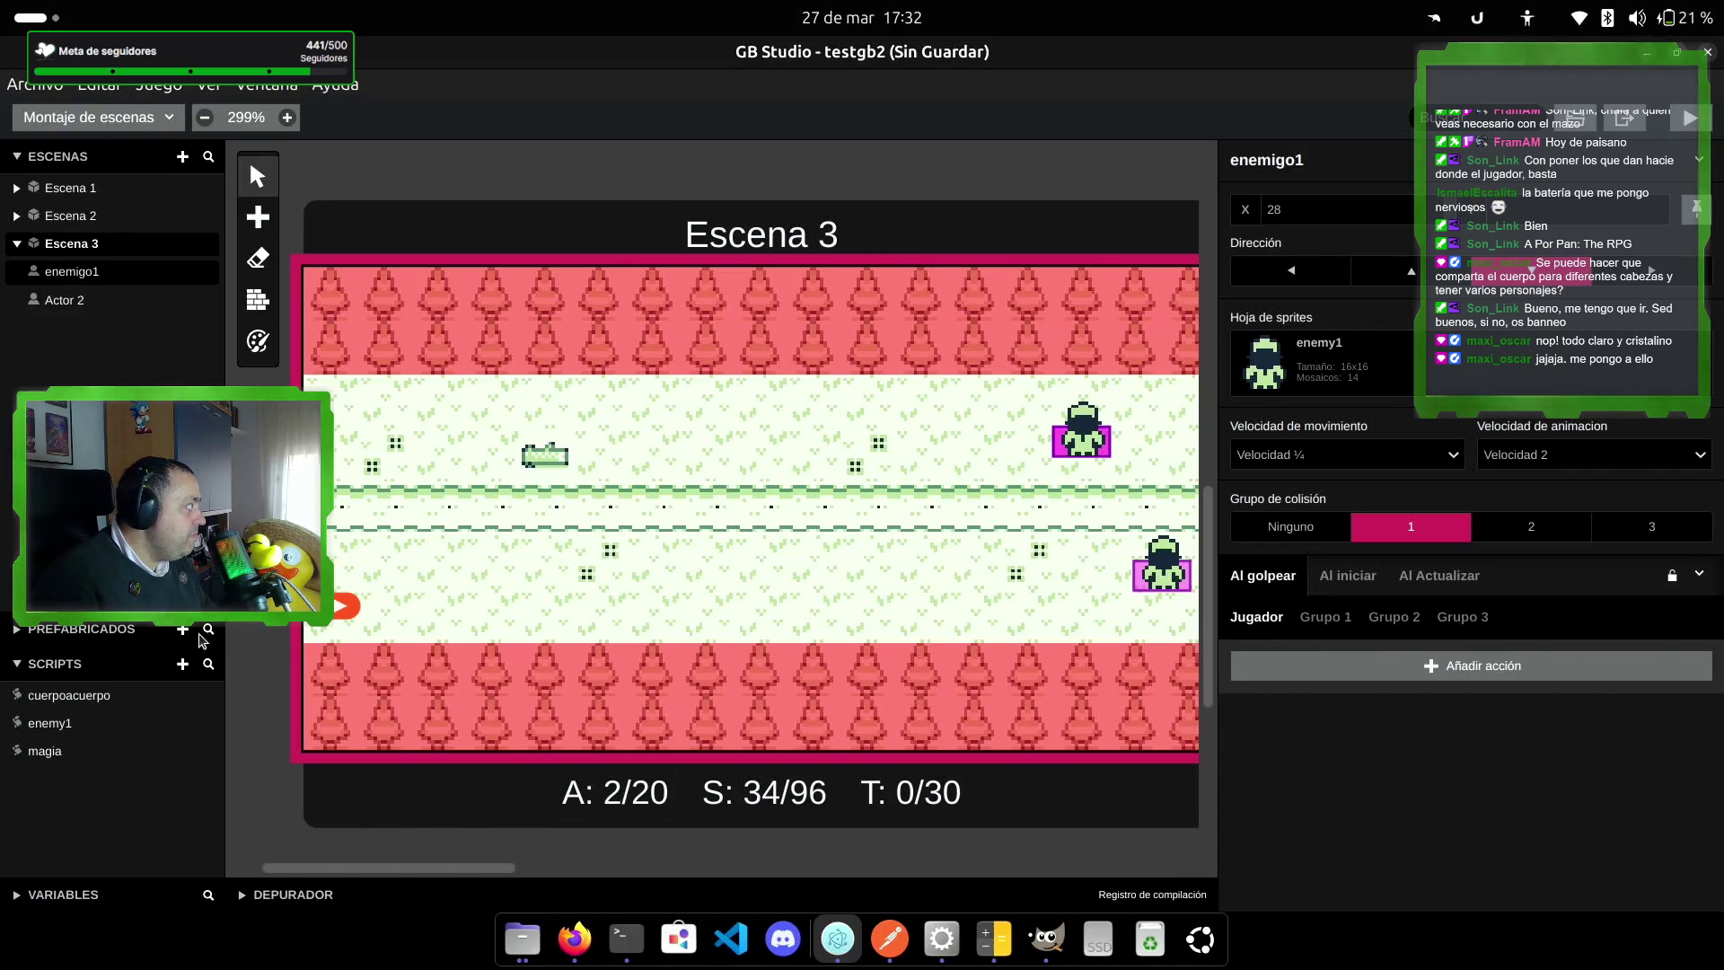
{"action": "left_click", "coordinate": [182, 663]}
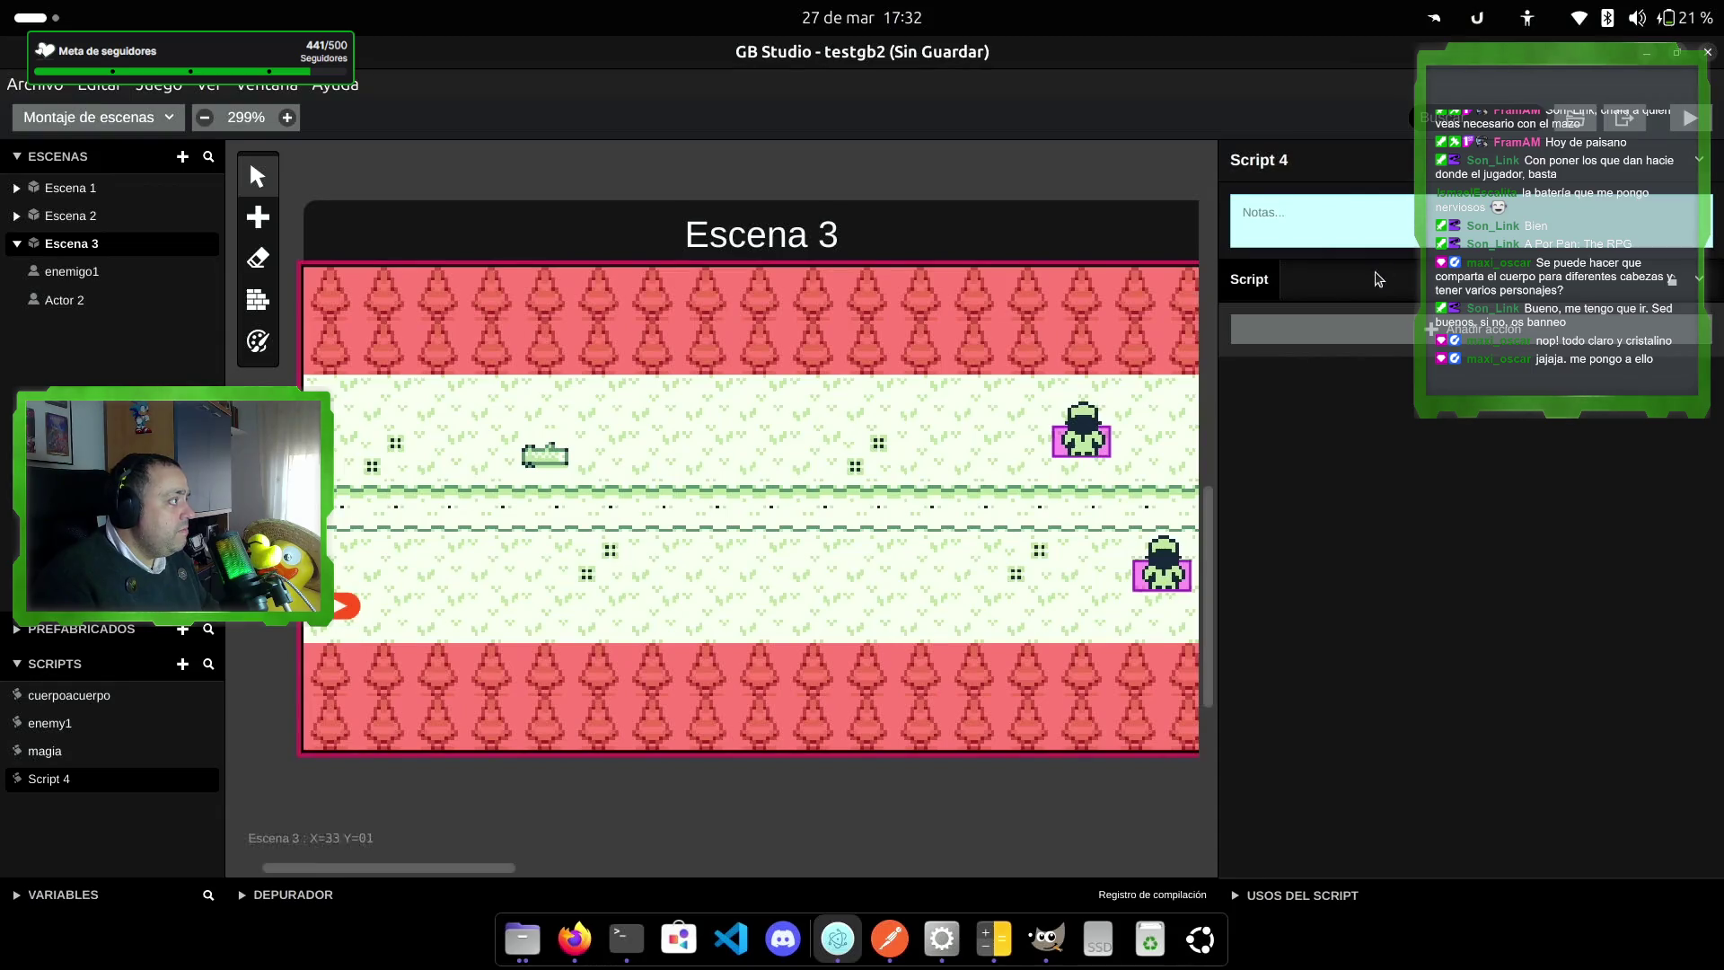
{"action": "double_click", "coordinate": [1270, 167]}
{"action": "triple_click", "coordinate": [1301, 165]}
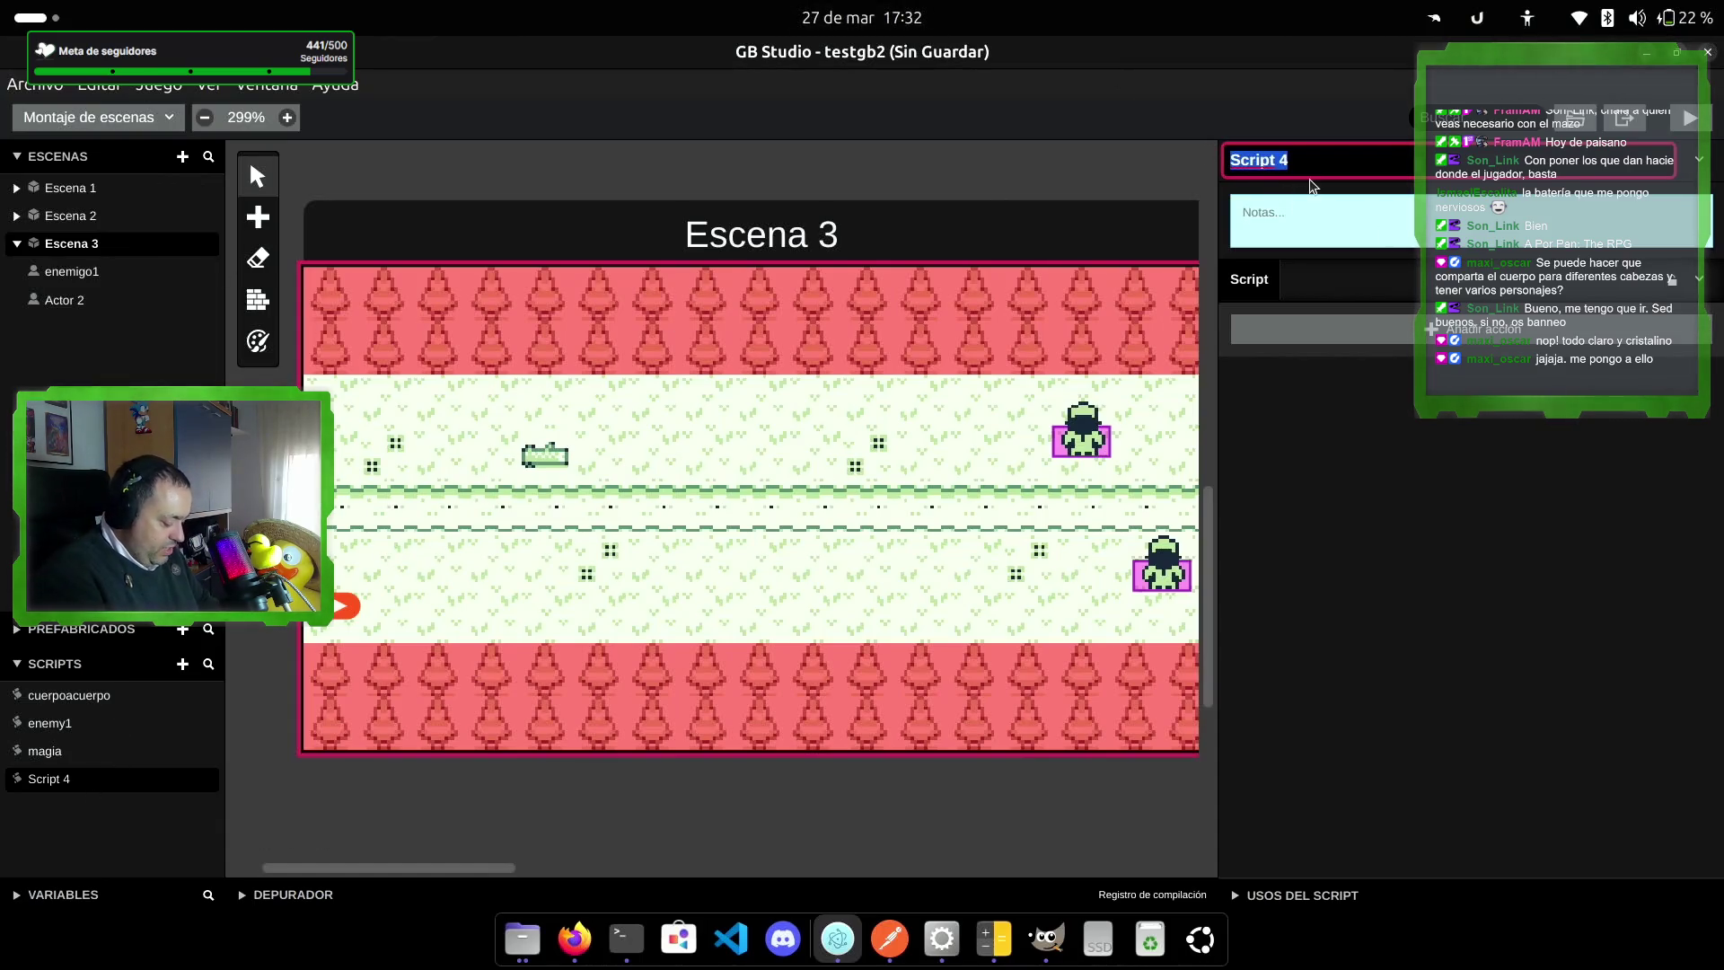
{"action": "type", "text": "jugador"}
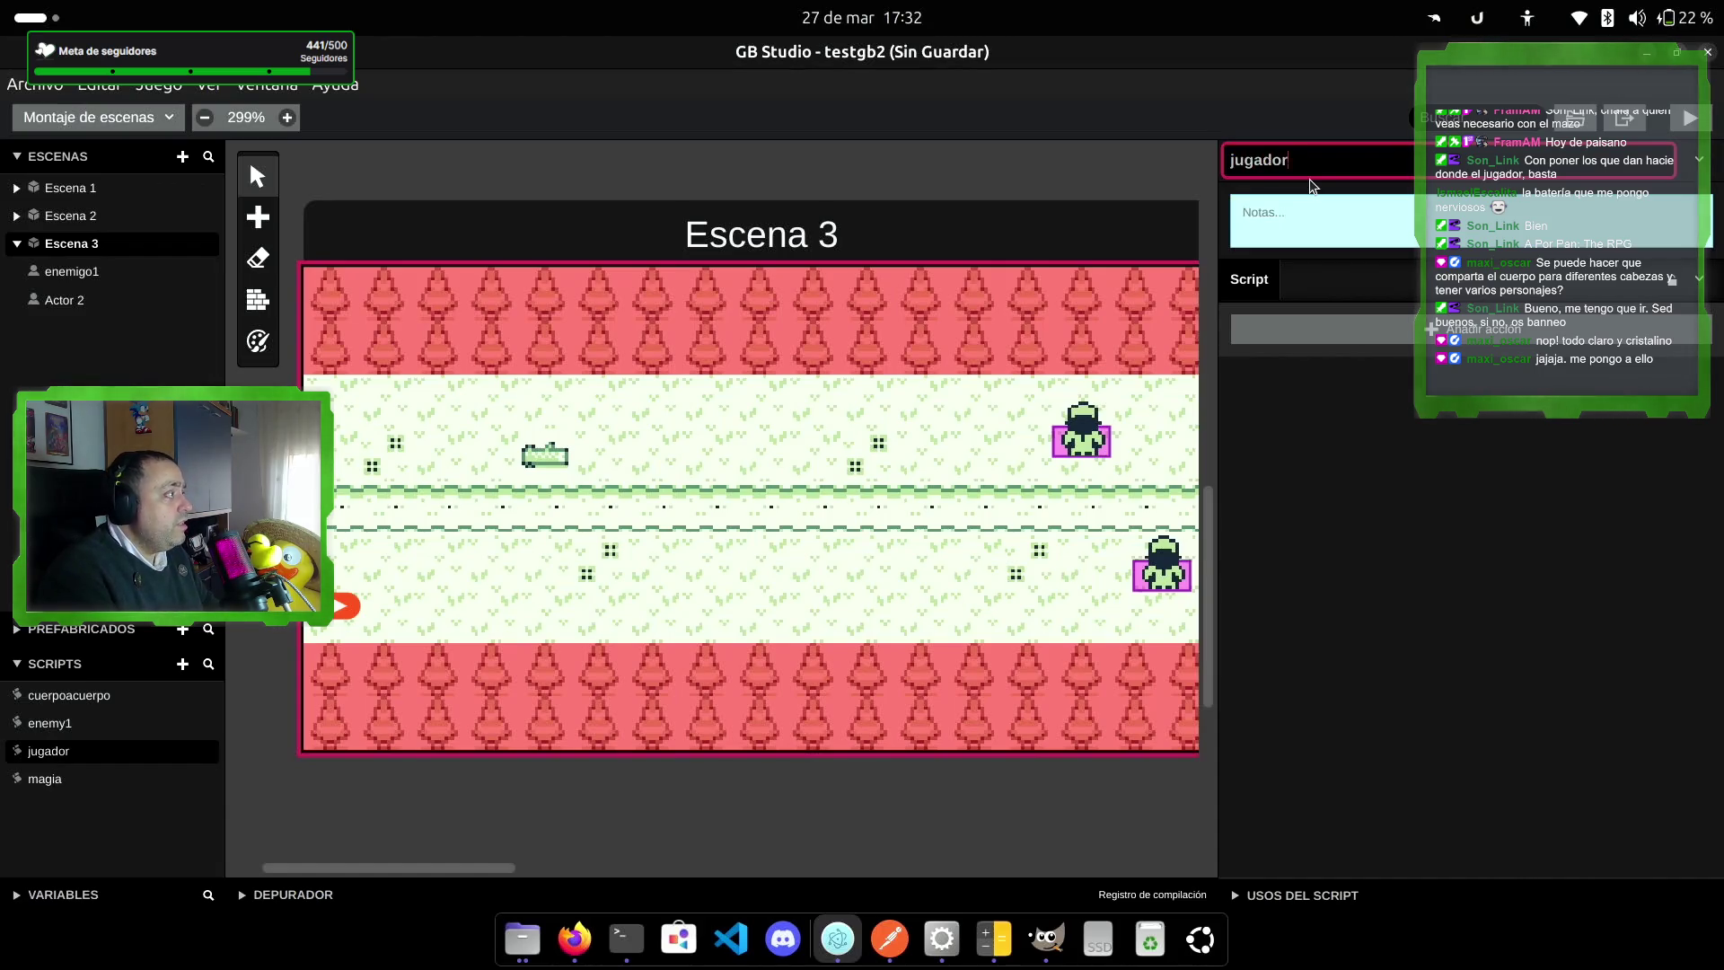
{"action": "type", "text": "golpeado"}
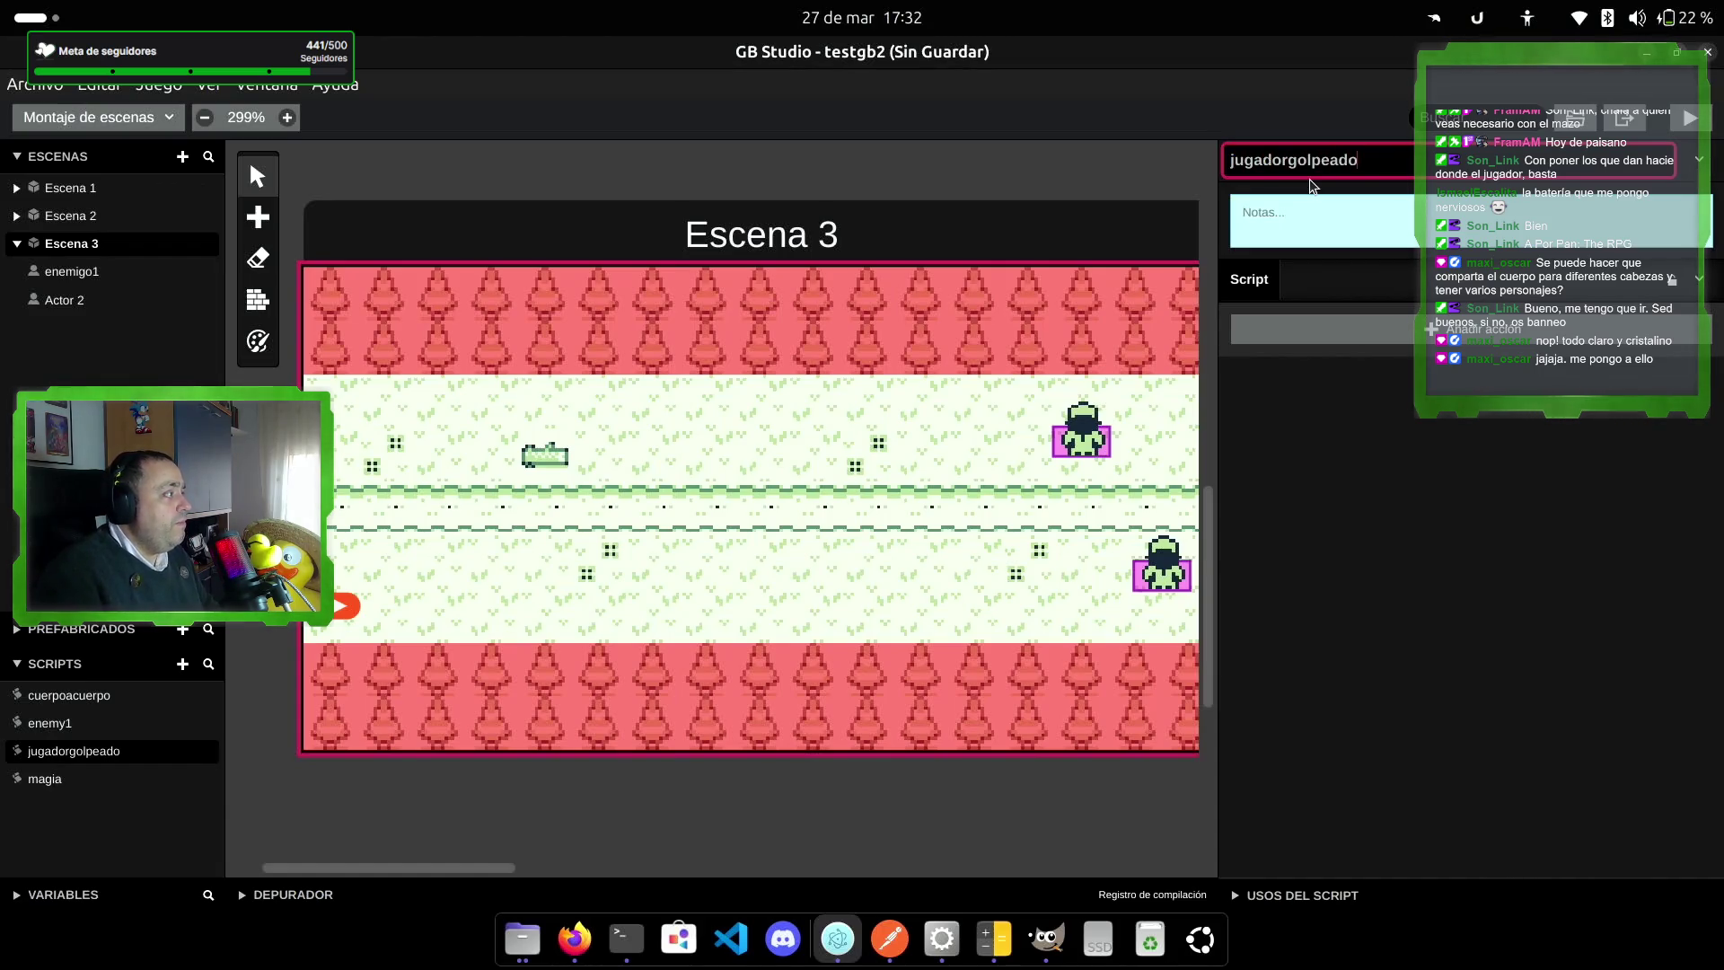
Step: Add an Efectos del Actor action that blinks the player (Jugador) with Parpadeo for 0,5 seconds
{"action": "left_click", "coordinate": [1381, 332]}
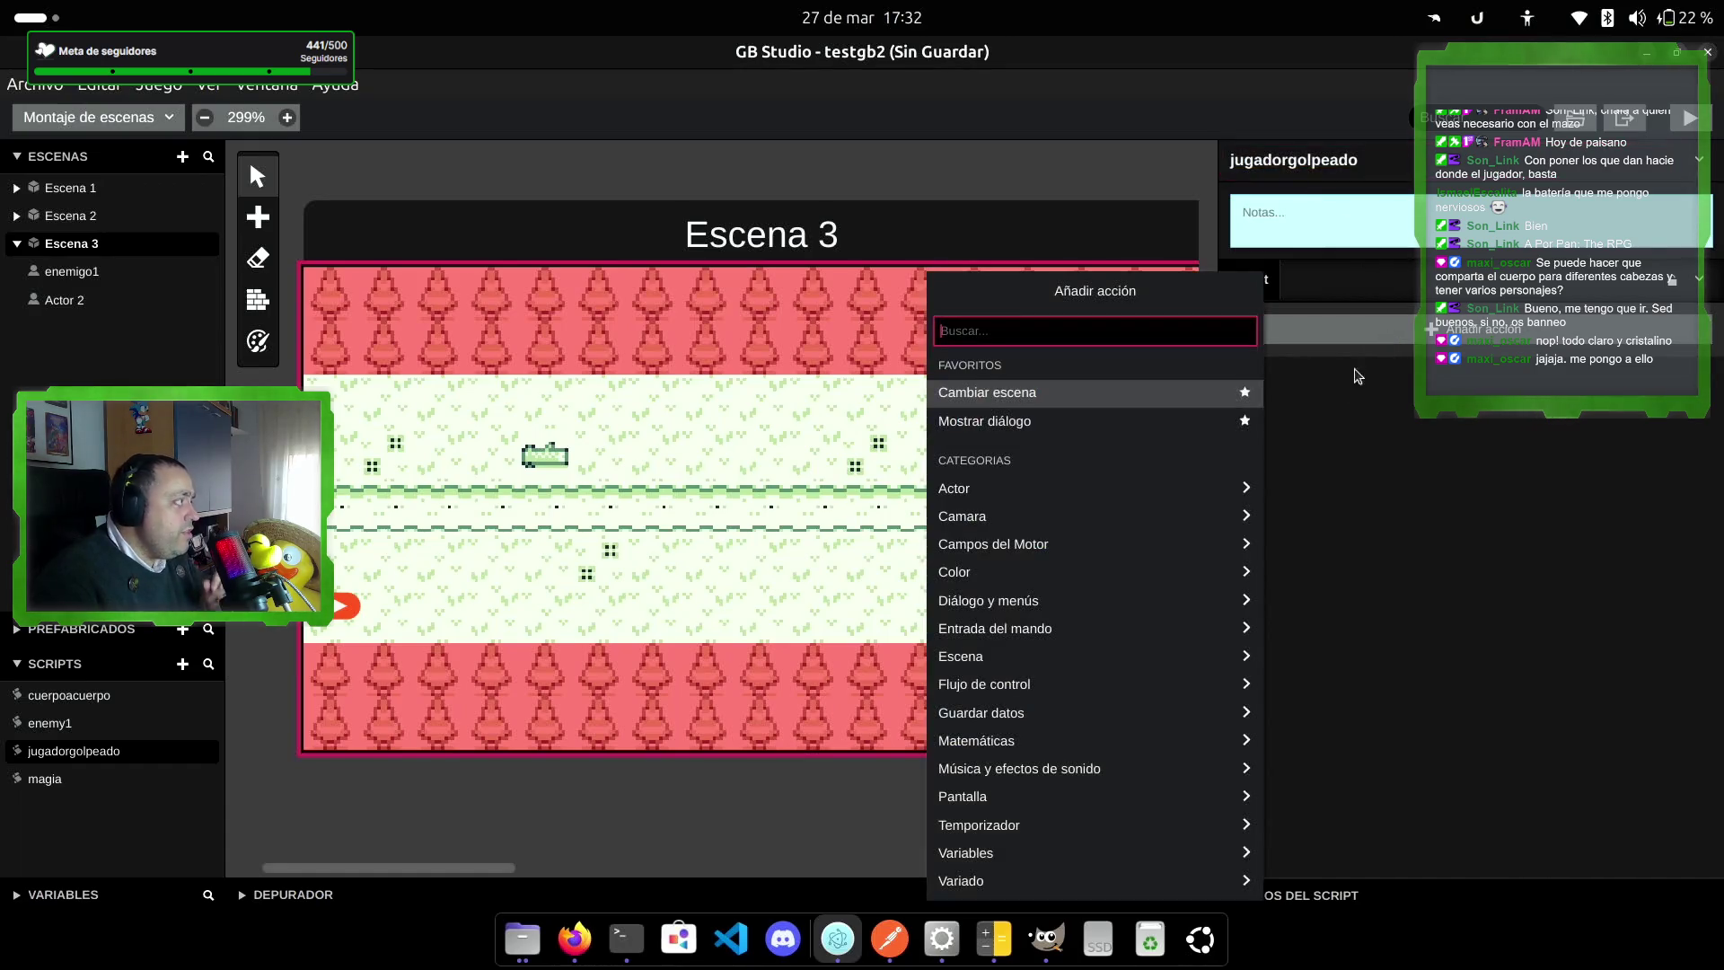
{"action": "left_click", "coordinate": [1043, 489]}
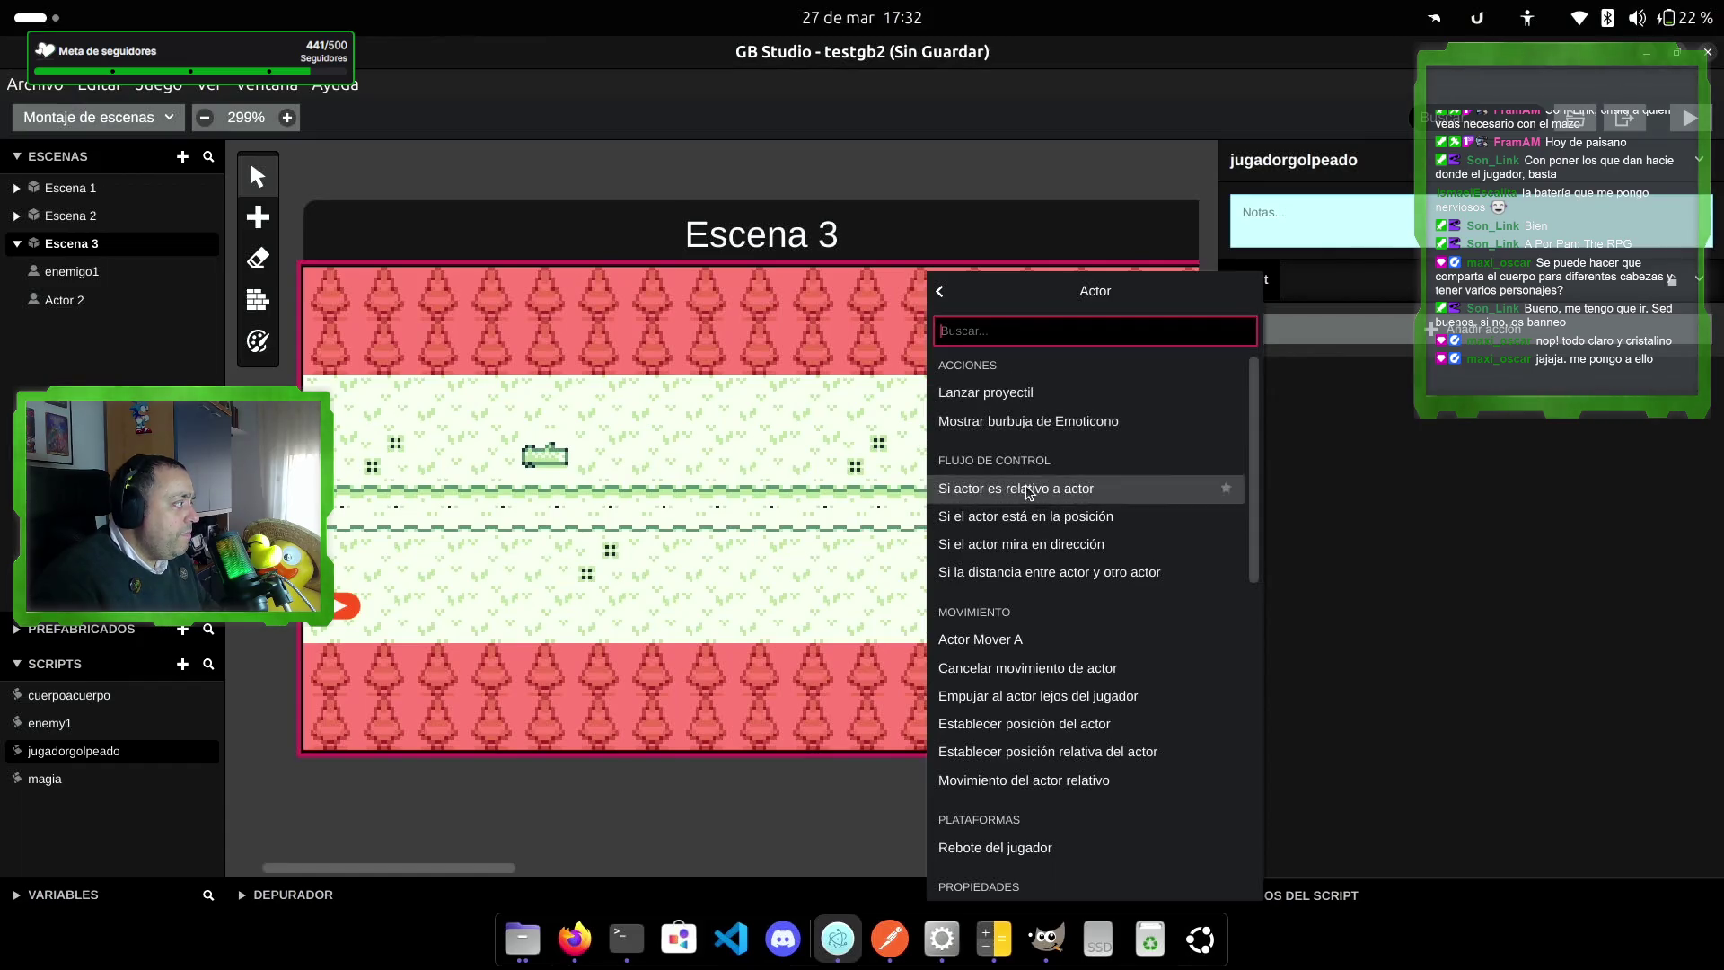
{"action": "scroll", "coordinate": [1107, 752], "scroll_direction": "down", "scroll_amount": 2}
{"action": "scroll", "coordinate": [1081, 745], "scroll_direction": "down", "scroll_amount": 2}
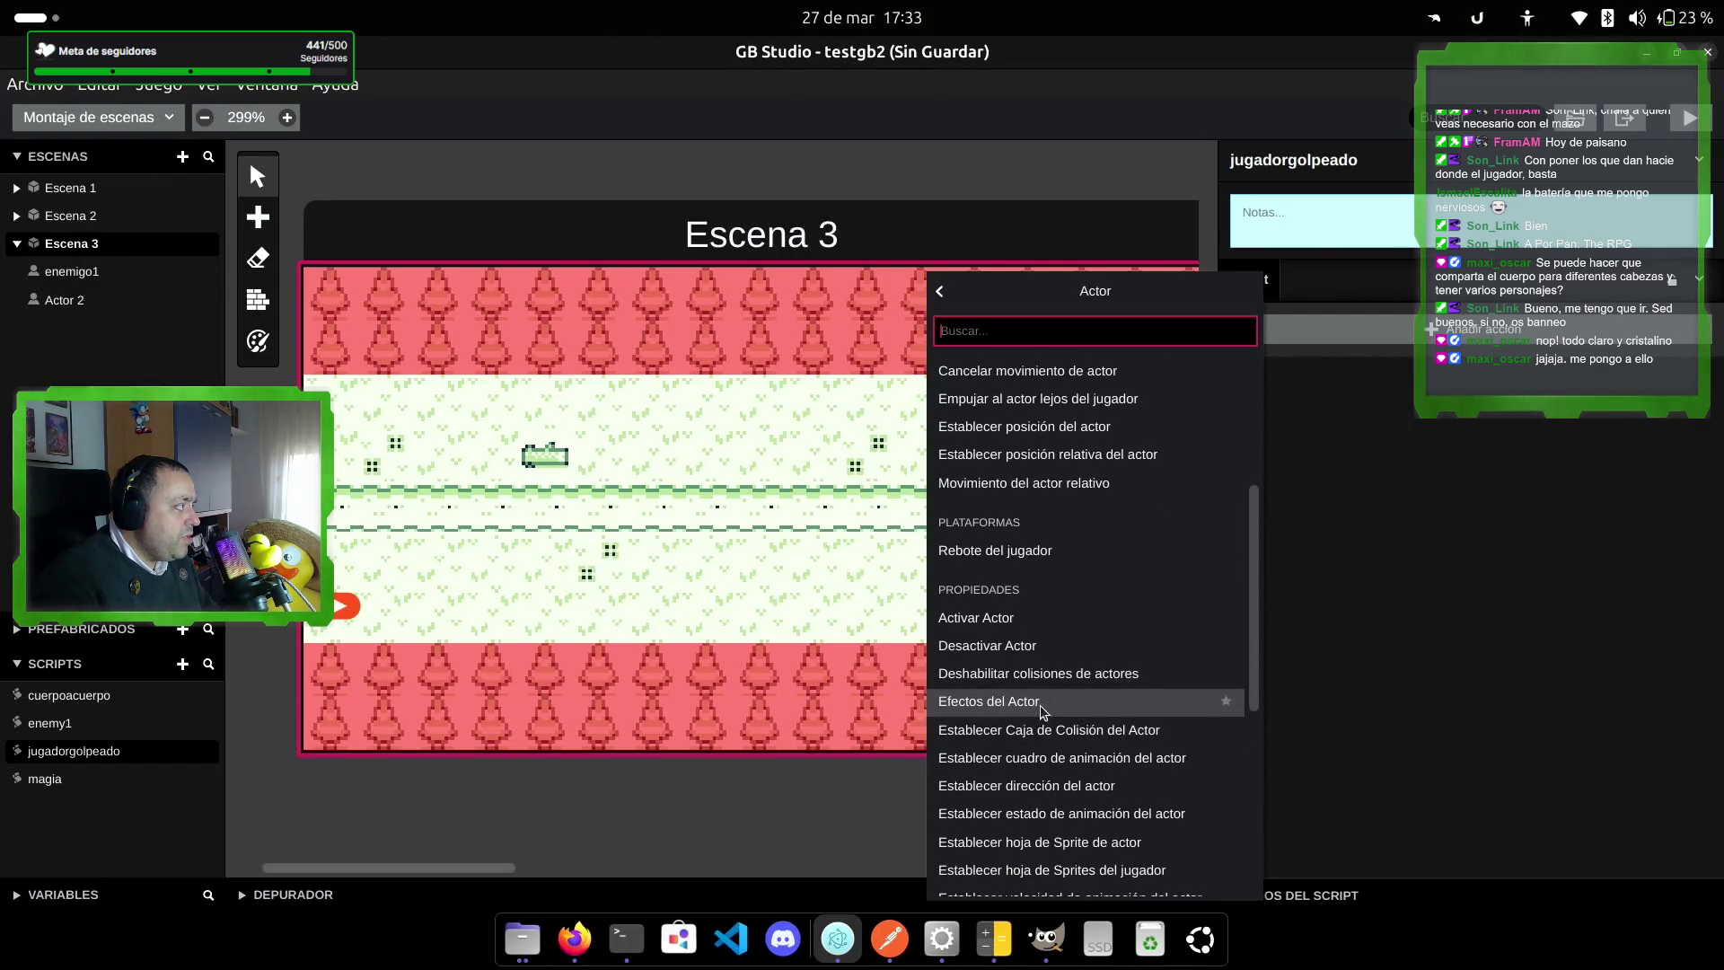
{"action": "left_click", "coordinate": [1051, 706]}
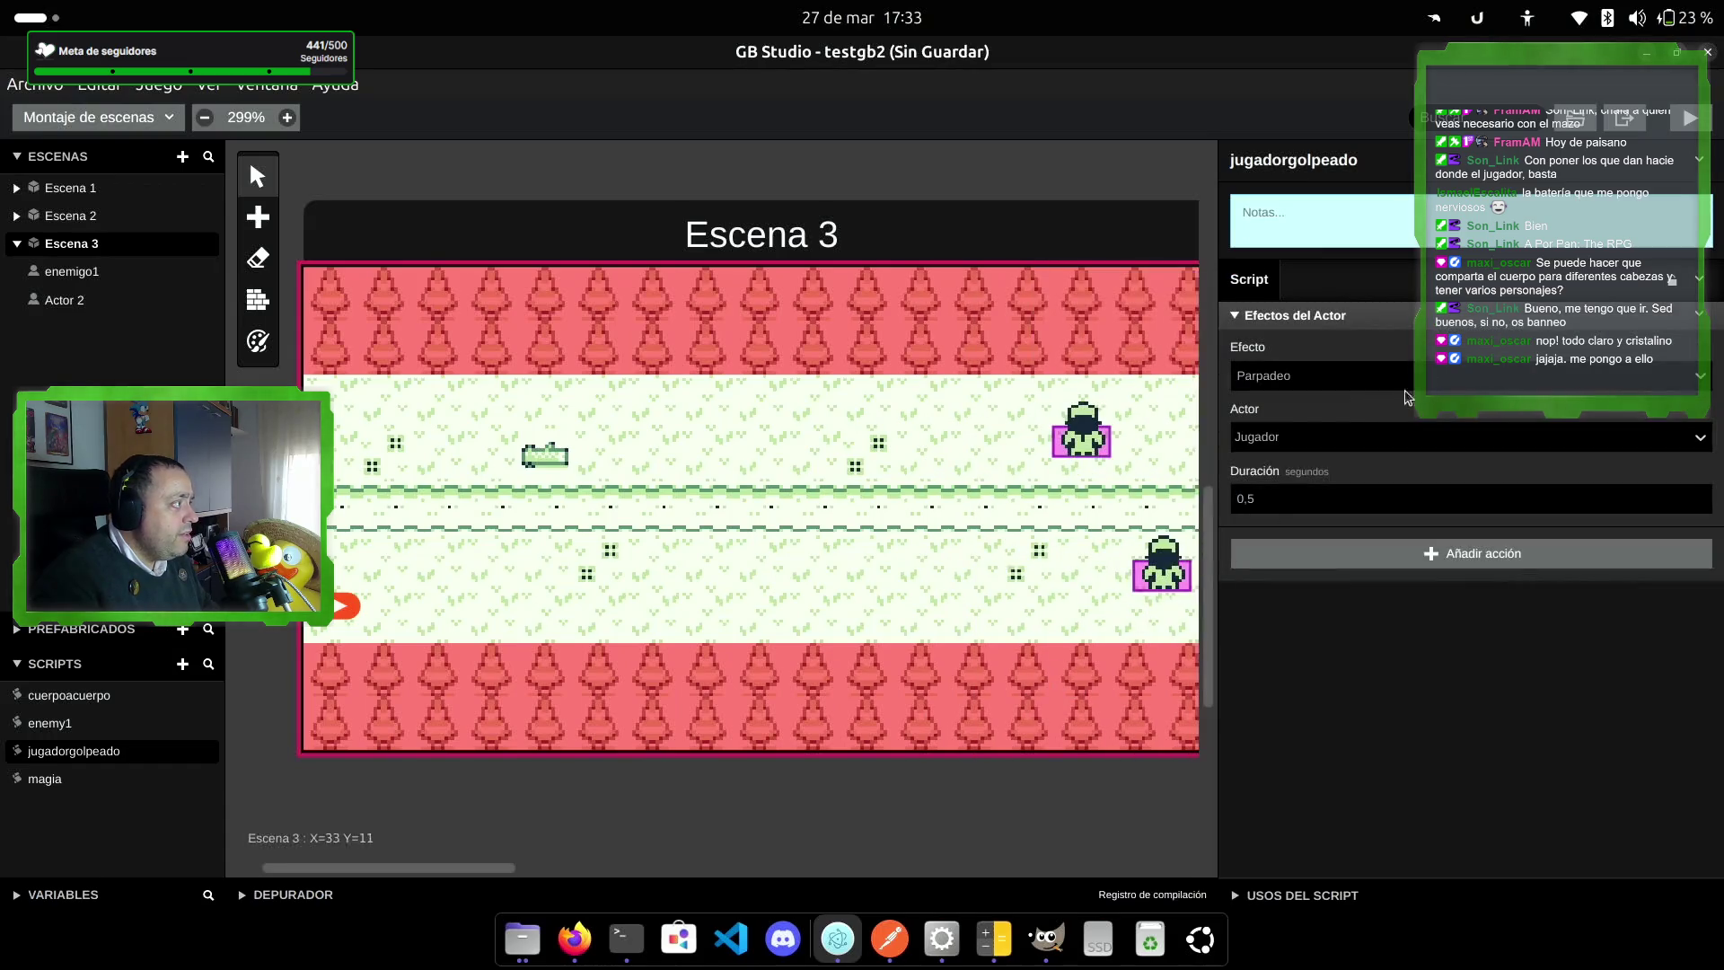
{"action": "left_click", "coordinate": [1343, 384]}
{"action": "left_click", "coordinate": [1284, 413]}
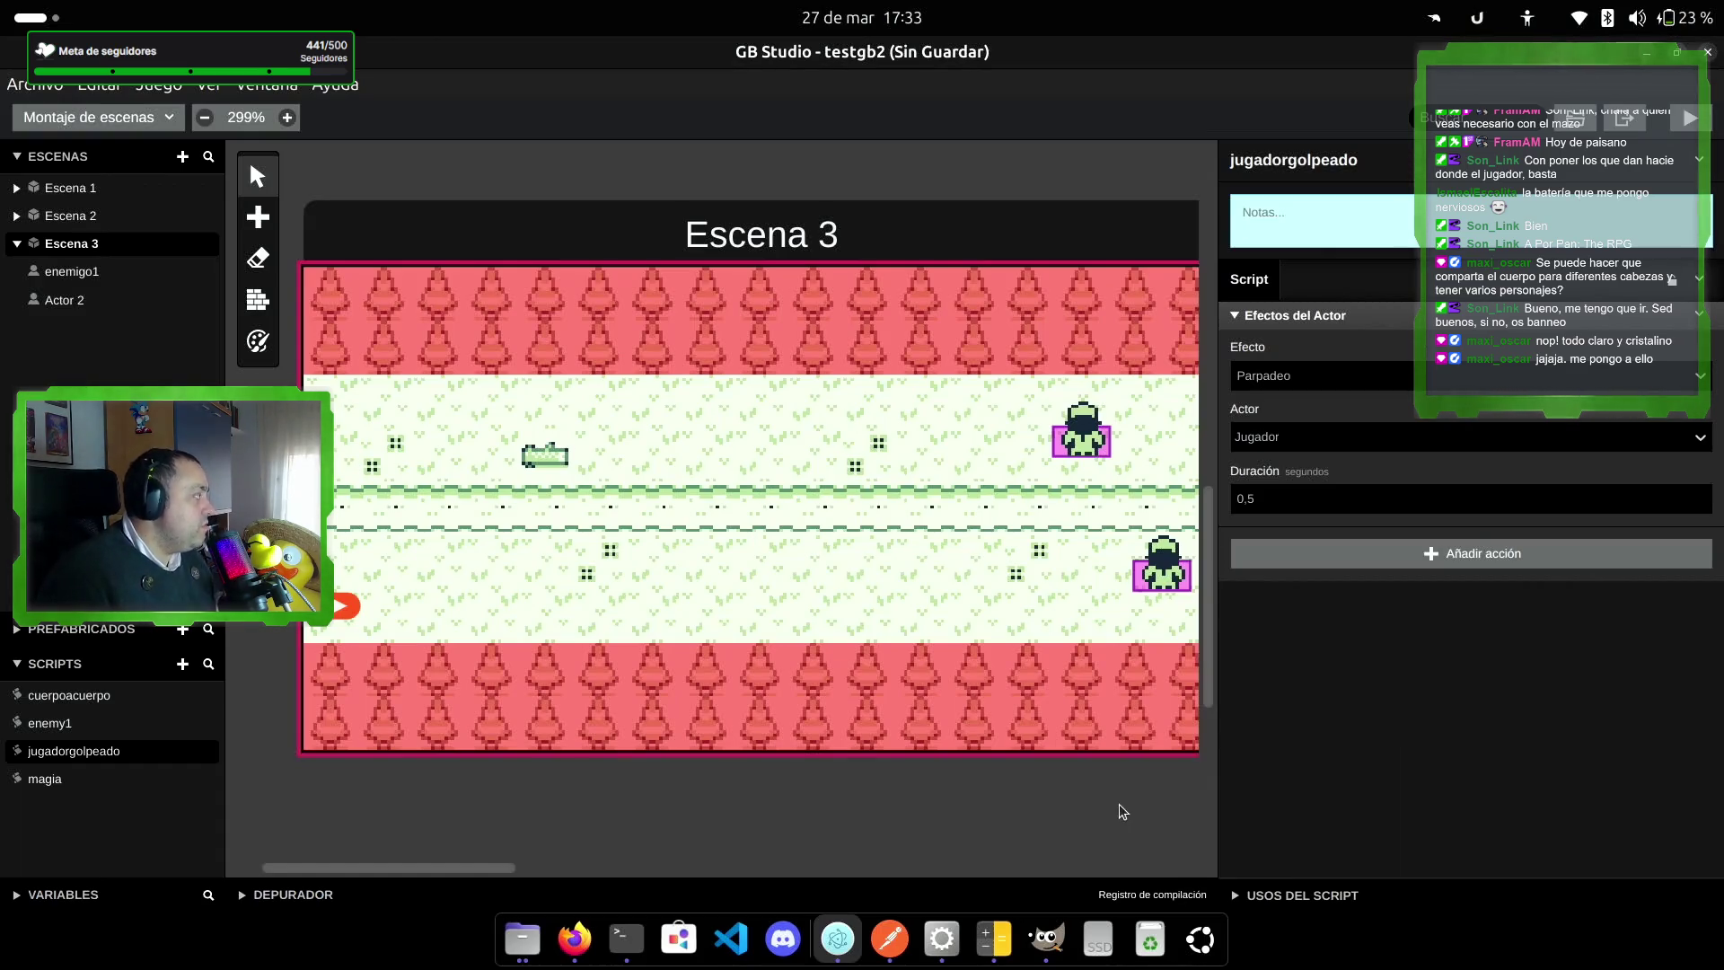
Step: Make enemigo1 call the jugadorgolpeado script when it hits the player
{"action": "left_click", "coordinate": [83, 278]}
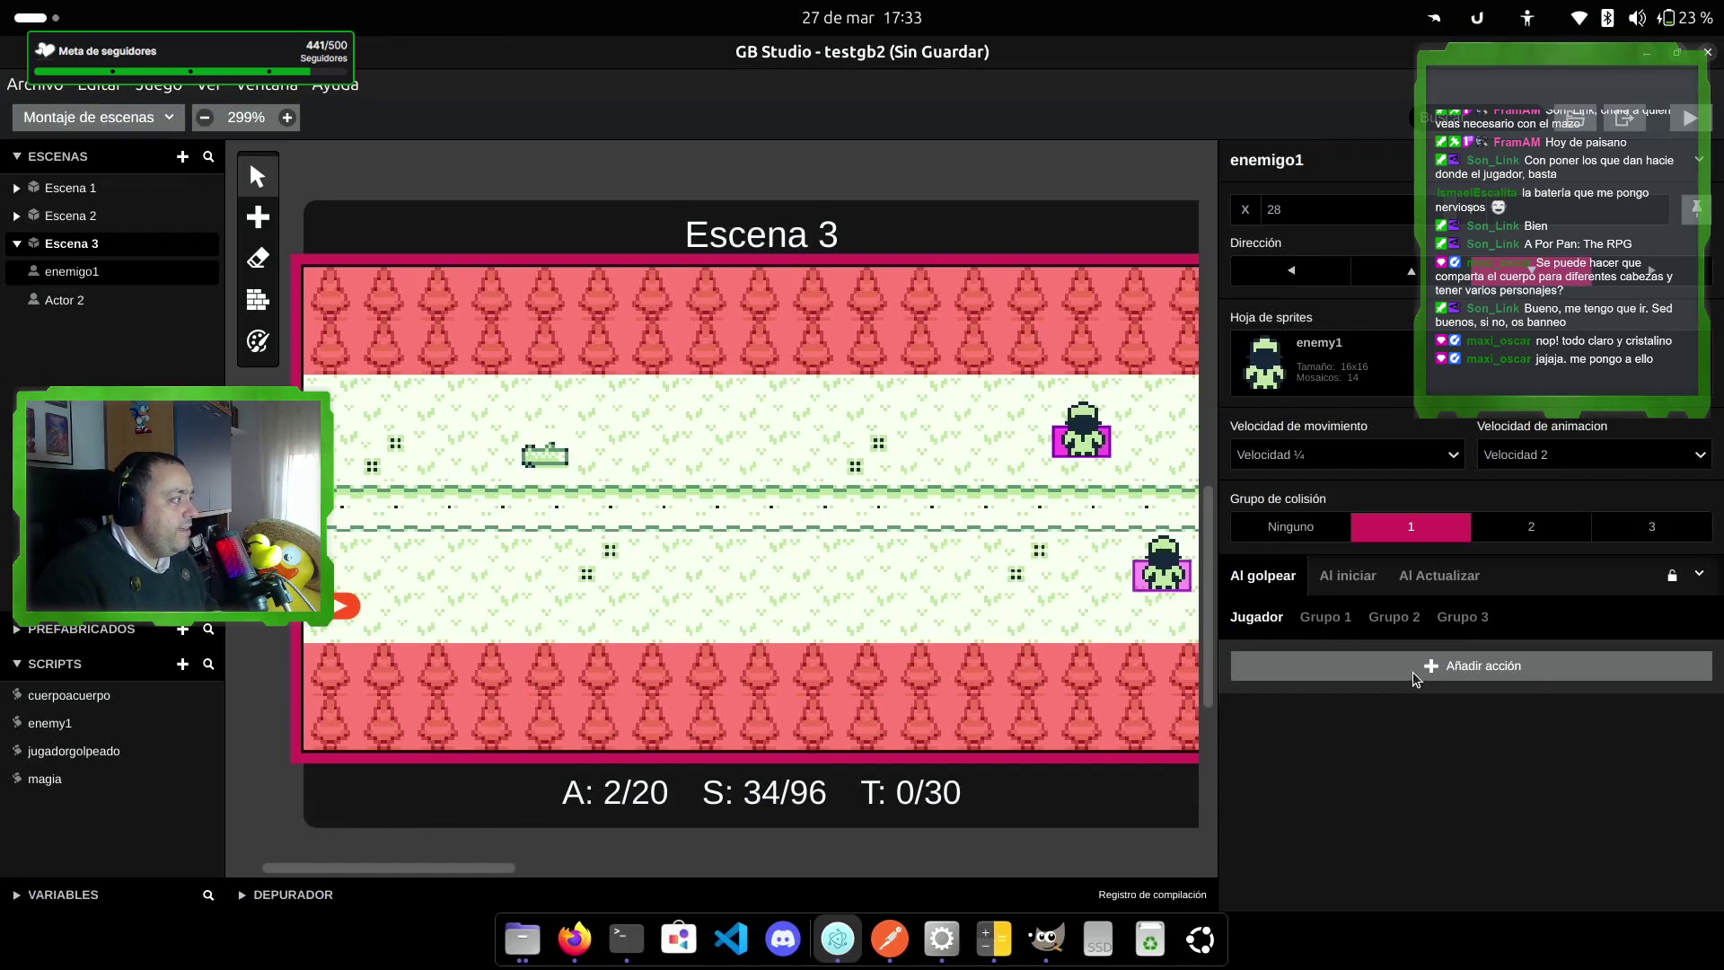
{"action": "left_click", "coordinate": [1413, 674]}
{"action": "type", "text": "llamar"}
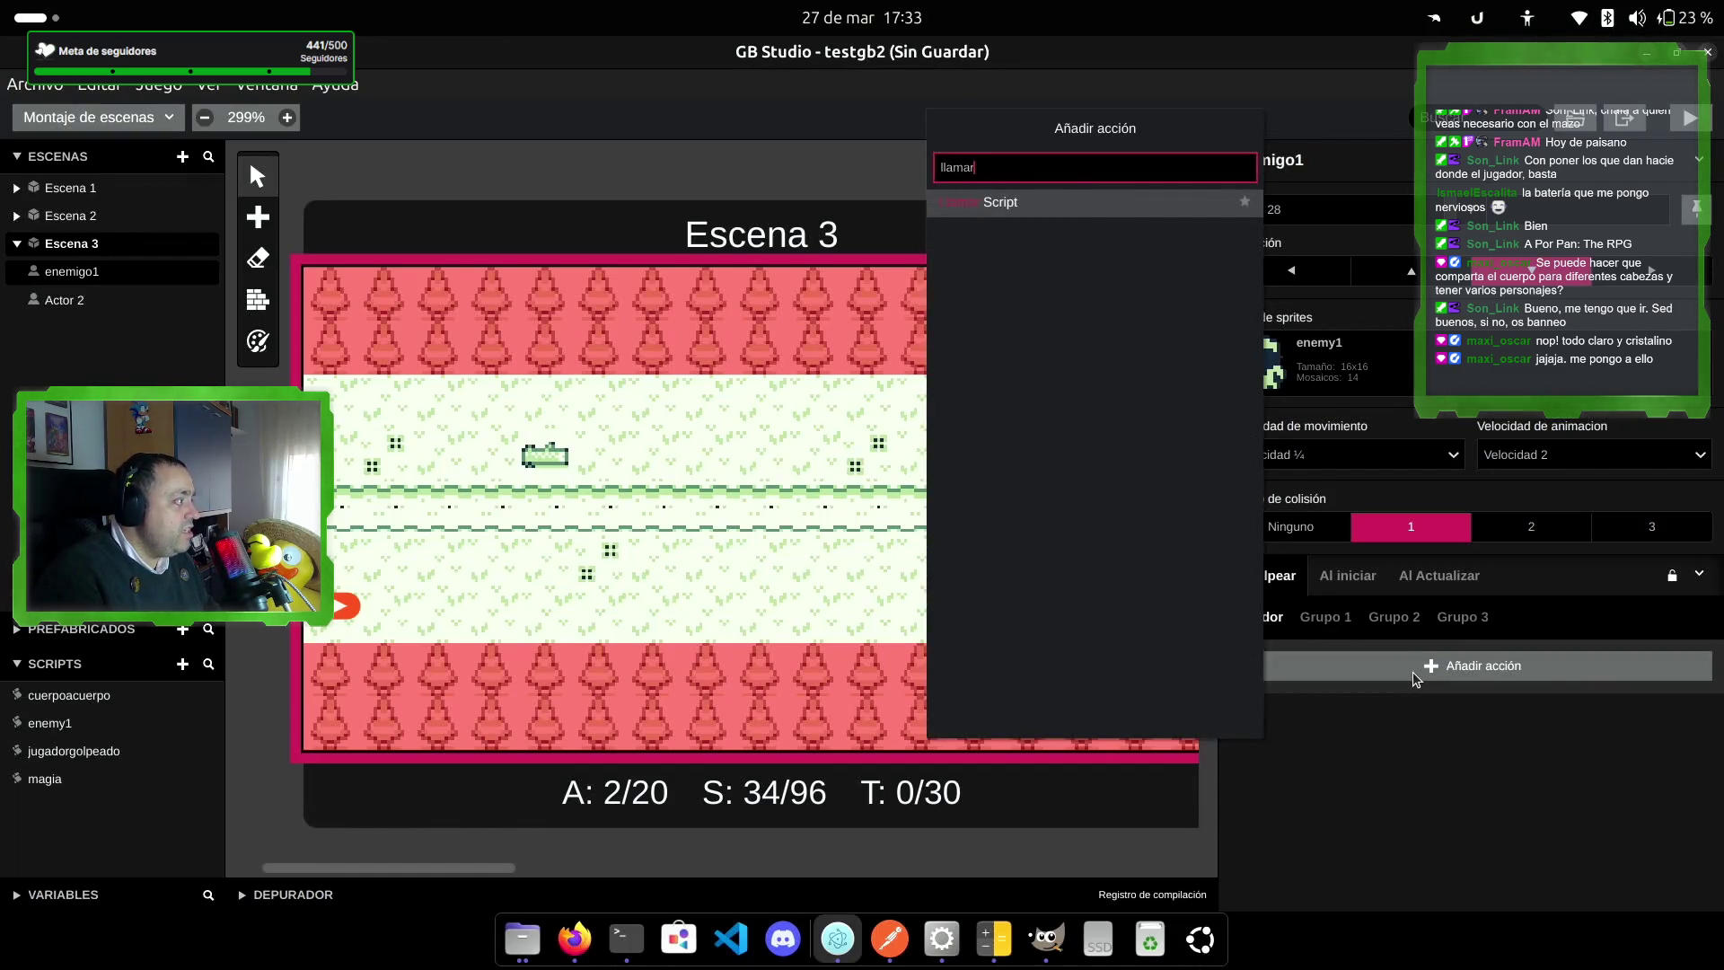
{"action": "key", "text": "Return"}
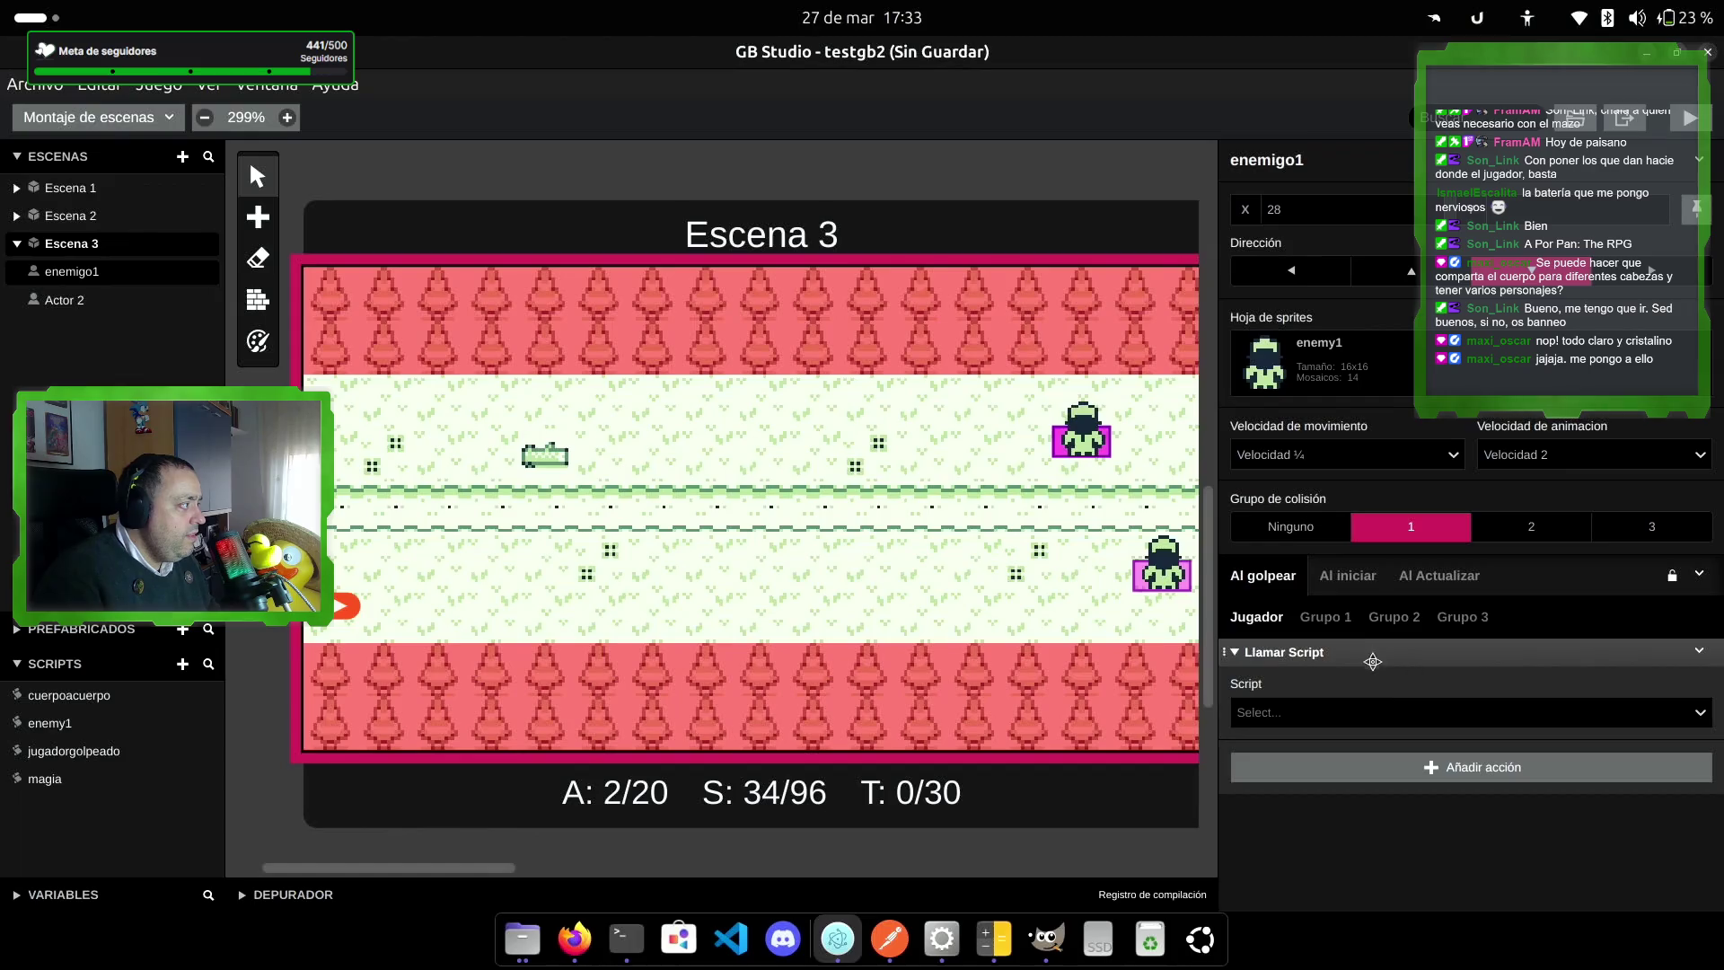
{"action": "left_click", "coordinate": [1385, 722]}
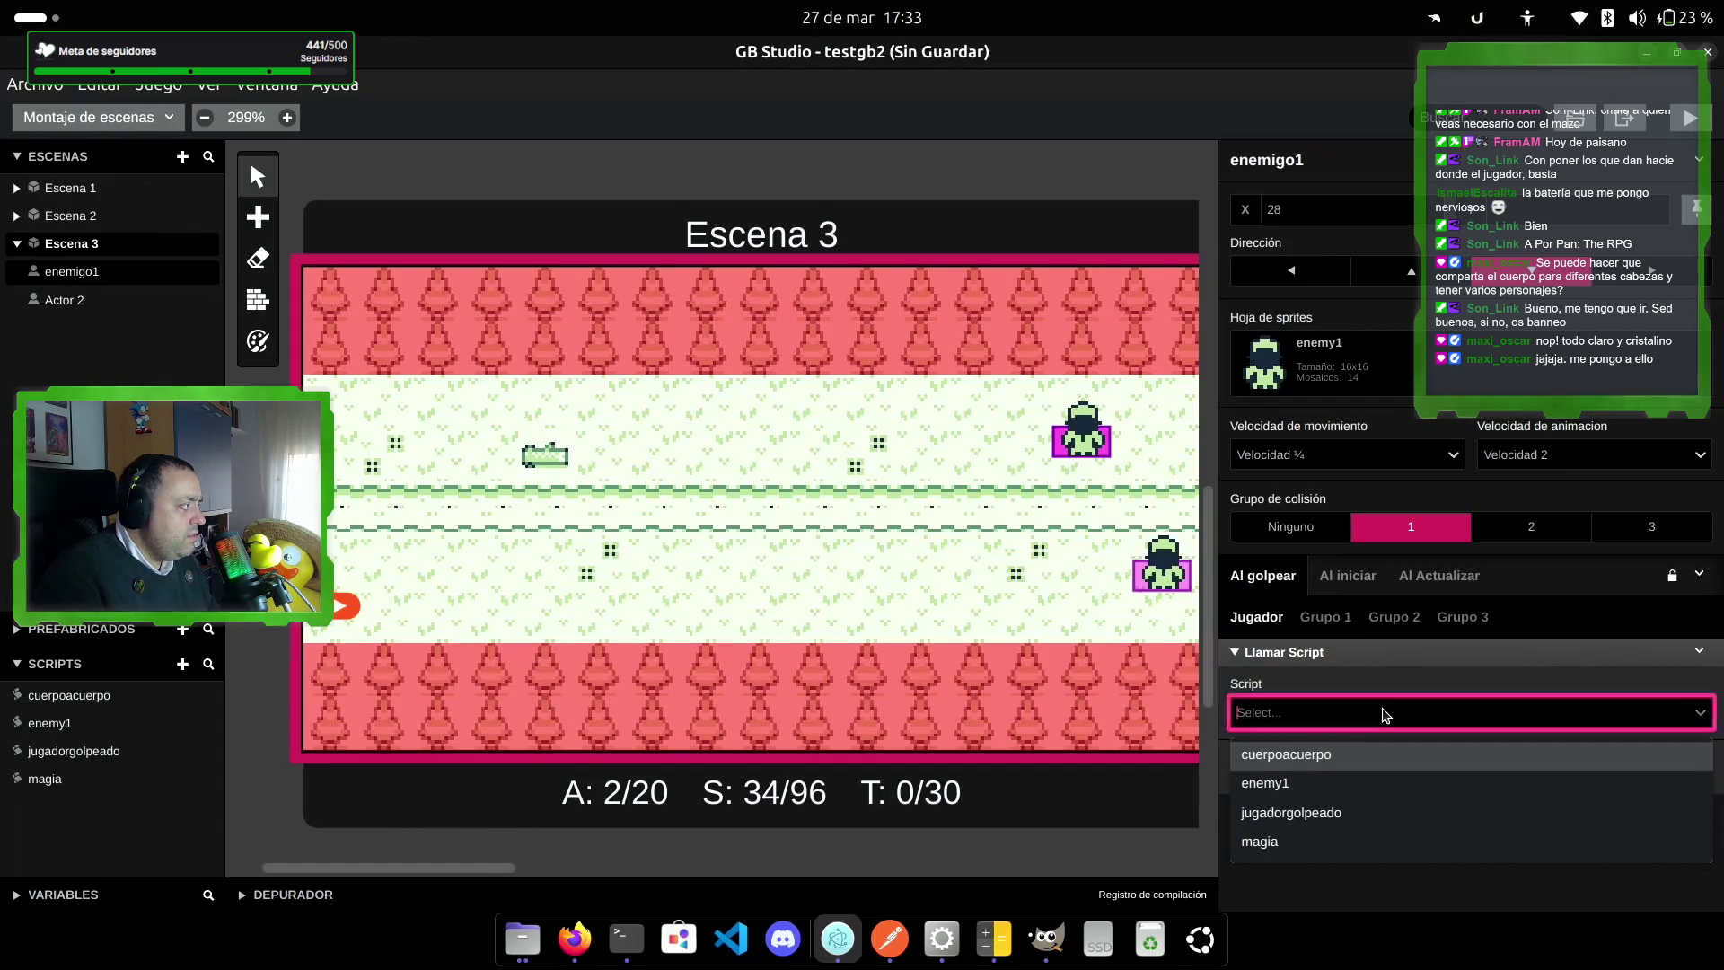
{"action": "left_click", "coordinate": [1349, 821]}
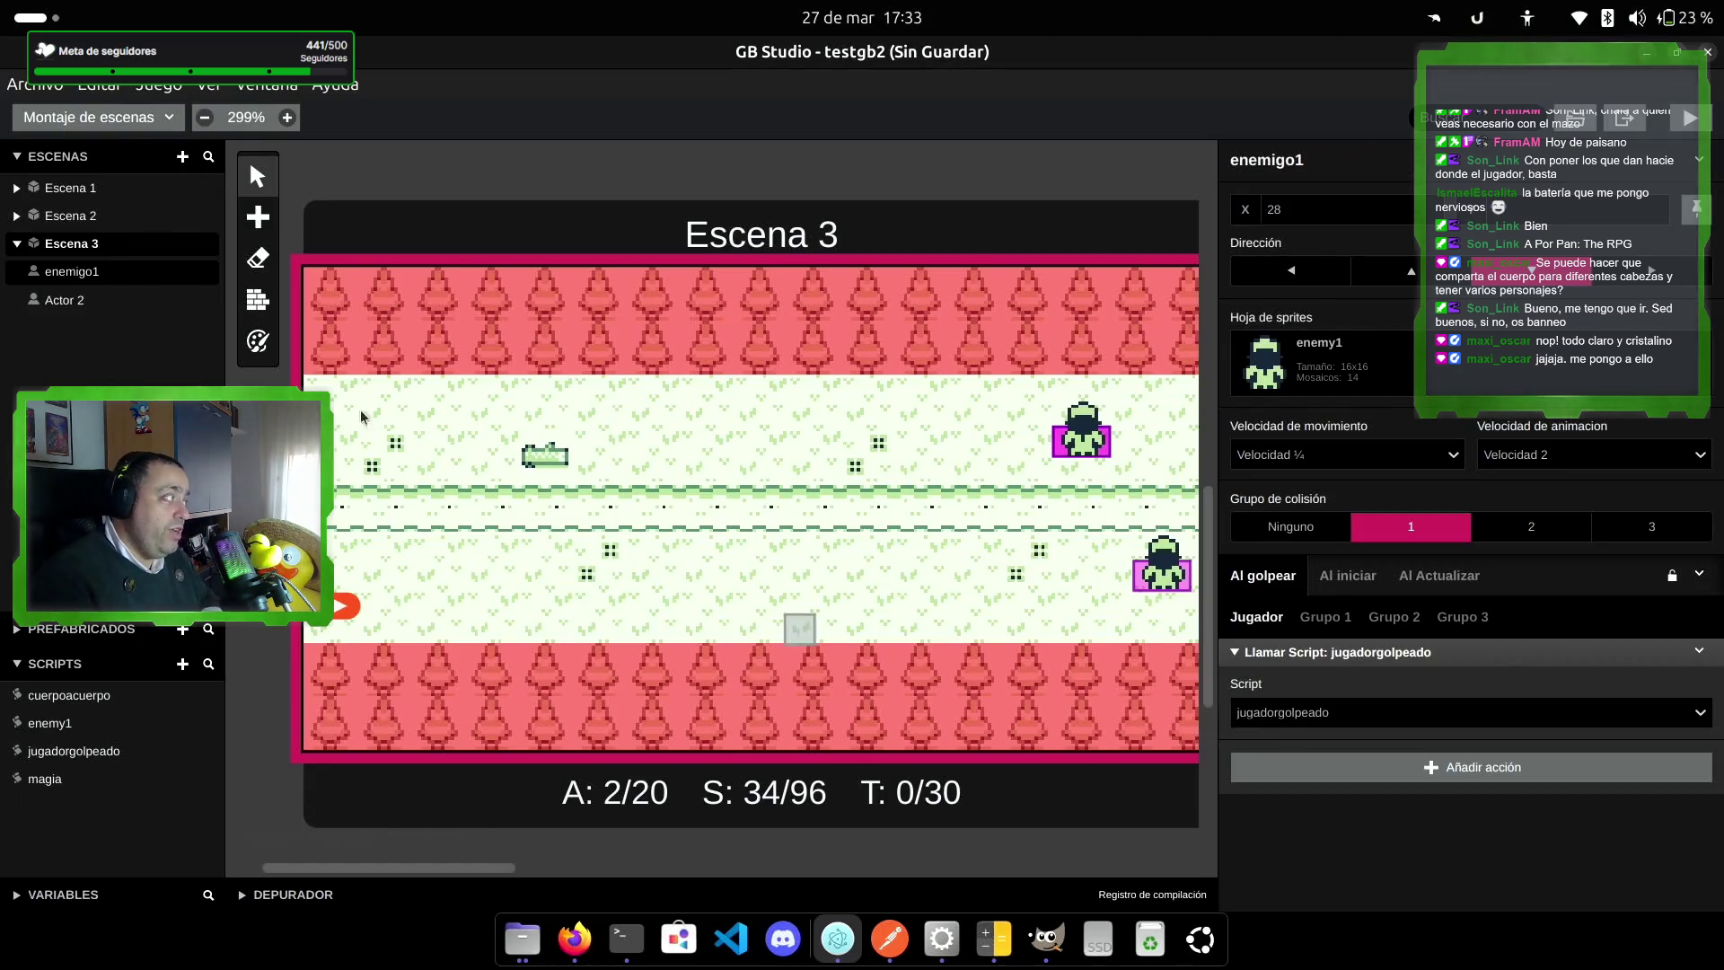
Step: Make Actor 2 call jugadorgolpeado when hitting the player, then run the game
{"action": "left_click", "coordinate": [90, 303]}
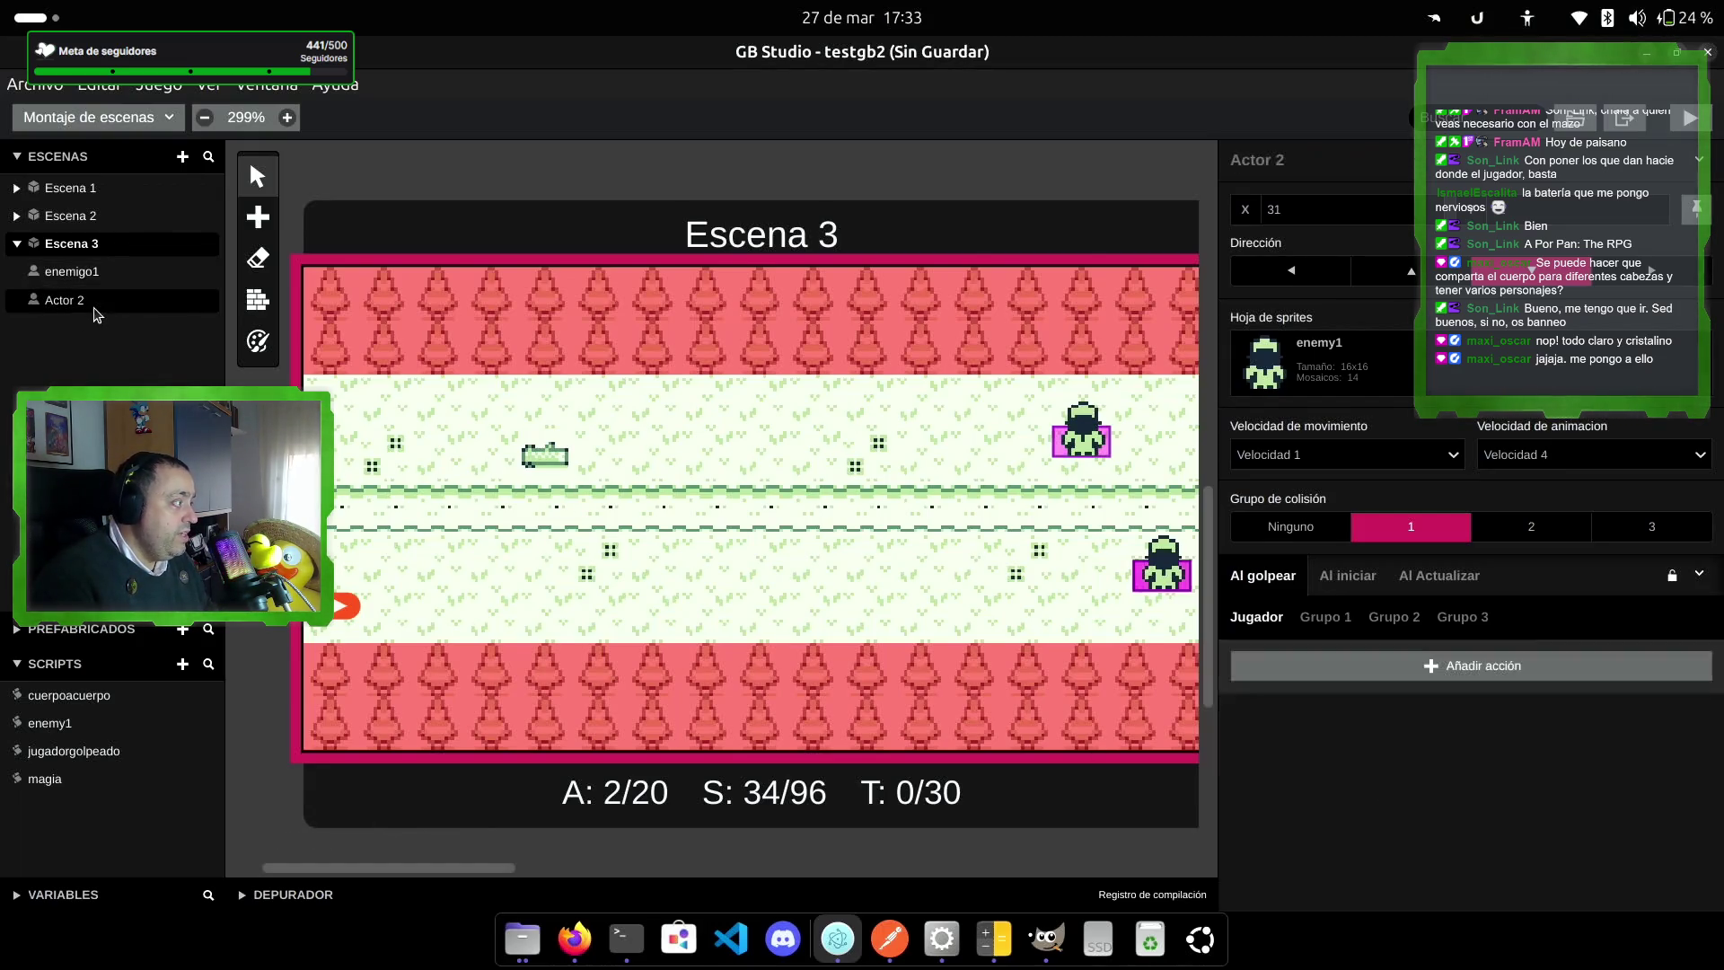
{"action": "left_click", "coordinate": [1343, 675]}
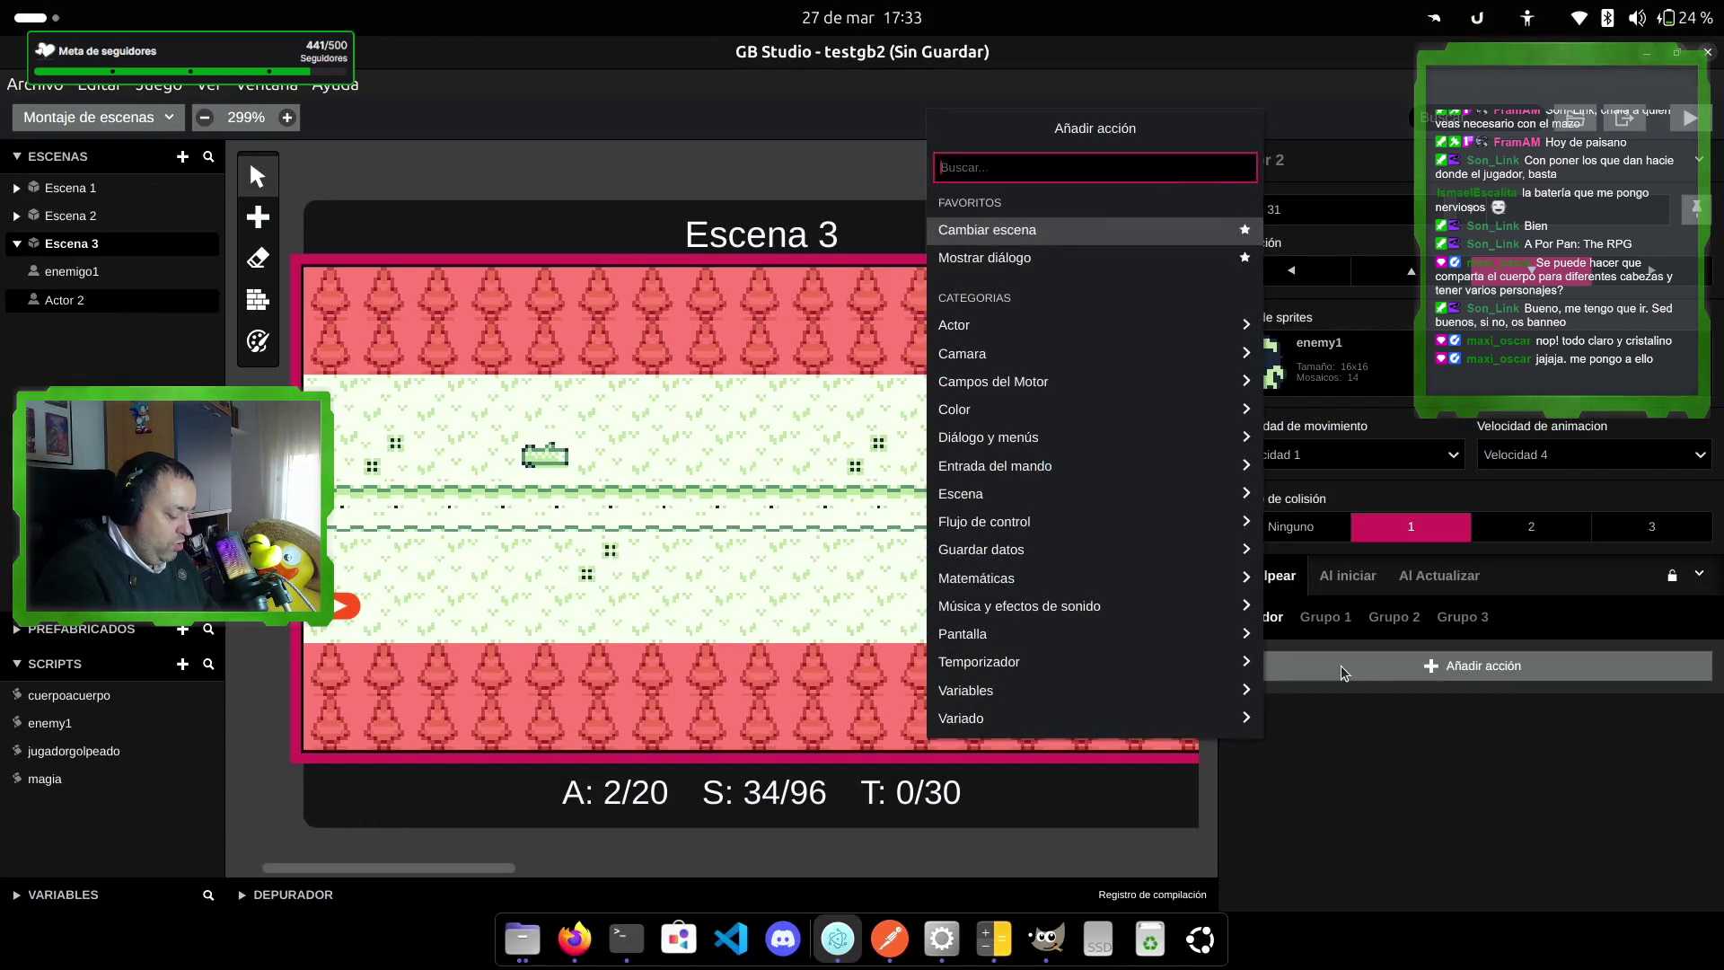
{"action": "type", "text": "llamar"}
{"action": "key", "text": "Return"}
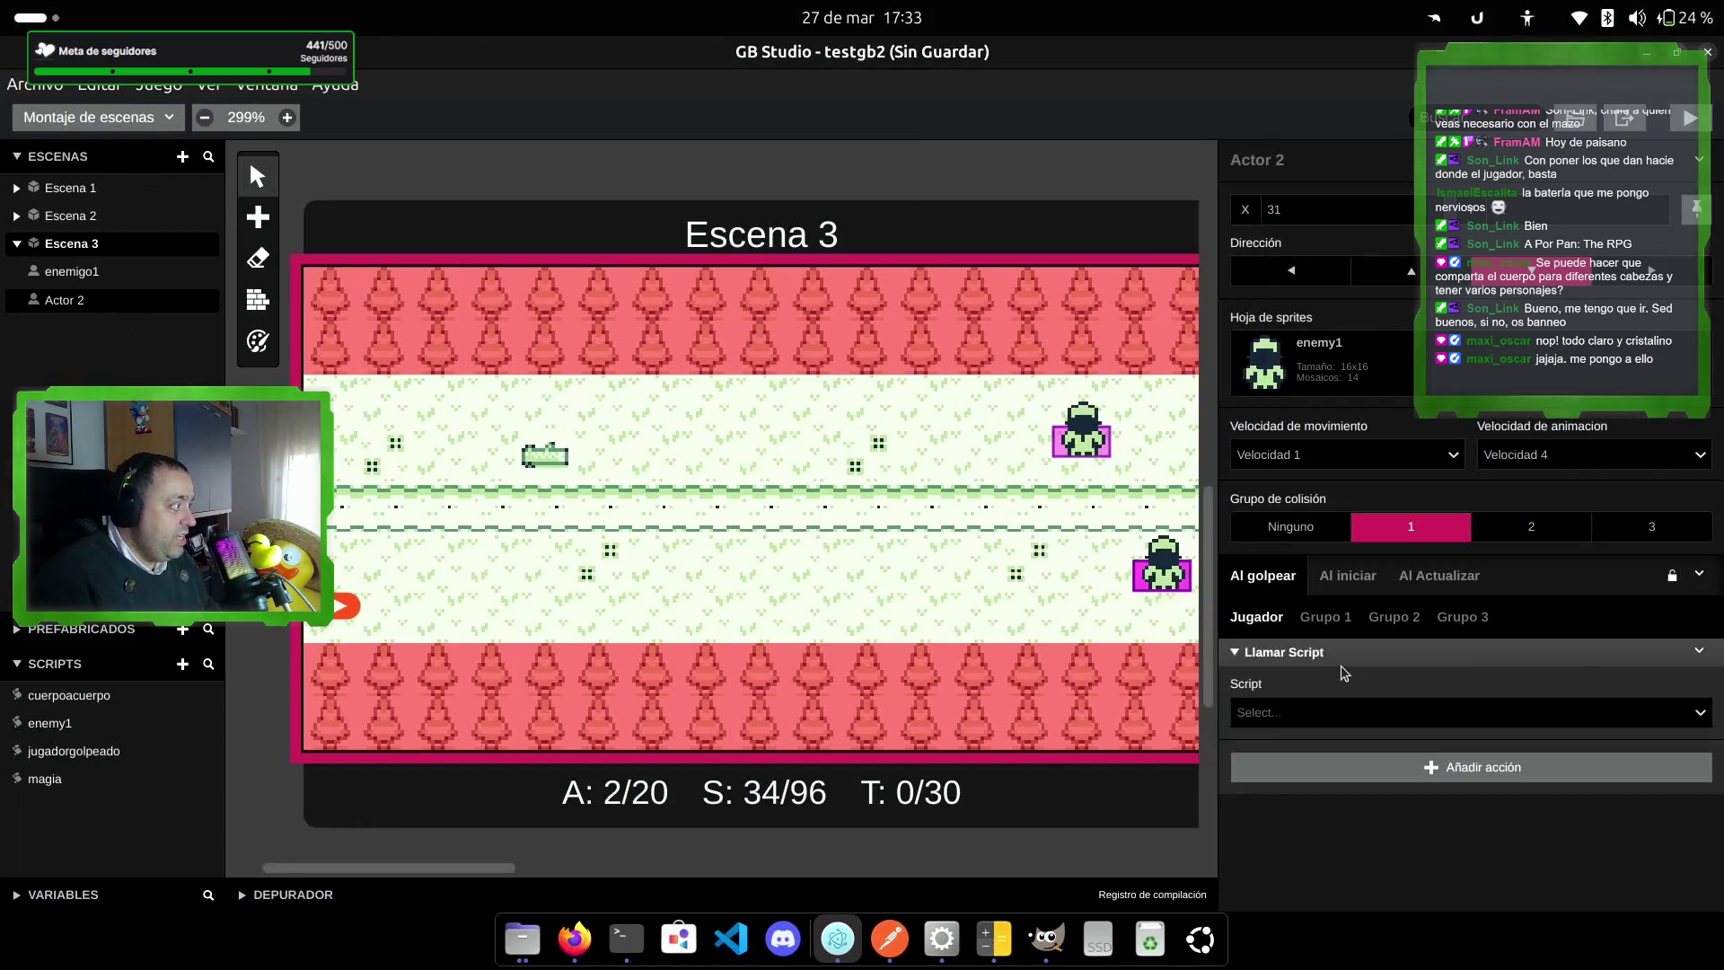
{"action": "left_click", "coordinate": [1344, 720]}
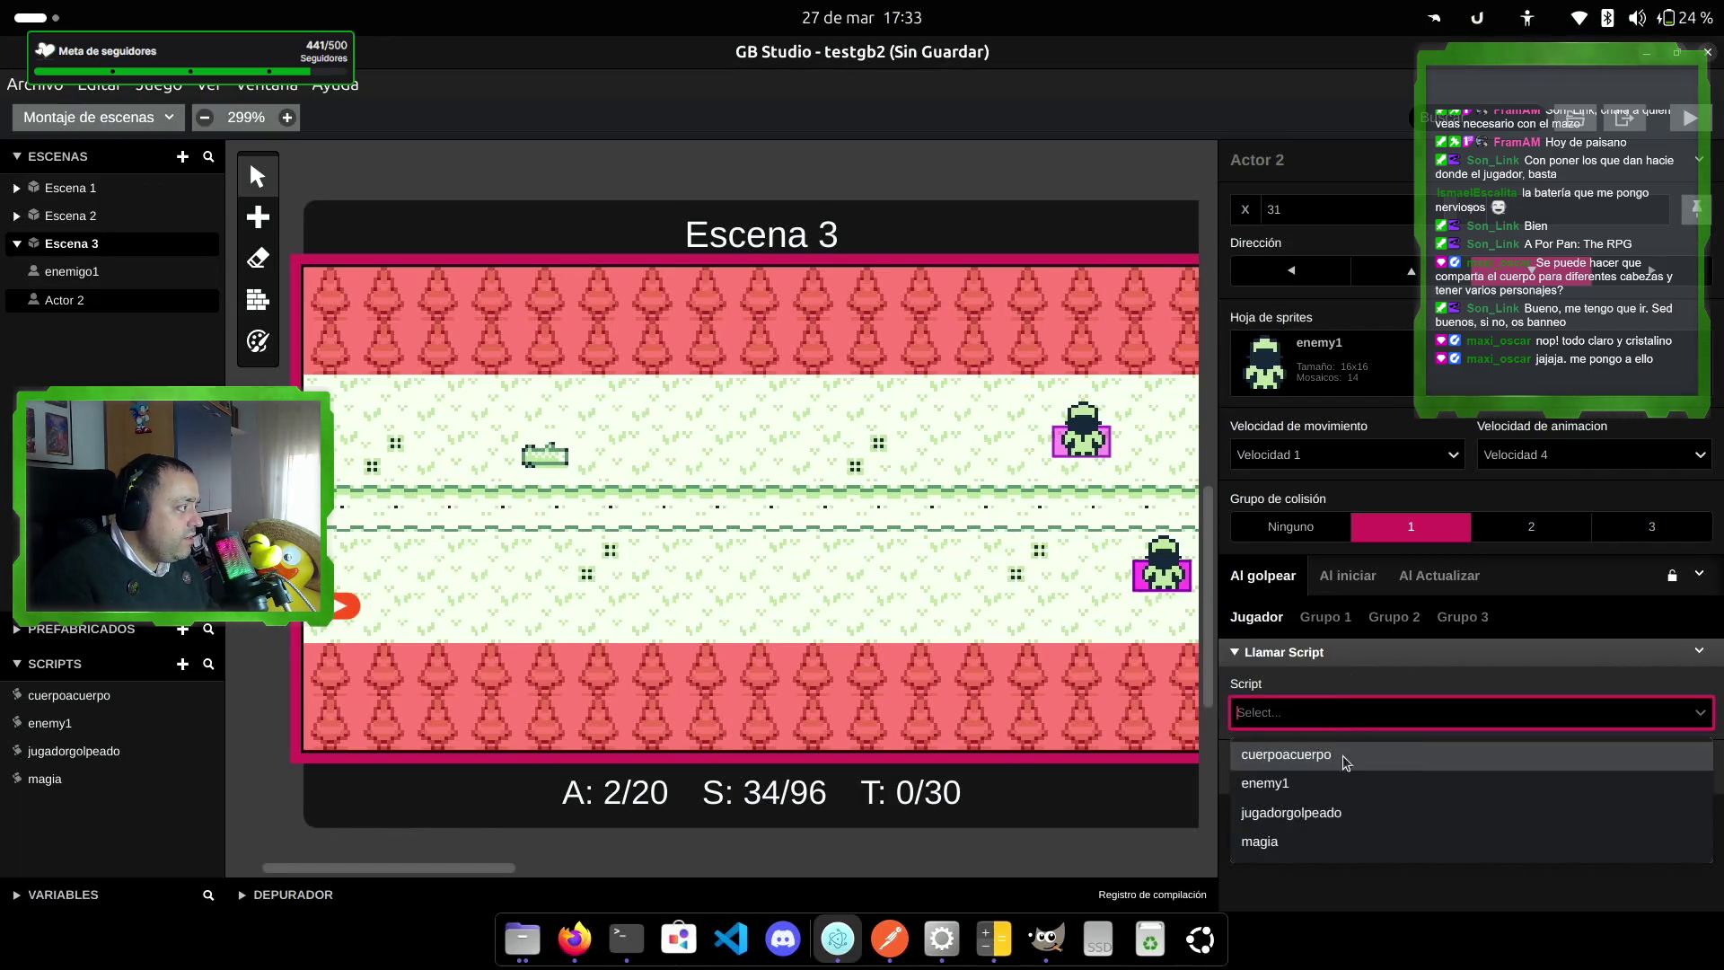
{"action": "left_click", "coordinate": [1350, 812]}
{"action": "left_click", "coordinate": [1686, 119]}
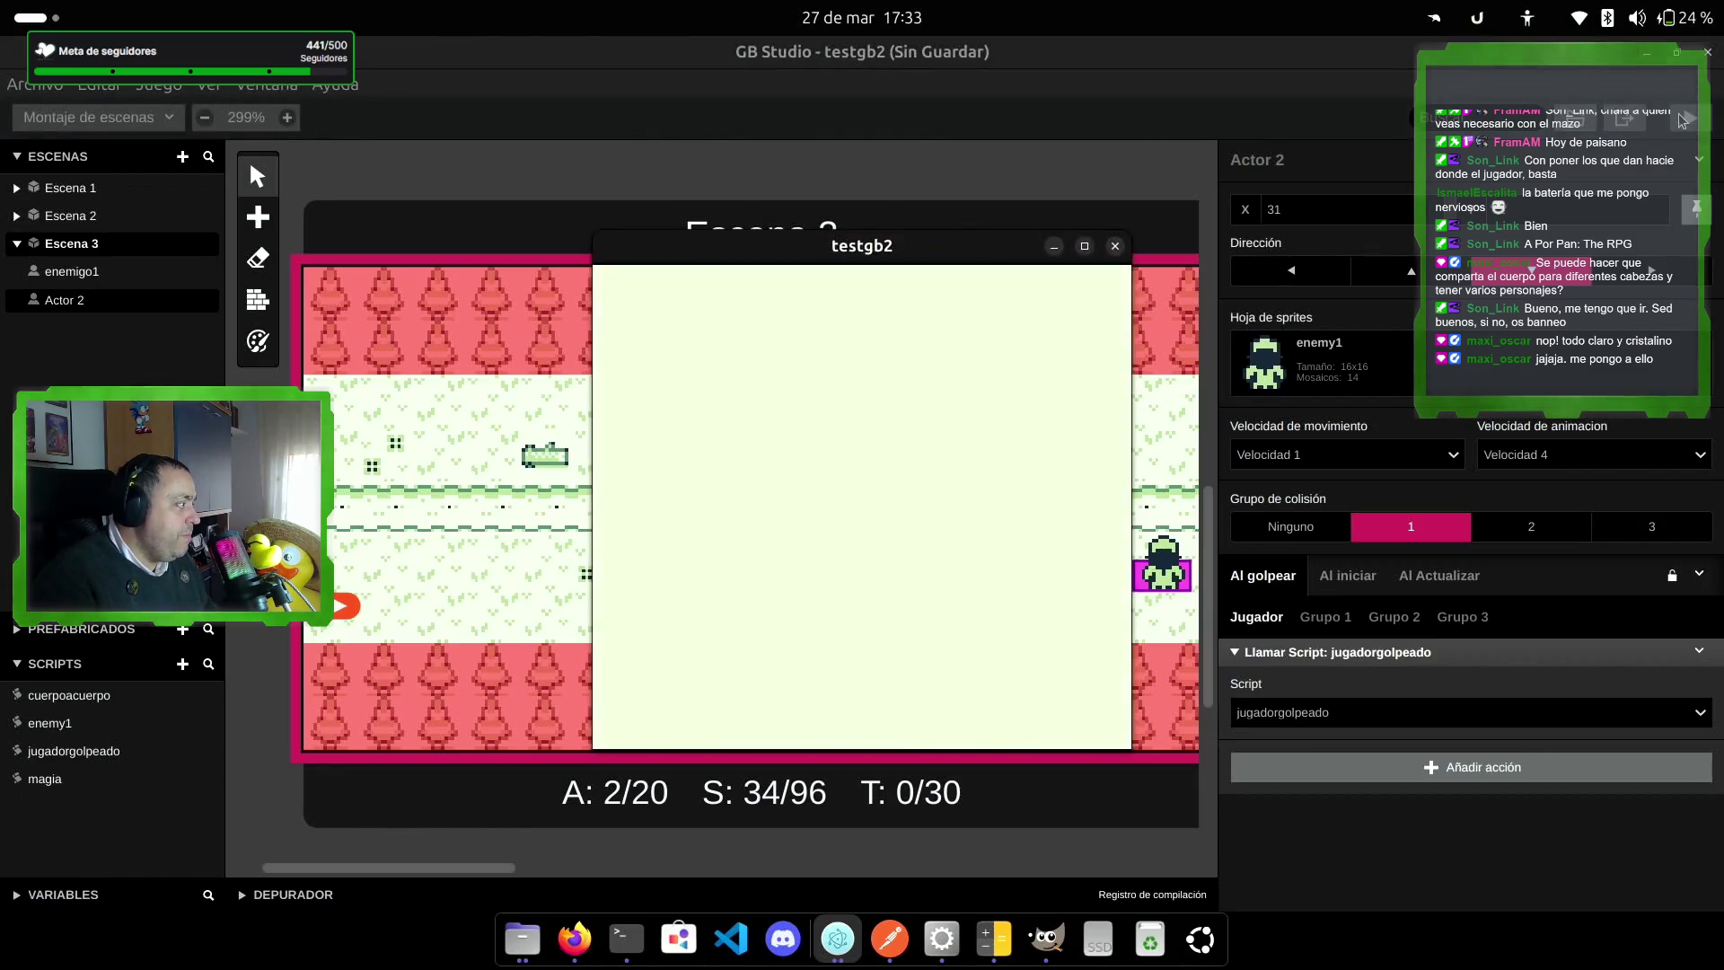
Step: Walk the player right and up toward the enemy in the running Escena 3 test
{"action": "key", "text": "Right"}
{"action": "key", "text": "Right"}
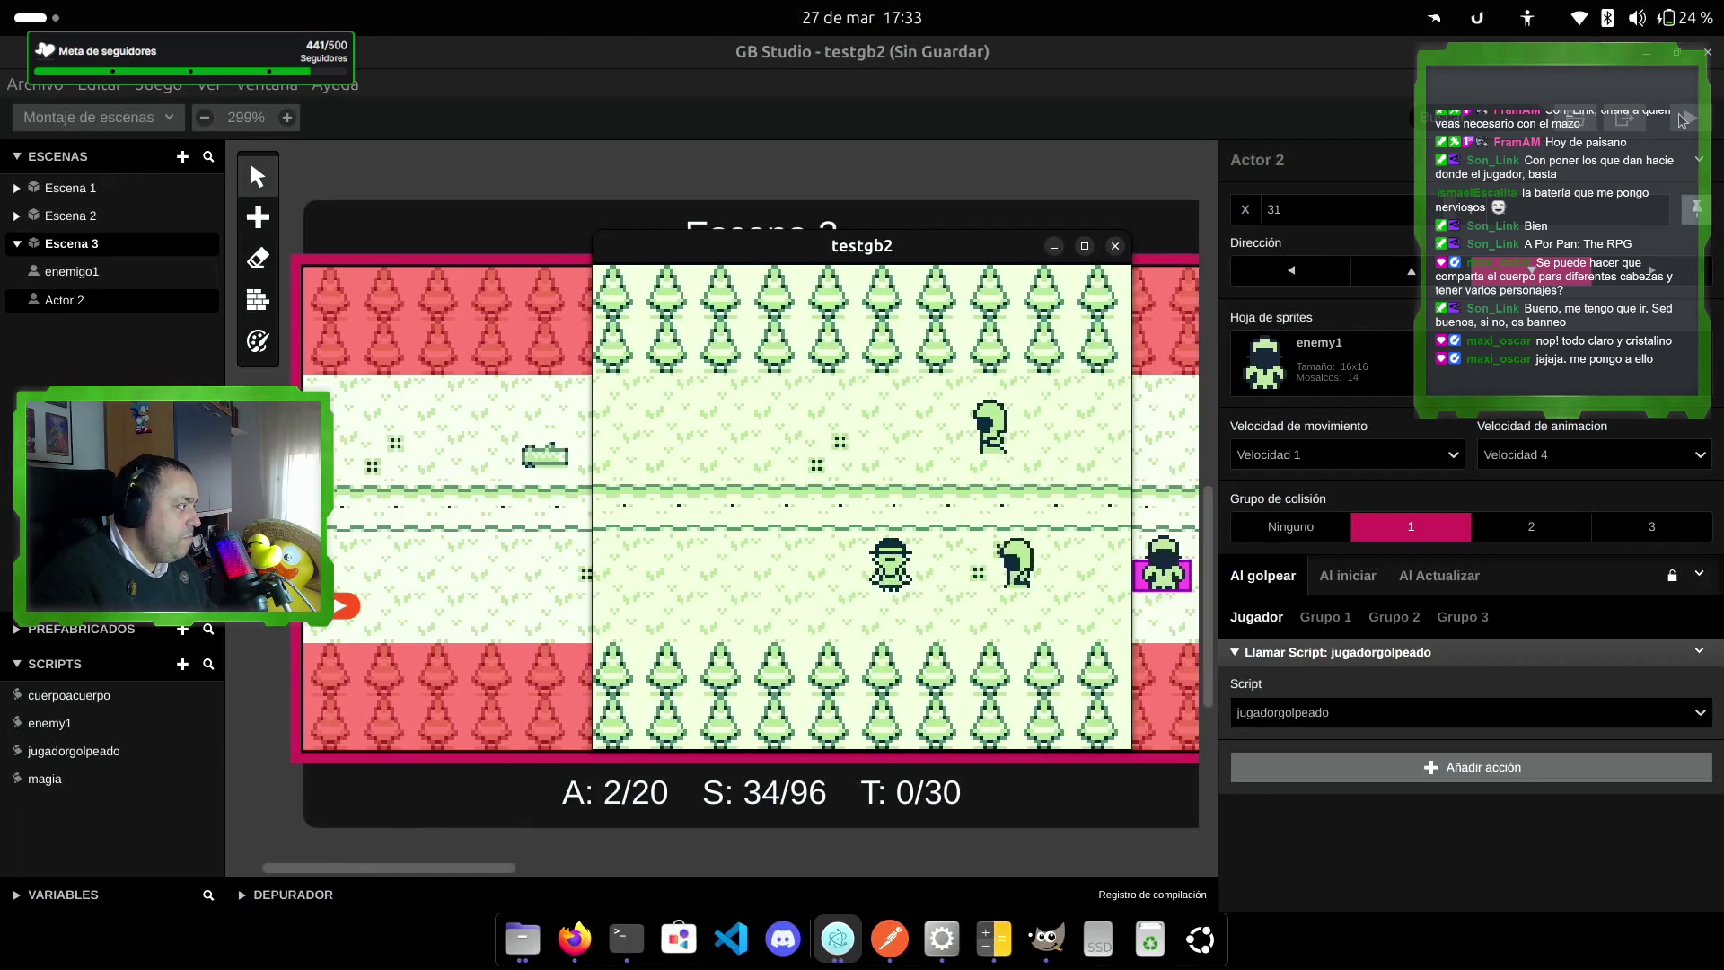
{"action": "key", "text": "Left"}
{"action": "key", "text": "Right"}
{"action": "key", "text": "Up"}
{"action": "key", "text": "Up"}
{"action": "key", "text": "Right"}
{"action": "key", "text": "Left"}
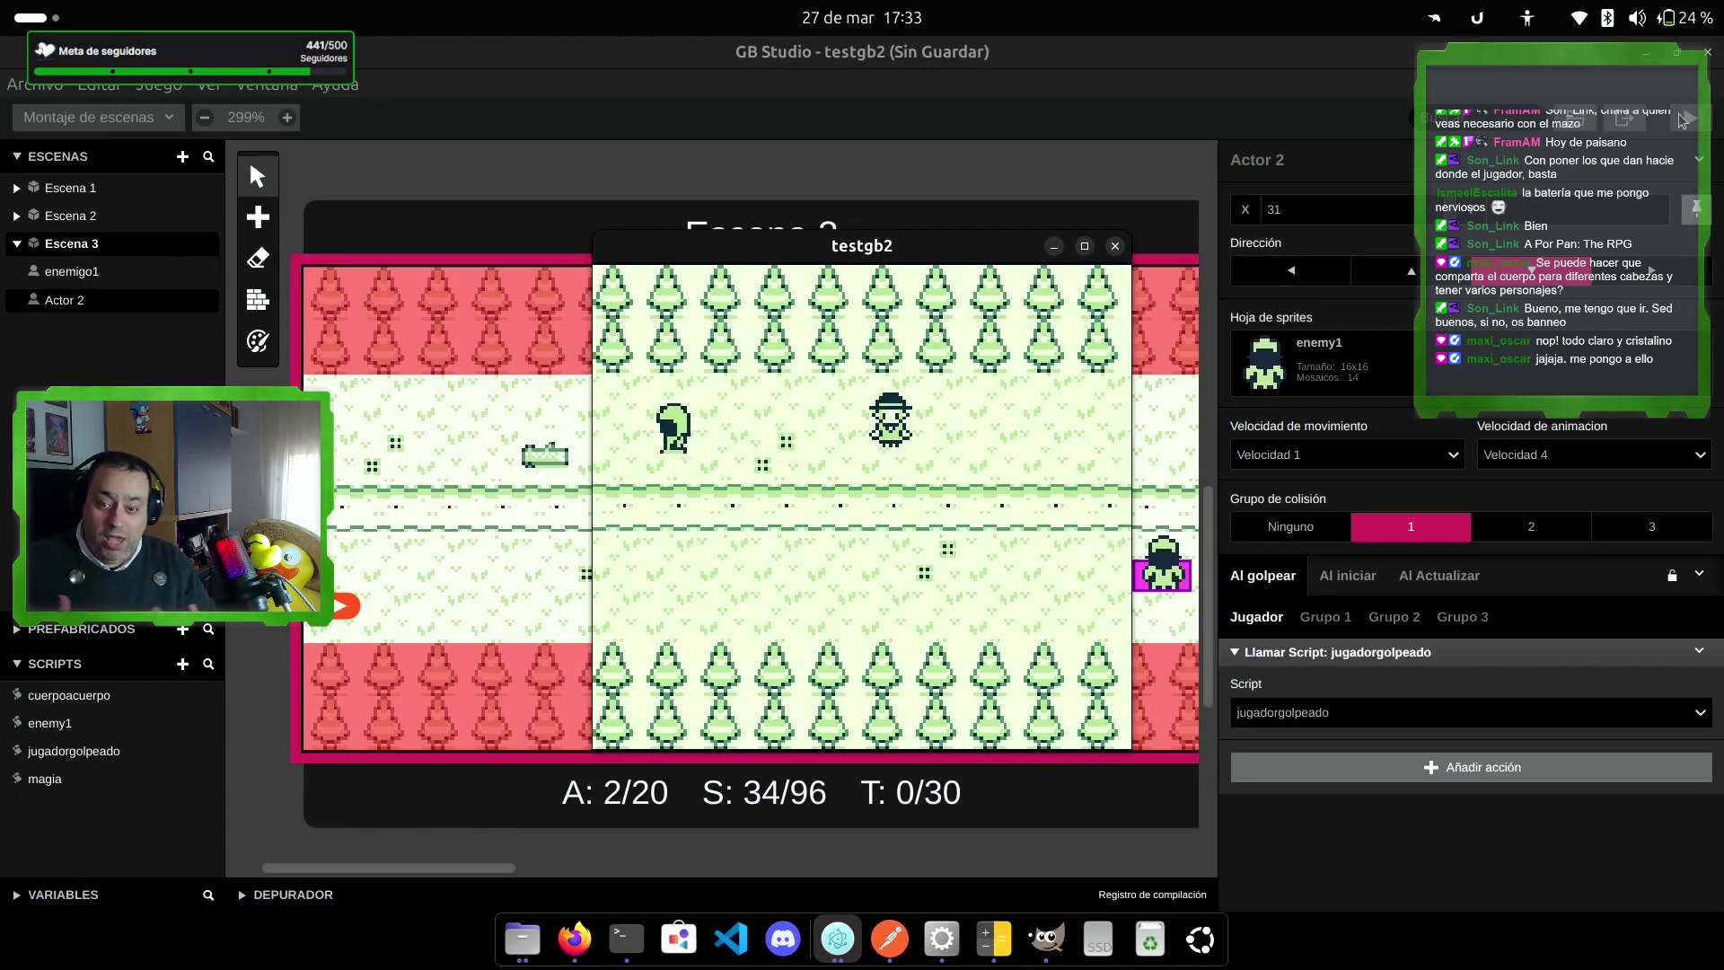
{"action": "key", "text": "Left"}
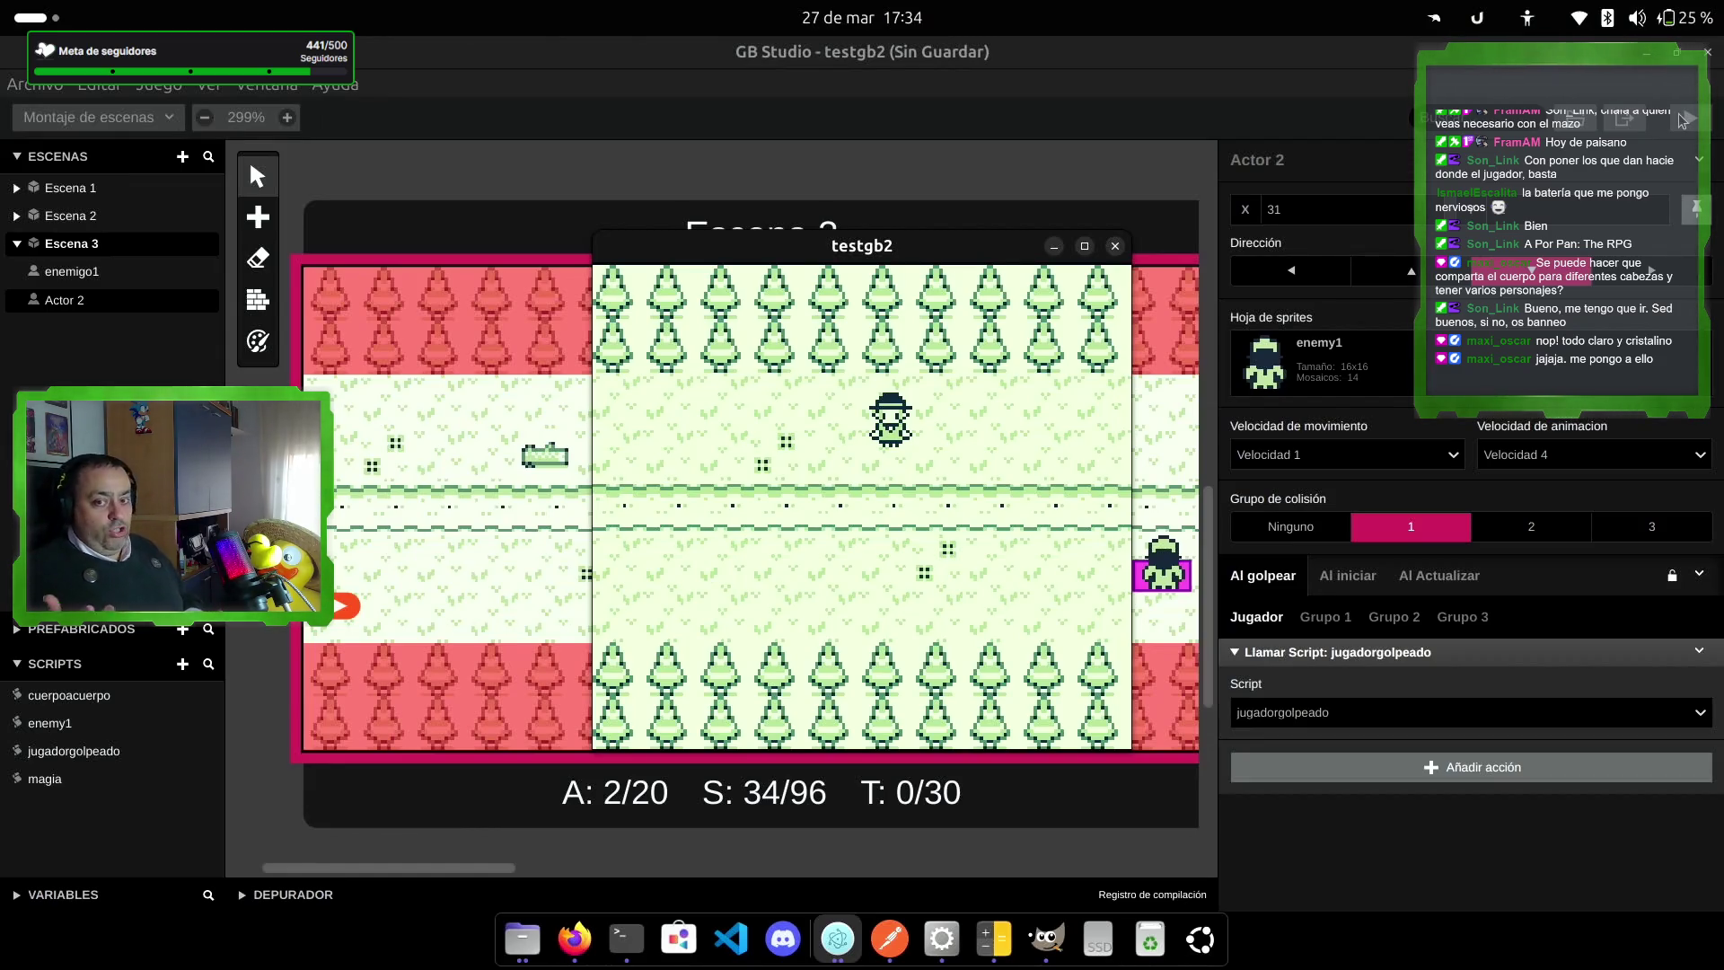
Step: Walk the player left and down along the path past the enemy, then close the test game
{"action": "key", "text": "Left"}
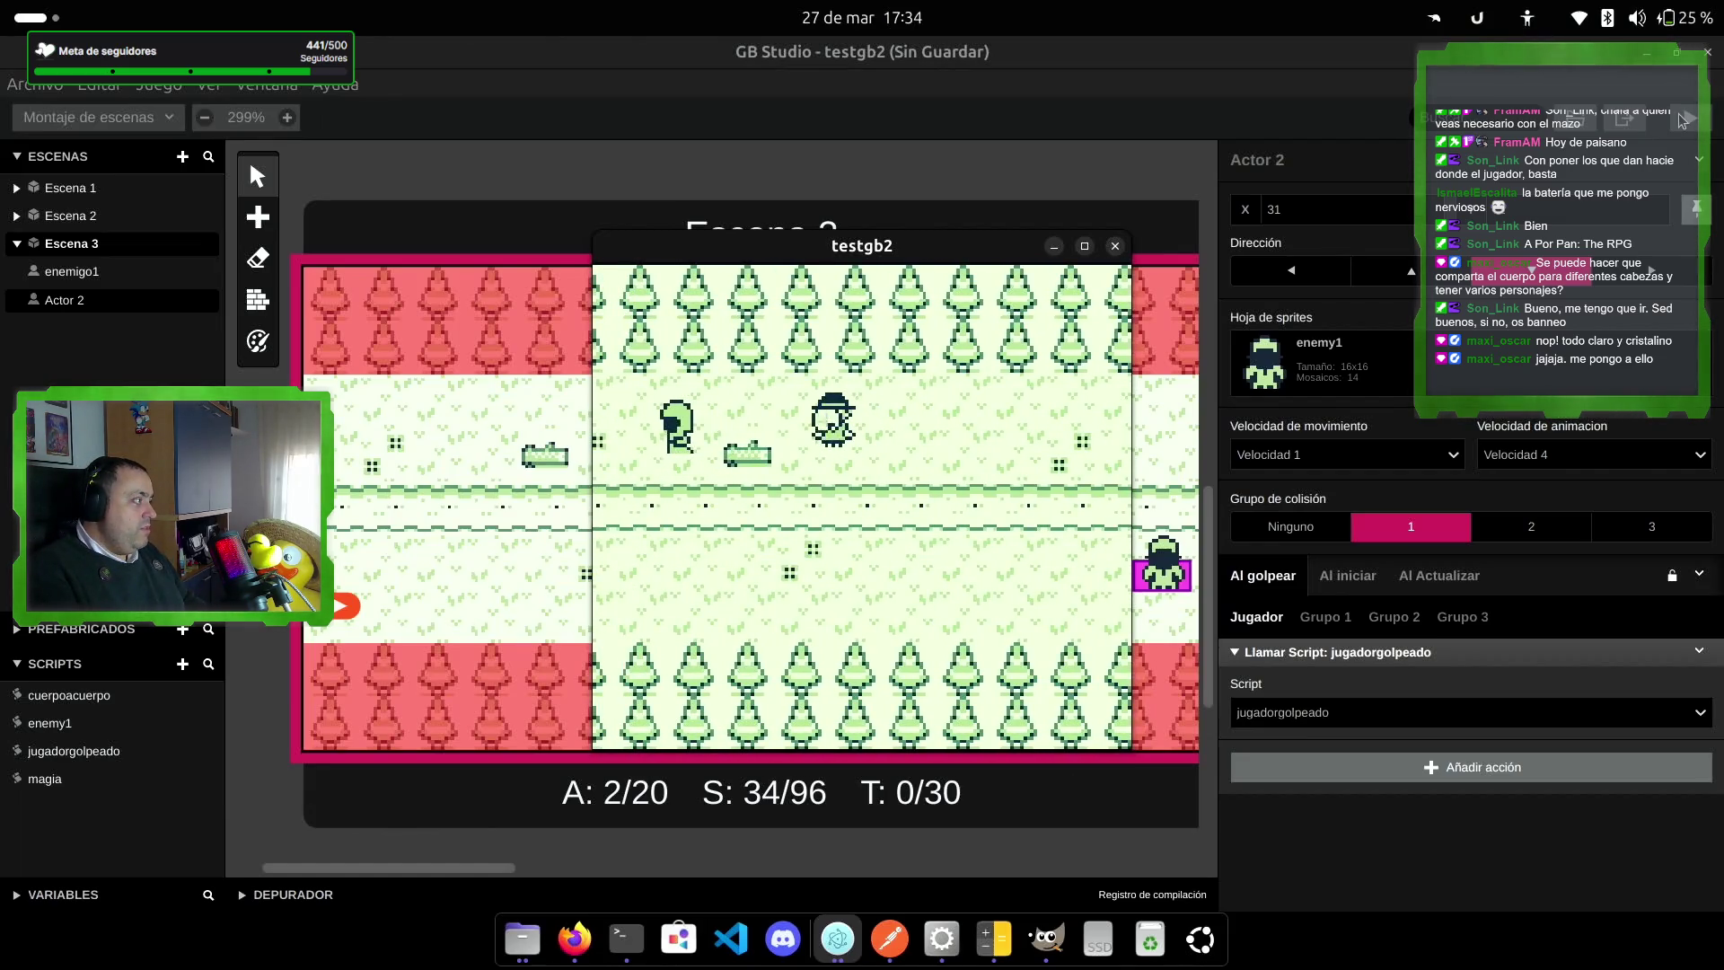
{"action": "key", "text": "Left"}
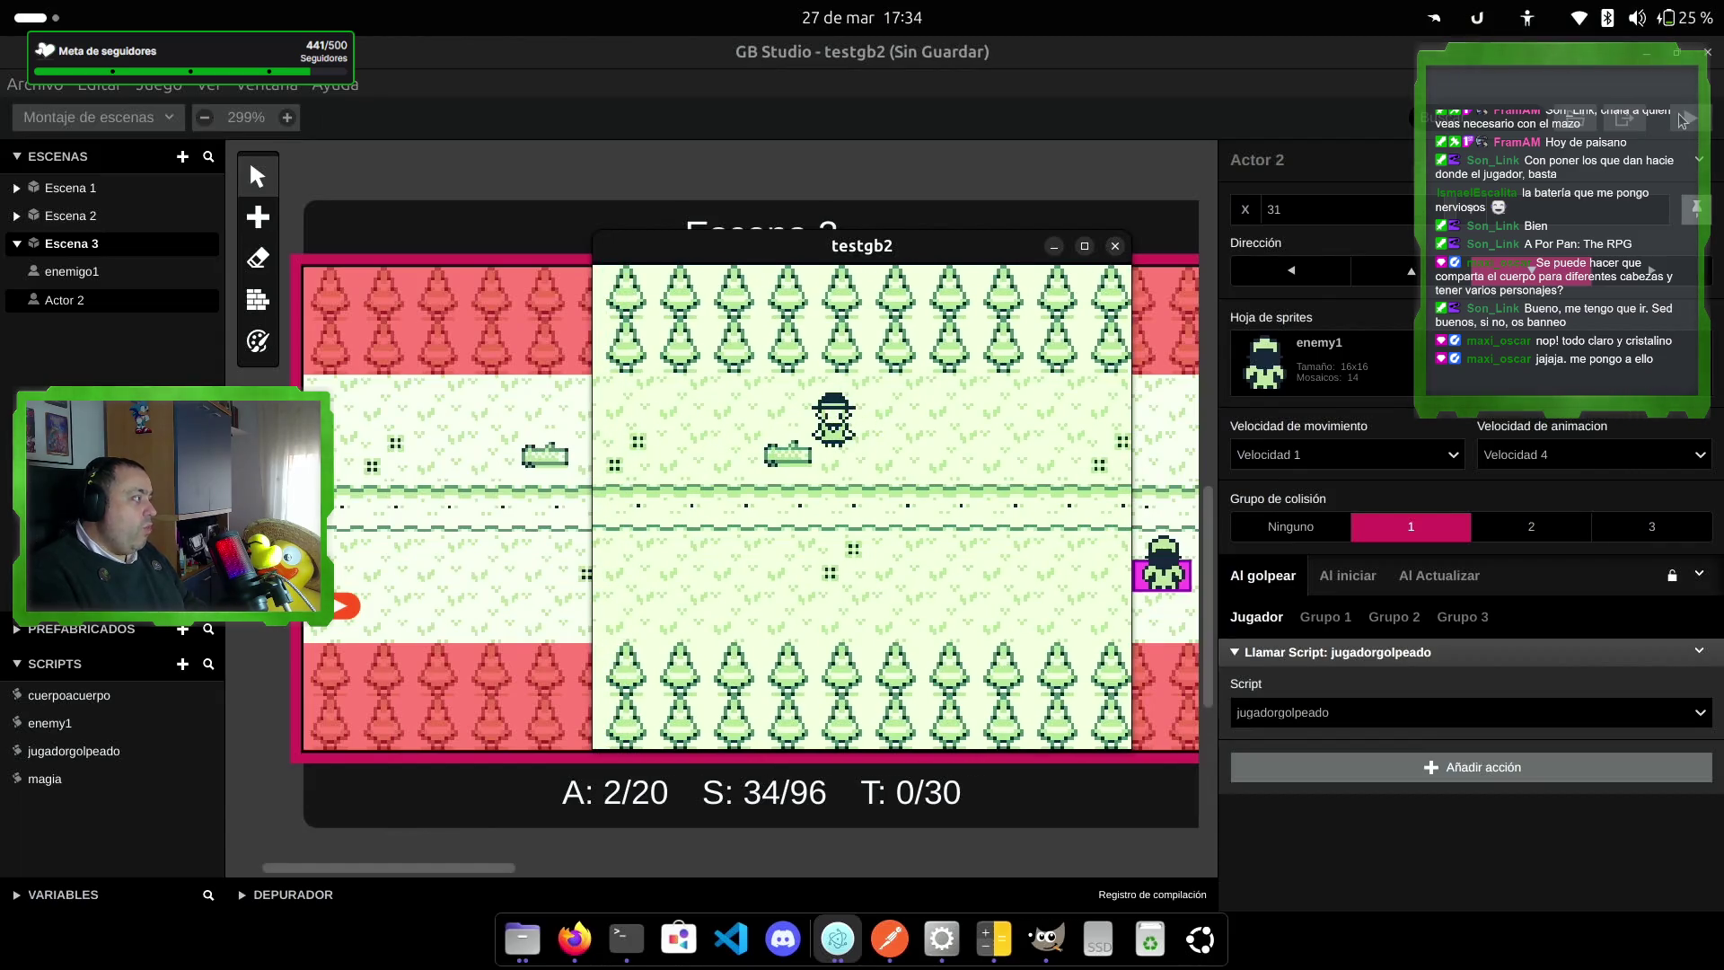
{"action": "key", "text": "Left"}
{"action": "key", "text": "Down"}
{"action": "key", "text": "Down"}
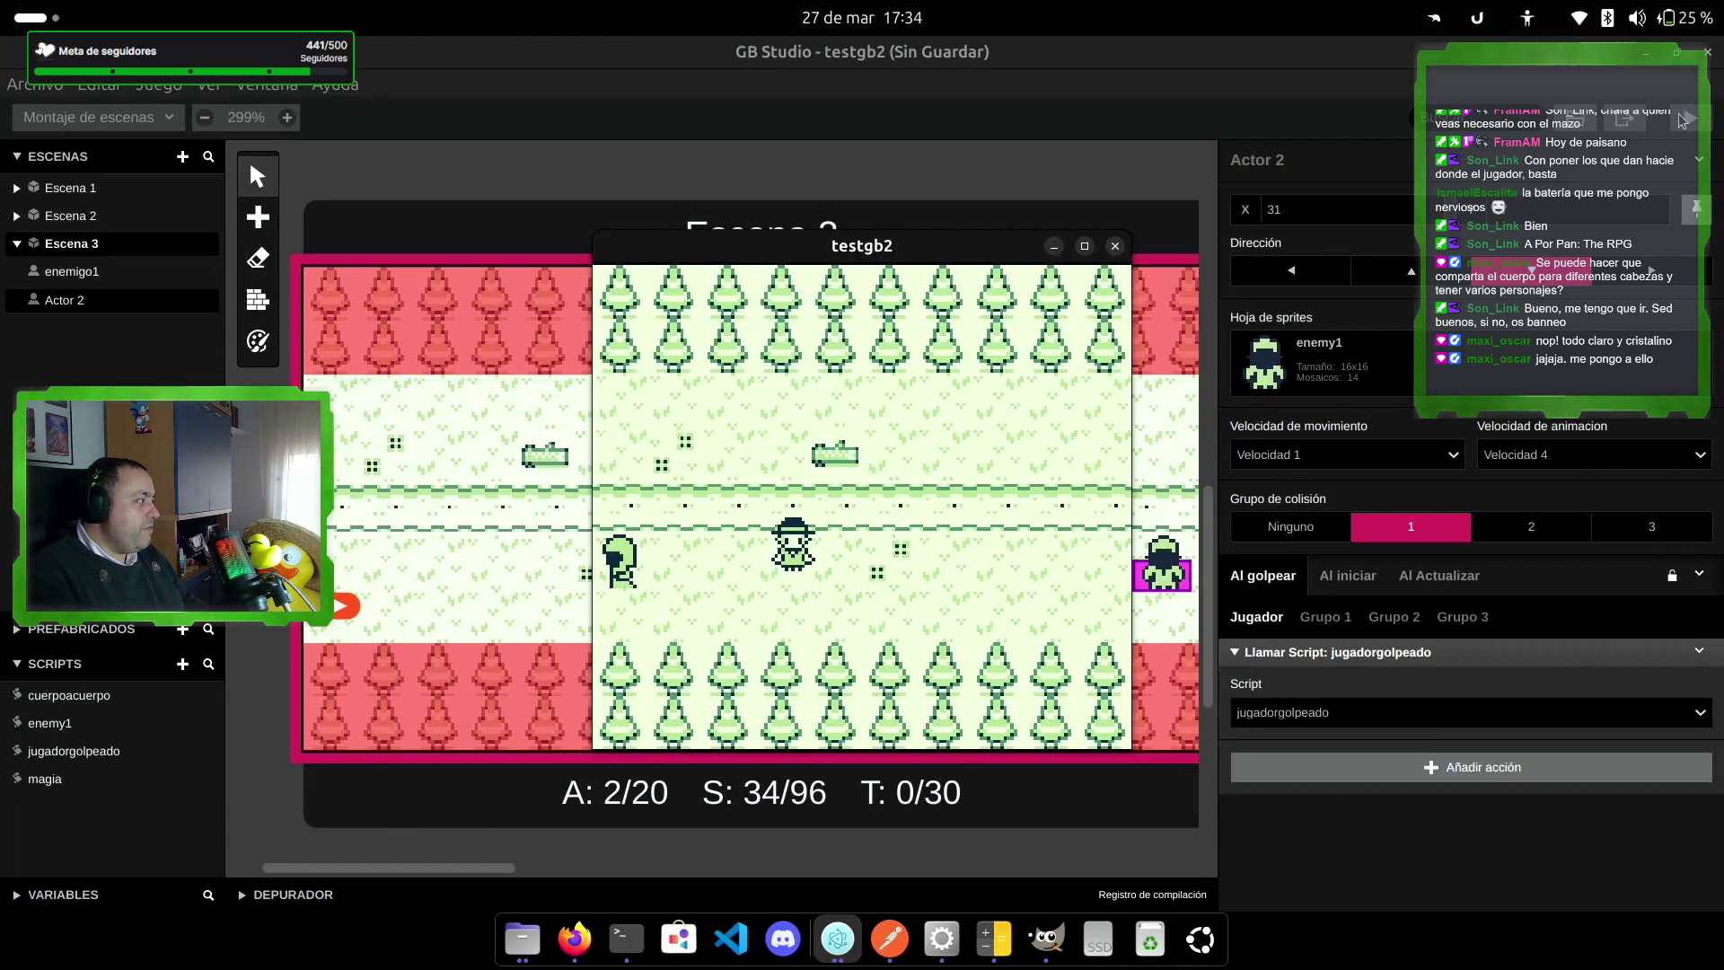
{"action": "key", "text": "Left"}
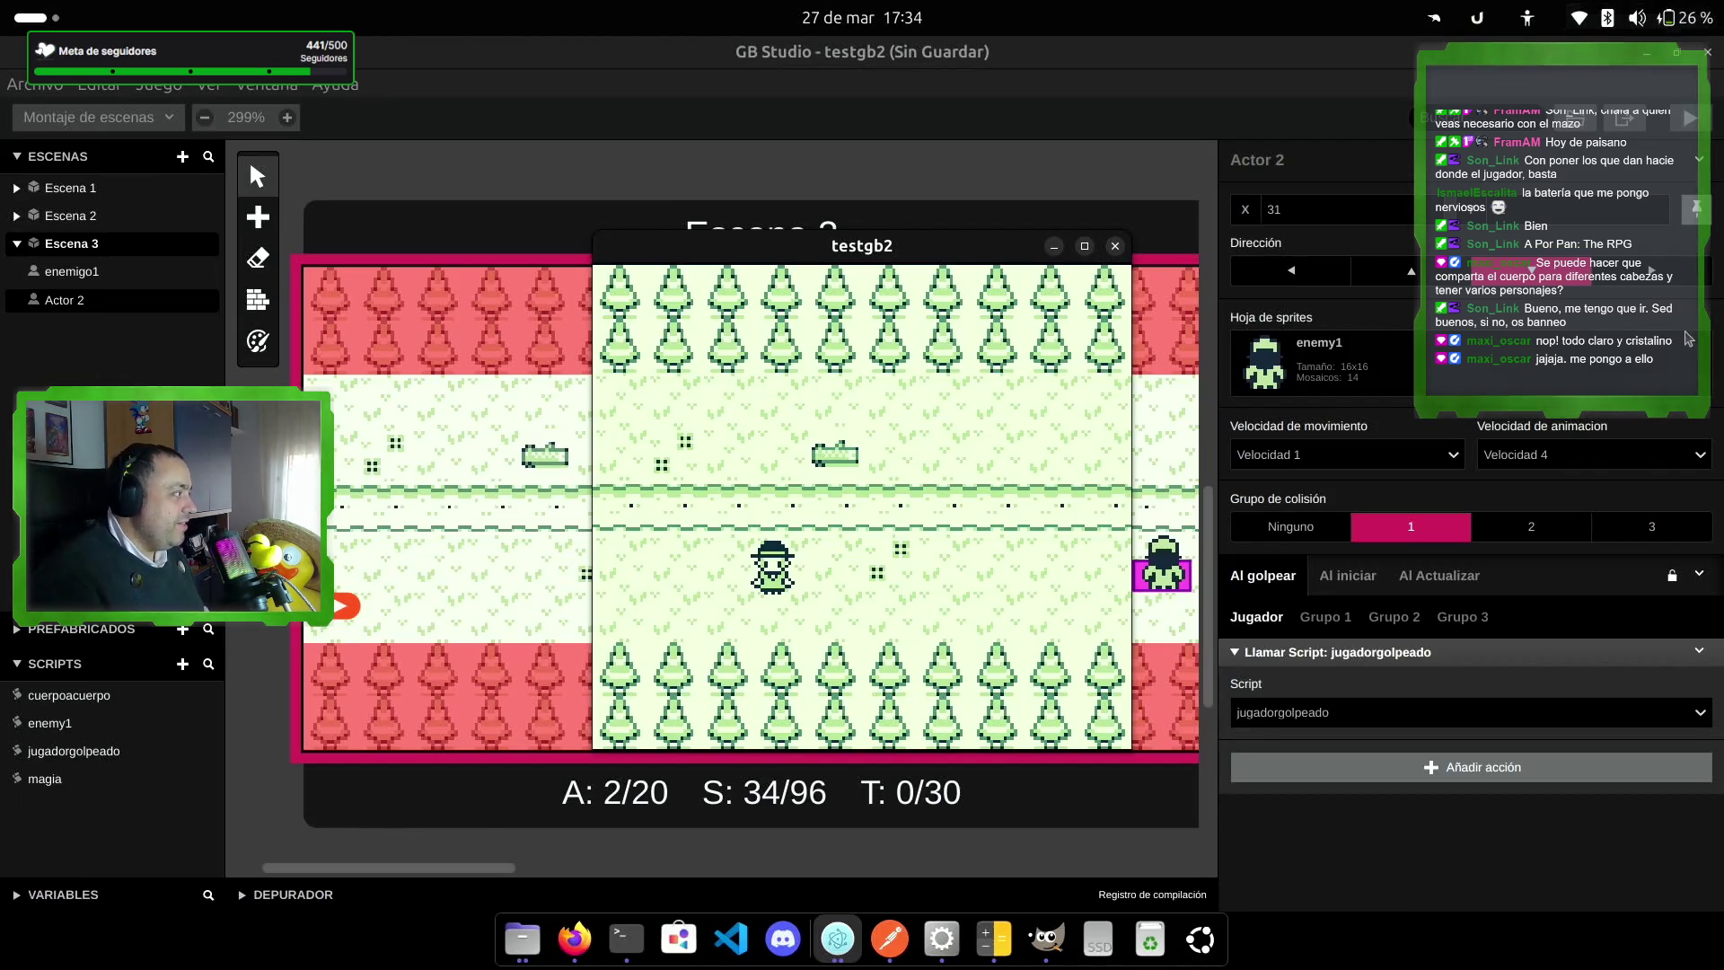
{"action": "left_click", "coordinate": [1115, 247]}
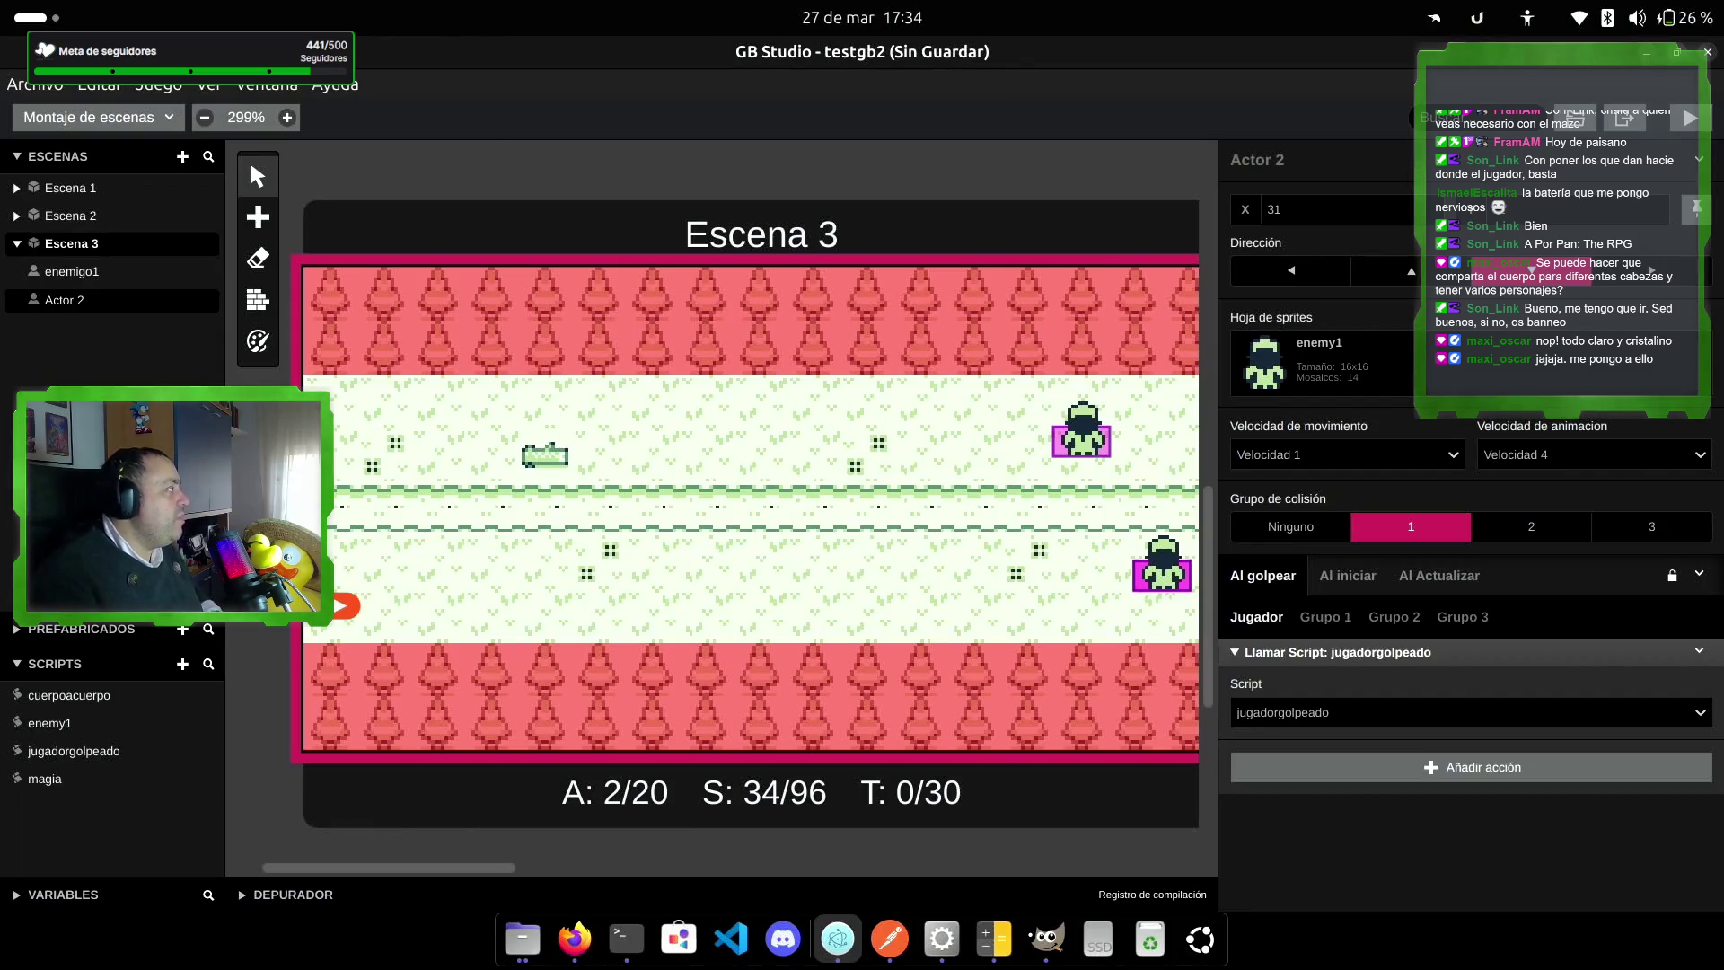
Step: Place a new actor, Actor 3, on Escena 3's upper grass strip
{"action": "left_click", "coordinate": [258, 216]}
{"action": "left_click", "coordinate": [285, 239]}
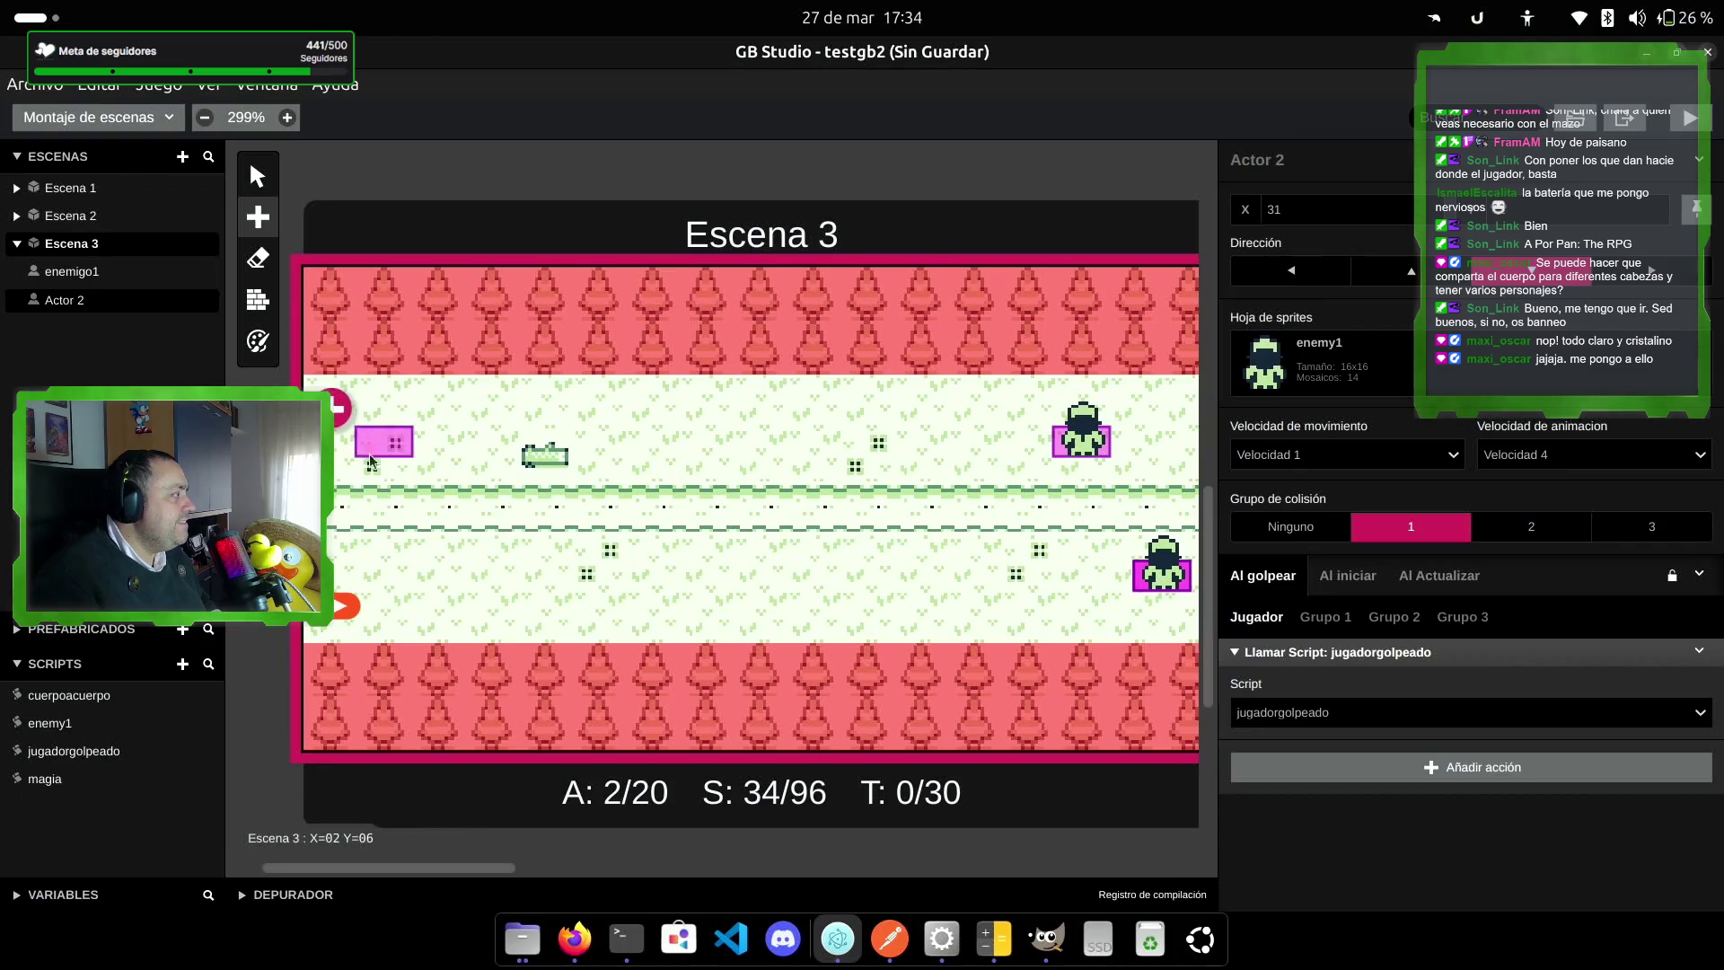
{"action": "scroll", "coordinate": [836, 509], "scroll_direction": "right", "scroll_amount": 4}
{"action": "scroll", "coordinate": [836, 509], "scroll_direction": "down", "scroll_amount": 1}
{"action": "scroll", "coordinate": [836, 509], "scroll_direction": "right", "scroll_amount": 9}
{"action": "scroll", "coordinate": [836, 509], "scroll_direction": "up", "scroll_amount": 2}
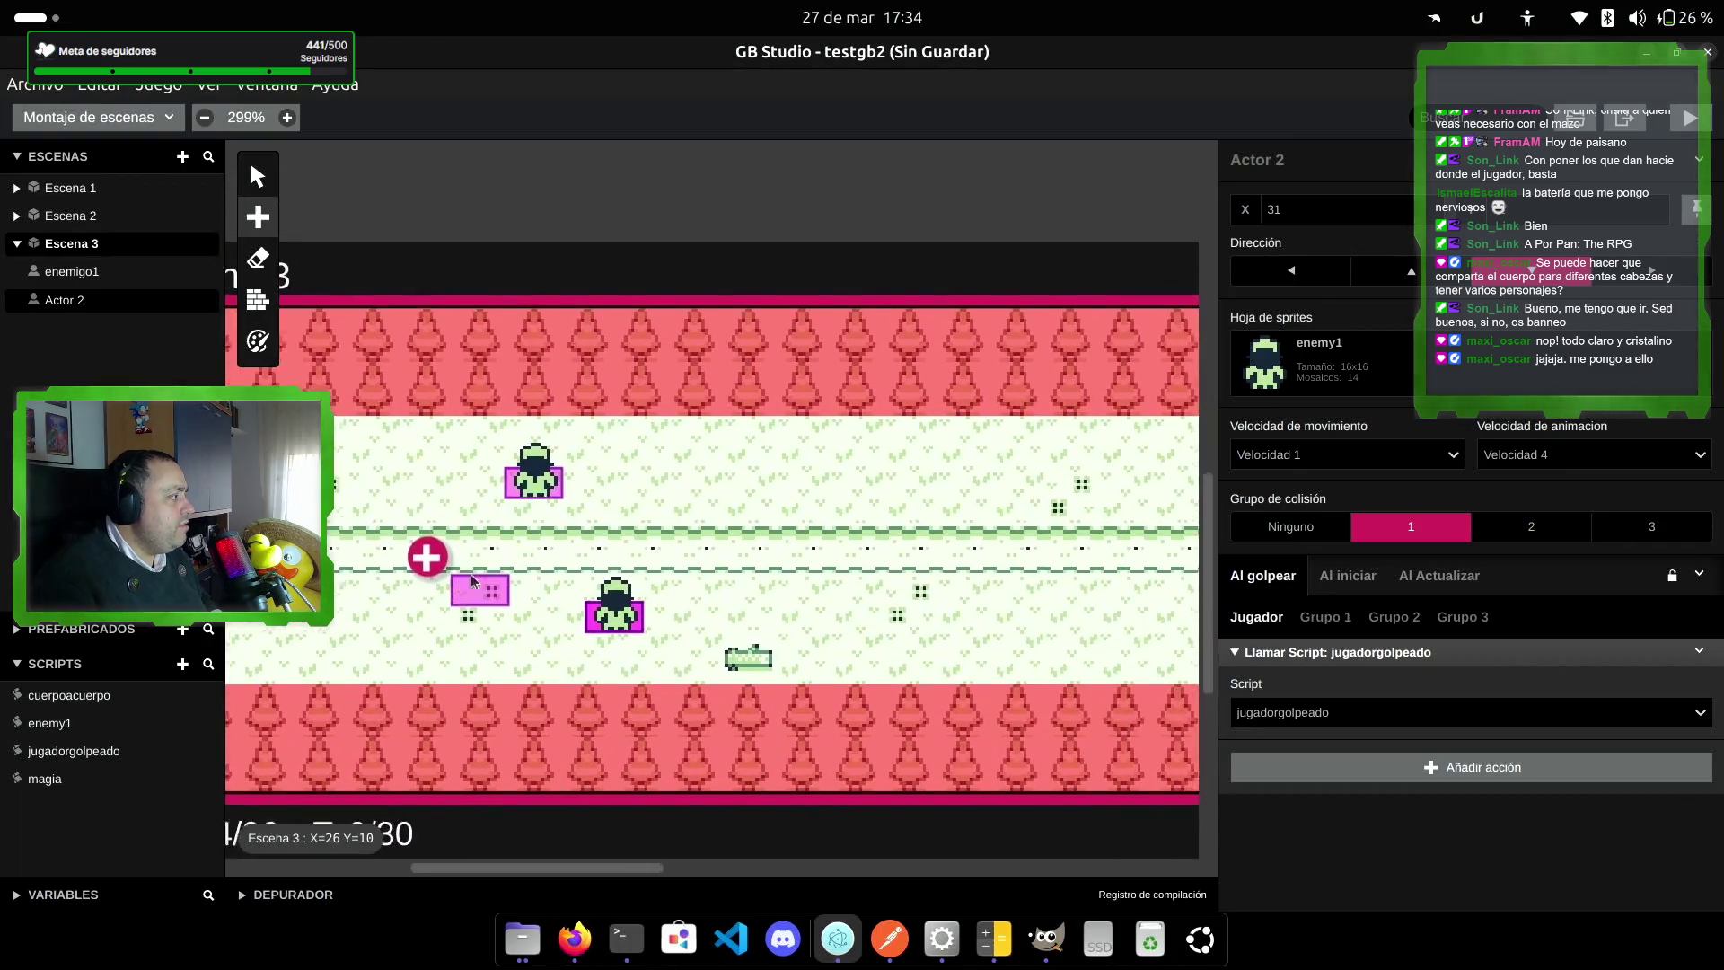
{"action": "left_click", "coordinate": [1044, 476]}
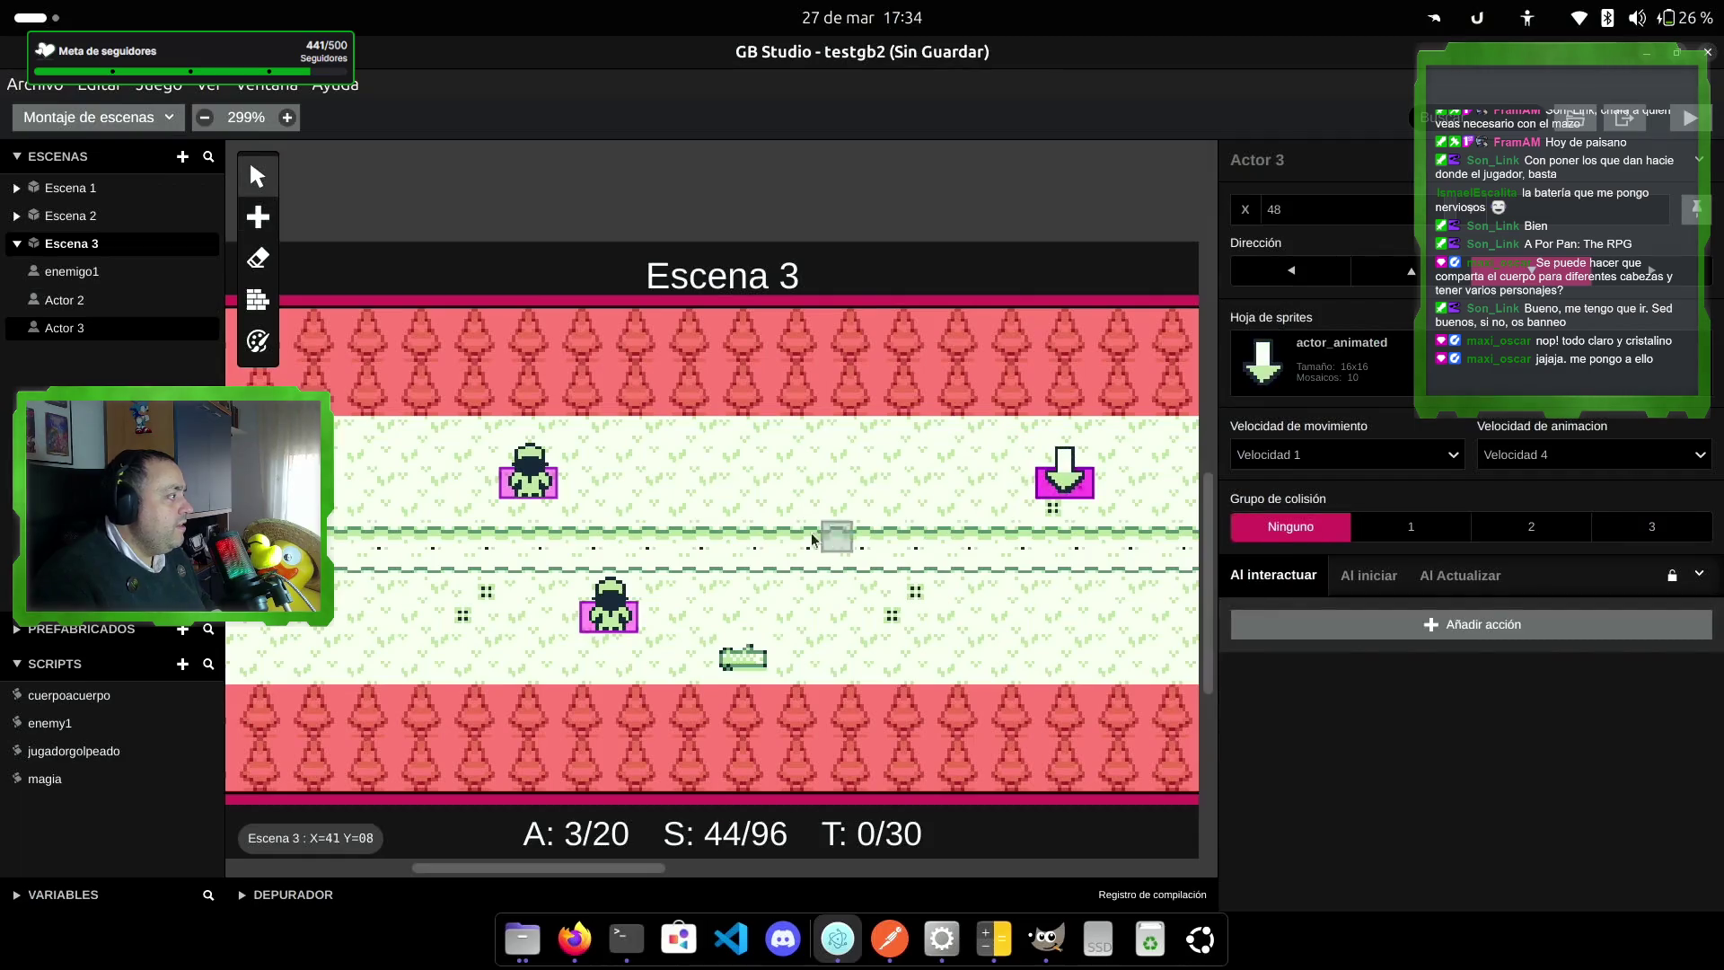
Step: Give Actor 3 the enemy1 sprite sheet and collision group 1
{"action": "left_click", "coordinate": [1320, 359]}
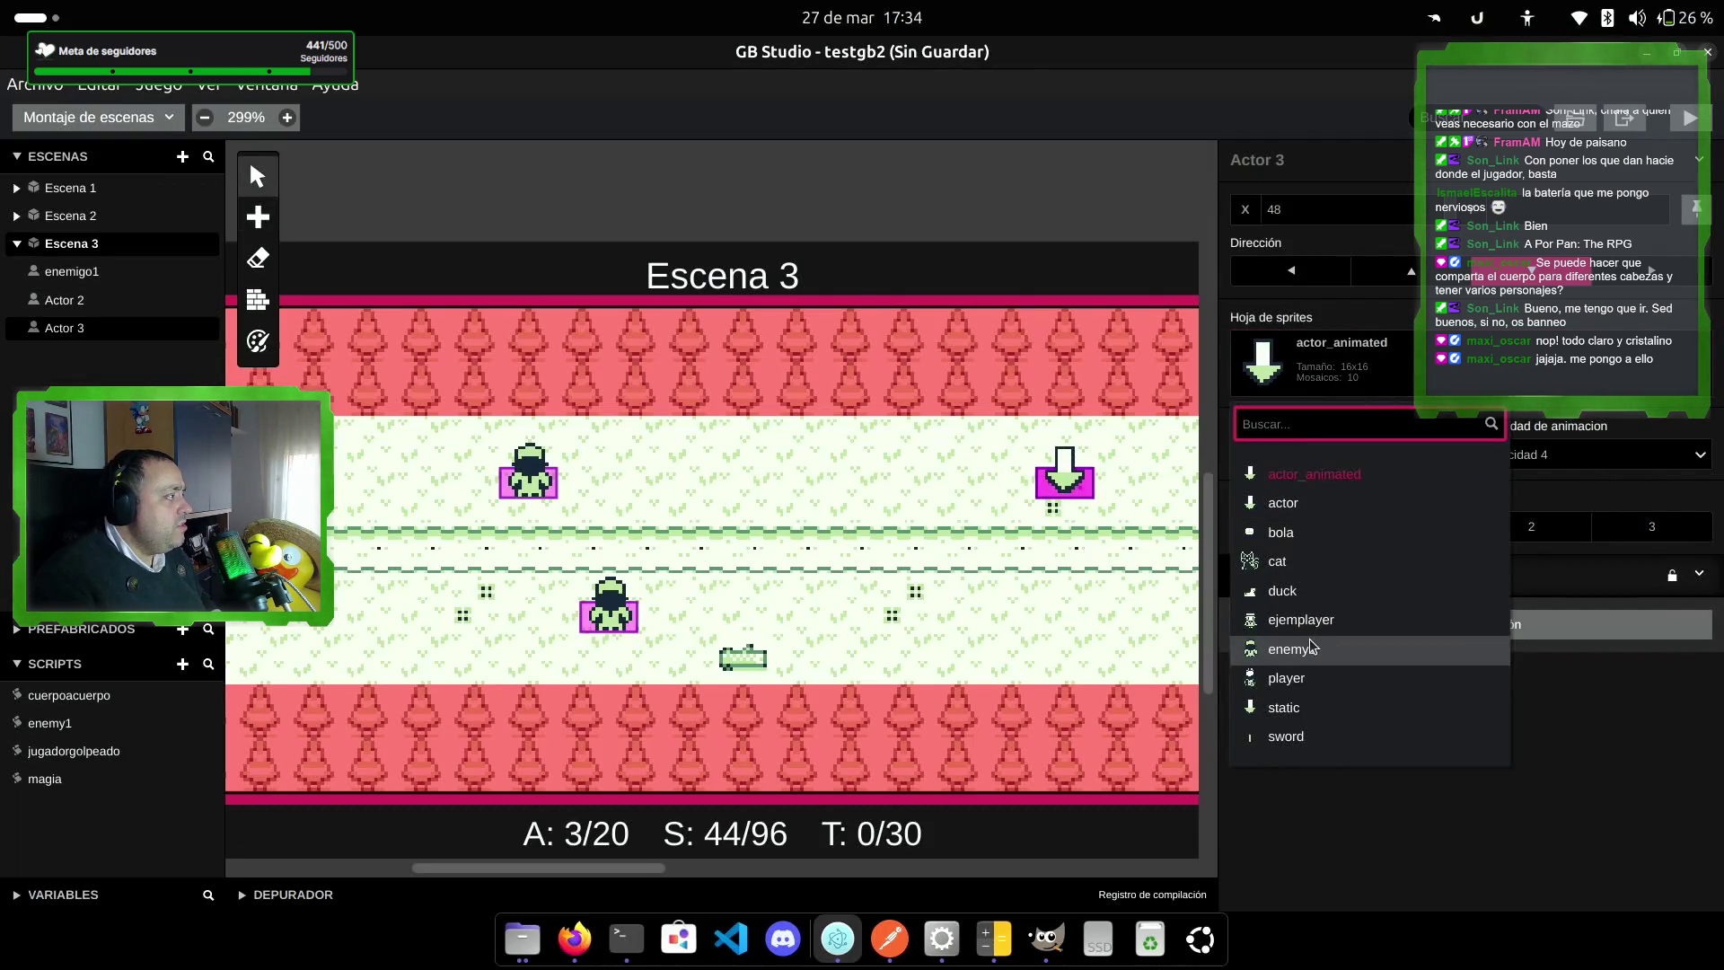
{"action": "left_click", "coordinate": [1291, 648]}
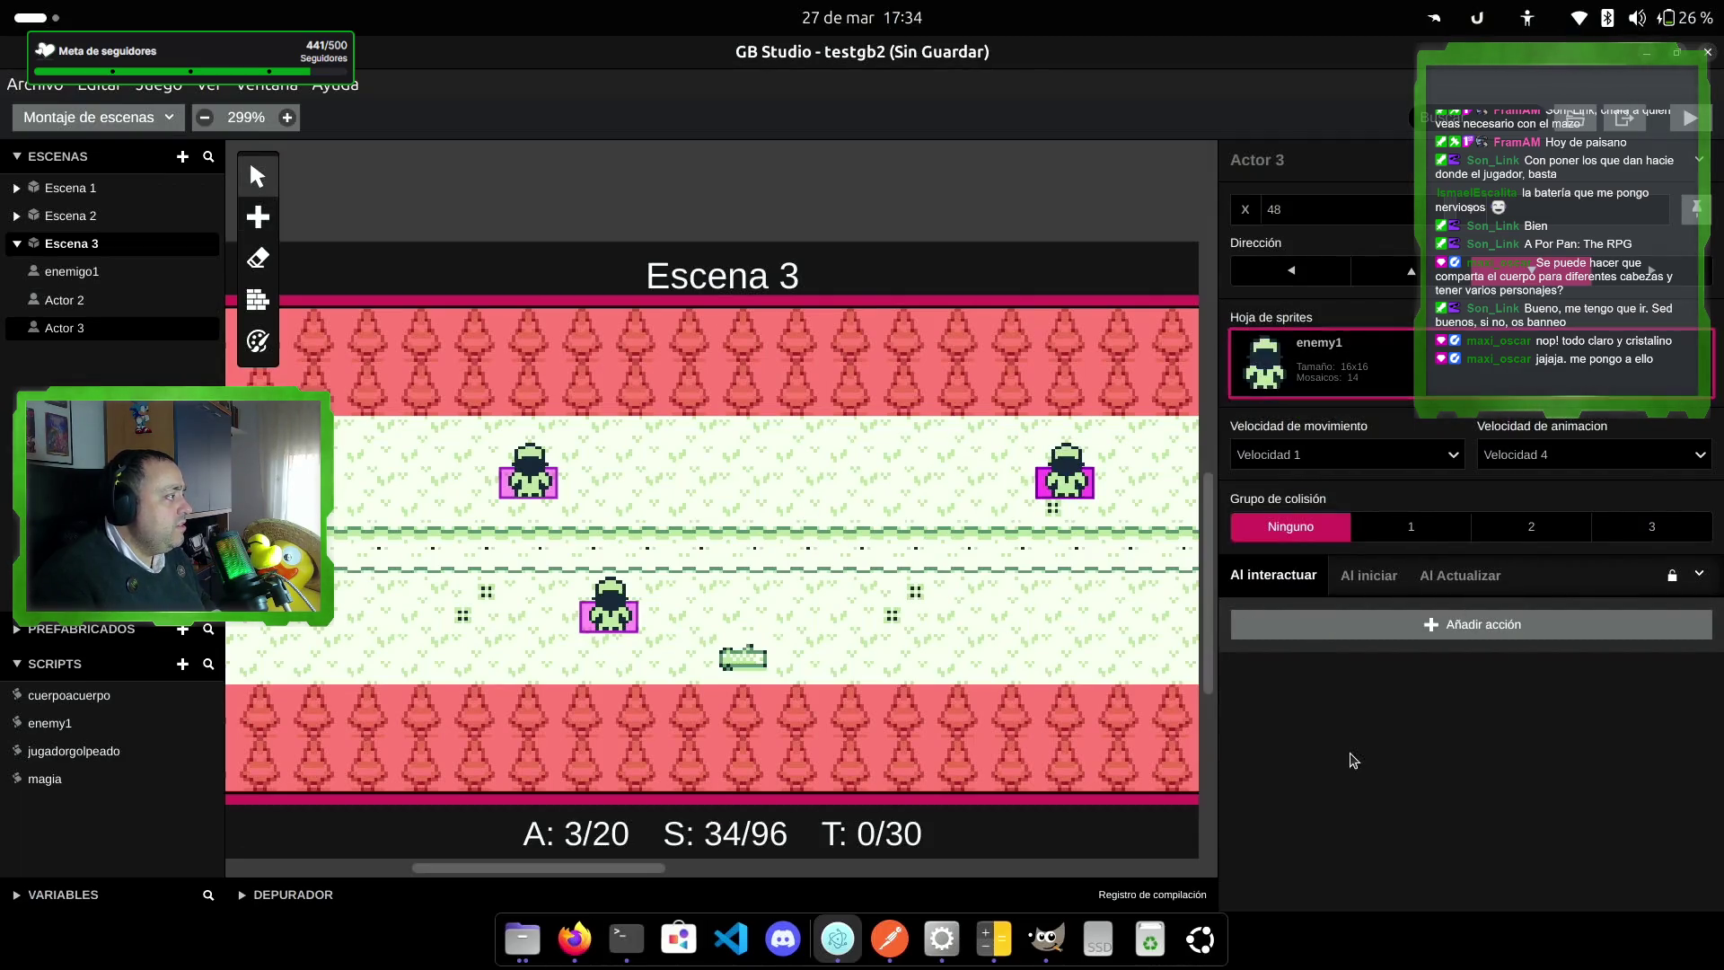
{"action": "left_click", "coordinate": [1396, 537]}
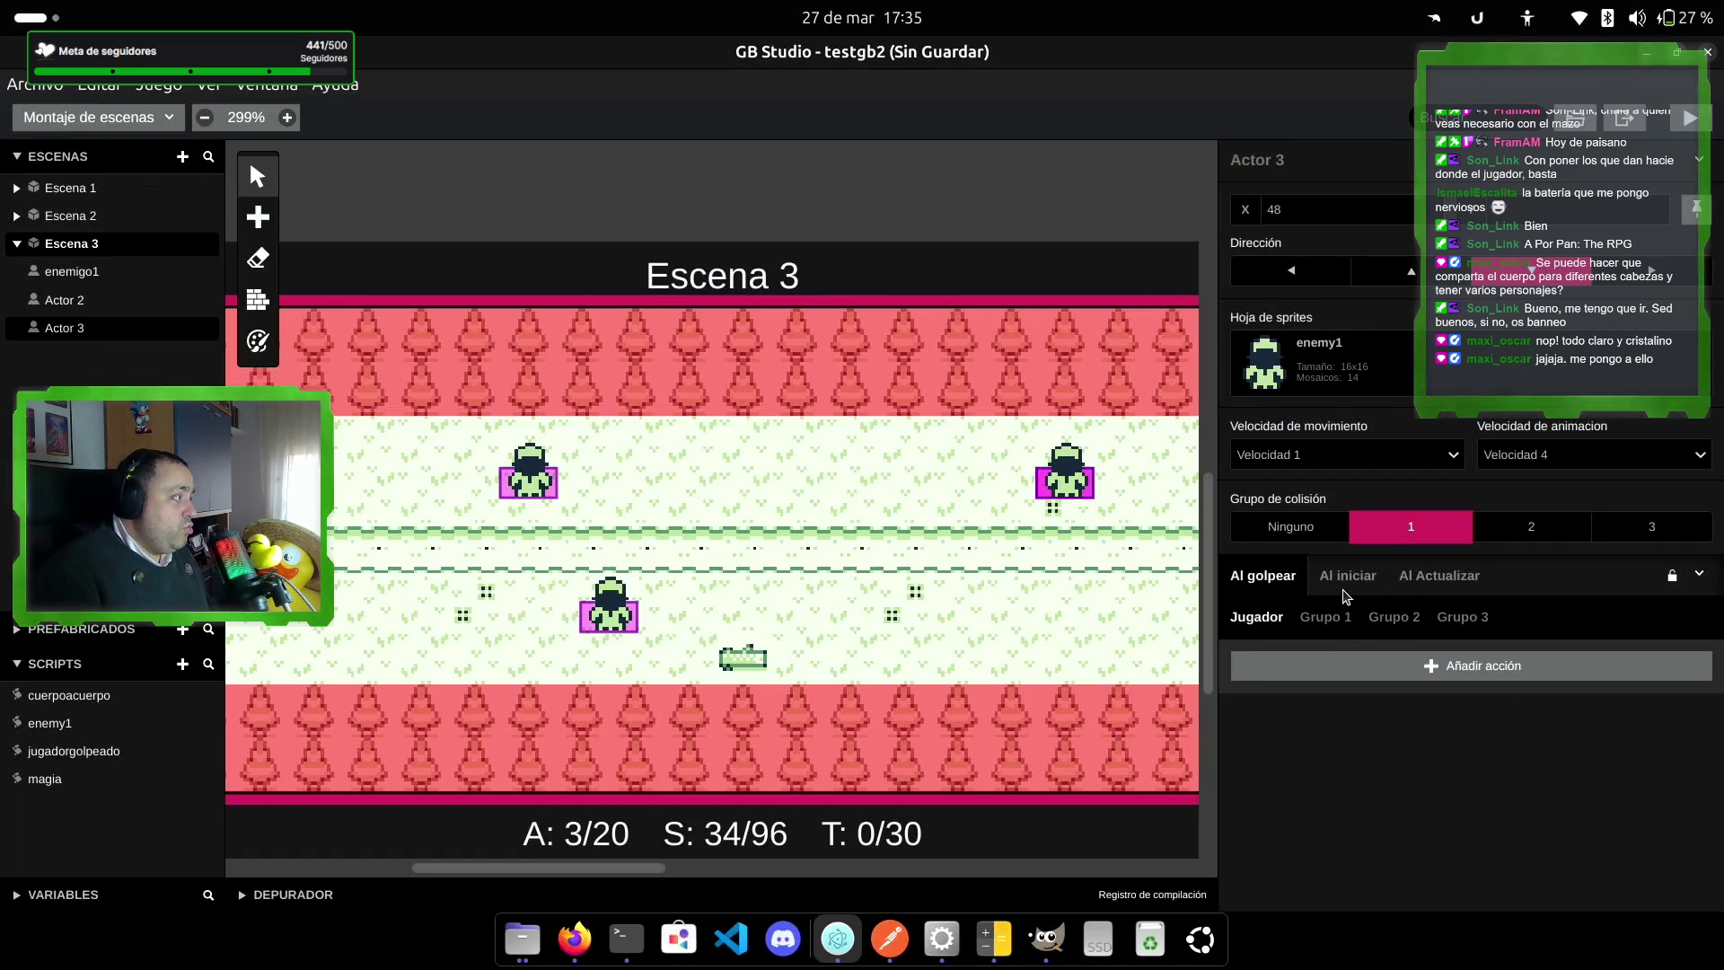
Step: Add a Llamar Script action calling jugadorgolpeado when Actor 3 hits the player
{"action": "left_click", "coordinate": [1400, 670]}
{"action": "type", "text": "llamar"}
{"action": "key", "text": "Return"}
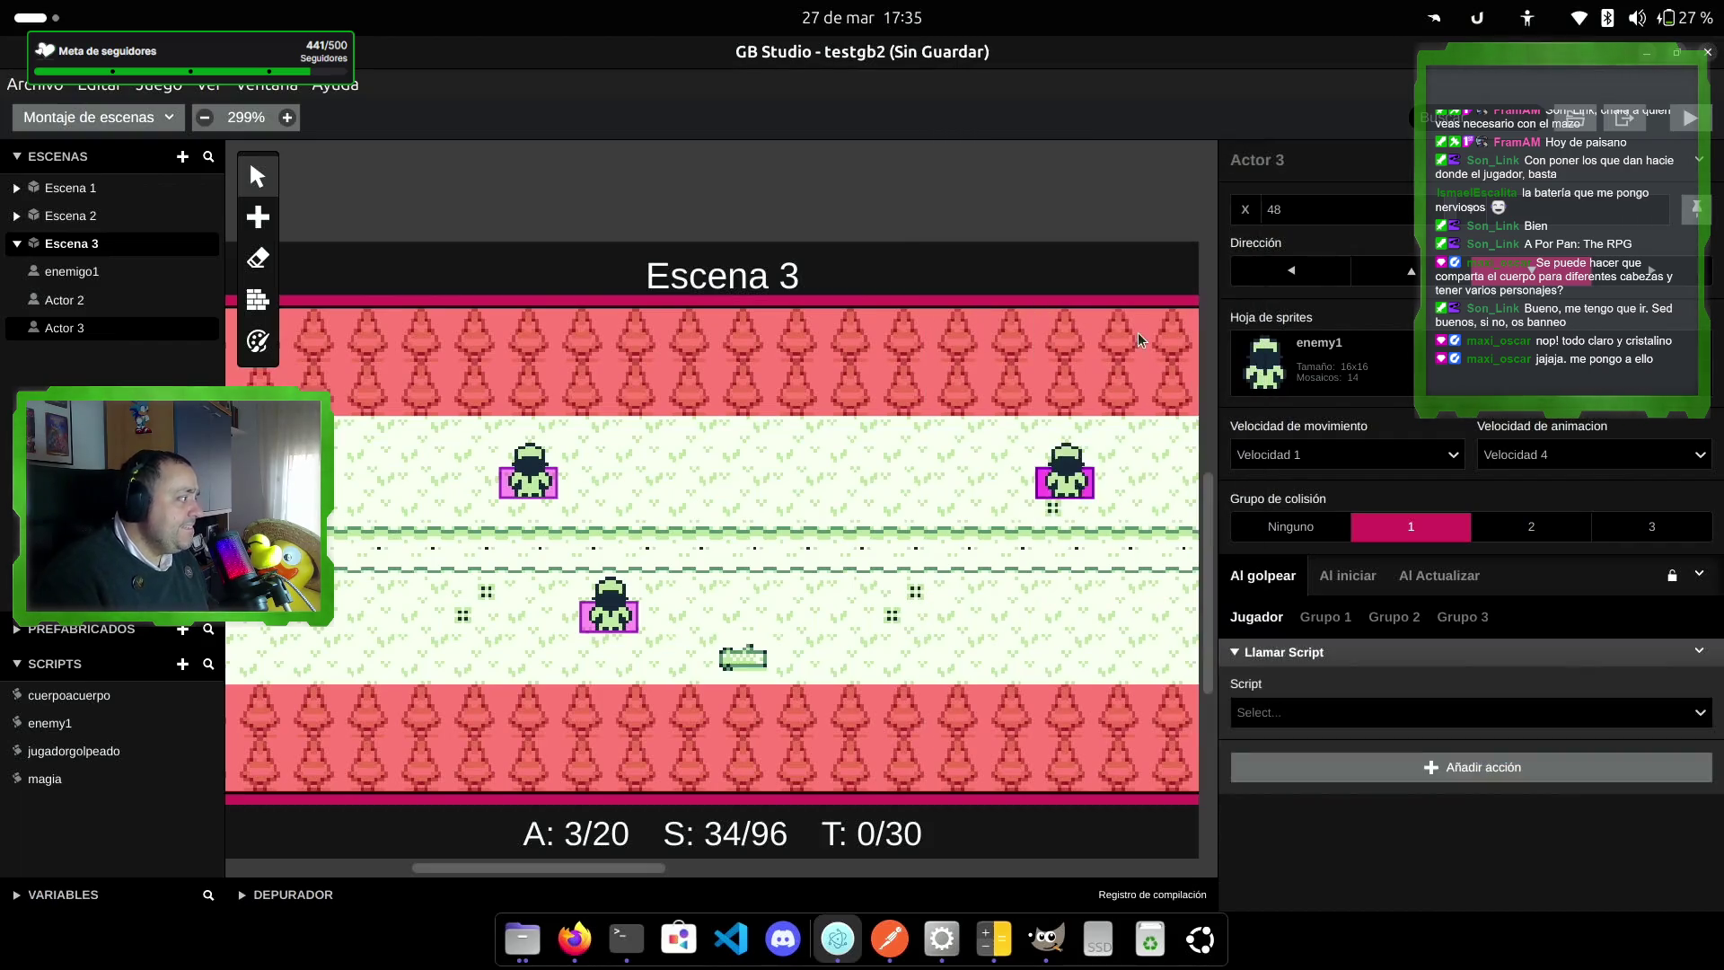
{"action": "left_click", "coordinate": [1691, 714]}
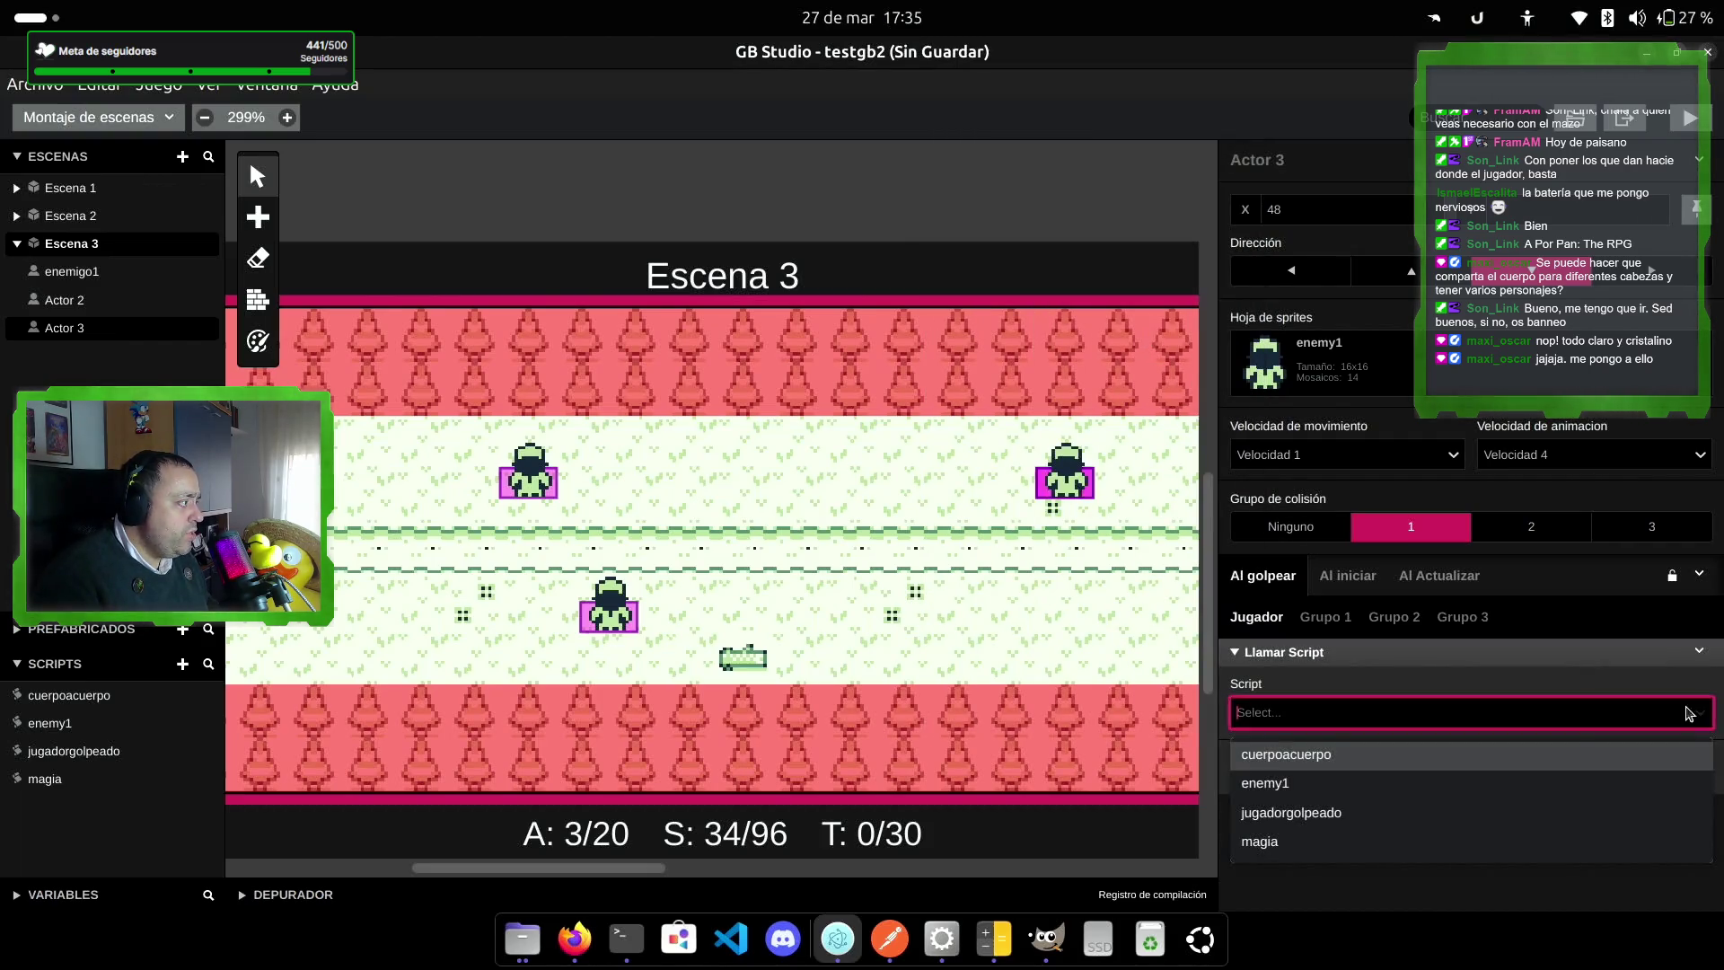
{"action": "left_click", "coordinate": [1312, 813]}
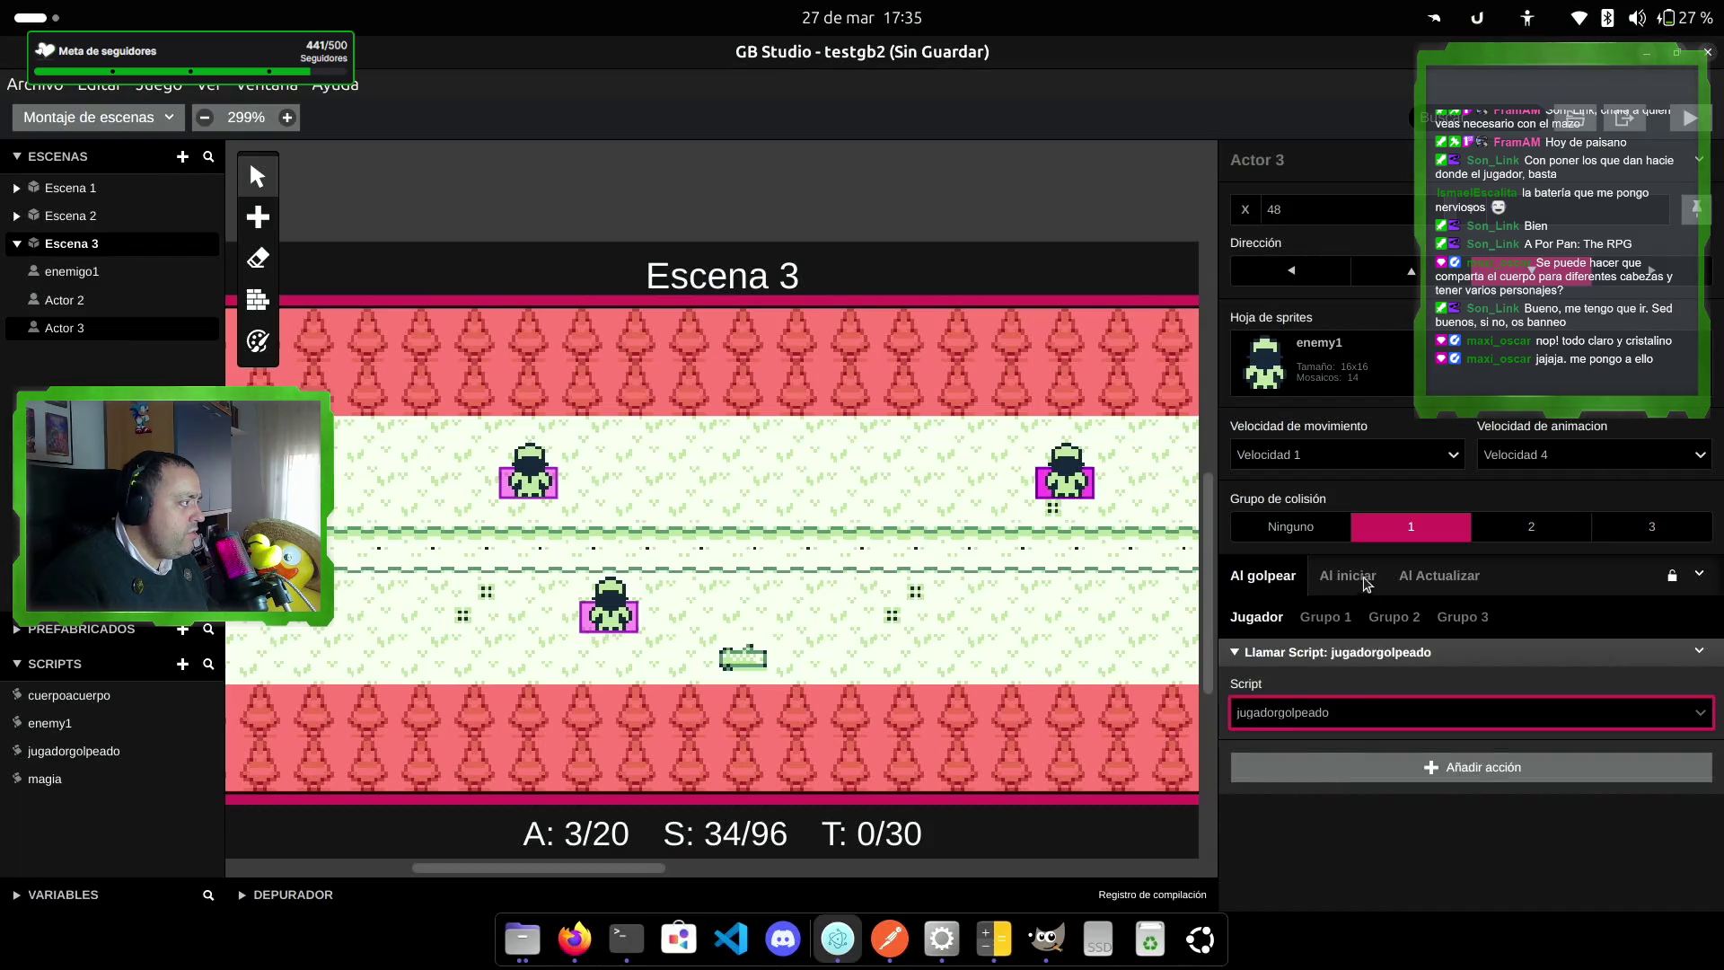
Step: Add a Llamar Script action calling enemy1 when Actor 3 is hit by Grupo 1
{"action": "left_click", "coordinate": [1327, 619]}
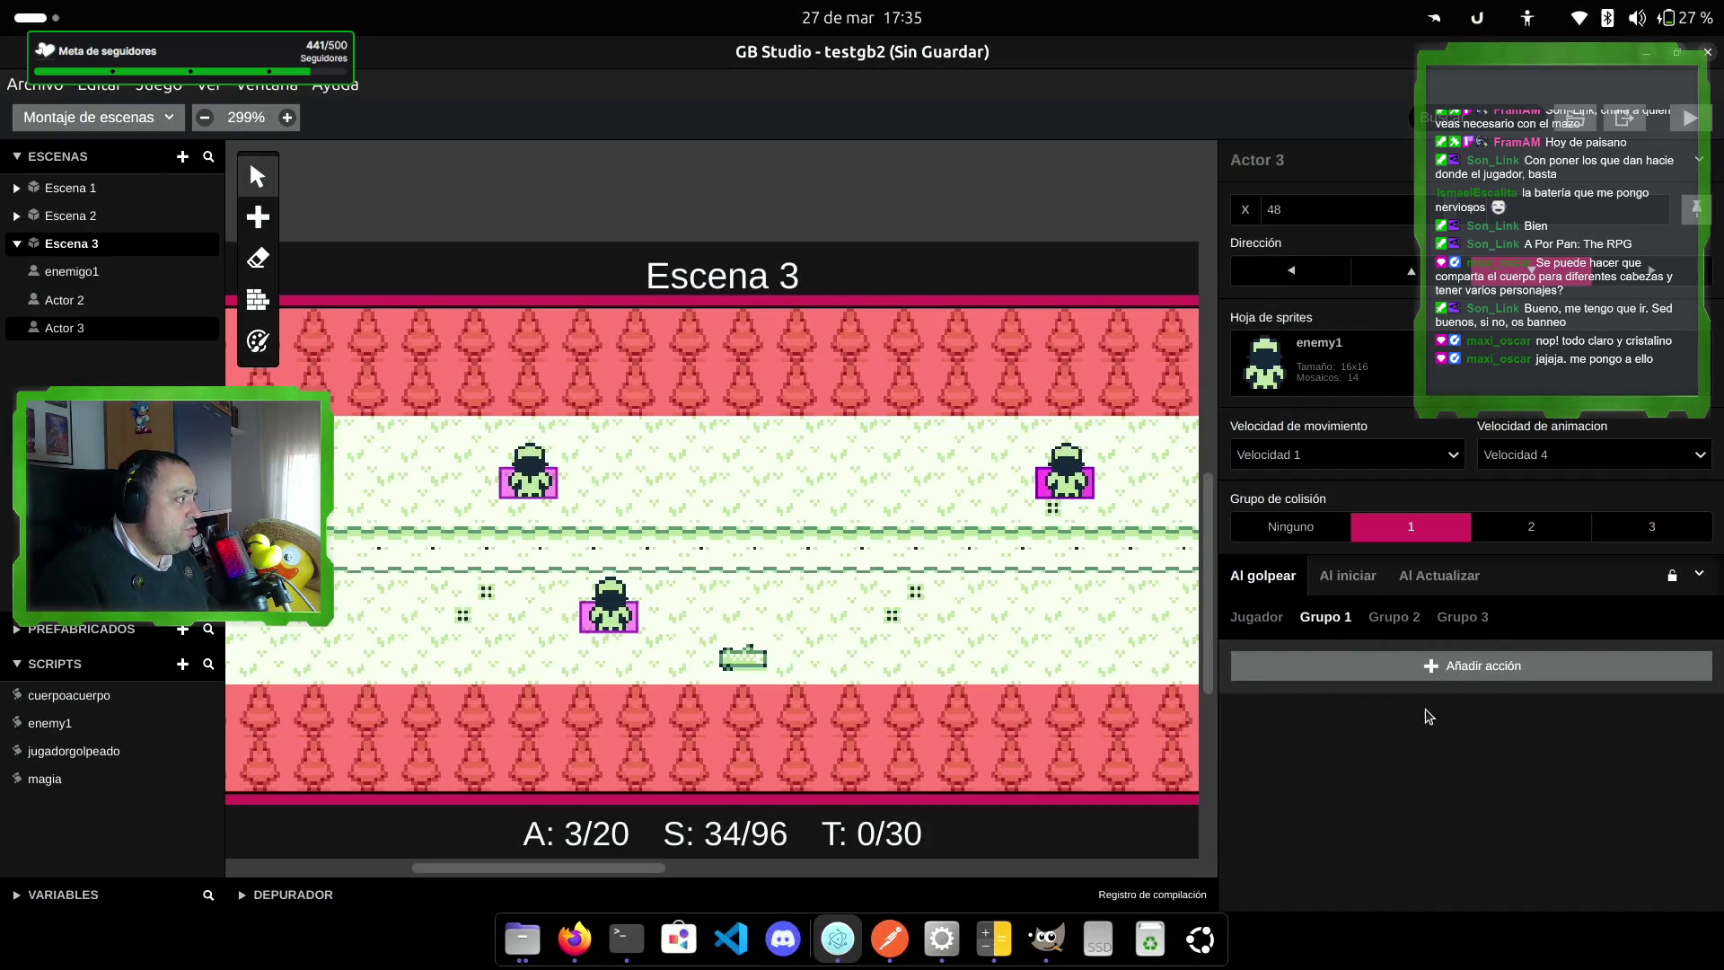
{"action": "left_click", "coordinate": [1442, 670]}
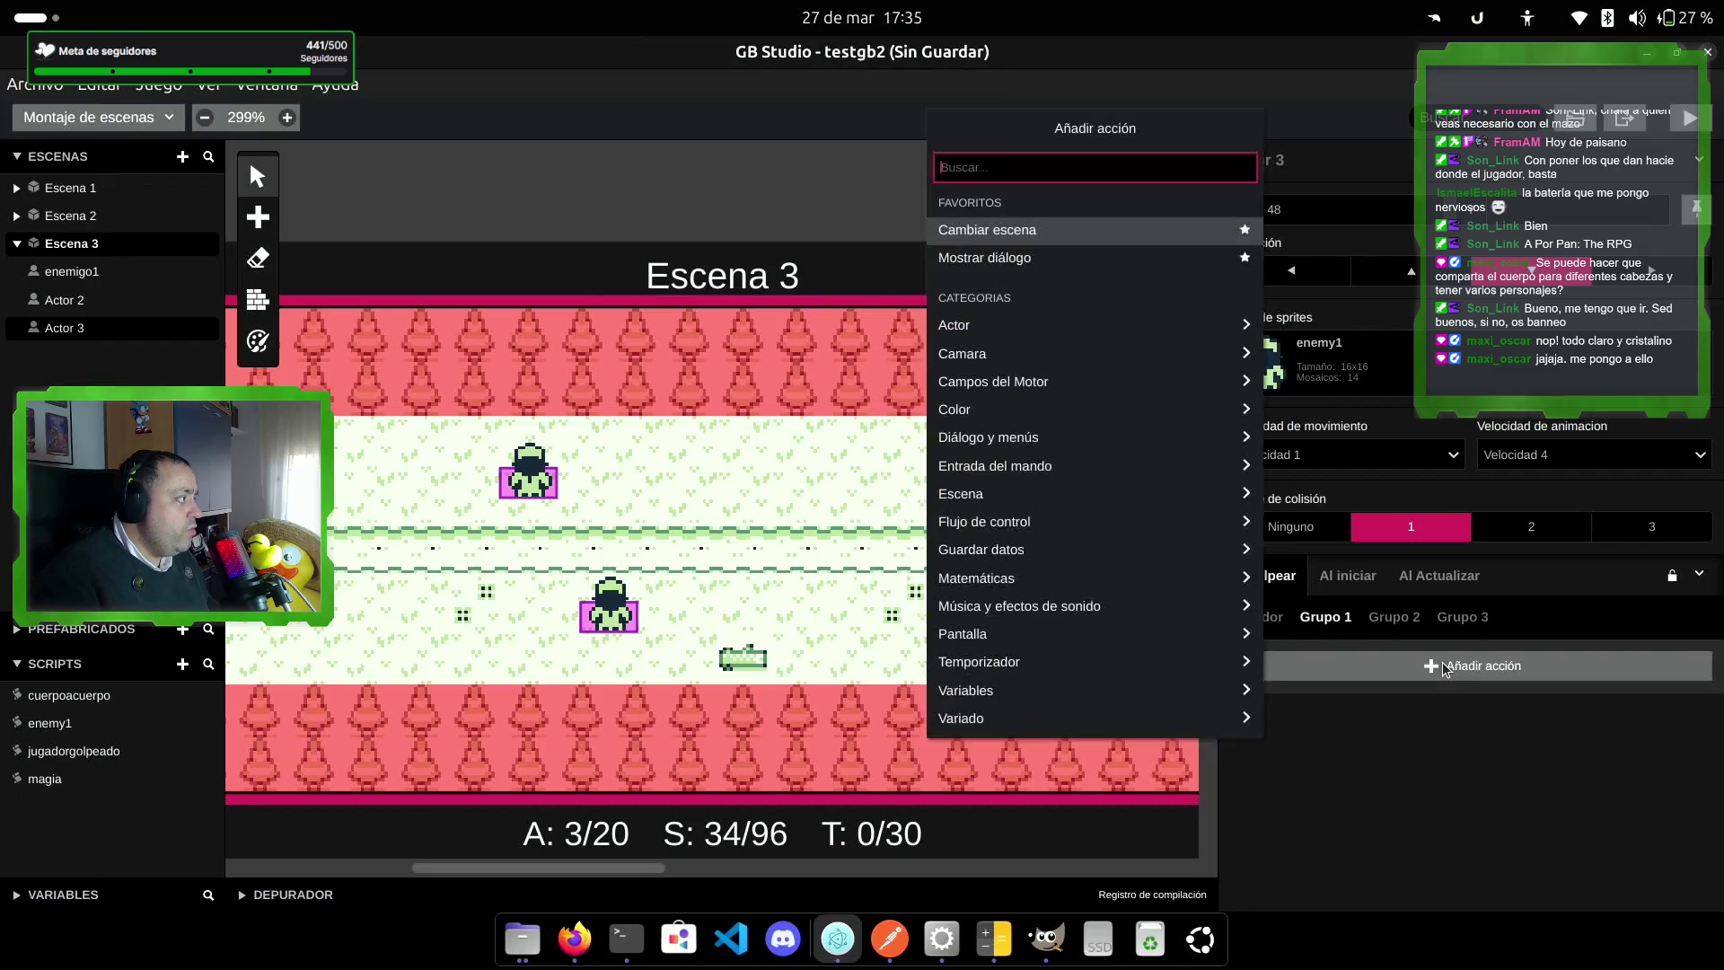
{"action": "left_click", "coordinate": [1052, 327]}
{"action": "scroll", "coordinate": [1077, 461], "scroll_direction": "down", "scroll_amount": 5}
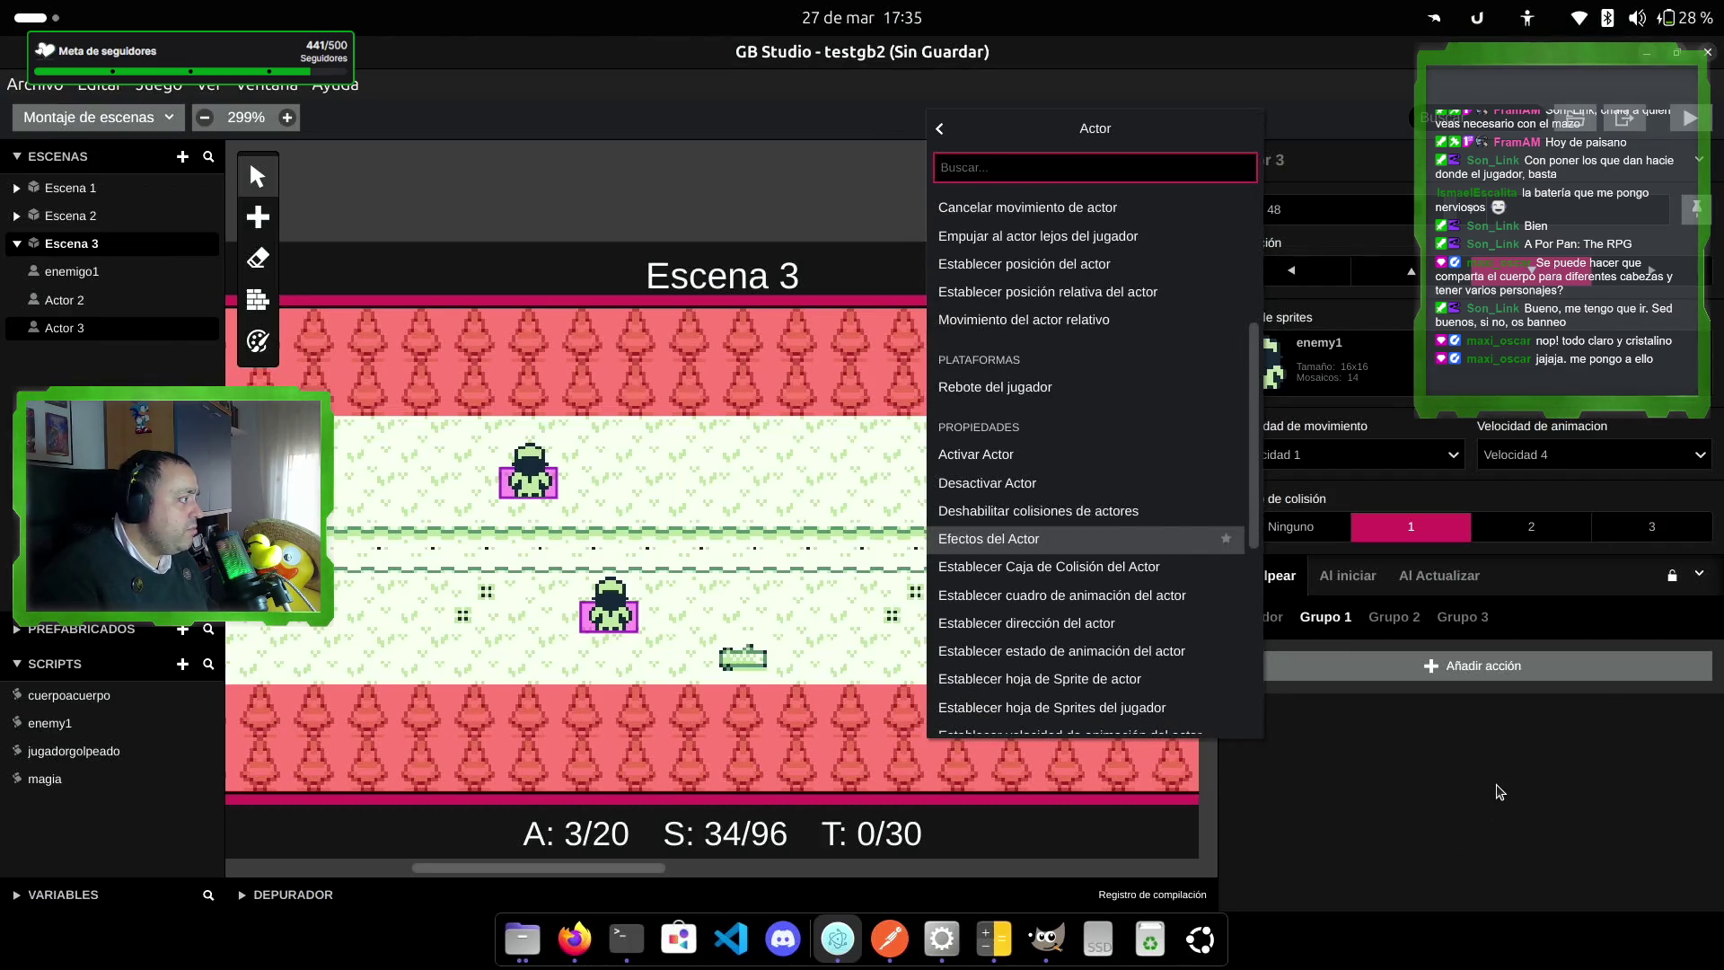
{"action": "left_click", "coordinate": [1497, 793]}
{"action": "left_click", "coordinate": [1469, 675]}
{"action": "type", "text": "llamar"}
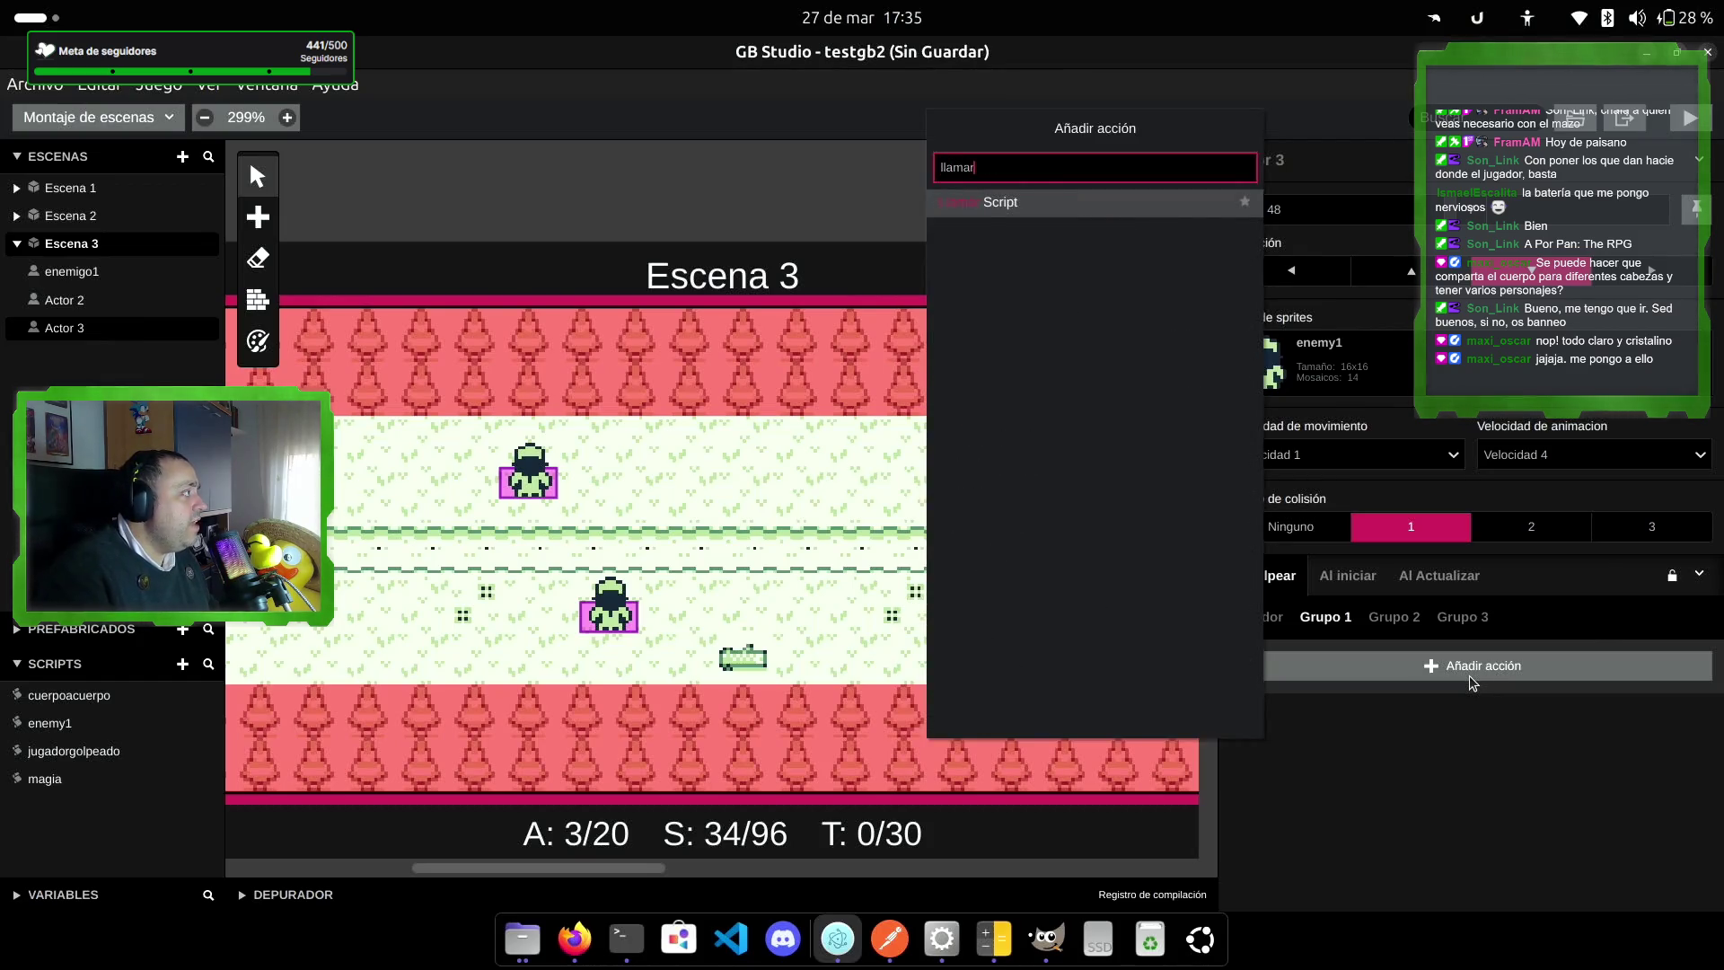
{"action": "key", "text": "Return"}
{"action": "left_click", "coordinate": [1540, 712]}
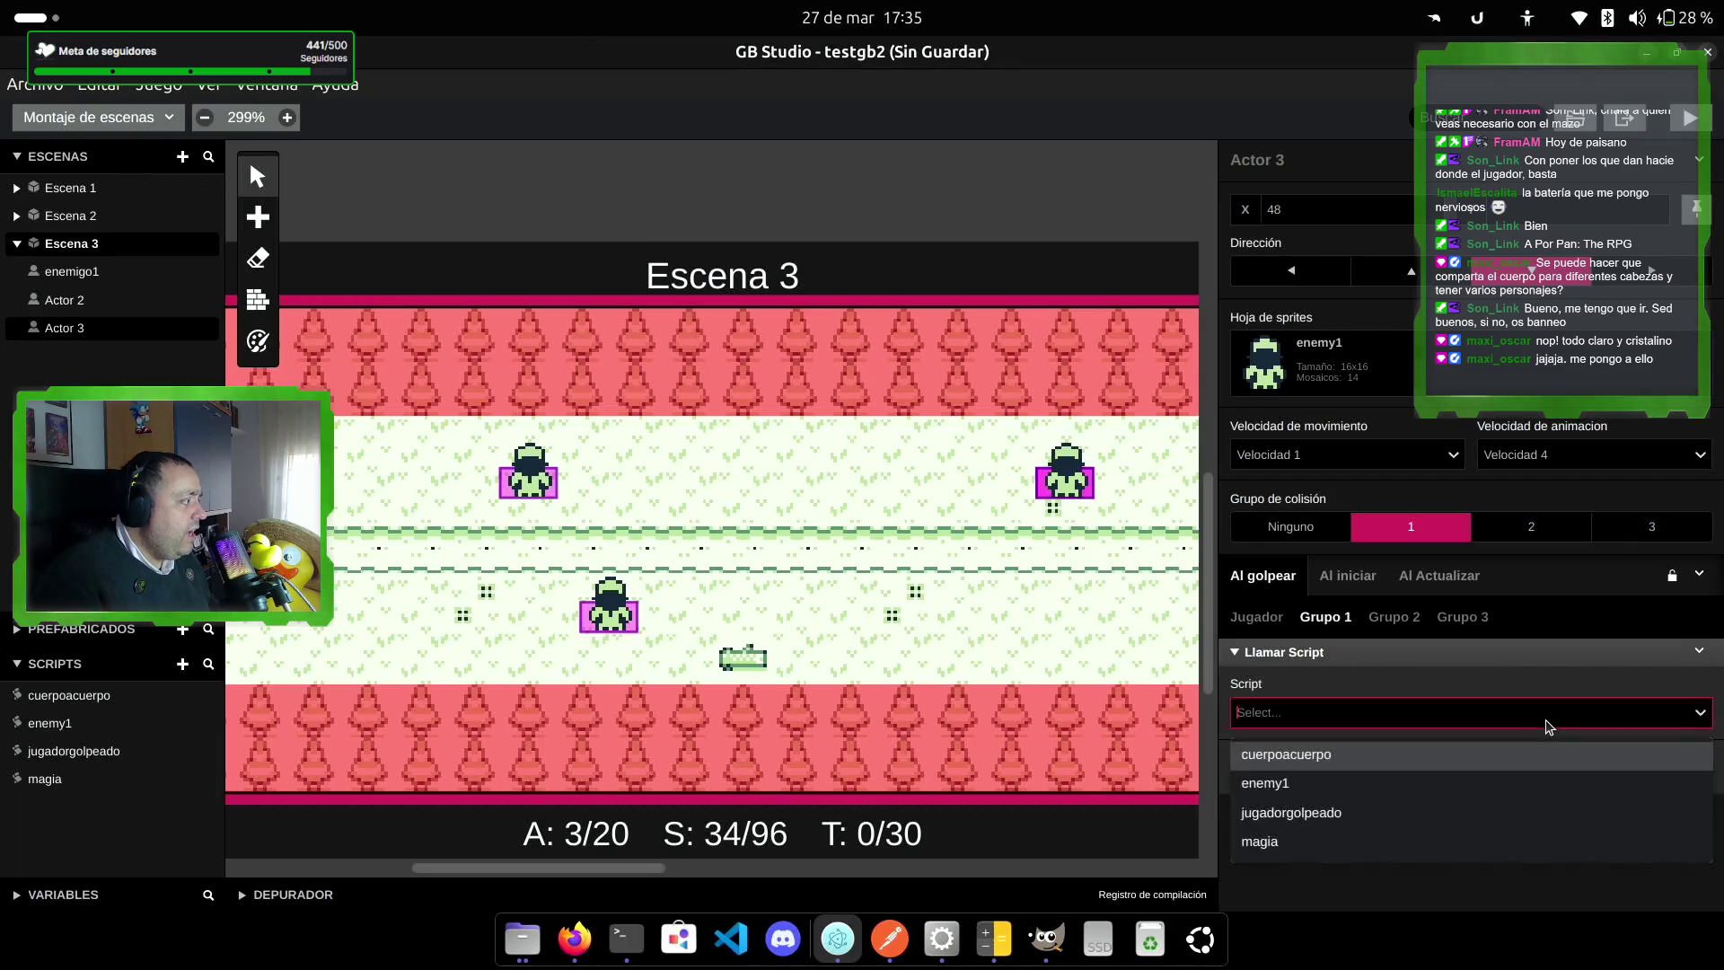
{"action": "left_click", "coordinate": [1361, 782]}
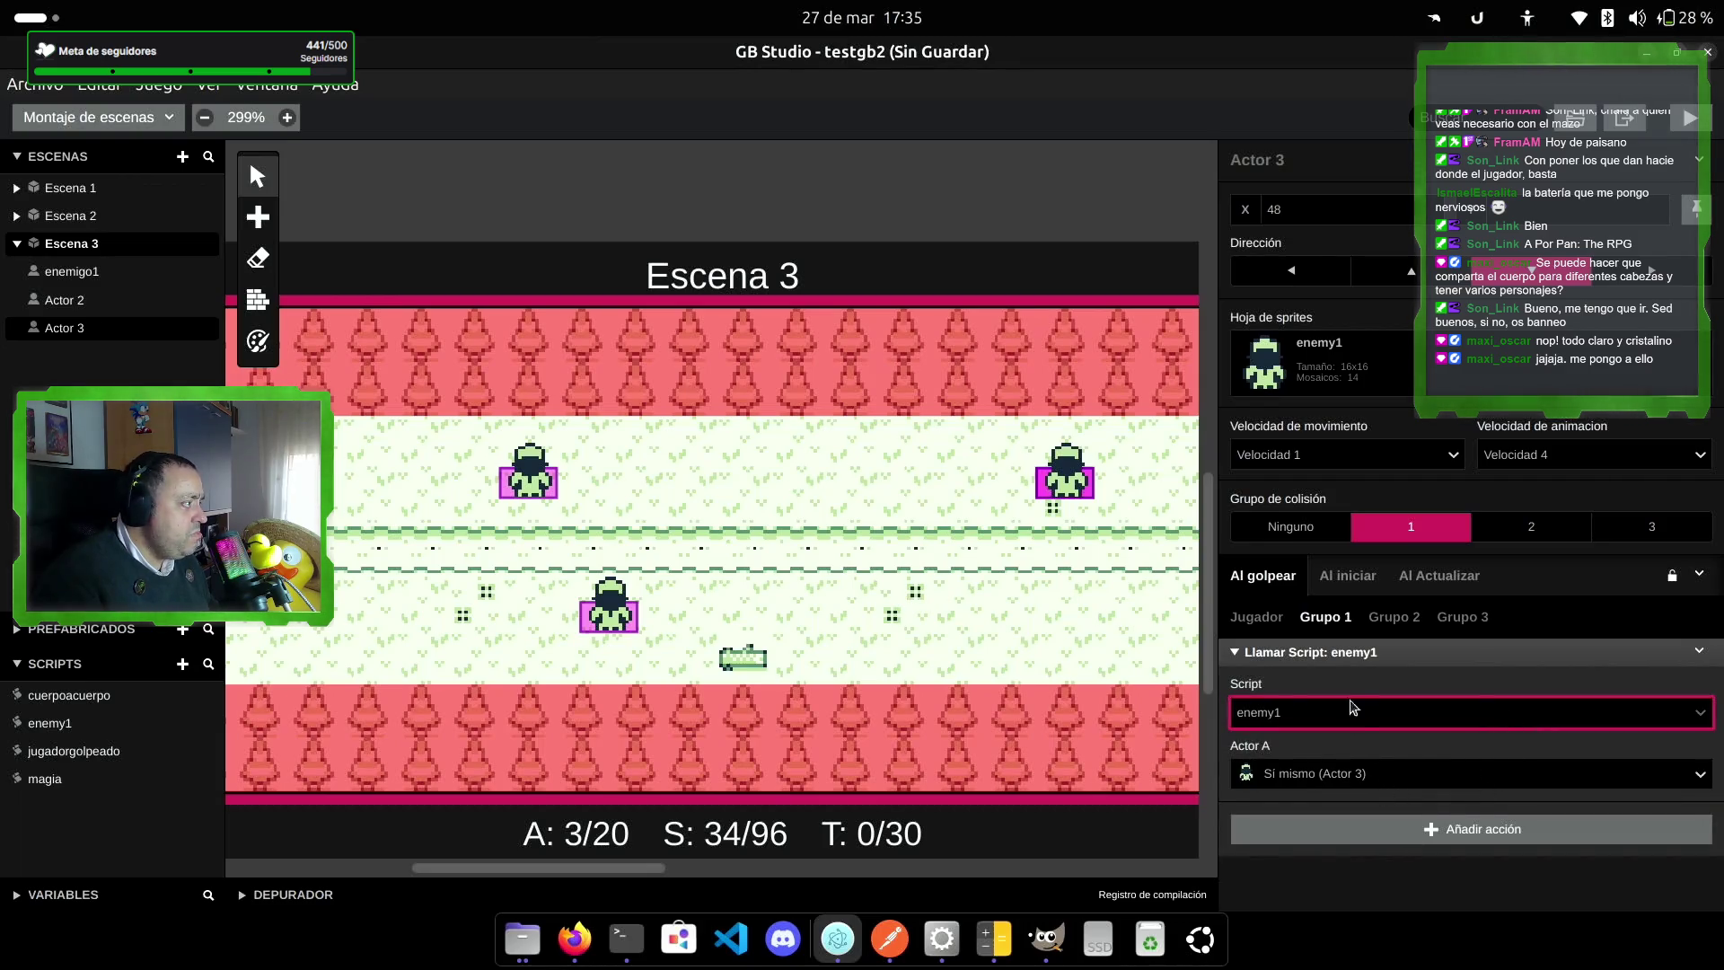
{"action": "left_click", "coordinate": [1355, 579]}
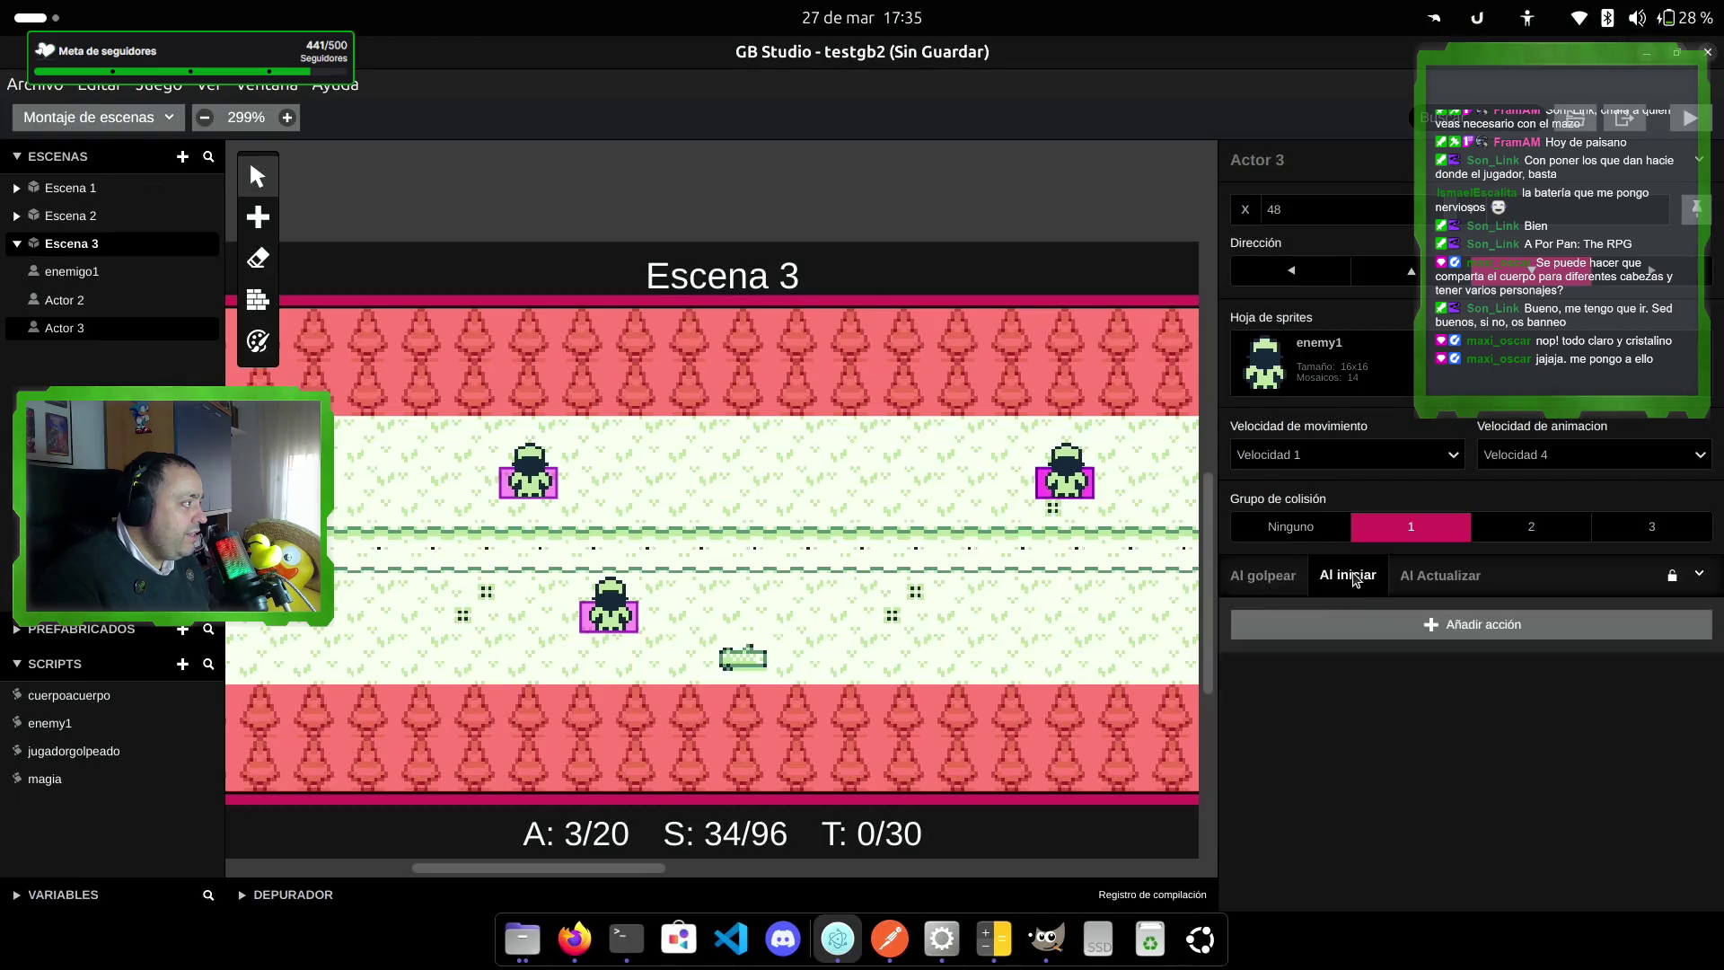
Step: Add an Establecer dirección del actor action making Actor 3 face left on start
{"action": "left_click", "coordinate": [1459, 626]}
{"action": "type", "text": "direccion"}
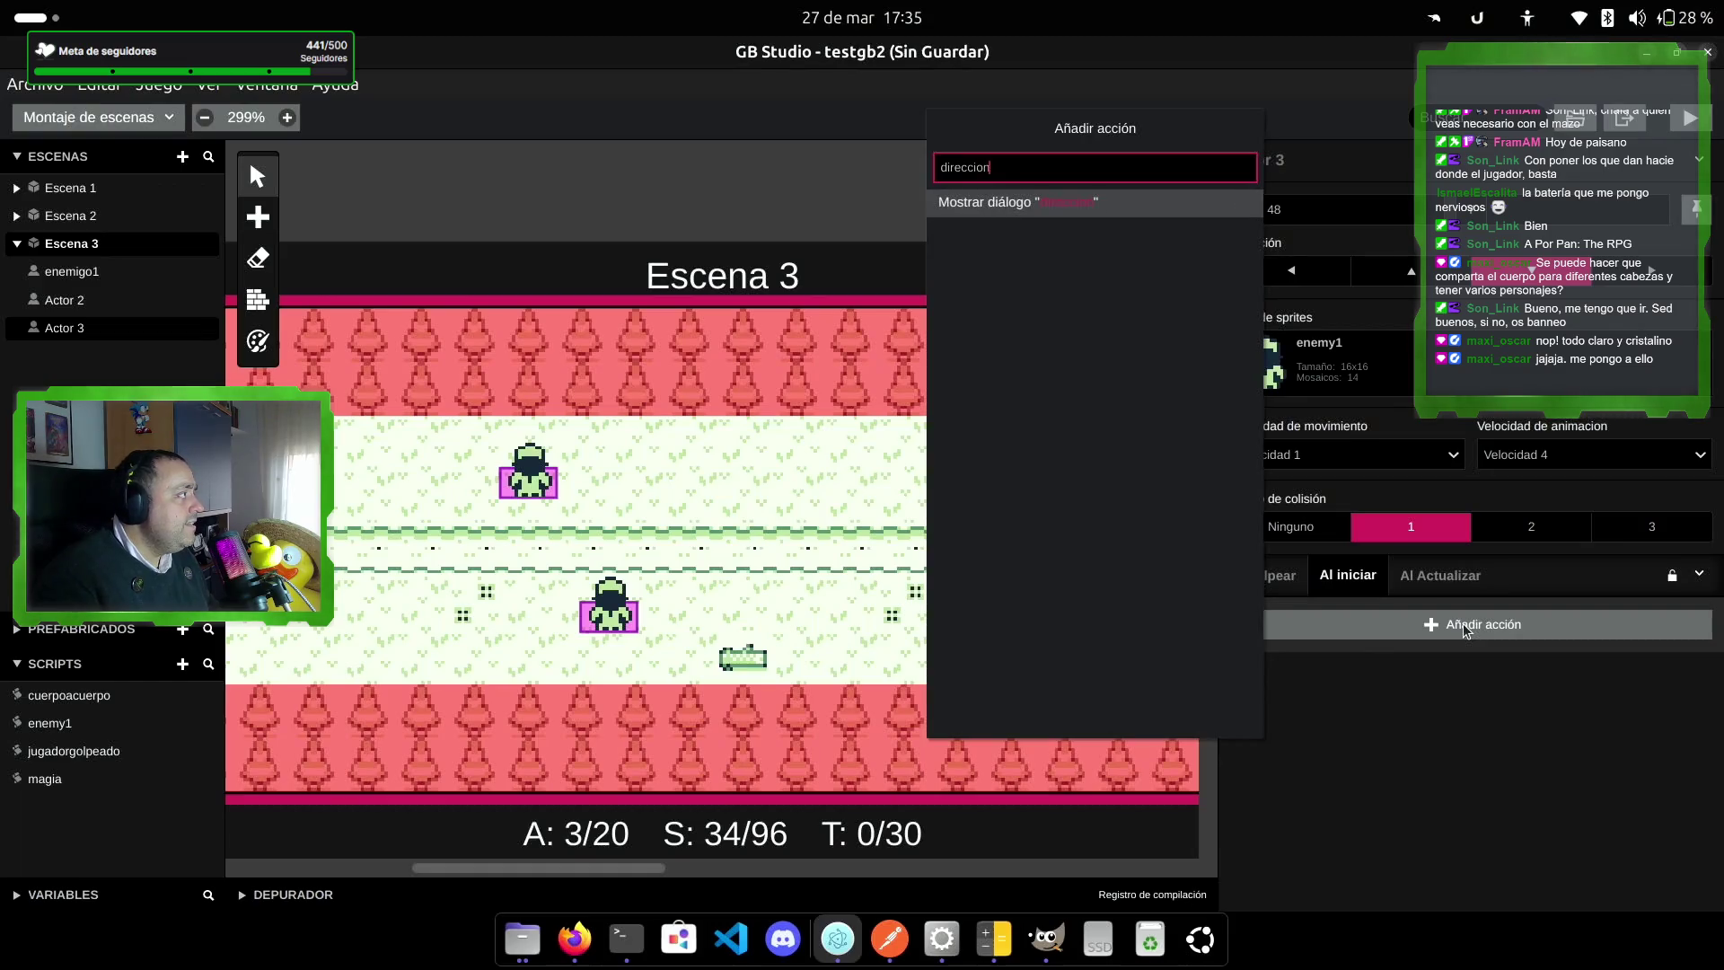
{"action": "key", "text": "BackSpace"}
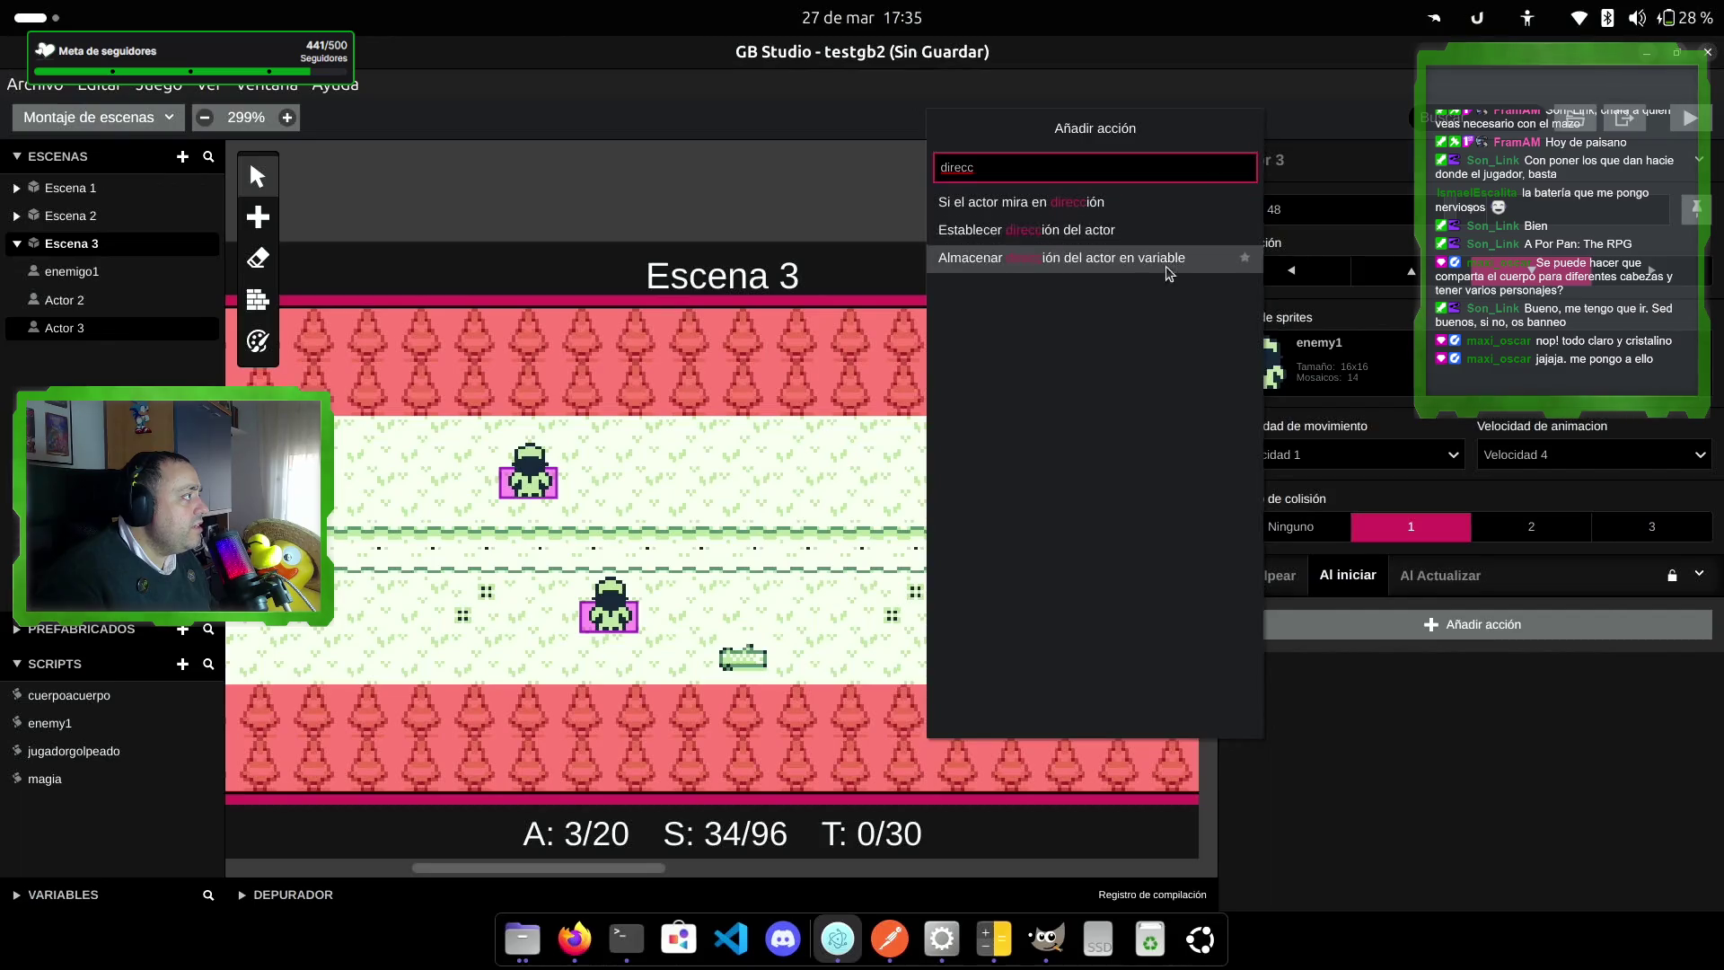
{"action": "left_click", "coordinate": [1120, 233]}
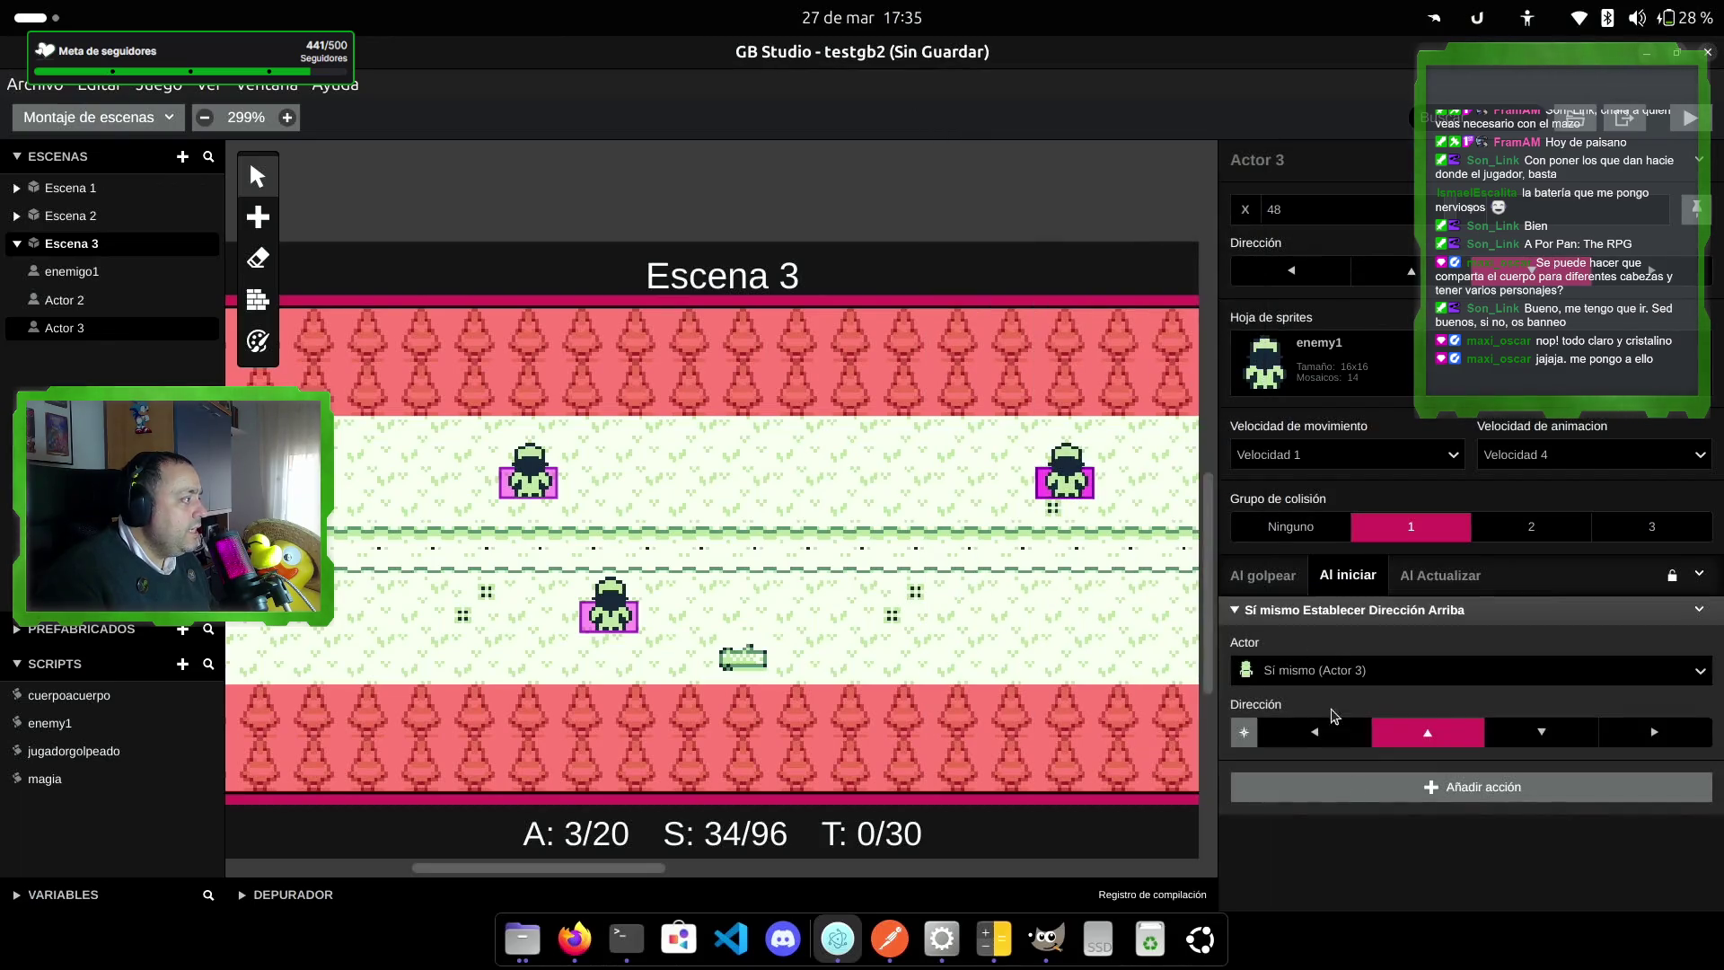
{"action": "left_click", "coordinate": [1314, 732]}
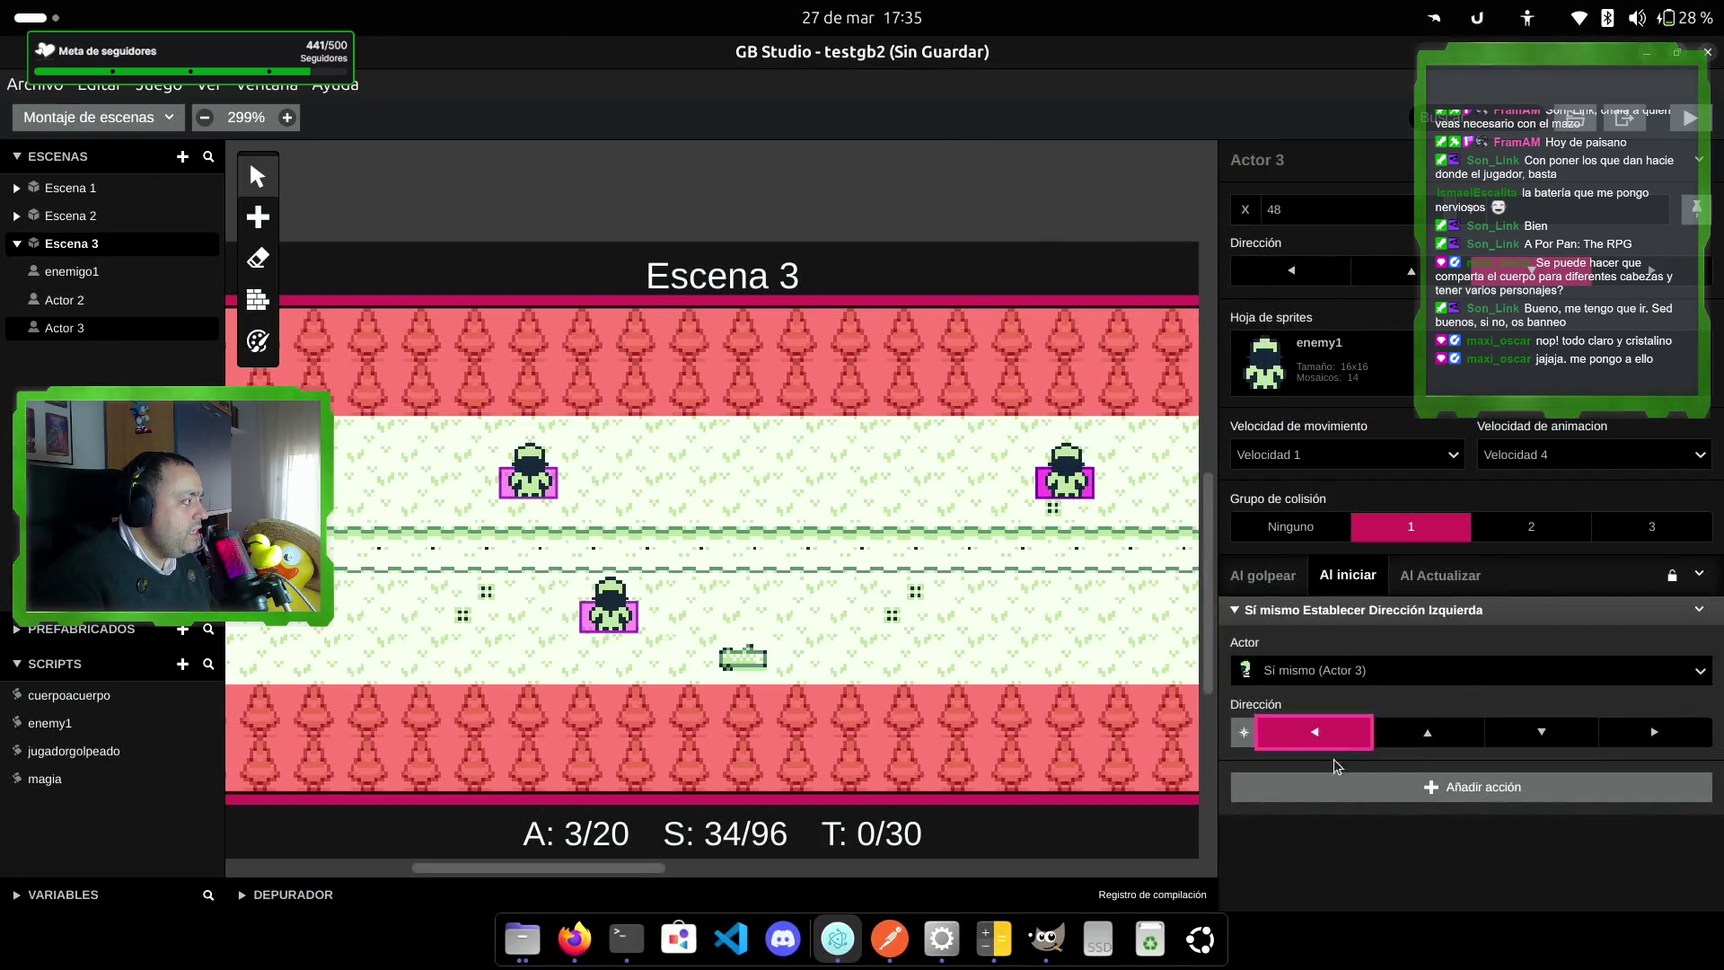
{"action": "left_click", "coordinate": [1466, 575]}
{"action": "left_click", "coordinate": [1442, 683]}
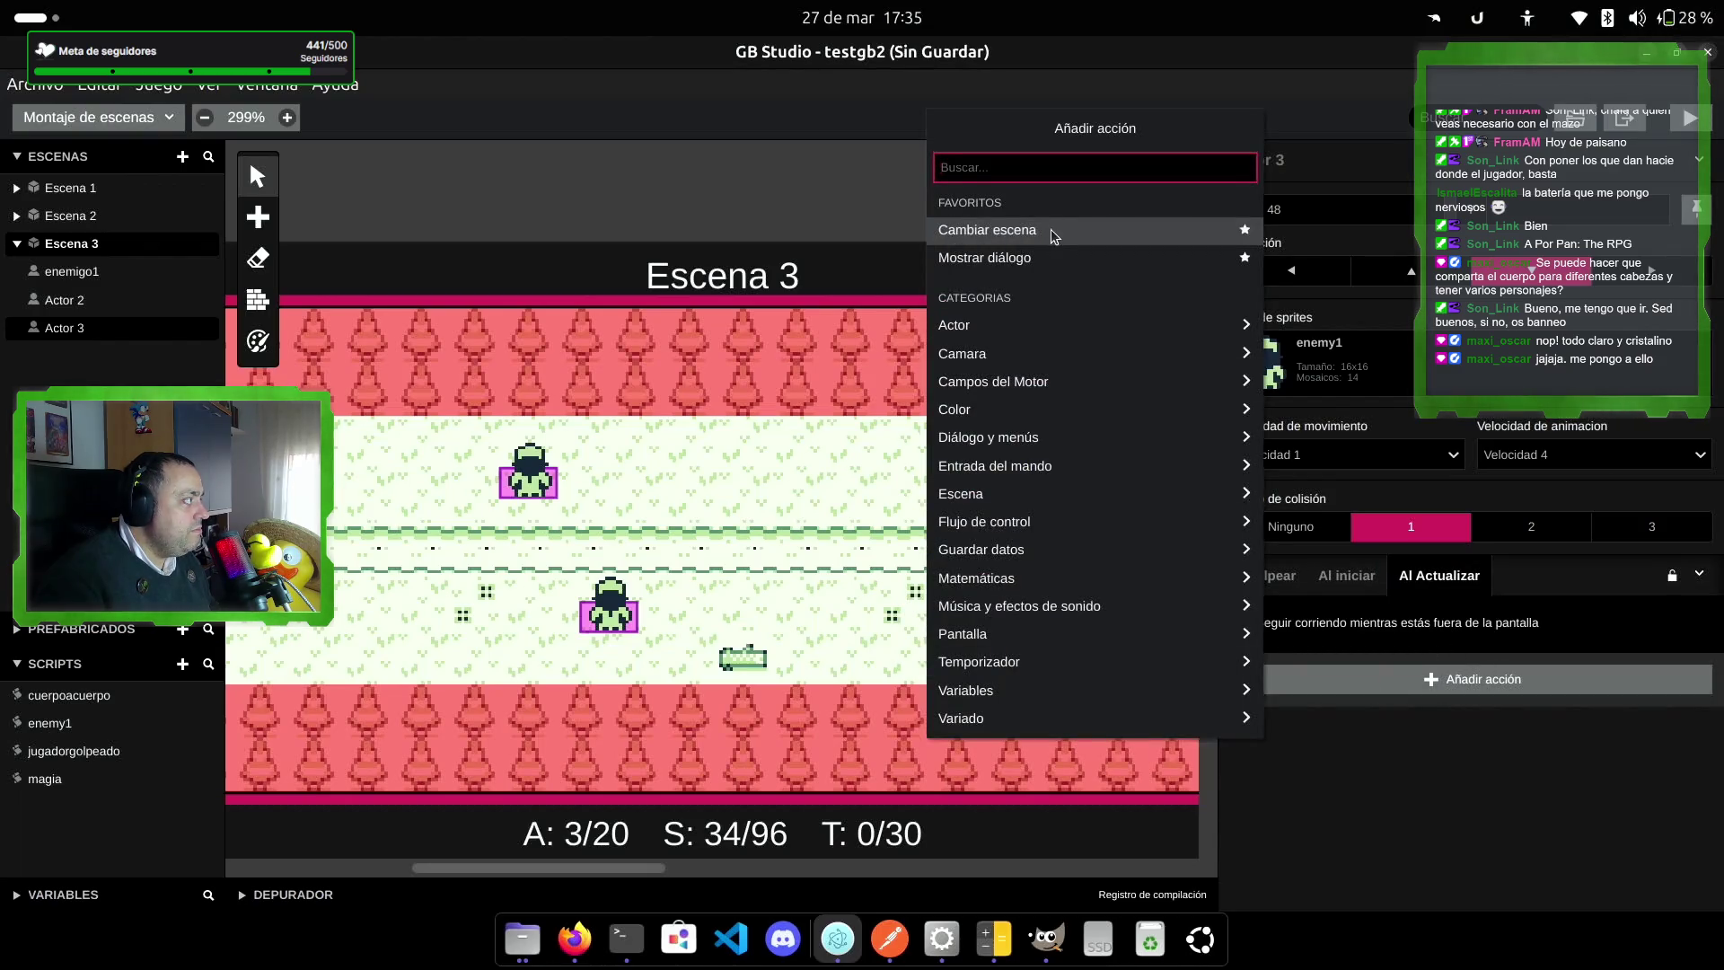
Step: Add a relative movement of X -1 on update, movement Velocidad ½, animation Velocidad 3
{"action": "left_click", "coordinate": [1051, 337]}
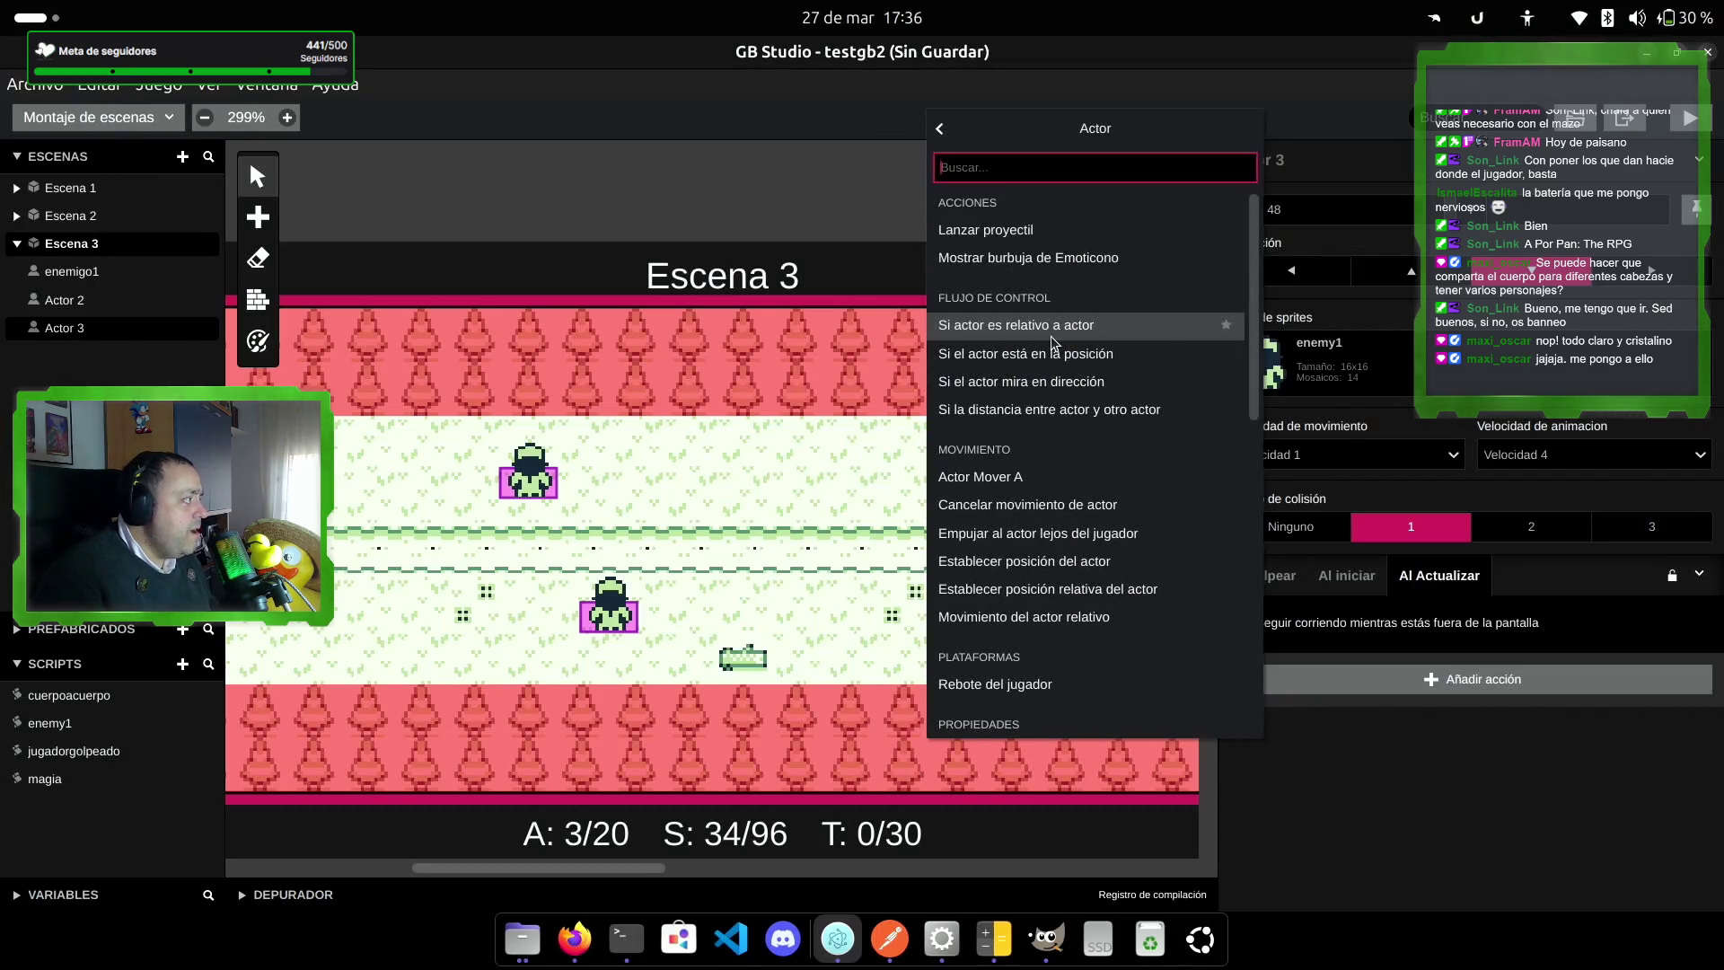
{"action": "left_click", "coordinate": [1067, 617]}
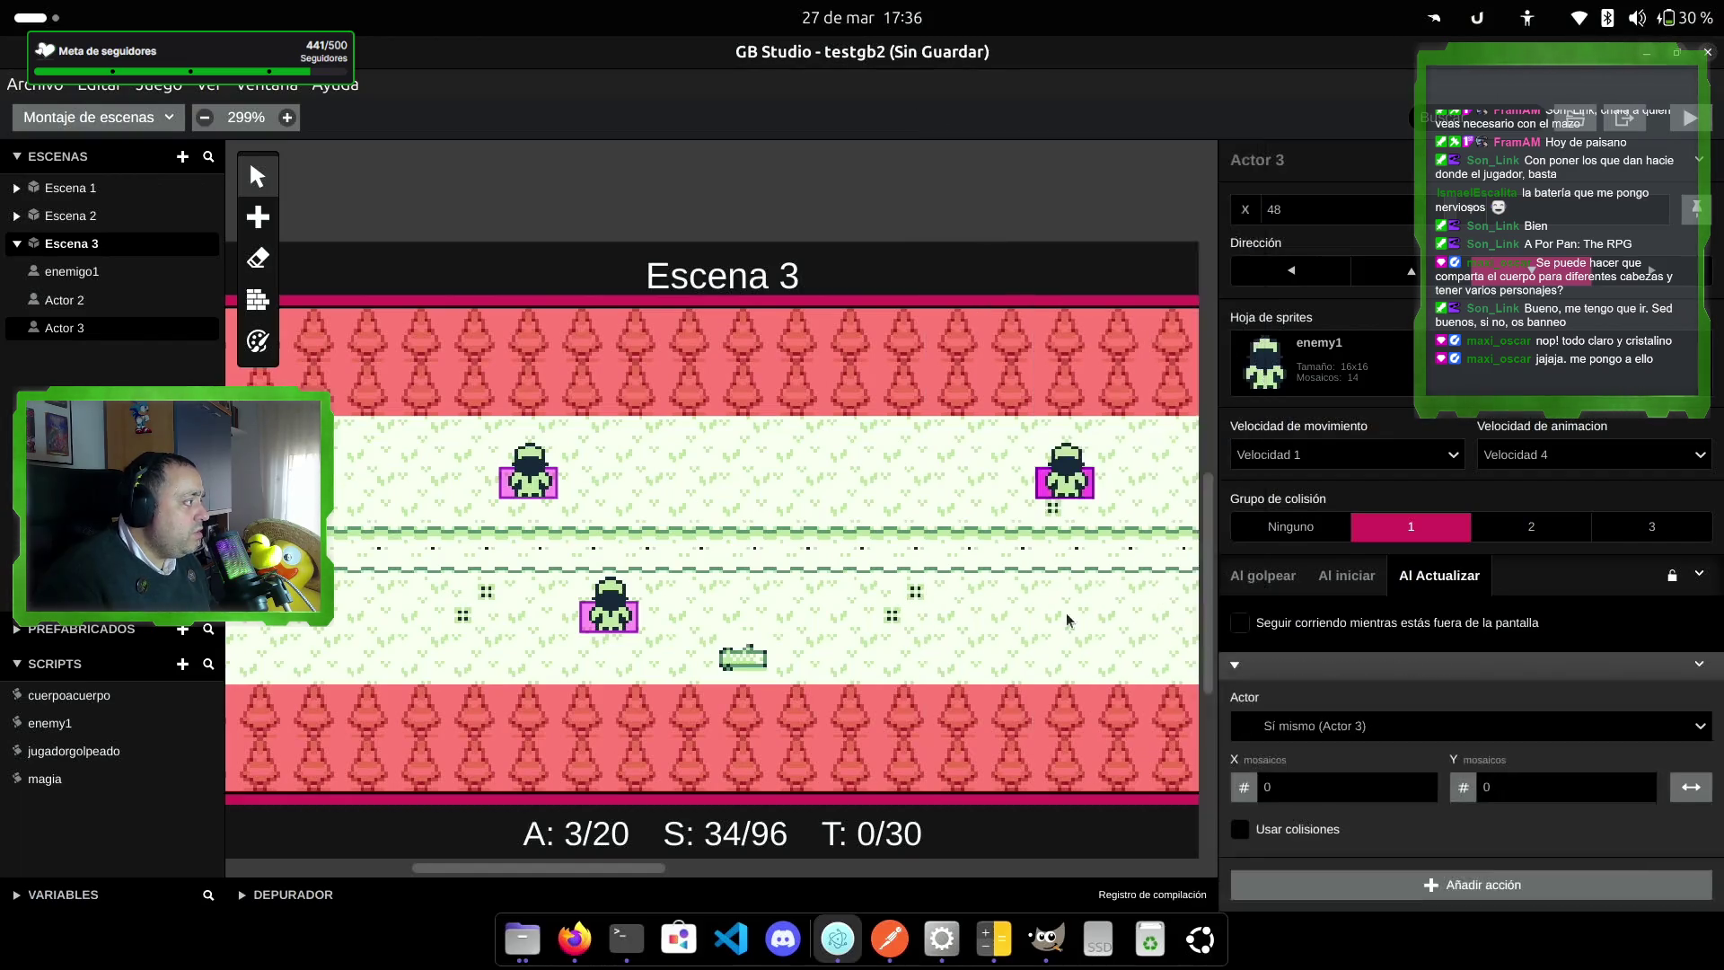
{"action": "double_click", "coordinate": [1260, 778]}
{"action": "type", "text": "-1"}
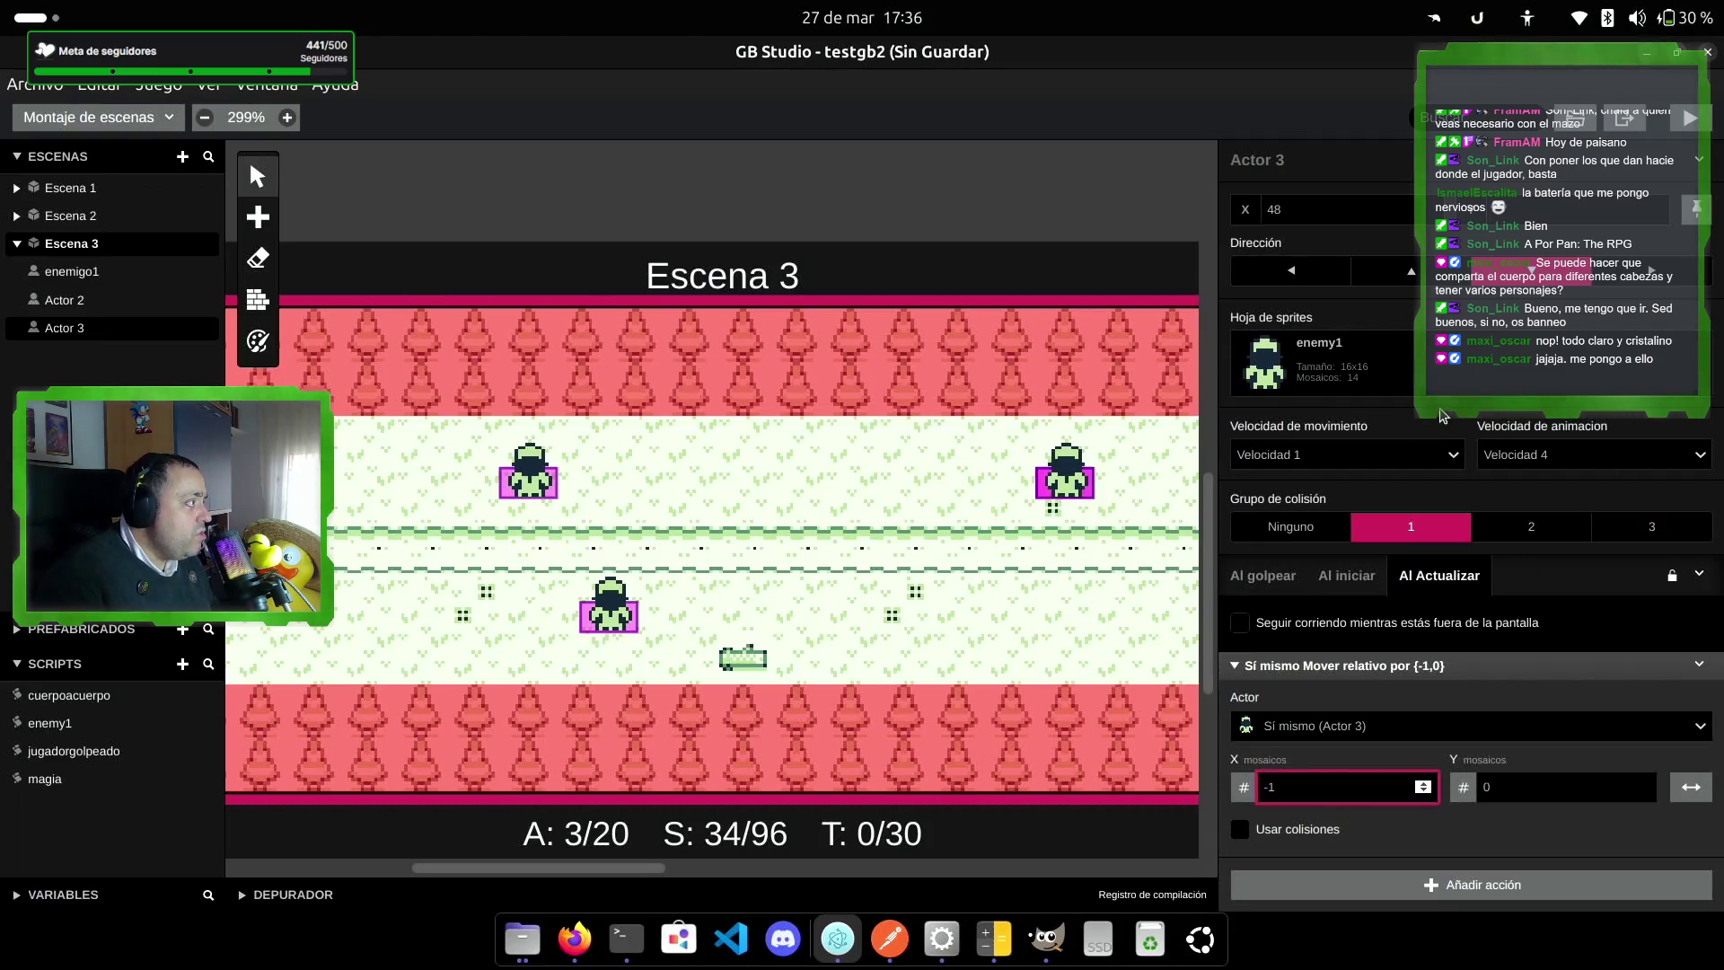
{"action": "left_click", "coordinate": [1370, 454]}
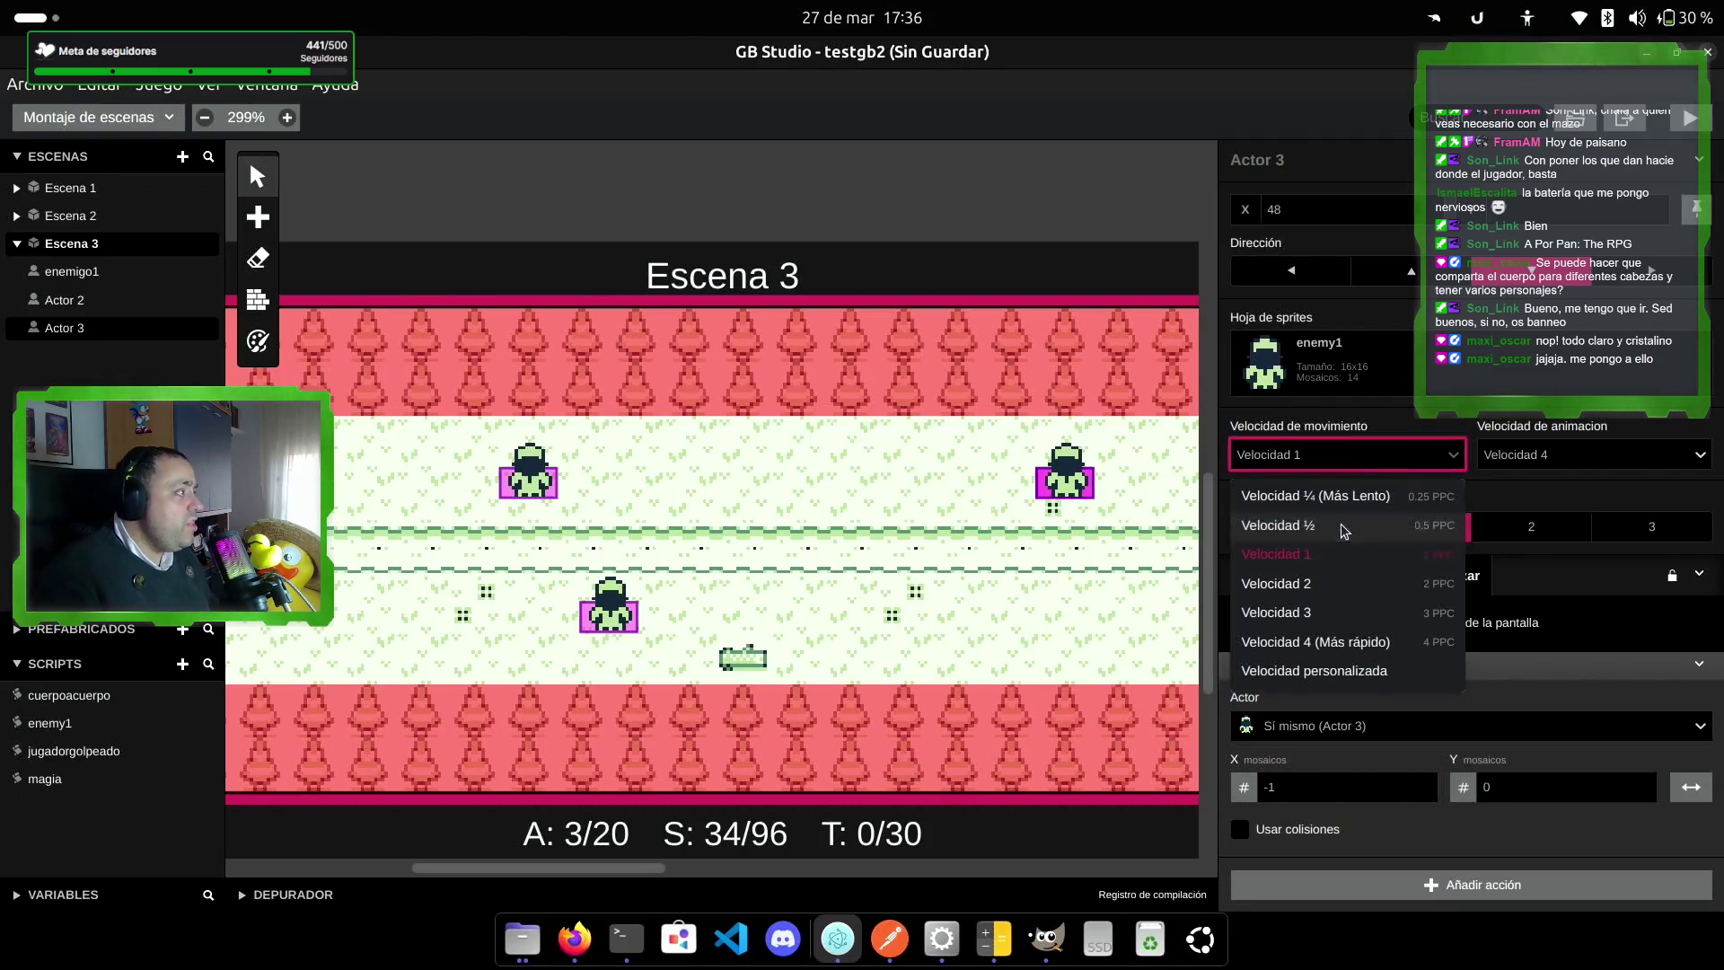
{"action": "left_click", "coordinate": [1345, 530]}
{"action": "left_click", "coordinate": [1630, 454]}
{"action": "left_click", "coordinate": [1592, 586]}
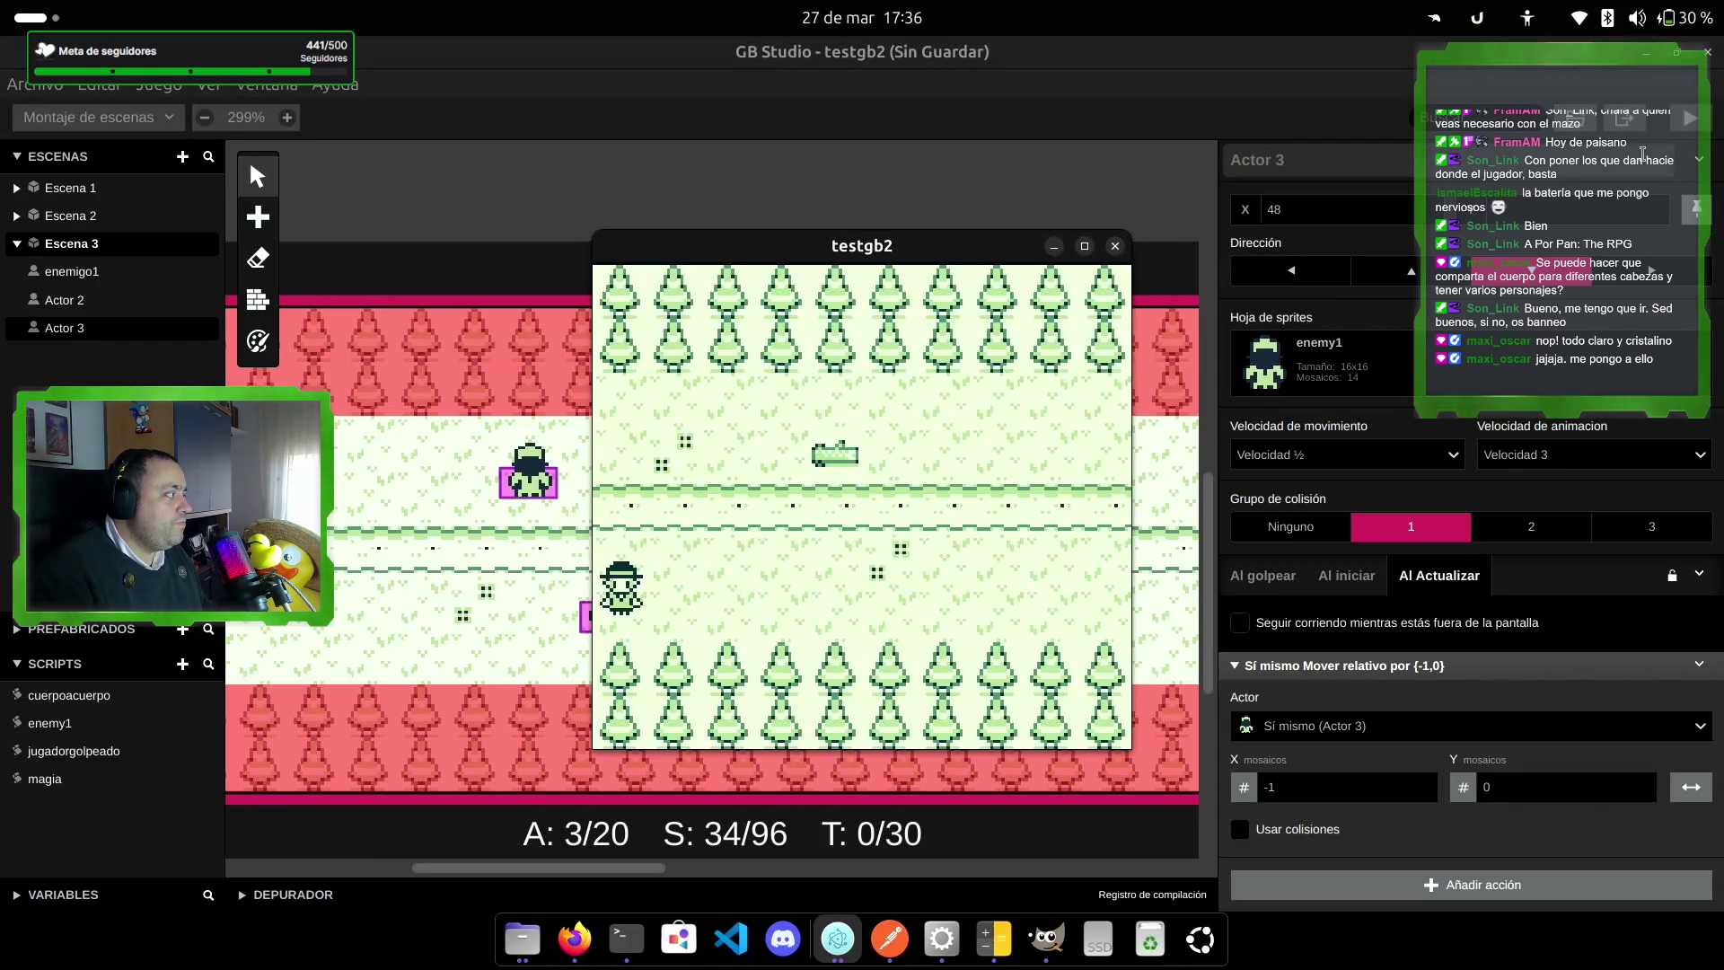
Step: Walk the player along the road, firing Z shots at the approaching enemies
{"action": "key", "text": "Right"}
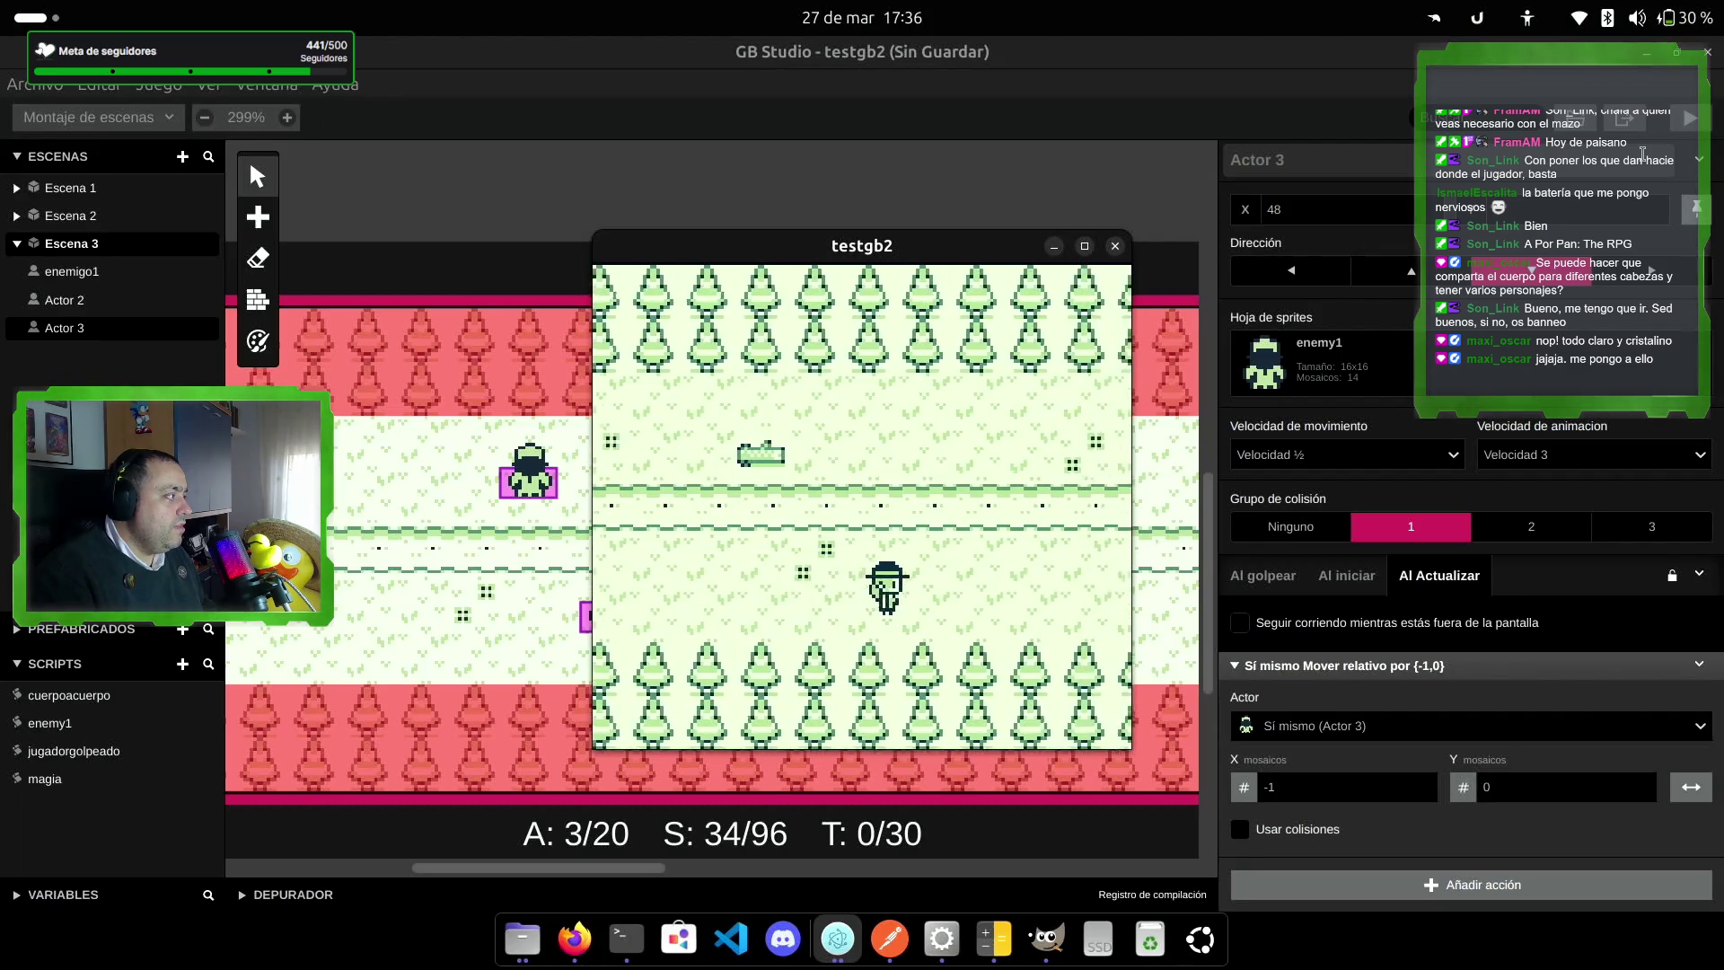
{"action": "key", "text": "z"}
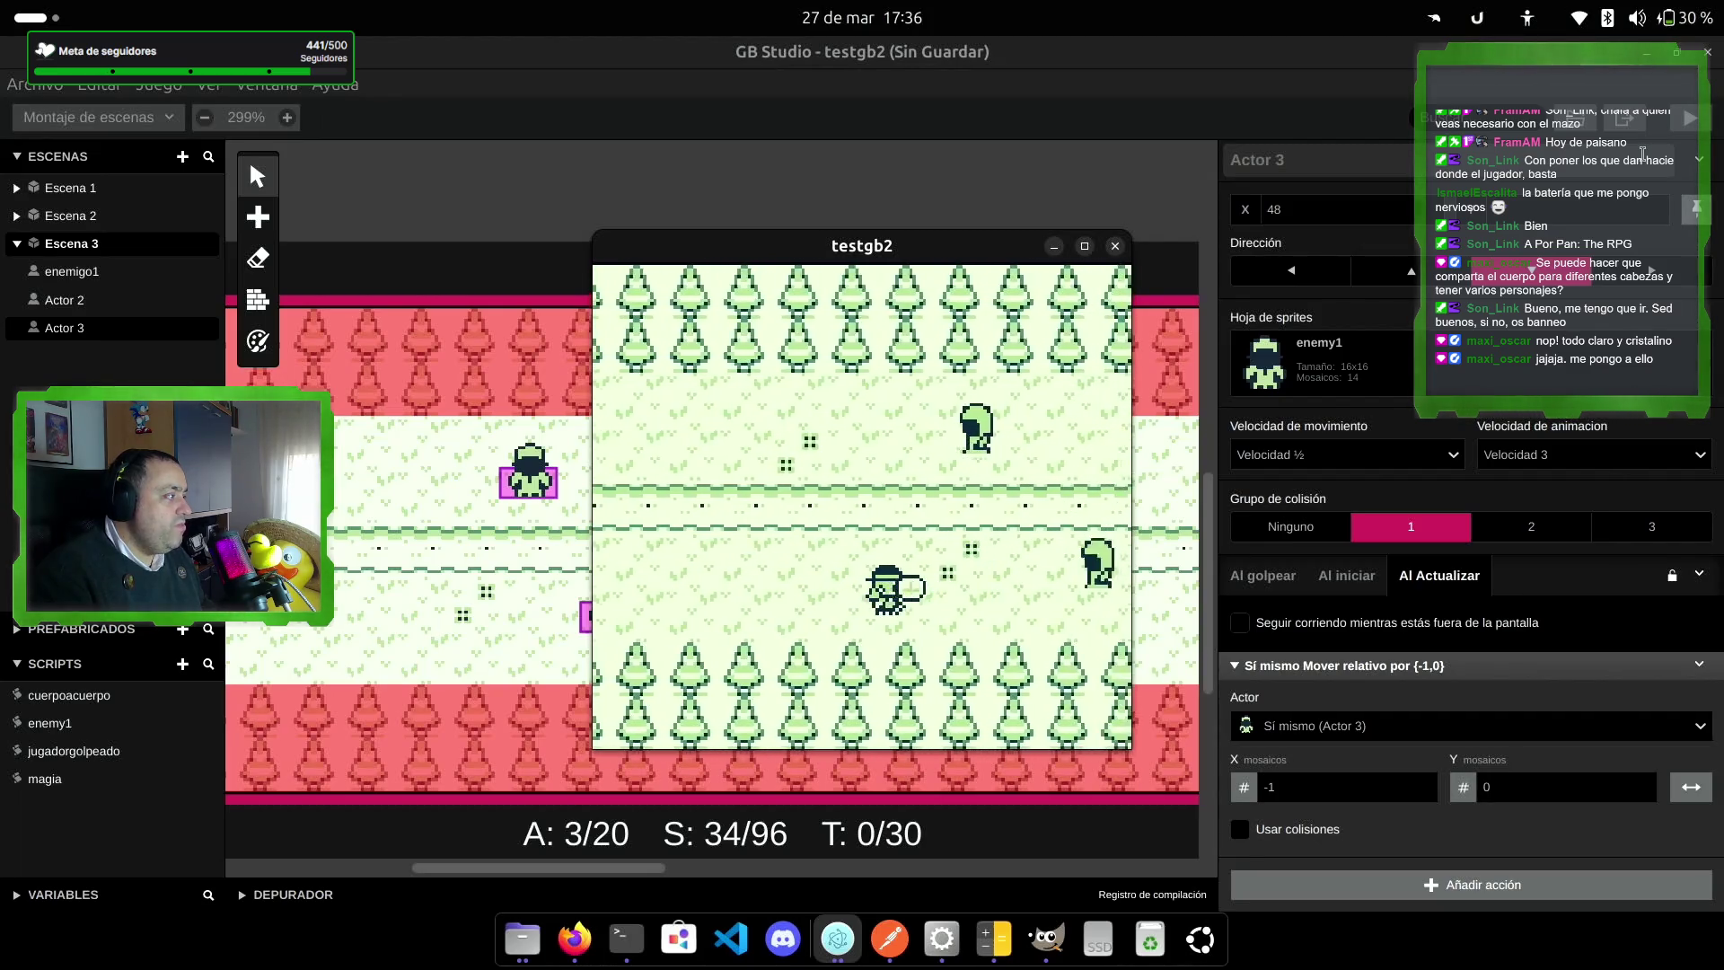
{"action": "key", "text": "Left"}
{"action": "key", "text": "Up"}
{"action": "key", "text": "z"}
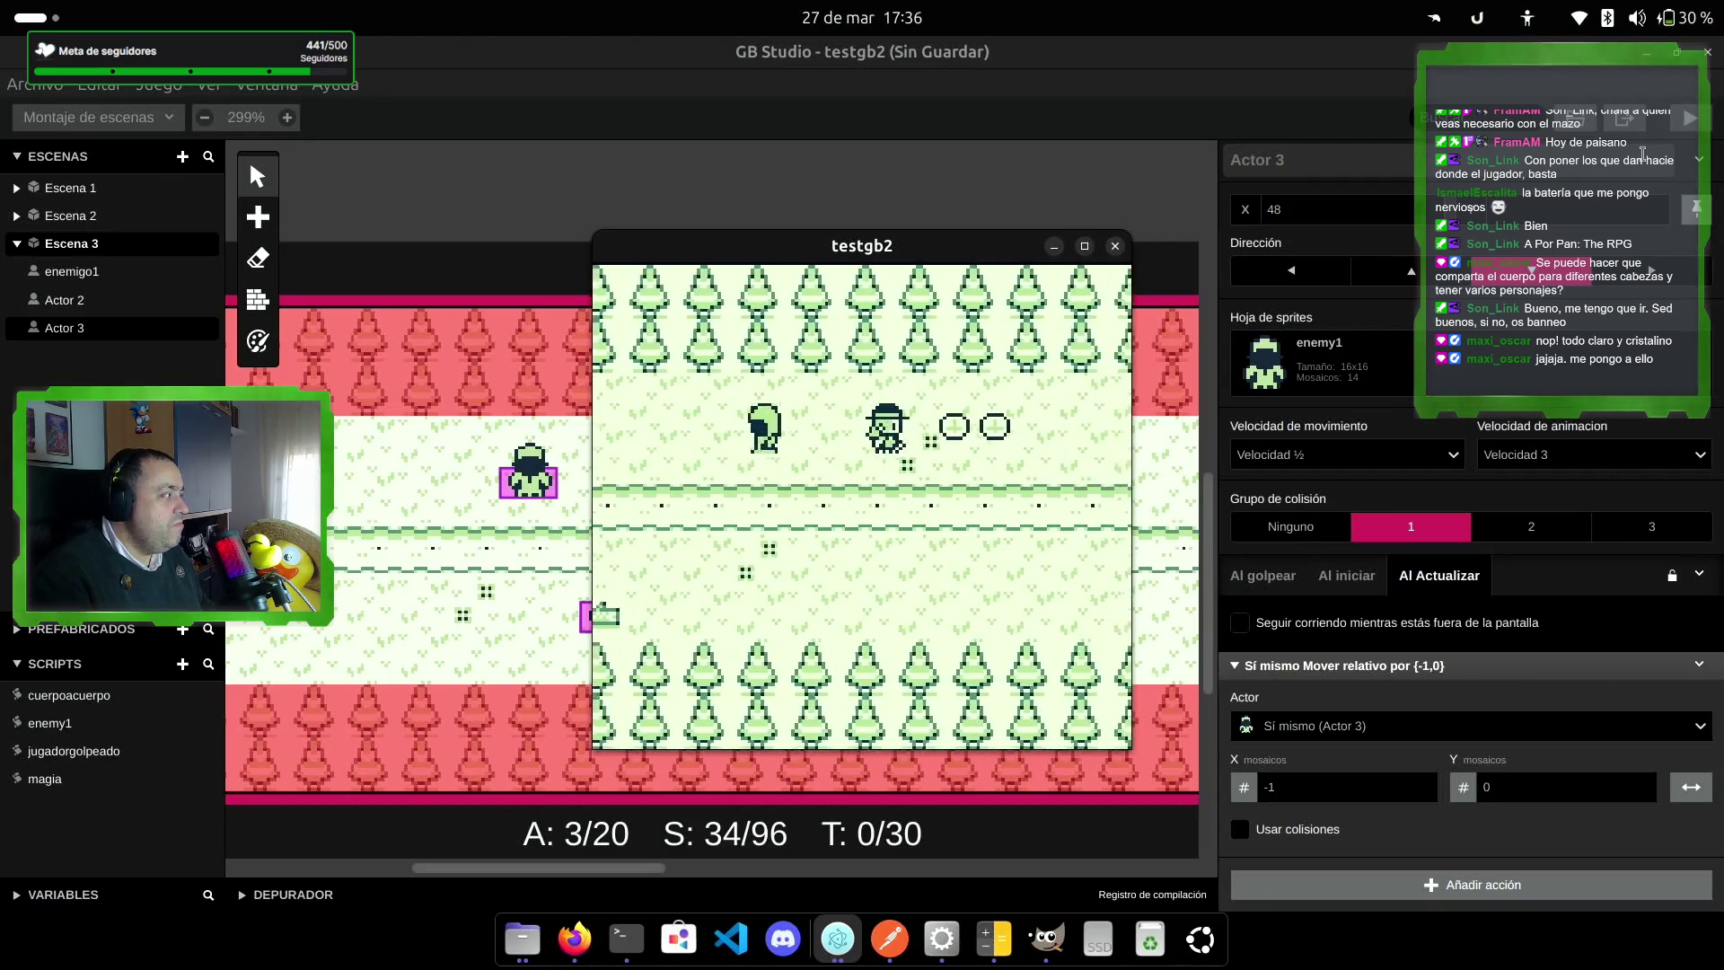
{"action": "key", "text": "Left"}
{"action": "key", "text": "Right"}
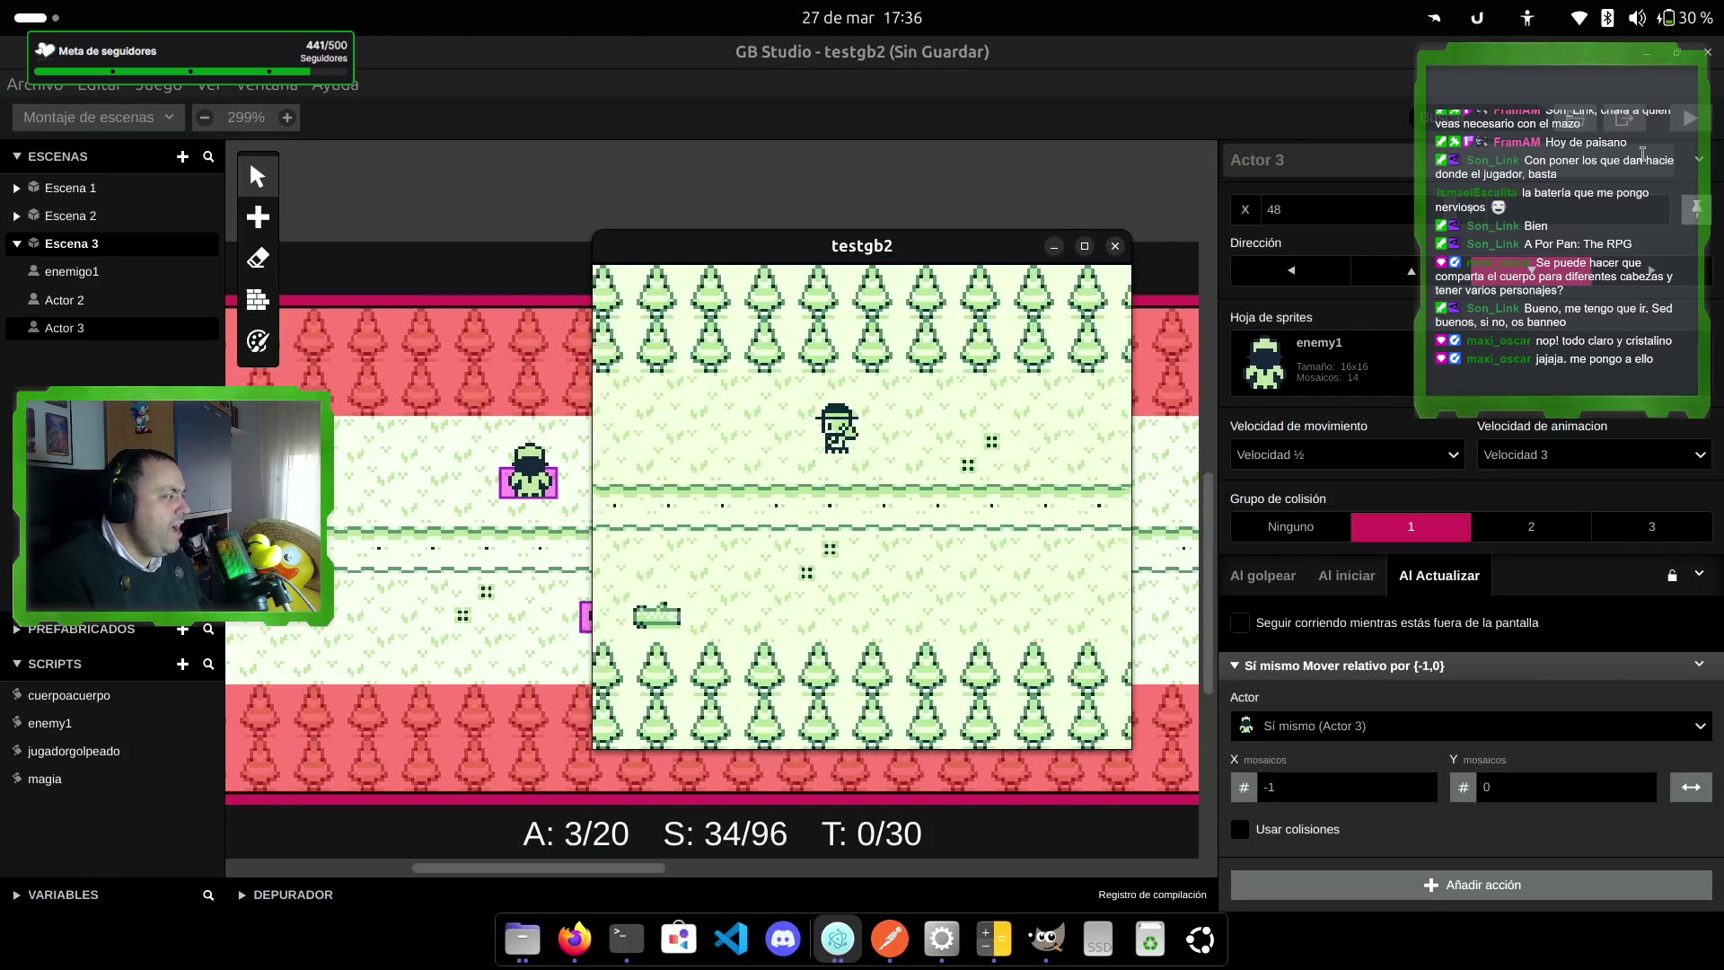
{"action": "key", "text": "Left"}
{"action": "key", "text": "z"}
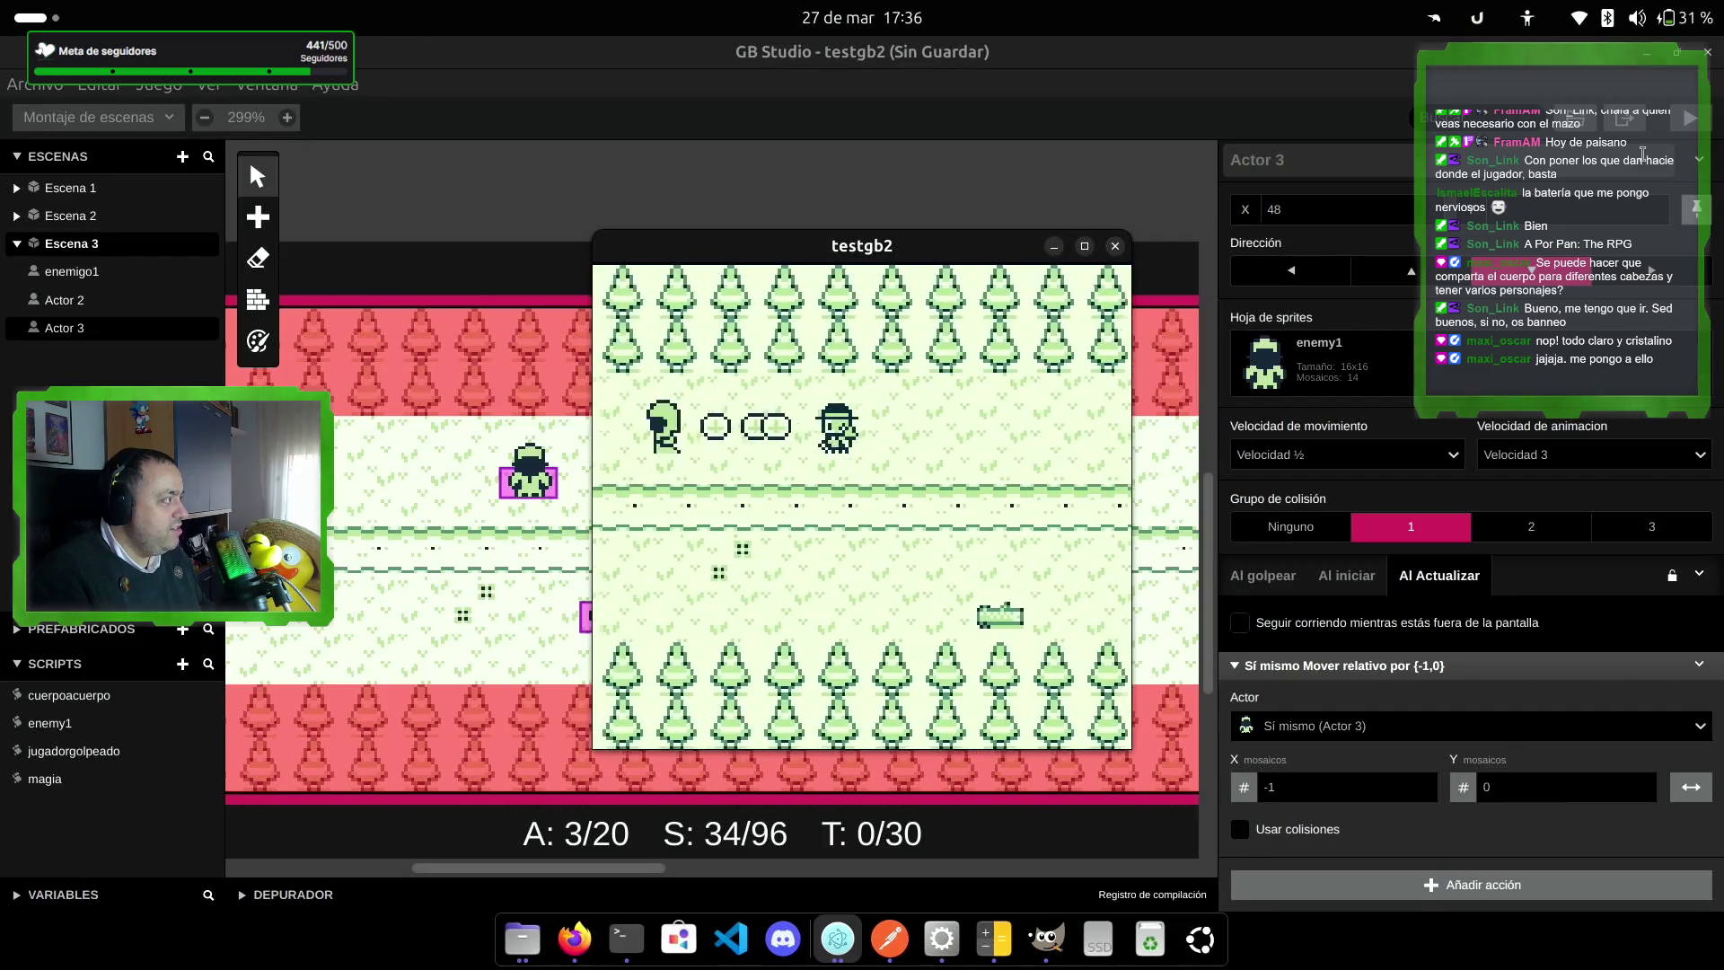
{"action": "key", "text": "Right"}
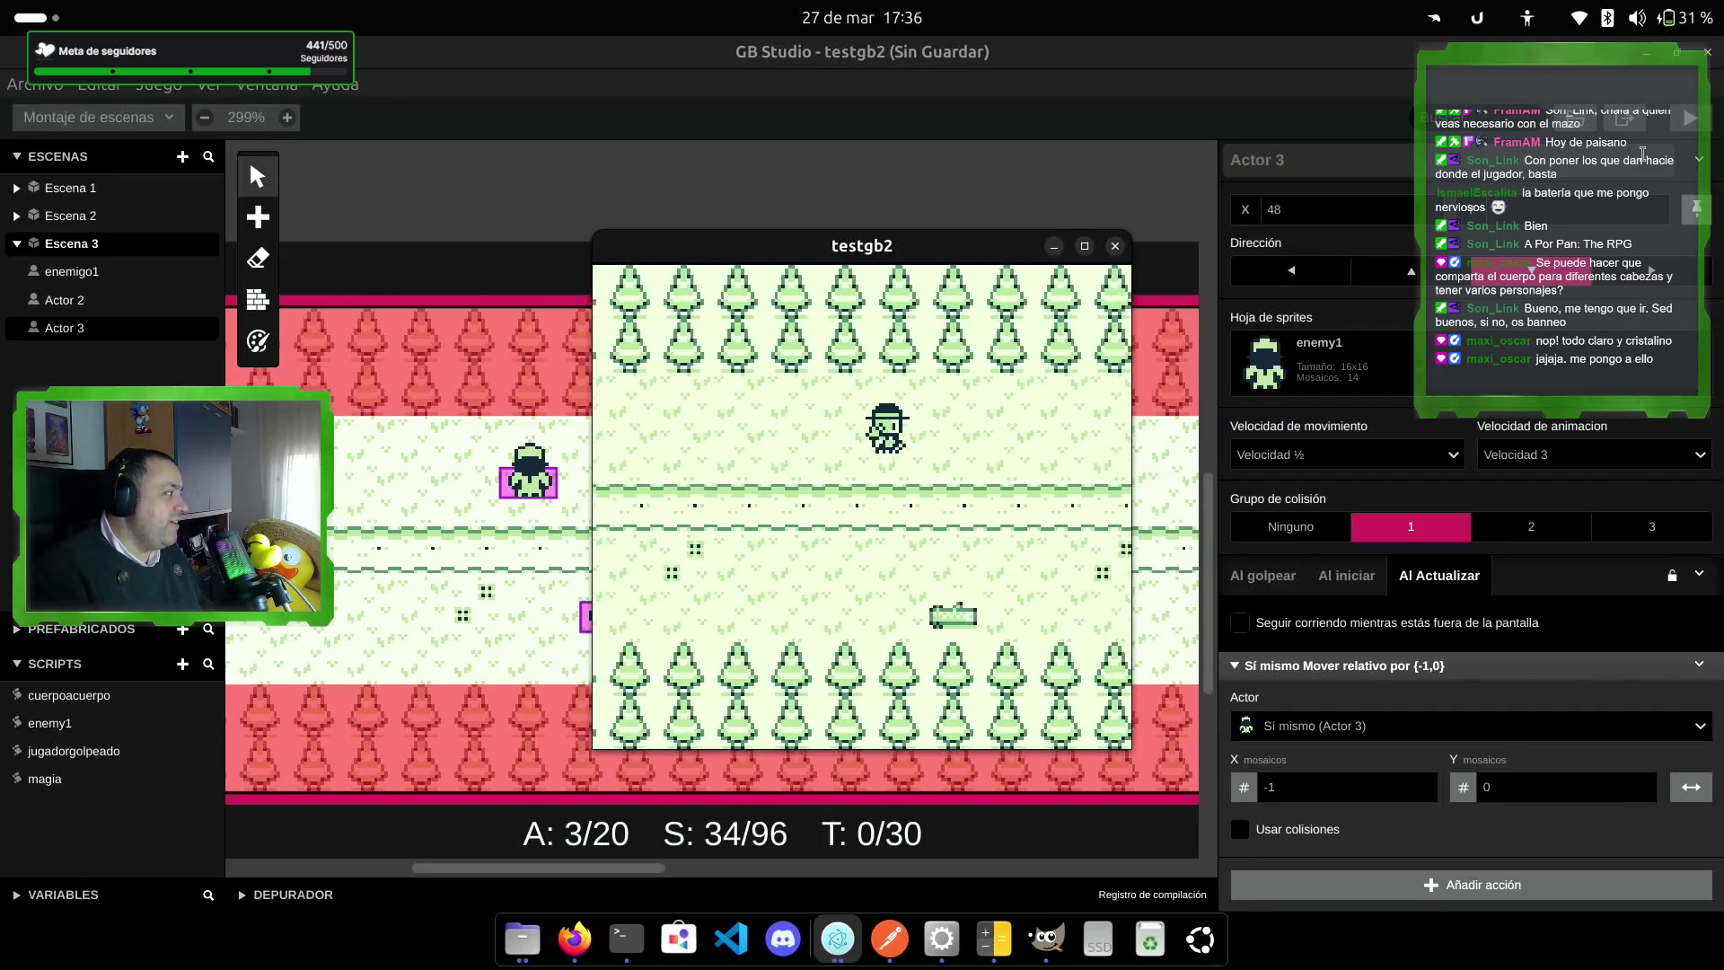
{"action": "key", "text": "Right"}
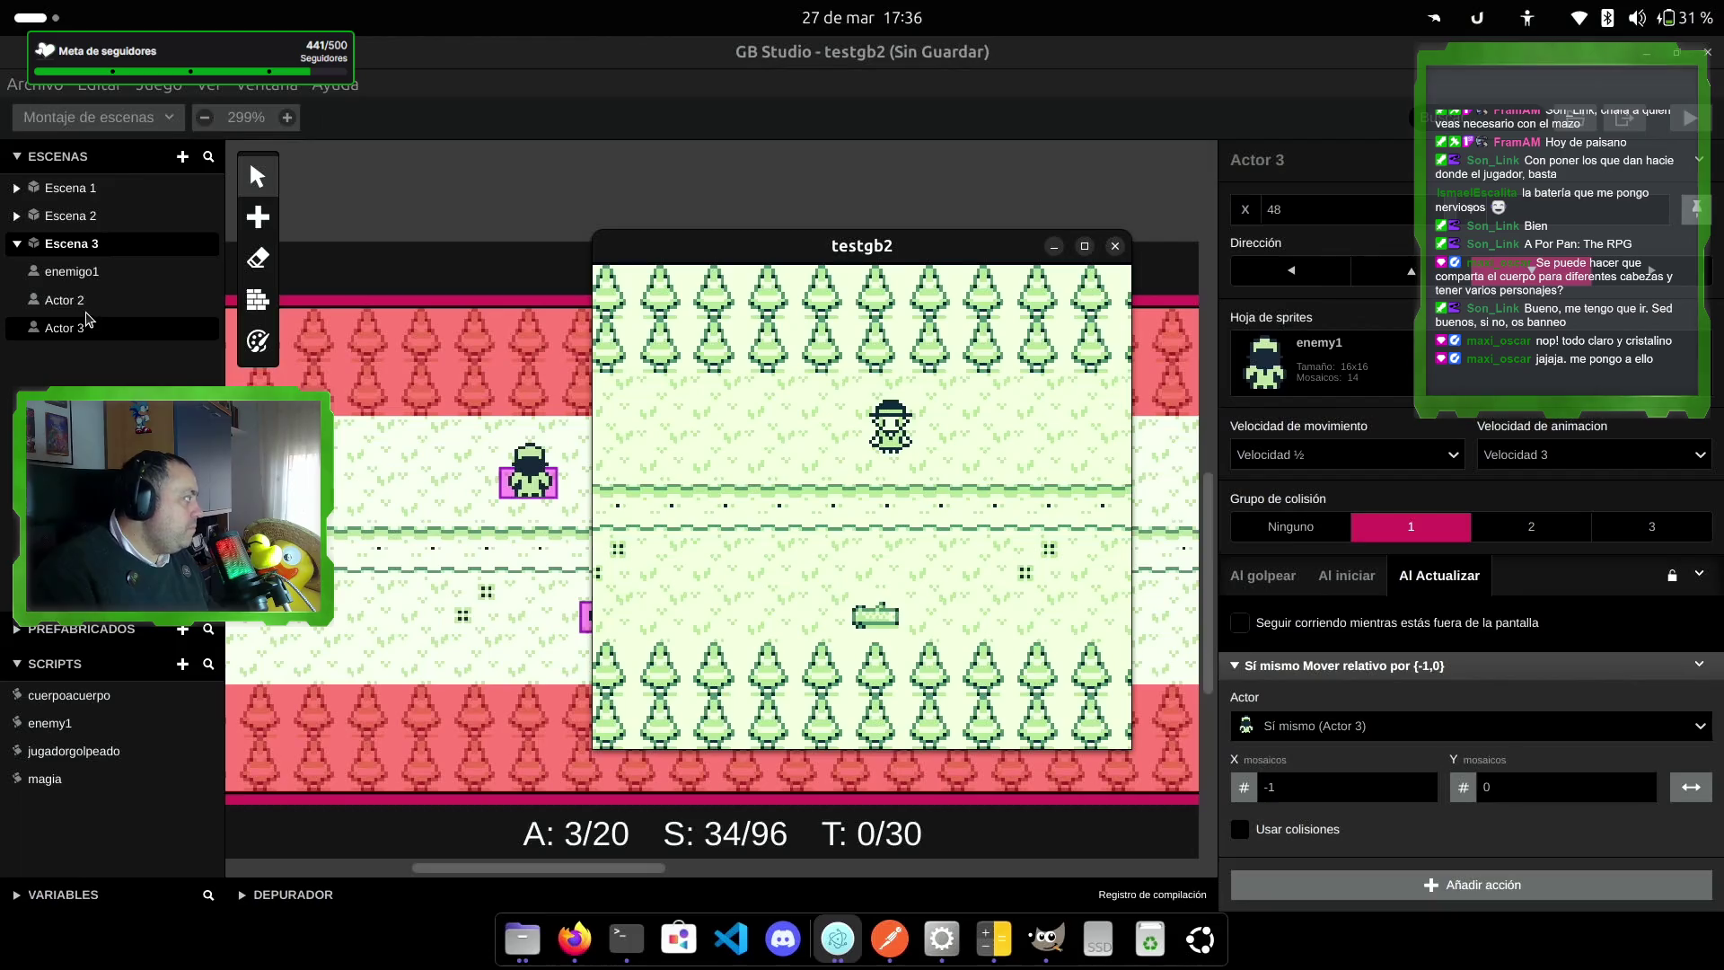
Step: Switch the enemy1 script's effect to Dividir Fuera at Velocidad 1 and relaunch the game
{"action": "left_click", "coordinate": [76, 727]}
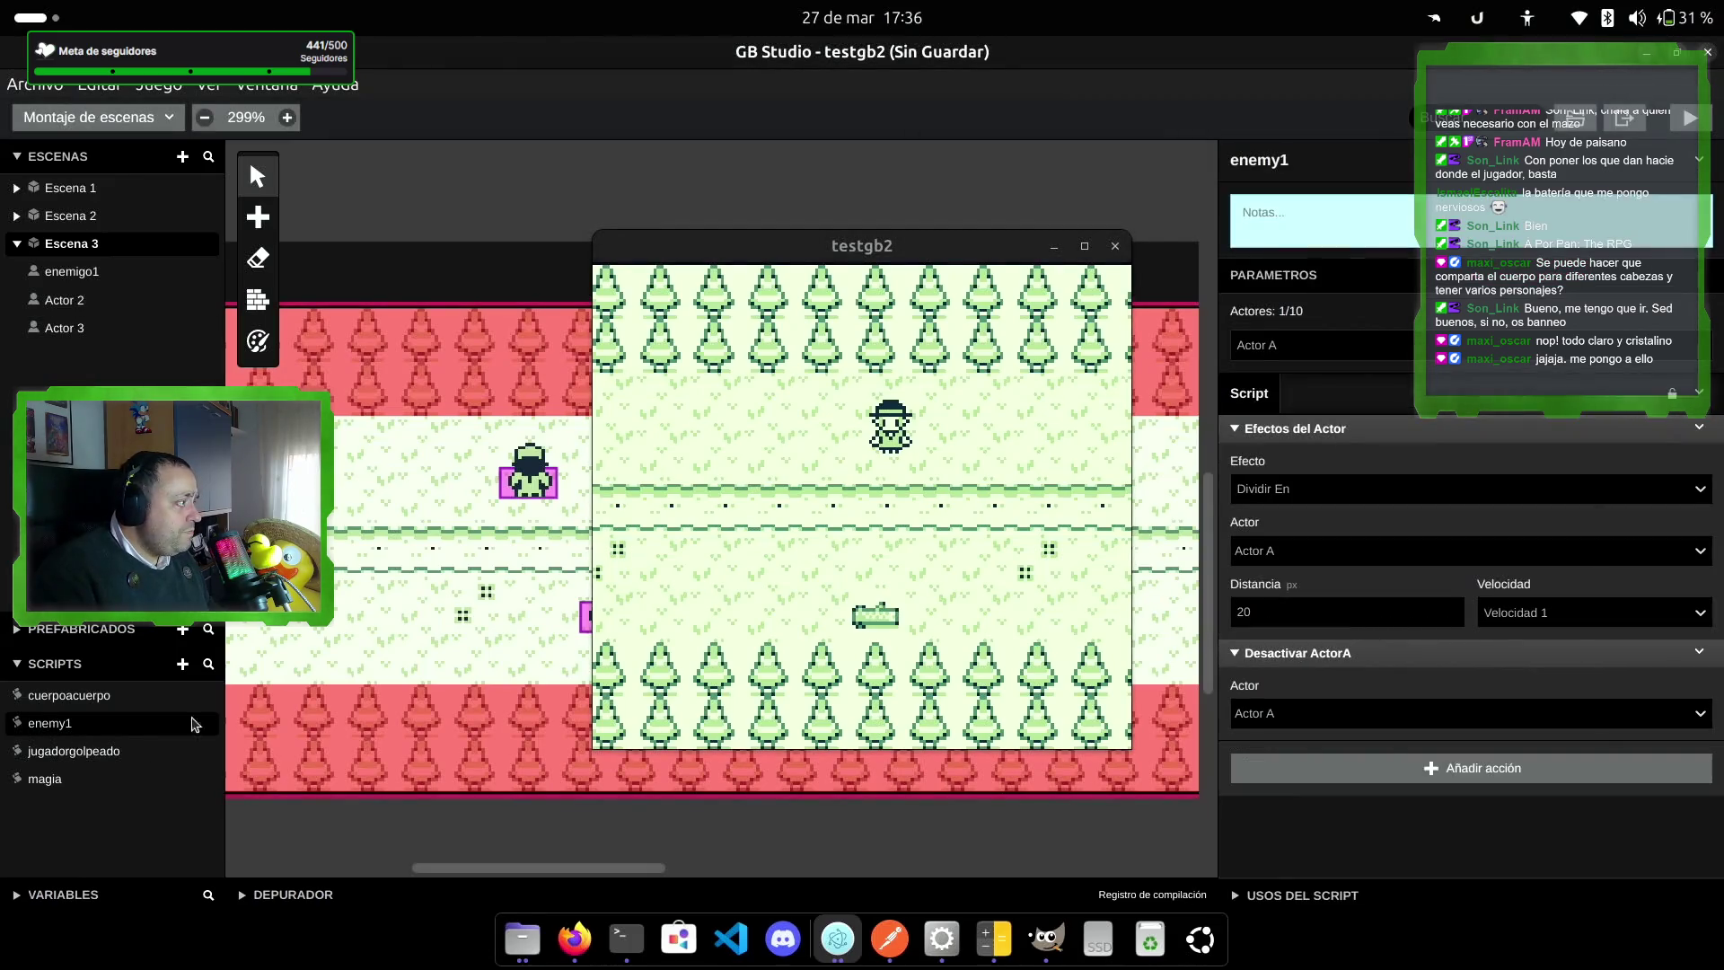
{"action": "left_click", "coordinate": [1378, 490]}
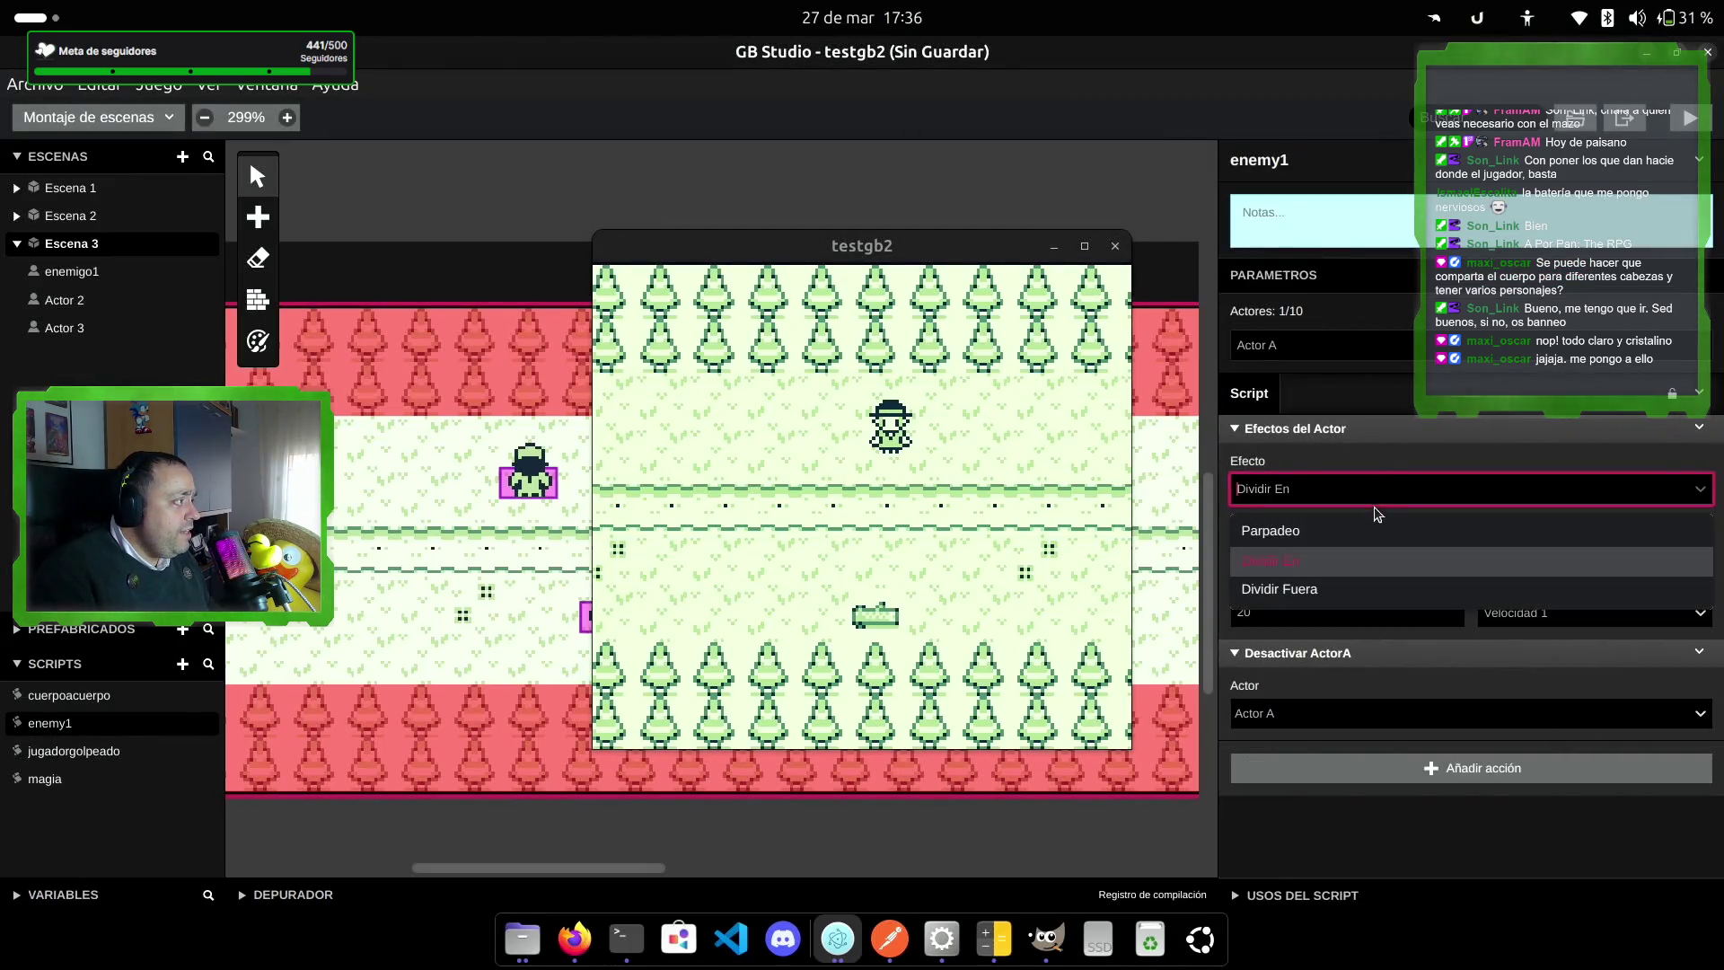
{"action": "left_click", "coordinate": [1356, 591]}
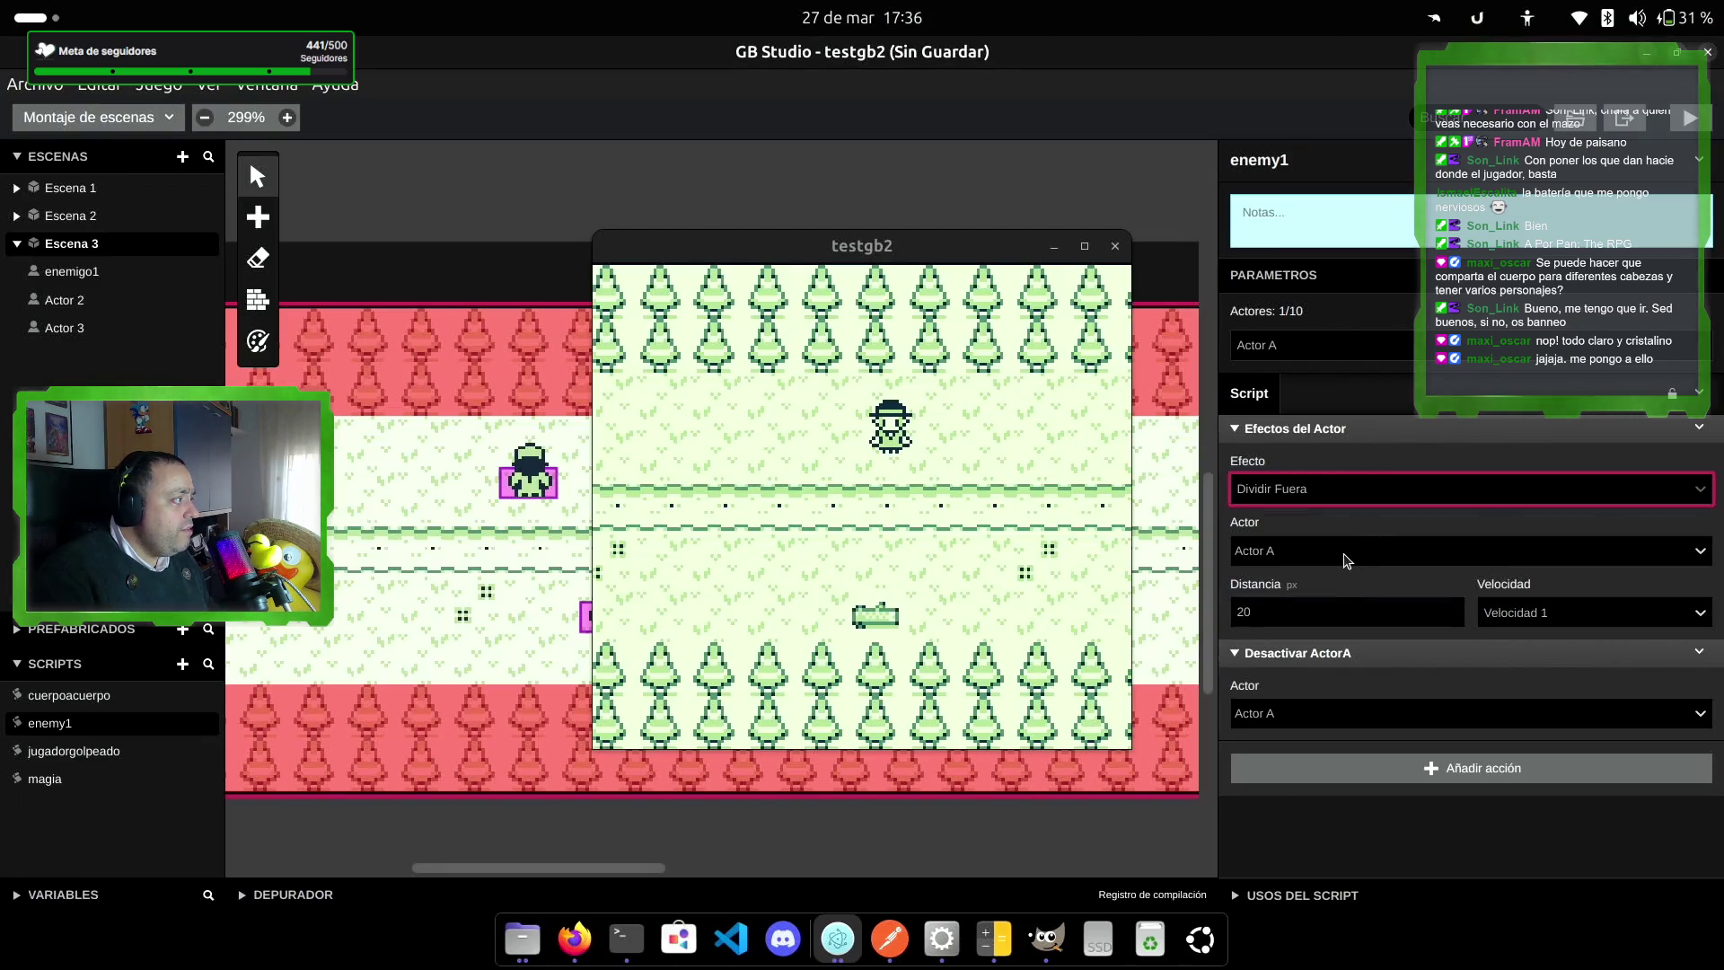
{"action": "left_click", "coordinate": [1280, 611]}
{"action": "left_click", "coordinate": [1536, 613]}
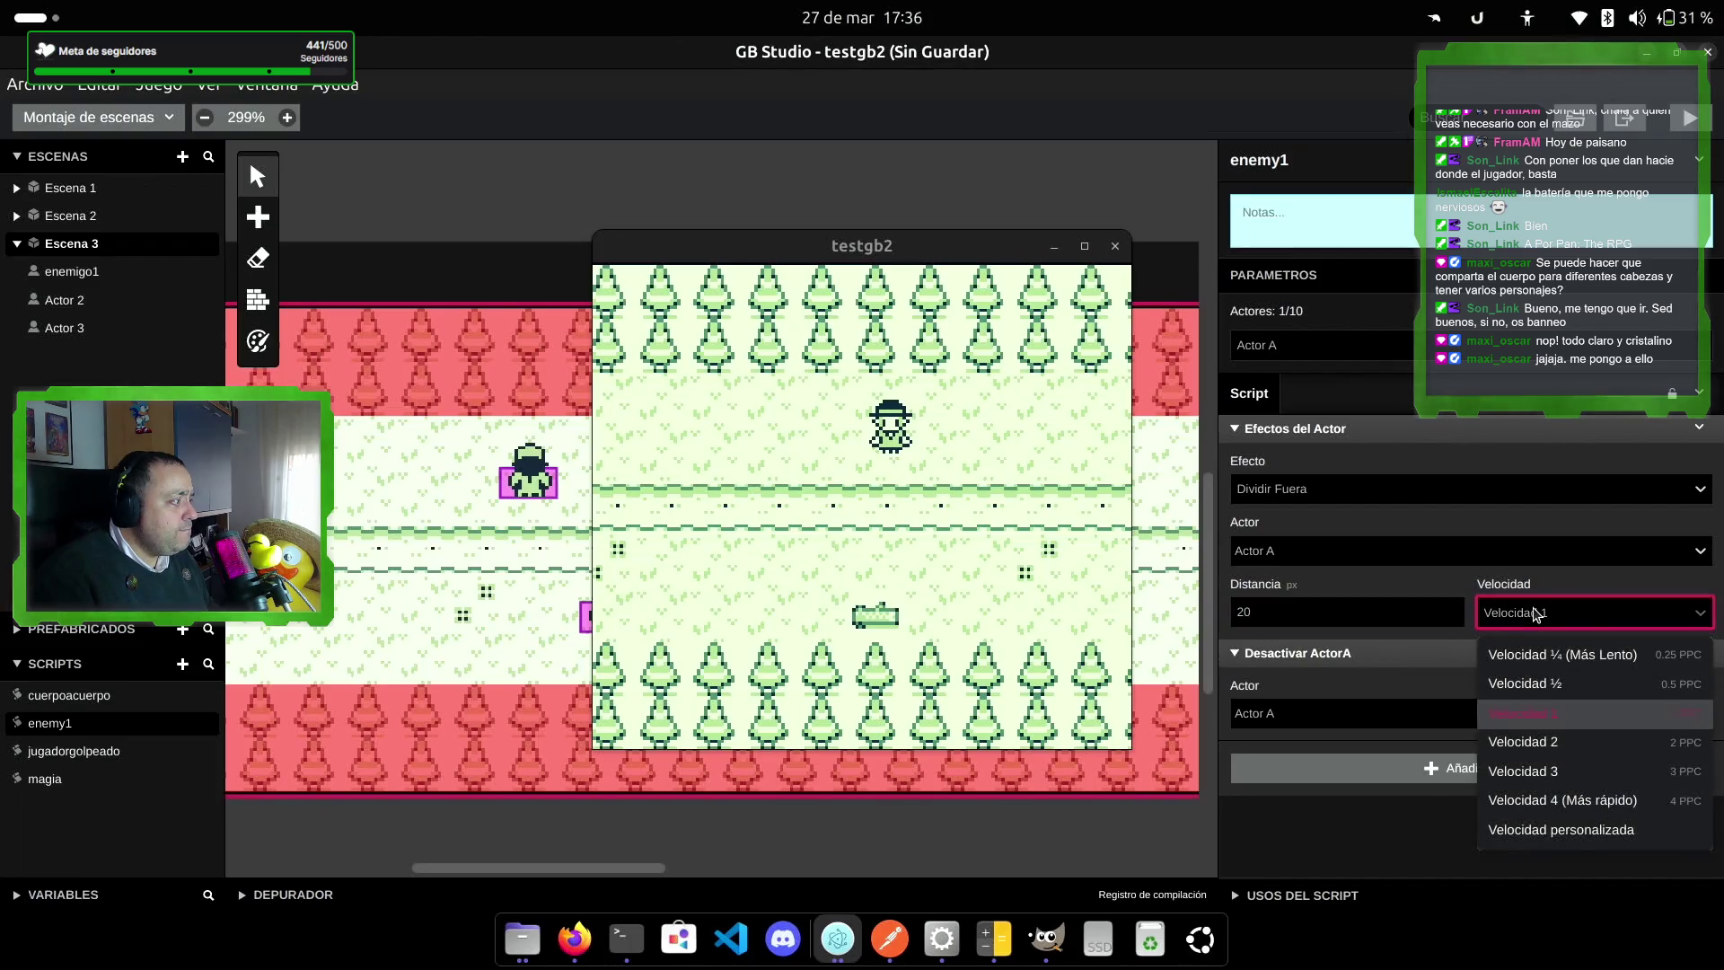
{"action": "left_click", "coordinate": [1536, 614]}
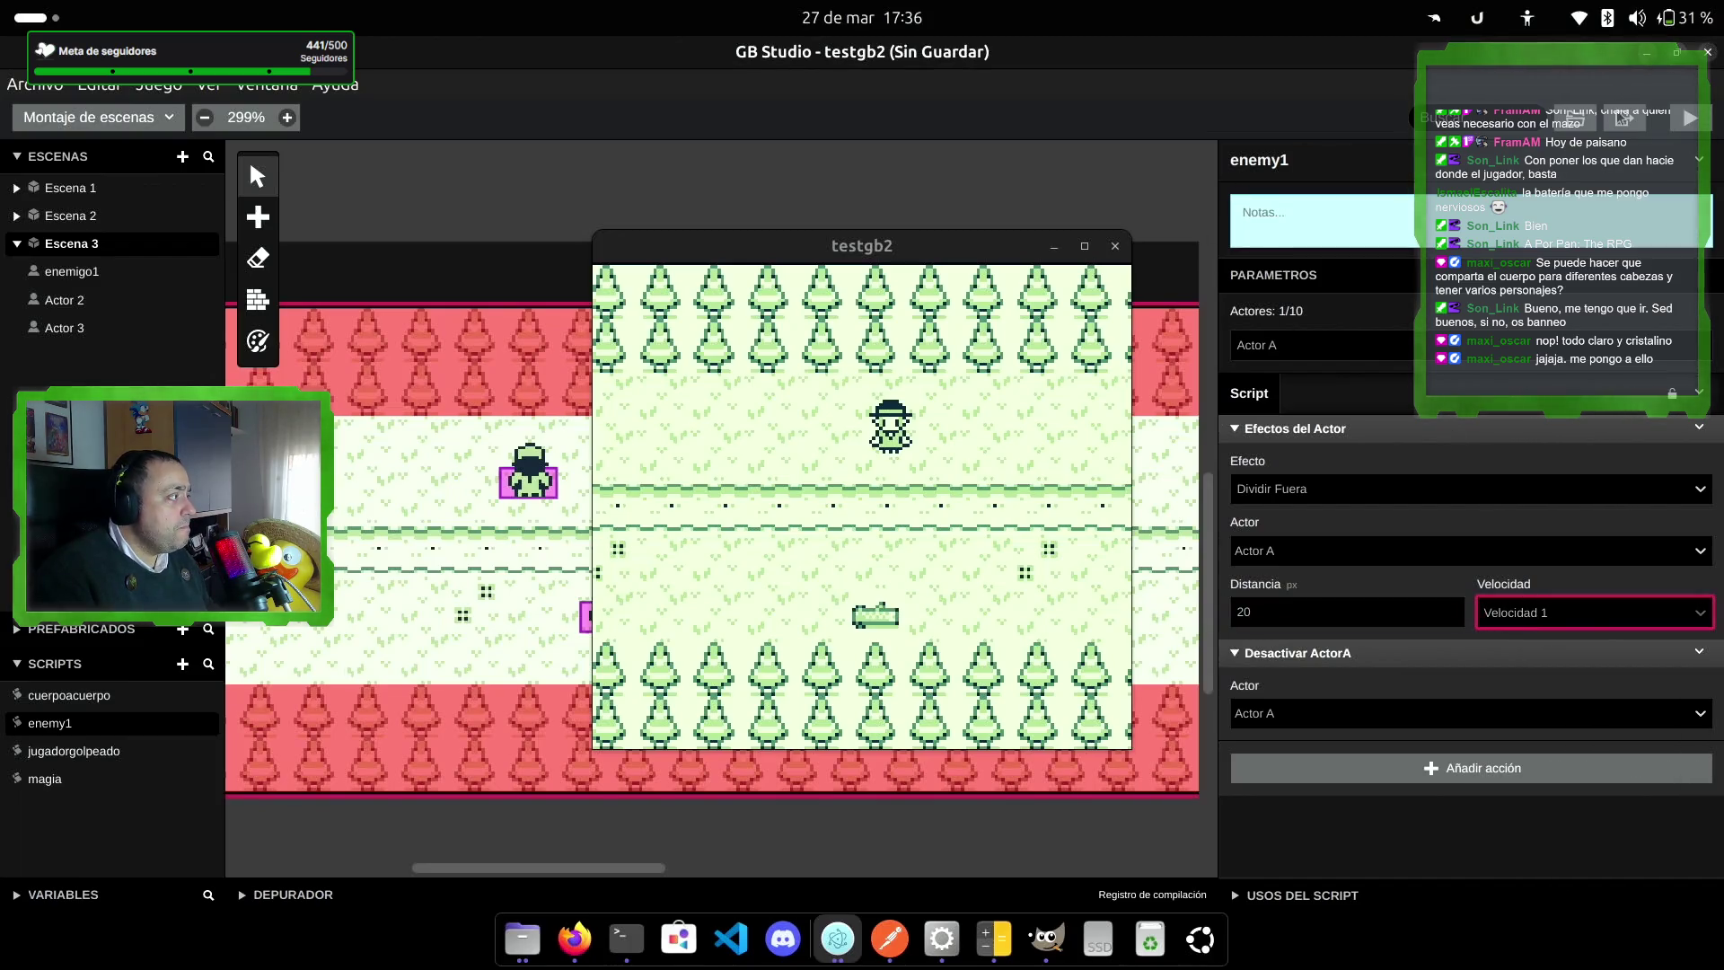
{"action": "left_click", "coordinate": [1116, 245]}
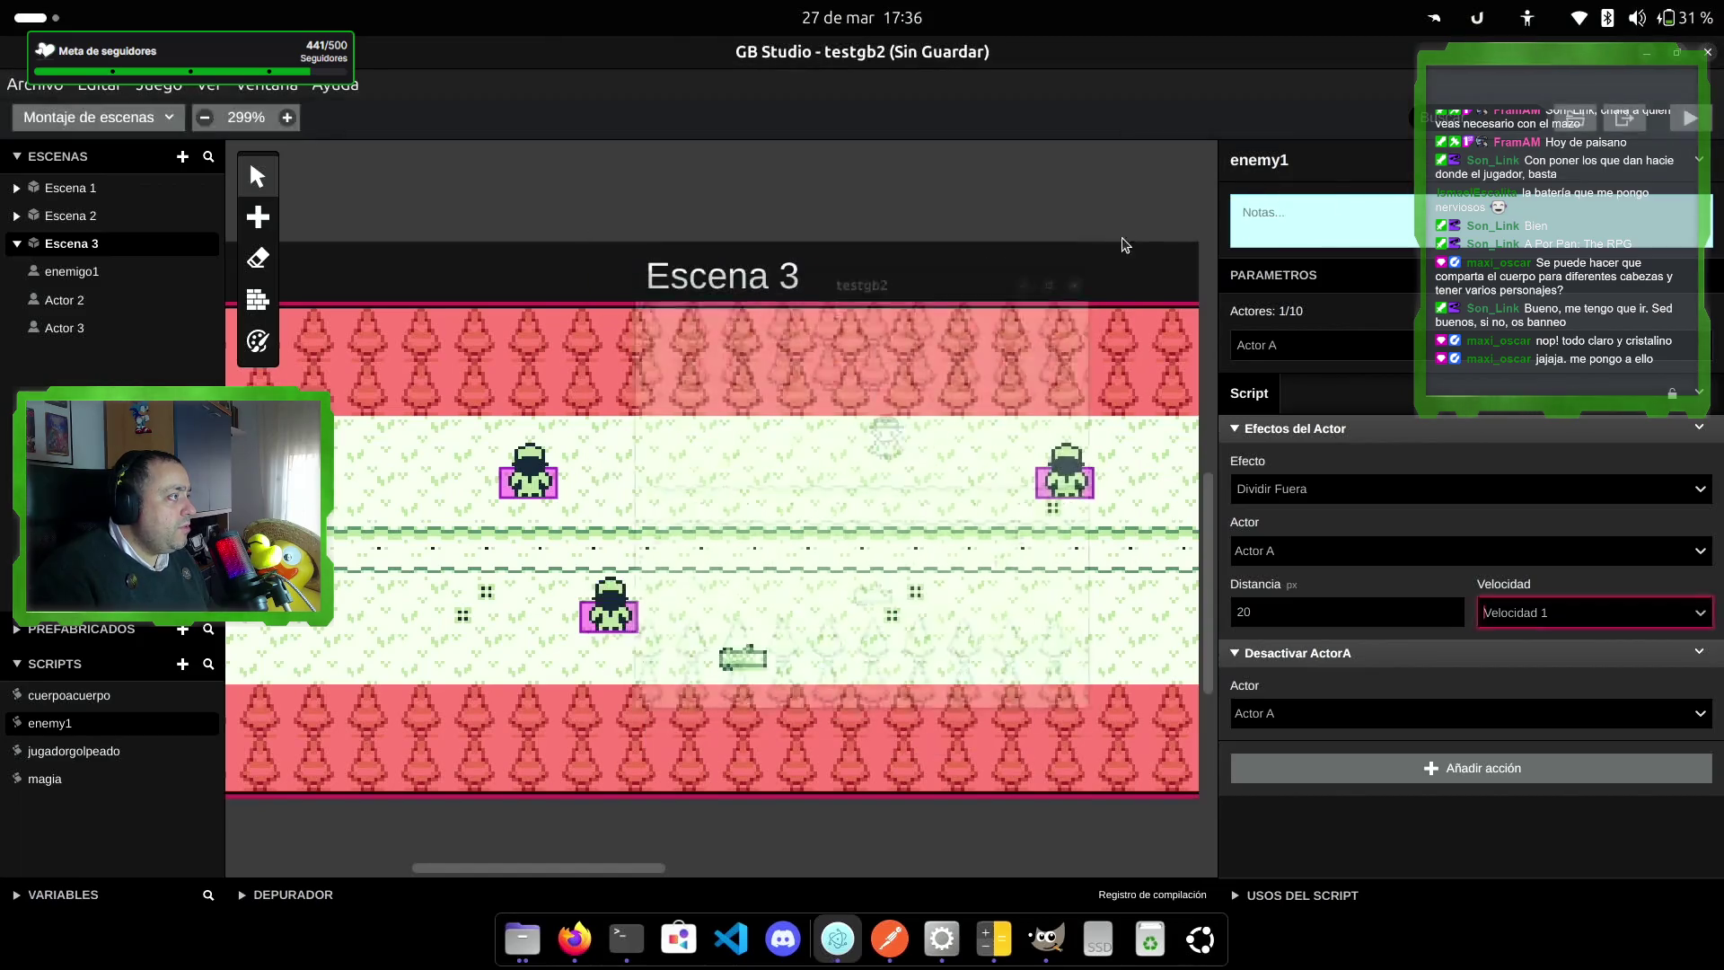
{"action": "left_click", "coordinate": [1699, 125]}
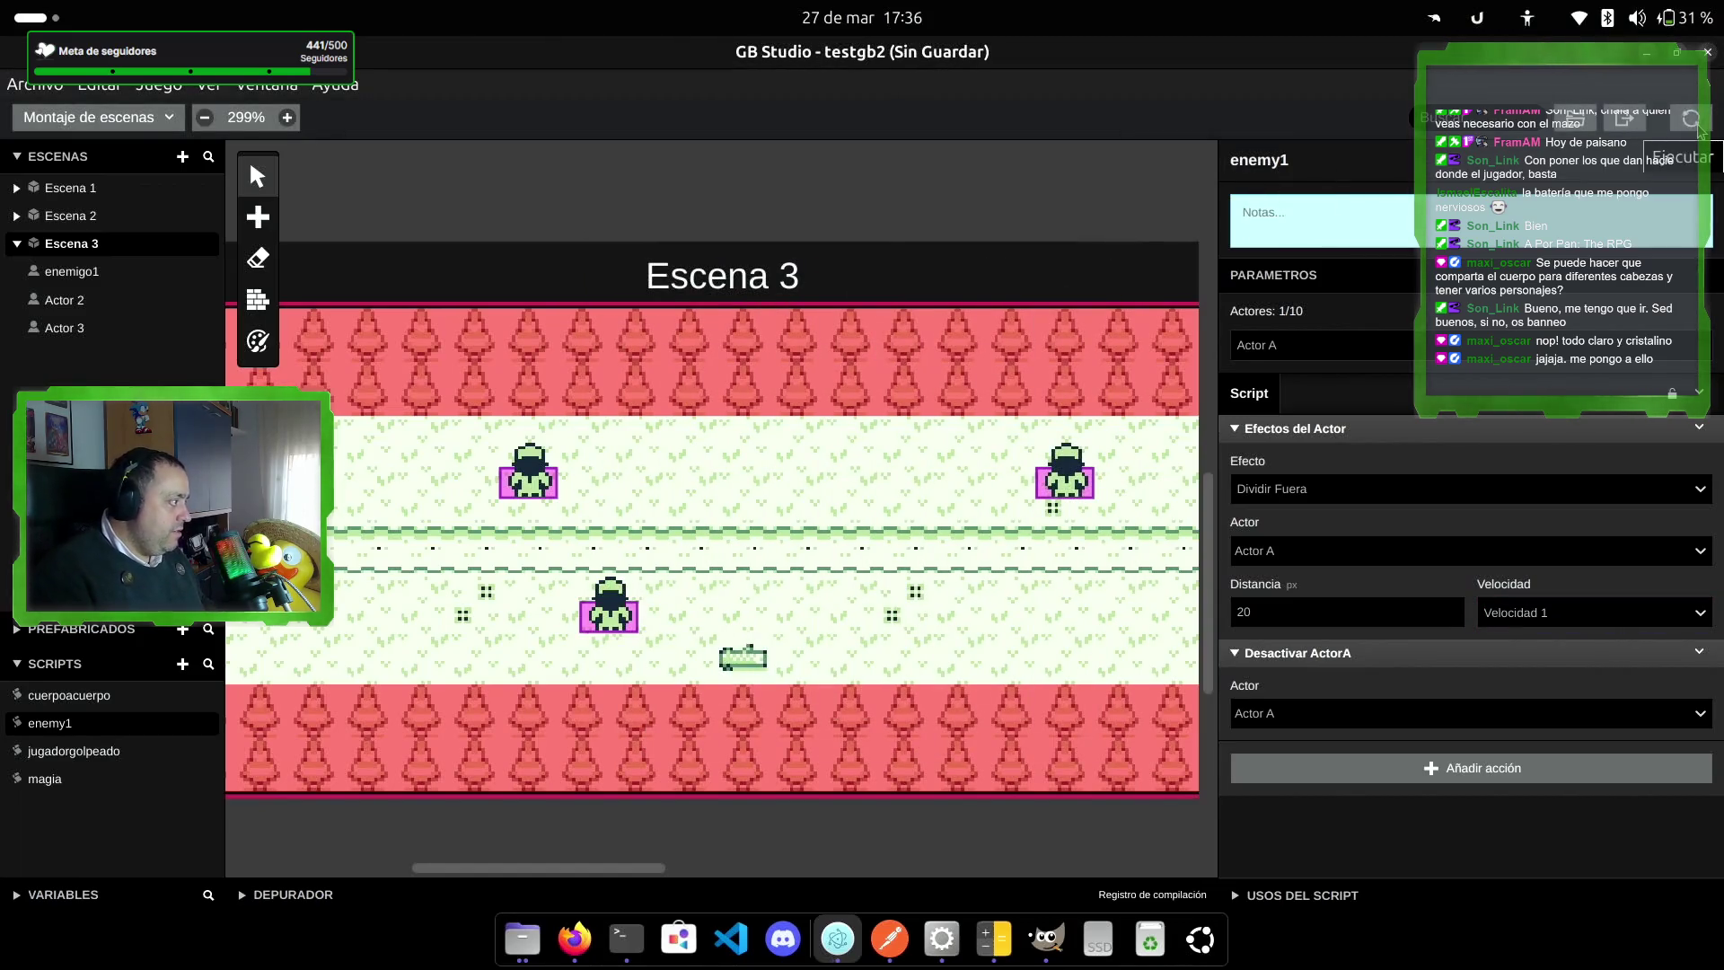
Step: Walk the player up onto the road and toward the trees near the enemies
{"action": "key", "text": "Right"}
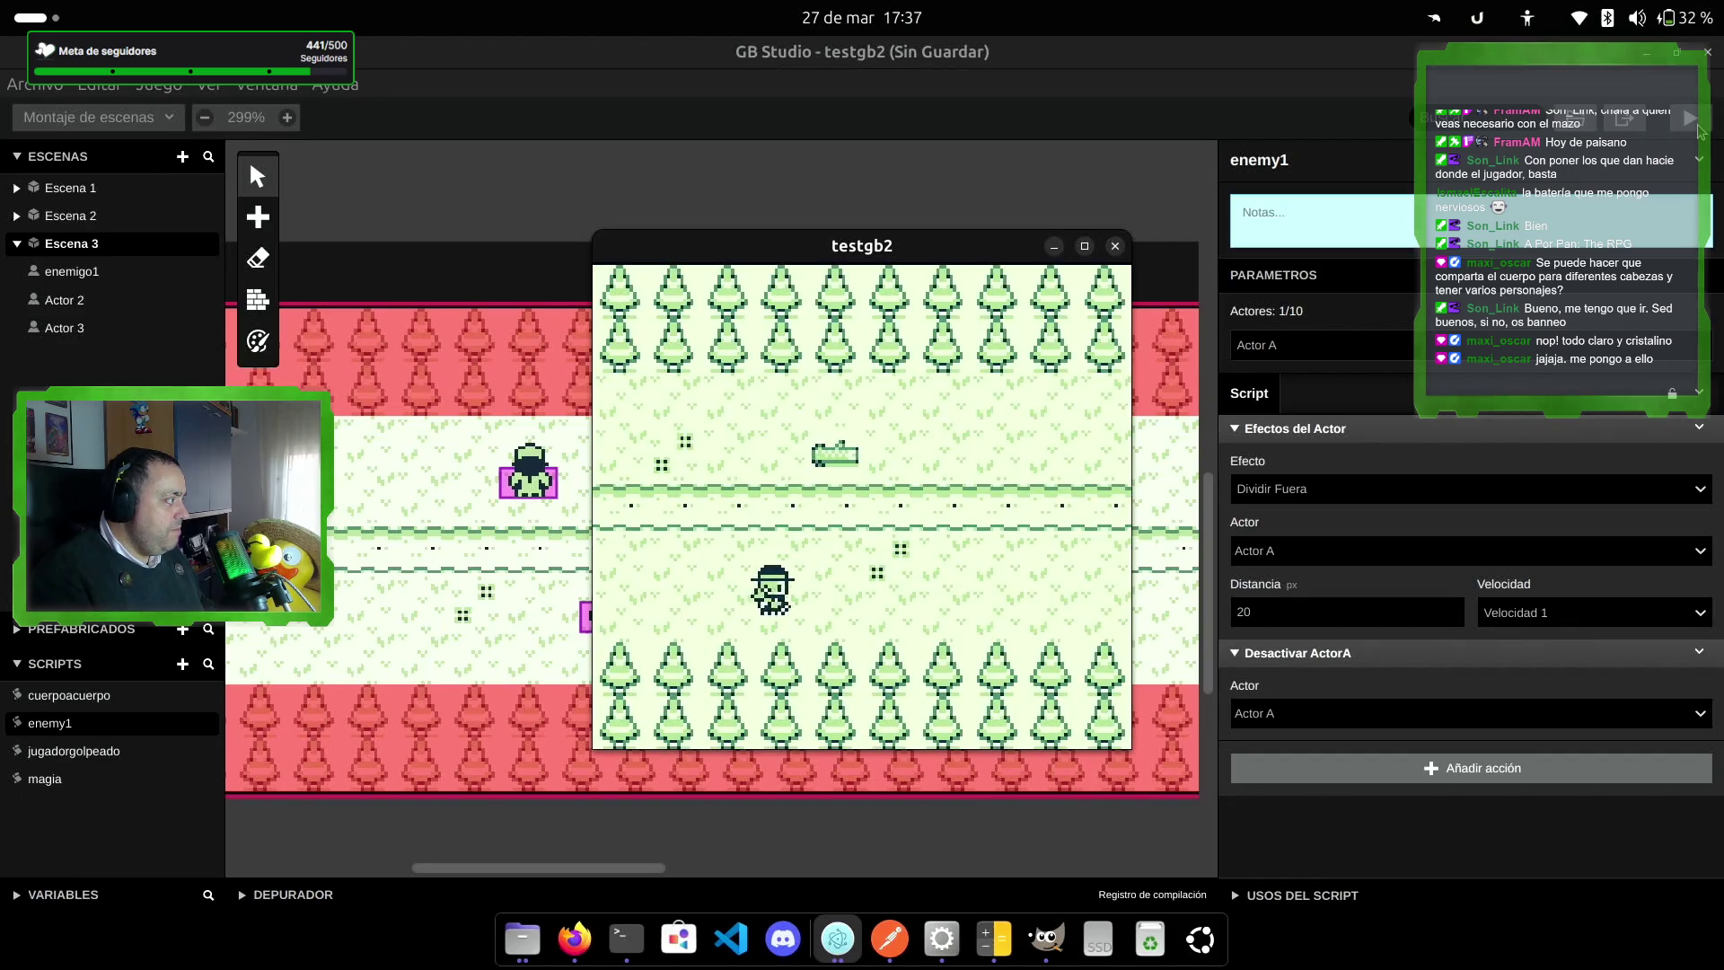
{"action": "key", "text": "Up"}
{"action": "key", "text": "Right"}
{"action": "key", "text": "Up"}
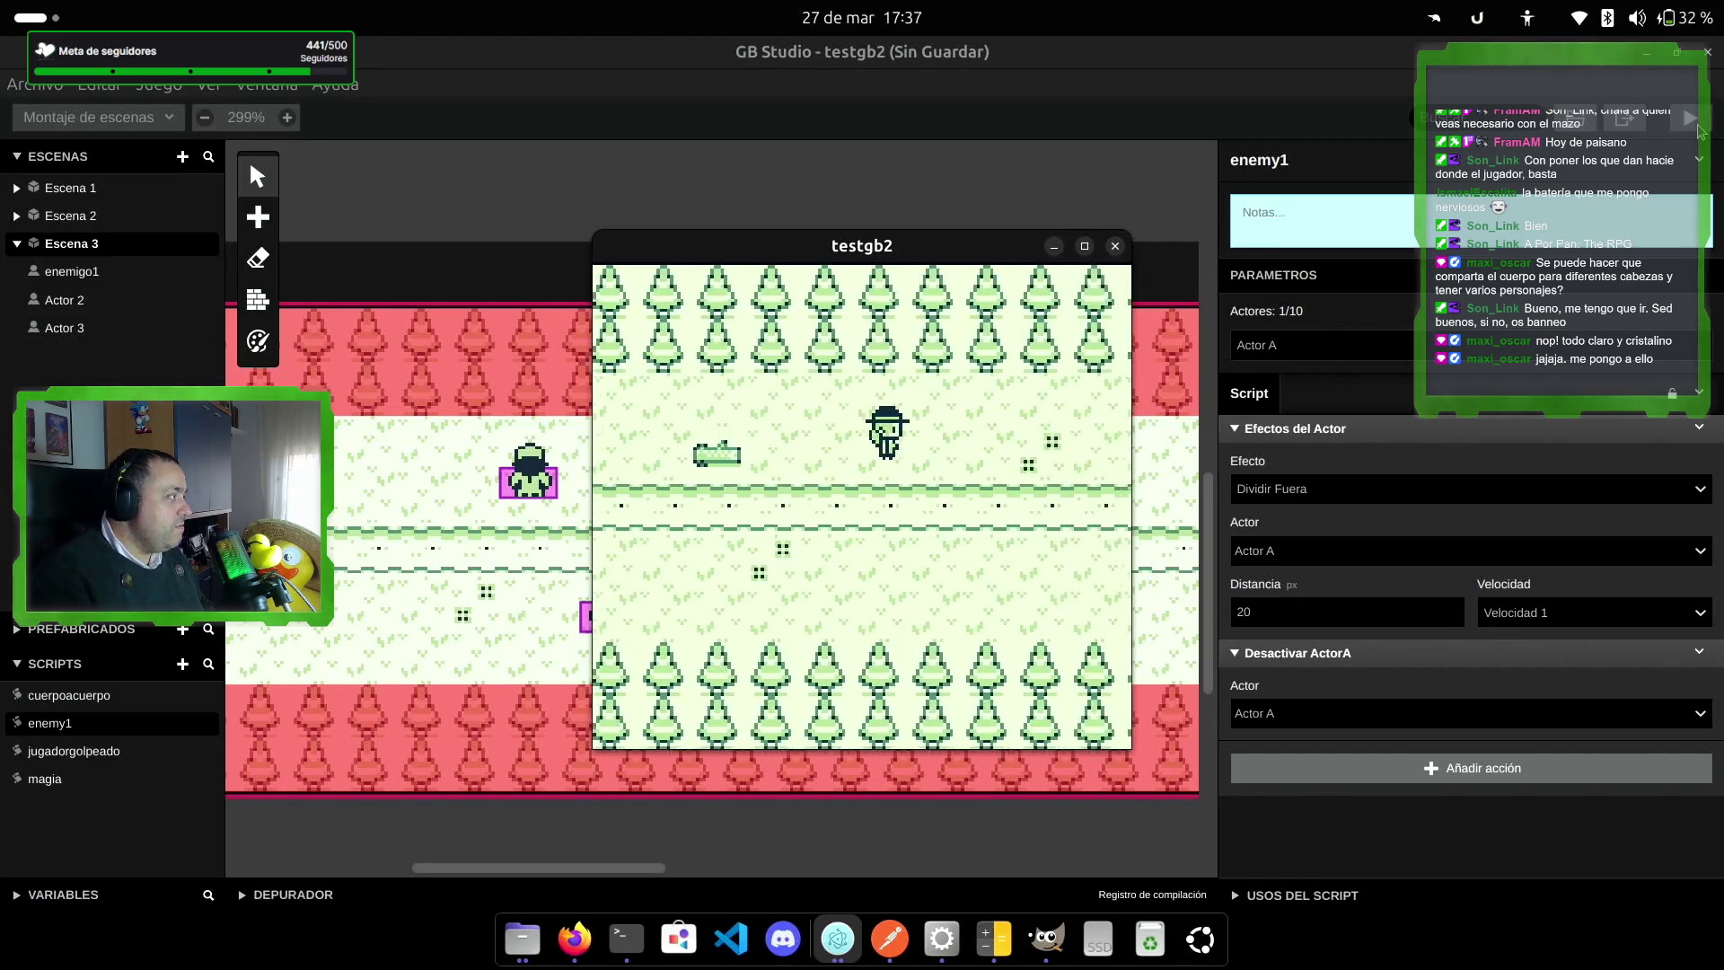
{"action": "key", "text": "Right"}
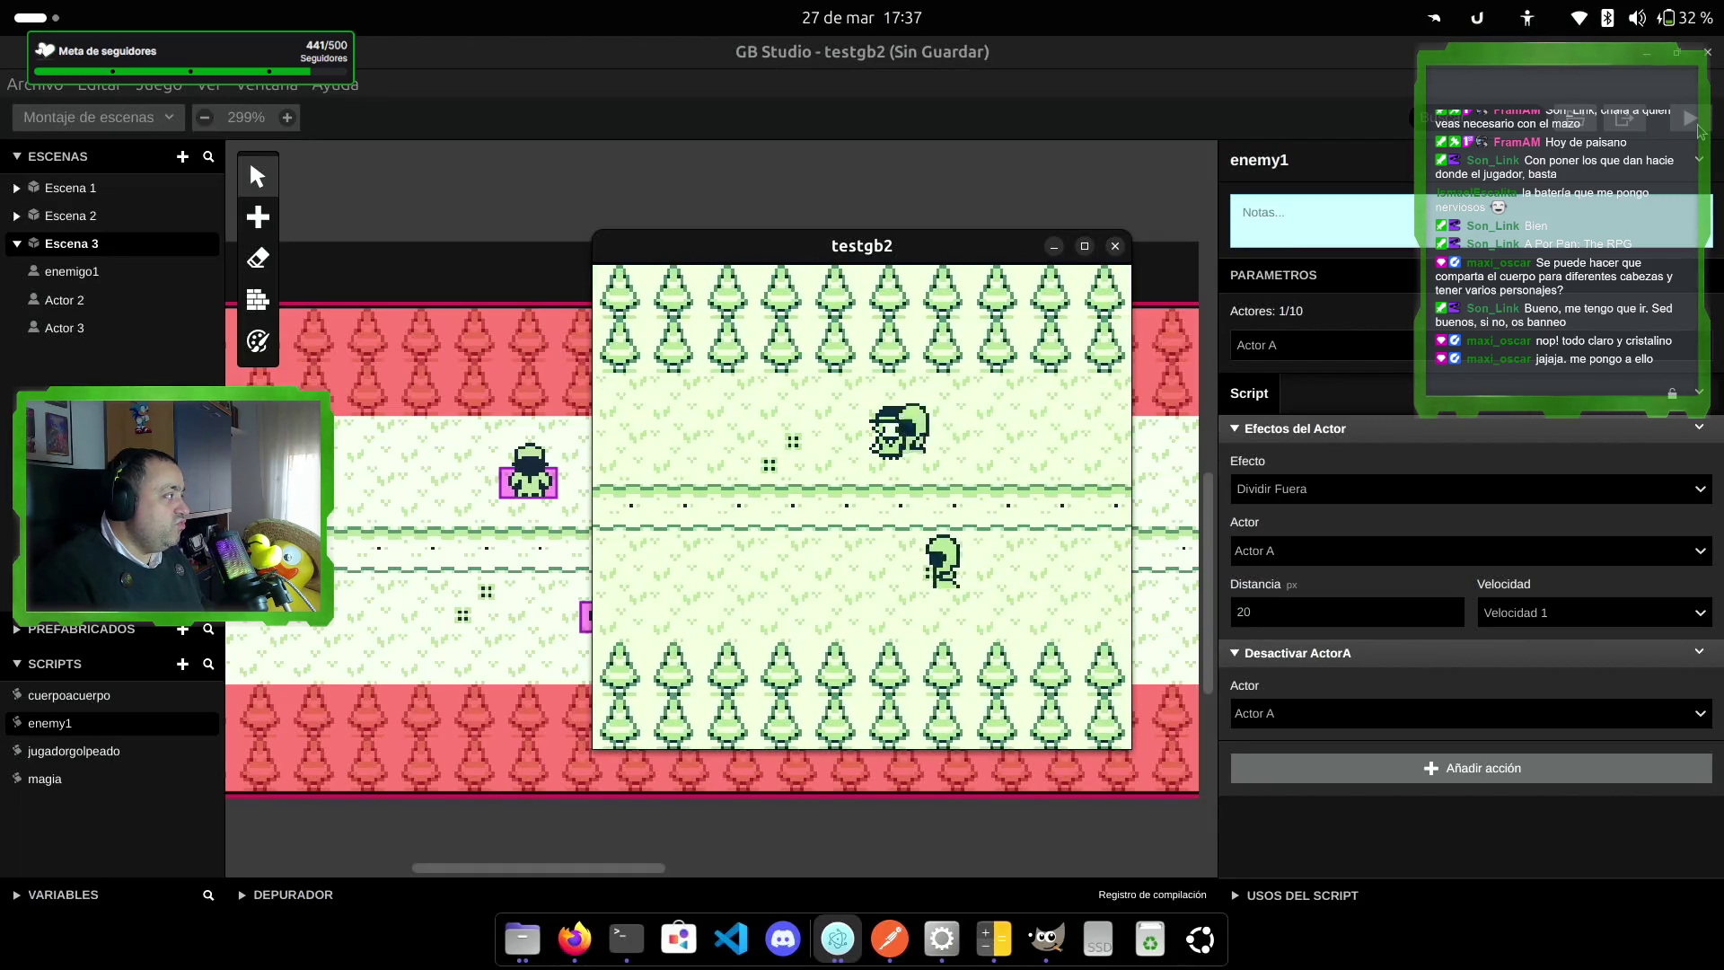
{"action": "key", "text": "Down"}
{"action": "key", "text": "Left"}
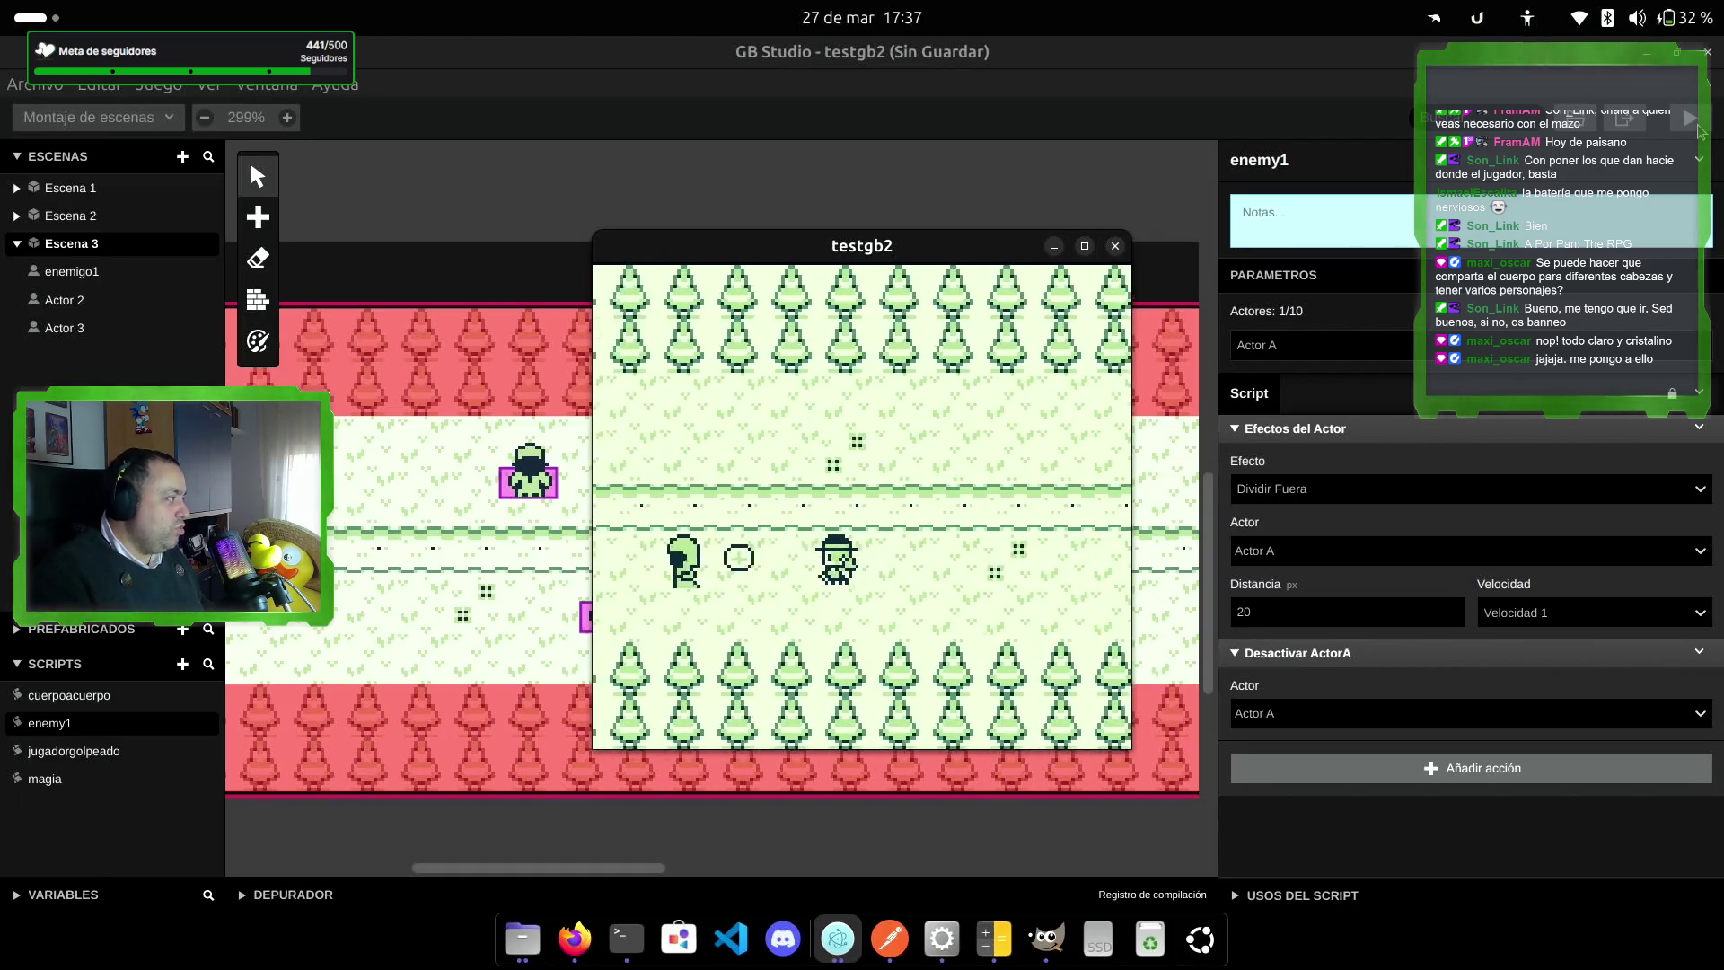
{"action": "key", "text": "Right"}
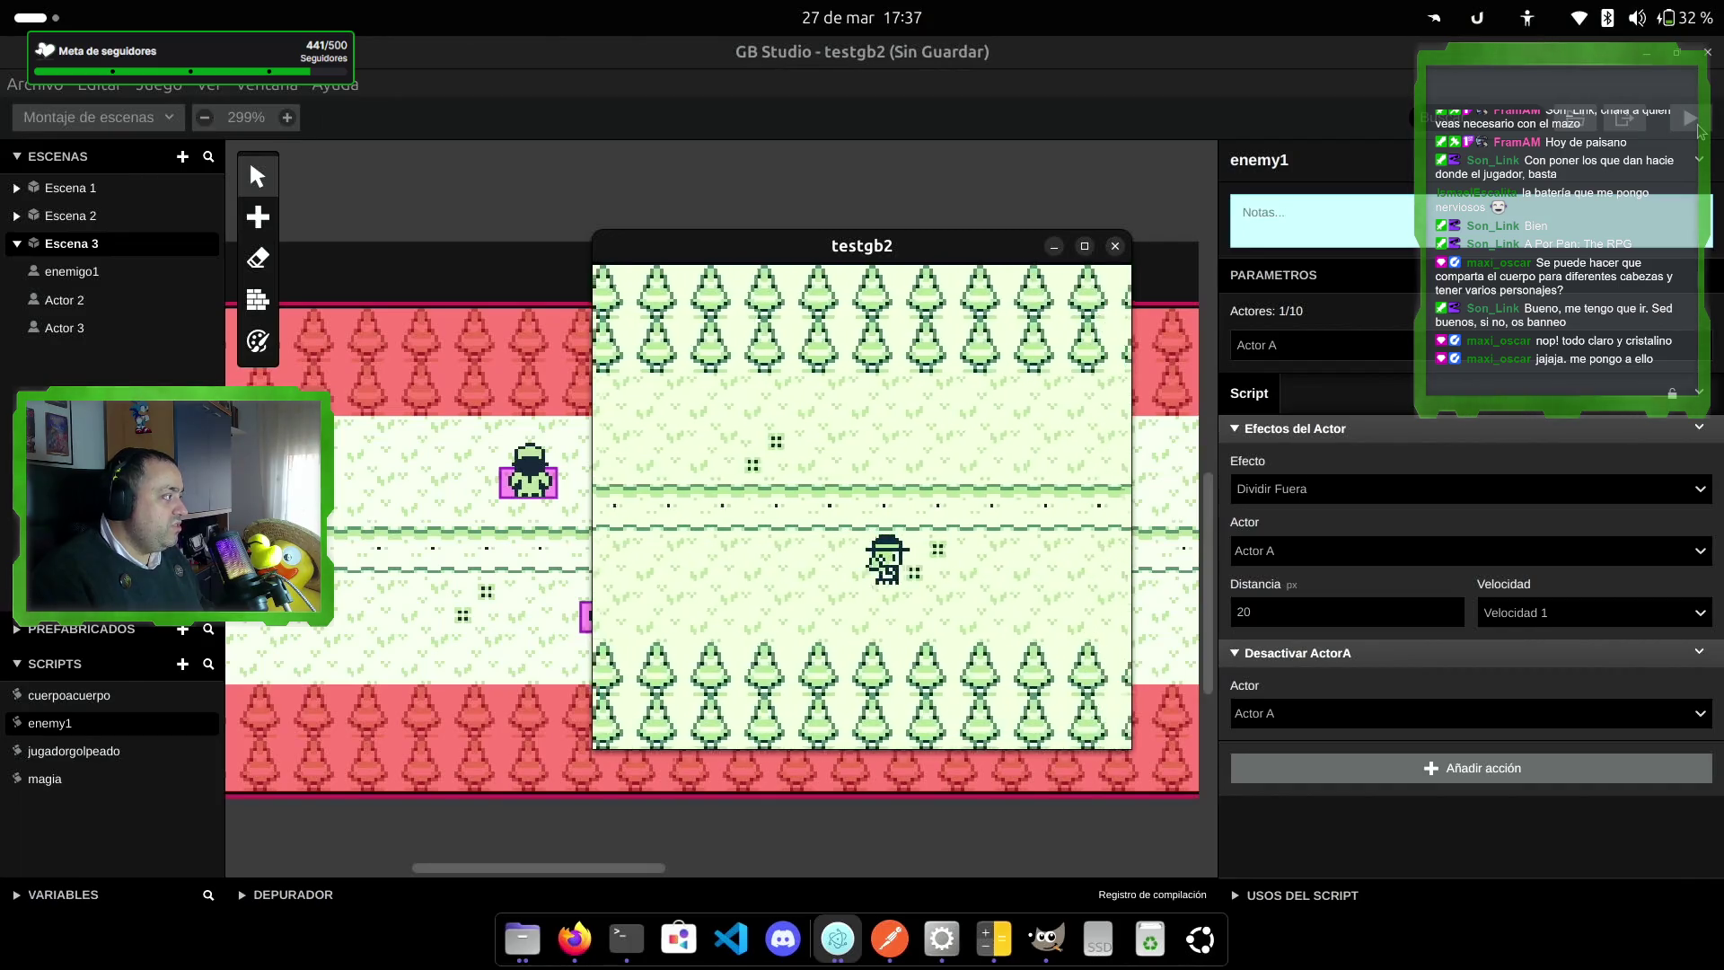
{"action": "key", "text": "Up"}
{"action": "key", "text": "Right"}
{"action": "key", "text": "Up"}
{"action": "key", "text": "Right"}
Step: Walk left and right firing shots at the enemies, then close the test game
{"action": "key", "text": "Down"}
{"action": "key", "text": "Right"}
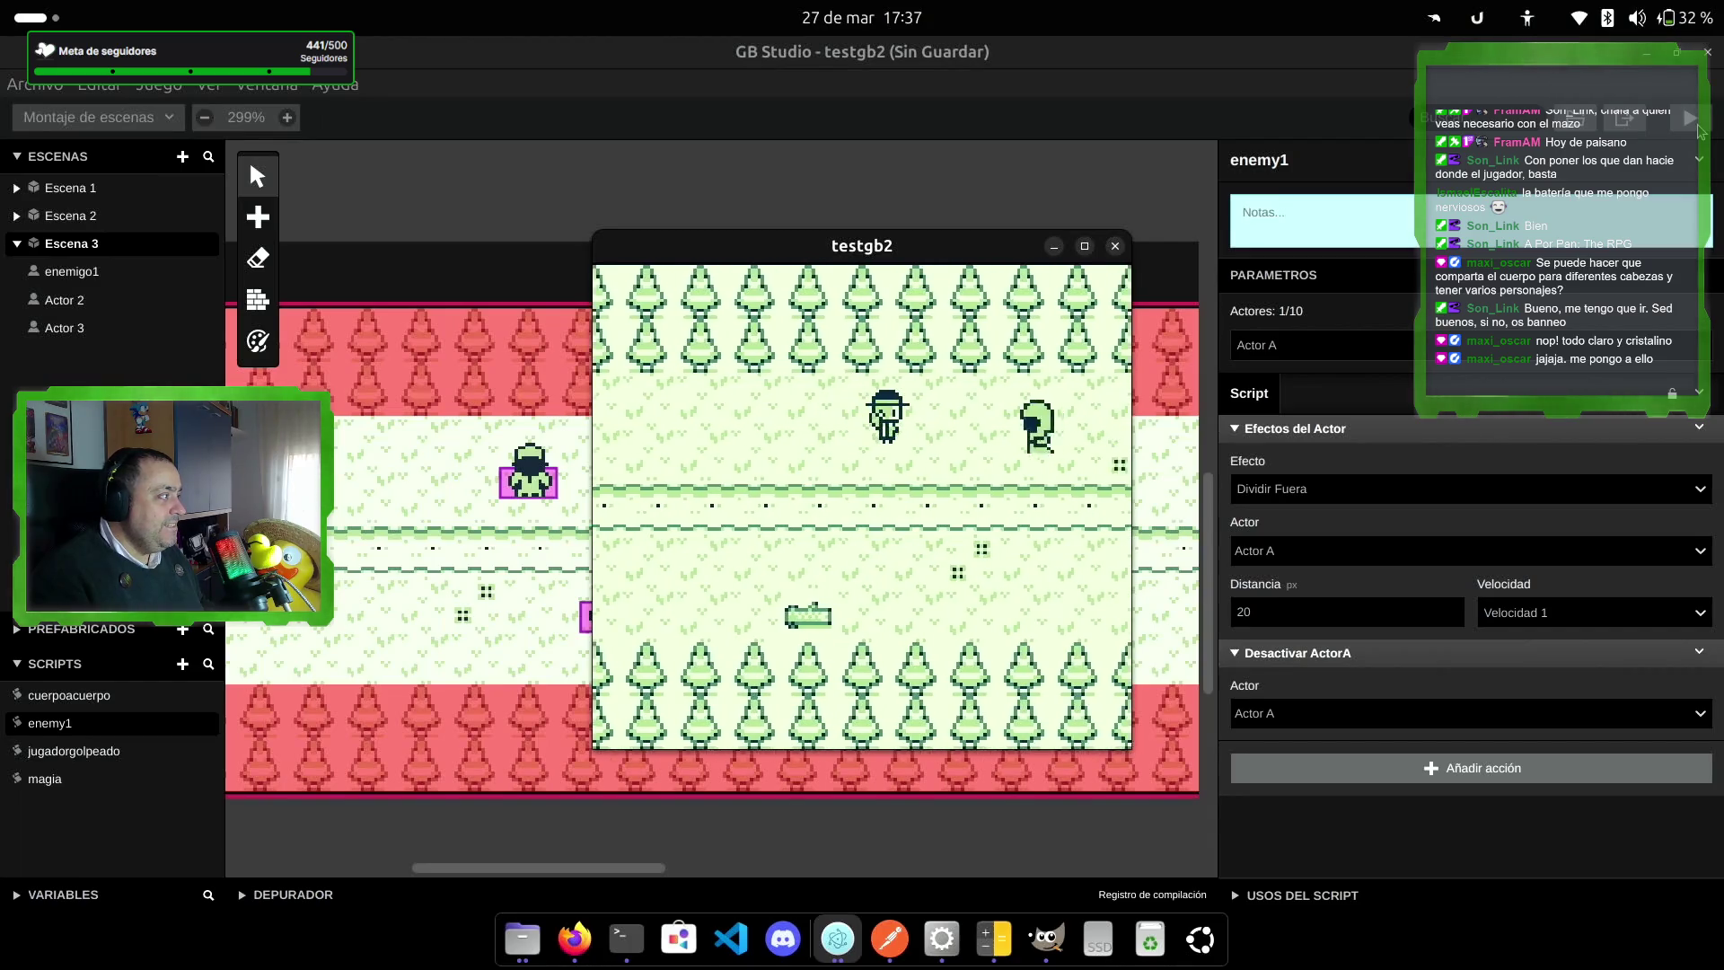
{"action": "key", "text": "Left"}
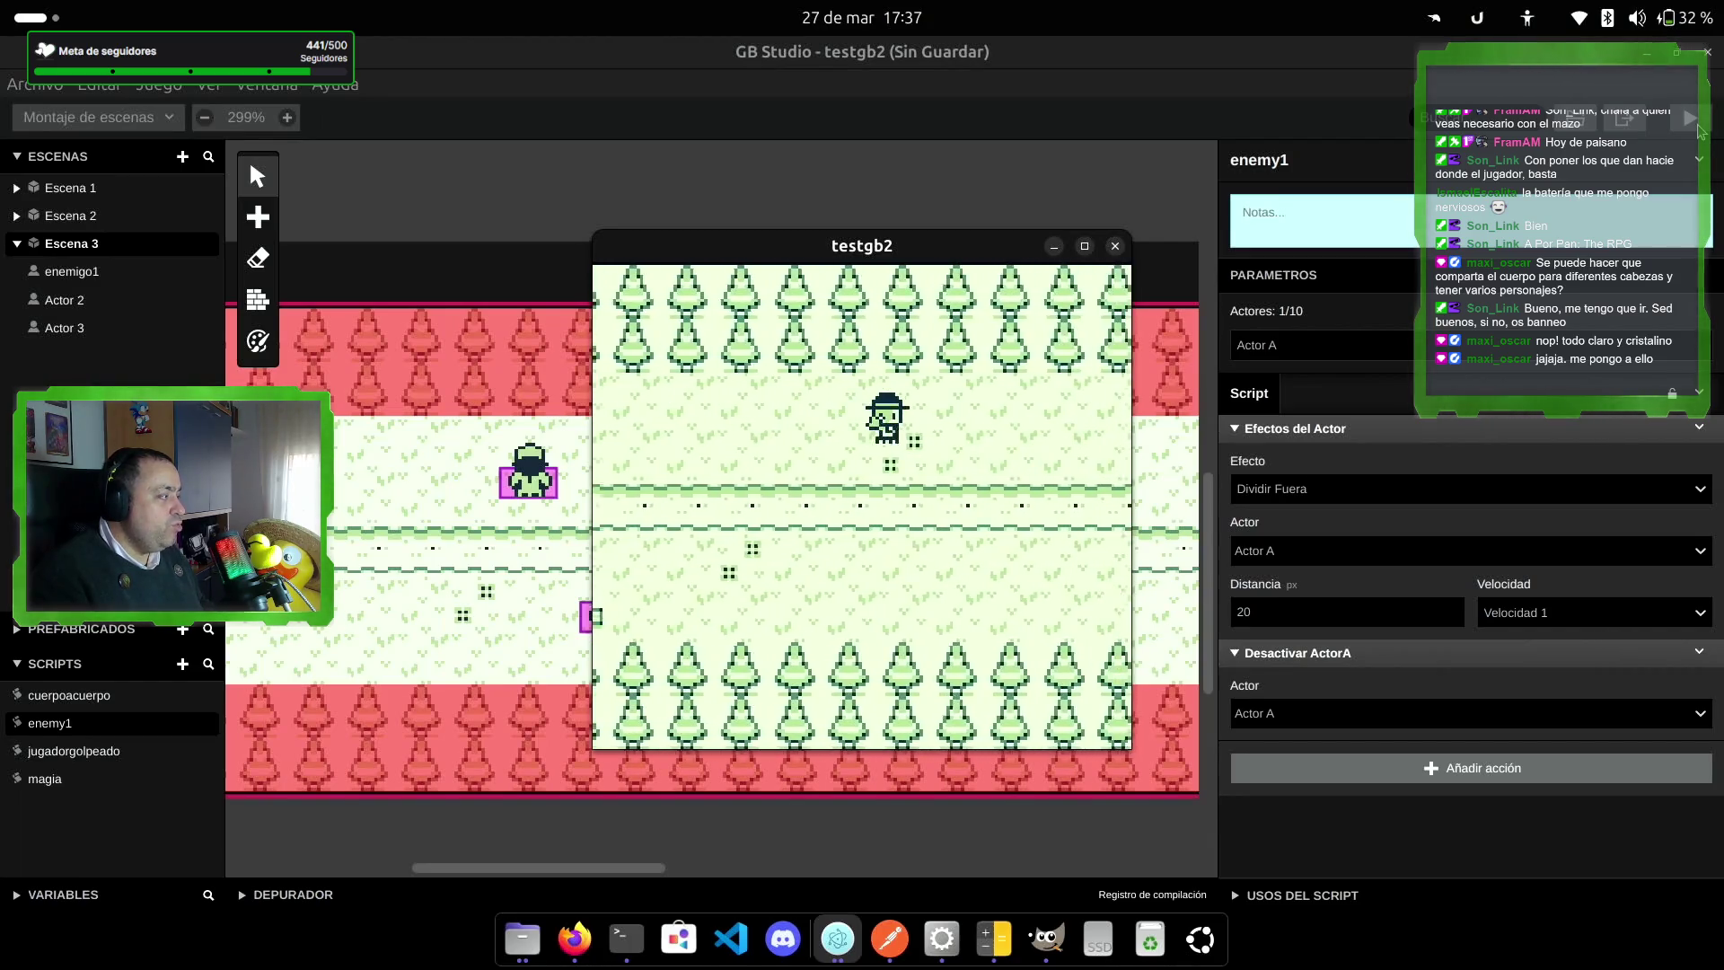
{"action": "key", "text": "Left"}
{"action": "key", "text": "Down"}
{"action": "key", "text": "Right"}
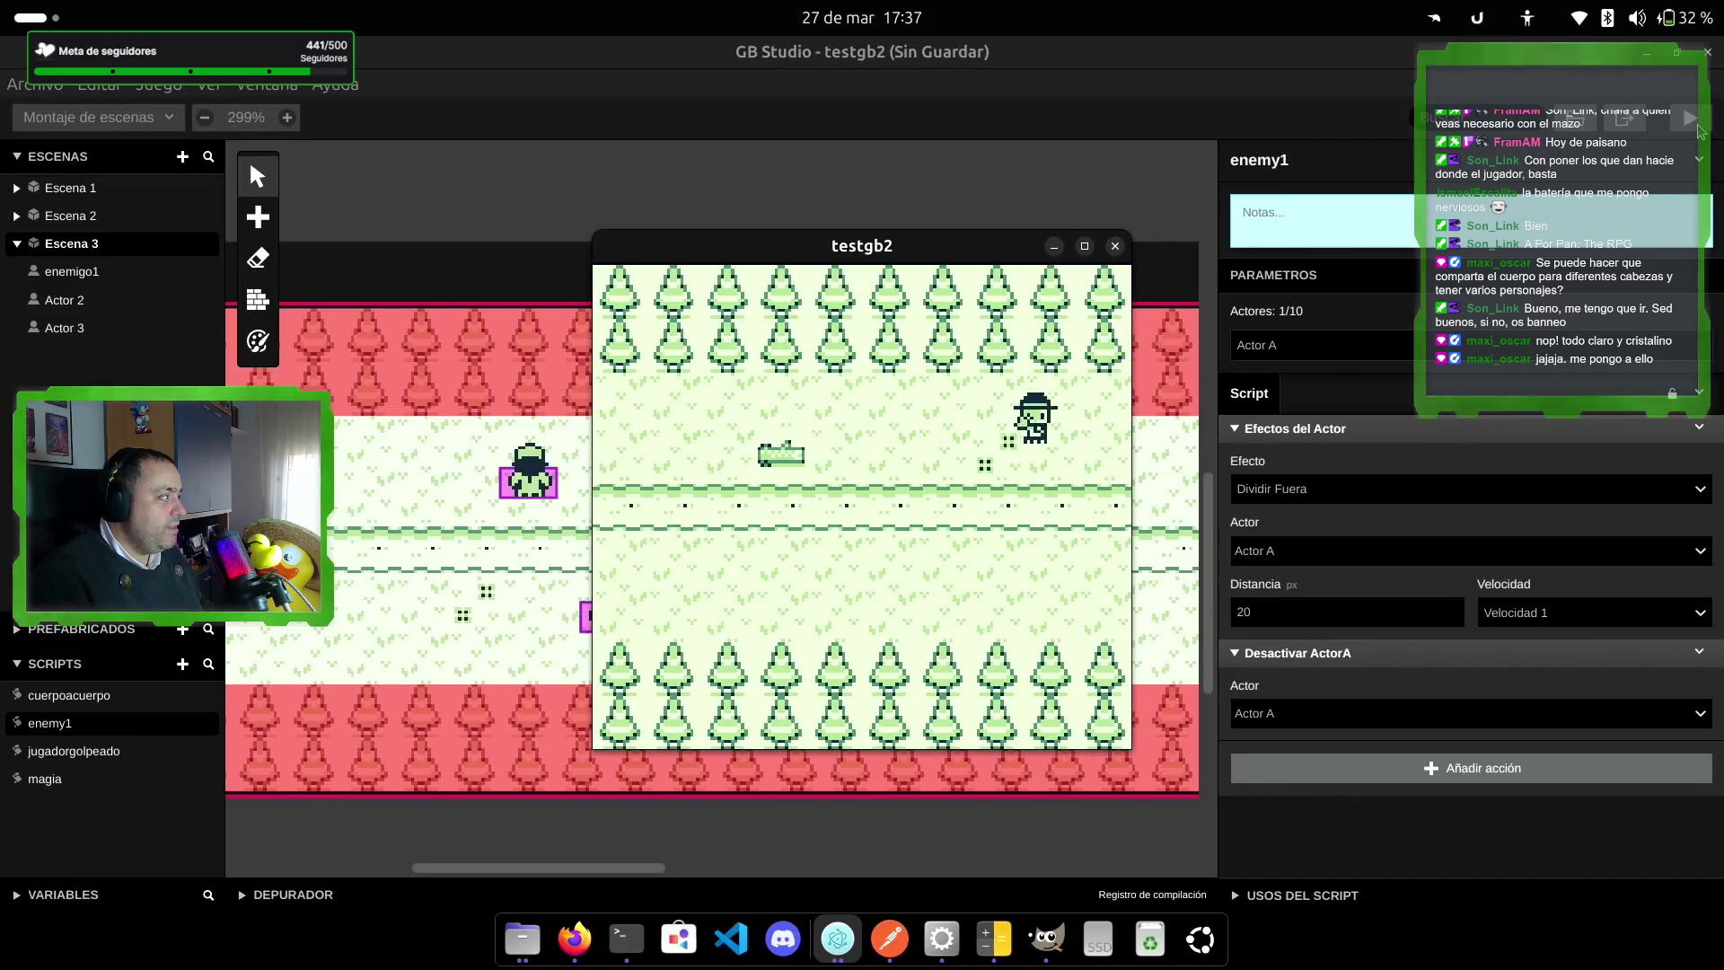
{"action": "key", "text": "Right"}
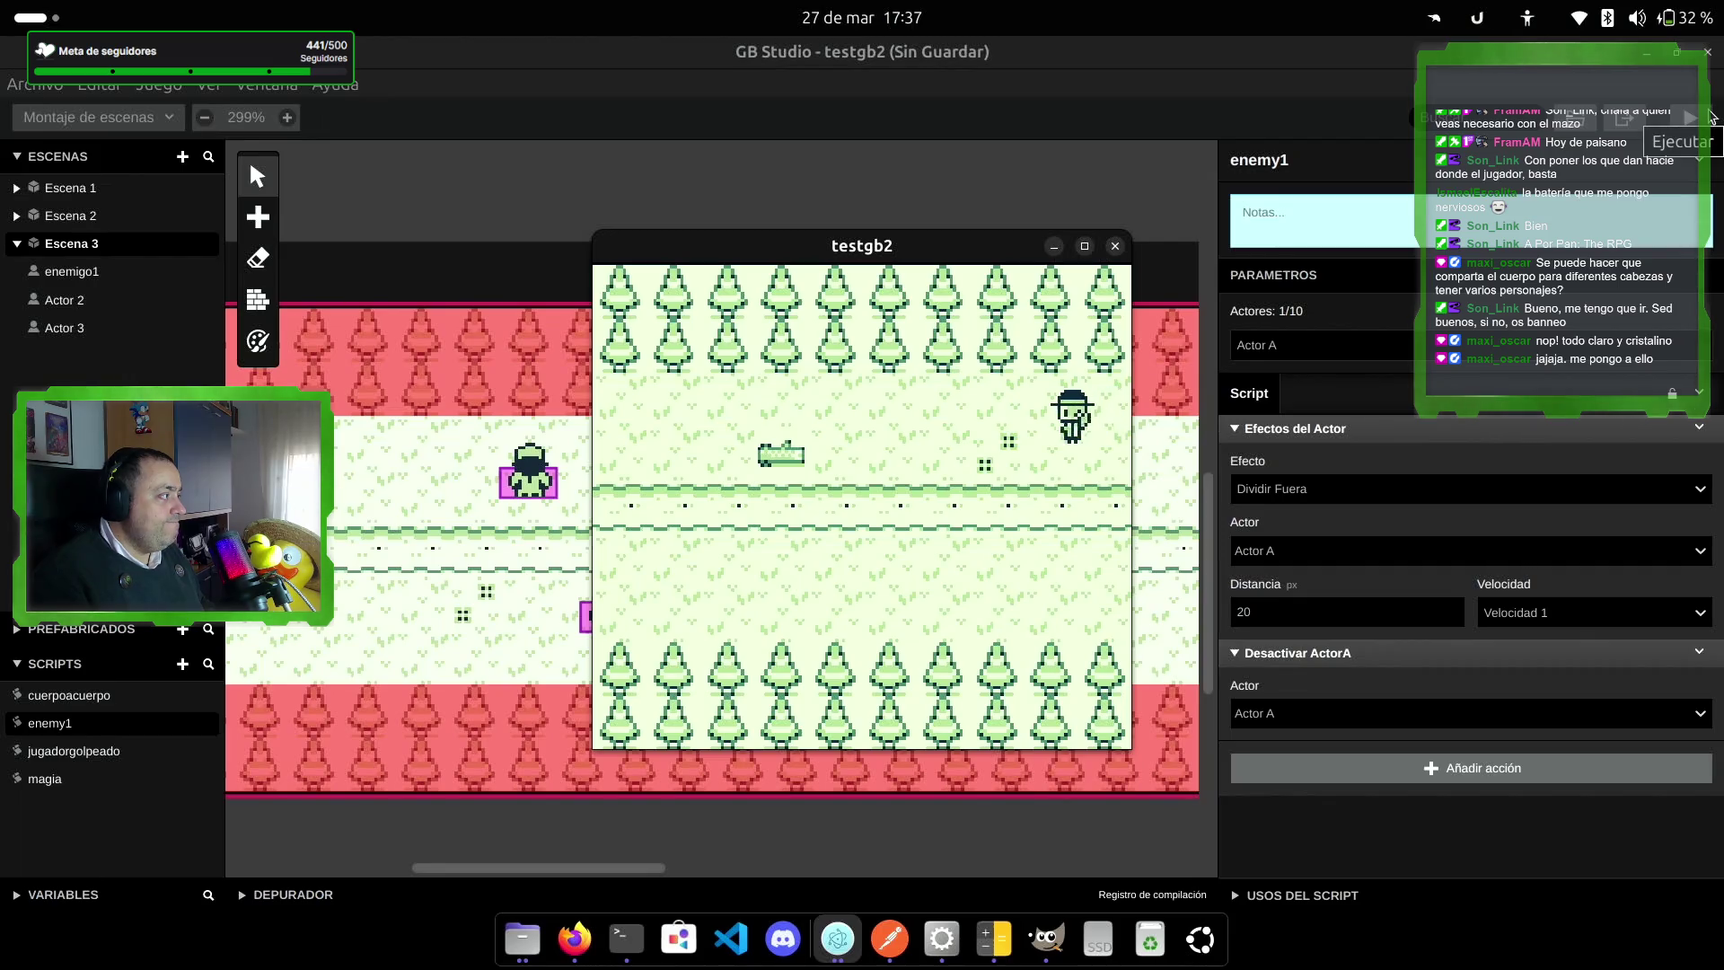
{"action": "key", "text": "Left"}
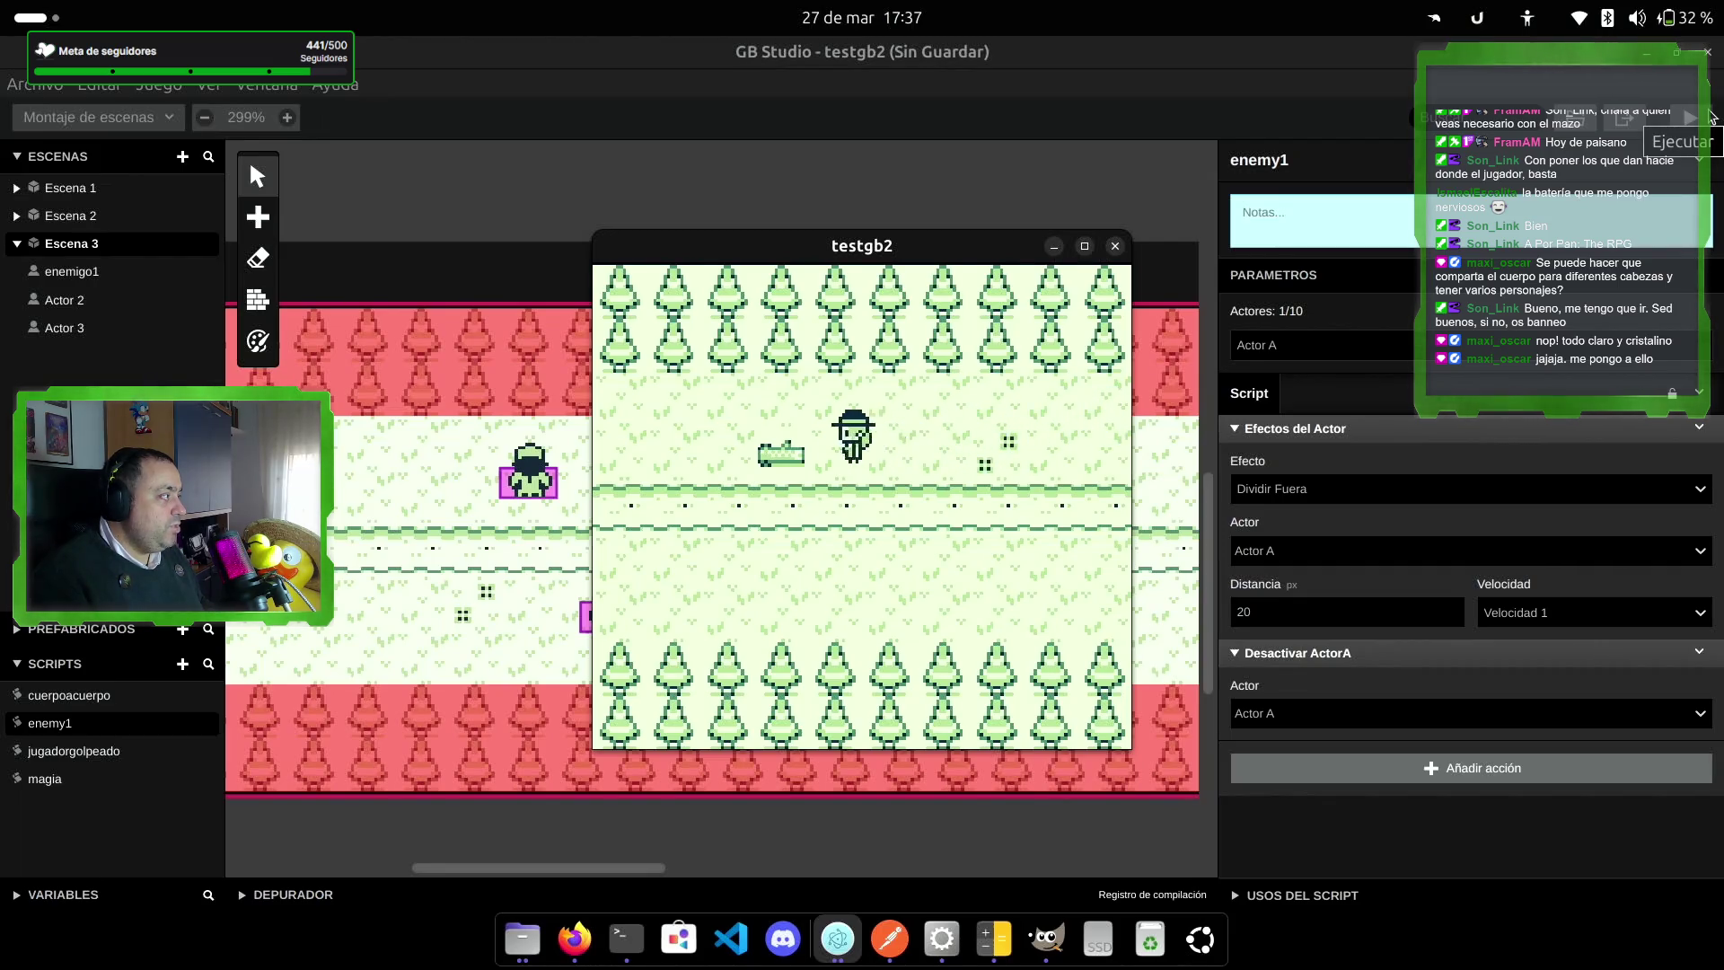
{"action": "key", "text": "Left"}
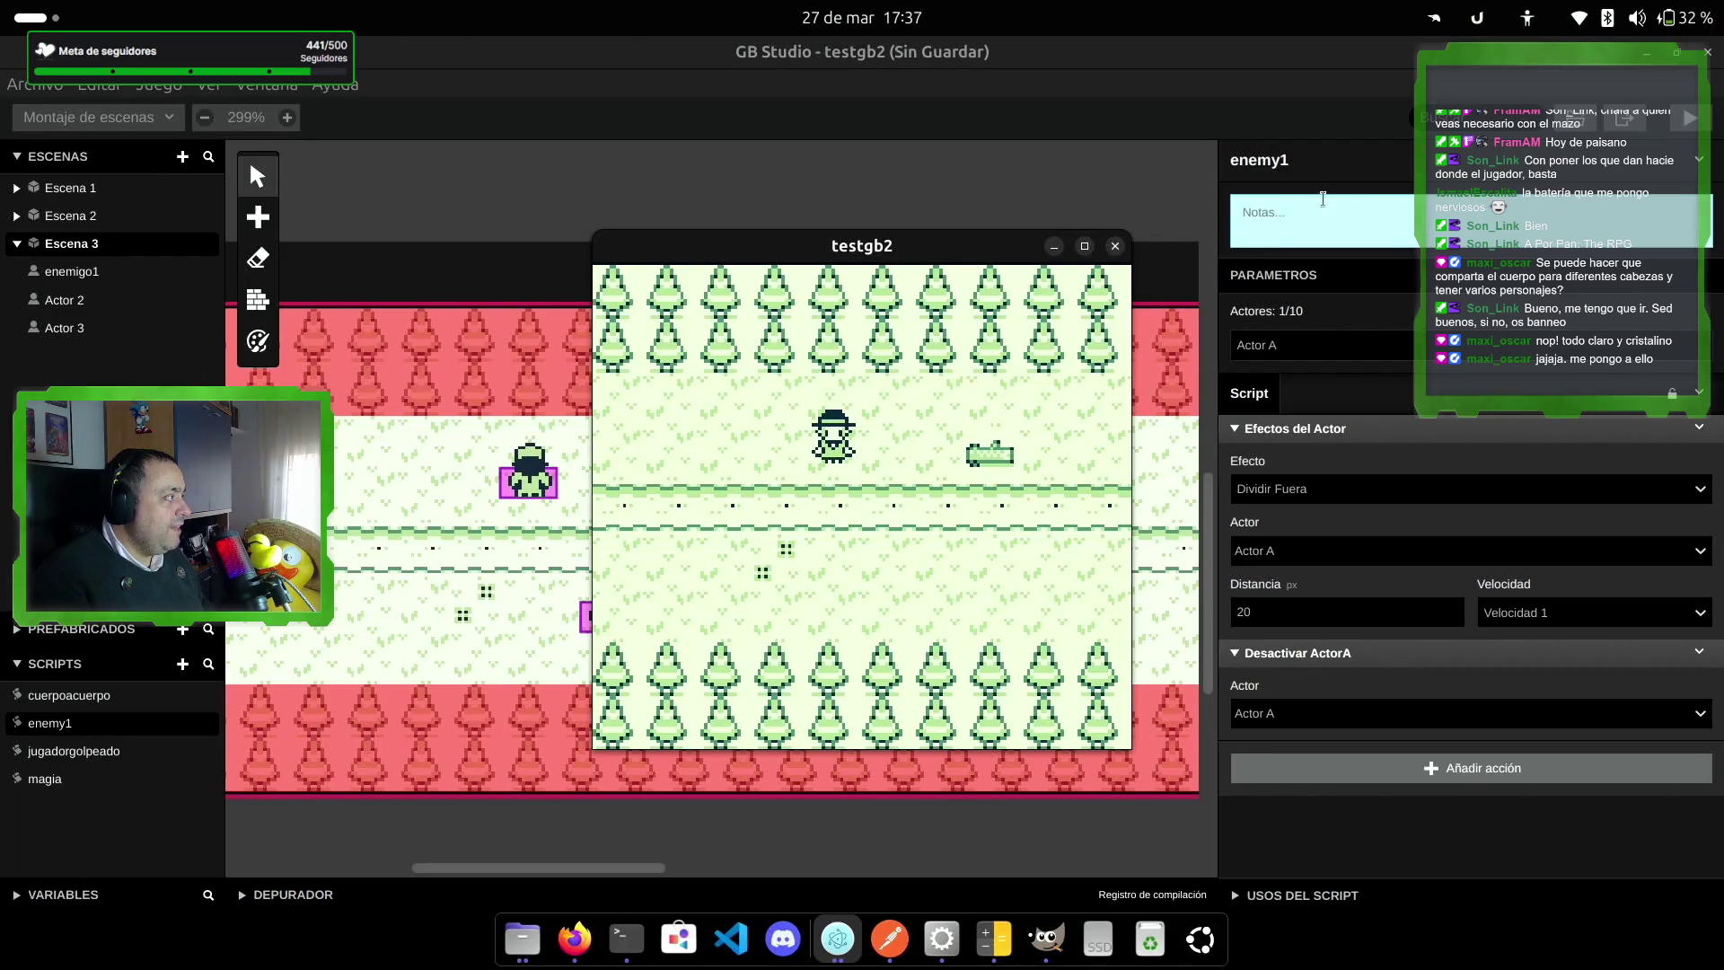
{"action": "left_click", "coordinate": [1114, 247]}
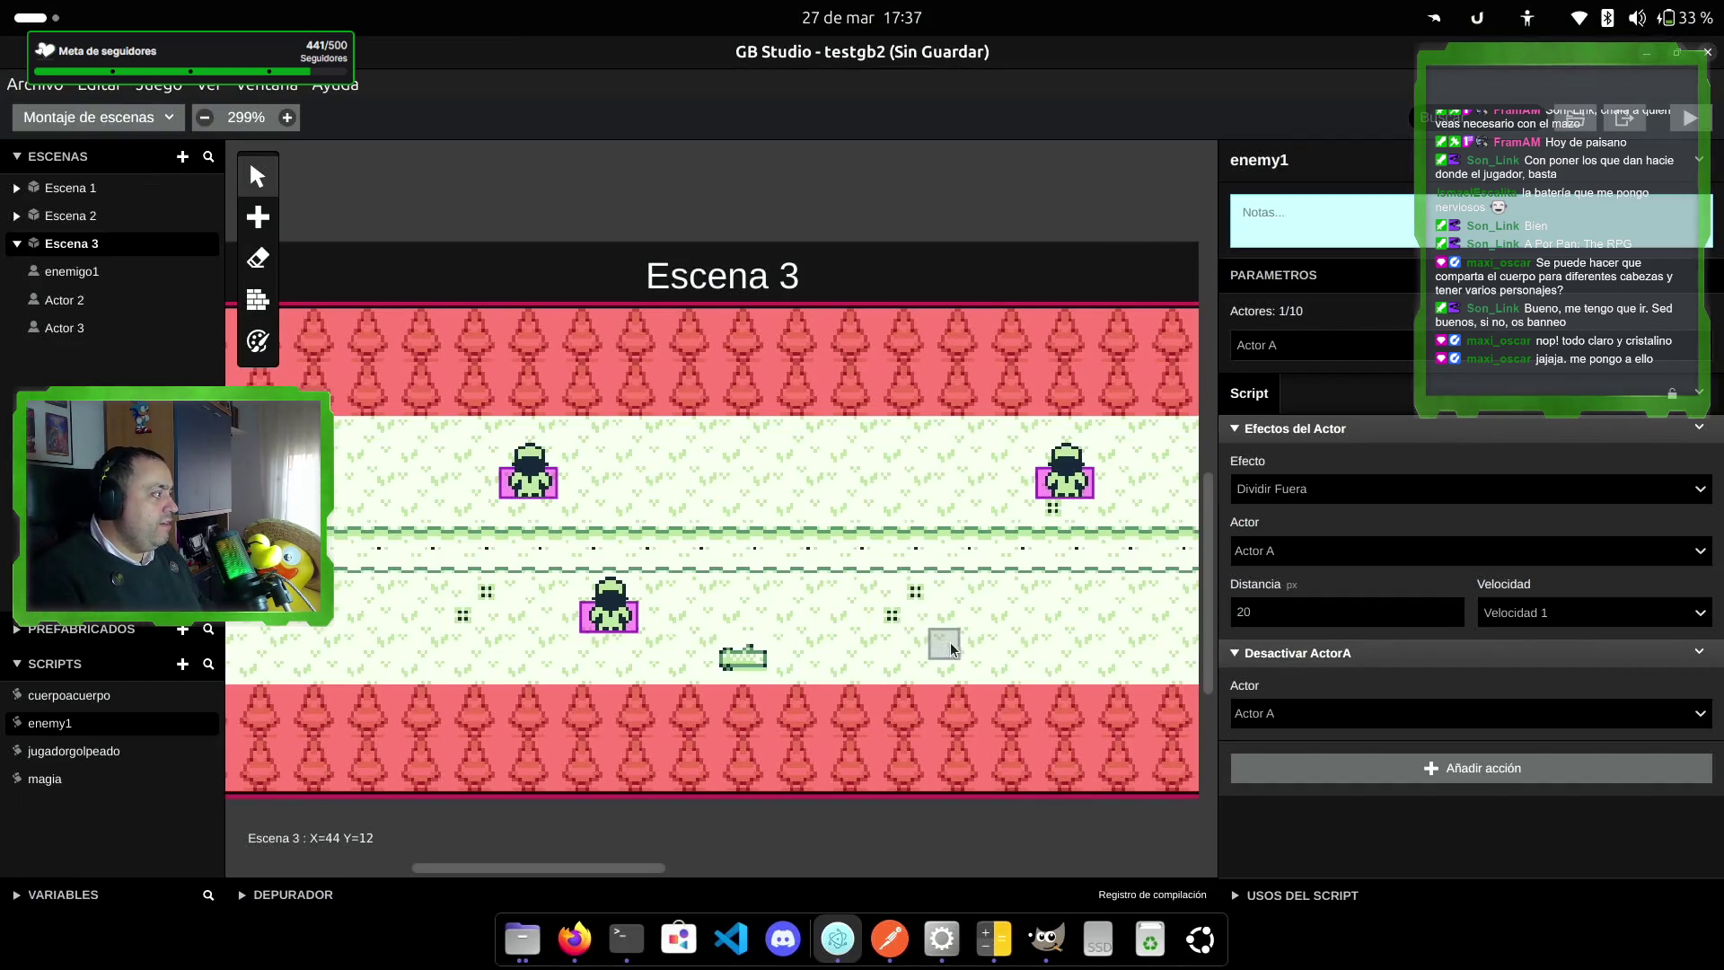
{"action": "scroll", "coordinate": [709, 634], "scroll_direction": "right", "scroll_amount": 5}
{"action": "scroll", "coordinate": [709, 634], "scroll_direction": "left", "scroll_amount": 10}
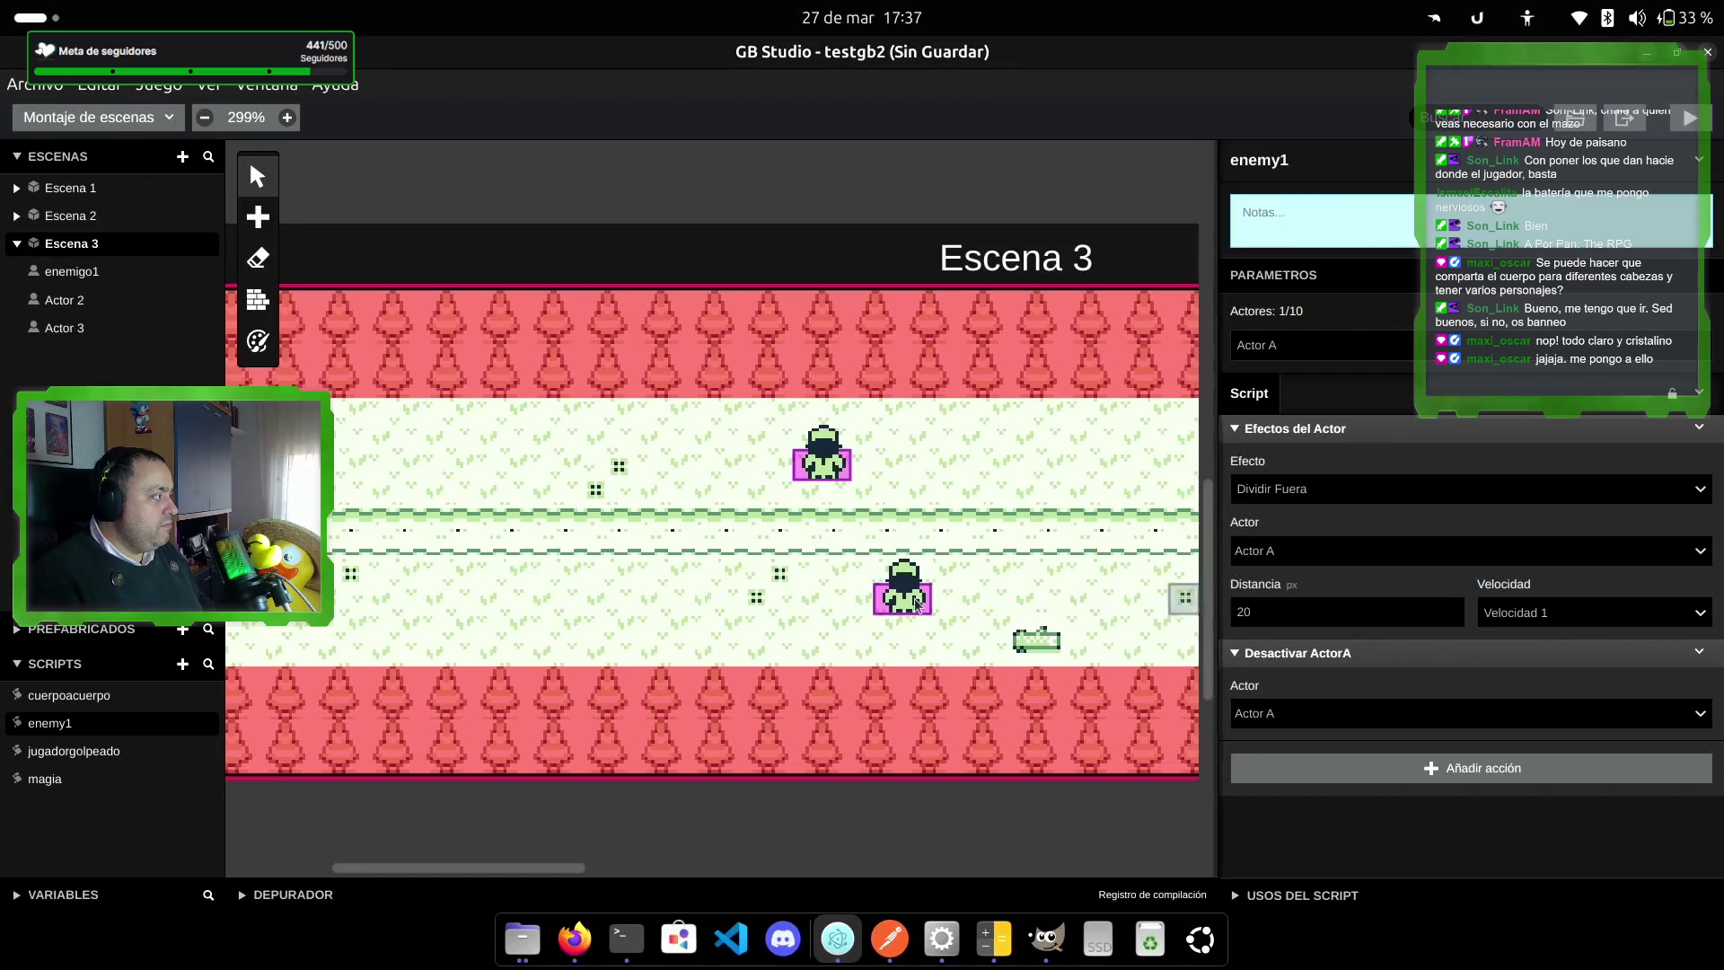
{"action": "scroll", "coordinate": [481, 582], "scroll_direction": "left", "scroll_amount": 4}
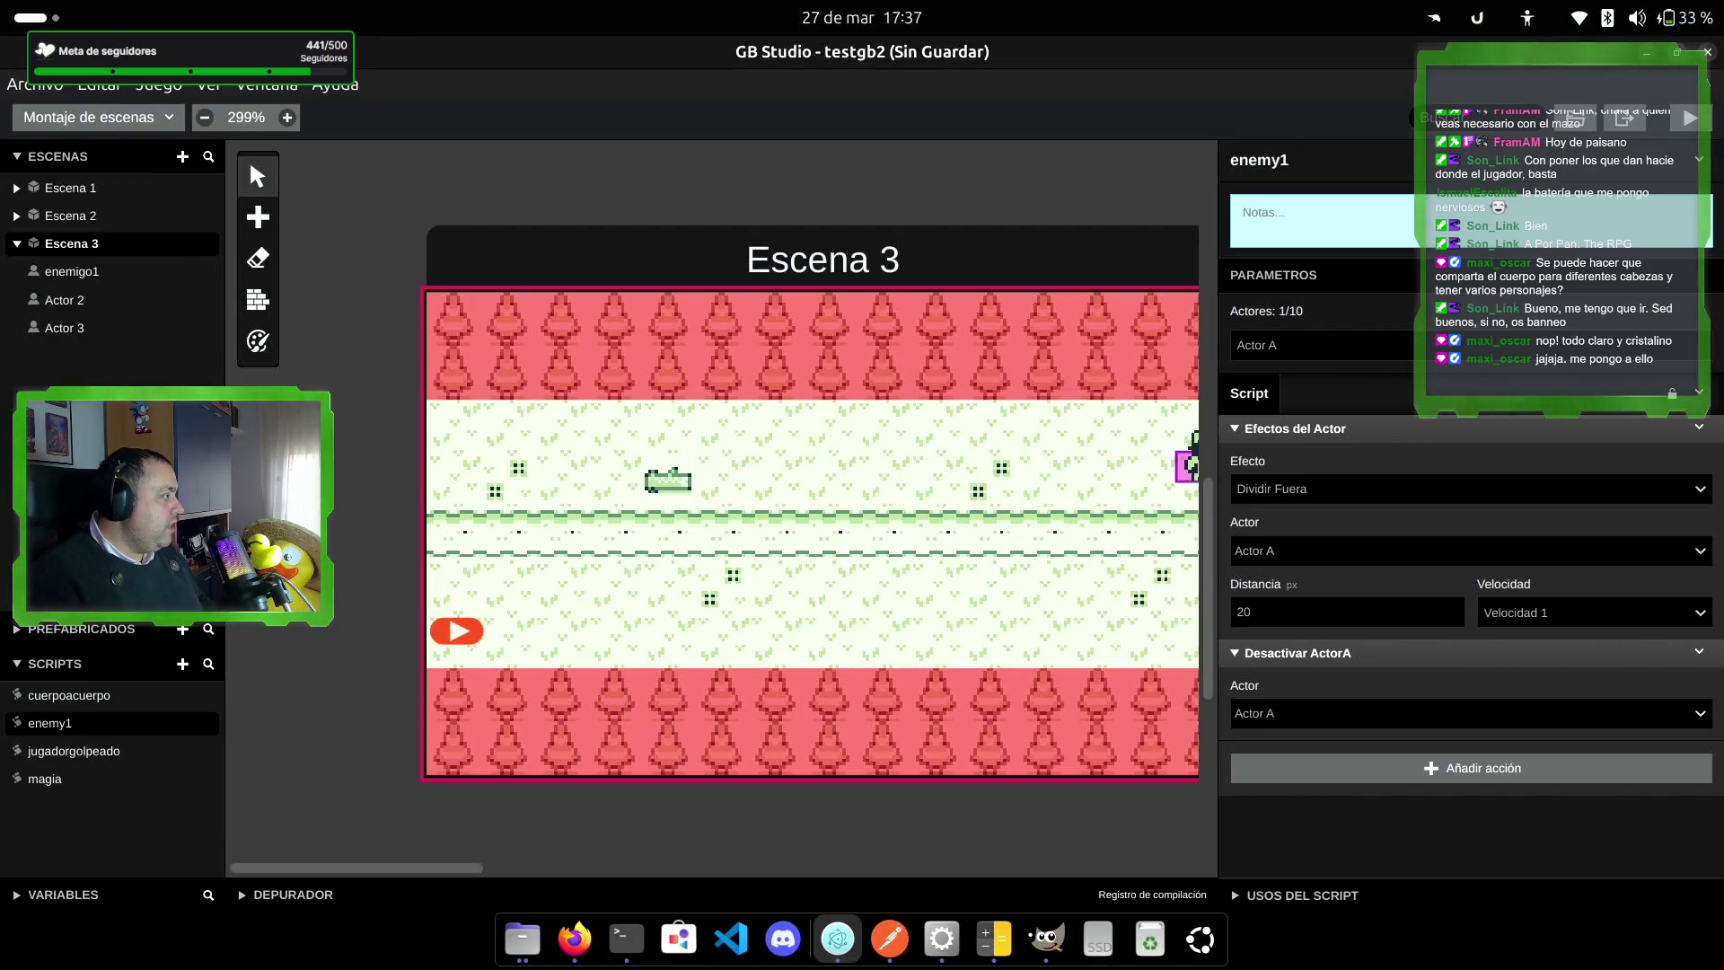
{"action": "scroll", "coordinate": [992, 546], "scroll_direction": "right", "scroll_amount": 6}
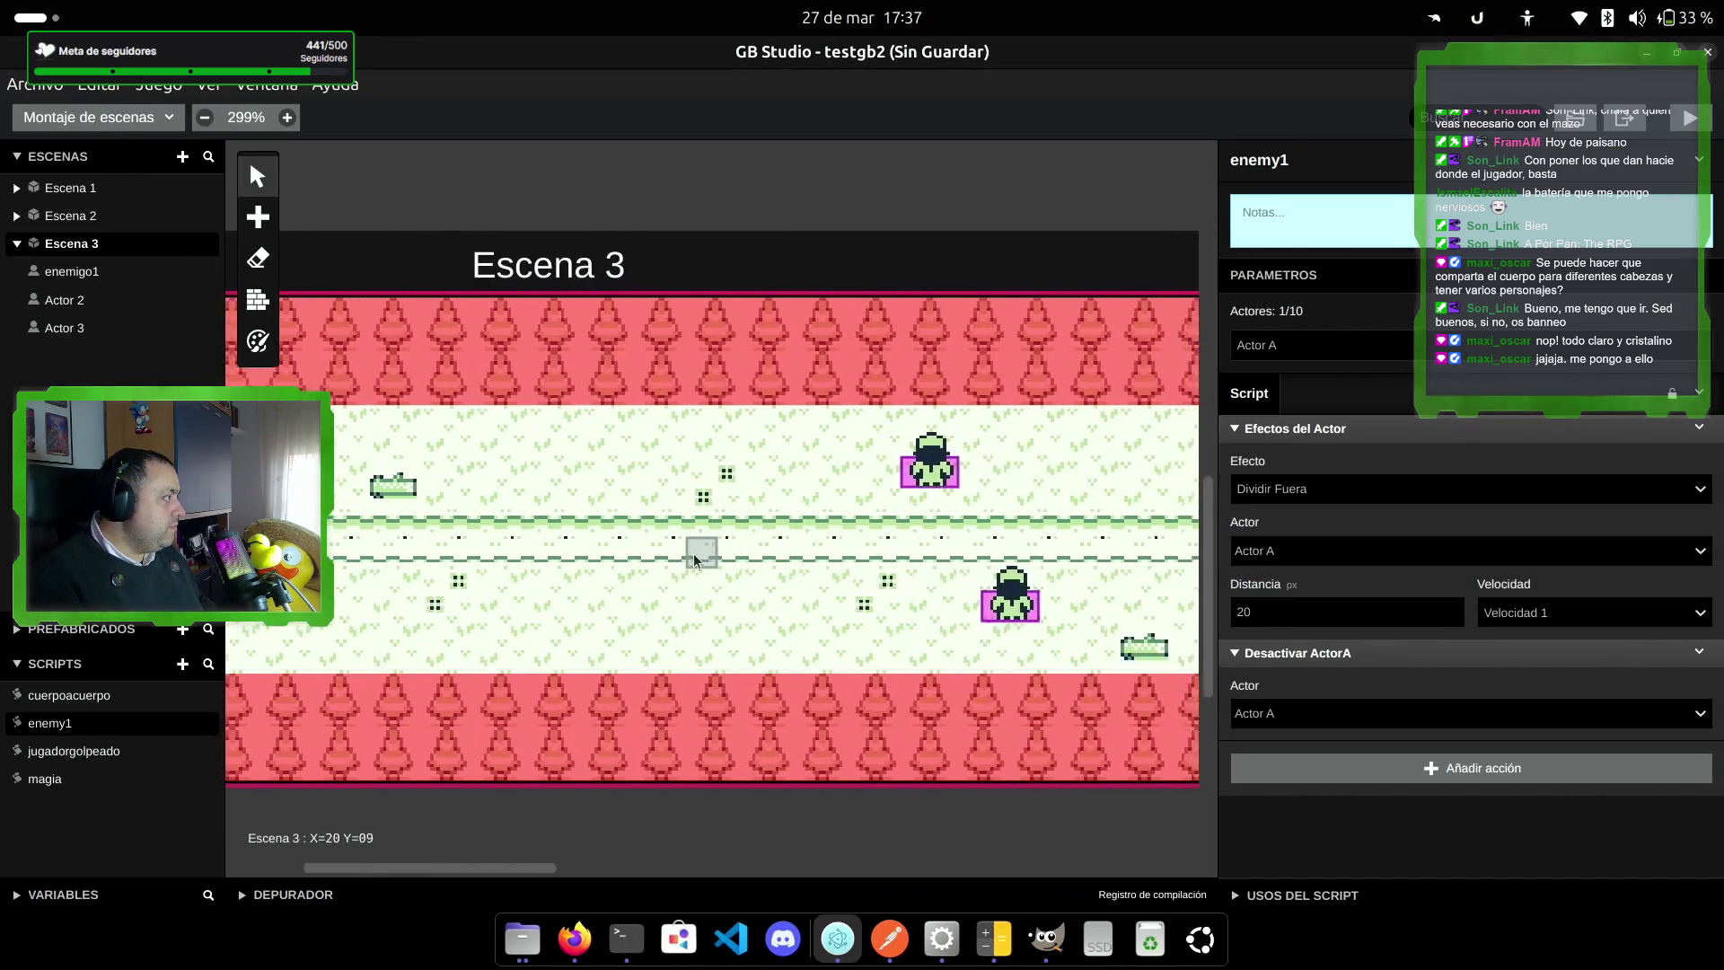
{"action": "left_click_drag", "start_coordinate": [789, 604], "coordinate": [392, 614]}
{"action": "left_click_drag", "start_coordinate": [943, 641], "coordinate": [718, 629]}
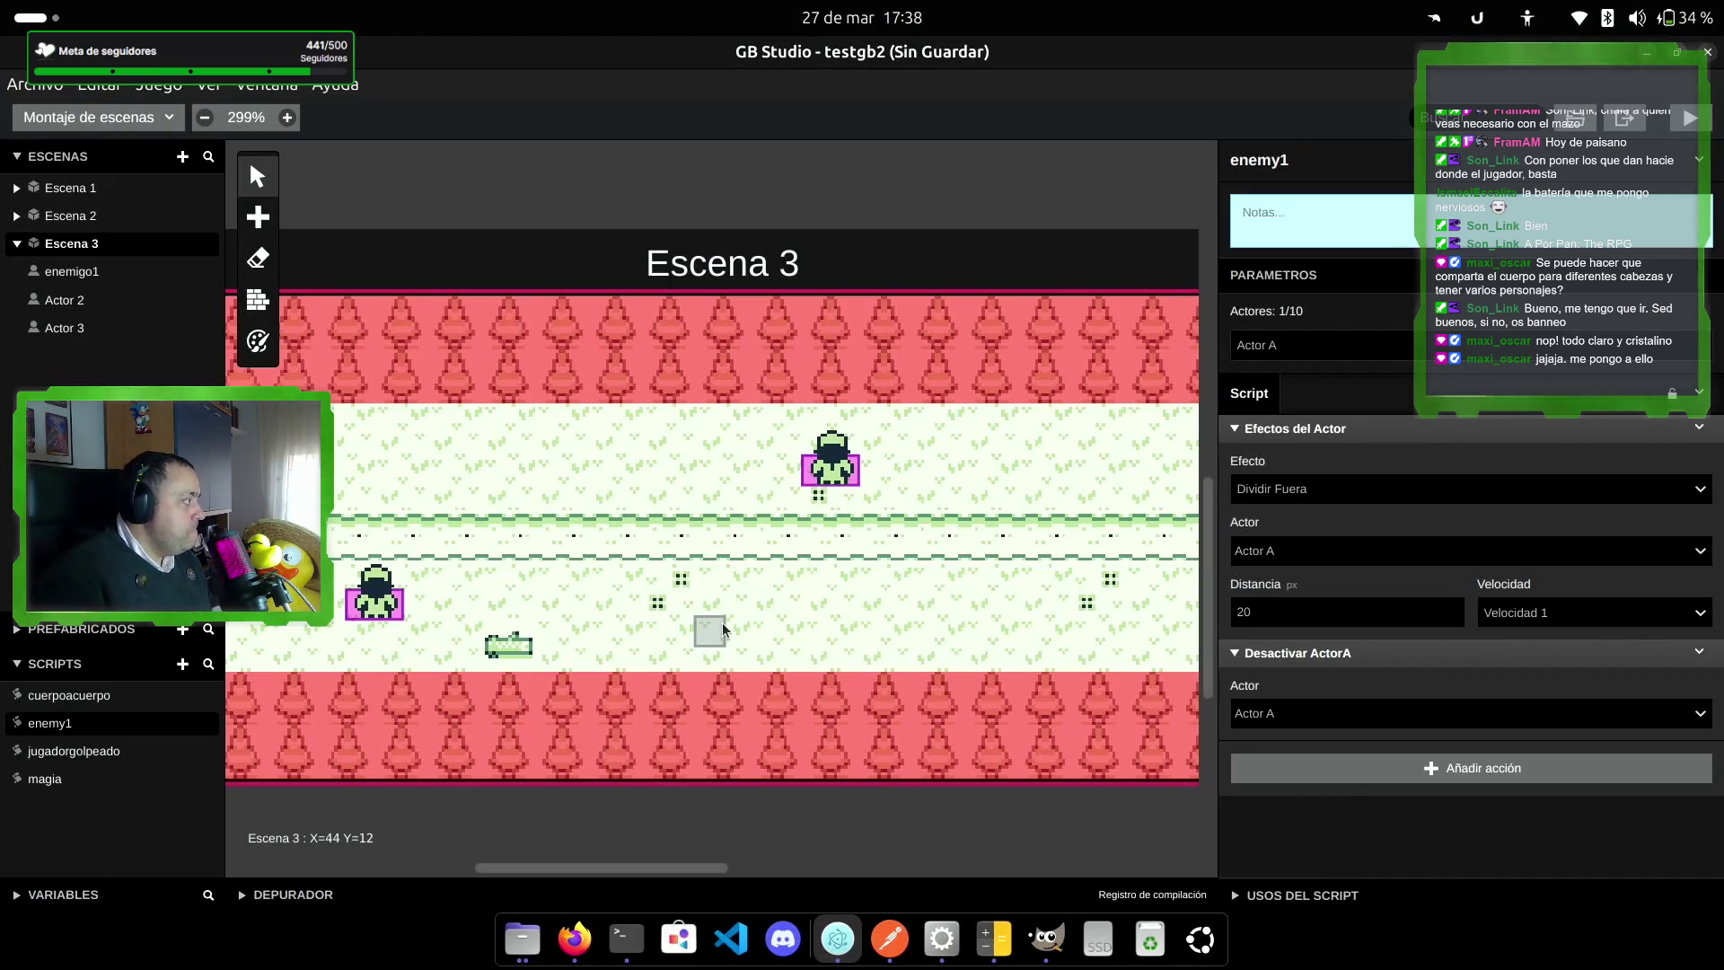
{"action": "left_click_drag", "start_coordinate": [701, 874], "coordinate": [777, 870]}
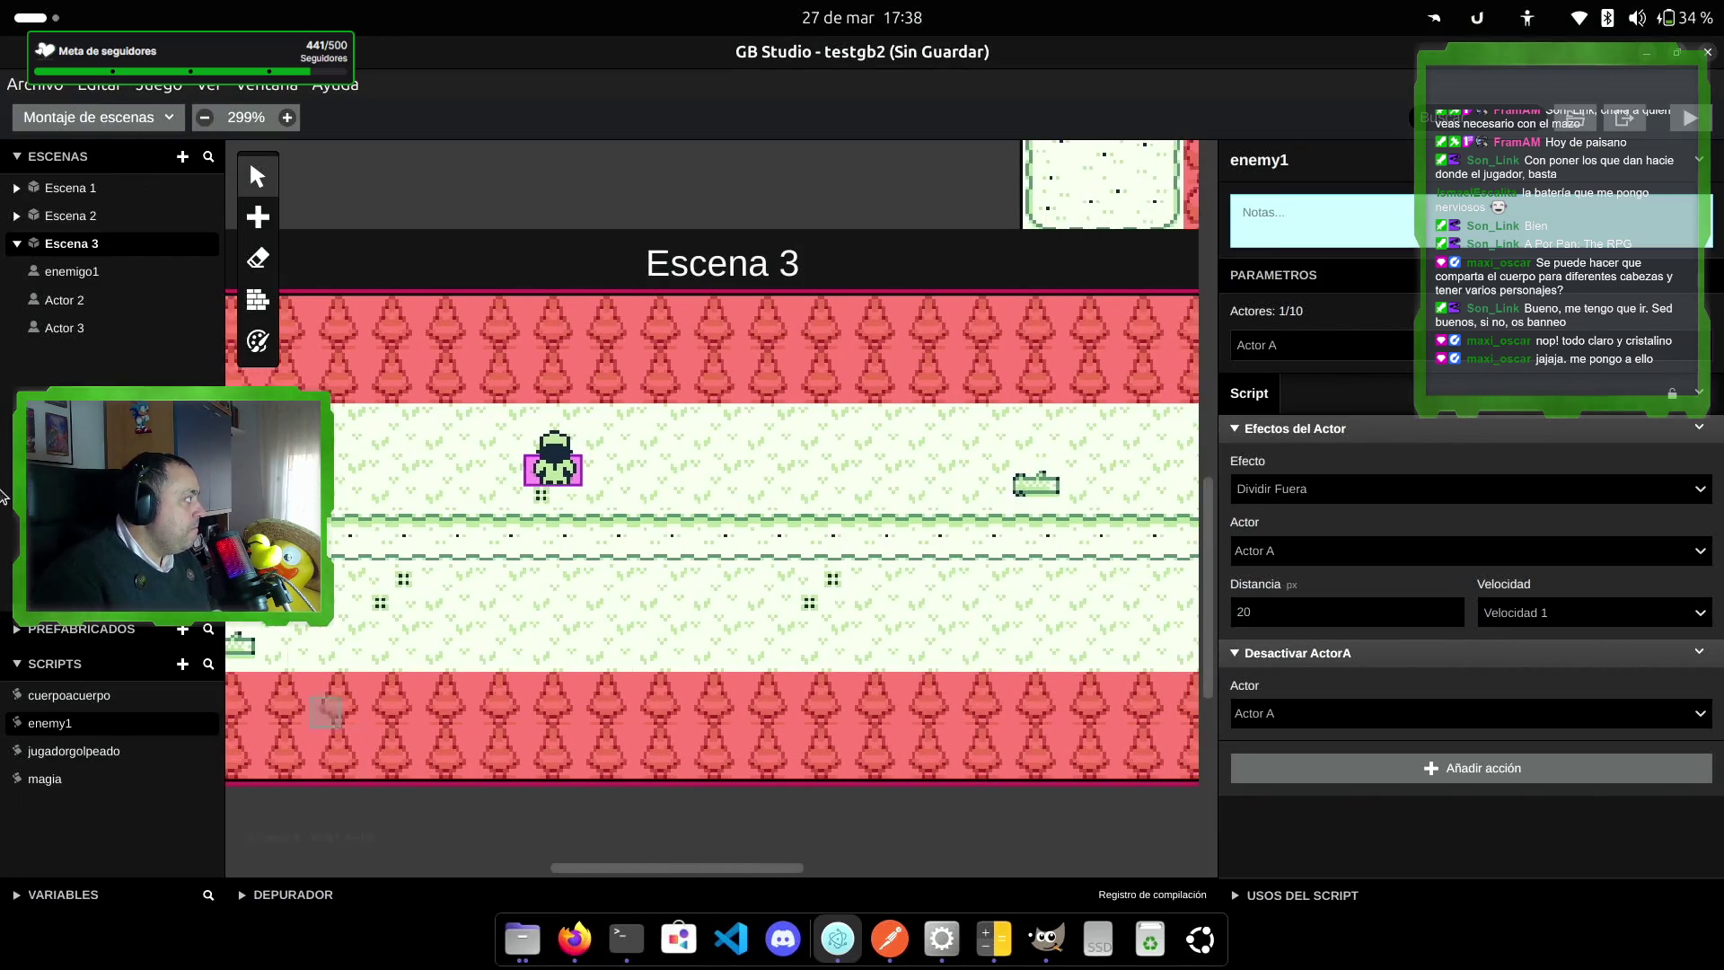
Step: Place the new actors, including Actors 5 and 6, in Escena 3
{"action": "left_click", "coordinate": [258, 216]}
{"action": "left_click", "coordinate": [301, 266]}
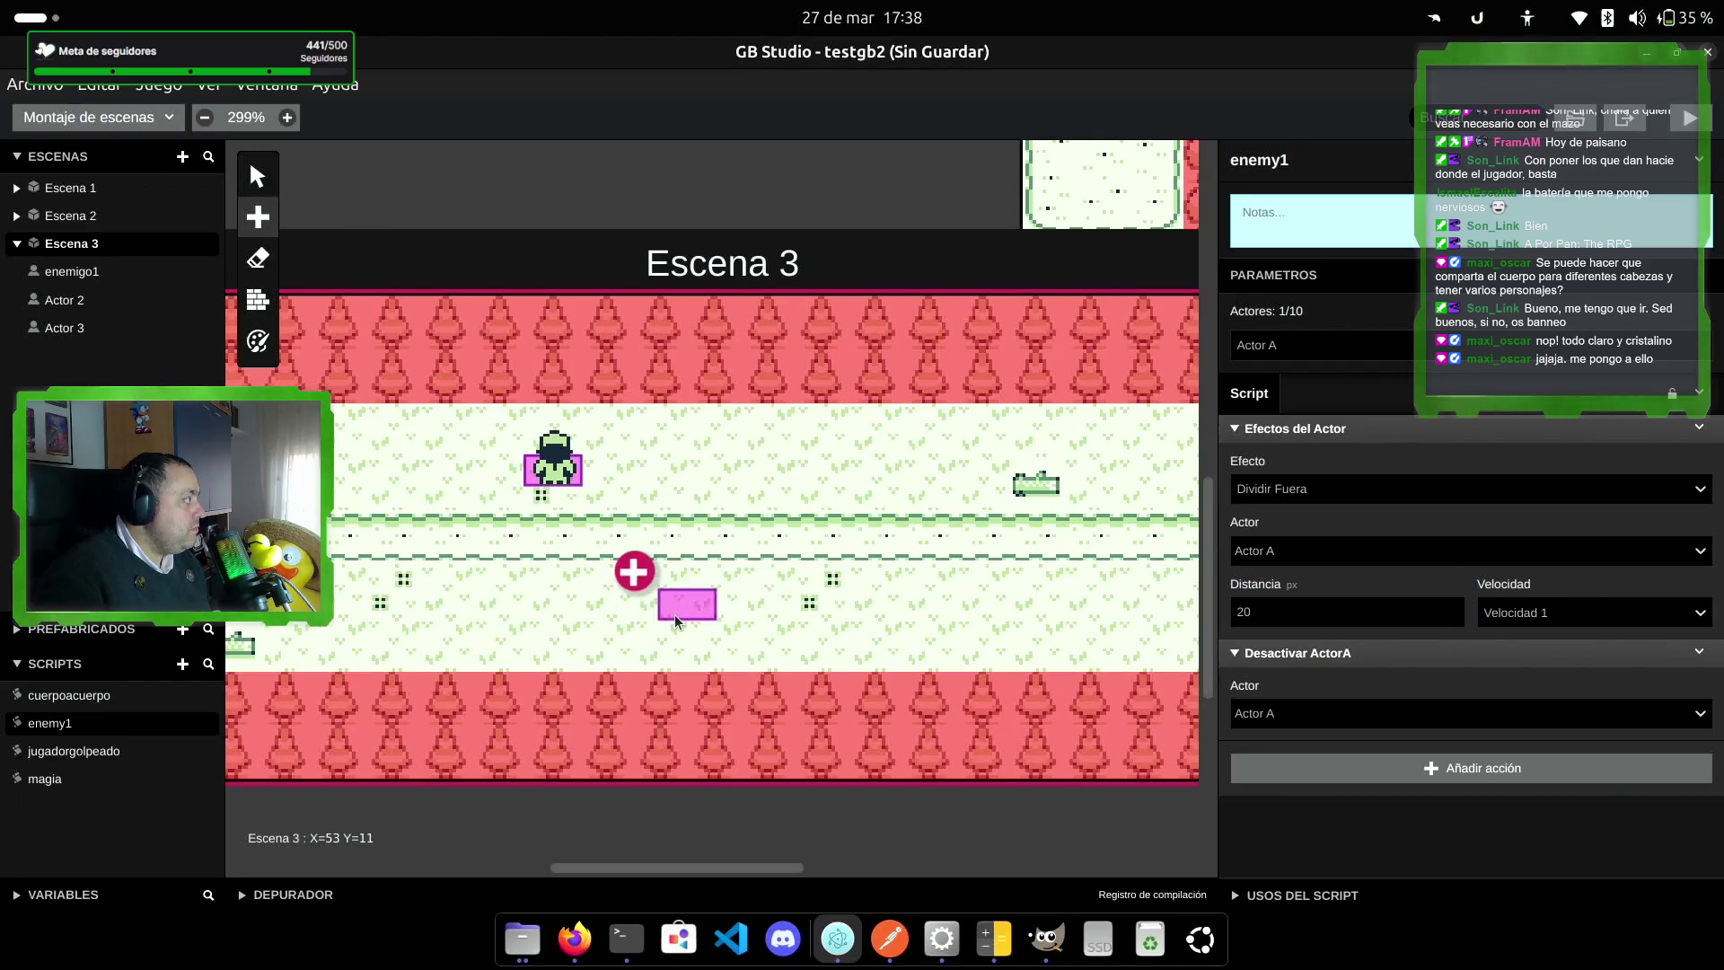
{"action": "left_click", "coordinate": [675, 614]}
{"action": "left_click", "coordinate": [269, 221]}
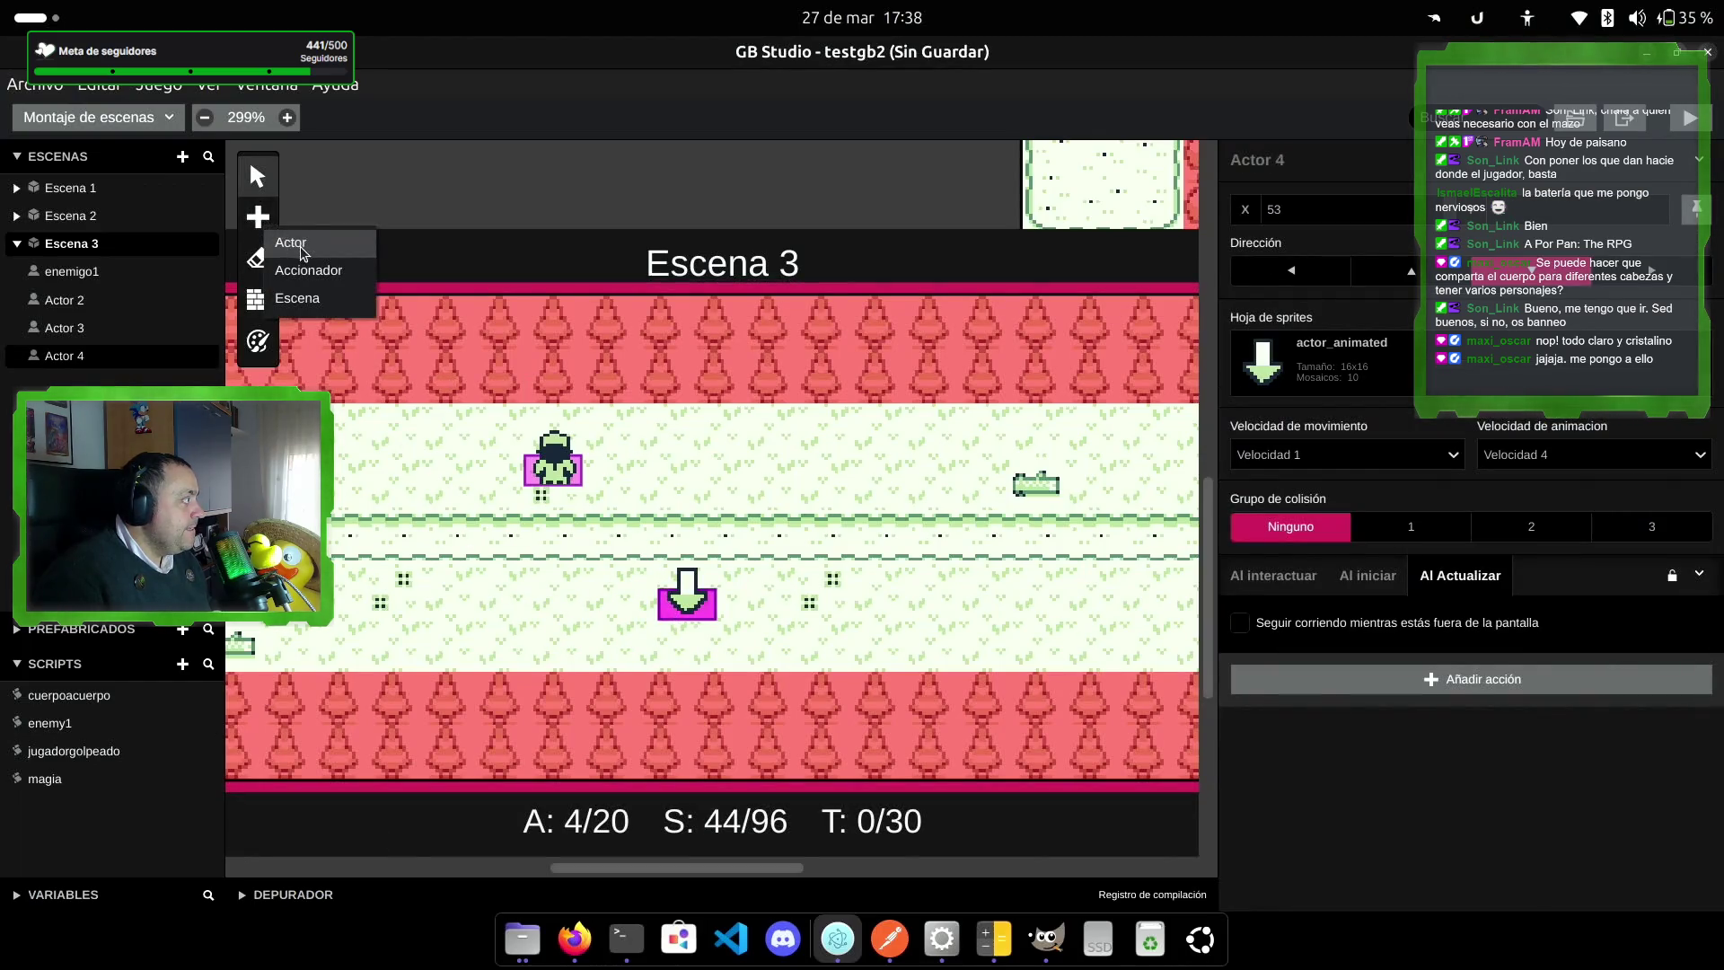
{"action": "left_click", "coordinate": [290, 242]}
{"action": "left_click", "coordinate": [824, 454]}
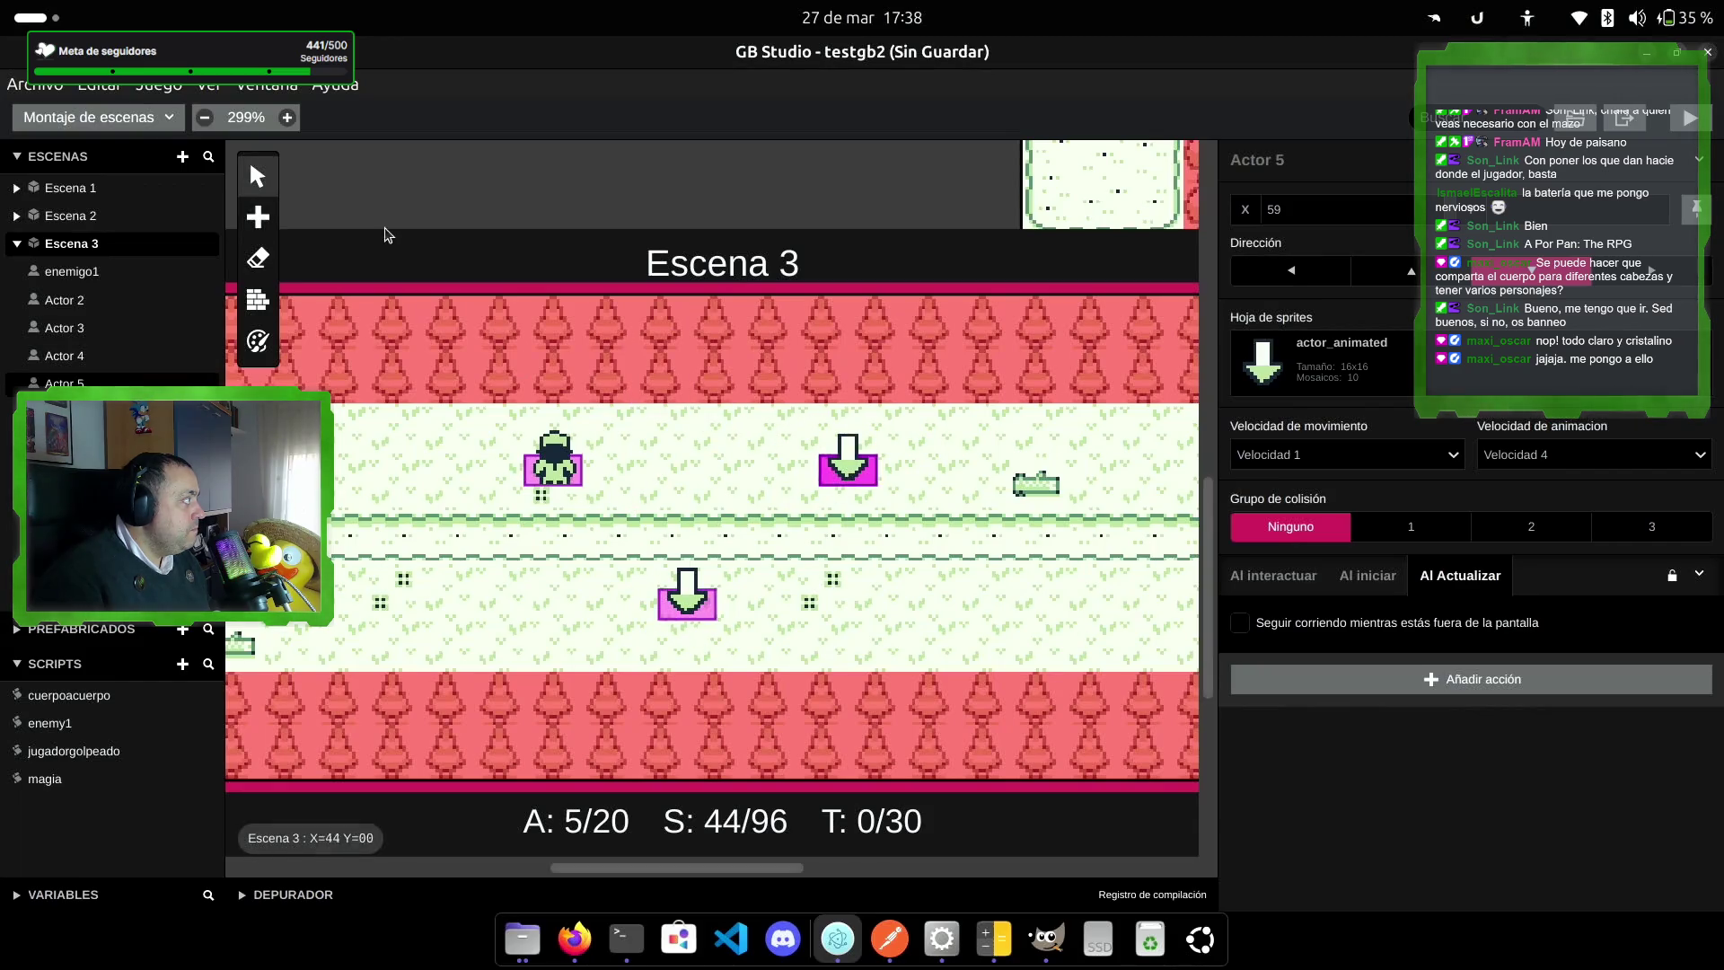
{"action": "left_click", "coordinate": [258, 217]}
{"action": "left_click", "coordinate": [290, 243]}
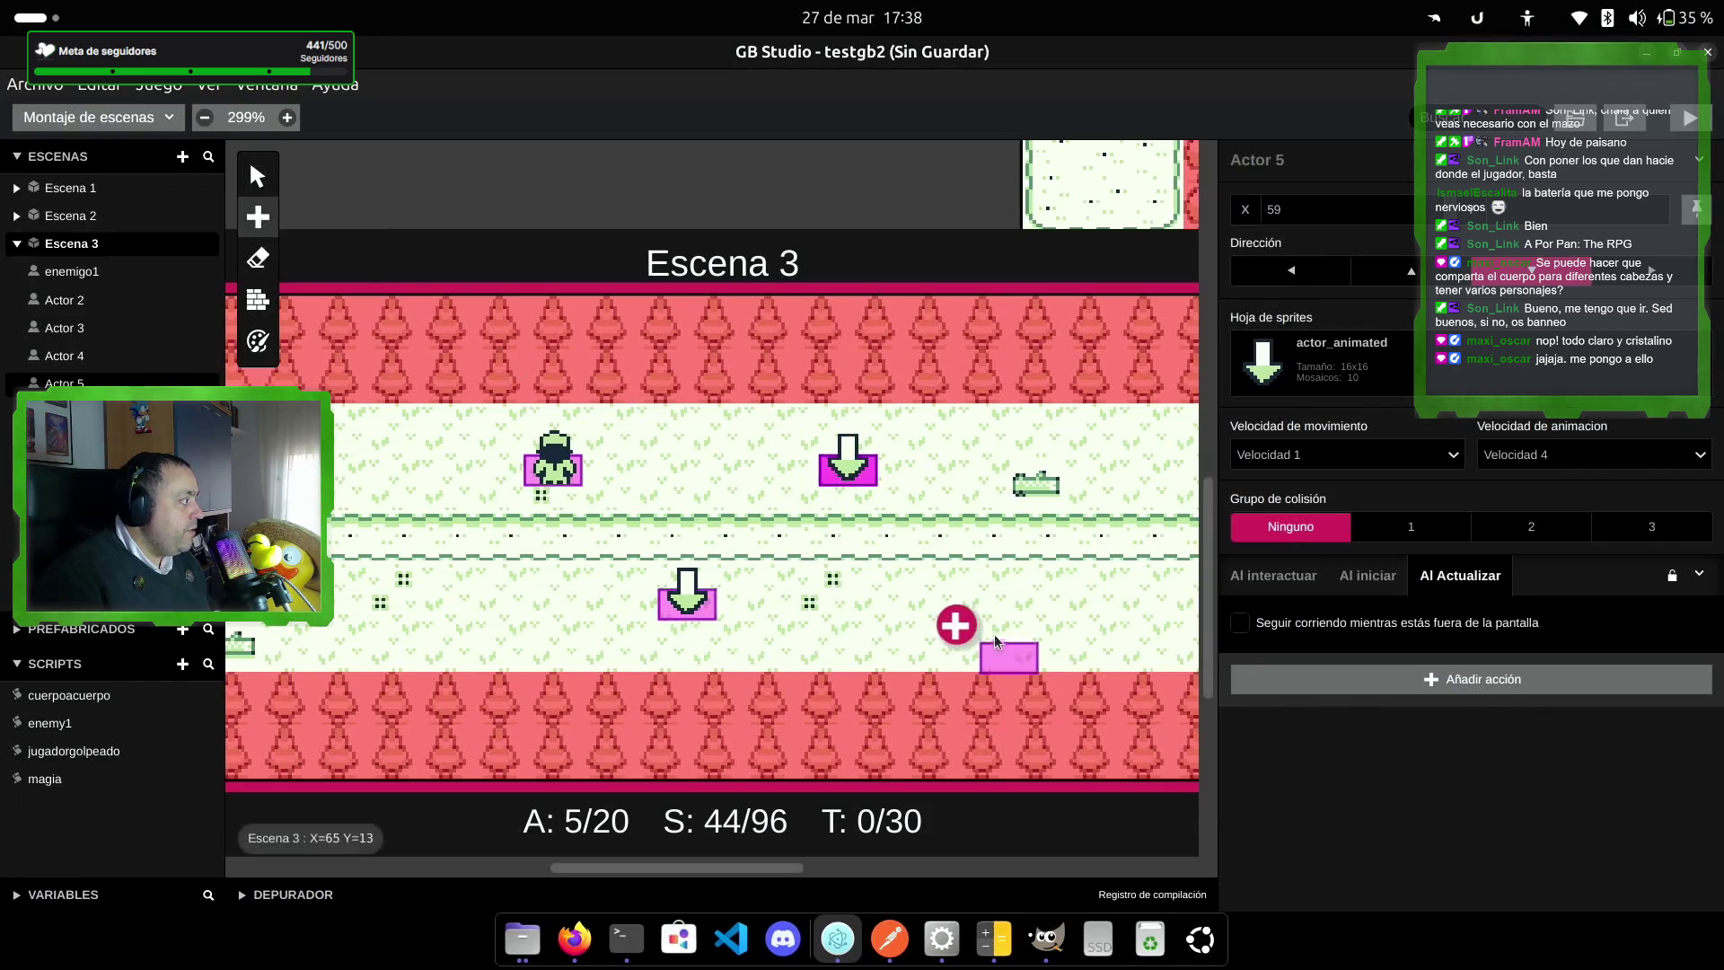
{"action": "left_click", "coordinate": [986, 557]}
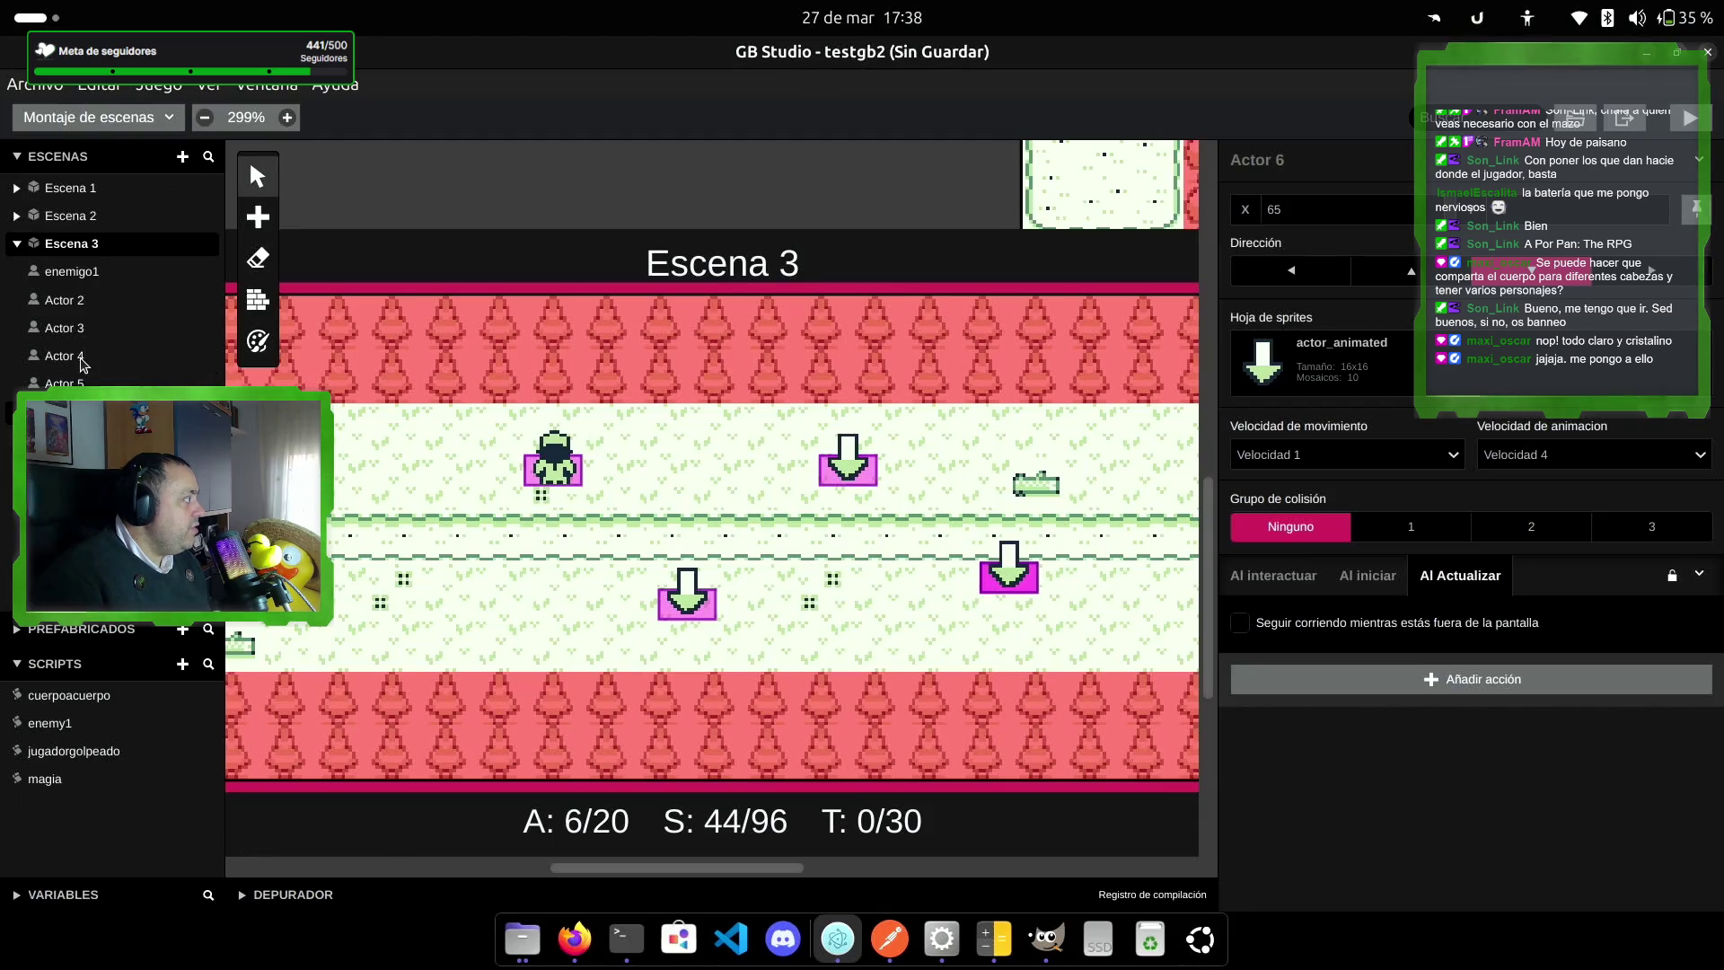
Step: Give Actor 6 the enemy1 sprite sheet
{"action": "left_click", "coordinate": [81, 356]}
{"action": "left_click", "coordinate": [1009, 575]}
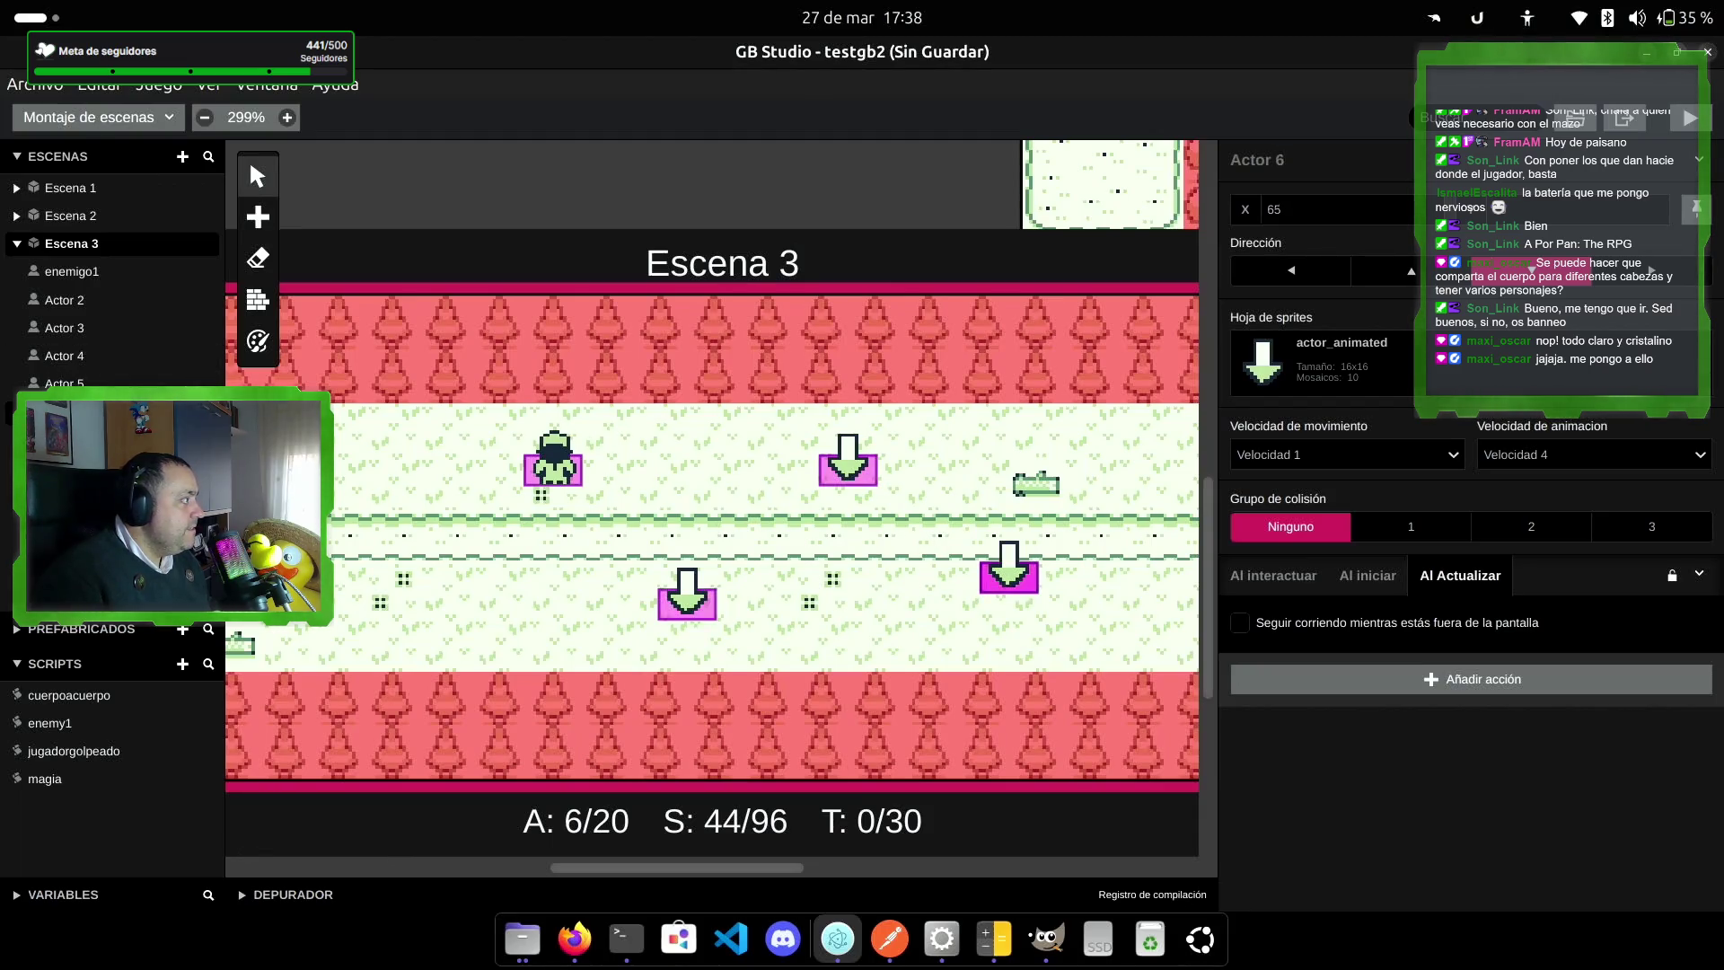
{"action": "left_click", "coordinate": [1329, 373]}
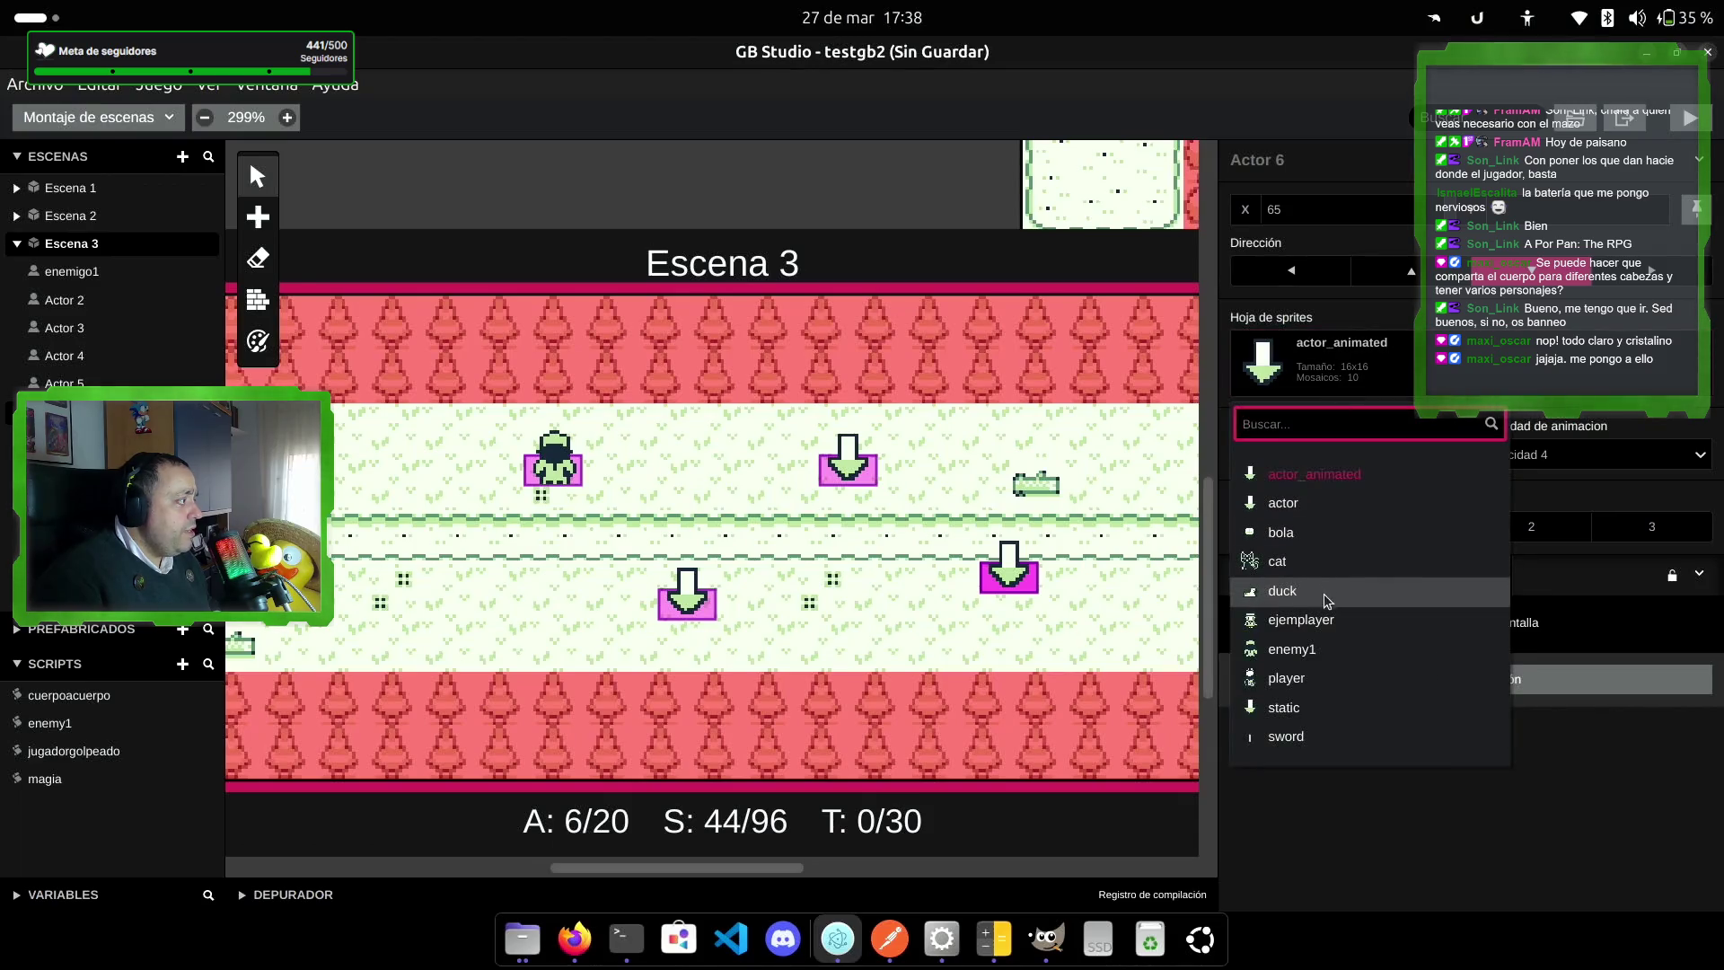
{"action": "left_click", "coordinate": [1320, 649]}
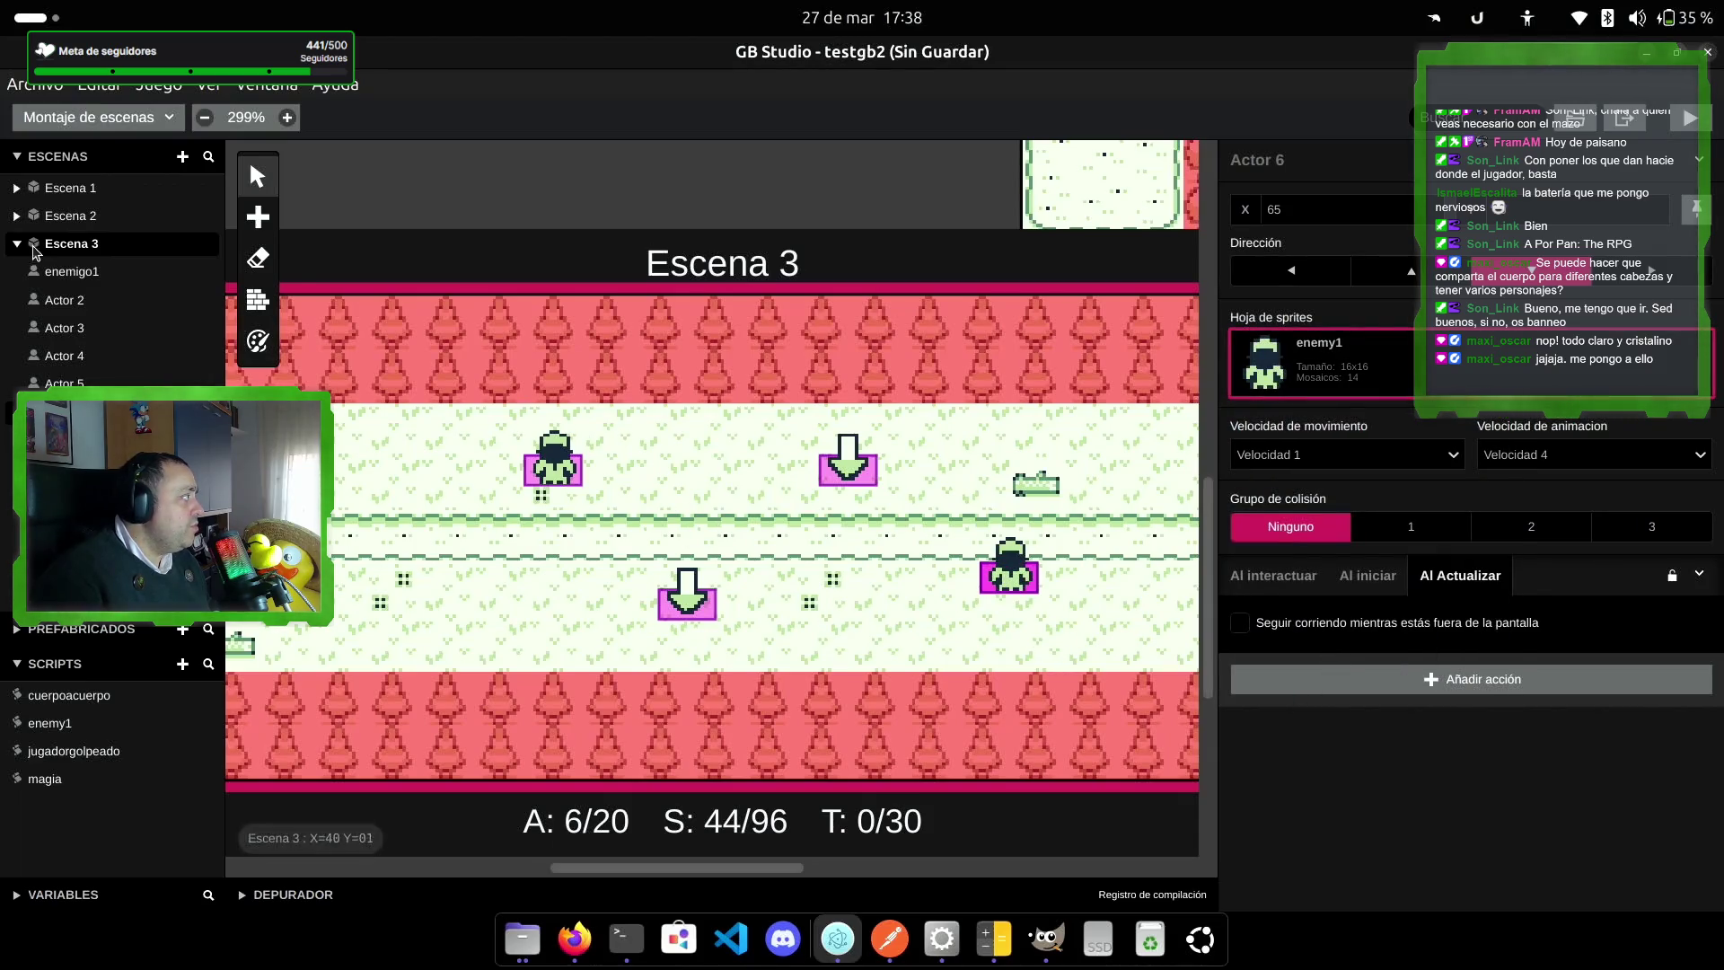
Step: Give Actors 5 and 4 the enemy1 sprite sheet
{"action": "left_click", "coordinate": [847, 460]}
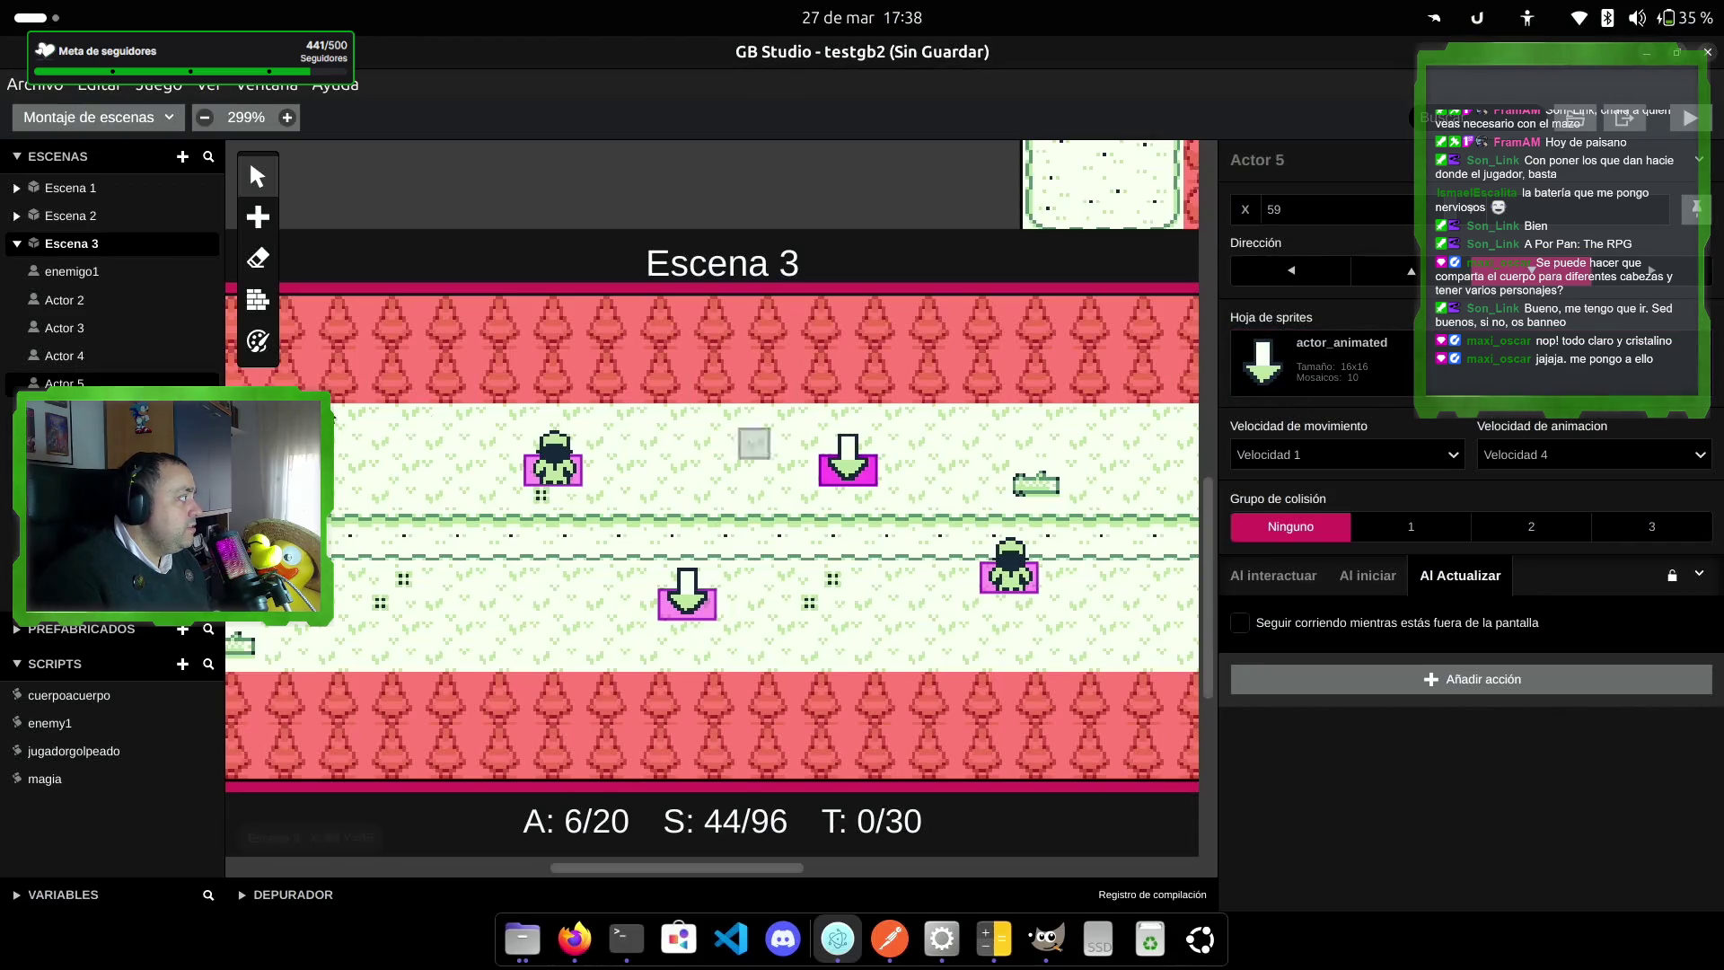
{"action": "left_click", "coordinate": [89, 359]}
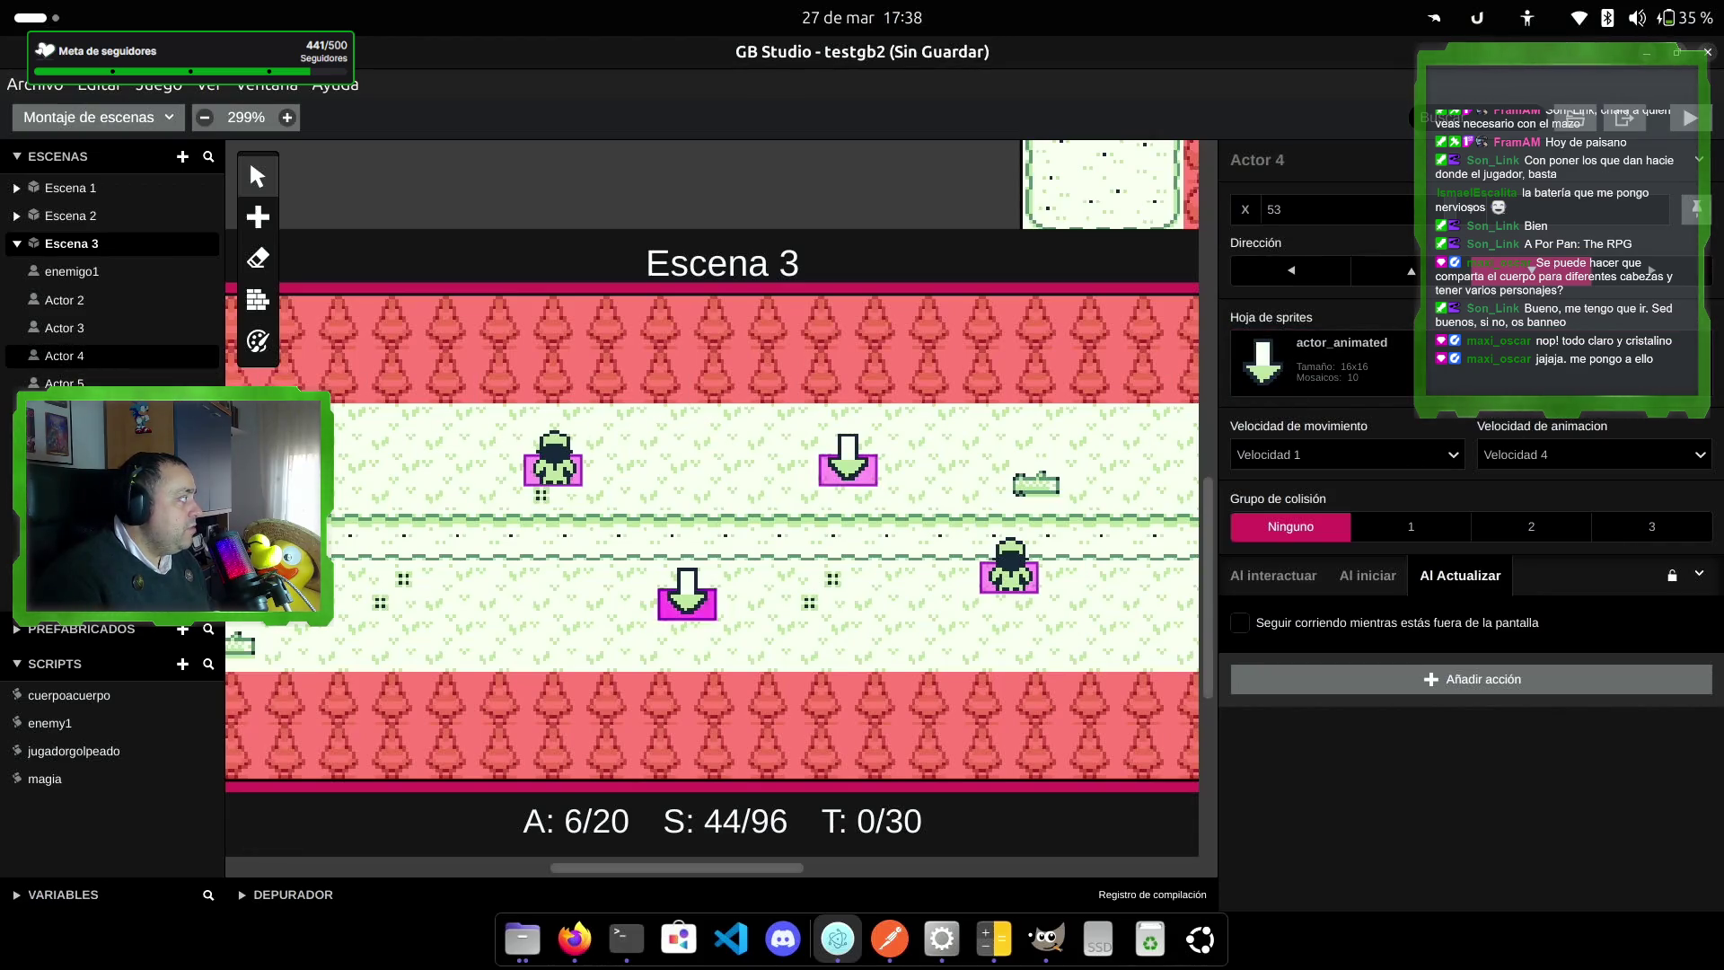
{"action": "left_click", "coordinate": [106, 381]}
{"action": "left_click", "coordinate": [1321, 364]}
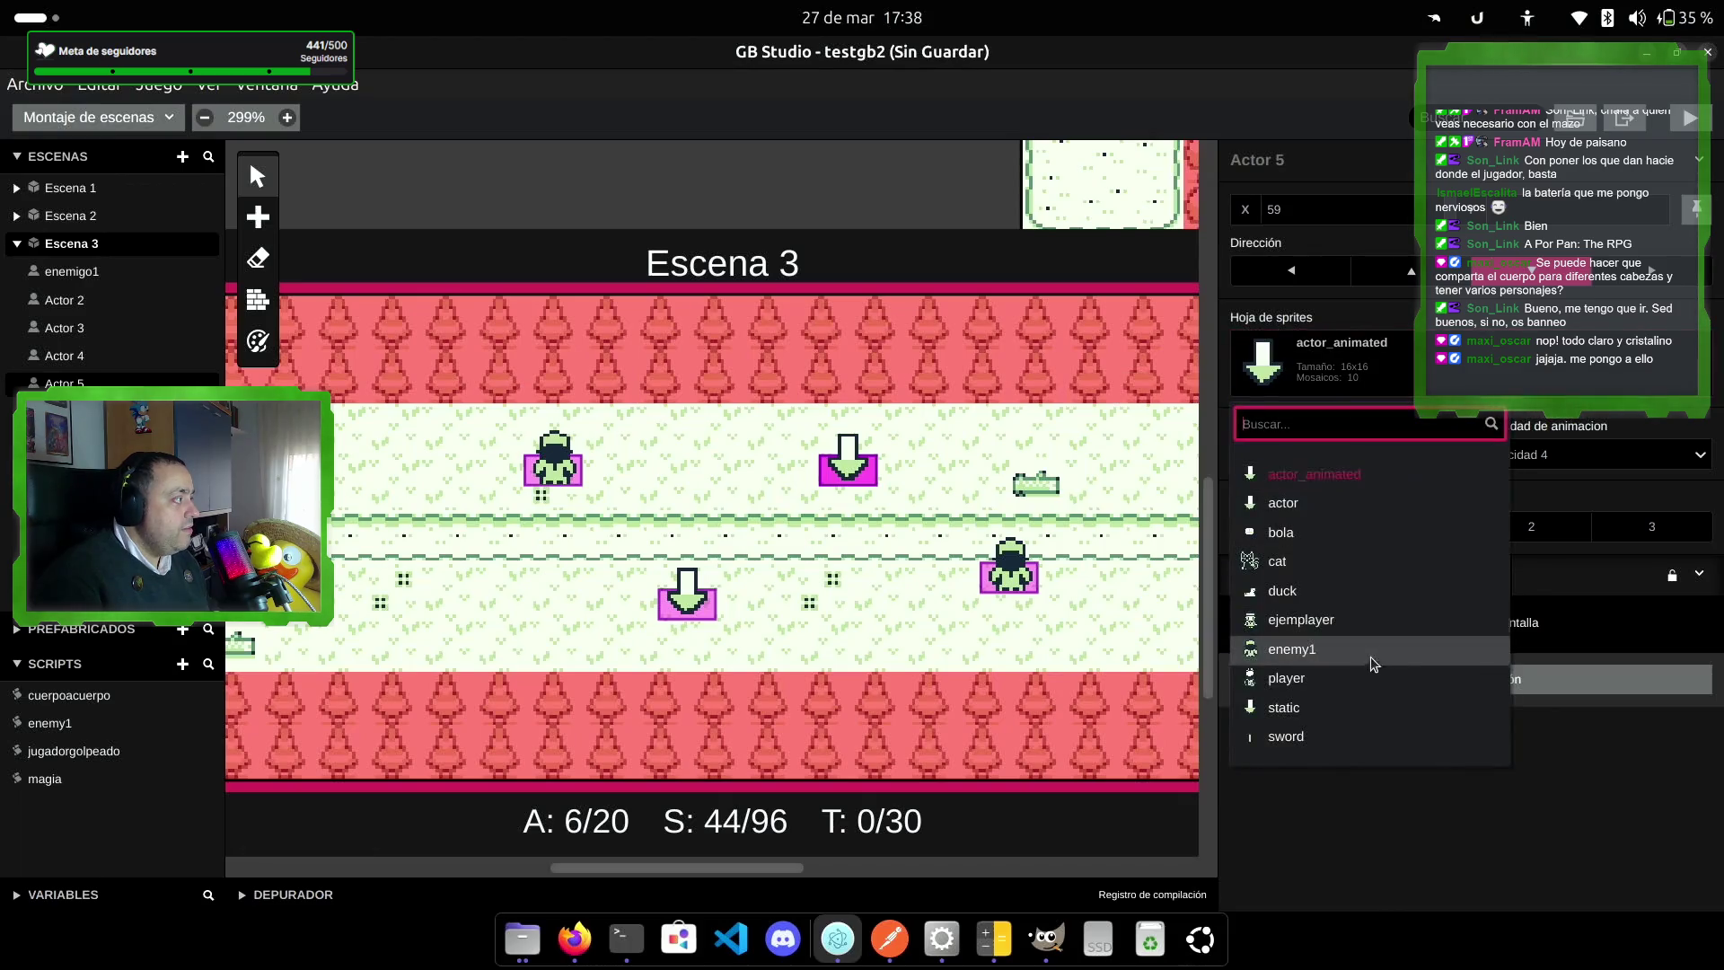
{"action": "left_click", "coordinate": [1369, 654]}
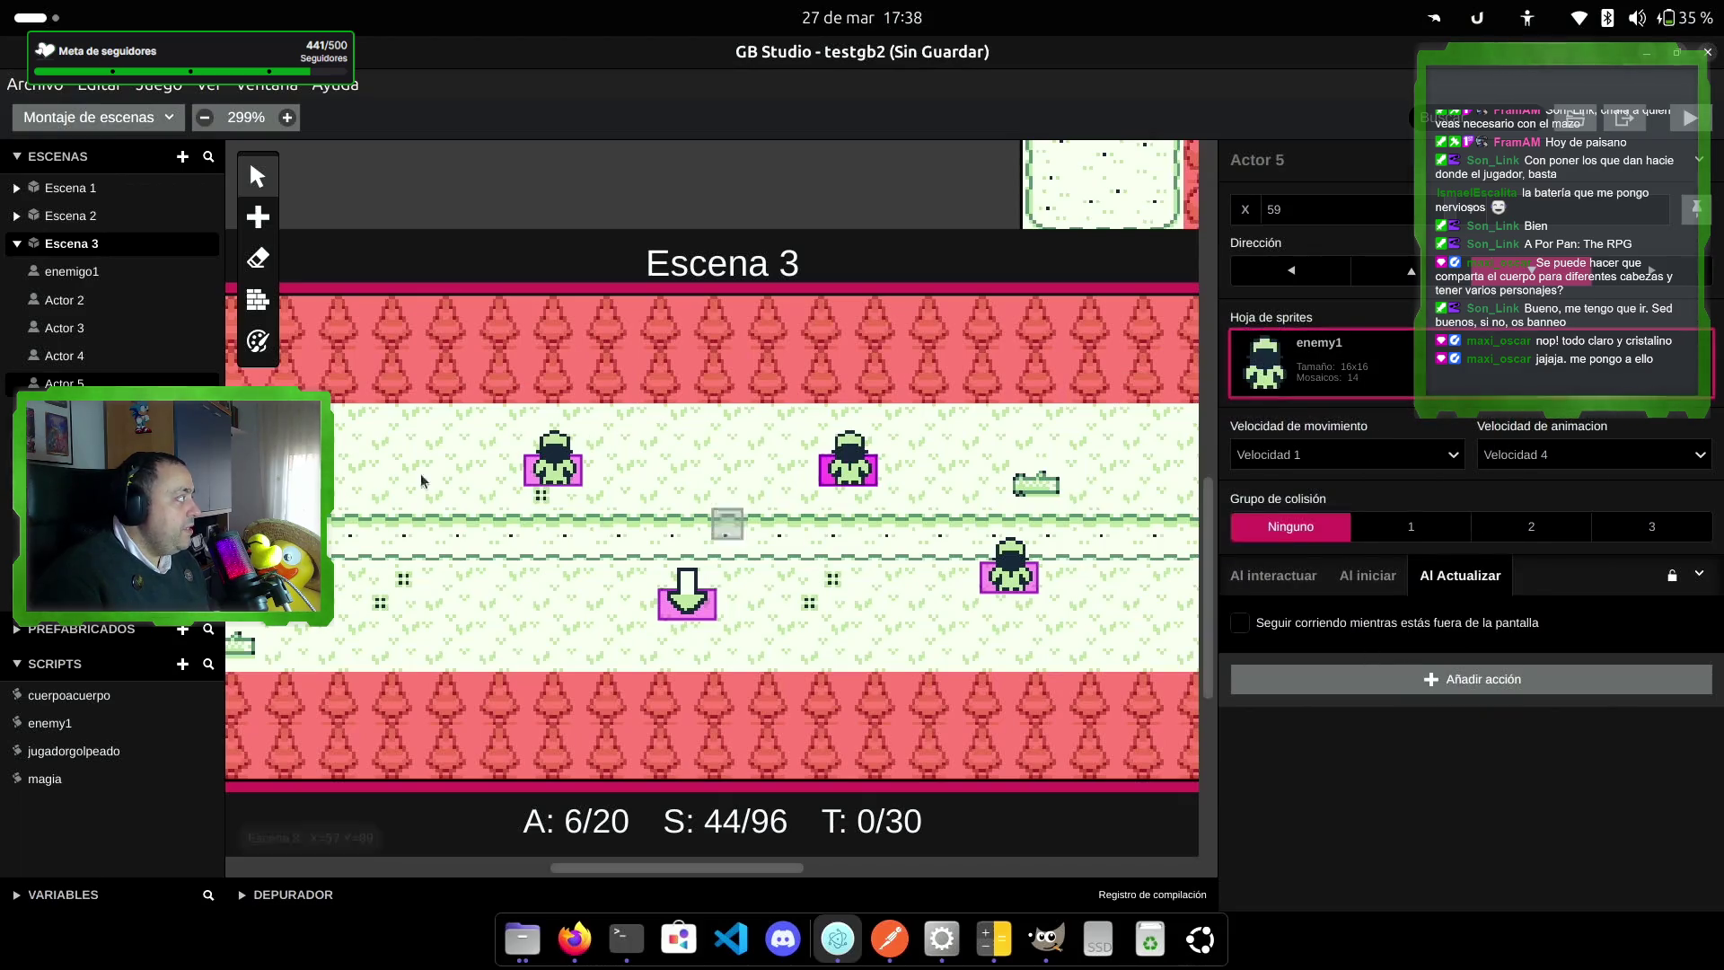
{"action": "left_click", "coordinate": [59, 362]}
{"action": "left_click", "coordinate": [1320, 364]}
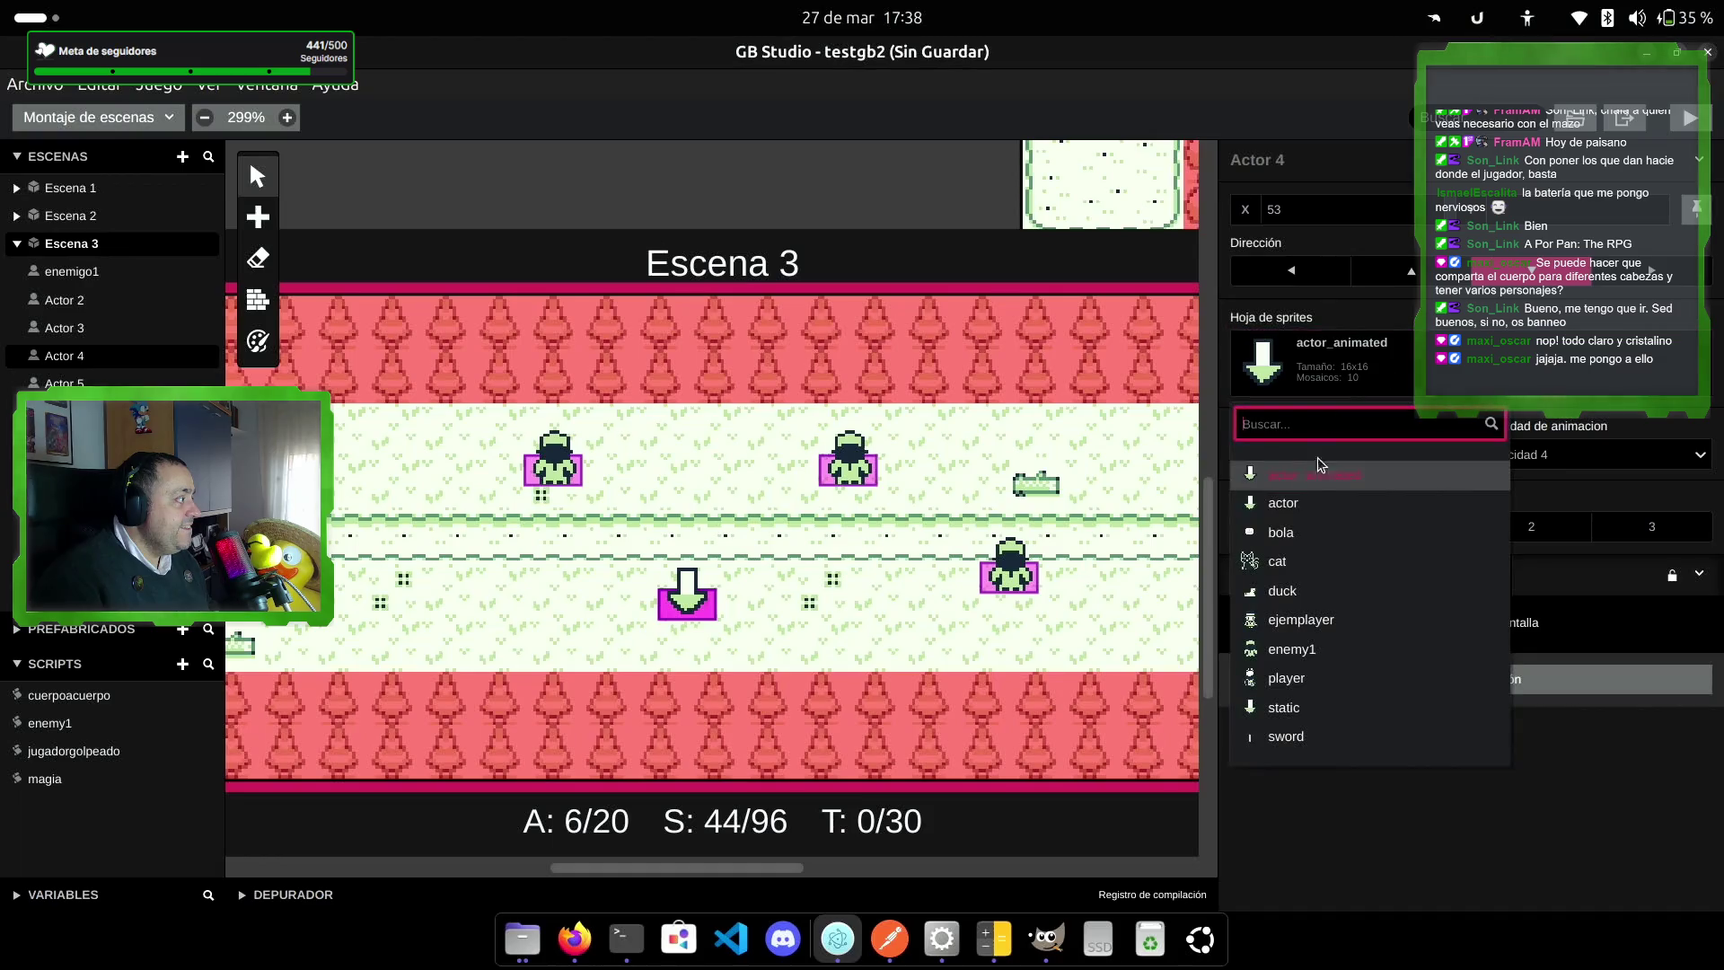
{"action": "left_click", "coordinate": [1333, 654]}
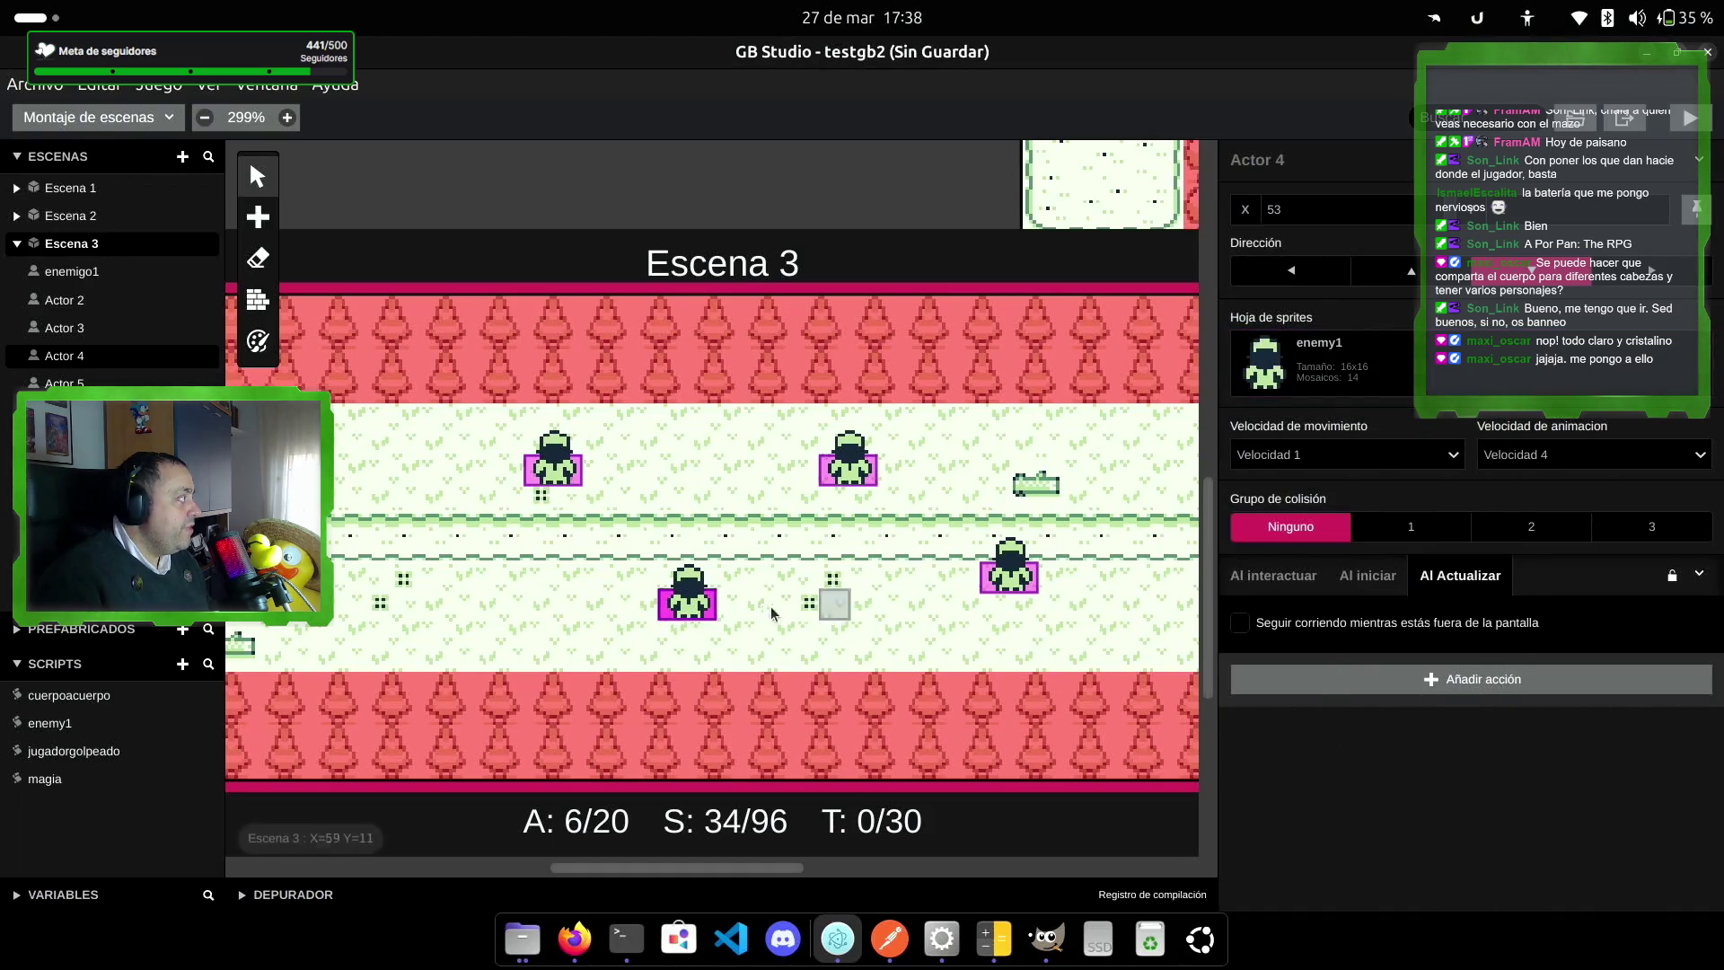
{"action": "left_click", "coordinate": [1368, 576]}
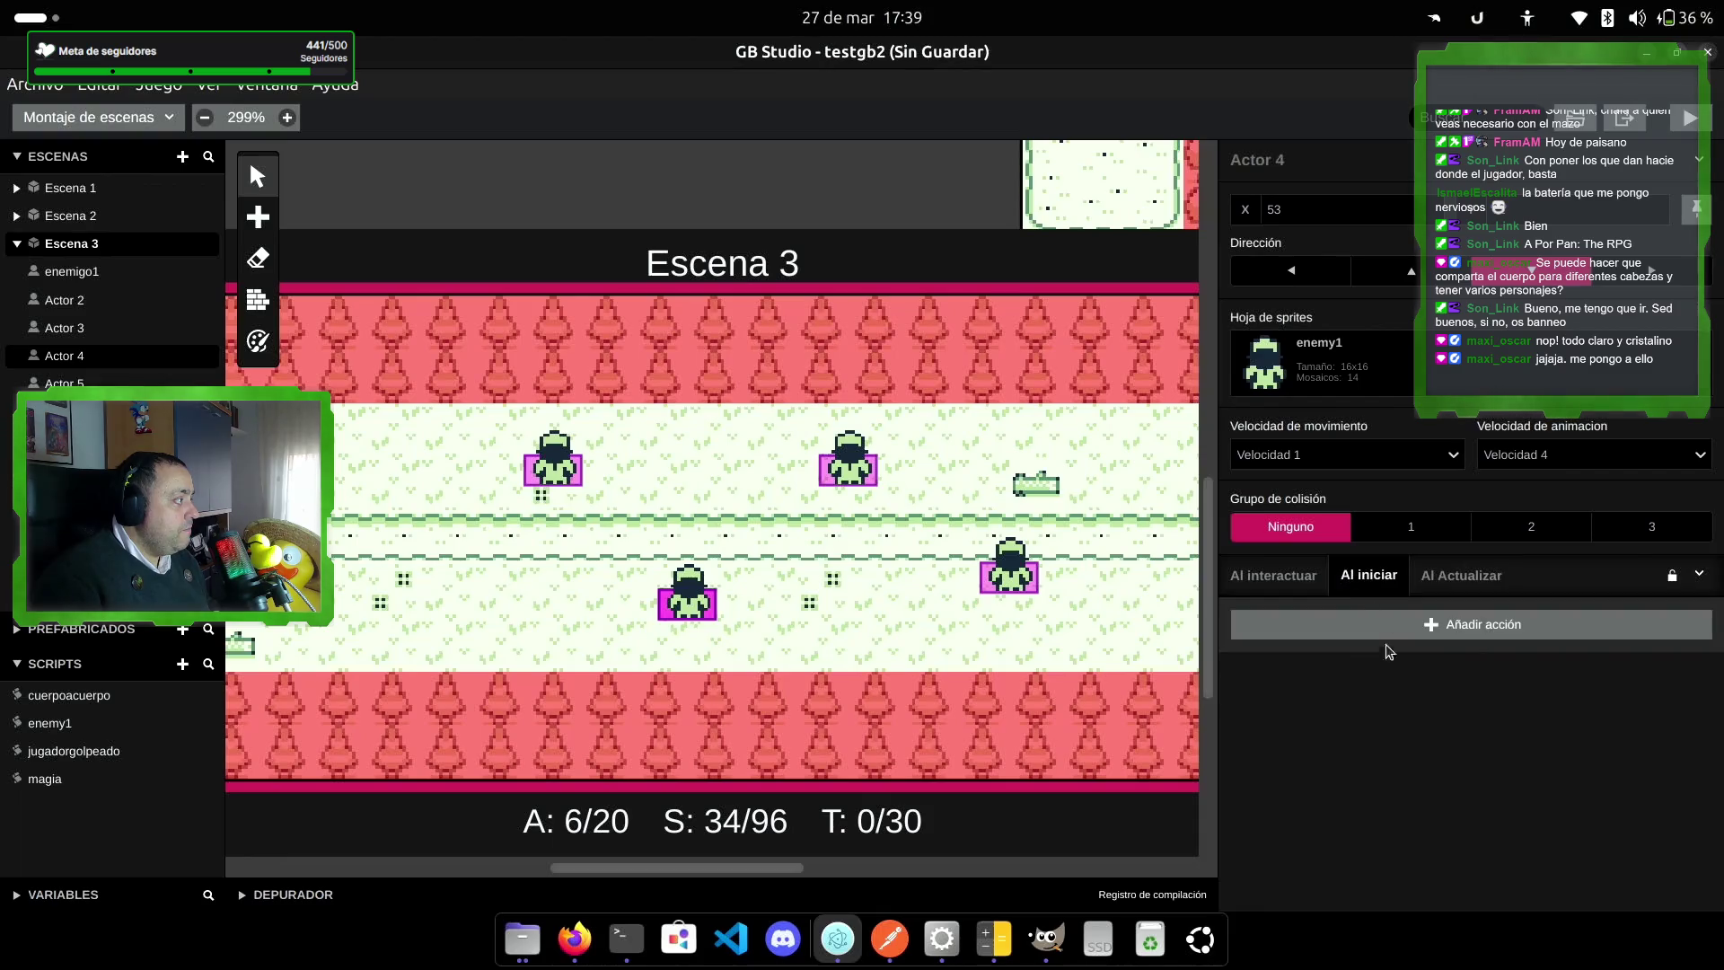
Step: Add a set-direction action making Actor 4 face left on start
{"action": "left_click", "coordinate": [1397, 625]}
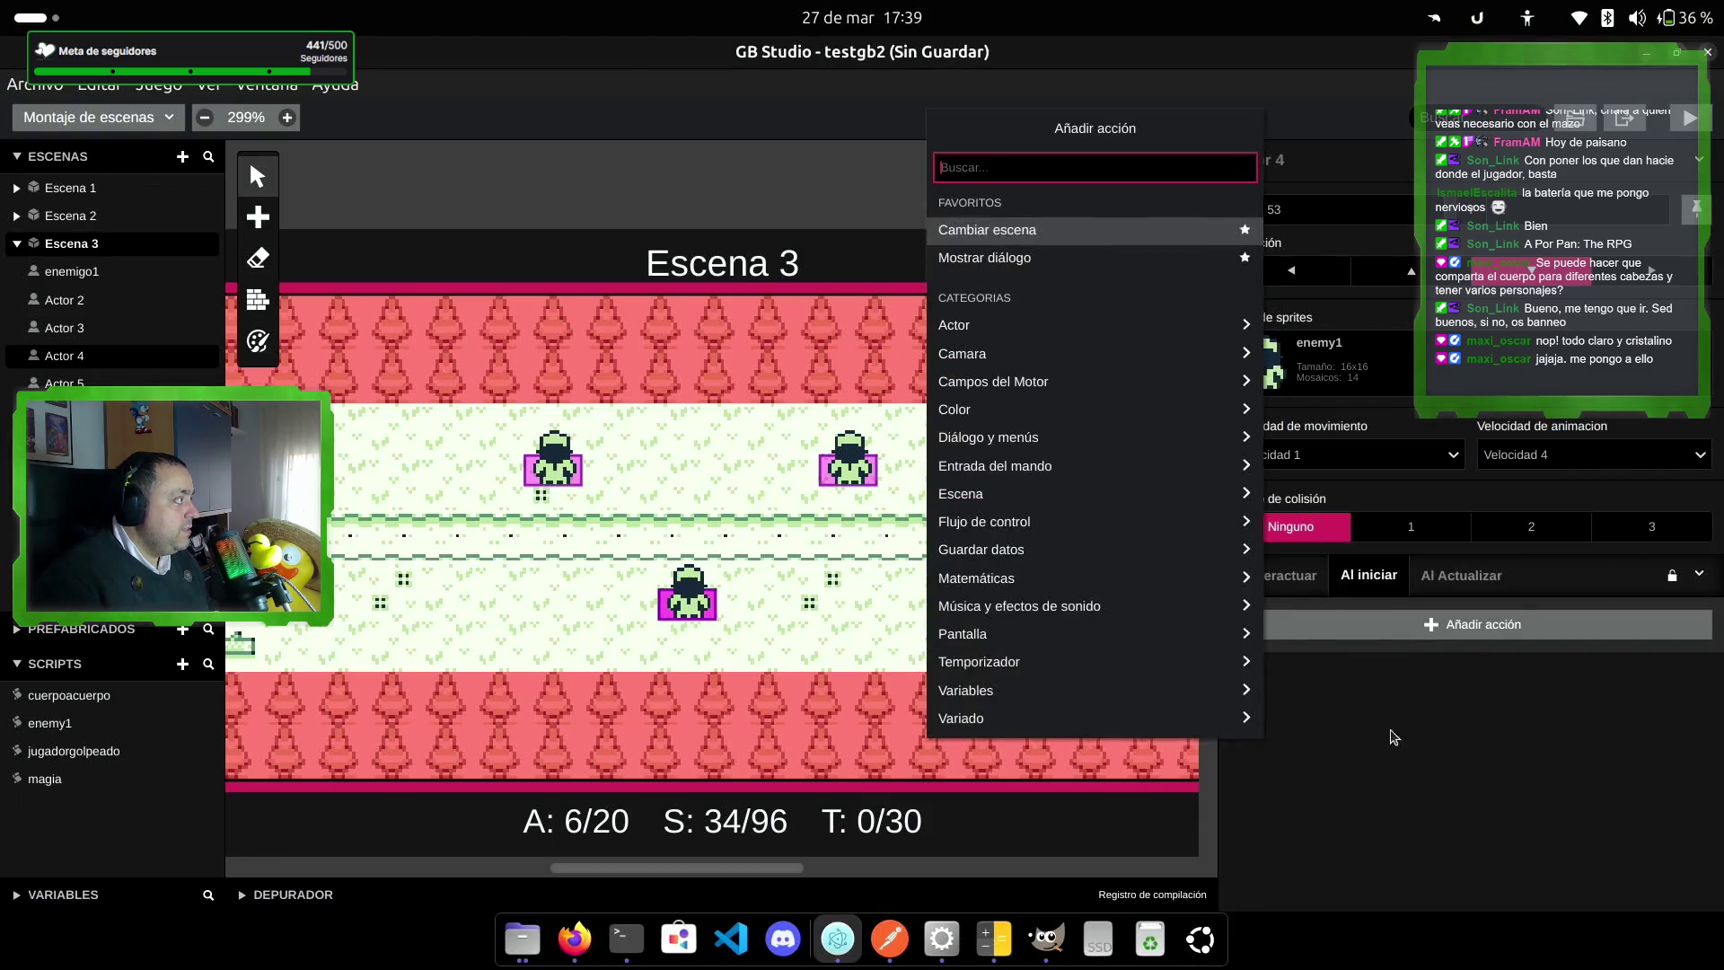
{"action": "left_click", "coordinate": [1103, 327]}
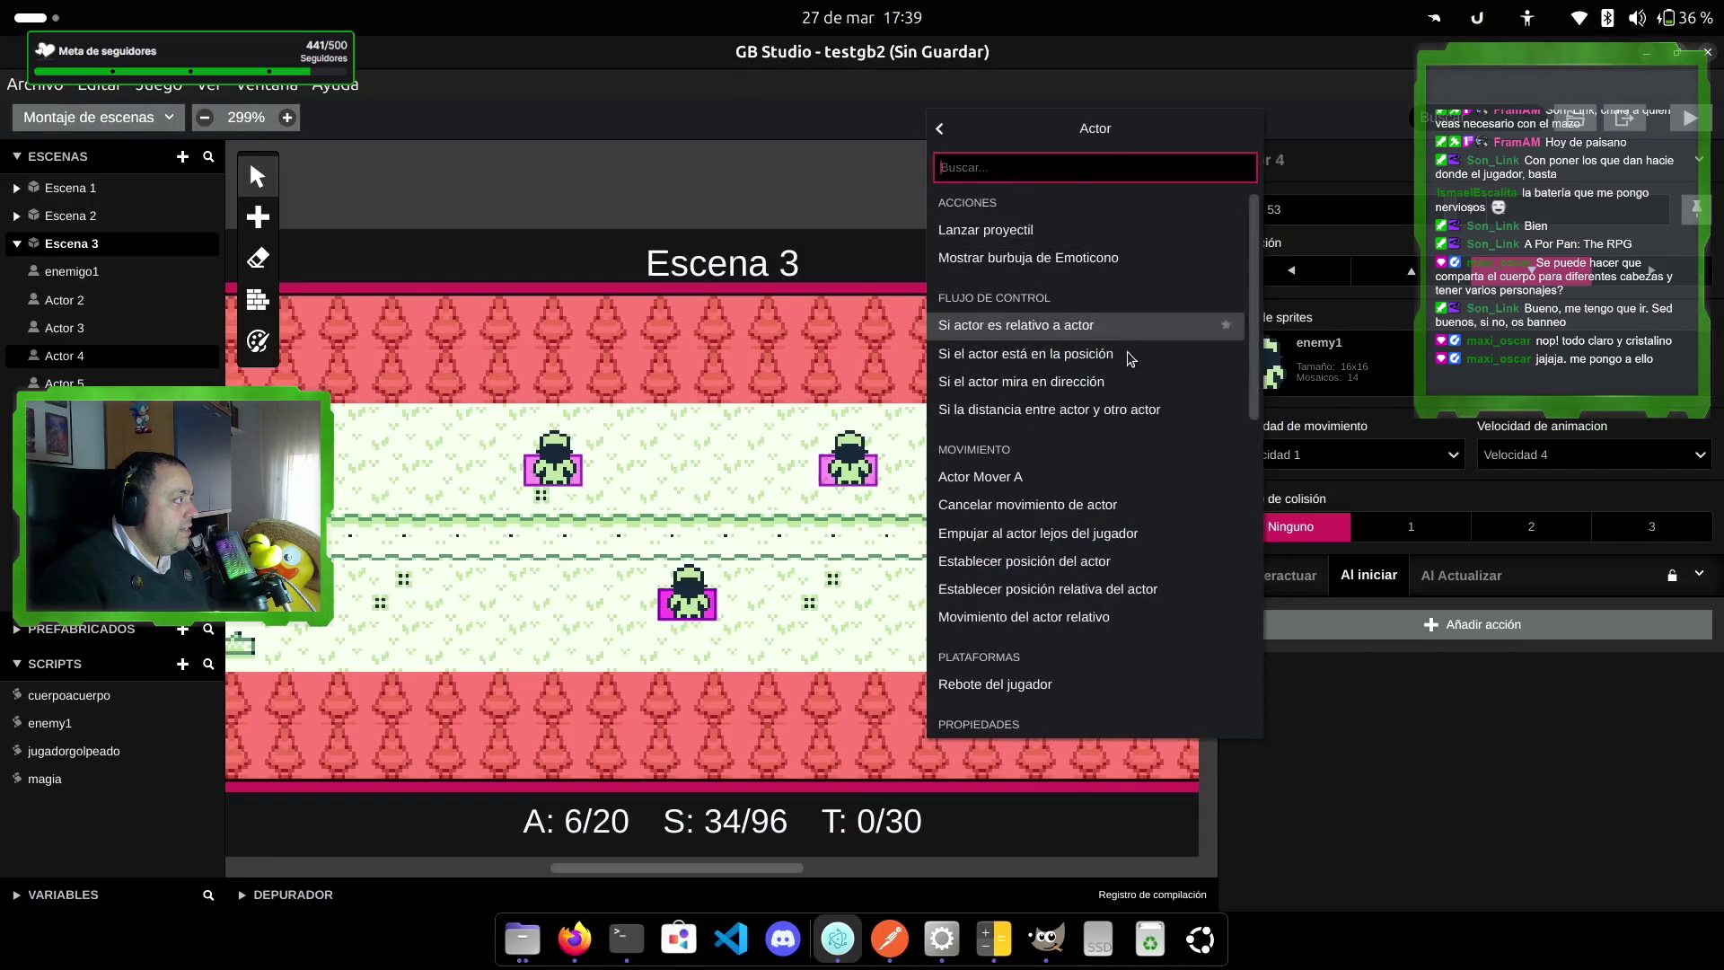
{"action": "scroll", "coordinate": [1077, 530], "scroll_direction": "down", "scroll_amount": 5}
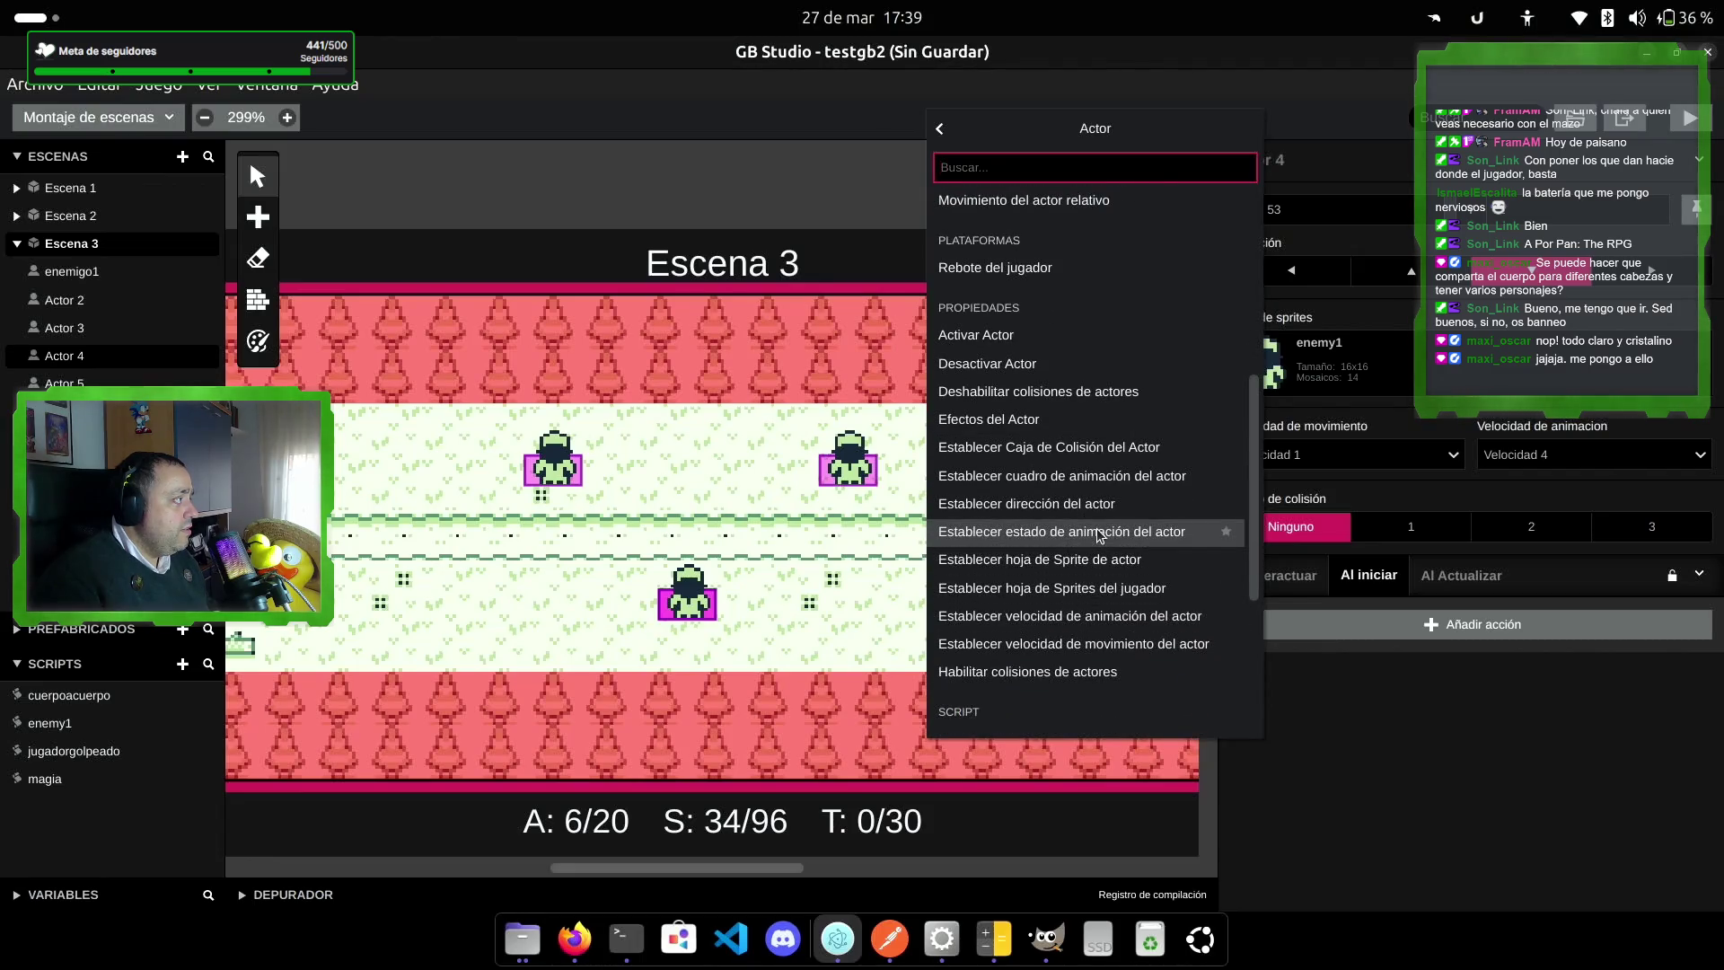
{"action": "left_click", "coordinate": [1103, 505]}
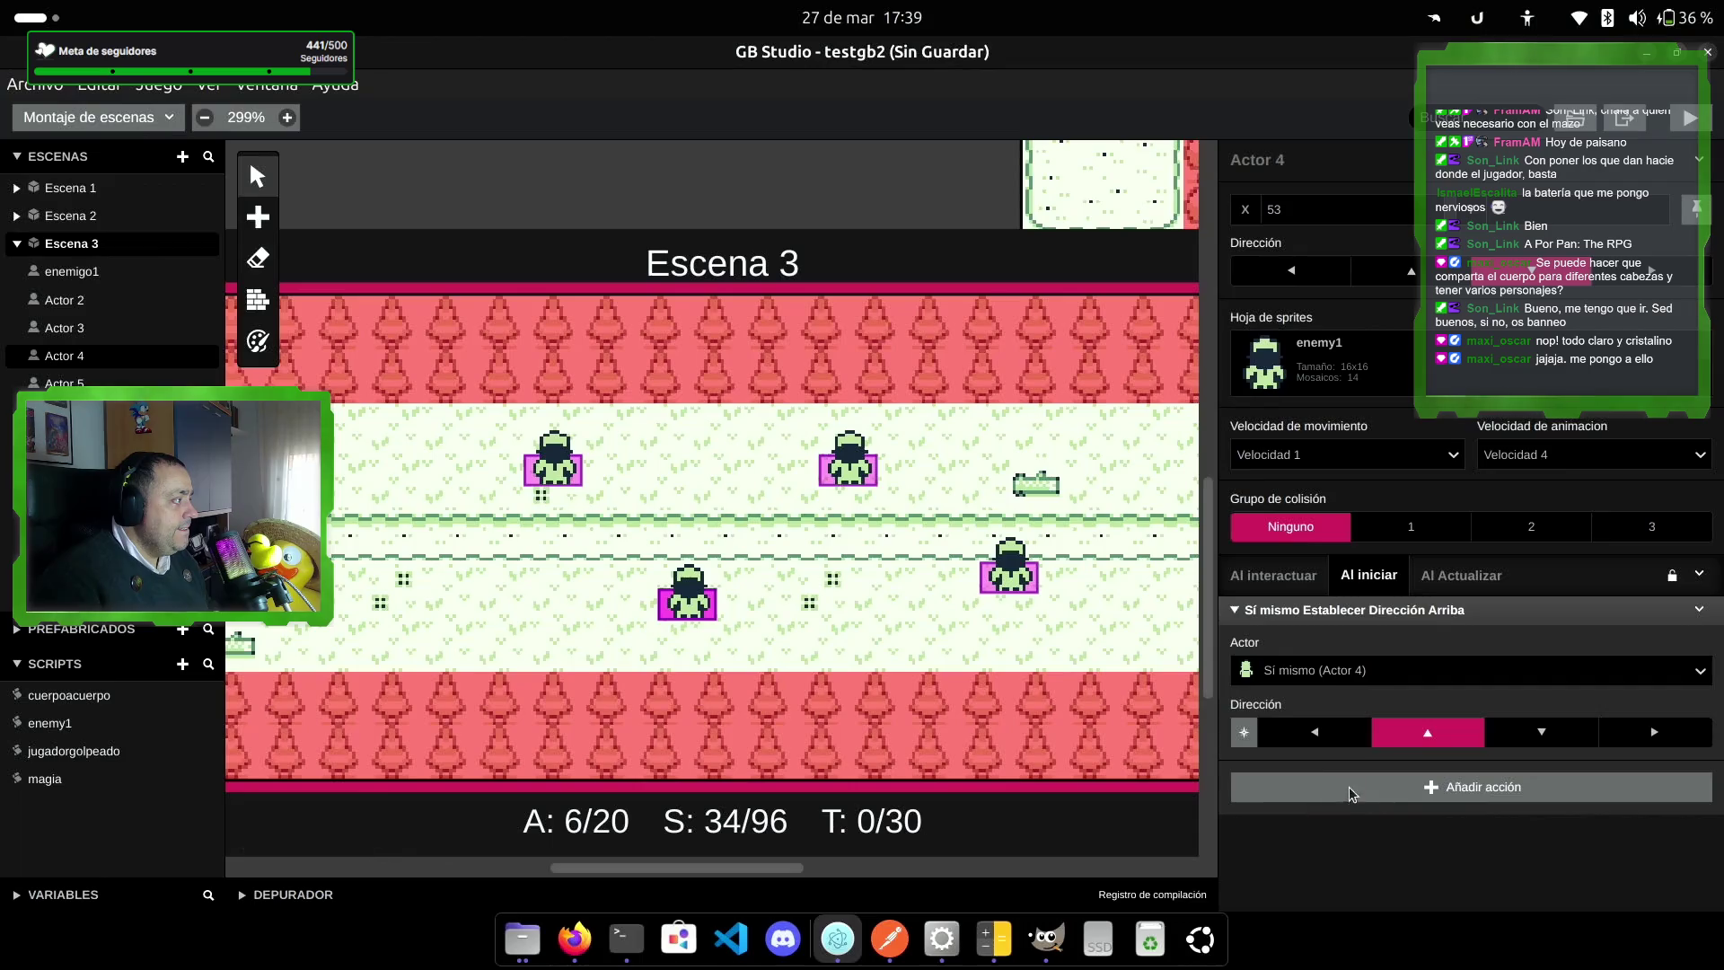
{"action": "left_click", "coordinate": [1314, 735]}
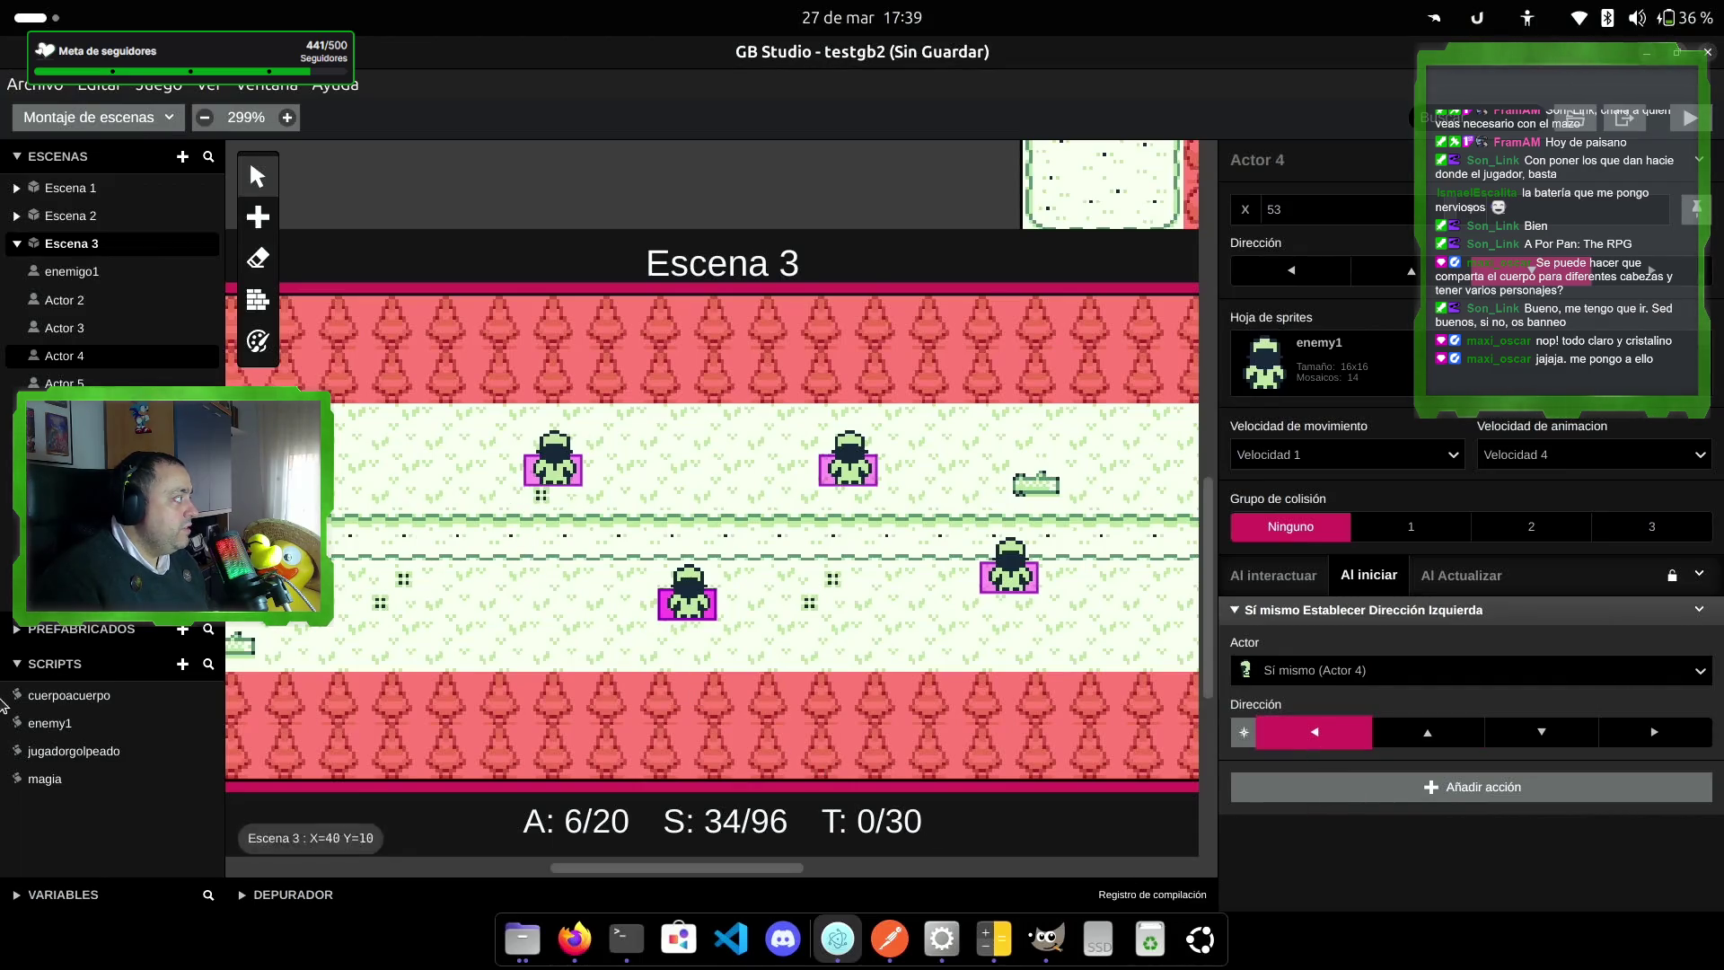
Step: Add a set-direction action making Actor 5 face left on start
{"action": "left_click", "coordinate": [96, 384]}
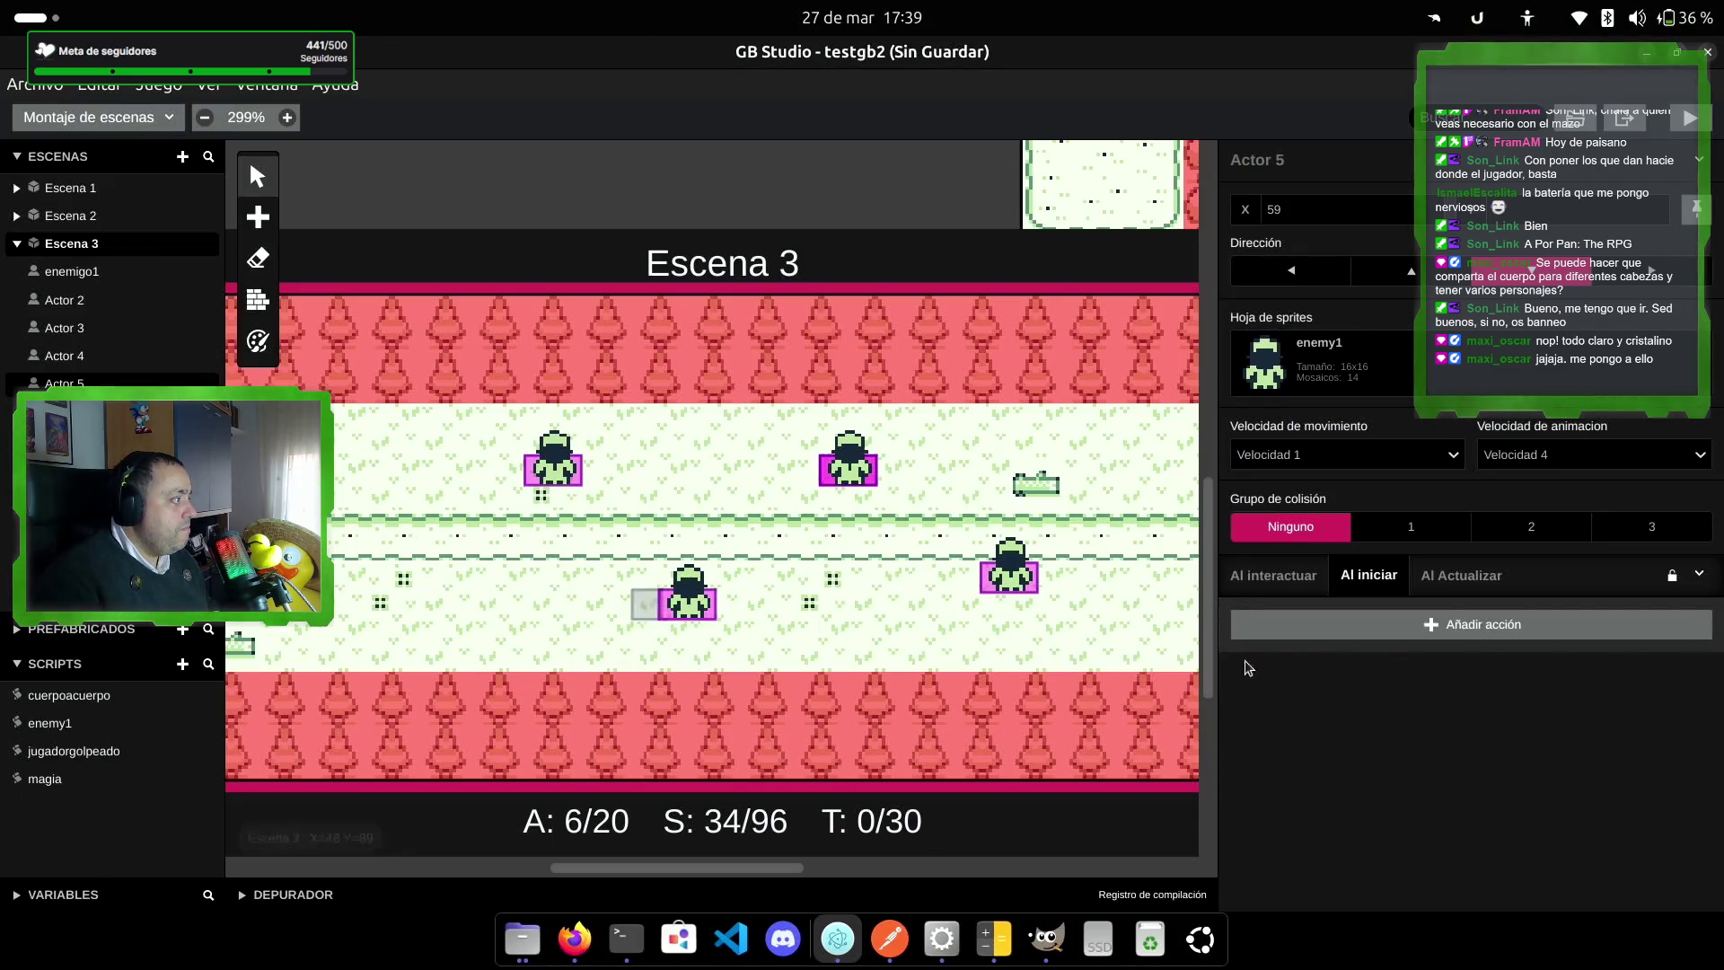
{"action": "left_click", "coordinate": [1387, 621]}
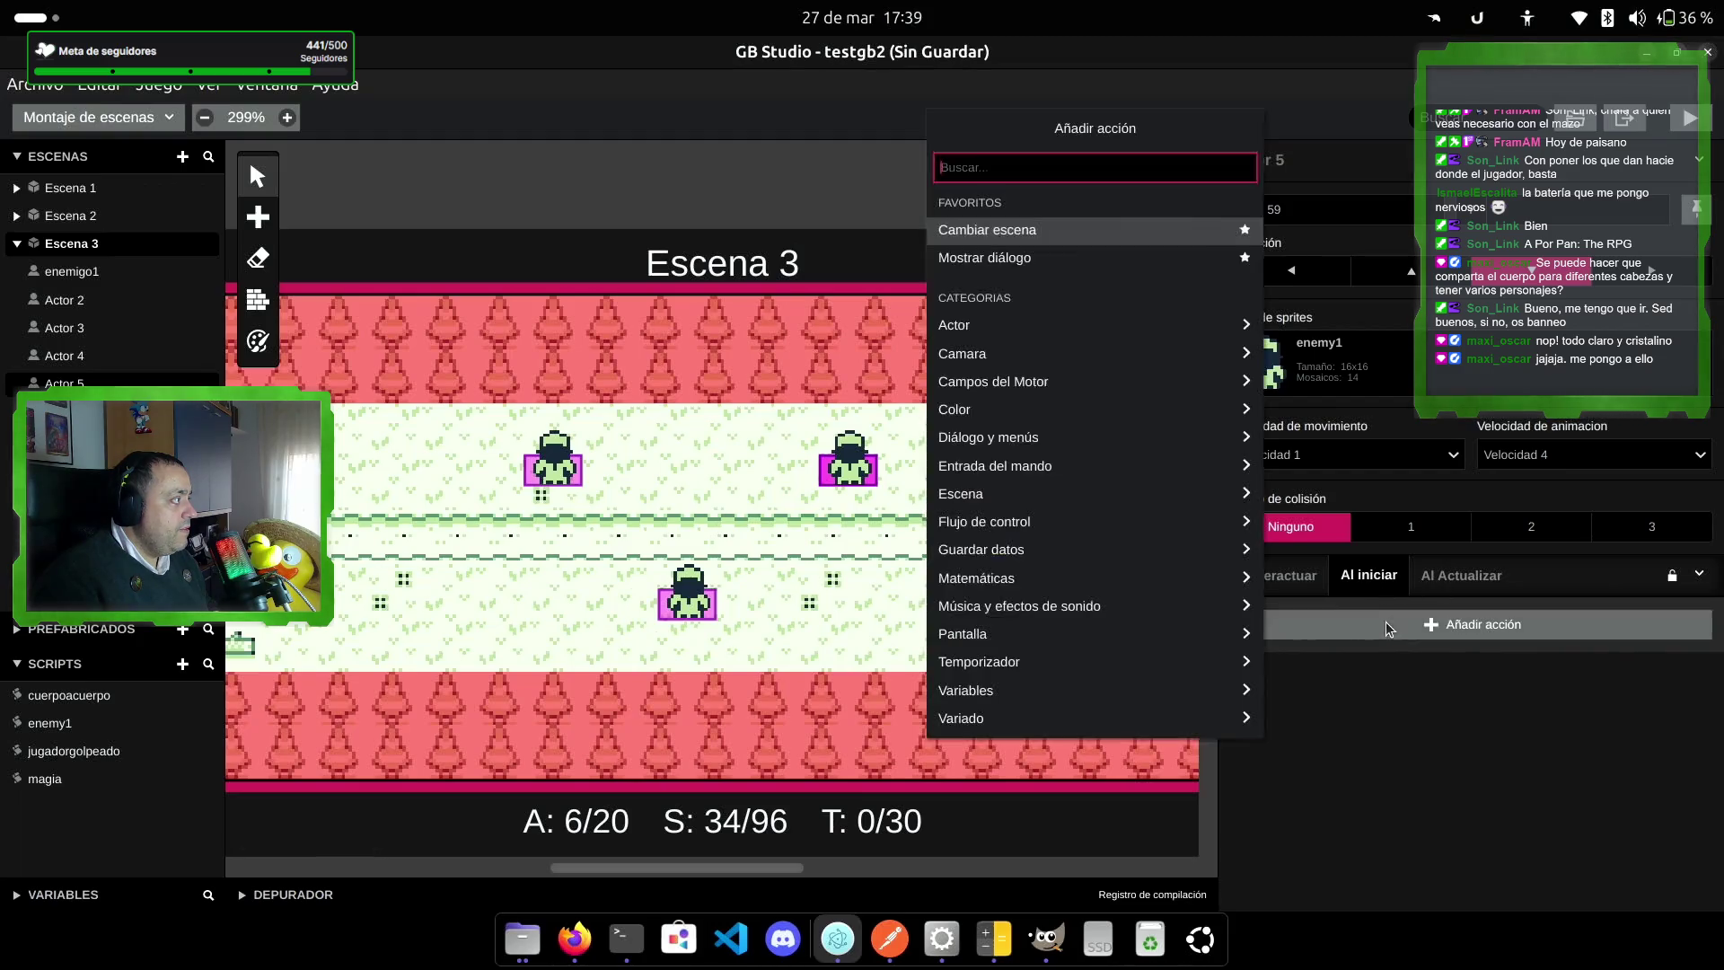
{"action": "left_click", "coordinate": [1071, 327]}
{"action": "scroll", "coordinate": [1140, 463], "scroll_direction": "down", "scroll_amount": 3}
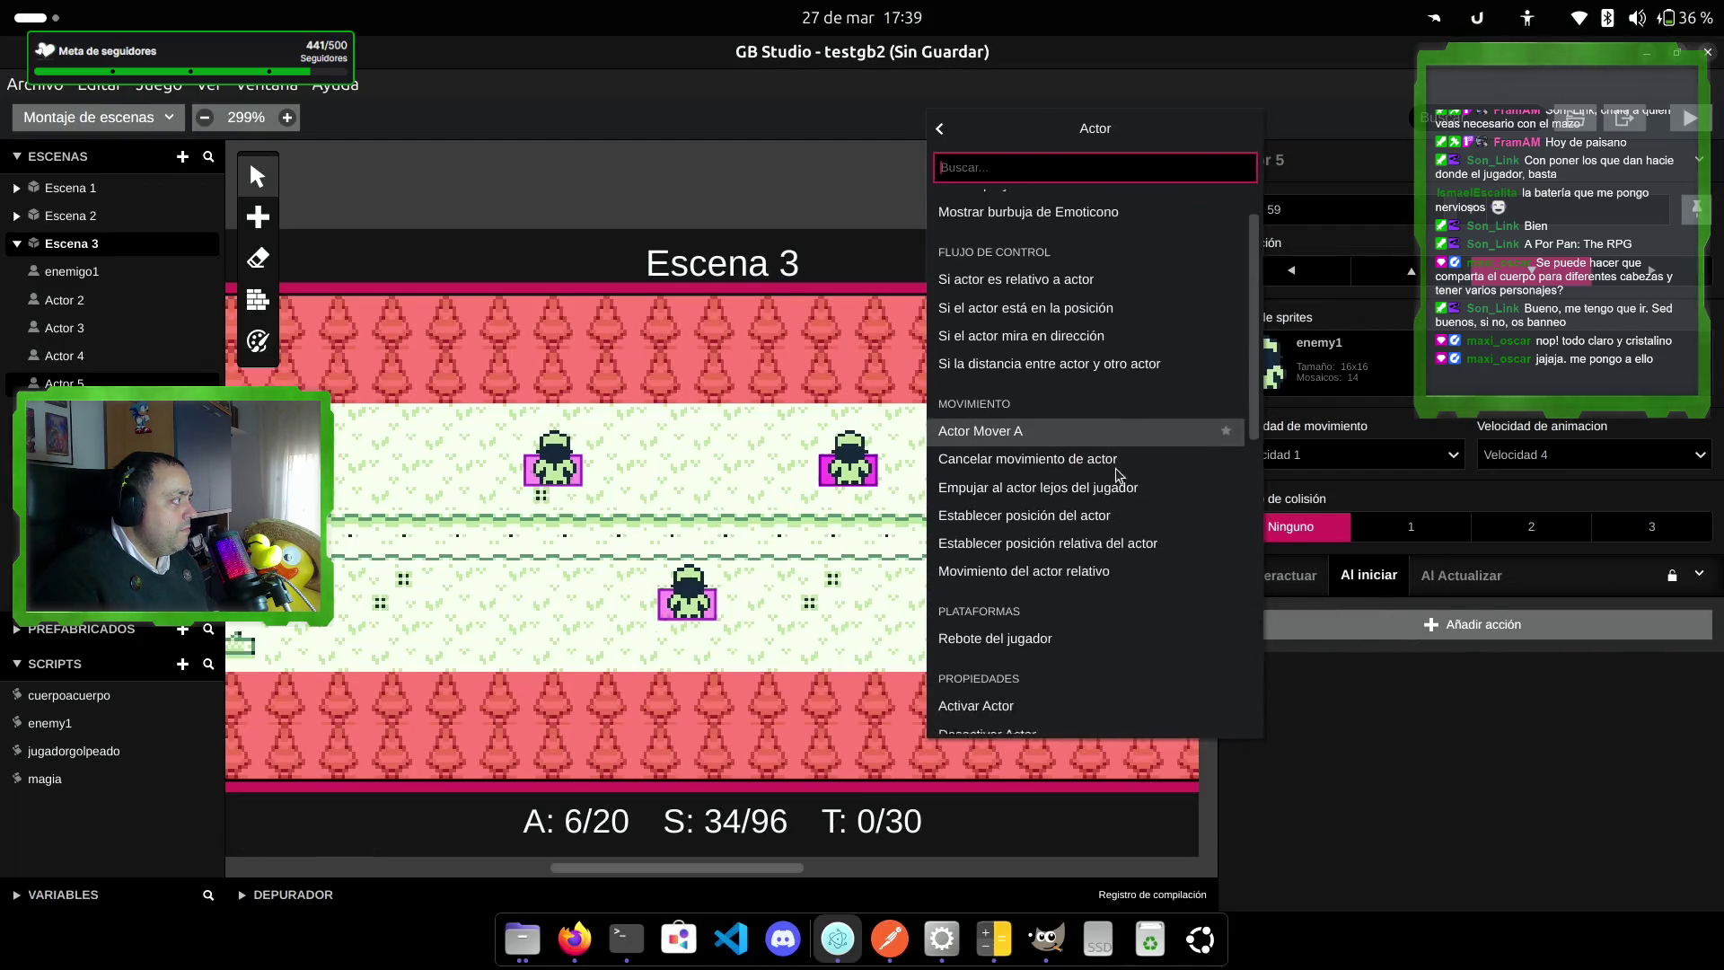
{"action": "scroll", "coordinate": [1083, 504], "scroll_direction": "down", "scroll_amount": 1}
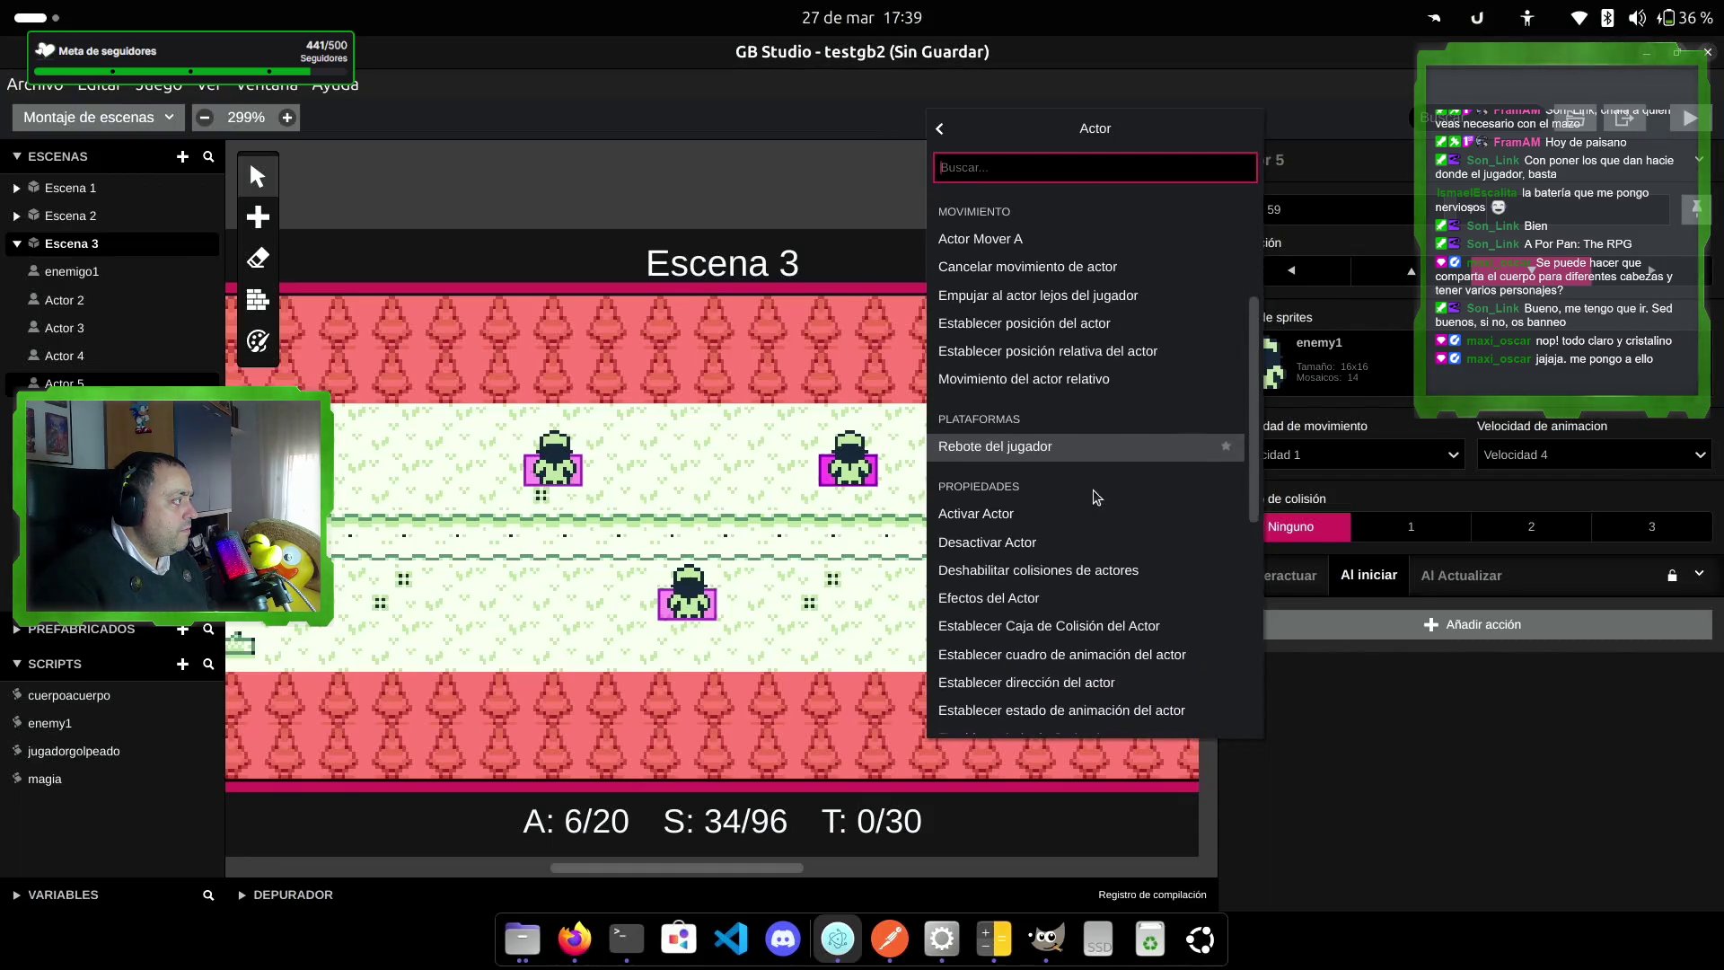
{"action": "left_click", "coordinate": [1063, 685]}
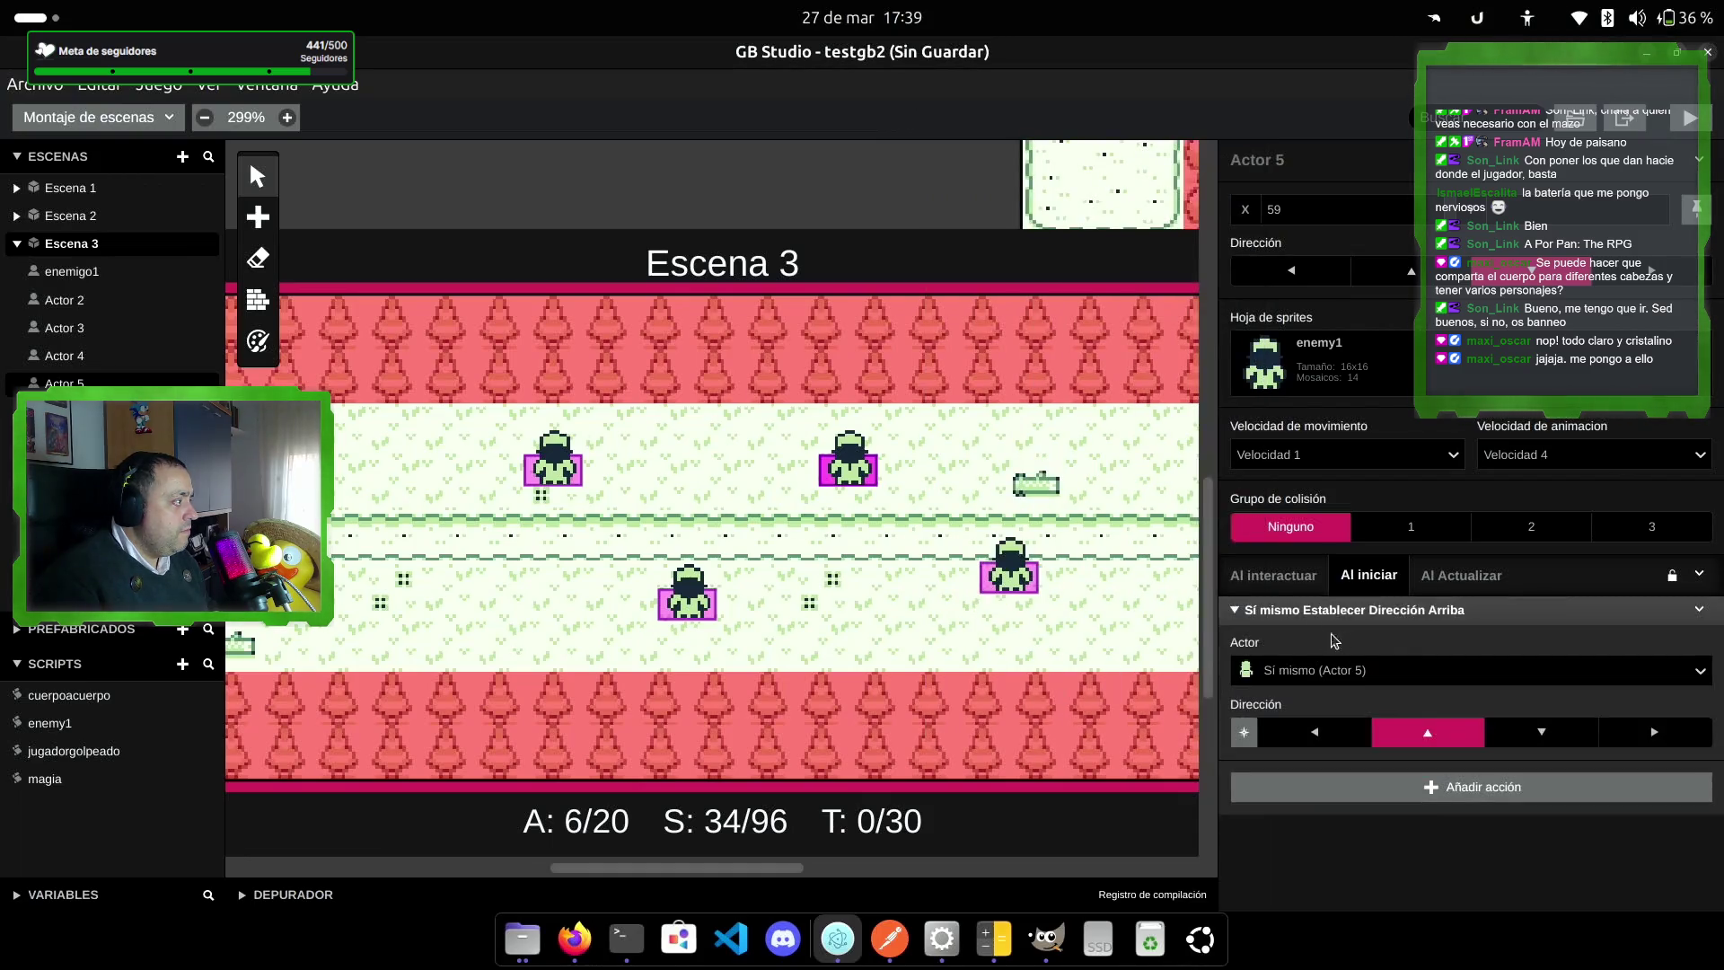
{"action": "left_click", "coordinate": [1331, 732]}
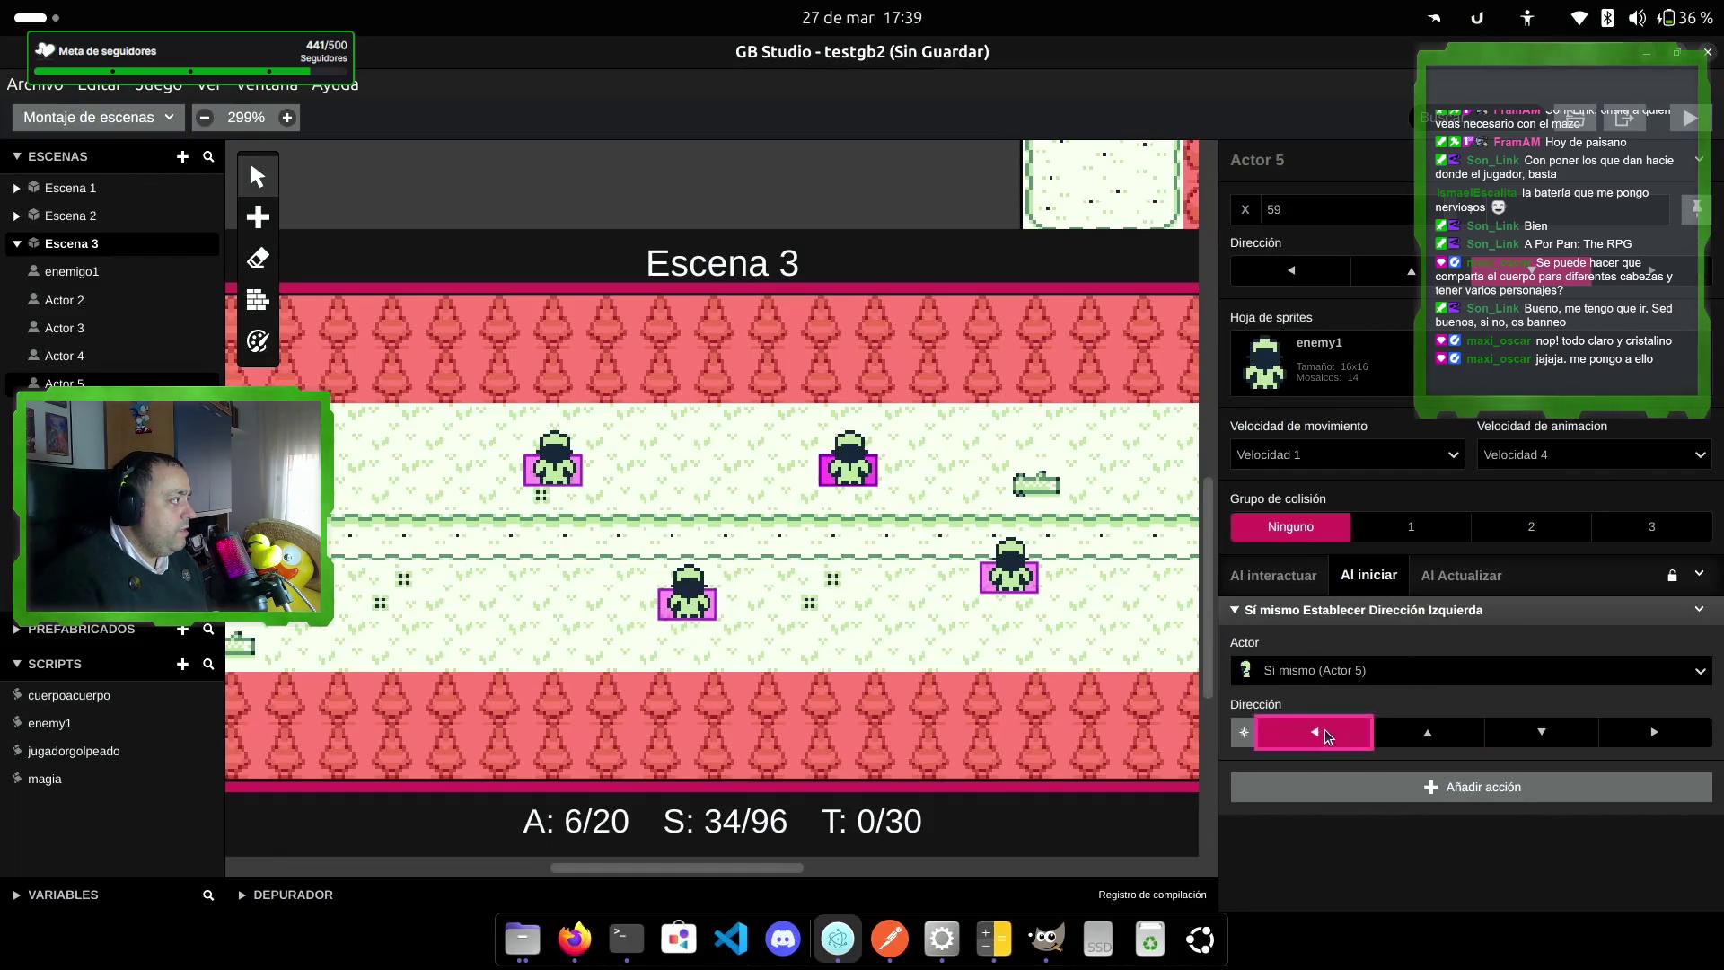
Step: Add a set-direction action making Actor 6 face left on start
{"action": "left_click", "coordinate": [686, 593]}
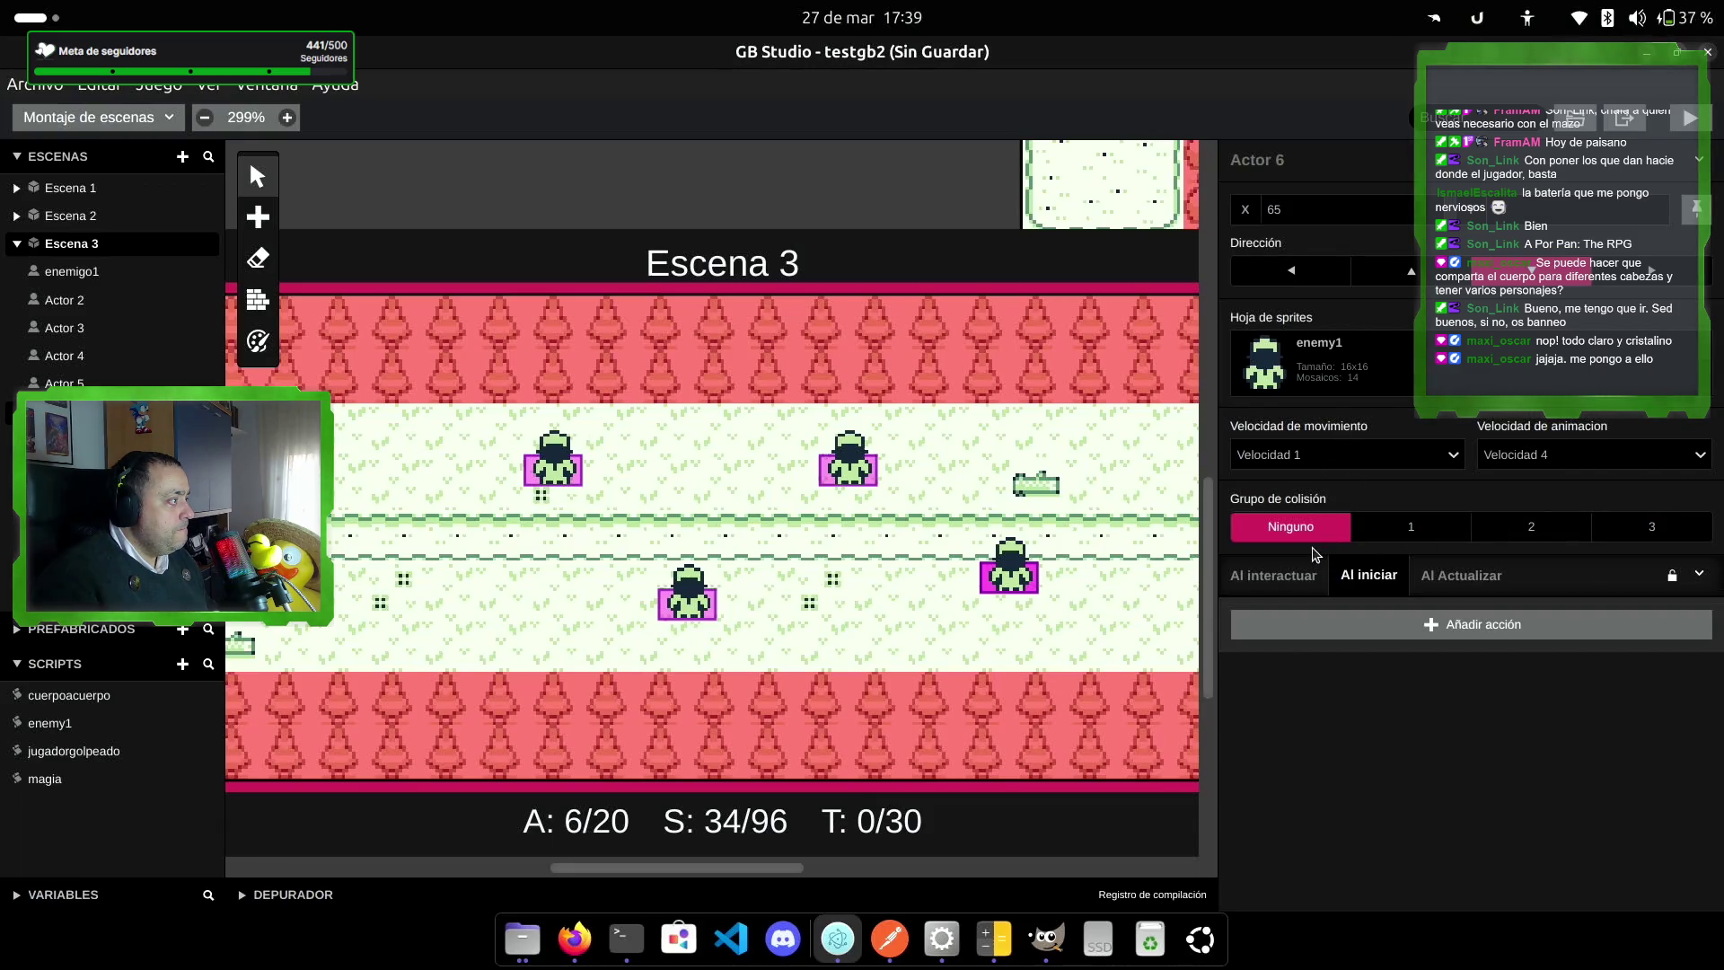
{"action": "left_click", "coordinate": [1305, 625]}
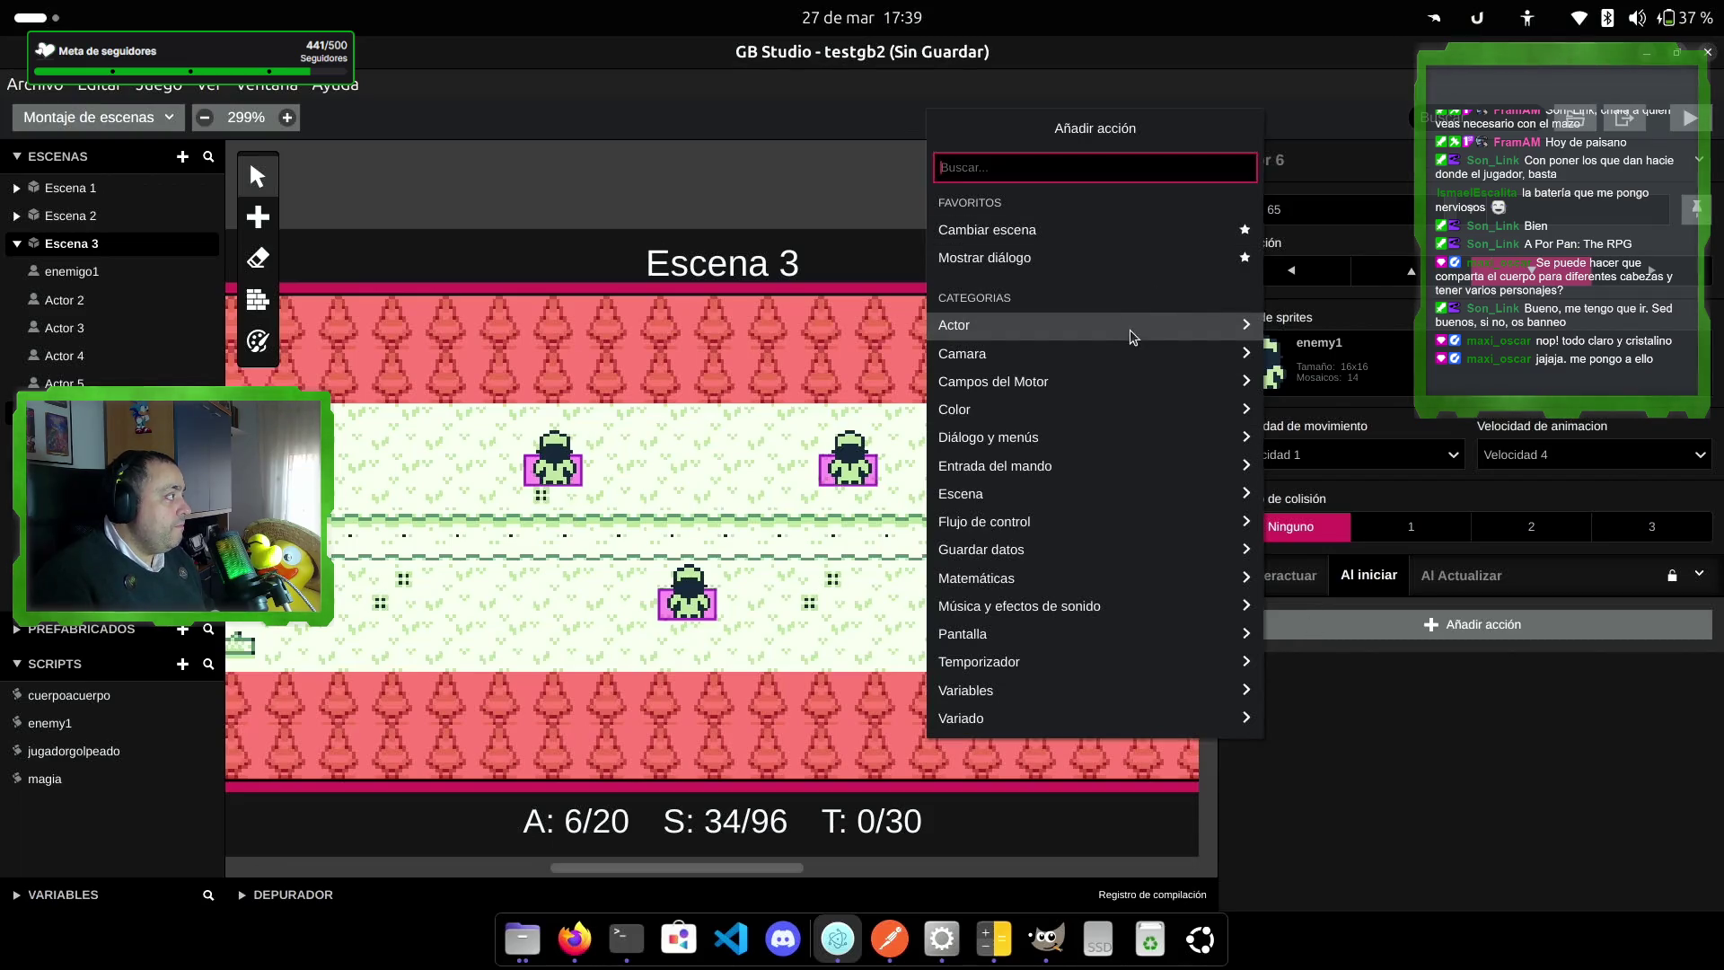
{"action": "left_click", "coordinate": [1124, 334]}
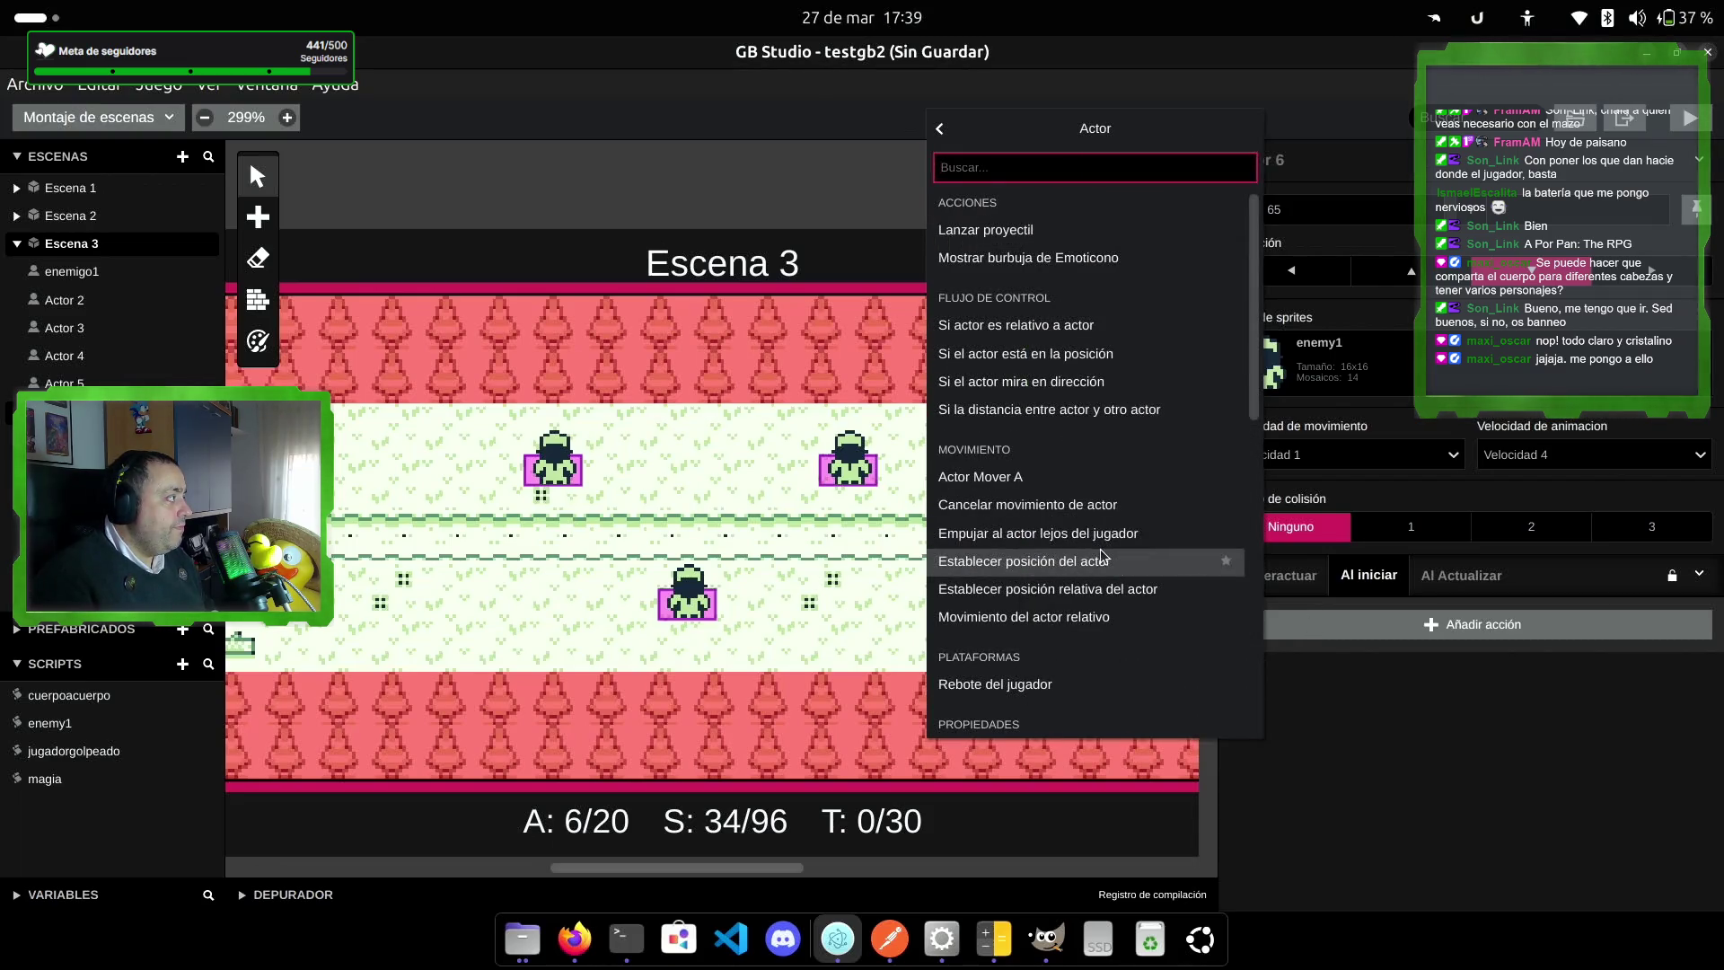
{"action": "scroll", "coordinate": [1101, 554], "scroll_direction": "down", "scroll_amount": 3}
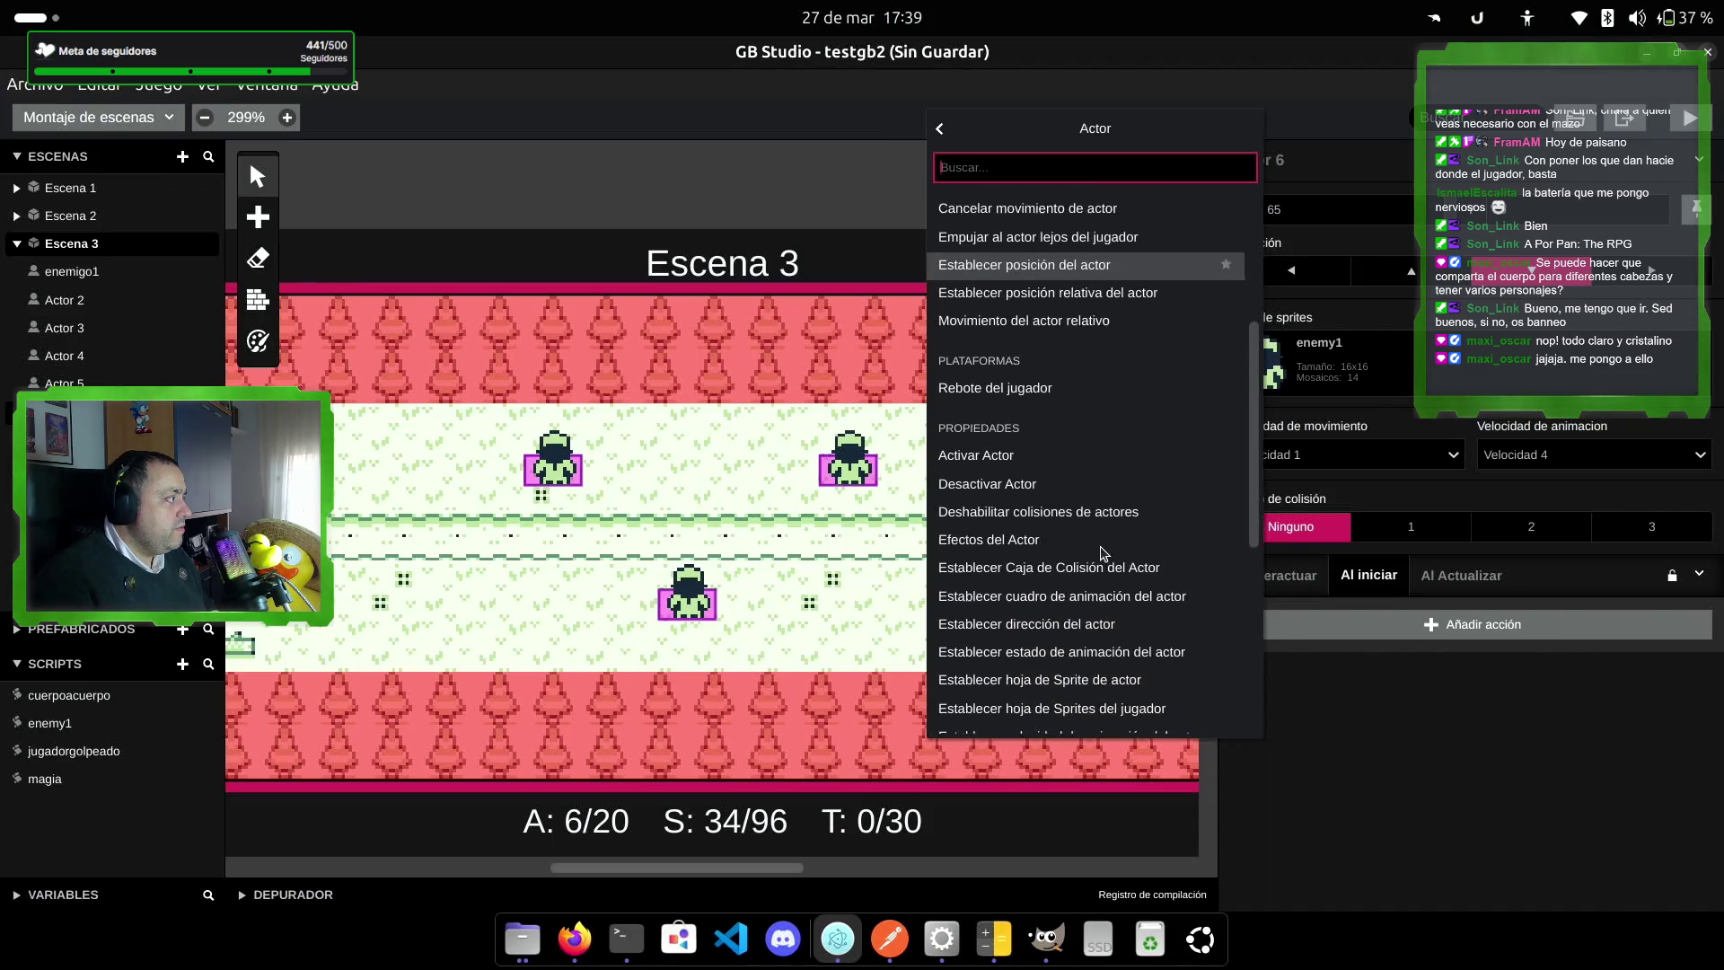
{"action": "left_click", "coordinate": [1113, 625]}
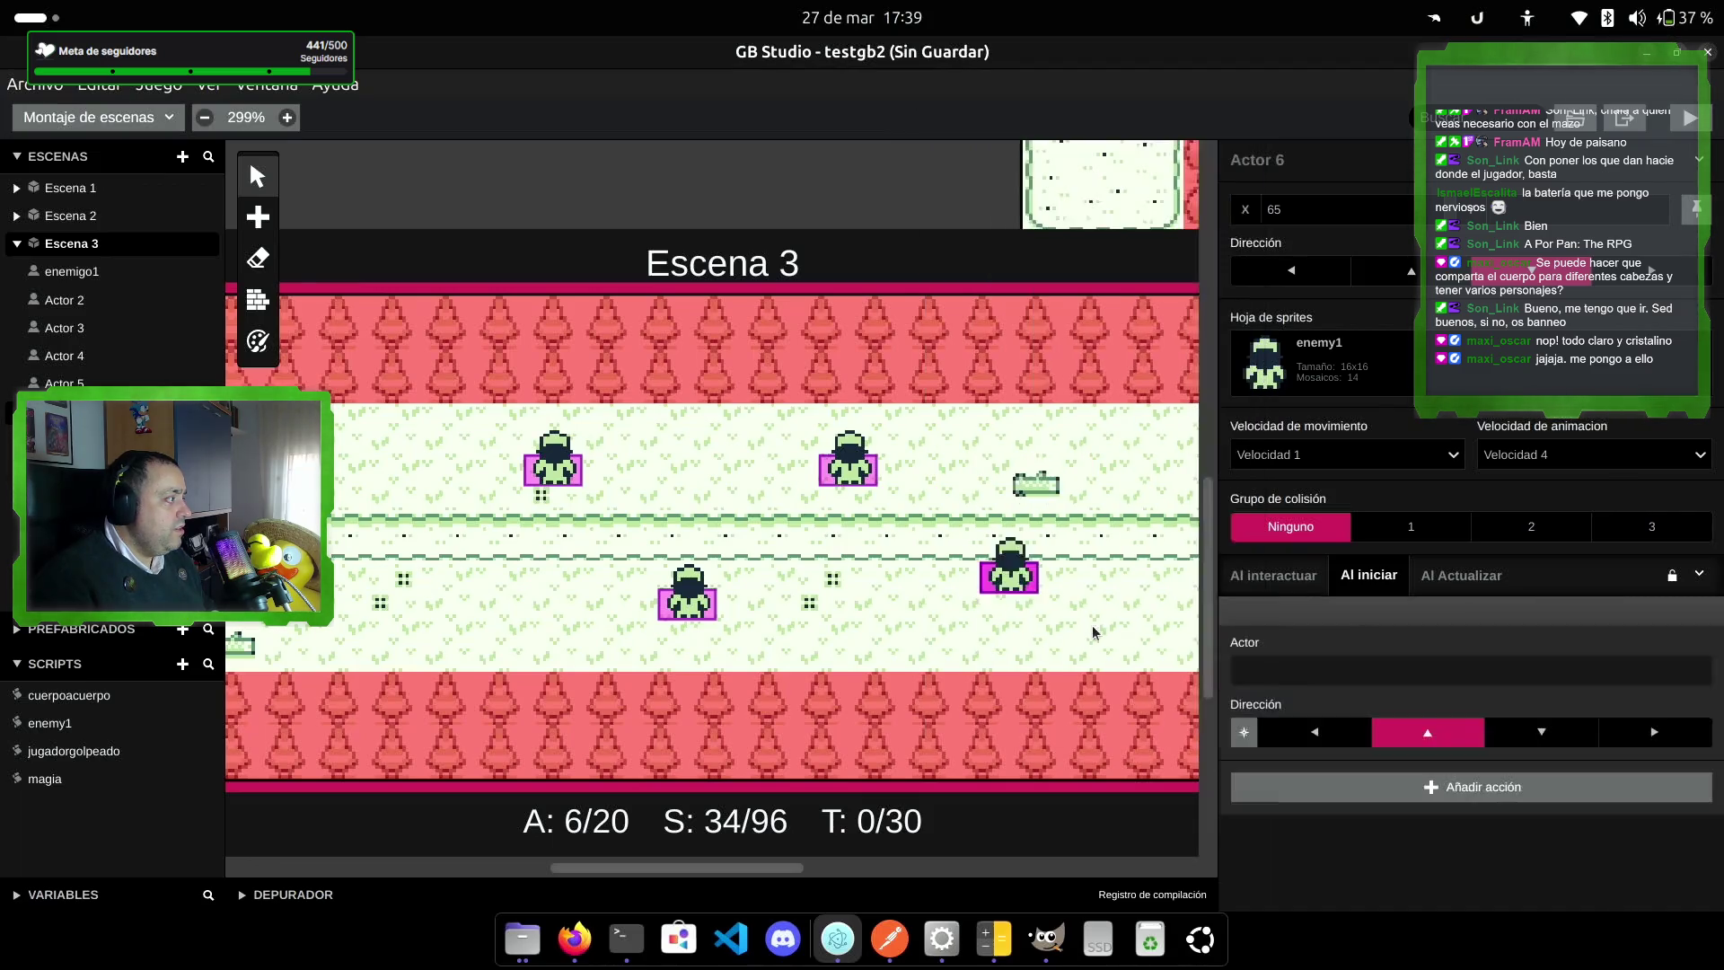
{"action": "left_click", "coordinate": [1338, 744]}
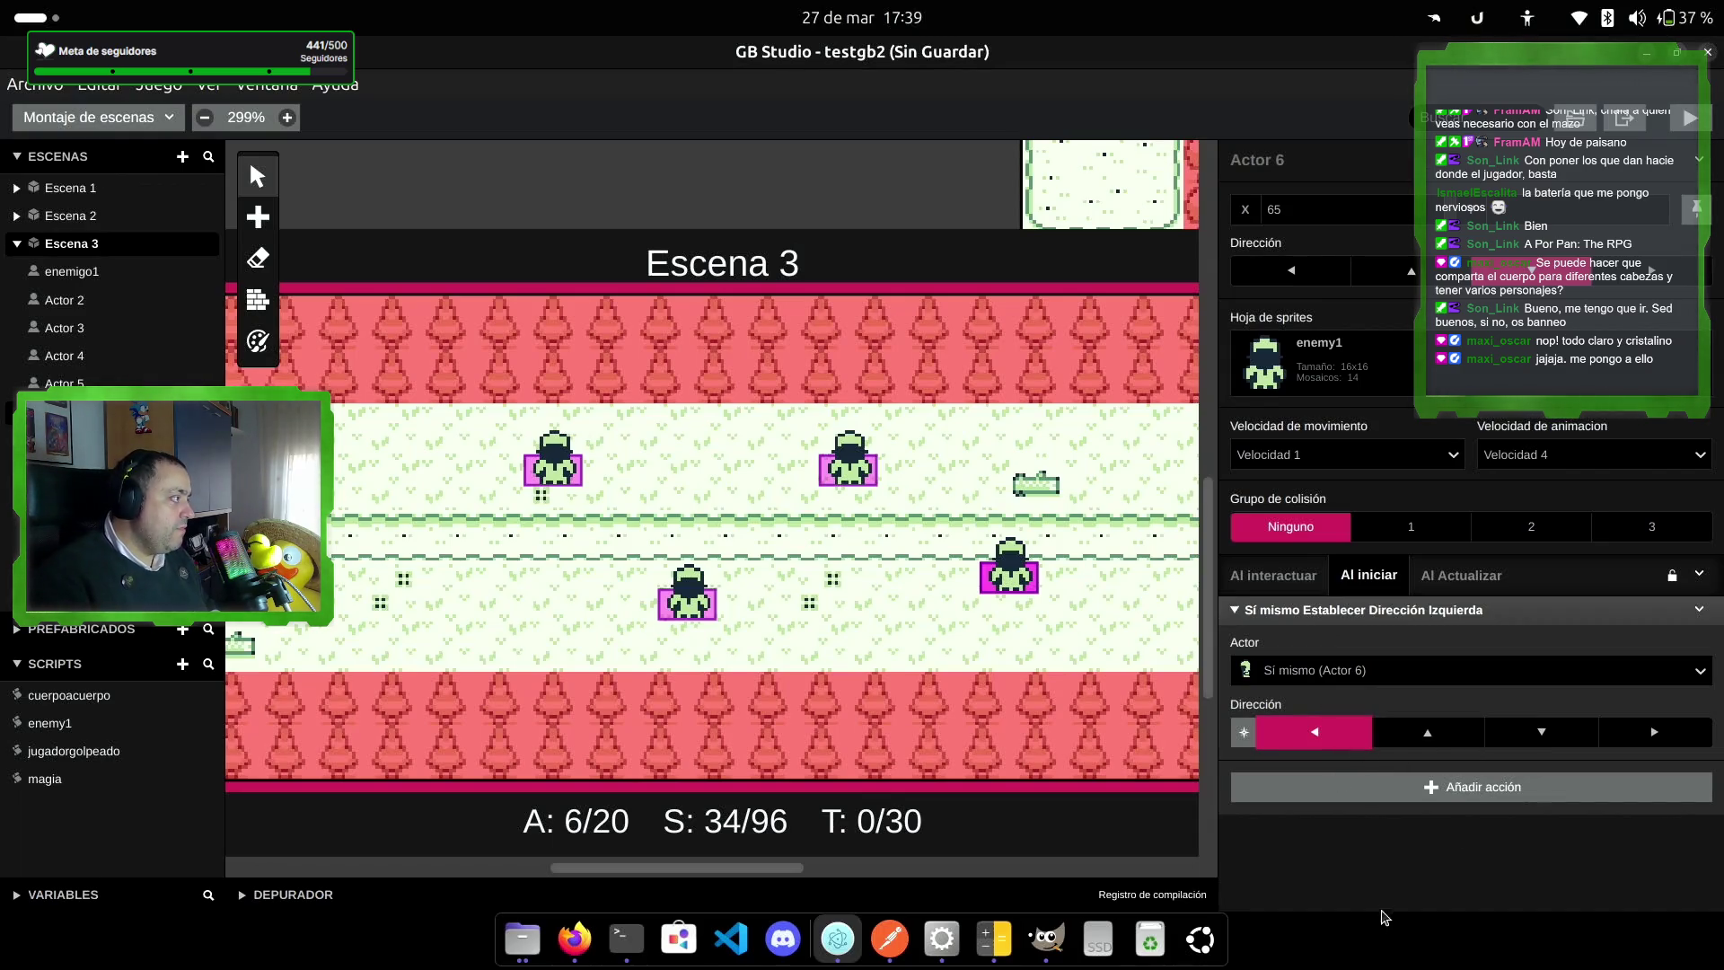
Step: Put Actor 6, then Actor 4, in collision group 1
{"action": "left_click", "coordinate": [1437, 530]}
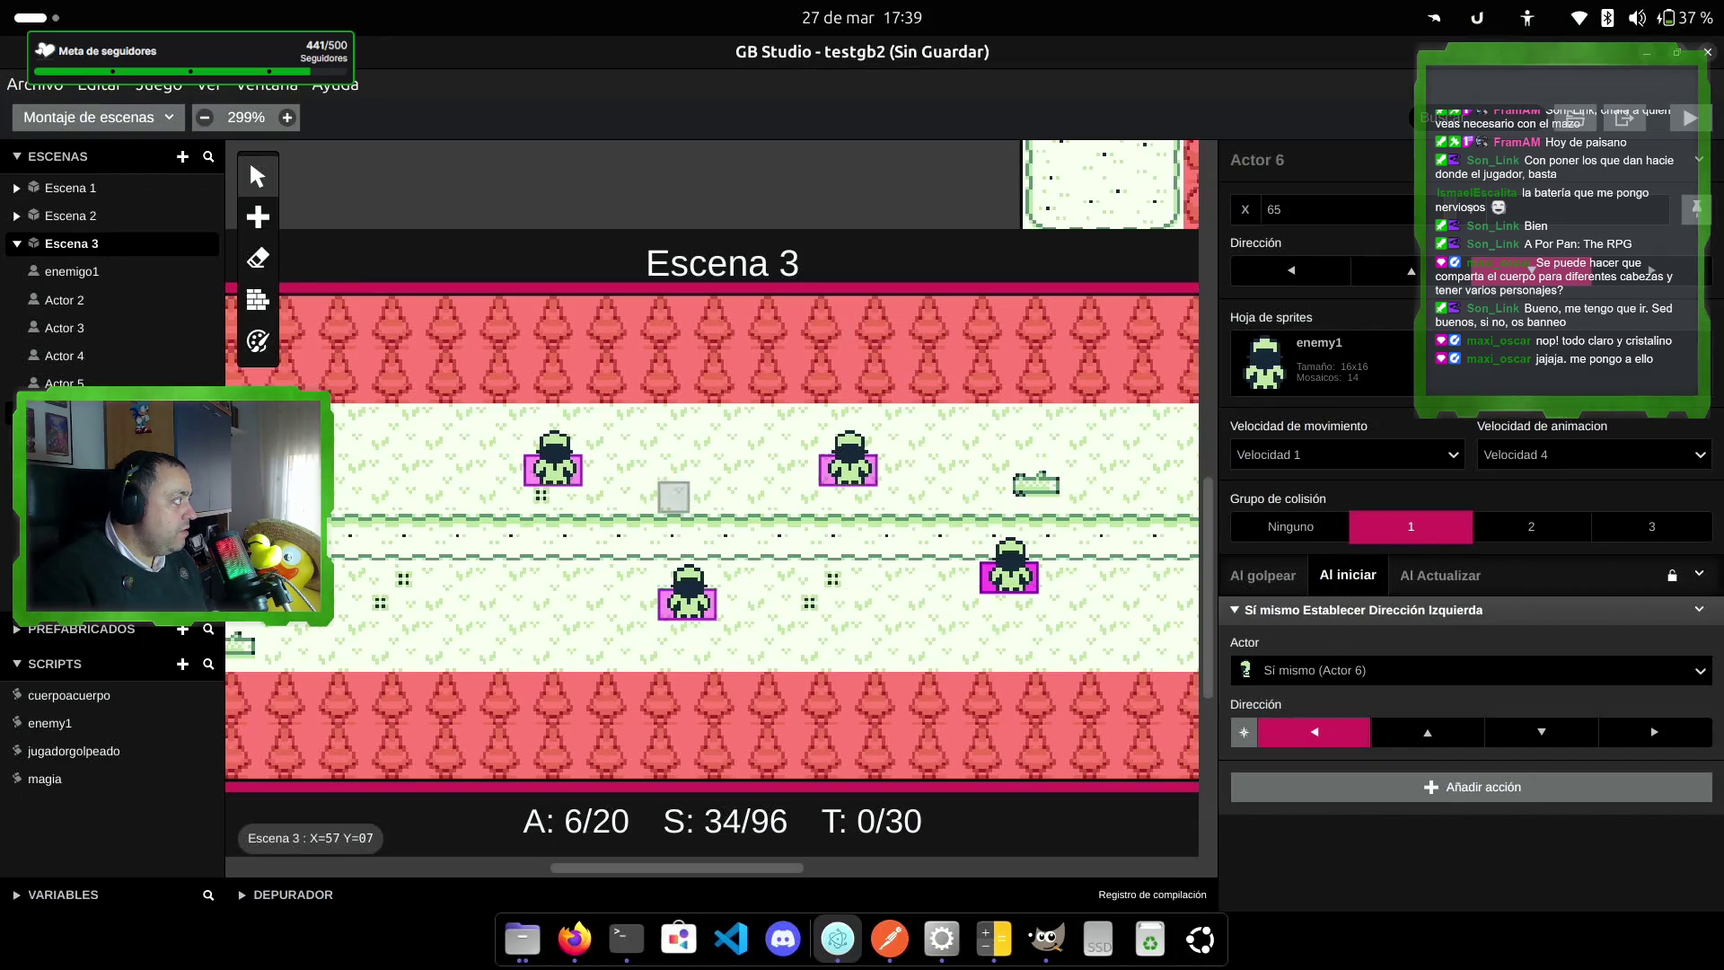
{"action": "left_click", "coordinate": [65, 383]}
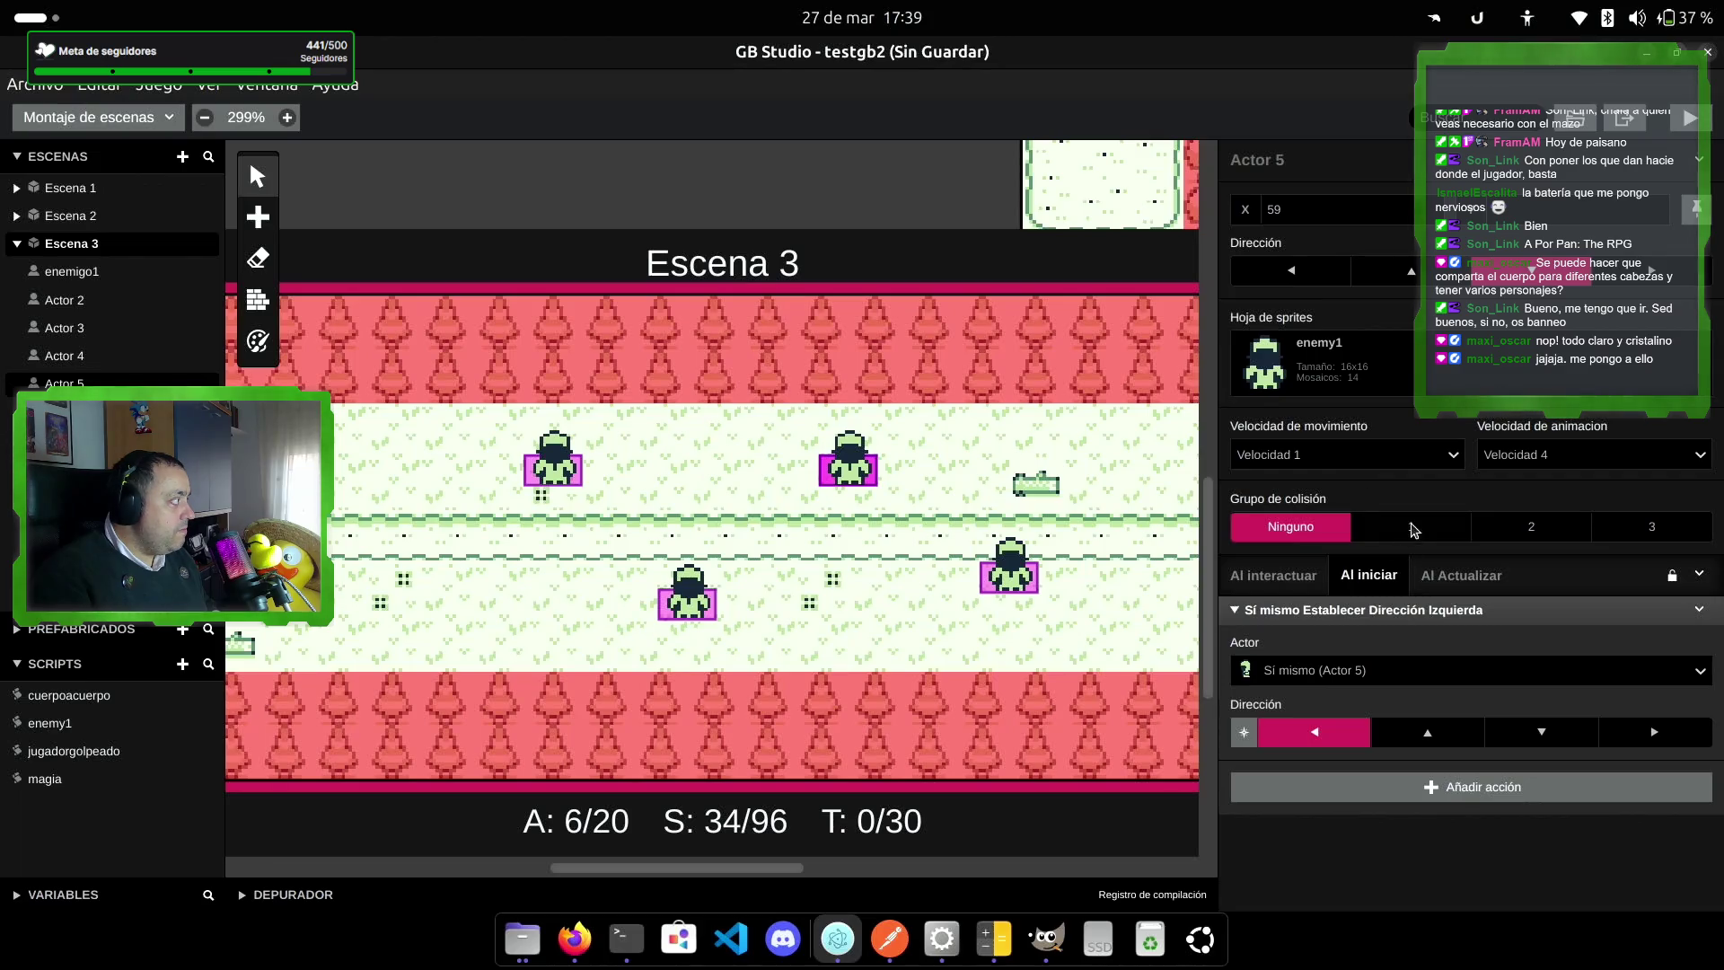
{"action": "left_click", "coordinate": [134, 356]}
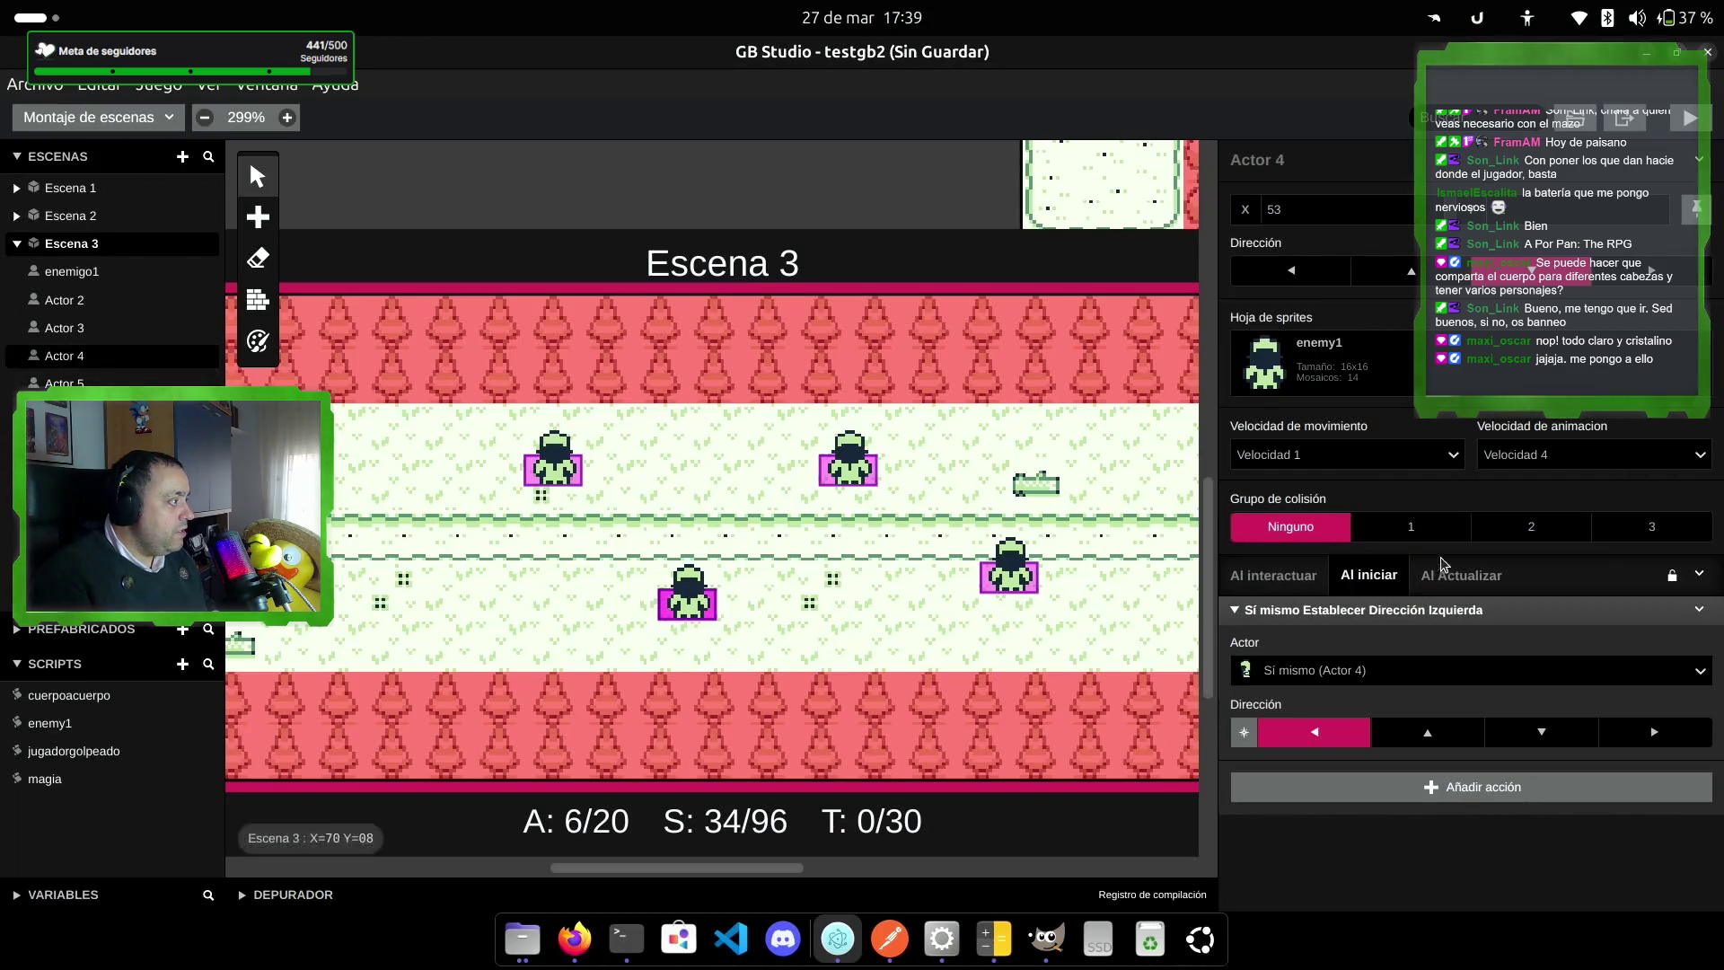
{"action": "left_click", "coordinate": [1410, 528]}
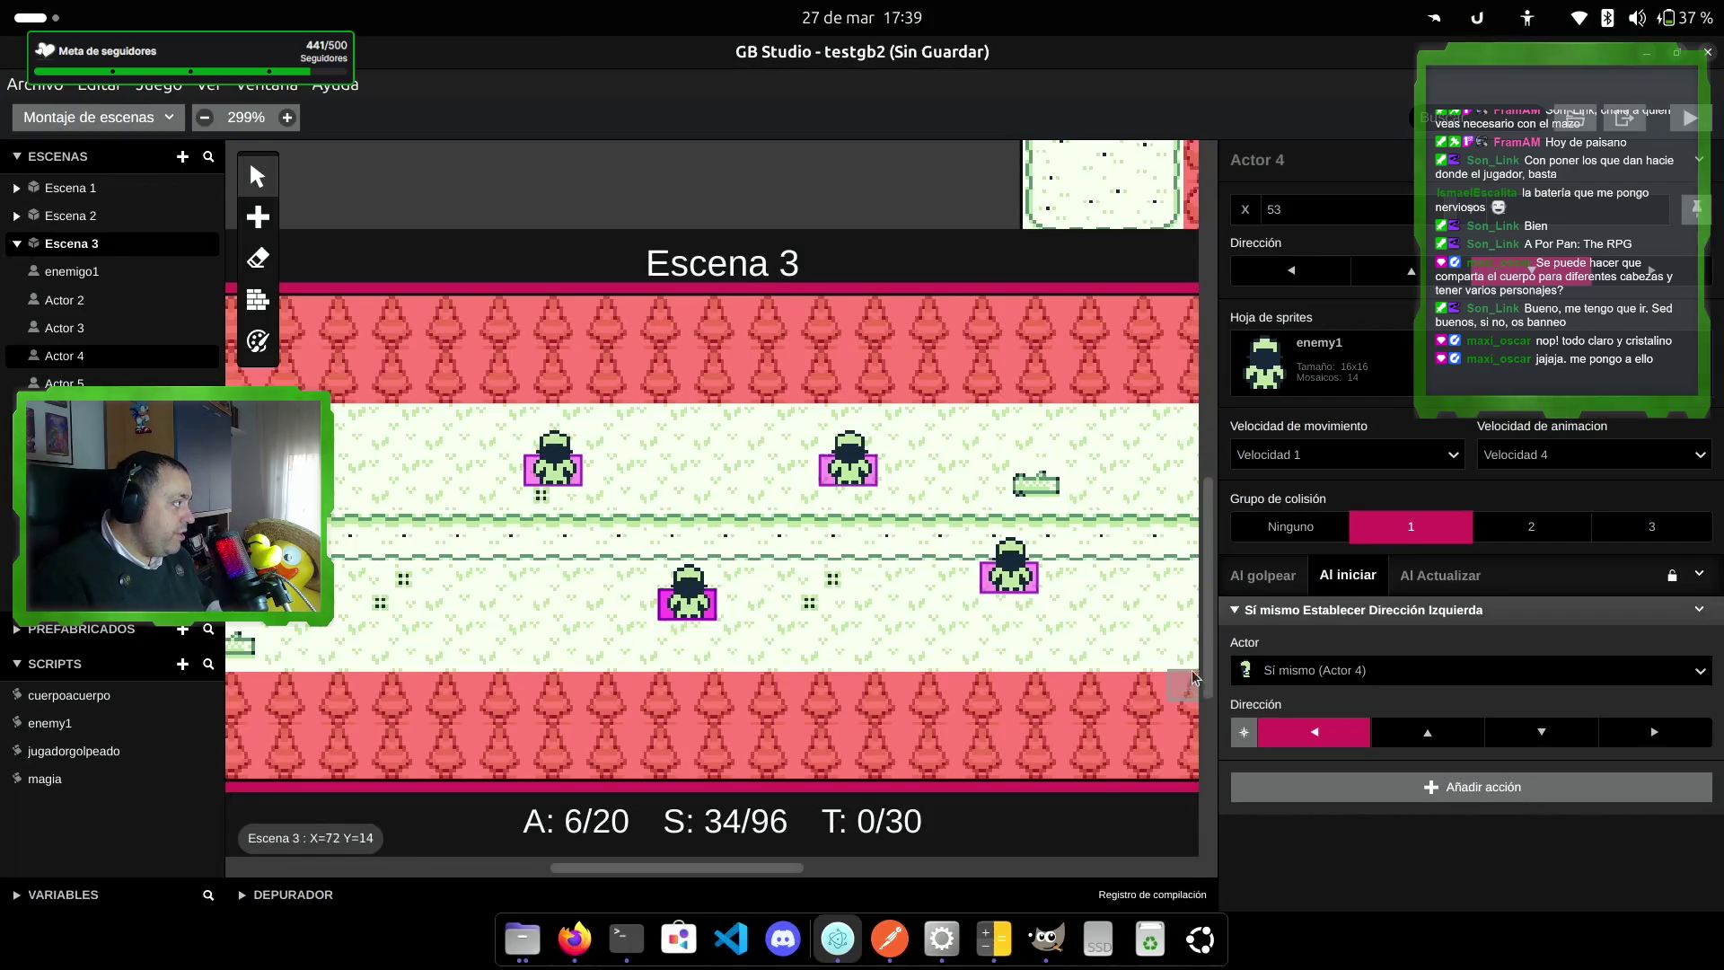
Step: Make Actor 4 call the enemy1 script when struck by group 1
{"action": "left_click", "coordinate": [1275, 579]}
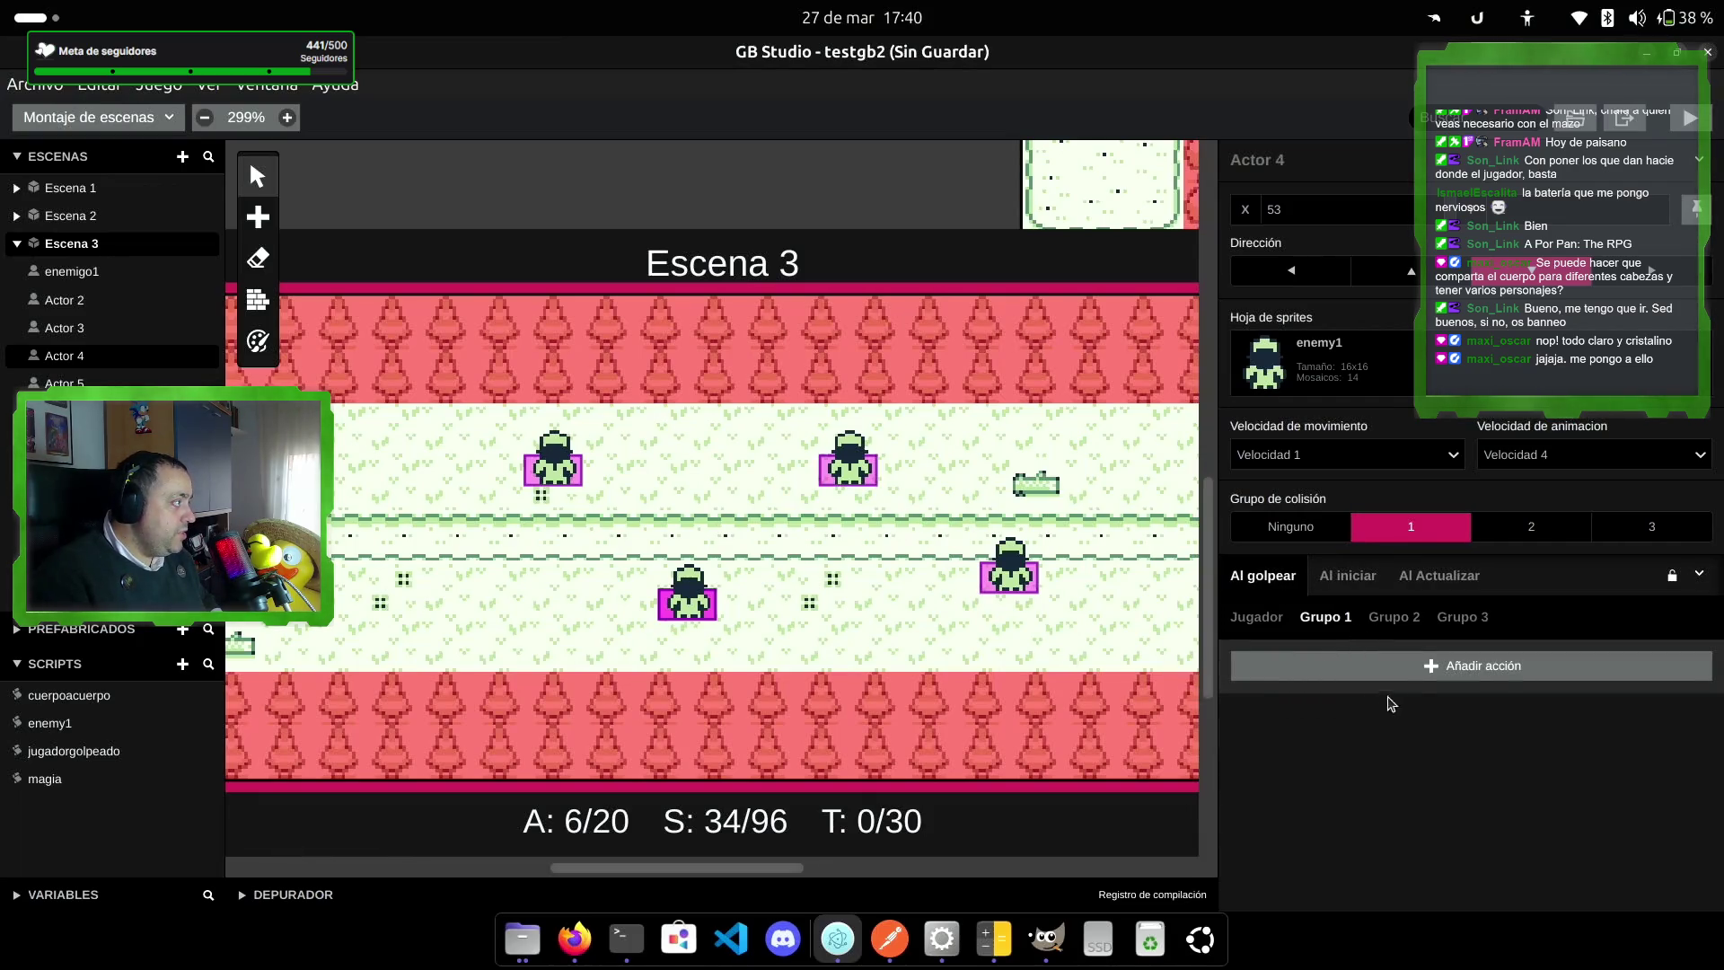
{"action": "left_click", "coordinate": [1419, 664]}
{"action": "type", "text": "llamar"}
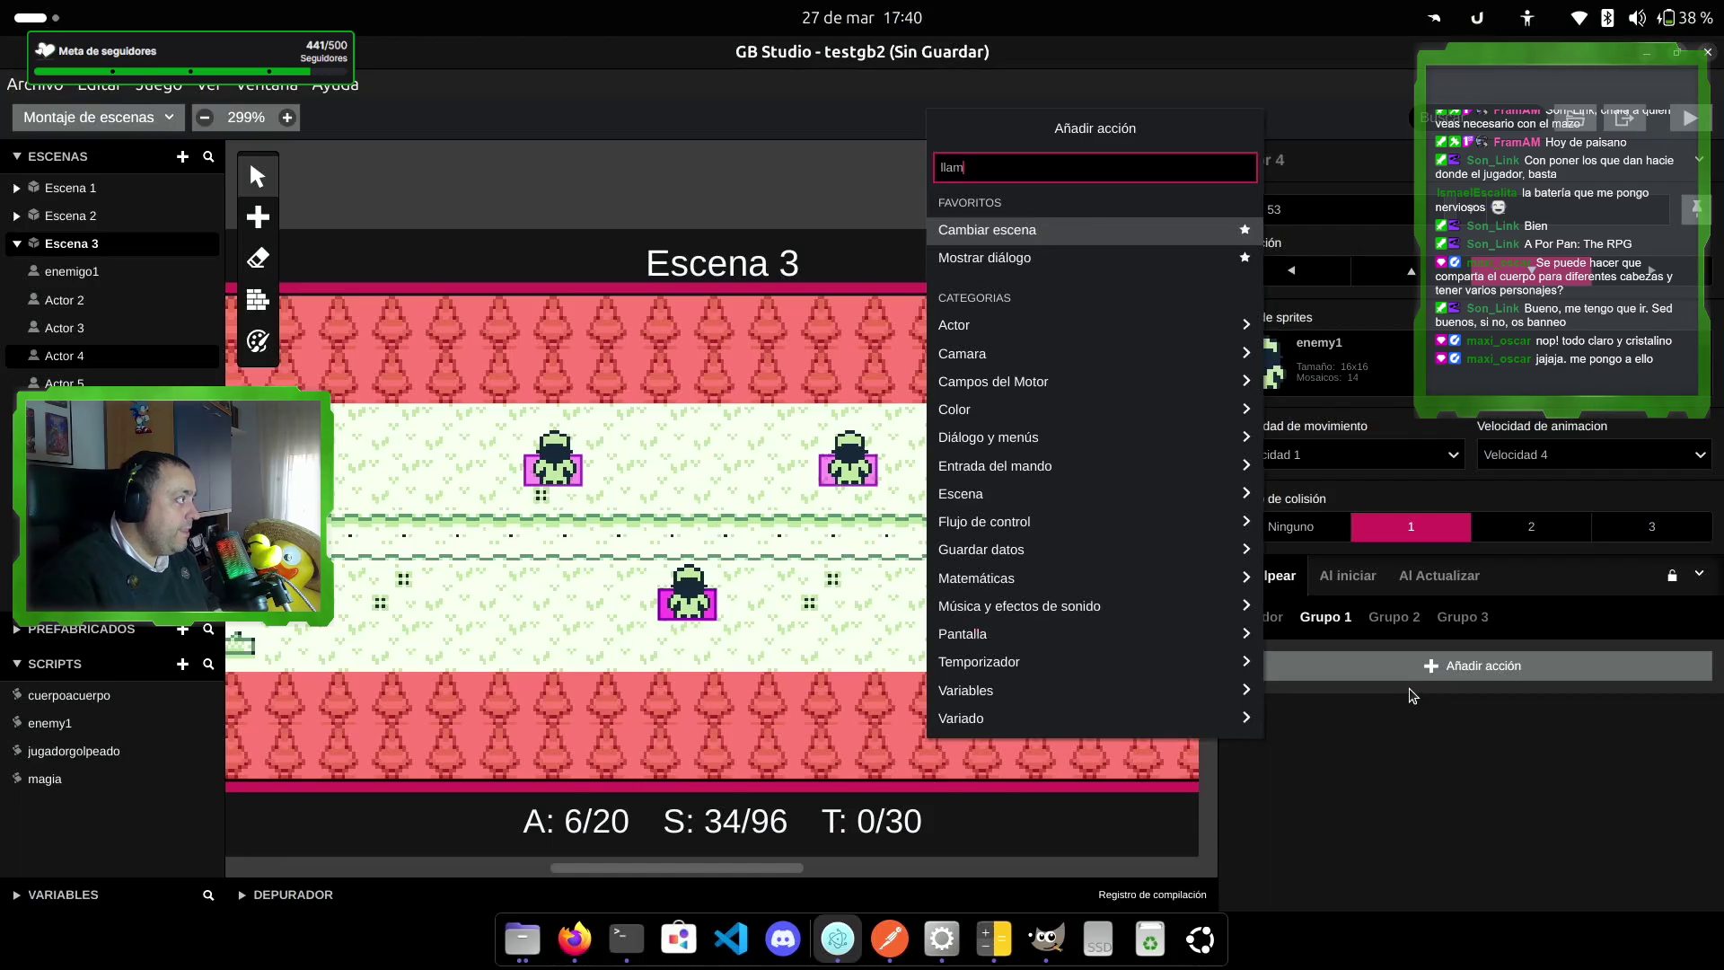
{"action": "left_click", "coordinate": [1028, 193]}
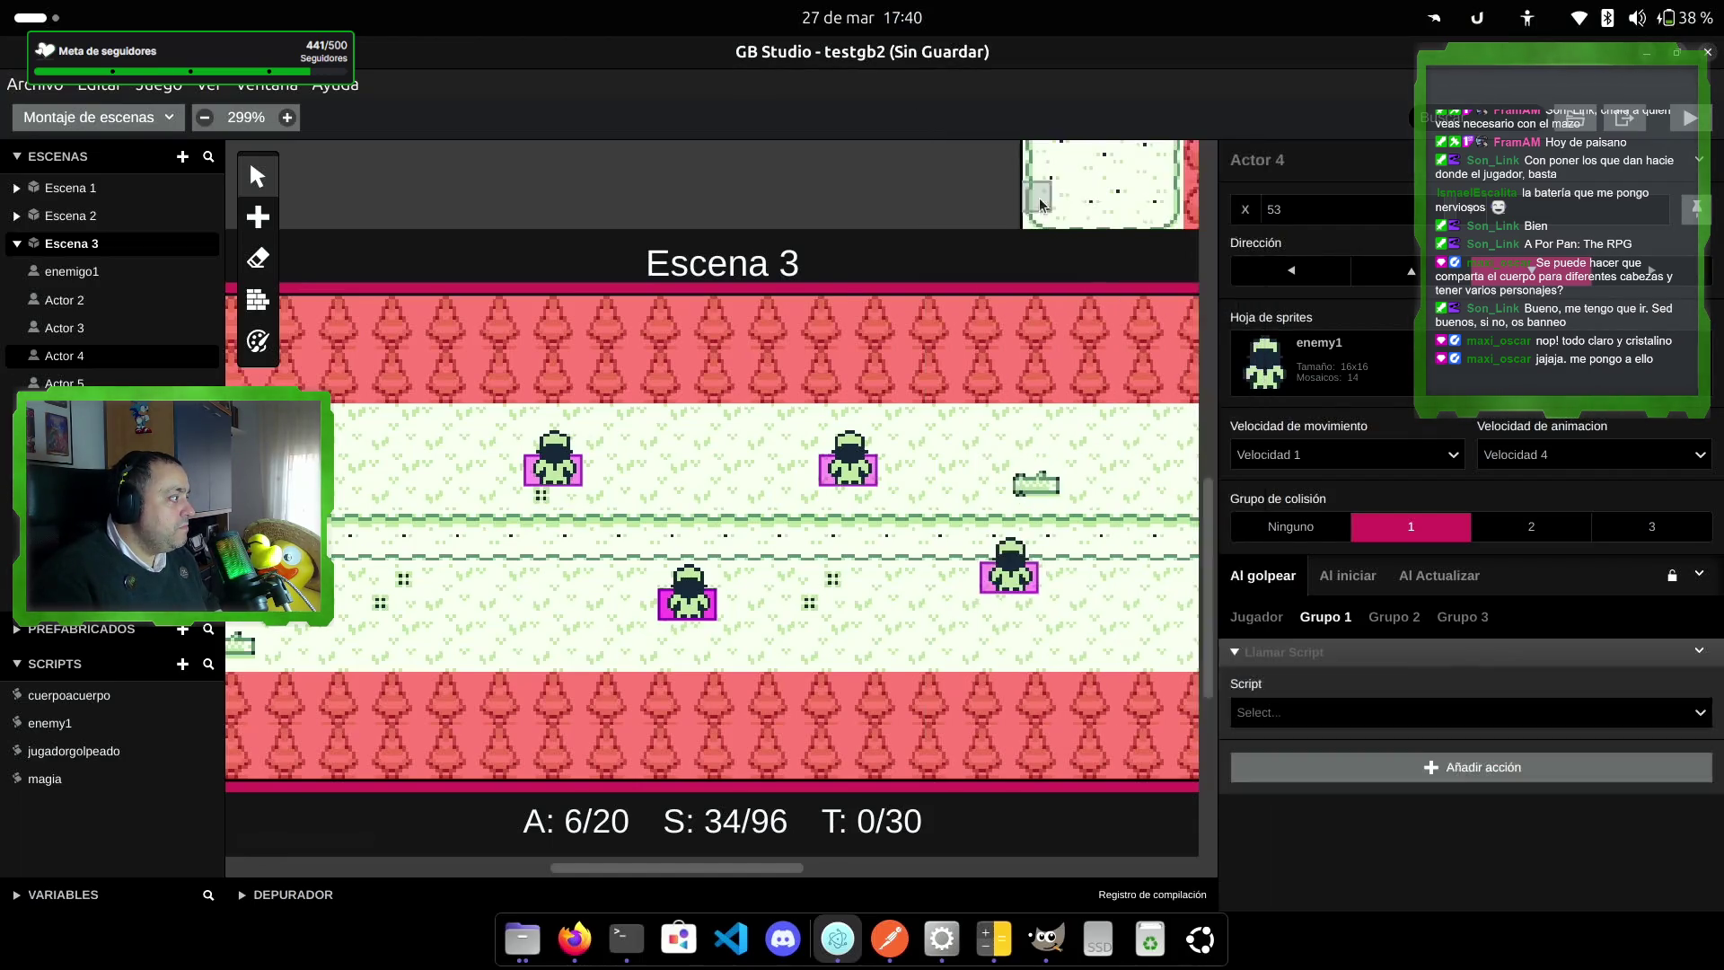
{"action": "left_click", "coordinate": [1437, 712]}
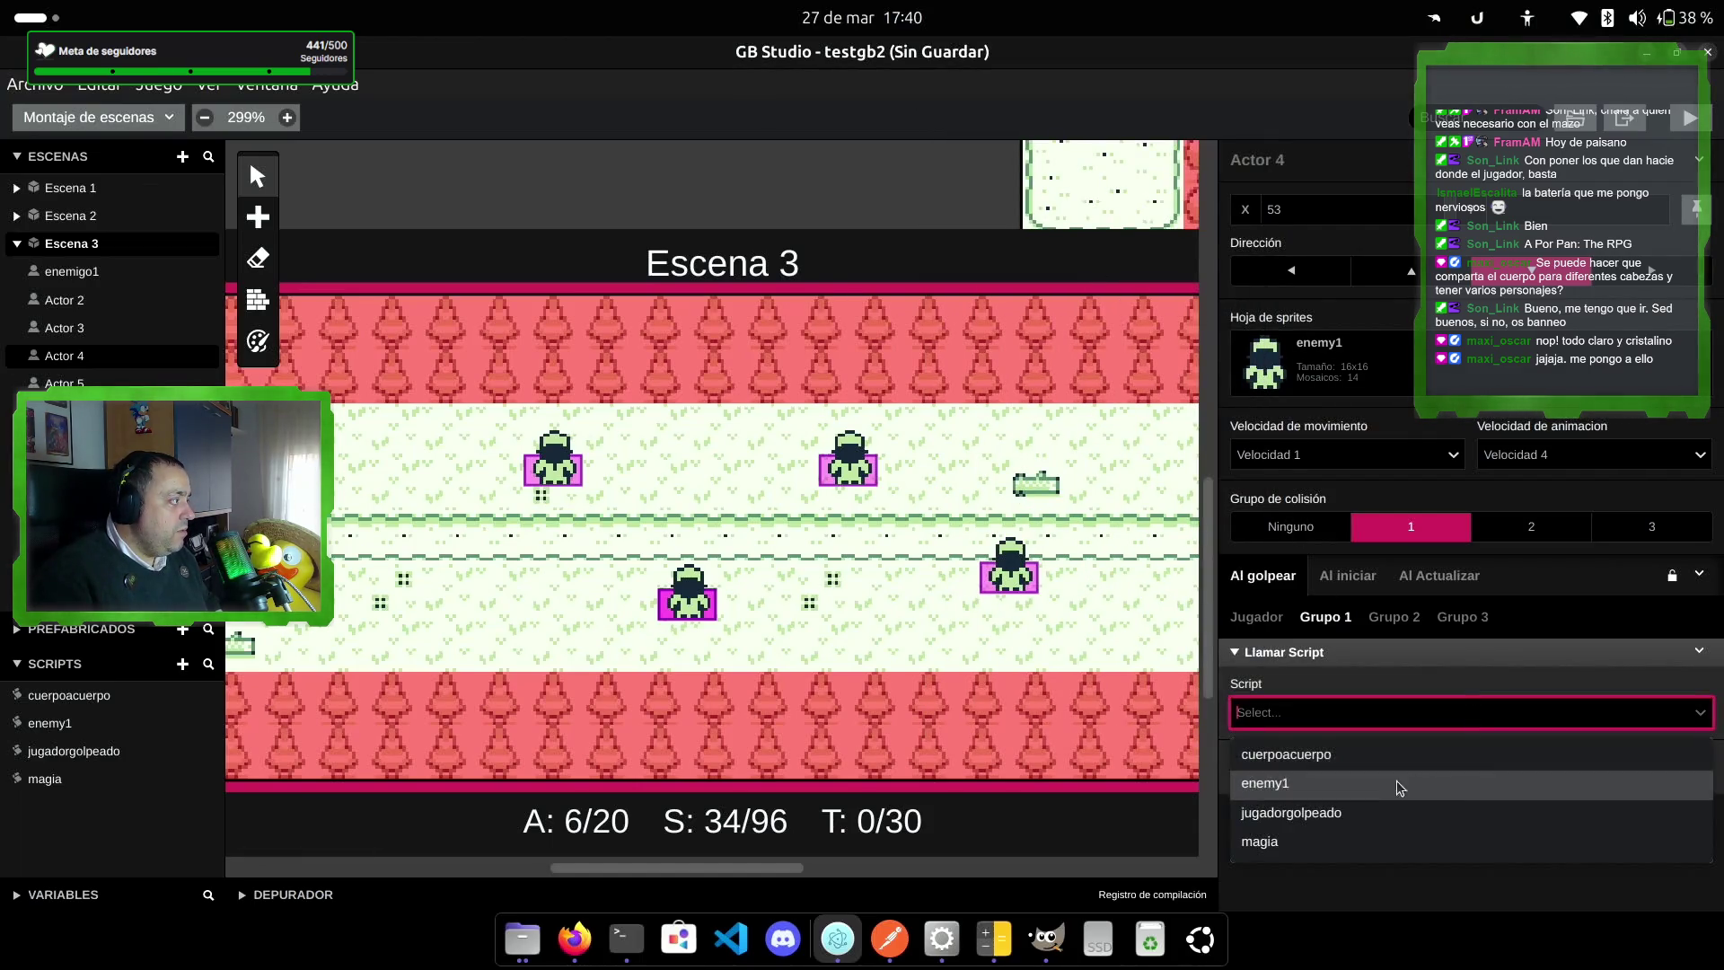
{"action": "left_click", "coordinate": [1359, 776]}
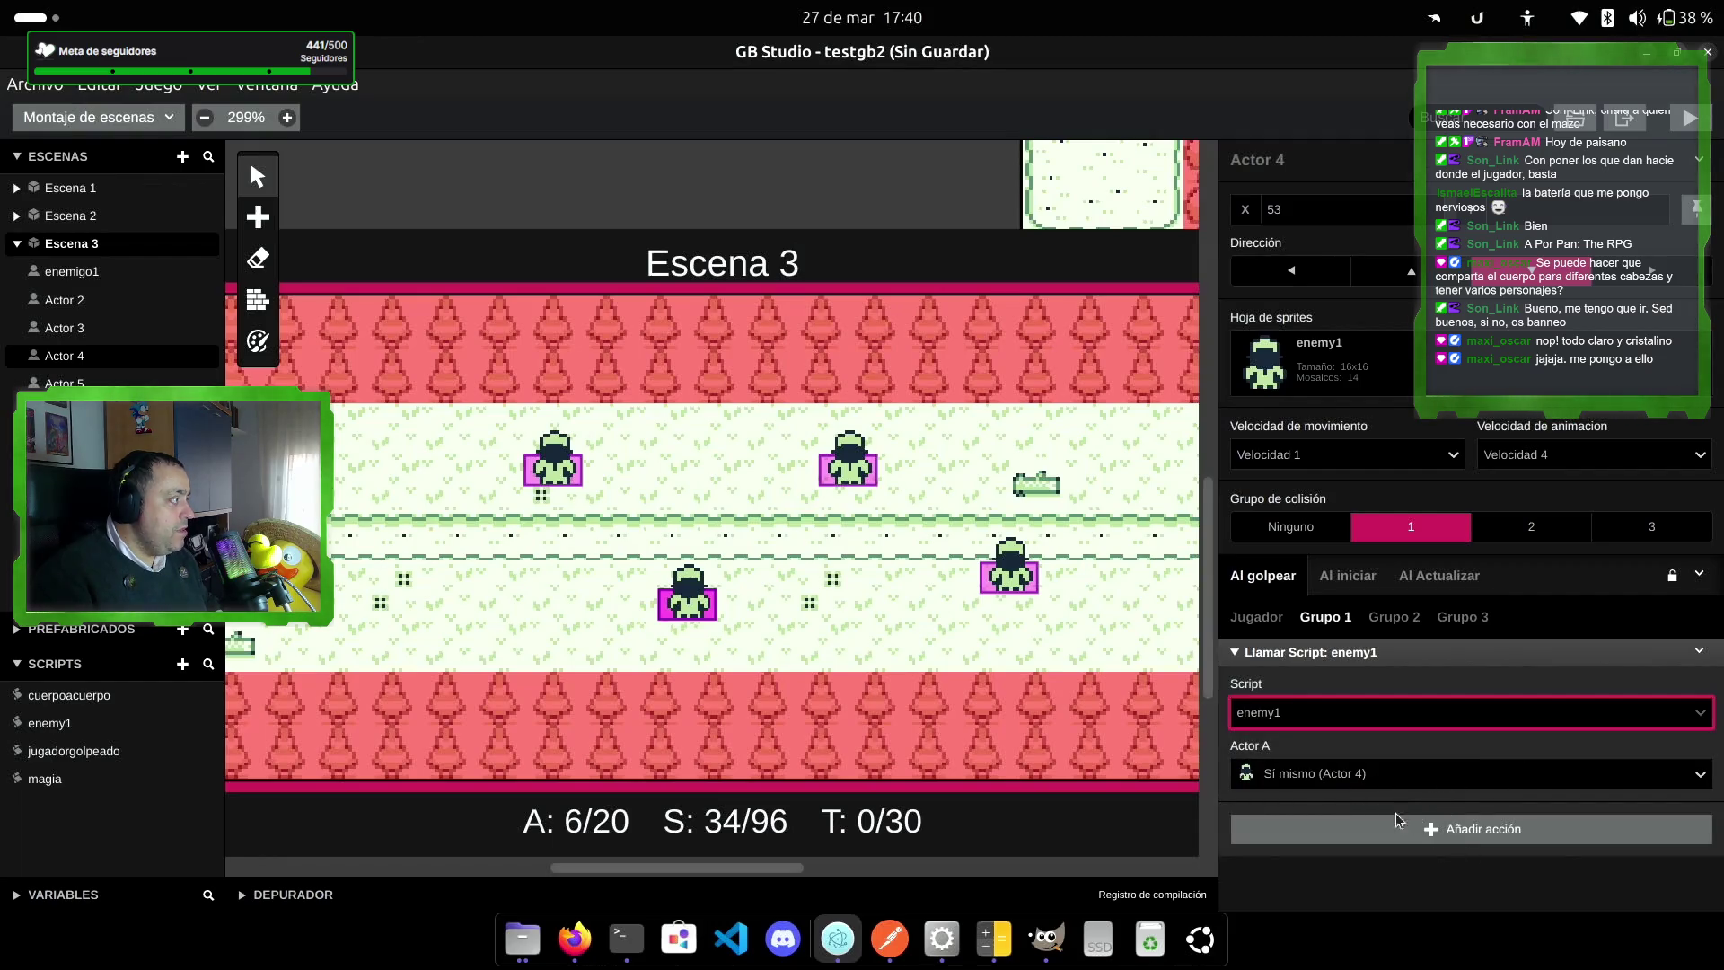
Step: Make Actor 4 call jugadorgolpeado when hit by the player
{"action": "left_click", "coordinate": [1276, 626]}
{"action": "left_click", "coordinate": [1512, 674]}
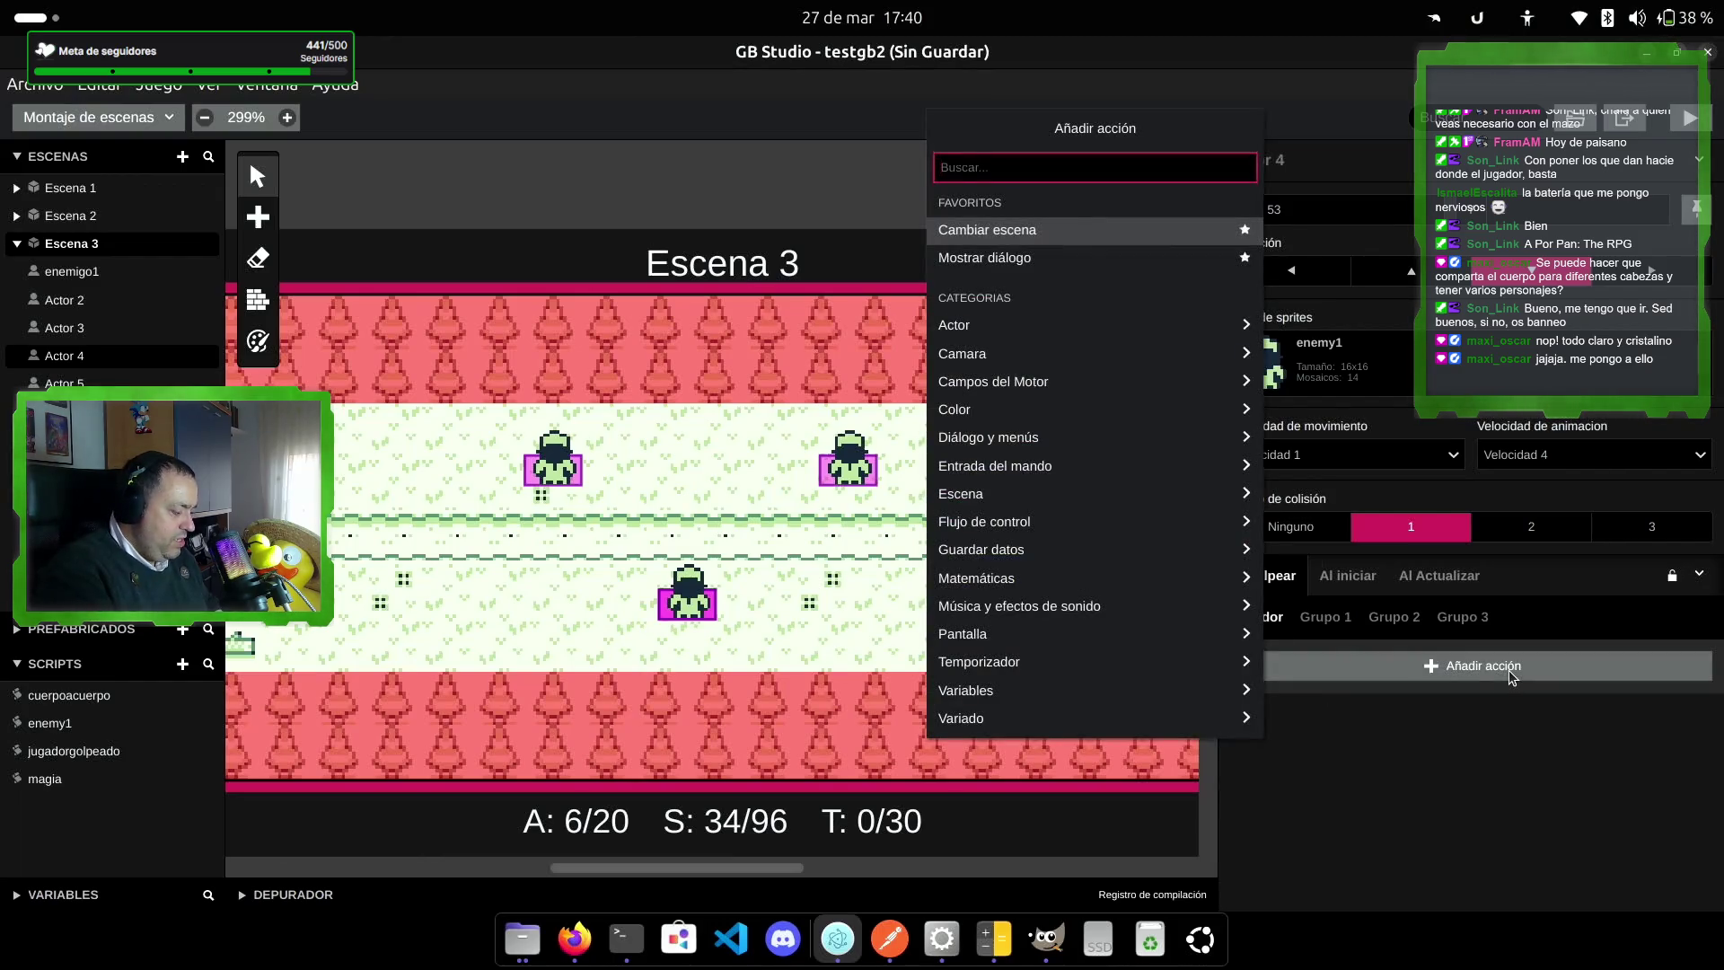
{"action": "type", "text": "llamar"}
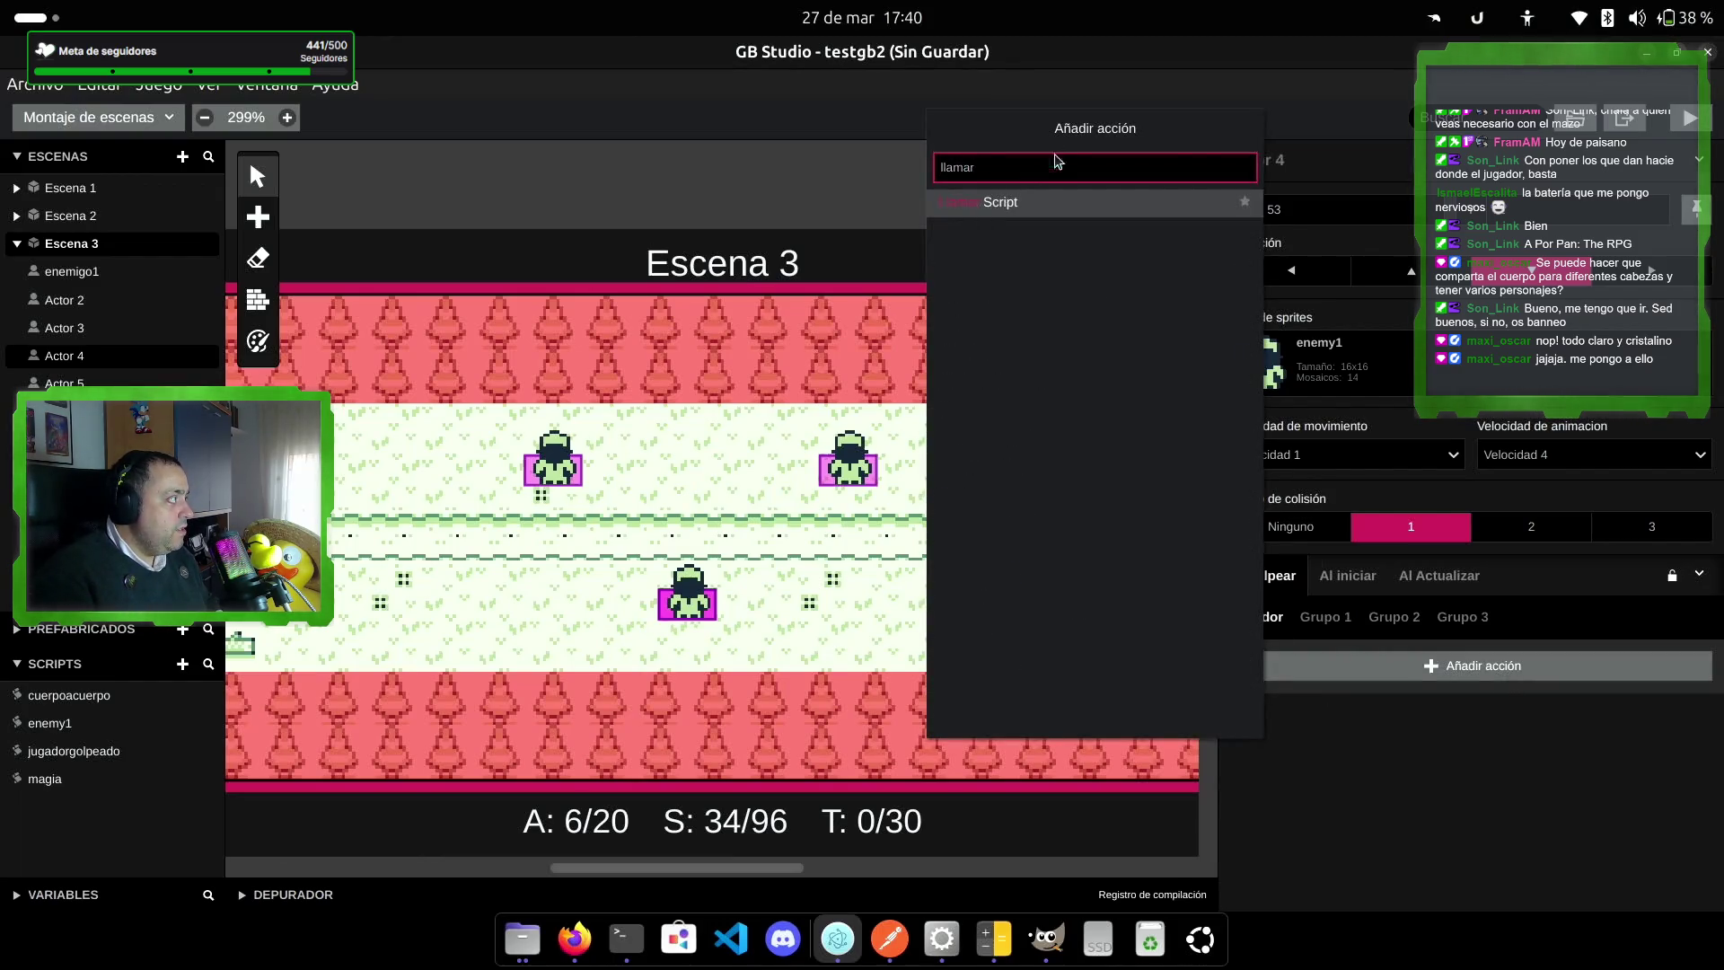
{"action": "left_click", "coordinate": [1063, 203]}
{"action": "left_click", "coordinate": [1381, 718]}
{"action": "left_click", "coordinate": [1347, 813]}
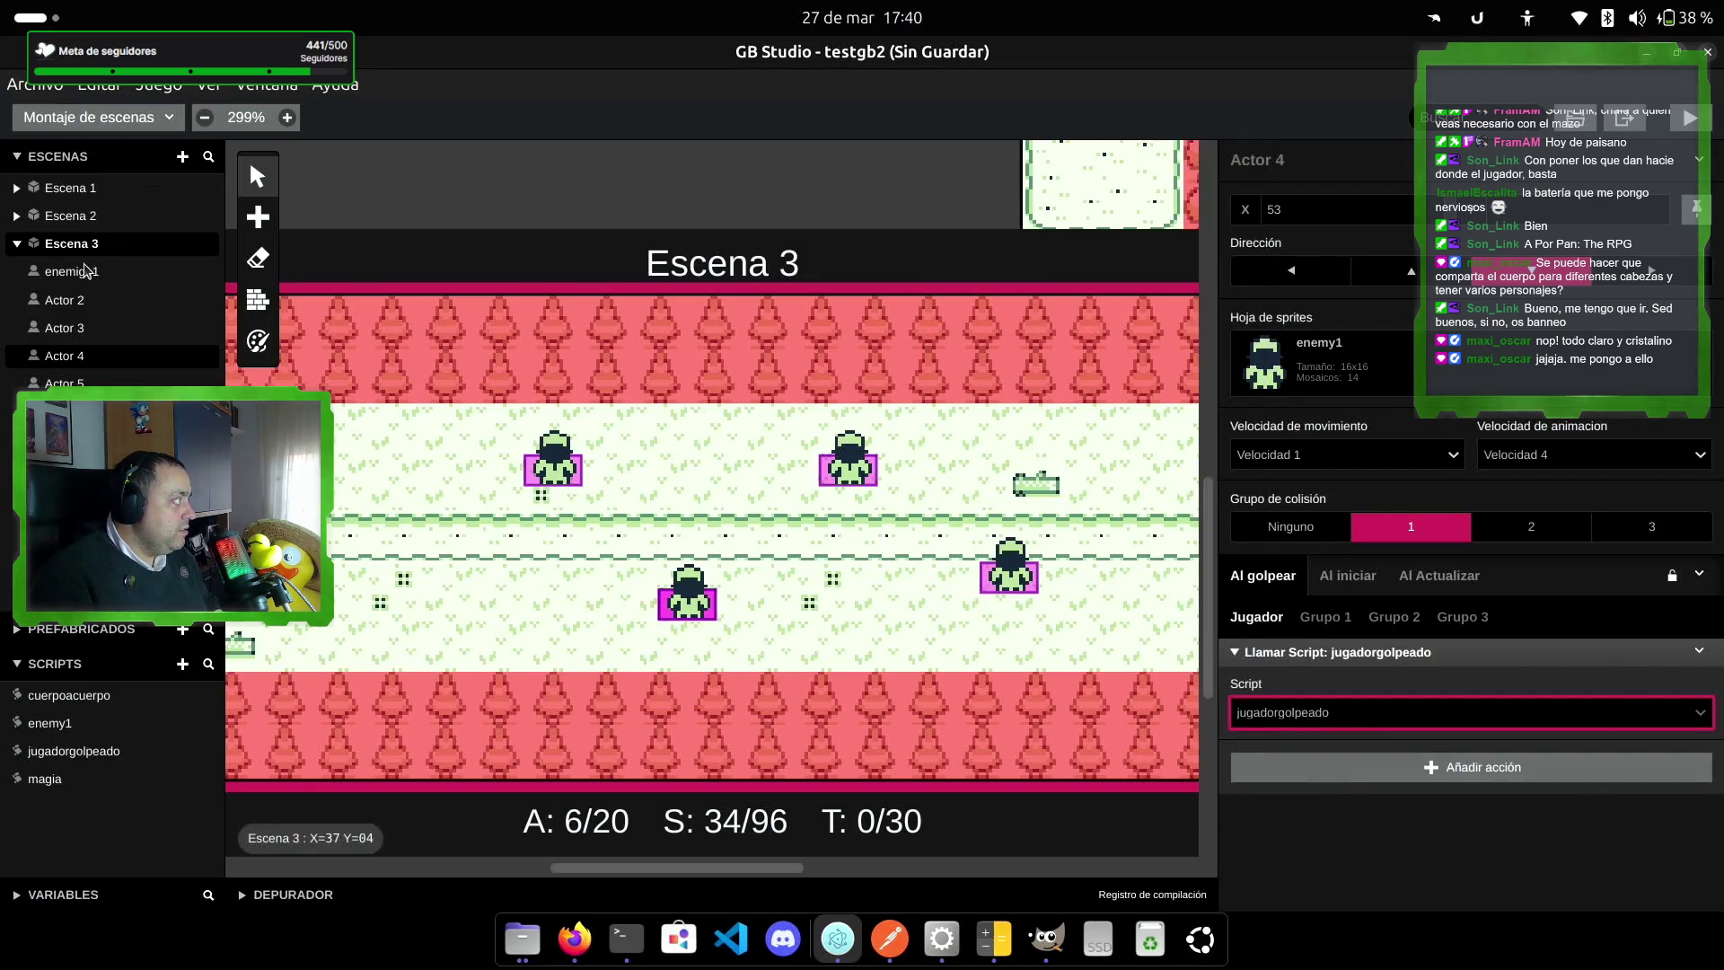
{"action": "left_click", "coordinate": [67, 383]}
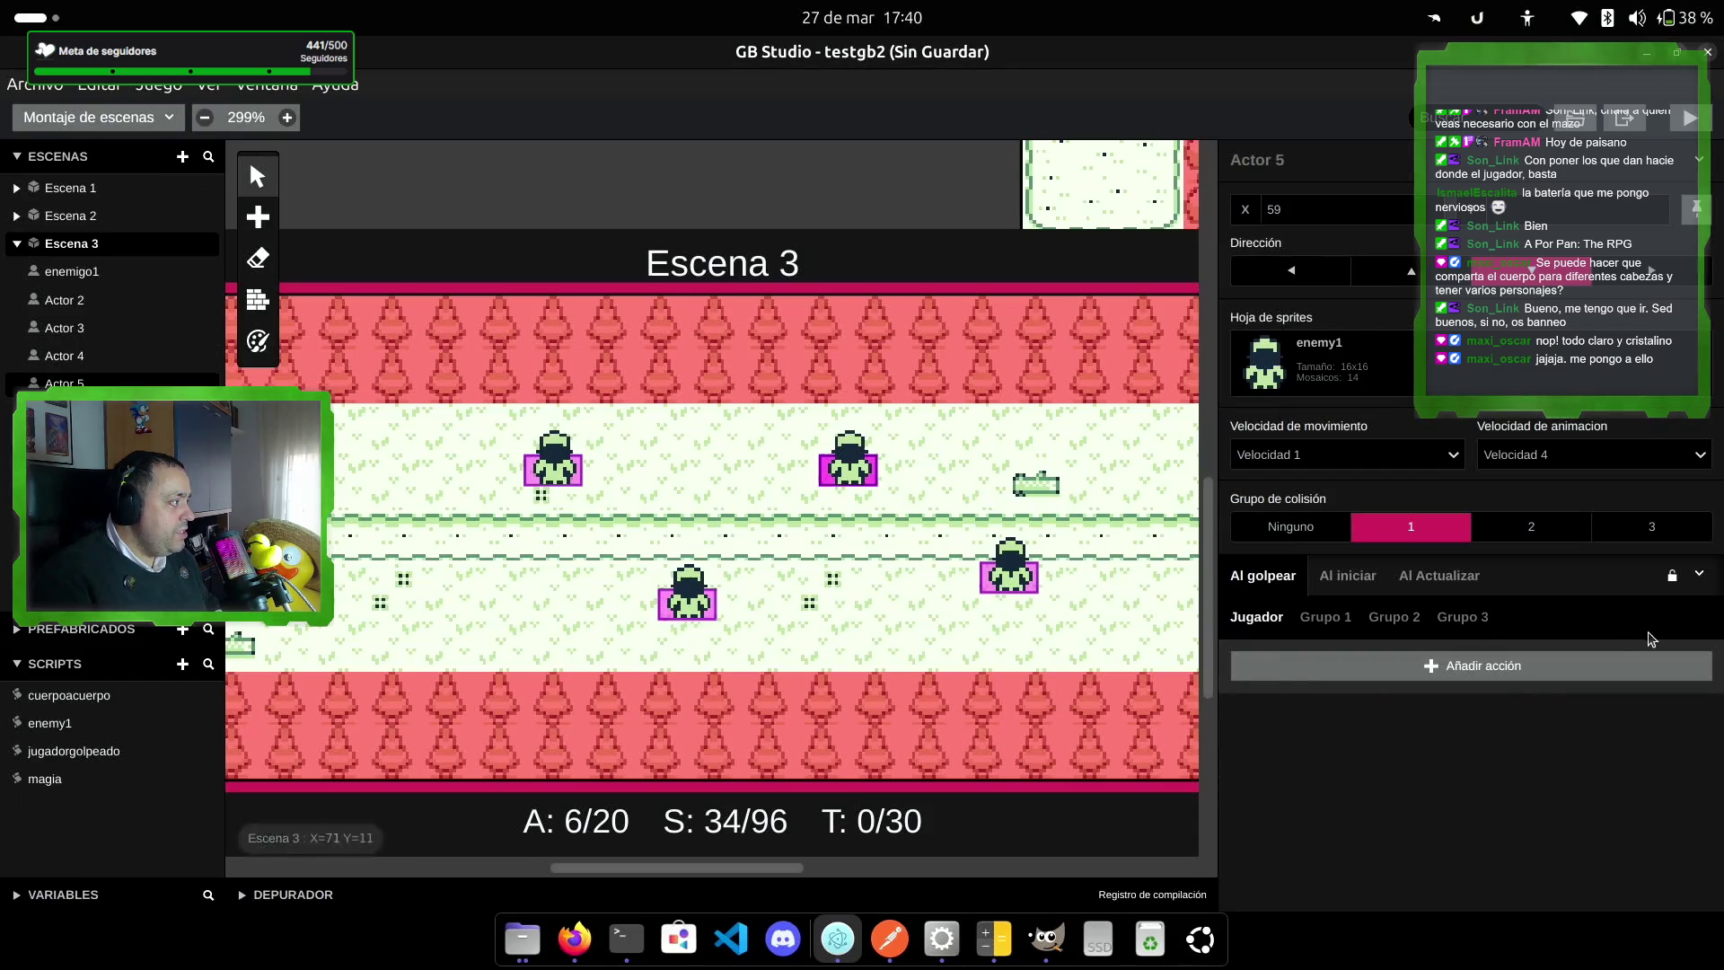
Step: Make Actor 5 call jugadorgolpeado when hit by the player
{"action": "left_click", "coordinate": [1470, 665]}
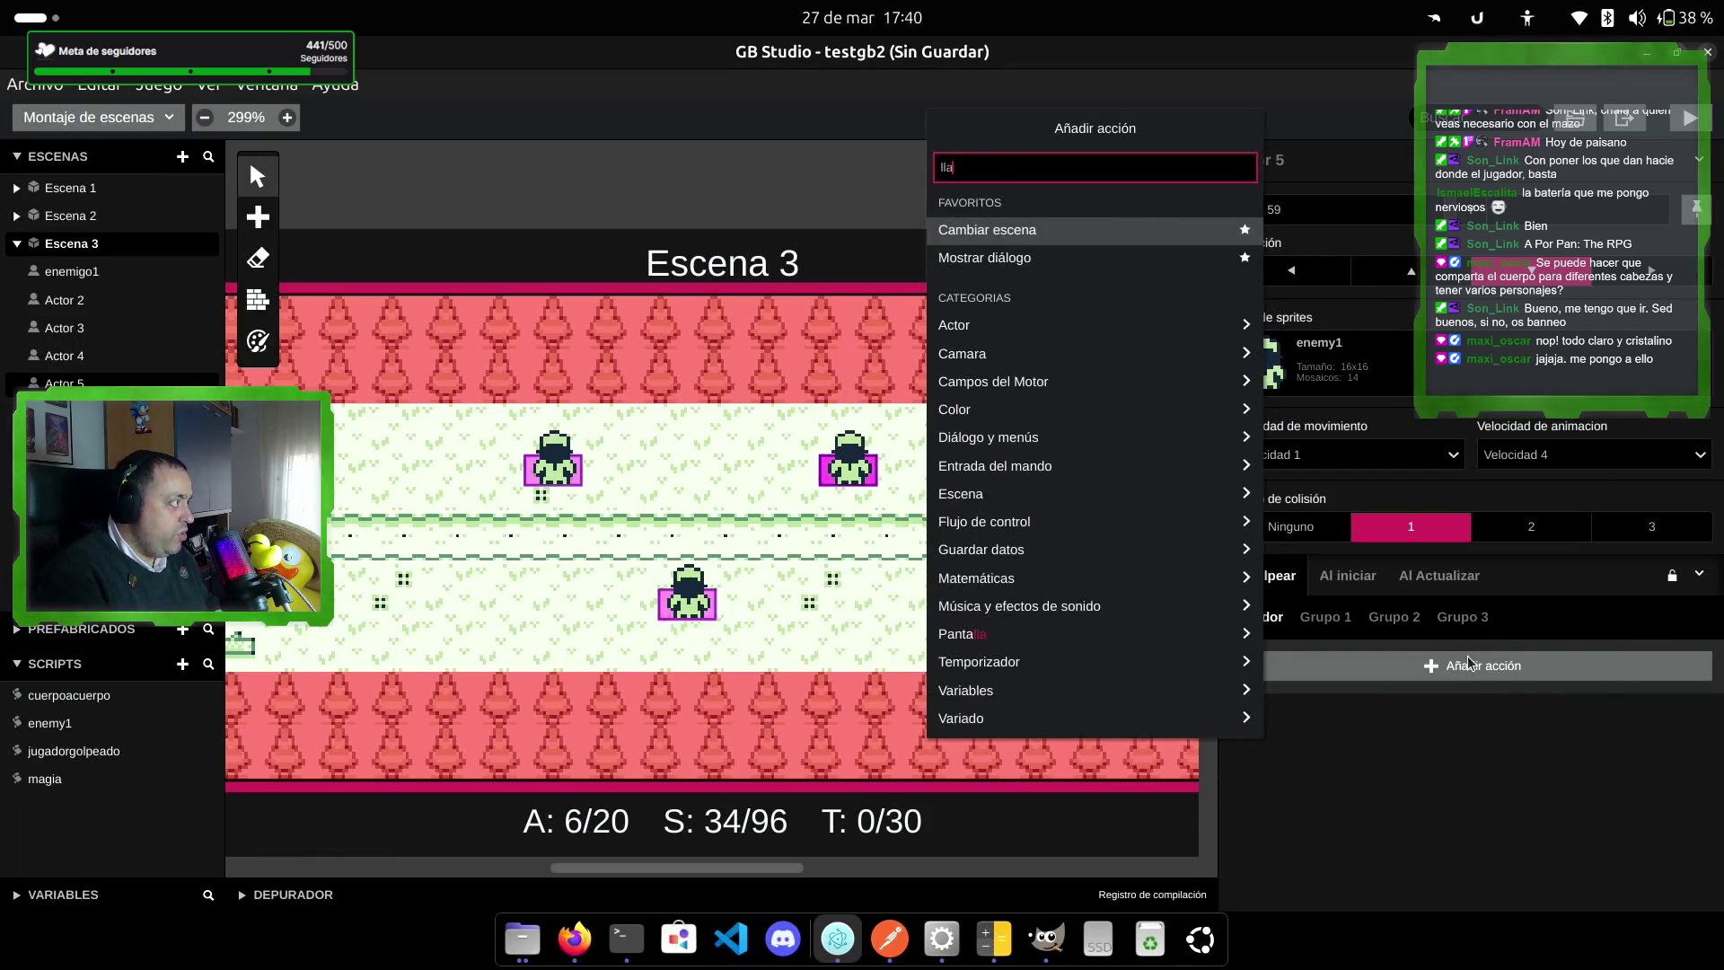
{"action": "type", "text": "mar"}
{"action": "key", "text": "Return"}
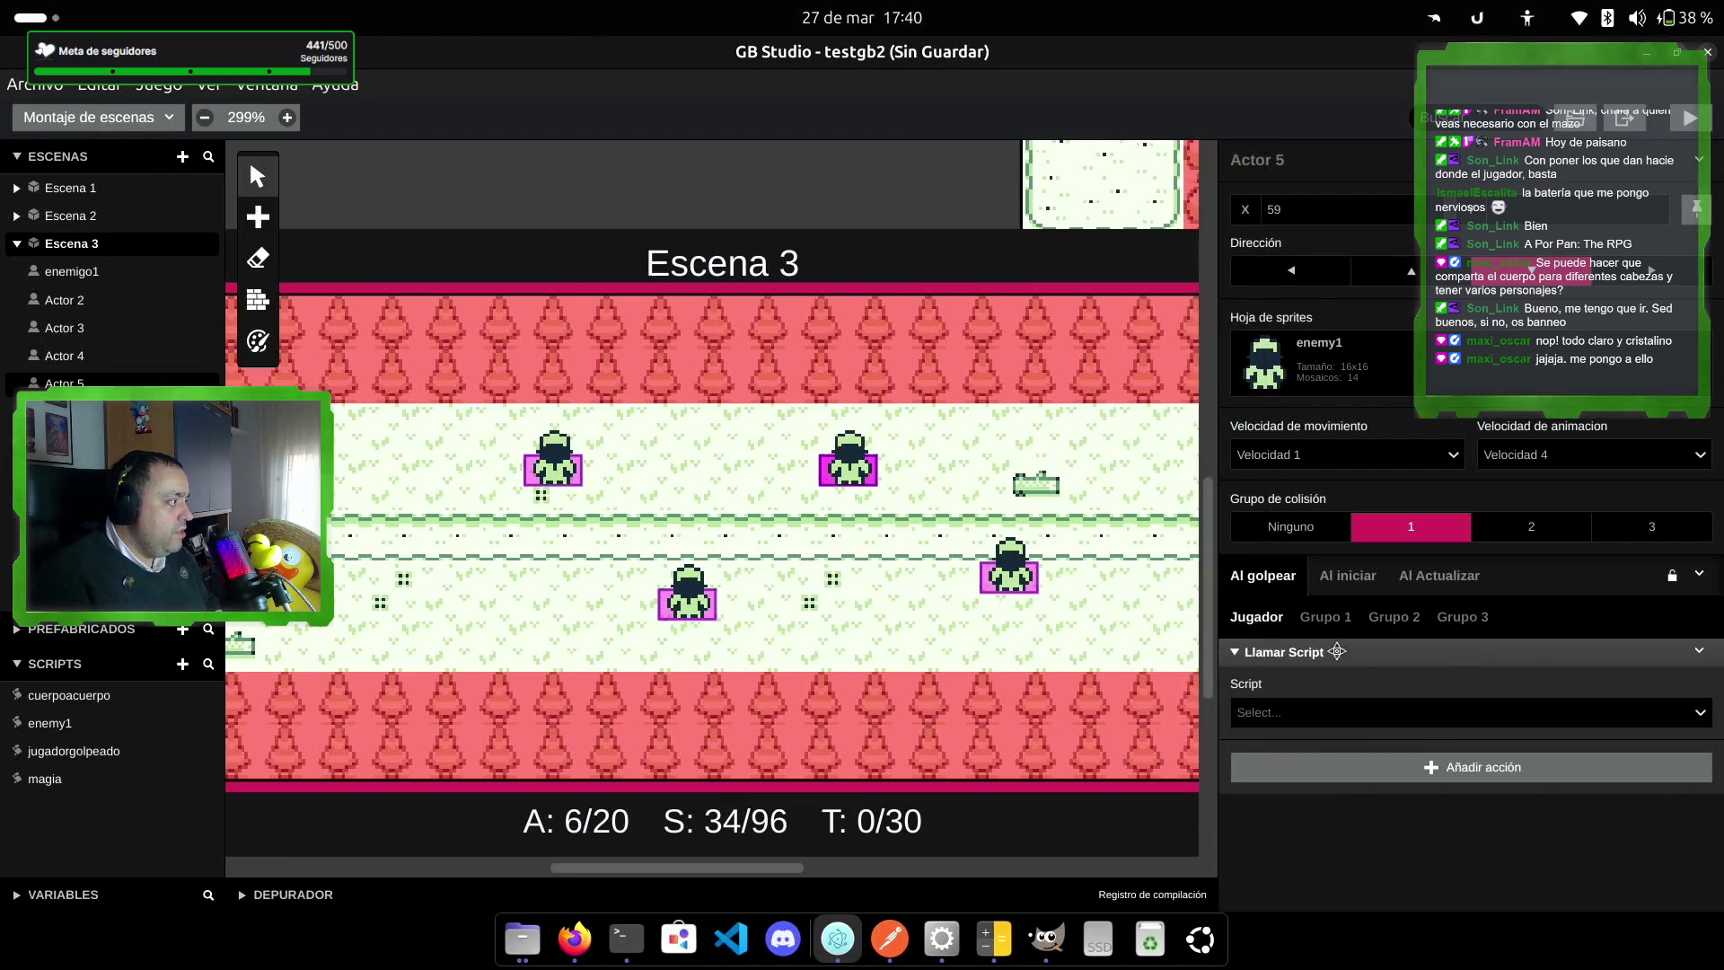
{"action": "left_click", "coordinate": [1333, 711]}
{"action": "left_click", "coordinate": [1338, 813]}
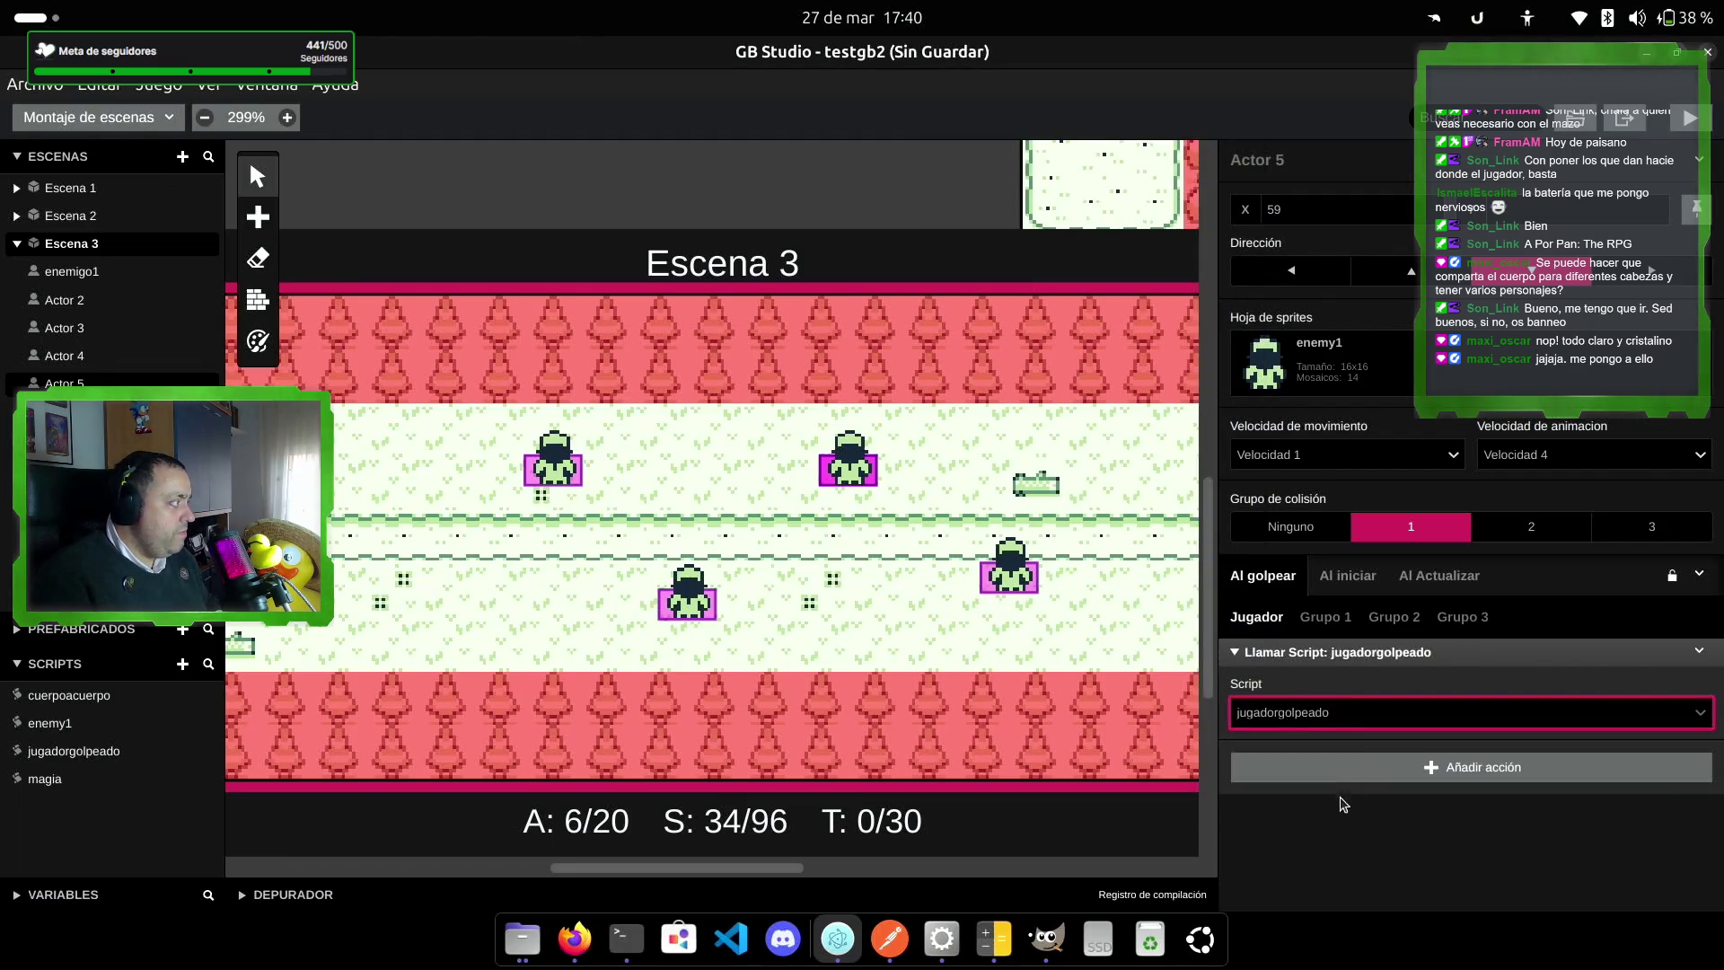
Step: Make Actor 5 call enemy1 when struck by group 1
{"action": "left_click", "coordinate": [1339, 618]}
{"action": "left_click", "coordinate": [1390, 667]}
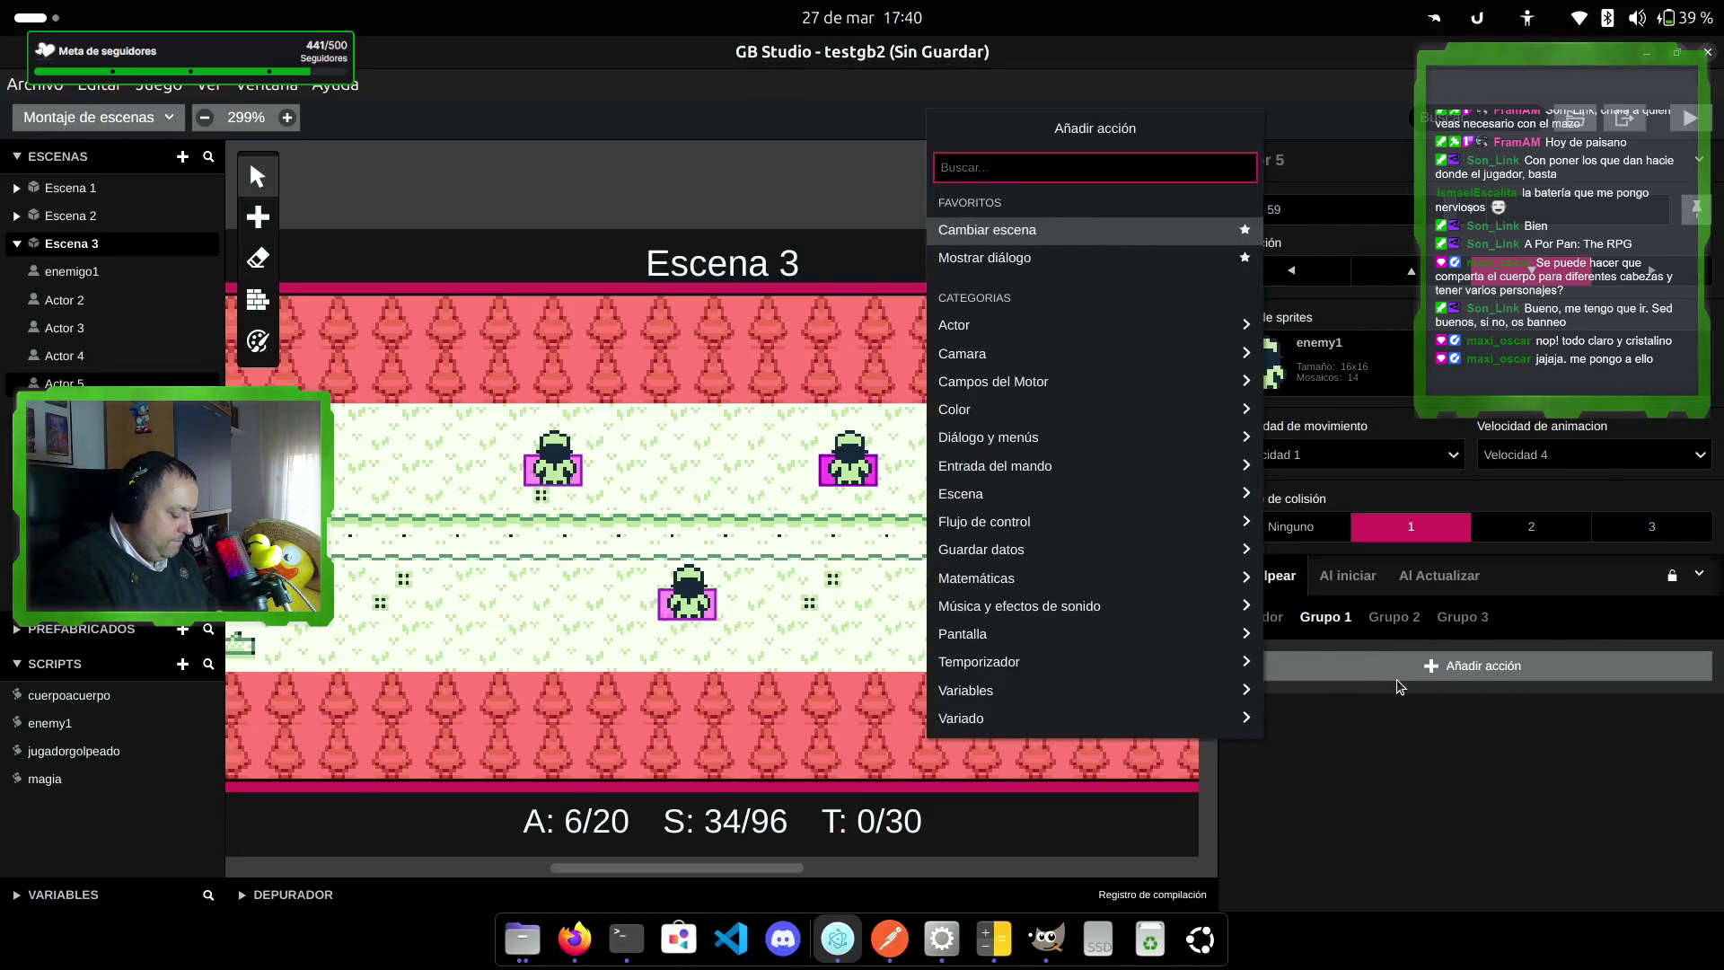
{"action": "type", "text": "llame"}
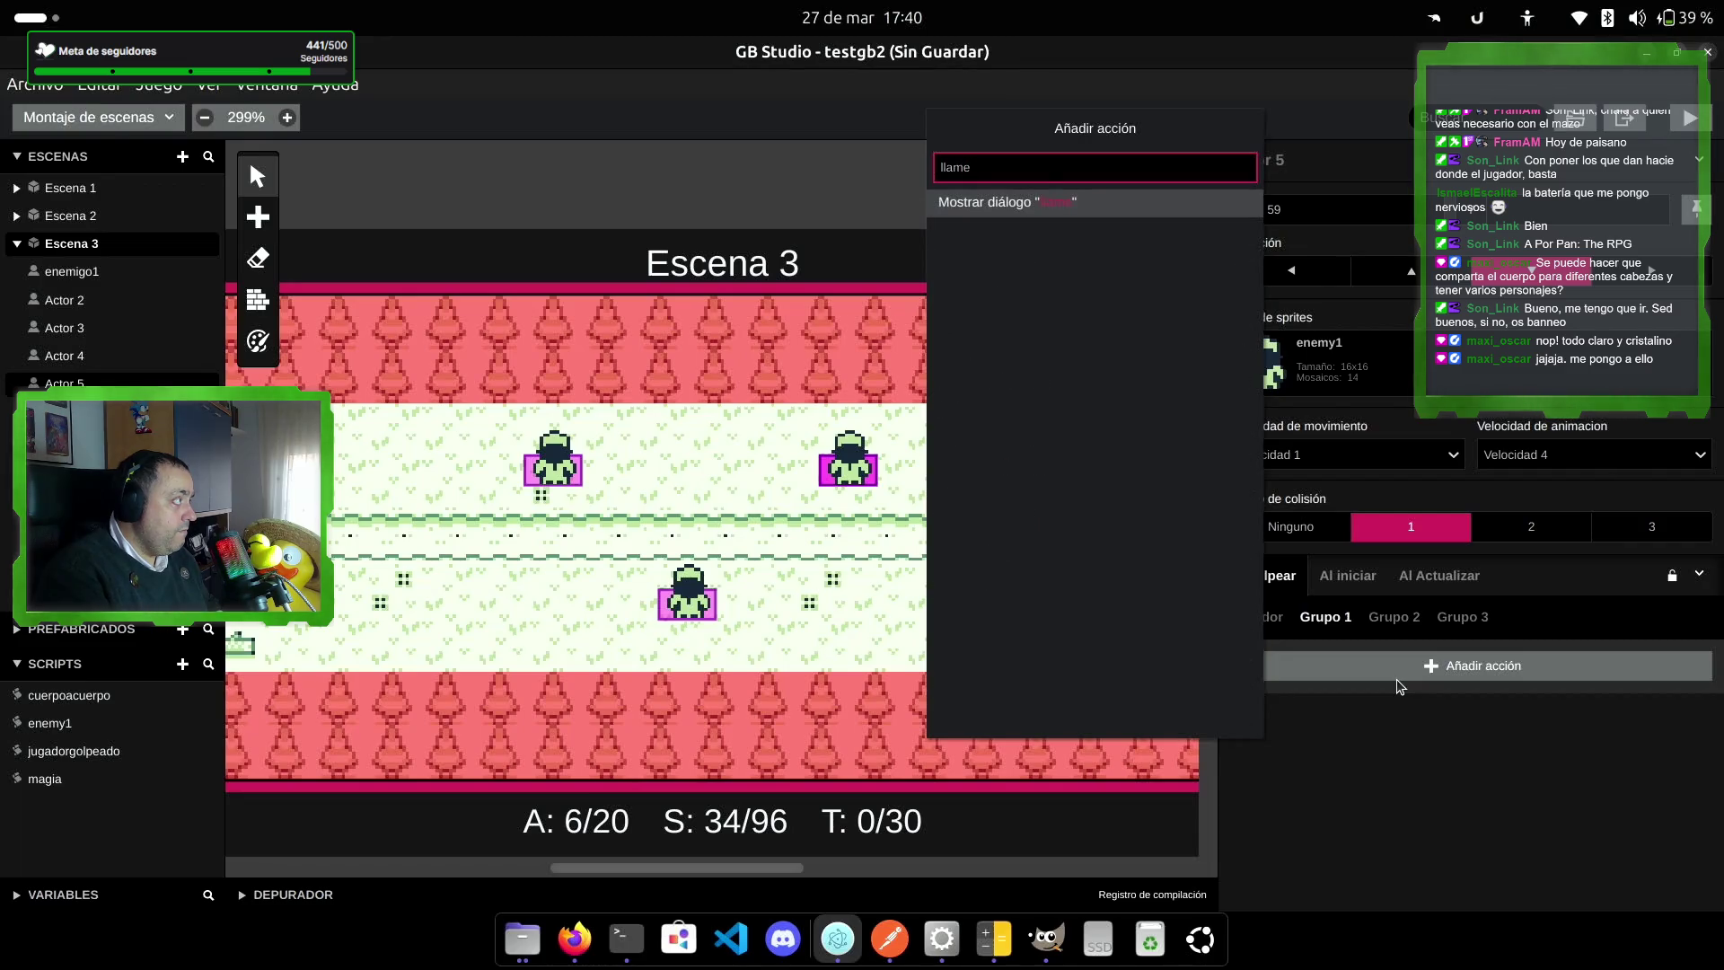
{"action": "key", "text": "BackSpace"}
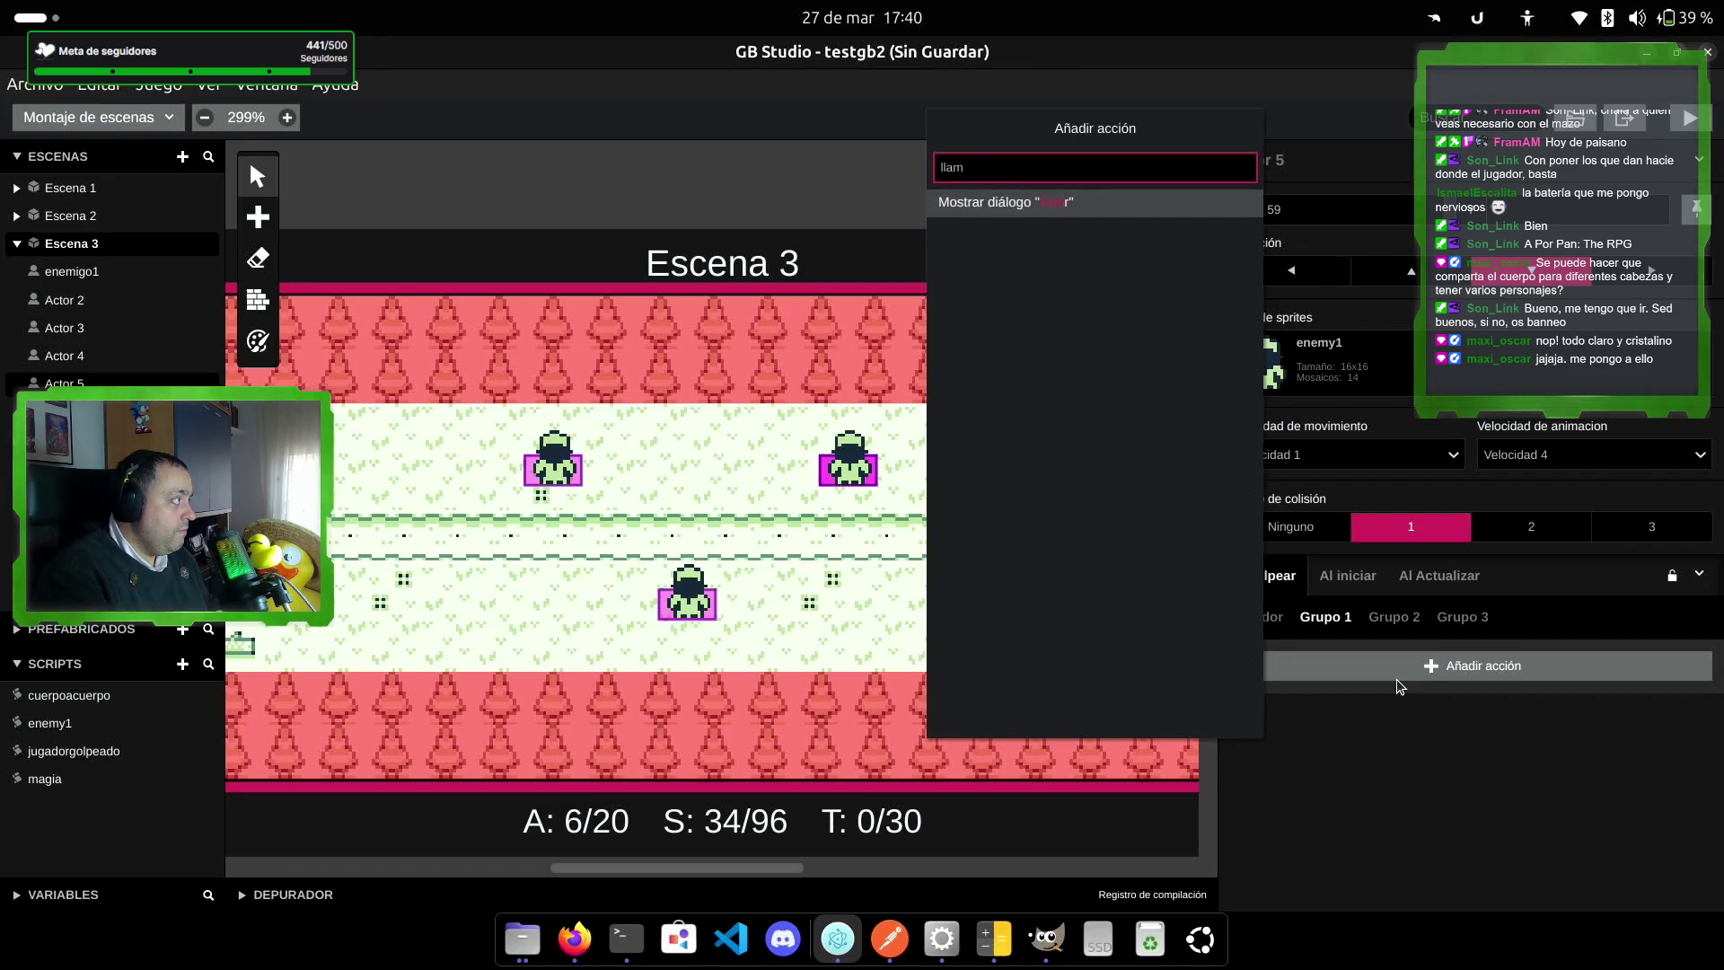
{"action": "key", "text": "Return"}
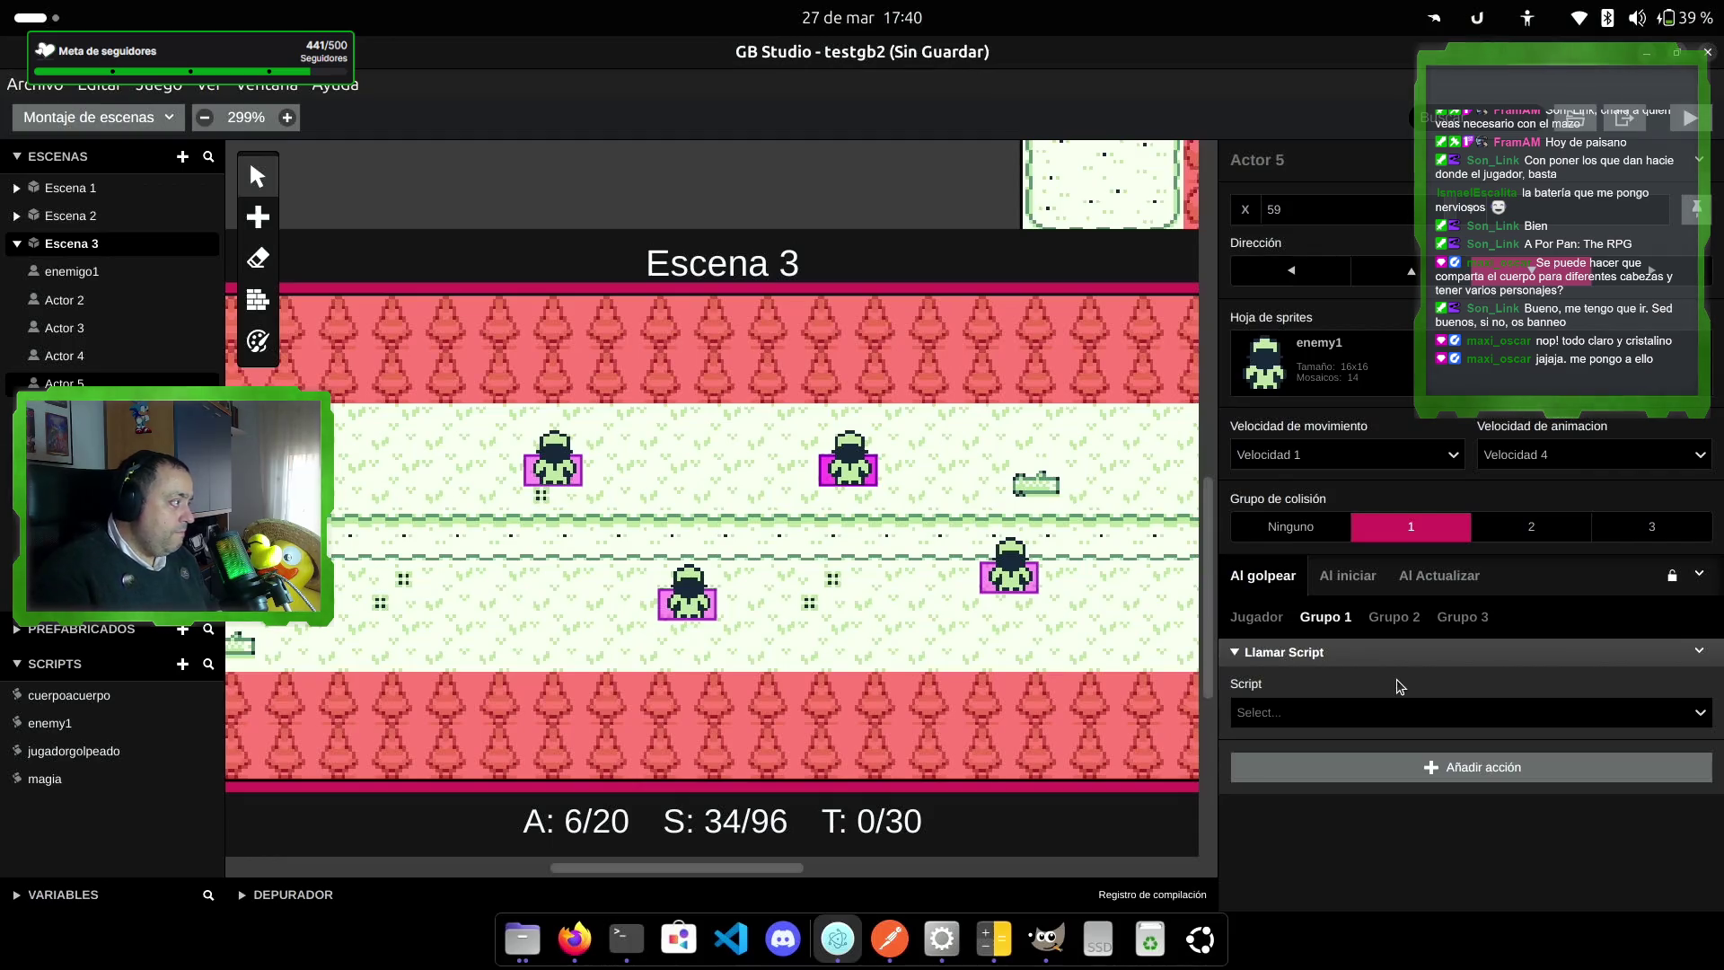
{"action": "left_click", "coordinate": [1440, 716]}
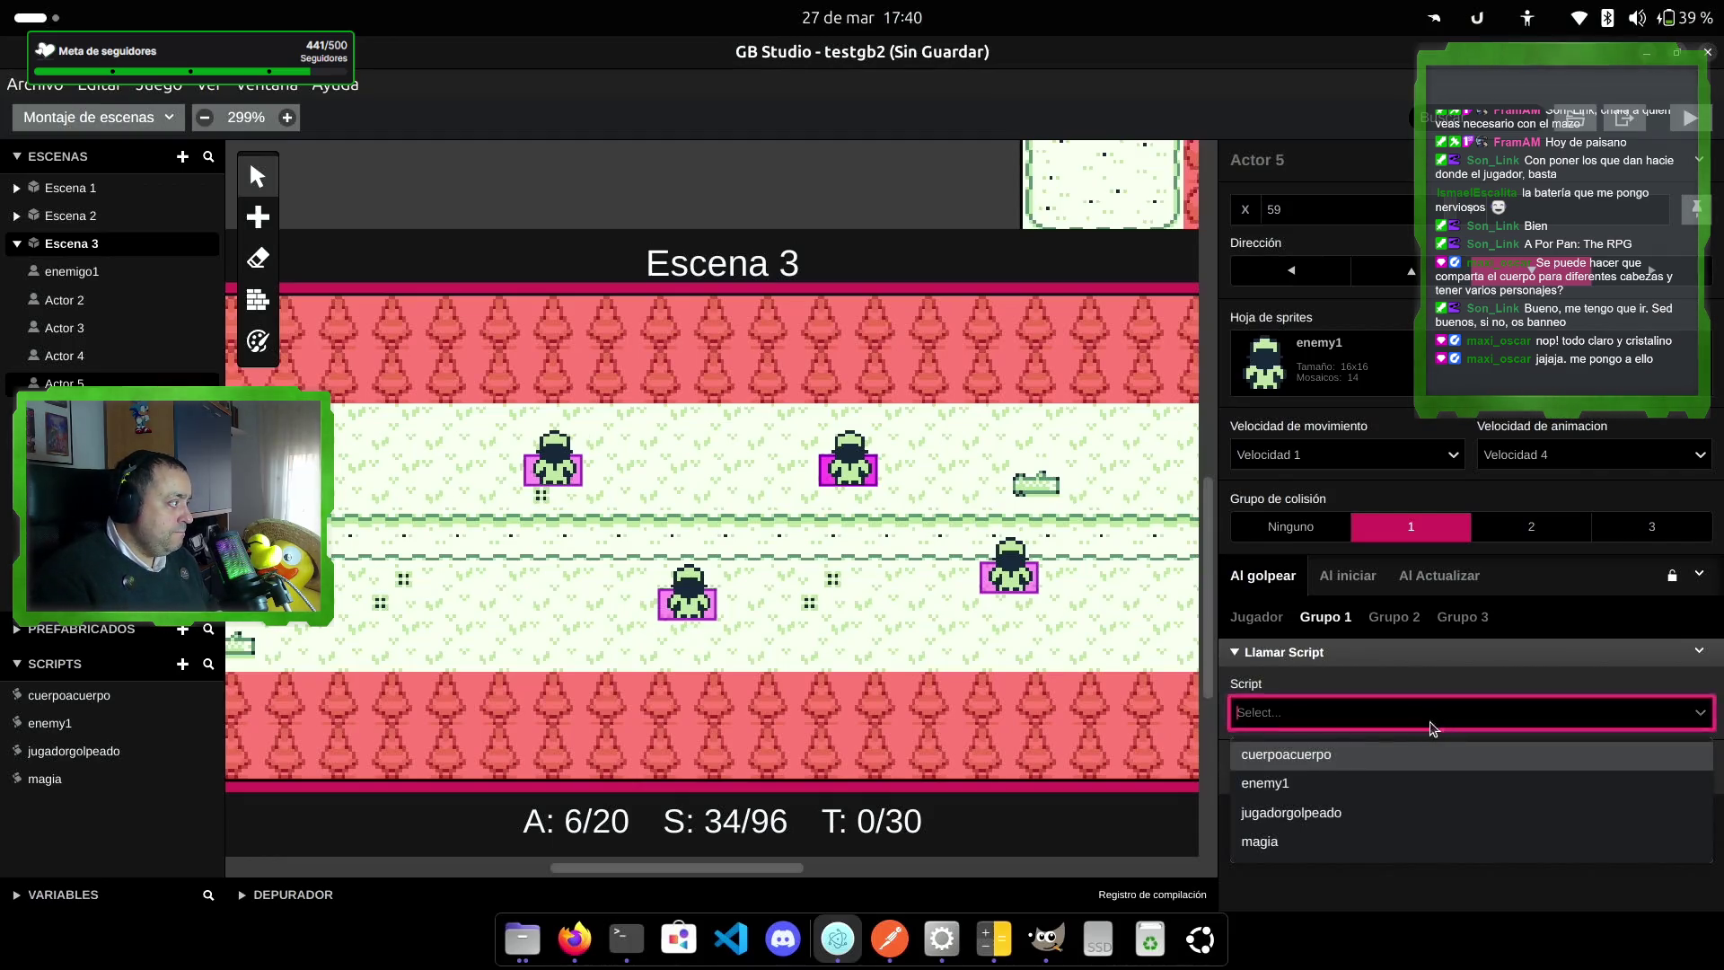
{"action": "left_click", "coordinate": [1406, 777]}
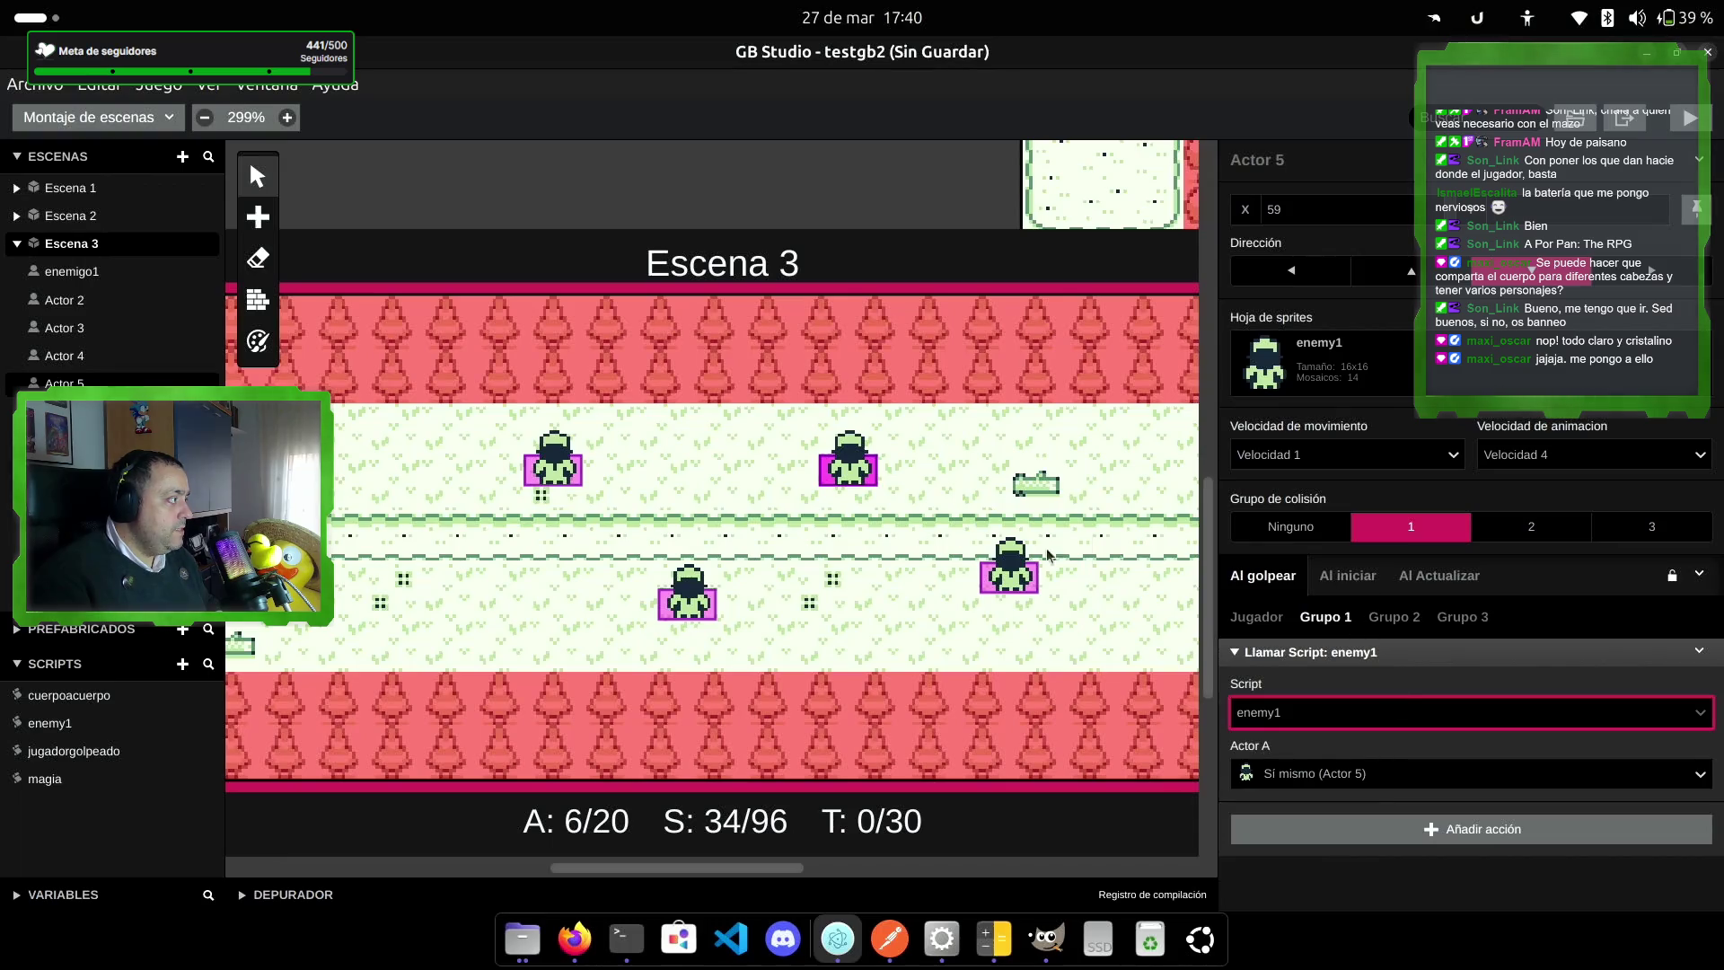
Step: Make Actor 6 call enemy1 when struck by group 1
{"action": "left_click", "coordinate": [1157, 553]}
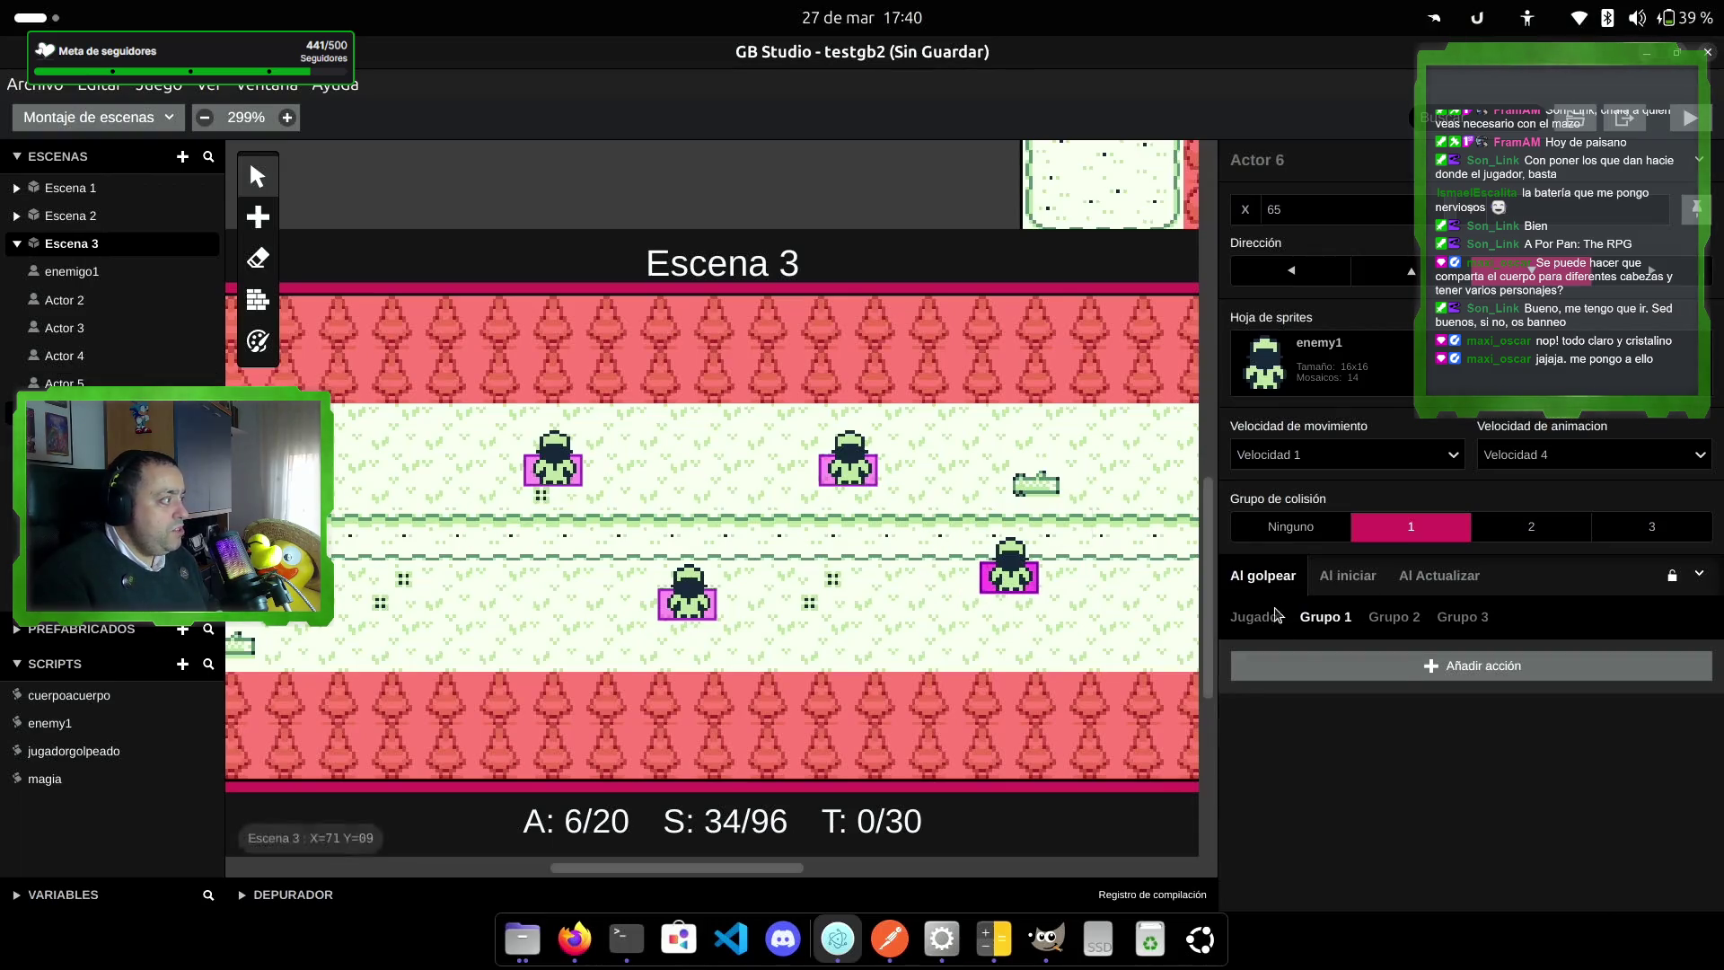
{"action": "left_click", "coordinate": [1401, 666]}
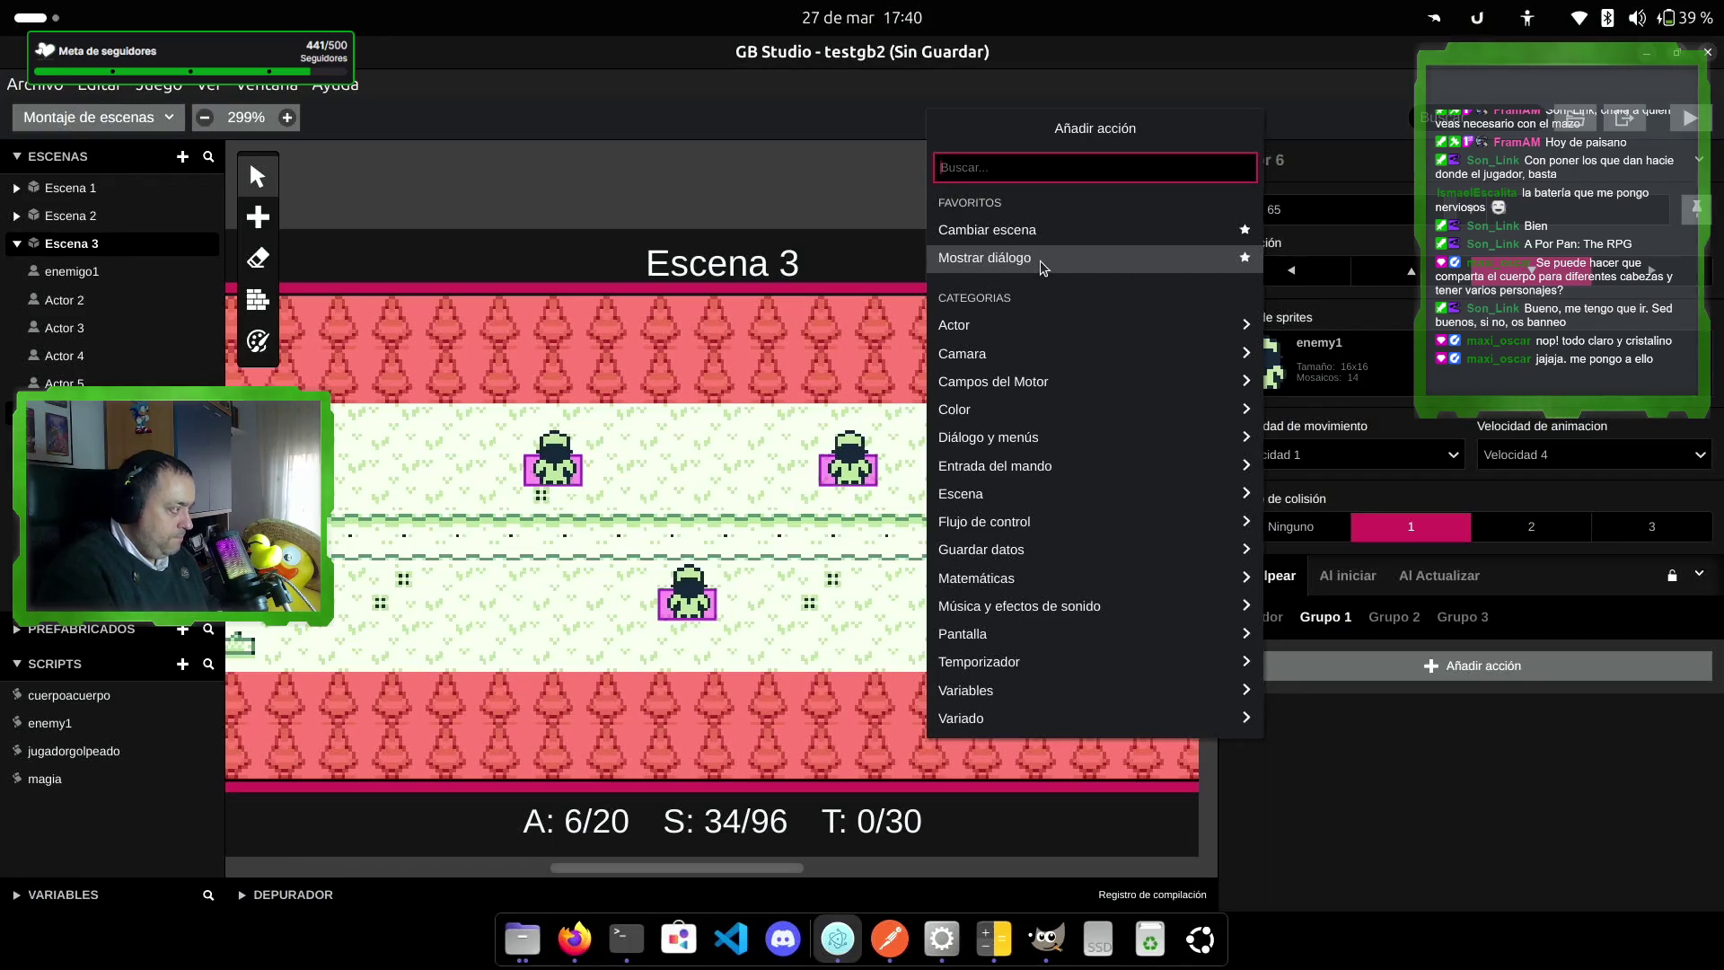
{"action": "type", "text": "llamar"}
{"action": "key", "text": "Return"}
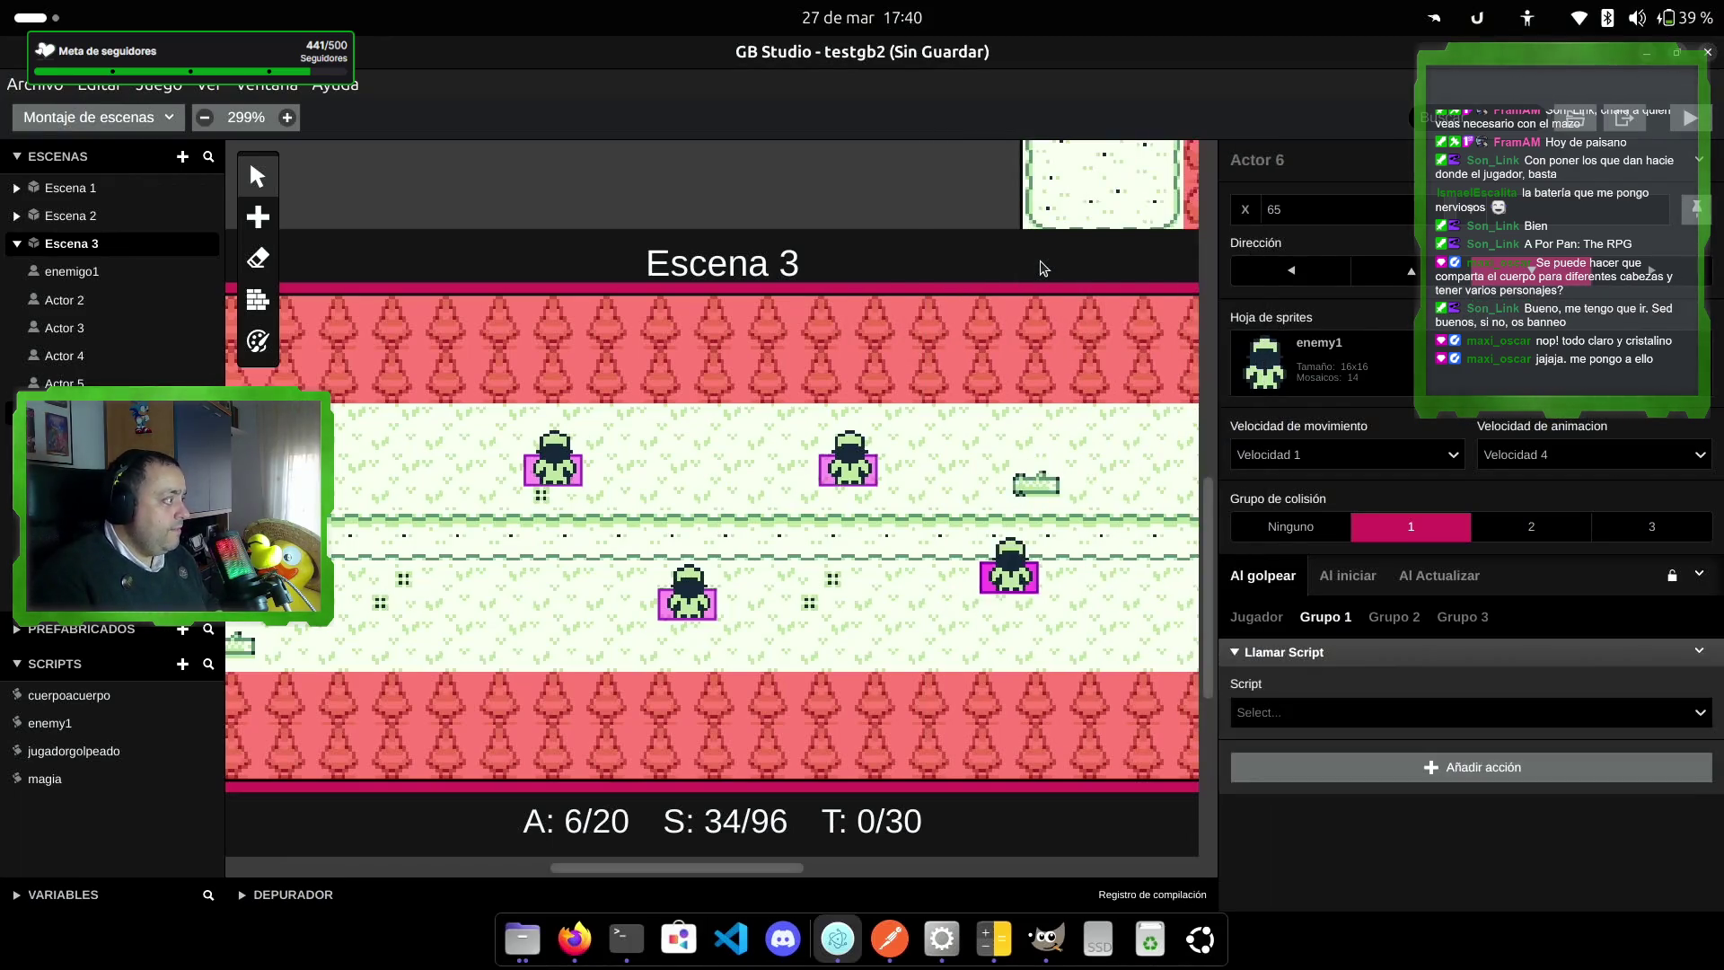
{"action": "left_click", "coordinate": [1291, 709]}
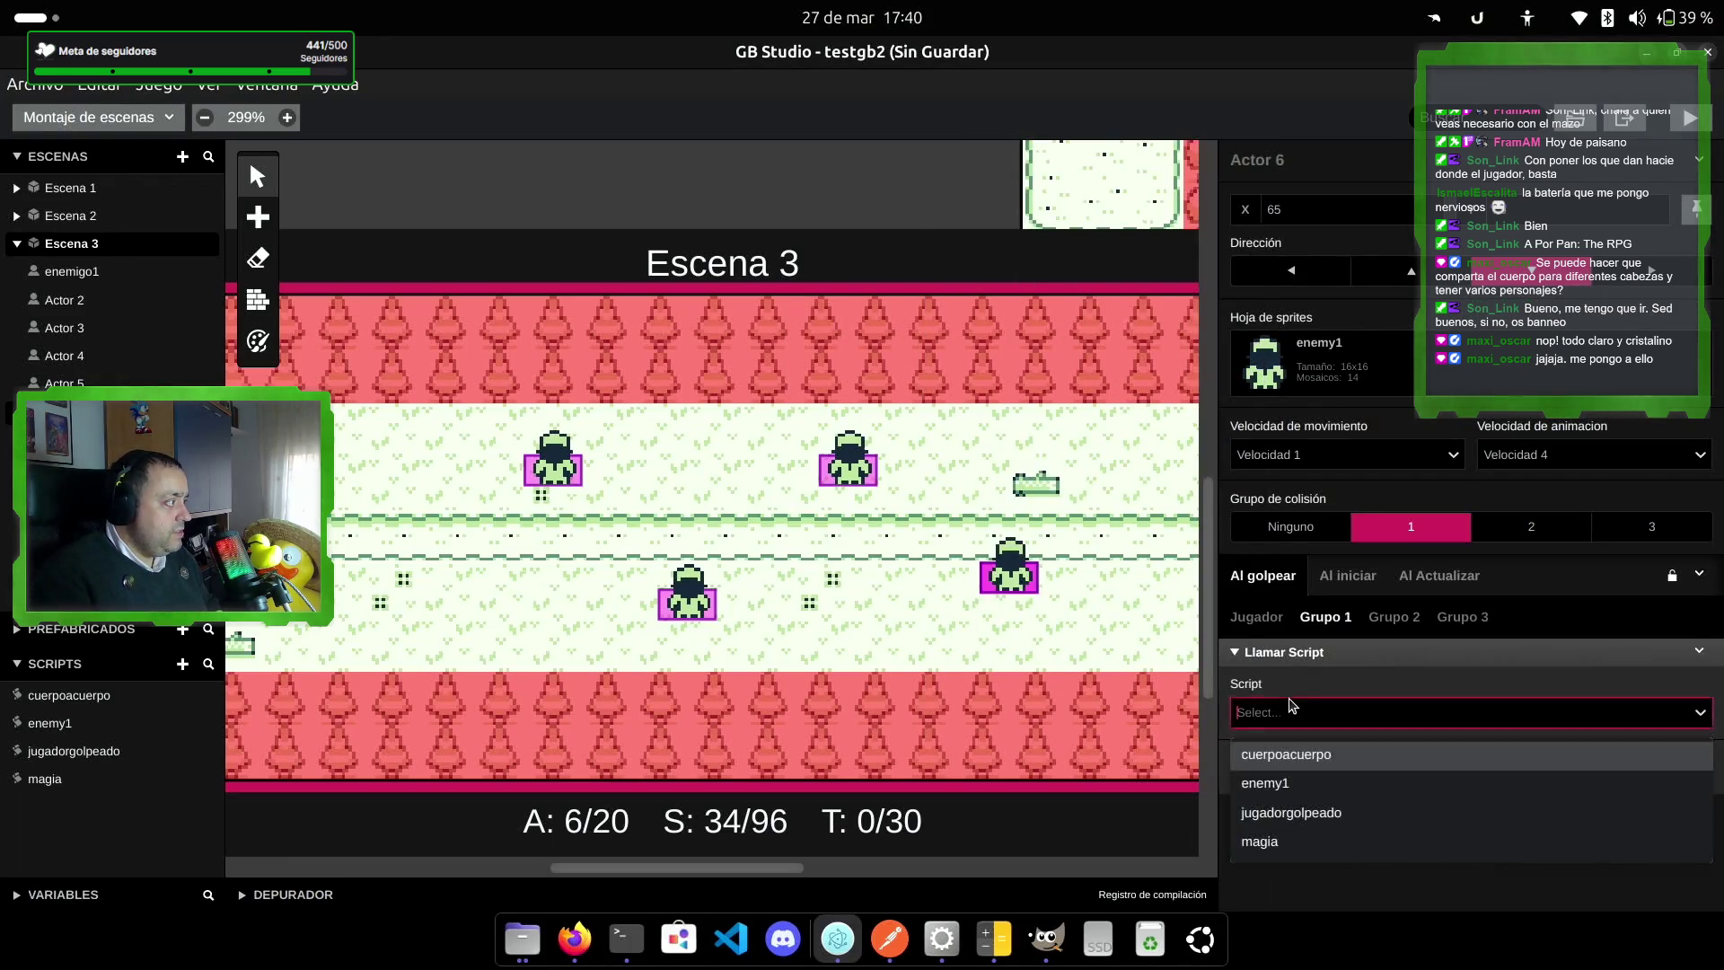
{"action": "left_click", "coordinate": [1325, 813]}
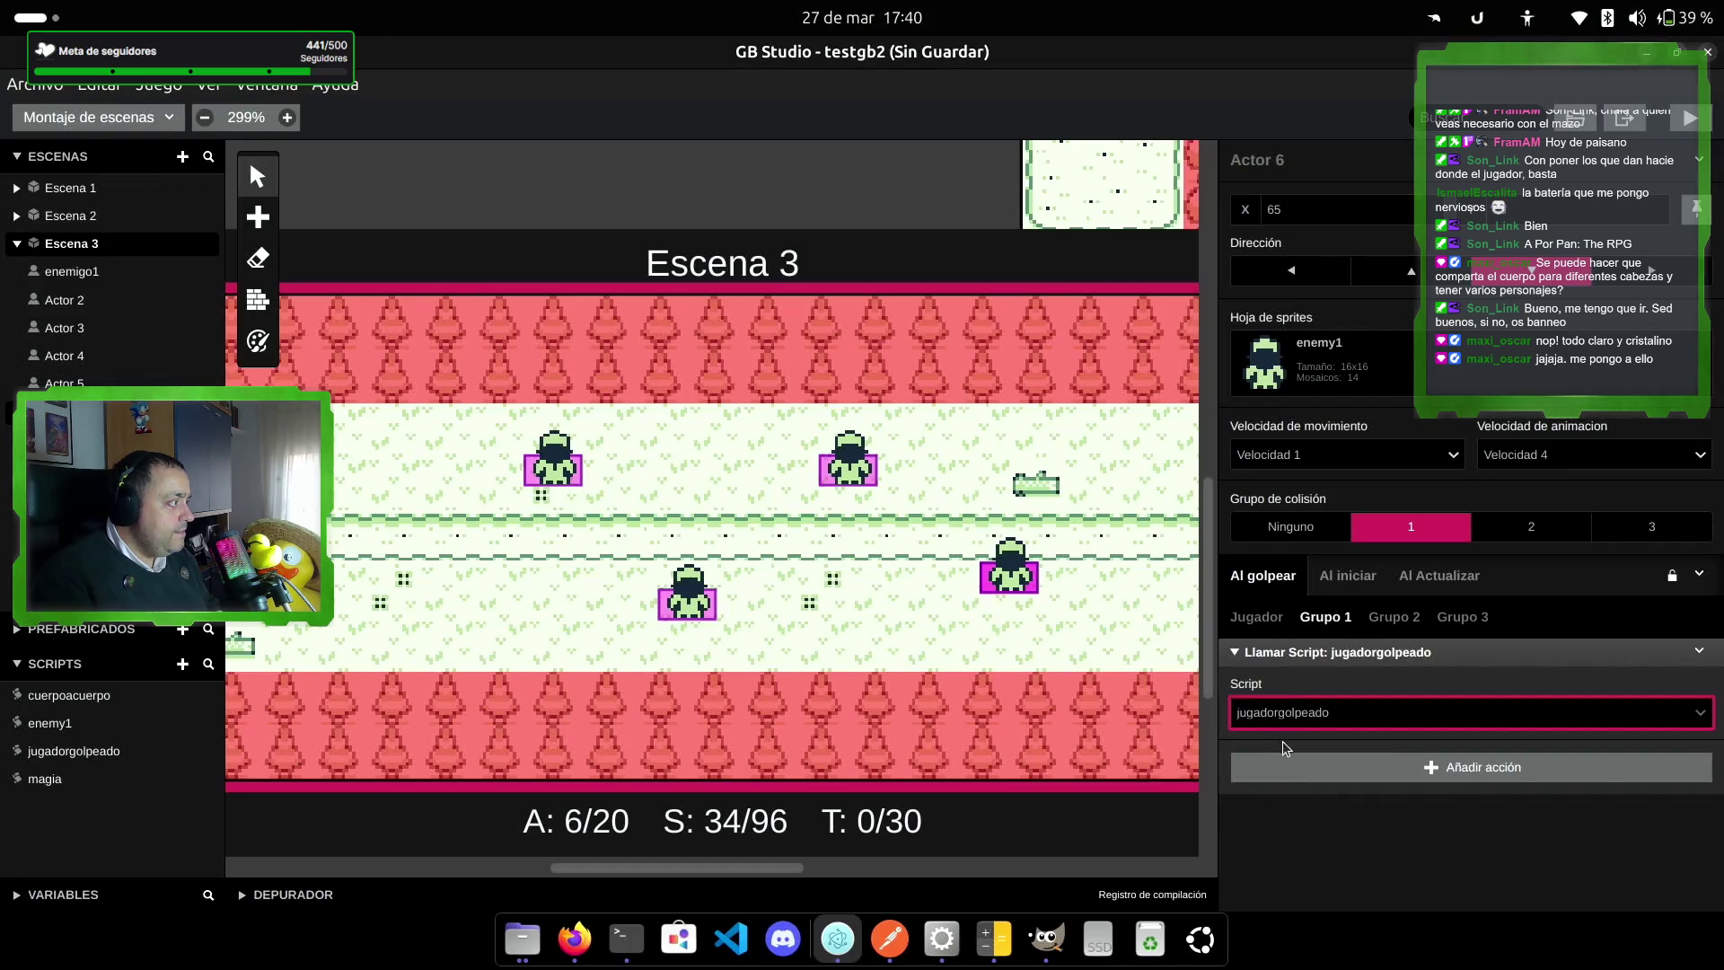
{"action": "left_click", "coordinate": [1352, 713]}
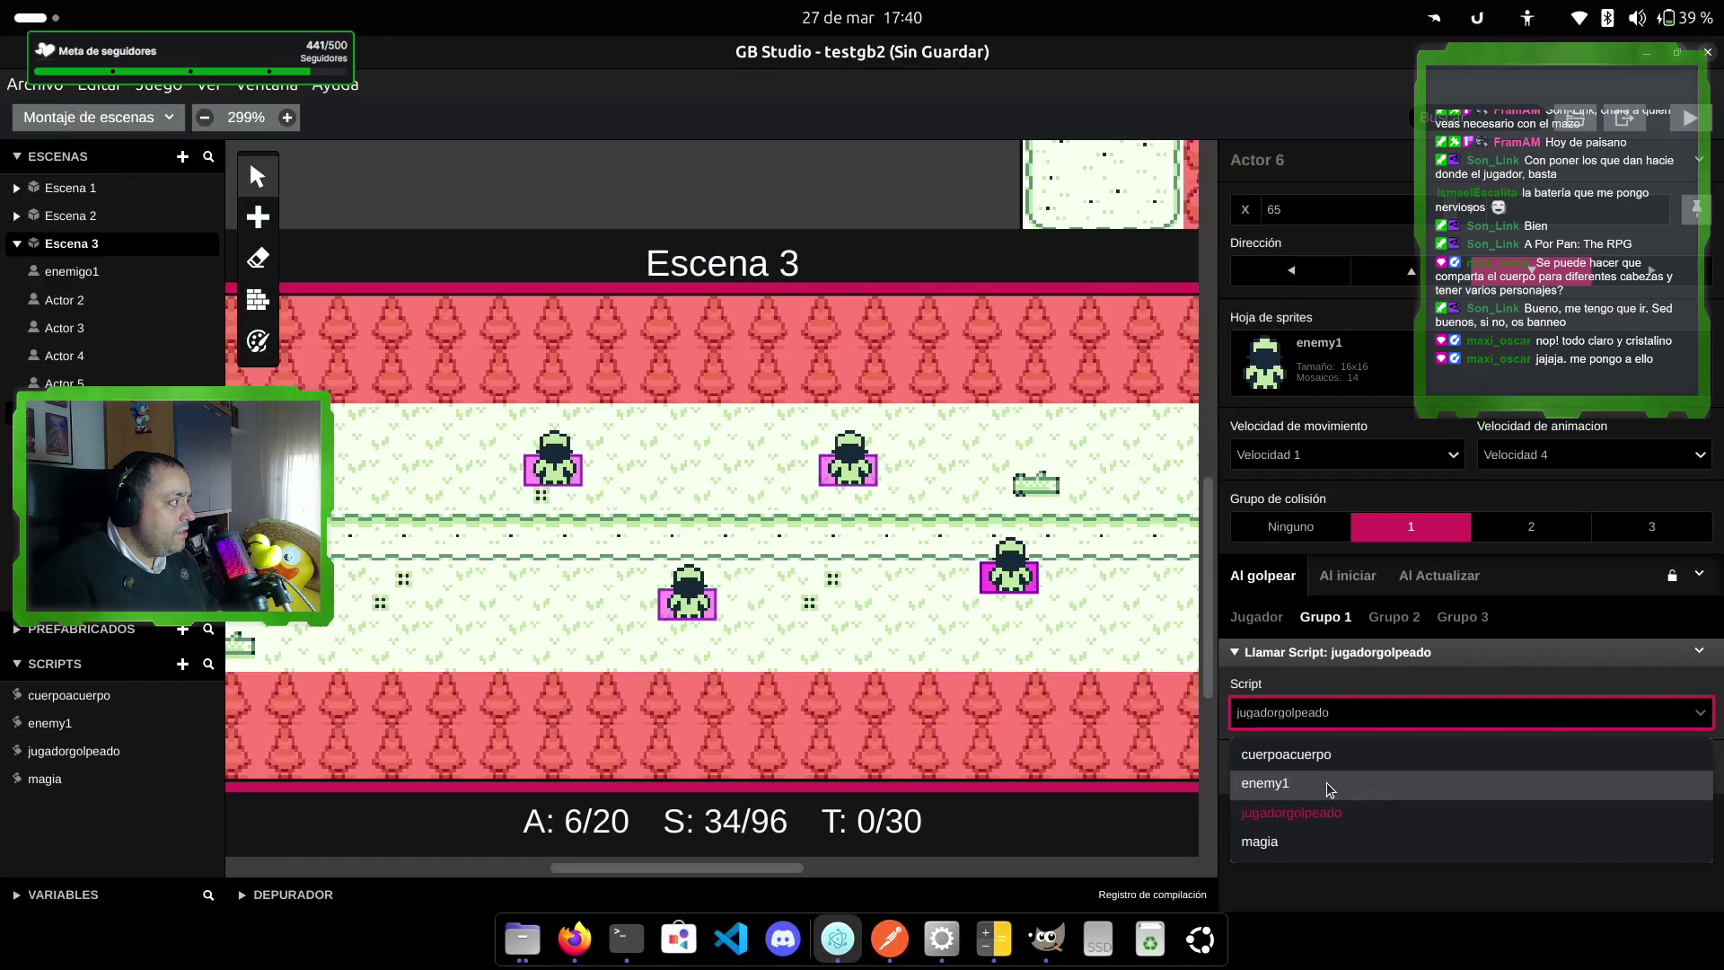
{"action": "left_click", "coordinate": [1330, 786]}
Step: Make Actor 6 call jugadorgolpeado on player hits, then run the game to test
{"action": "left_click", "coordinate": [1287, 620]}
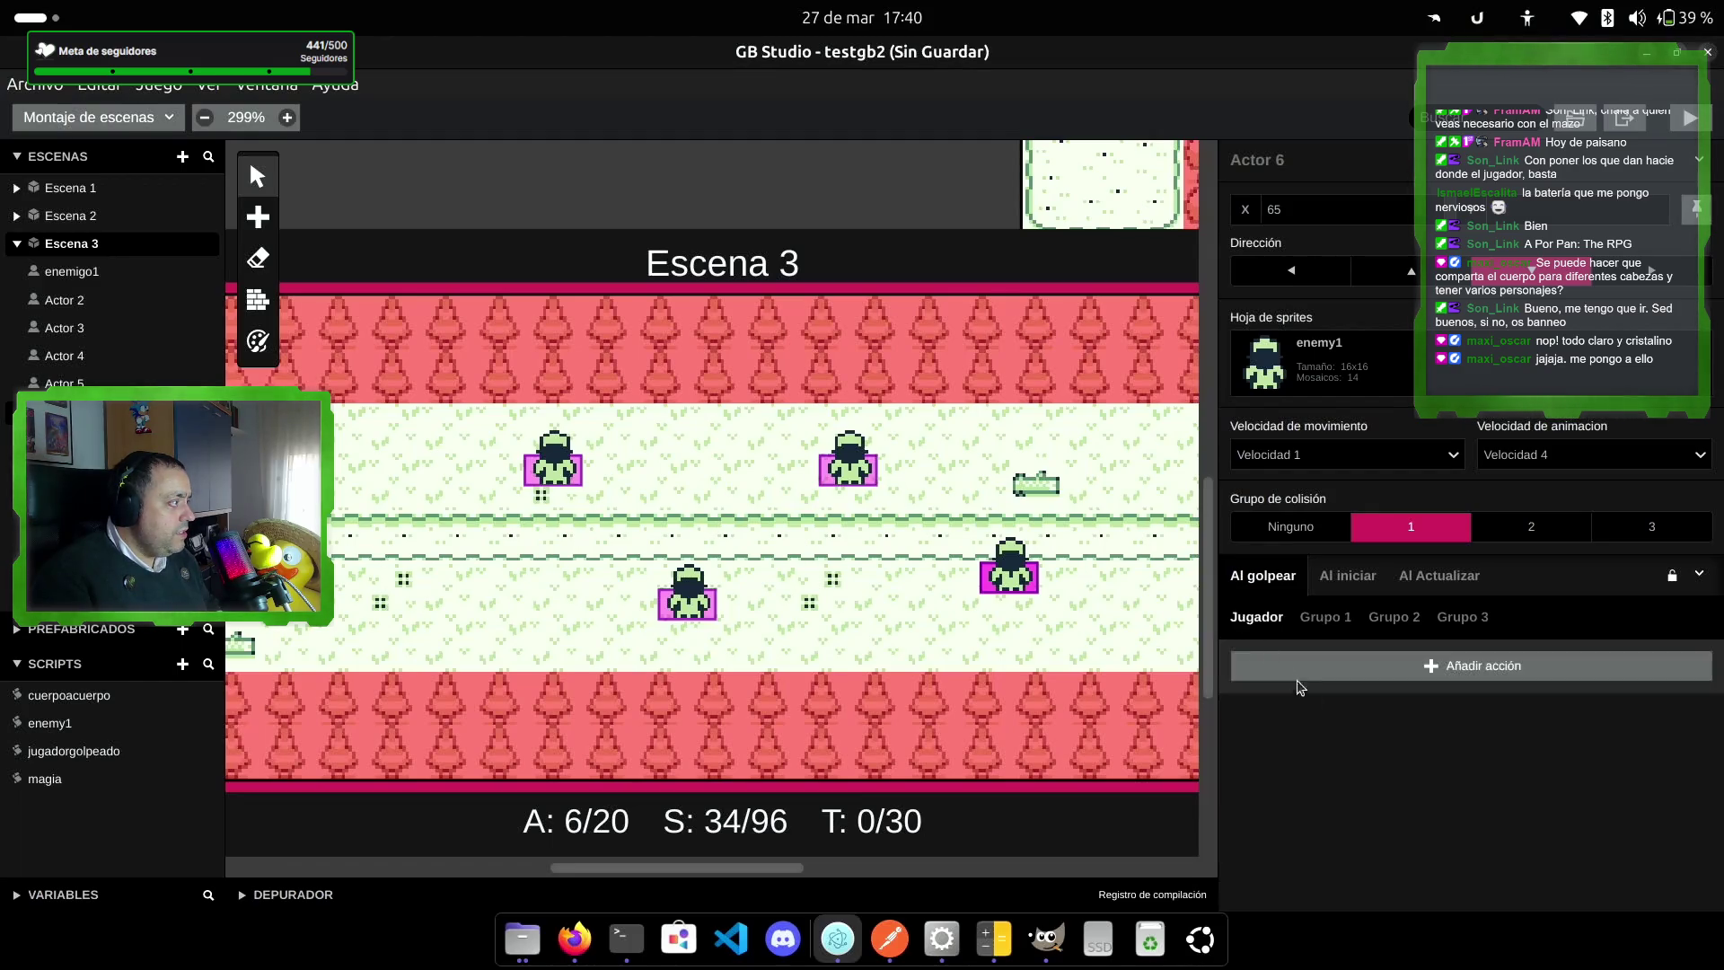
{"action": "left_click", "coordinate": [1374, 665]}
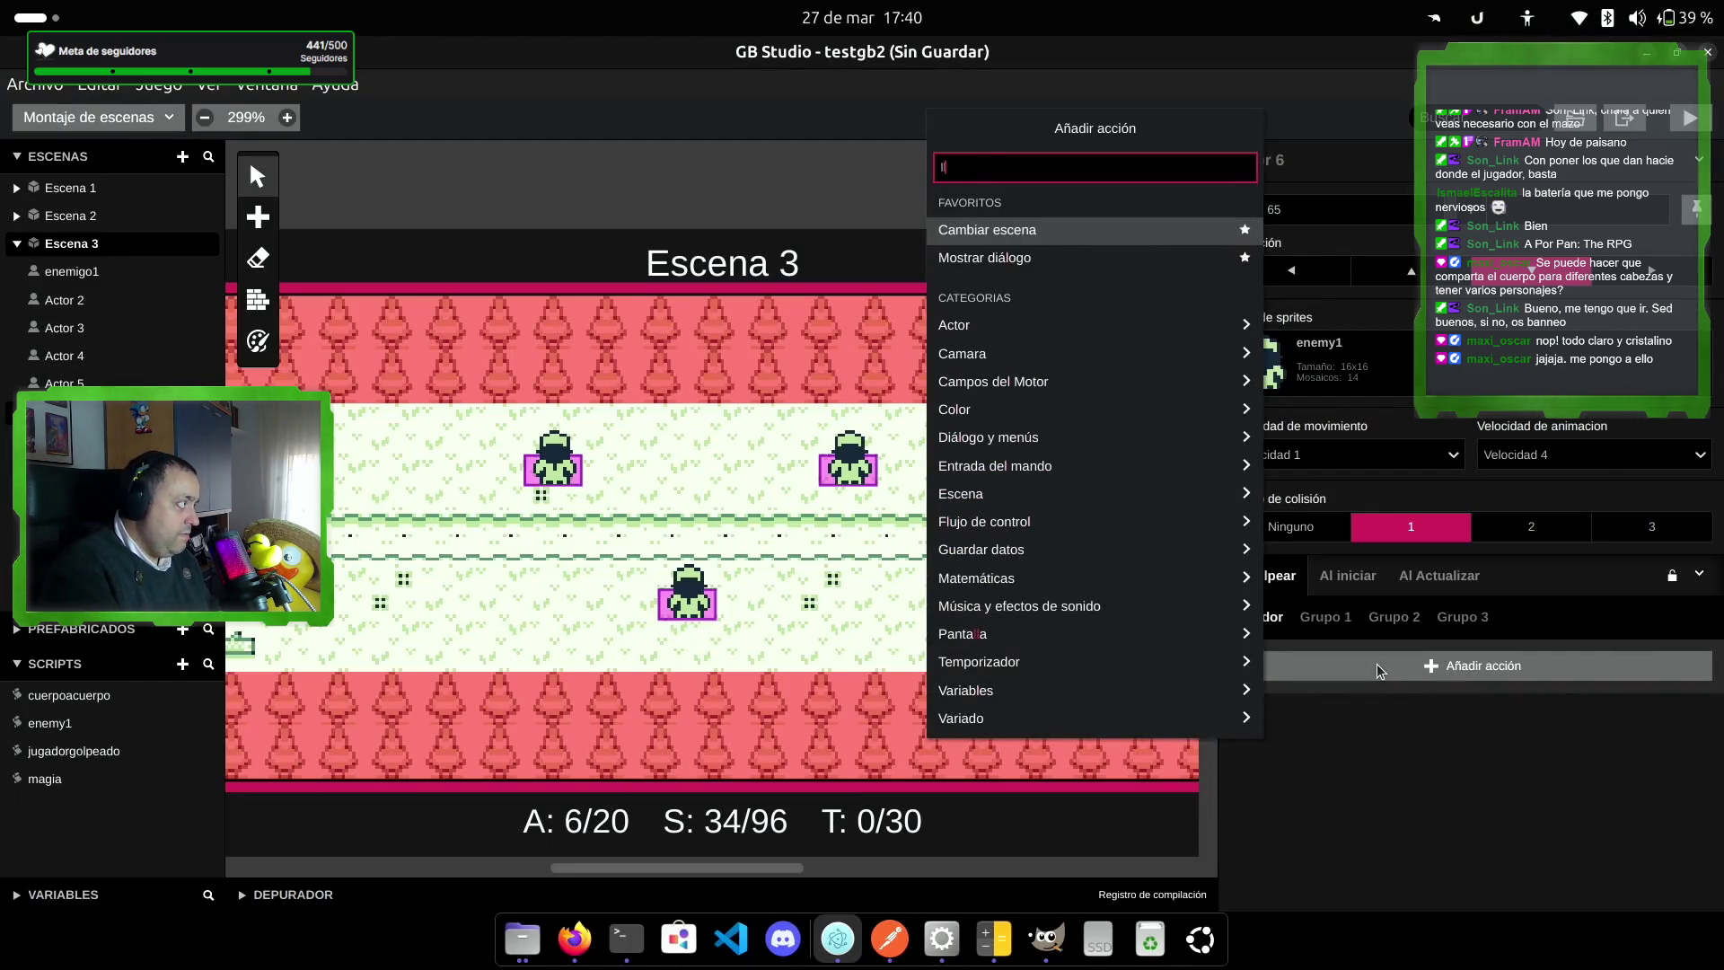
{"action": "type", "text": "llamar"}
{"action": "key", "text": "Return"}
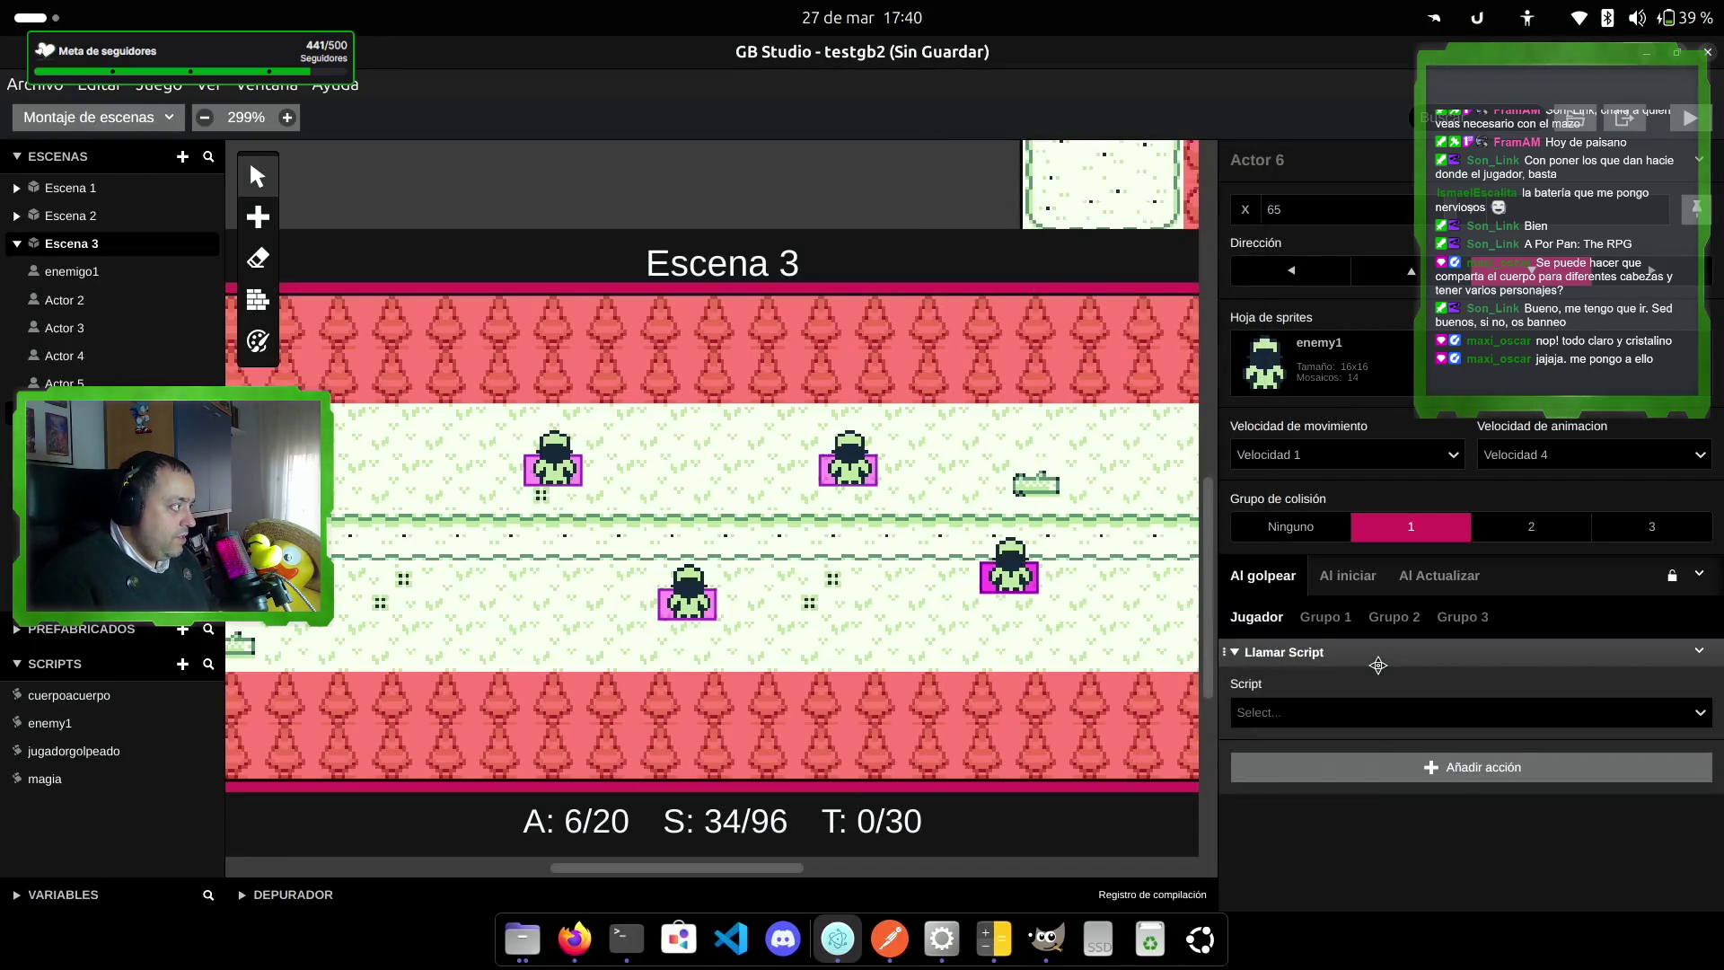
{"action": "left_click", "coordinate": [1374, 714]}
{"action": "left_click", "coordinate": [1311, 810]}
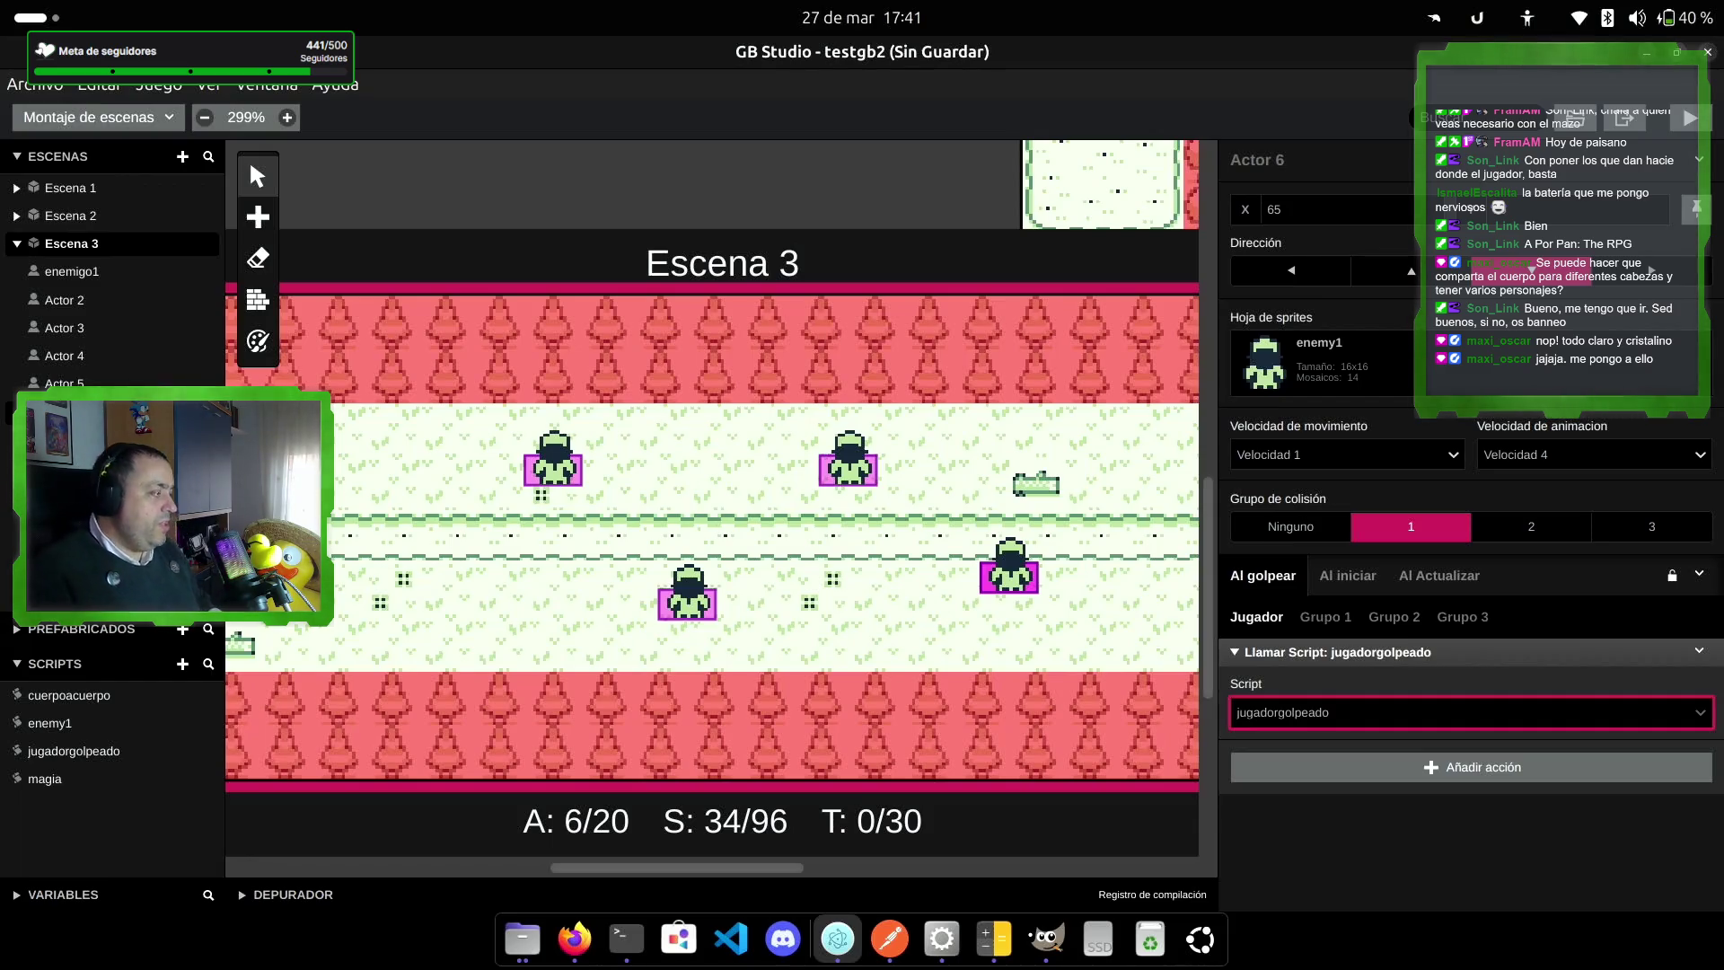
{"action": "left_click", "coordinate": [1690, 118]}
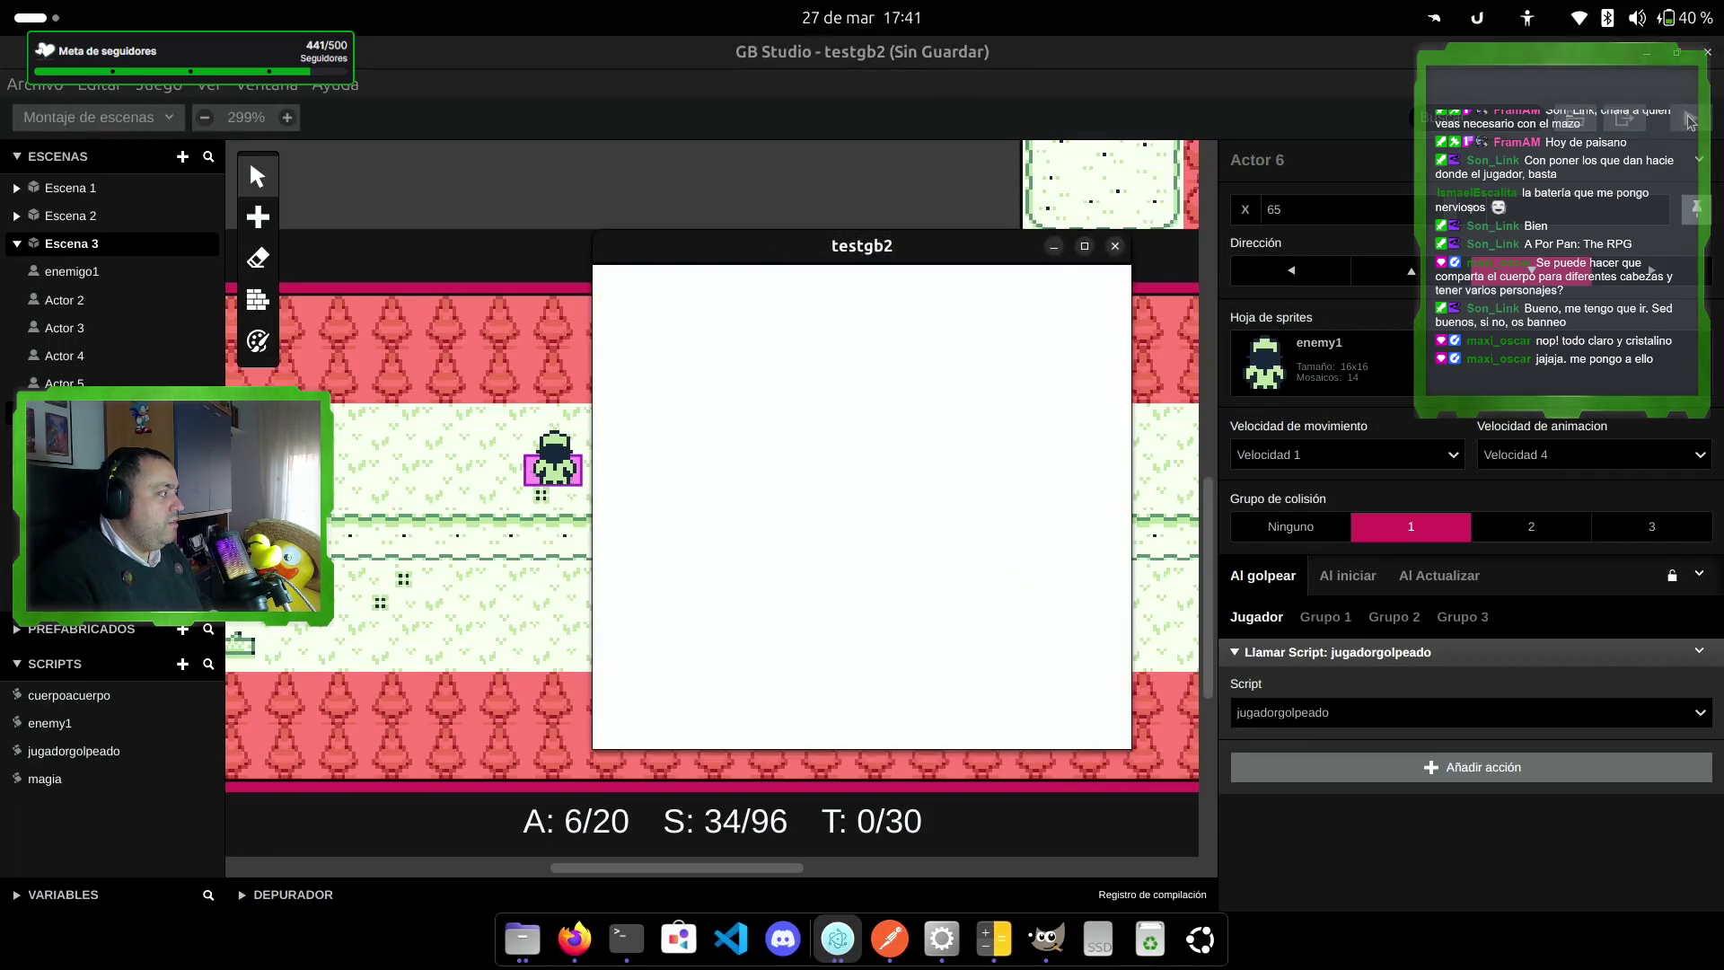
Step: Walk the player right through Escena 3 past the enemies, then close the test game
{"action": "key", "text": "Right"}
{"action": "key", "text": "Right"}
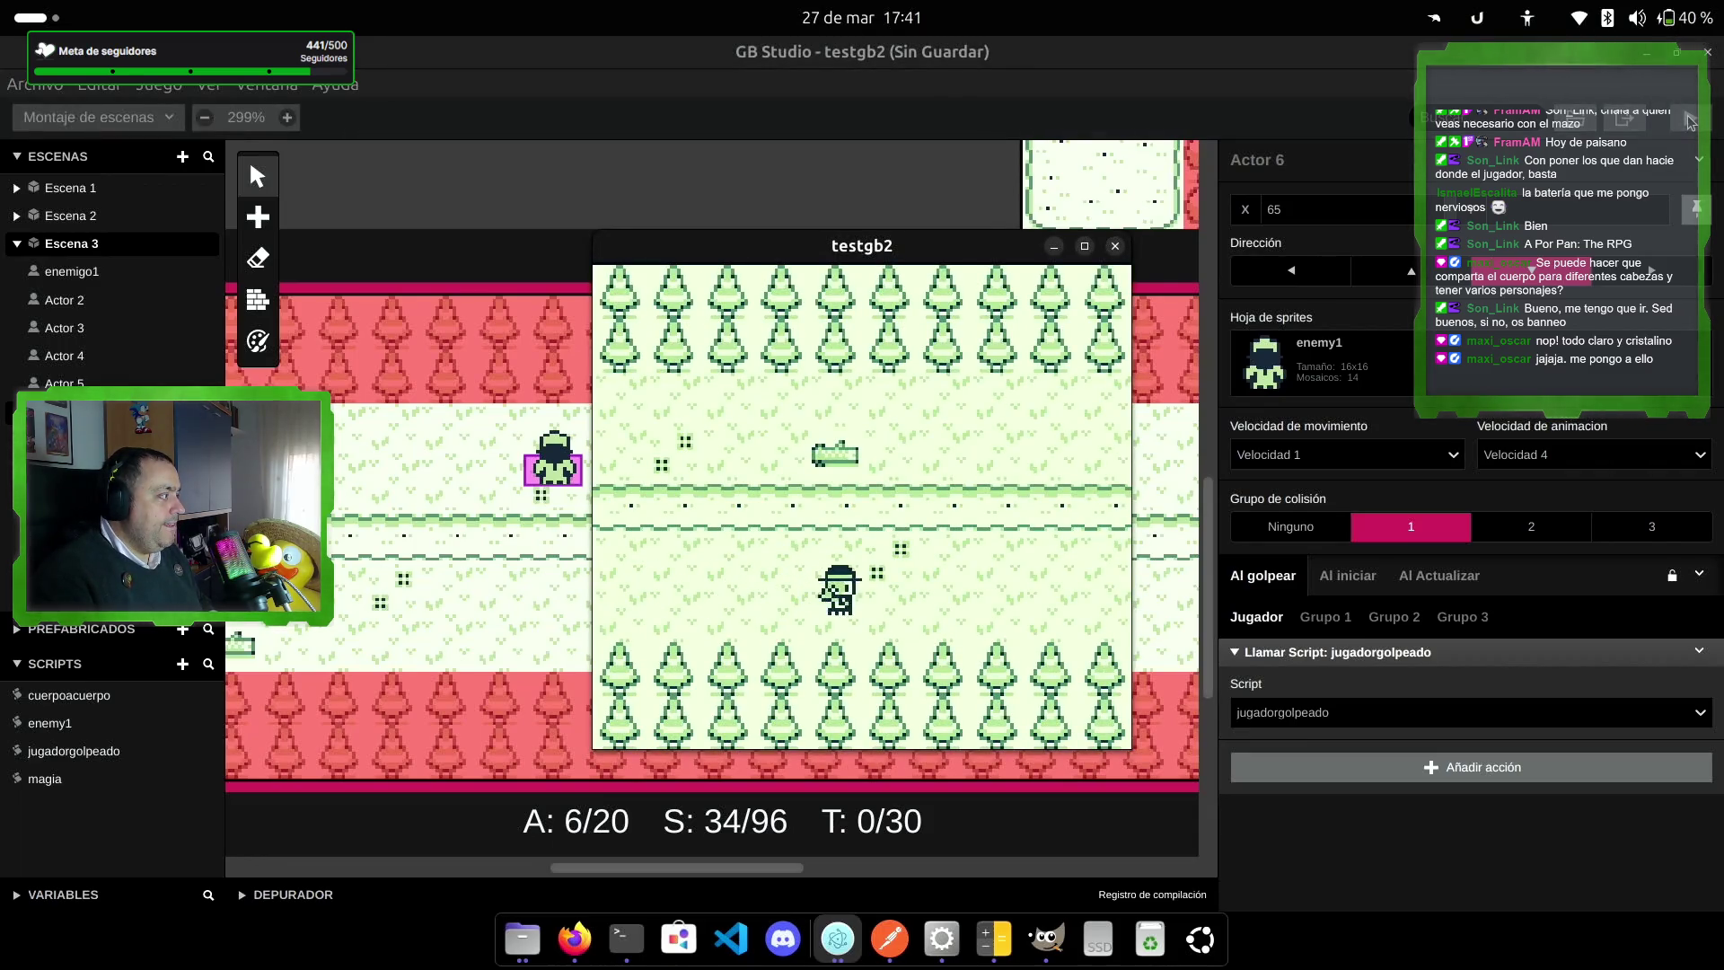
{"action": "key", "text": "Right"}
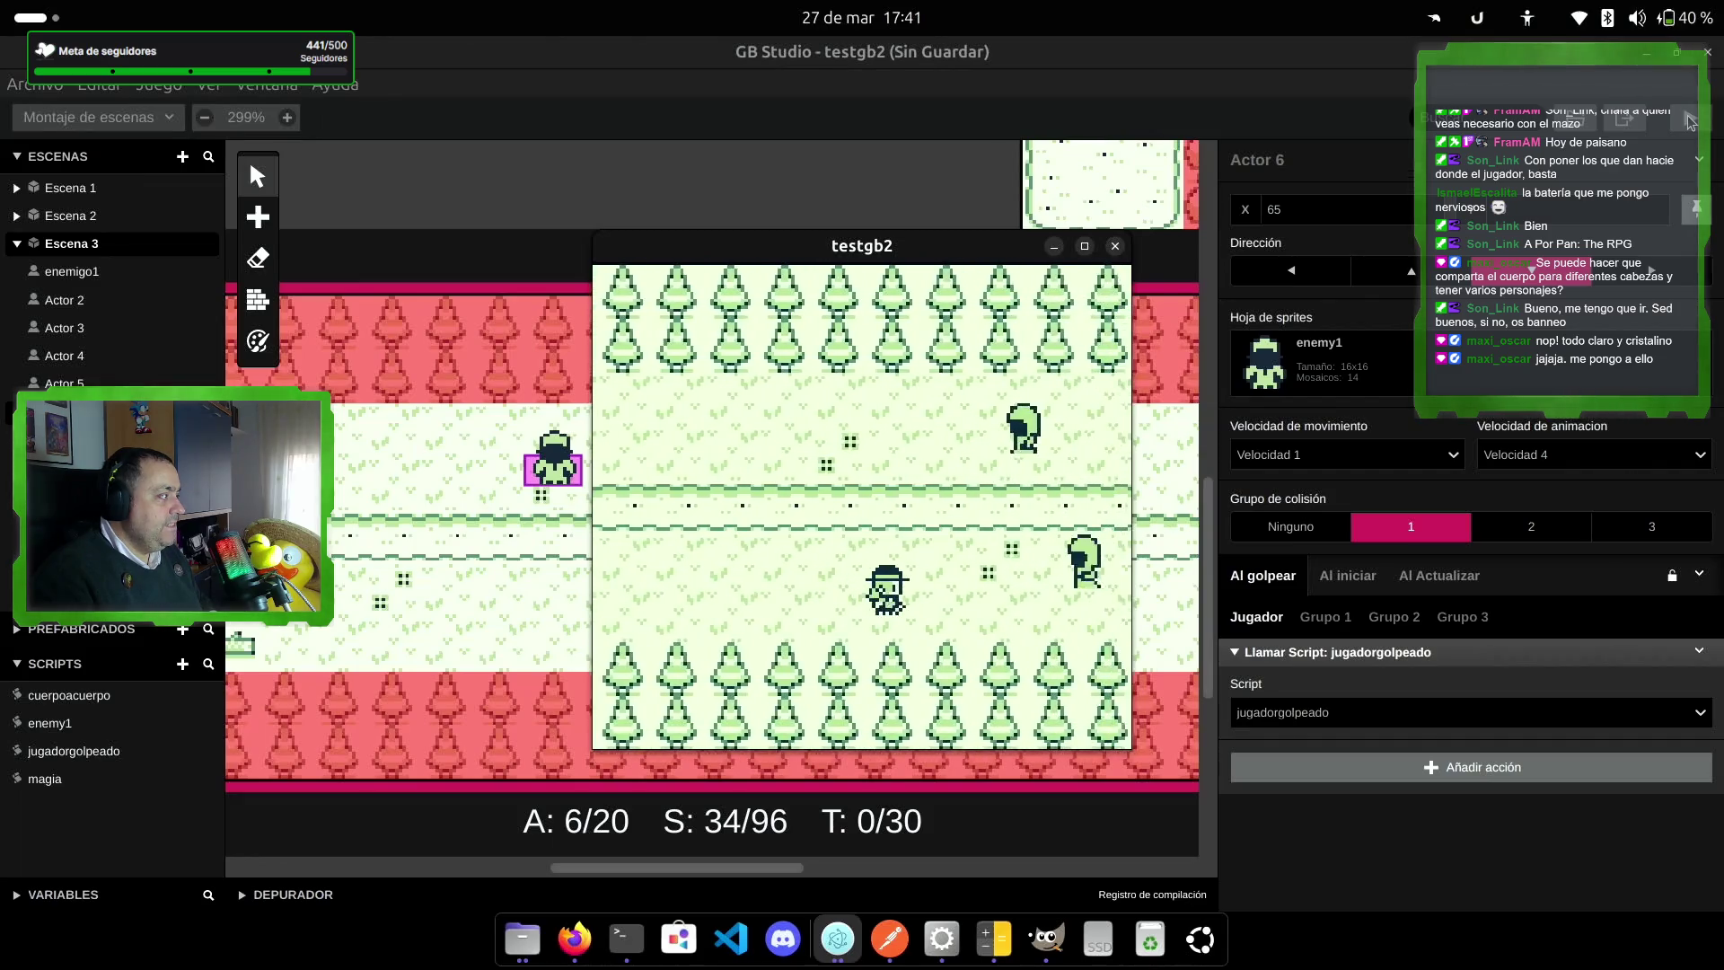
{"action": "key", "text": "Right"}
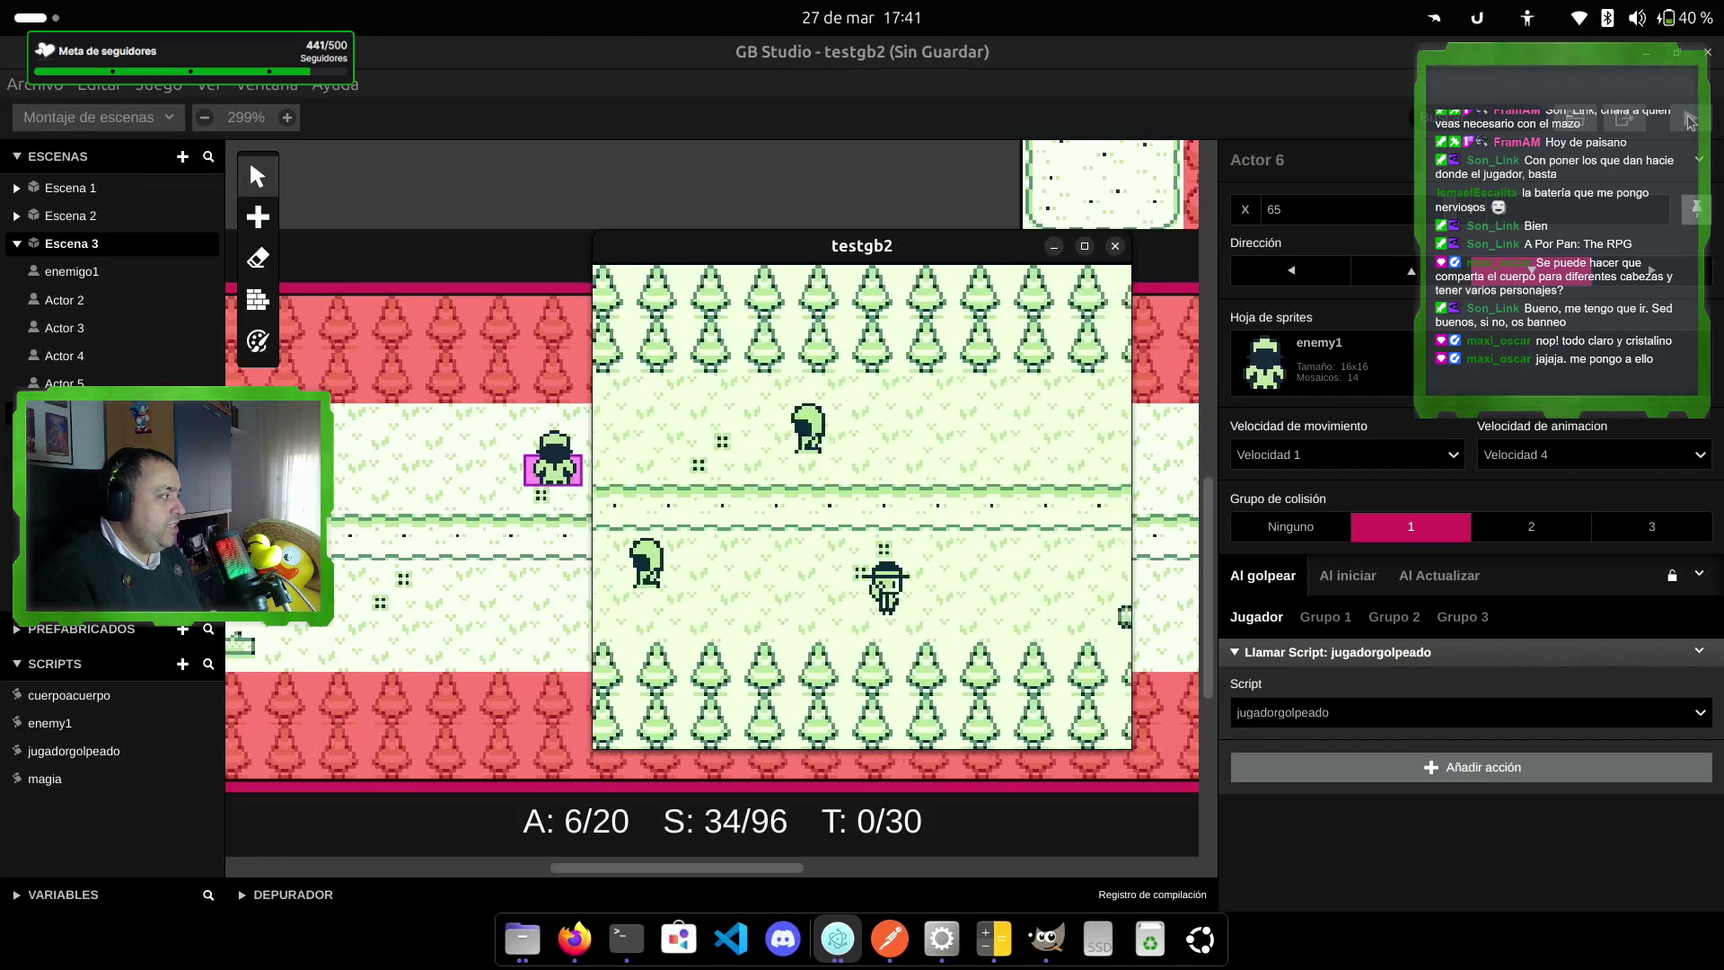
{"action": "key", "text": "Right"}
{"action": "key", "text": "Up"}
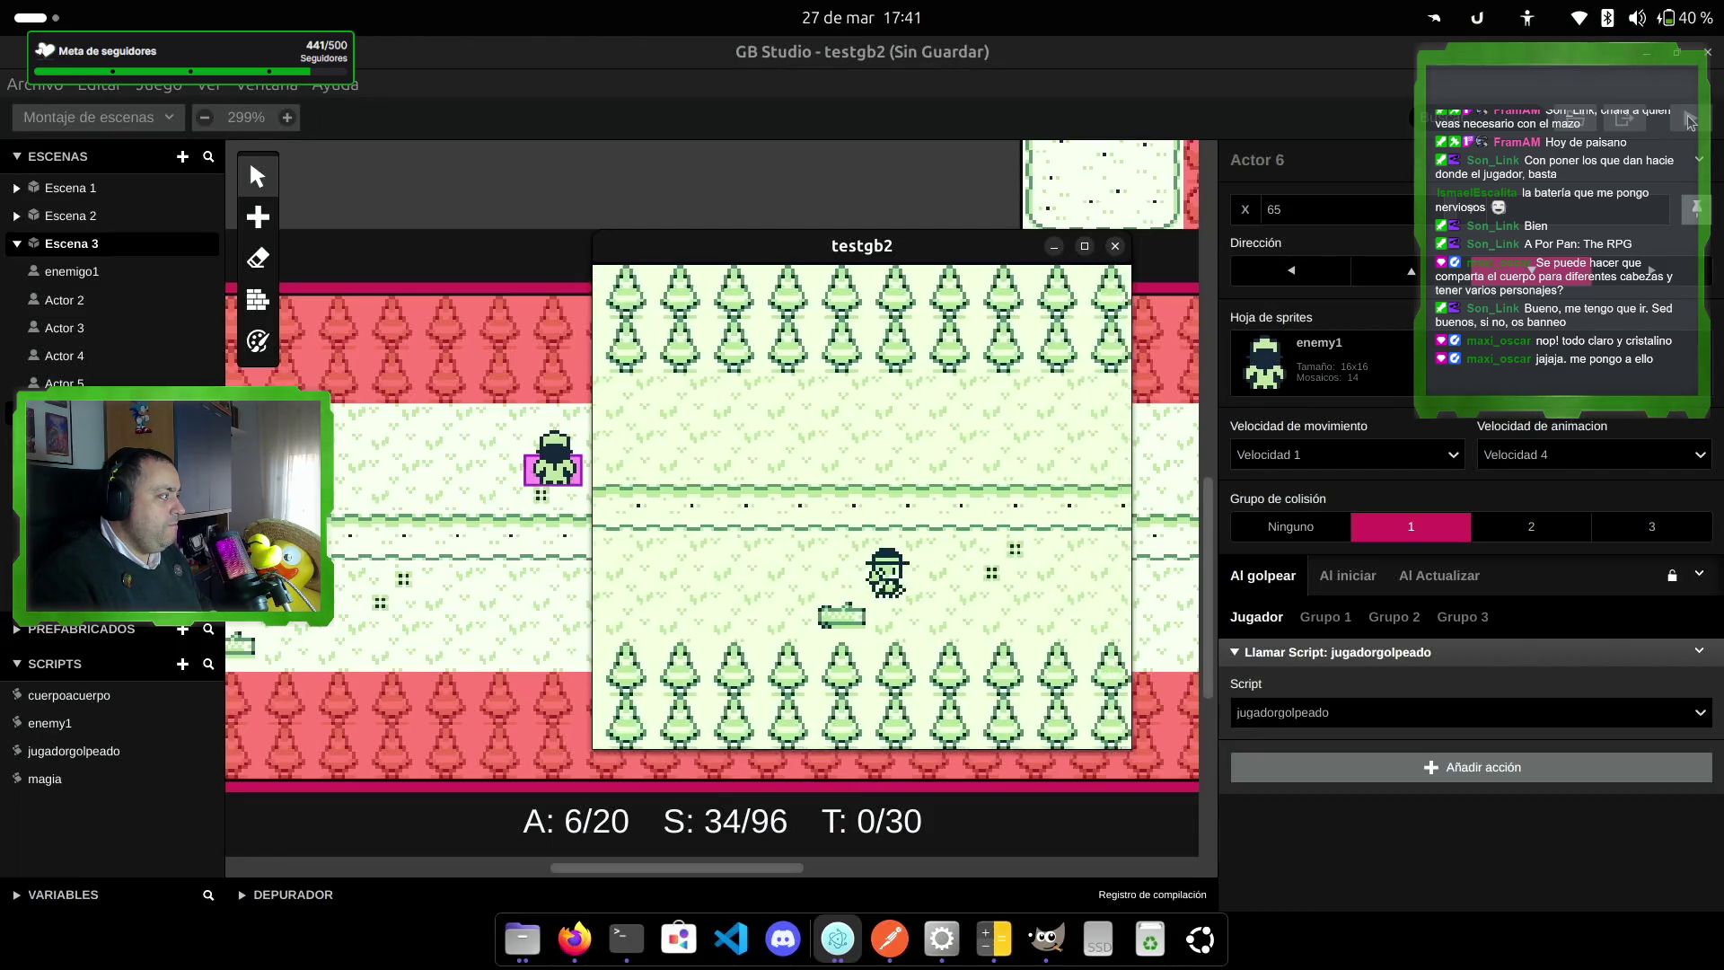
{"action": "key", "text": "Right"}
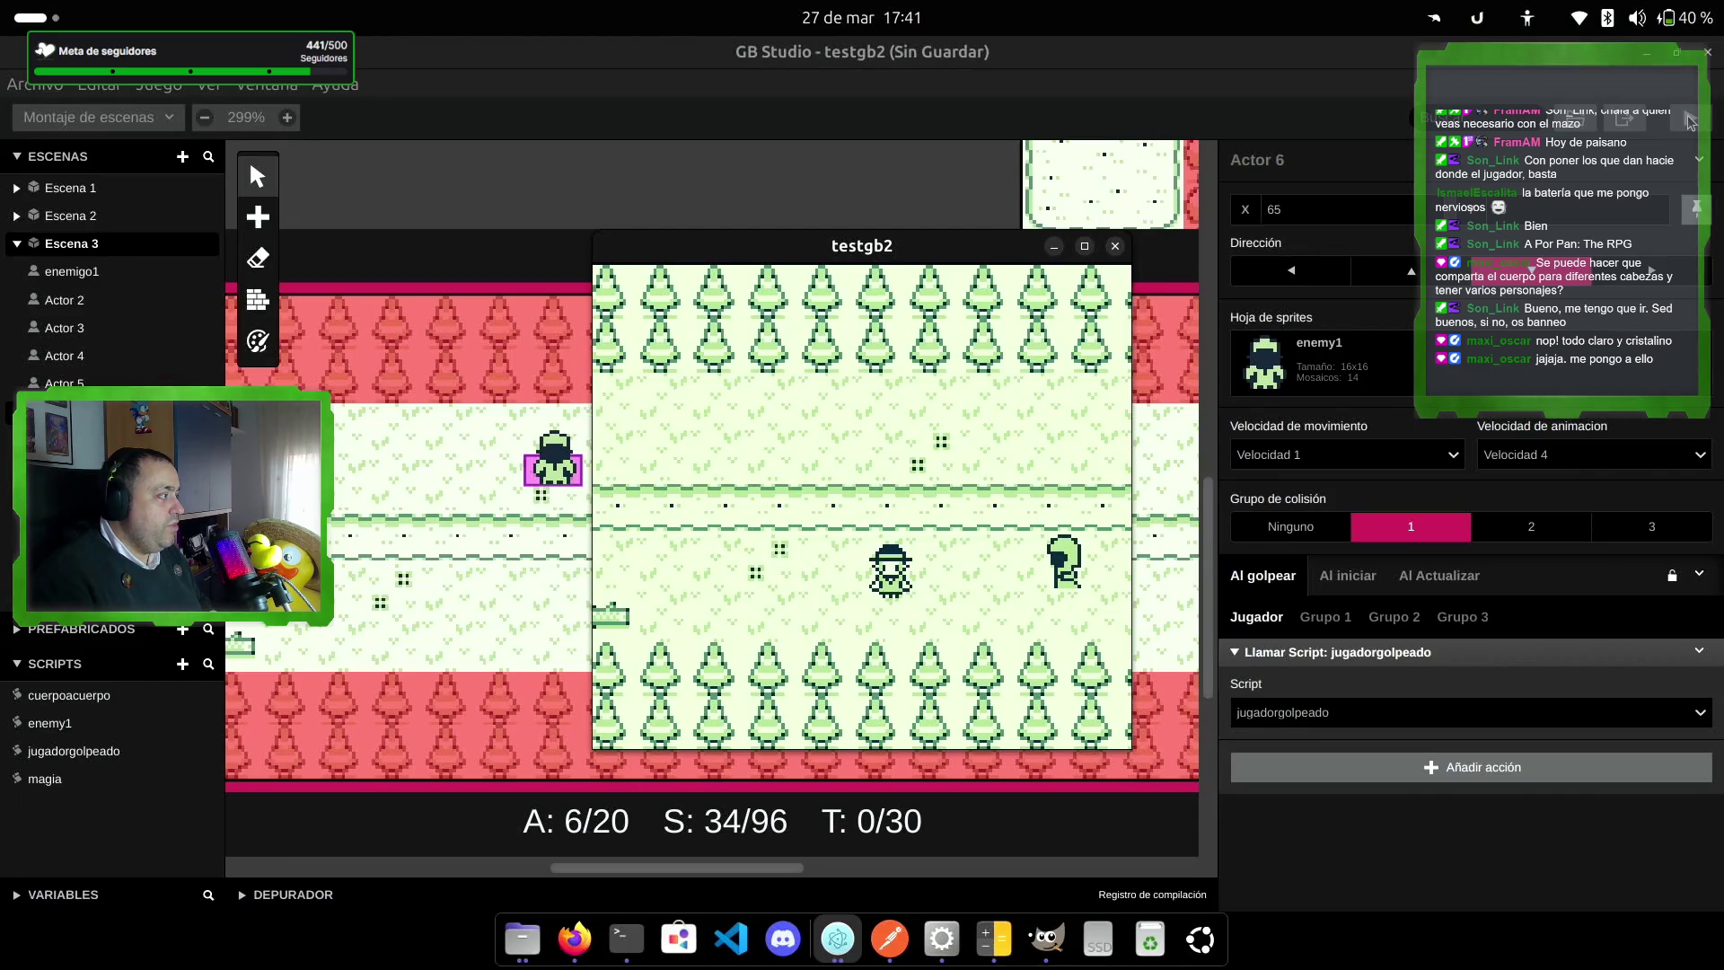
{"action": "key", "text": "Right"}
{"action": "key", "text": "Right"}
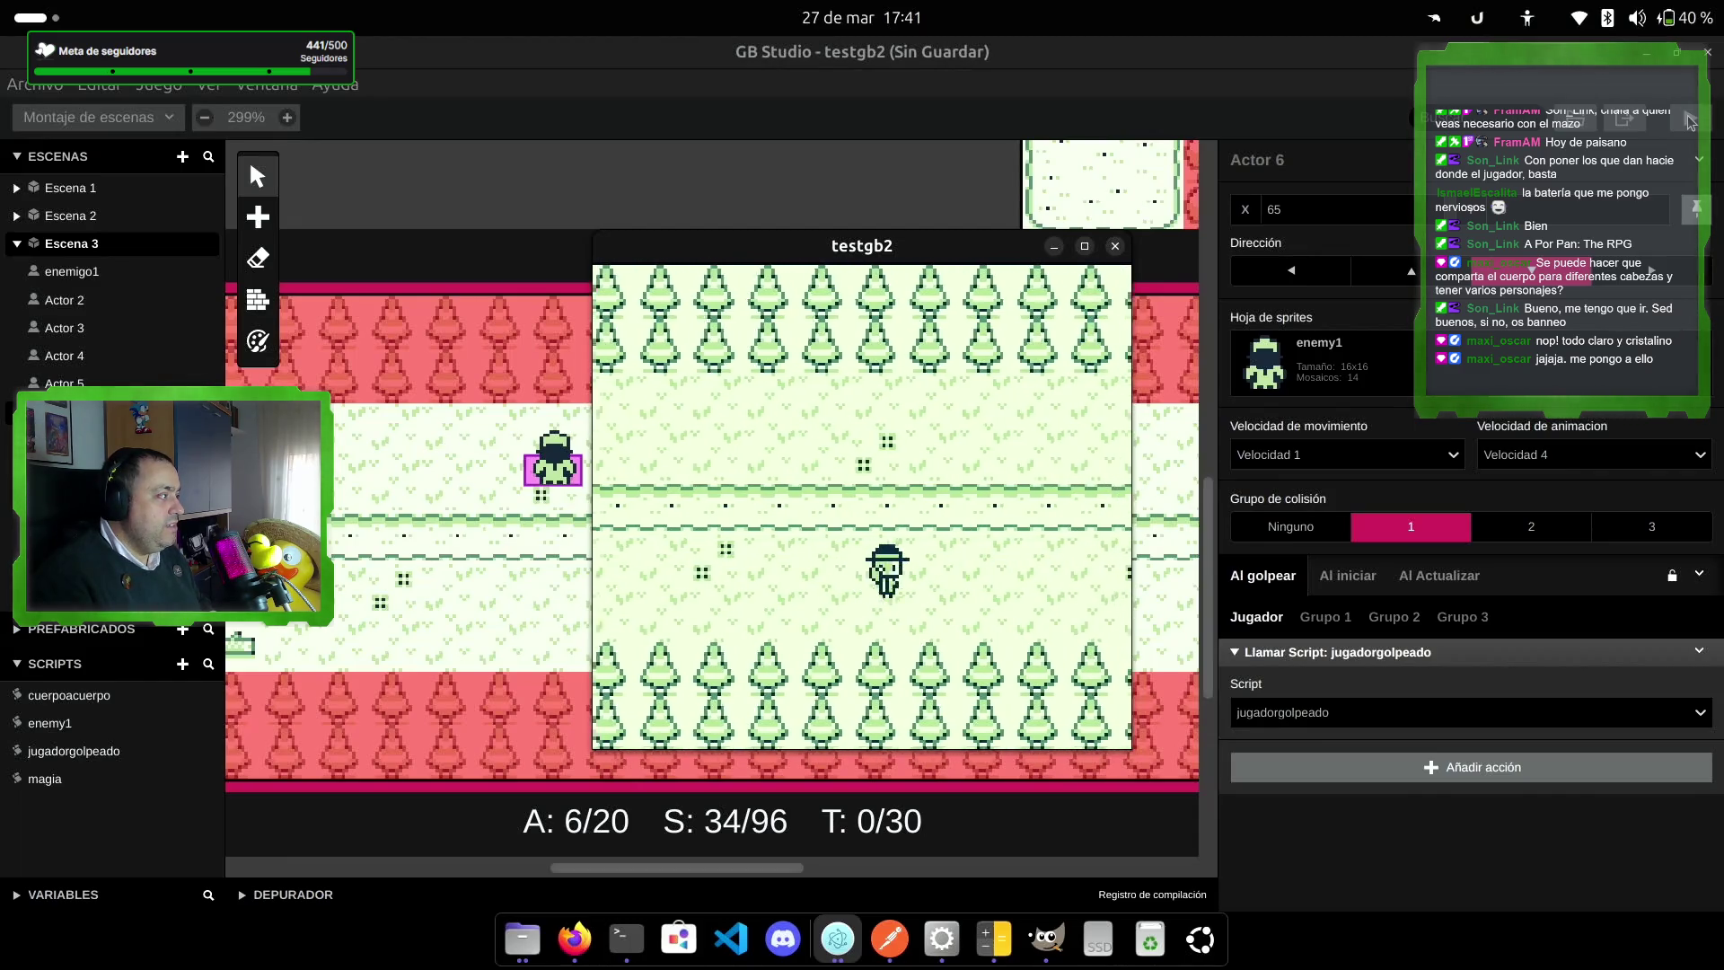
{"action": "key", "text": "Right"}
{"action": "key", "text": "Up"}
{"action": "key", "text": "Right"}
{"action": "key", "text": "Down"}
{"action": "key", "text": "Up"}
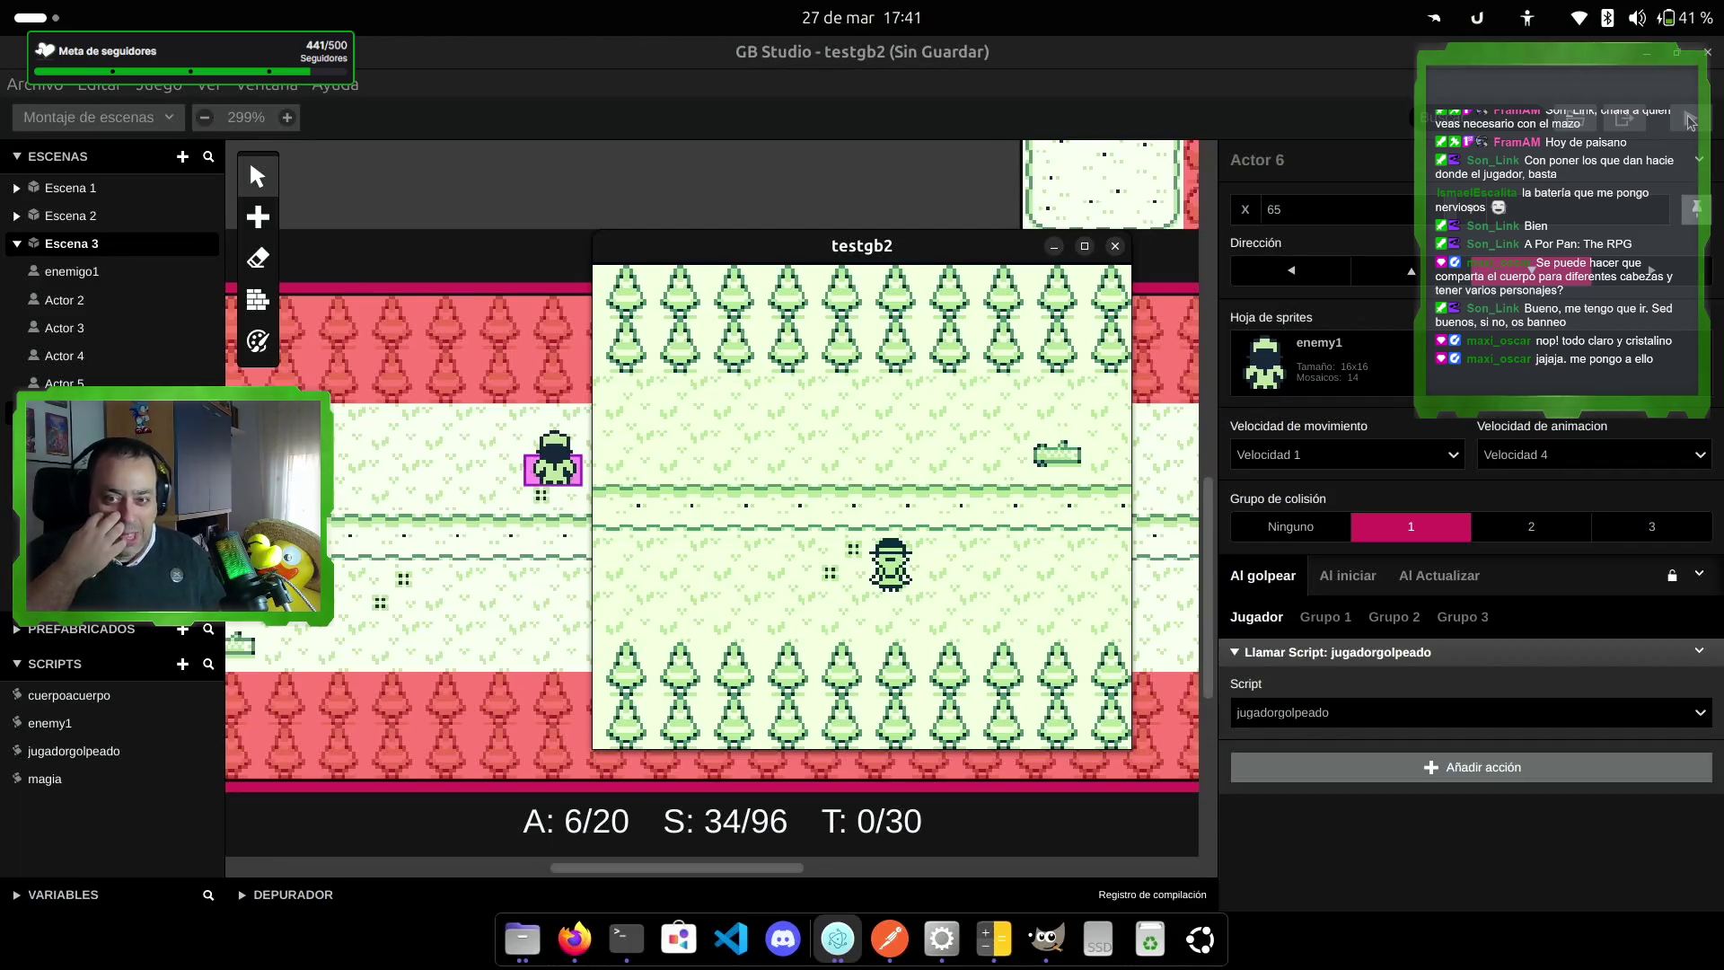
{"action": "key", "text": "Right"}
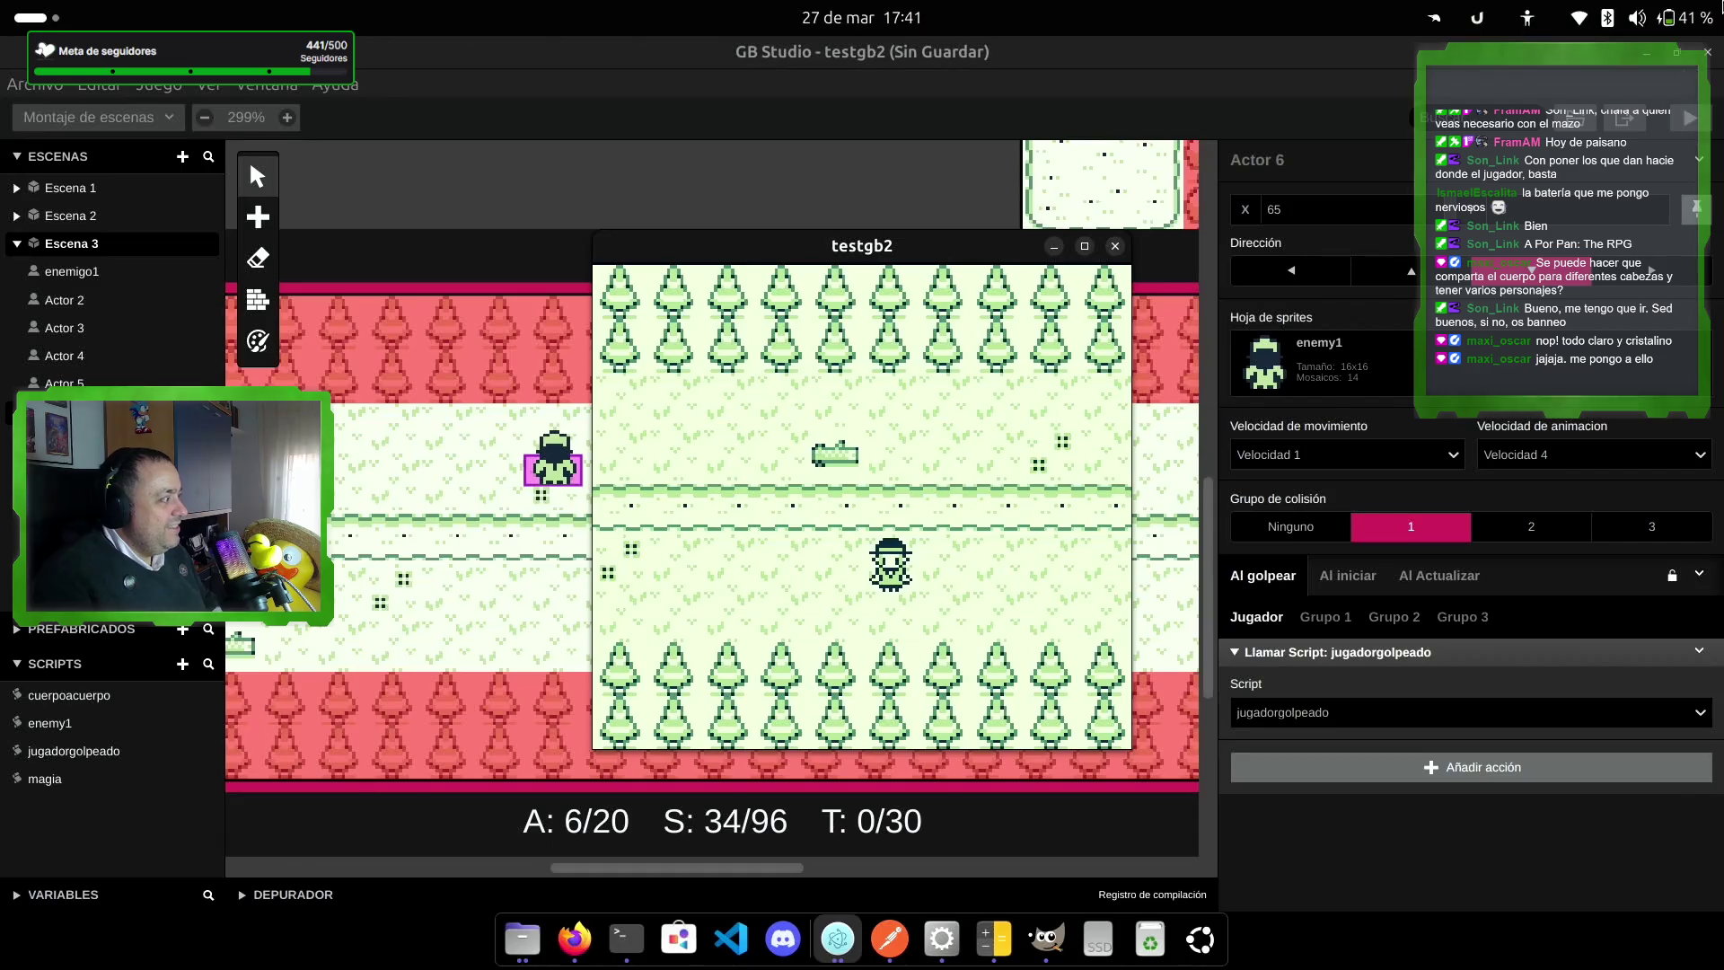
{"action": "left_click", "coordinate": [1114, 246]}
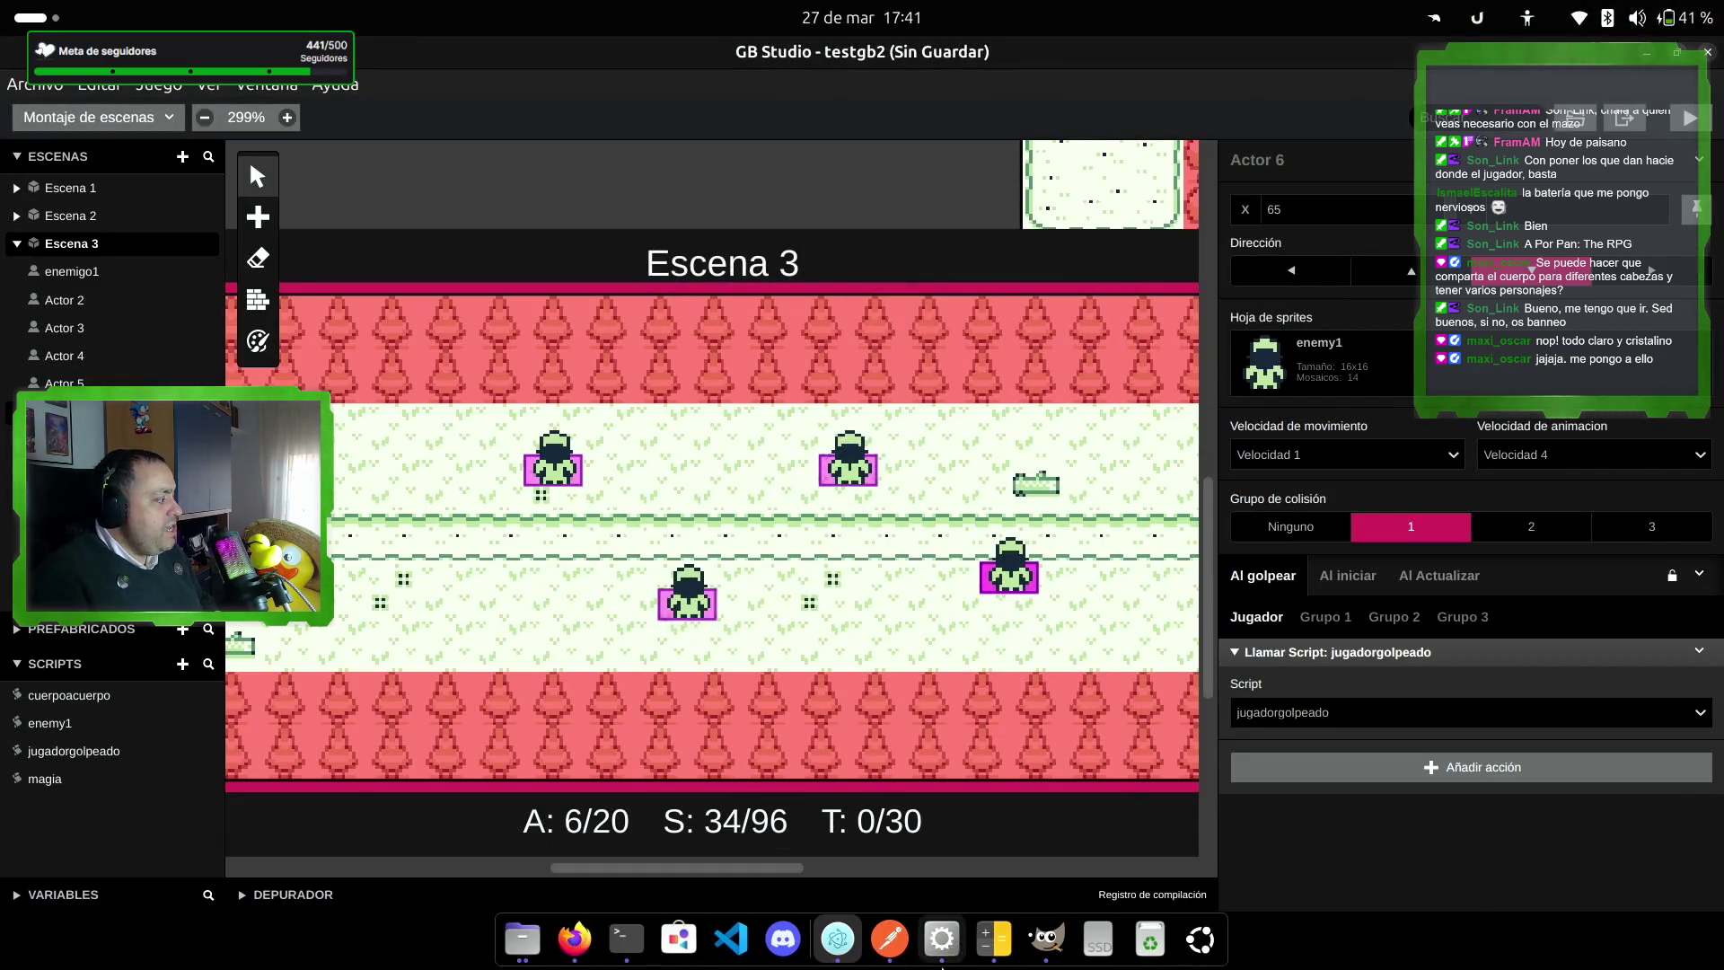
Step: Check the scene's sprite tile counter (S: 34/96), then bring the sprites folder window forward
{"action": "left_click", "coordinate": [942, 939]}
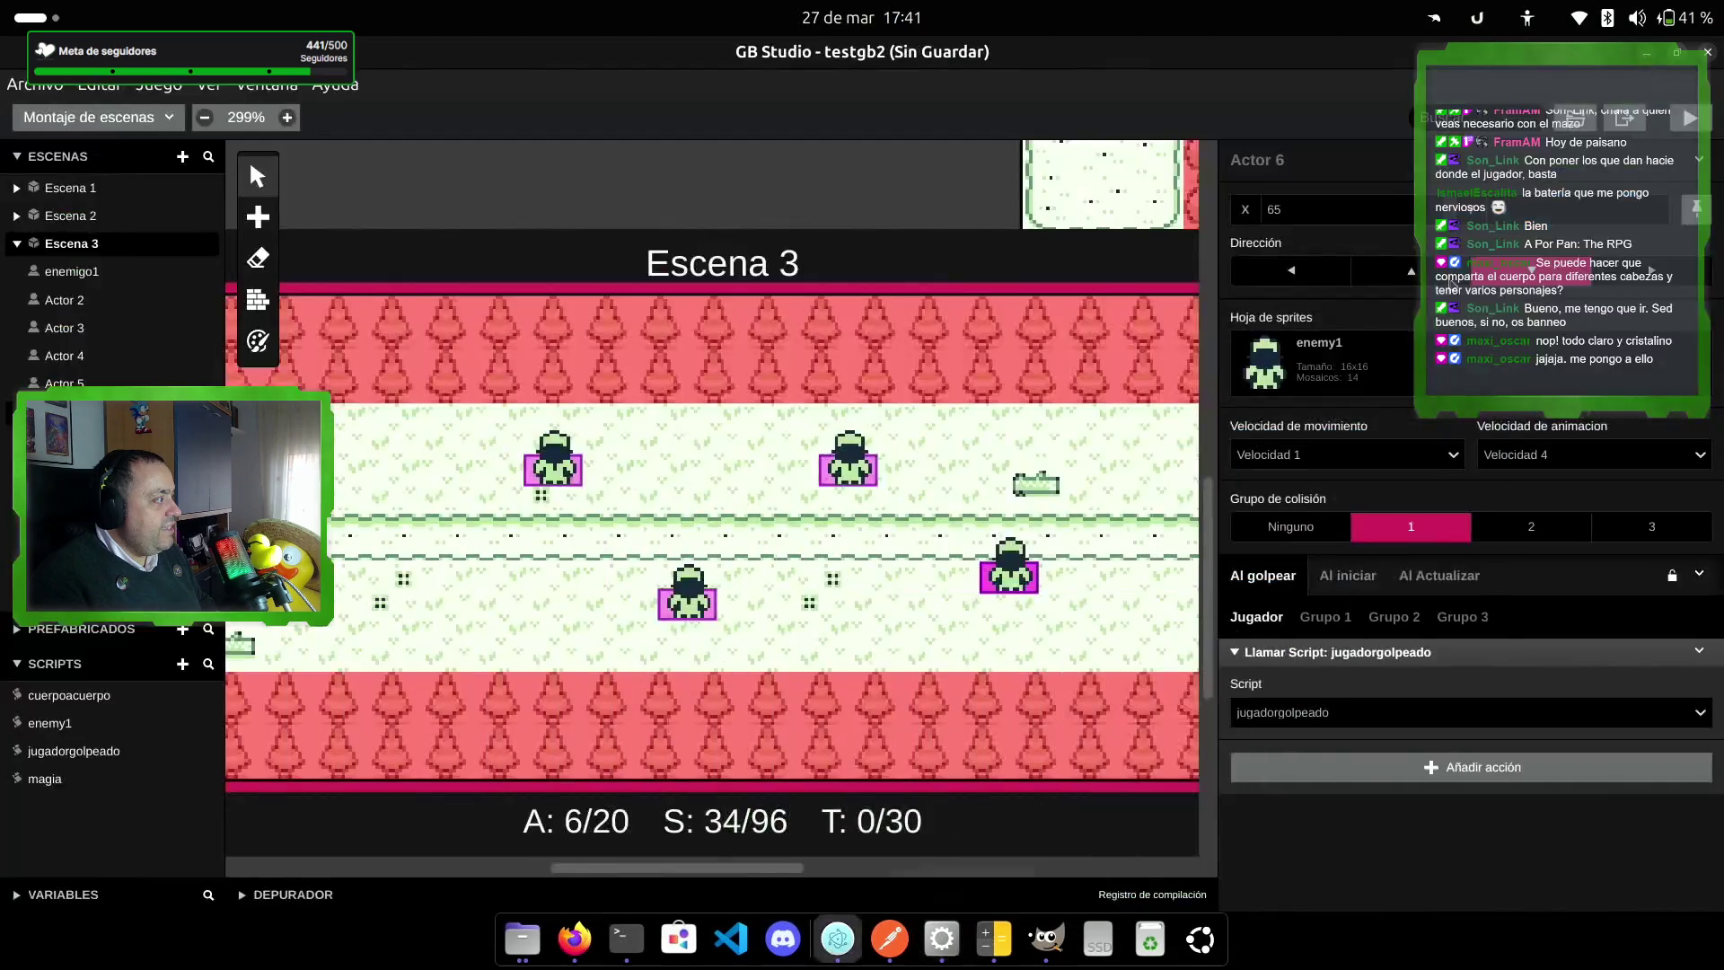
{"action": "left_click", "coordinate": [837, 938]}
{"action": "mouse_move", "coordinate": [794, 841]}
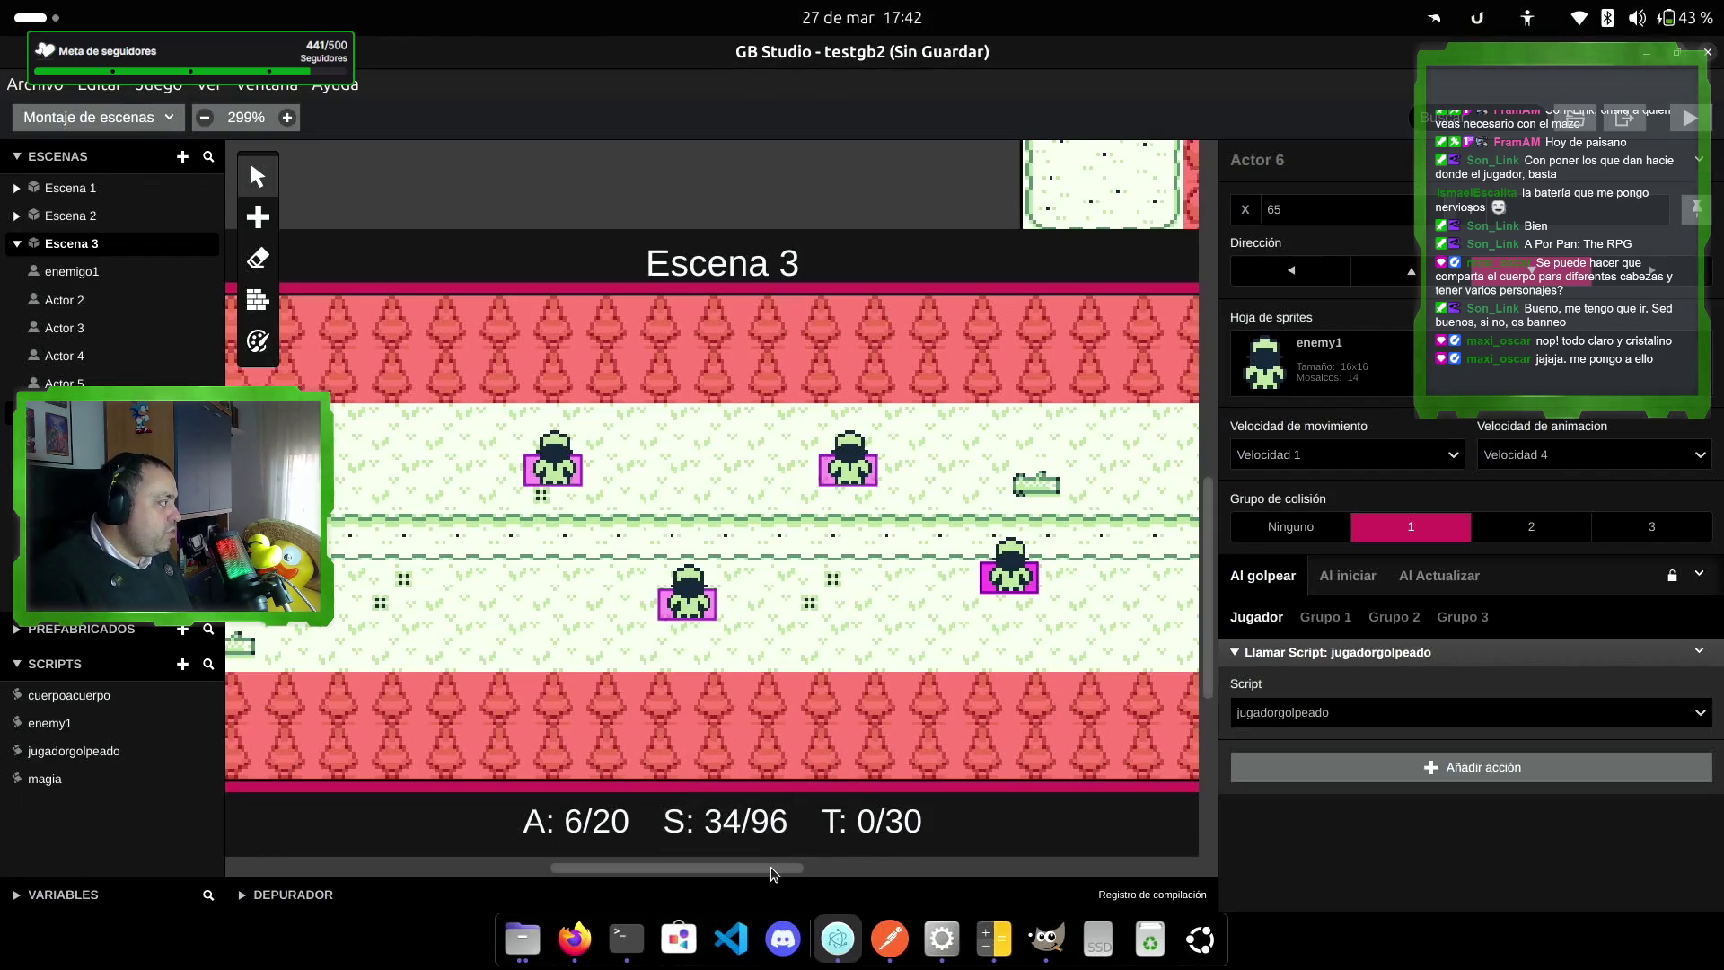
{"action": "scroll", "coordinate": [665, 844], "scroll_direction": "left", "scroll_amount": 5}
{"action": "left_click", "coordinate": [530, 940]}
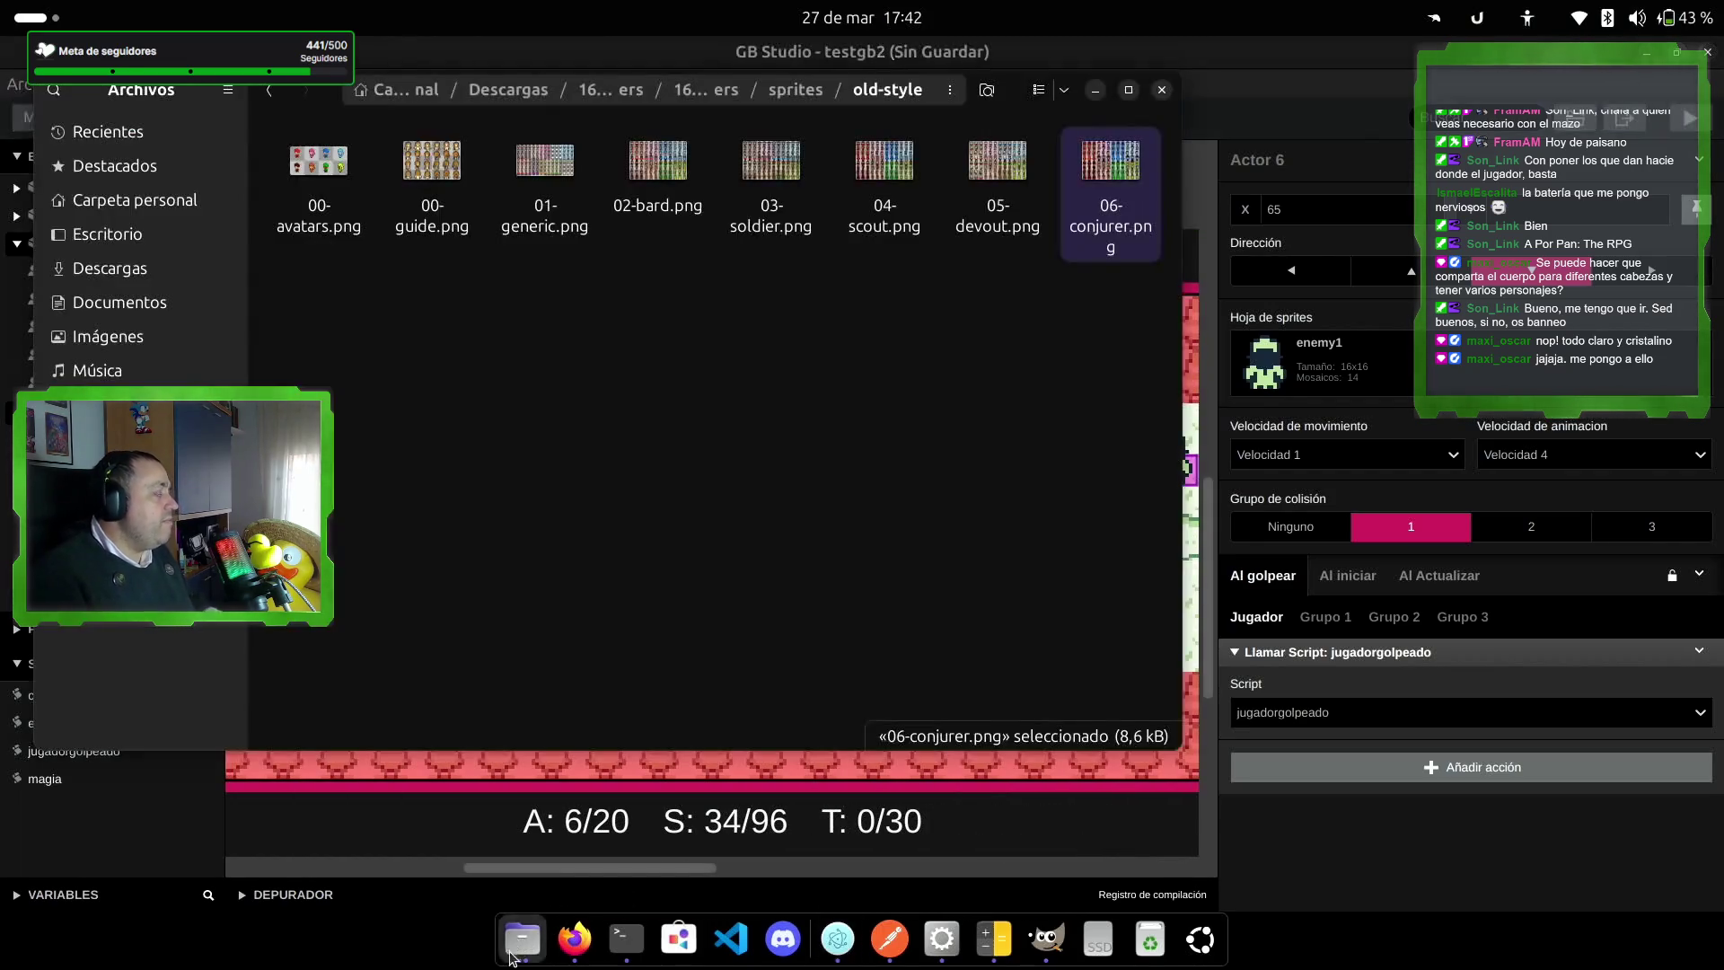
Step: Search Descargas for 'libre', launch LibreSprite-x86_64.AppImage, and open recent file bola.png
{"action": "left_click", "coordinate": [824, 381]}
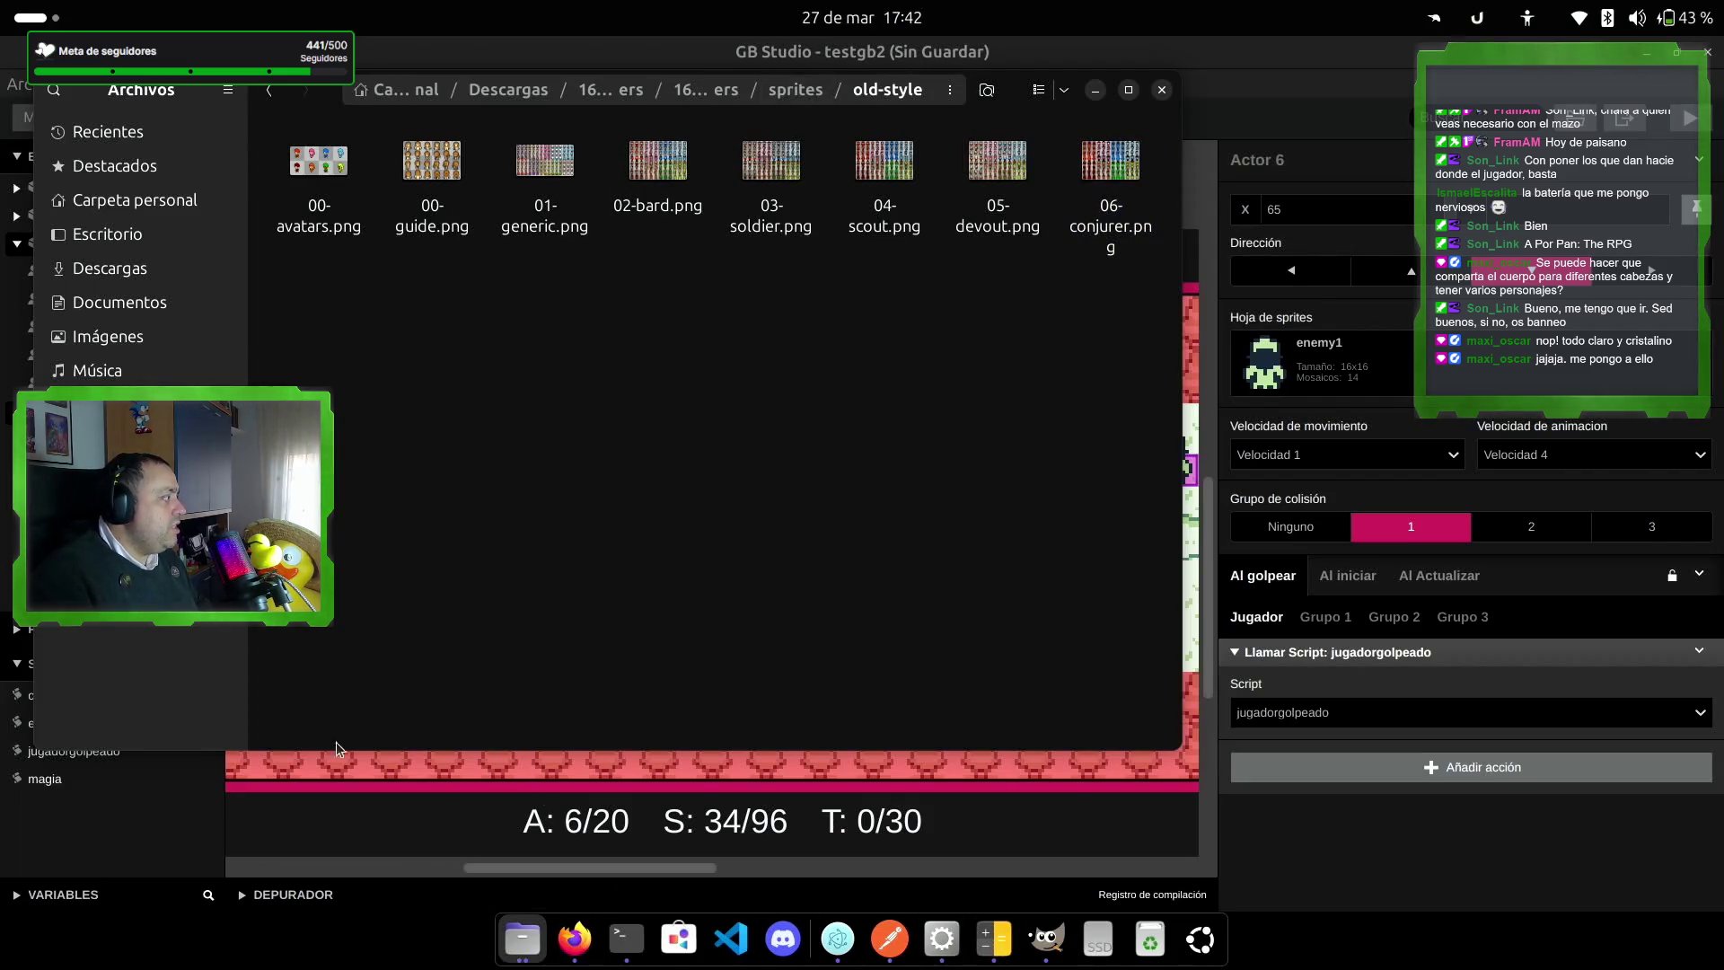
{"action": "left_click", "coordinate": [532, 943]}
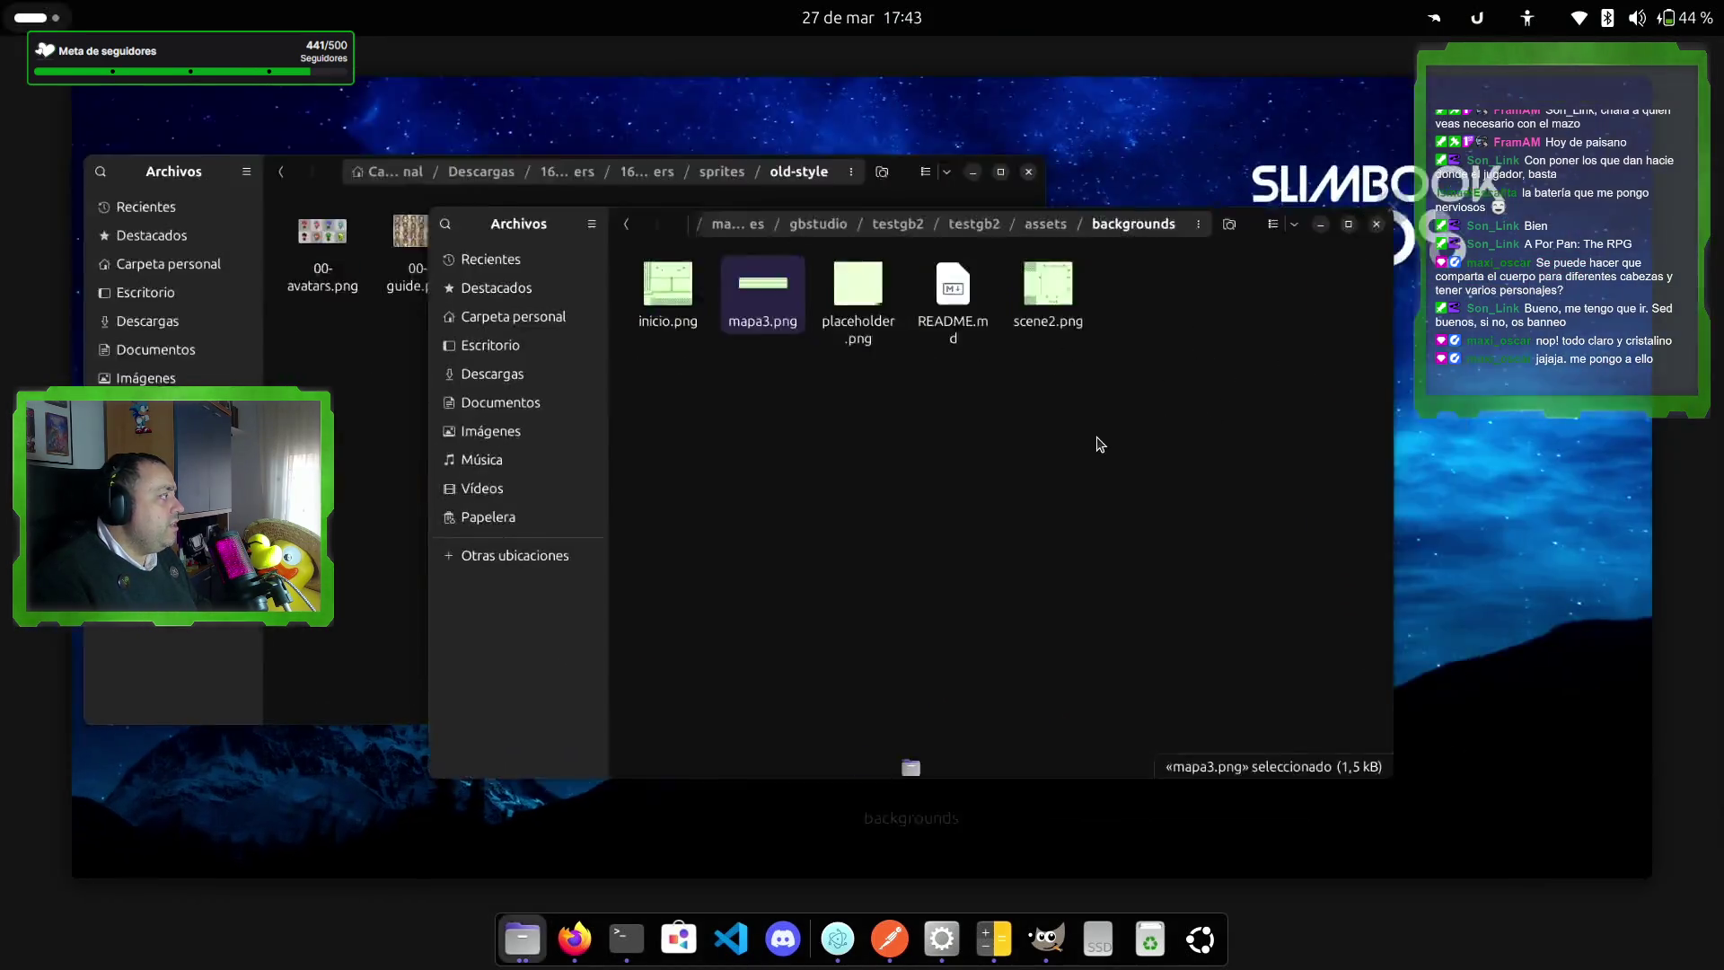
{"action": "left_click", "coordinate": [1096, 443]}
{"action": "left_click", "coordinate": [196, 358]}
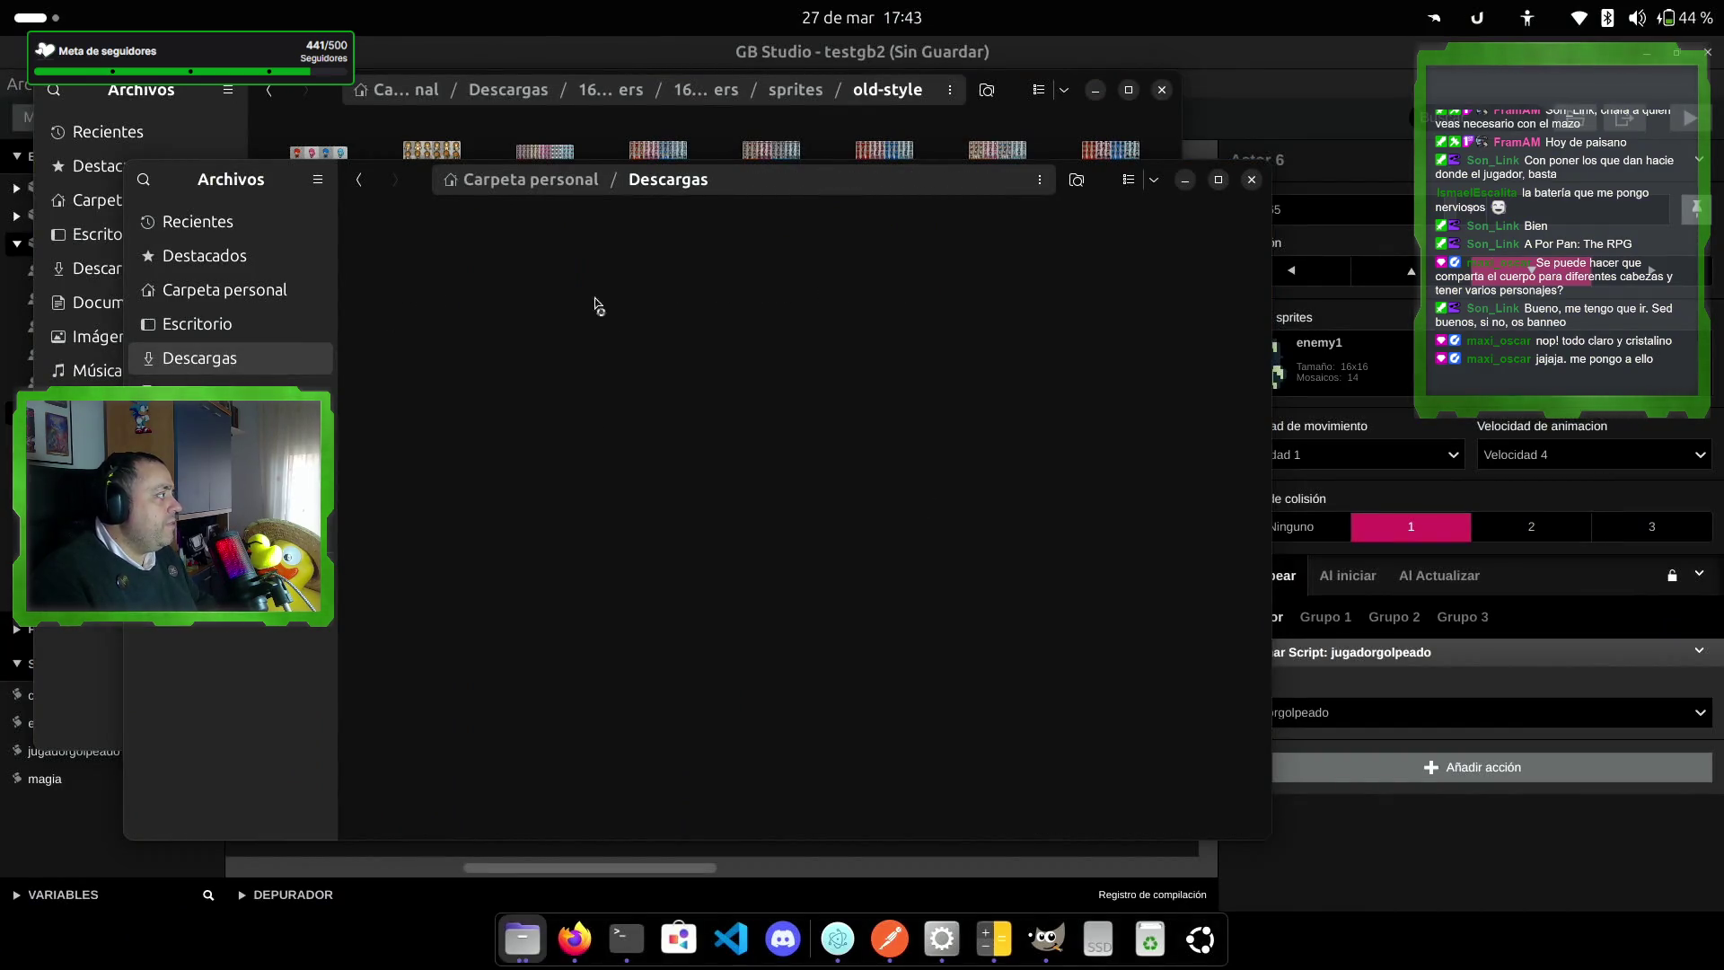
{"action": "type", "text": "libre"}
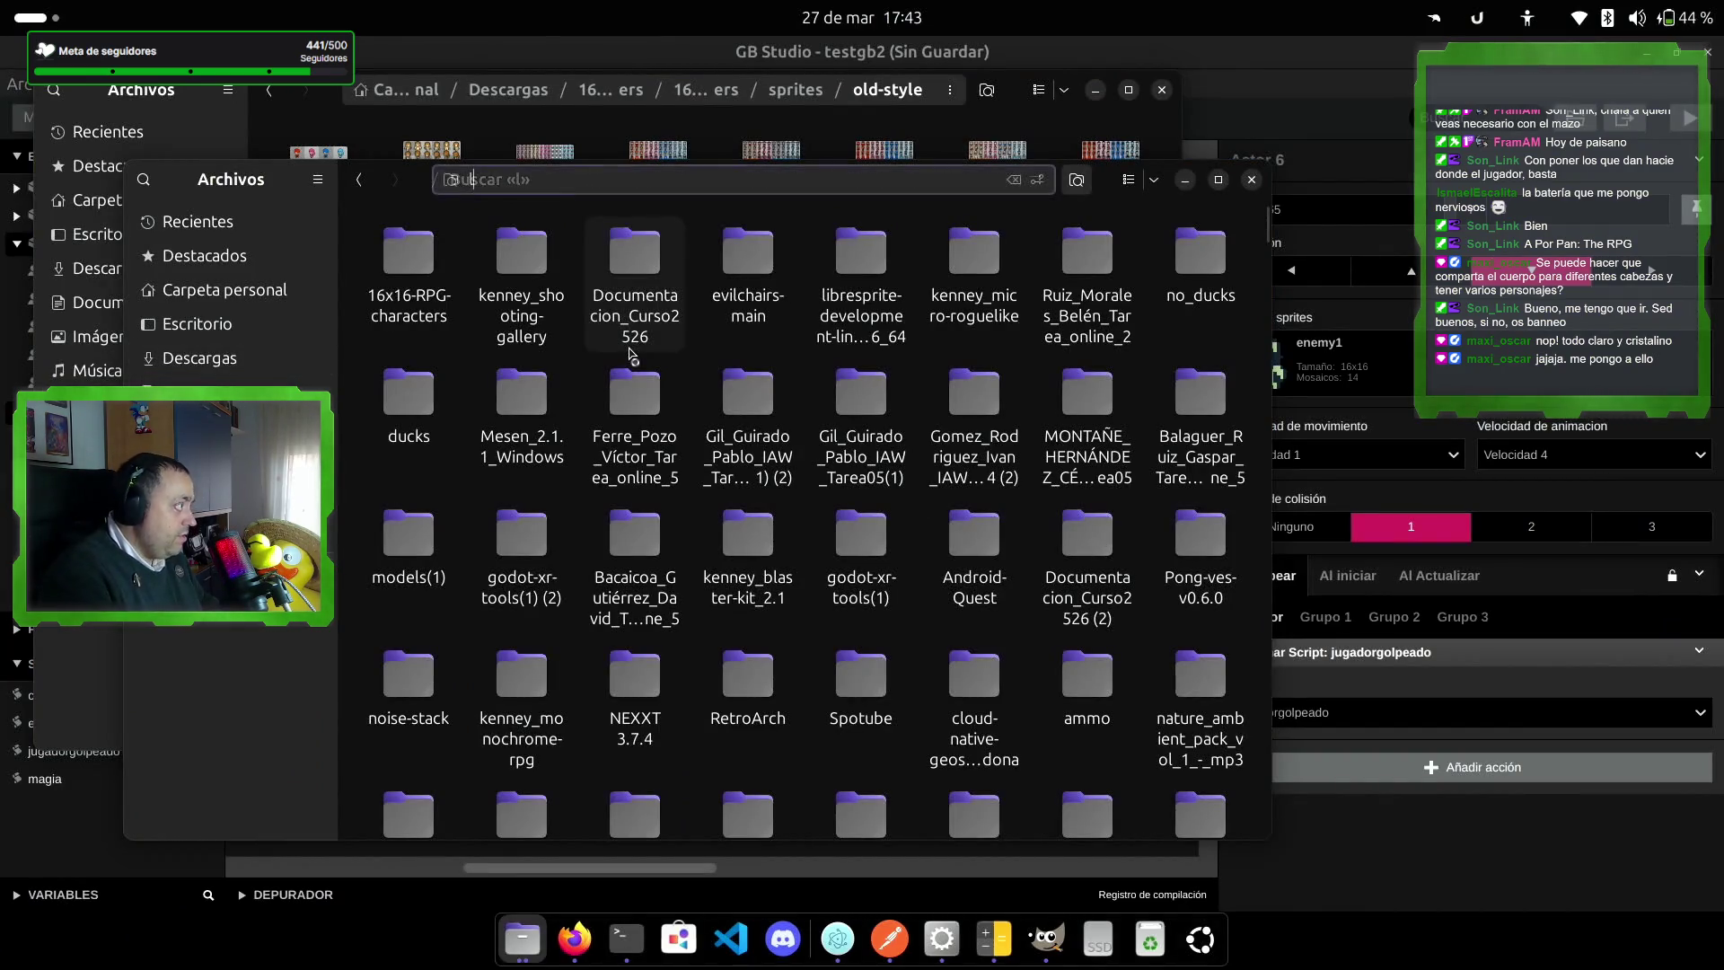
{"action": "double_click", "coordinate": [408, 261]}
{"action": "double_click", "coordinate": [420, 269]}
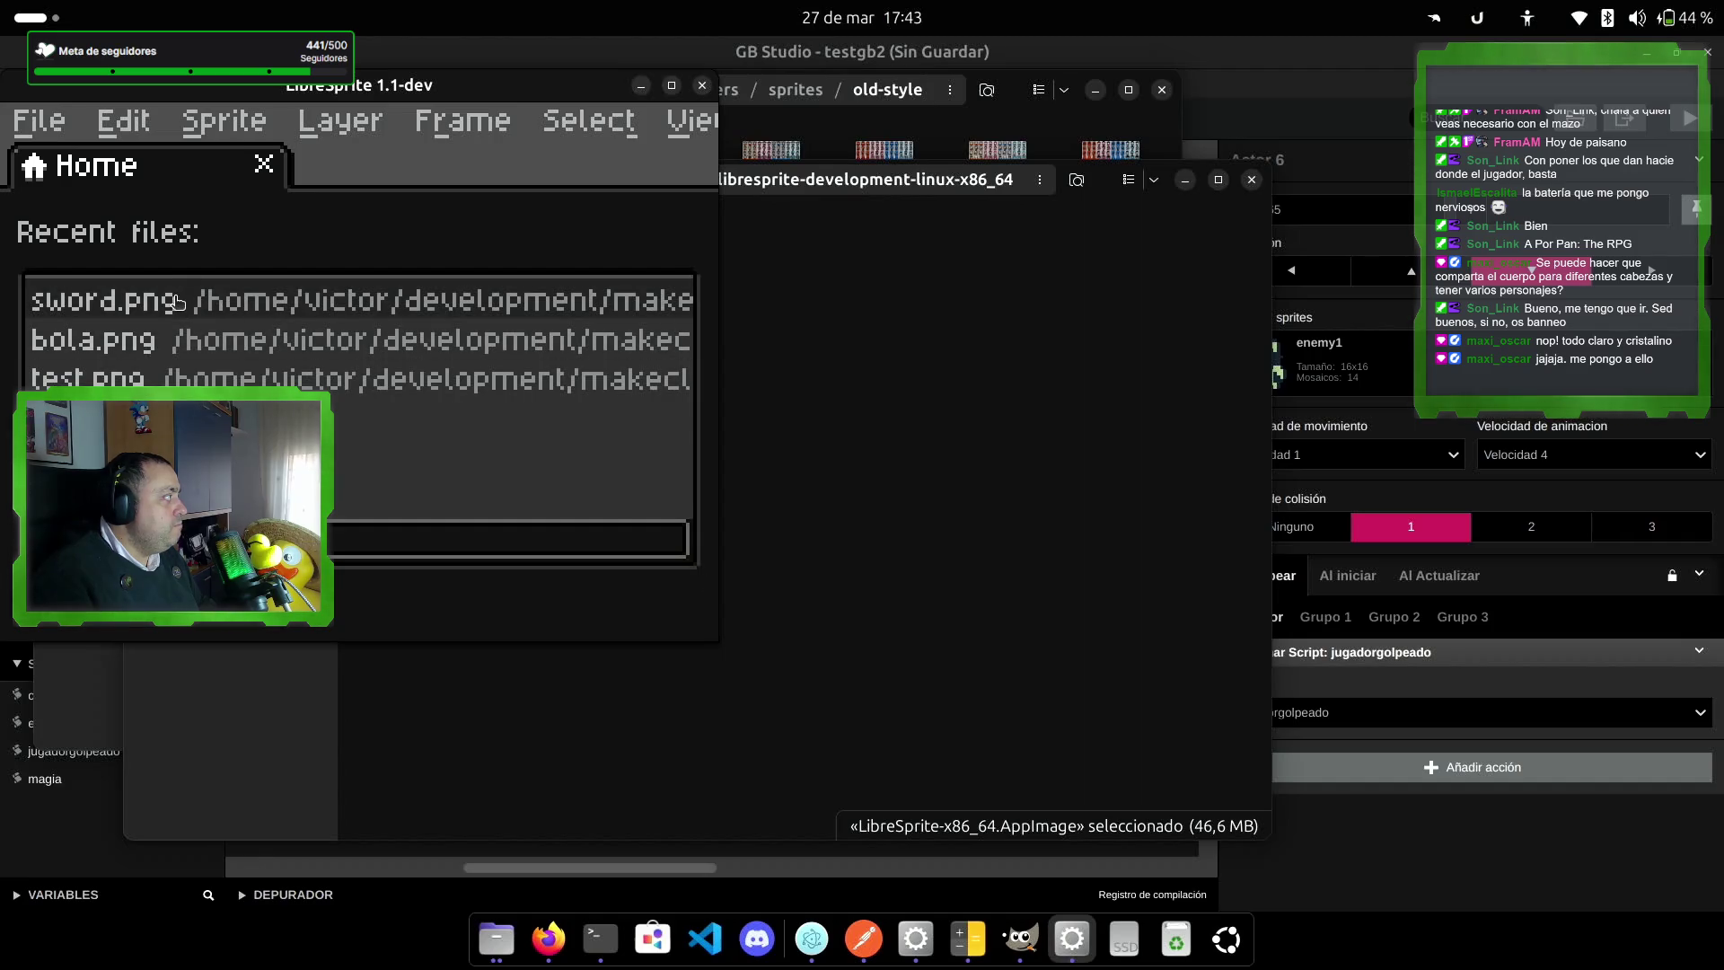
{"action": "left_click", "coordinate": [180, 339]}
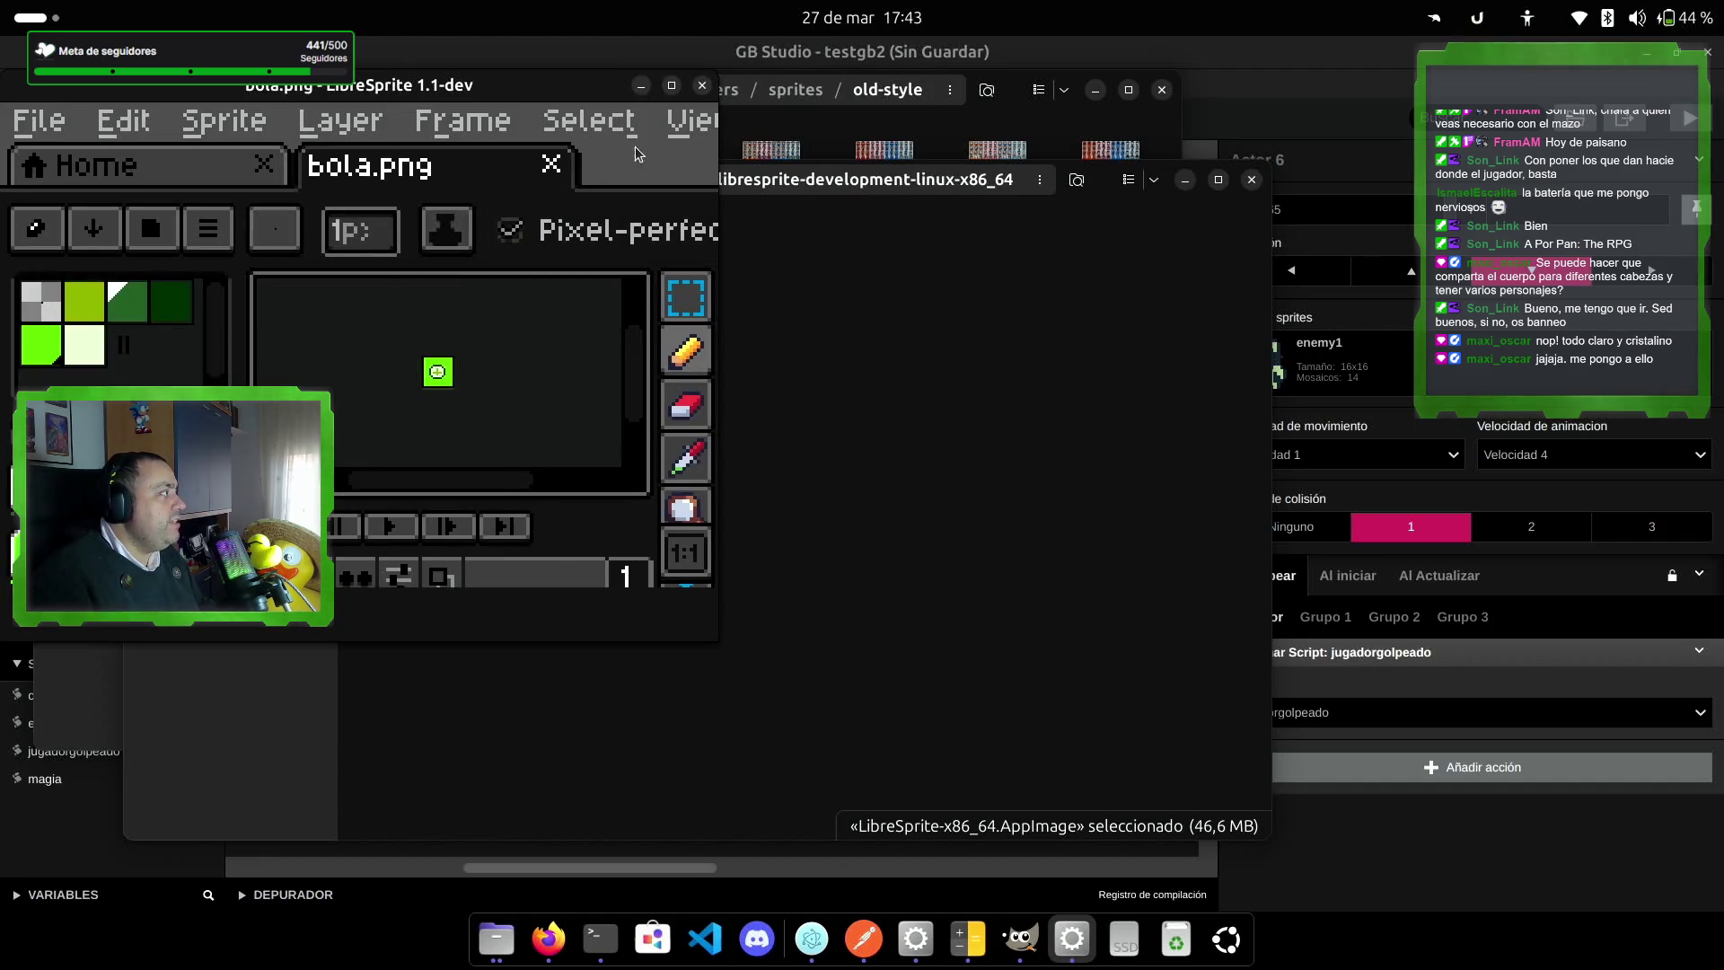
Step: Resize bola.png from 16×16 to 8×8 pixels via Sprite Size with width 8, ratio locked
{"action": "key", "text": "super+Up"}
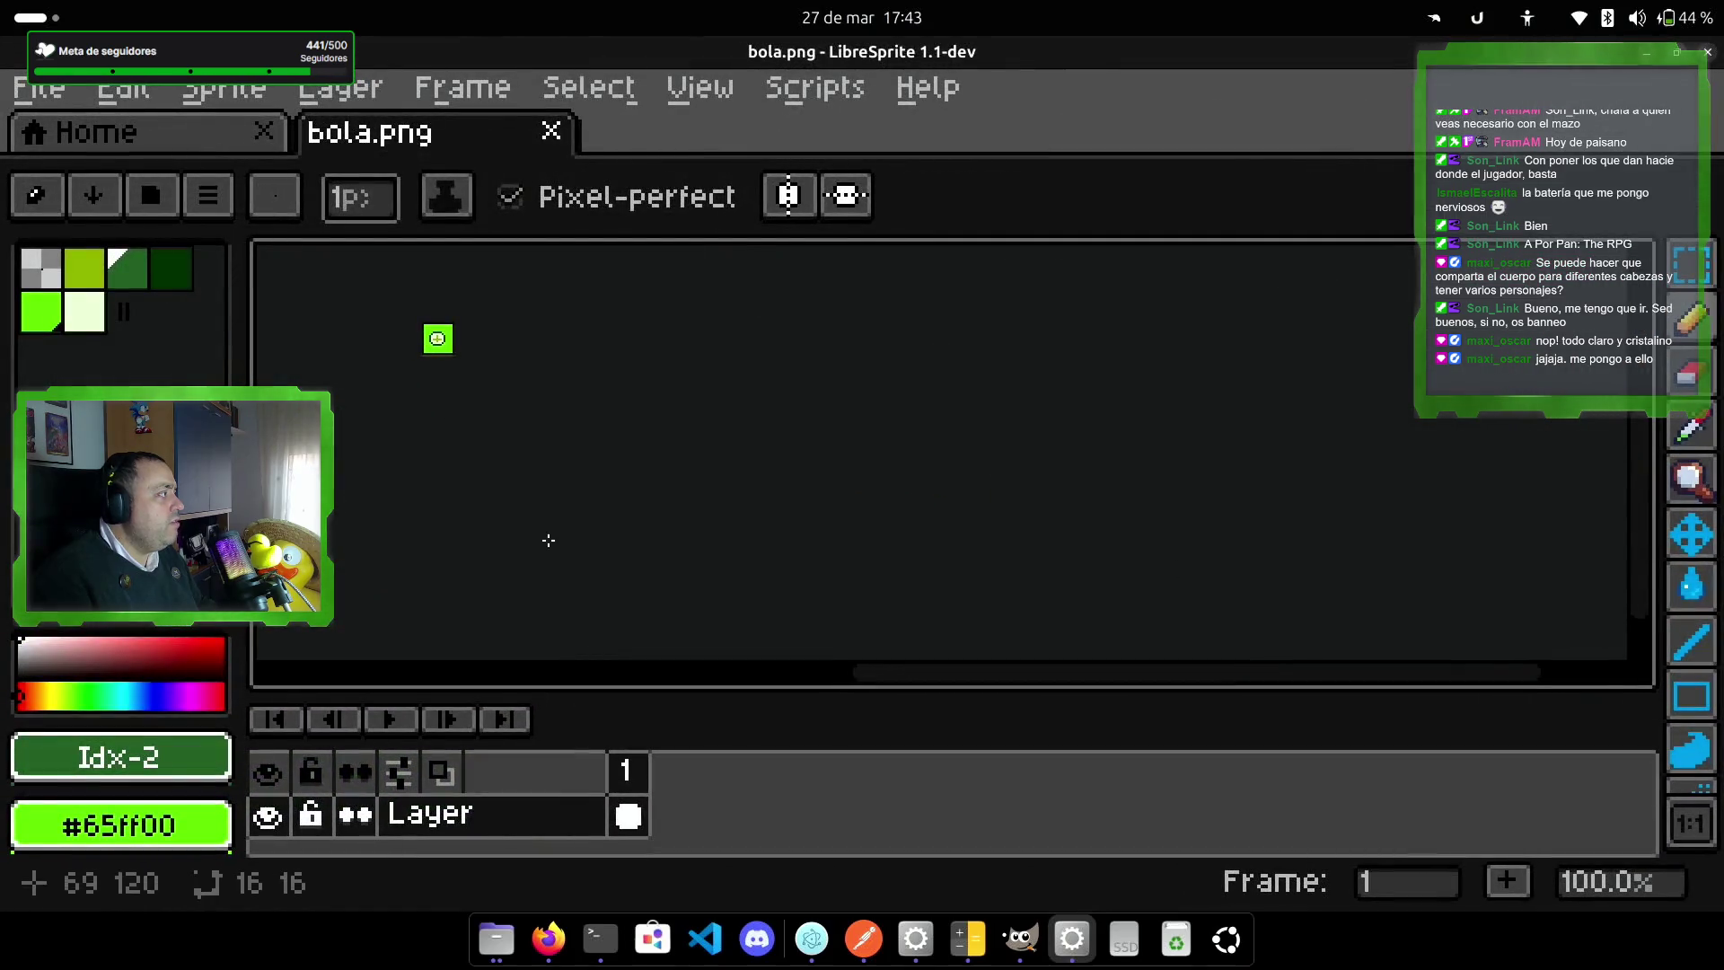
{"action": "scroll", "coordinate": [451, 359], "scroll_direction": "up", "scroll_amount": 4}
{"action": "scroll", "coordinate": [596, 473], "scroll_direction": "up", "scroll_amount": 1}
{"action": "mouse_move", "coordinate": [629, 517]}
{"action": "left_mouse_down"}
{"action": "mouse_move", "coordinate": [673, 566]}
{"action": "mouse_move", "coordinate": [816, 597]}
{"action": "mouse_move", "coordinate": [905, 591]}
{"action": "left_mouse_up"}
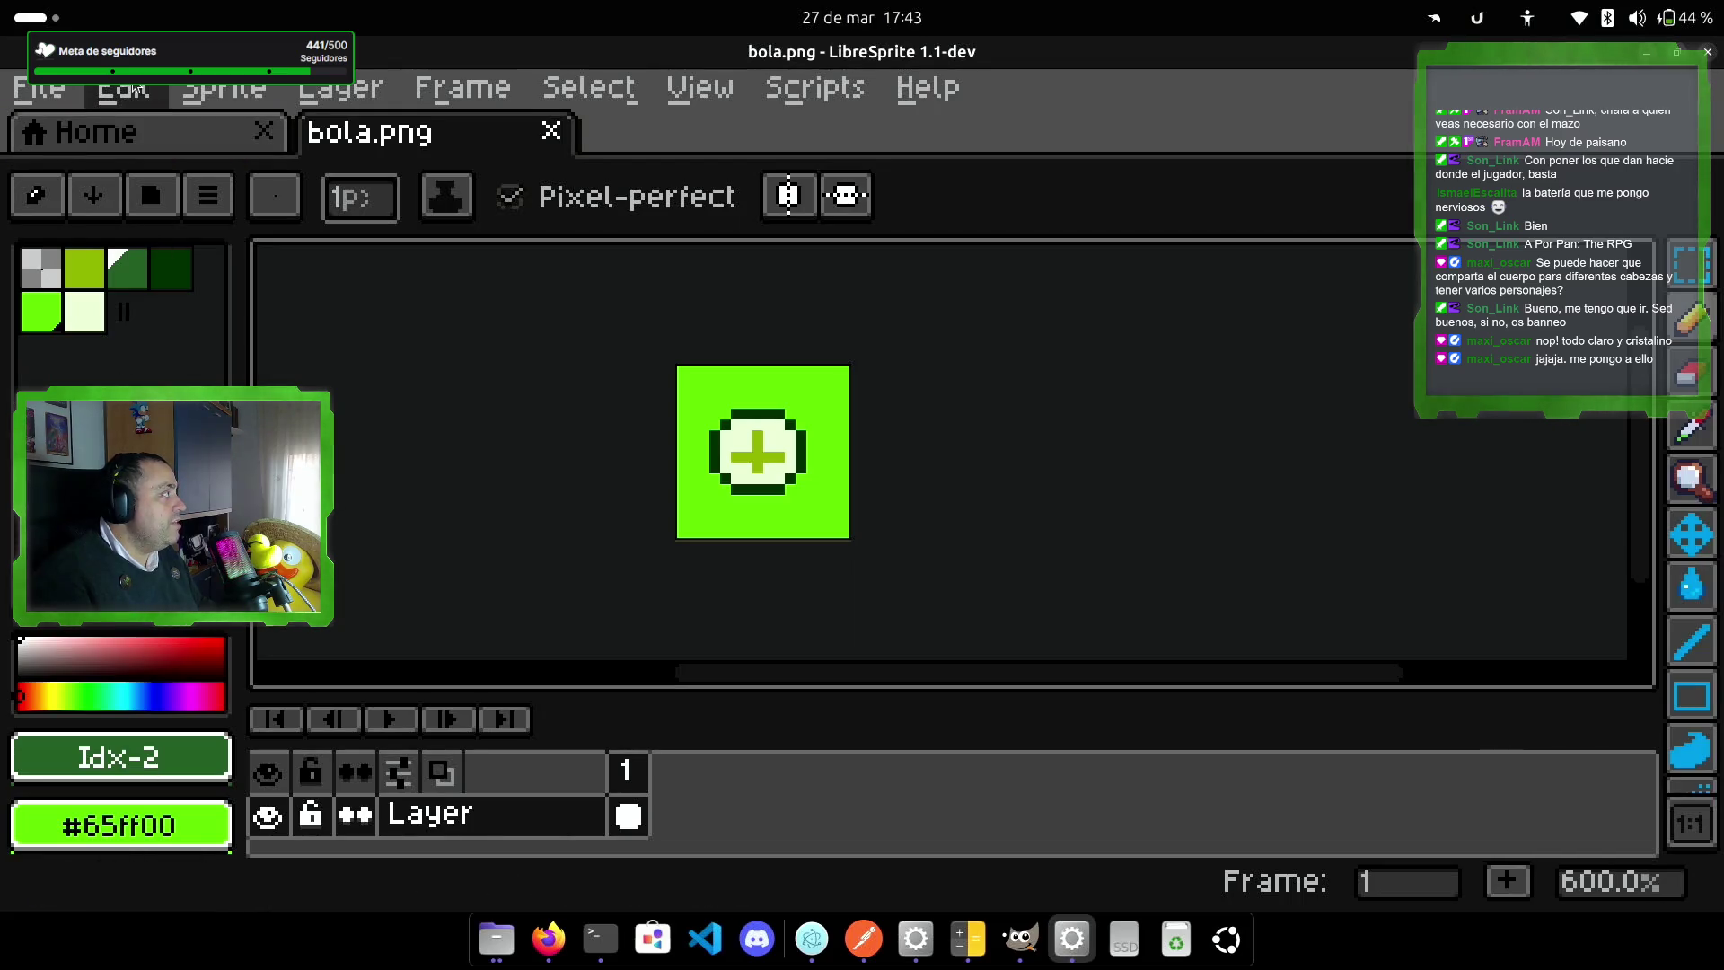
{"action": "left_click", "coordinate": [123, 88]}
{"action": "mouse_move", "coordinate": [229, 90]}
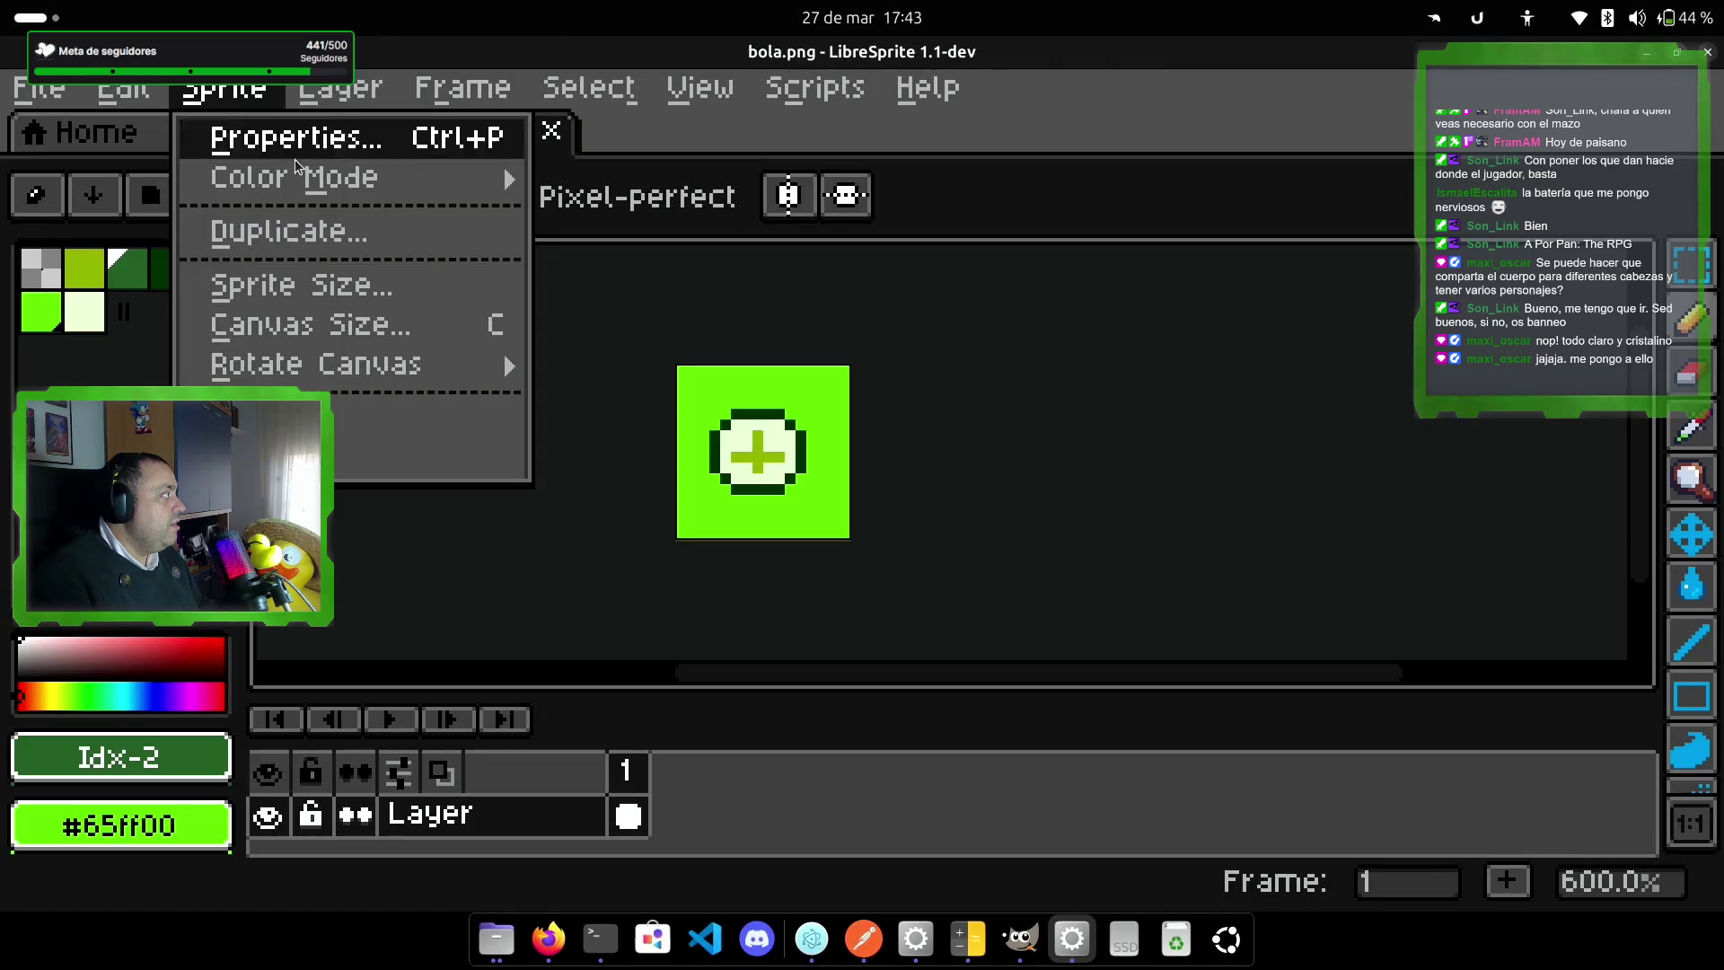
{"action": "left_click", "coordinate": [301, 286]}
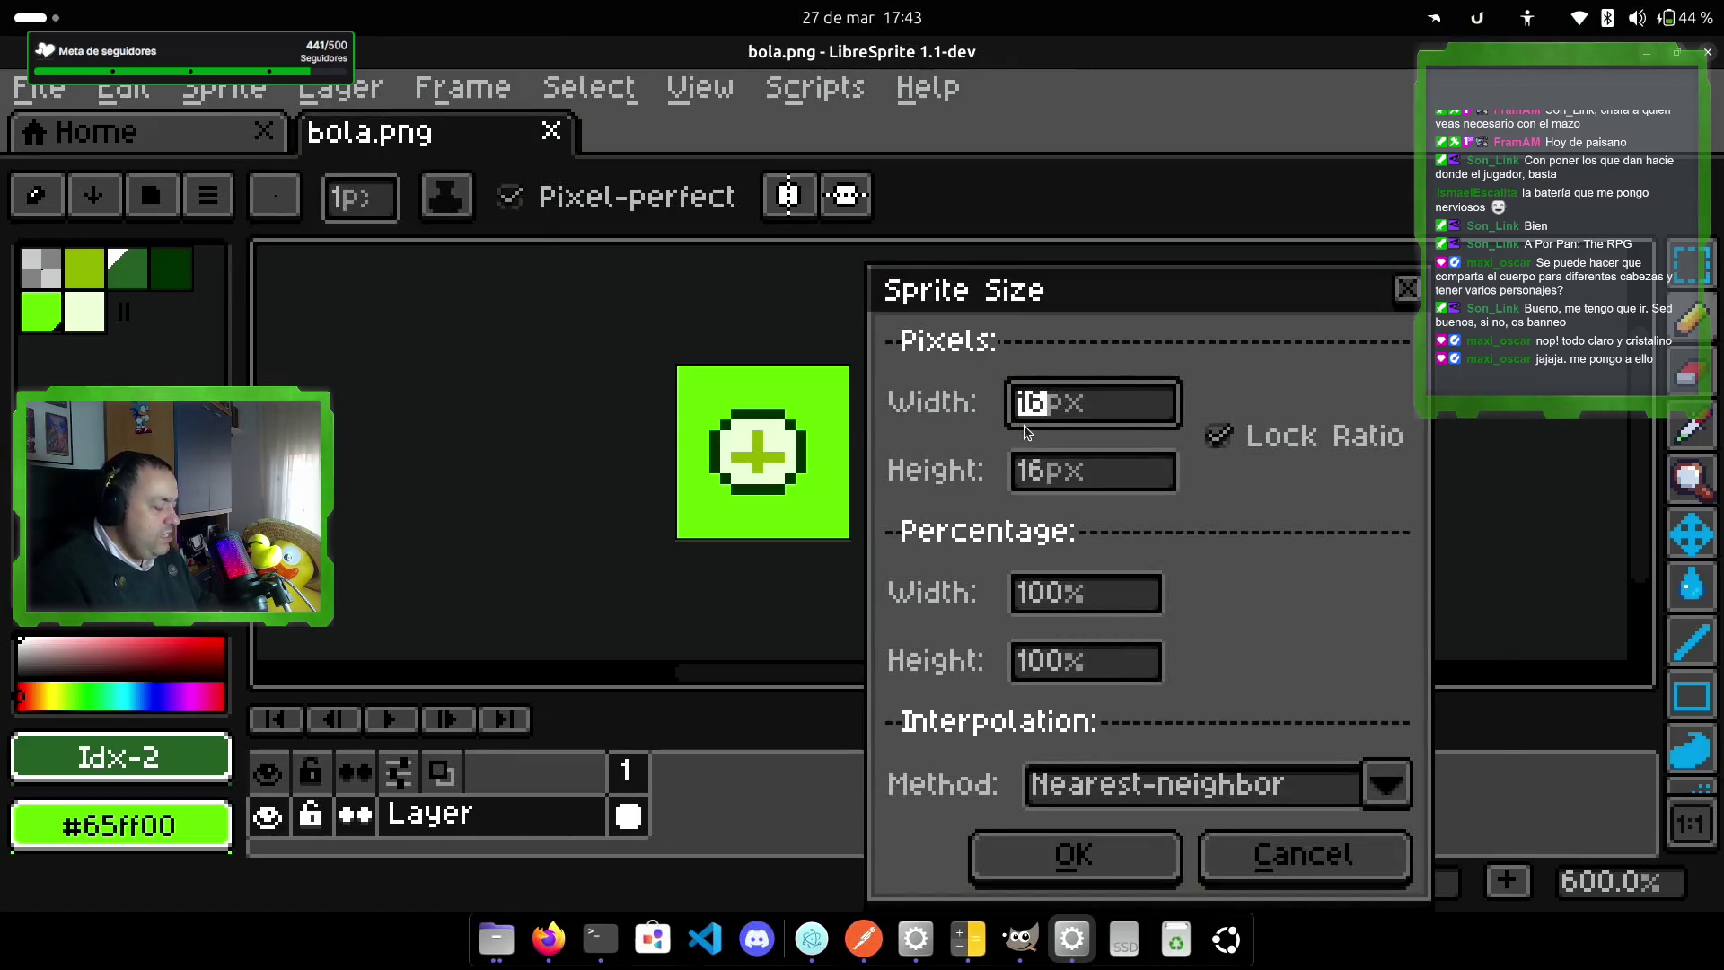
{"action": "type", "text": "8"}
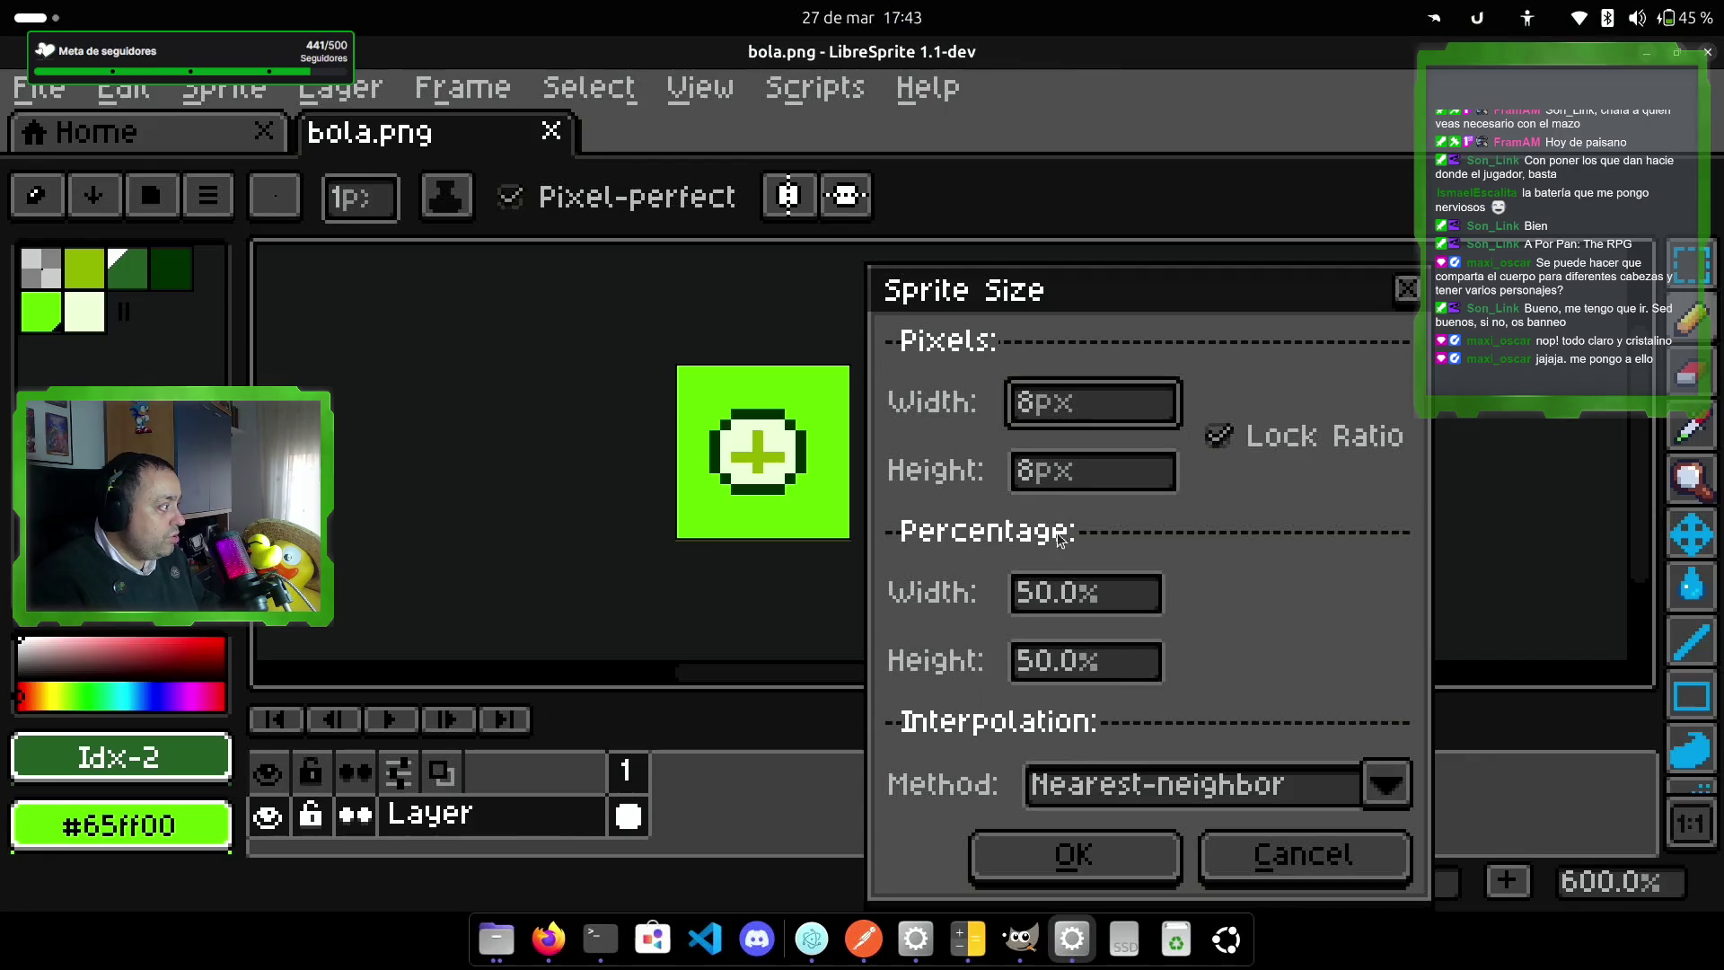
{"action": "left_click", "coordinate": [1074, 856]}
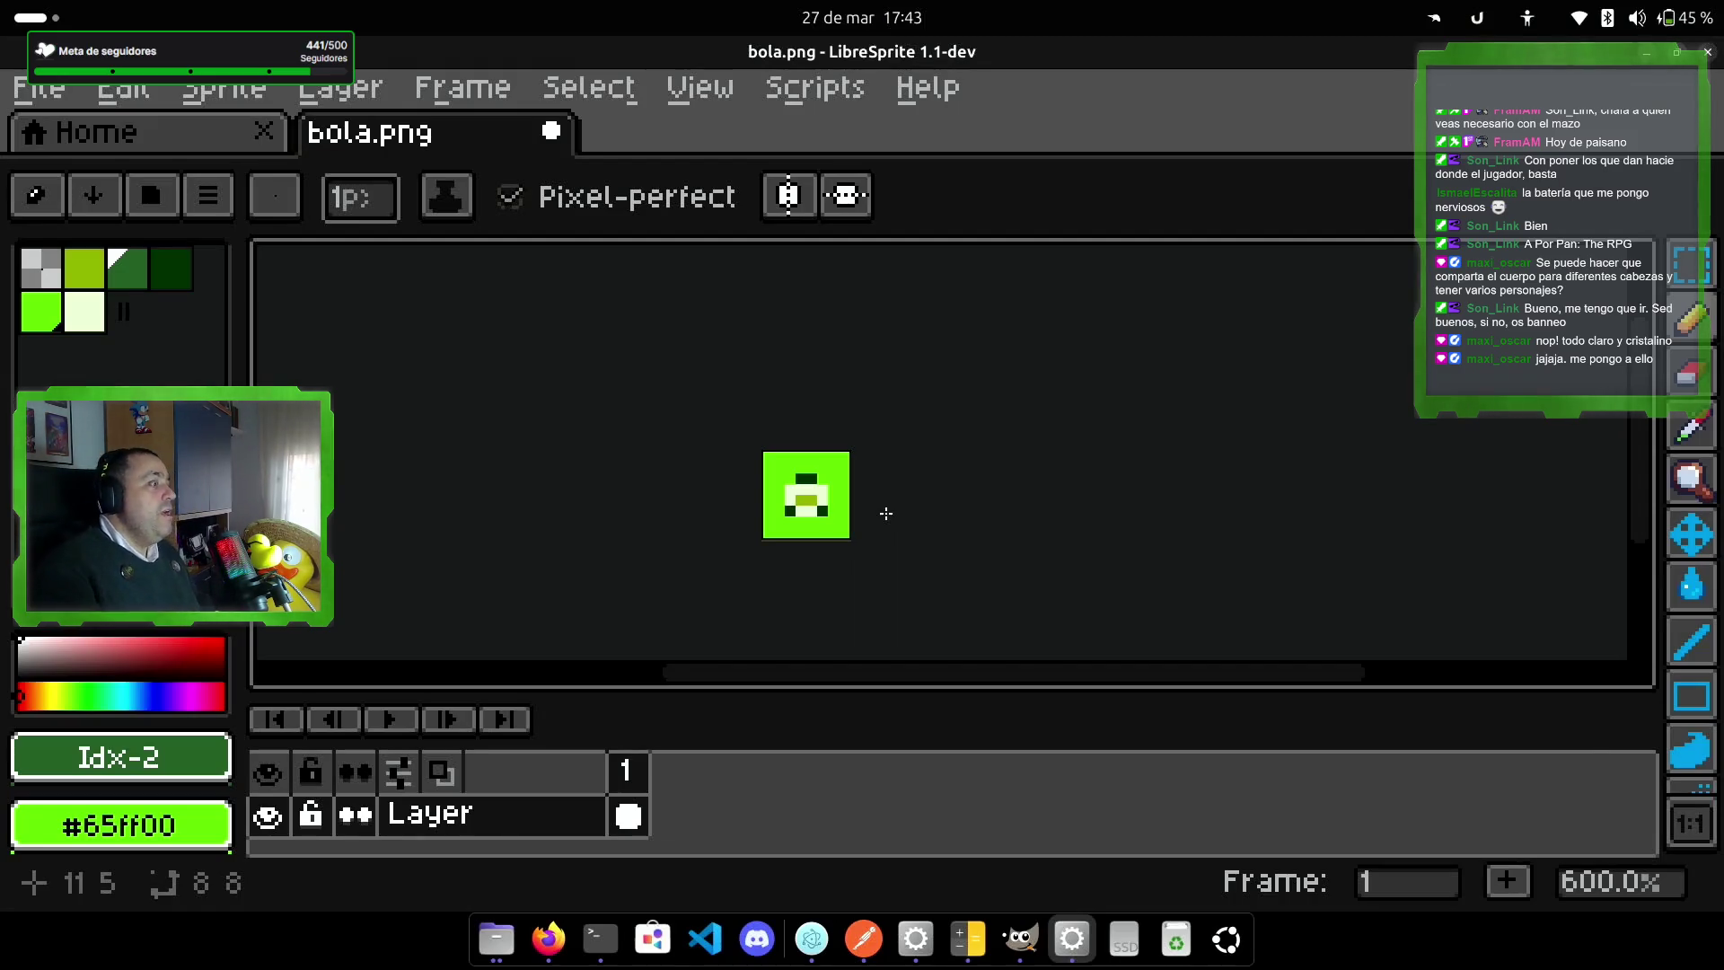
{"action": "left_click", "coordinate": [51, 305]}
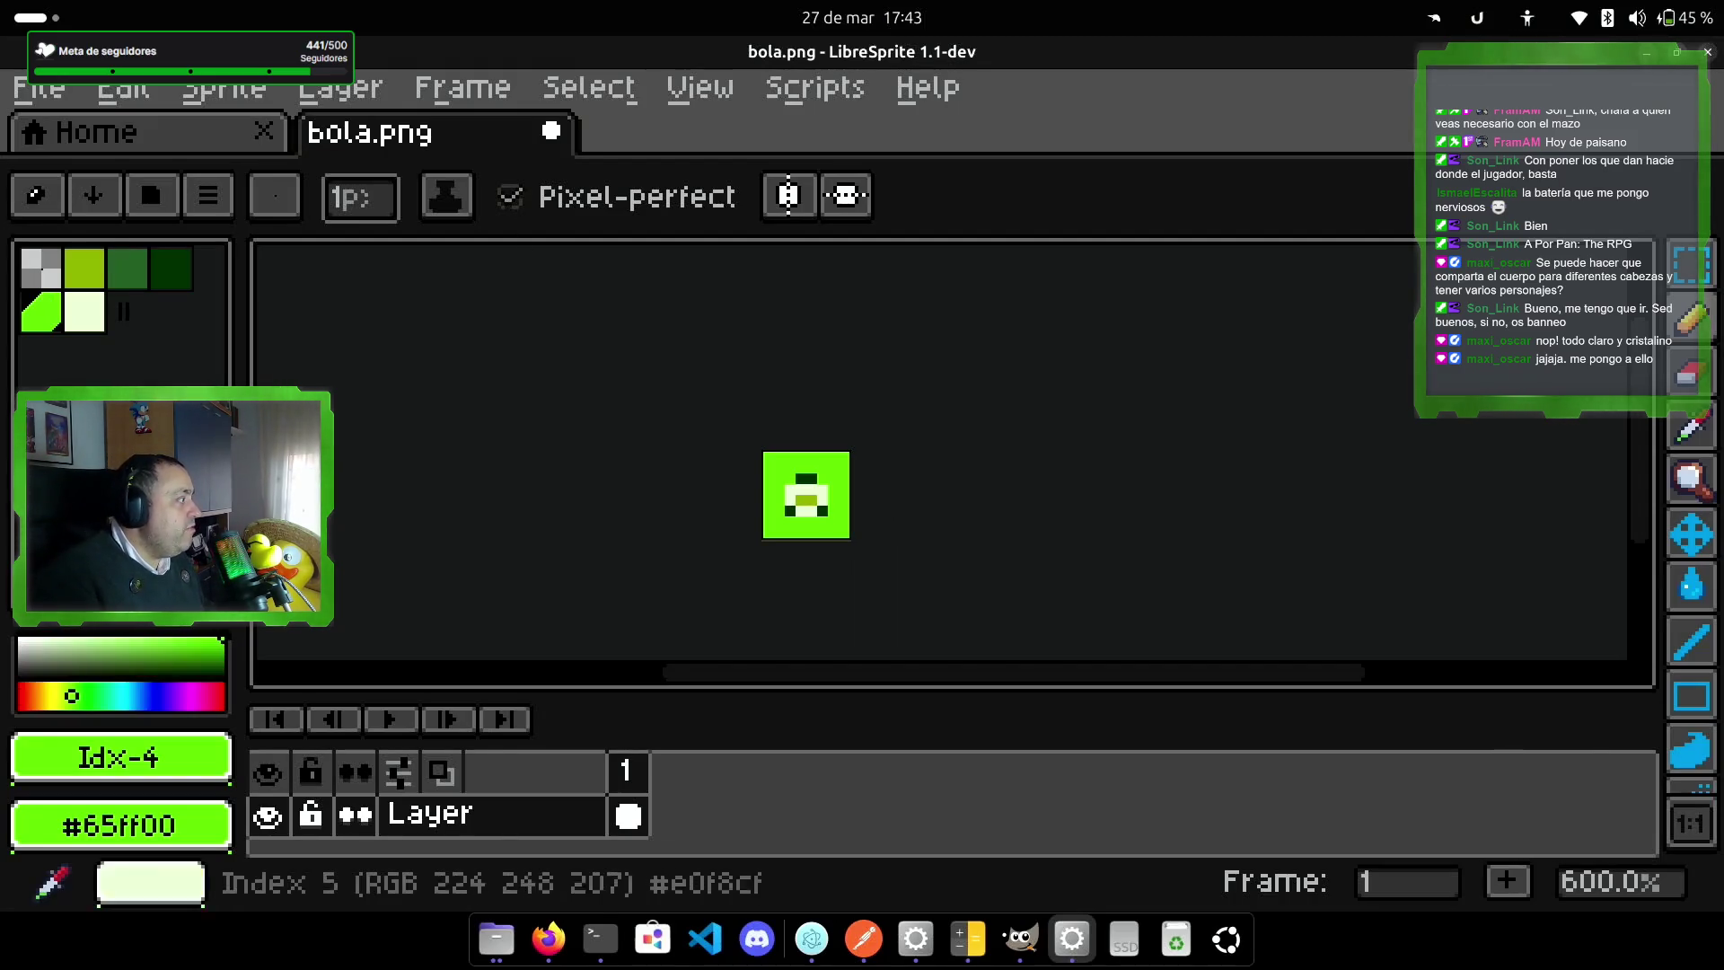
Step: Paint every pixel of the 8×8 sprite bright green (#65ff00) and zoom in
{"action": "mouse_move", "coordinate": [813, 479]}
{"action": "left_mouse_down"}
{"action": "mouse_move", "coordinate": [806, 509]}
{"action": "mouse_move", "coordinate": [789, 501]}
{"action": "left_mouse_up"}
{"action": "left_click", "coordinate": [811, 511]}
{"action": "left_click", "coordinate": [789, 511]}
{"action": "key", "text": "ctrl"}
{"action": "key", "text": "ctrl"}
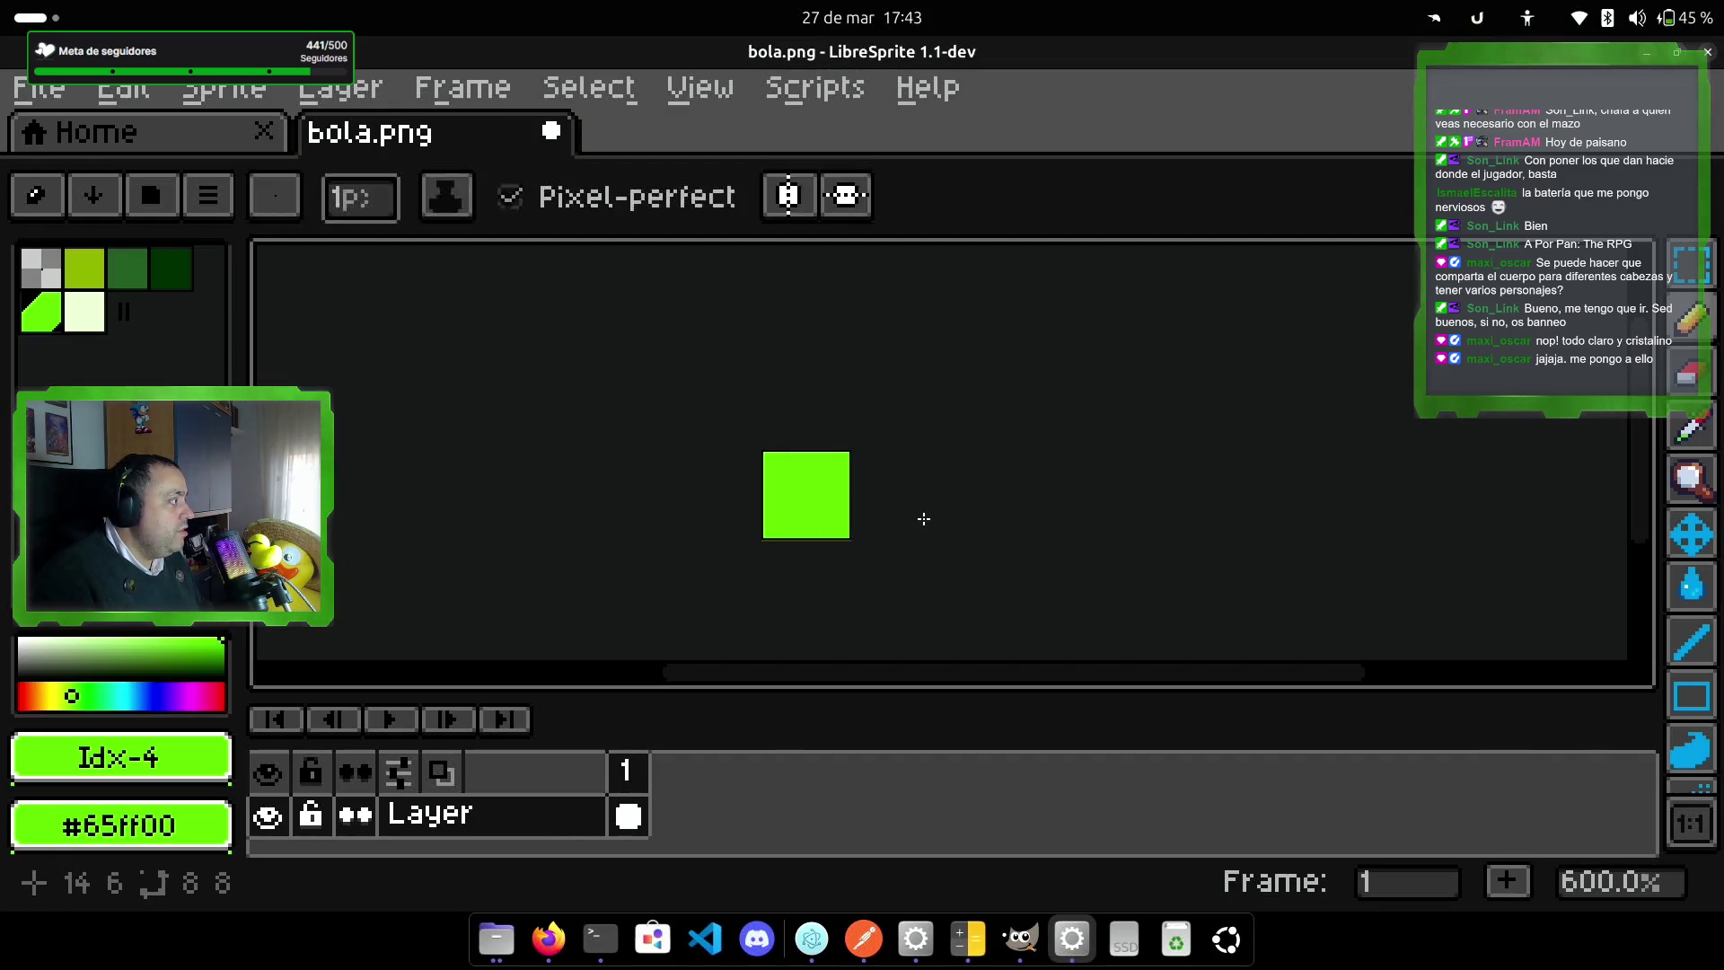
{"action": "scroll", "coordinate": [843, 512], "scroll_direction": "up", "scroll_amount": 4}
{"action": "scroll", "coordinate": [820, 509], "scroll_direction": "down", "scroll_amount": 2}
{"action": "mouse_move", "coordinate": [967, 512]}
{"action": "left_mouse_down"}
{"action": "mouse_move", "coordinate": [1286, 508]}
{"action": "mouse_move", "coordinate": [1274, 527]}
{"action": "mouse_move", "coordinate": [1203, 518]}
{"action": "left_mouse_up"}
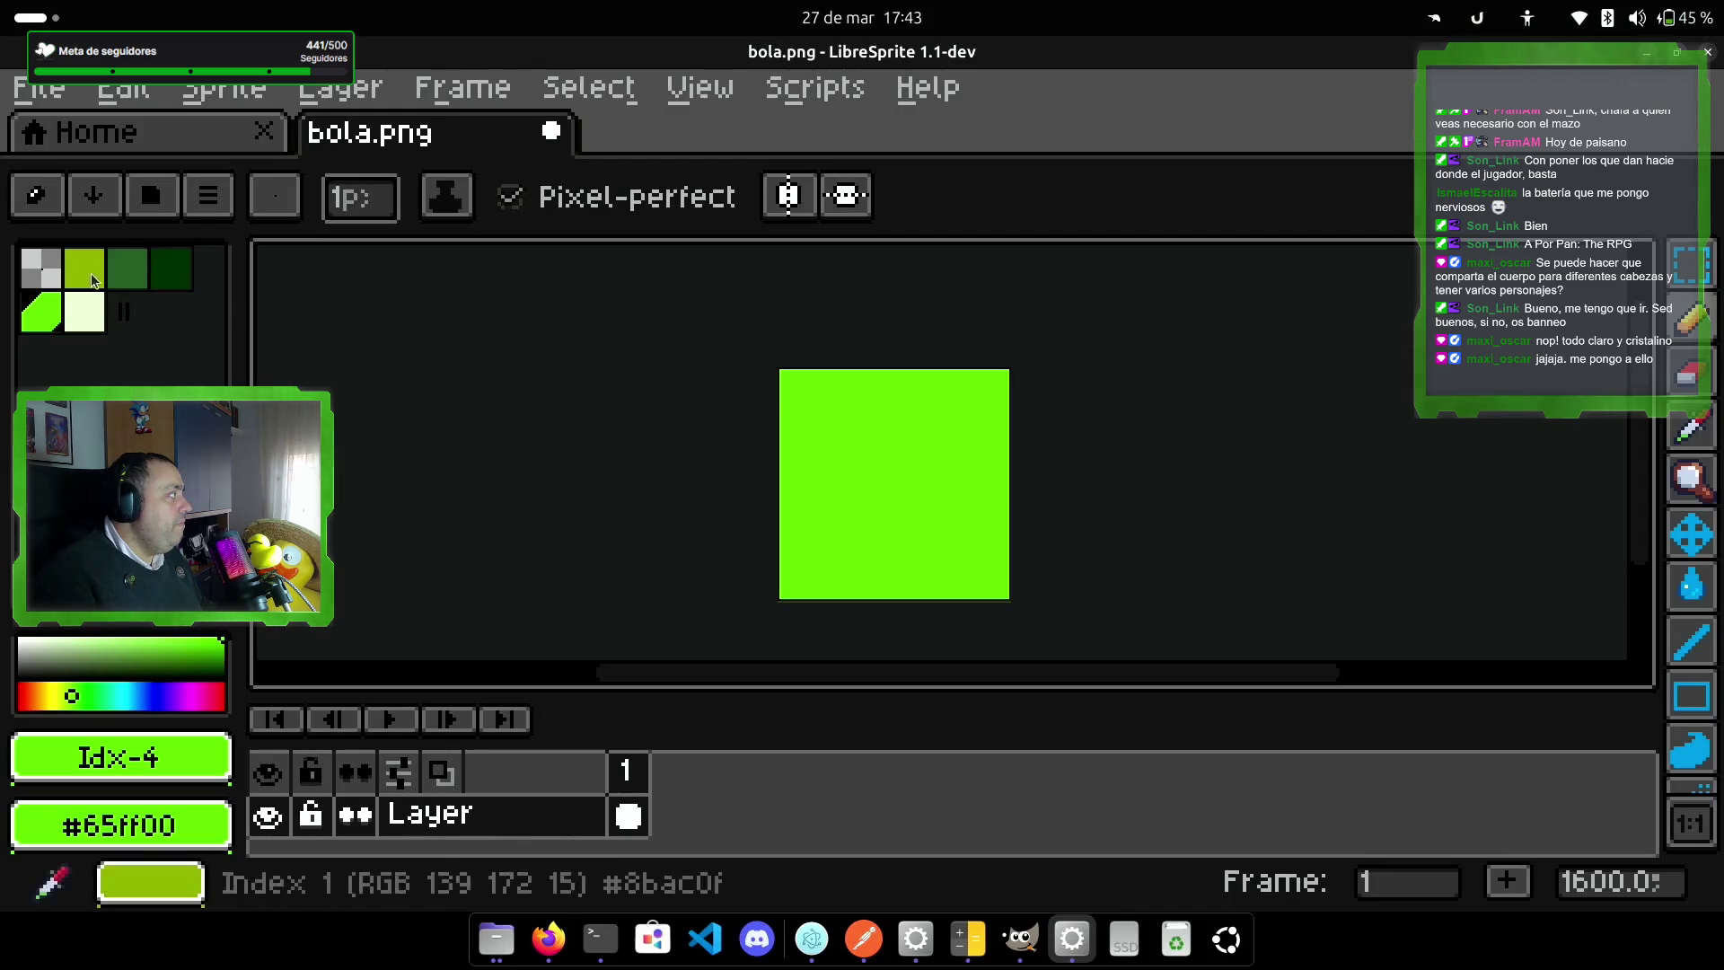
Step: Try several green palette swatches and settle on dark green for drawing
{"action": "left_click", "coordinate": [85, 320]}
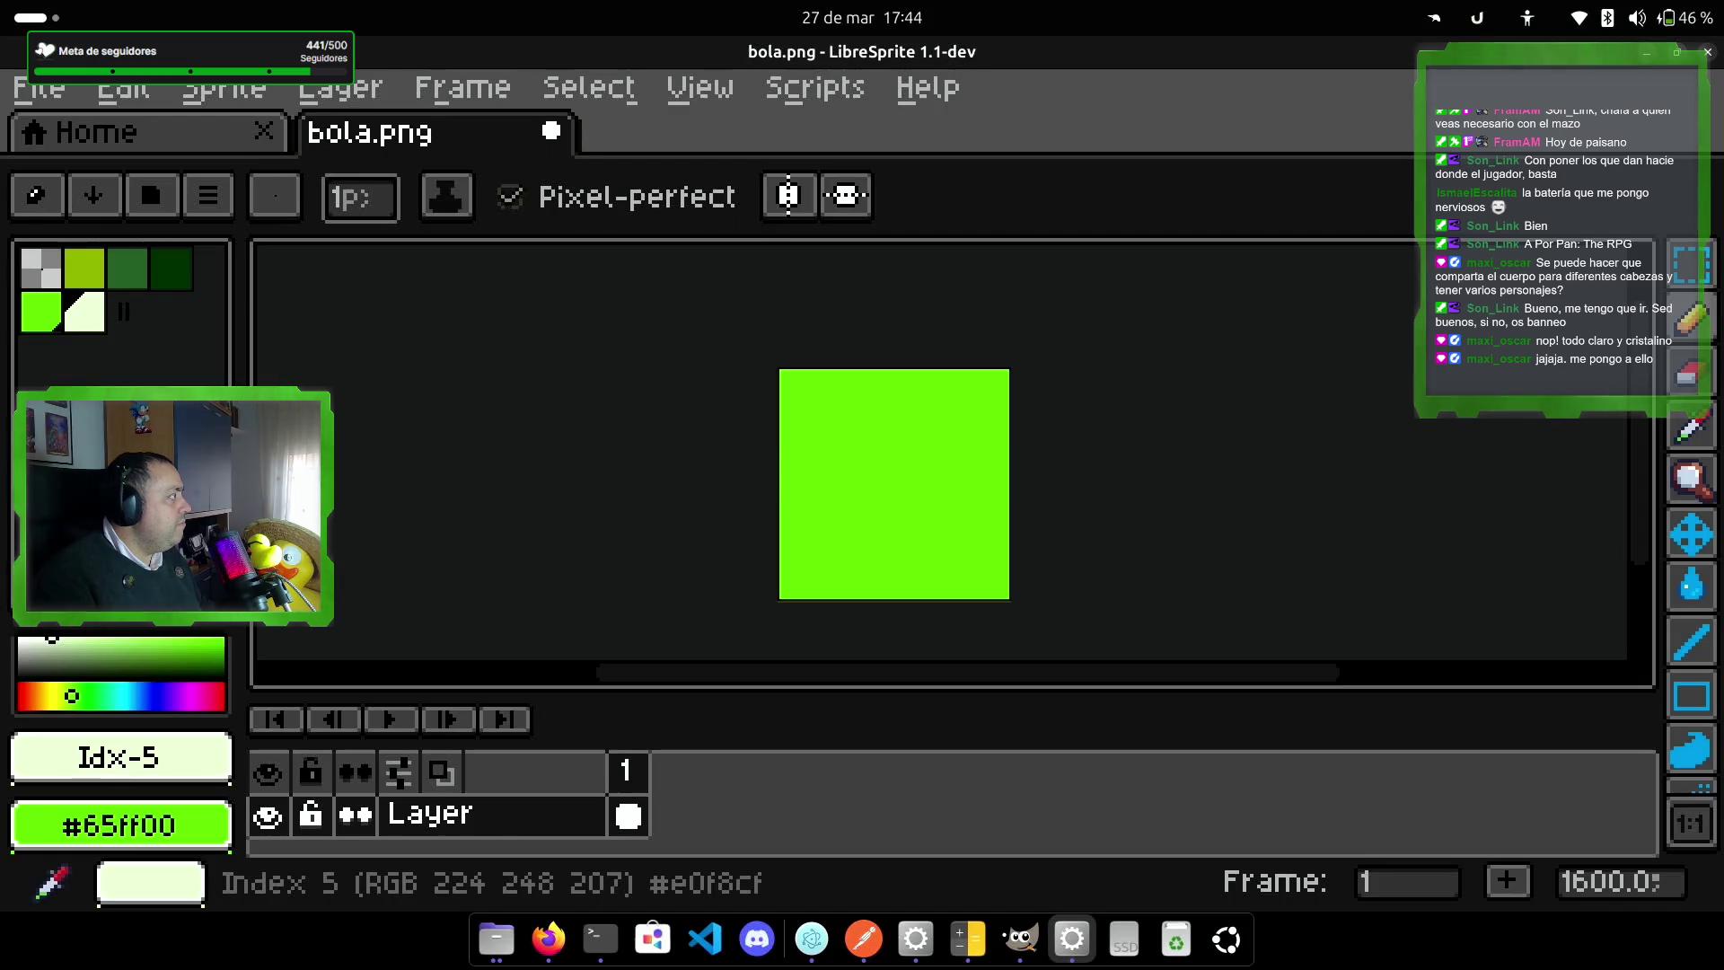
{"action": "left_click", "coordinate": [85, 270]}
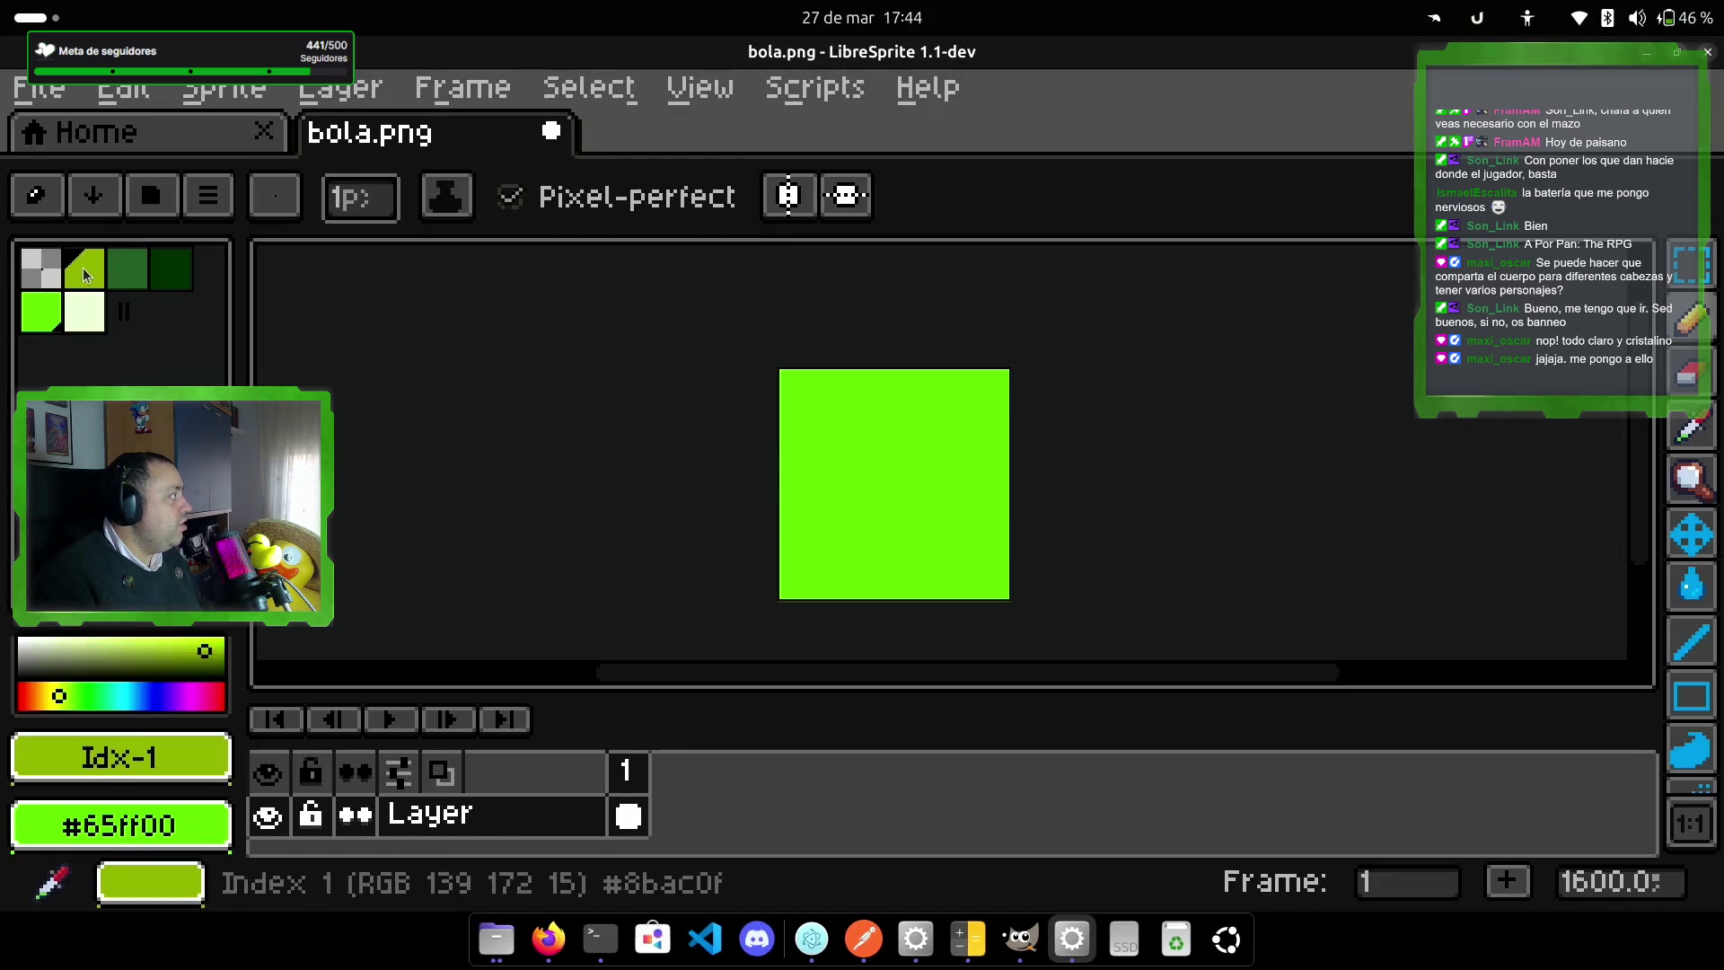
{"action": "left_click", "coordinate": [143, 290]}
{"action": "left_click", "coordinate": [170, 279]}
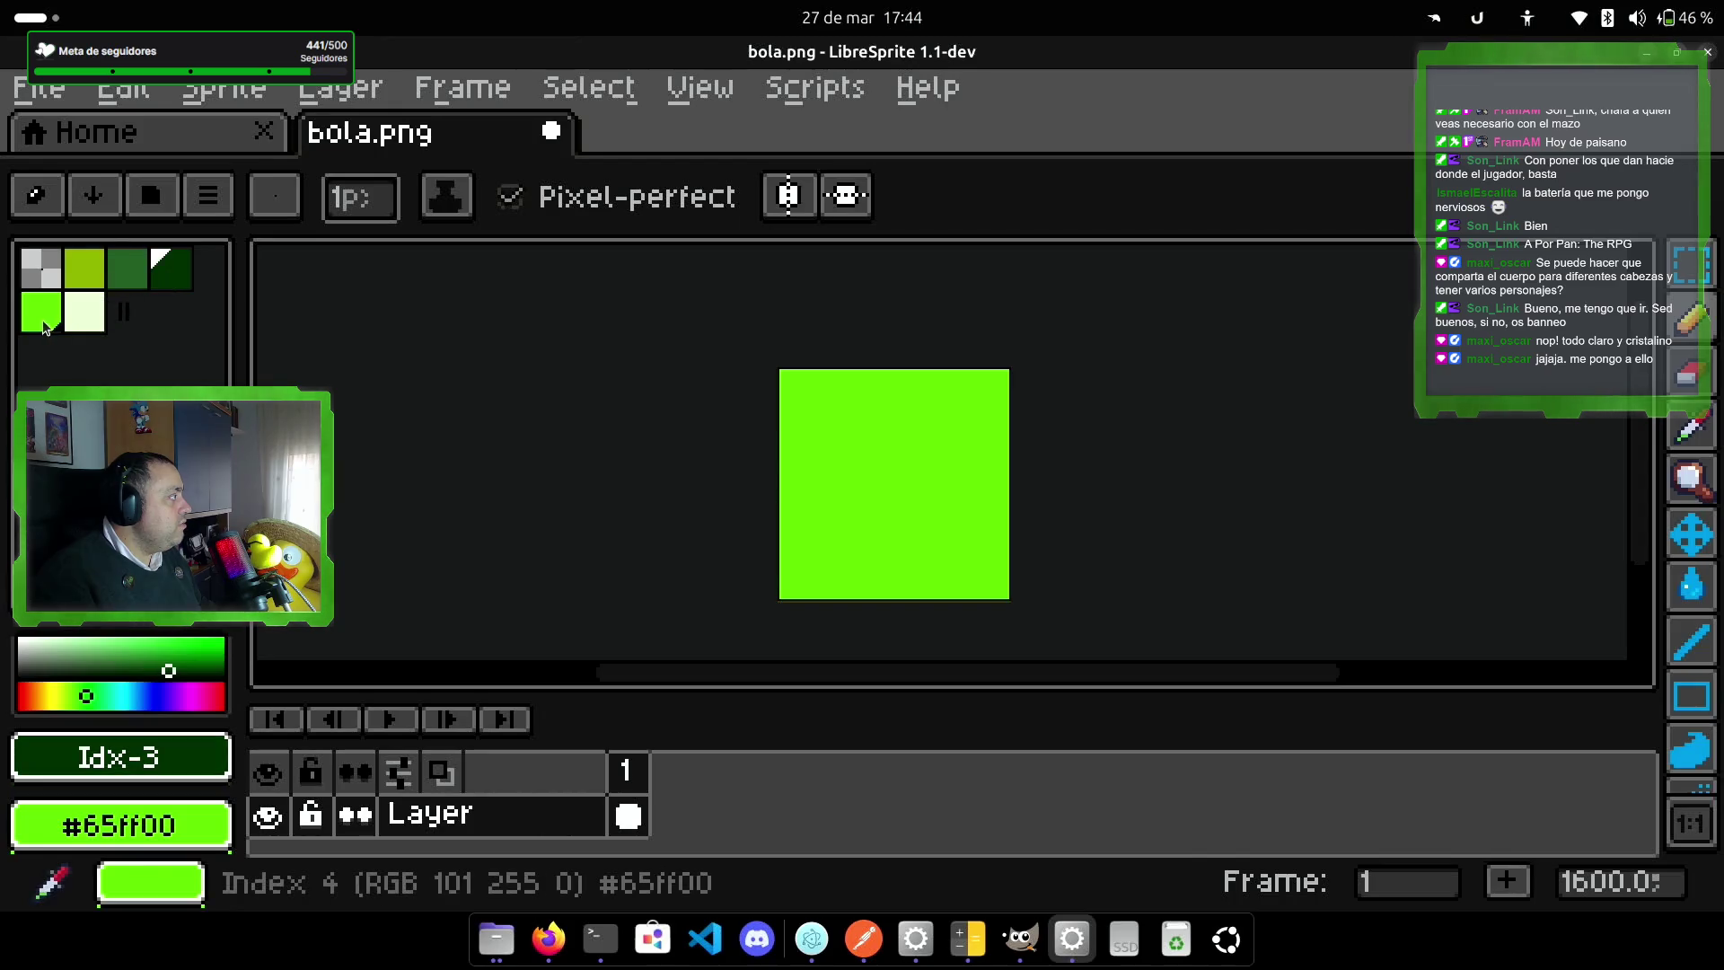
{"action": "left_click", "coordinate": [45, 324]}
{"action": "left_click", "coordinate": [85, 314]}
{"action": "left_click", "coordinate": [88, 266]}
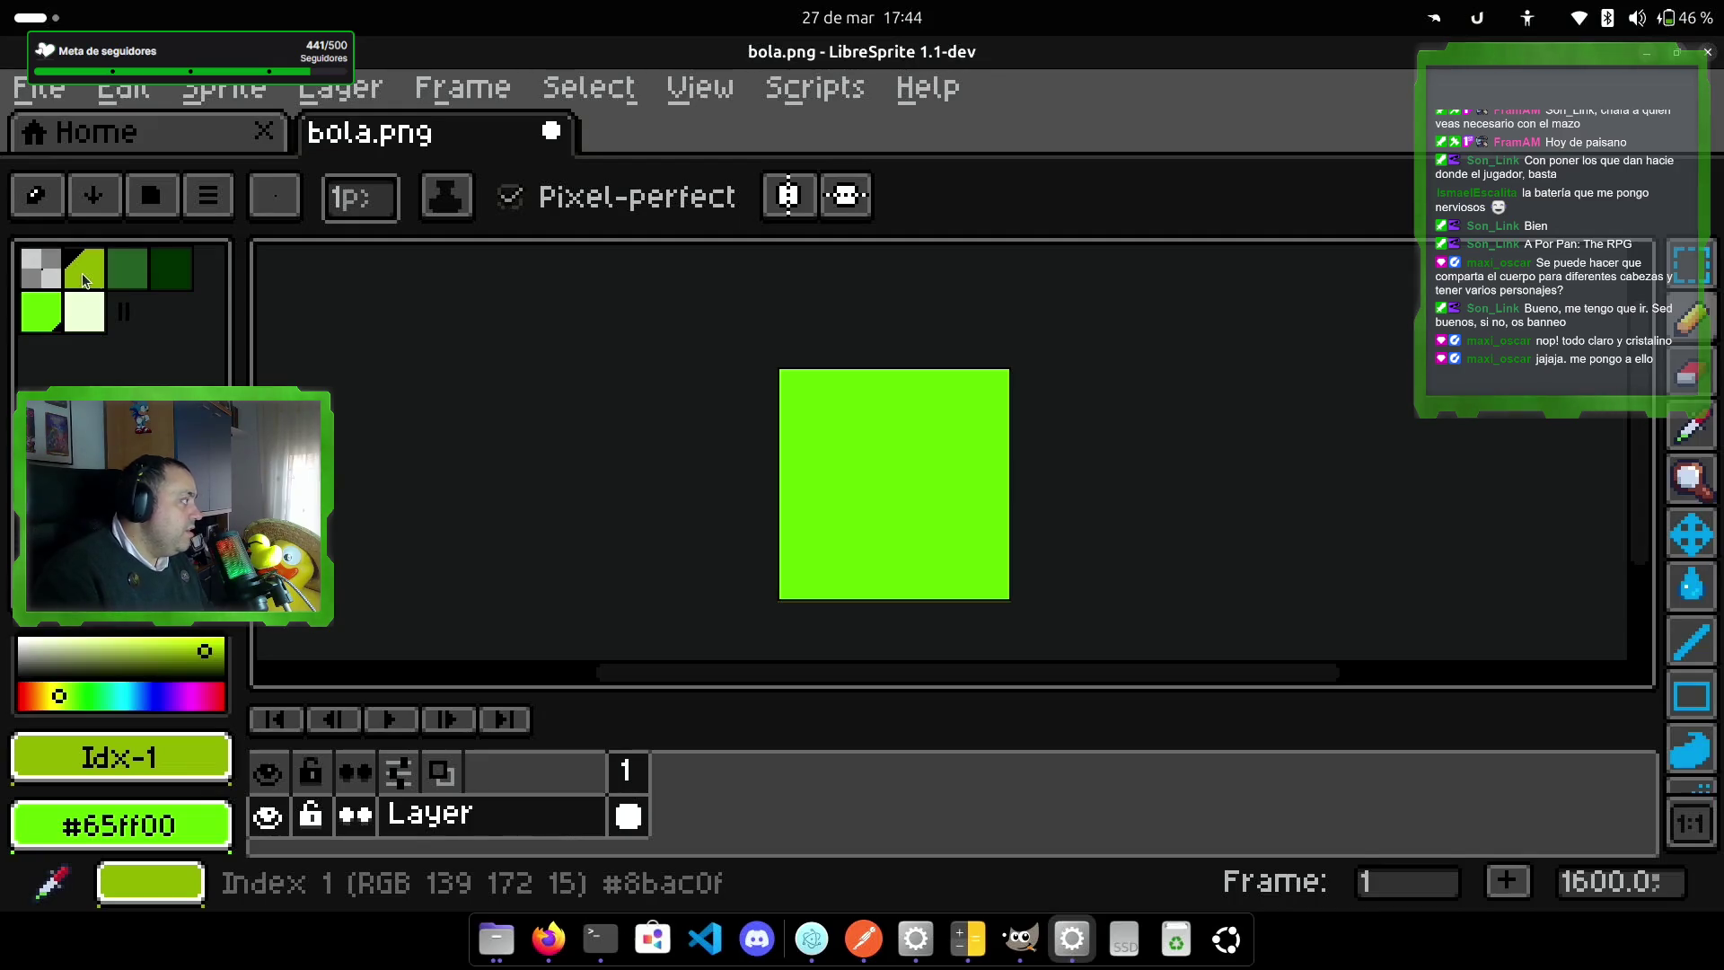
{"action": "left_click", "coordinate": [171, 269]}
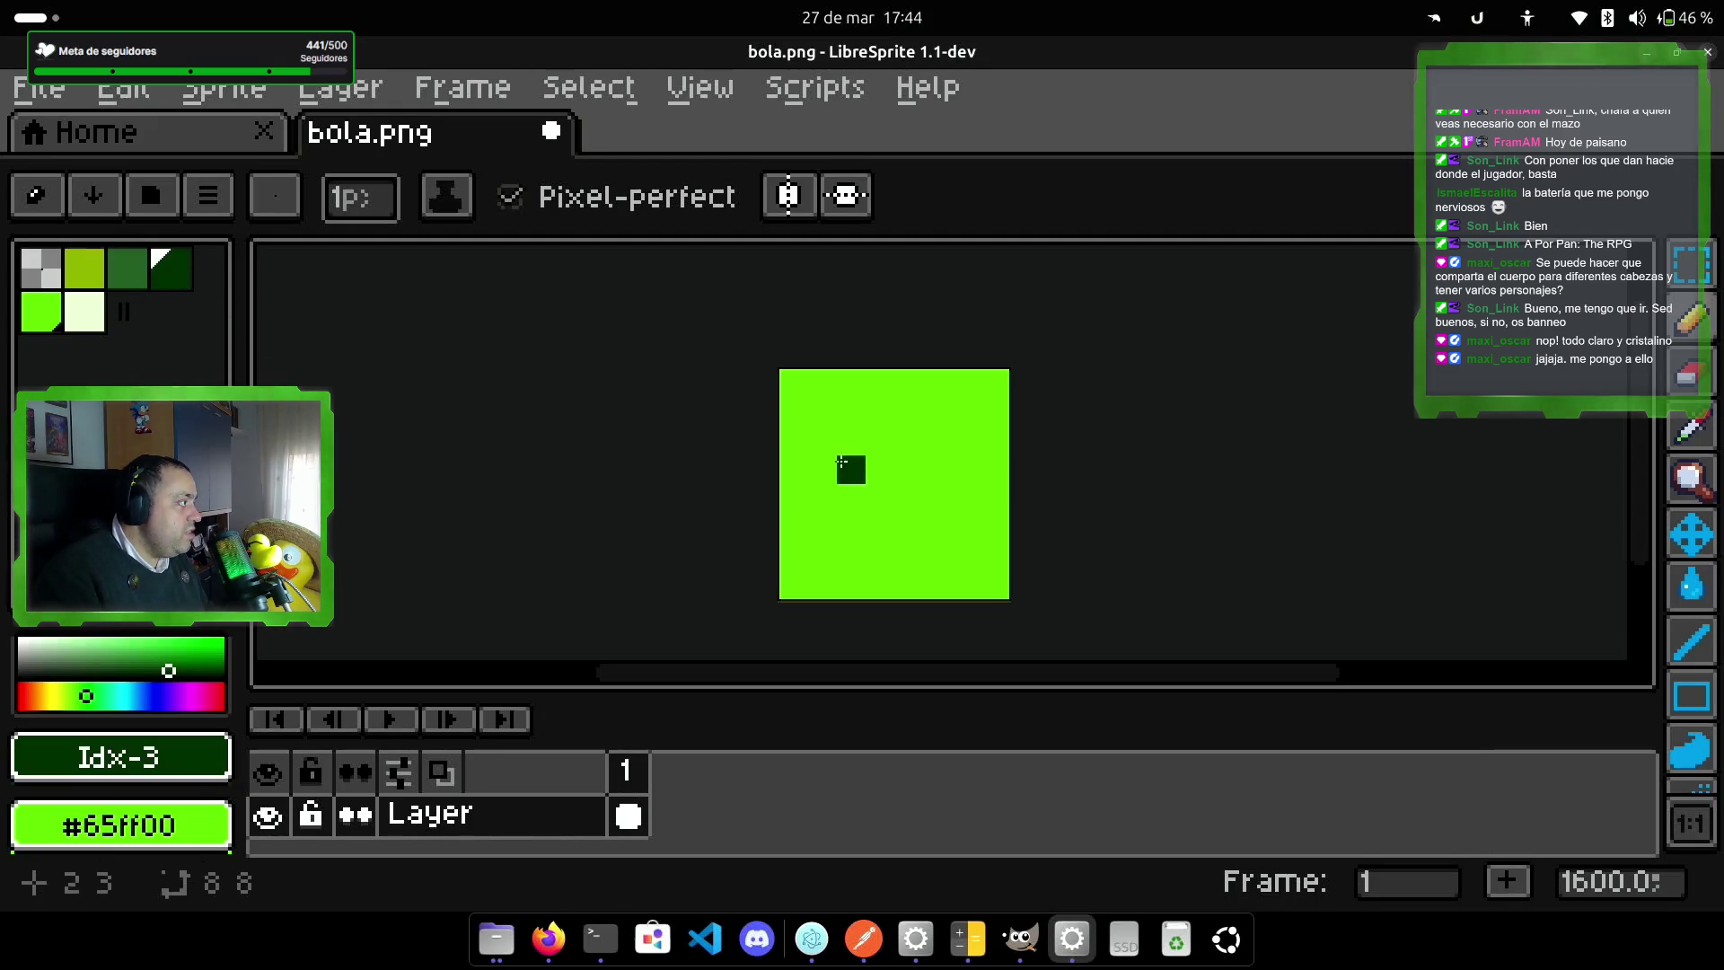